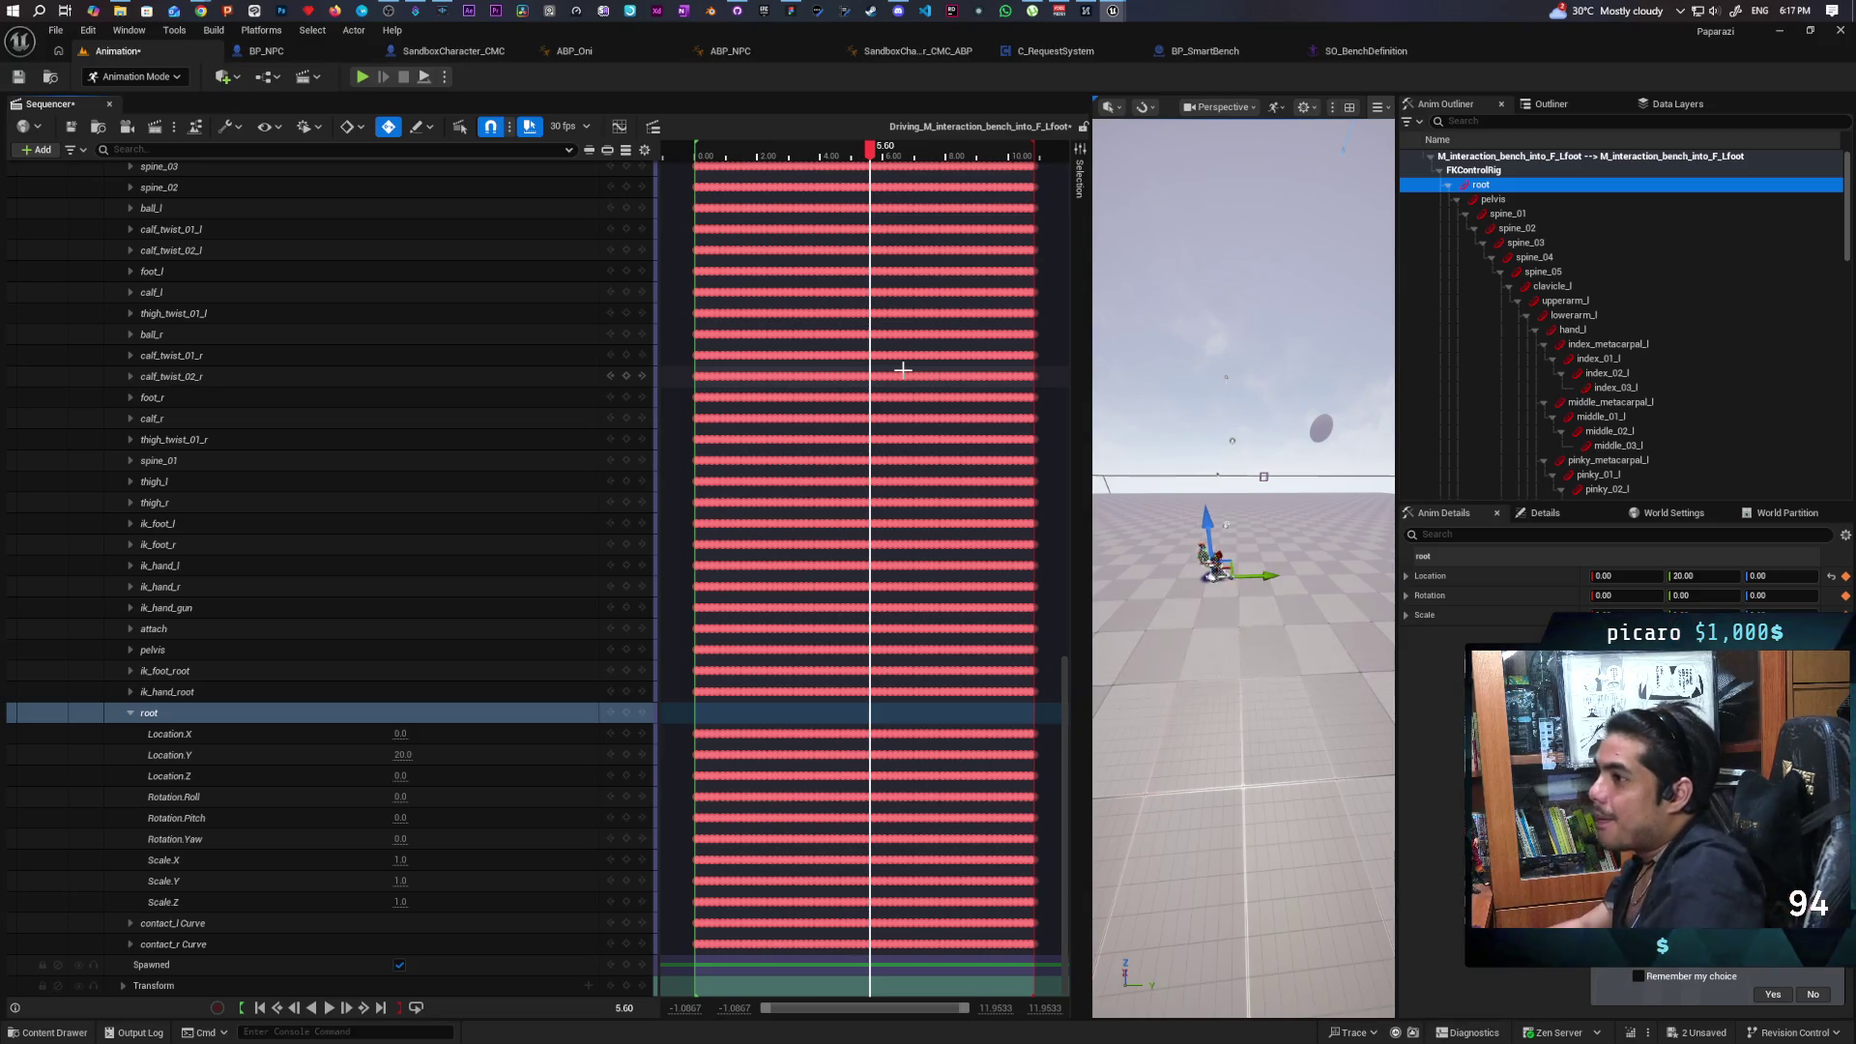
Switch back to Selection Mode and open the Demo level without saving the Animation level.
left_click(138, 78)
left_click(135, 100)
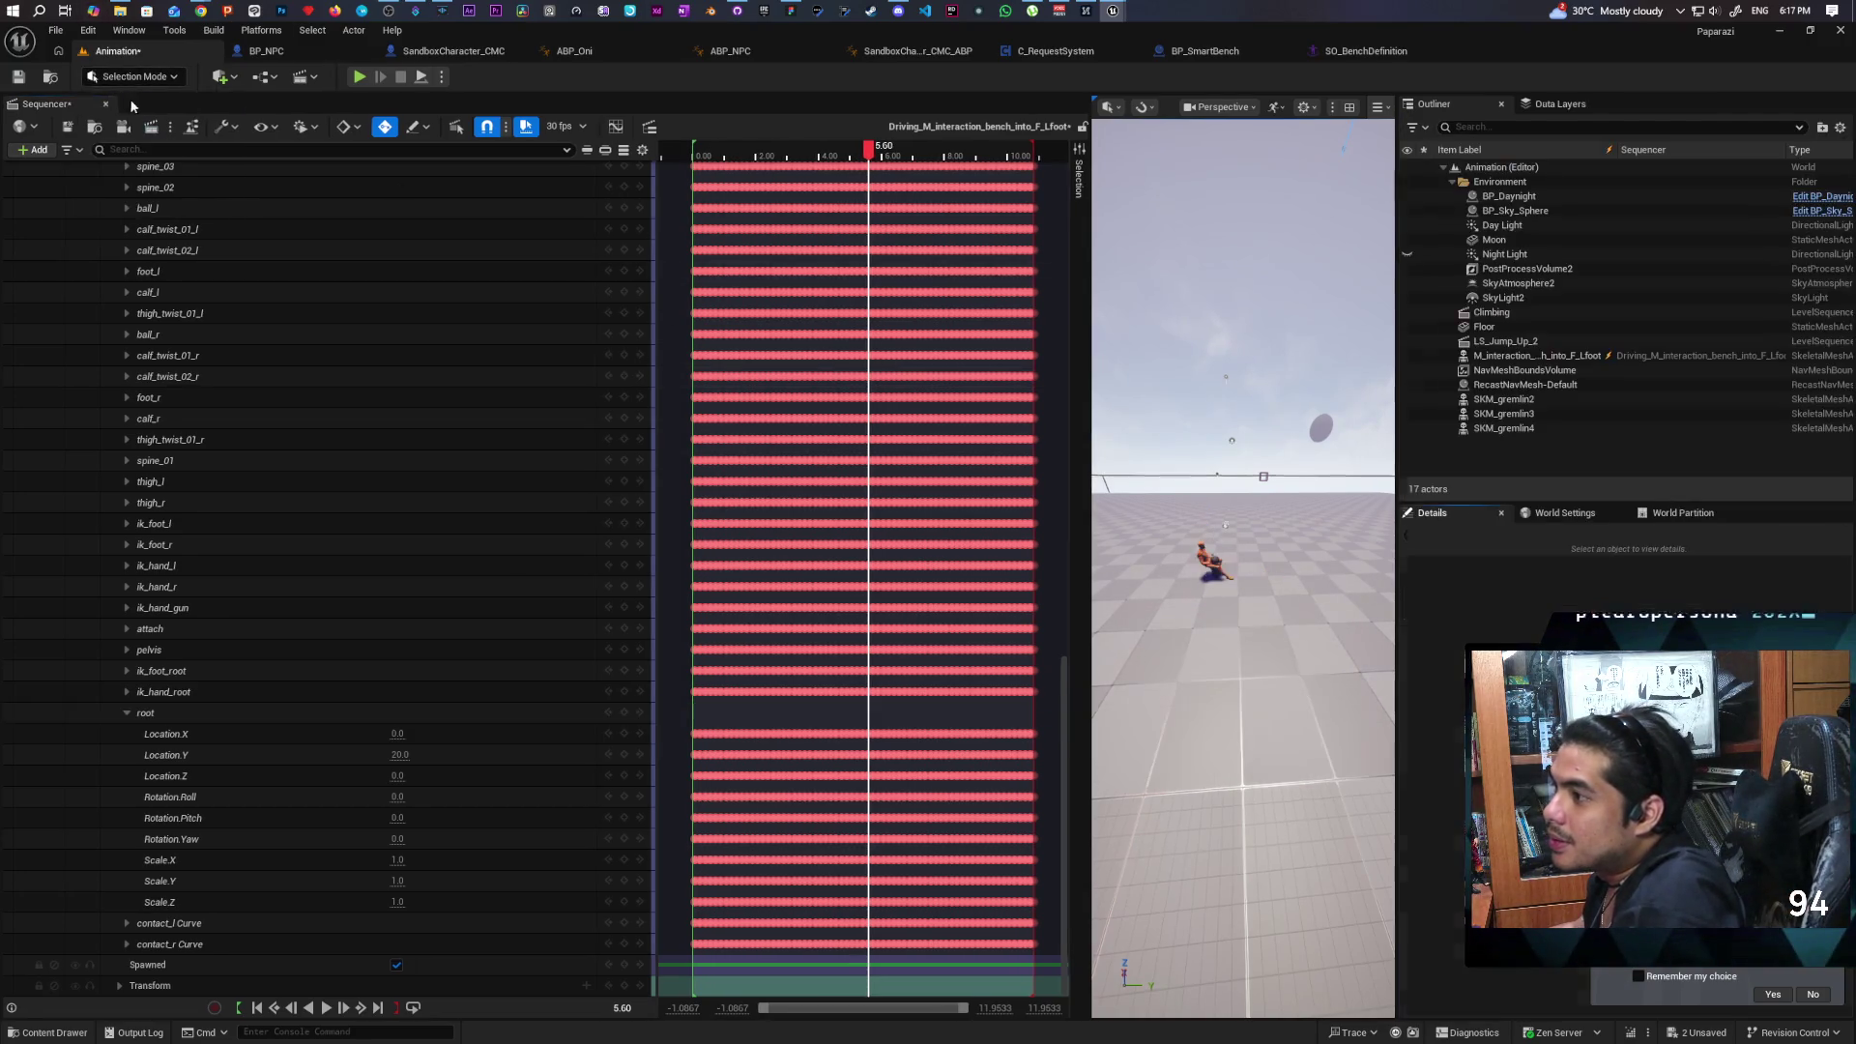
left_click(52, 79)
double_click(426, 759)
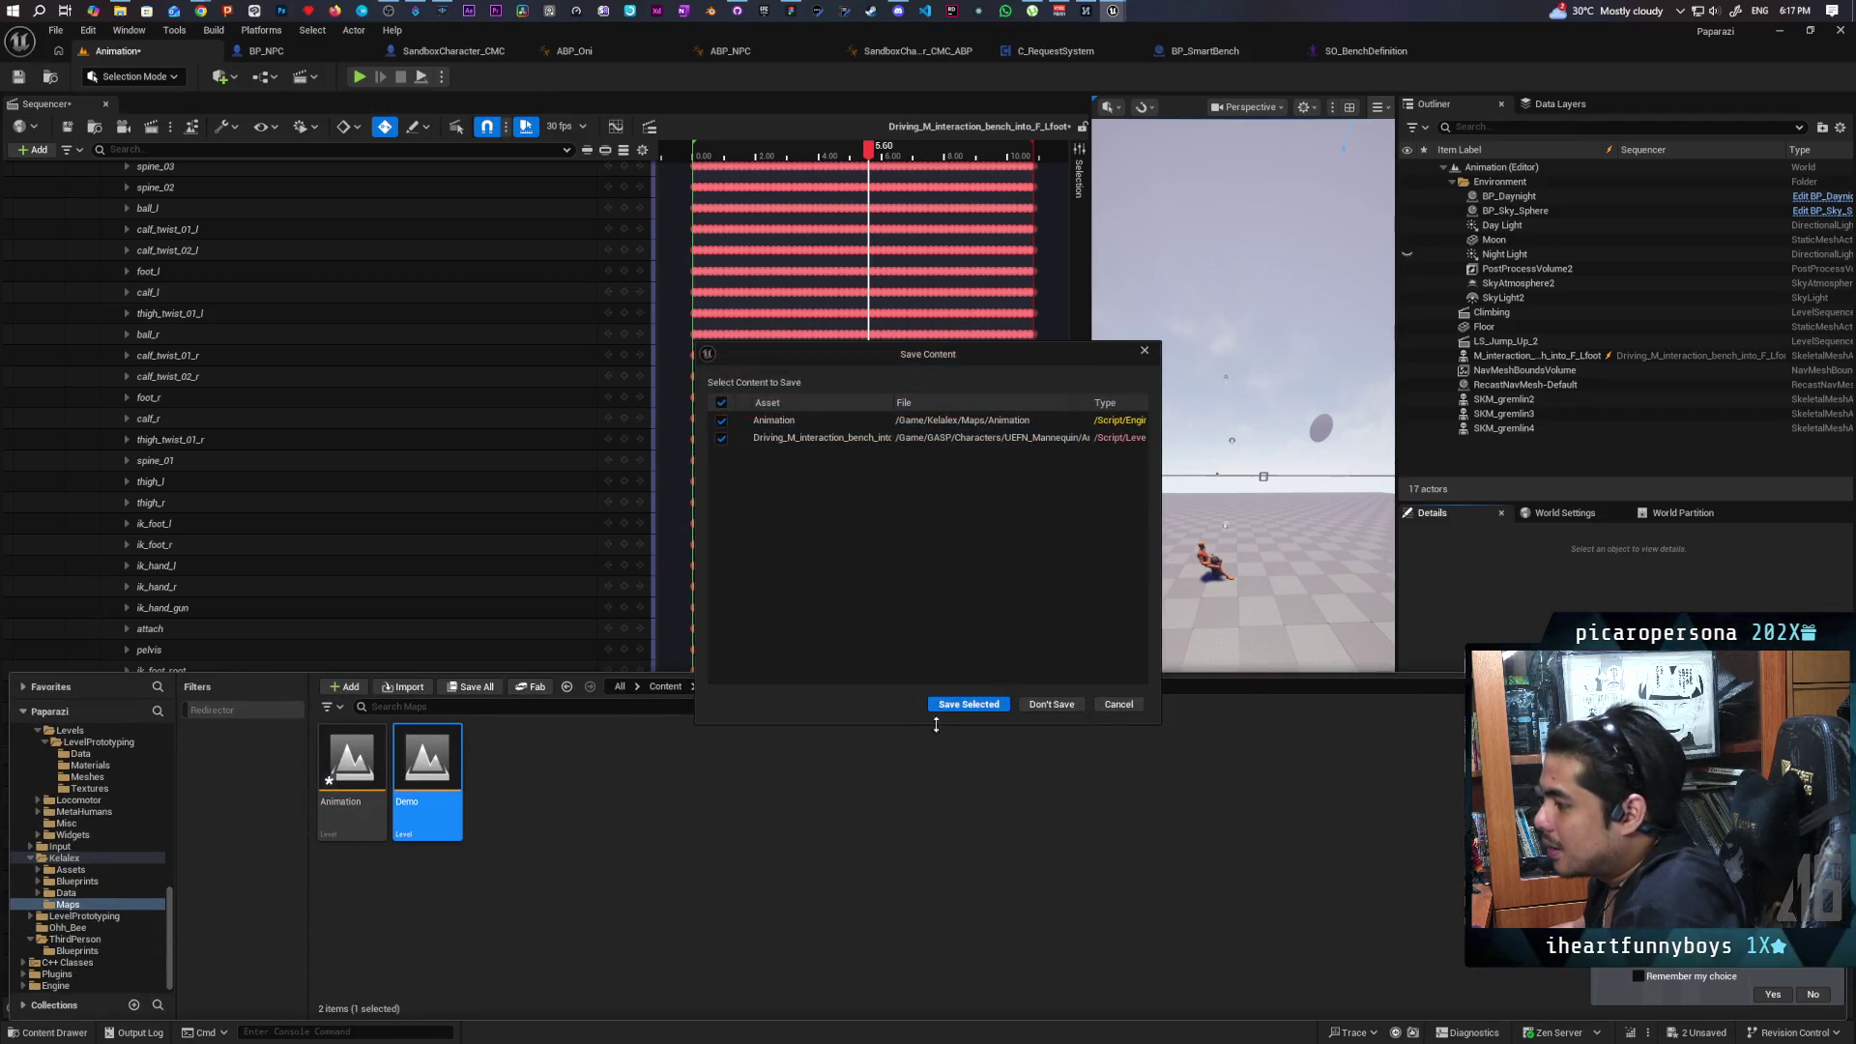
left_click(1052, 705)
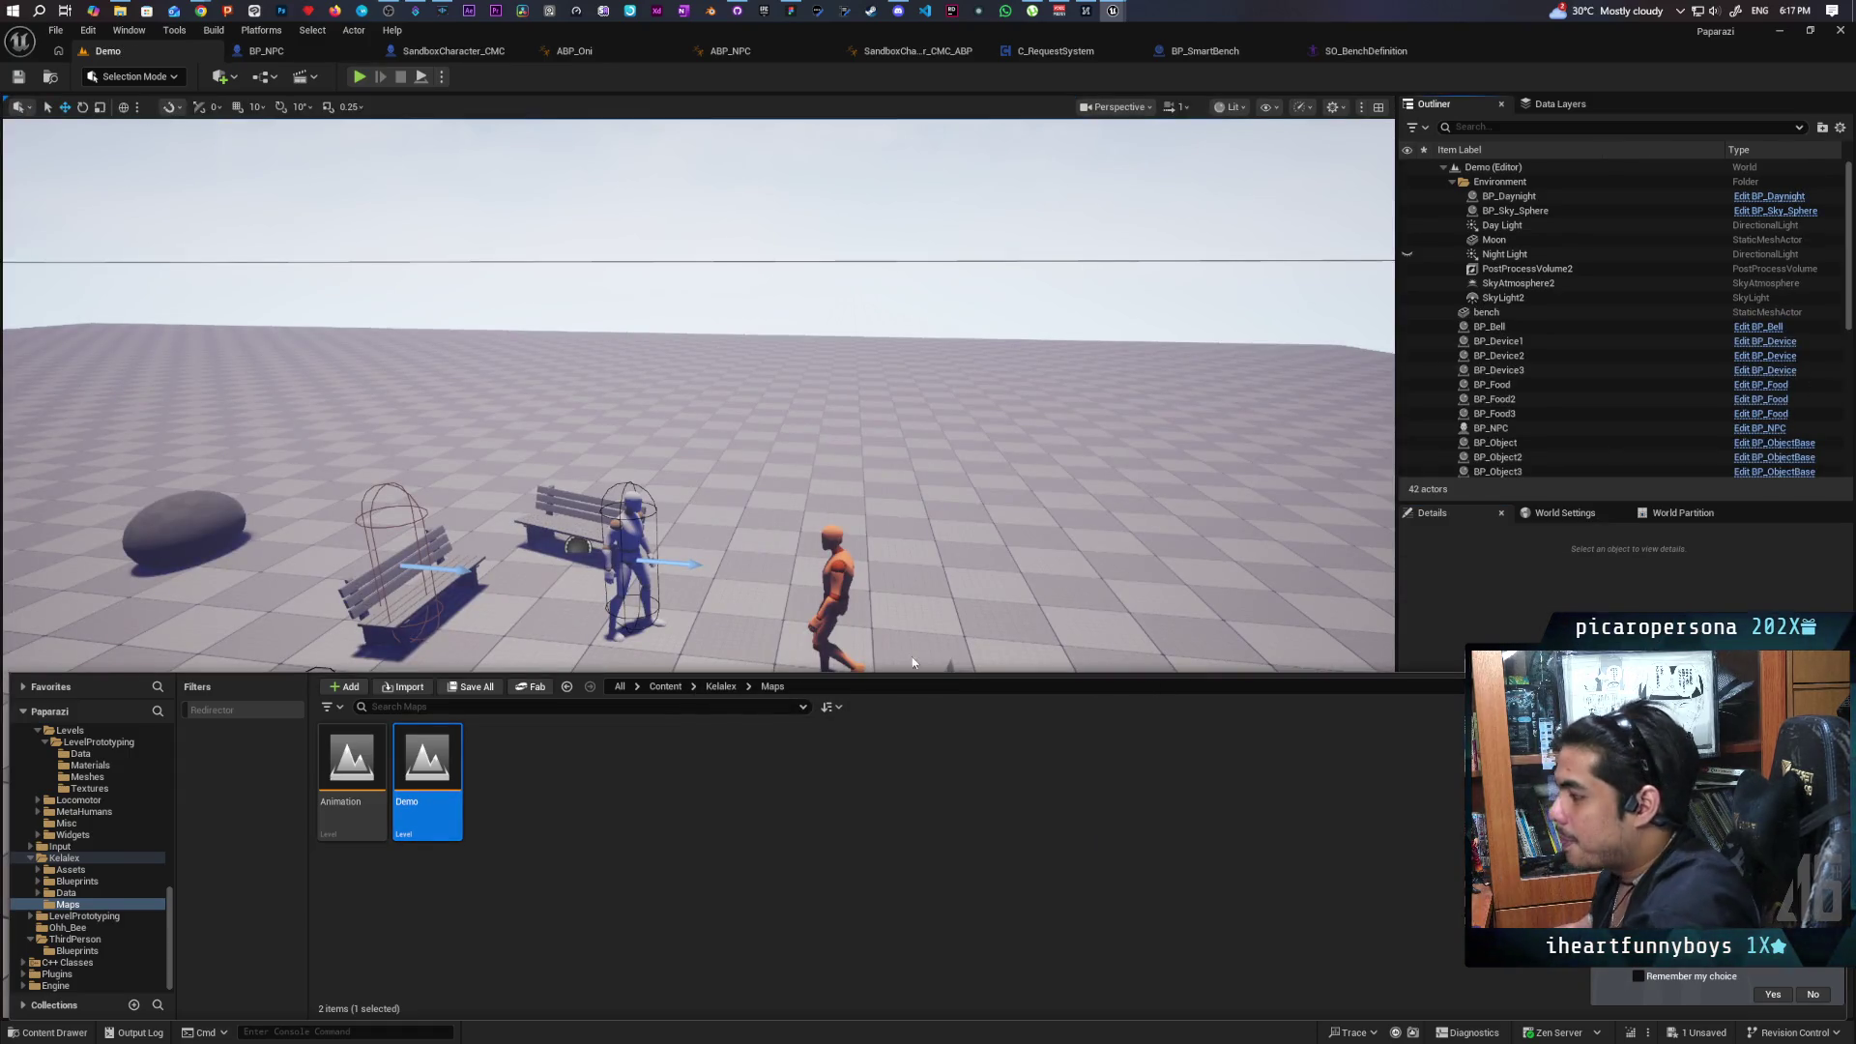
left_click_drag(919, 619, 870, 541)
mouse_move(290, 709)
left_mouse_down()
mouse_move(812, 837)
mouse_move(870, 735)
mouse_move(923, 561)
left_mouse_up()
left_click(927, 542)
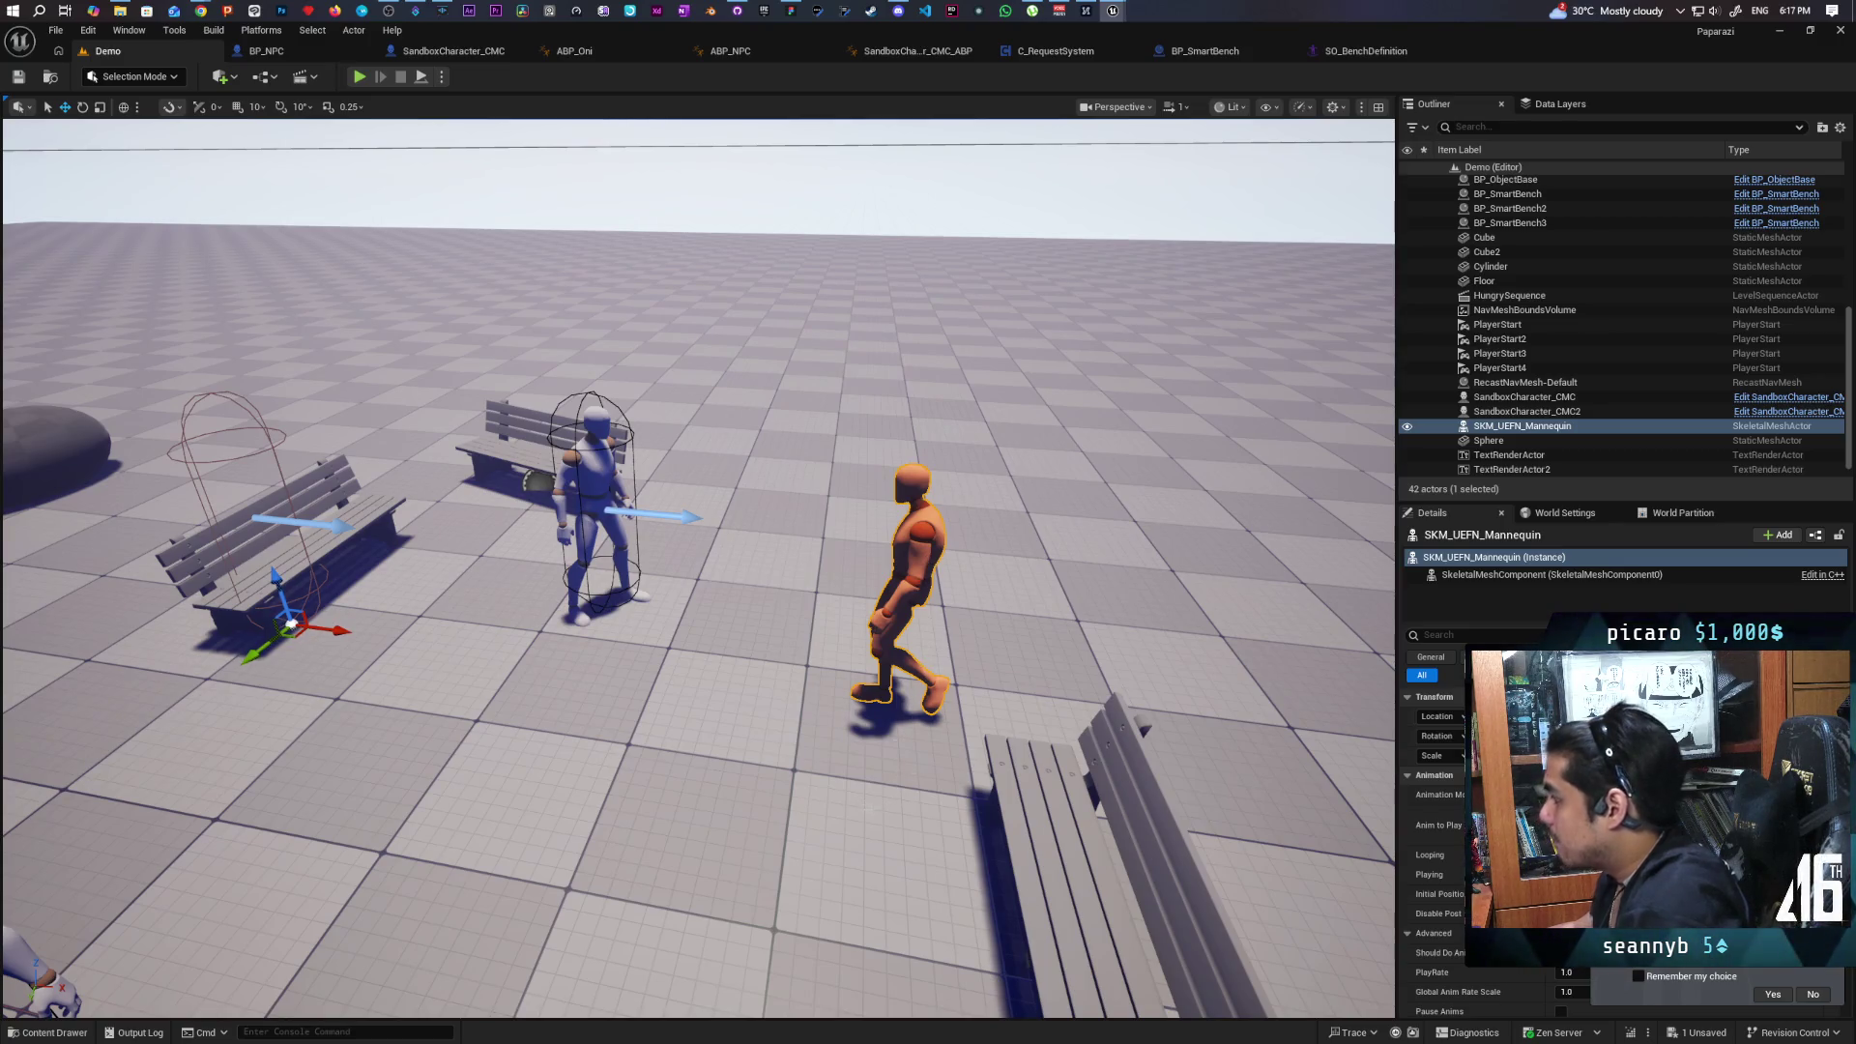
left_click(1559, 575)
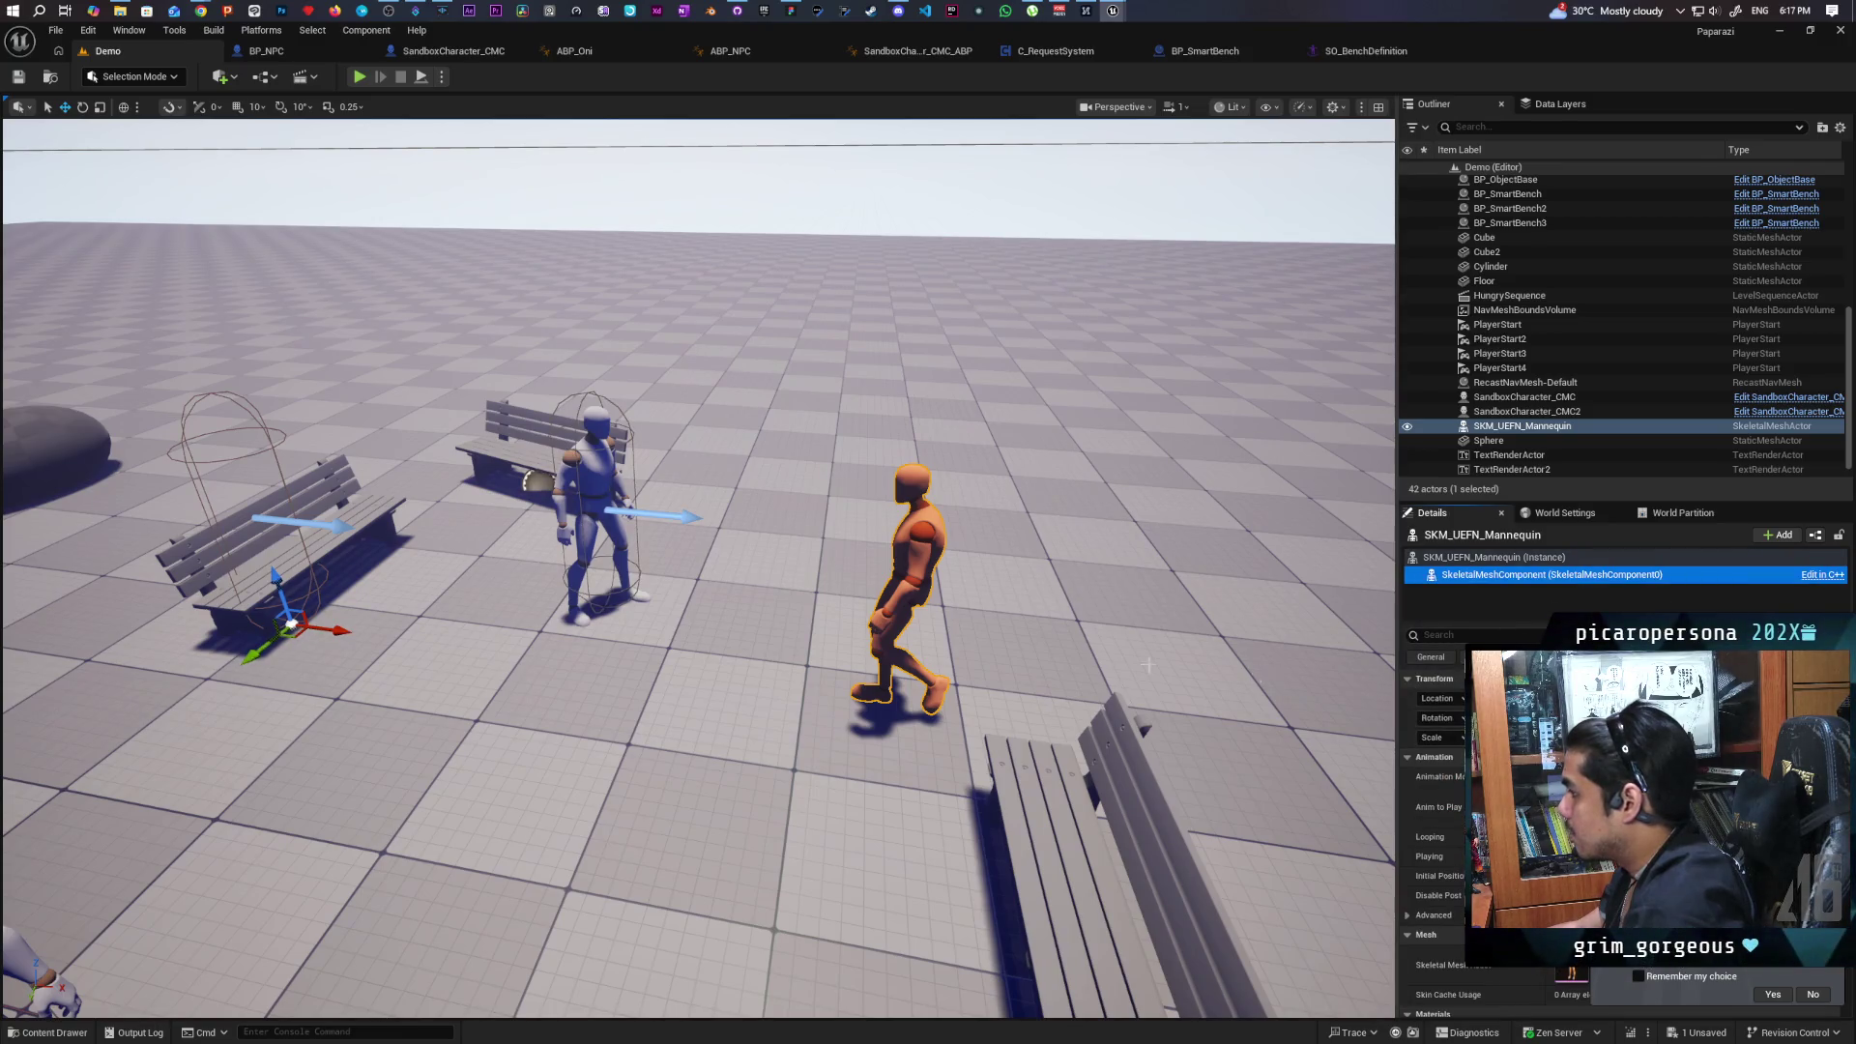
left_click(256, 421)
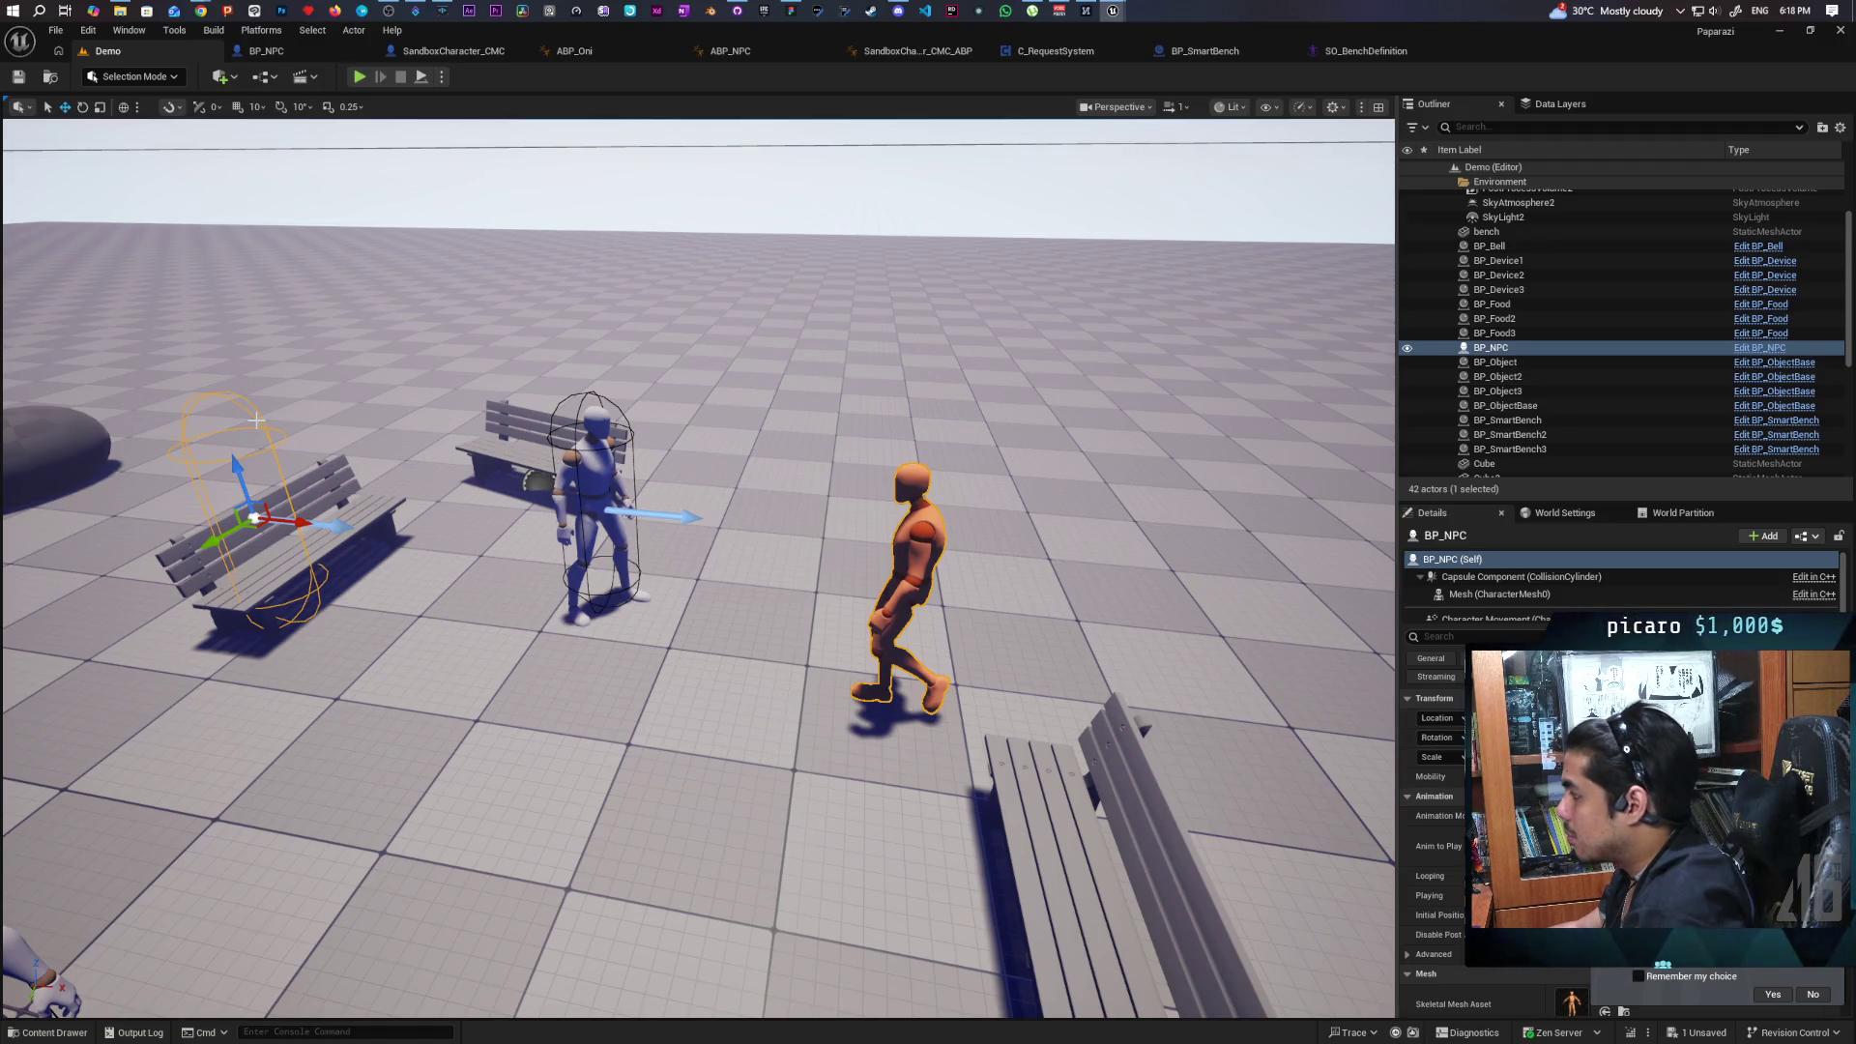
left_click(1473, 594)
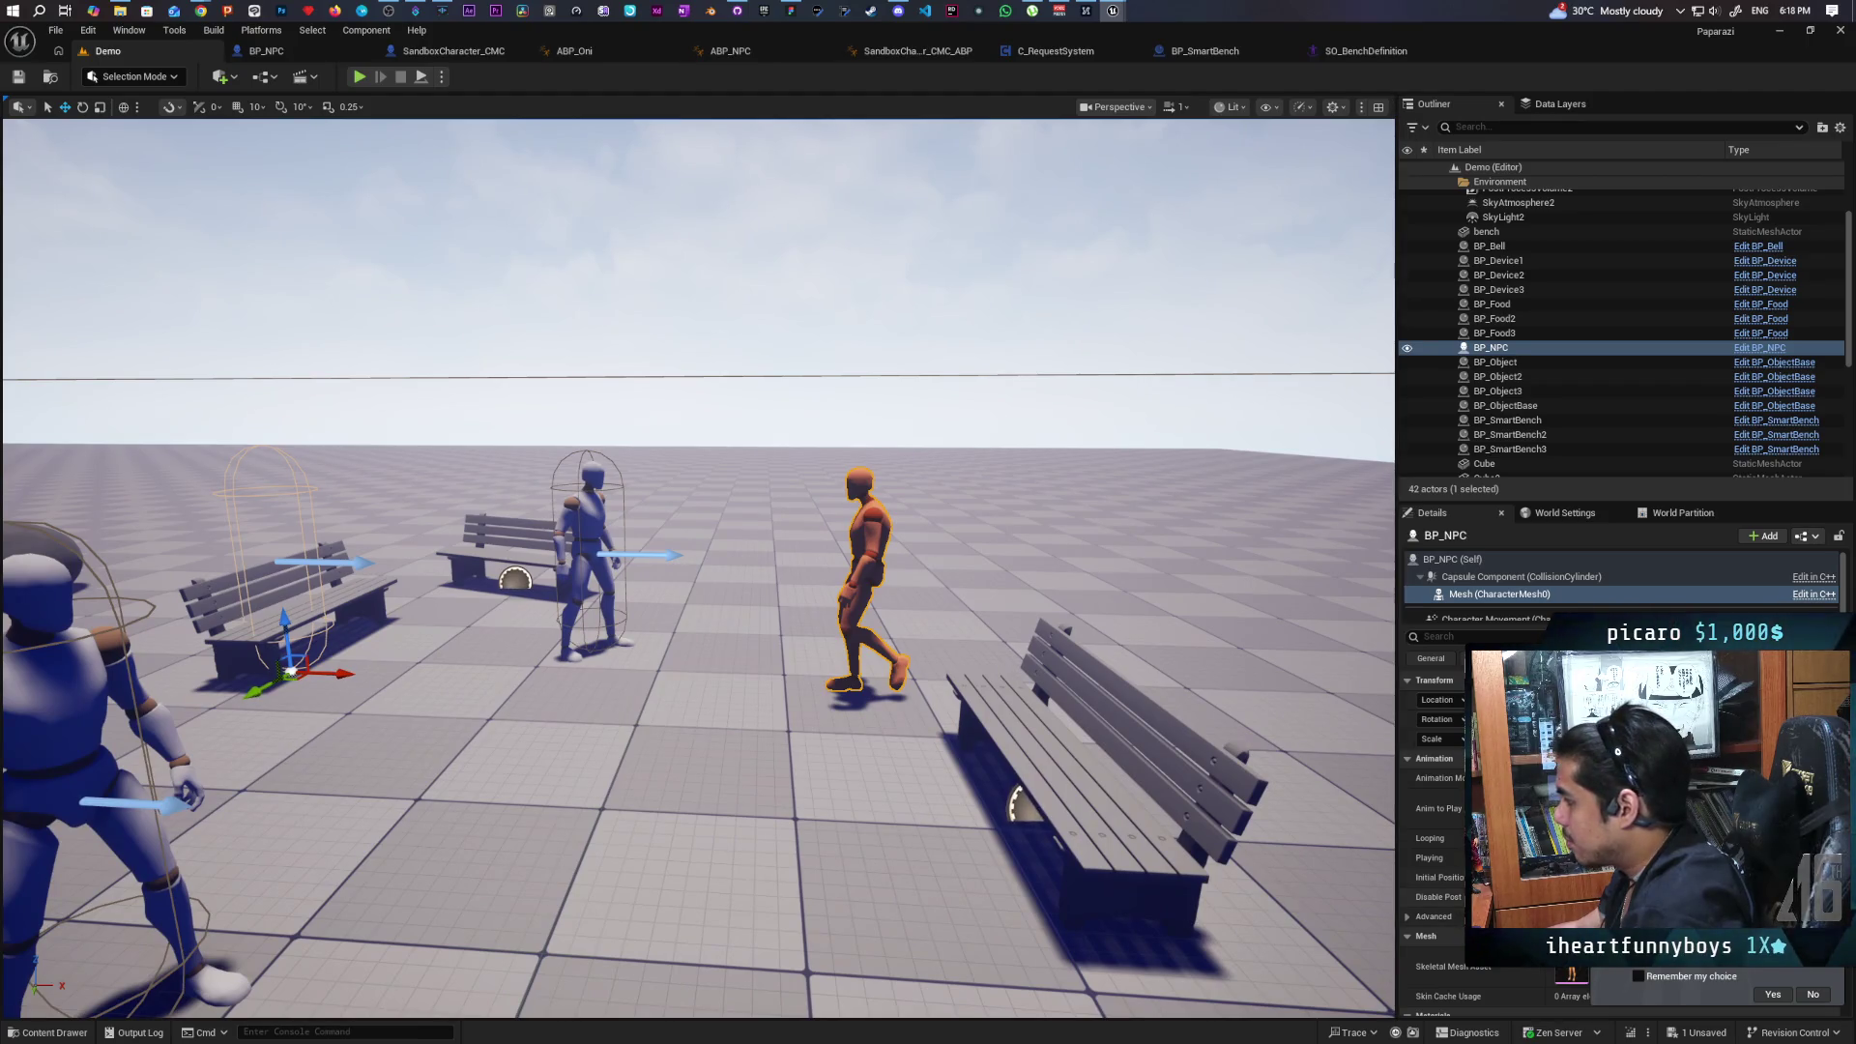
left_click_drag(860, 580, 629, 580)
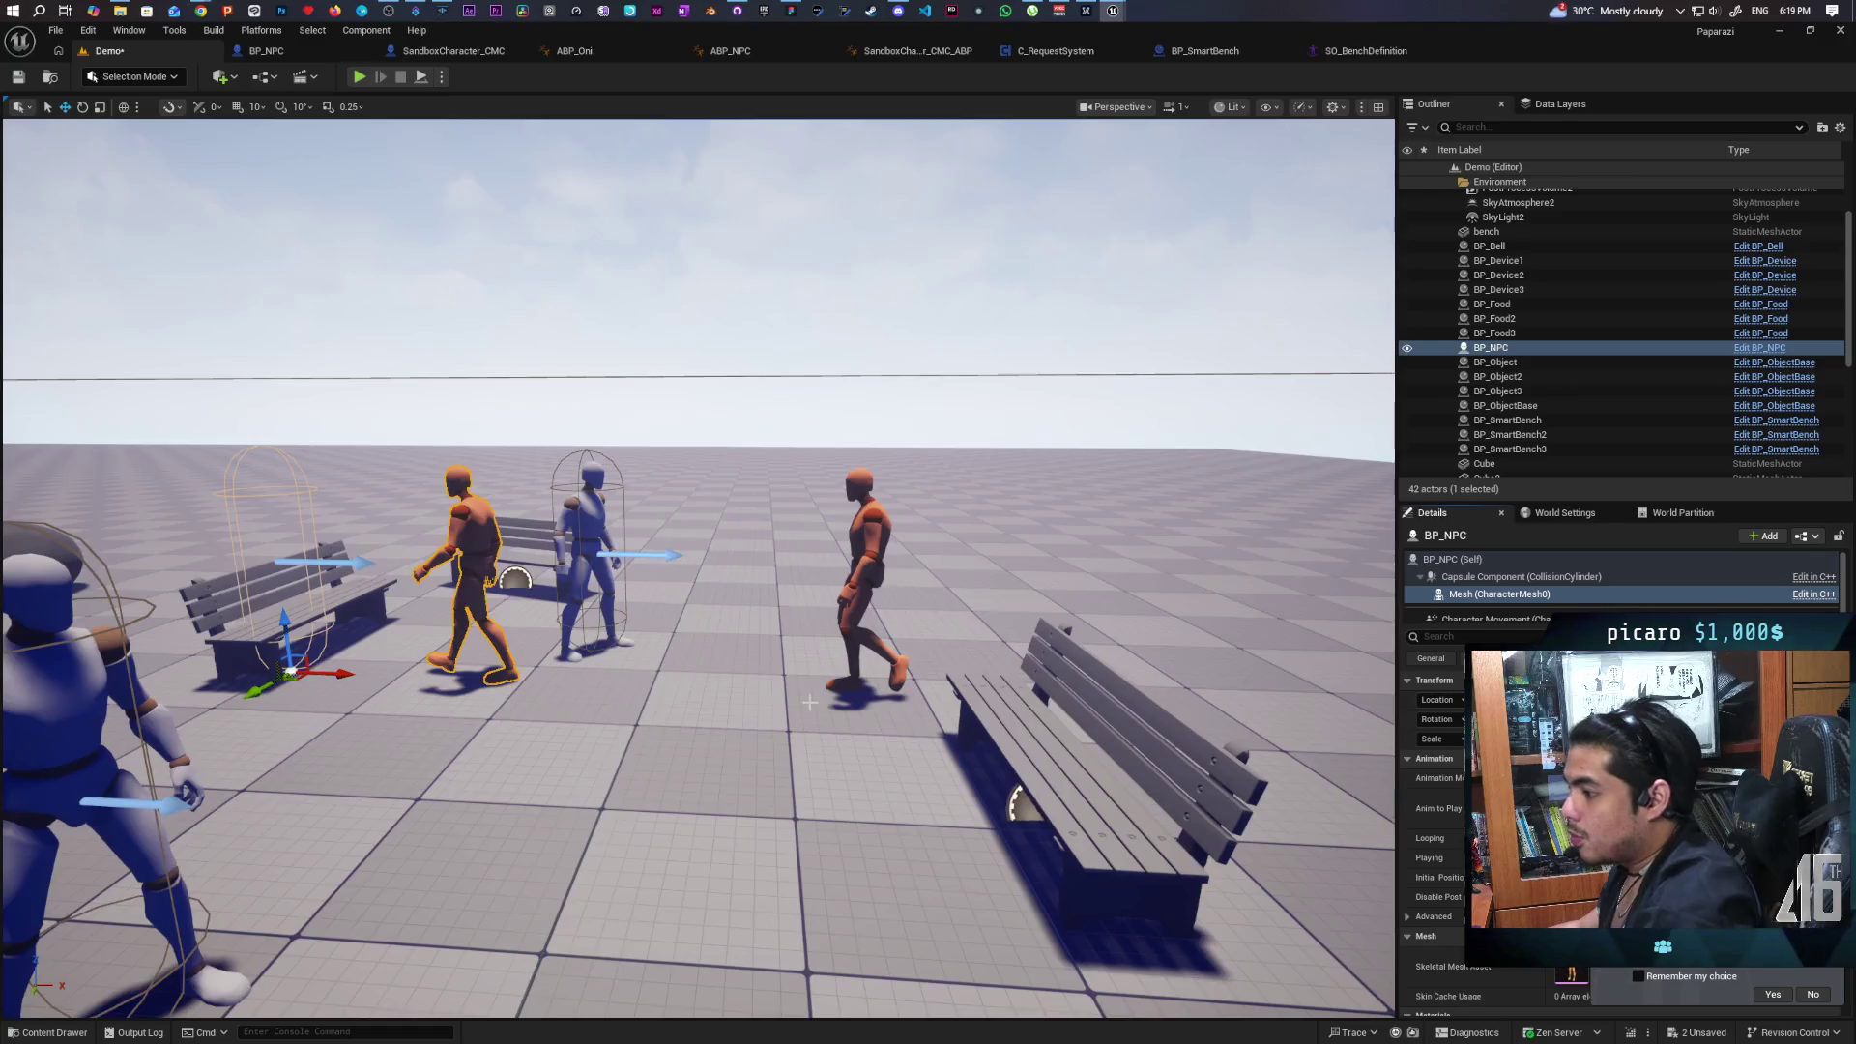
Select the left bench and add an Arrow component to it, keeping the default name.
key("f")
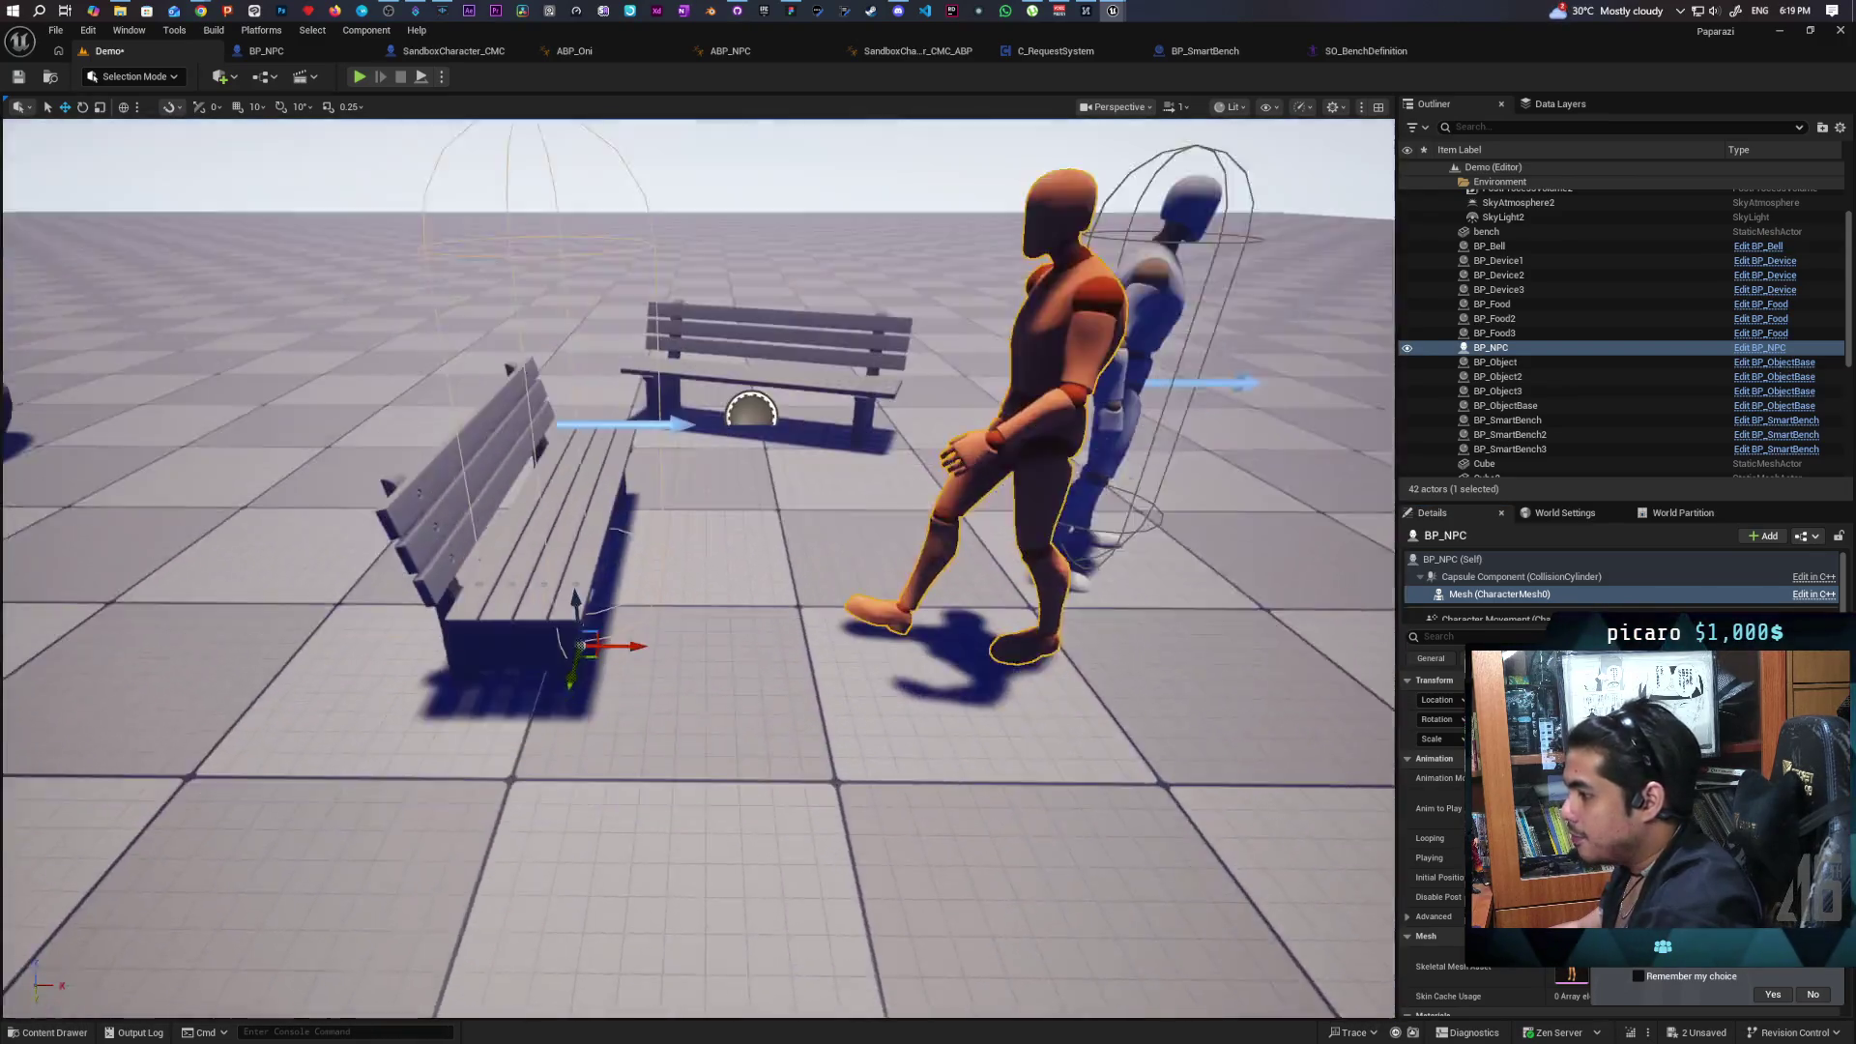
scroll(698, 568, "down", 3)
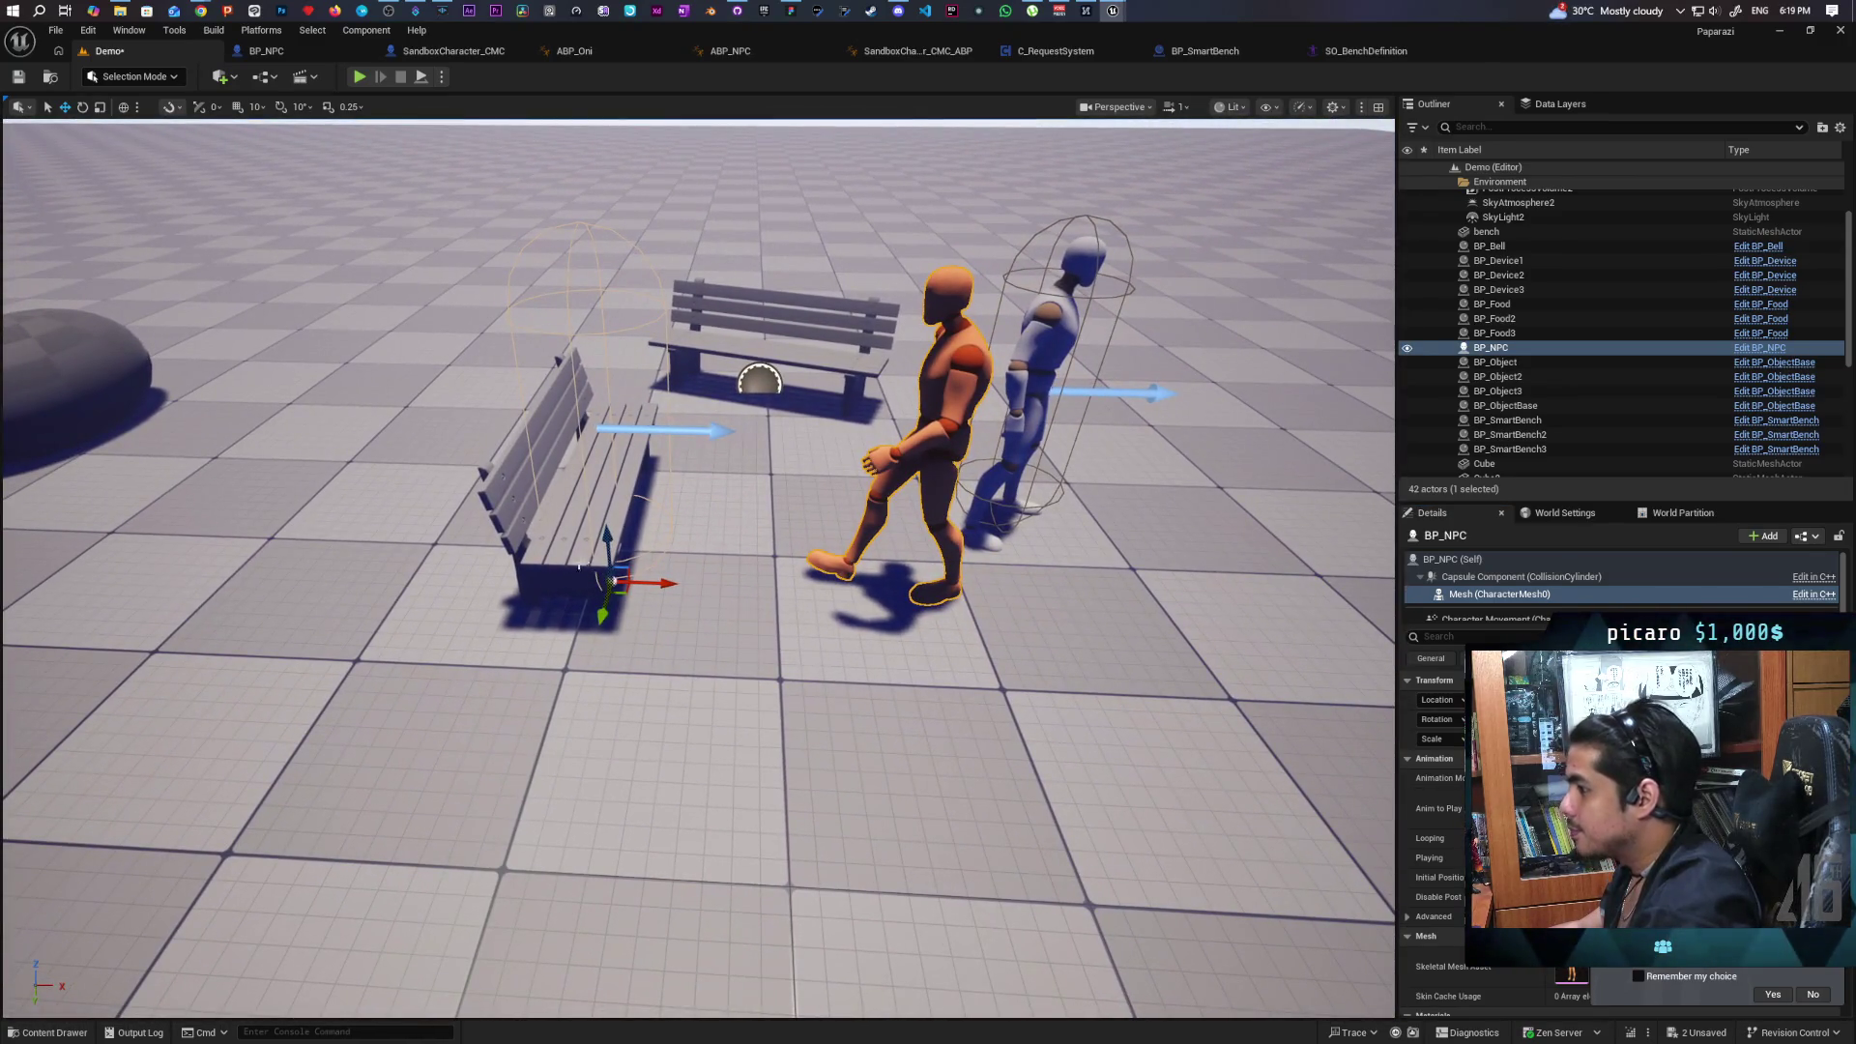
left_click(570, 503)
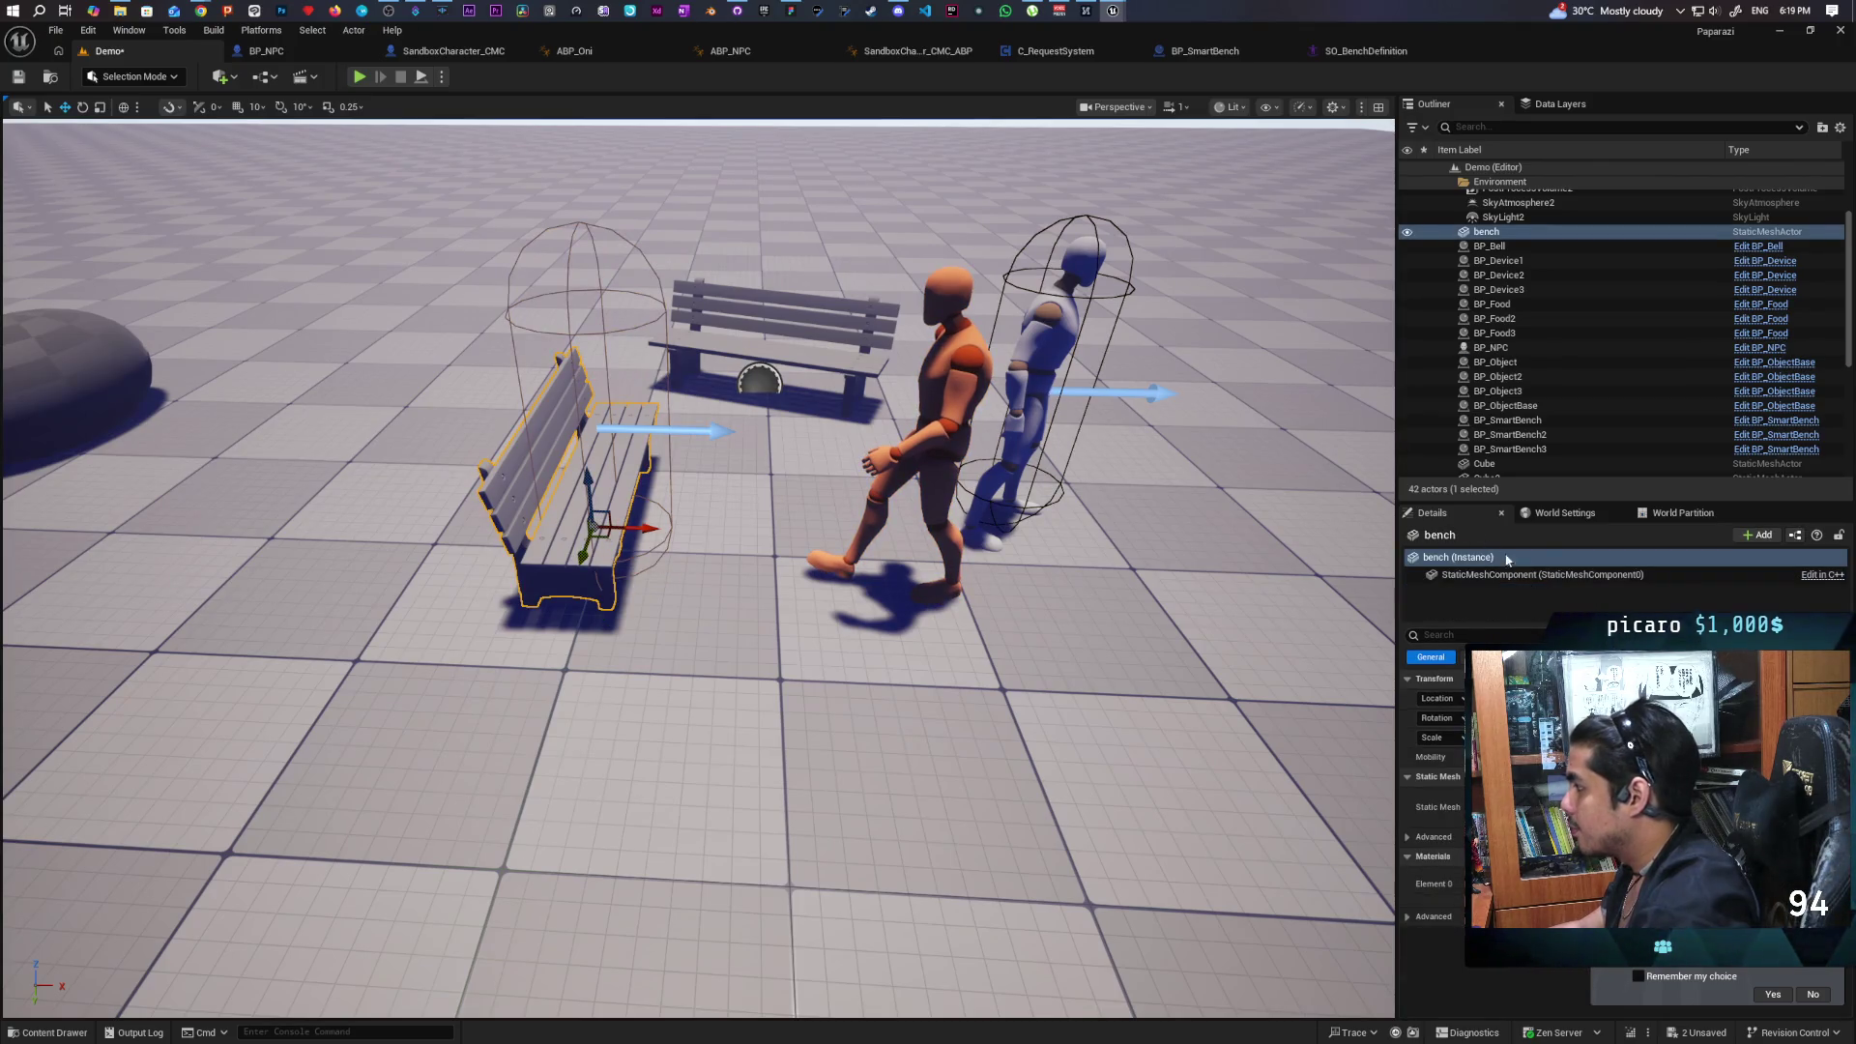
left_click(1593, 574)
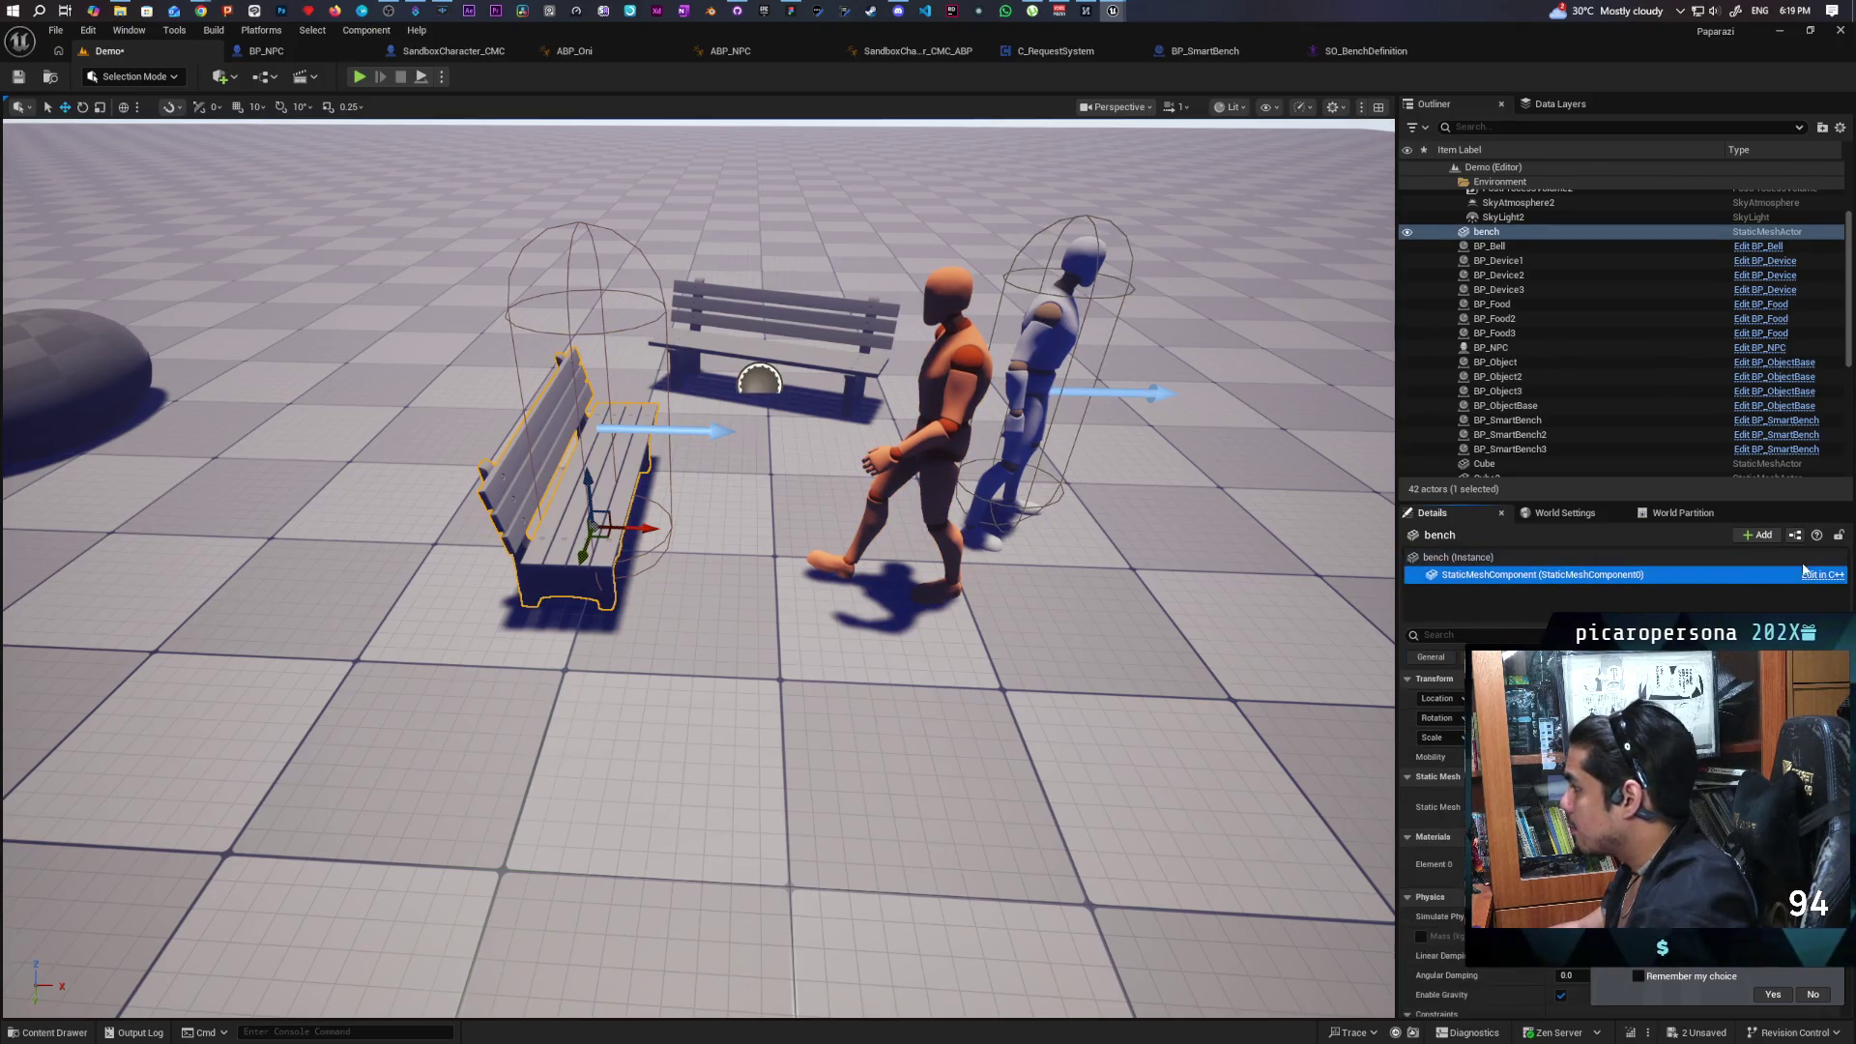
left_click(1761, 536)
type("arr")
left_click(1719, 599)
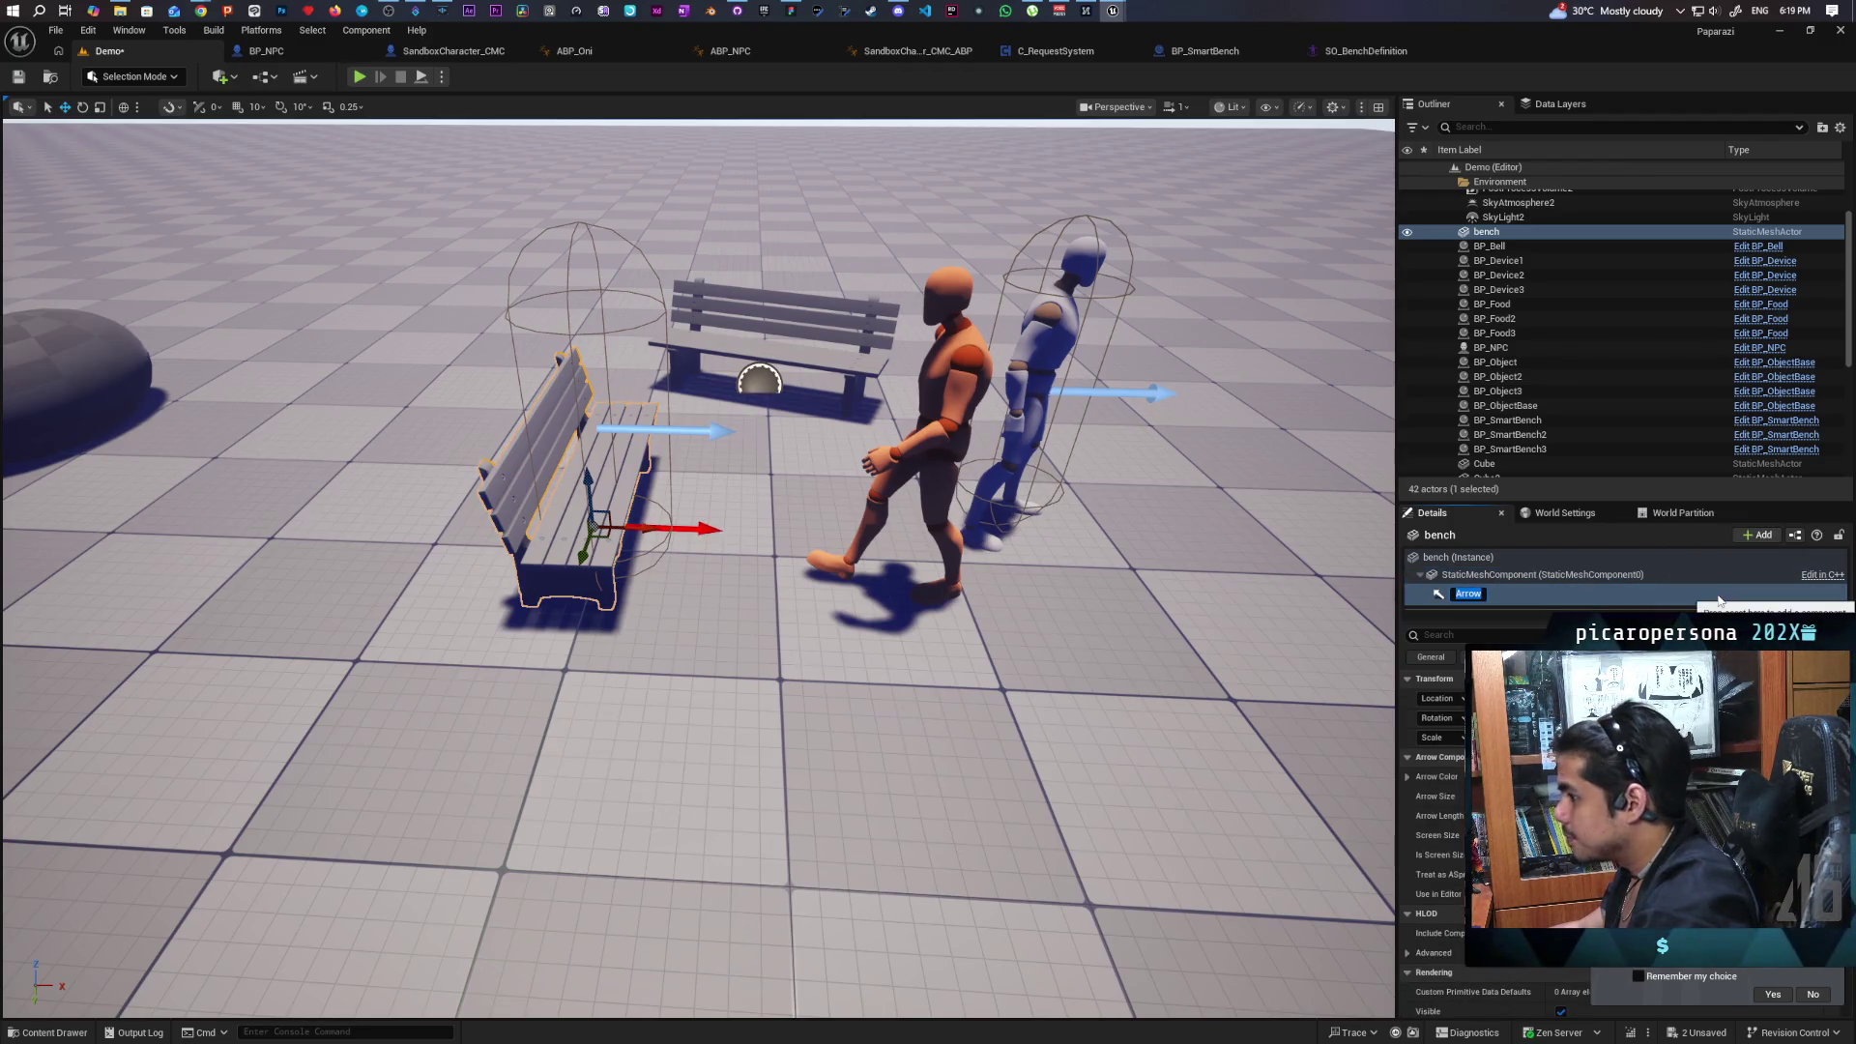
key("Return")
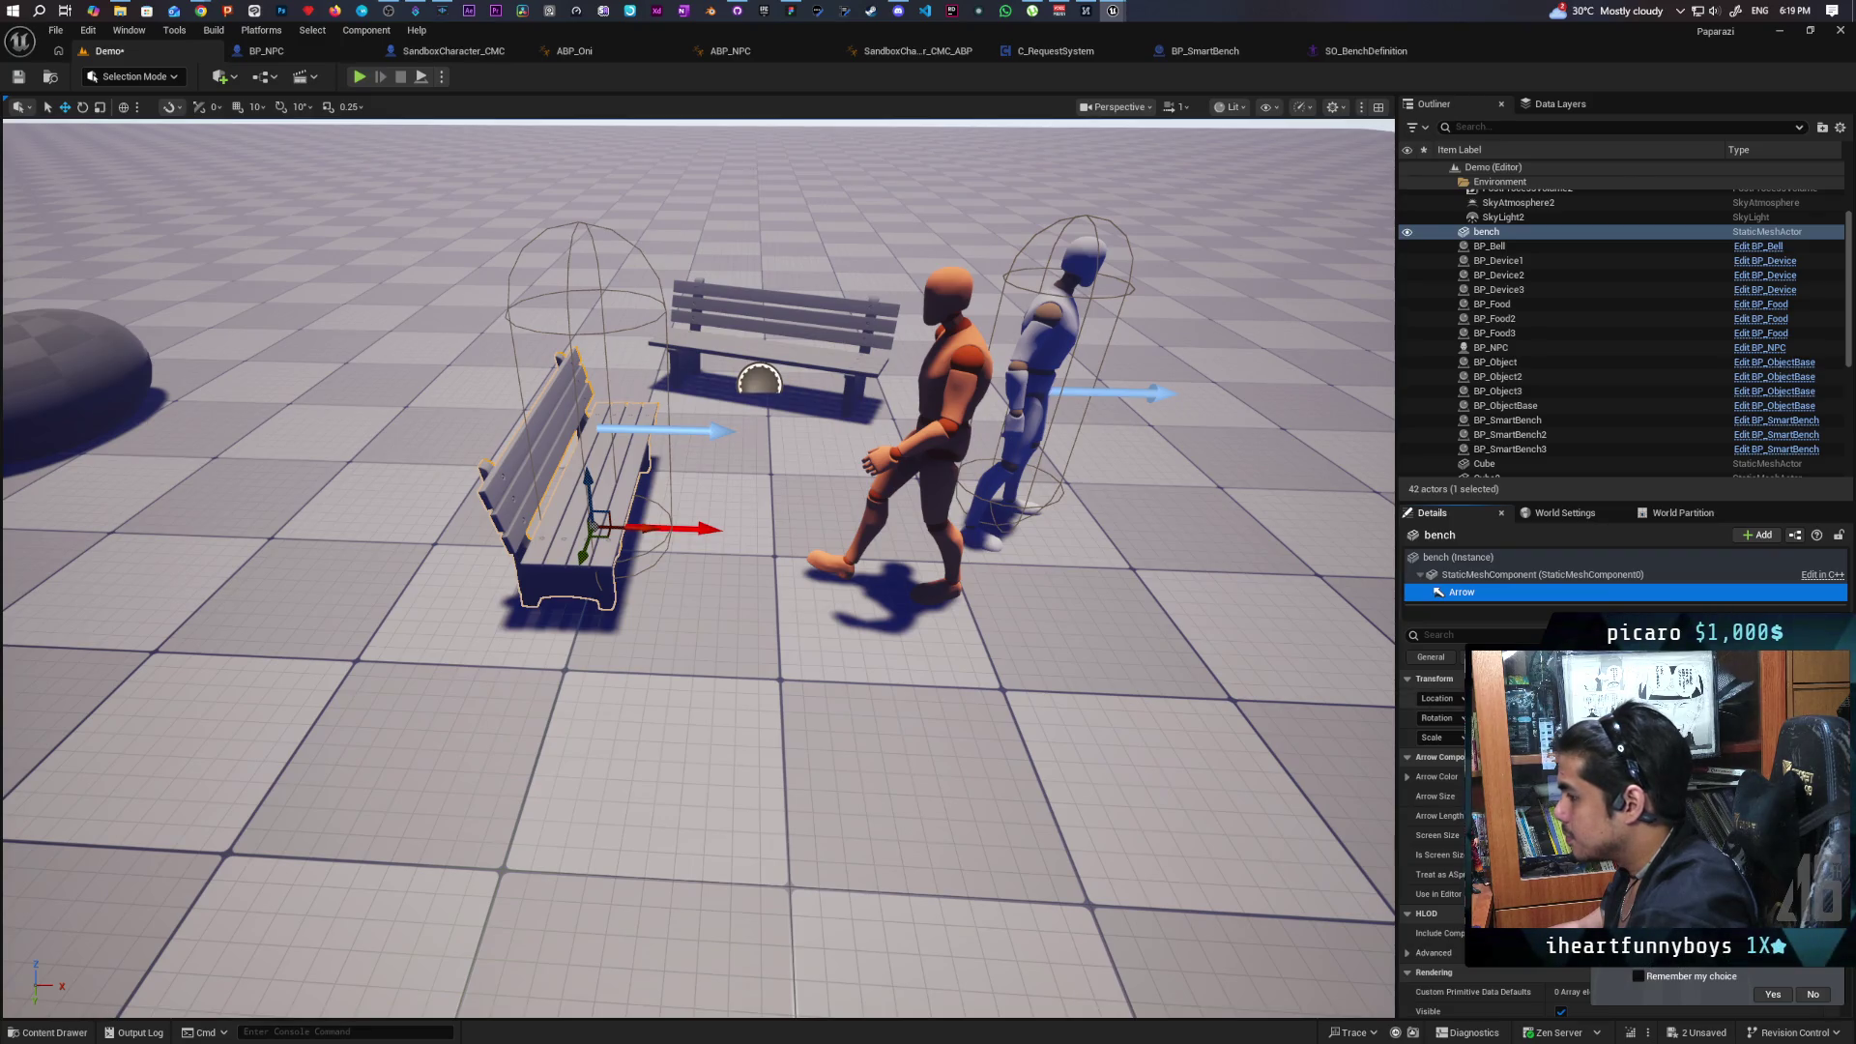
Drag the arrow out in front of the bench along X, adjusting it slightly sideways.
left_click_drag(658, 528, 977, 540)
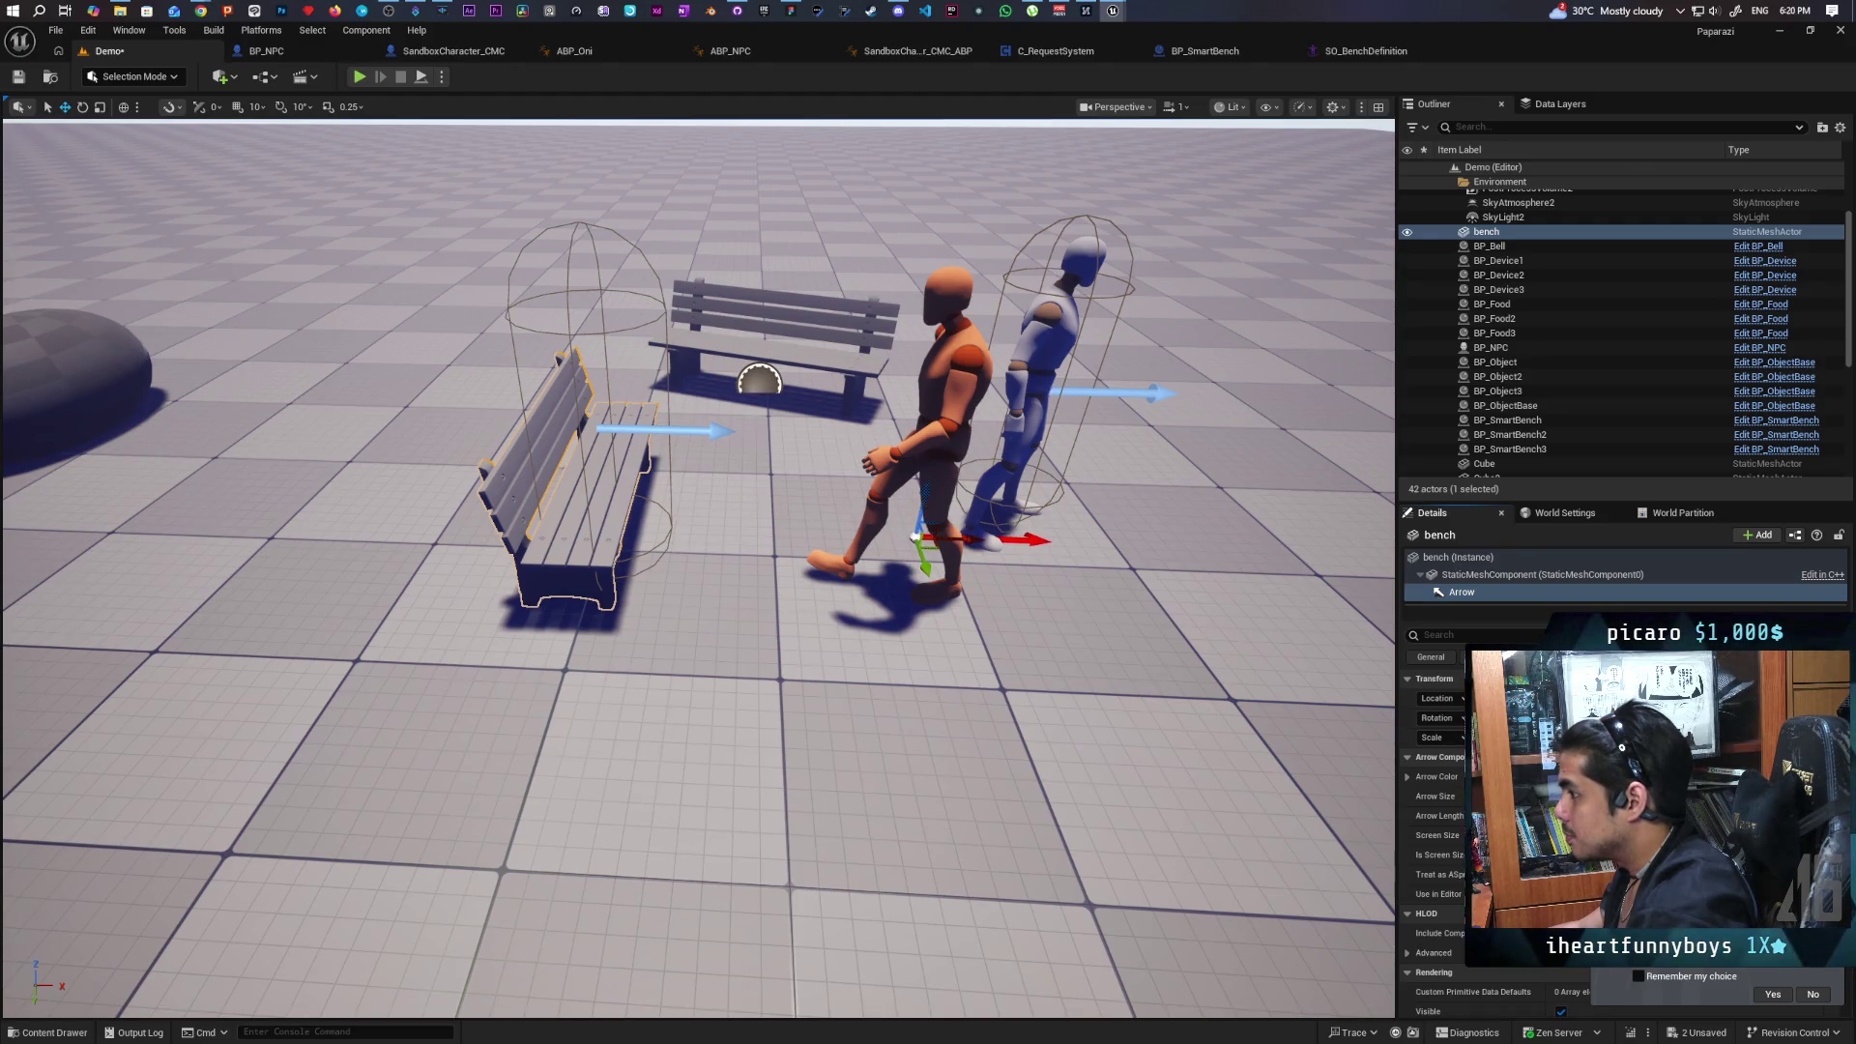
key("f")
mouse_move(734, 541)
left_mouse_down()
mouse_move(580, 541)
mouse_move(677, 541)
mouse_move(696, 580)
mouse_move(682, 504)
left_mouse_up()
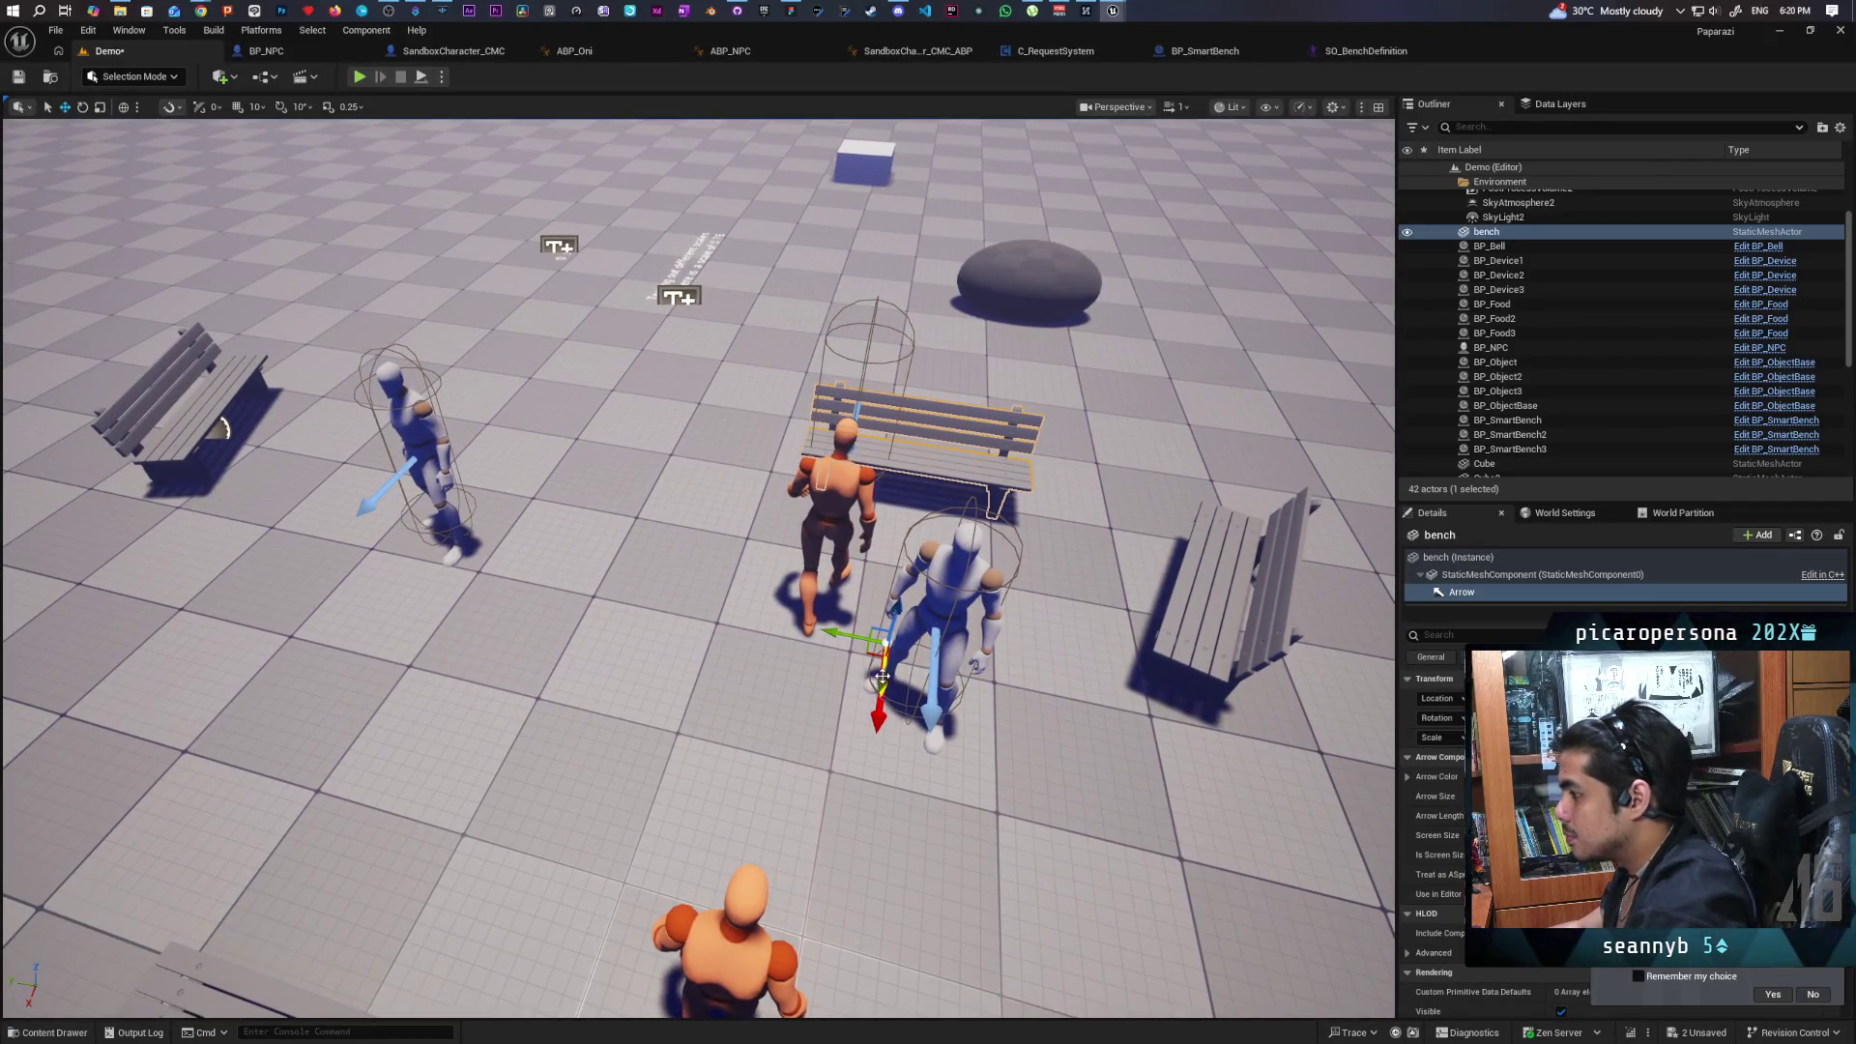
left_click_drag(883, 676, 928, 657)
left_click_drag(696, 541, 703, 696)
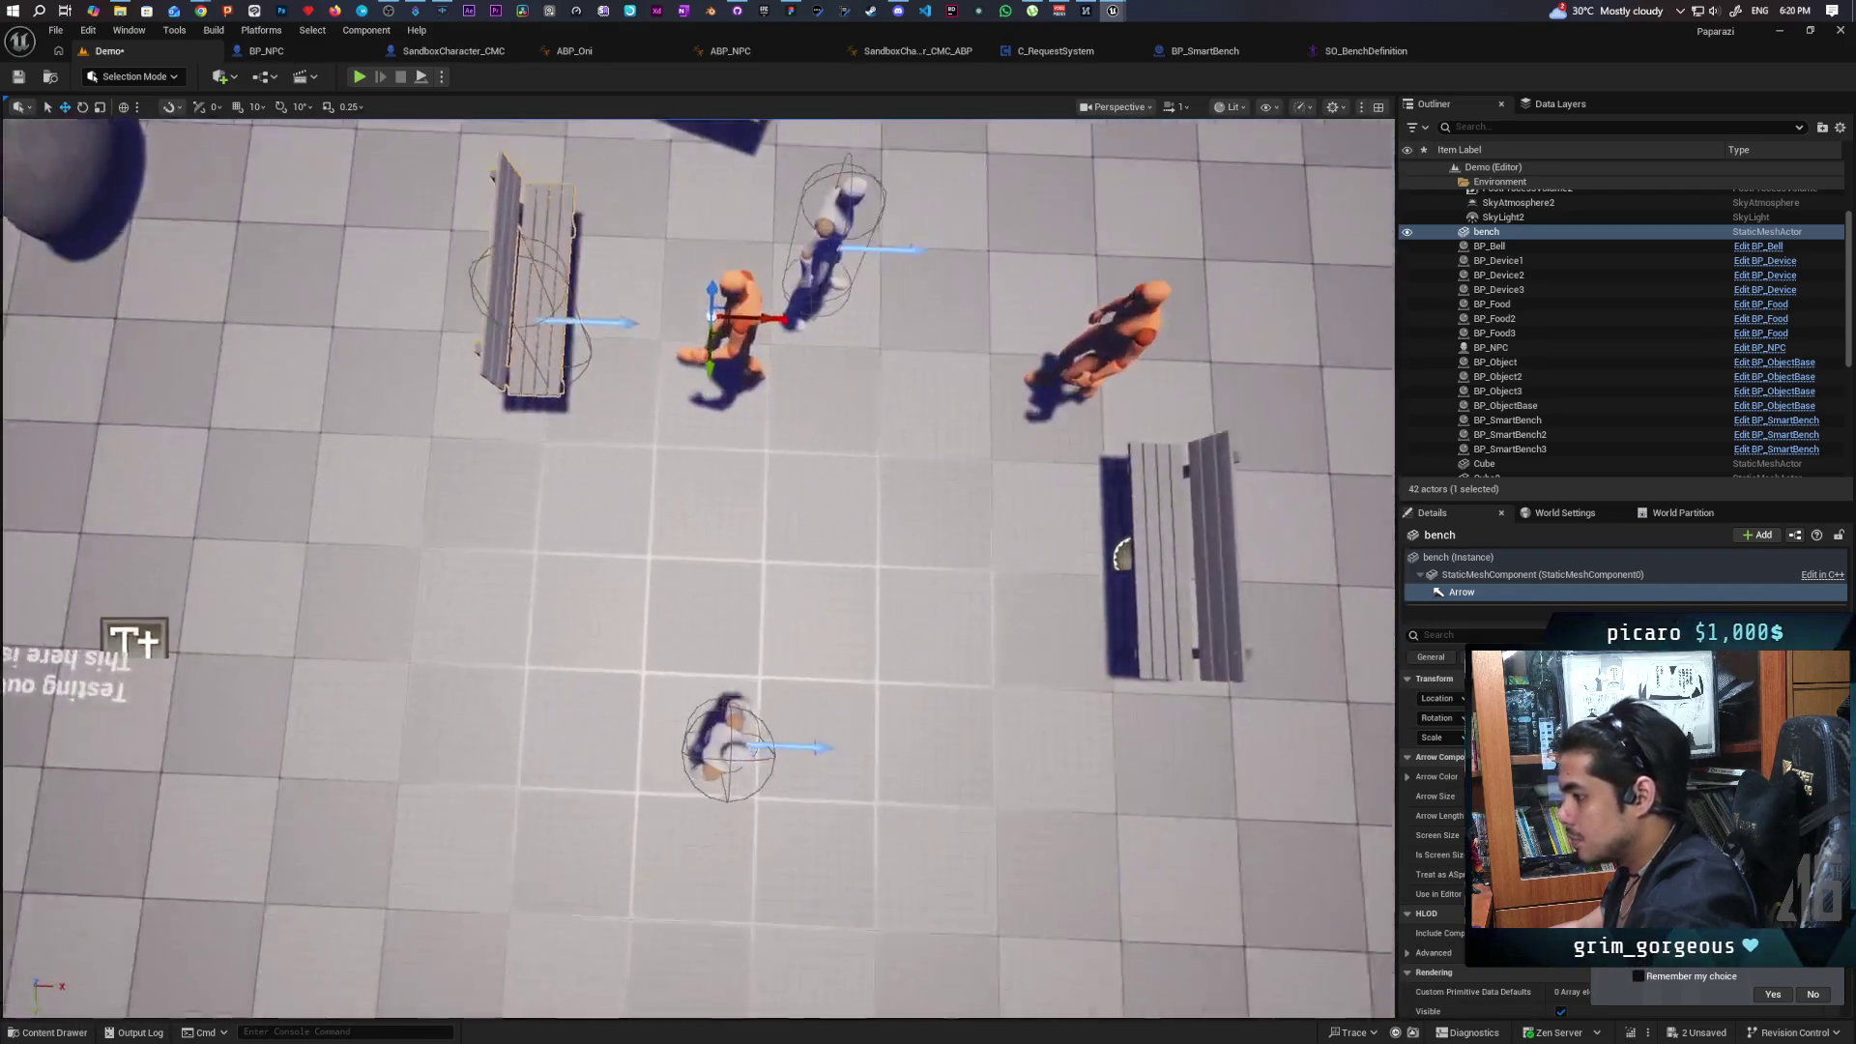
scroll(695, 568, "down", 10)
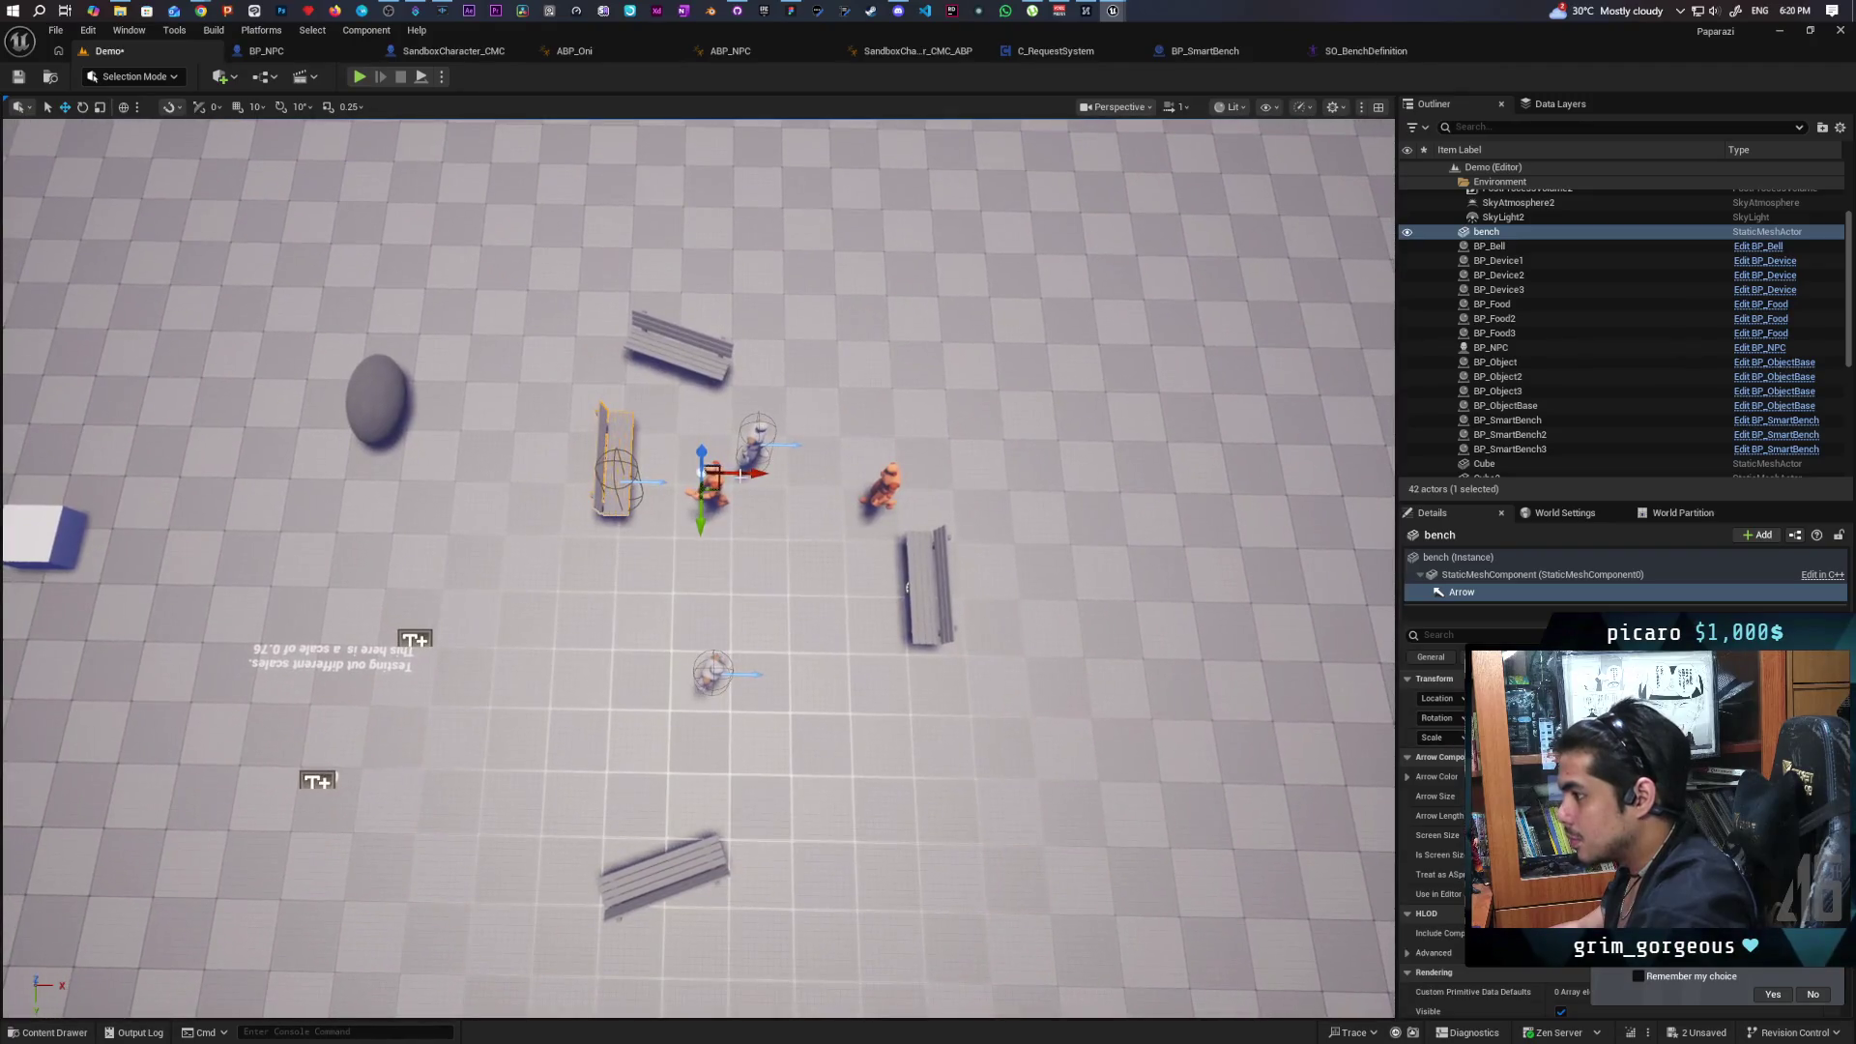
left_click_drag(733, 473, 619, 454)
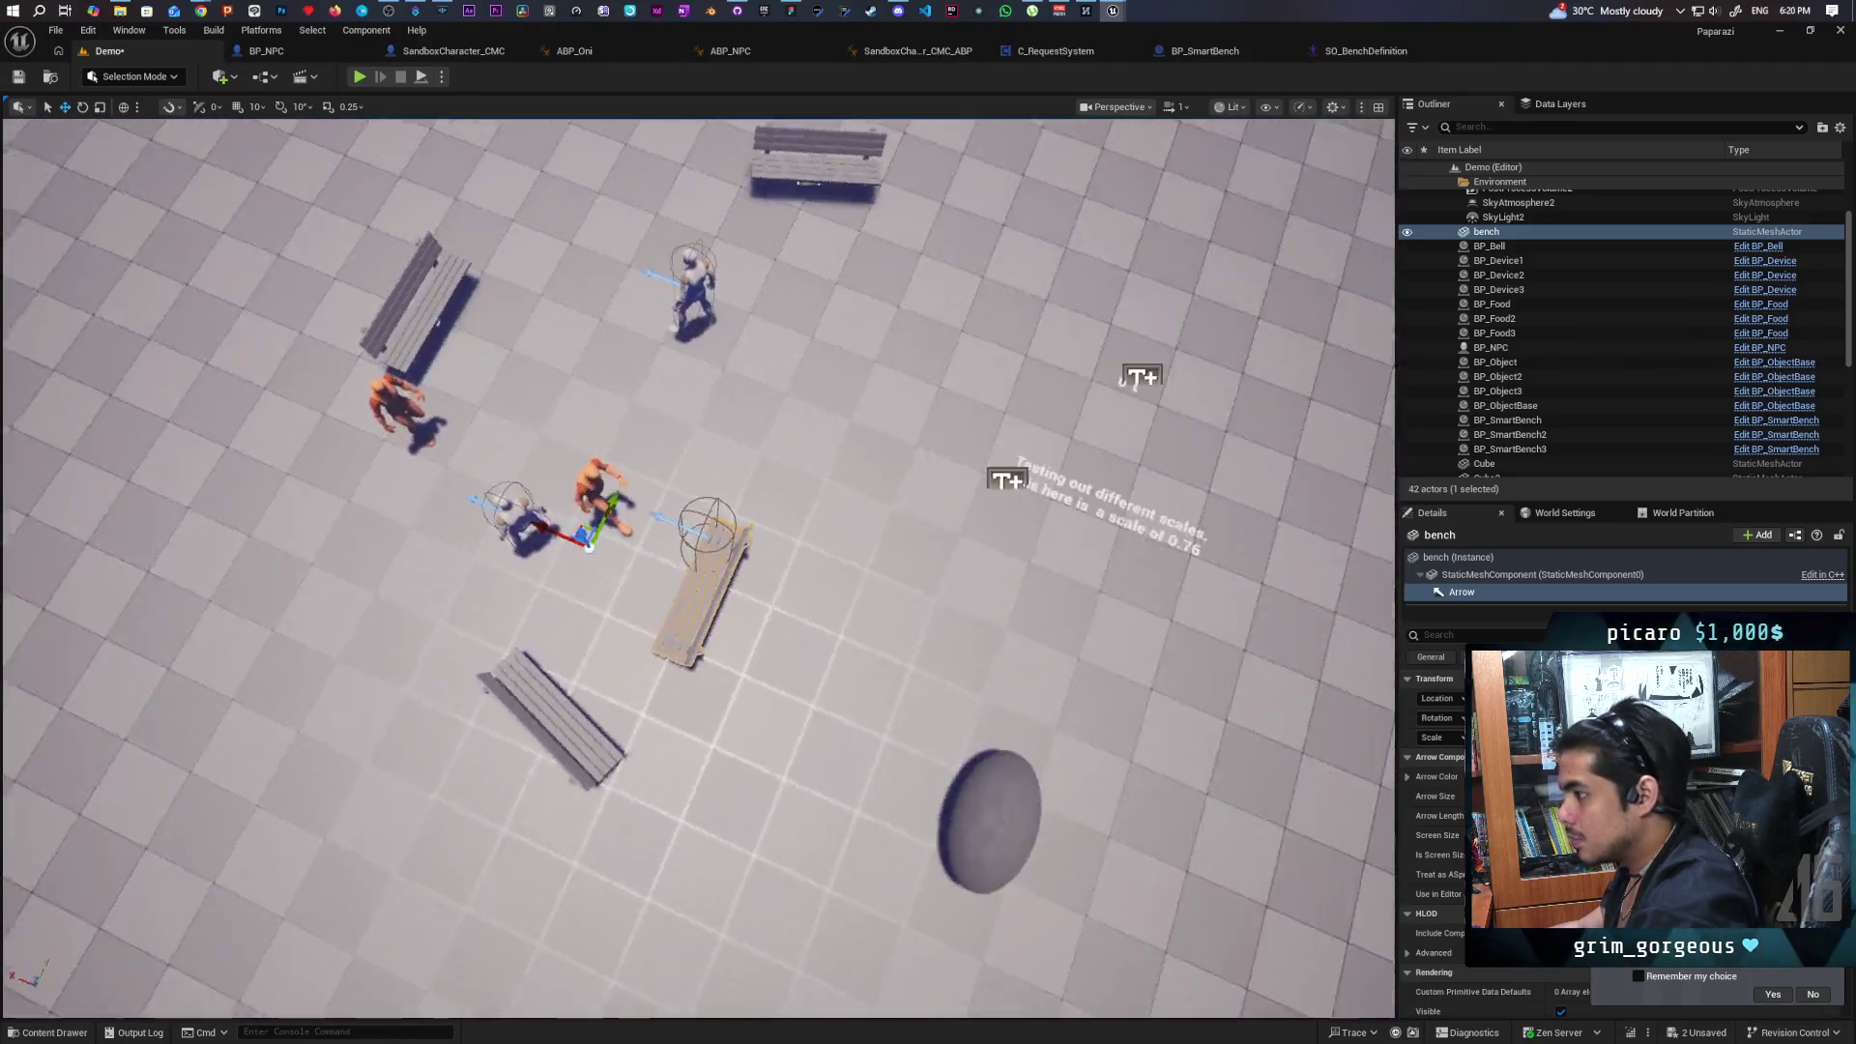
scroll(698, 569, "up", 2)
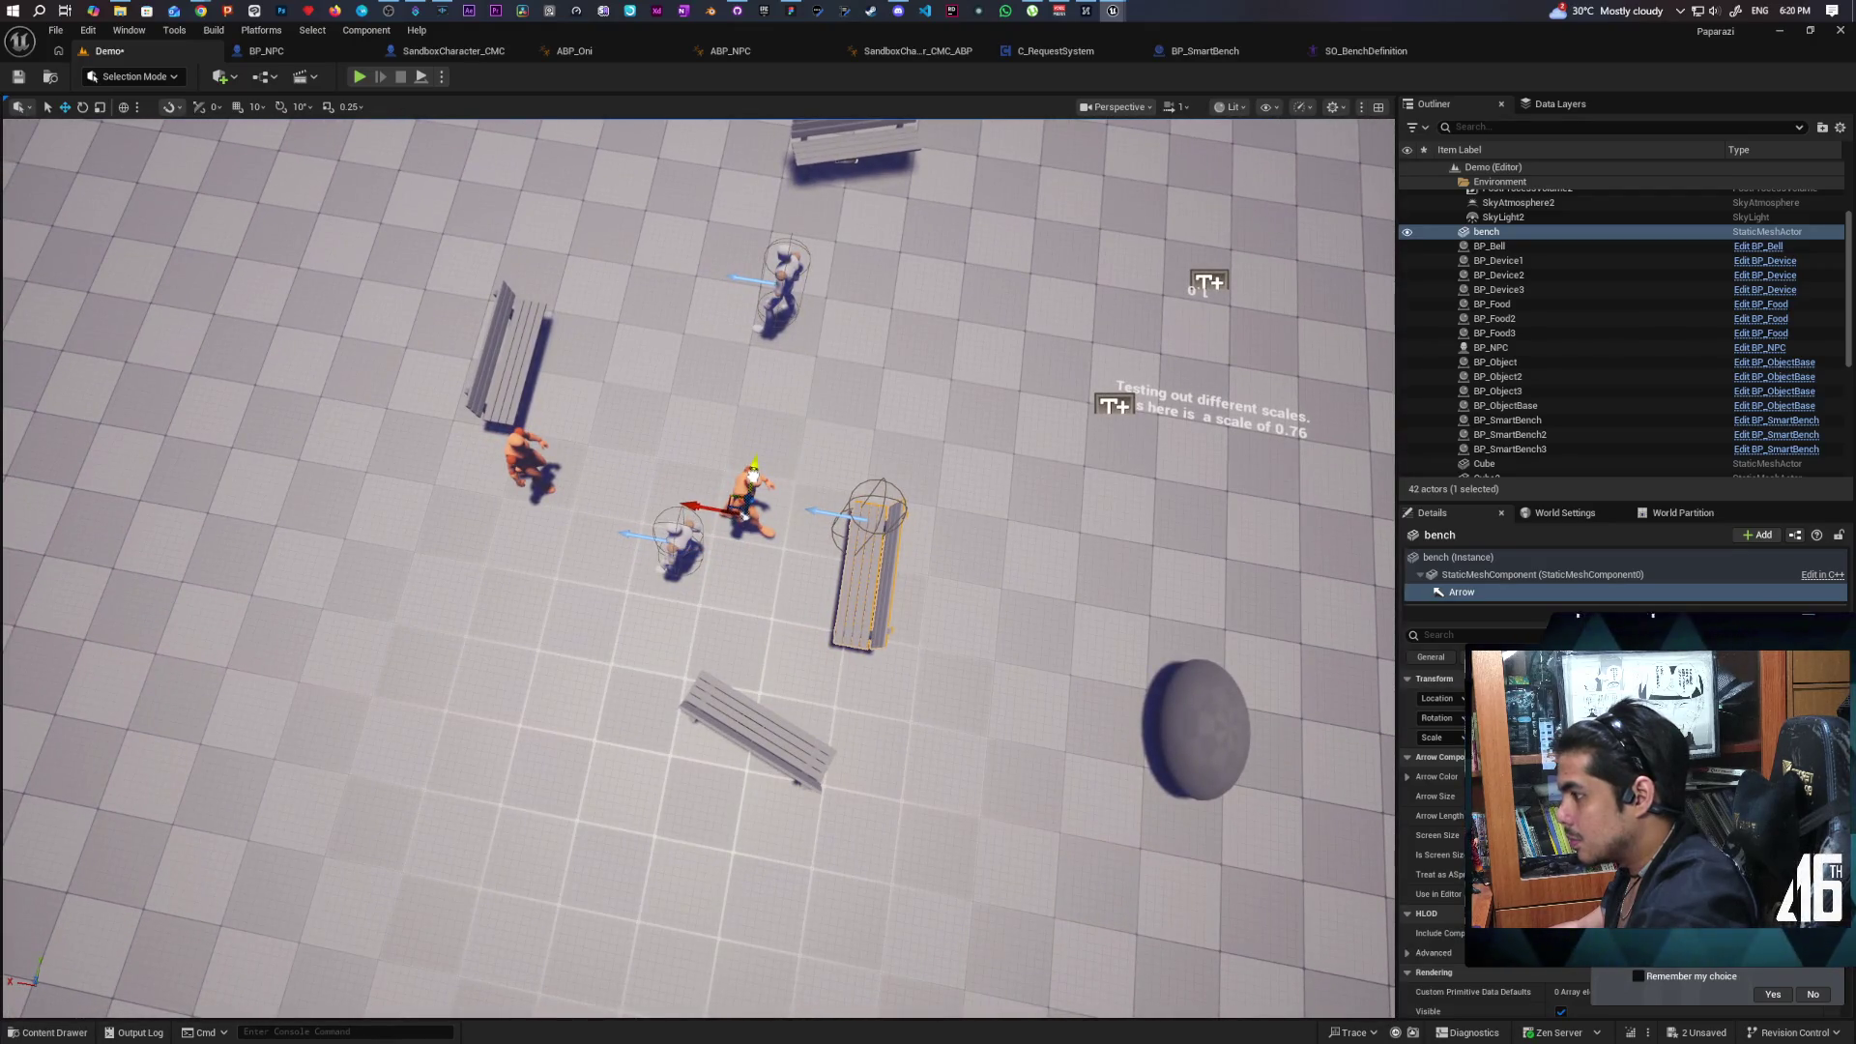
mouse_move(698, 569)
left_mouse_down()
mouse_move(870, 541)
mouse_move(928, 503)
mouse_move(1078, 512)
mouse_move(986, 513)
left_mouse_up()
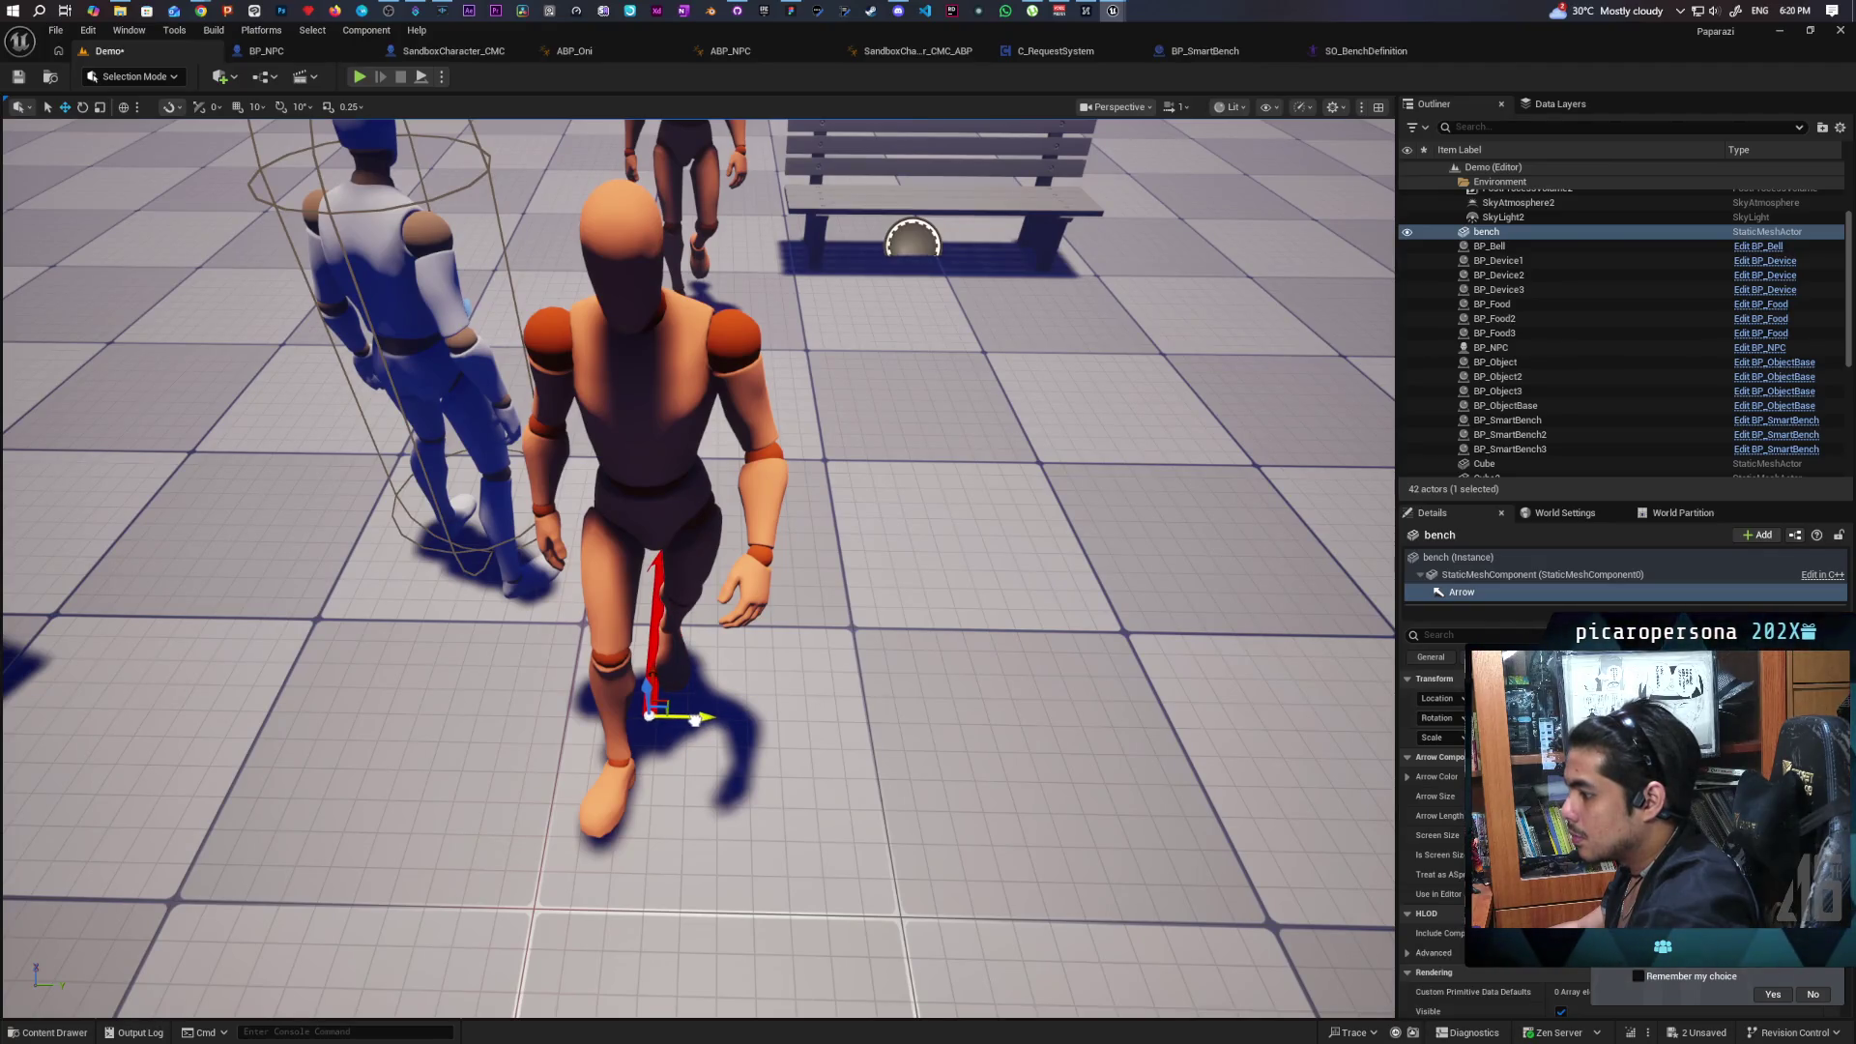
left_click_drag(696, 720, 1112, 664)
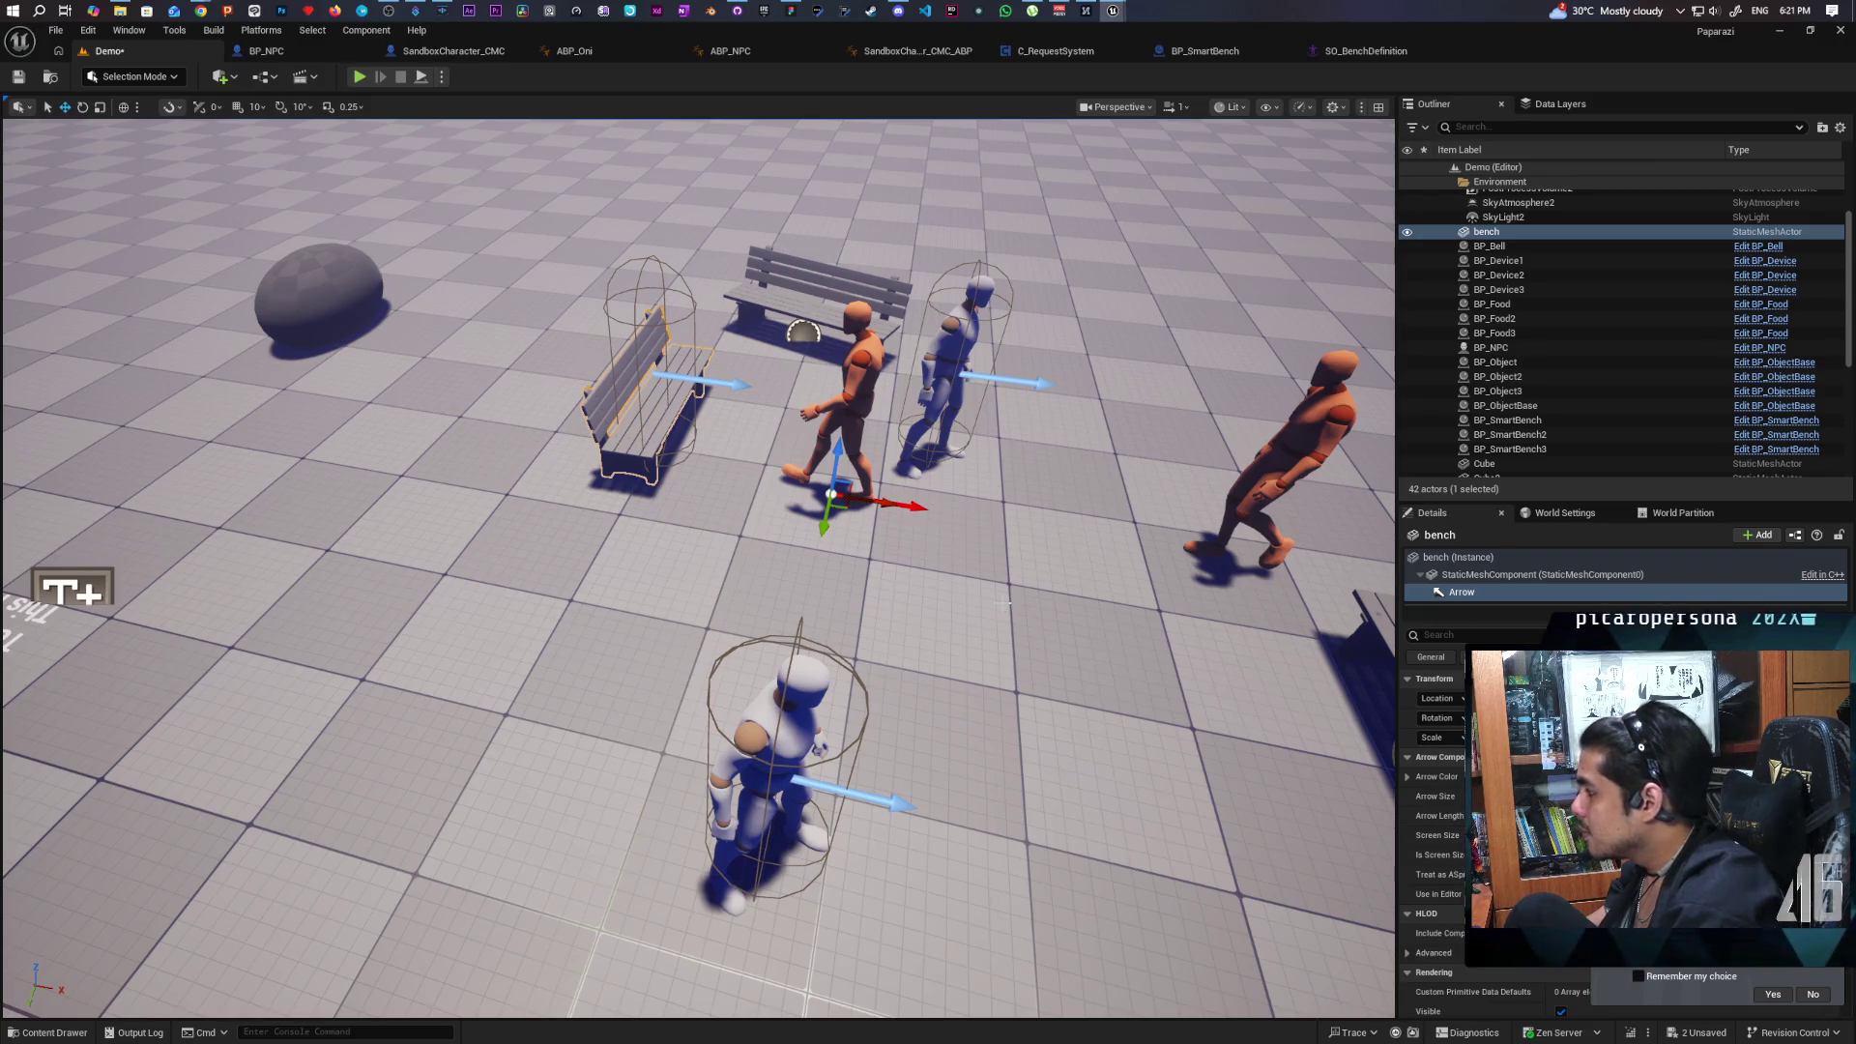
left_click(862, 368)
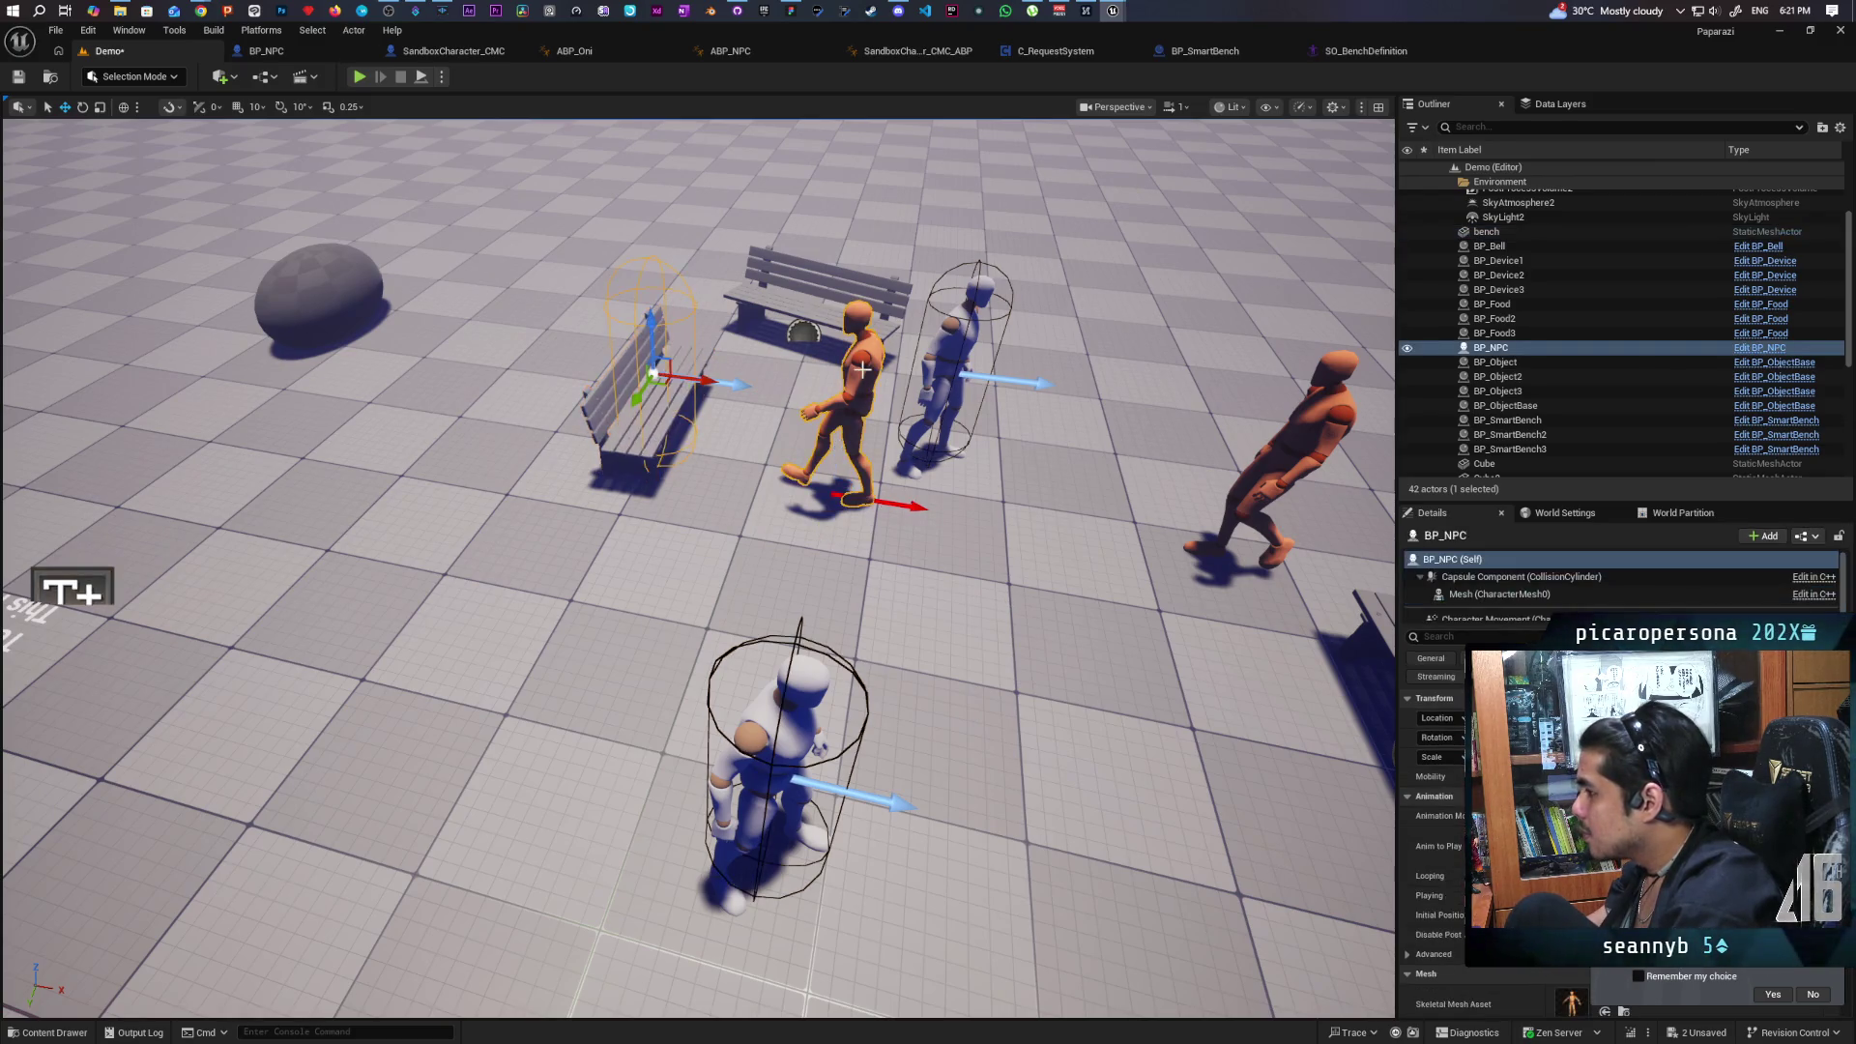
Pull the view back over the benches and drop down the Blueprints toolbar menu.
left_click_drag(952, 604, 952, 605)
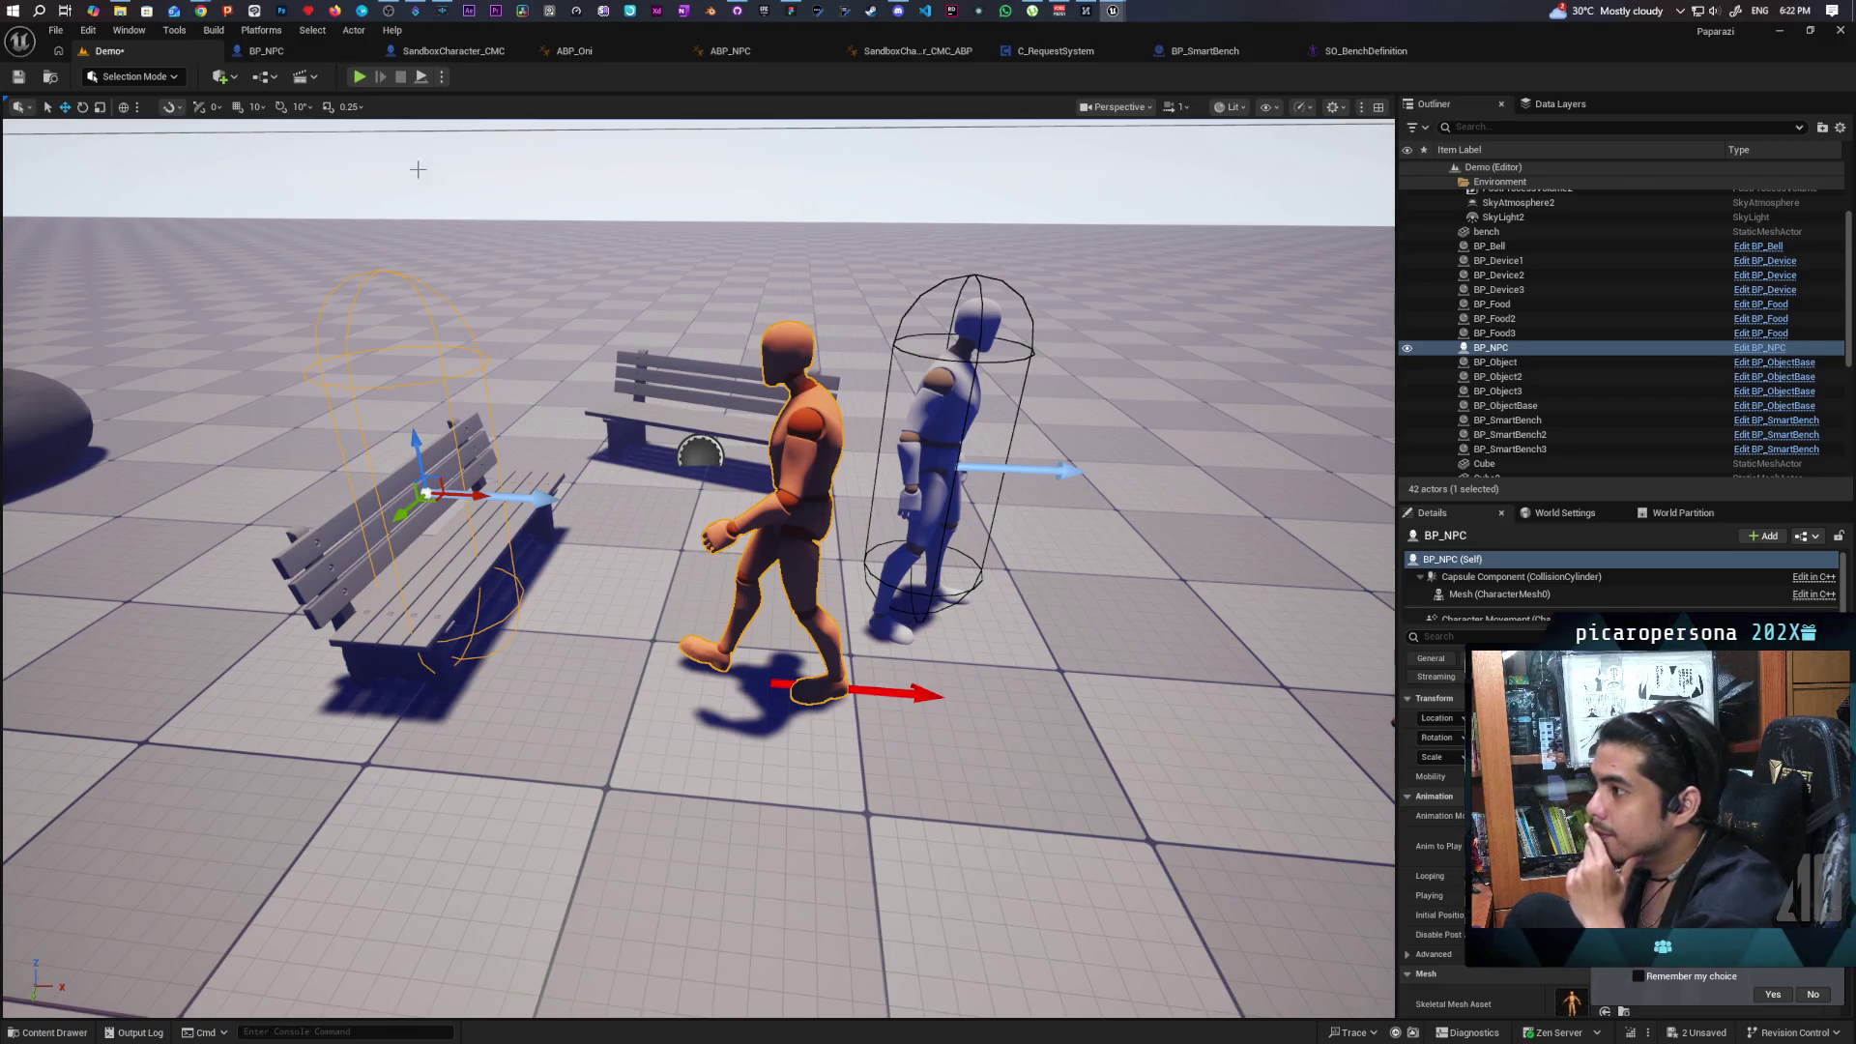
left_click(270, 83)
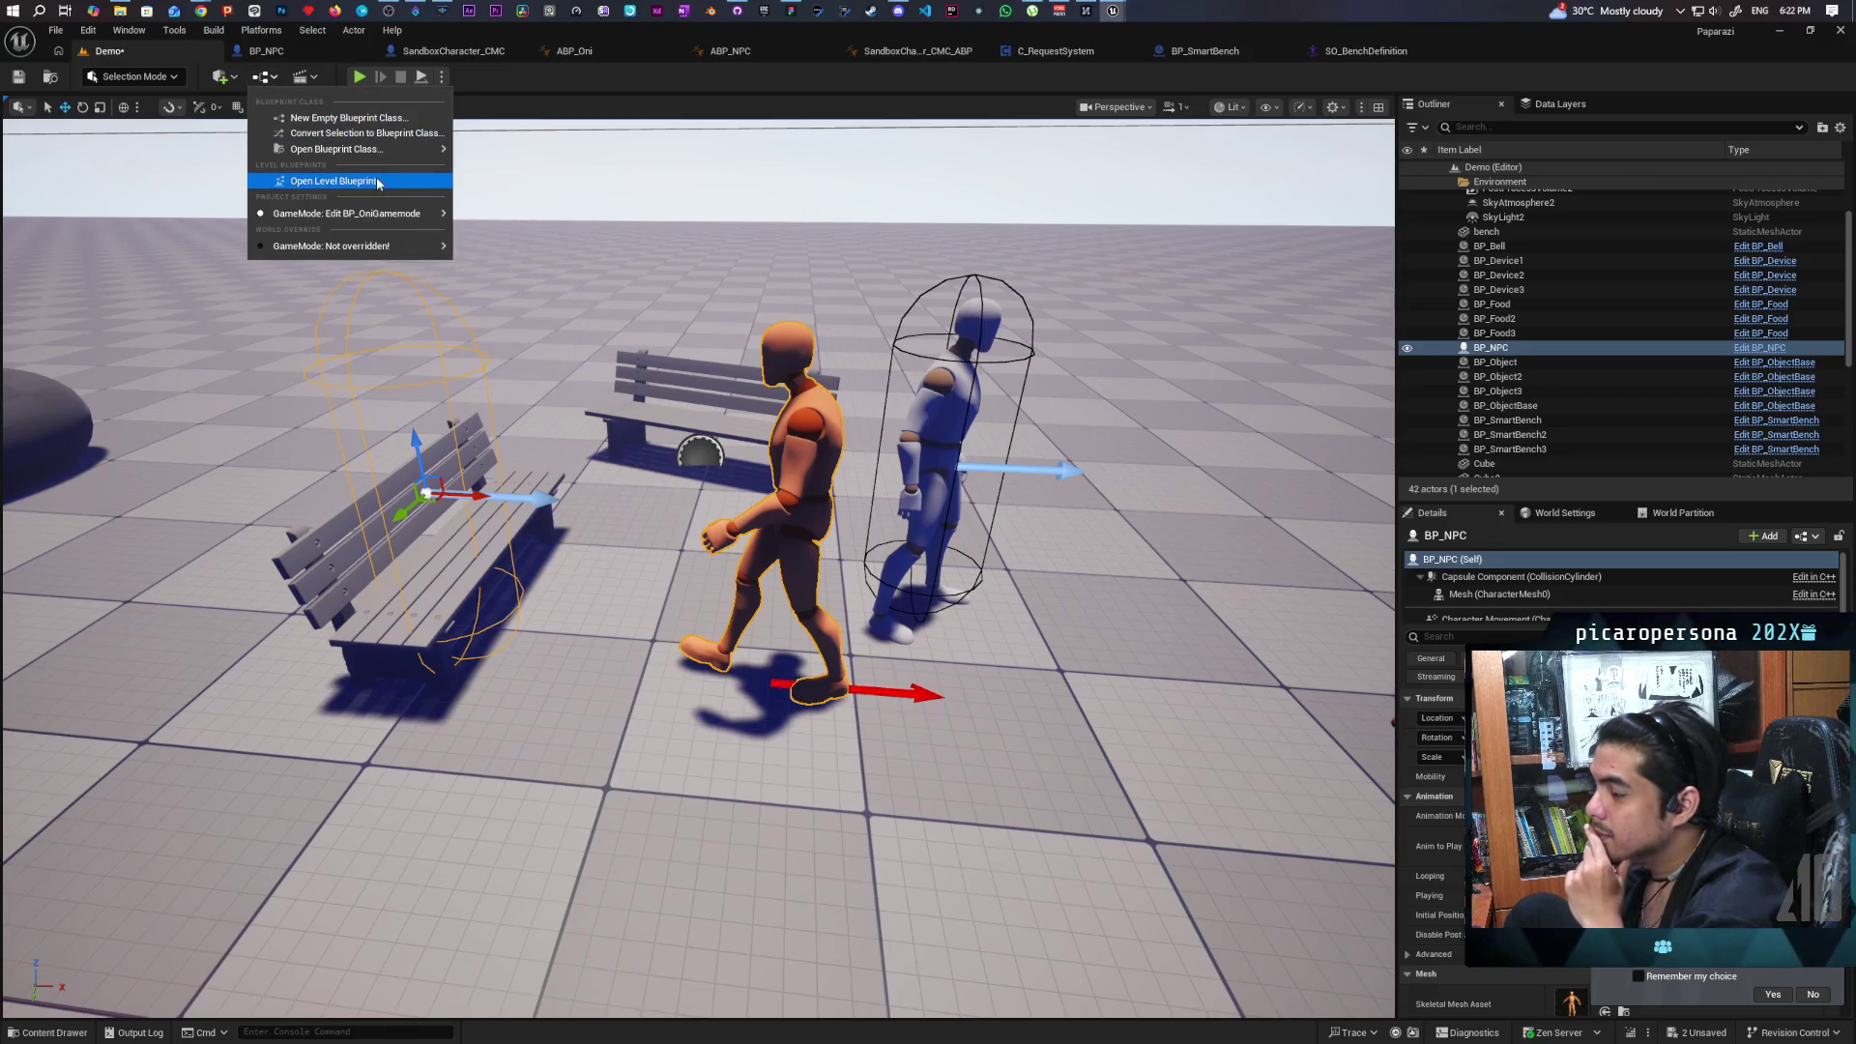
Open the Level Blueprint and look over its existing sequence playback nodes.
left_click(696, 317)
mouse_move(746, 397)
left_mouse_down()
mouse_move(856, 331)
mouse_move(822, 560)
left_mouse_up()
scroll(812, 483, "up", 2)
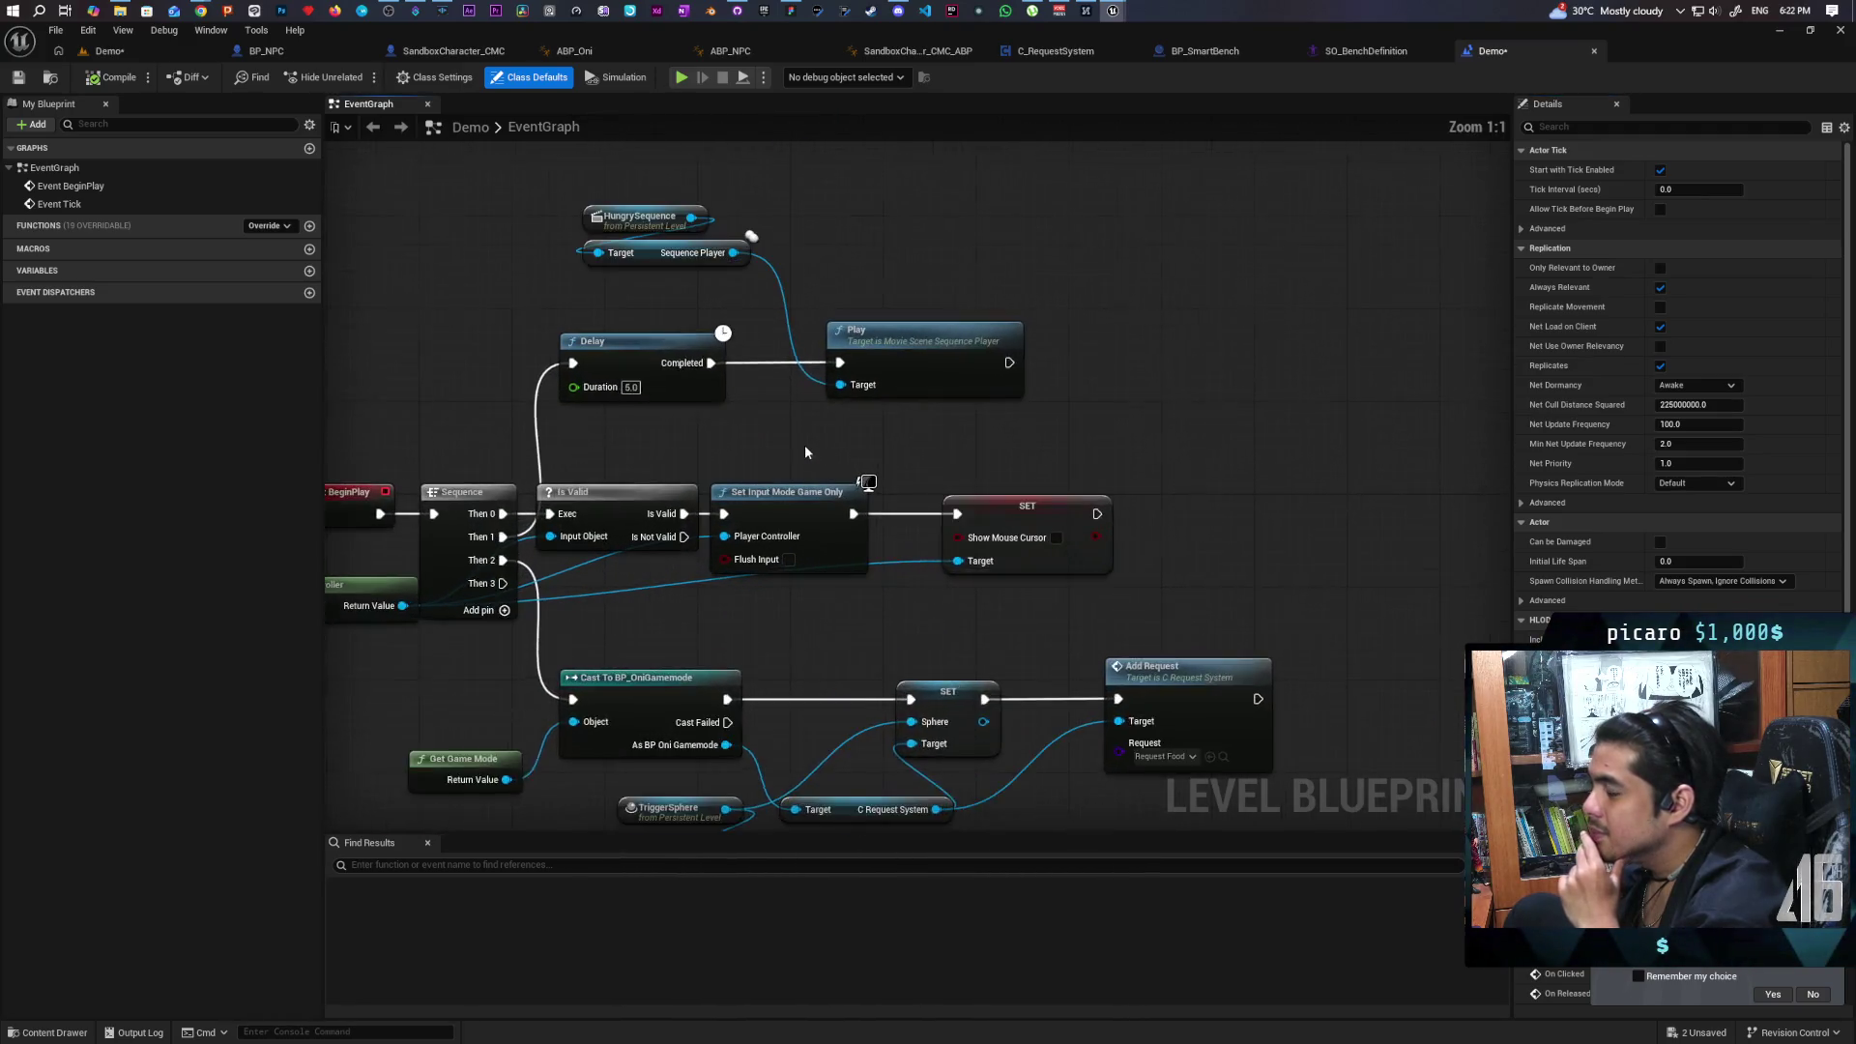
left_click_drag(563, 257, 1027, 468)
left_click(1184, 504)
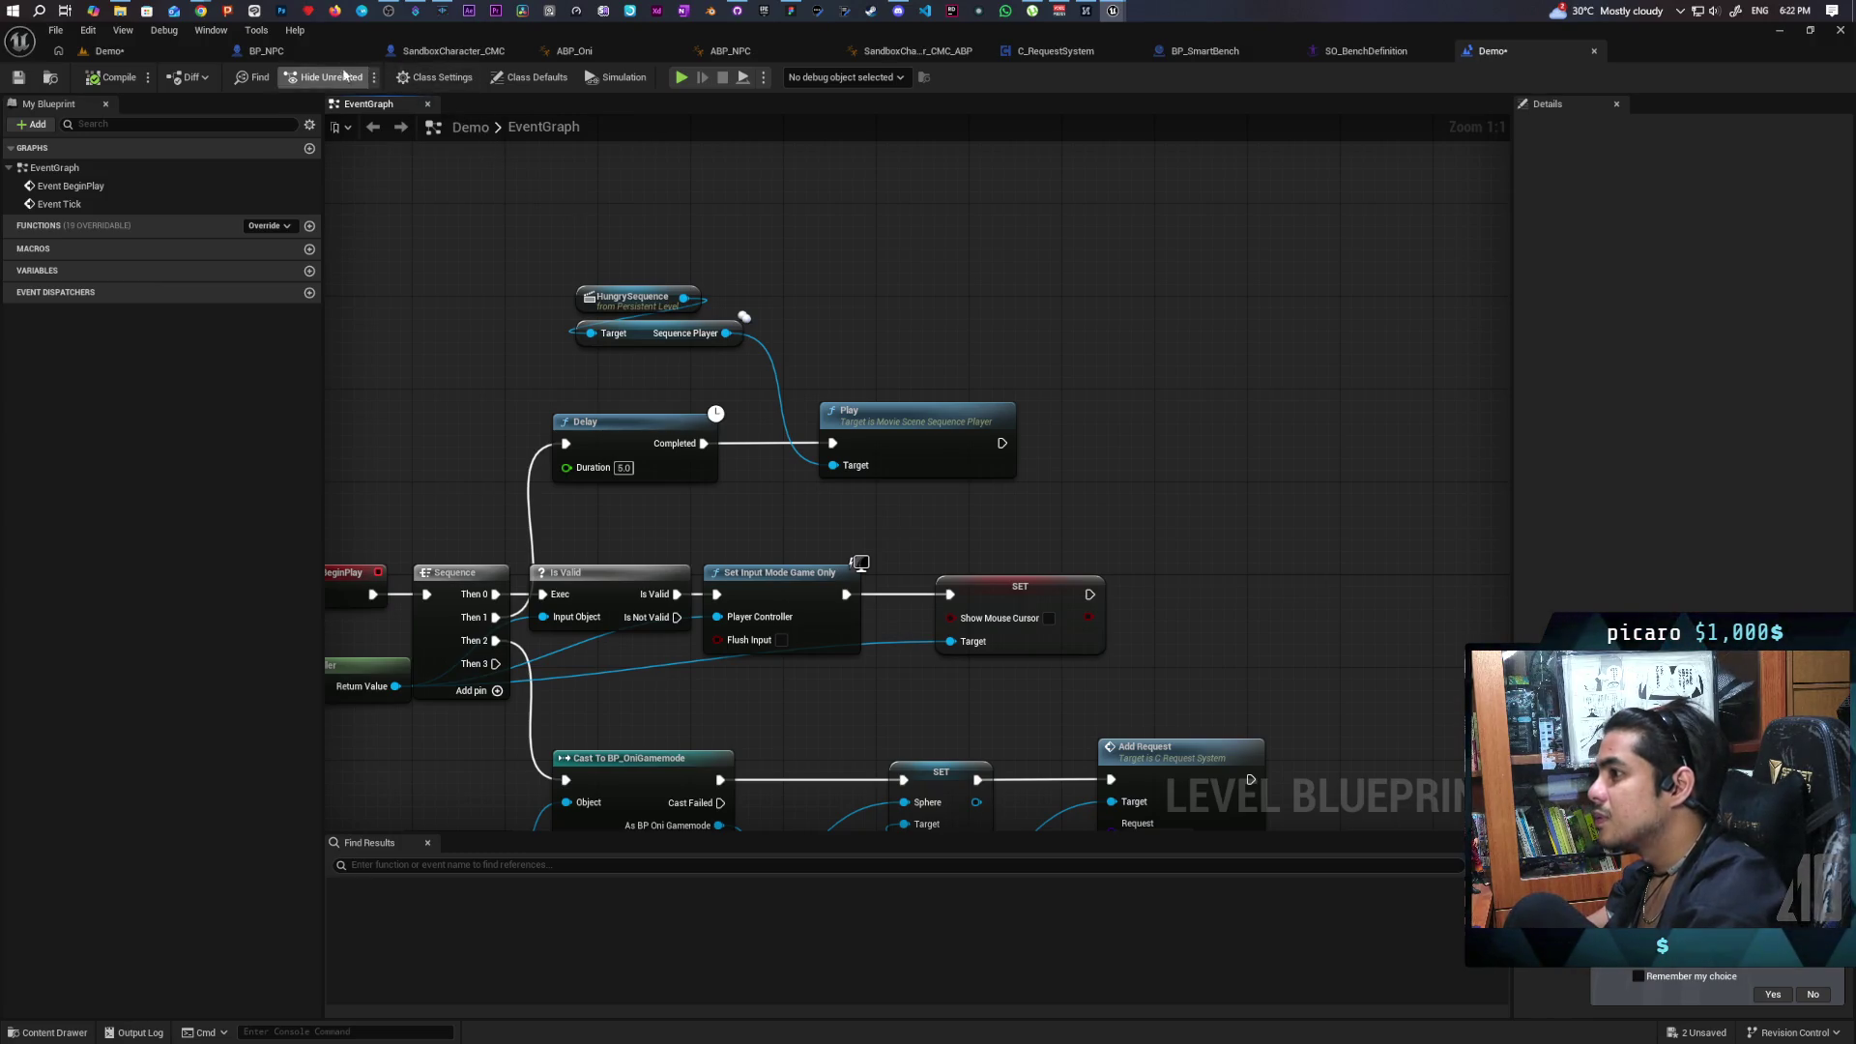
left_click(109, 50)
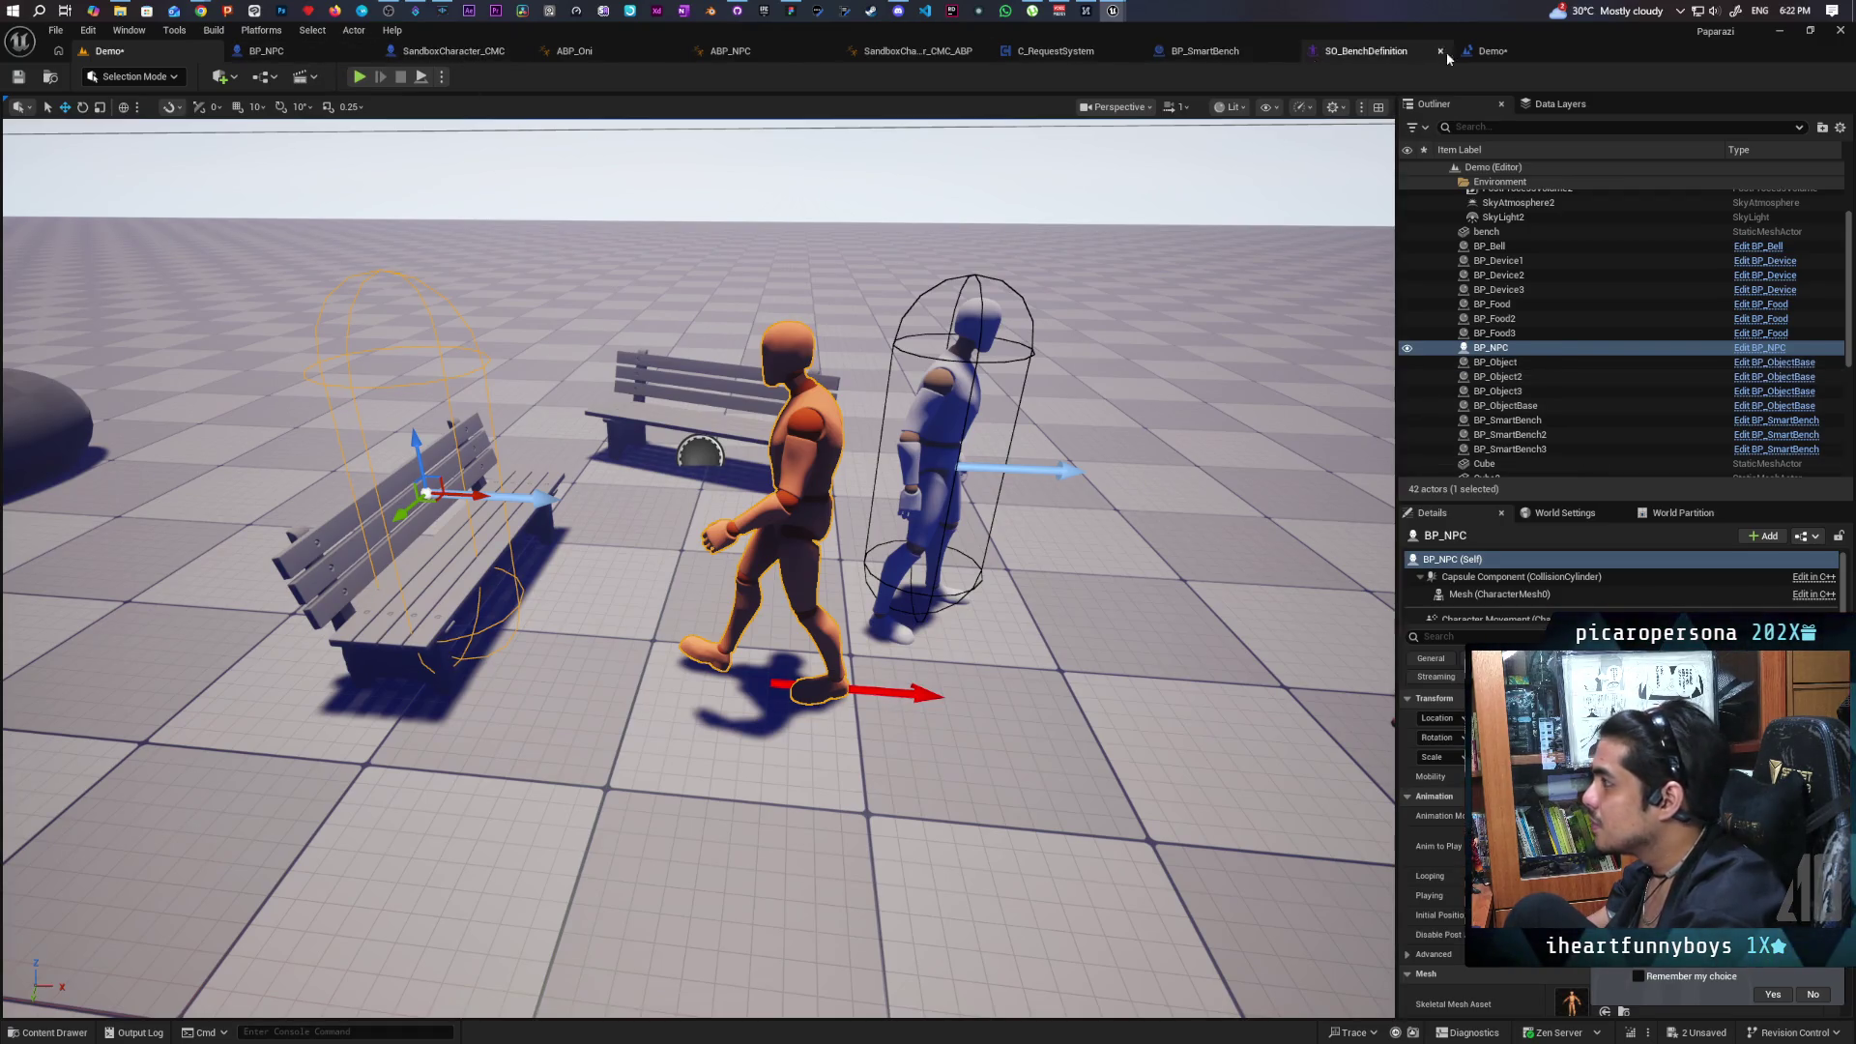
left_click(1488, 50)
Add a BP_NPC reference and an AI MoveTo node using BP_NPC as Pawn, not World Context.
right_click(976, 280)
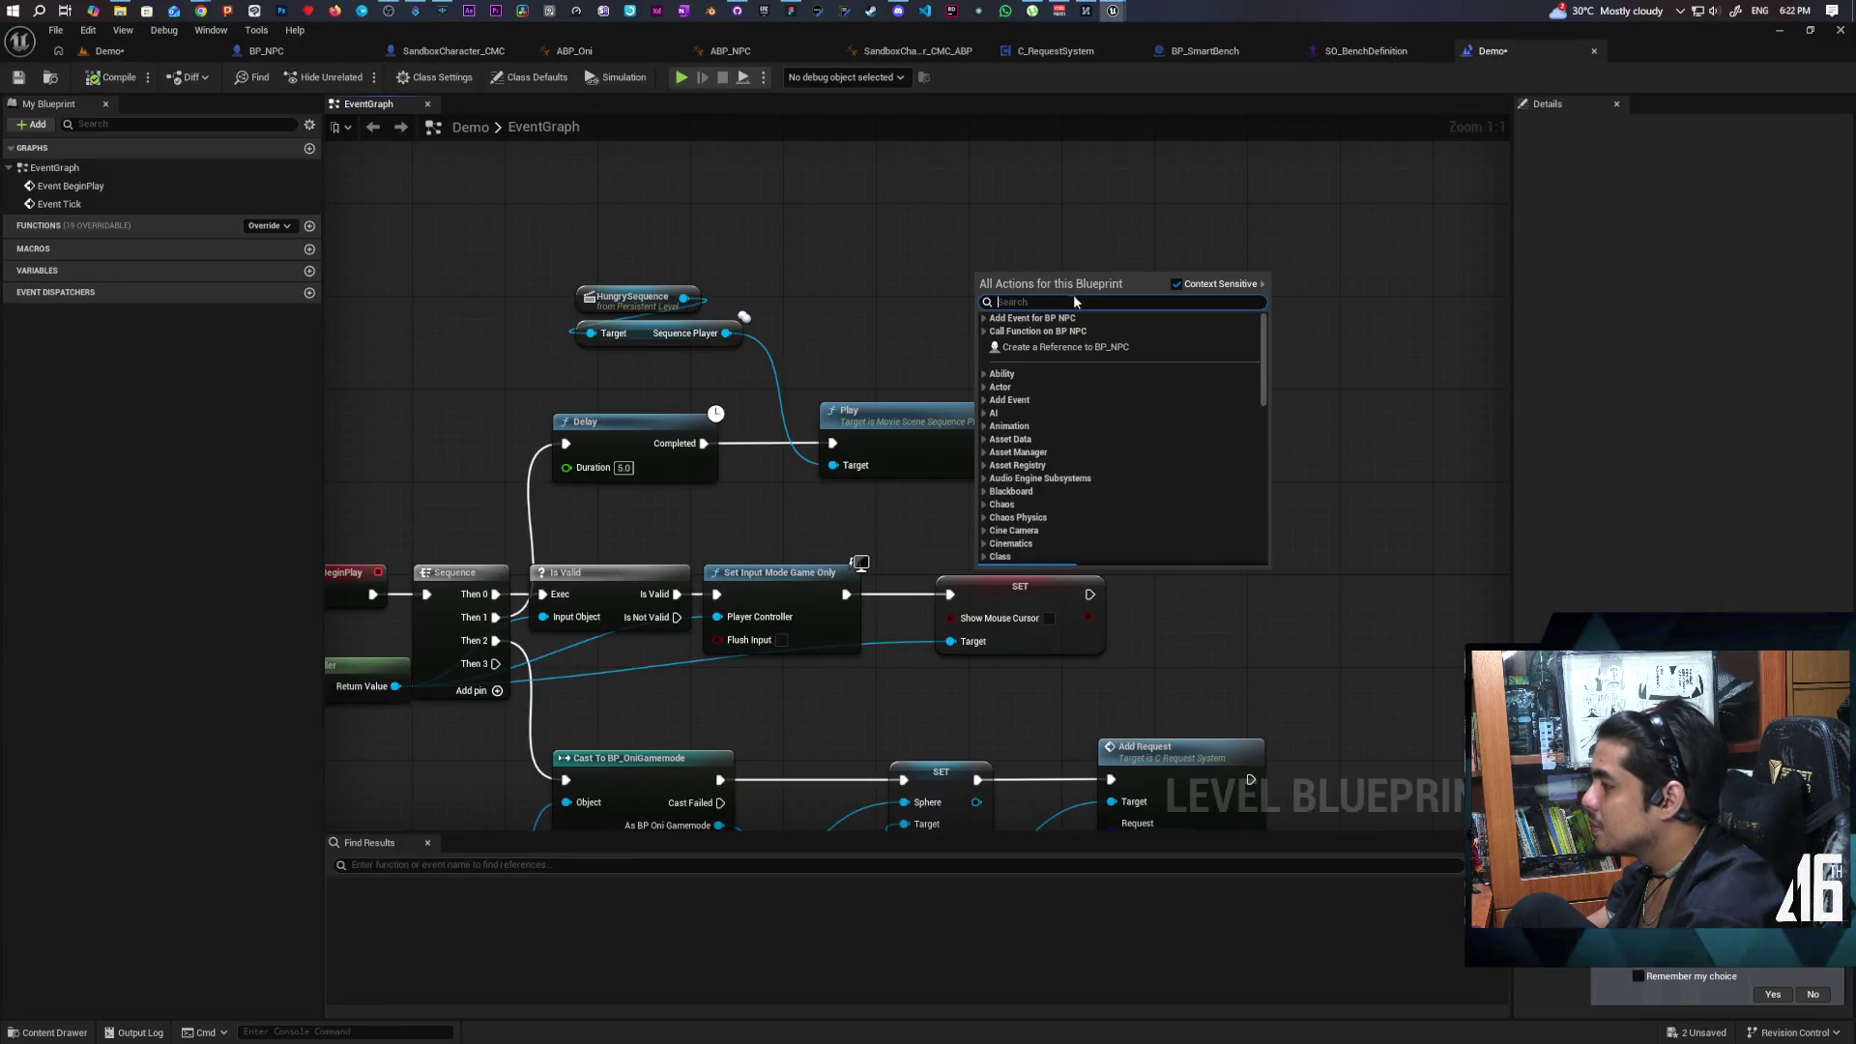
left_click(1078, 349)
left_click_drag(1078, 275, 1133, 360)
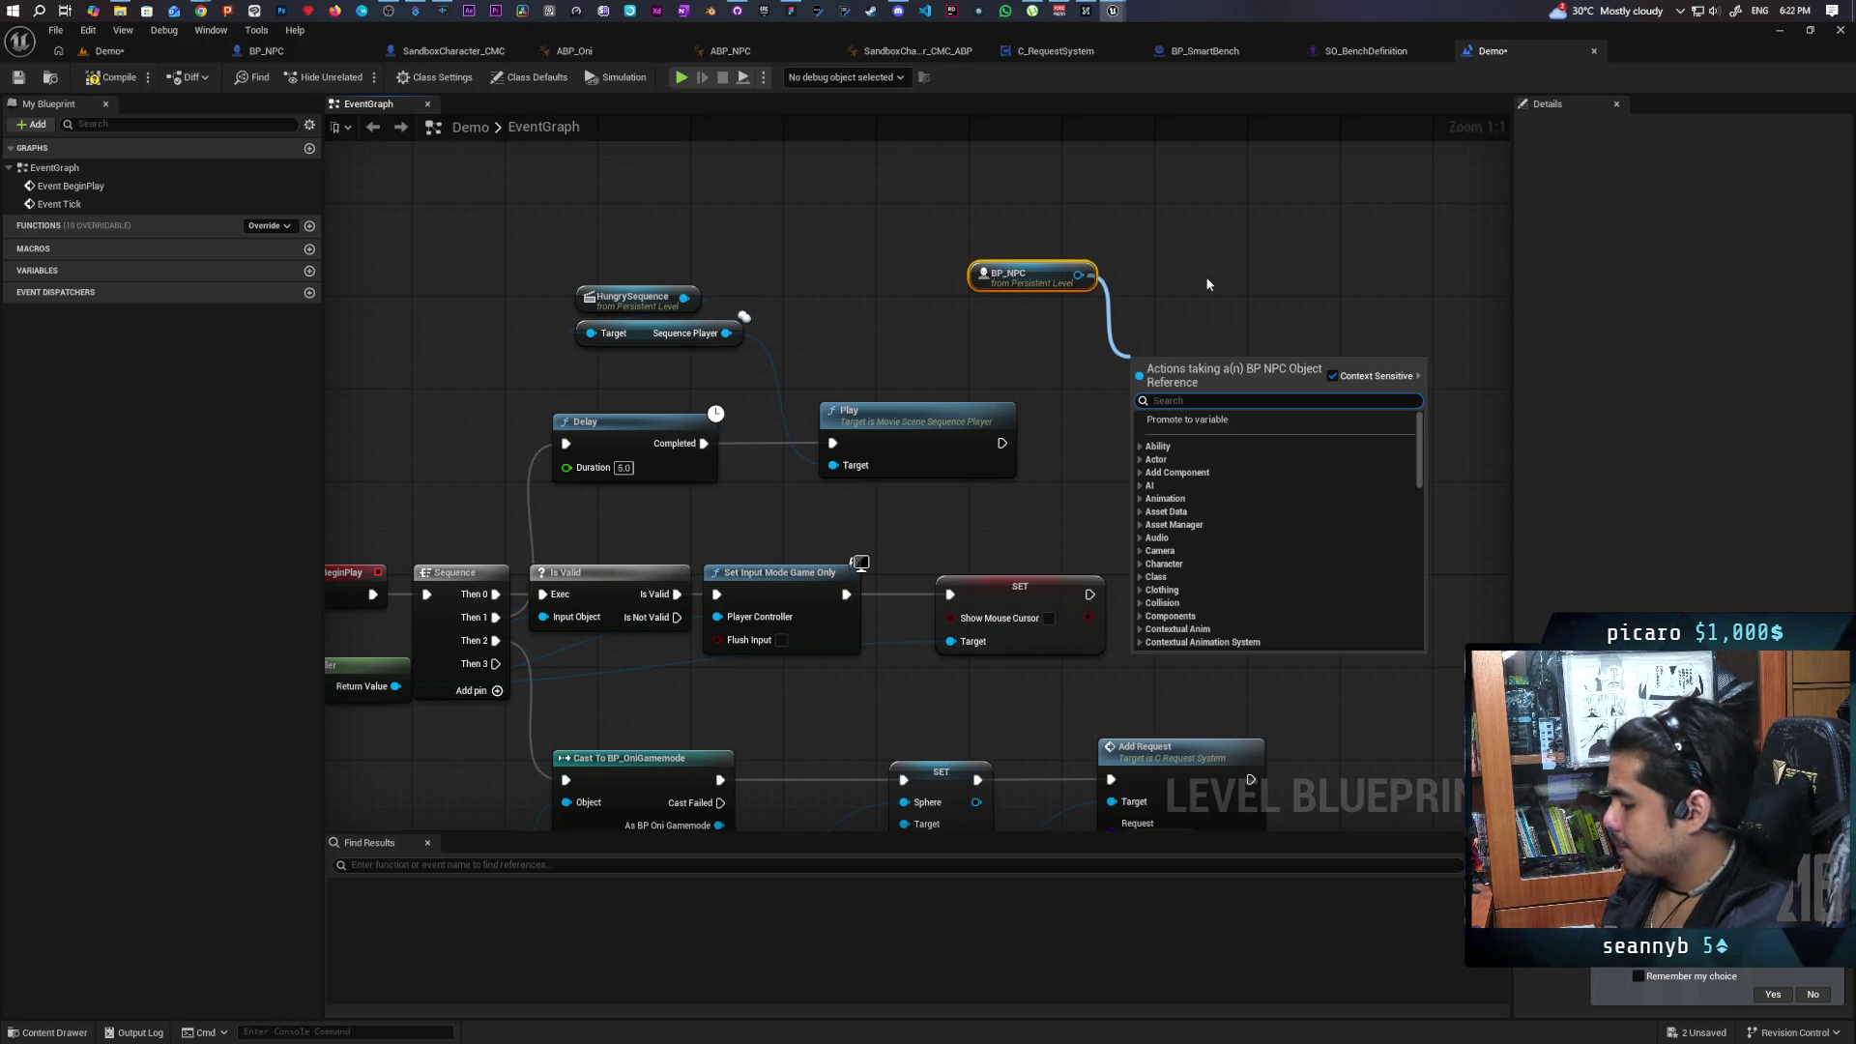
type("ai move")
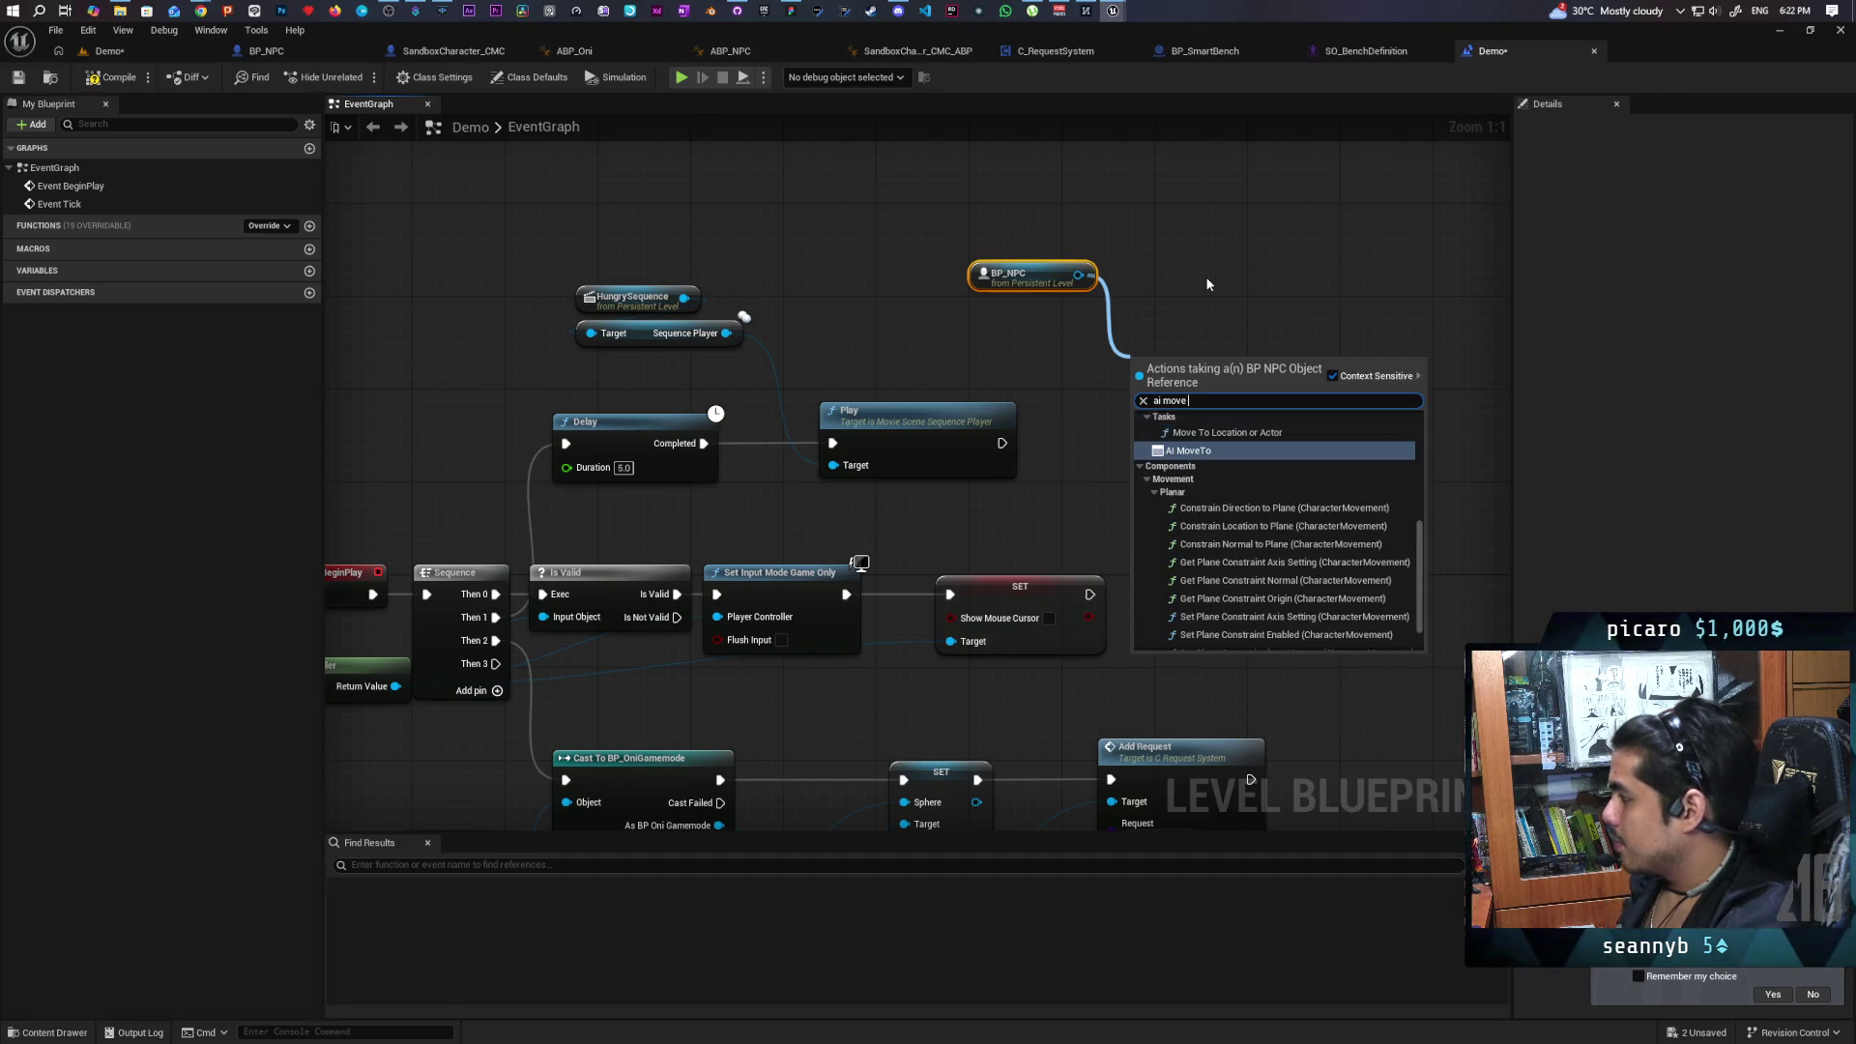
left_click(1187, 450)
mouse_move(1196, 390)
left_mouse_down()
mouse_move(1230, 355)
mouse_move(1265, 355)
left_mouse_up()
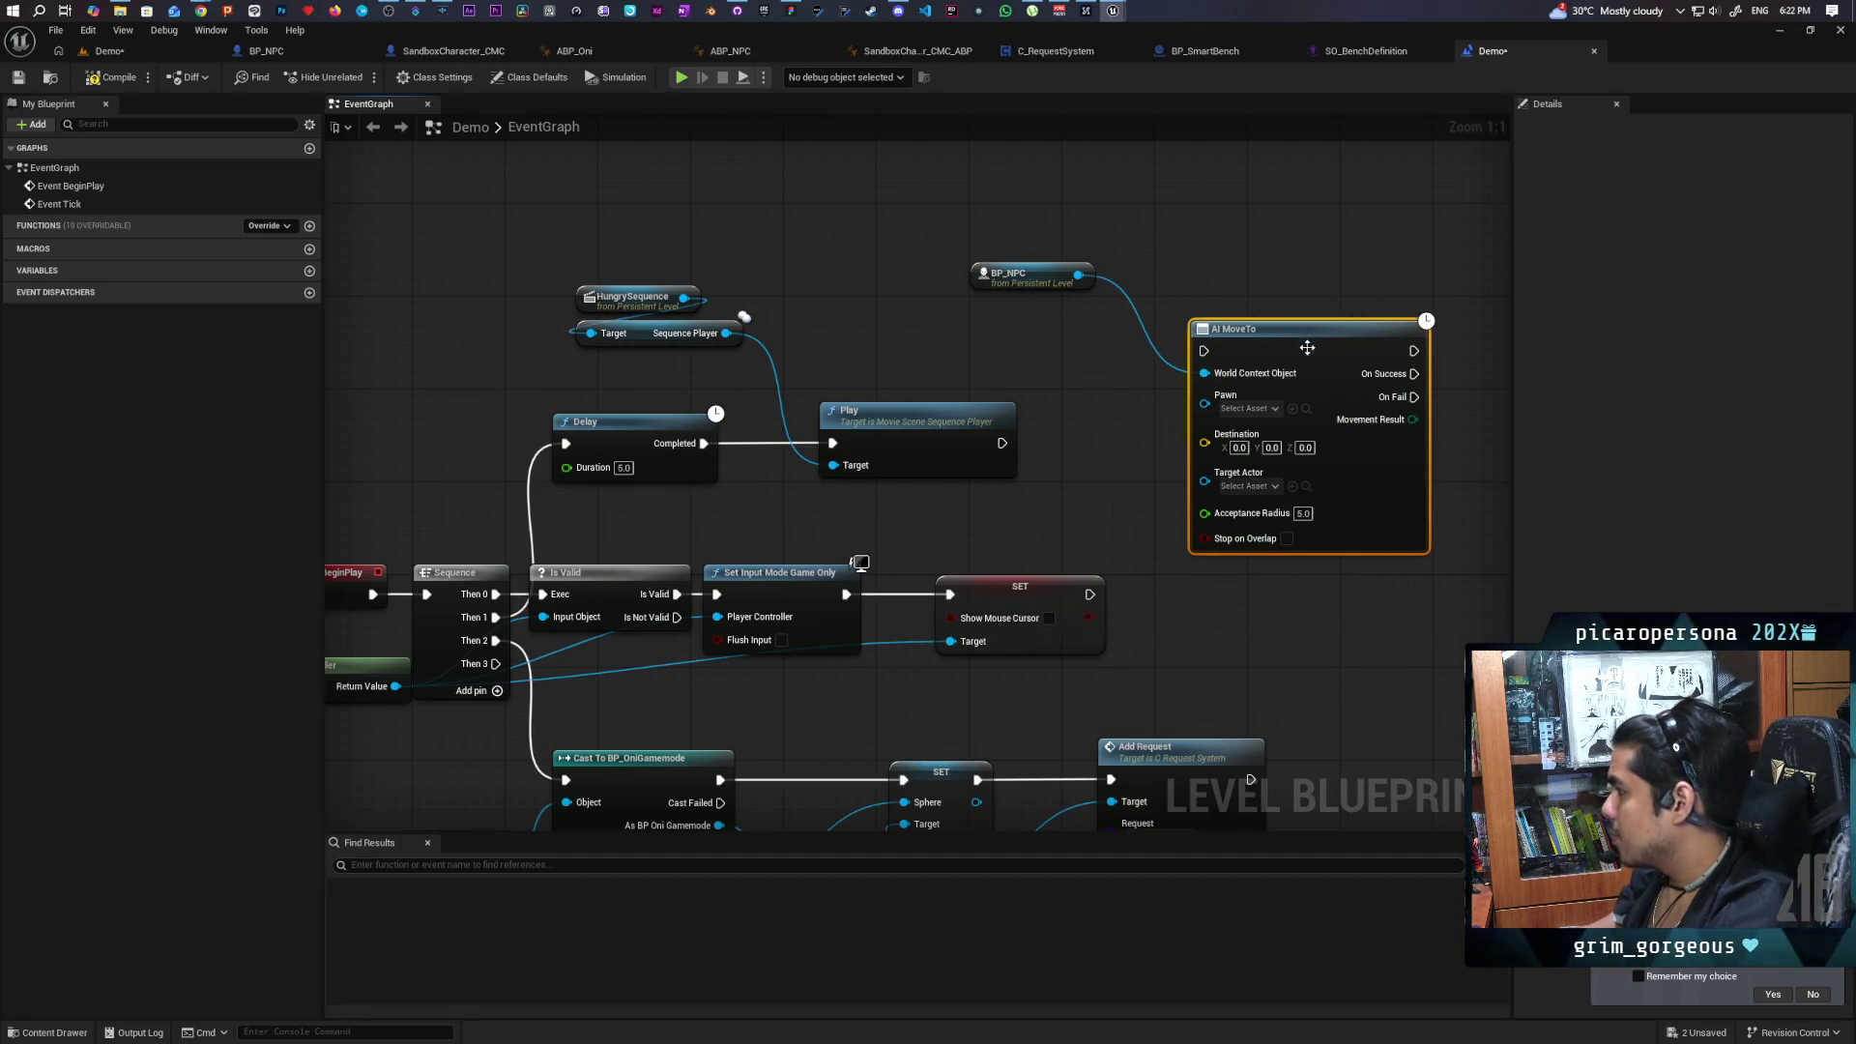
mouse_move(1094, 284)
left_mouse_down()
mouse_move(1122, 396)
mouse_move(1205, 403)
left_mouse_up()
left_click(1177, 373, "alt")
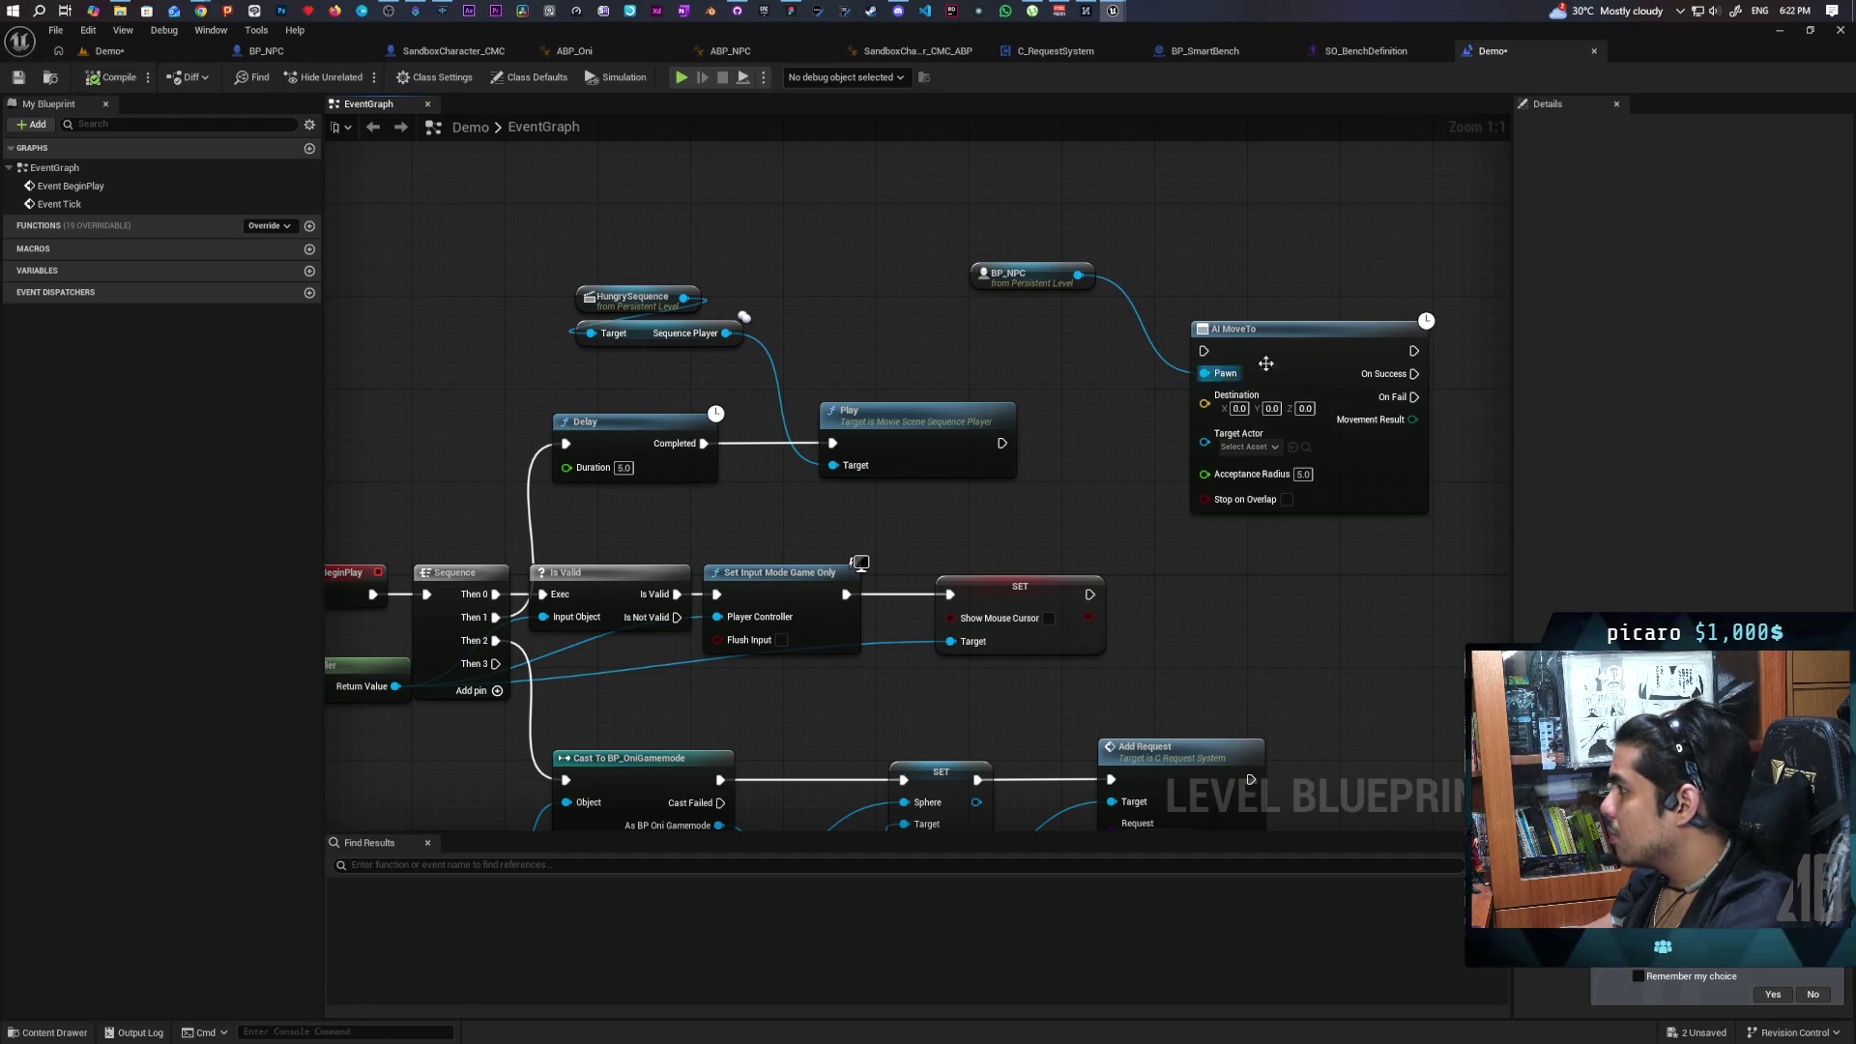
Shift the BP_NPC and AI MoveTo nodes rightward, then go back to the Demo level.
mouse_move(1105, 462)
left_mouse_down()
mouse_move(870, 380)
mouse_move(999, 402)
left_mouse_up()
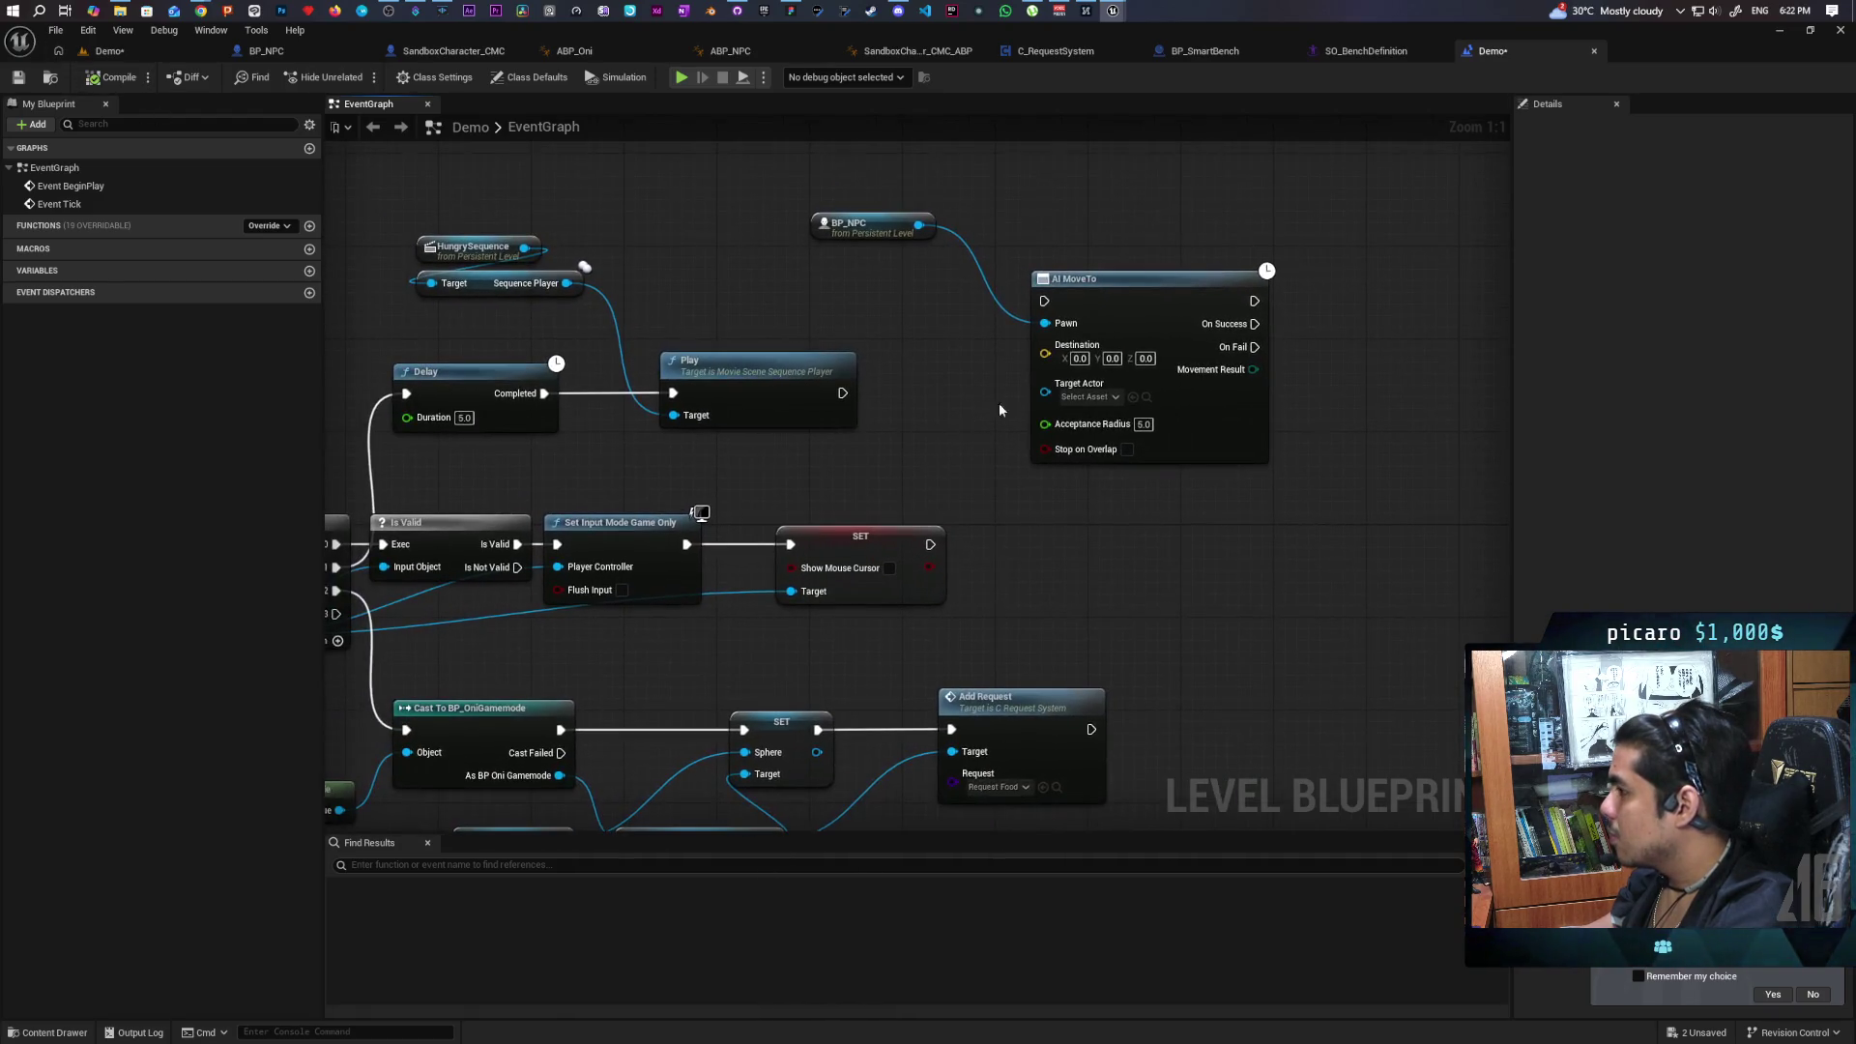
mouse_move(867, 195)
left_mouse_down()
mouse_move(1146, 309)
mouse_move(1297, 298)
left_mouse_up()
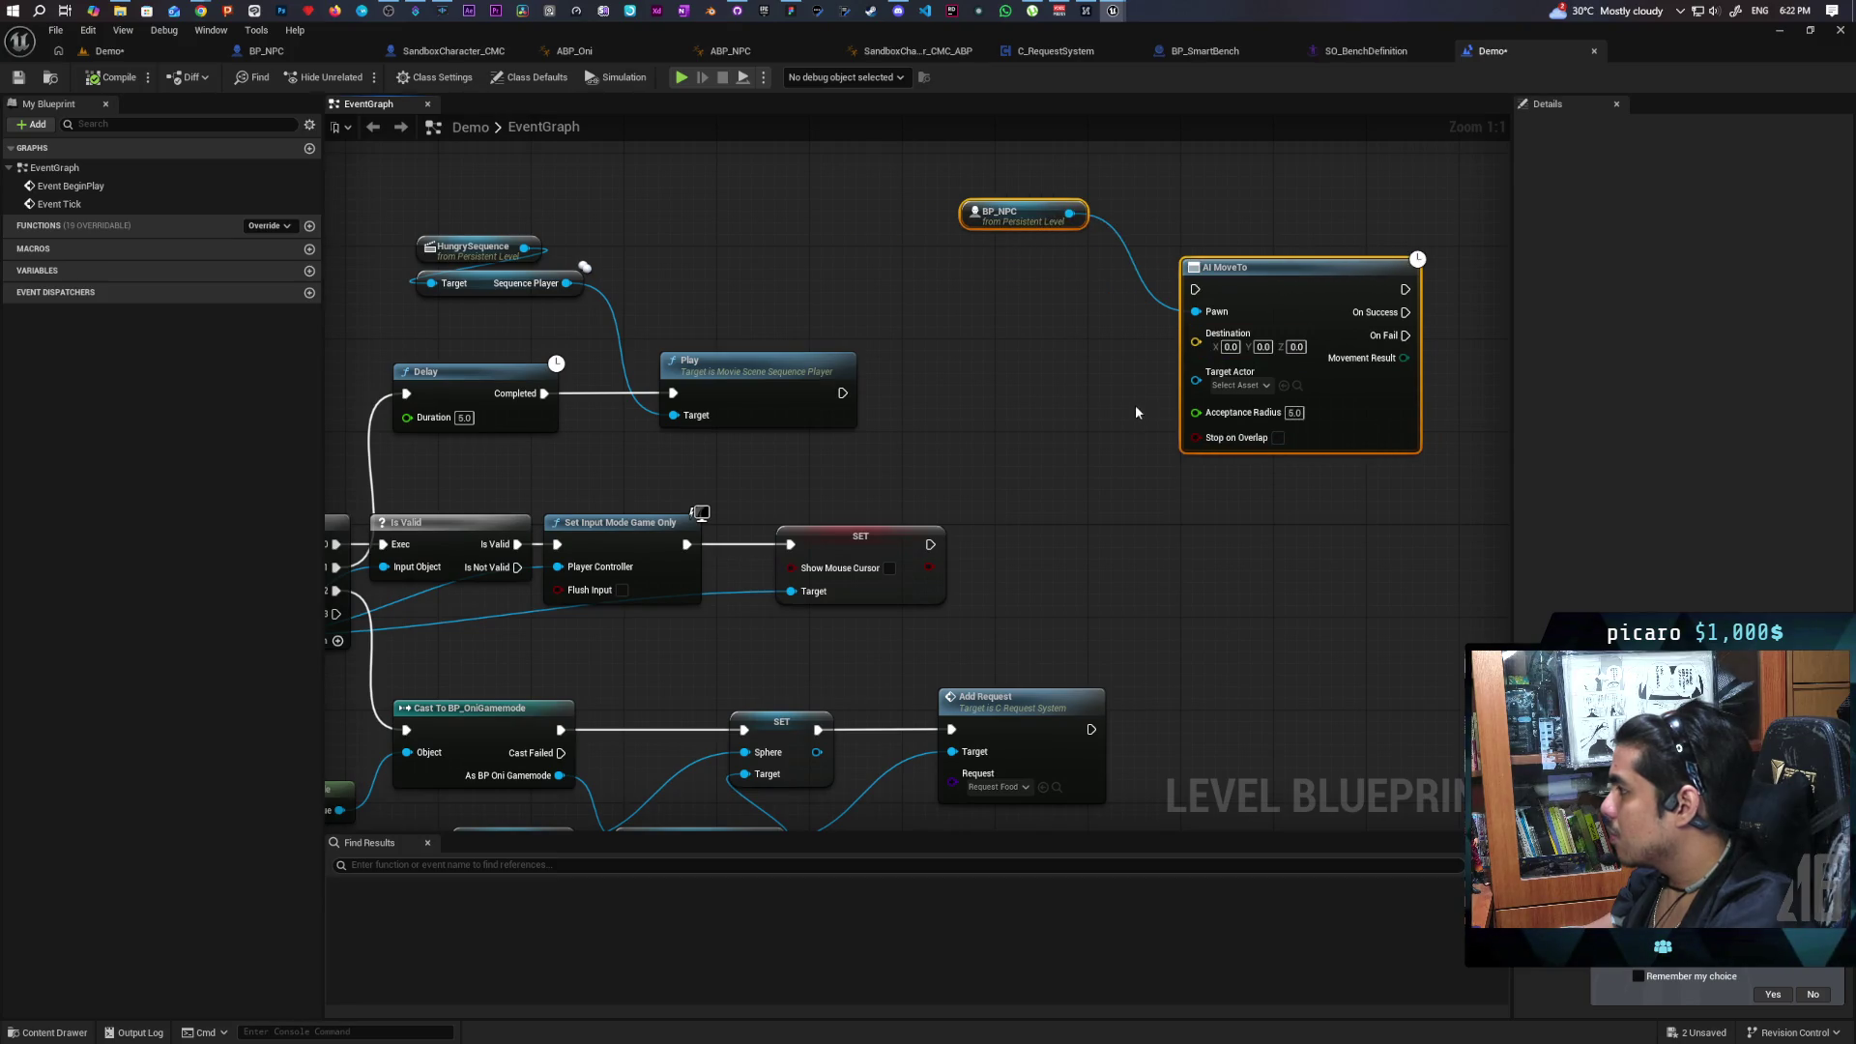
left_click(108, 50)
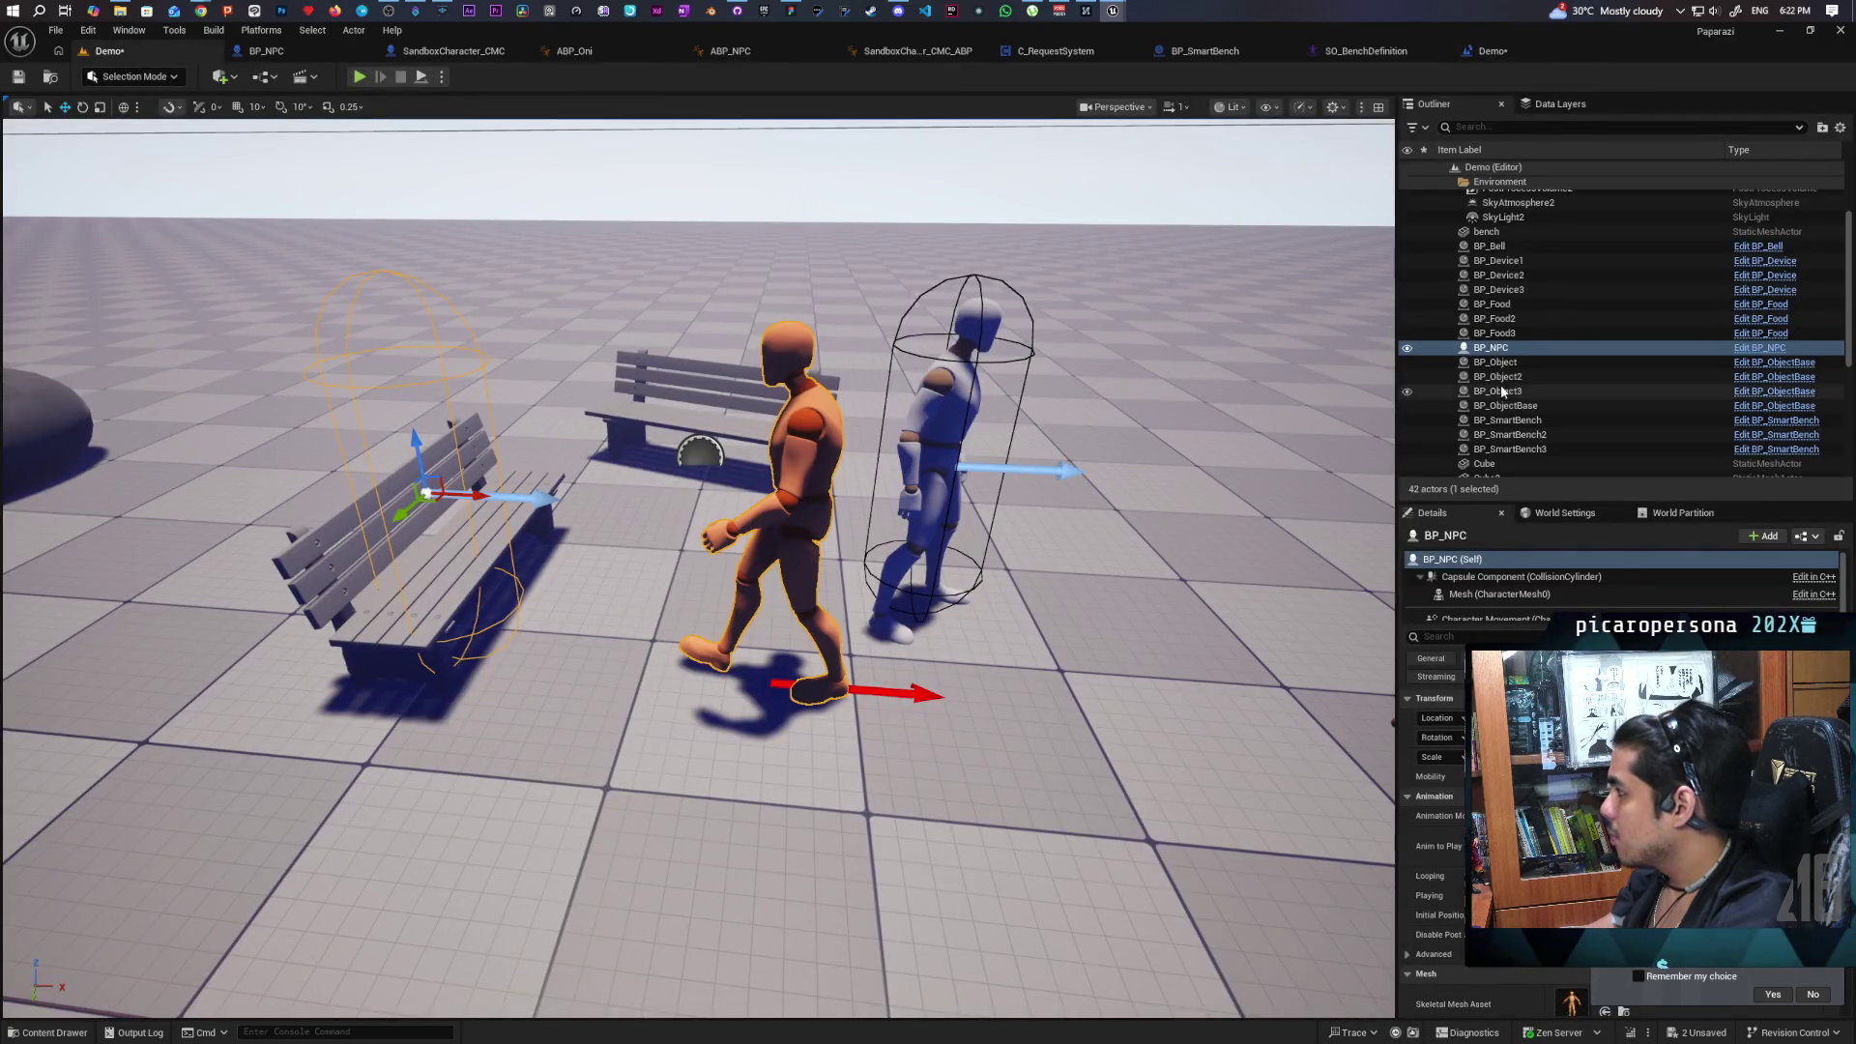
Select the left bench in the level and check its Arrow component.
left_click(363, 625)
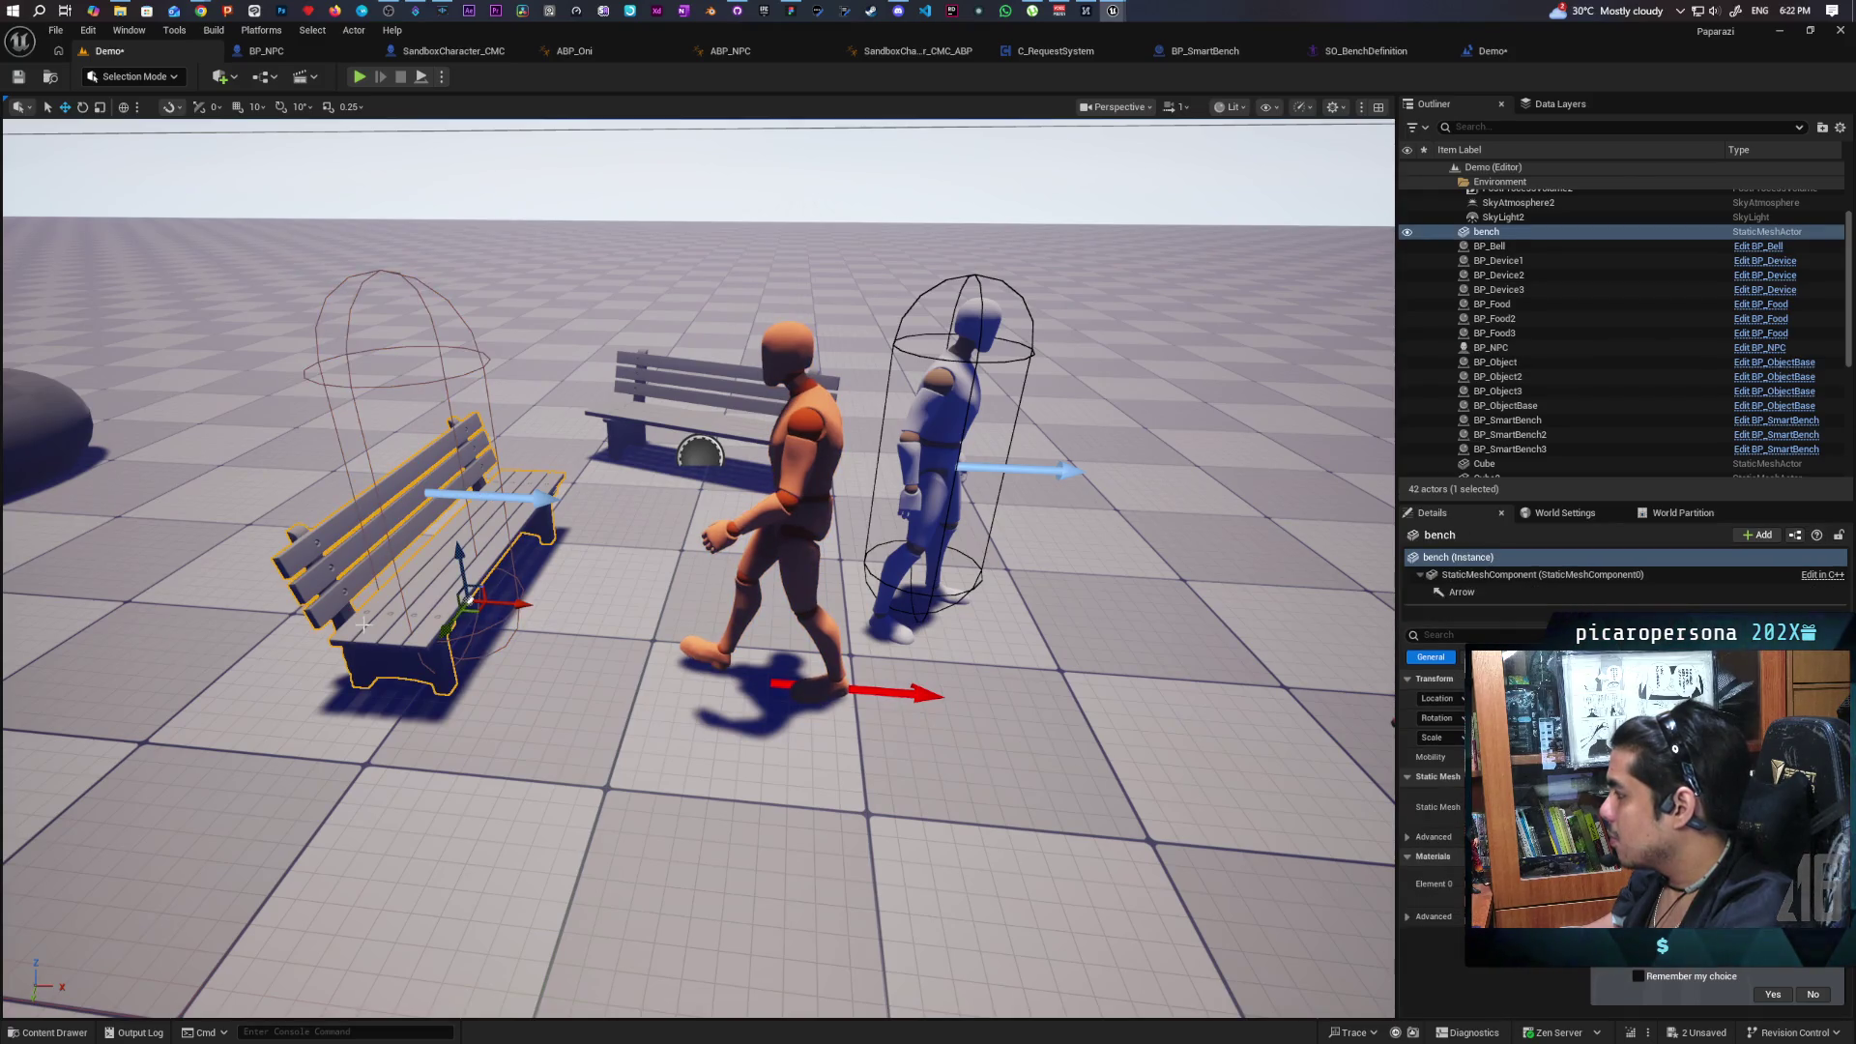
left_click(1459, 591)
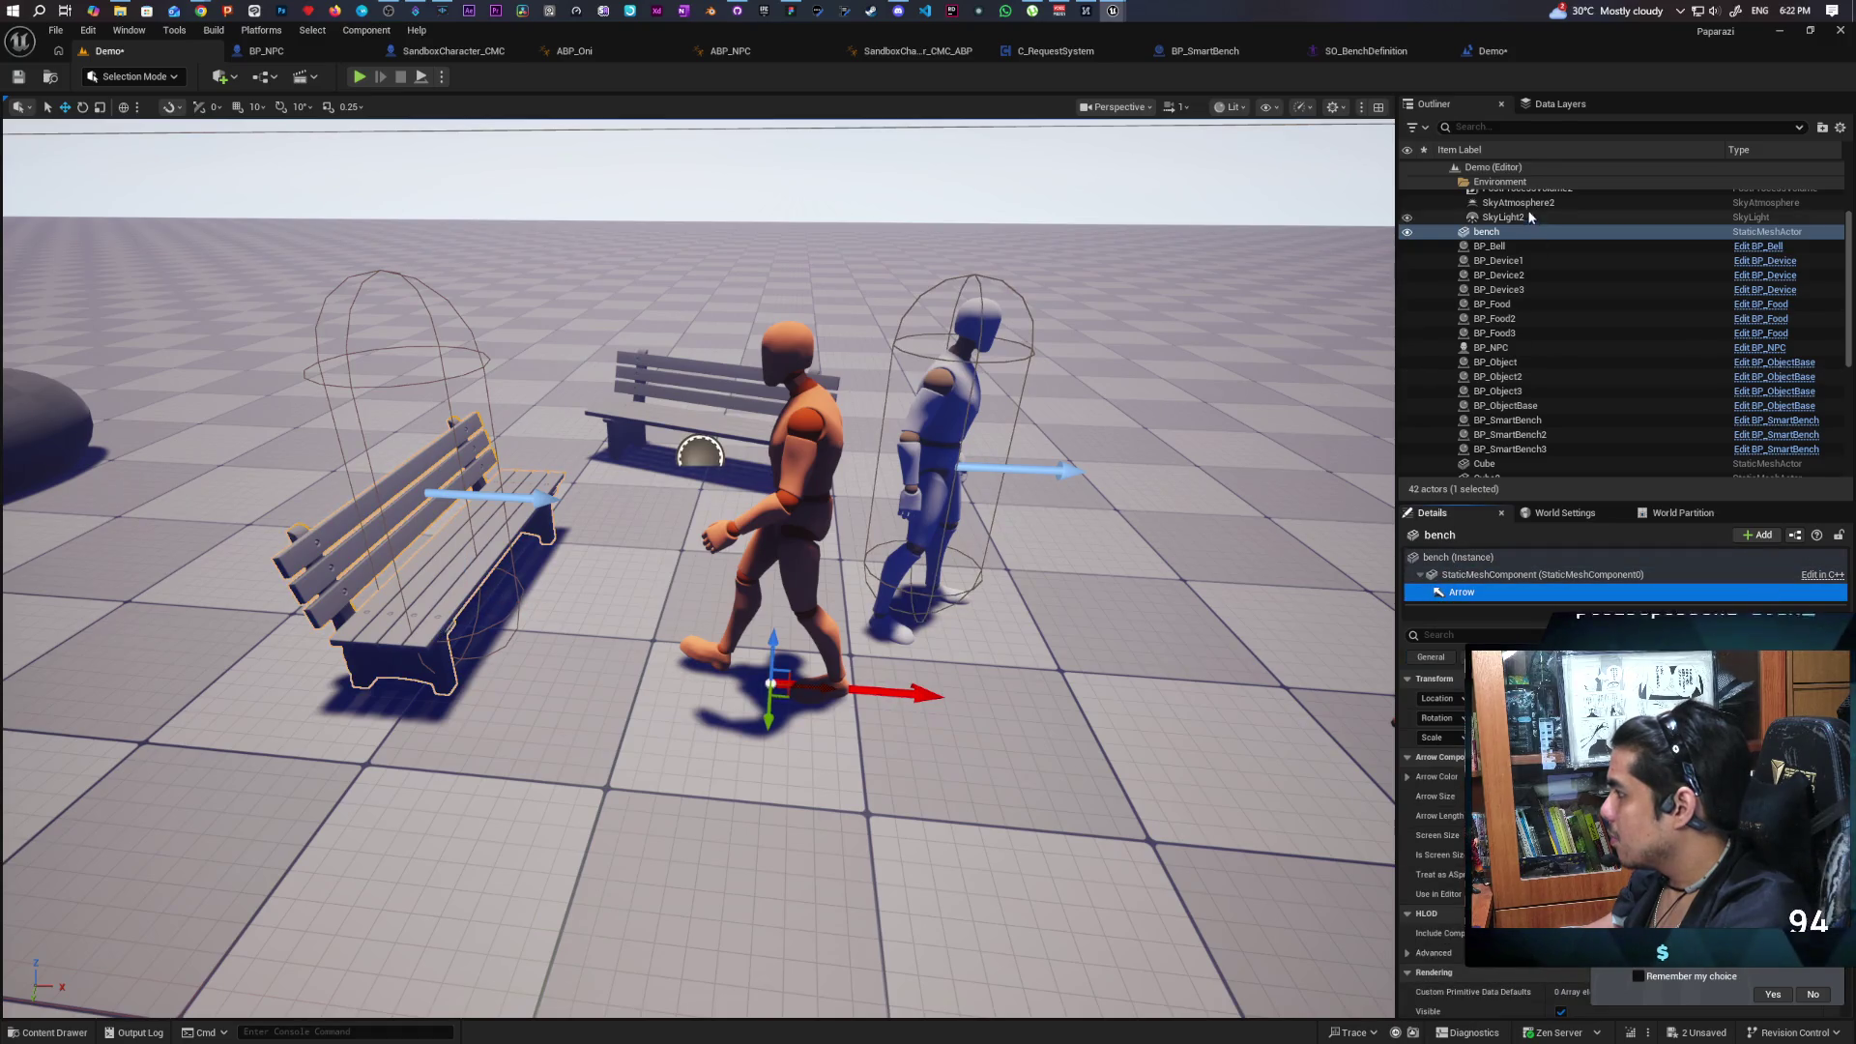
left_click(1513, 232)
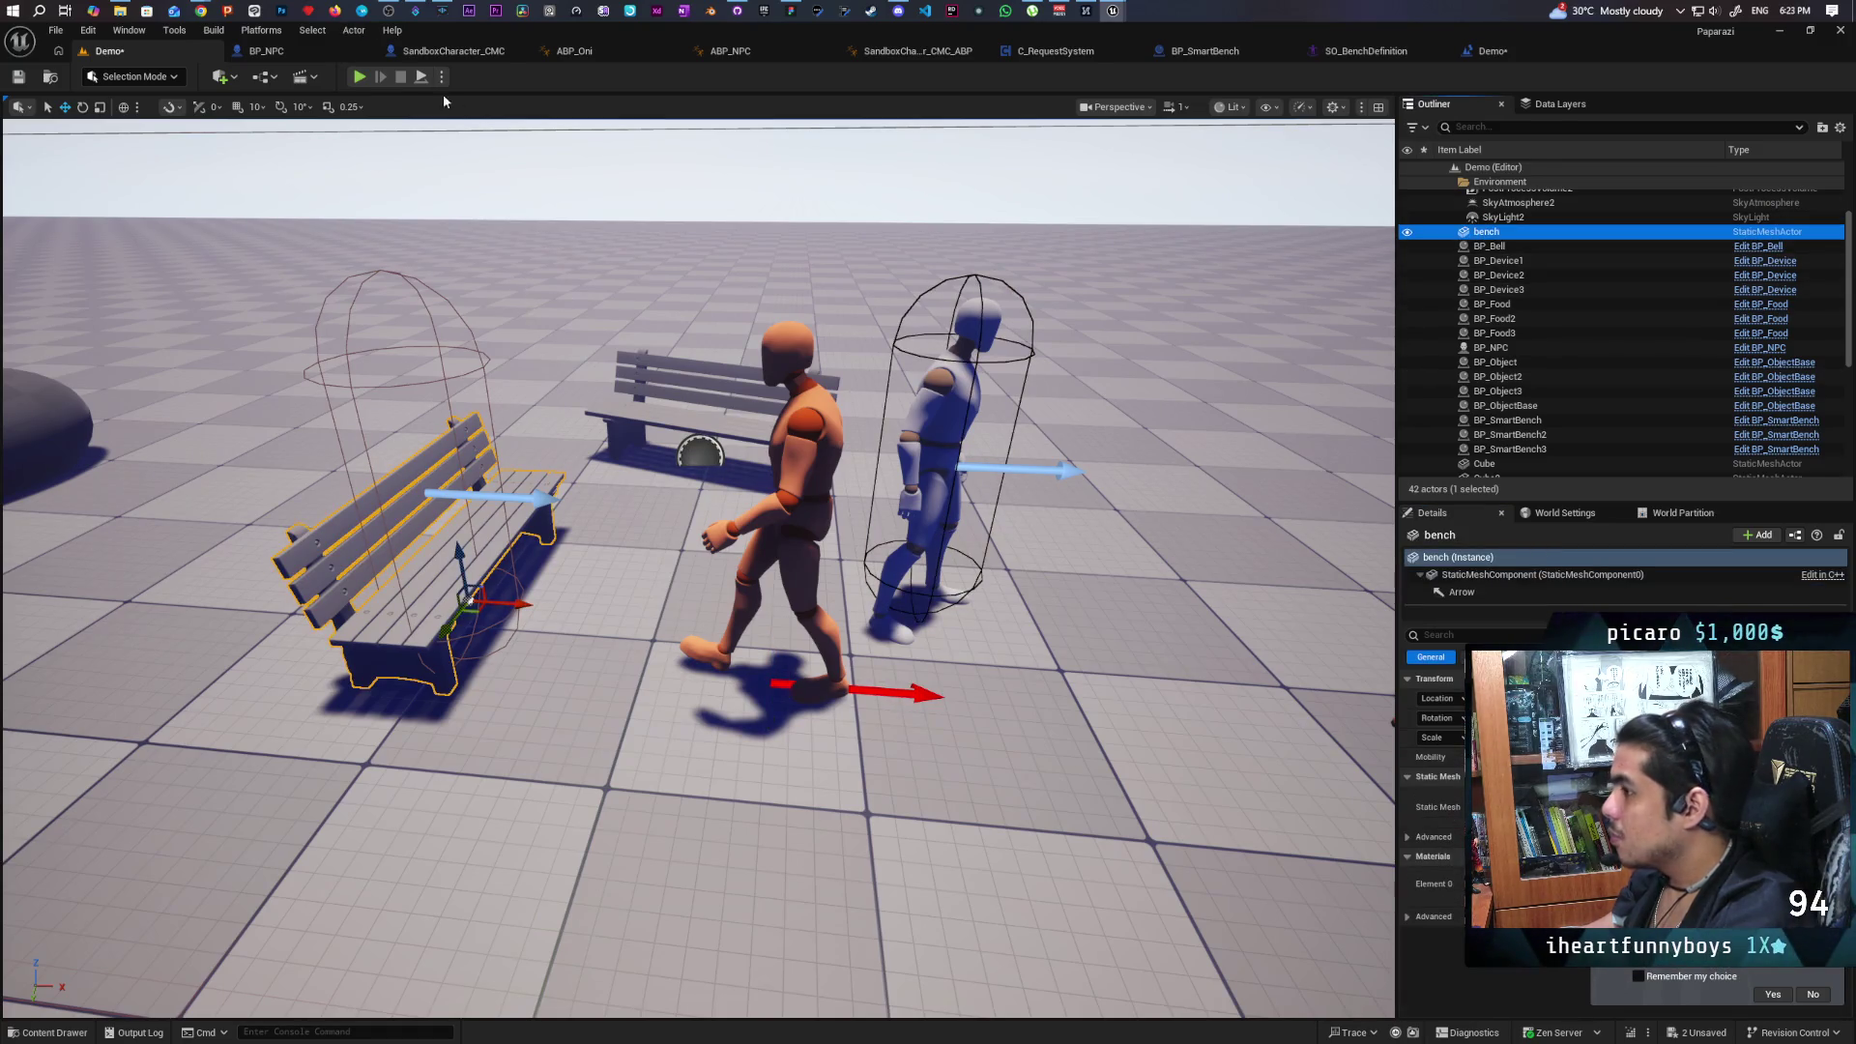
left_click(300, 51)
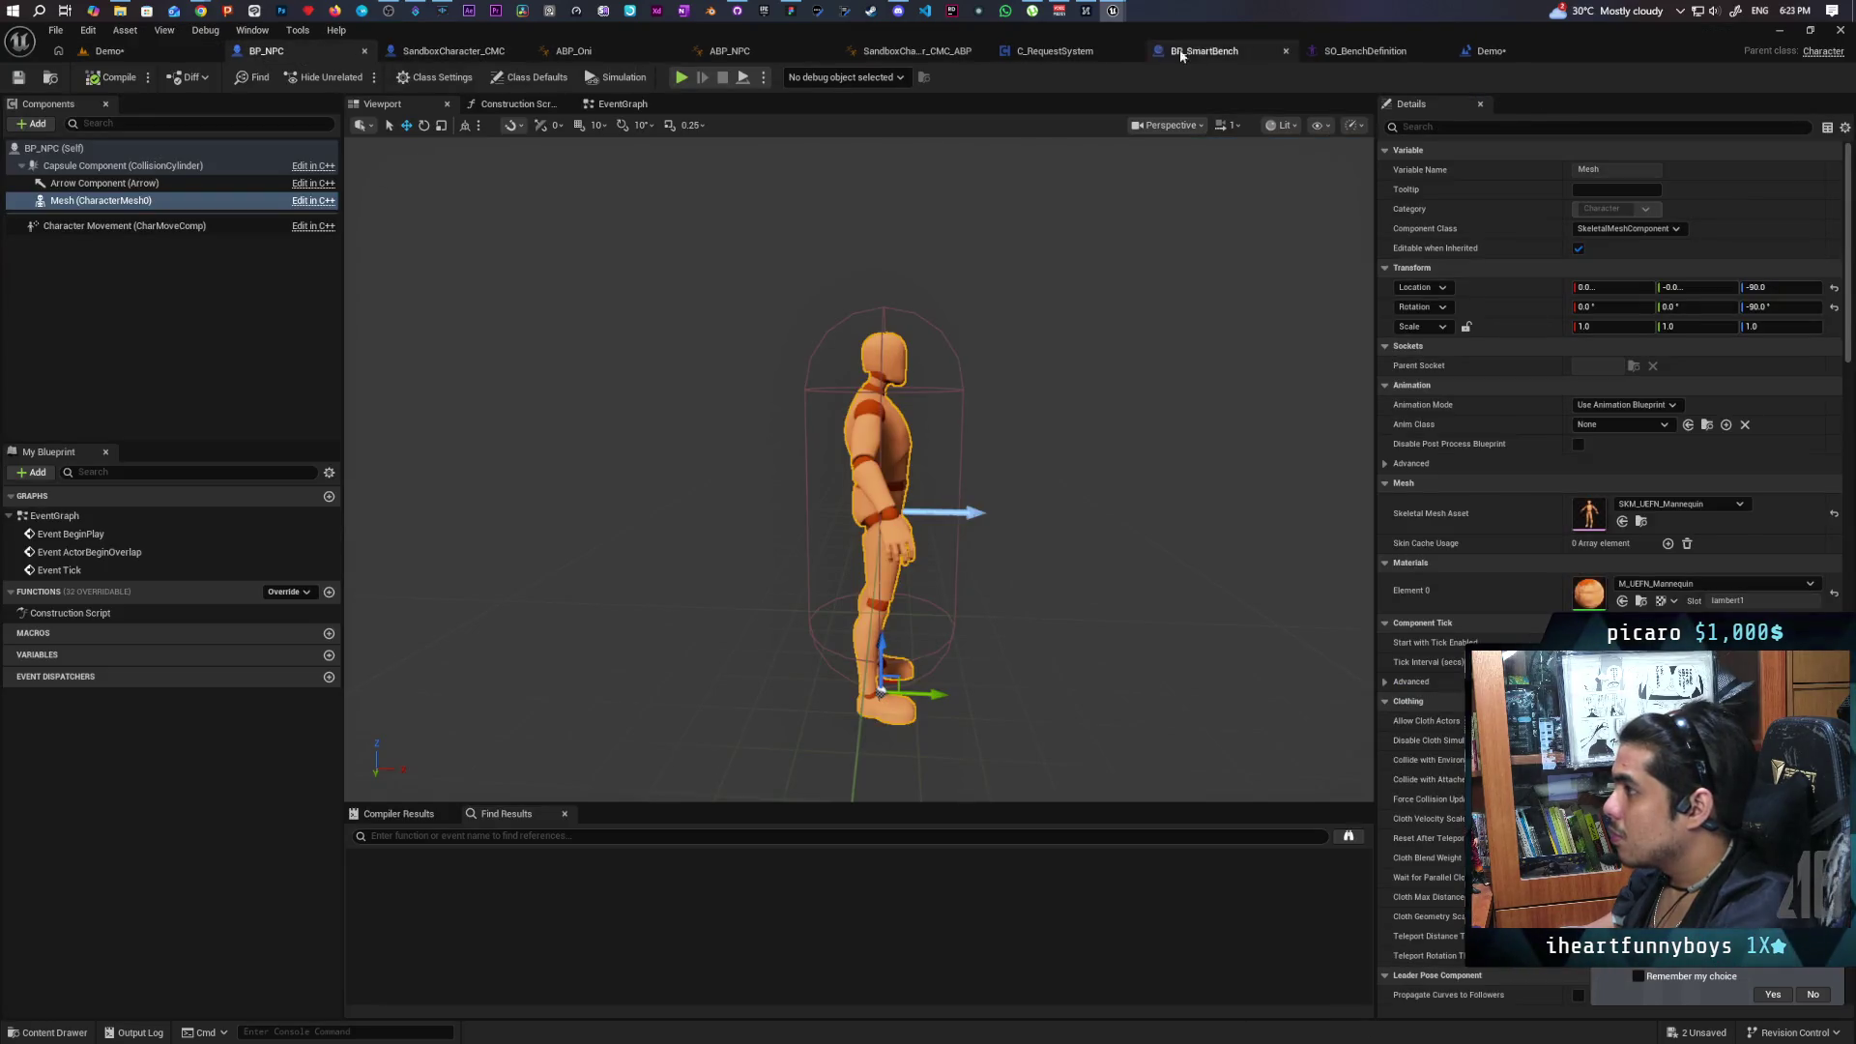
left_click(1488, 50)
Add a bench reference feeding a Get Component by Class node set to Arrow Component.
right_click(785, 224)
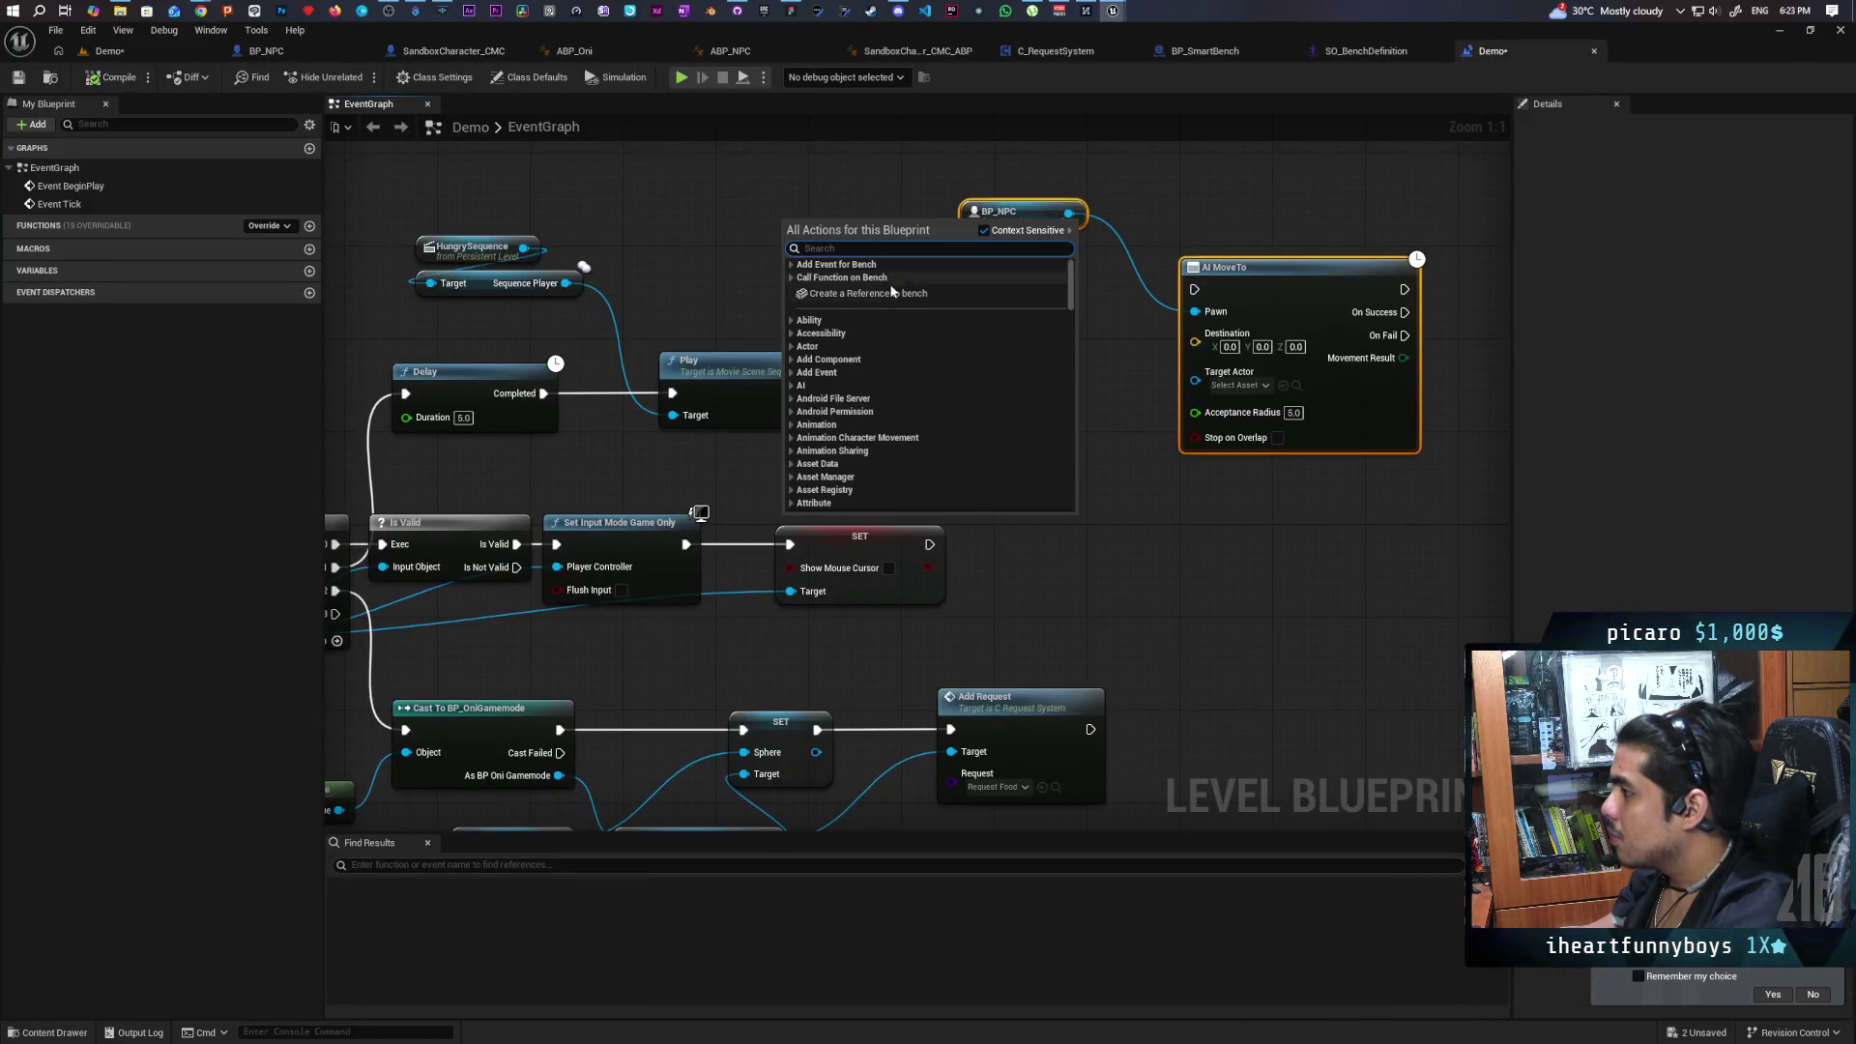
left_click(891, 292)
left_click_drag(882, 226, 864, 276)
type("get arro")
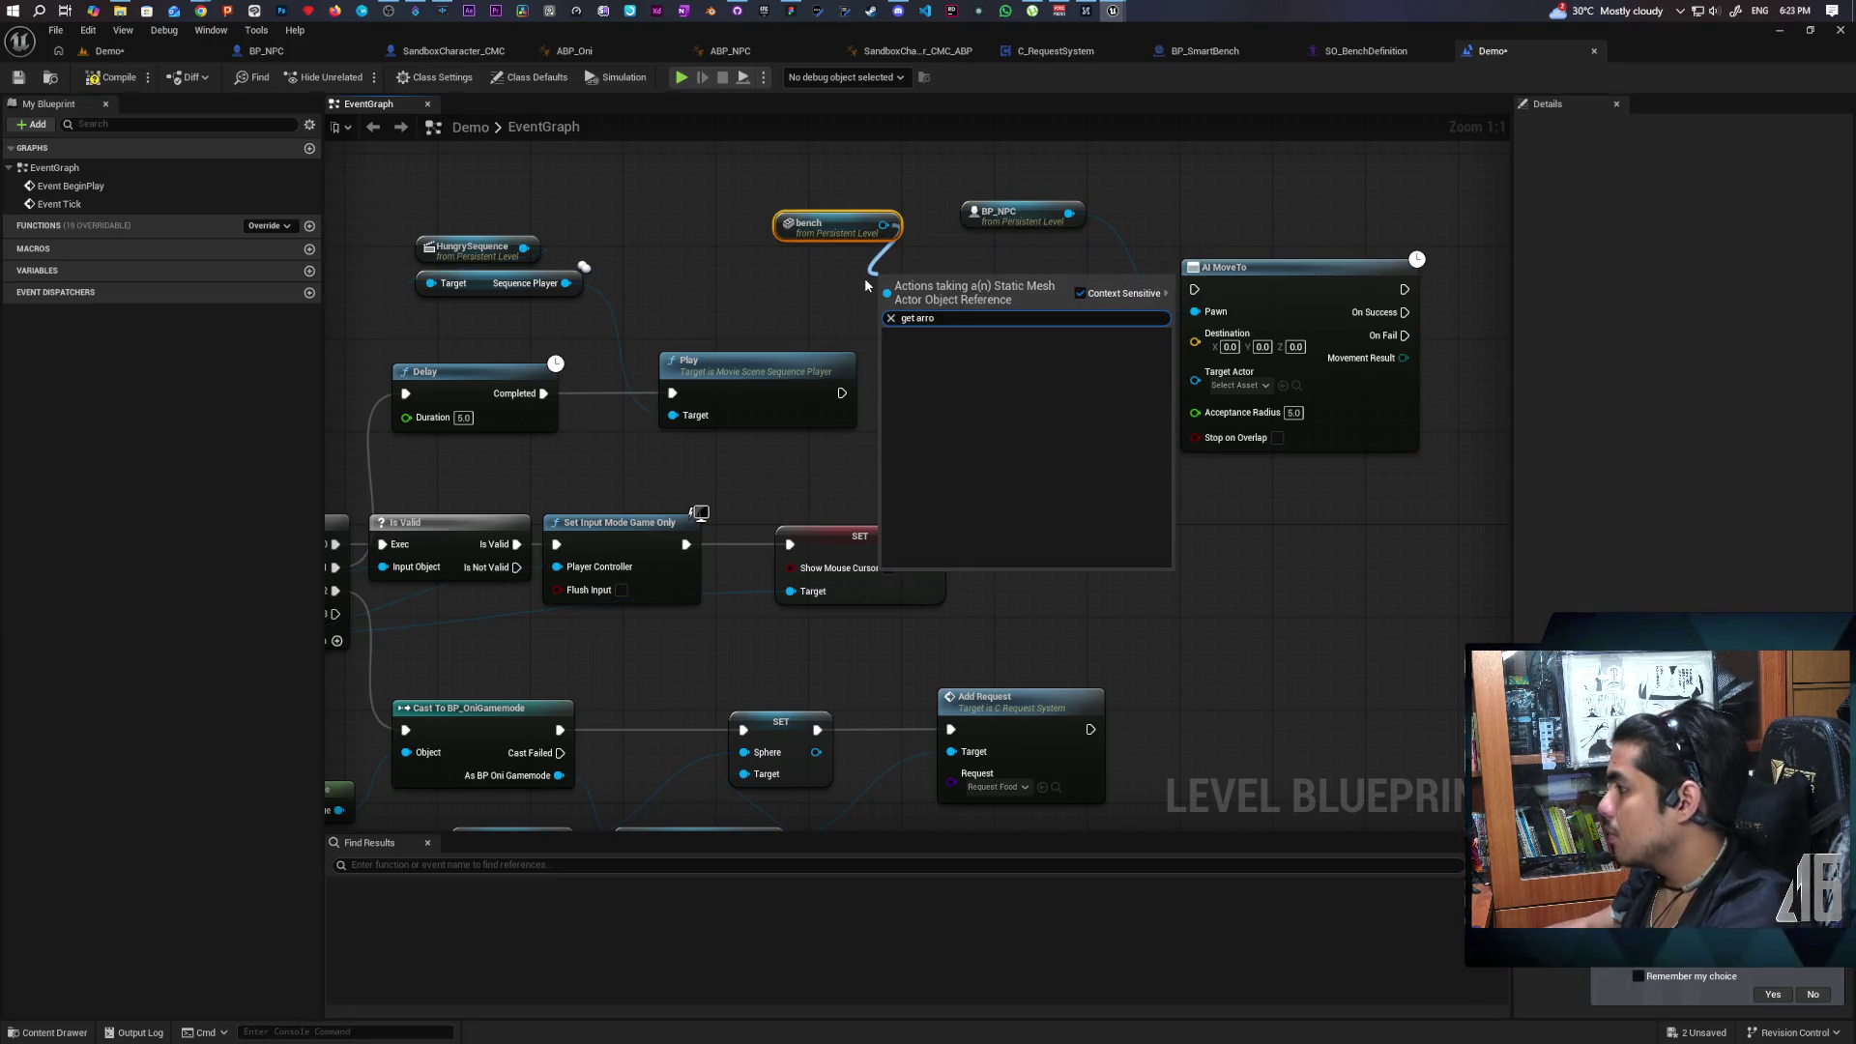
left_click(802, 274)
left_click_drag(883, 225, 832, 300)
type("get com")
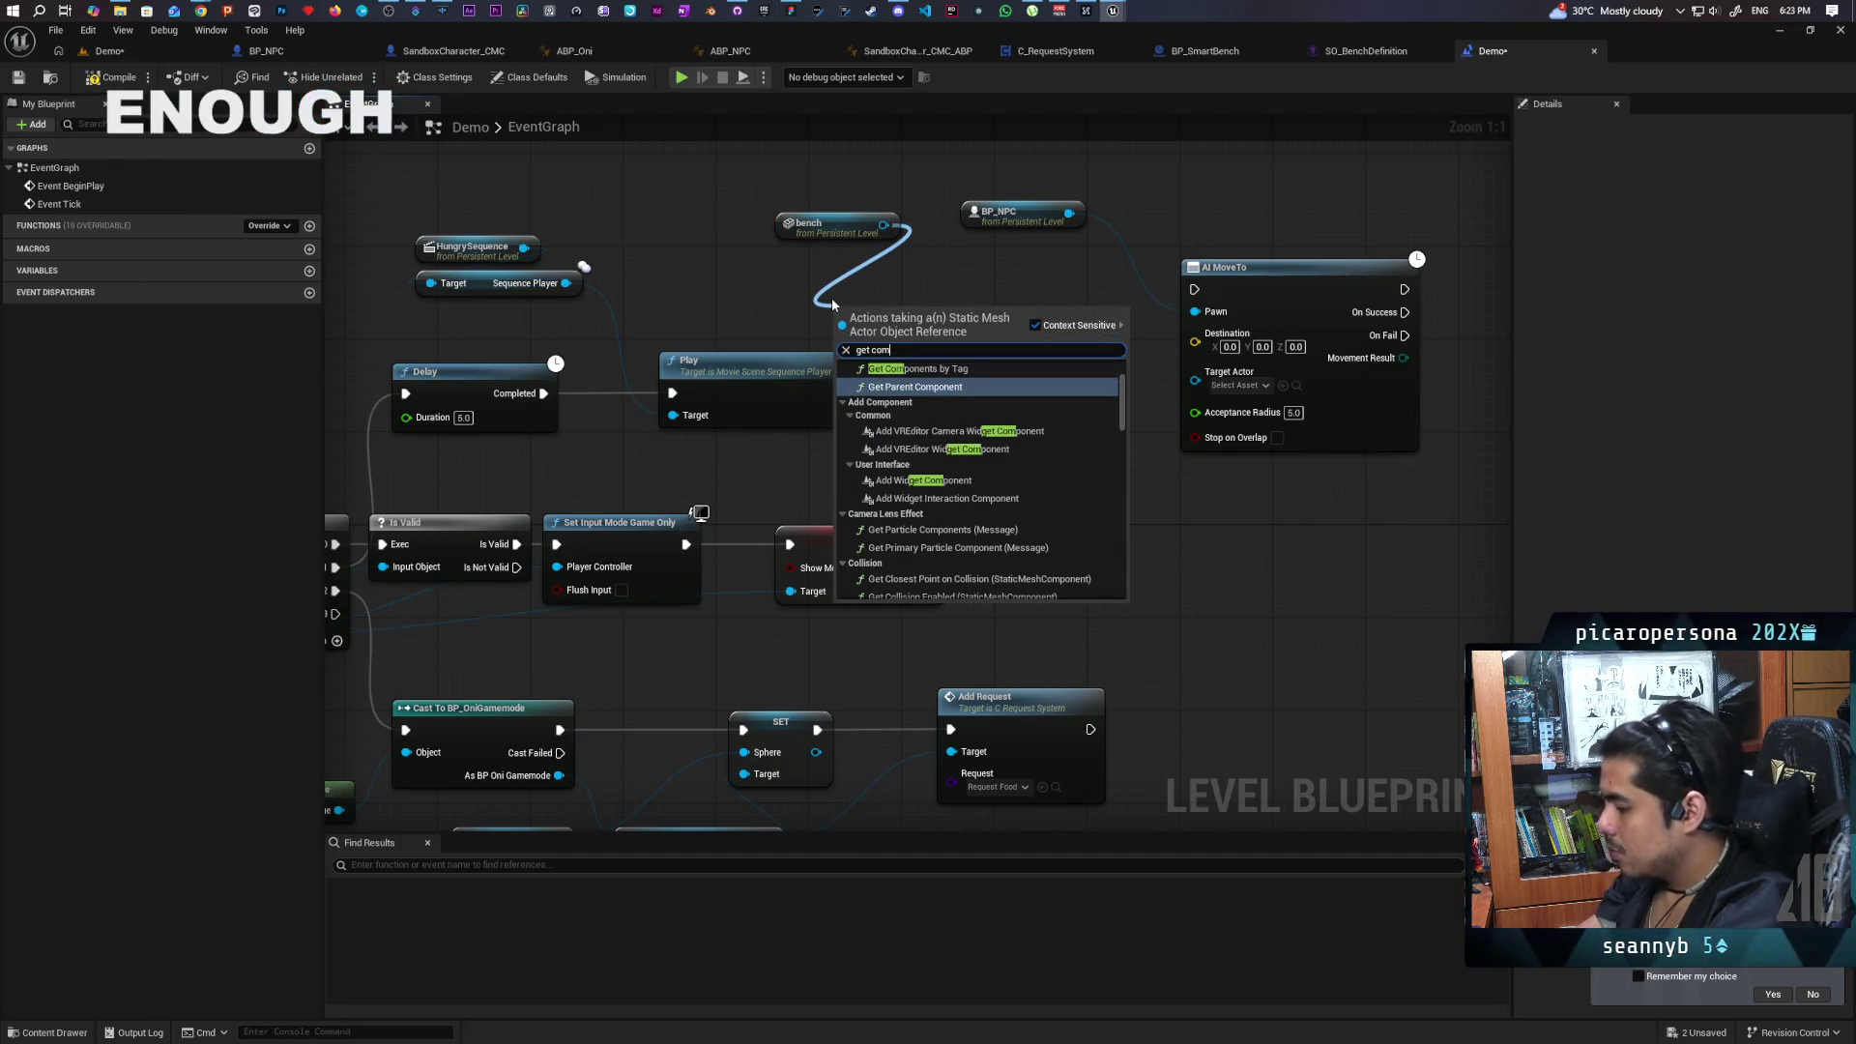
type("po")
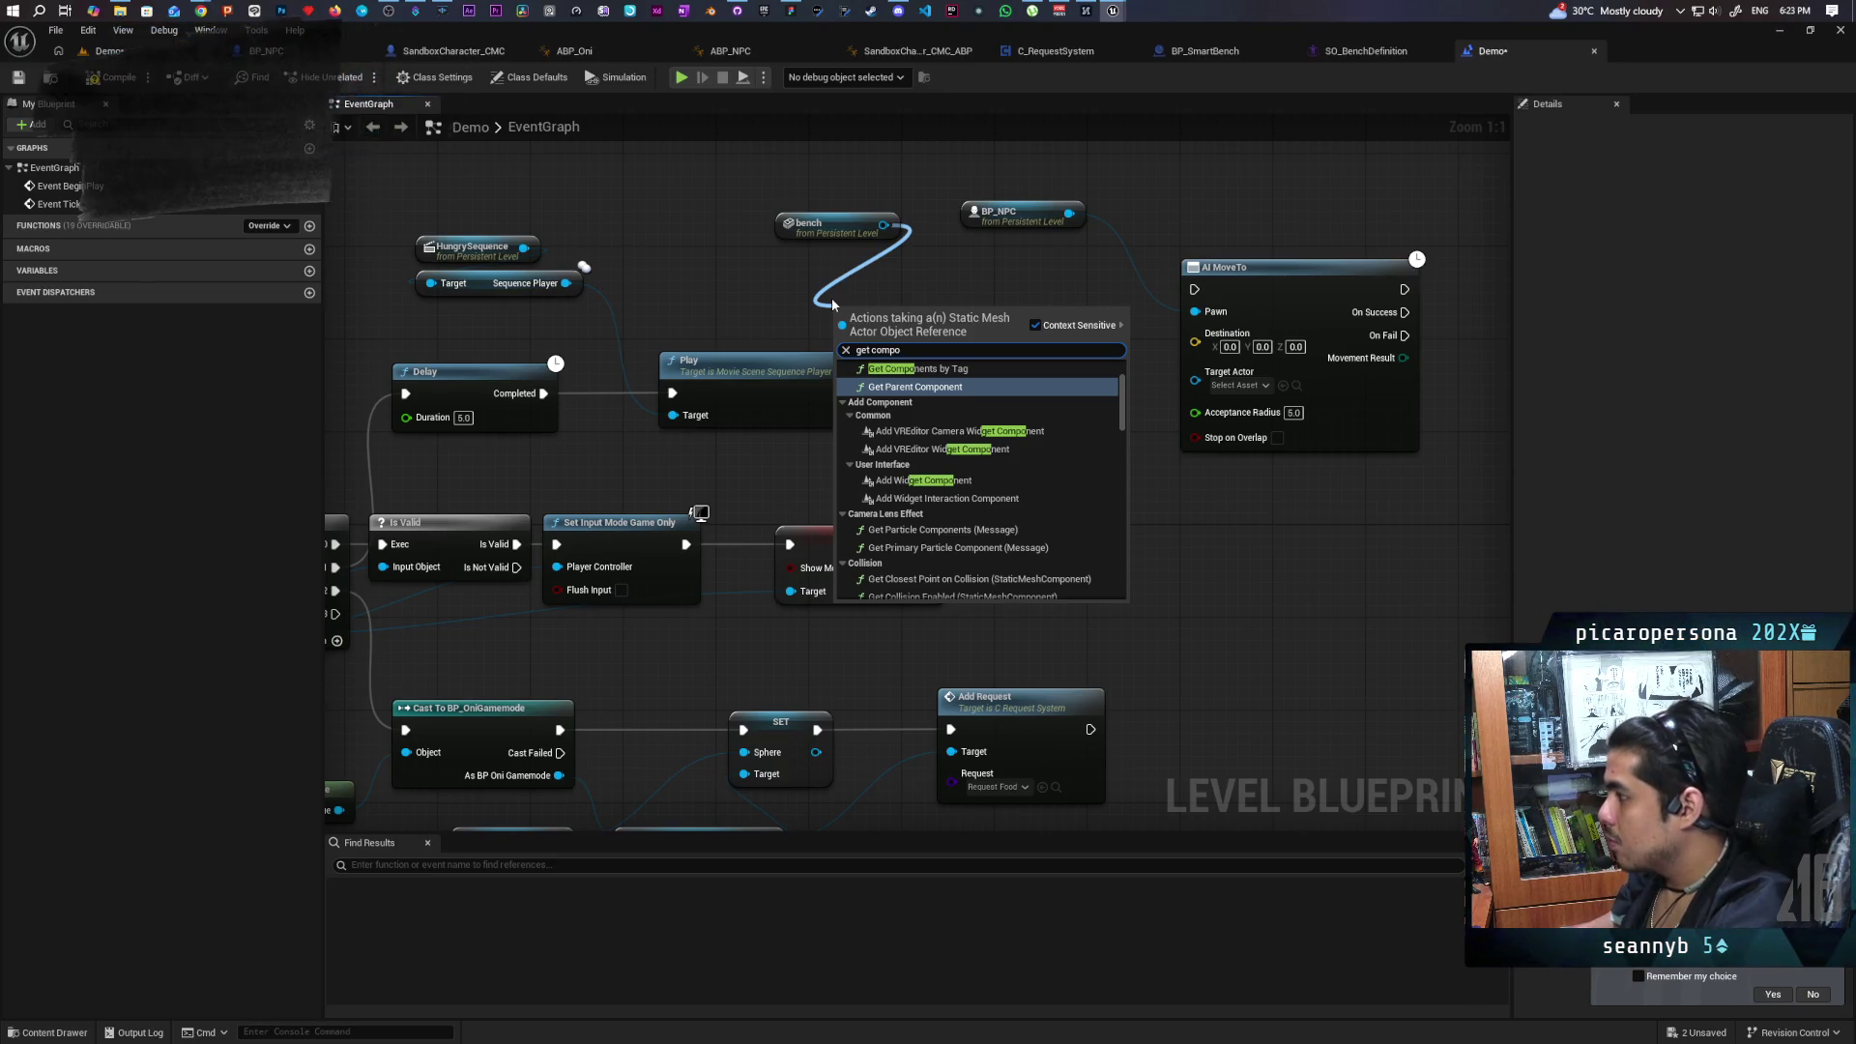
scroll(982, 419, "up", 2)
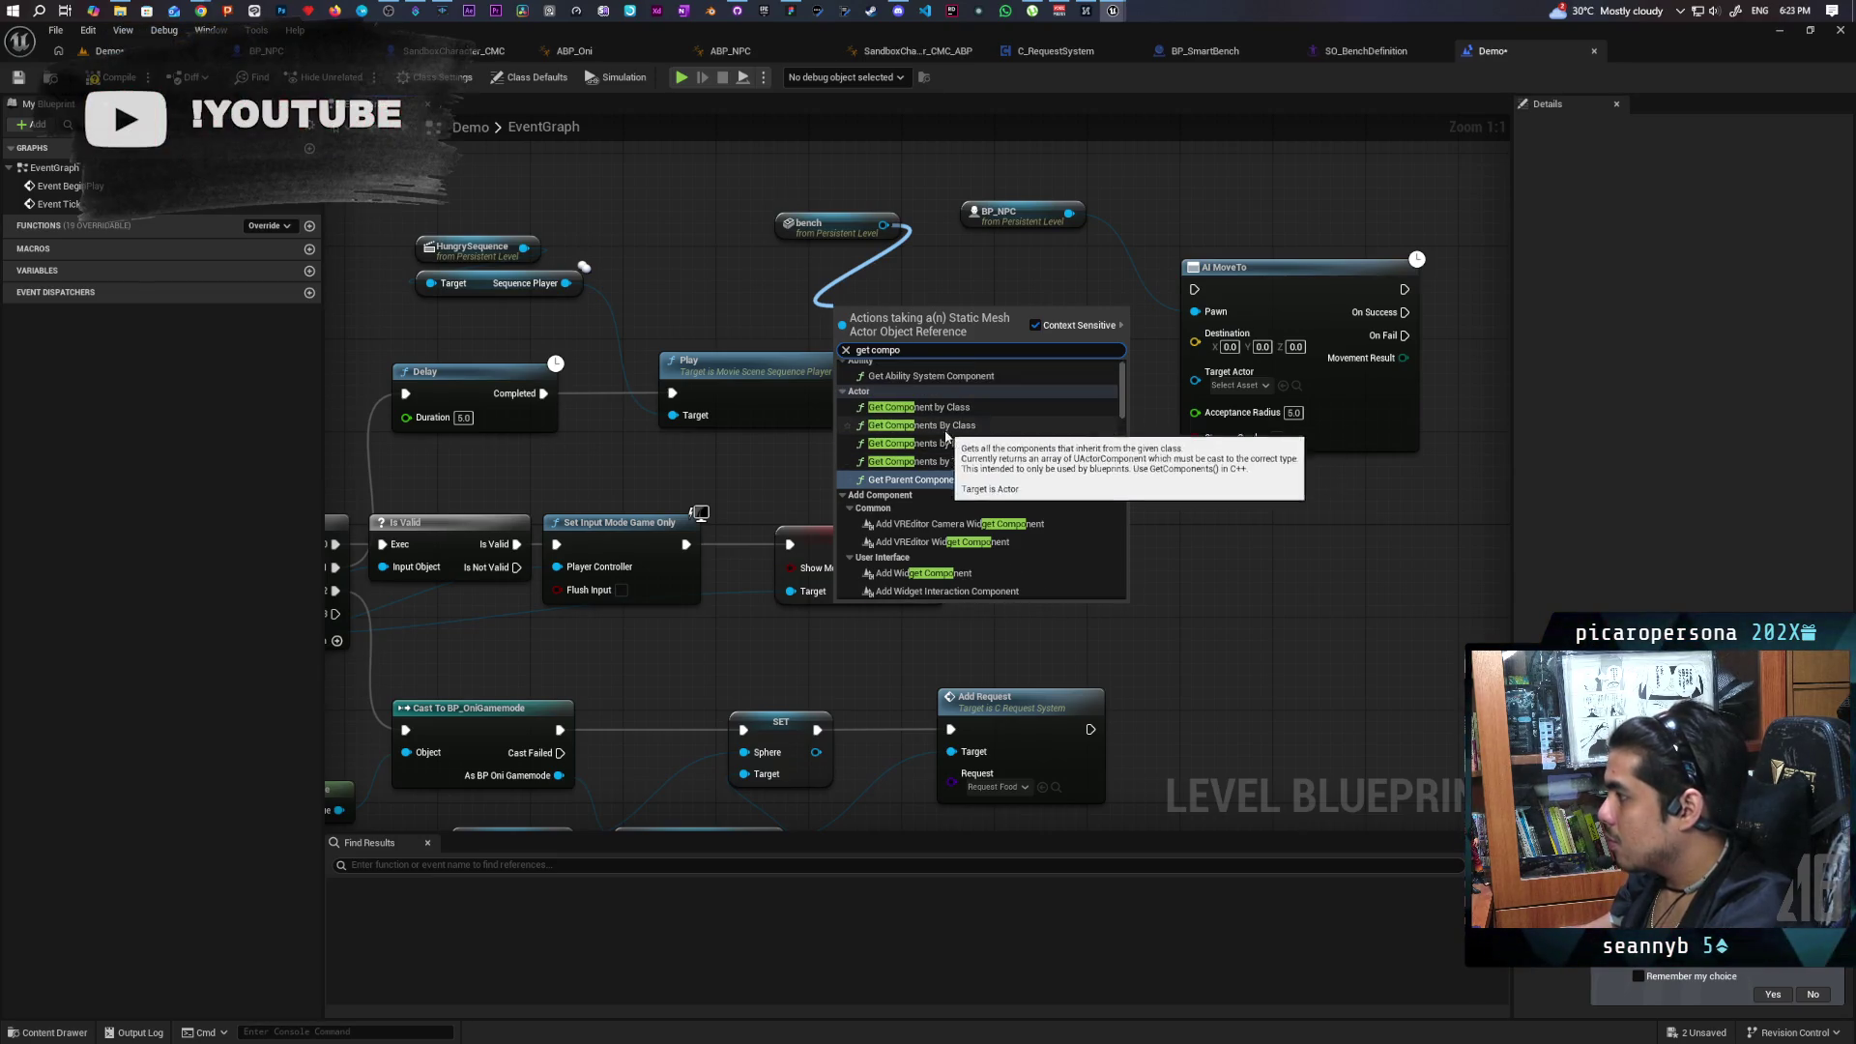
left_click(918, 406)
left_click(894, 381)
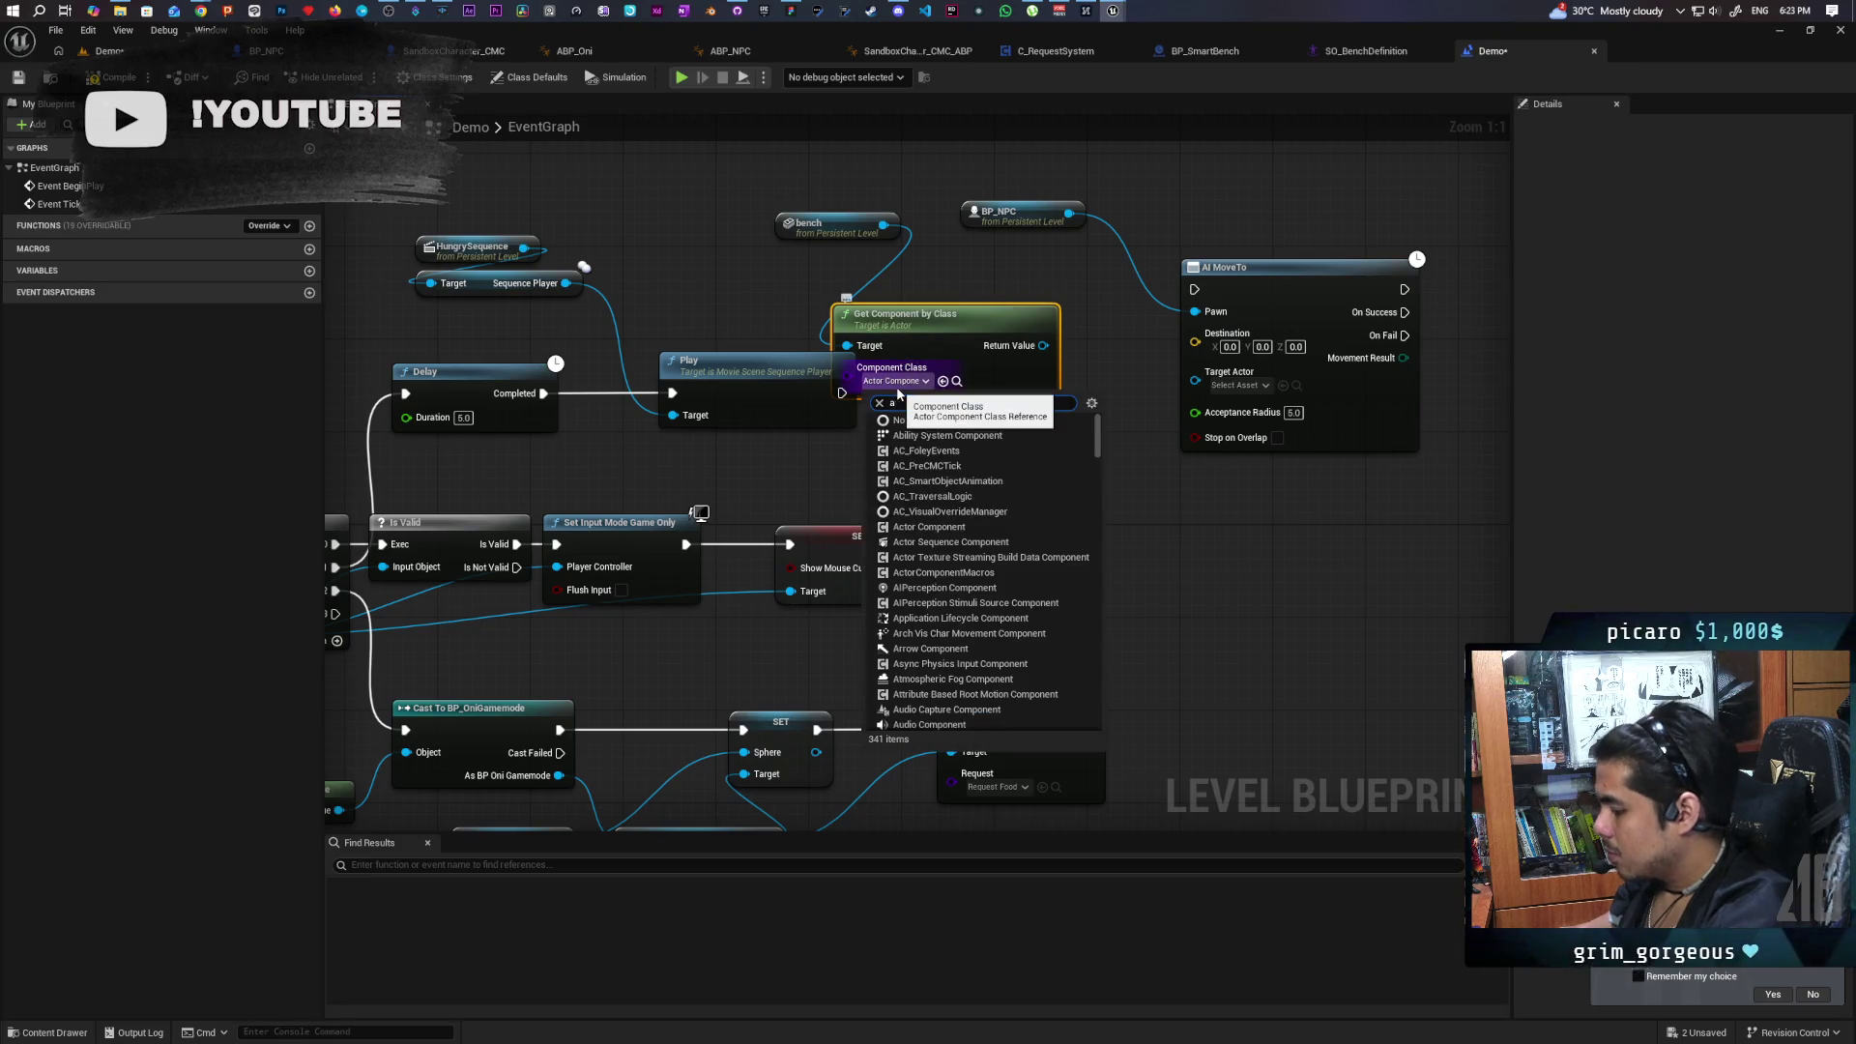
type("arrow")
left_click(948, 441)
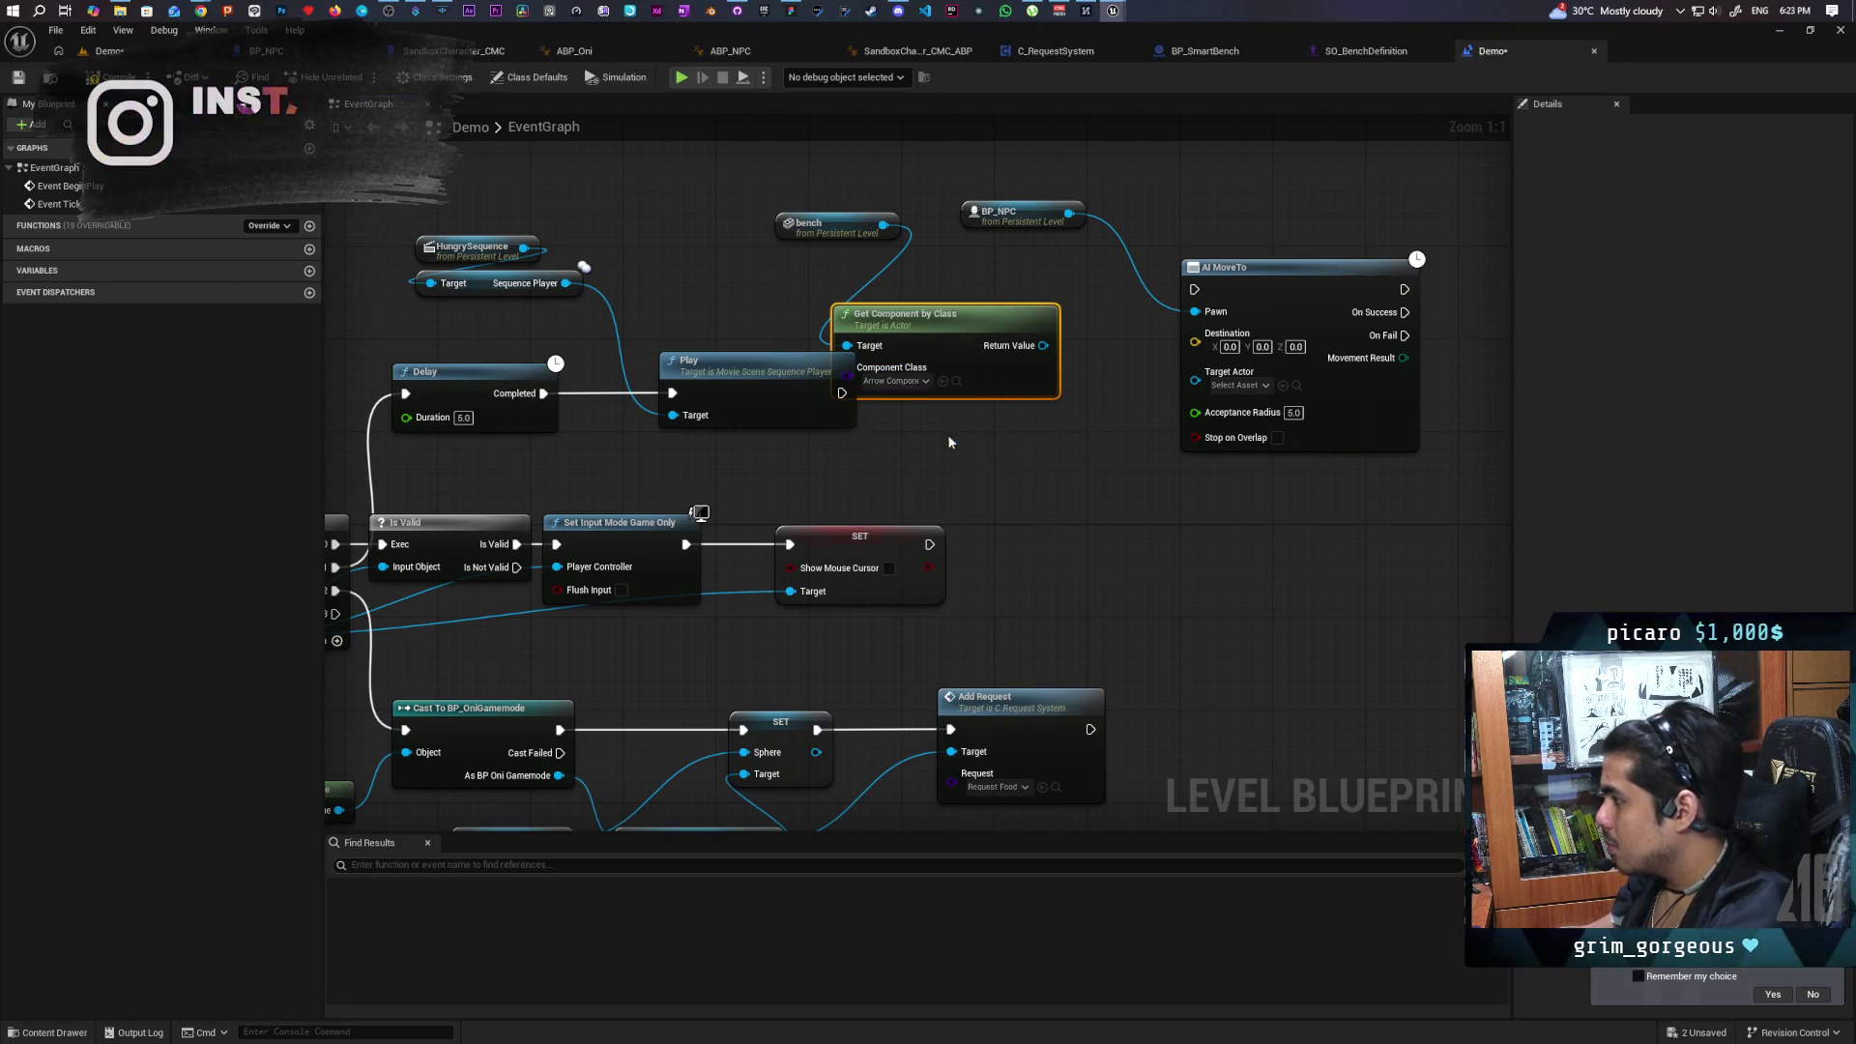
mouse_move(950, 336)
left_mouse_down()
mouse_move(843, 251)
mouse_move(811, 274)
mouse_move(914, 416)
left_mouse_up()
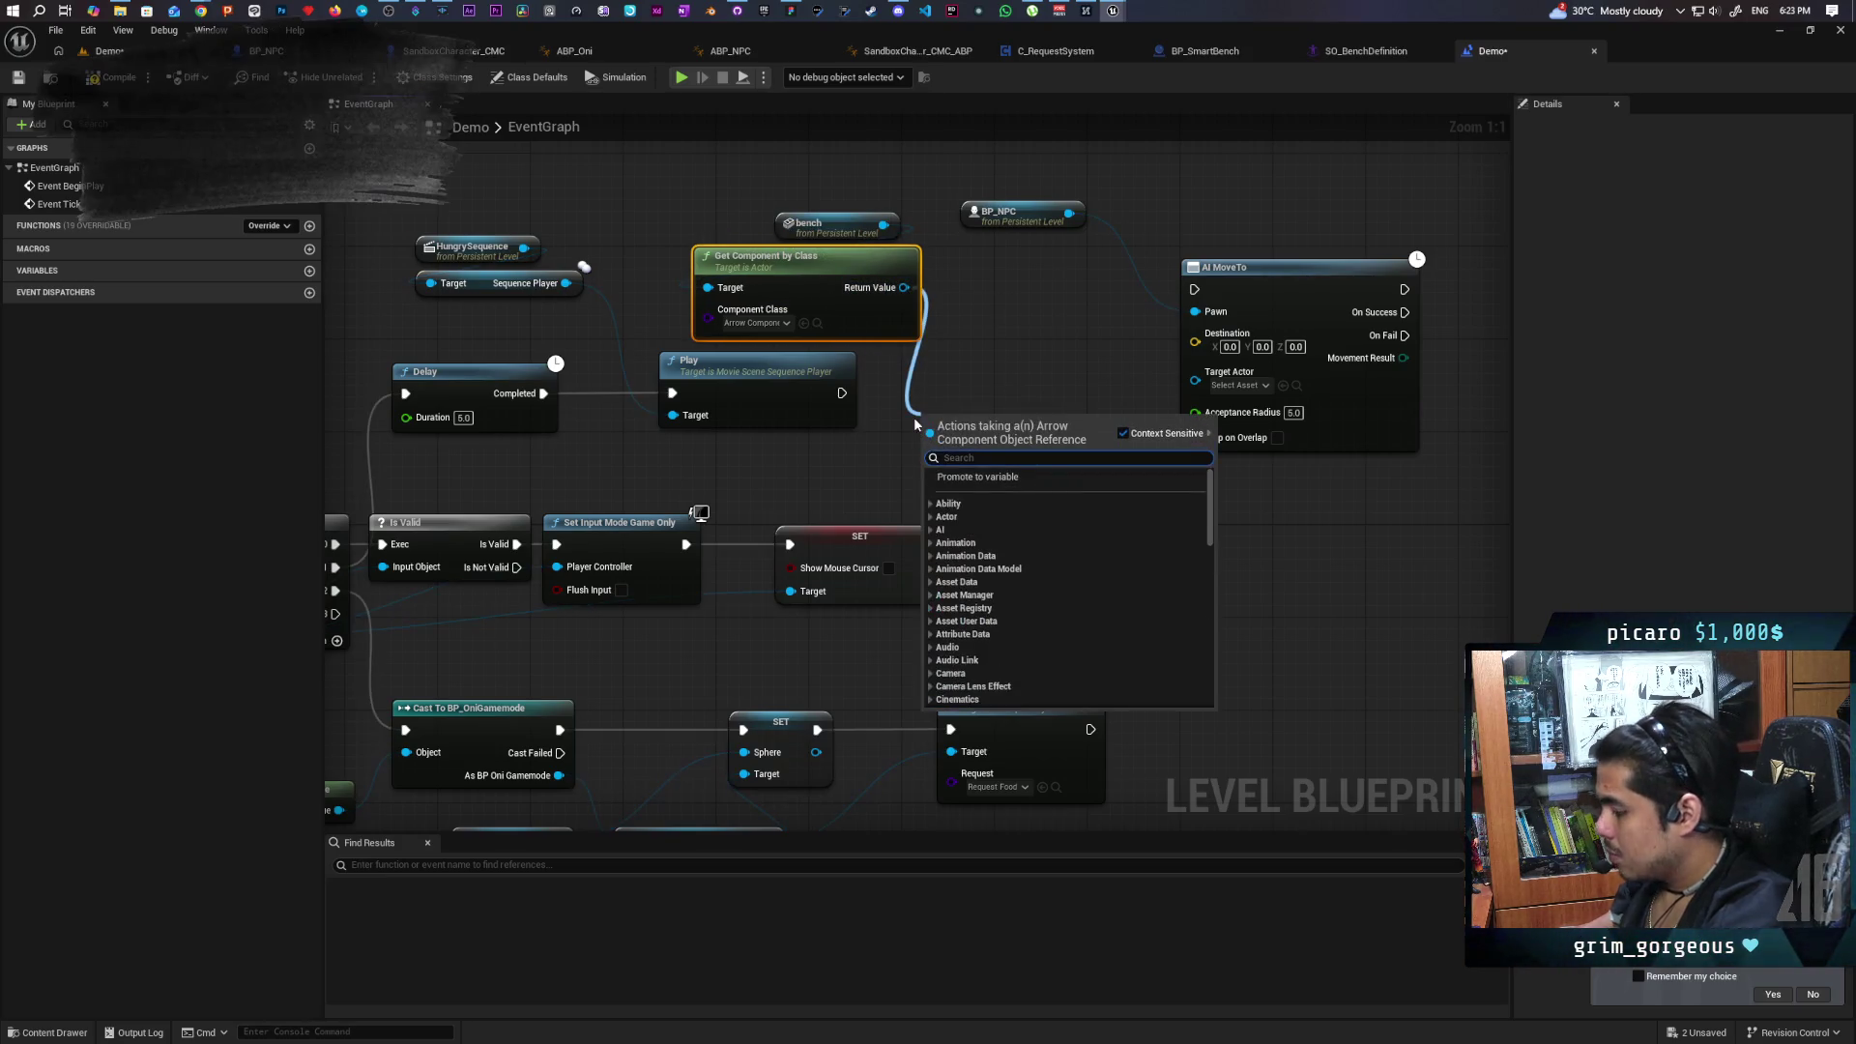
Add Get World Location for the arrow and wire it into AI MoveTo's Destination.
type("get world loca")
key("Down")
key("Return")
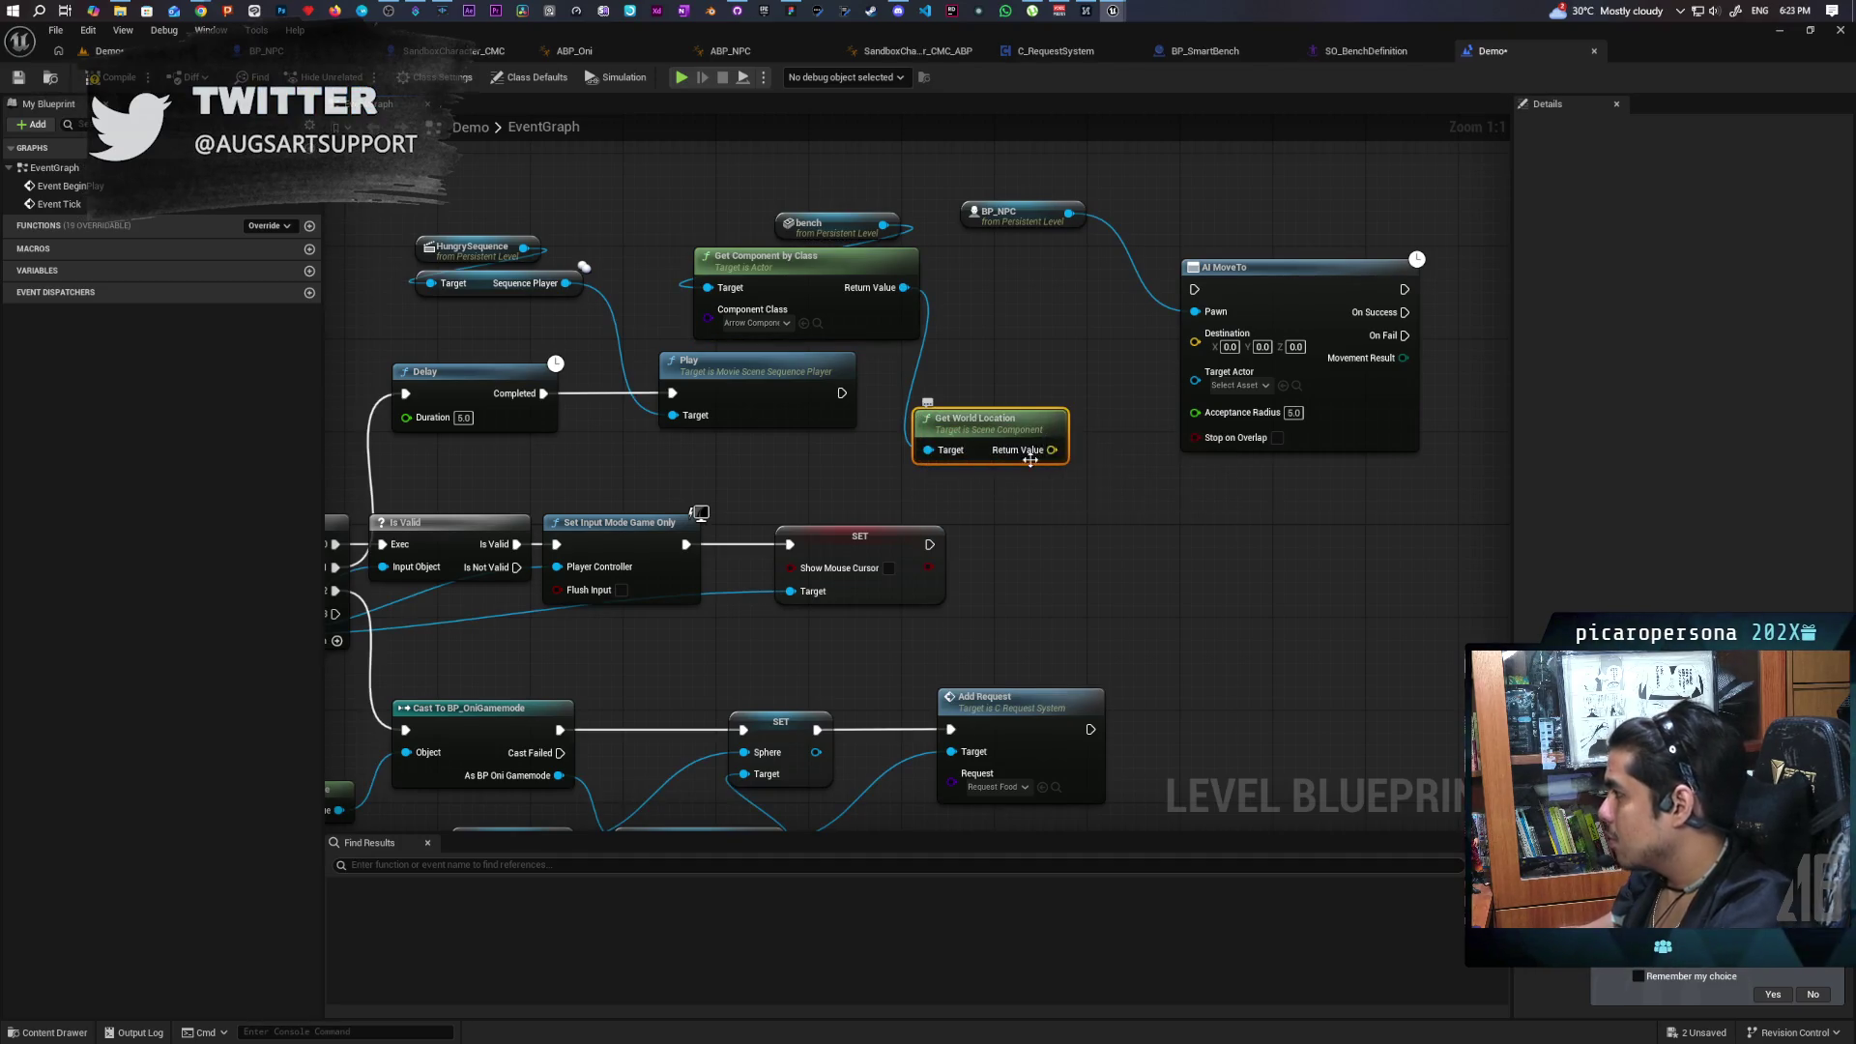
mouse_move(1052, 449)
left_mouse_down()
mouse_move(1194, 334)
mouse_move(1060, 301)
mouse_move(1049, 267)
left_mouse_up()
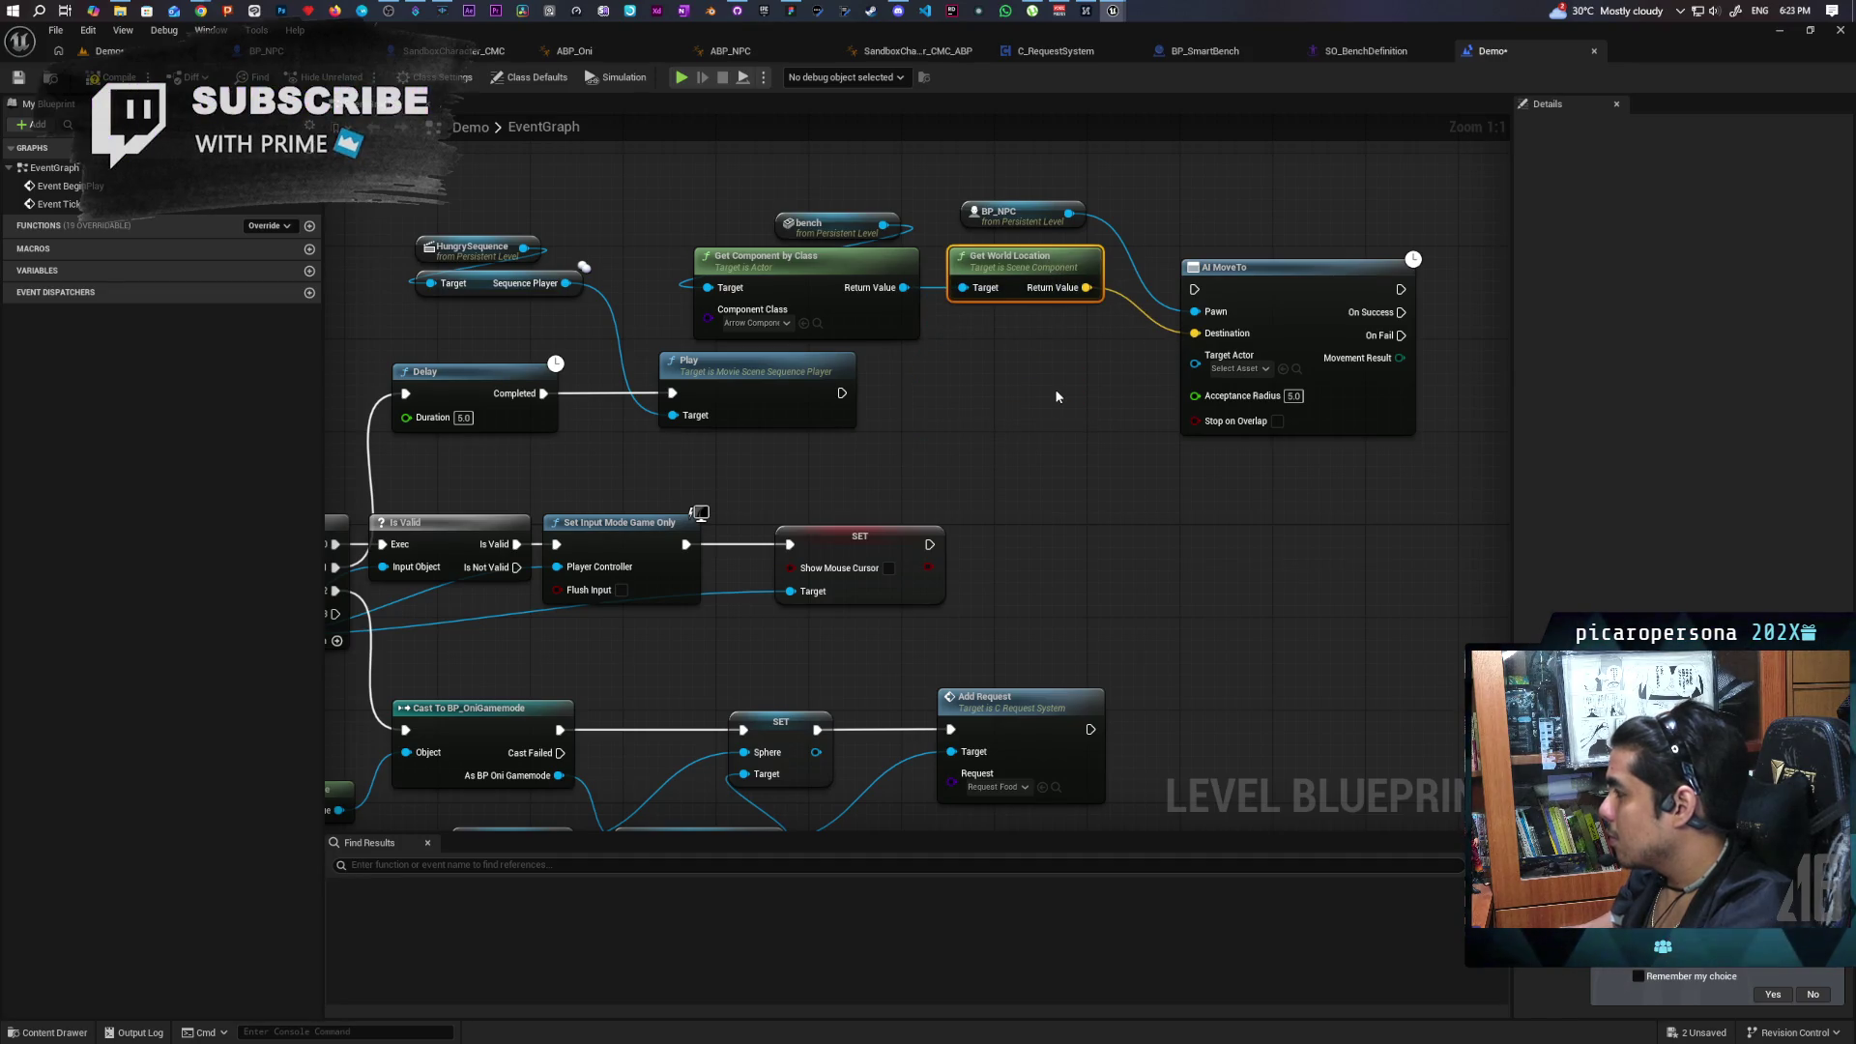
Set Acceptance Radius to 0.0, run AI MoveTo after the sequence Play, and save.
left_click_drag(1033, 362, 936, 392)
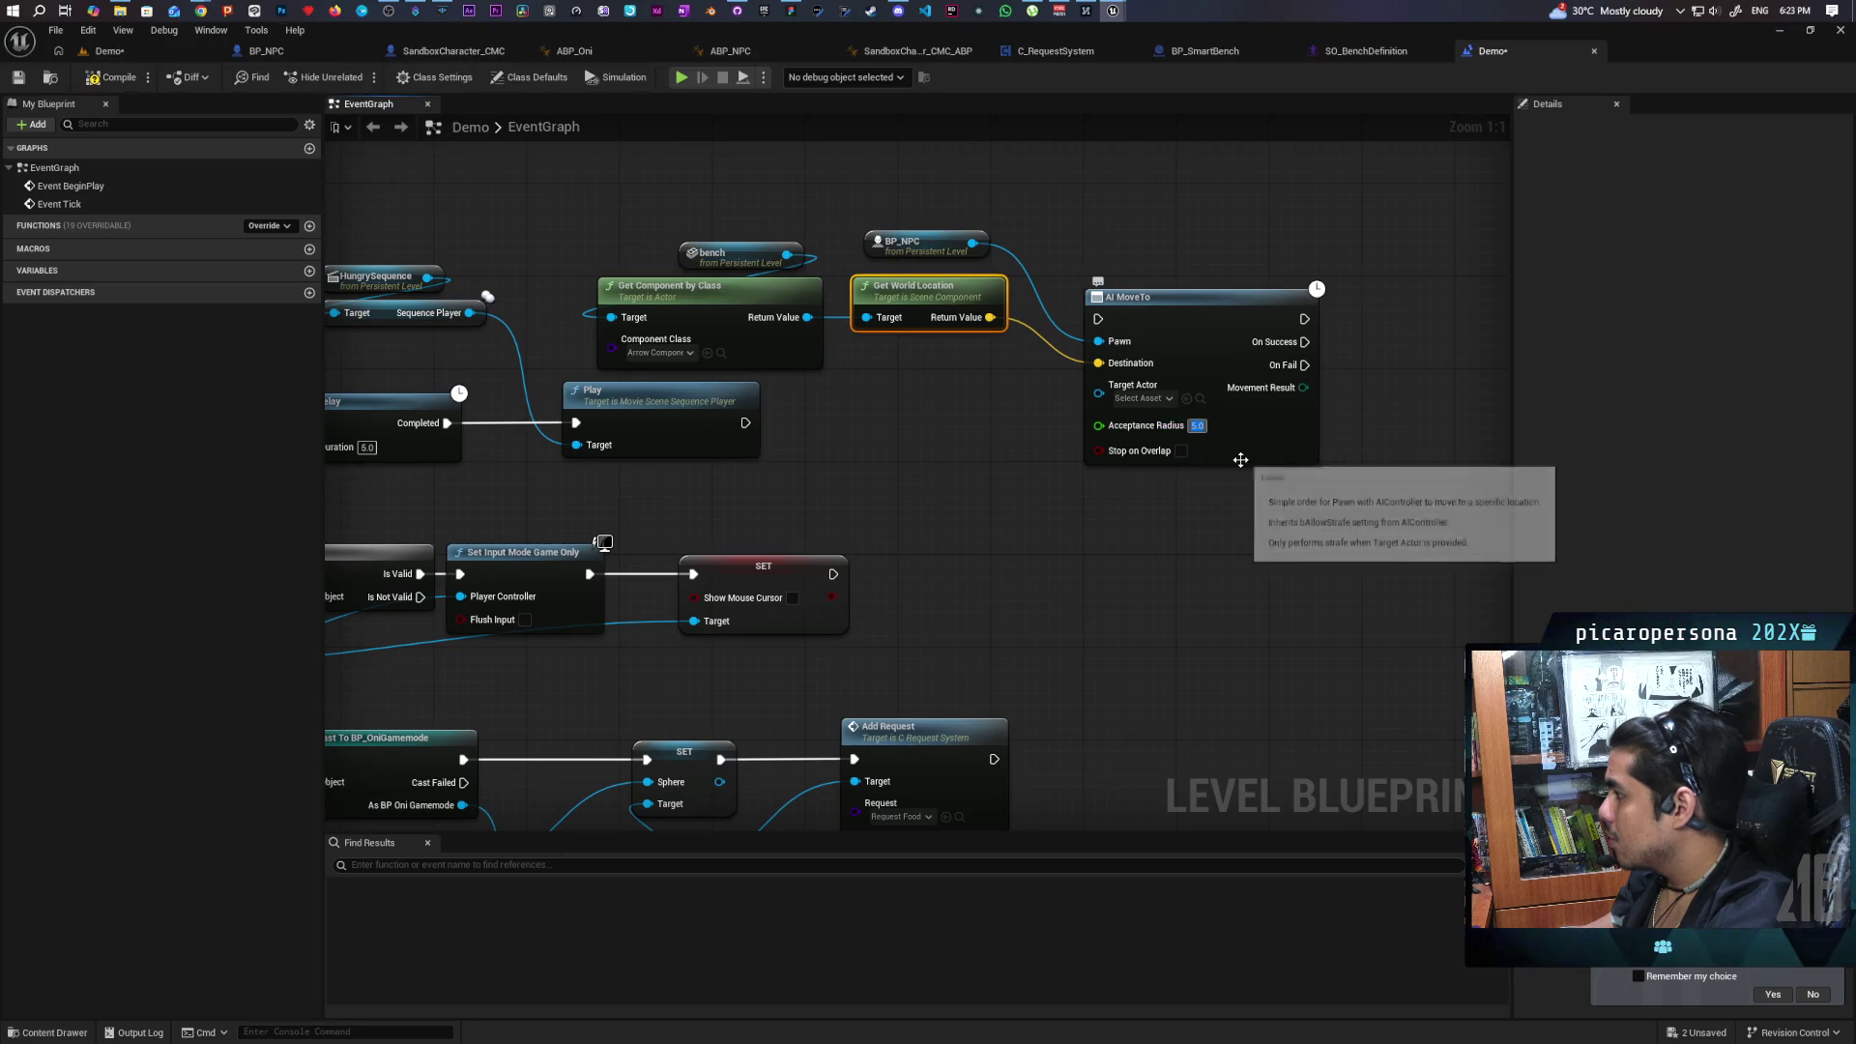
left_click_drag(1197, 426, 1153, 437)
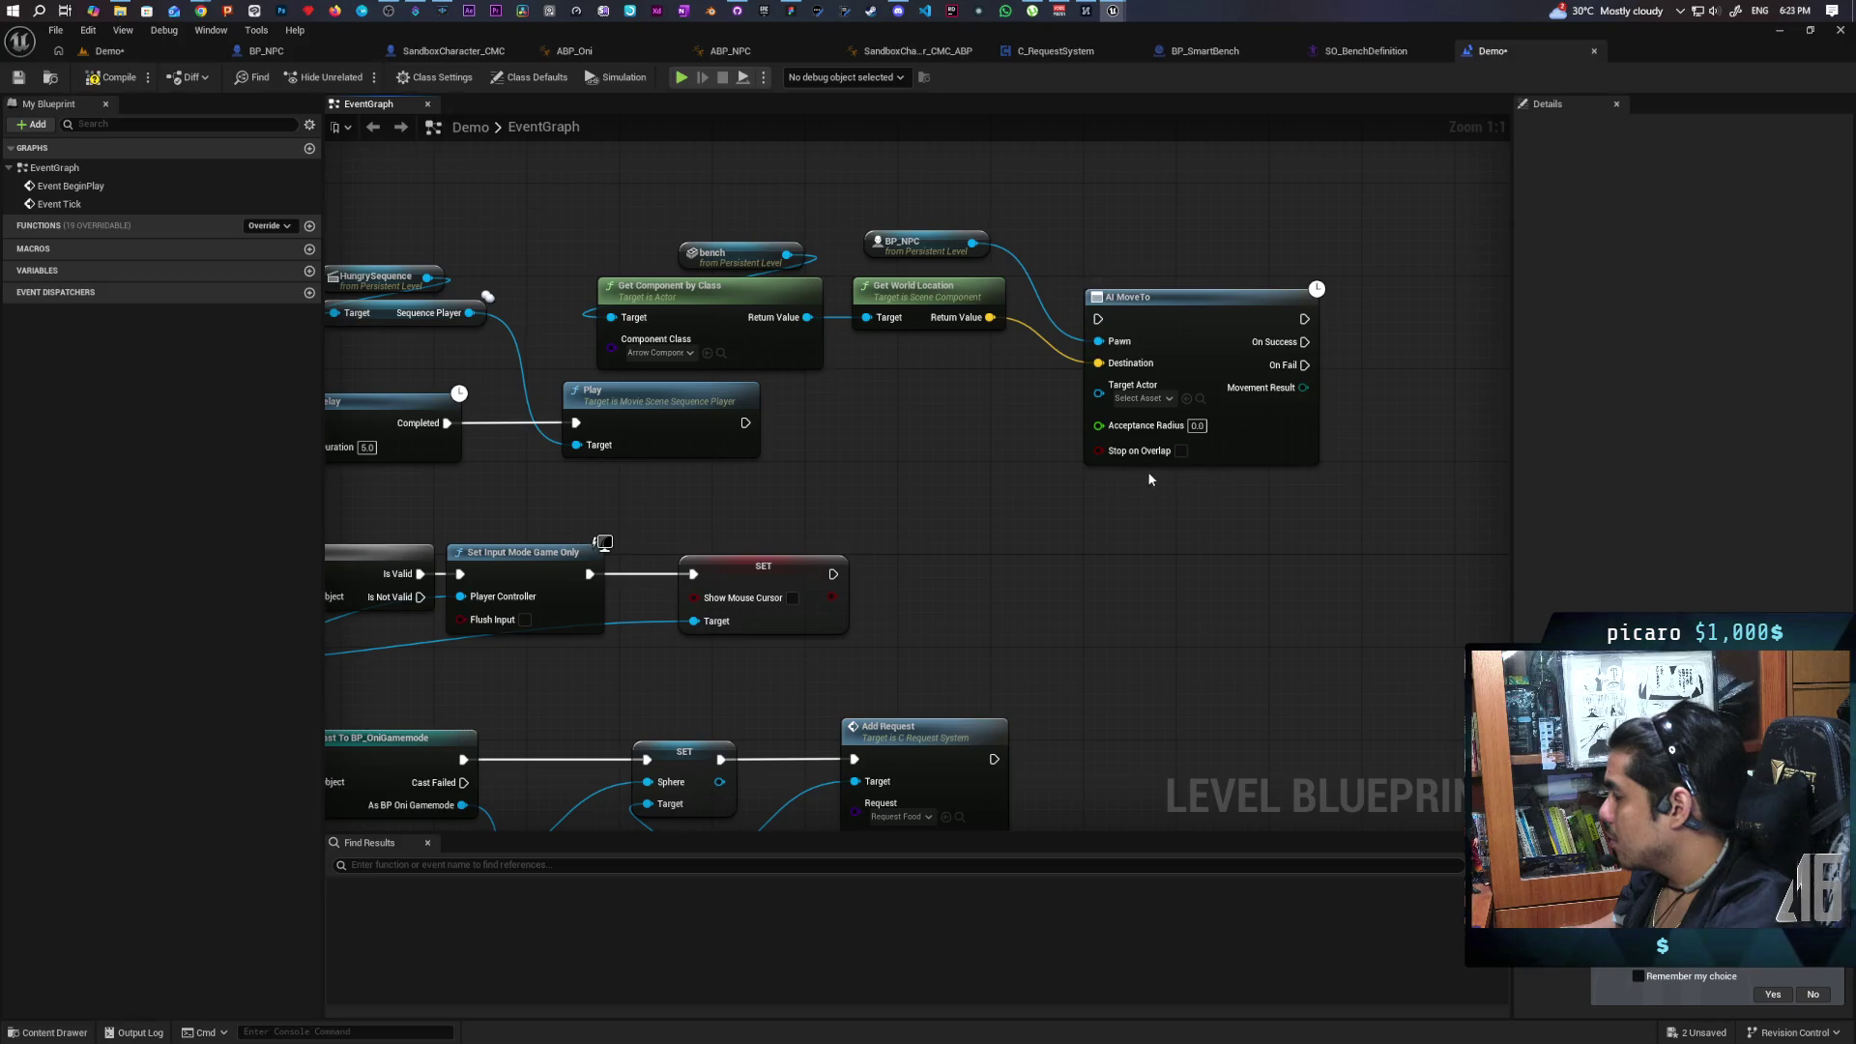
left_click_drag(742, 422, 1098, 319)
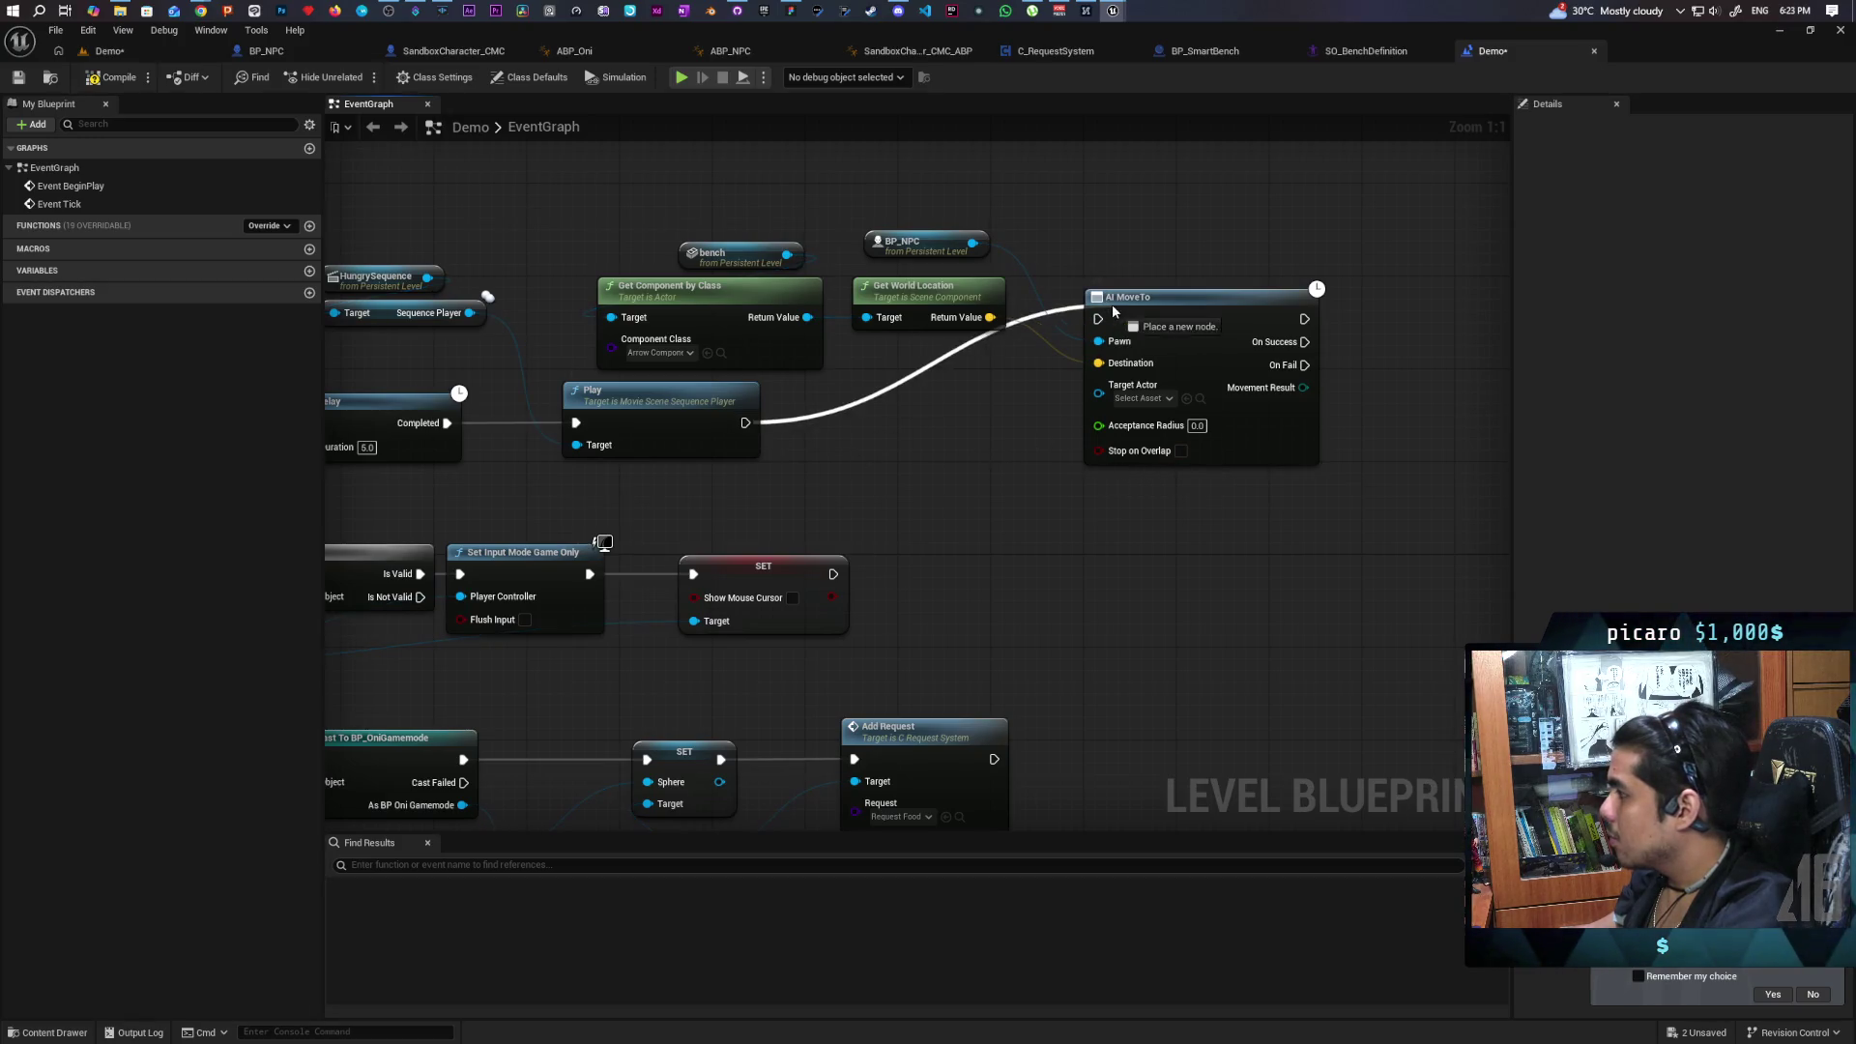
mouse_move(1220, 325)
left_mouse_down()
mouse_move(1161, 429)
mouse_move(990, 409)
left_mouse_up()
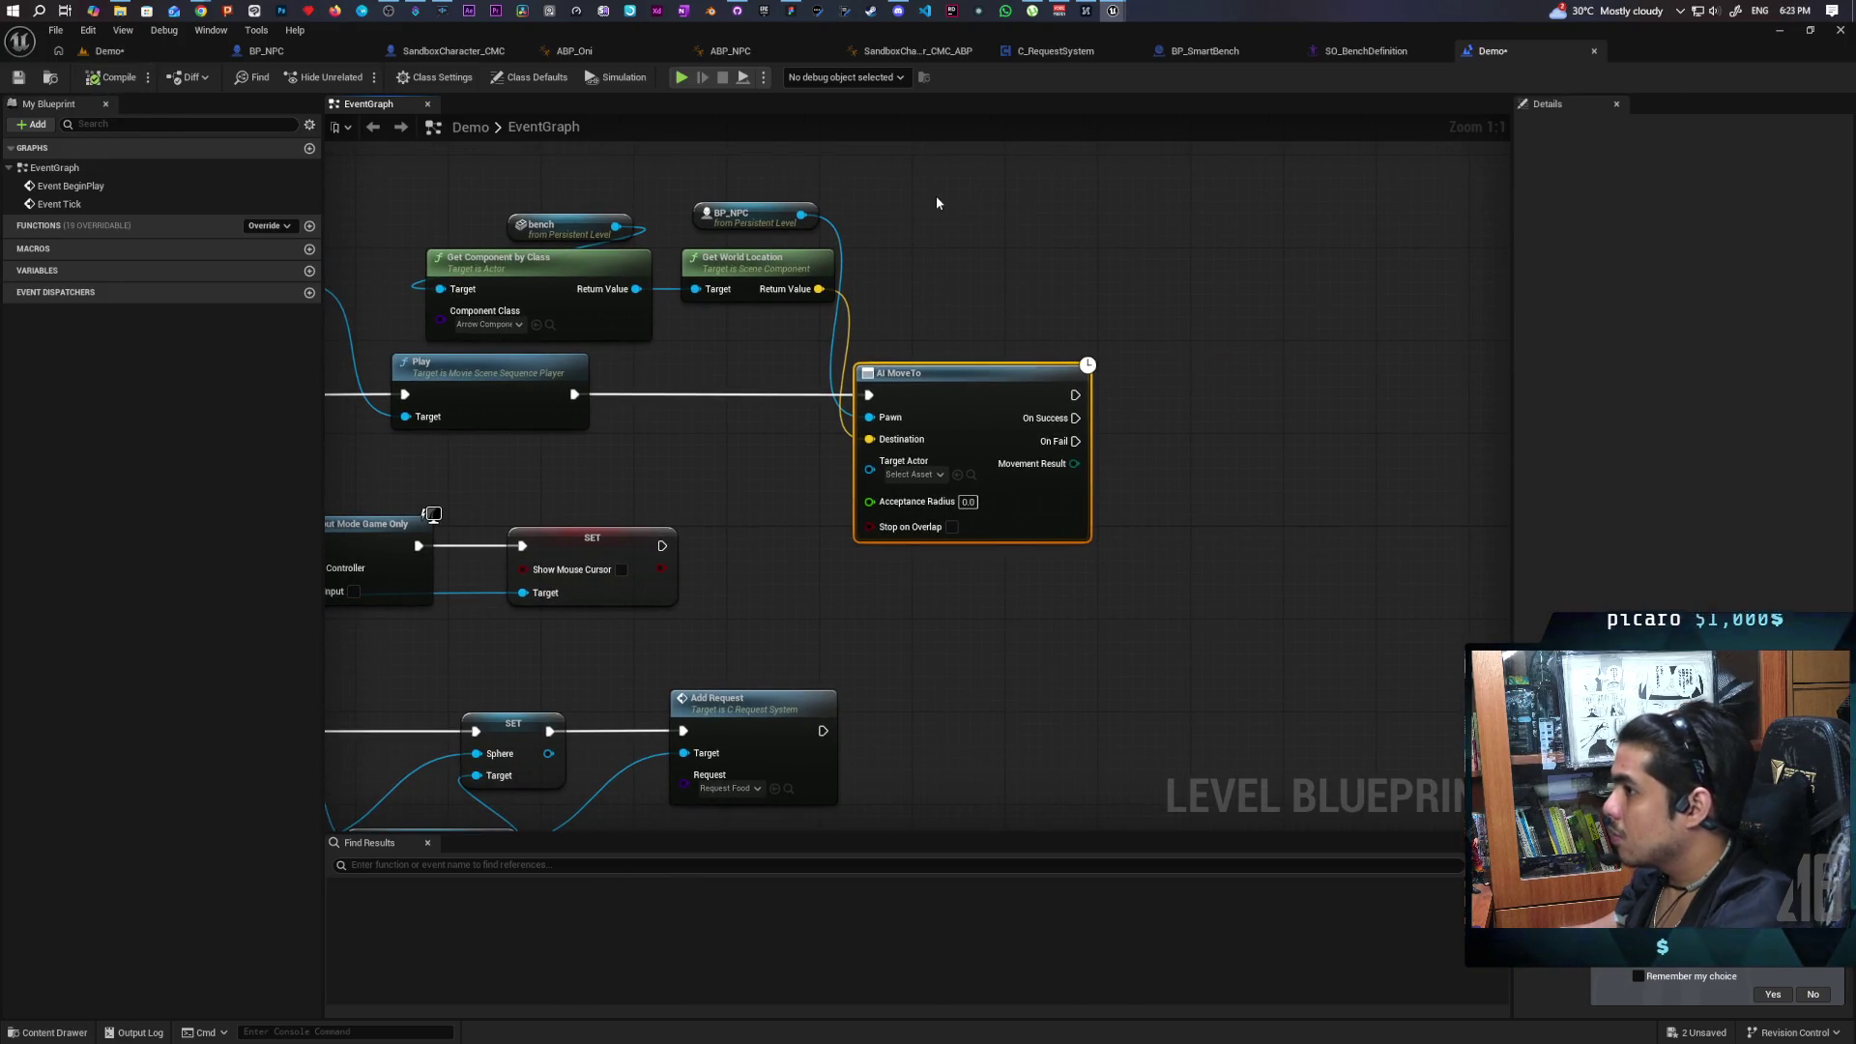
key("ctrl+s")
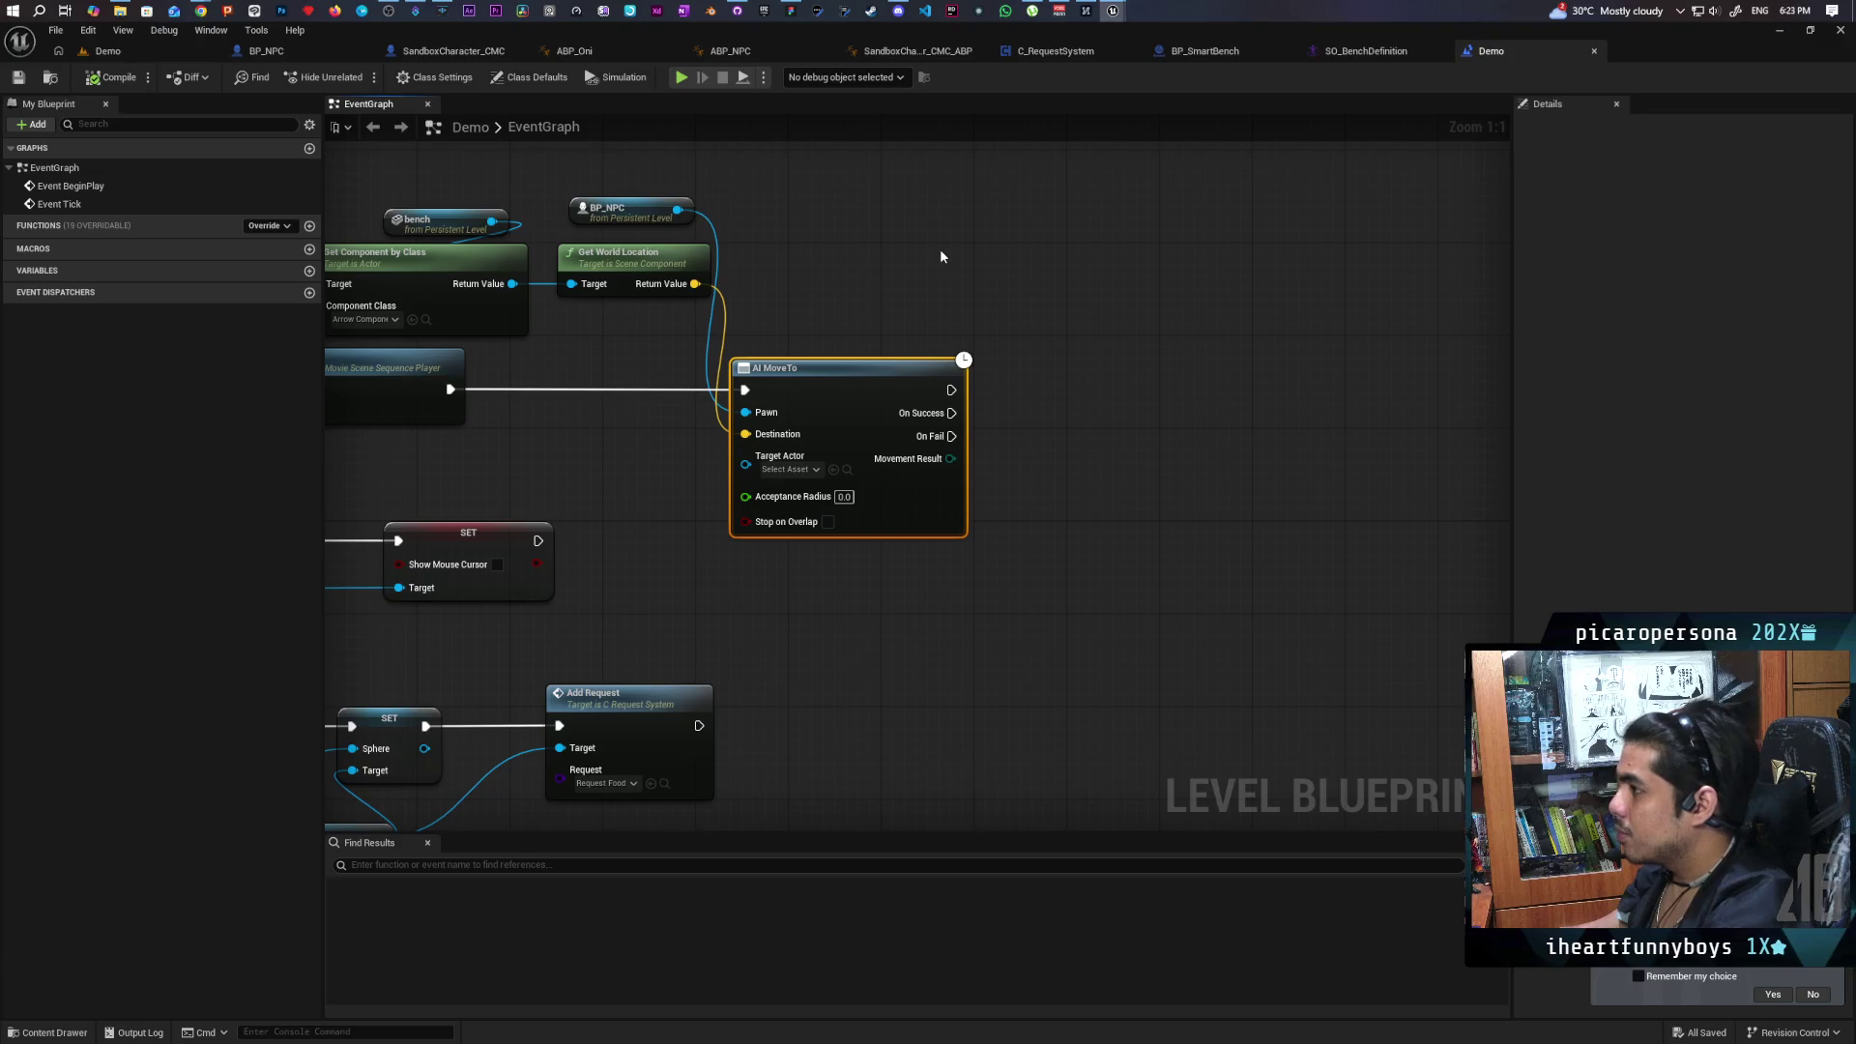
Add a Play Anim Montage node targeting BP_NPC to the right of AI MoveTo, and save.
left_click_drag(678, 209, 958, 216)
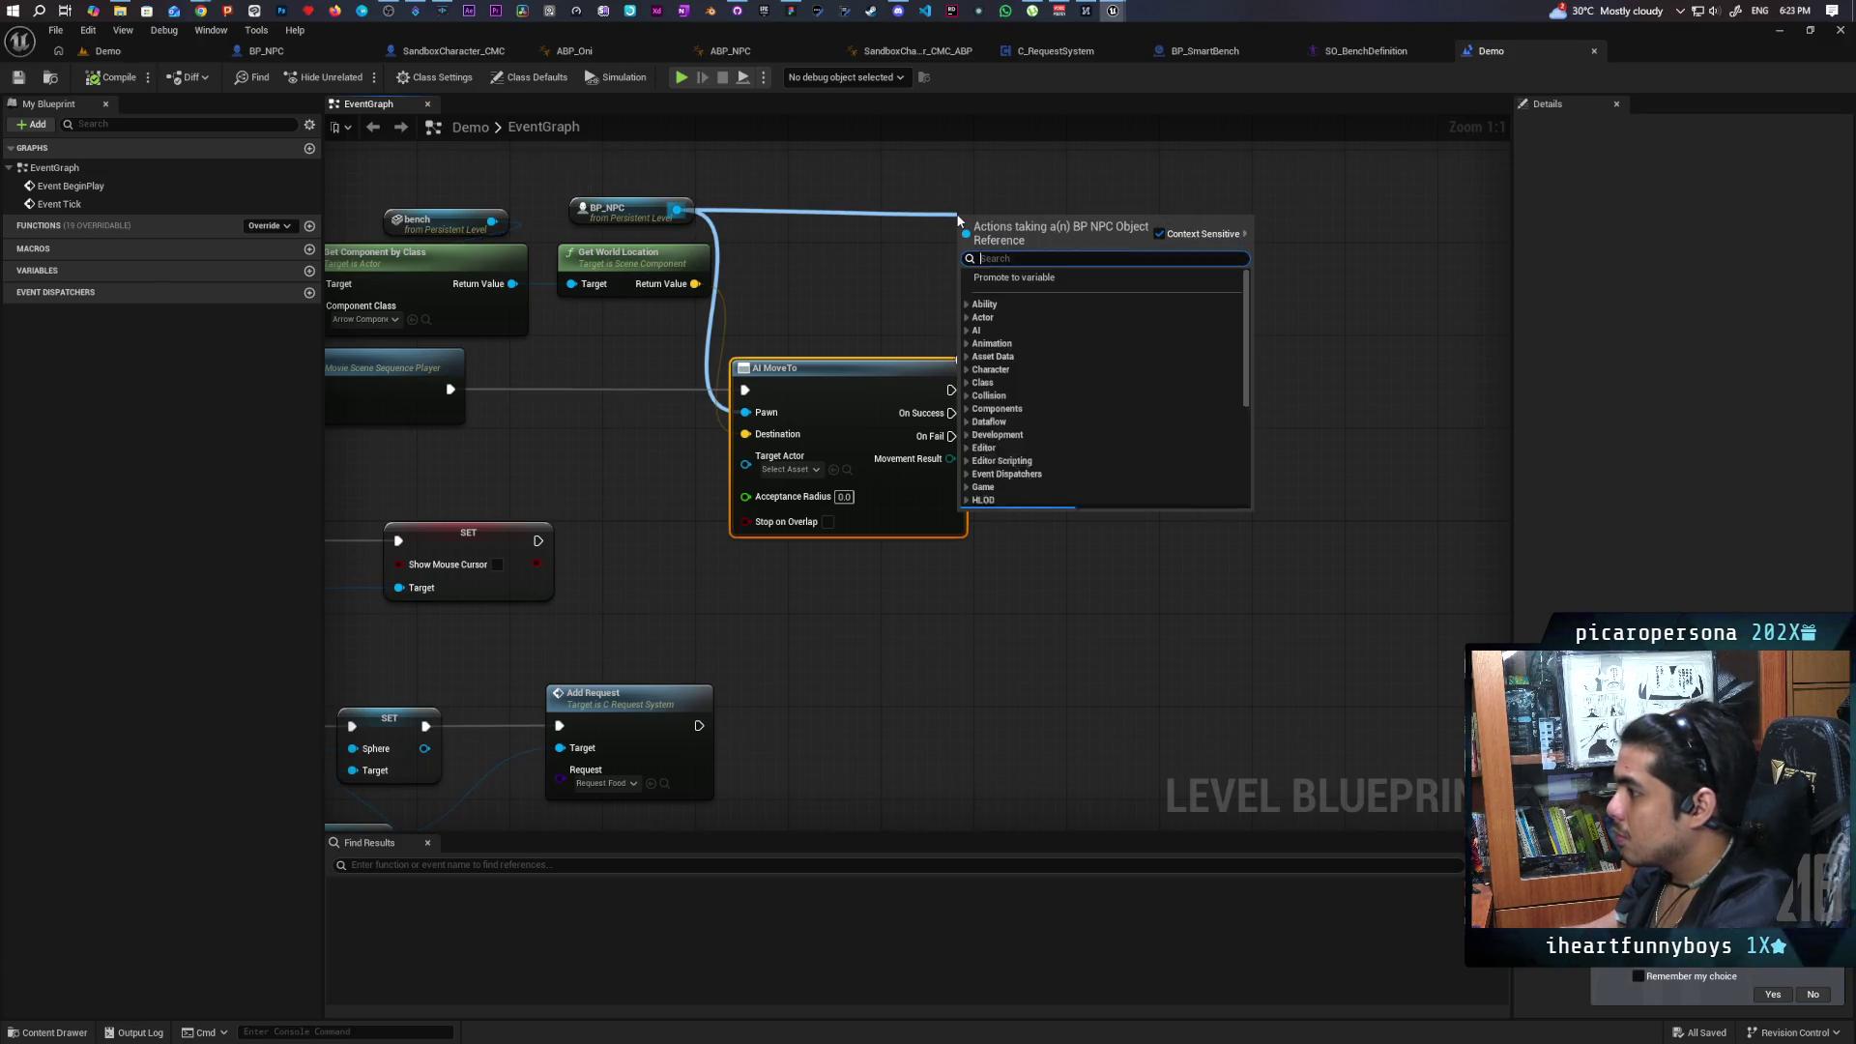
type("play montage")
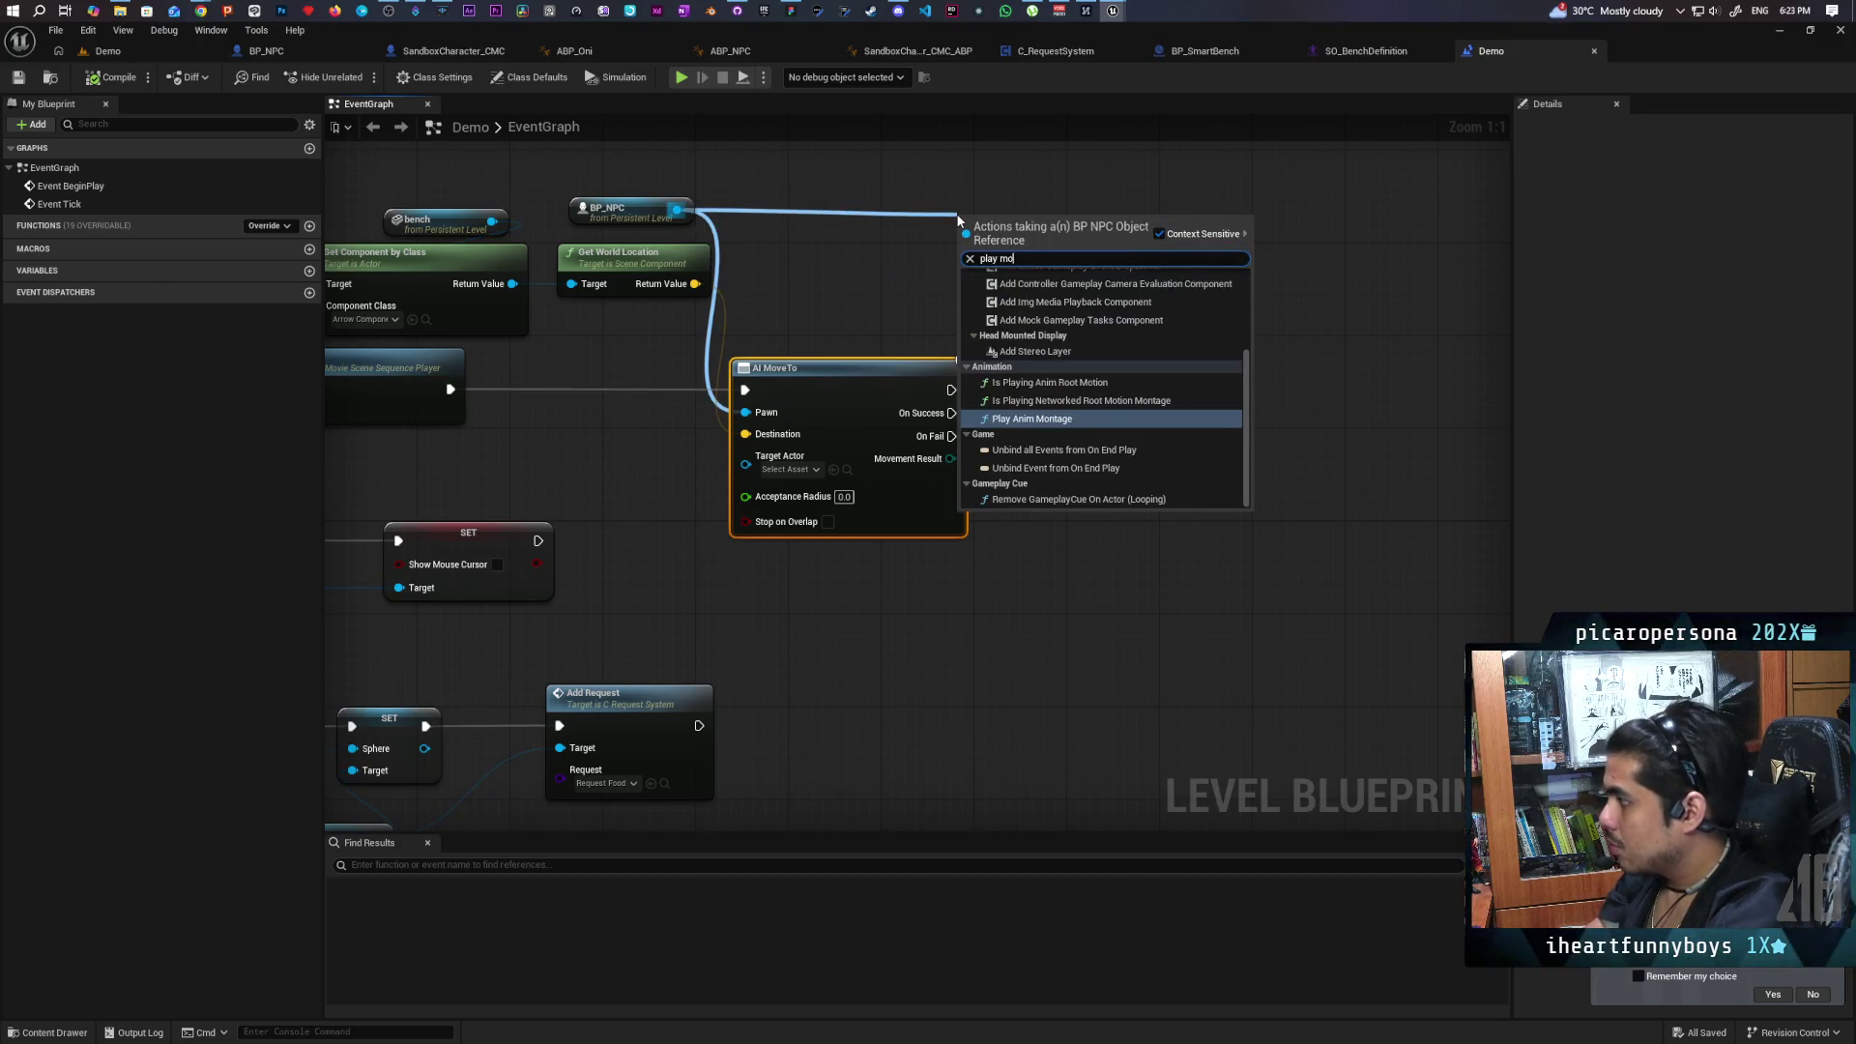
key("Return")
mouse_move(957, 216)
left_mouse_down()
mouse_move(1050, 377)
mouse_move(1037, 386)
mouse_move(1141, 379)
left_mouse_up()
mouse_move(1278, 405)
left_mouse_down()
mouse_move(1361, 323)
mouse_move(1406, 231)
left_mouse_up()
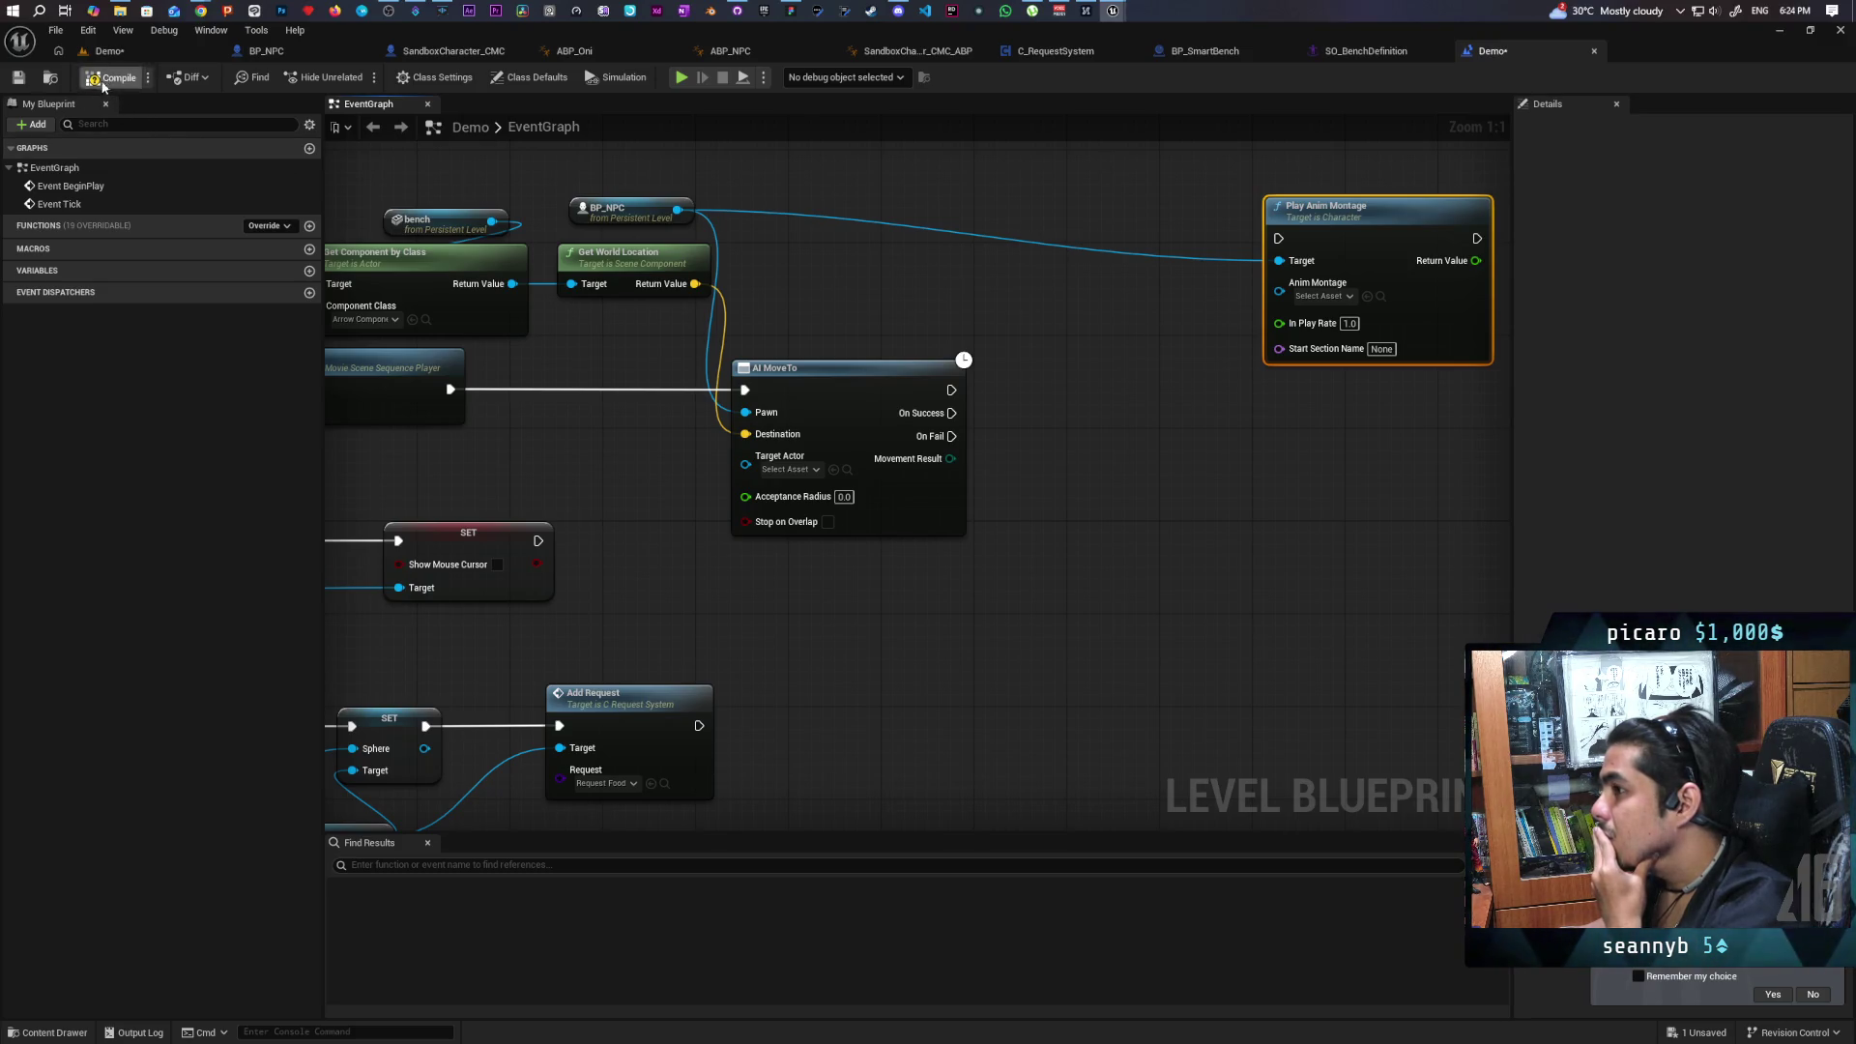
key("ctrl+s")
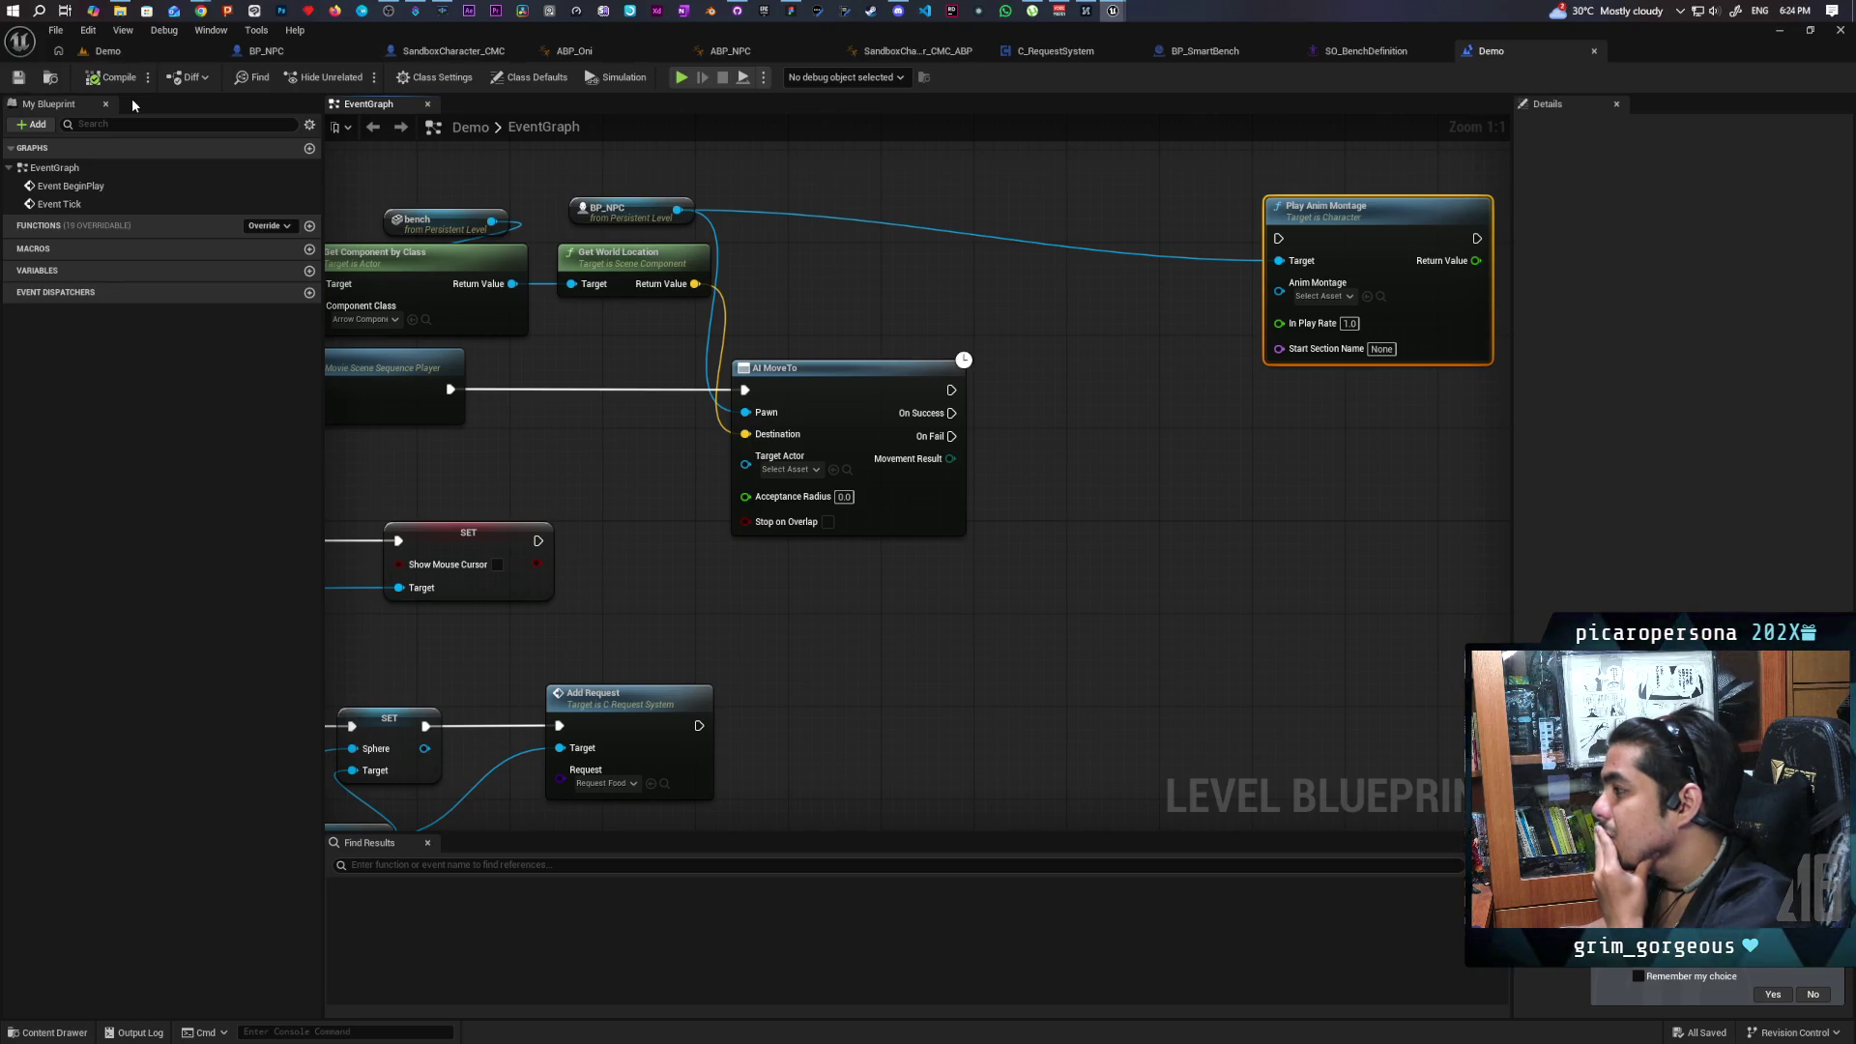
Pan the graph and search BP_NPC's actions for 'set movement mo'.
mouse_move(816, 257)
left_mouse_down()
mouse_move(605, 241)
mouse_move(628, 235)
left_mouse_up()
mouse_move(907, 418)
left_mouse_down()
mouse_move(886, 351)
mouse_move(984, 442)
mouse_move(1014, 417)
mouse_move(981, 471)
left_mouse_up()
left_click_drag(788, 318, 860, 340)
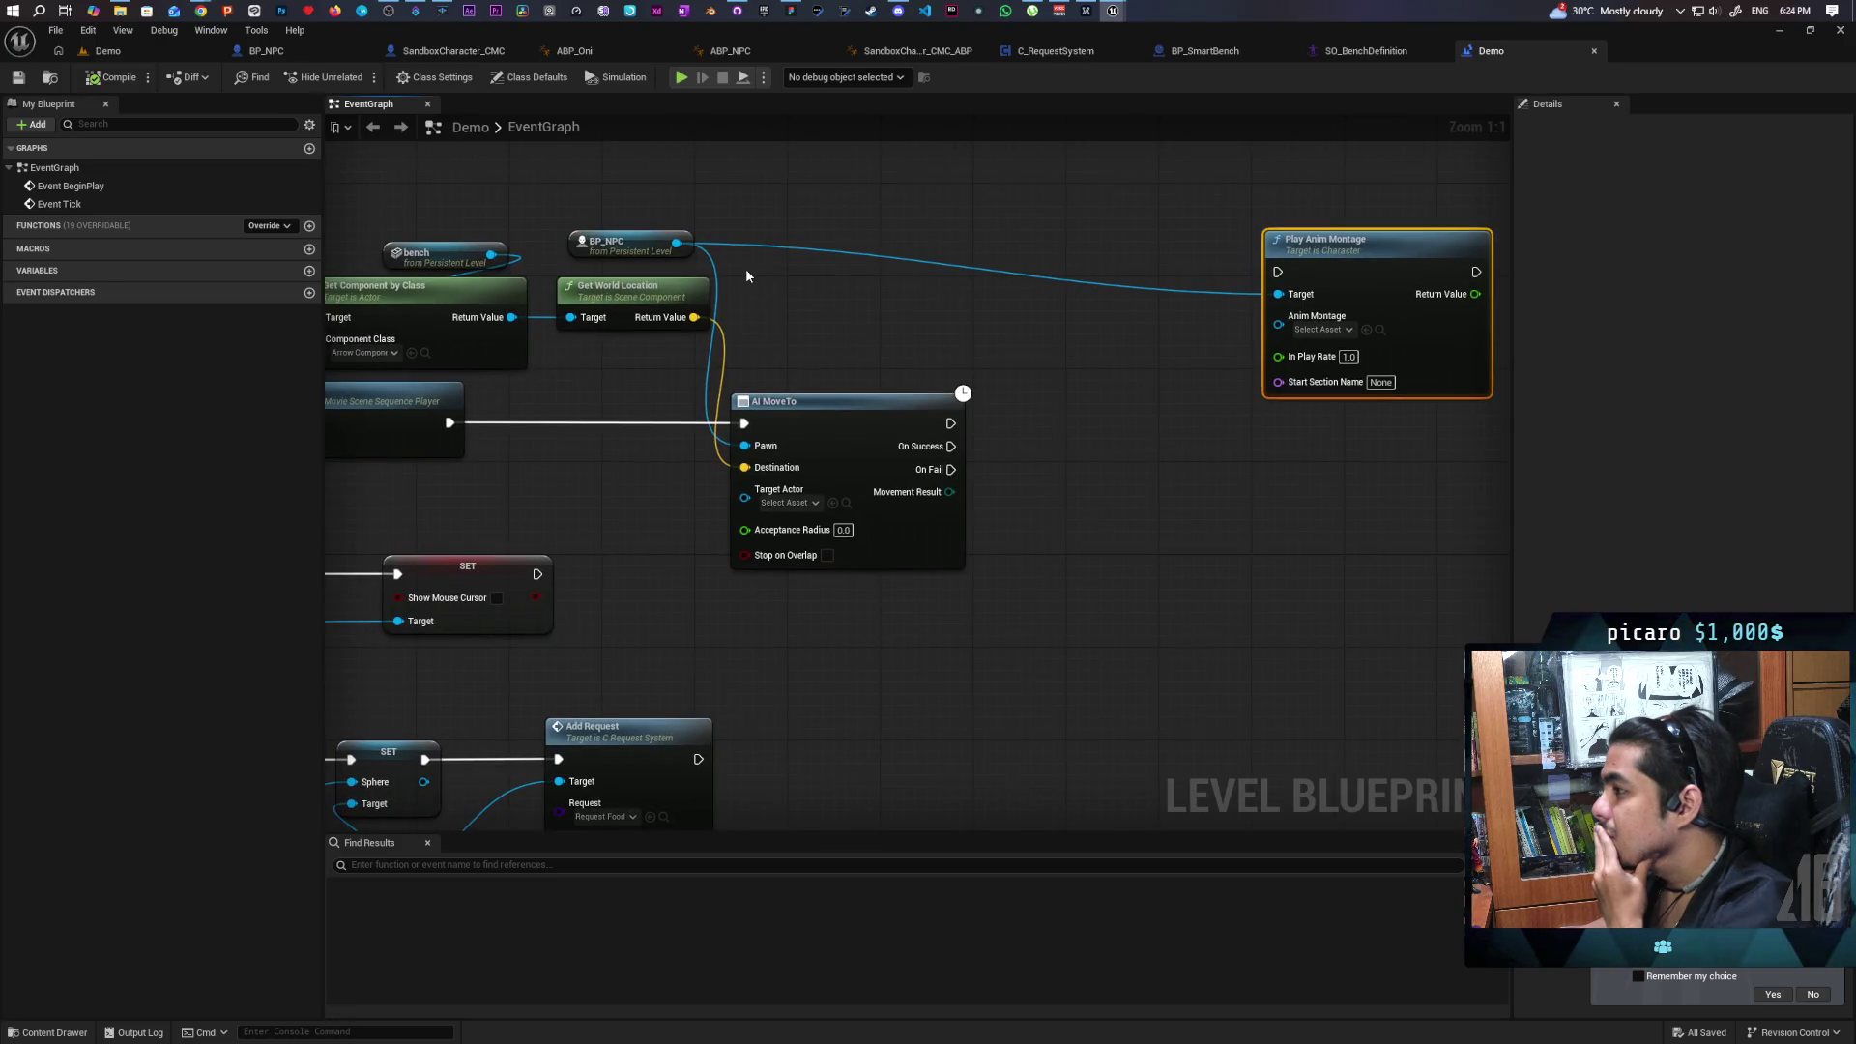
left_click_drag(677, 244, 897, 310)
type("set m")
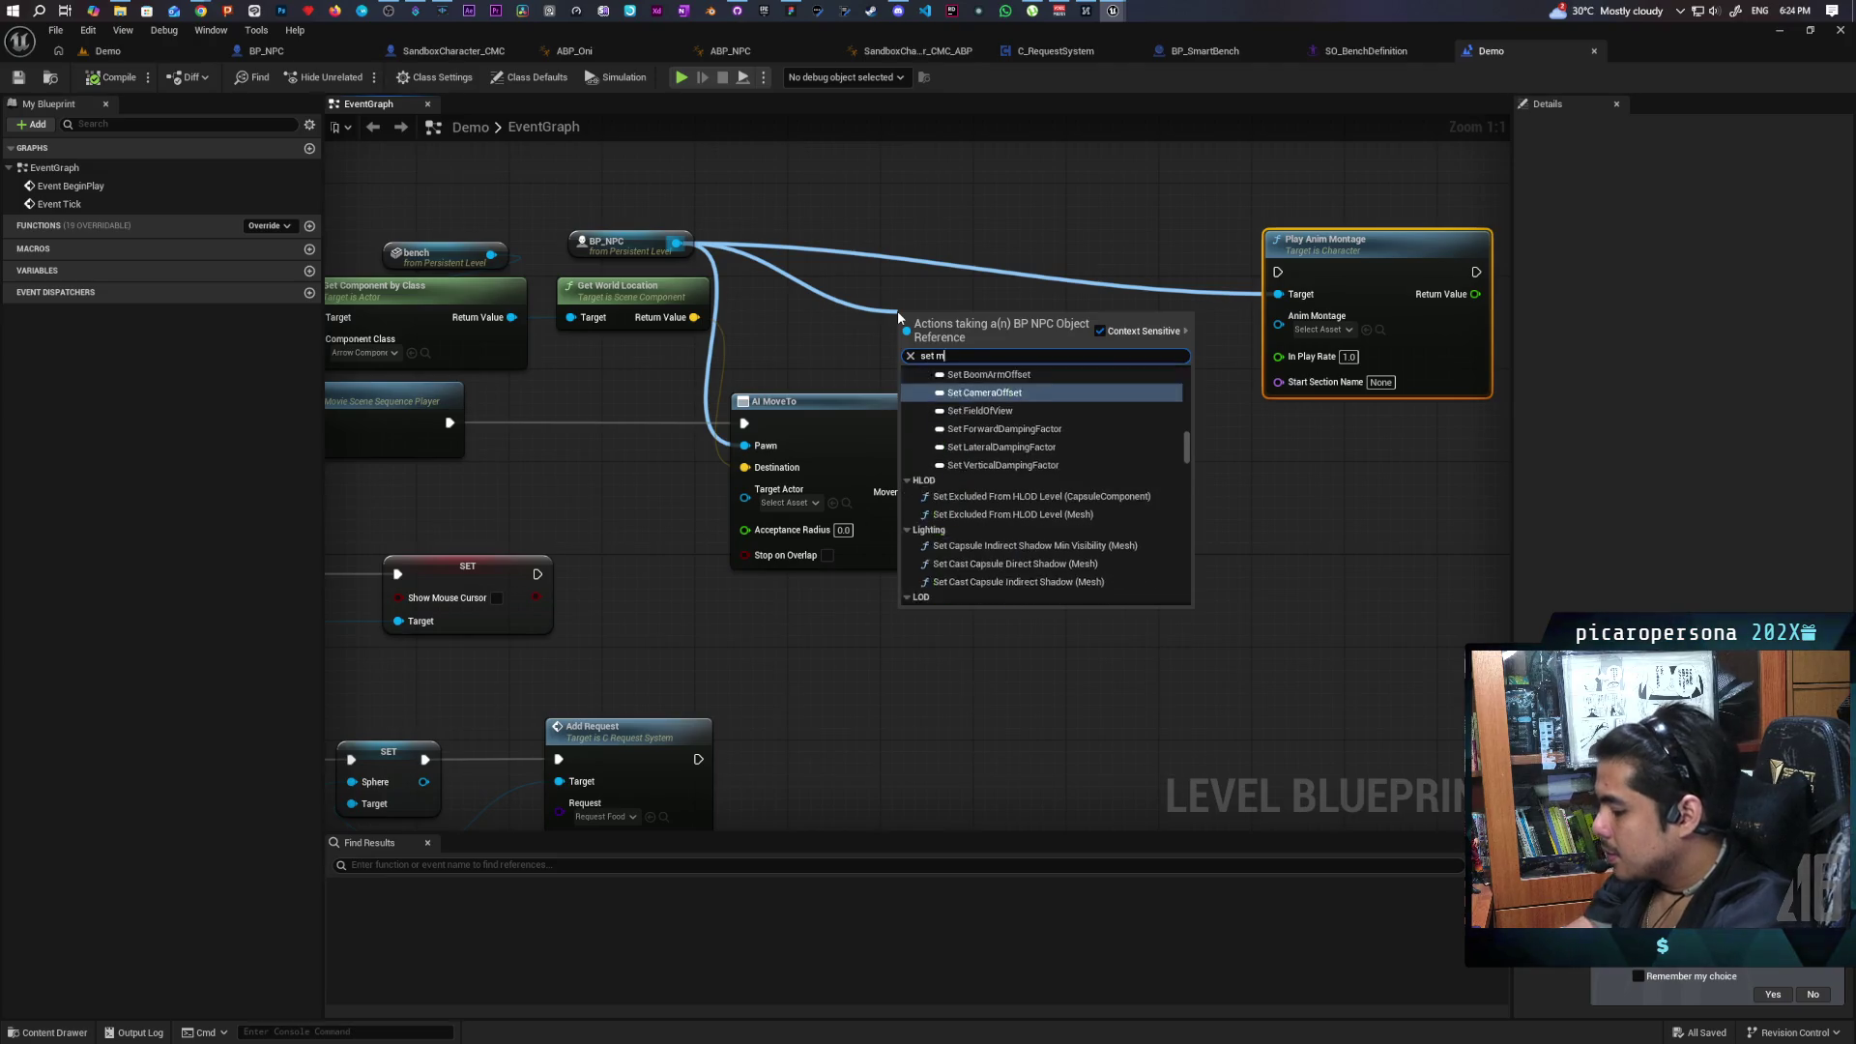
type("ovement mo")
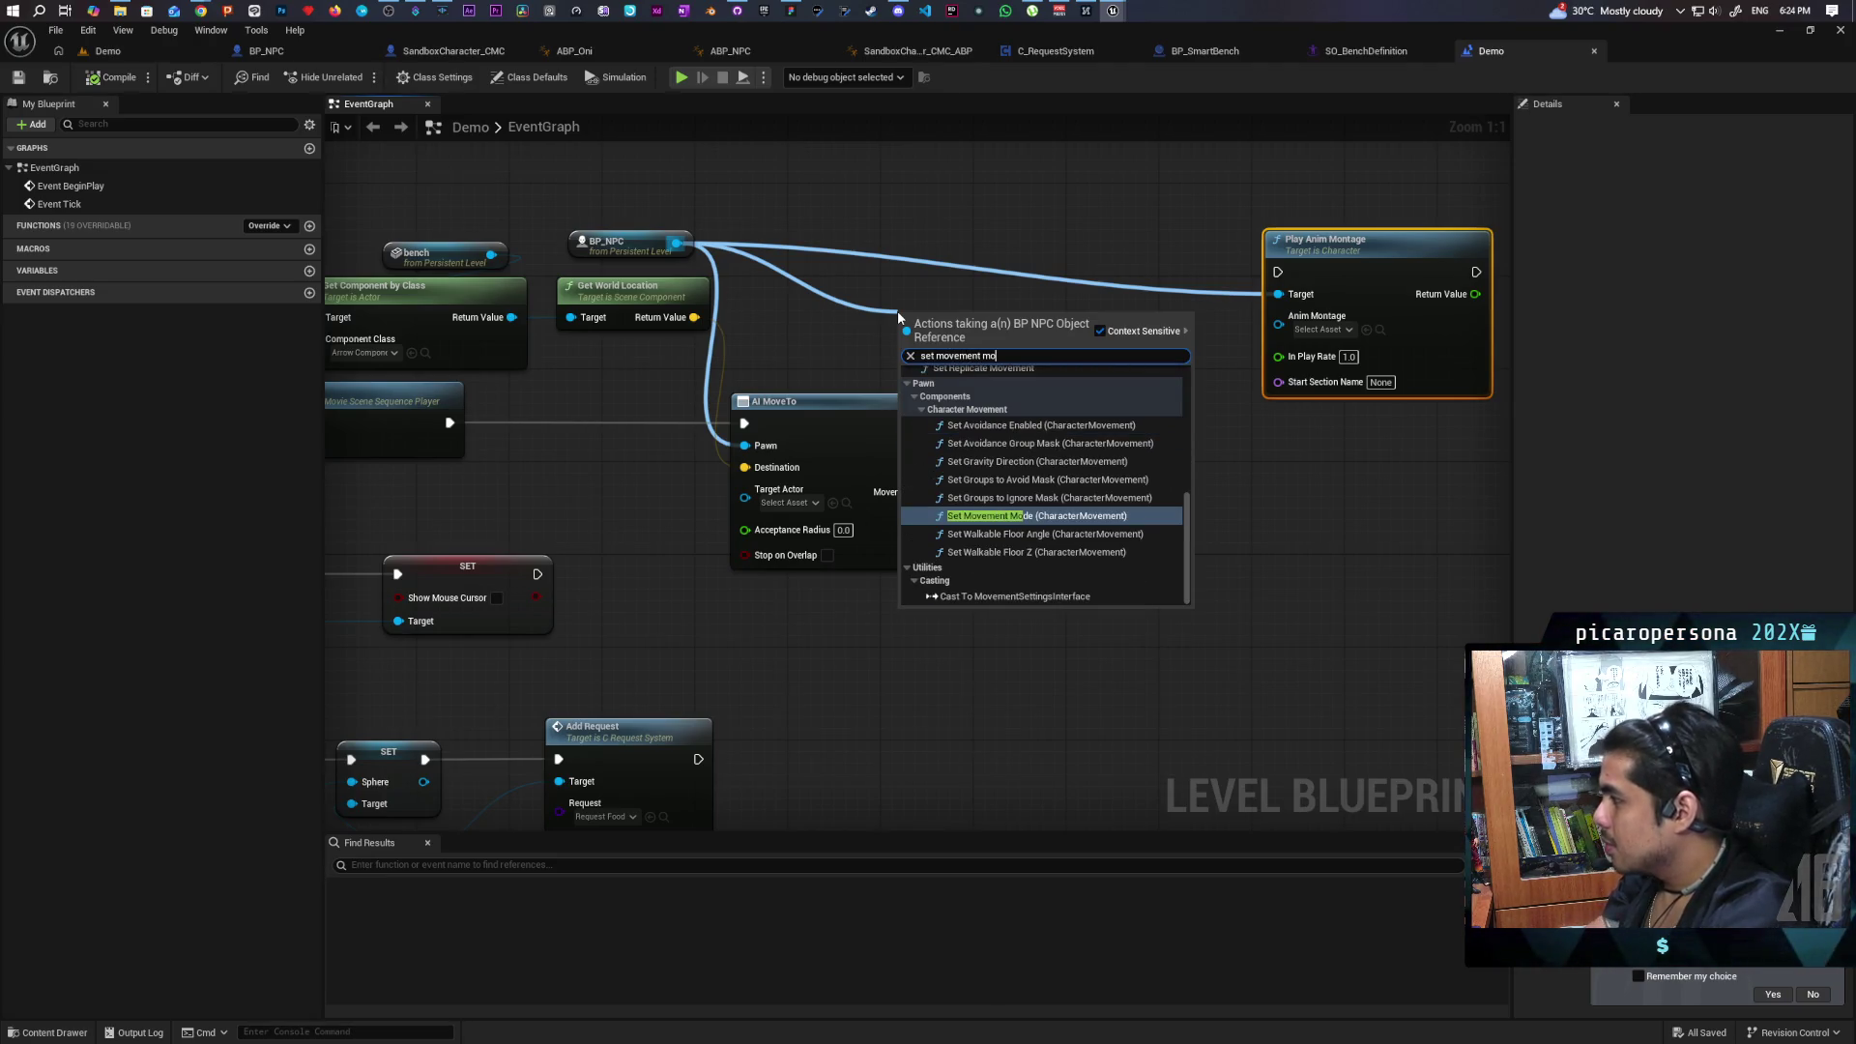
Add Set Movement Mode set to Flying, triggered by AI MoveTo On Success.
key("Return")
left_click(986, 412)
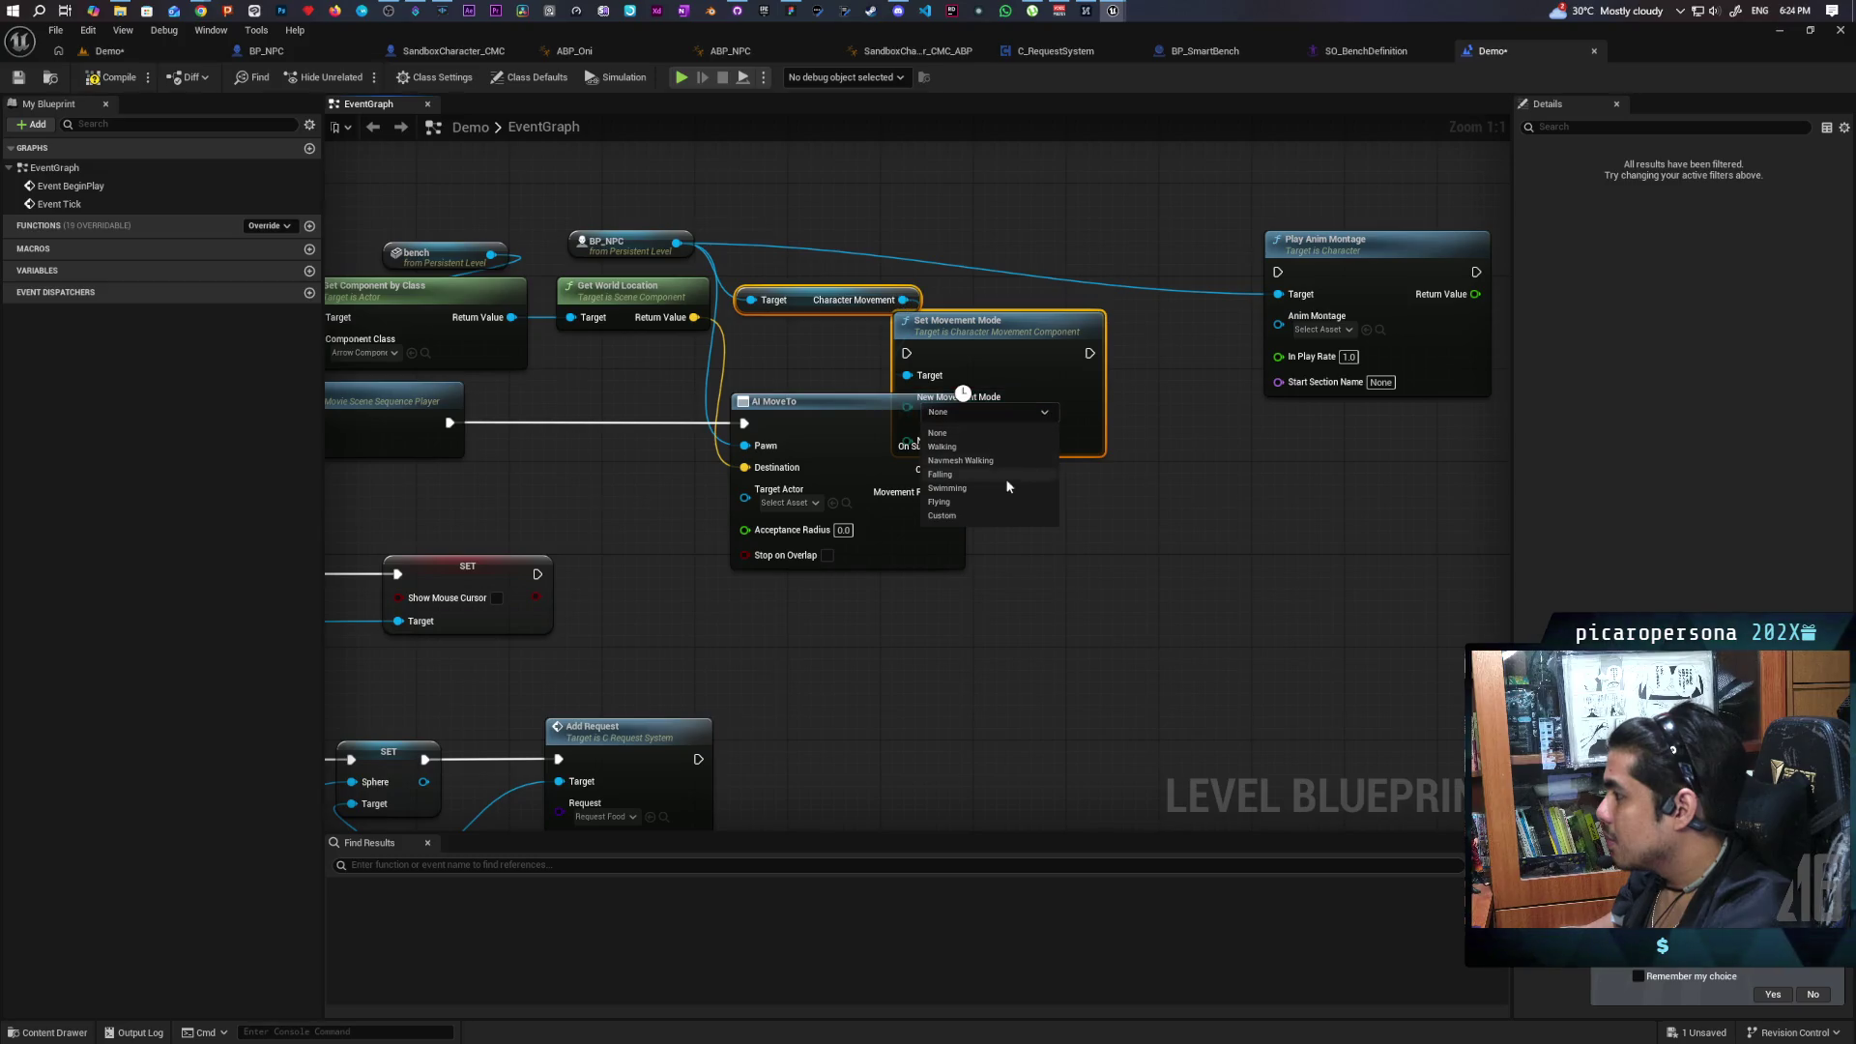
left_click(977, 502)
mouse_move(1020, 354)
left_mouse_down()
mouse_move(1034, 258)
mouse_move(1075, 252)
mouse_move(1058, 246)
mouse_move(1119, 439)
left_mouse_up()
left_click_drag(951, 445, 1022, 445)
left_click(1131, 174)
left_click_drag(1131, 174, 1218, 174)
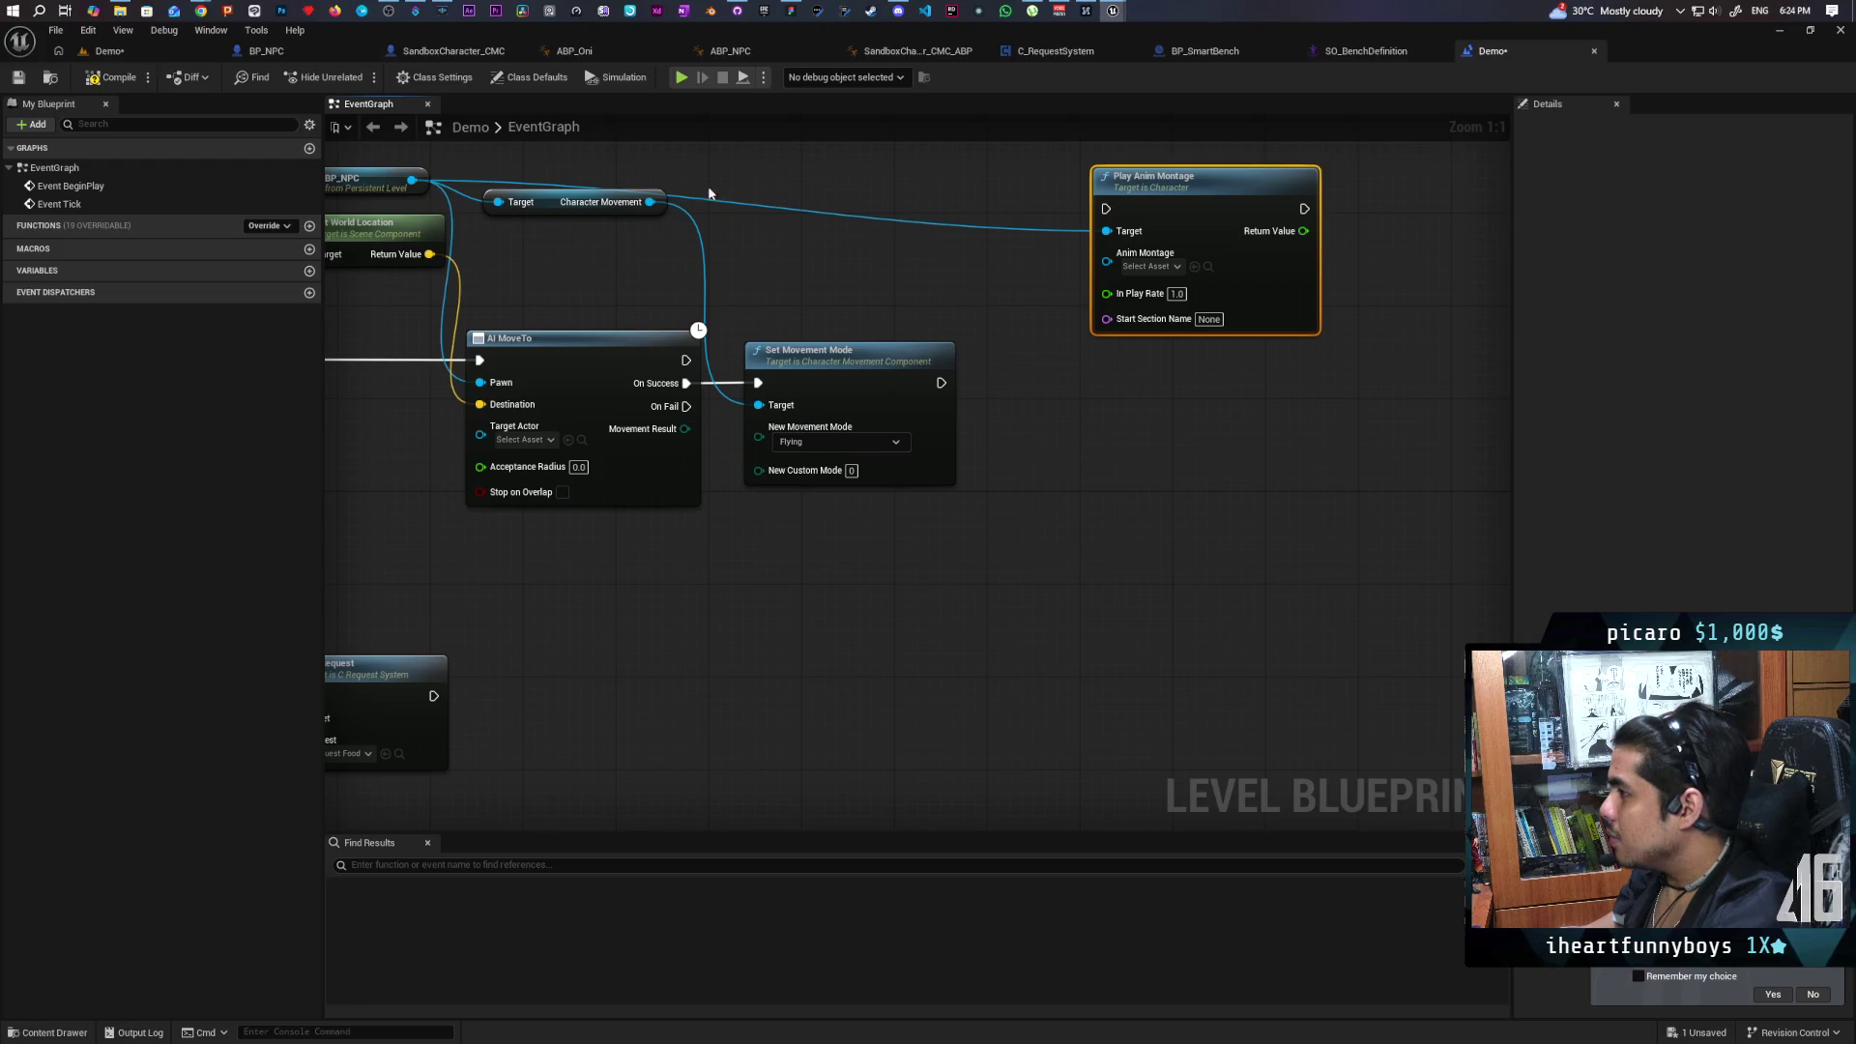
Add Set Actor Enable Collision for BP_NPC, chained between Set Movement Mode and Play Anim Montage.
left_click_drag(655, 200, 821, 177)
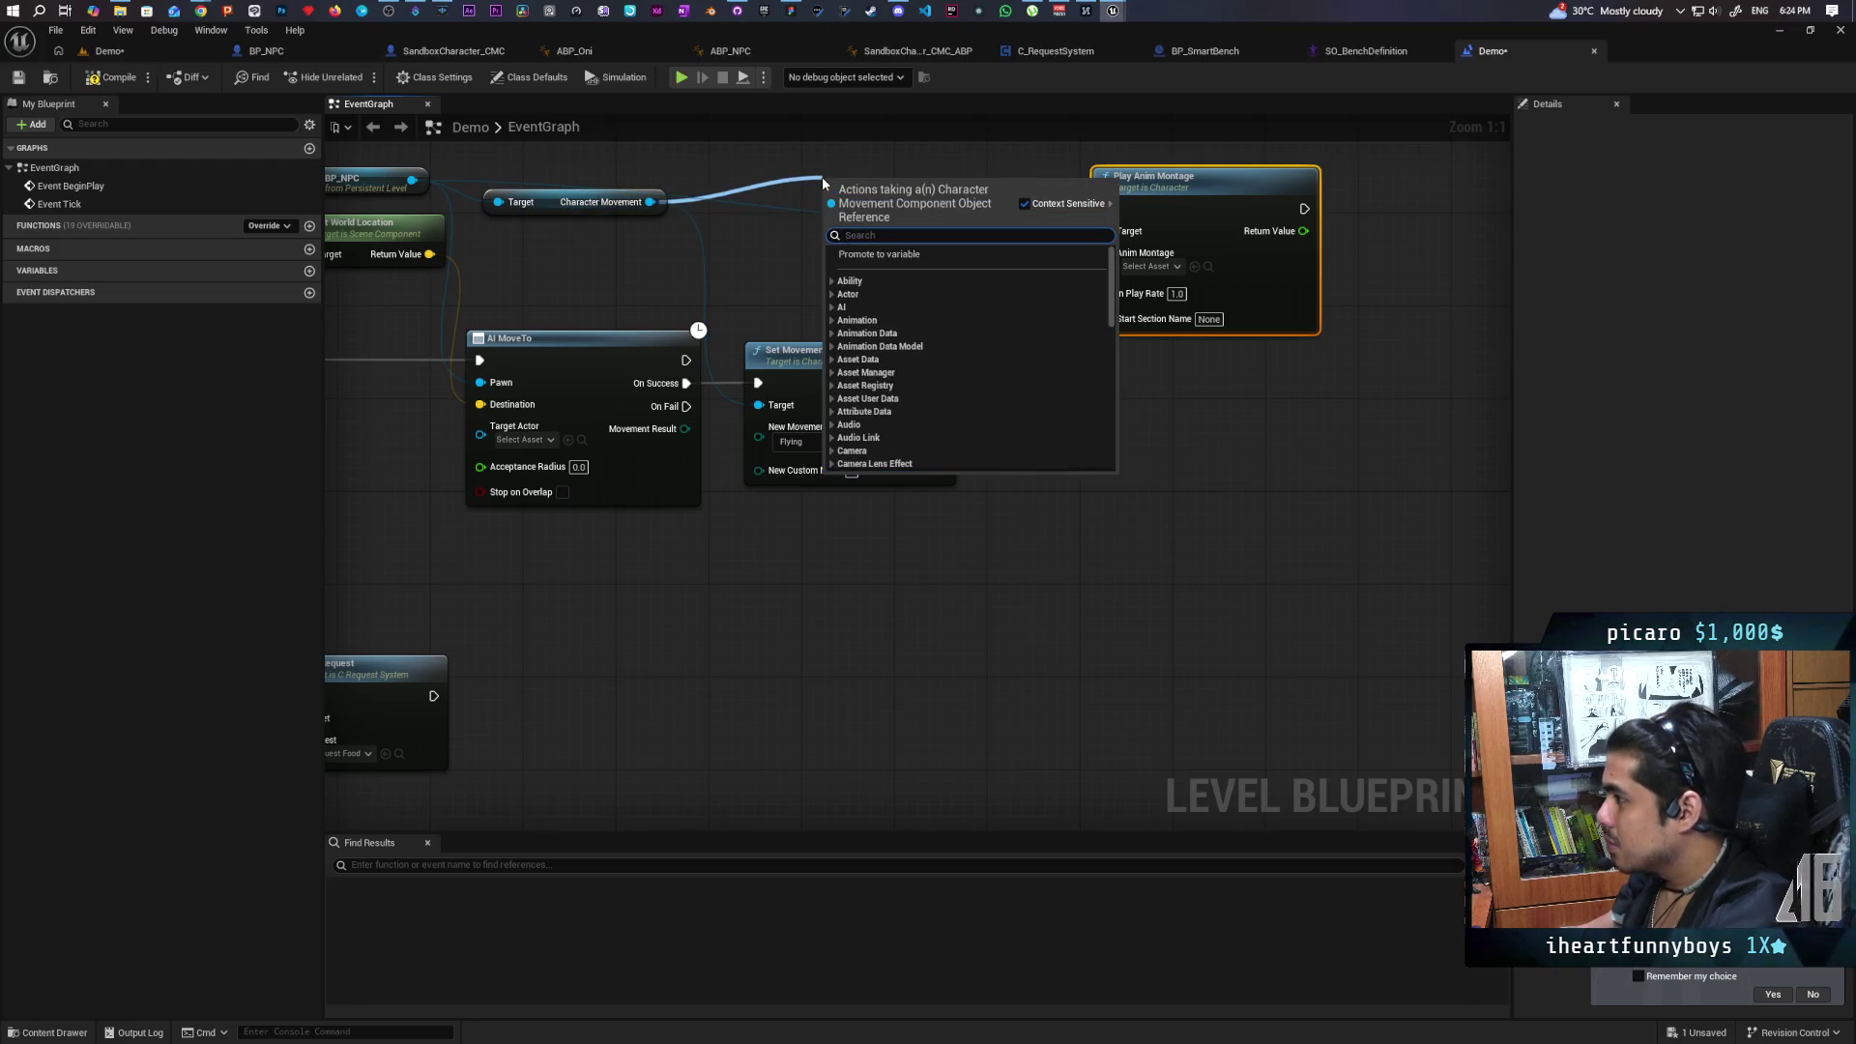
type("enable colli")
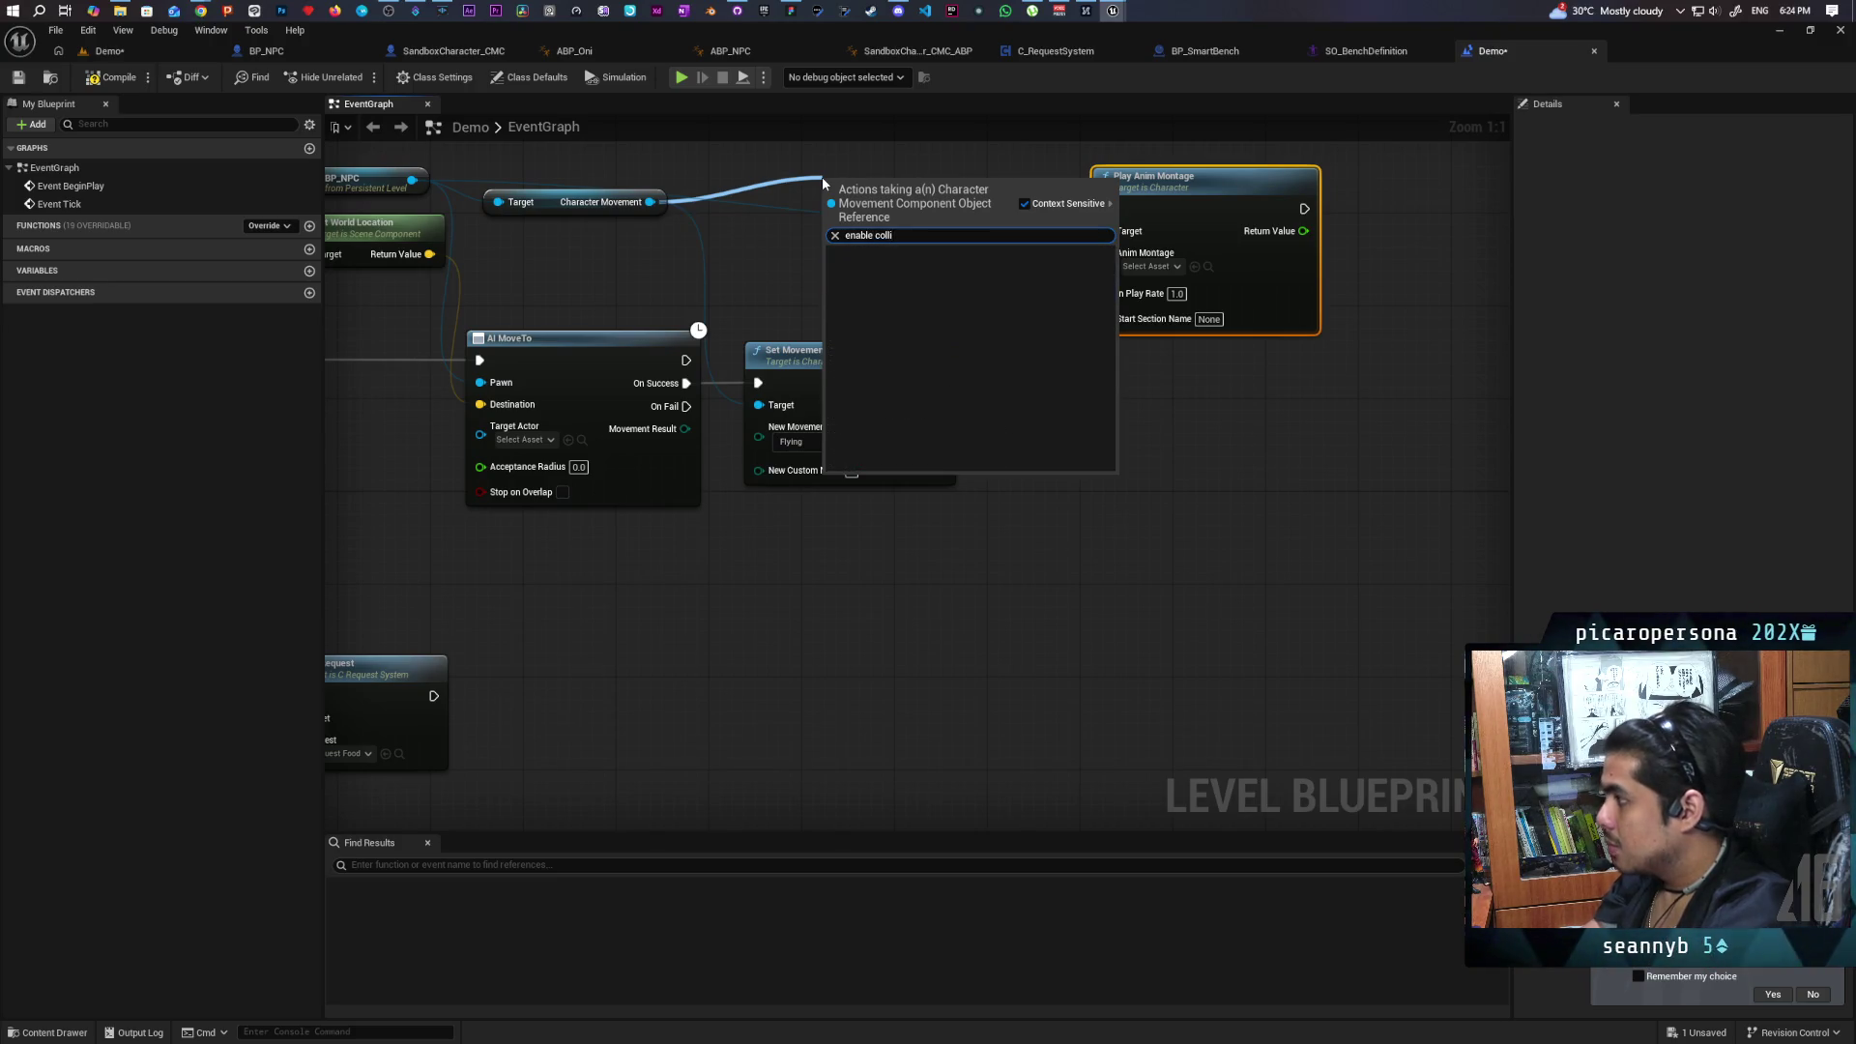
left_click(541, 169)
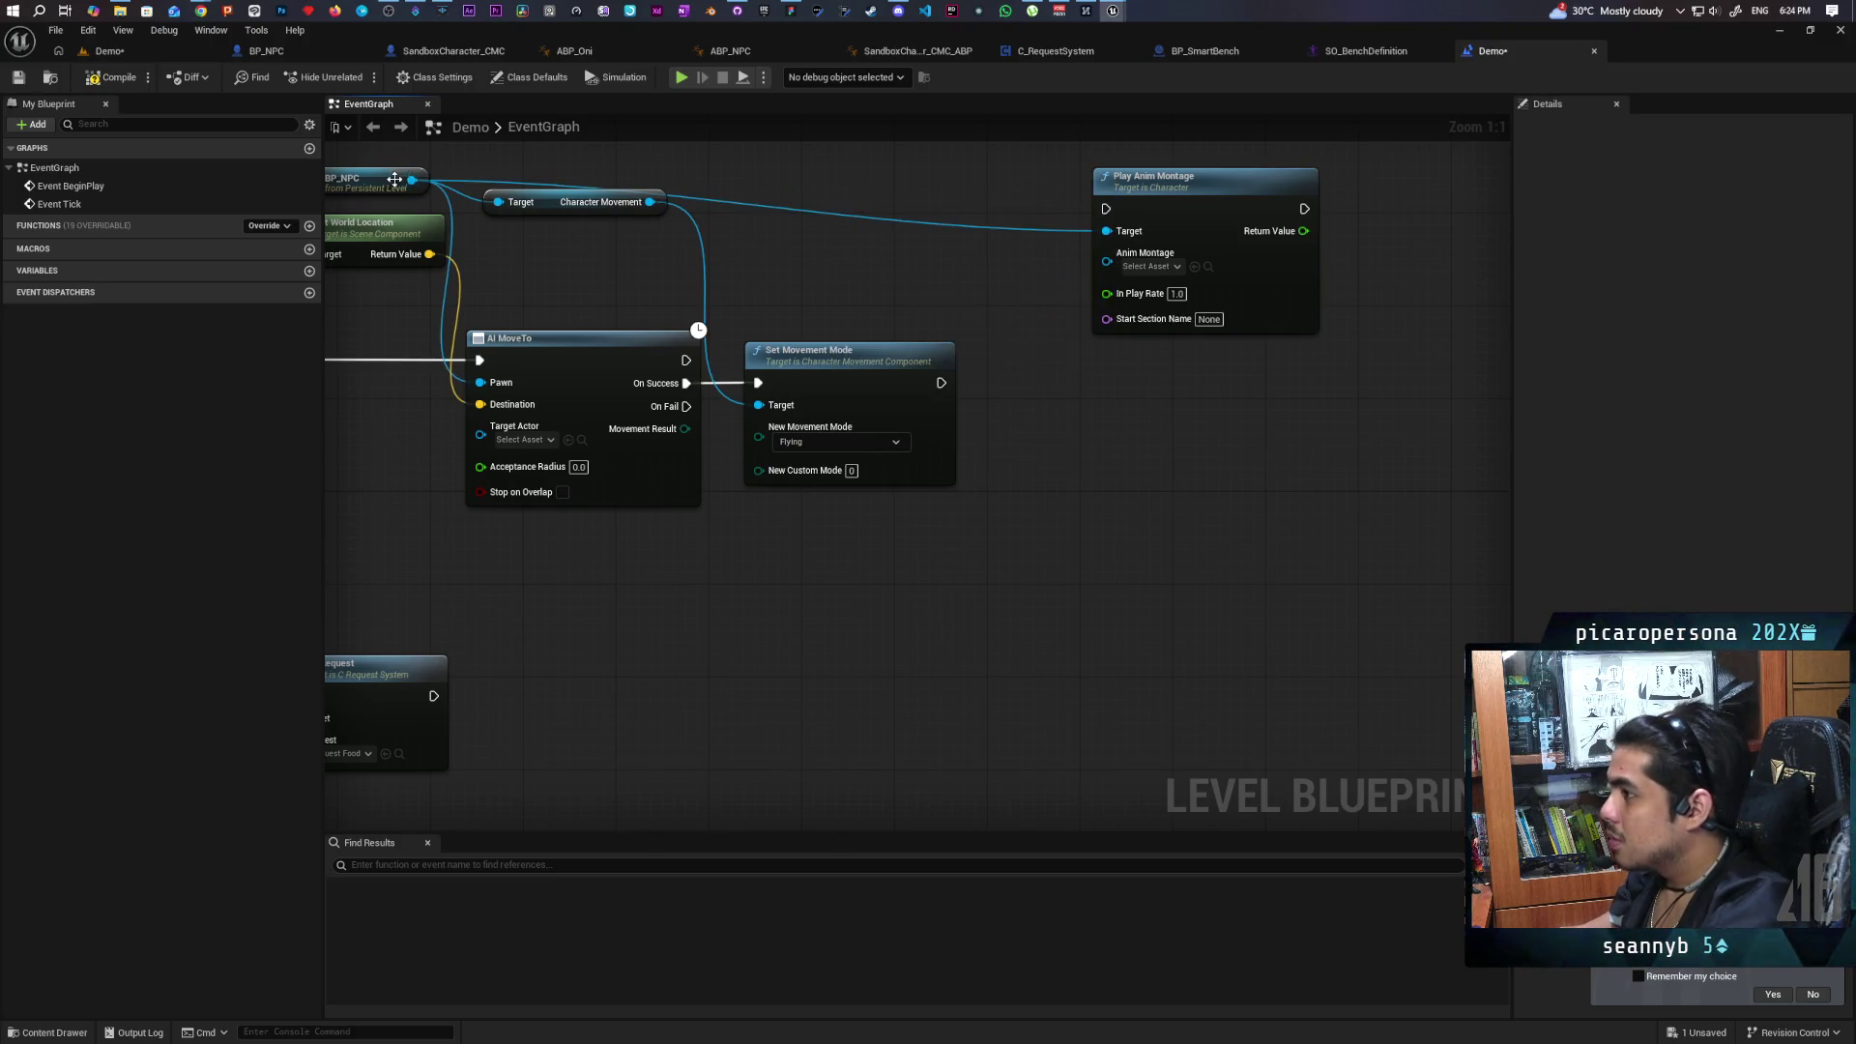
left_click_drag(411, 184, 727, 188)
type("enable coll")
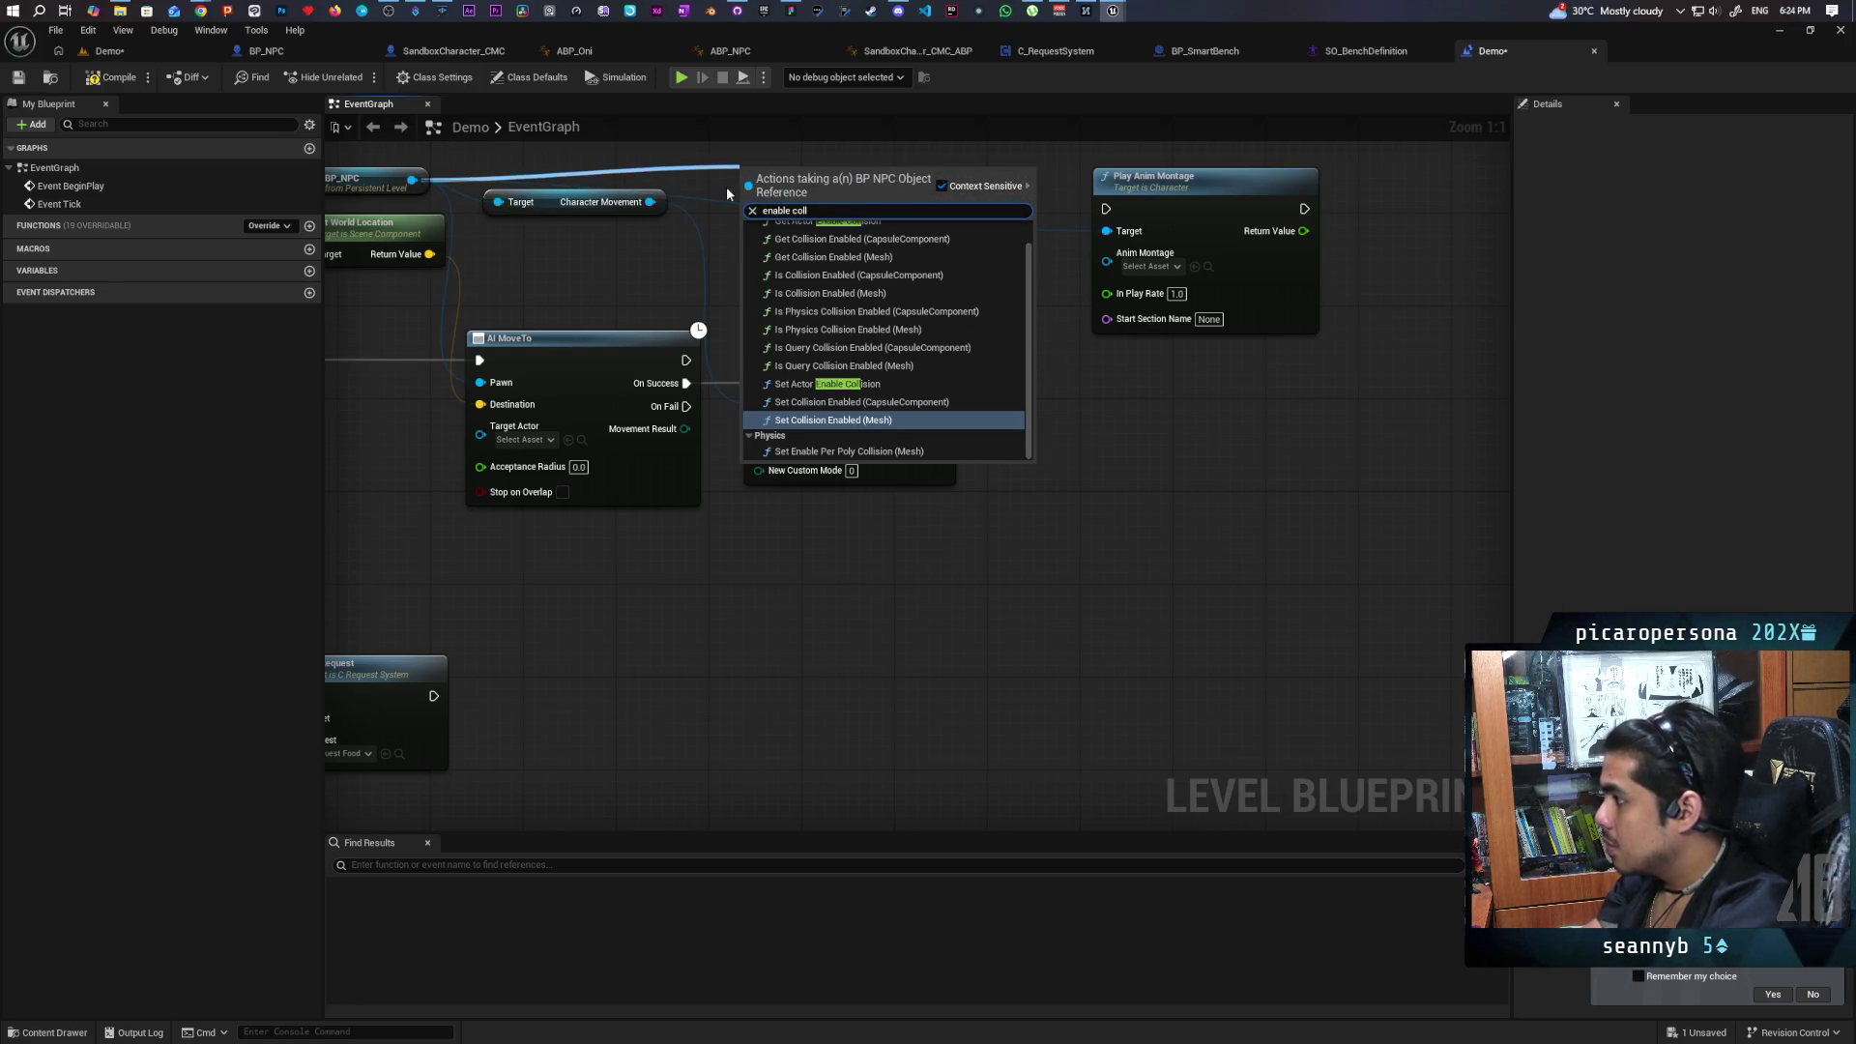
left_click(893, 384)
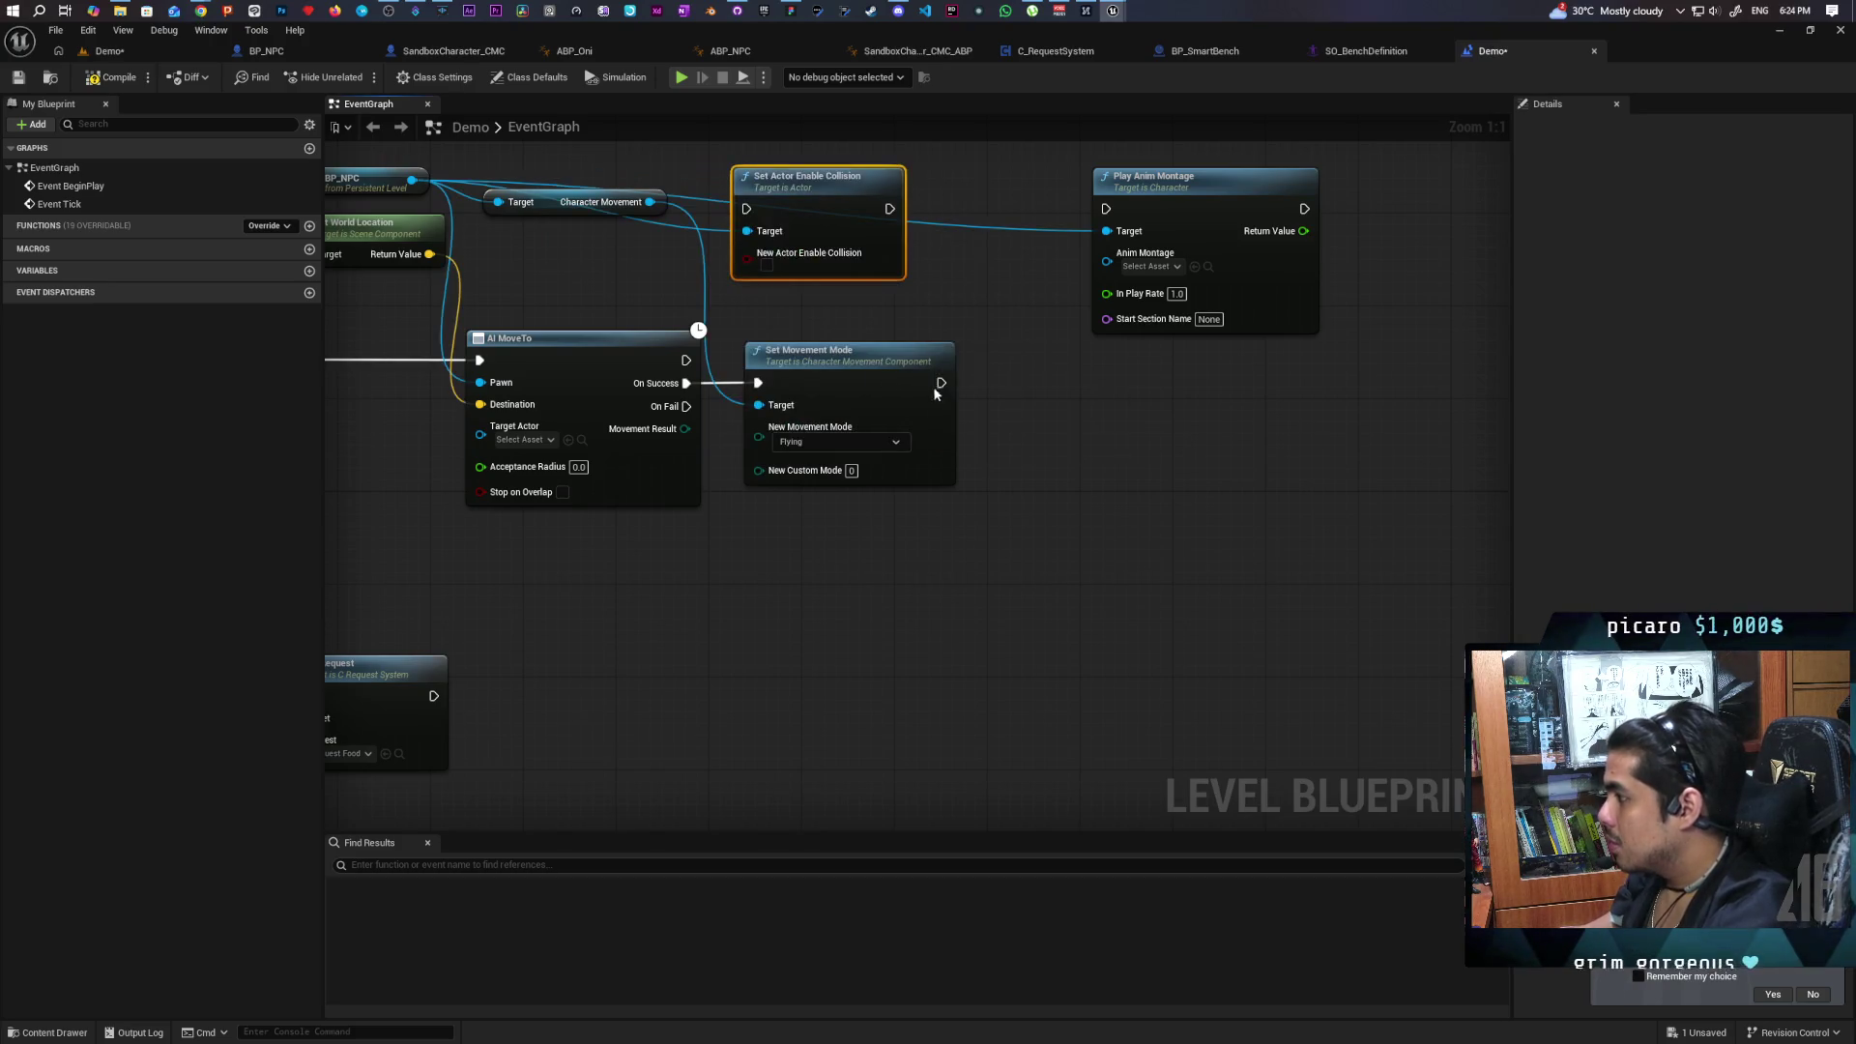
mouse_move(808, 209)
left_mouse_down()
mouse_move(948, 271)
mouse_move(1041, 394)
mouse_move(978, 394)
left_mouse_up()
key("q")
mouse_move(859, 411)
left_mouse_down()
mouse_move(895, 418)
mouse_move(1077, 224)
mouse_move(1142, 414)
mouse_move(1163, 411)
left_mouse_up()
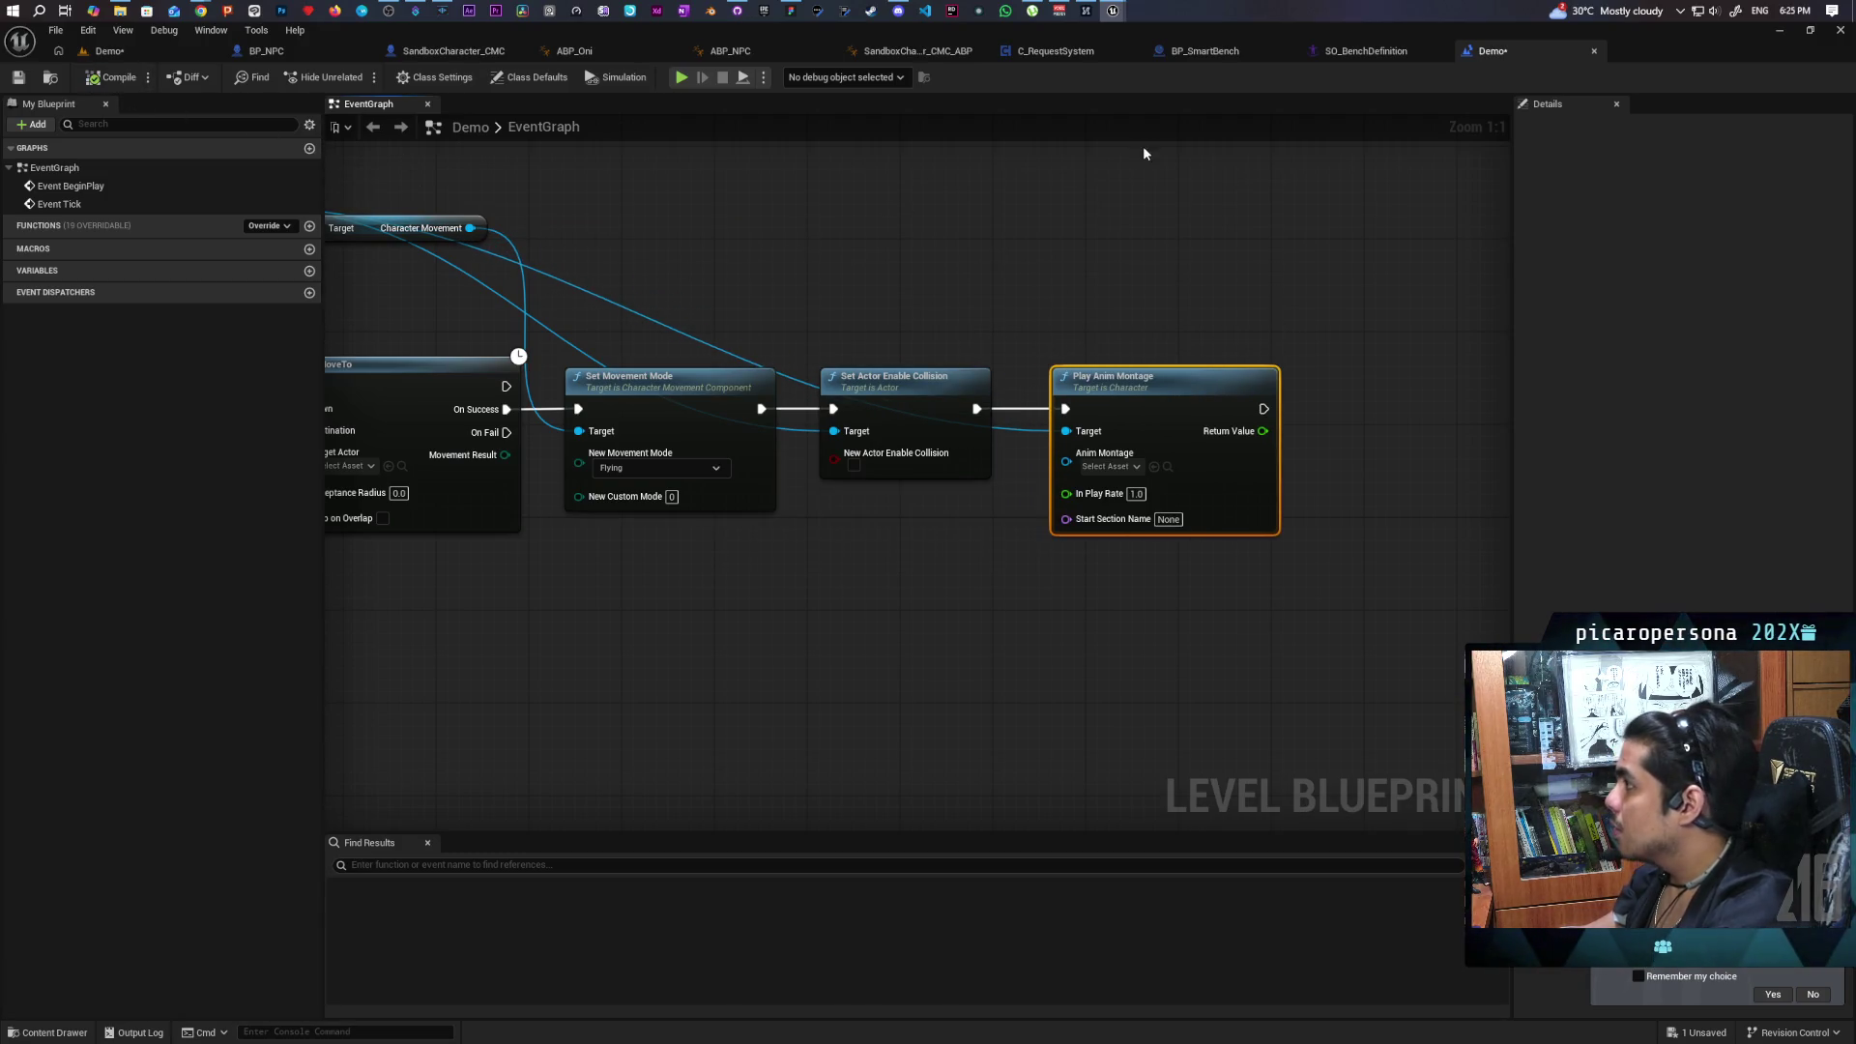
Assign the bench sit-down left-foot montage to Play Anim Montage's Anim Montage input.
mouse_move(1113, 10)
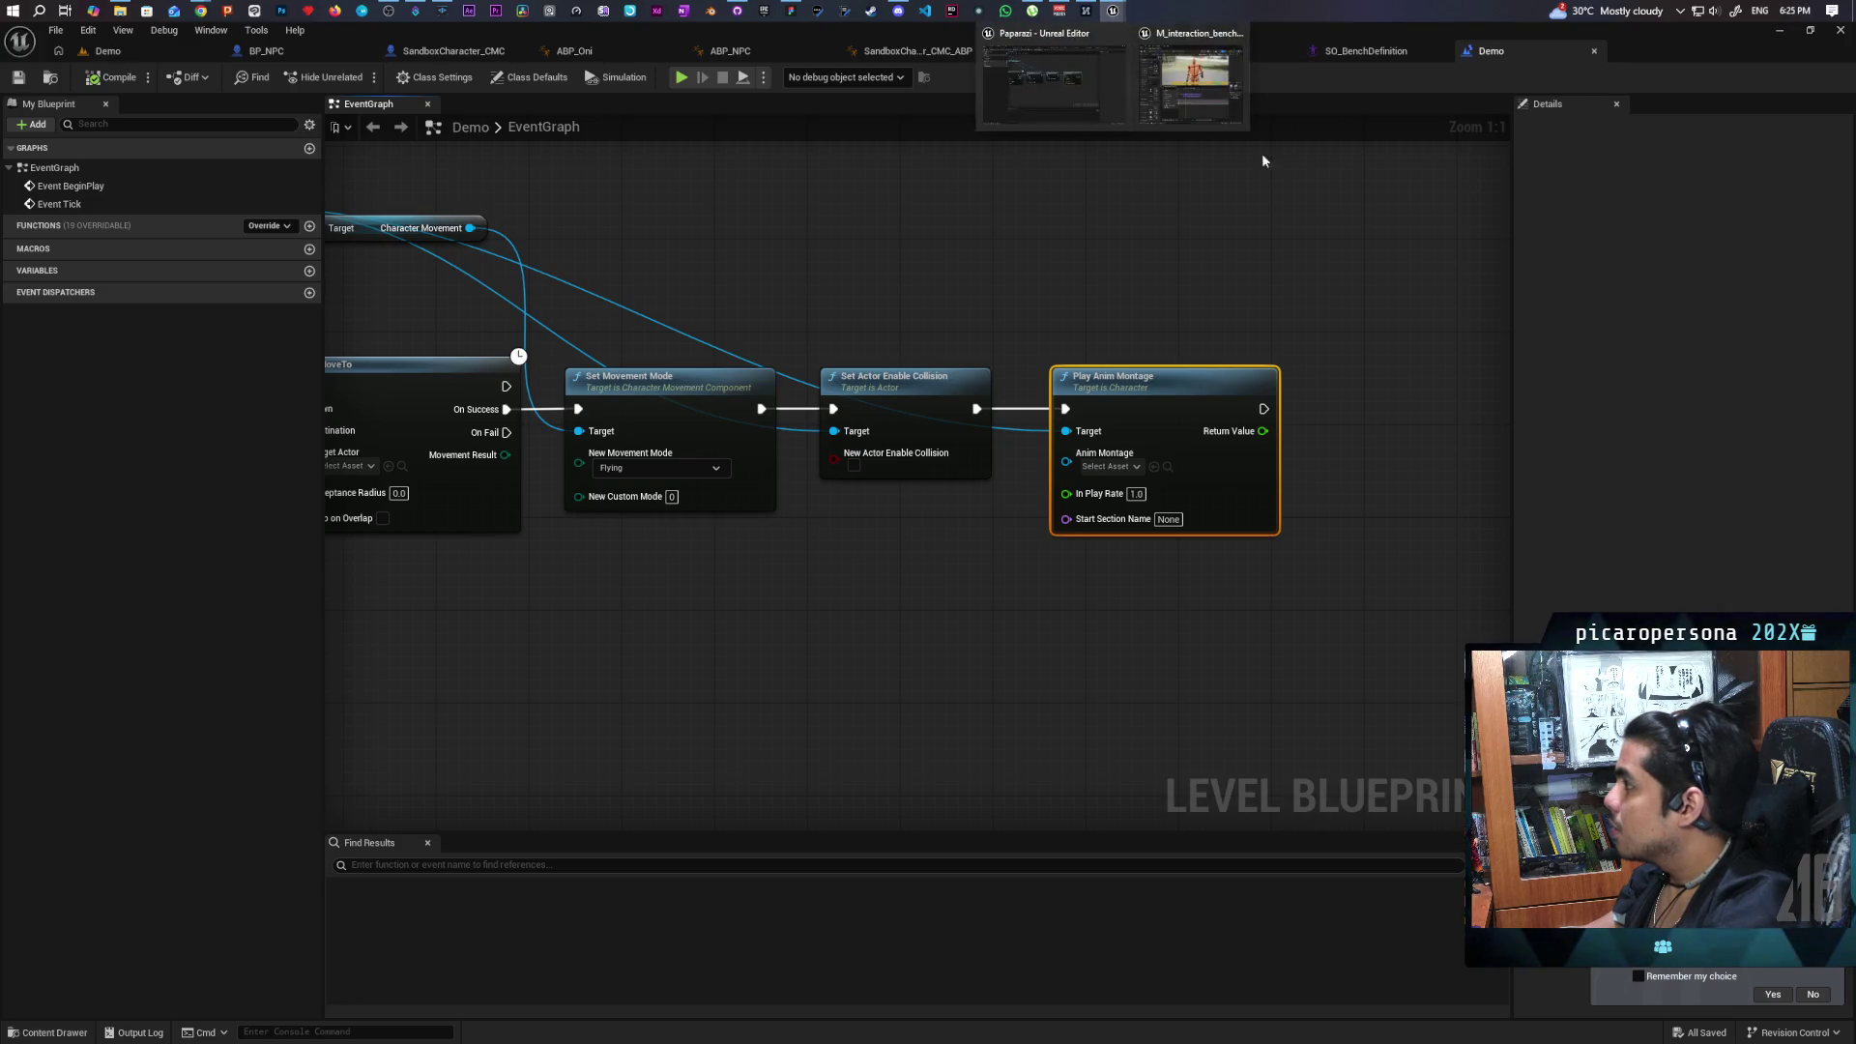
left_click(1039, 68)
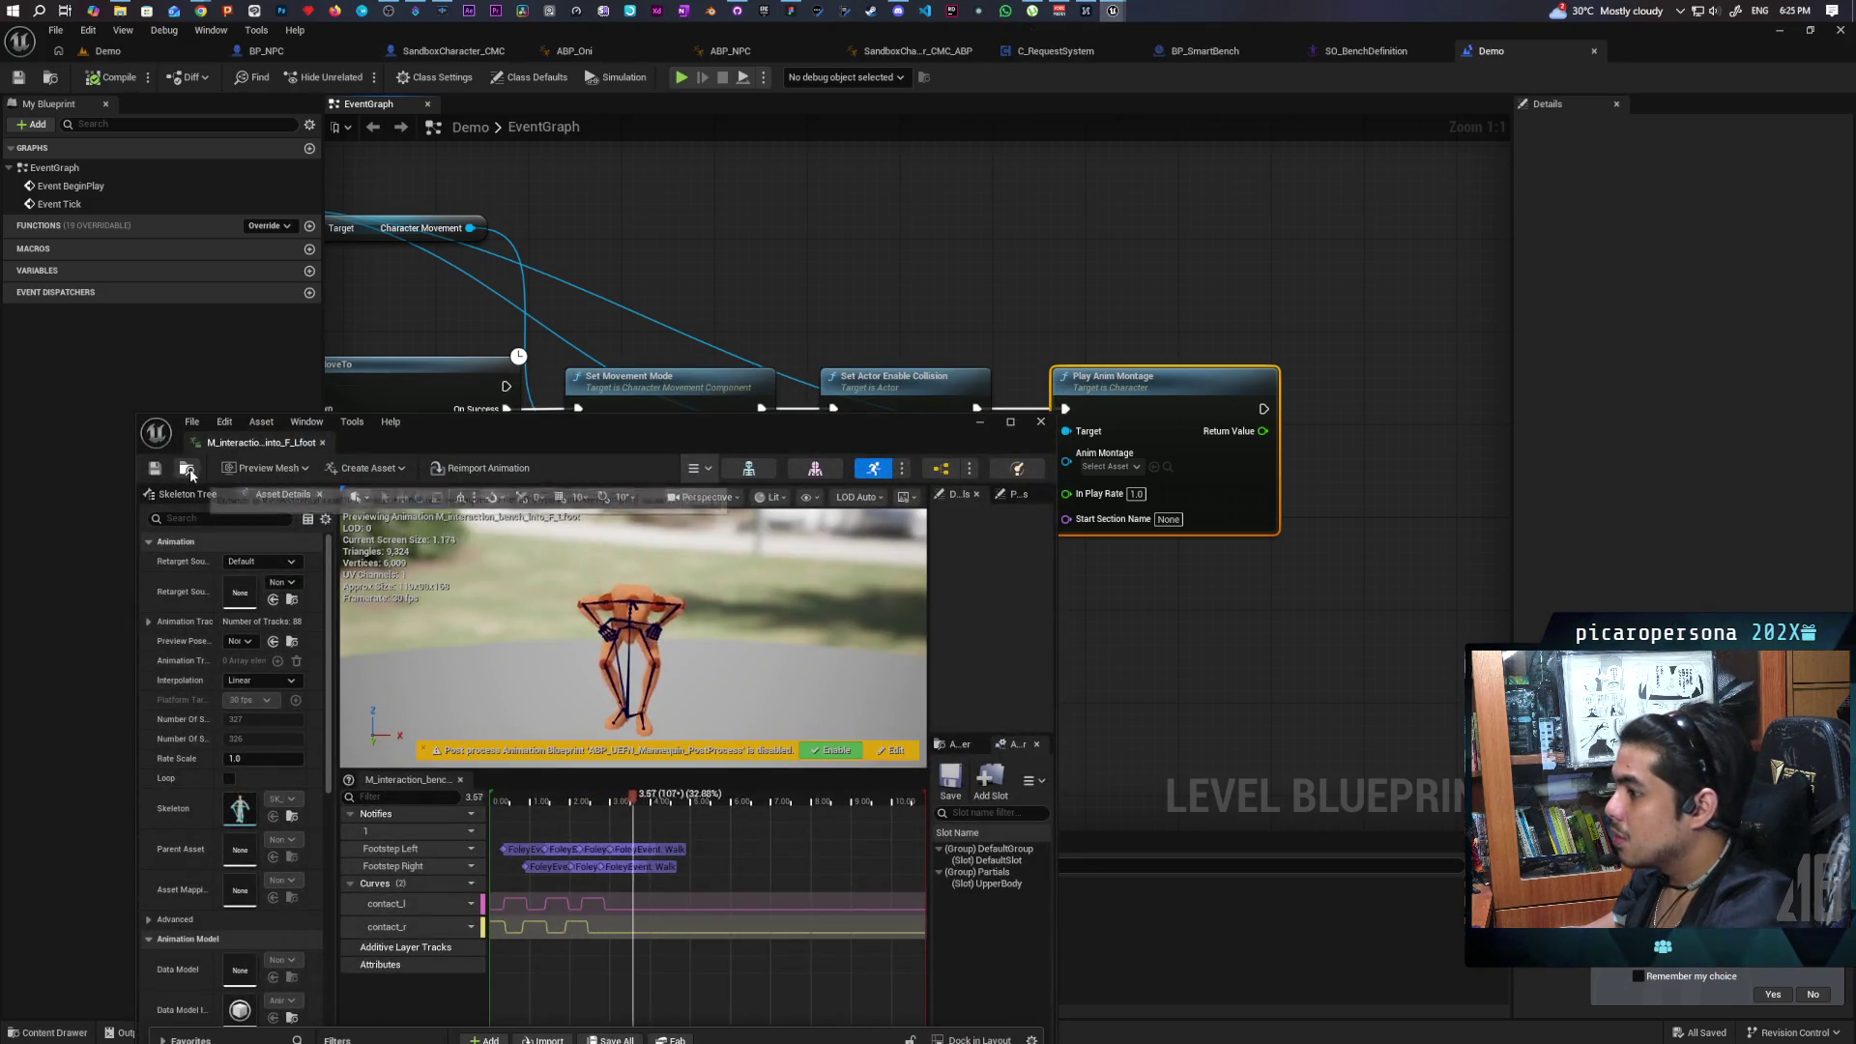
left_click_drag(607, 437, 674, 226)
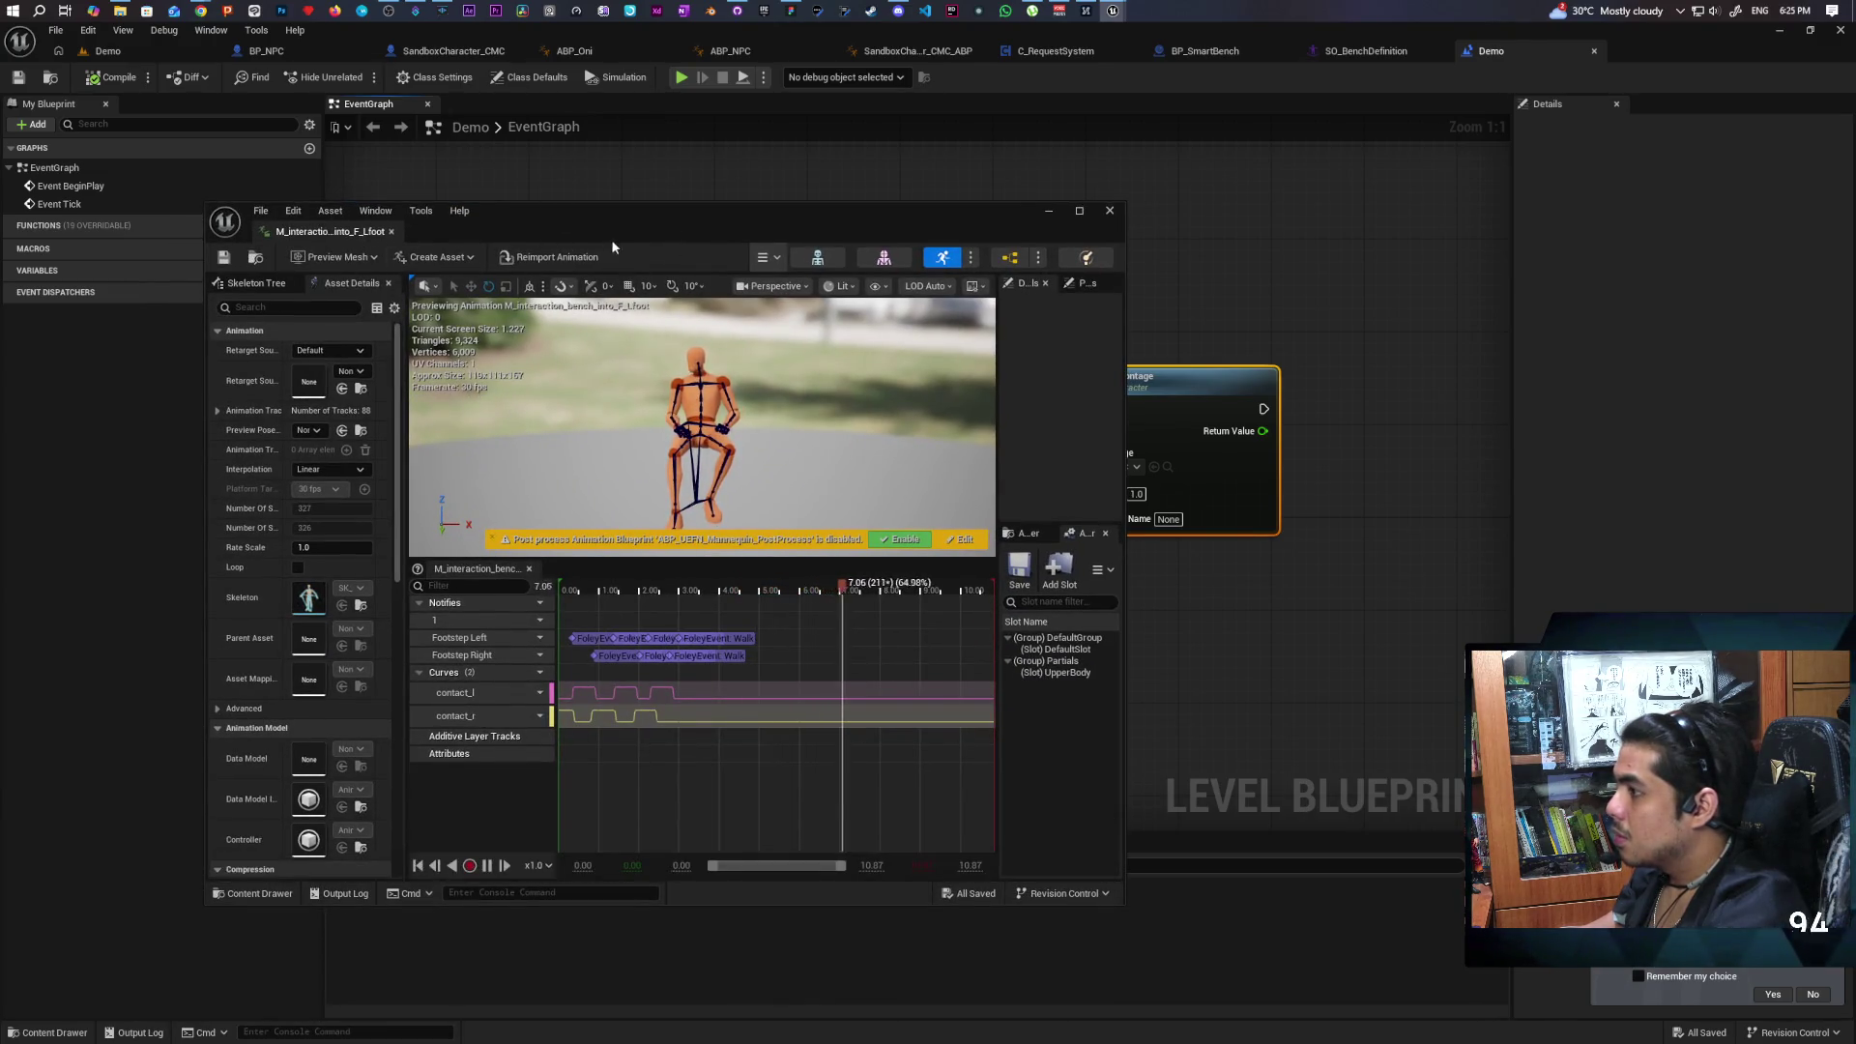
left_click_drag(610, 239, 793, 149)
left_click(58, 1031)
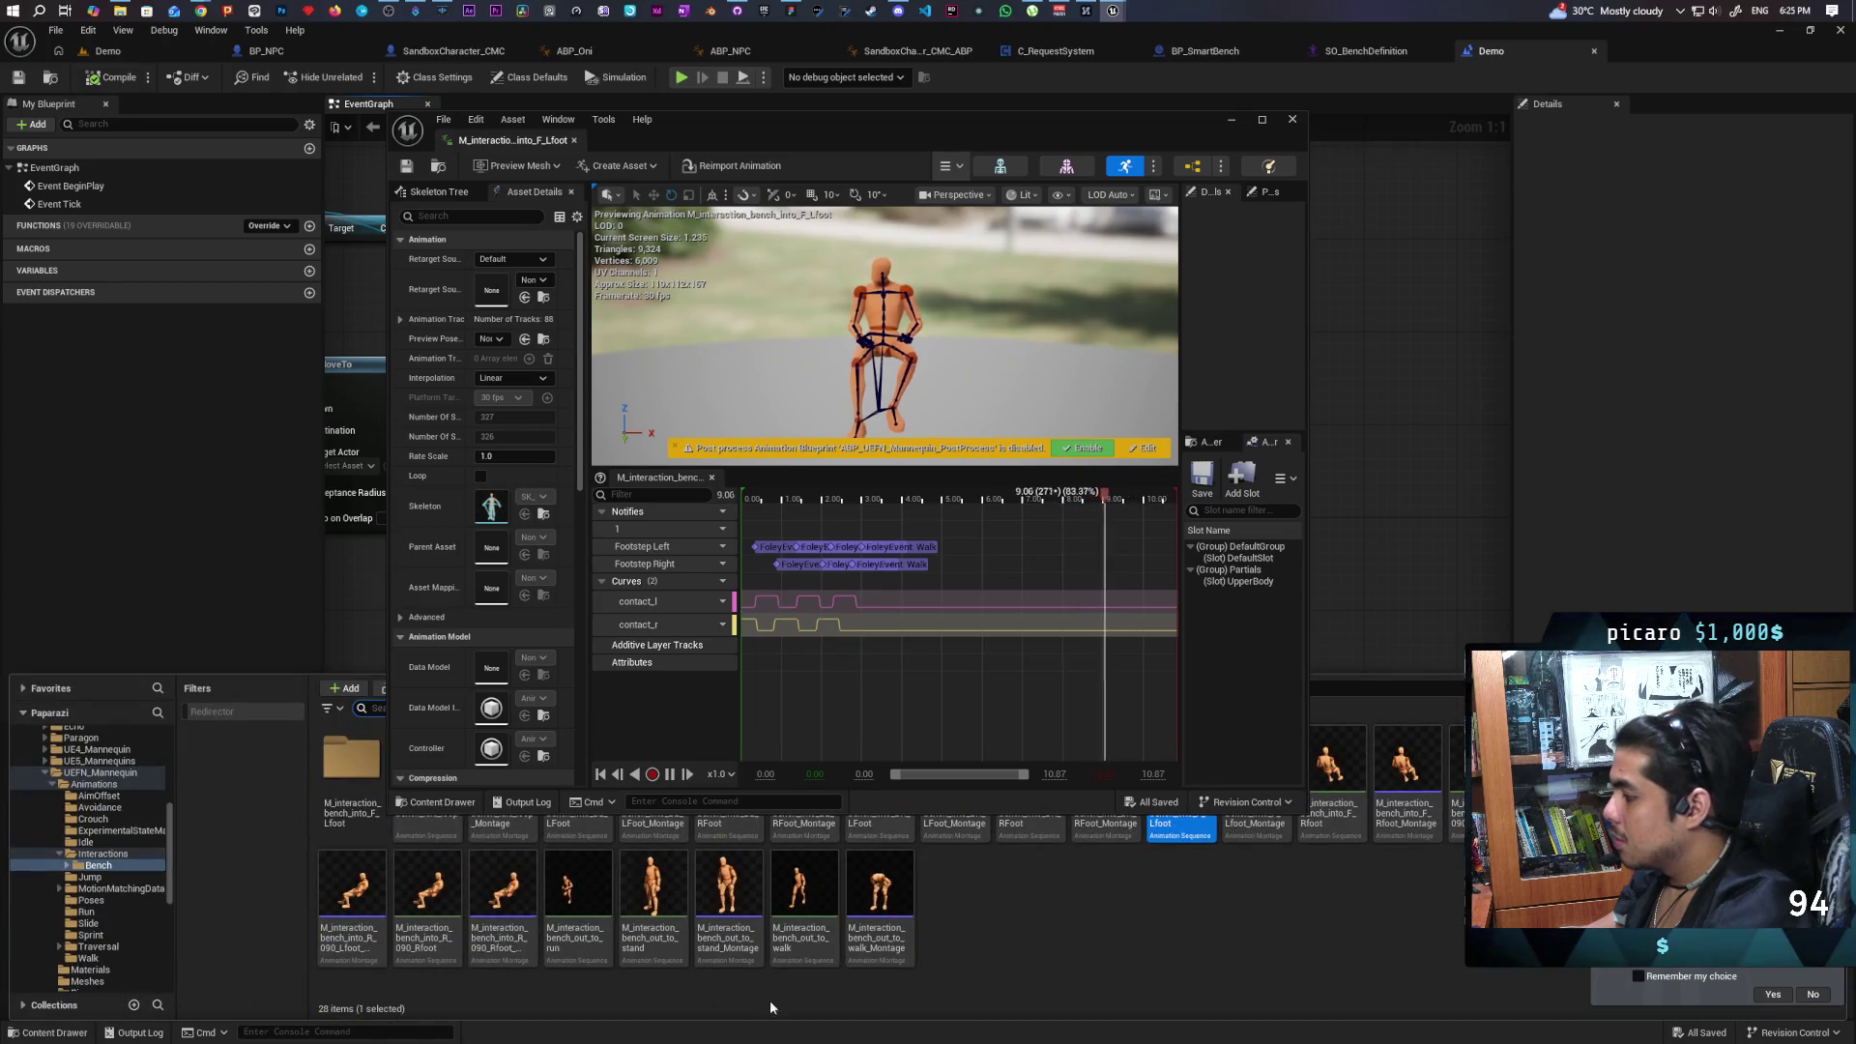
left_click(1252, 837)
mouse_move(1126, 119)
left_mouse_down()
mouse_move(966, 518)
mouse_move(924, 549)
mouse_move(879, 259)
mouse_move(843, 212)
mouse_move(873, 231)
left_mouse_up()
left_click(1155, 467)
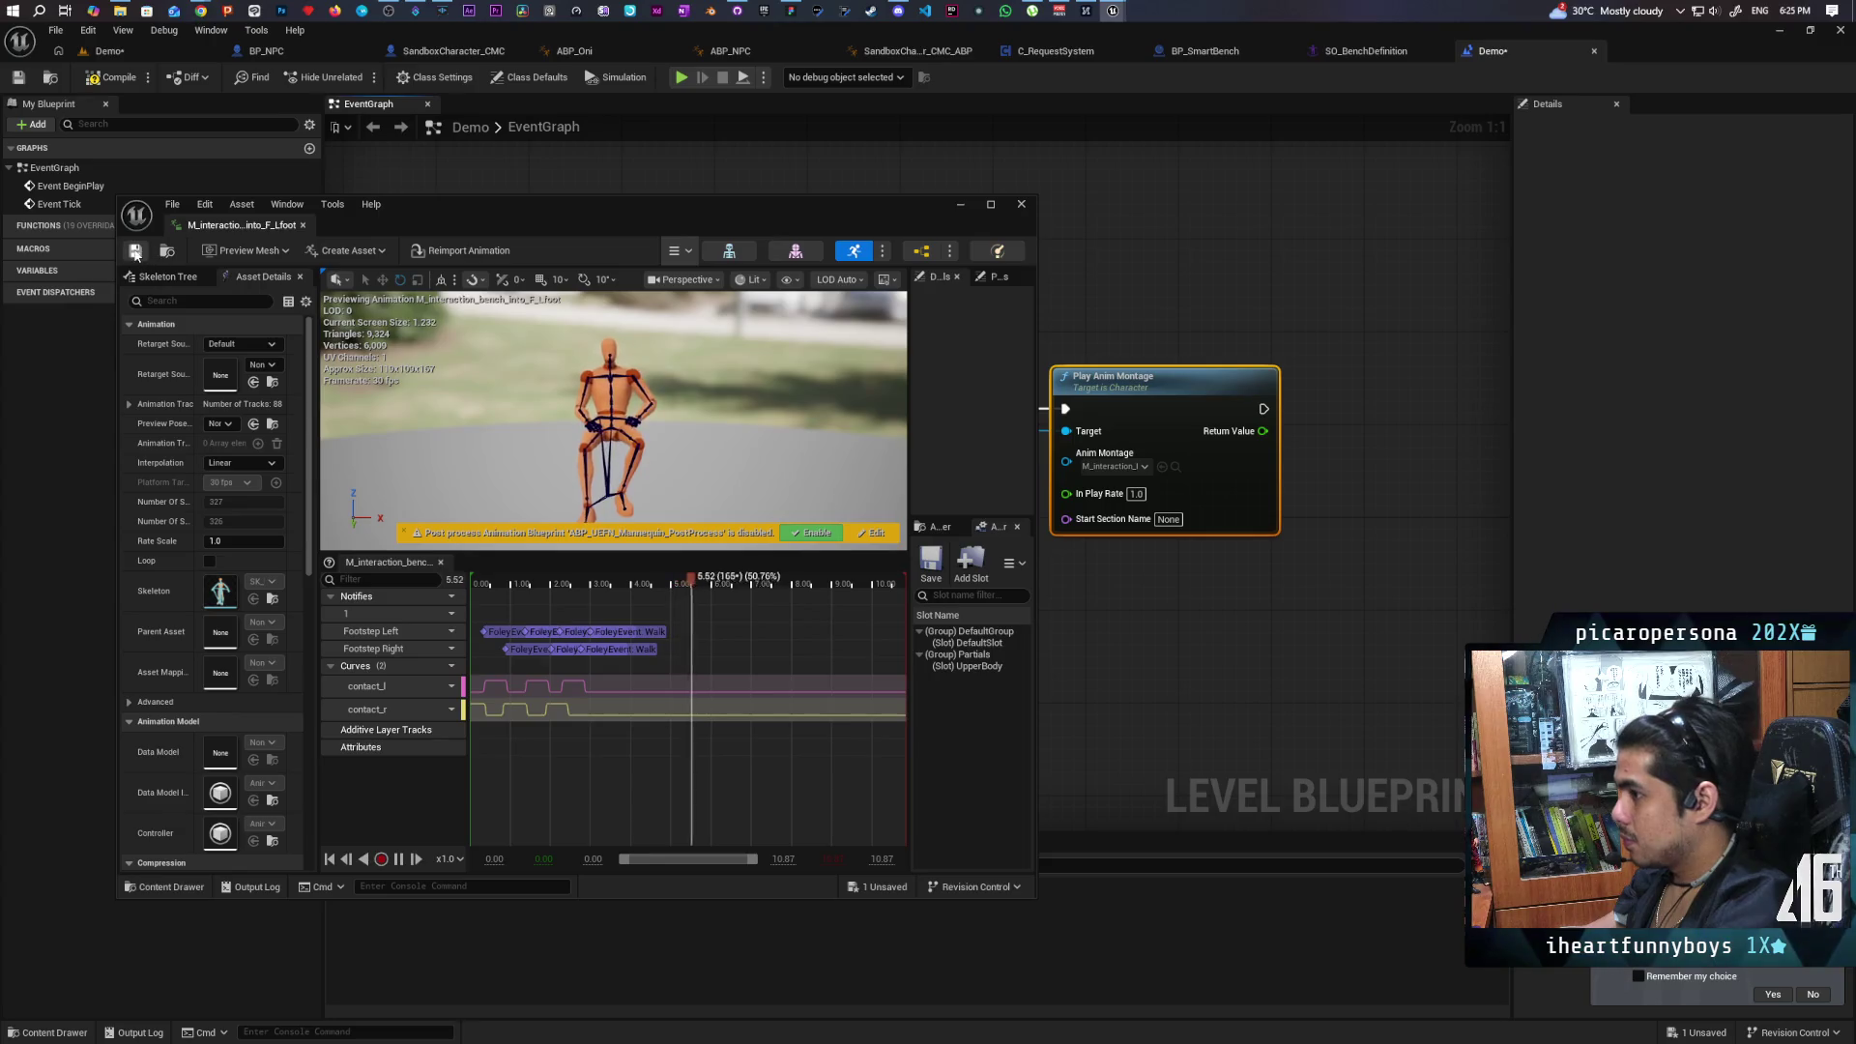
Enable Root Motion on the sit animation, save it, compile the Level Blueprint, and return to Demo.
scroll(160, 654, "down", 5)
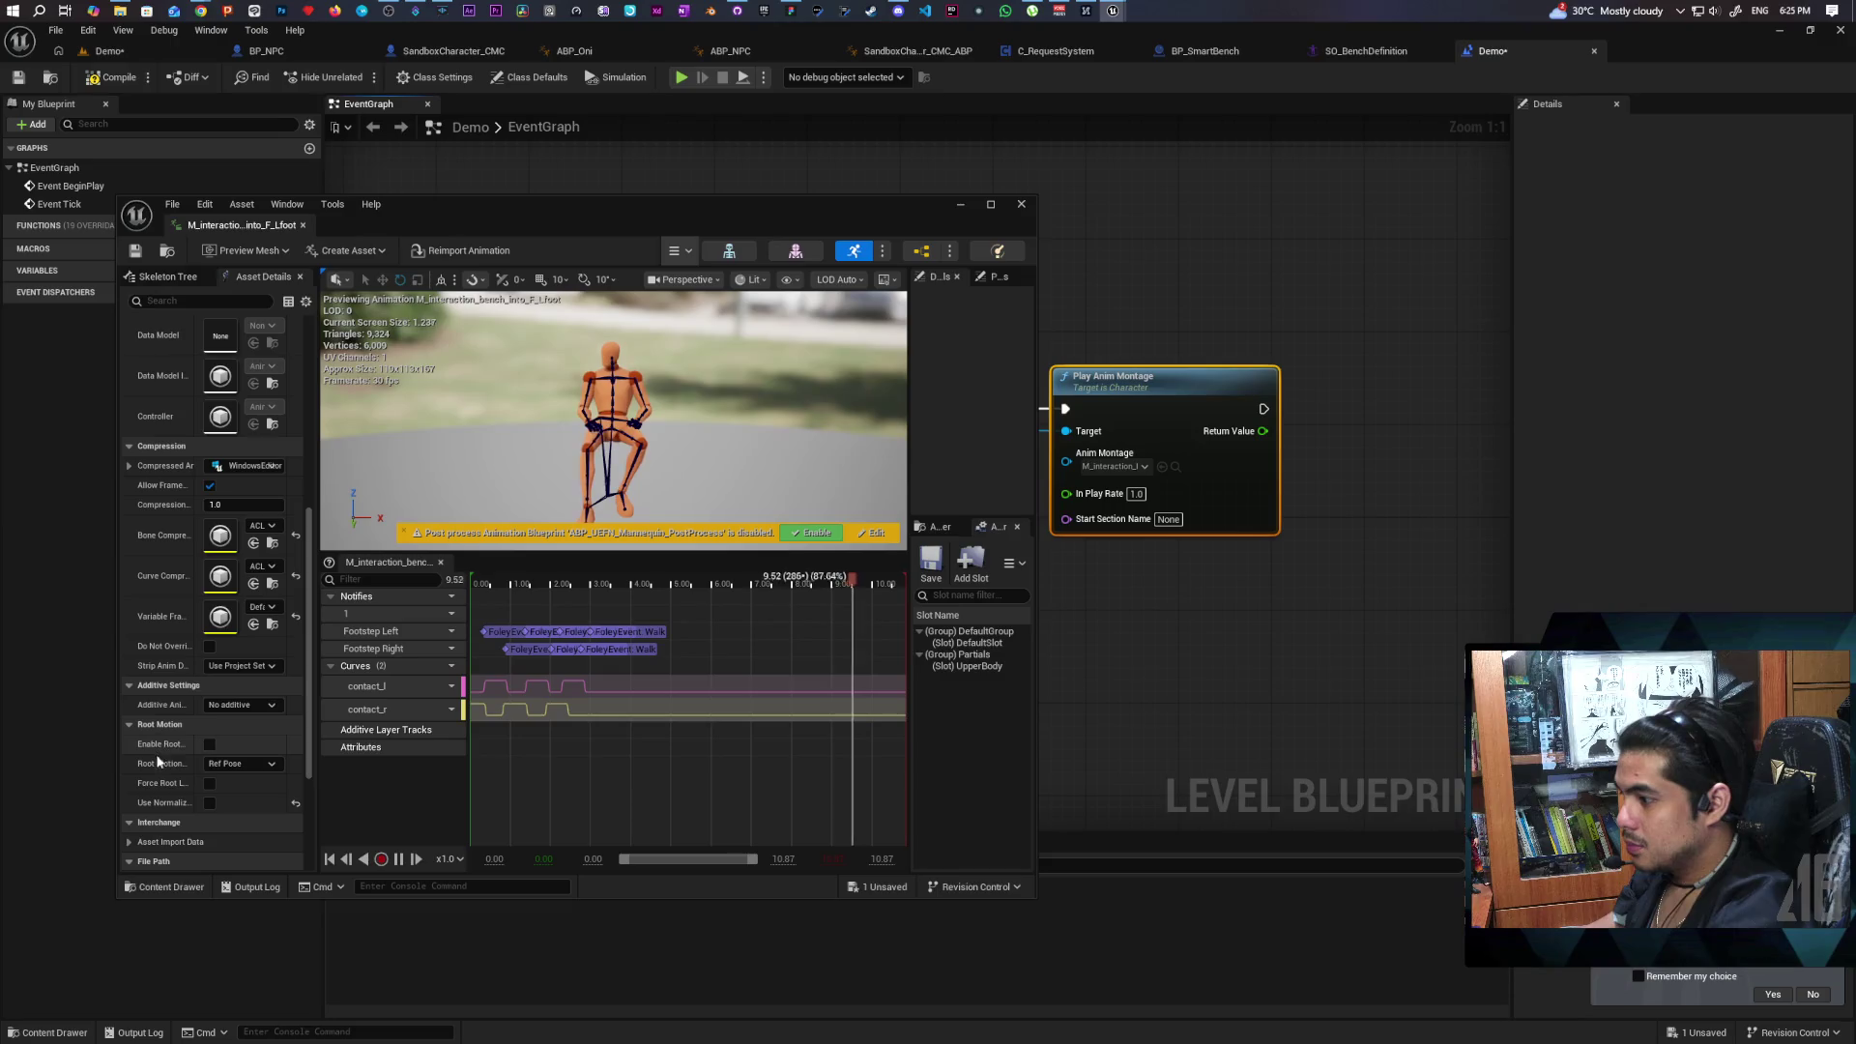
left_click(209, 745)
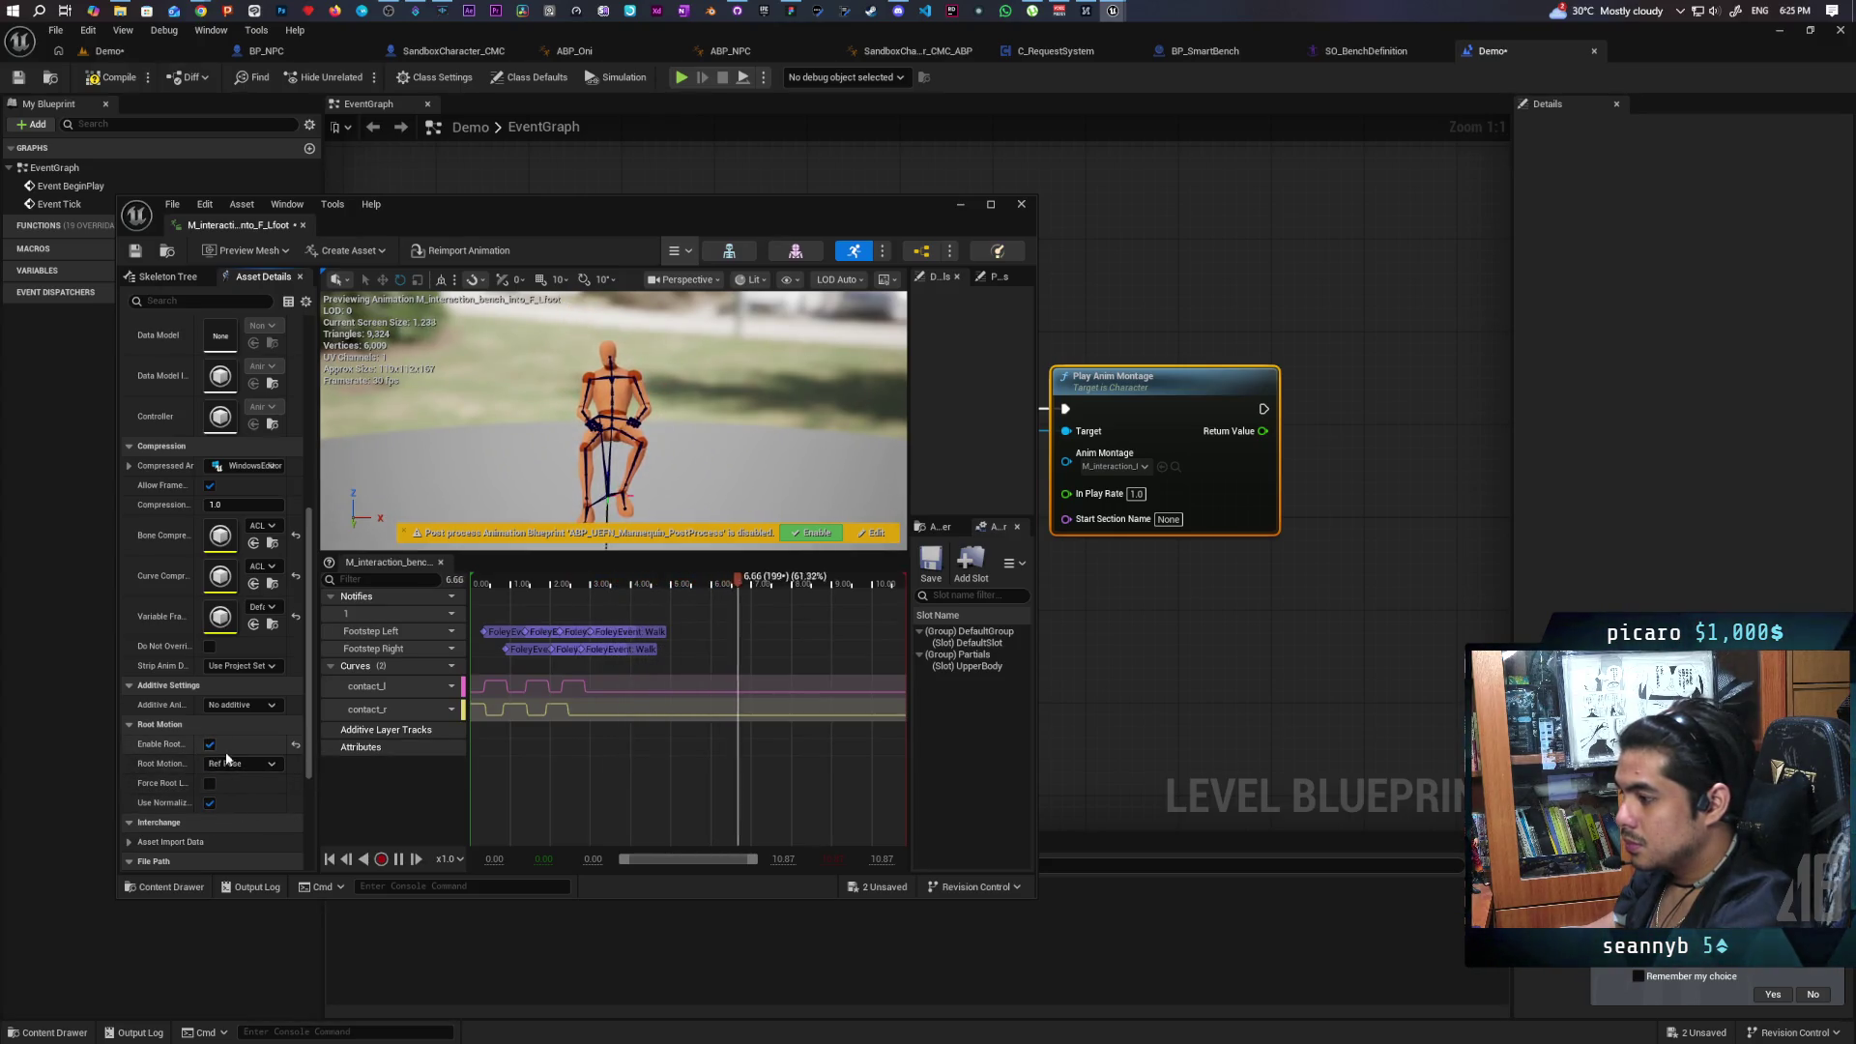
left_click(145, 250)
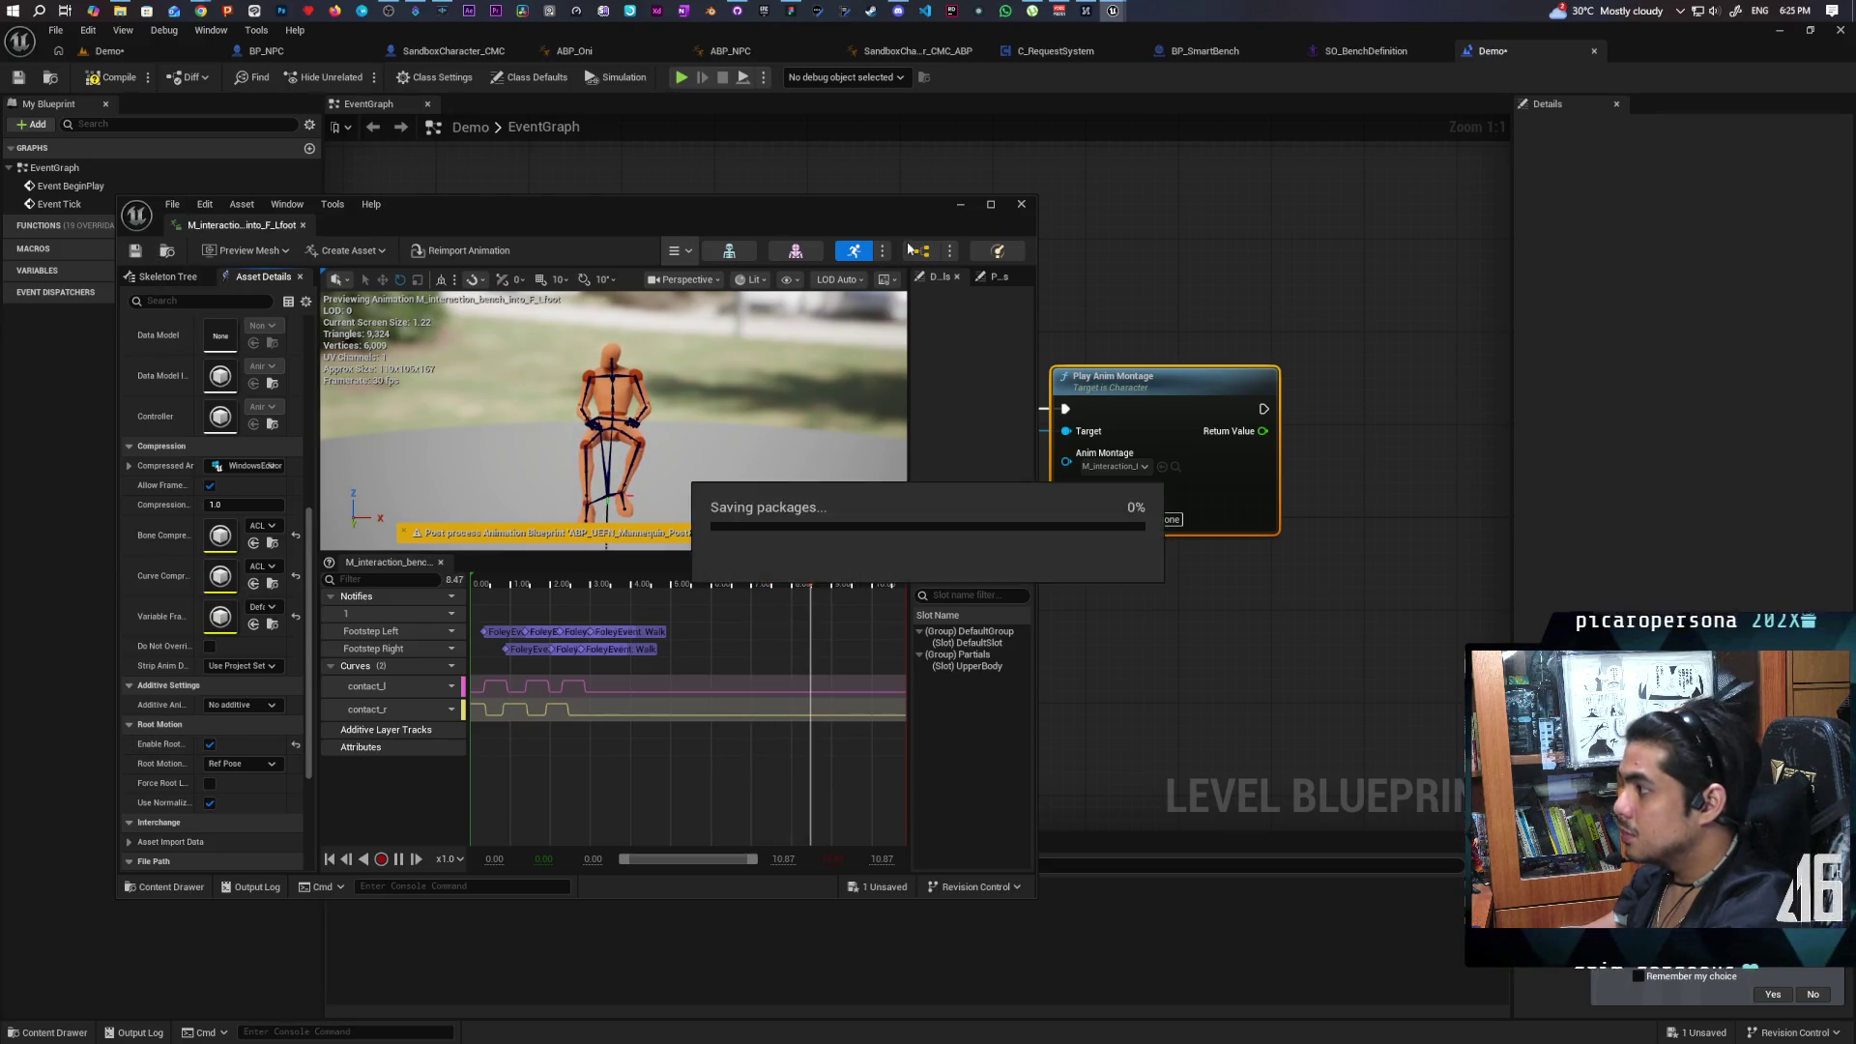
left_click(1104, 268)
left_click(111, 79)
left_click(107, 51)
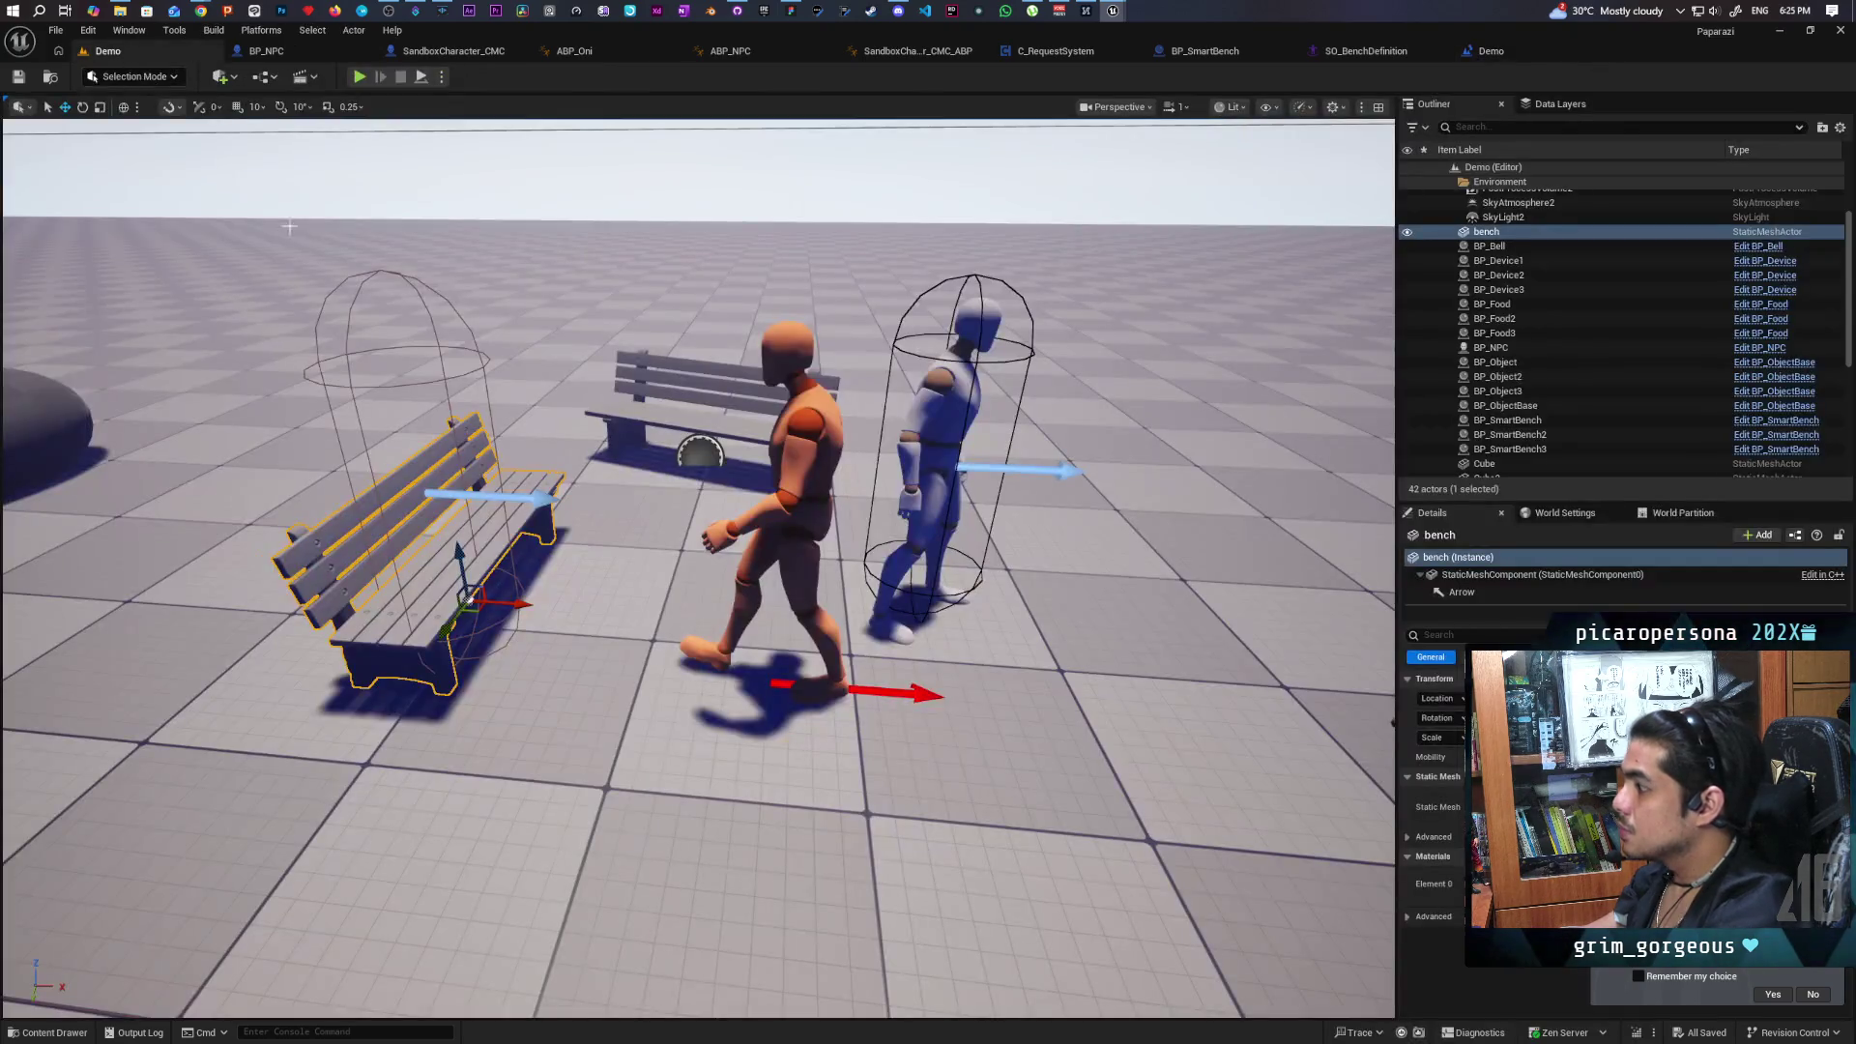
Inspect the animation settings of the seated mannequin and BP_NPC, locating the ABP_NPC animation blueprint.
scroll(698, 568, "down", 10)
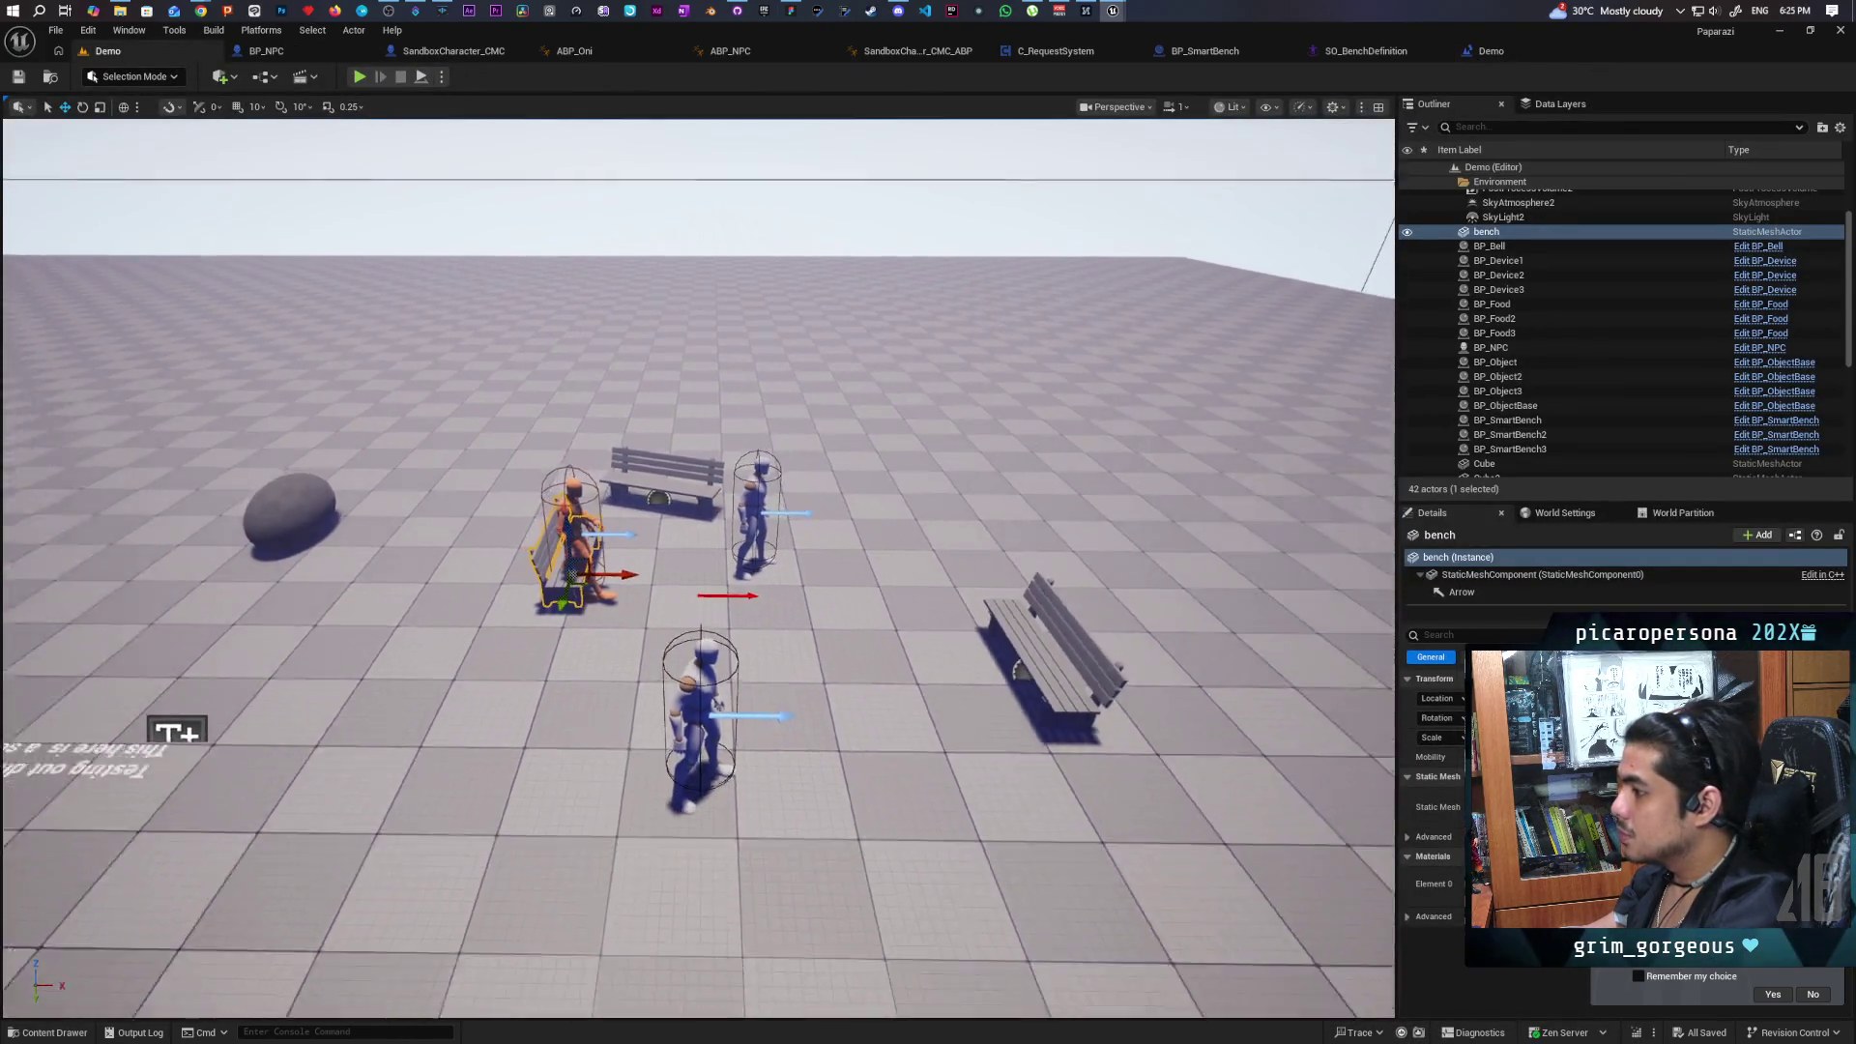
scroll(609, 525, "up", 8)
scroll(609, 524, "down", 3)
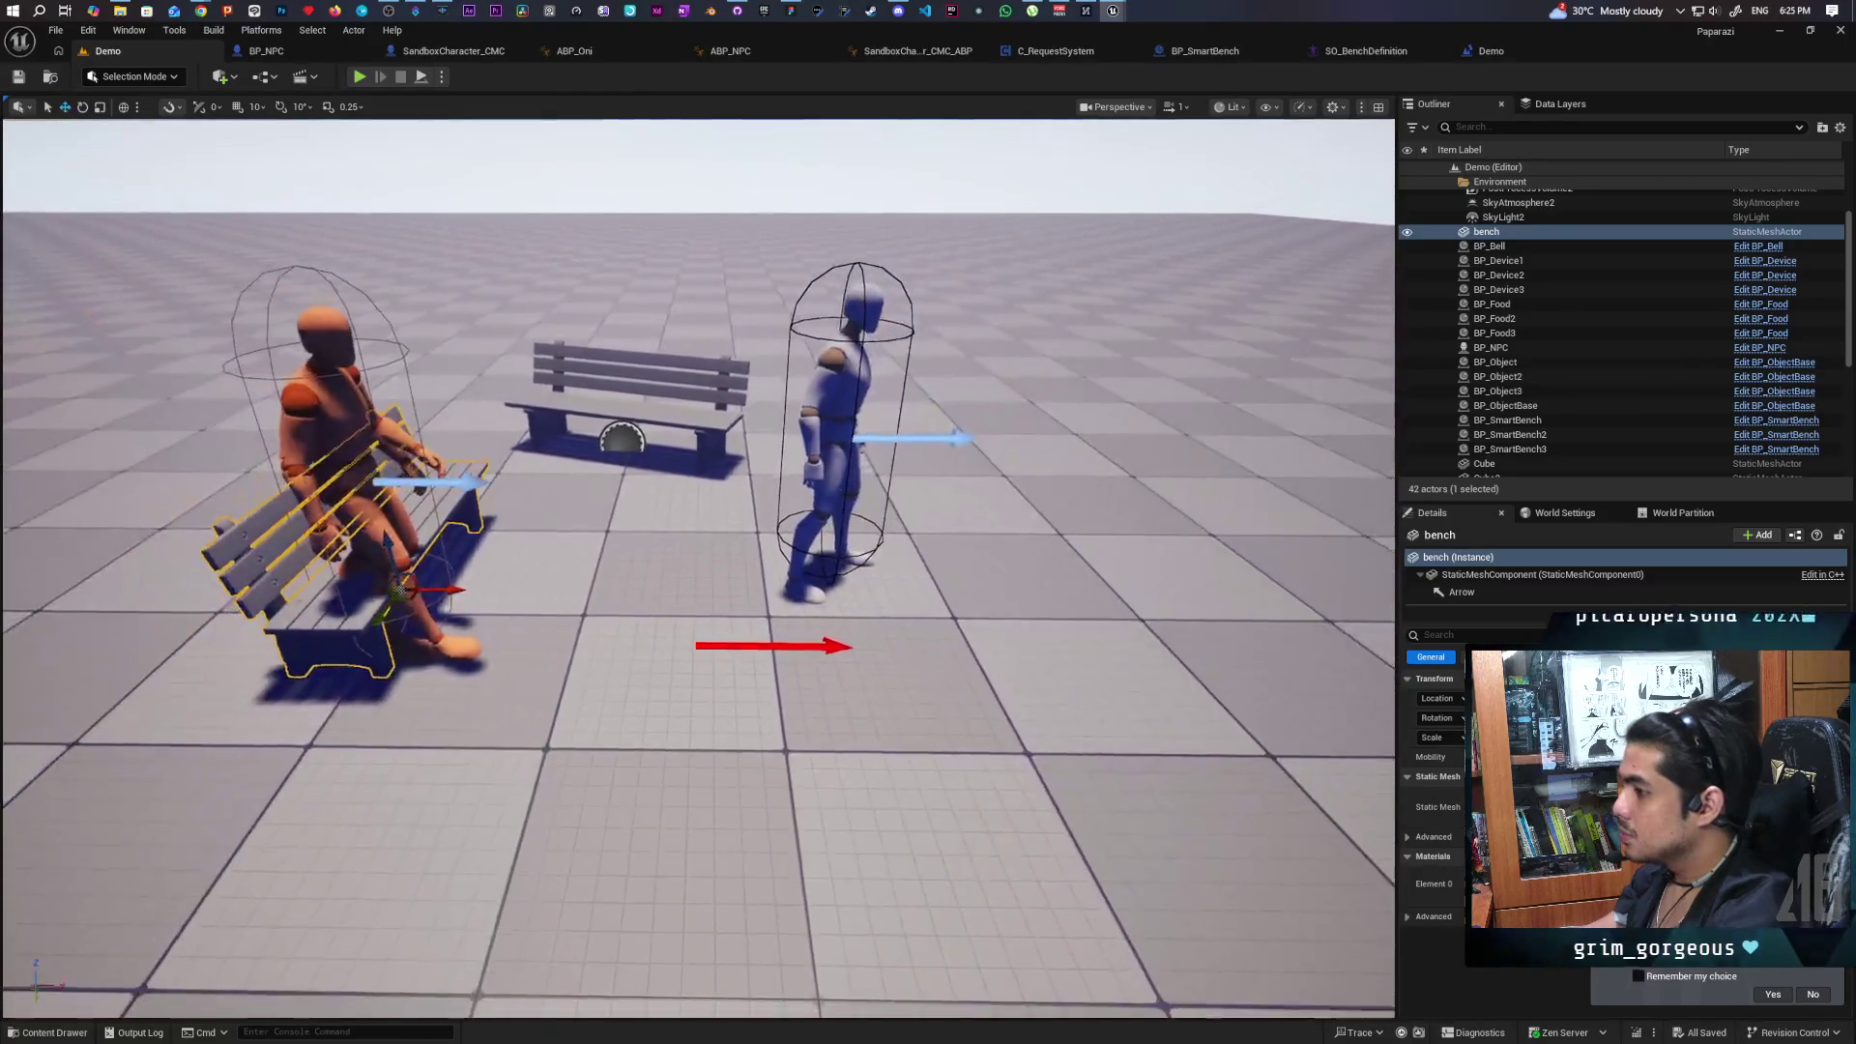
left_click(319, 400)
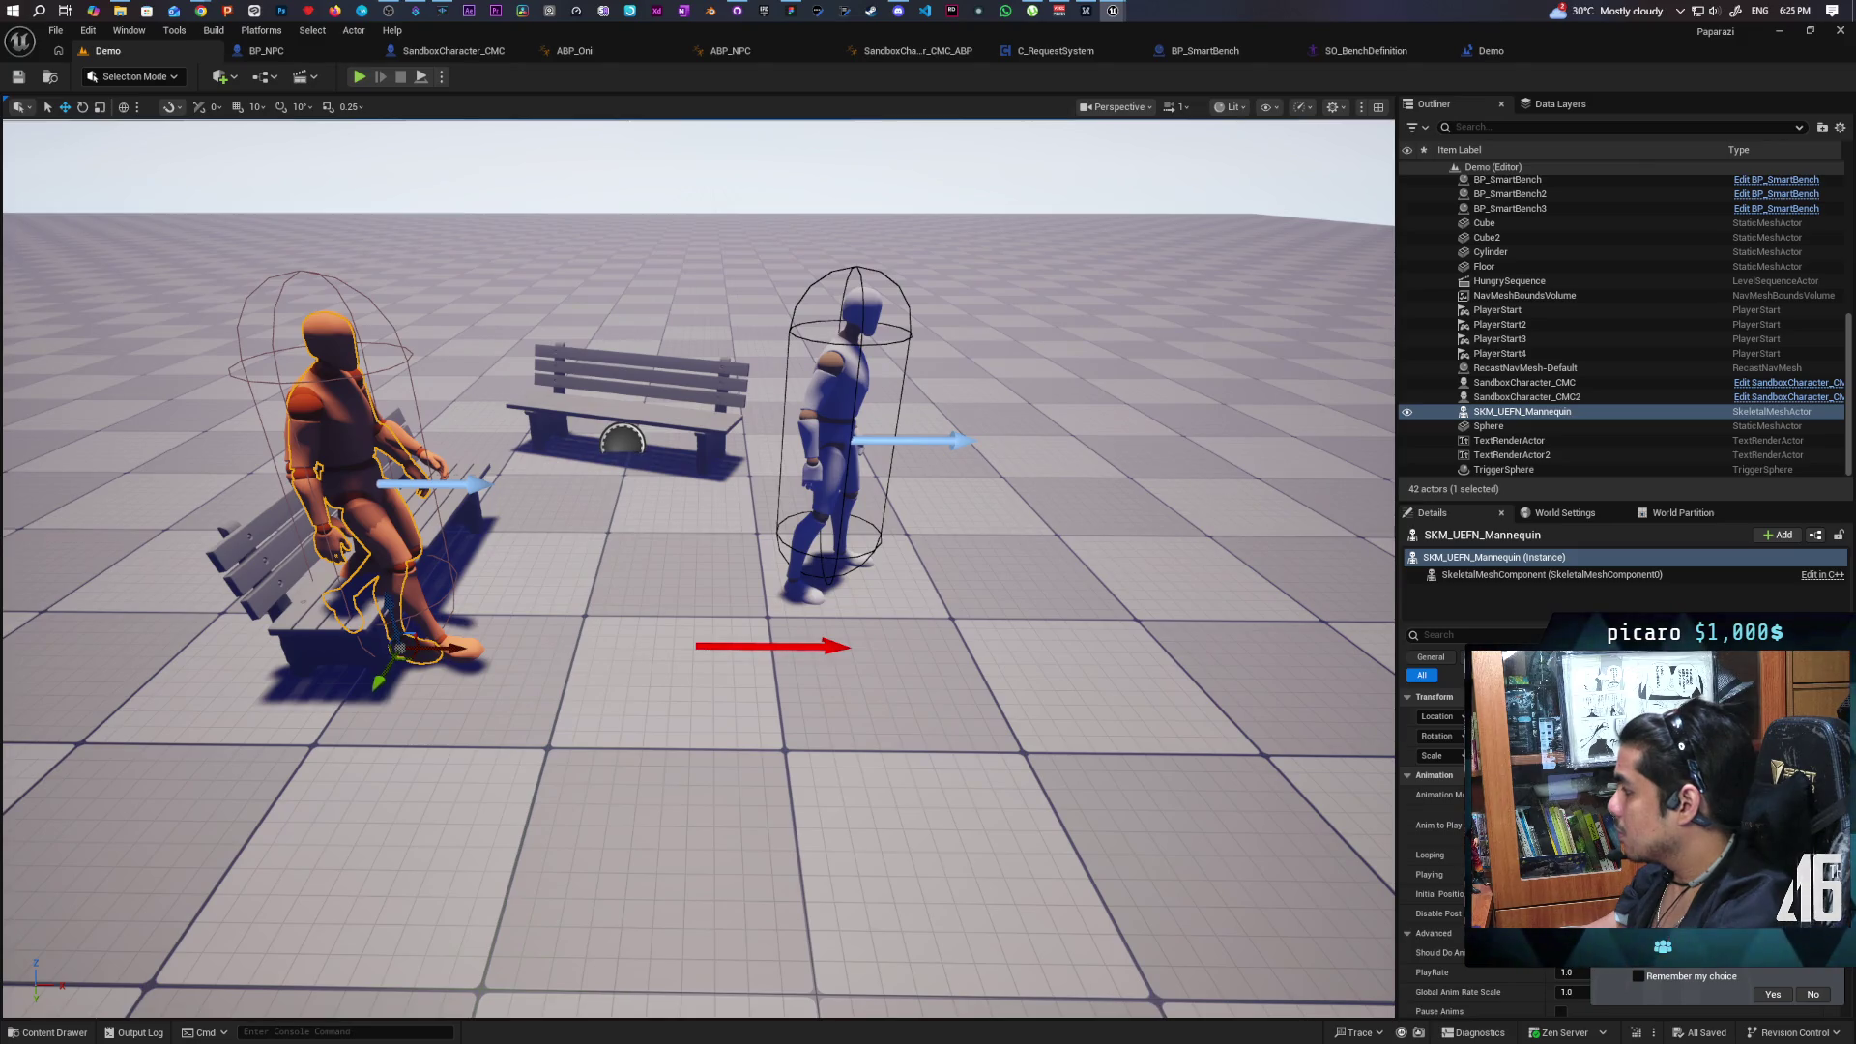
left_click(1604, 814)
left_click(1623, 814)
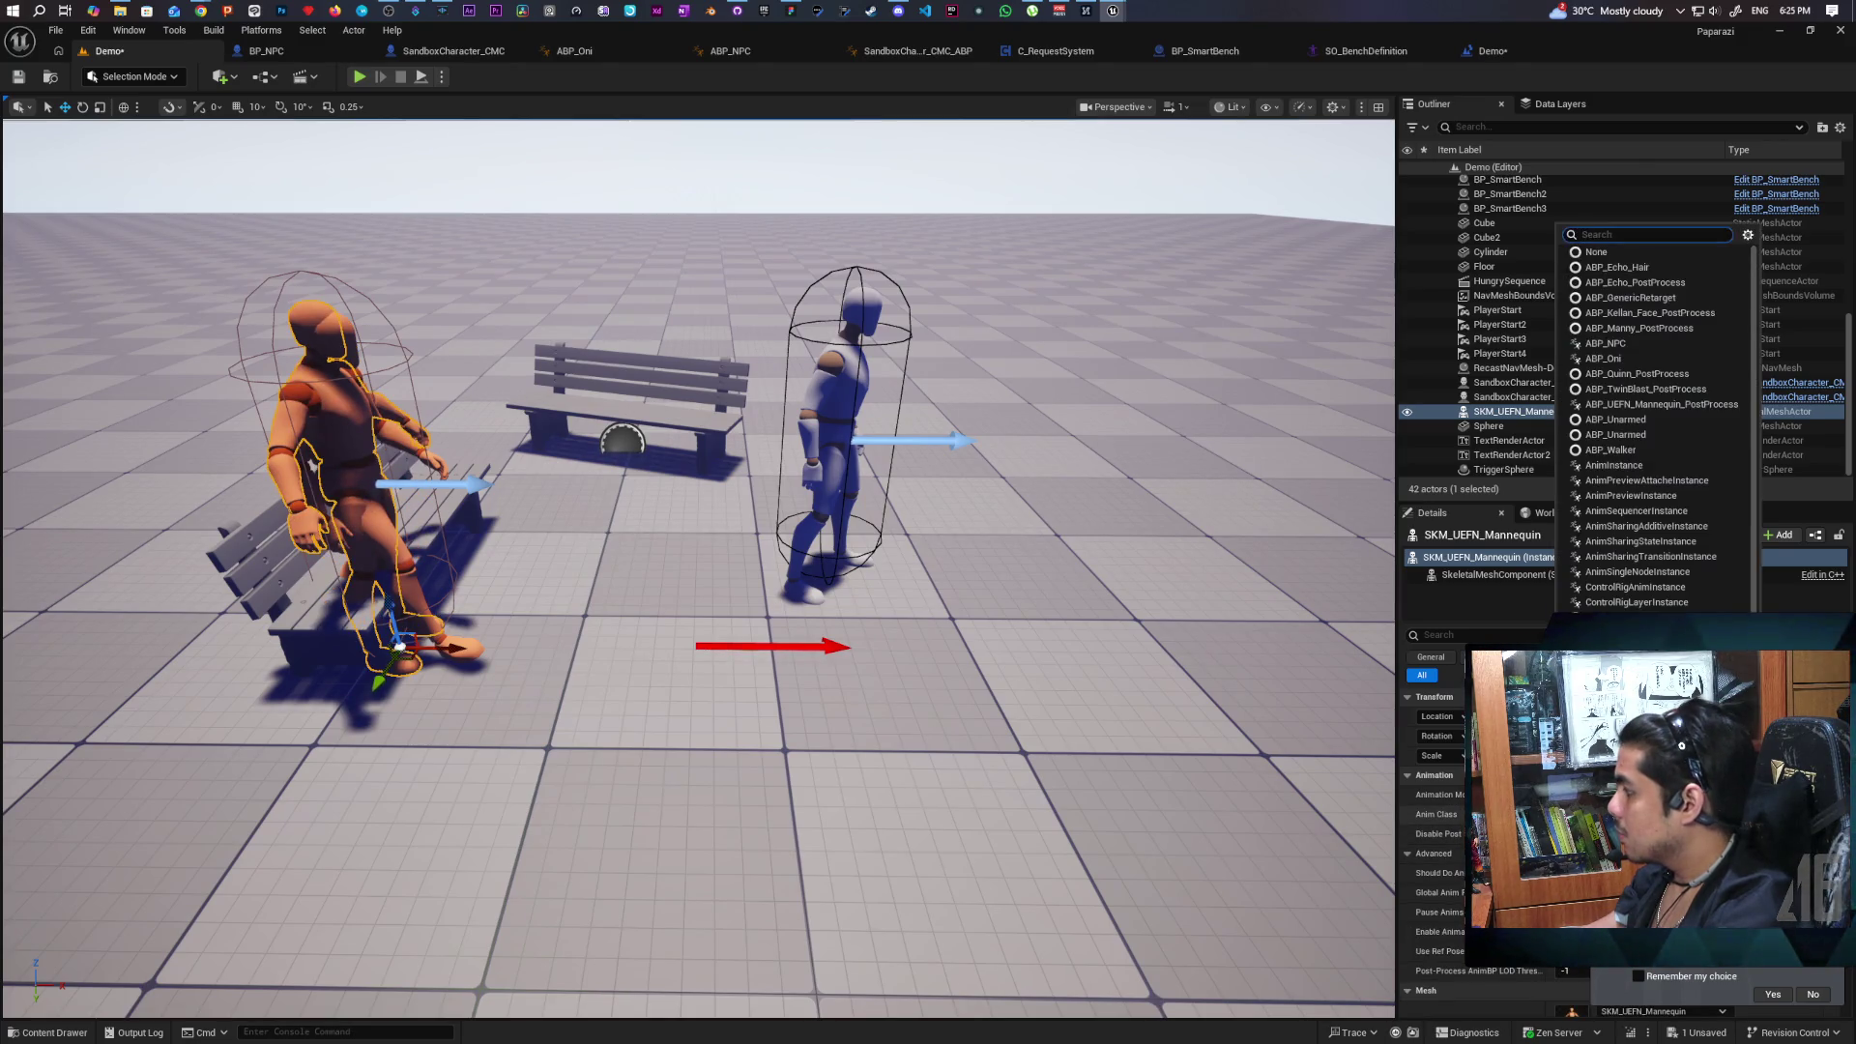
key("Escape")
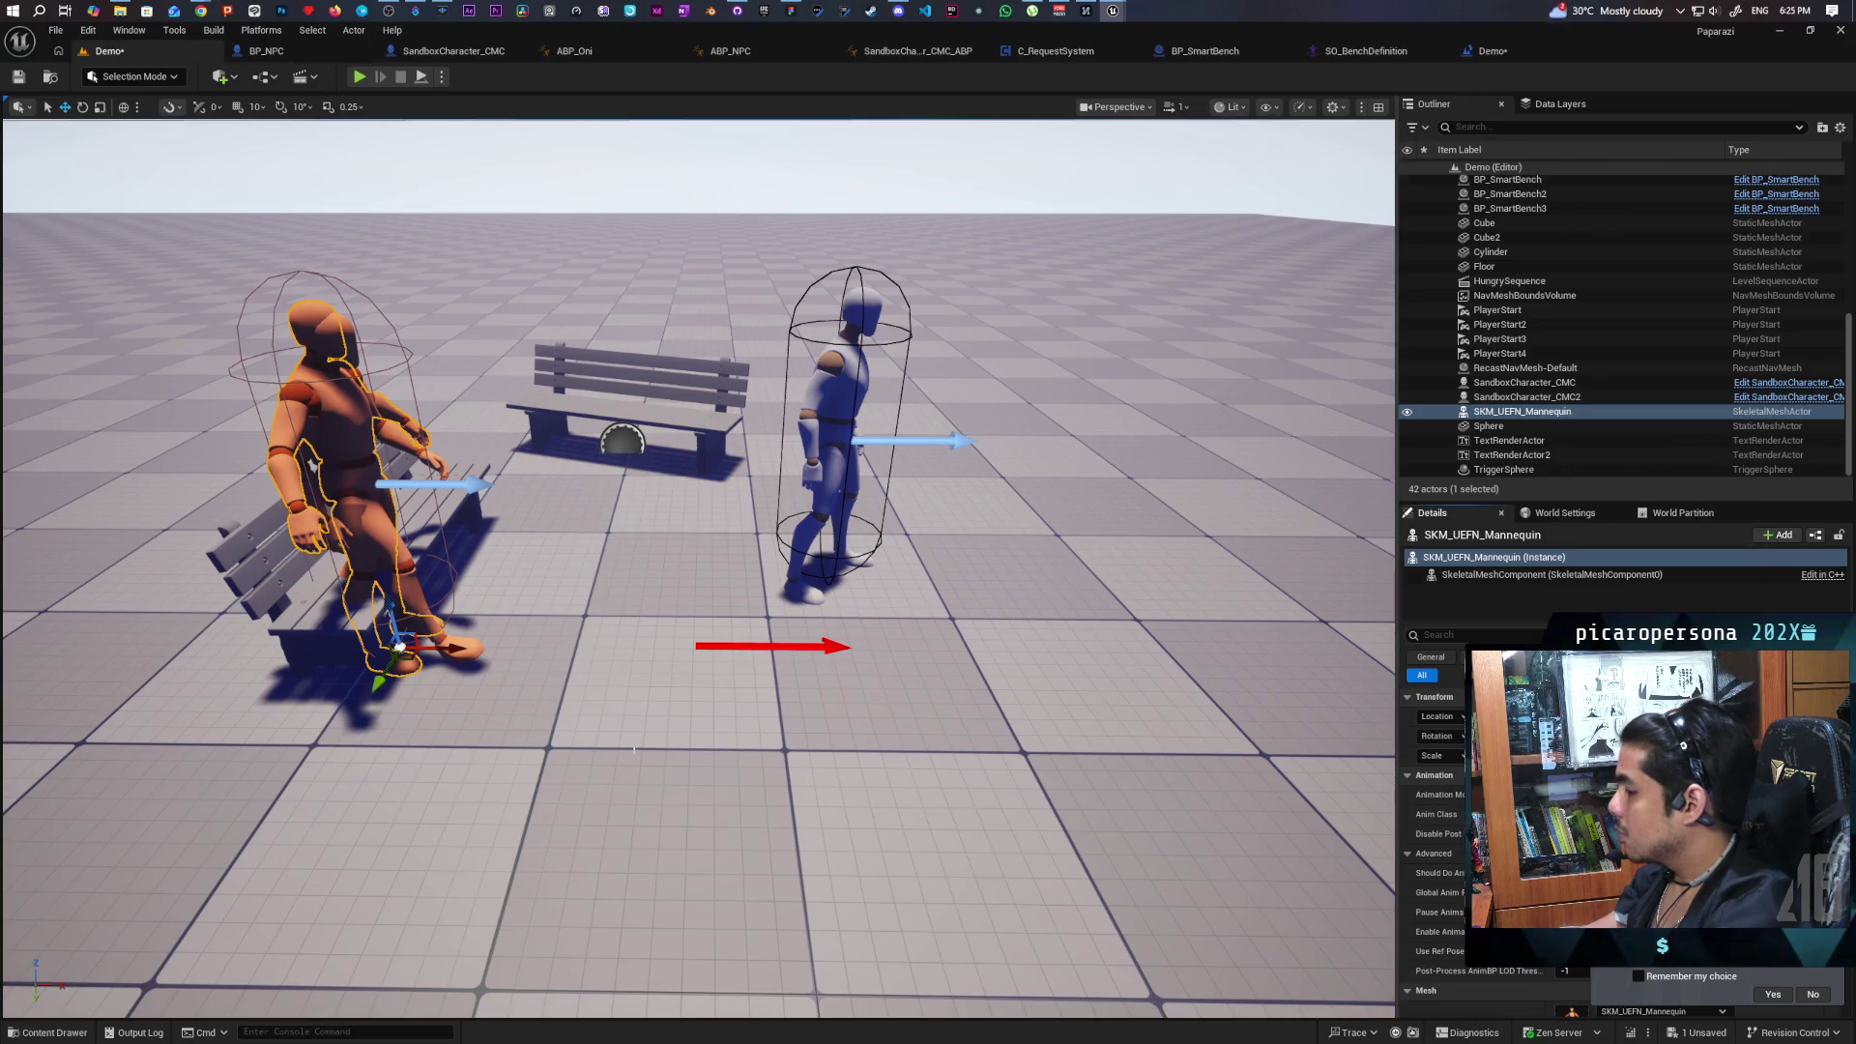
left_click(48, 1032)
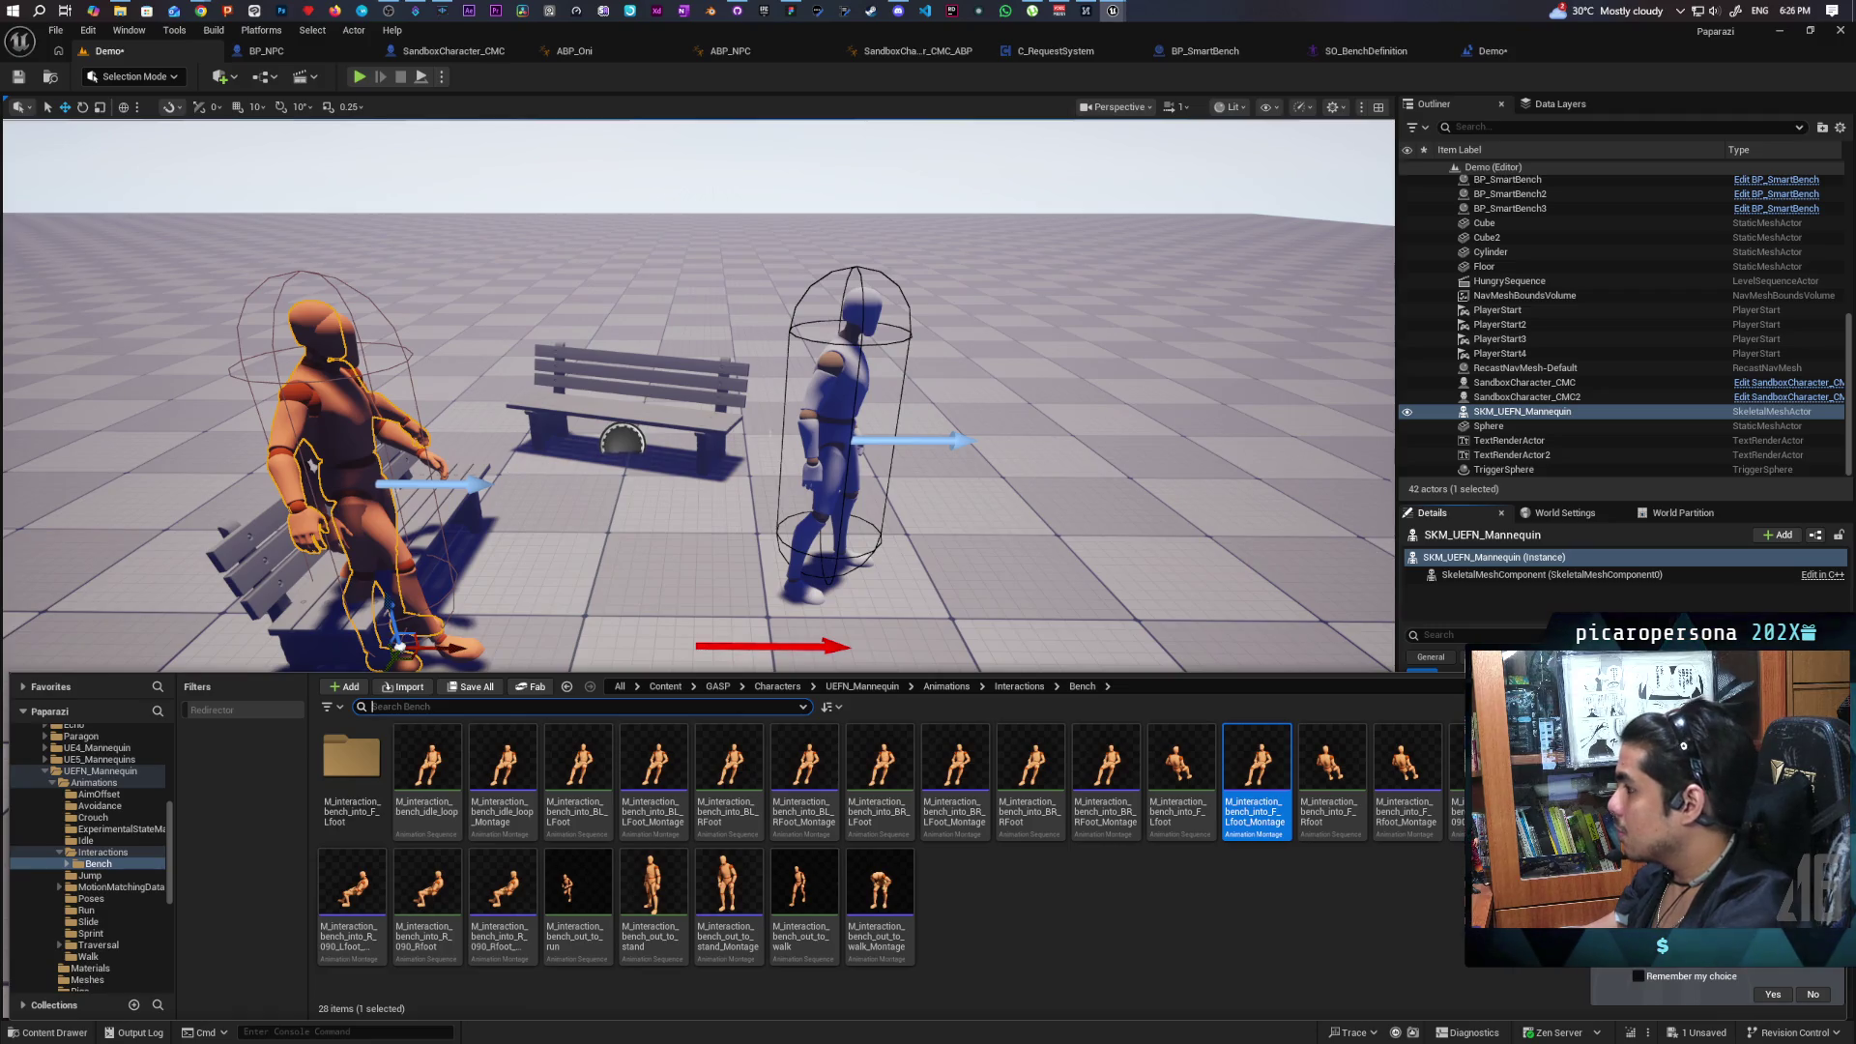
left_click(353, 343)
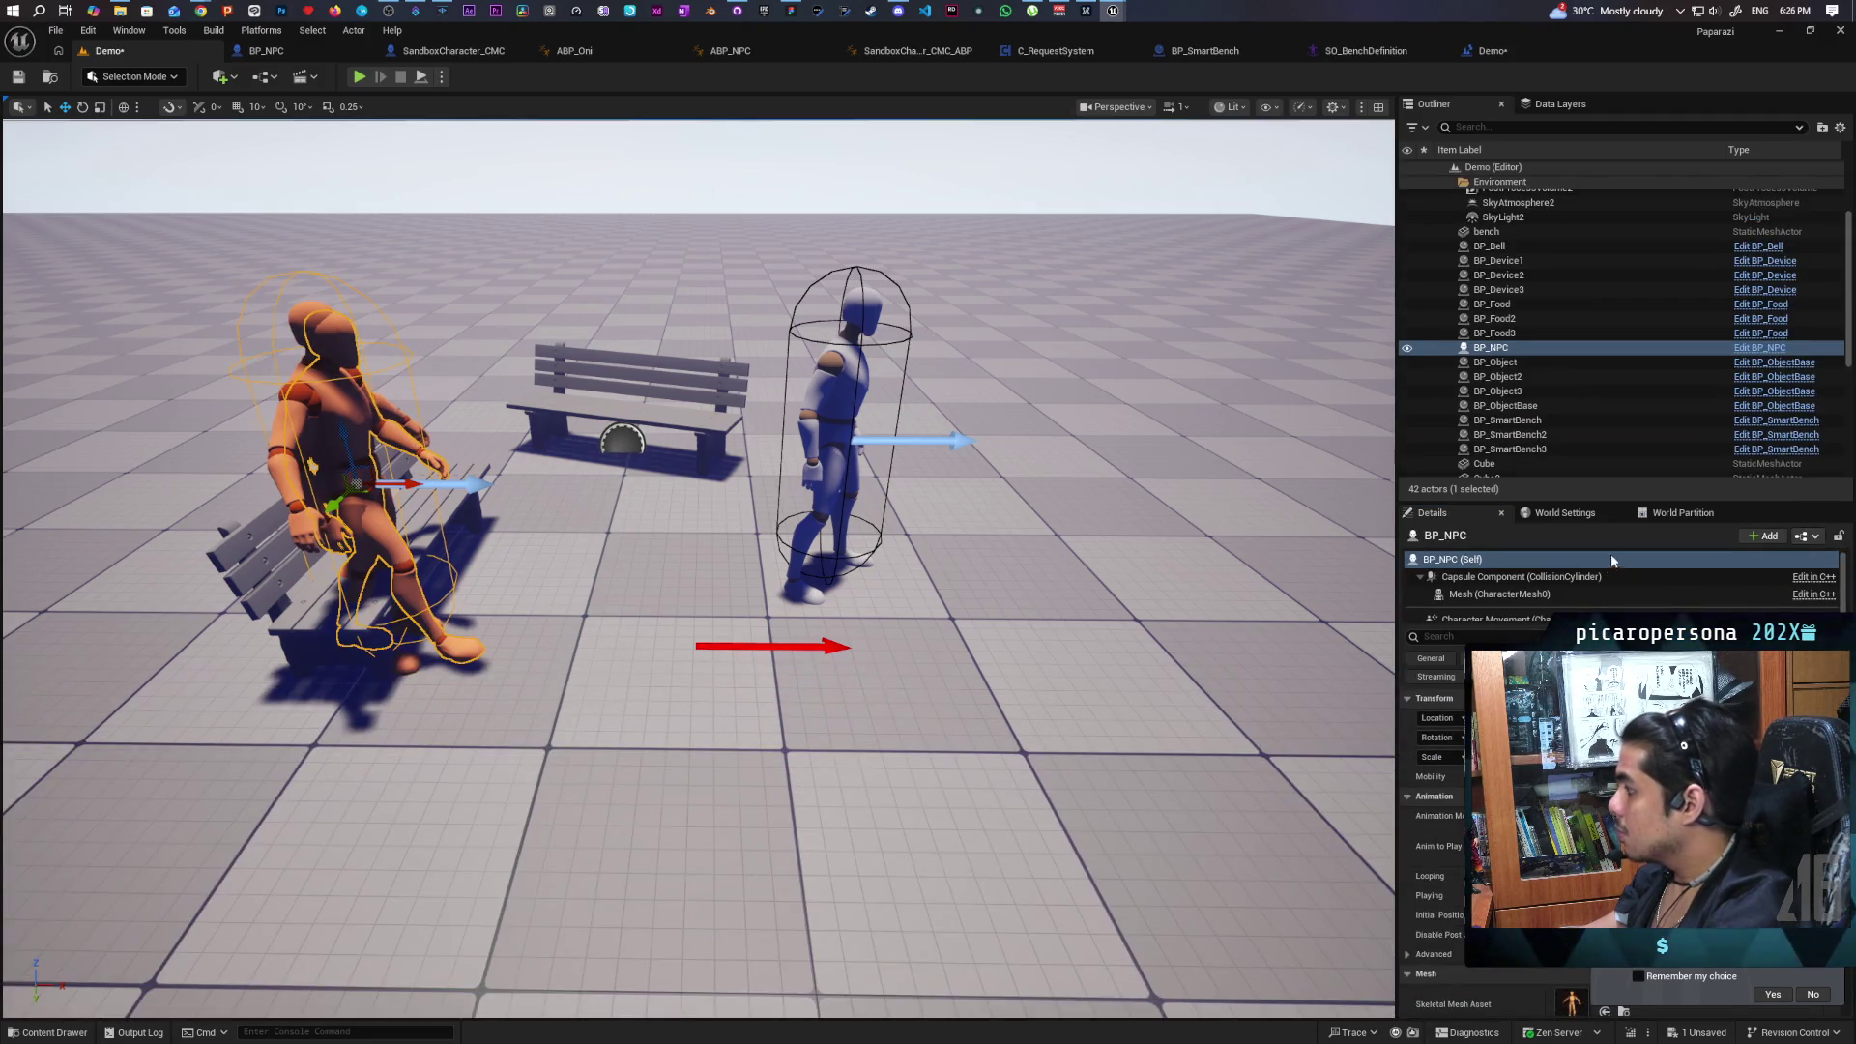
left_click(307, 306)
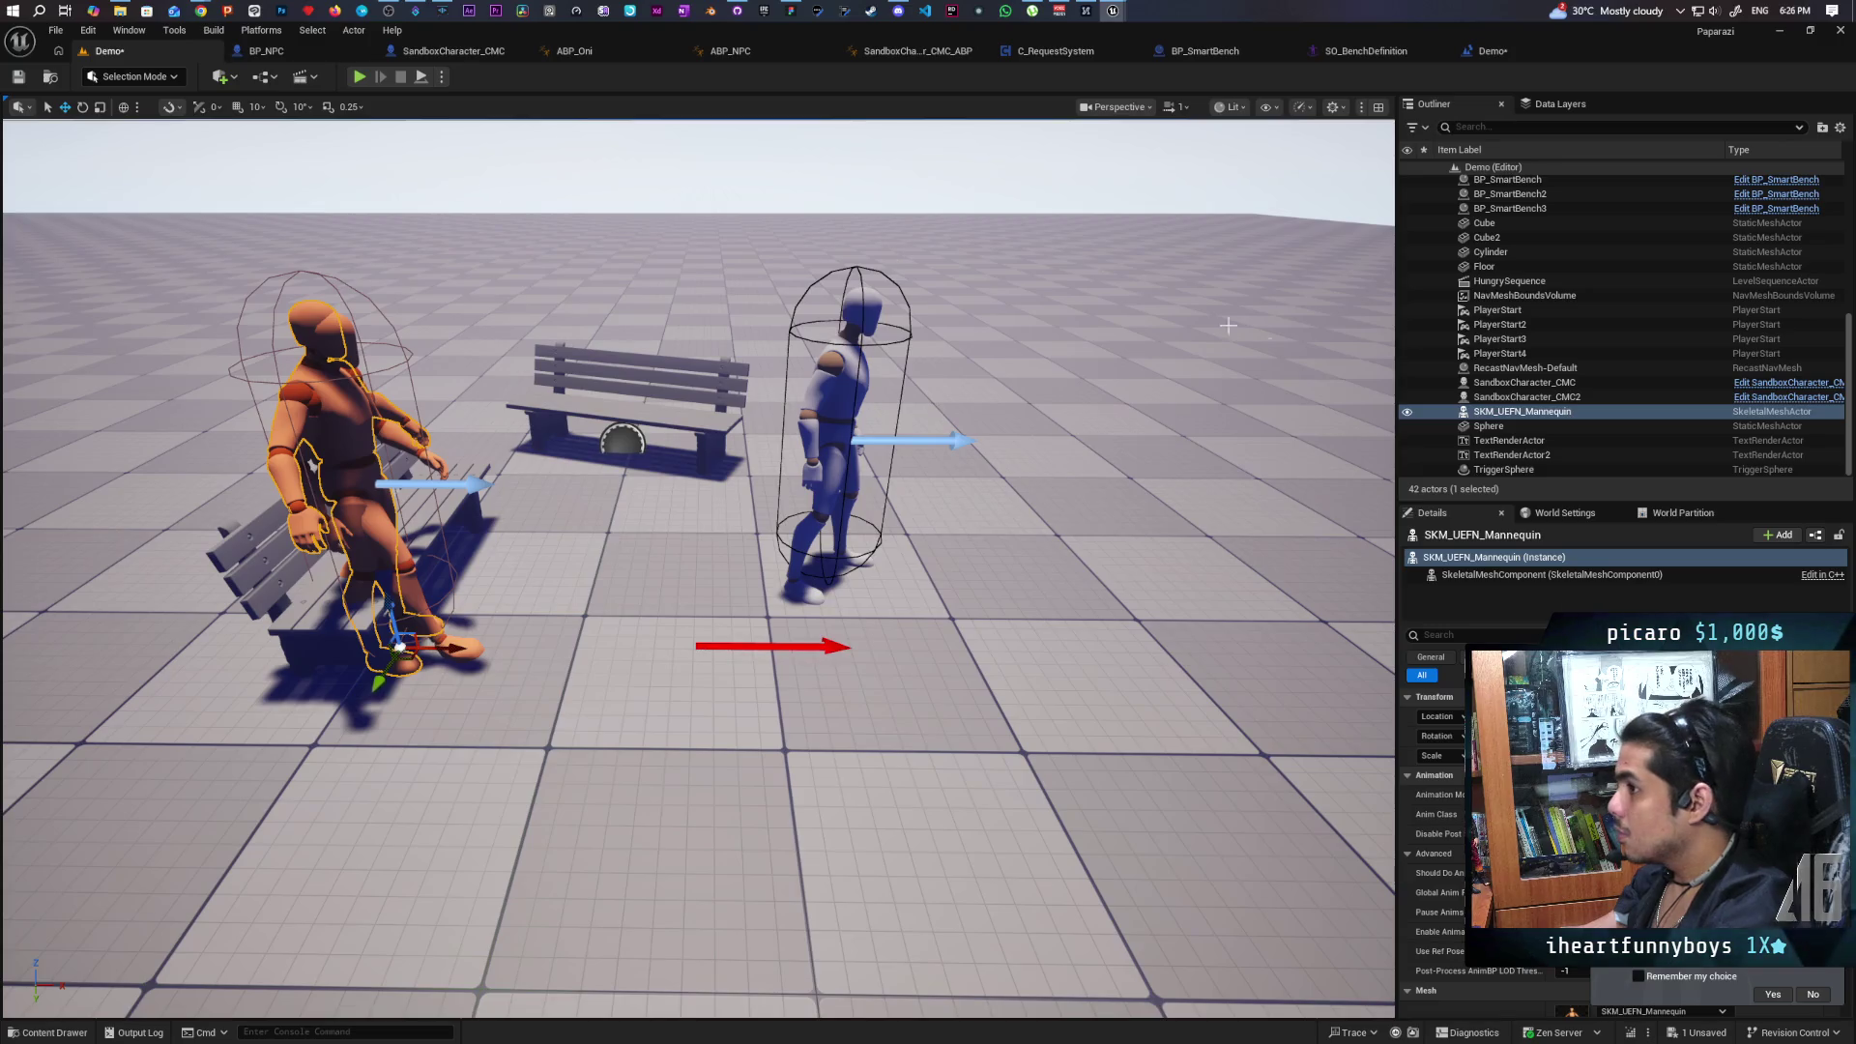
key("ctrl+b")
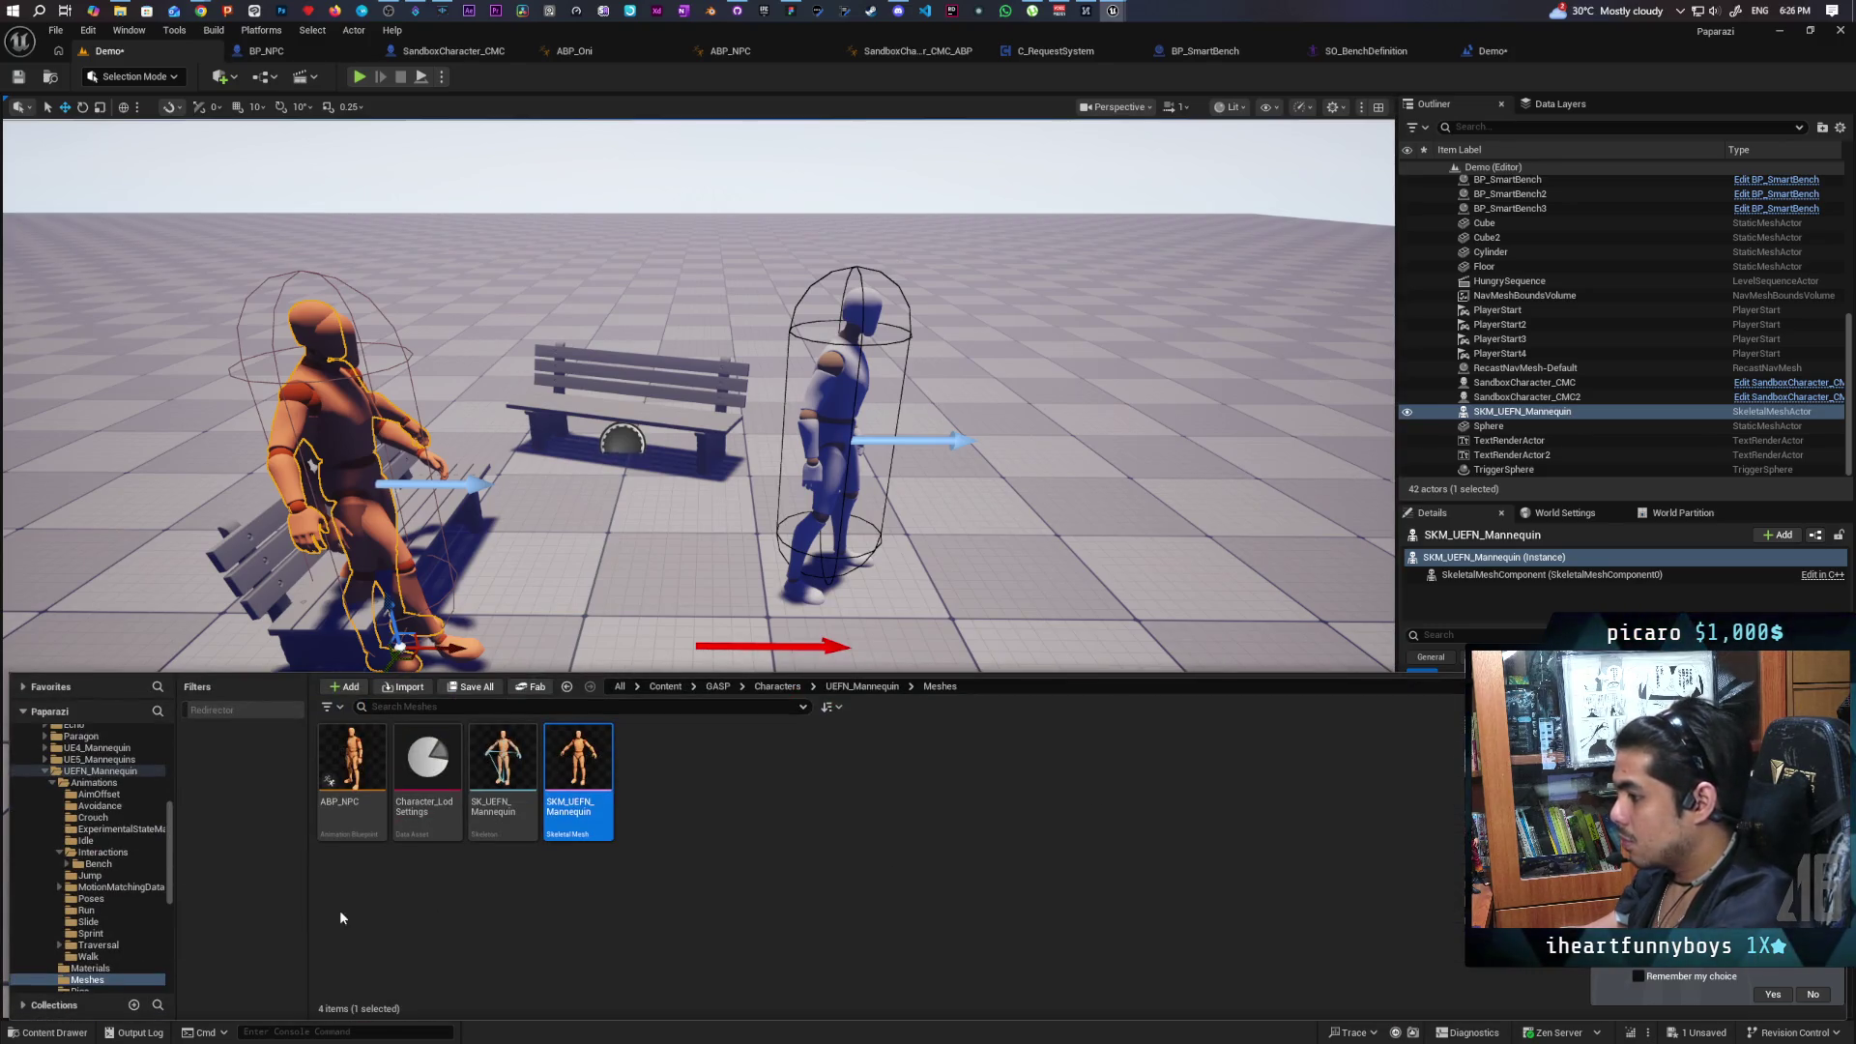
left_click(352, 768)
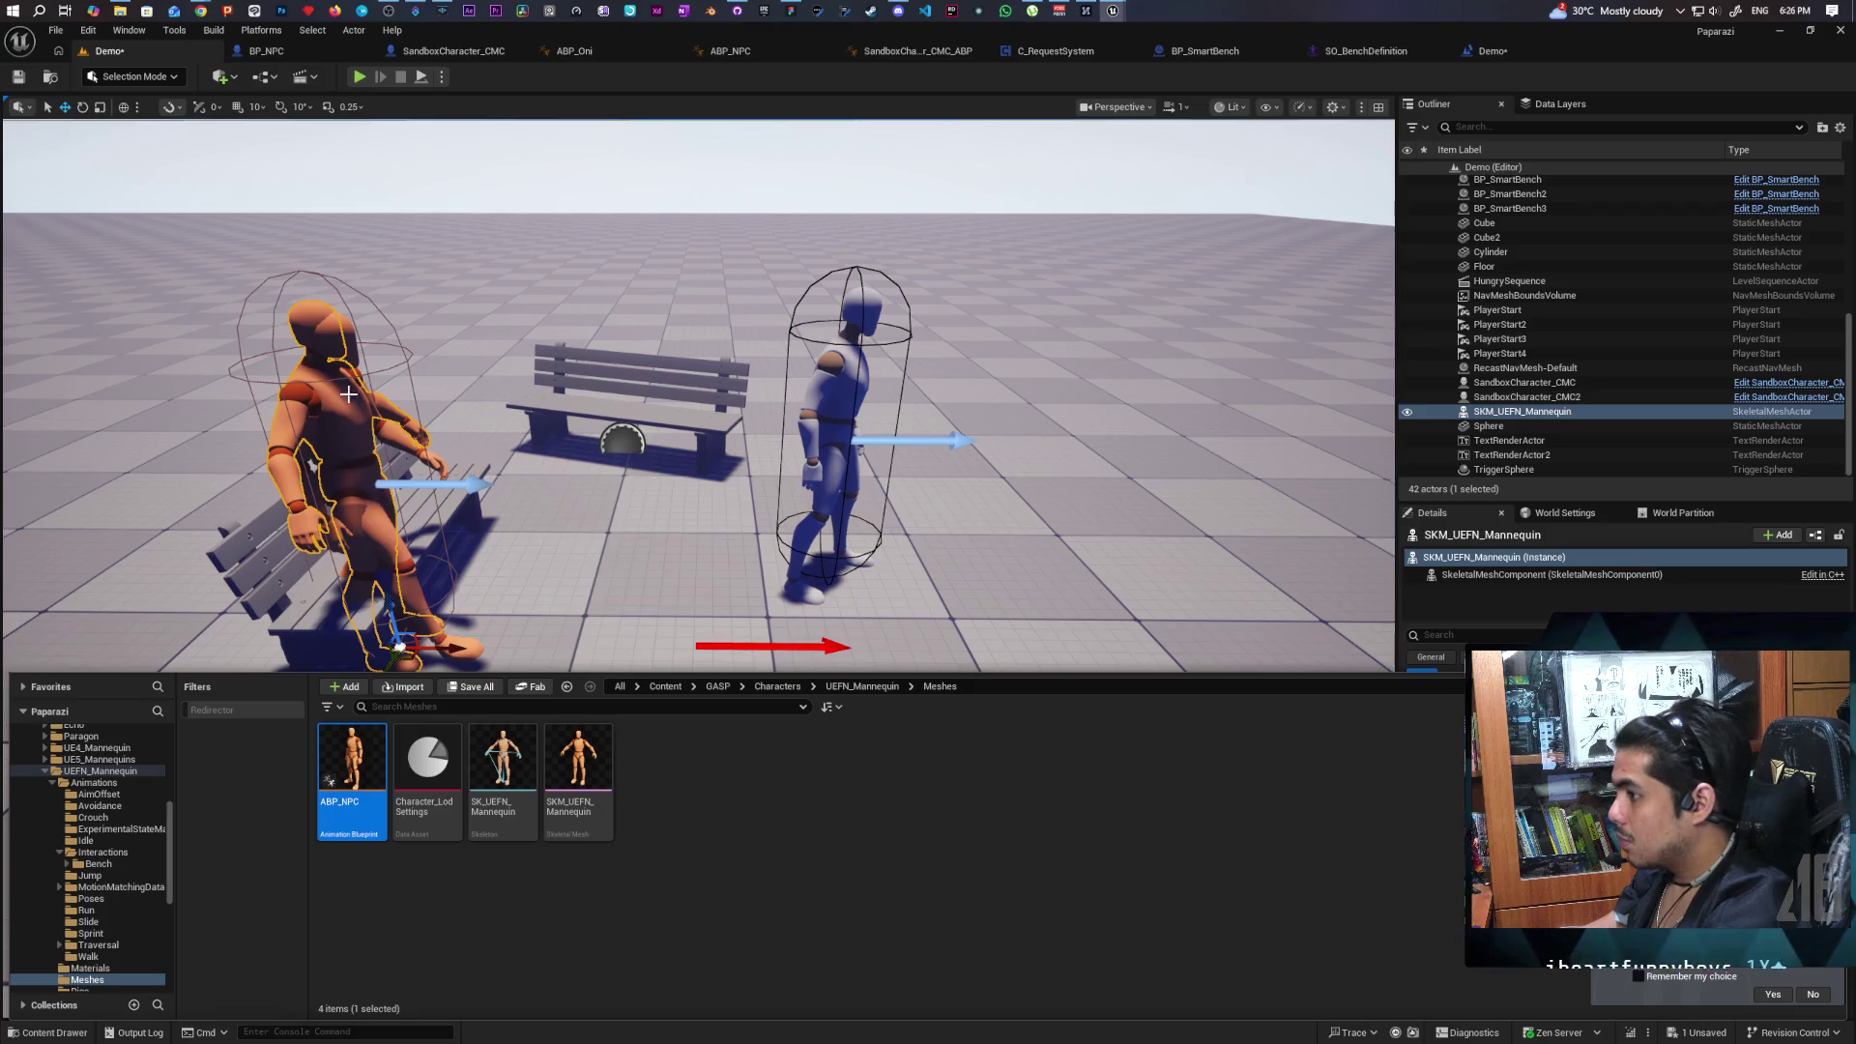
left_click(338, 300)
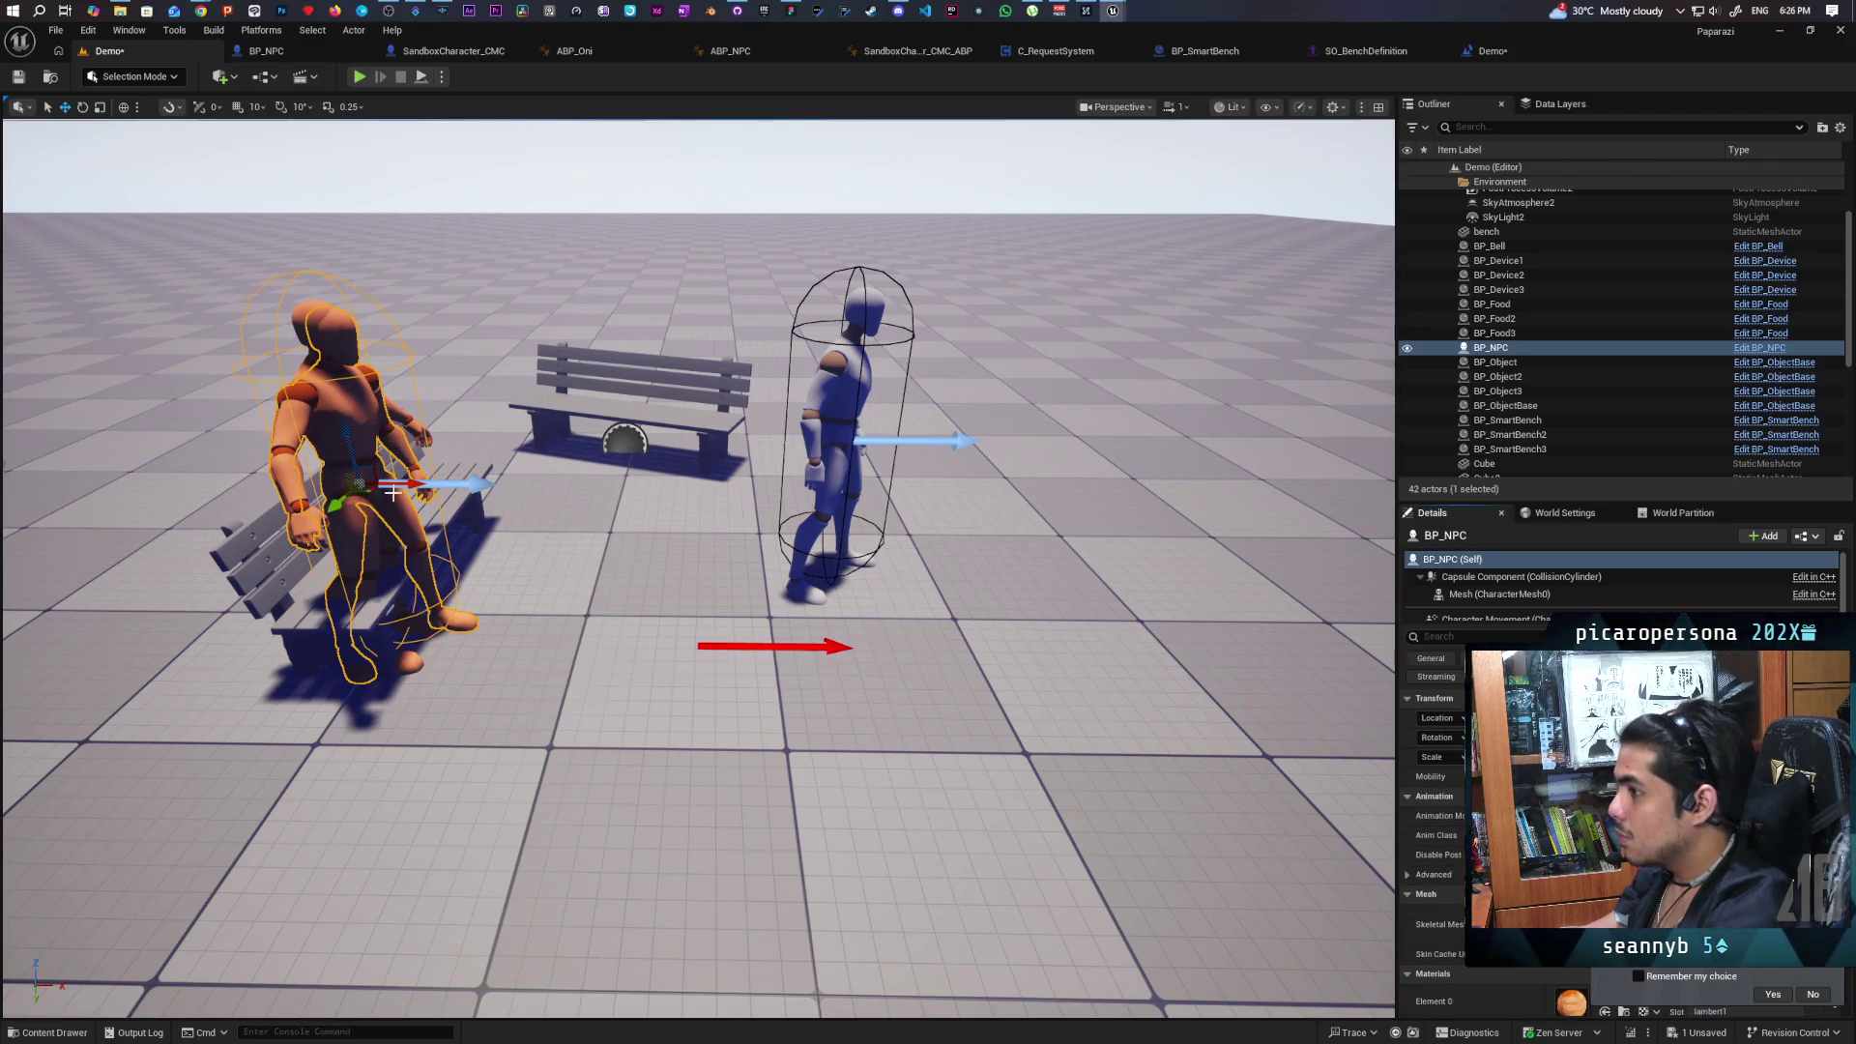
Move BP_NPC away from the bench, delete the posed mannequin, and save the level.
left_click_drag(406, 480, 1292, 502)
left_click(353, 464)
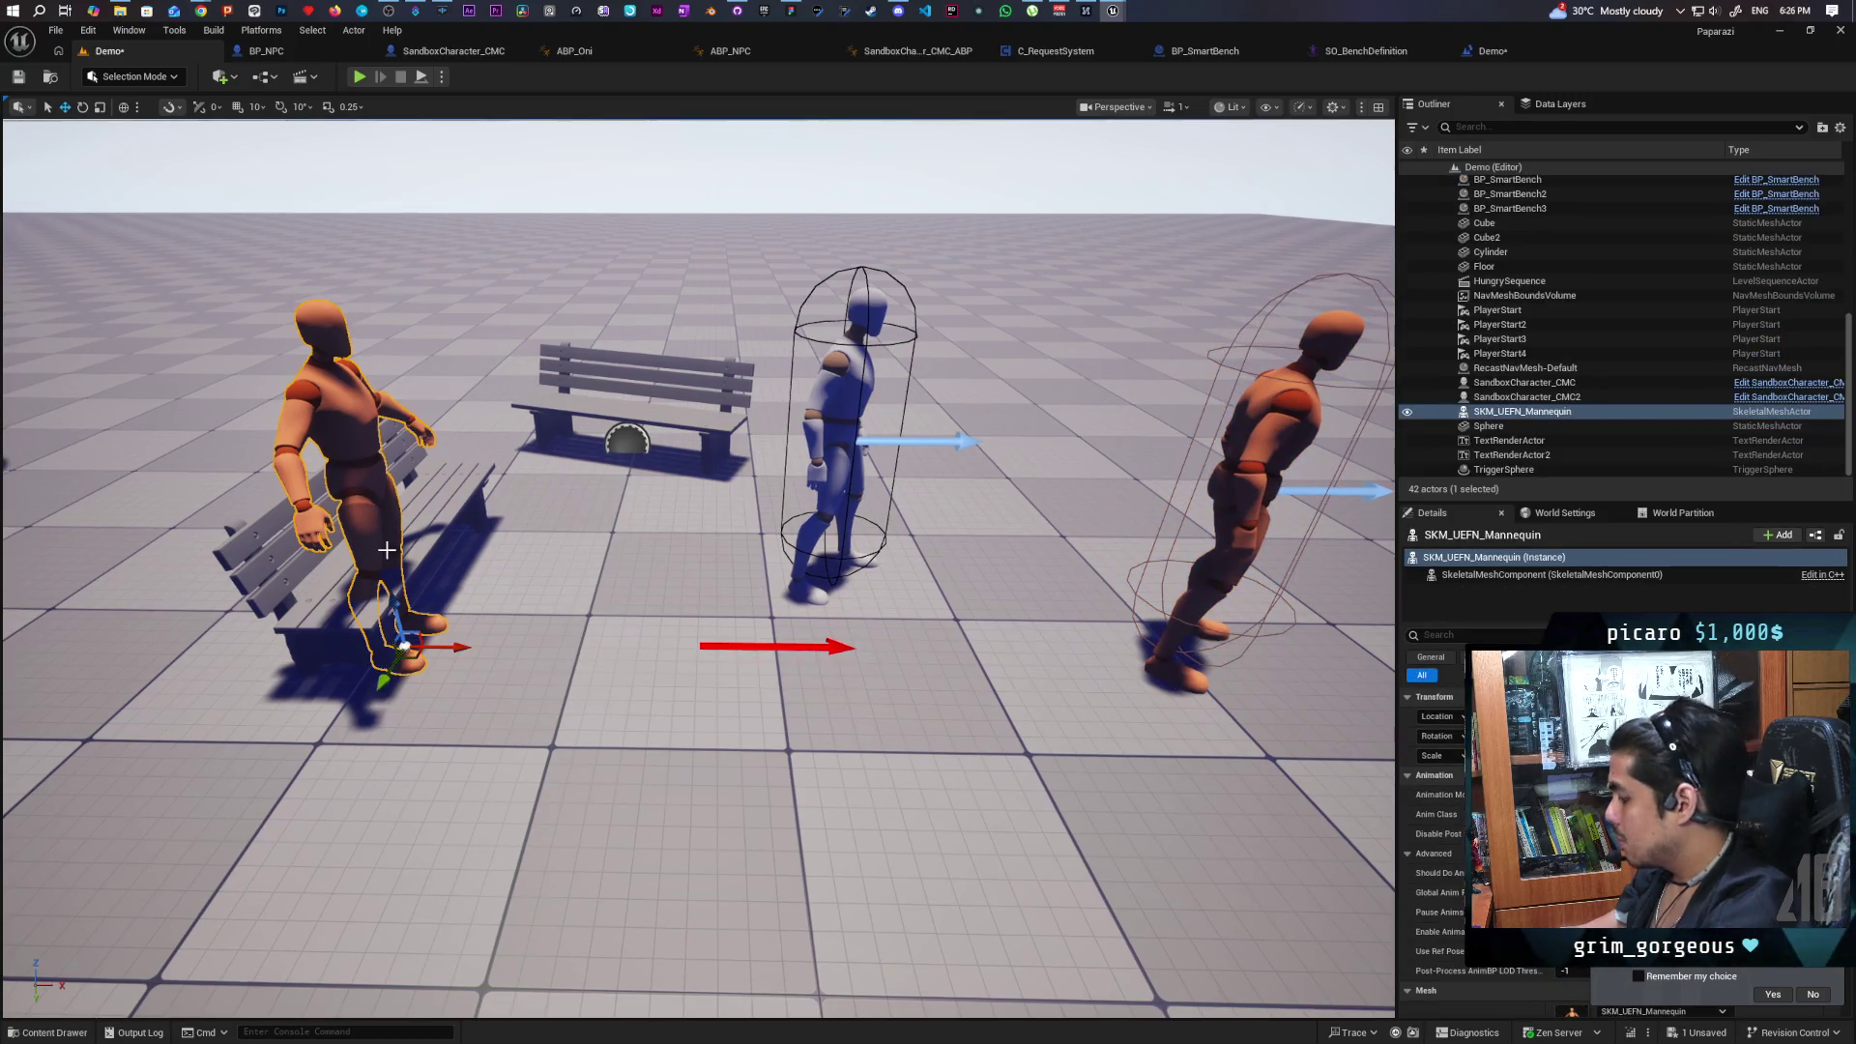
key("Delete")
left_click(18, 76)
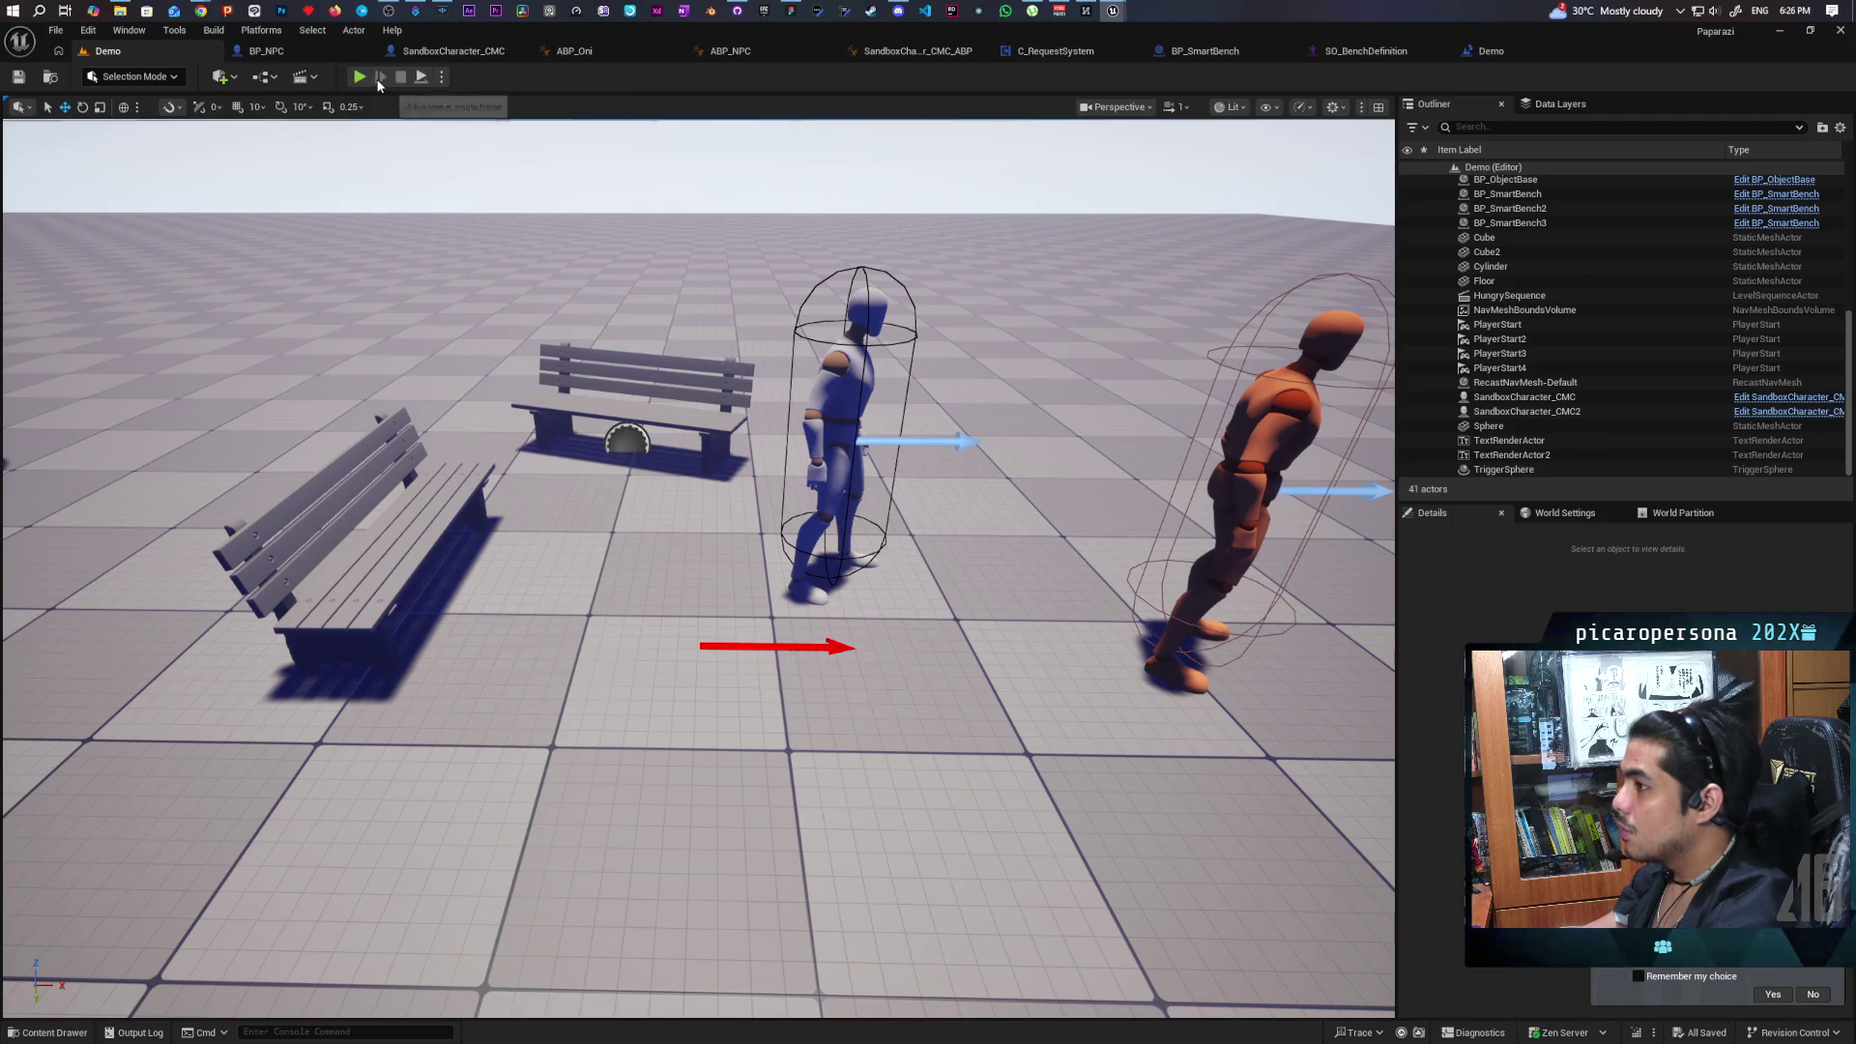
left_click(441, 77)
Run and stop a play test, then bring up the M_interaction animation editor over the Level Blueprint.
left_click(497, 134)
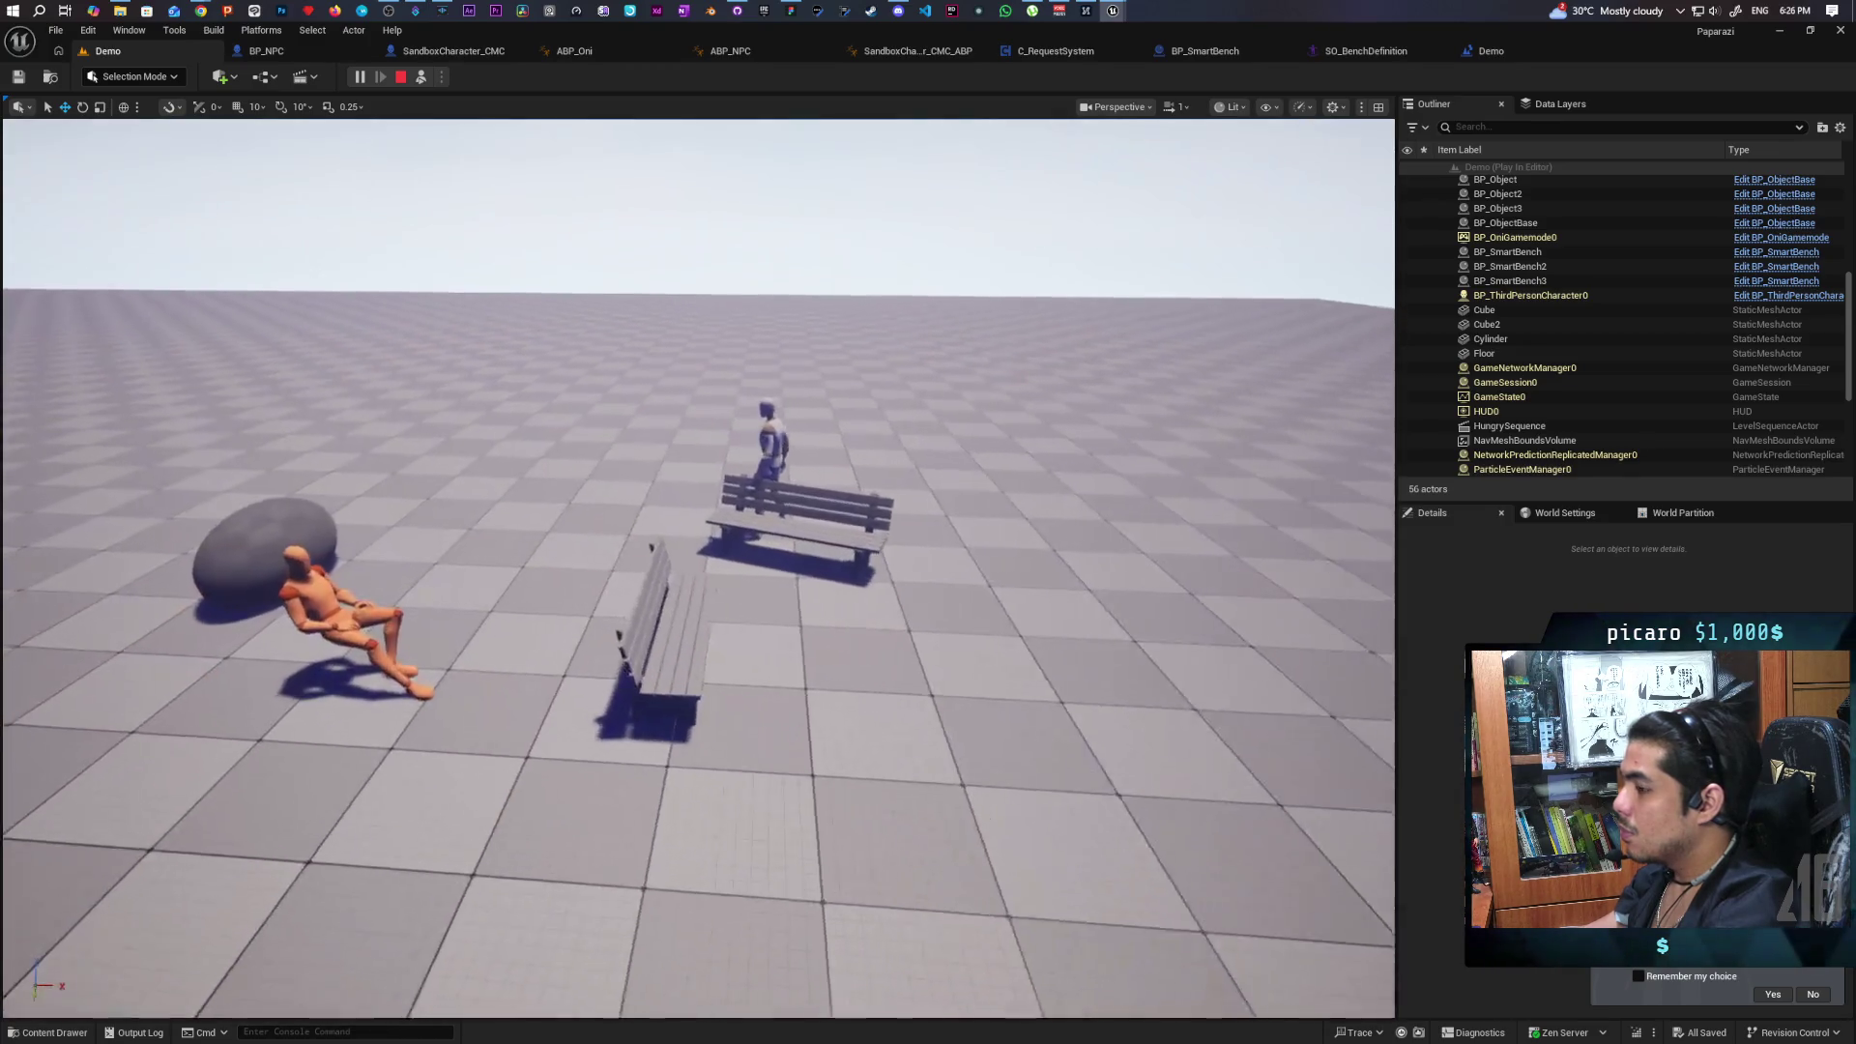
left_click(400, 77)
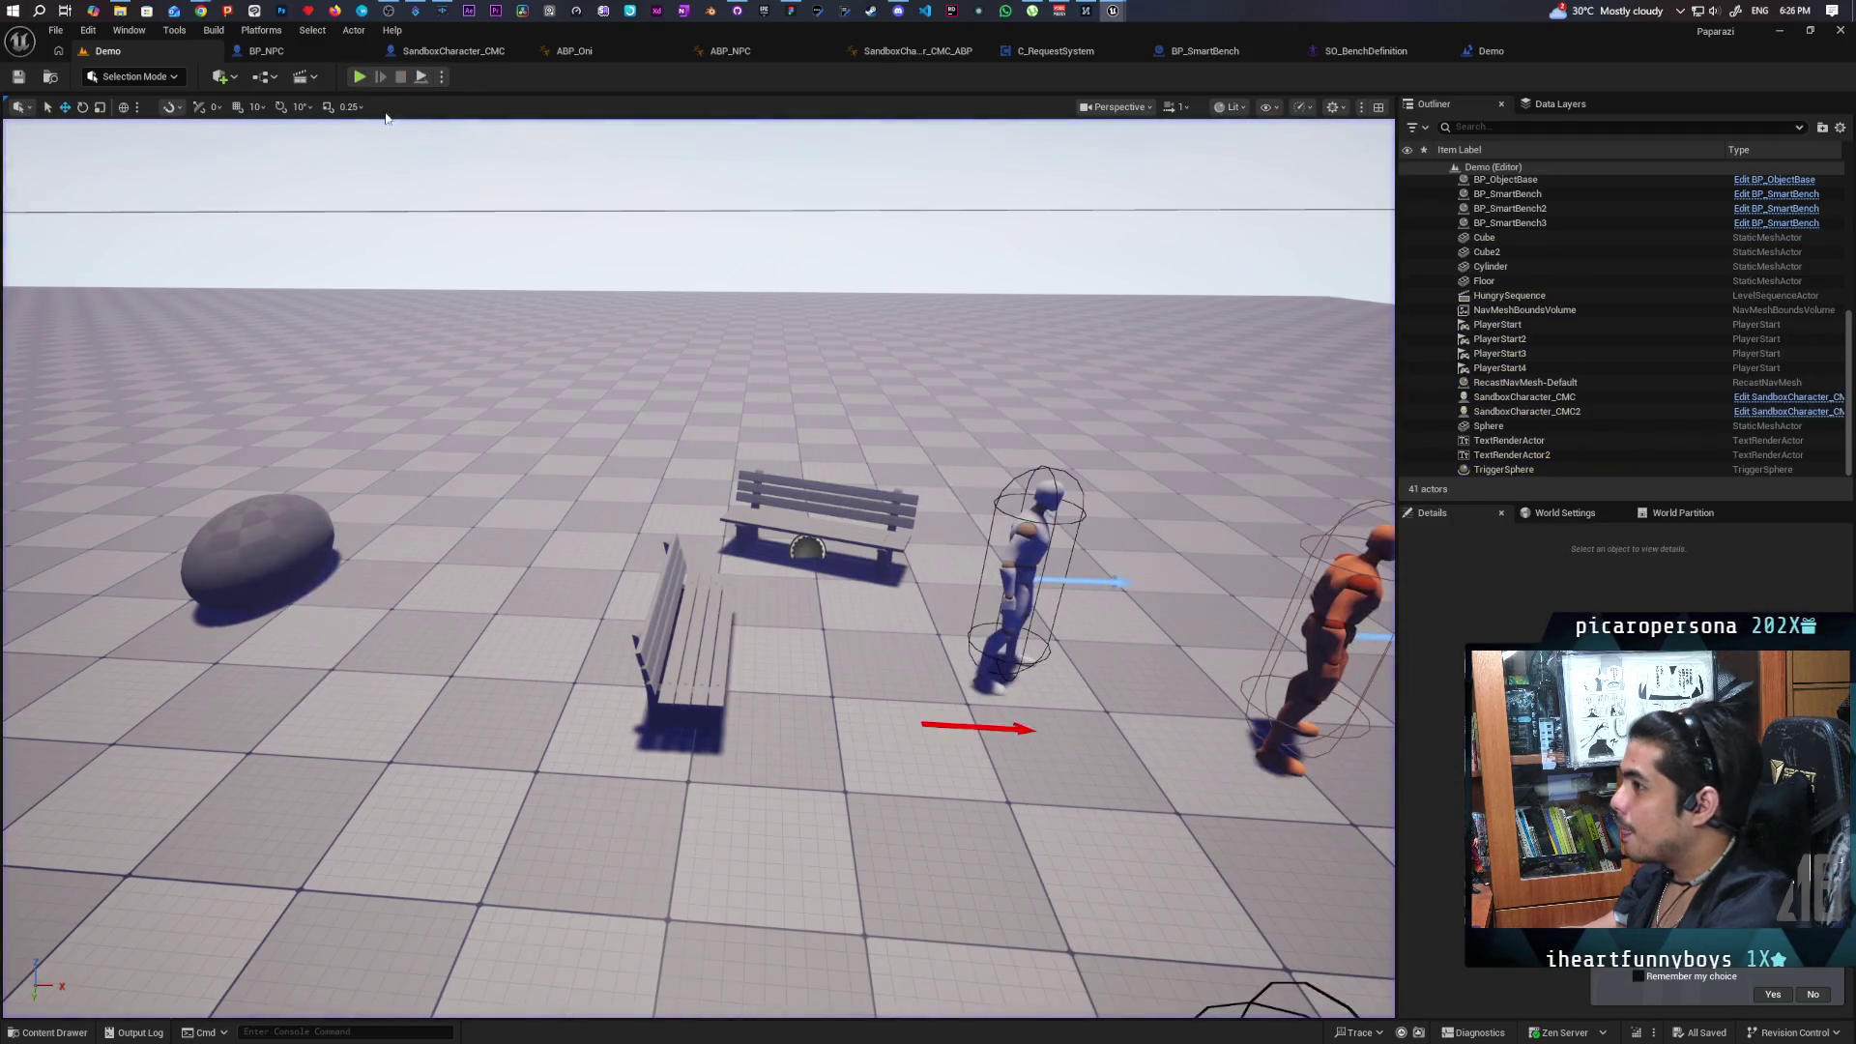
left_click(1476, 56)
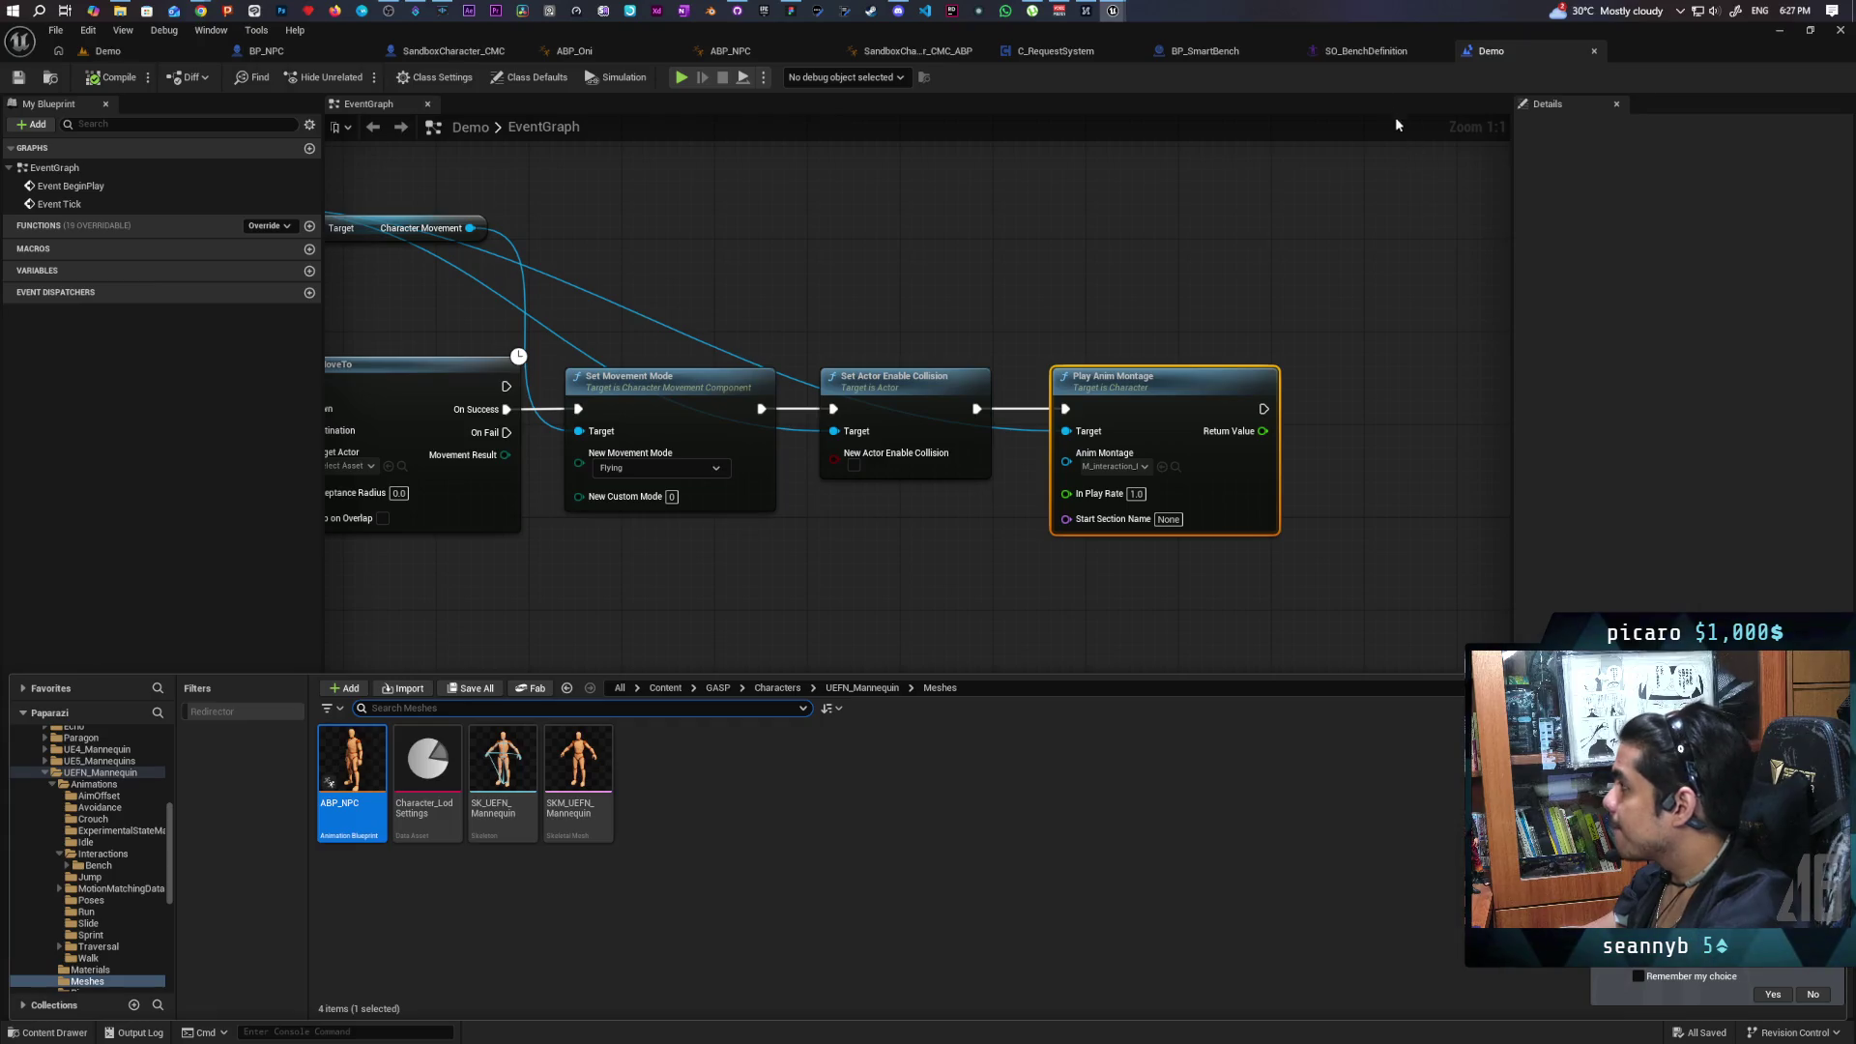
mouse_move(1117, 11)
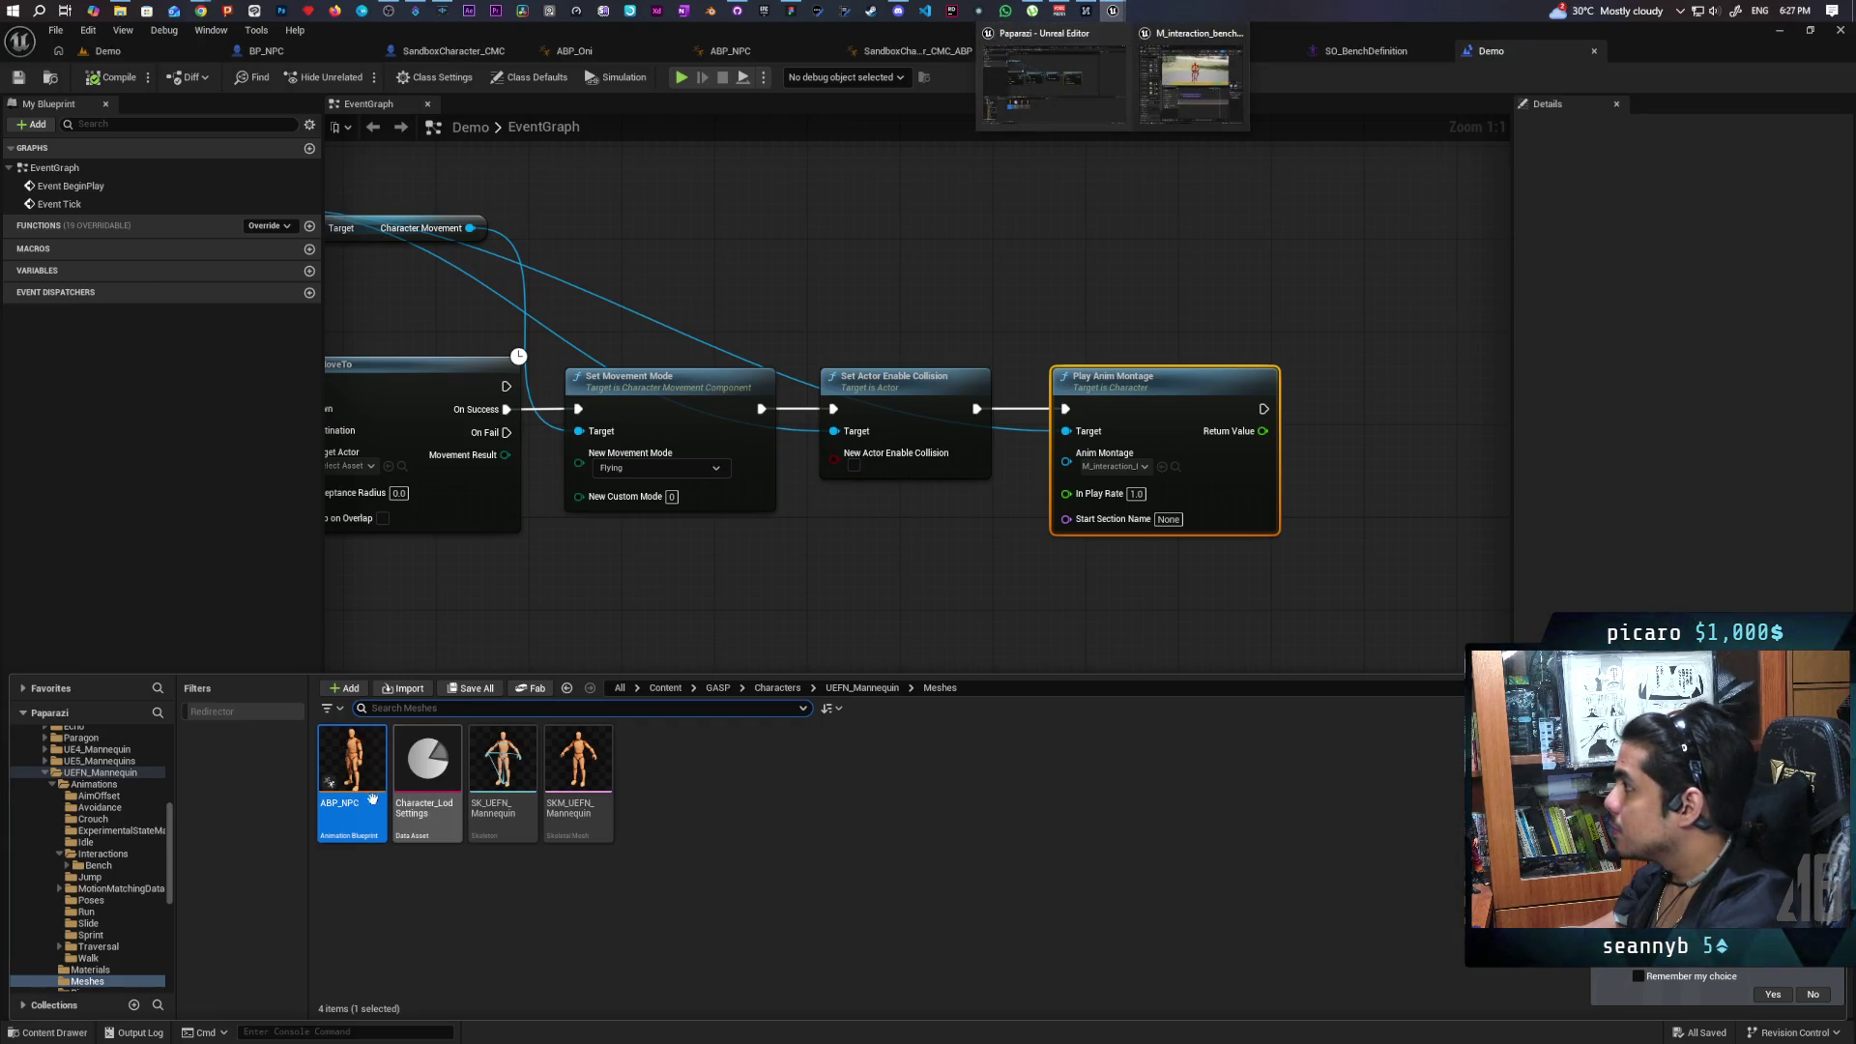
left_click(1190, 82)
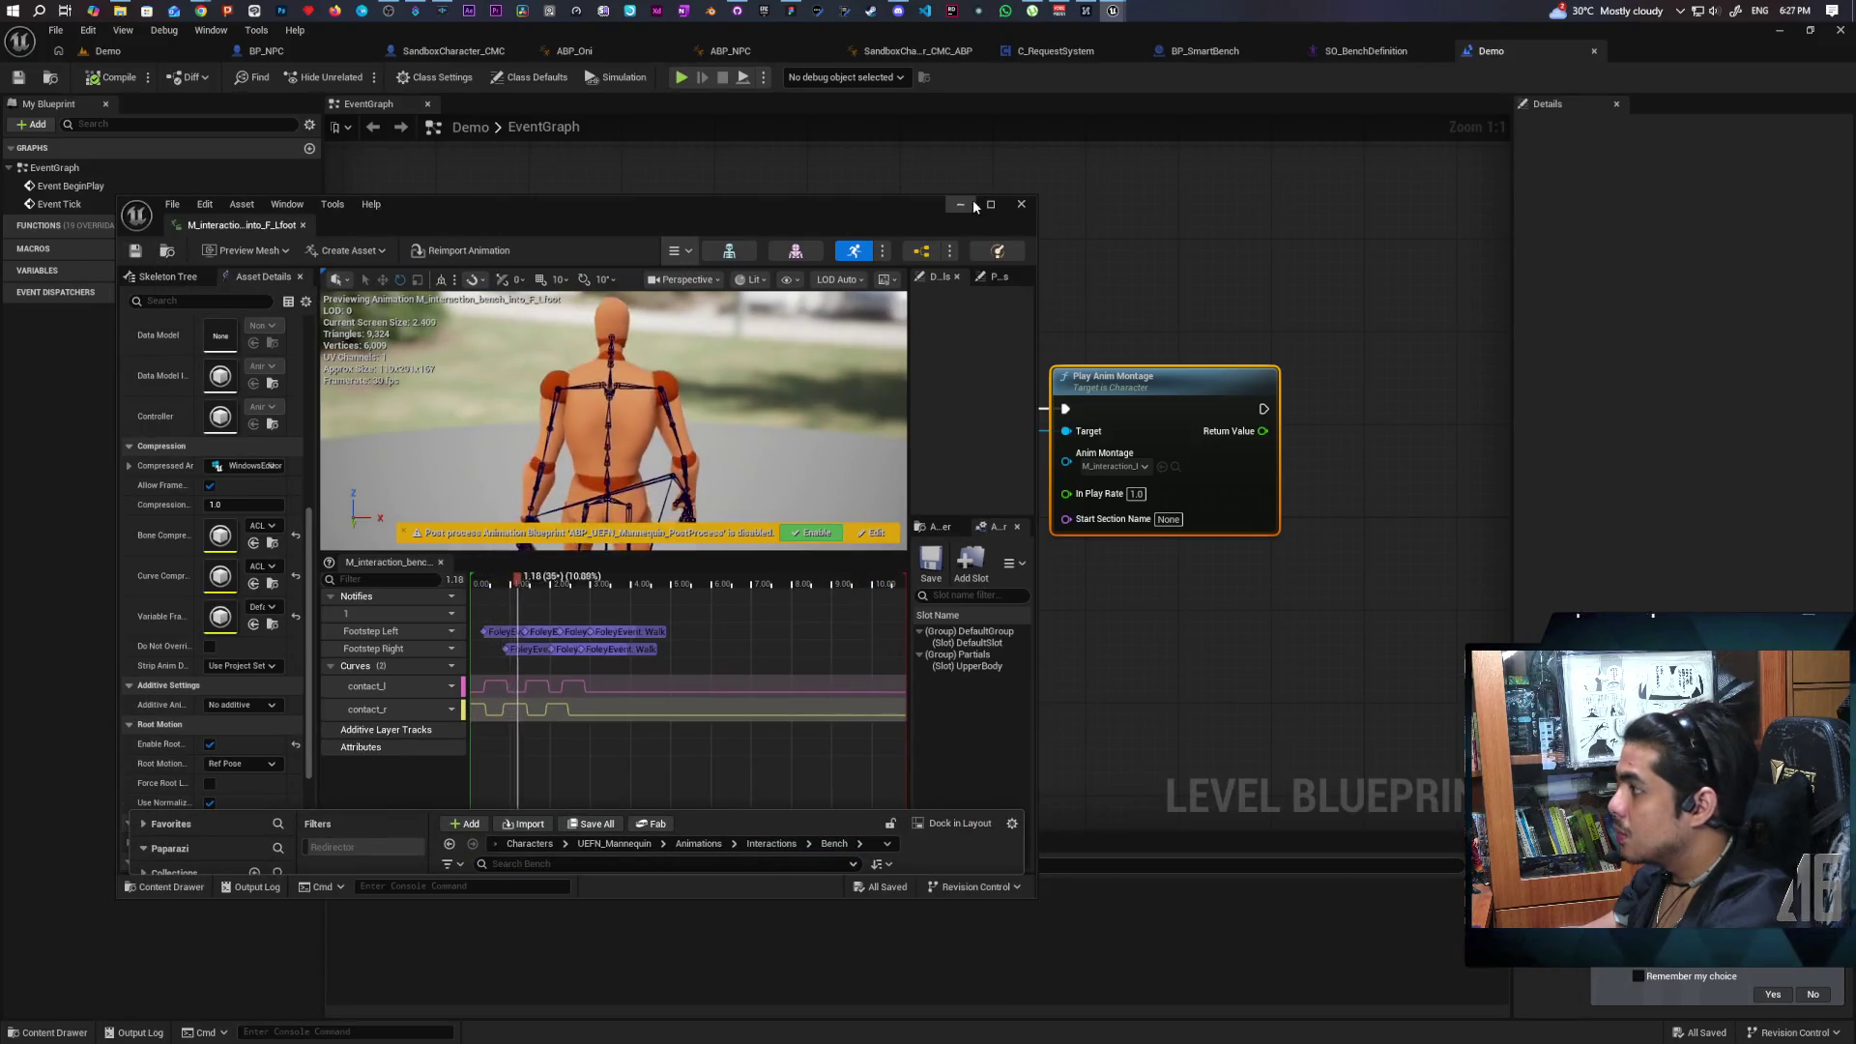
Open the bench into_F_Lfoot sit-down montage from the Bench folder and maximize its editor.
left_click(962, 204)
left_click(55, 1034)
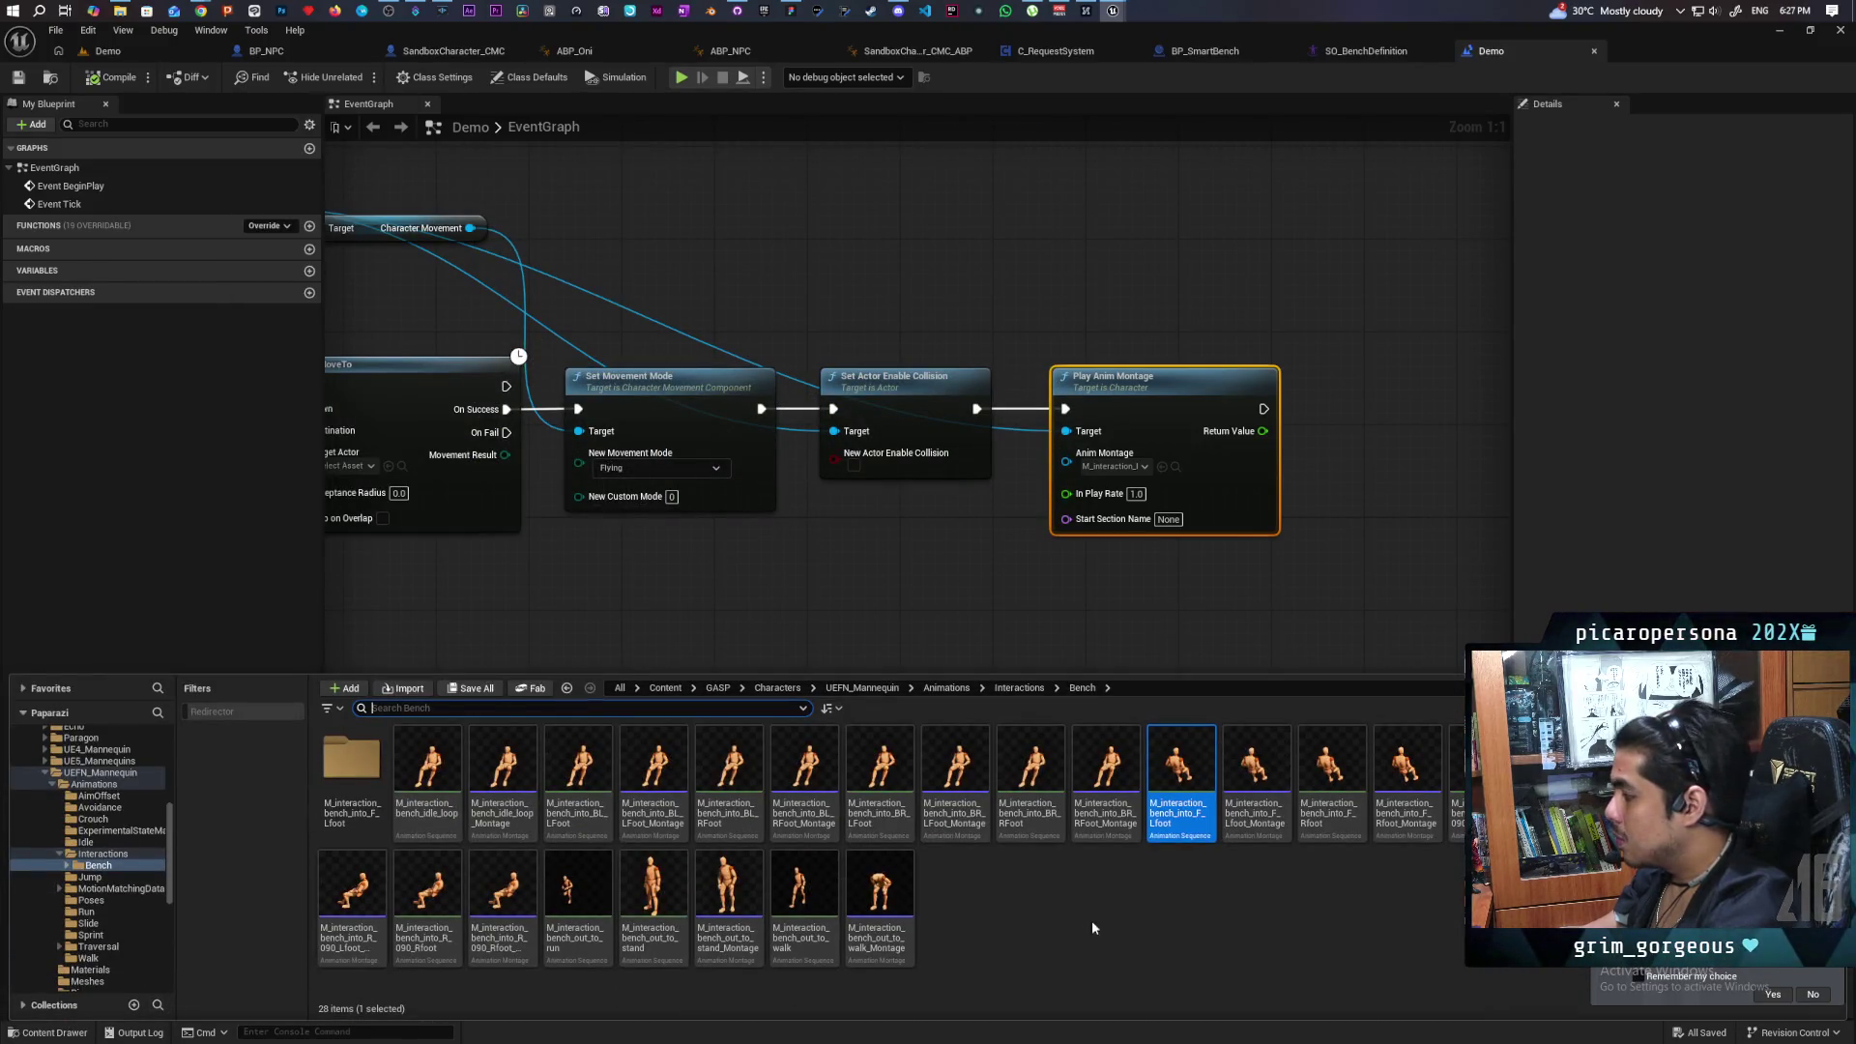
double_click(1256, 753)
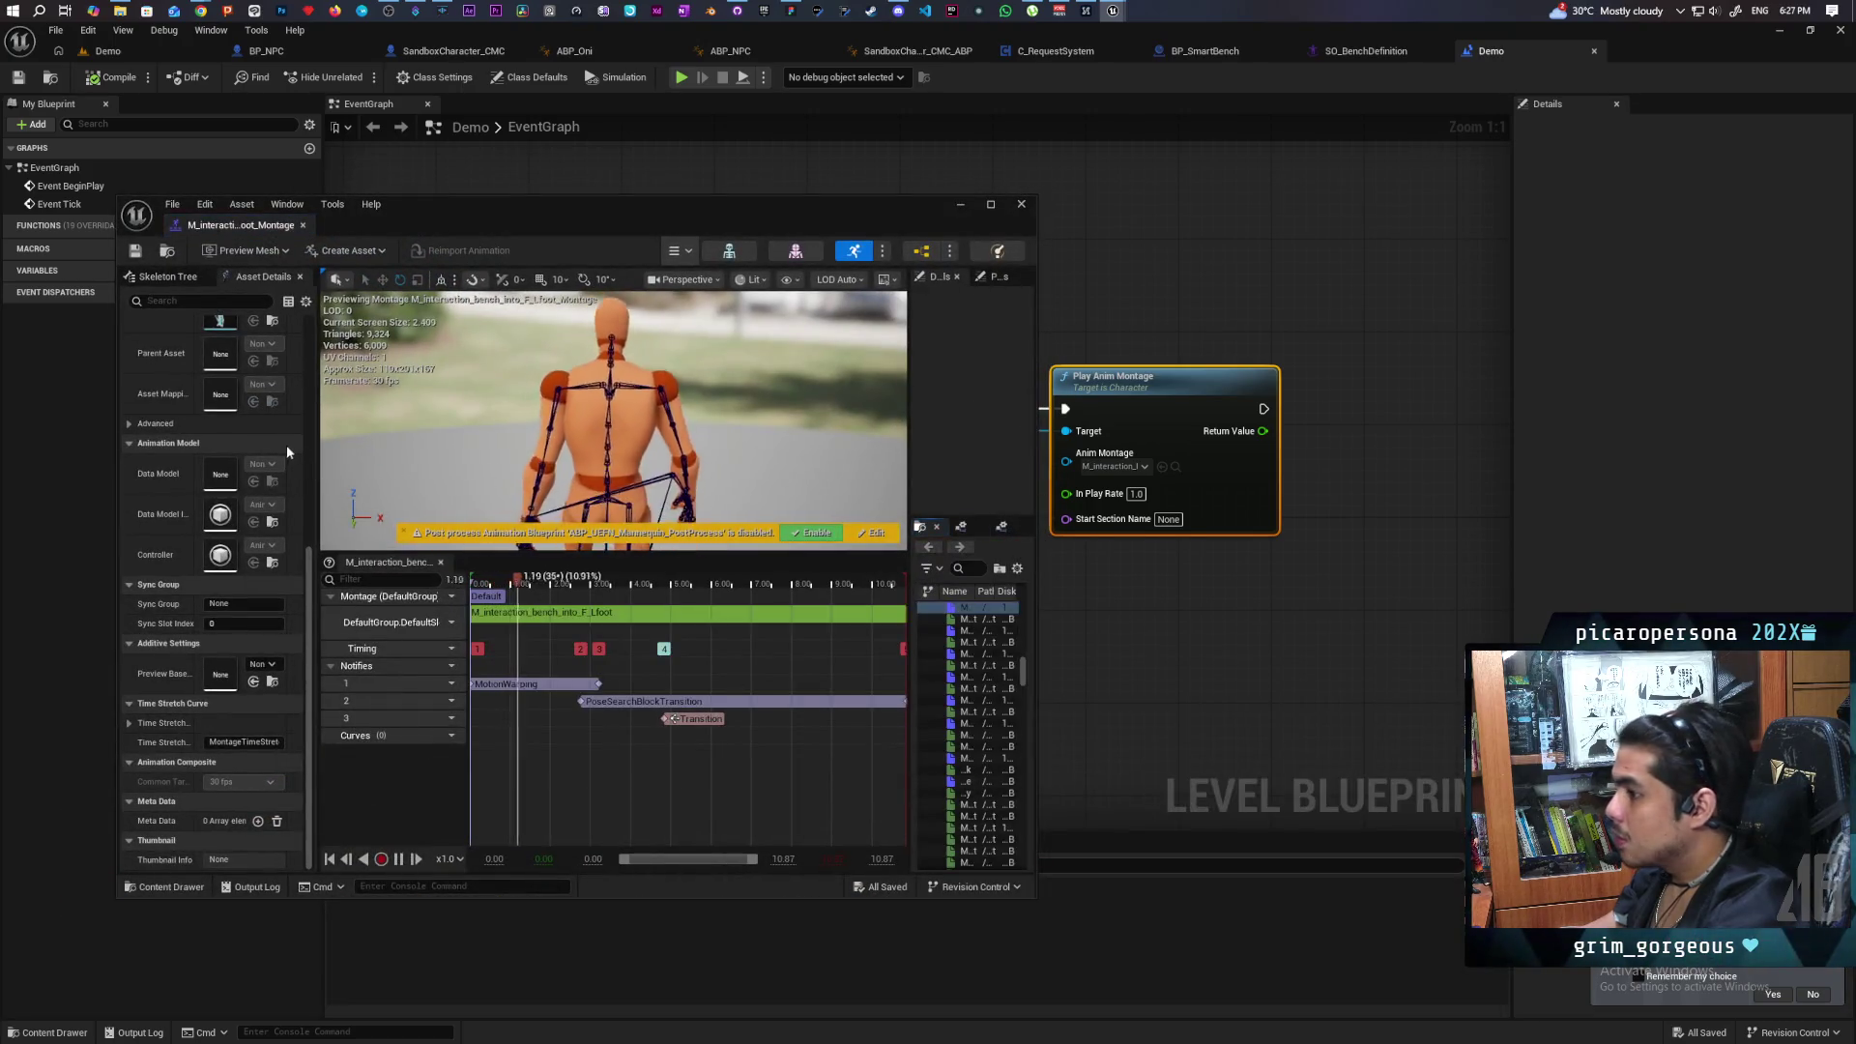
left_click_drag(559, 211, 814, 156)
double_click(814, 156)
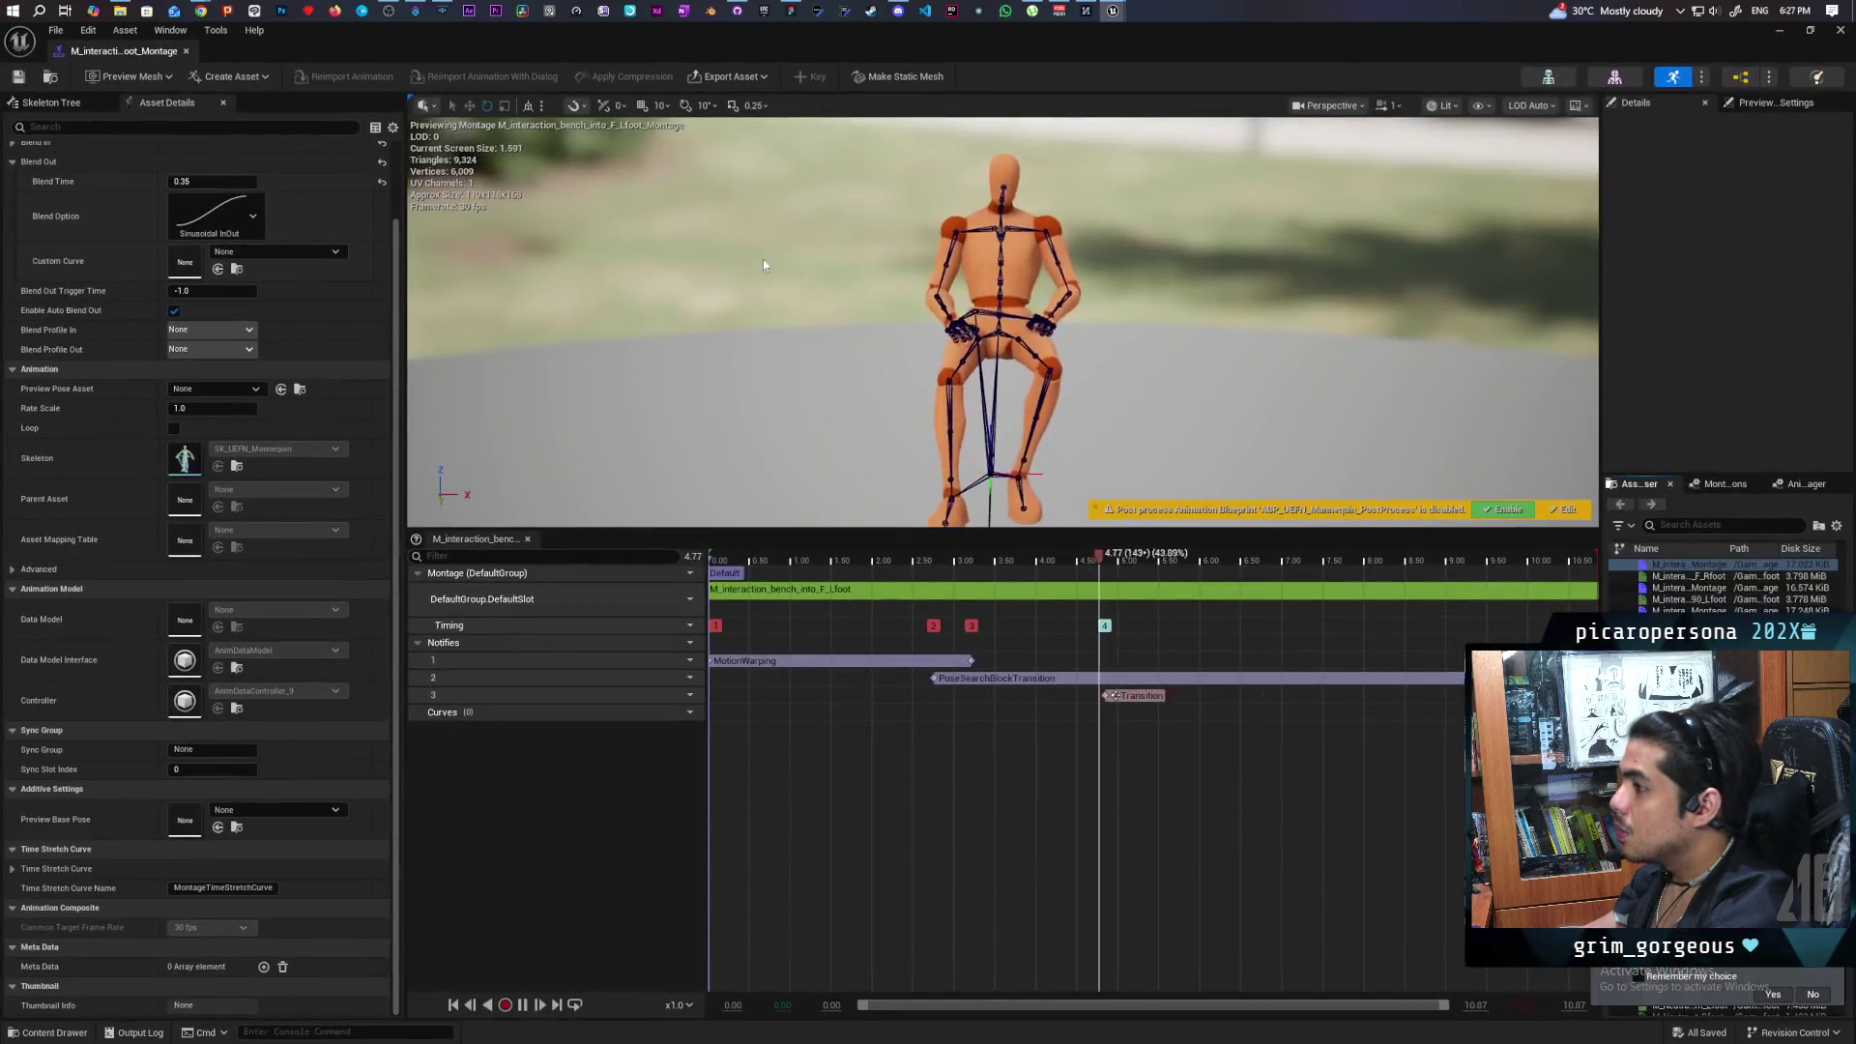
scroll(266, 306, "up", 2)
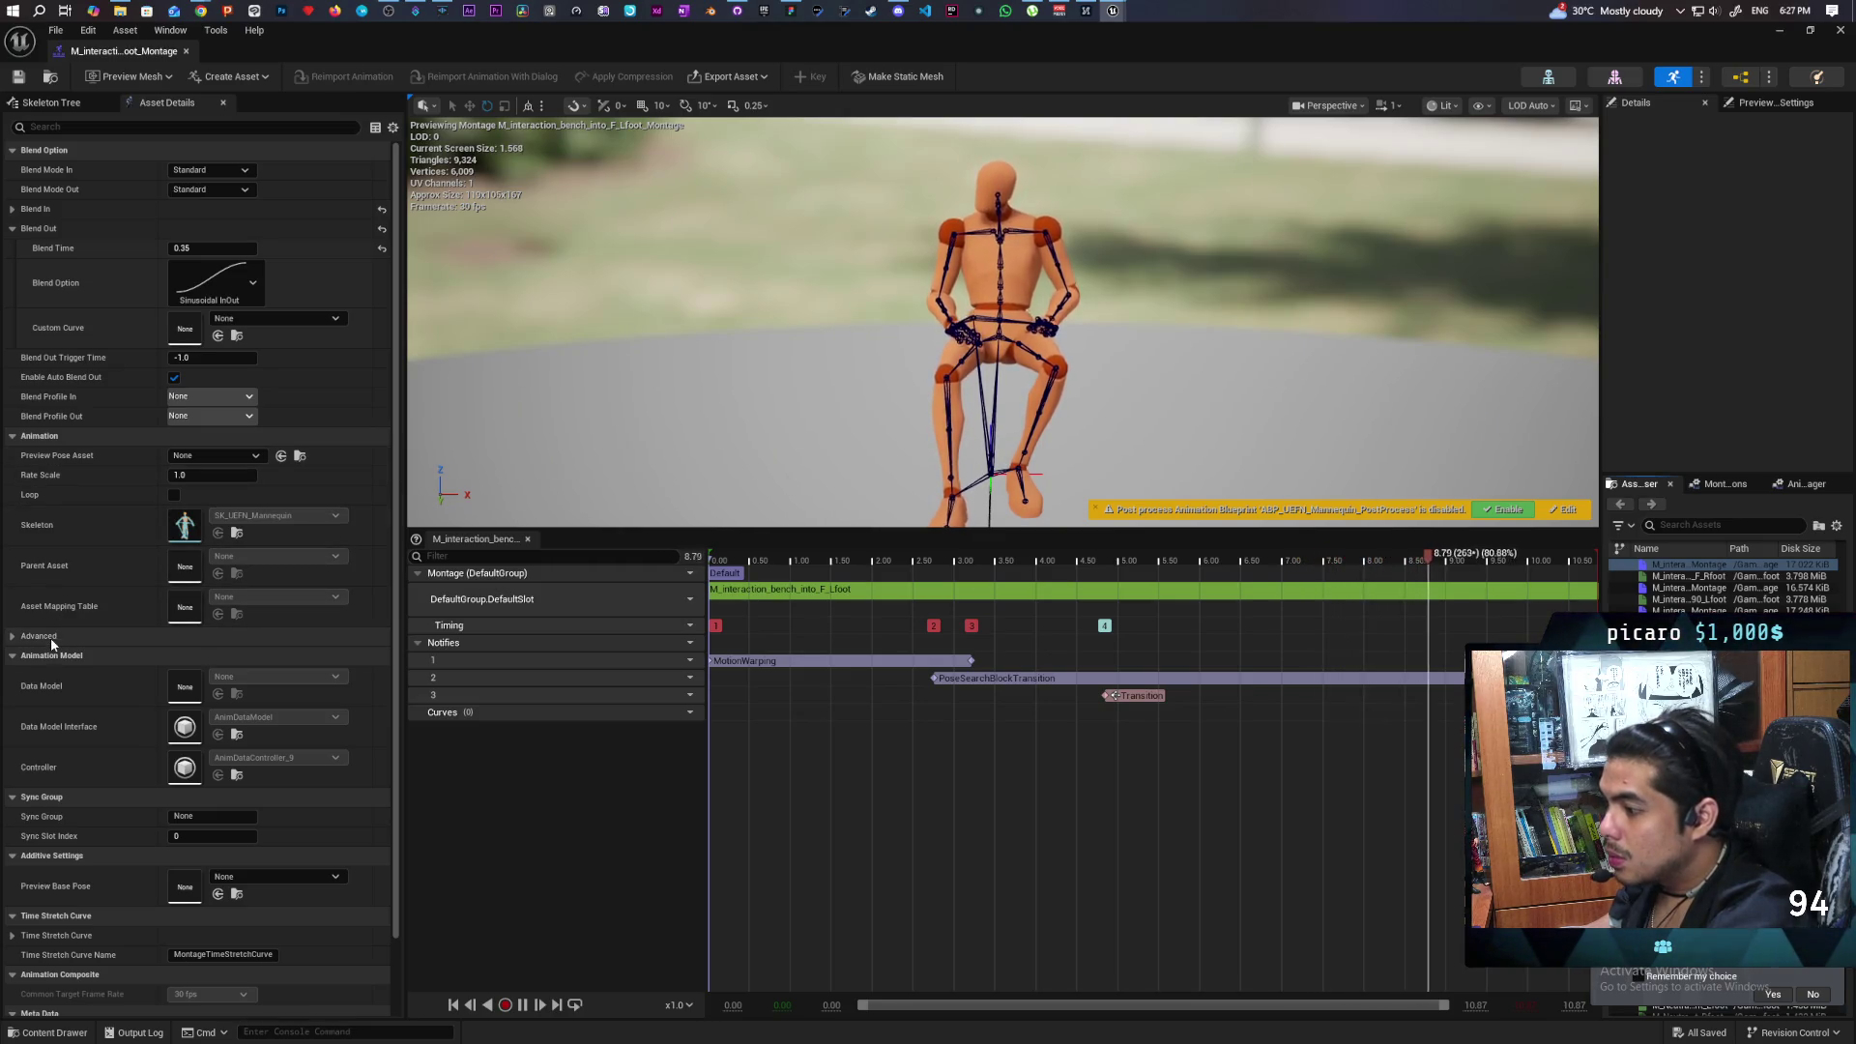
Pause the preview and set the current time to 1.75 s, where the walk-in ends.
left_click(96, 126)
type("st")
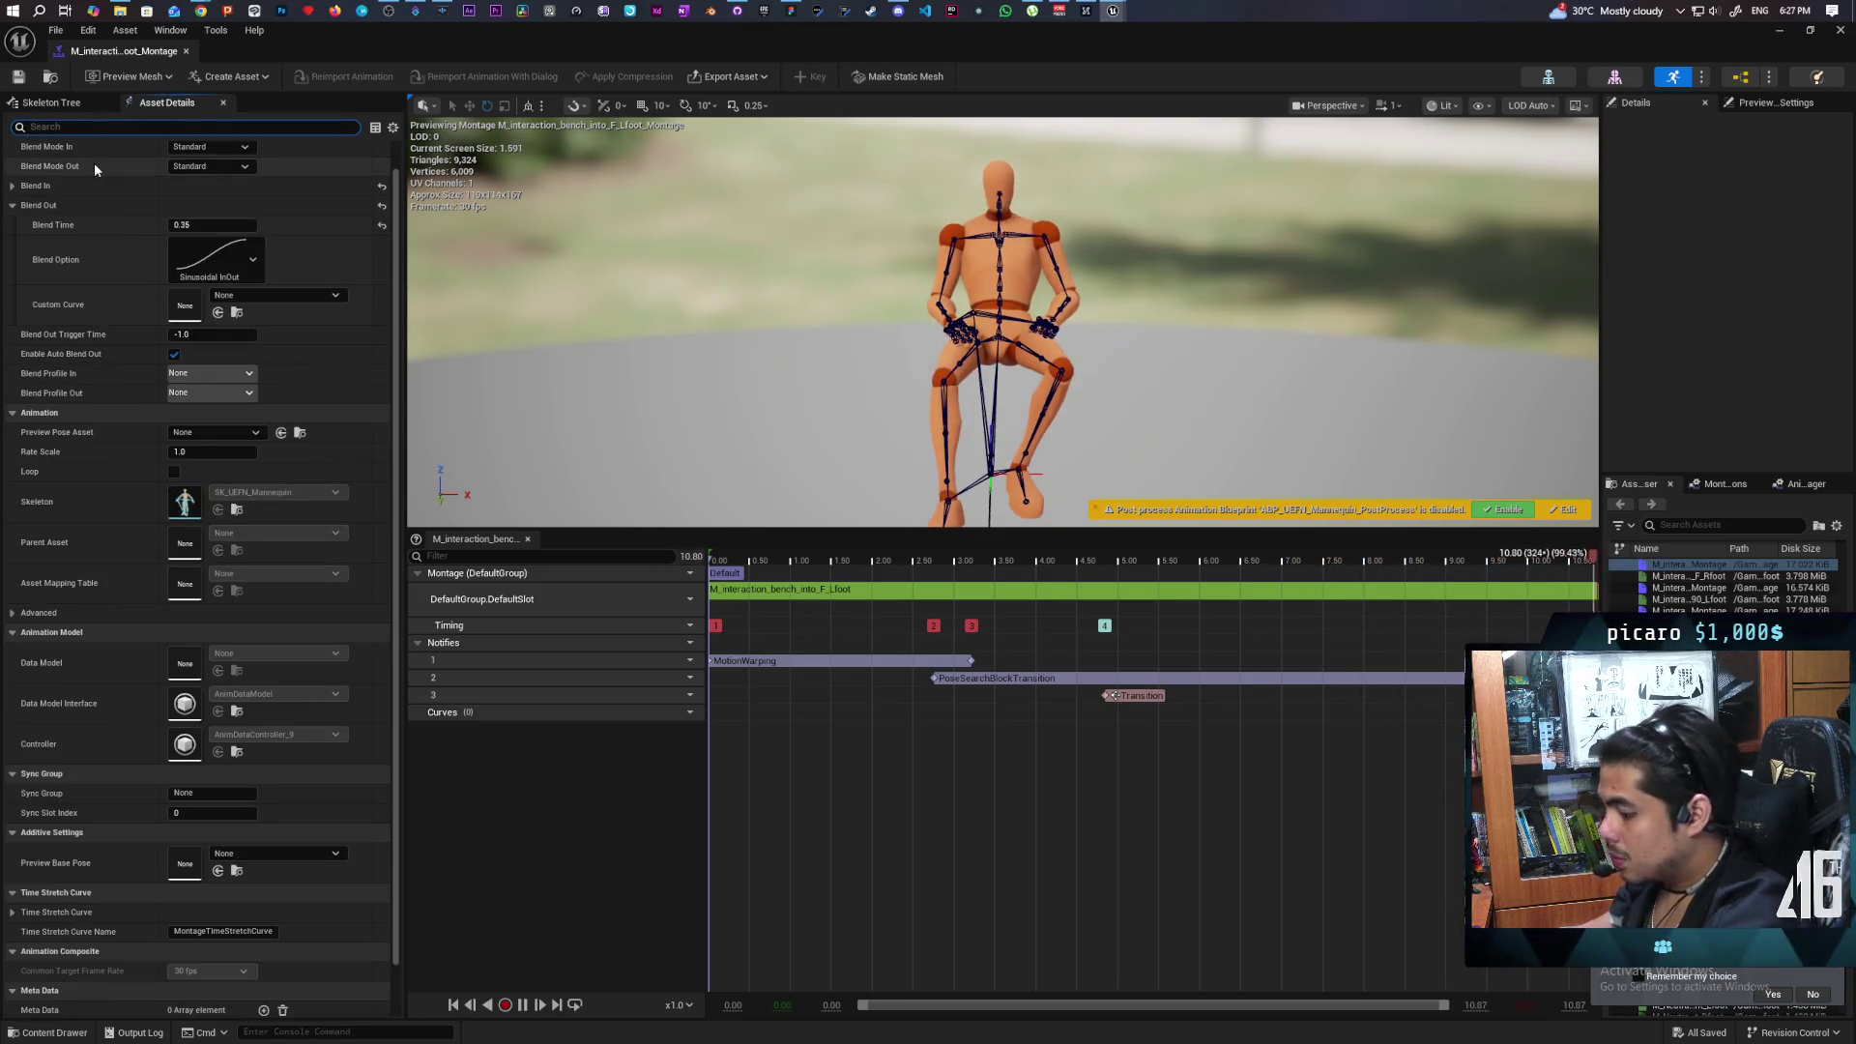
type("art")
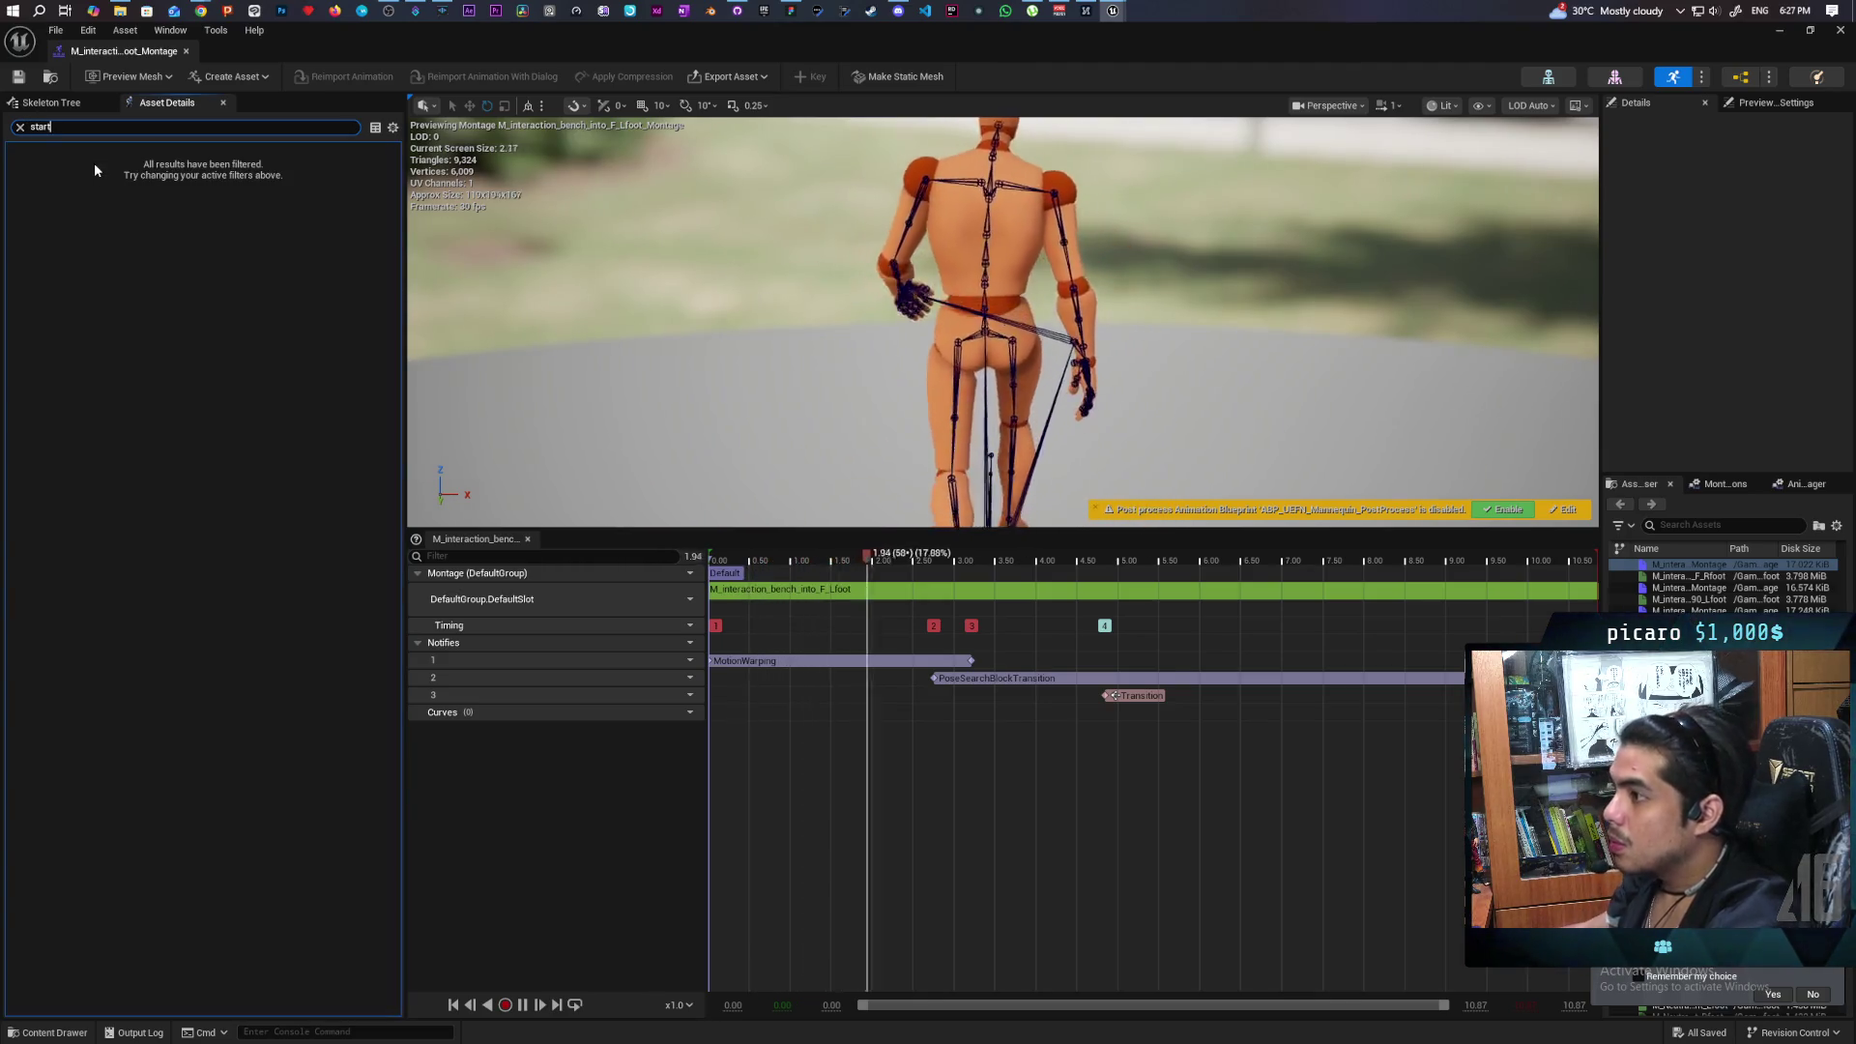
left_click(19, 127)
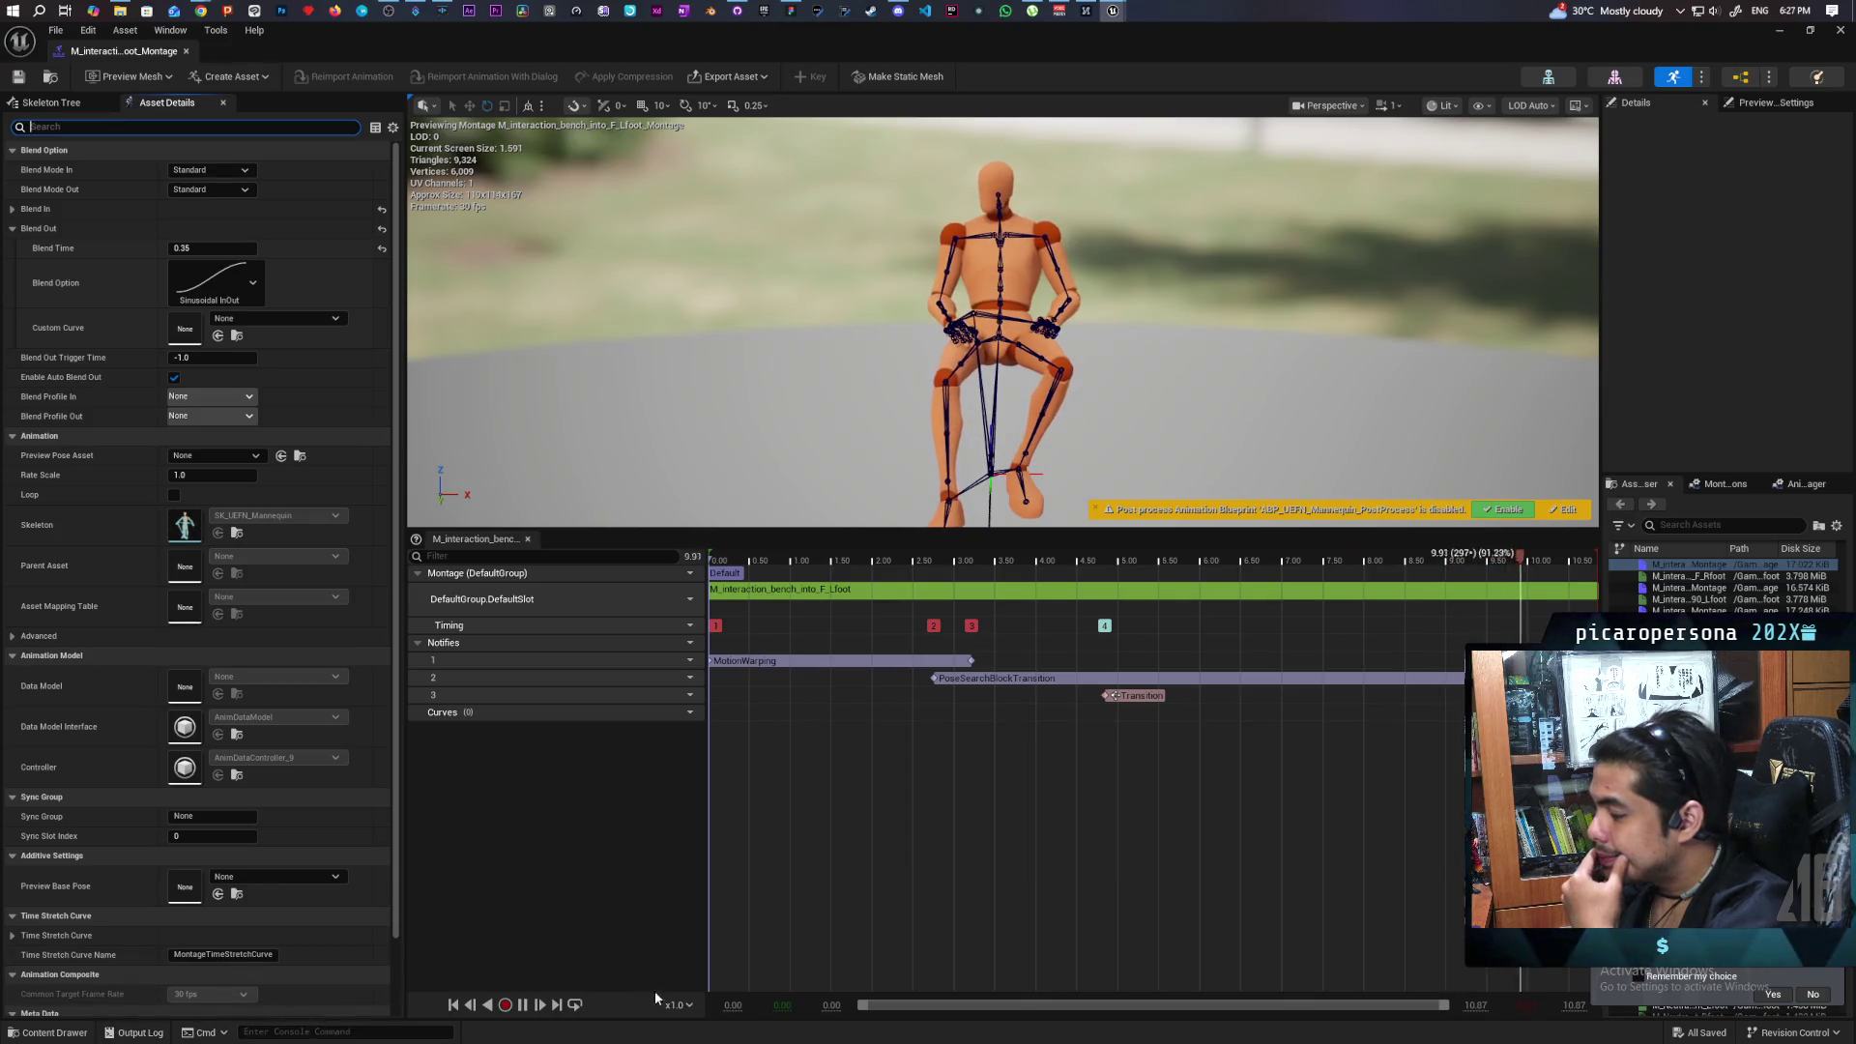
left_click(522, 1005)
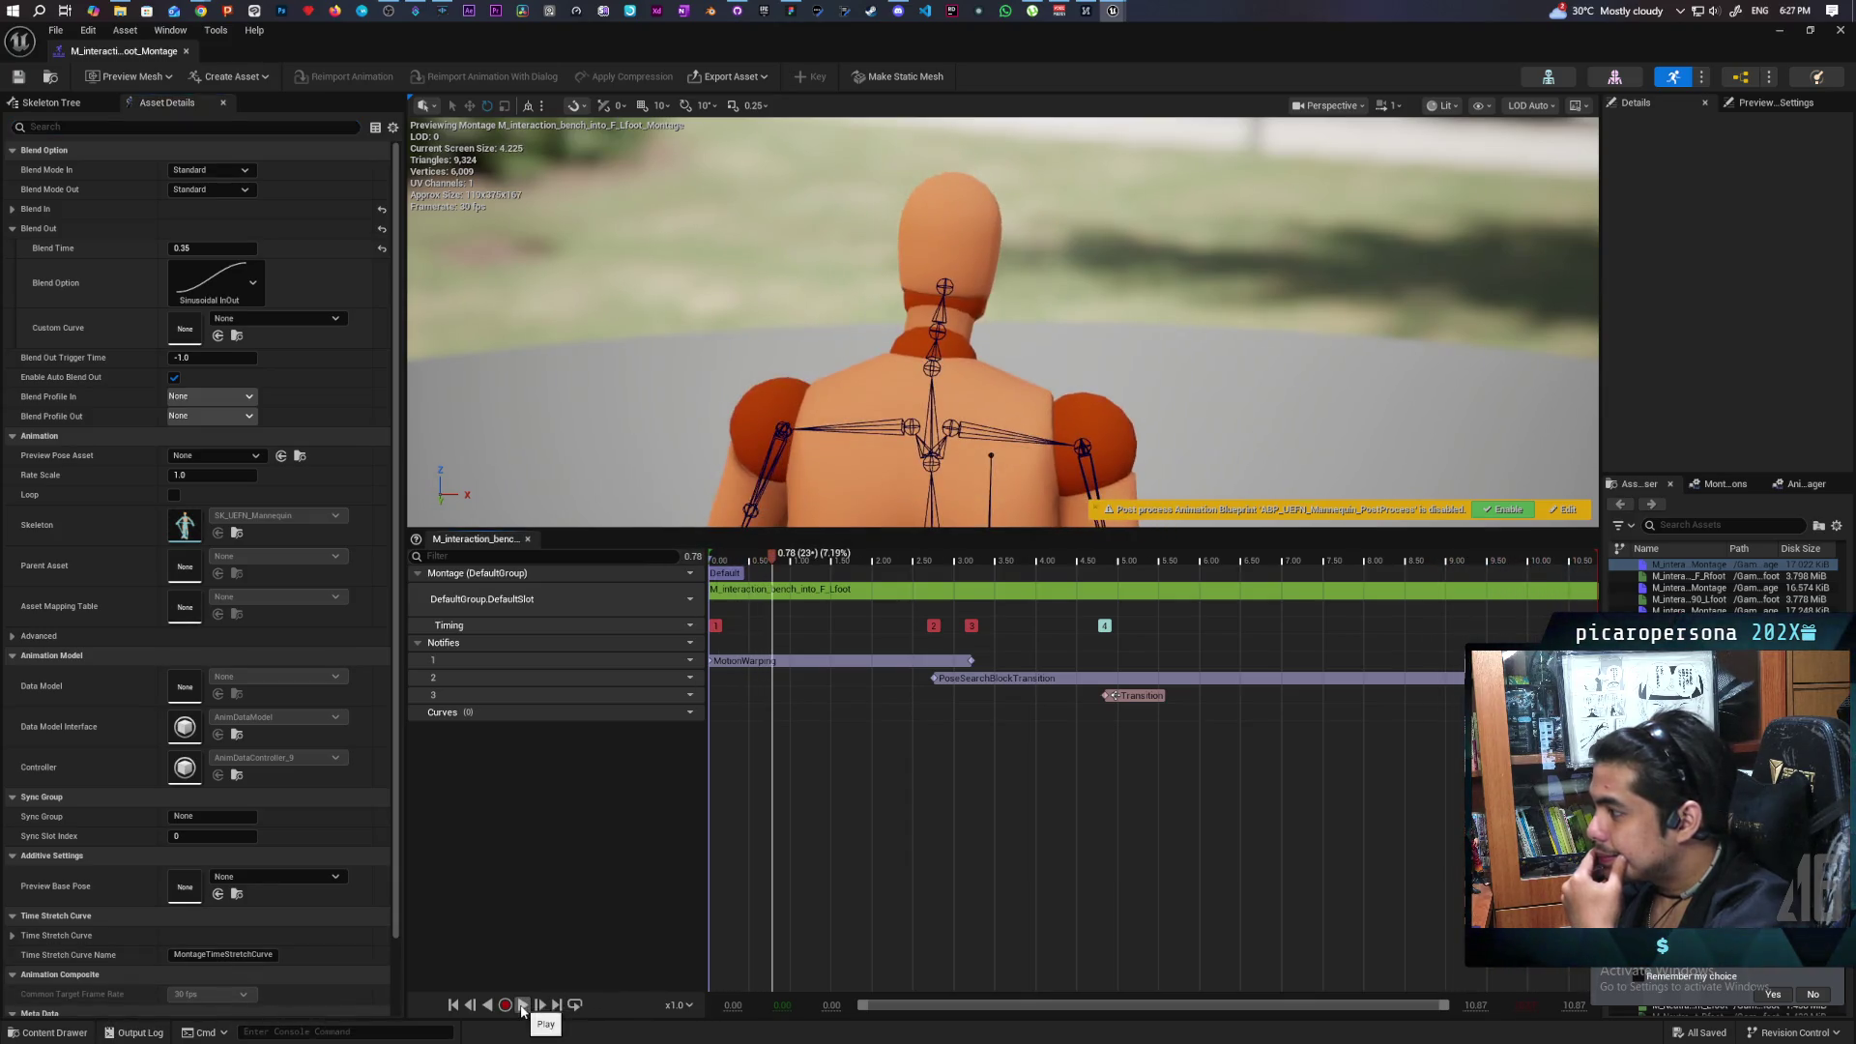
mouse_move(775, 563)
left_mouse_down()
mouse_move(851, 587)
mouse_move(856, 570)
left_mouse_up()
left_click(693, 557)
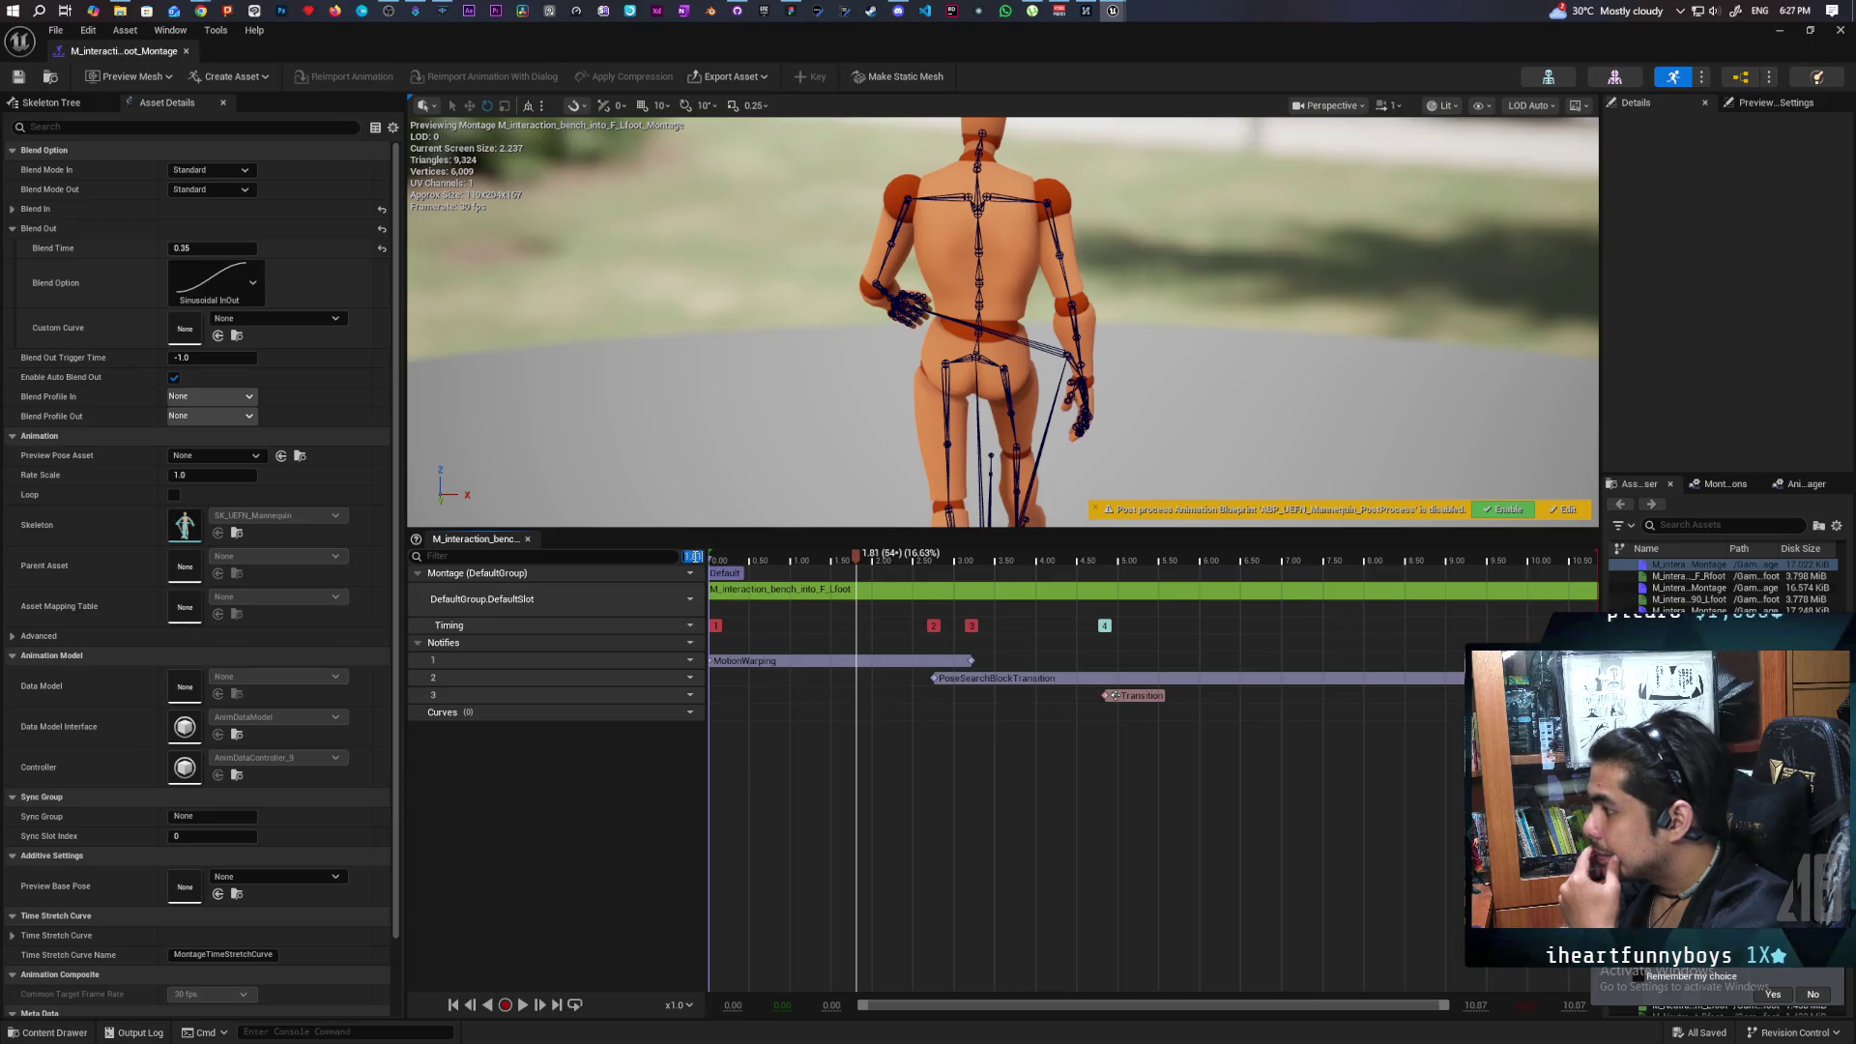
type("1.75")
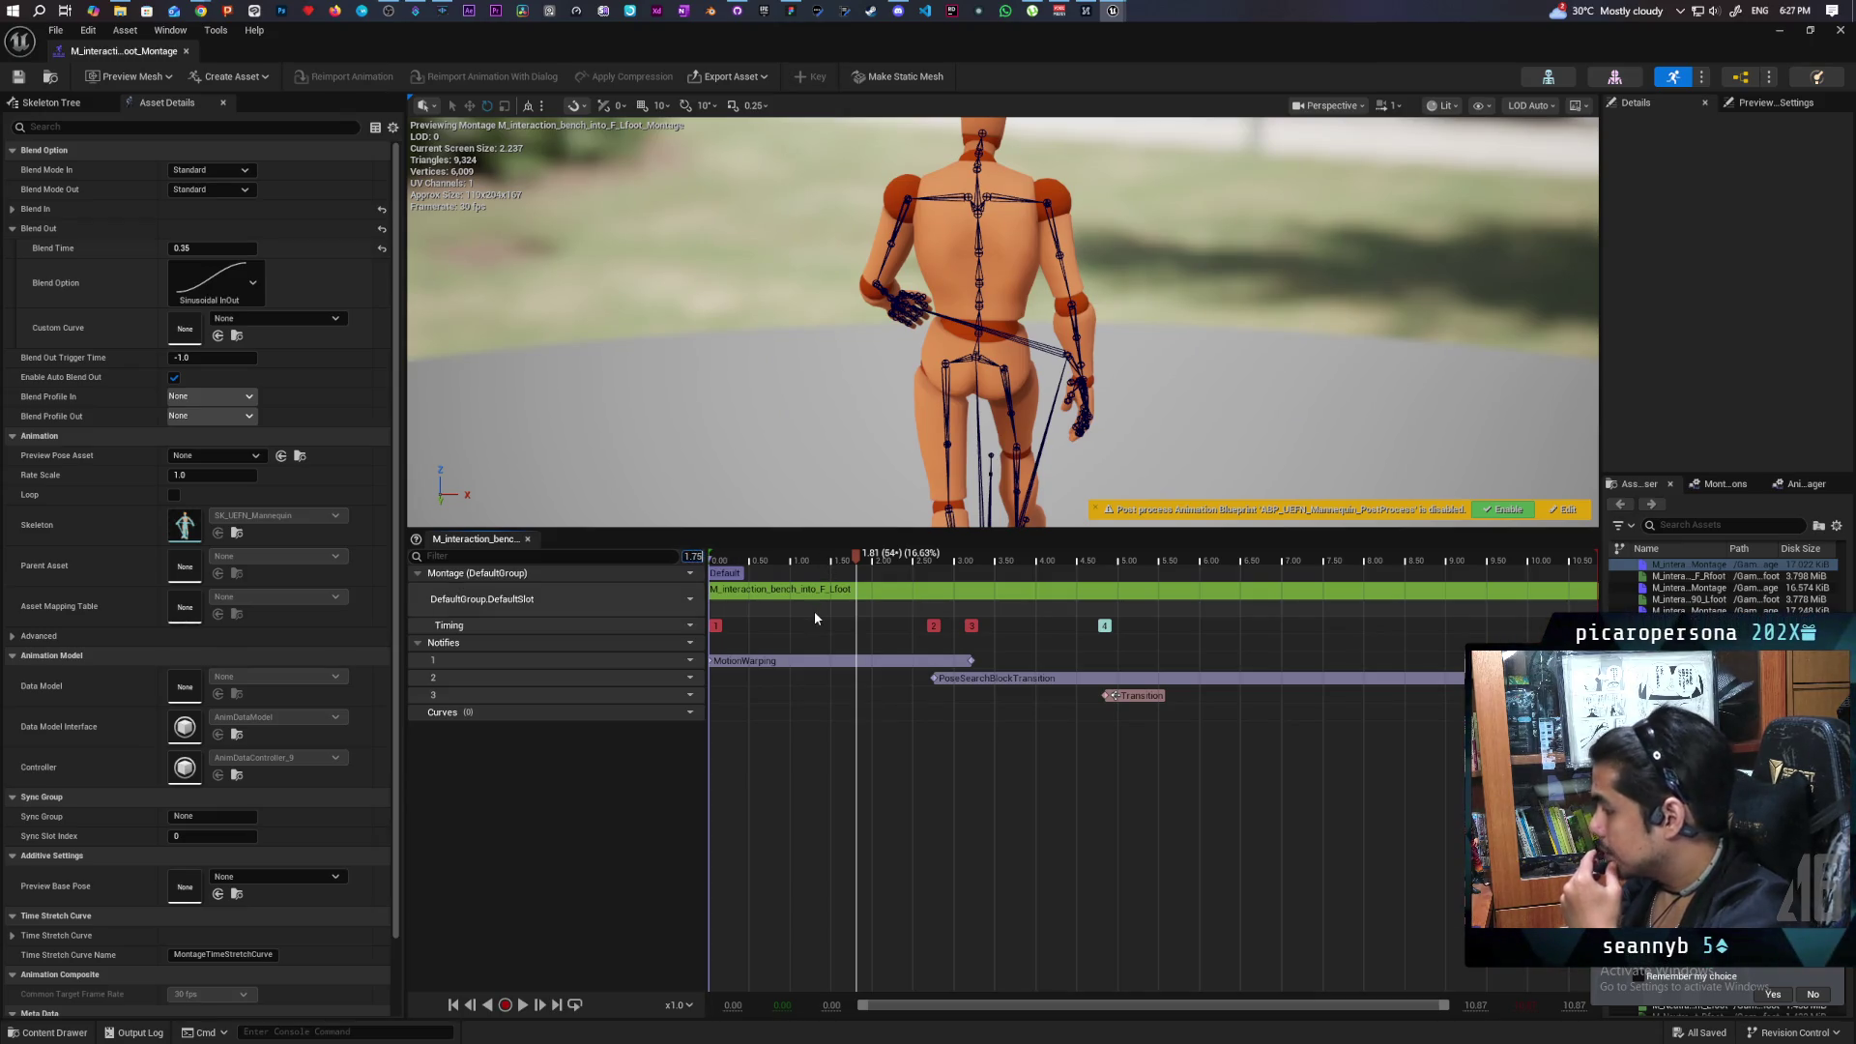
key("Return")
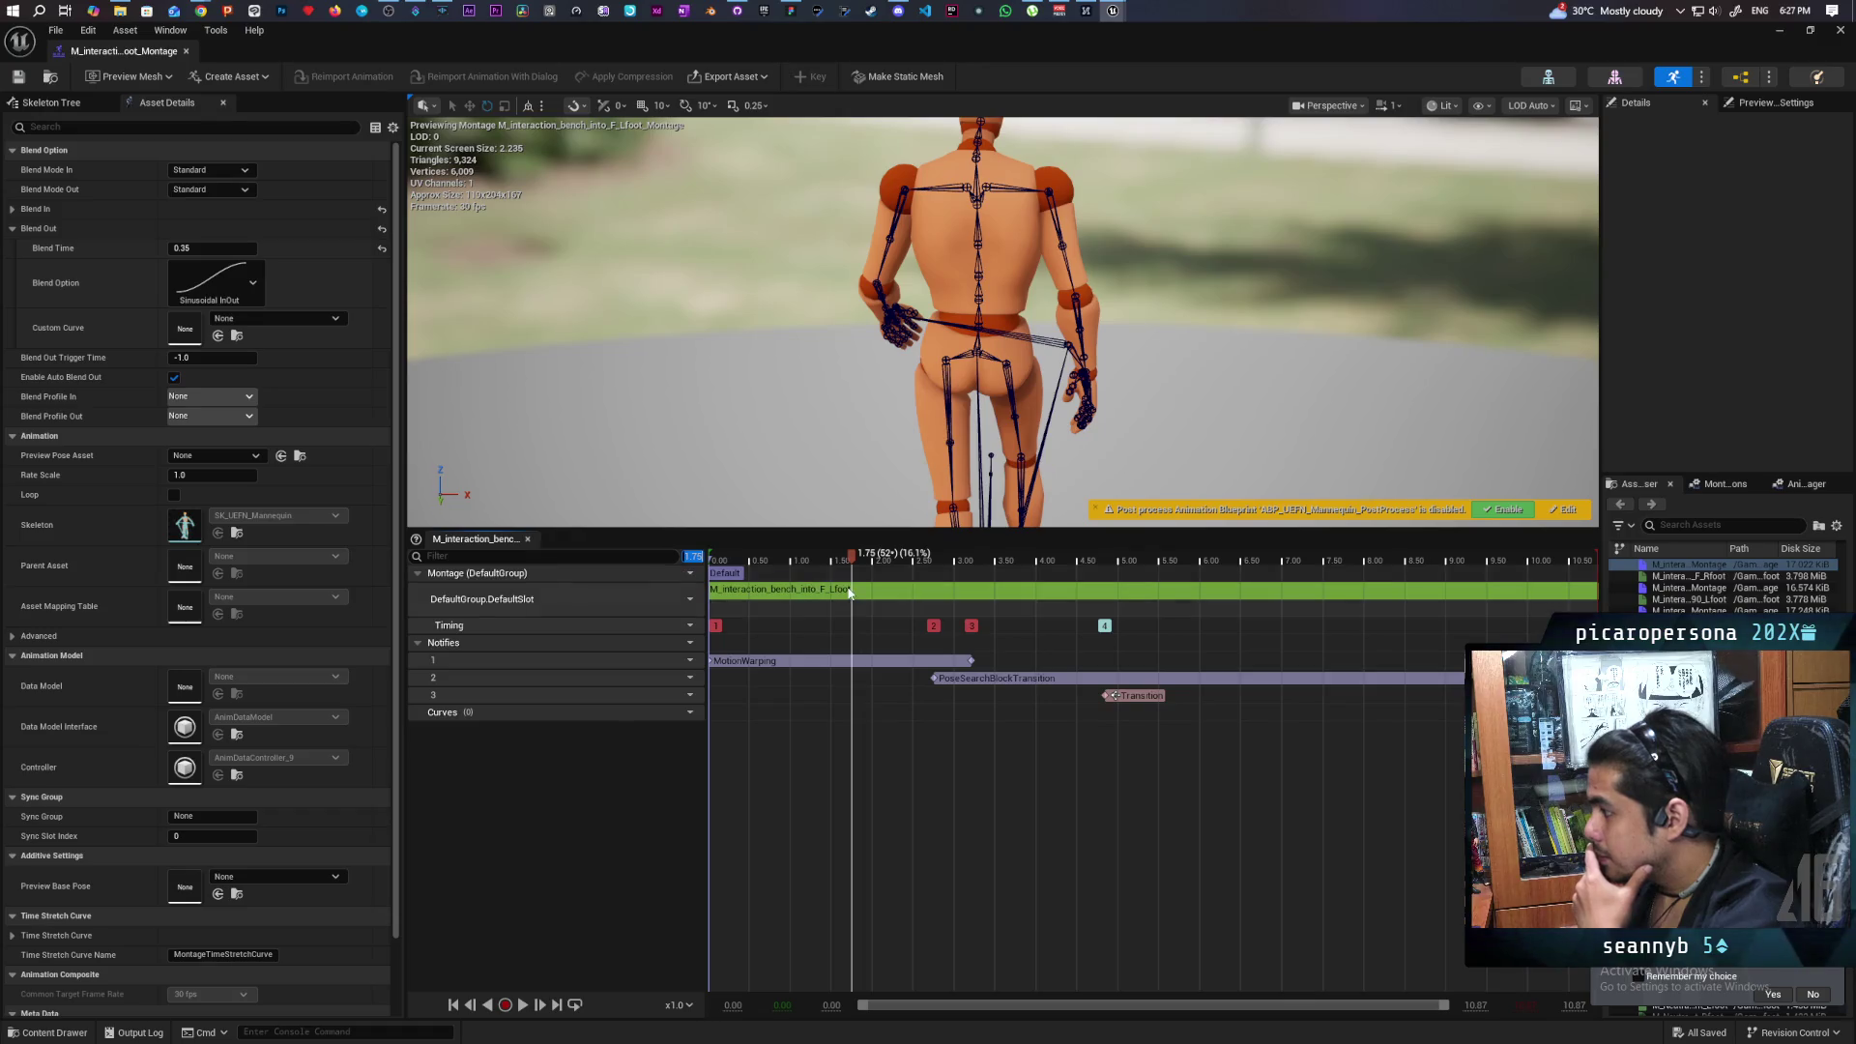
Set the montage animation segment's Start Time to 1.75 in Details.
right_click(844, 595)
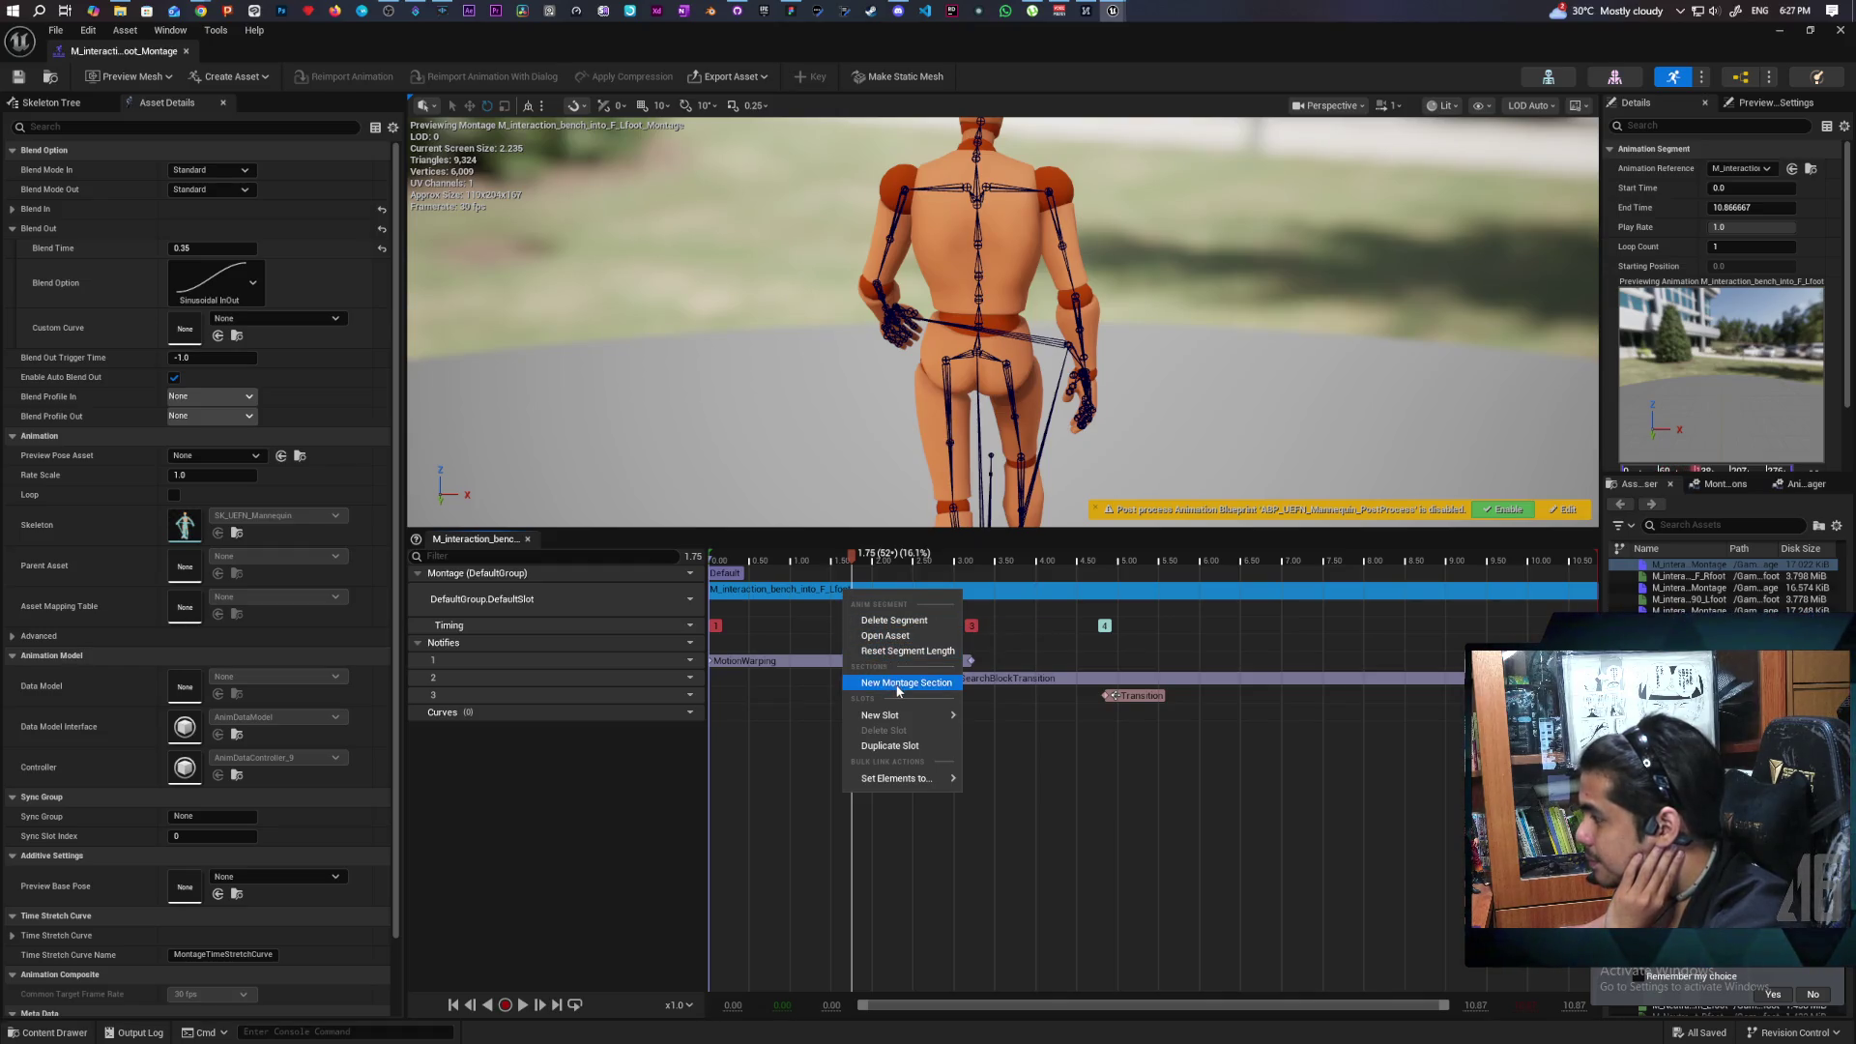
mouse_move(921, 779)
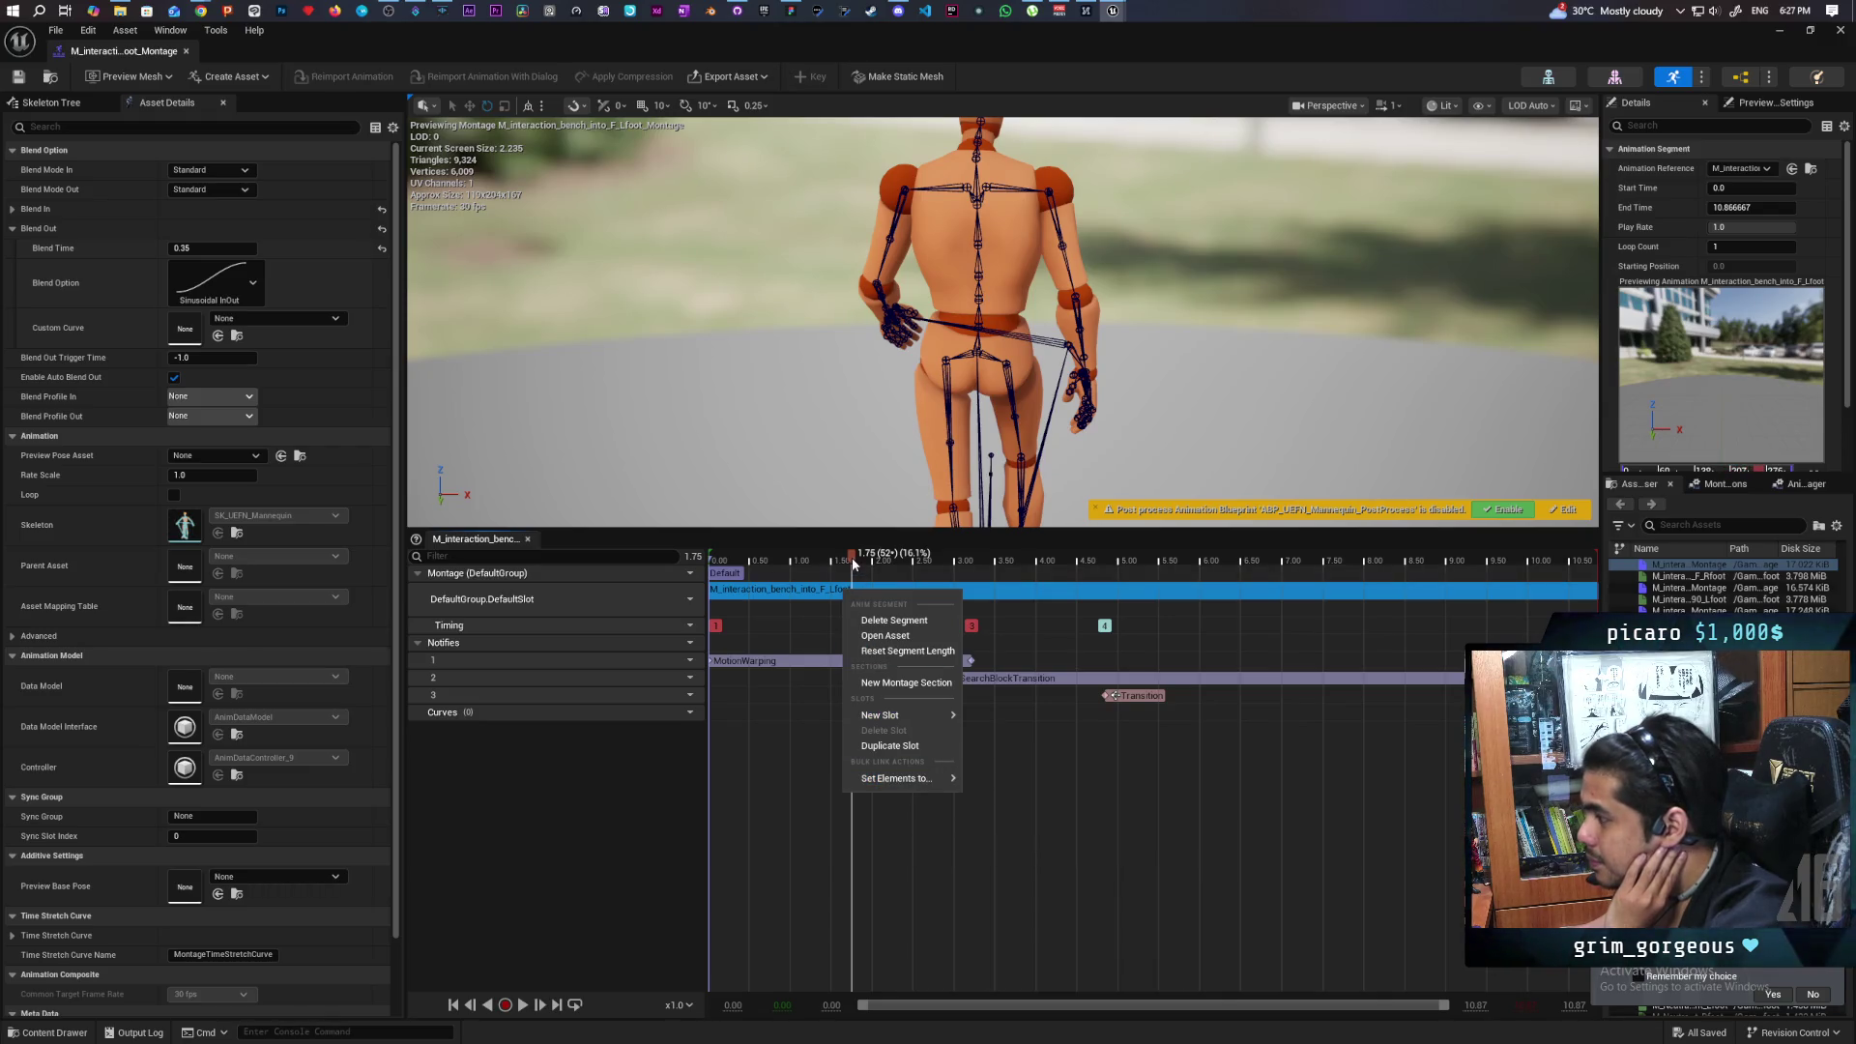
left_click(854, 564)
right_click(854, 565)
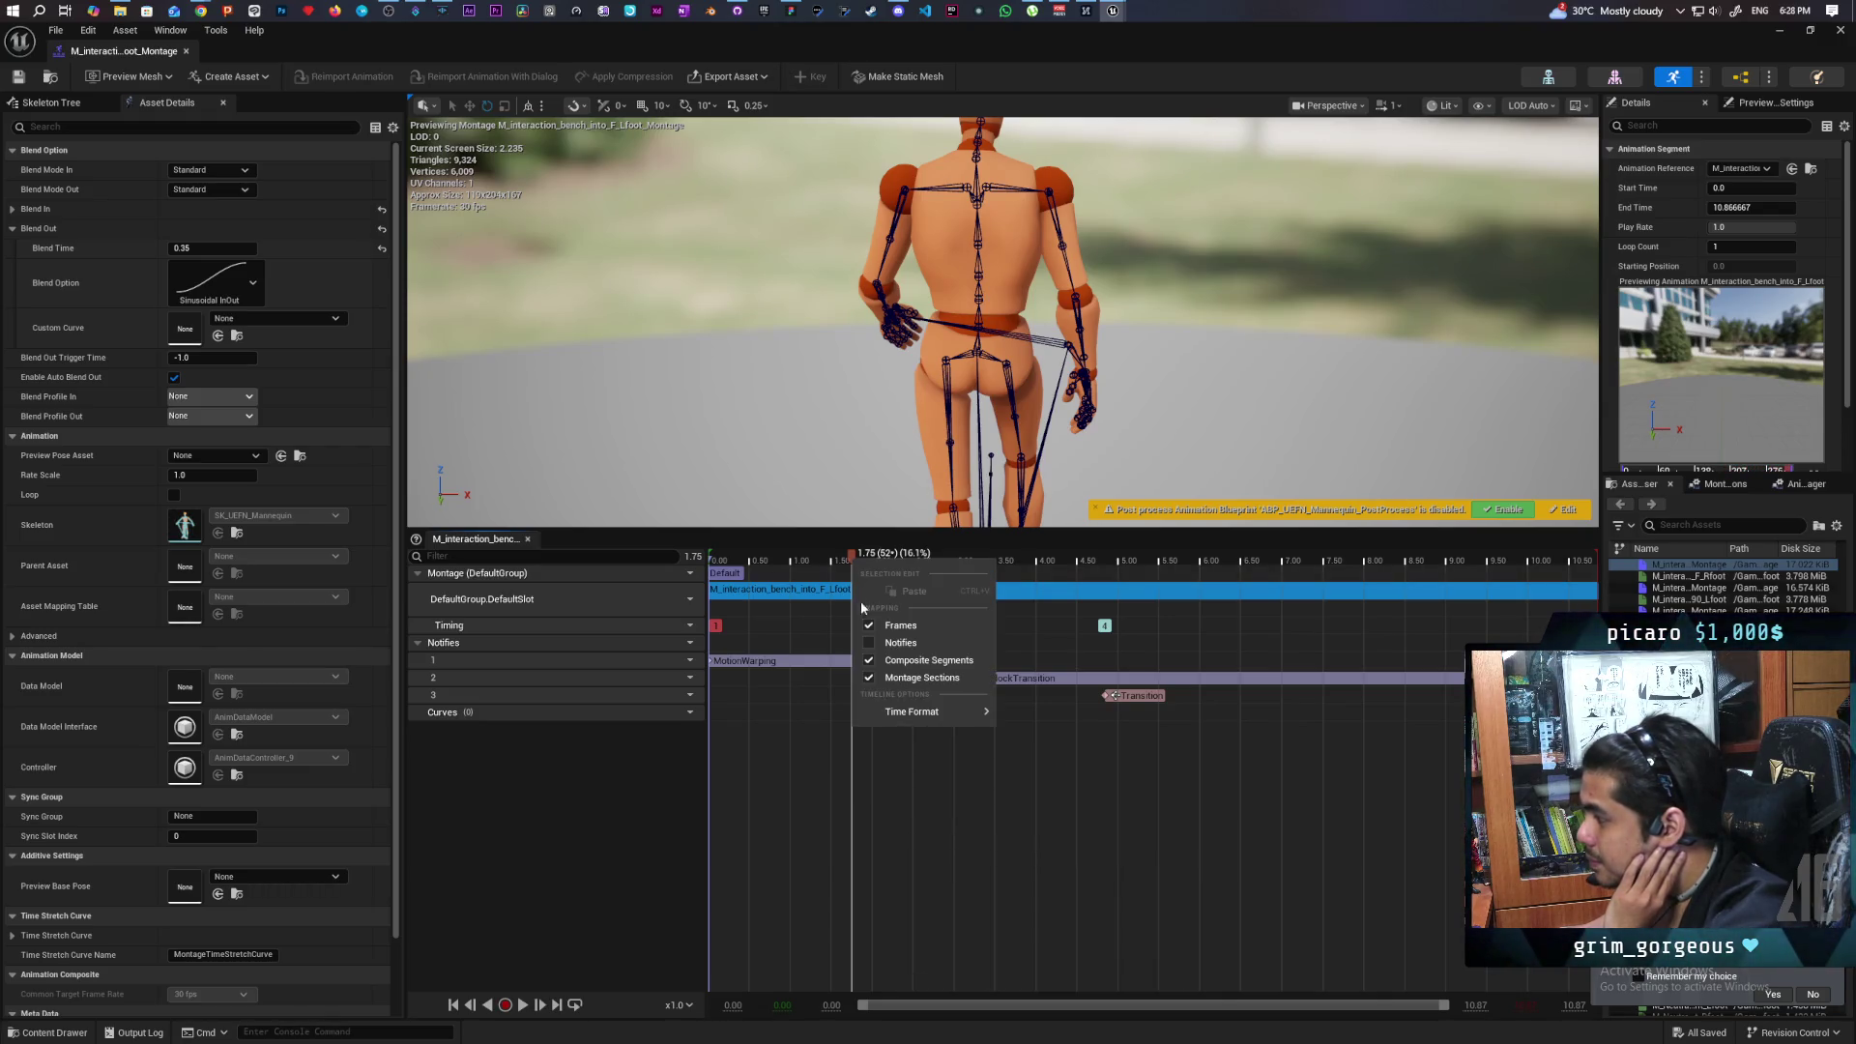
left_click(605, 846)
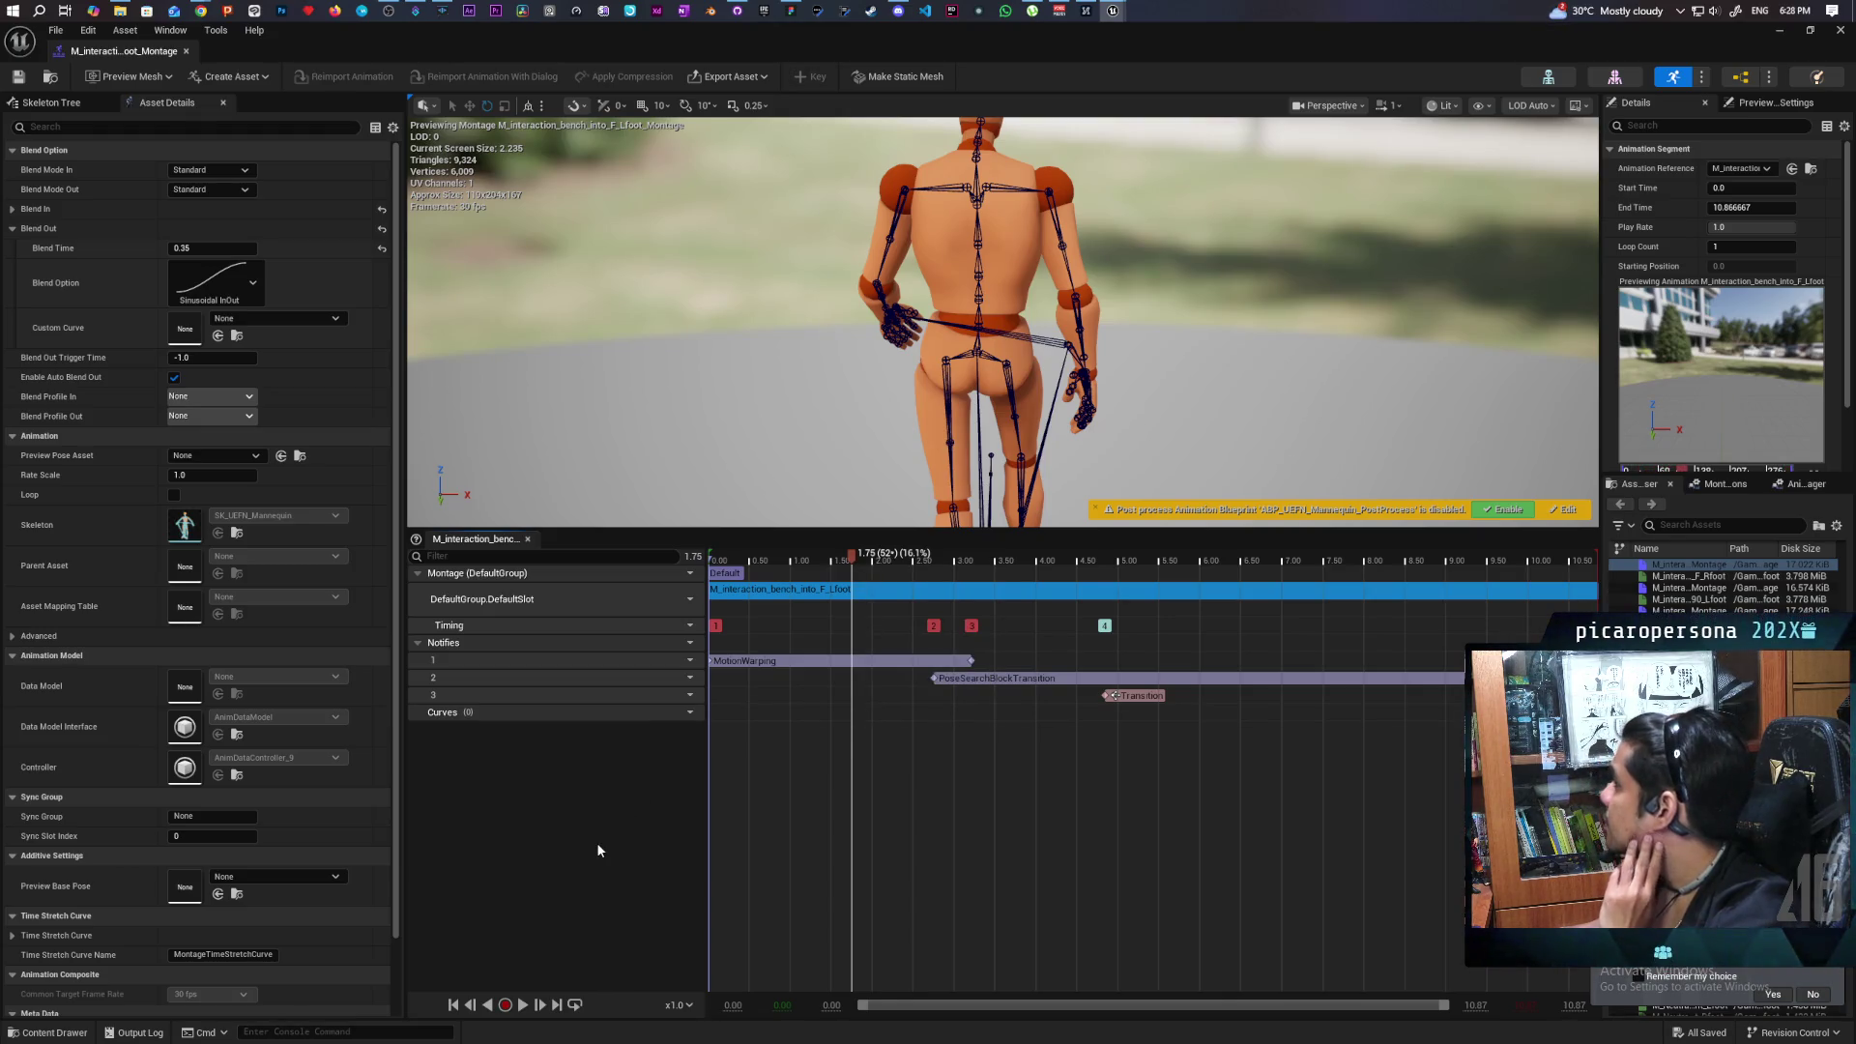
left_click(1788, 189)
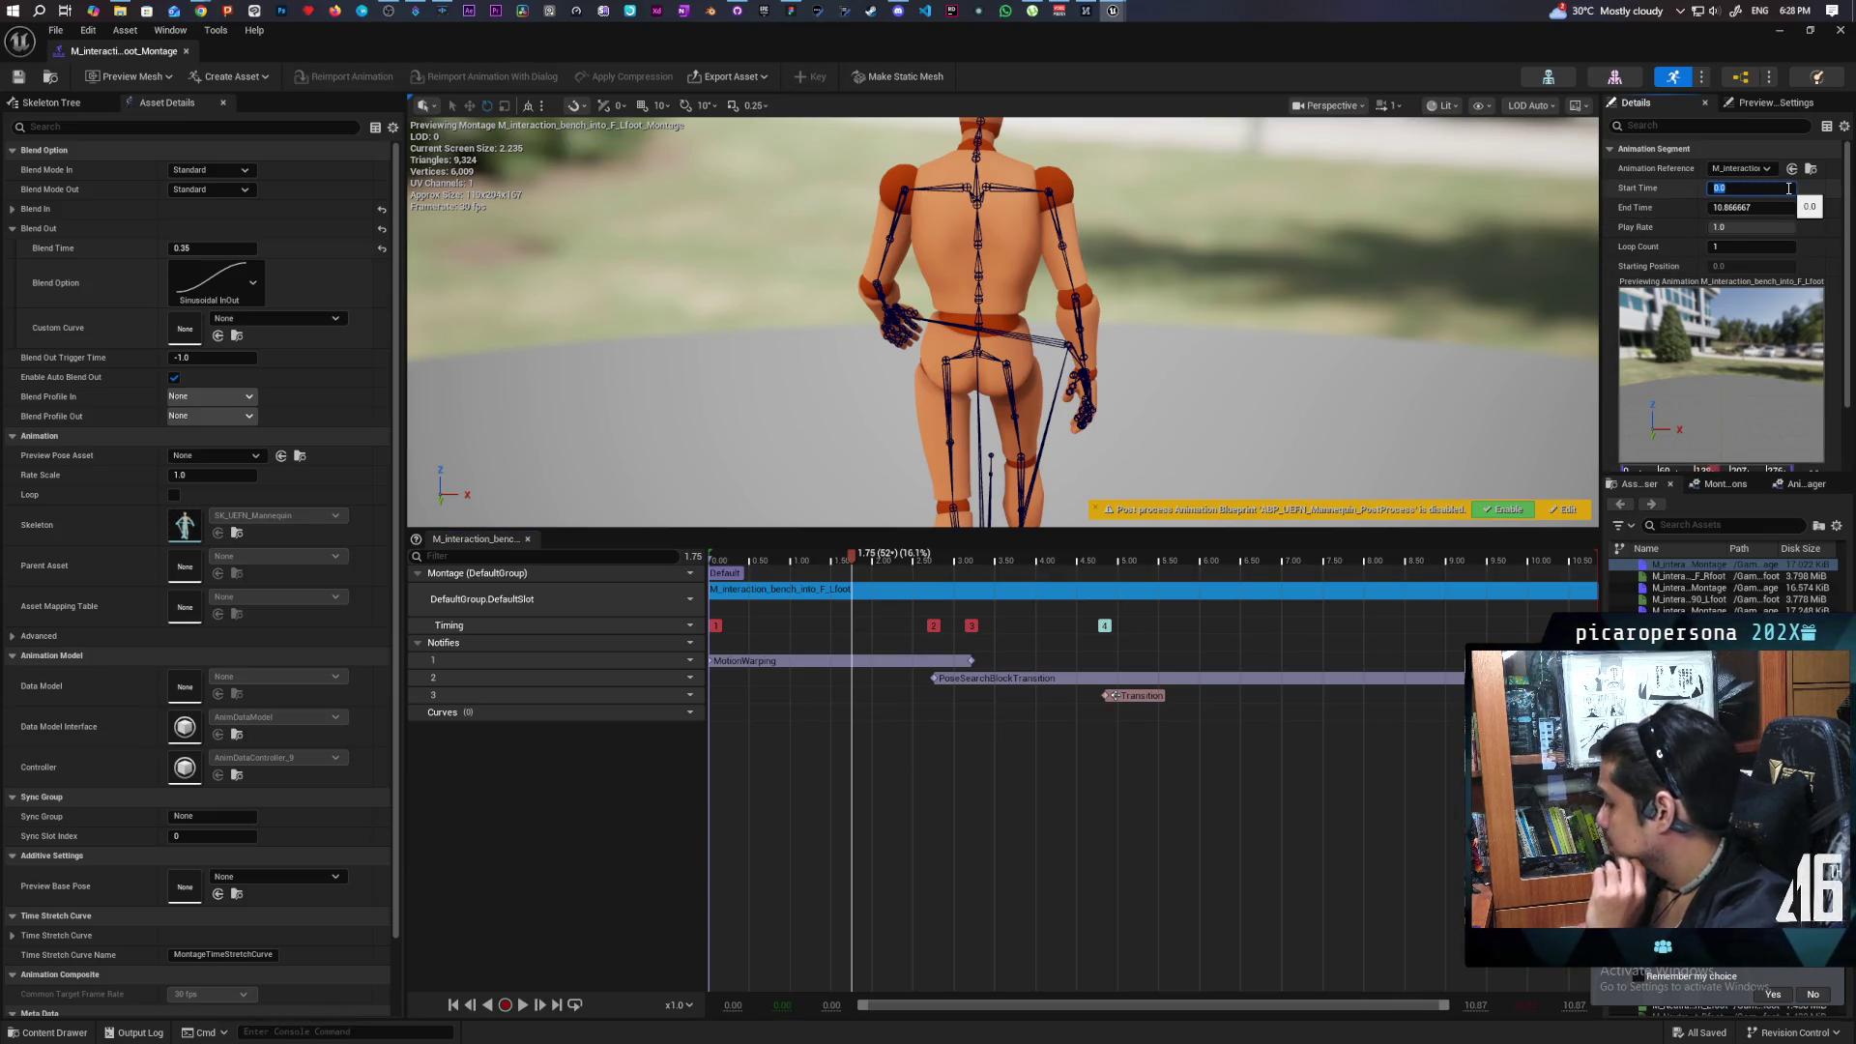
type("1.75")
key("Return")
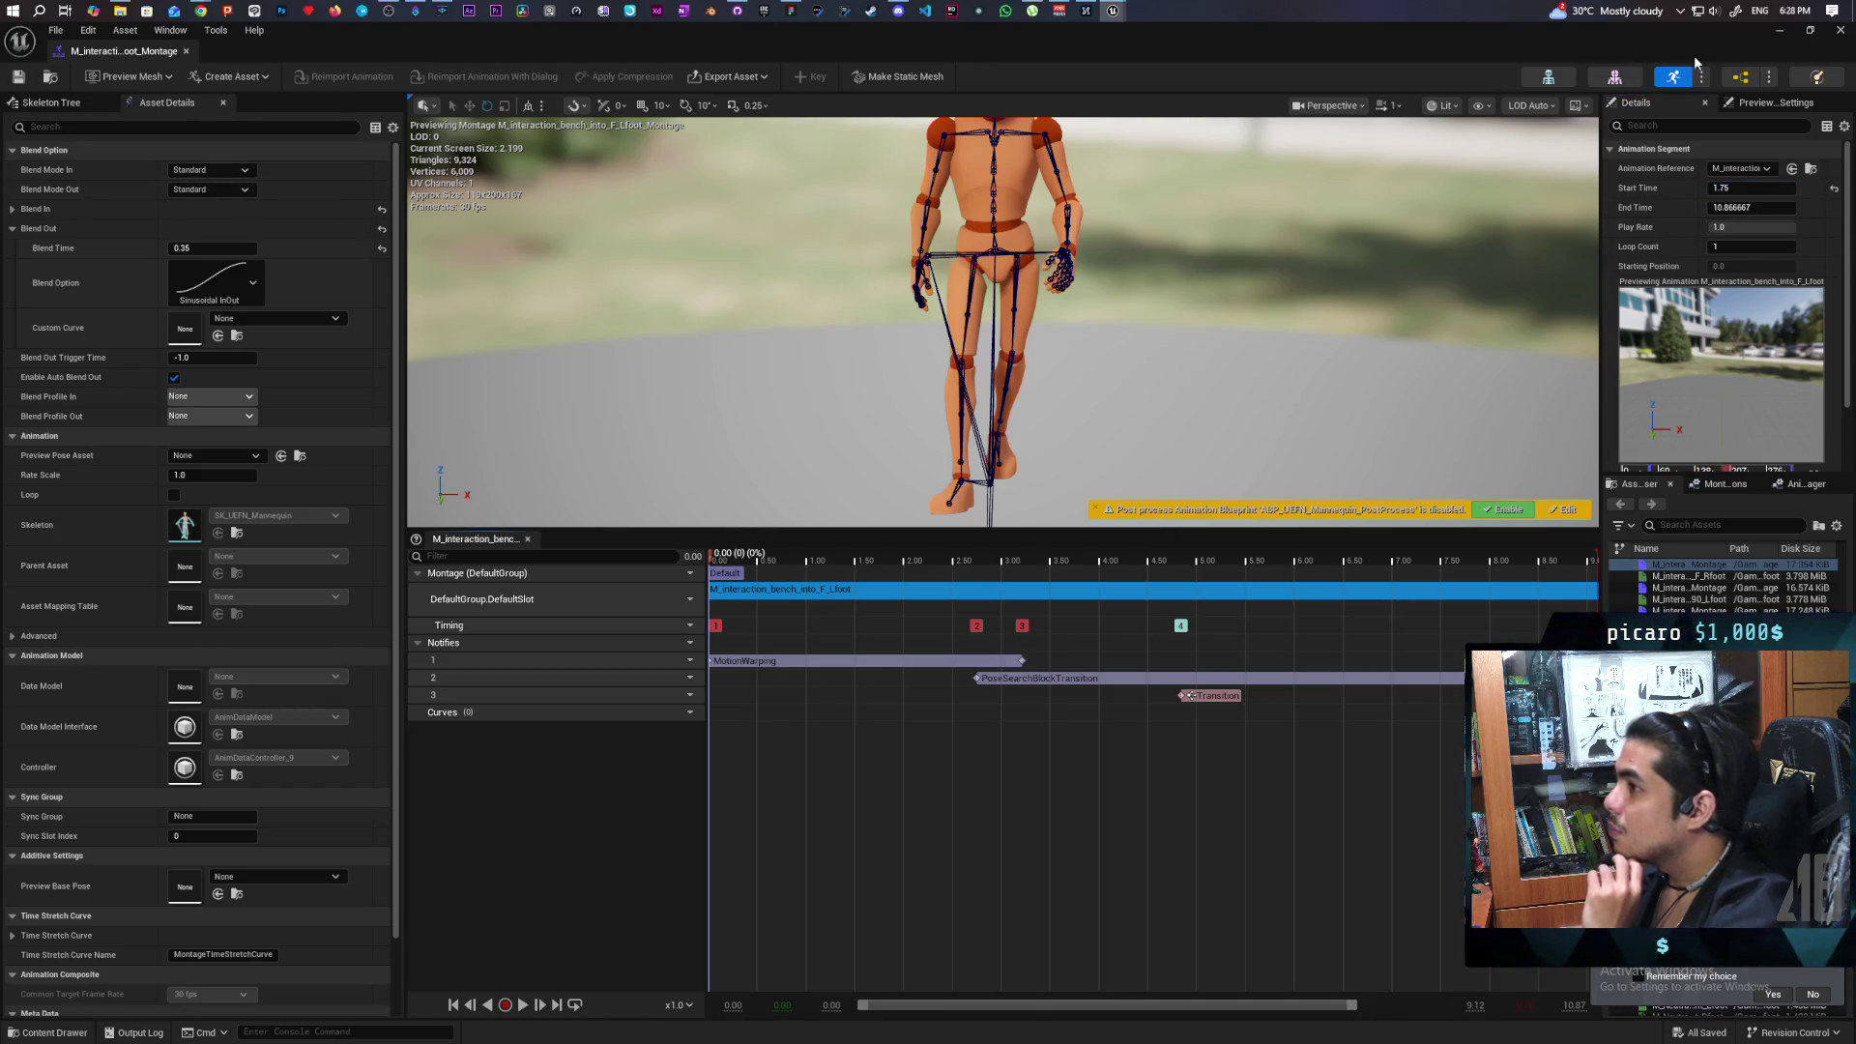
left_click(1782, 31)
Run and stop a Demo level play test with the trimmed sit-down montage.
left_click(217, 56)
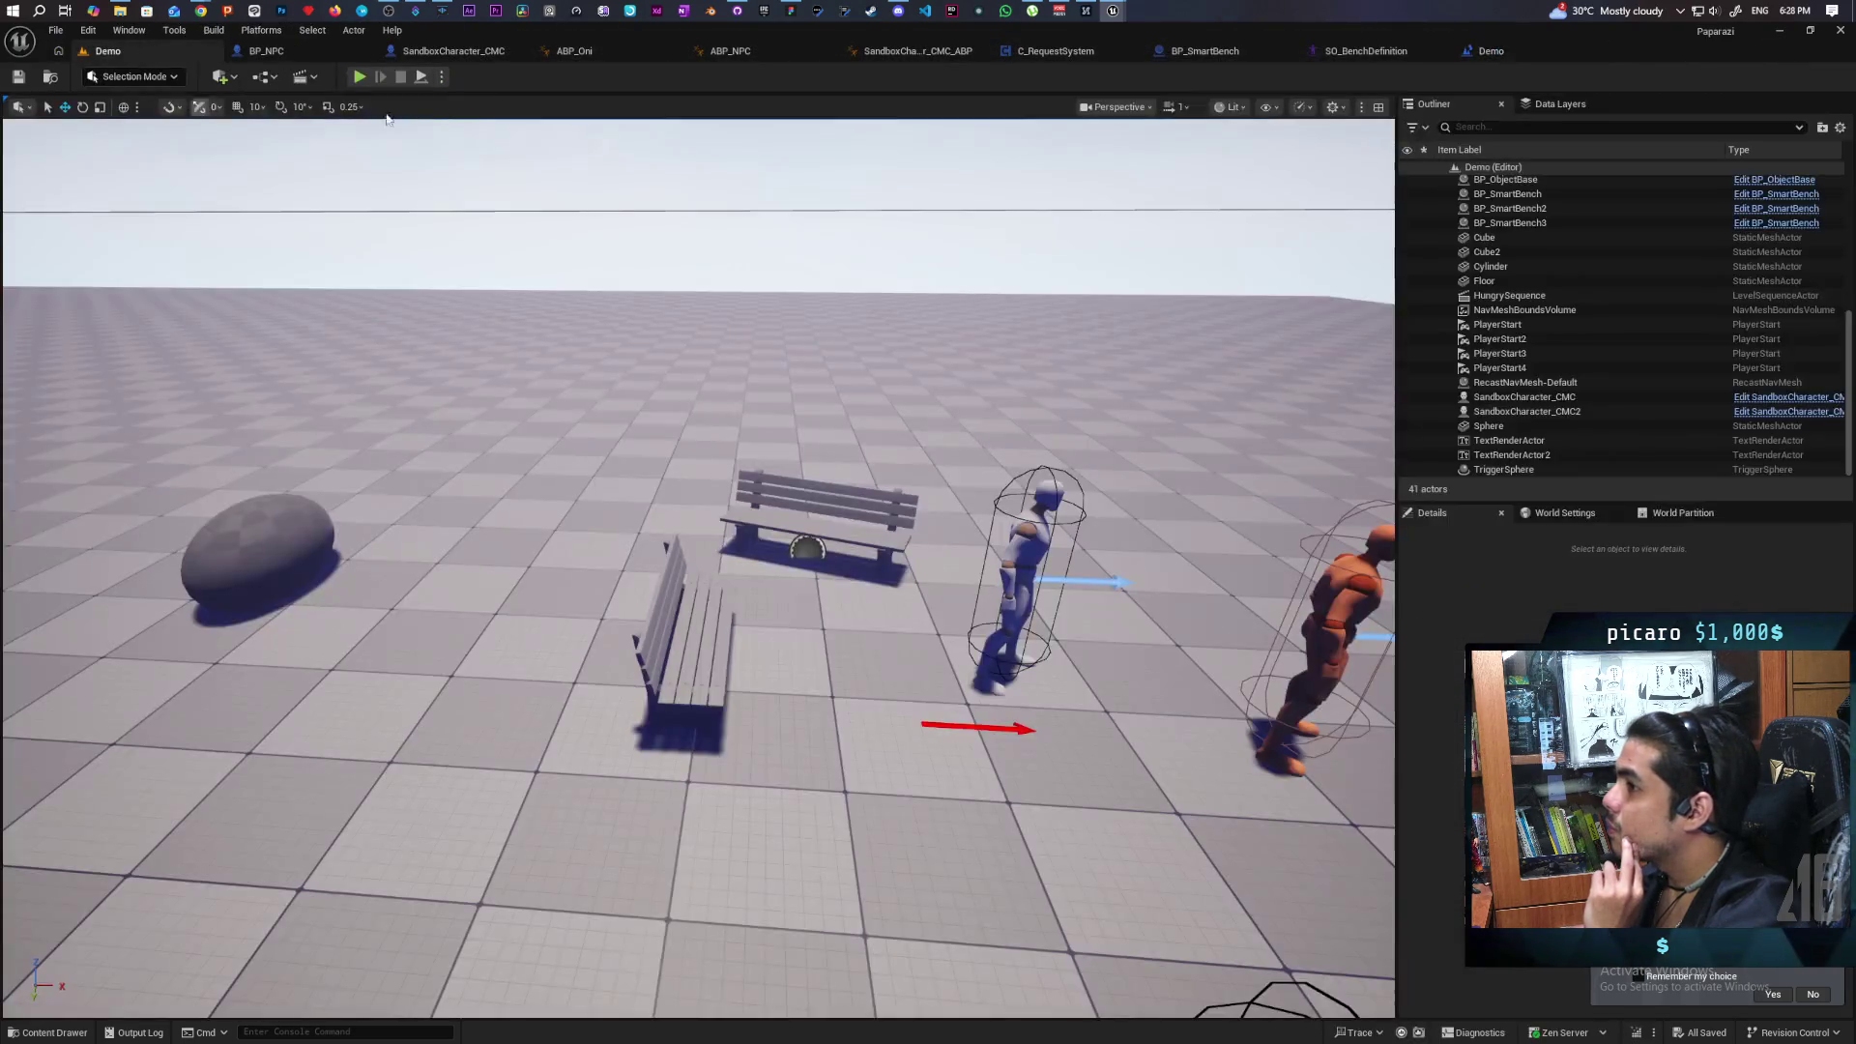
key("alt+p")
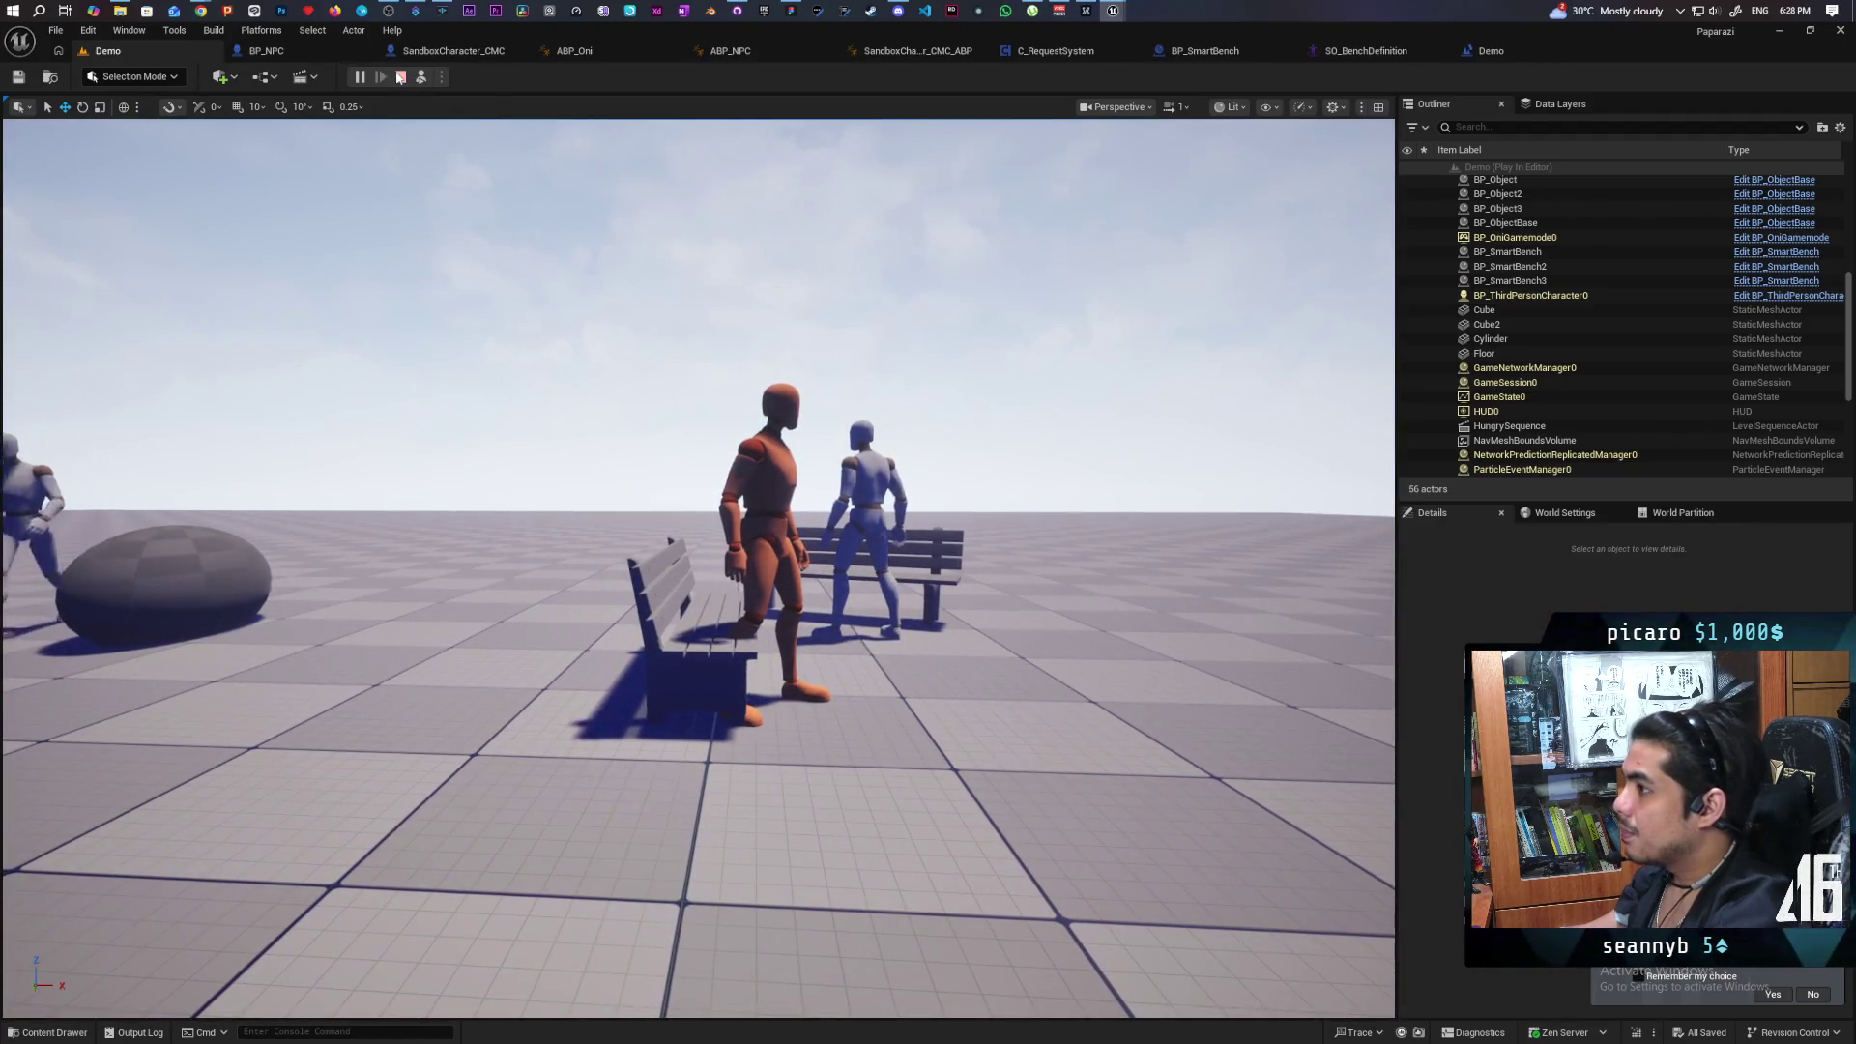
key("Escape")
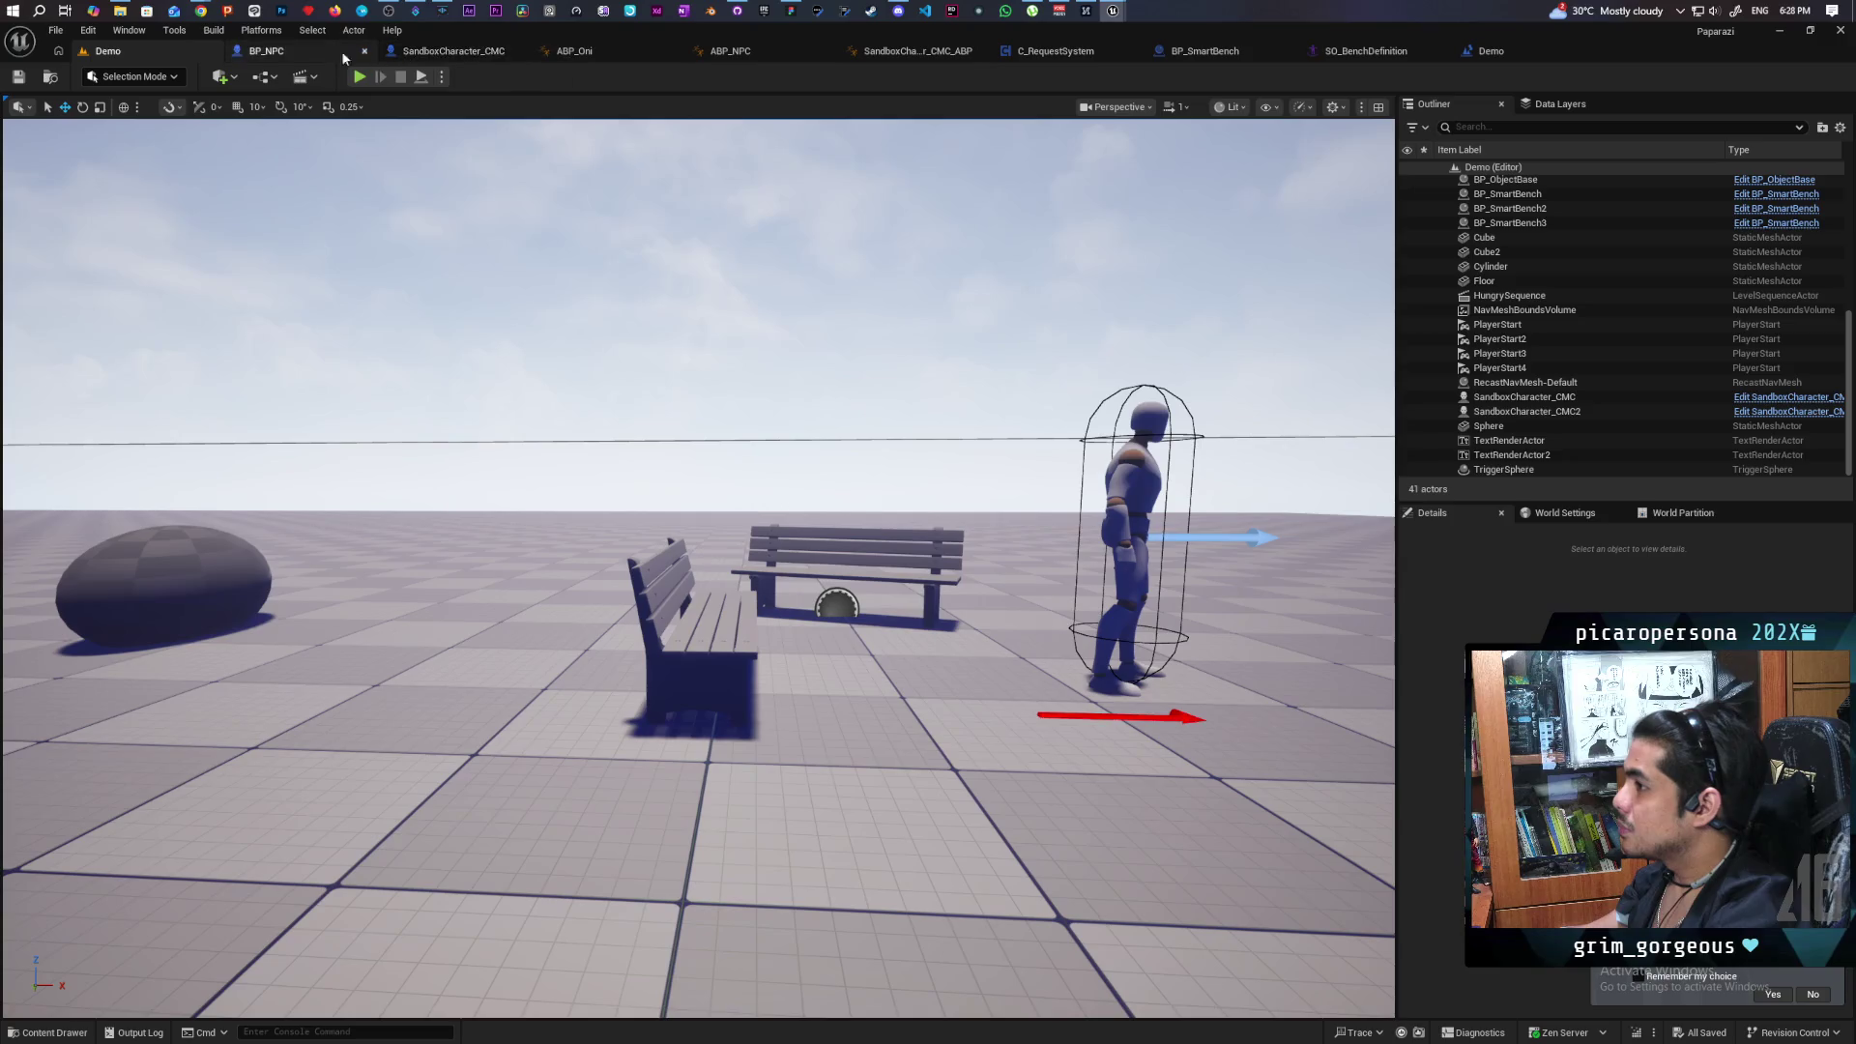
In the Level Blueprint, shift the movement, collision and montage nodes right to make room.
left_click(1508, 54)
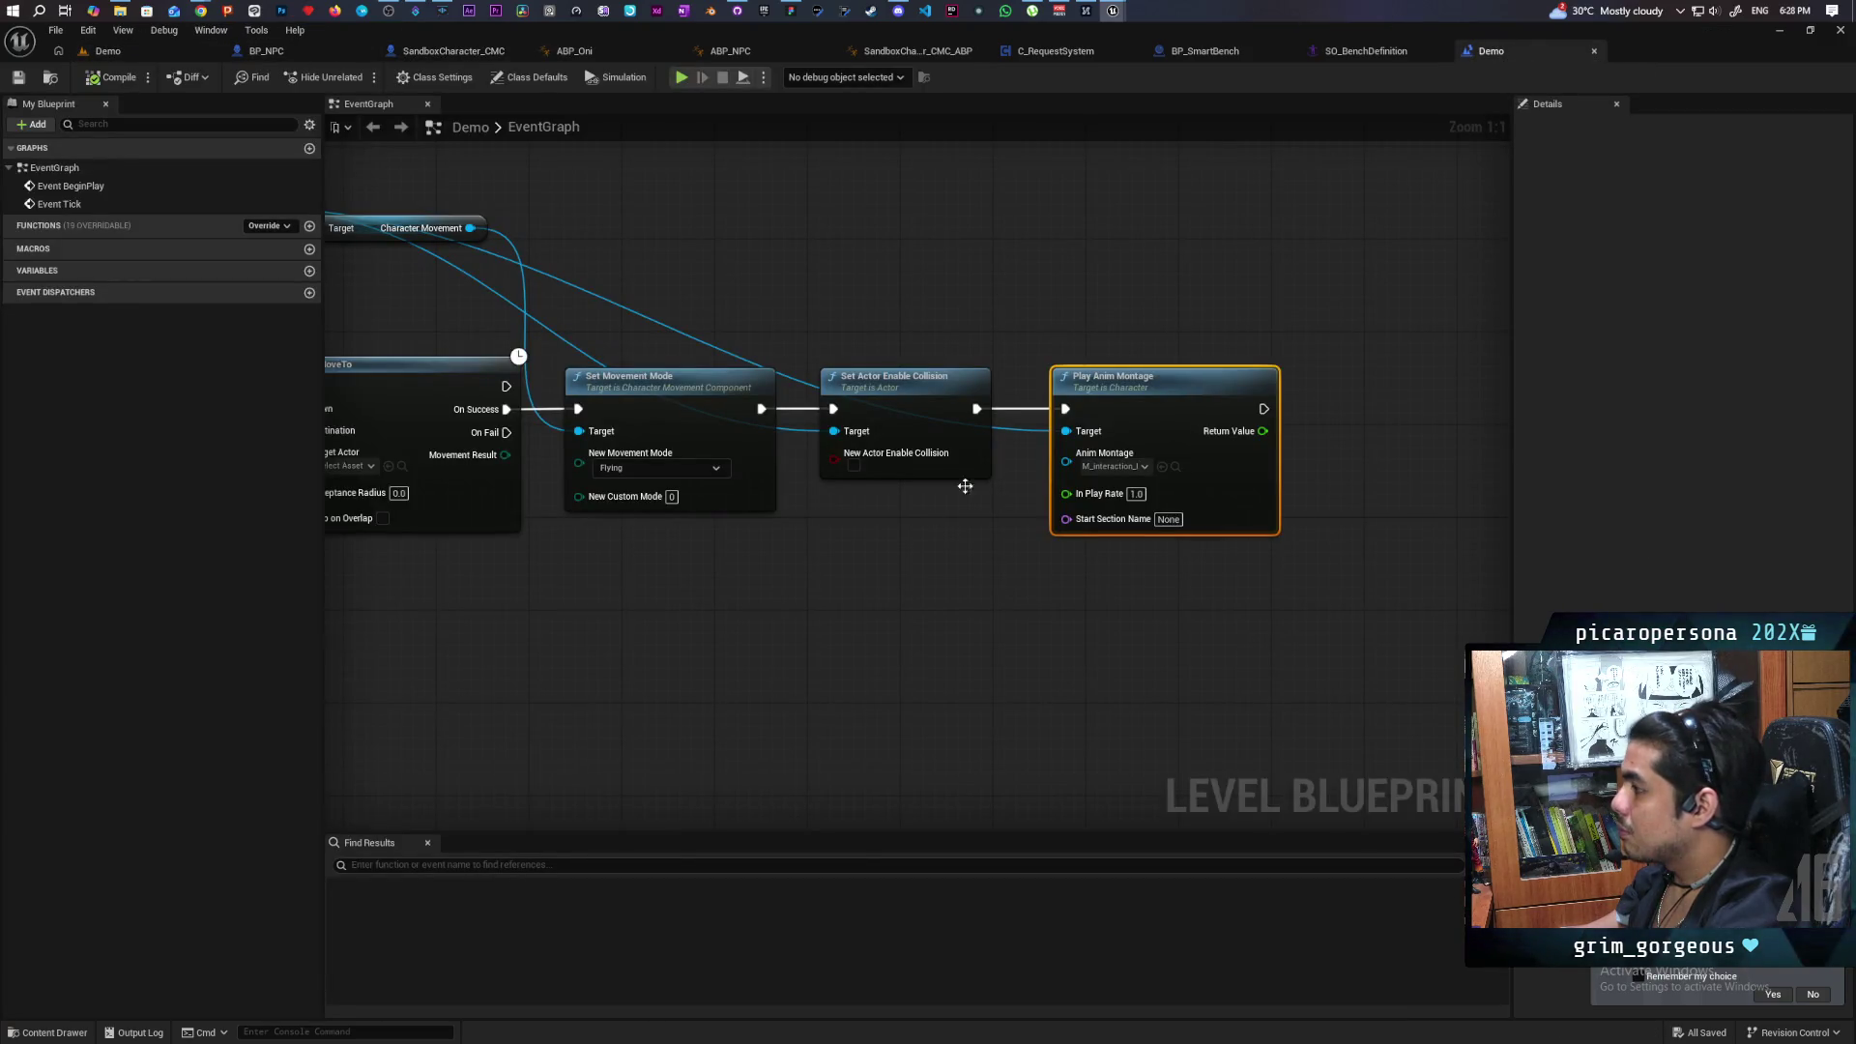
scroll(758, 580, "down", 2)
left_click_drag(758, 410, 1189, 635)
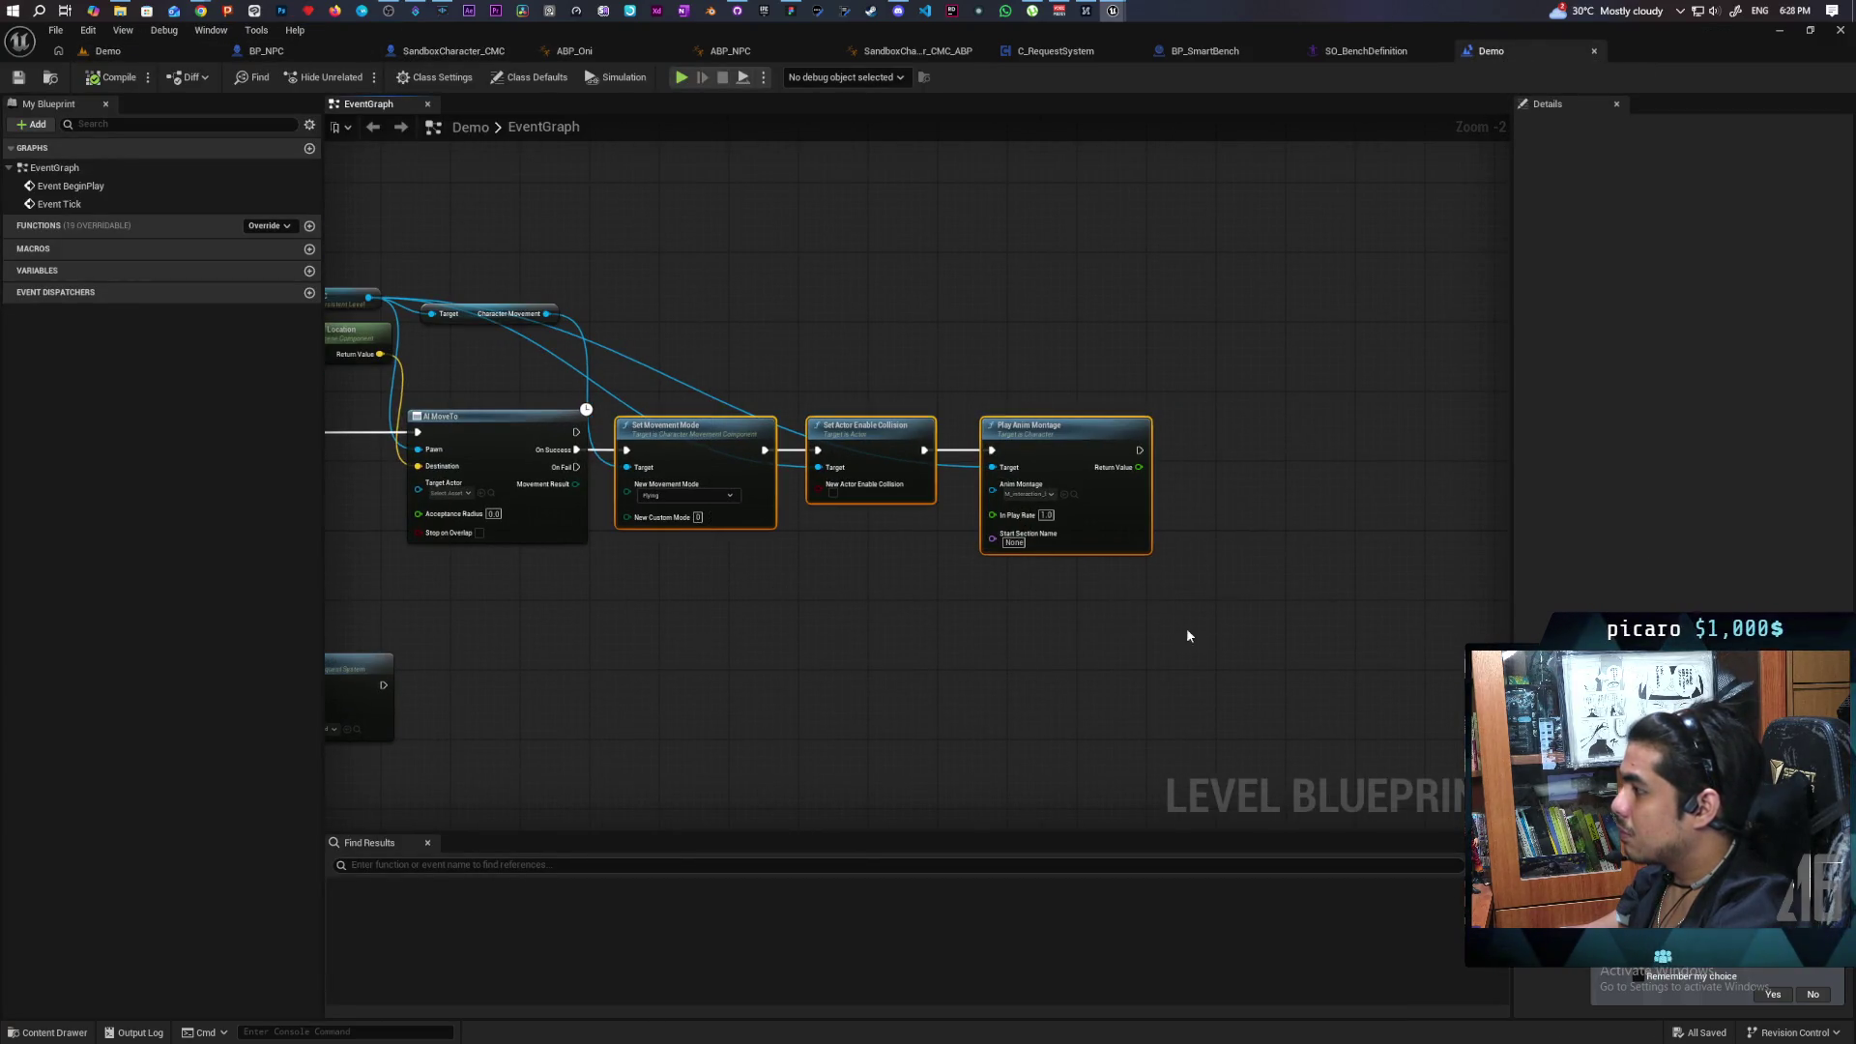
left_click_drag(698, 443, 880, 444)
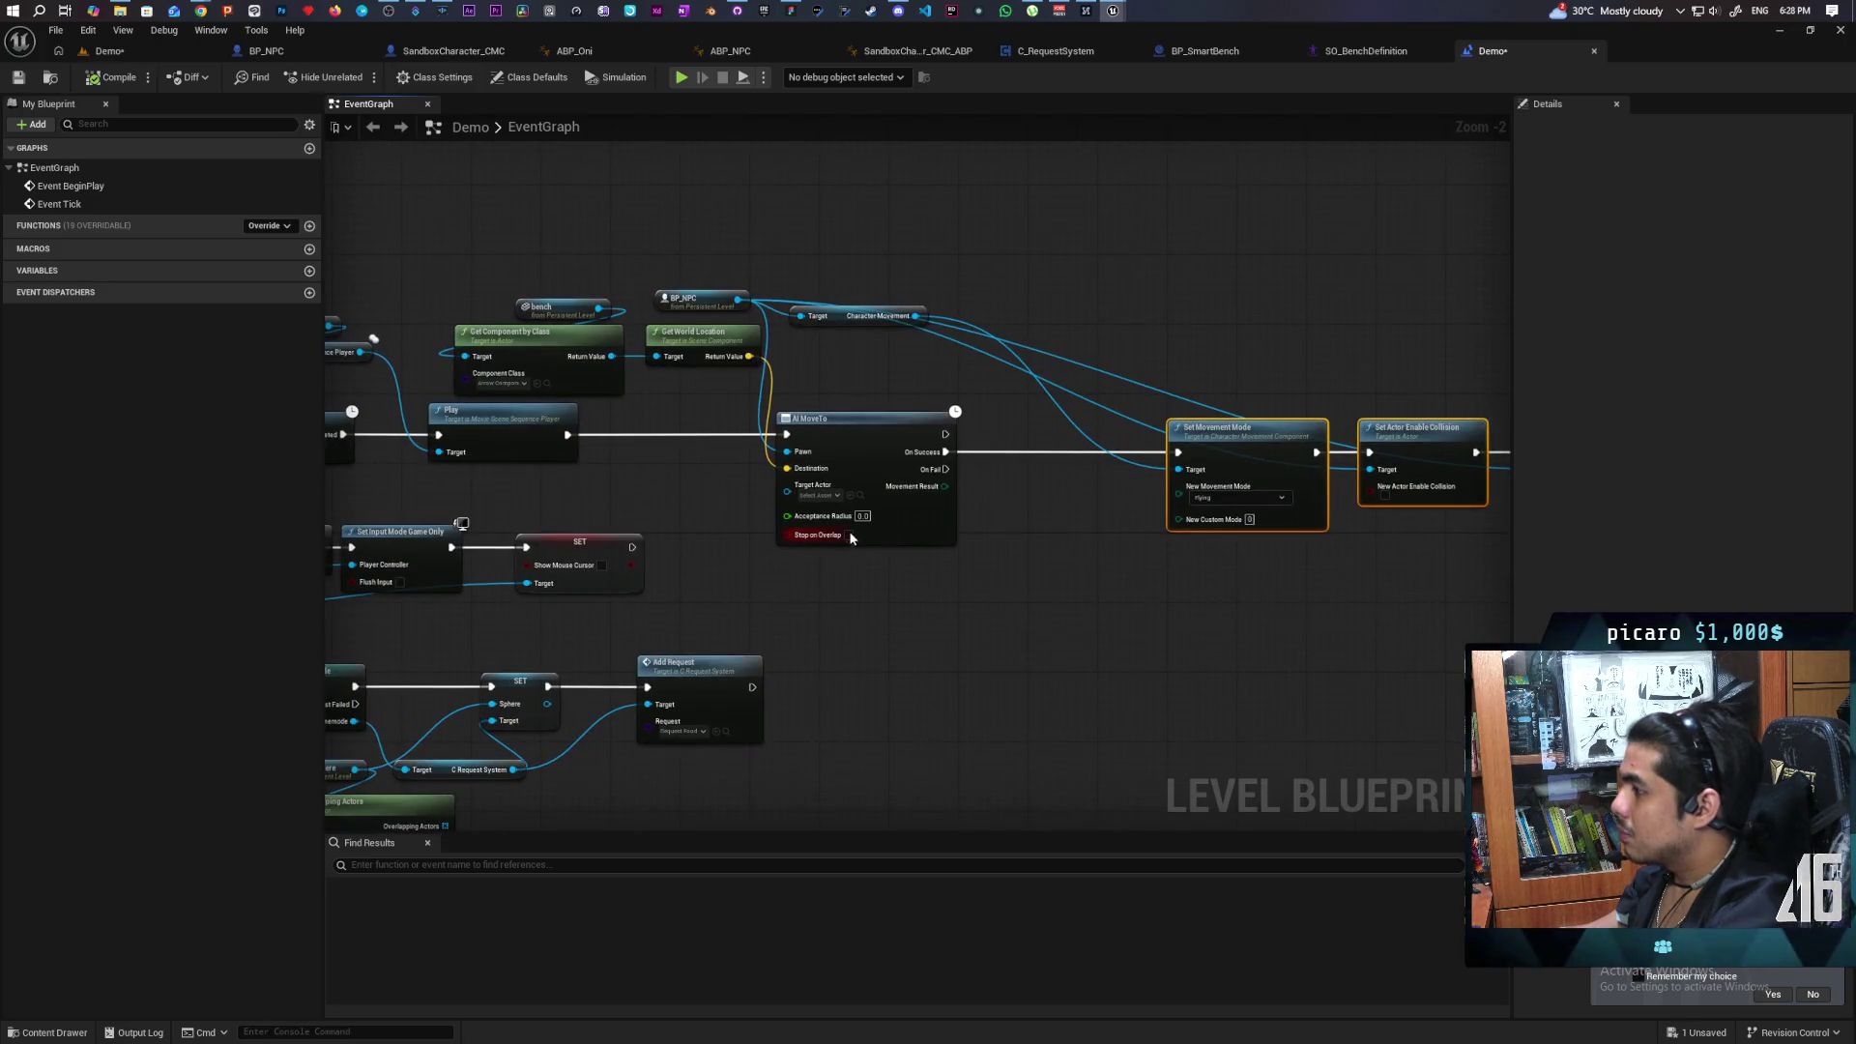
scroll(800, 387, "up", 2)
Add Set Actor Location for BP_NPC at the bench's world location, run when AI MoveTo succeeds.
left_click_drag(714, 273, 918, 227)
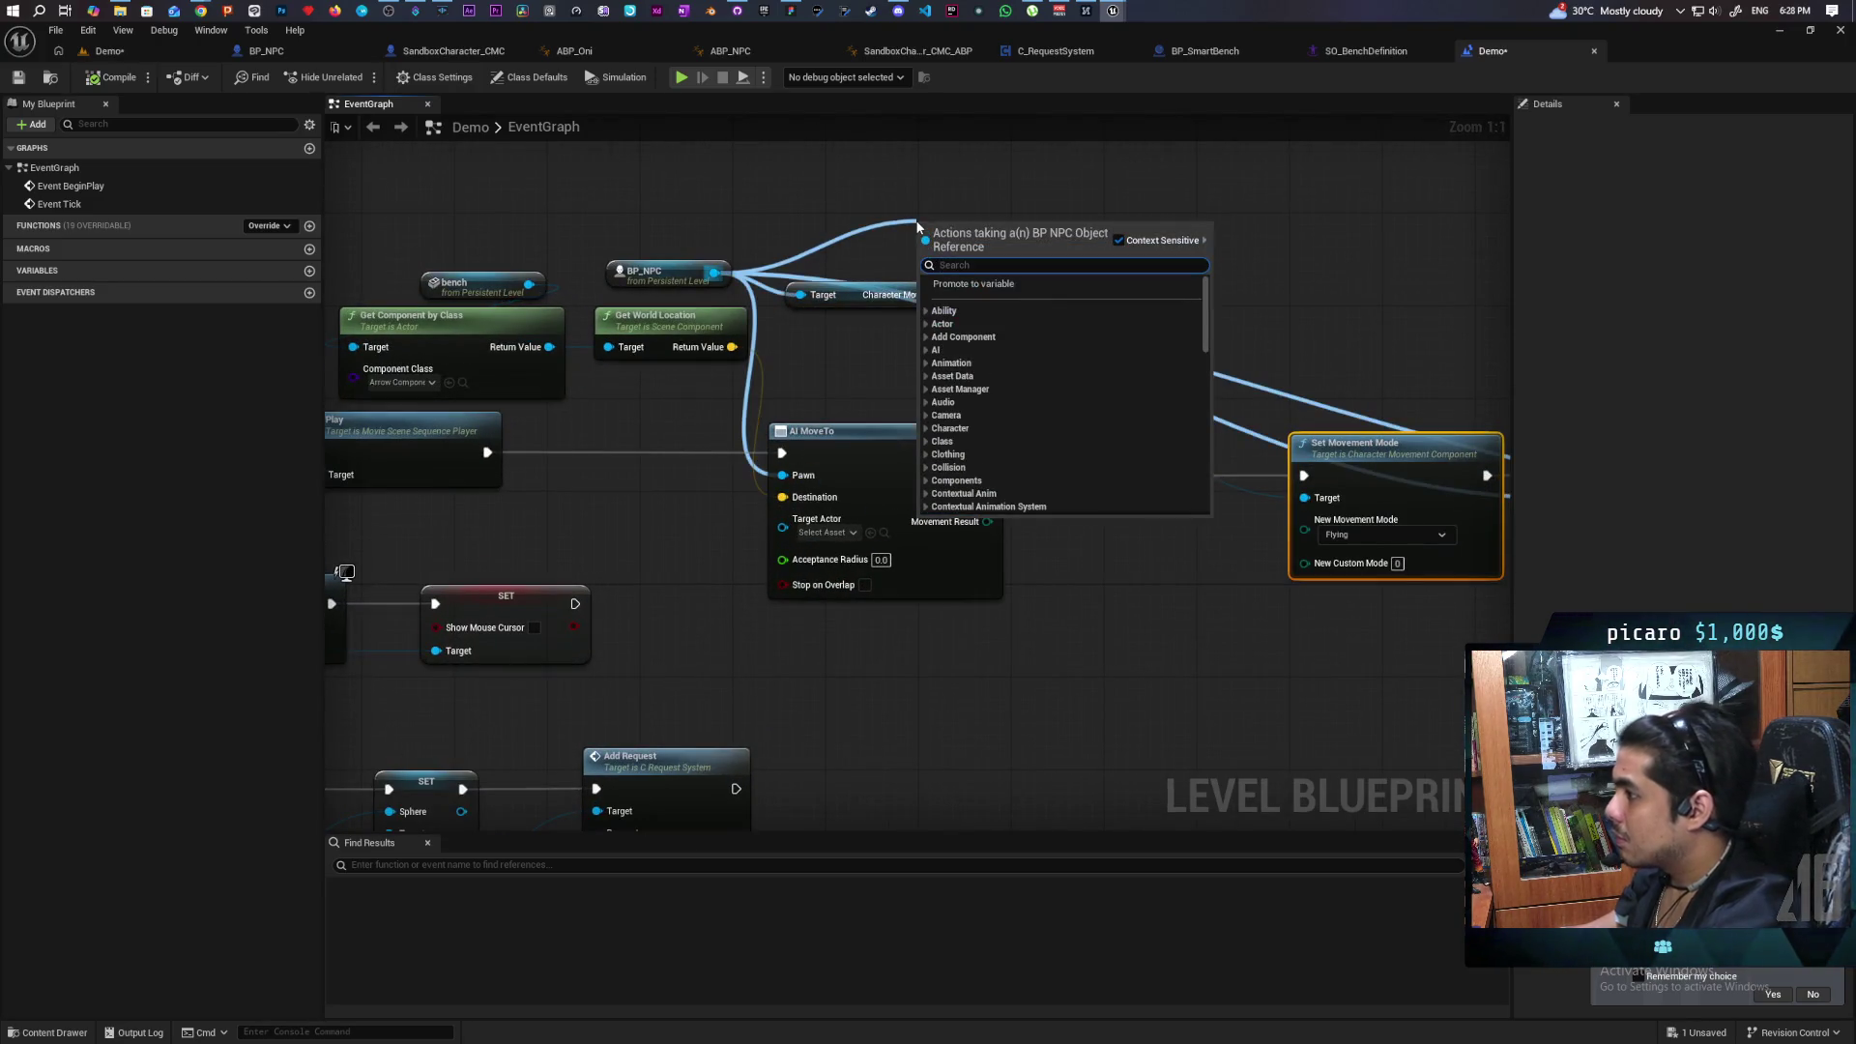
type("set actor loca")
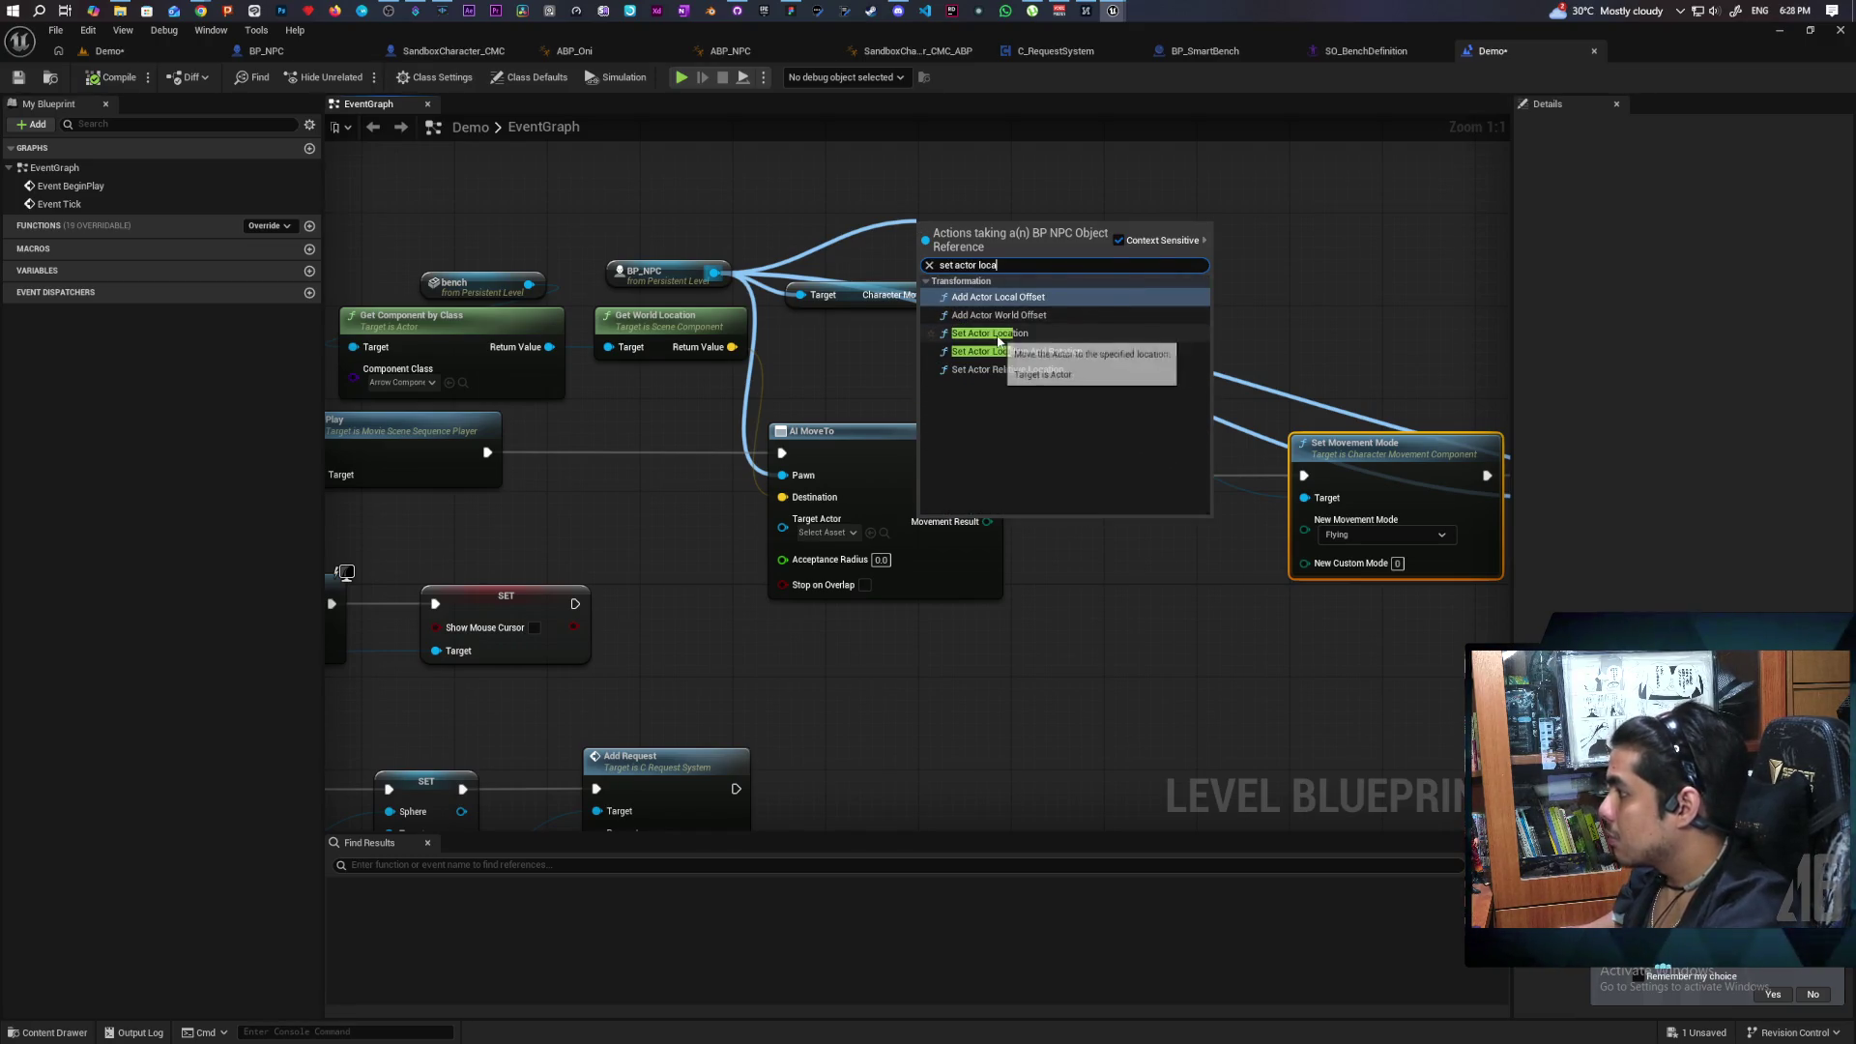
left_click(991, 332)
left_click_drag(1042, 248, 1170, 444)
mouse_move(731, 347)
left_mouse_down()
mouse_move(1011, 512)
mouse_move(1066, 522)
mouse_move(1049, 452)
left_mouse_up()
left_click_drag(1211, 453, 1303, 474)
left_click_drag(1146, 464, 1129, 487)
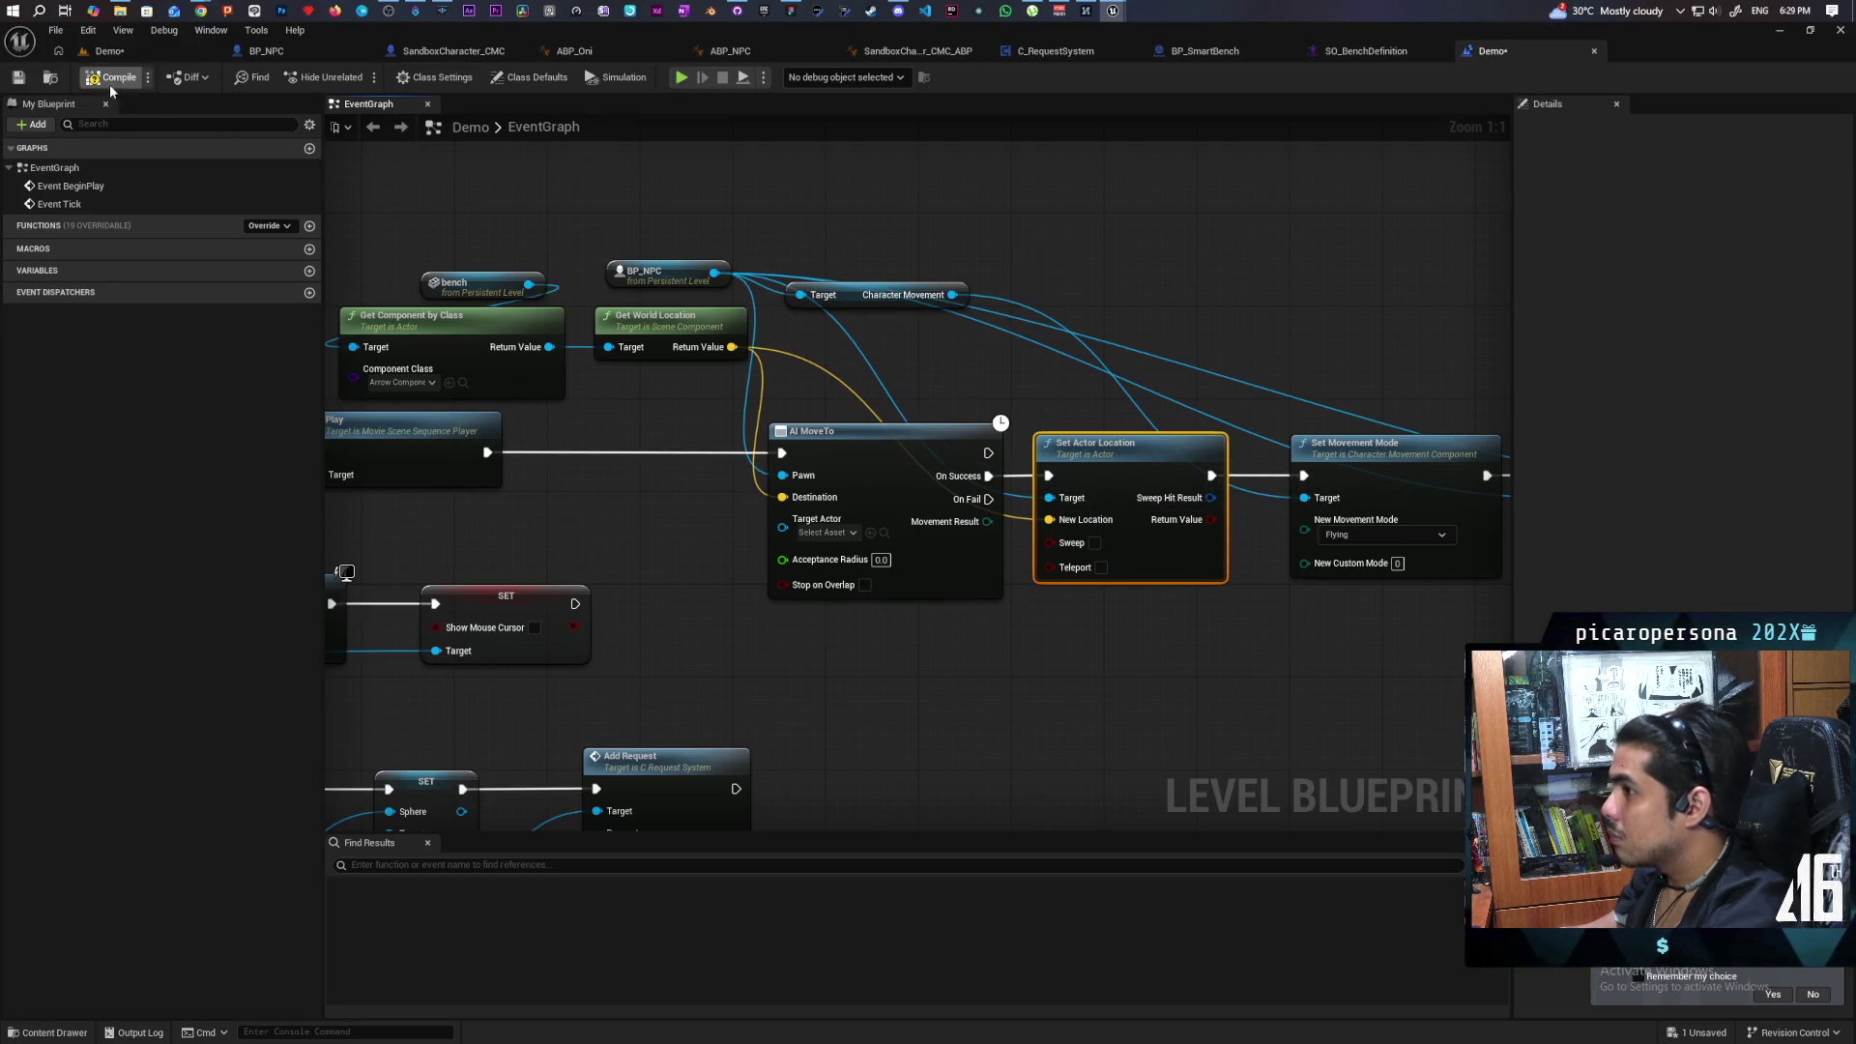
left_click(137, 50)
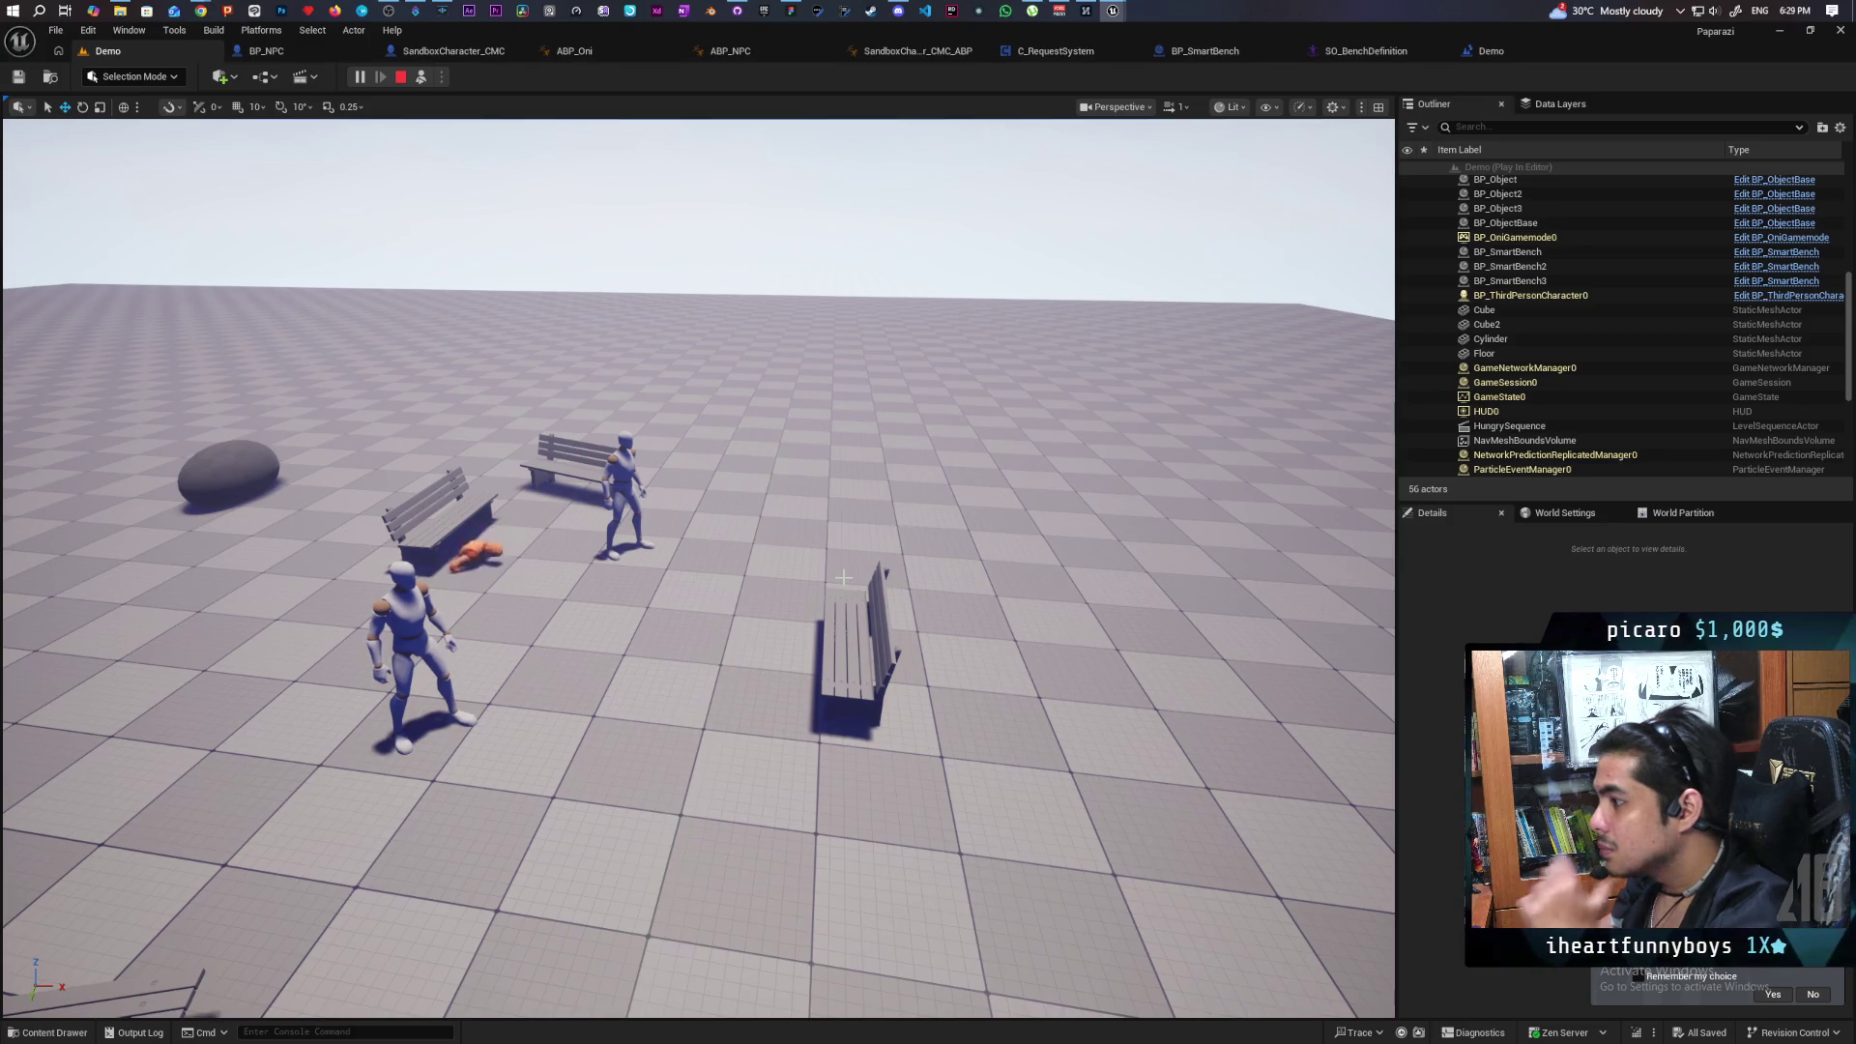
Stop the play test after the NPC collapses by the bench and view the node chain.
key("Escape")
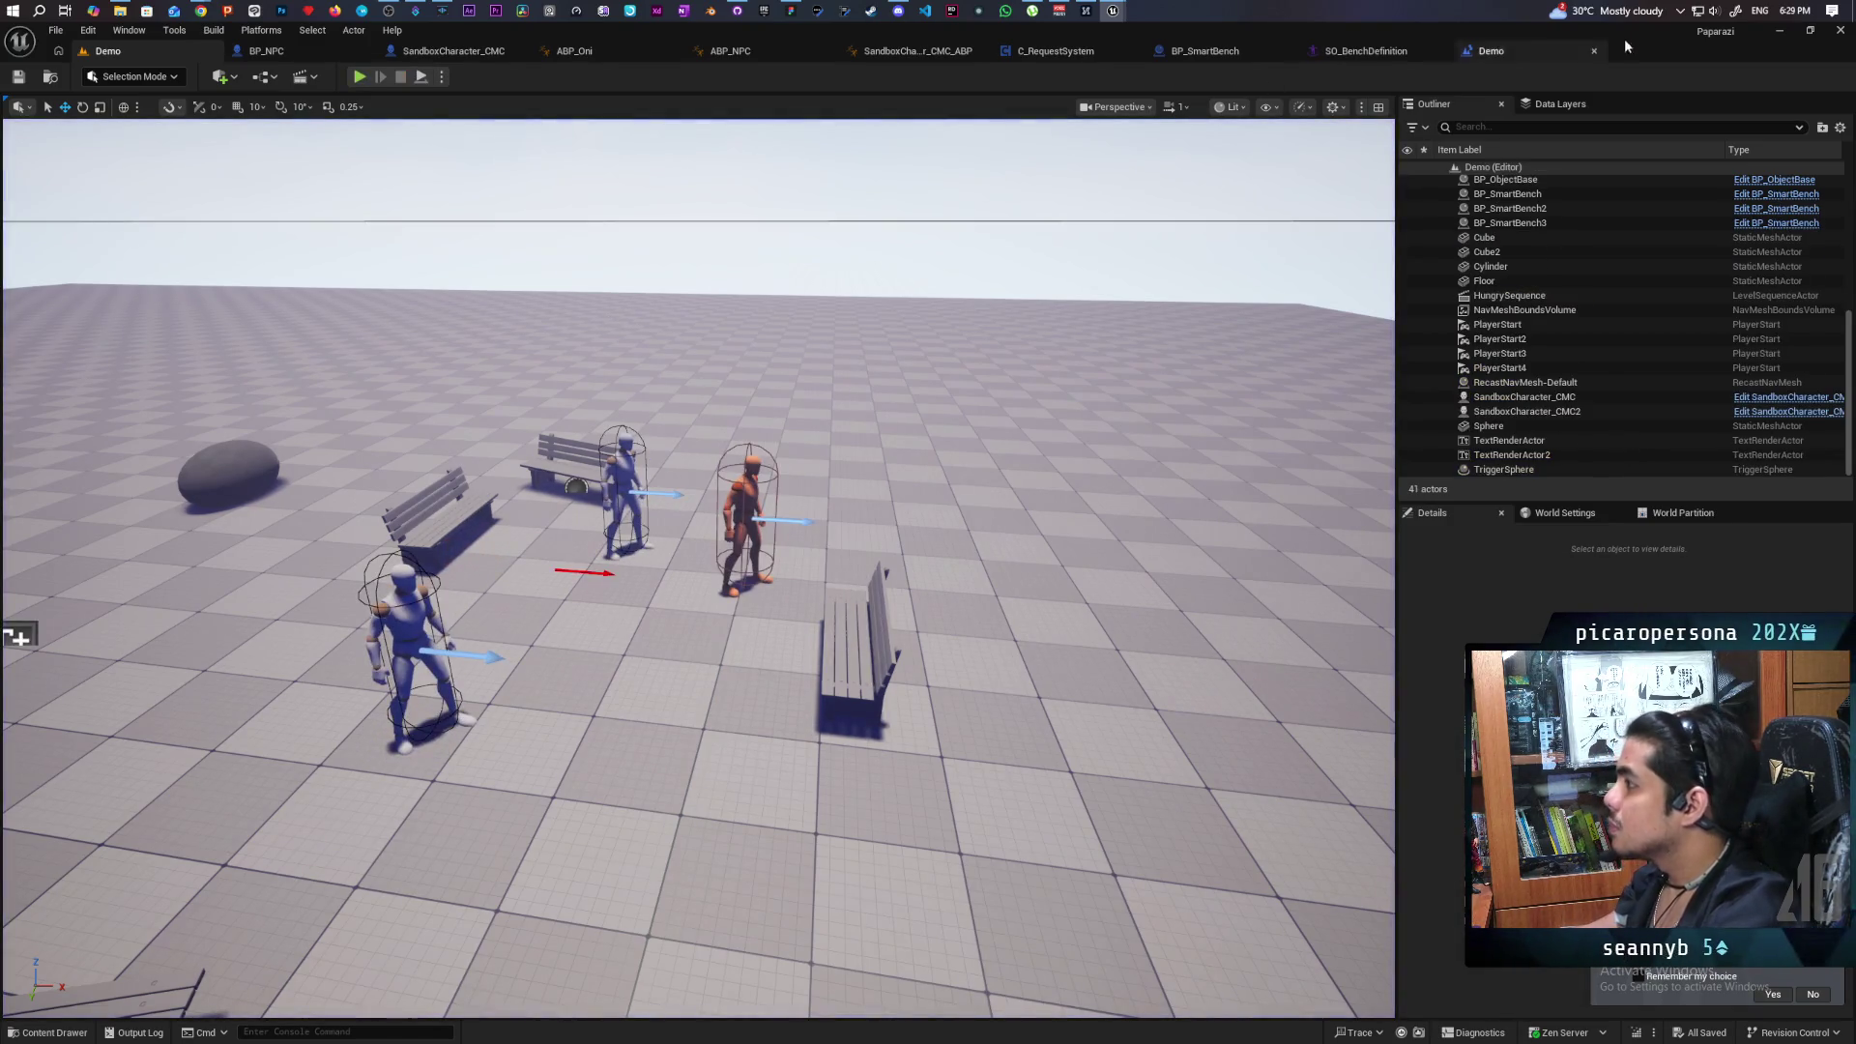
left_click(1484, 51)
left_click_drag(1006, 669, 928, 653)
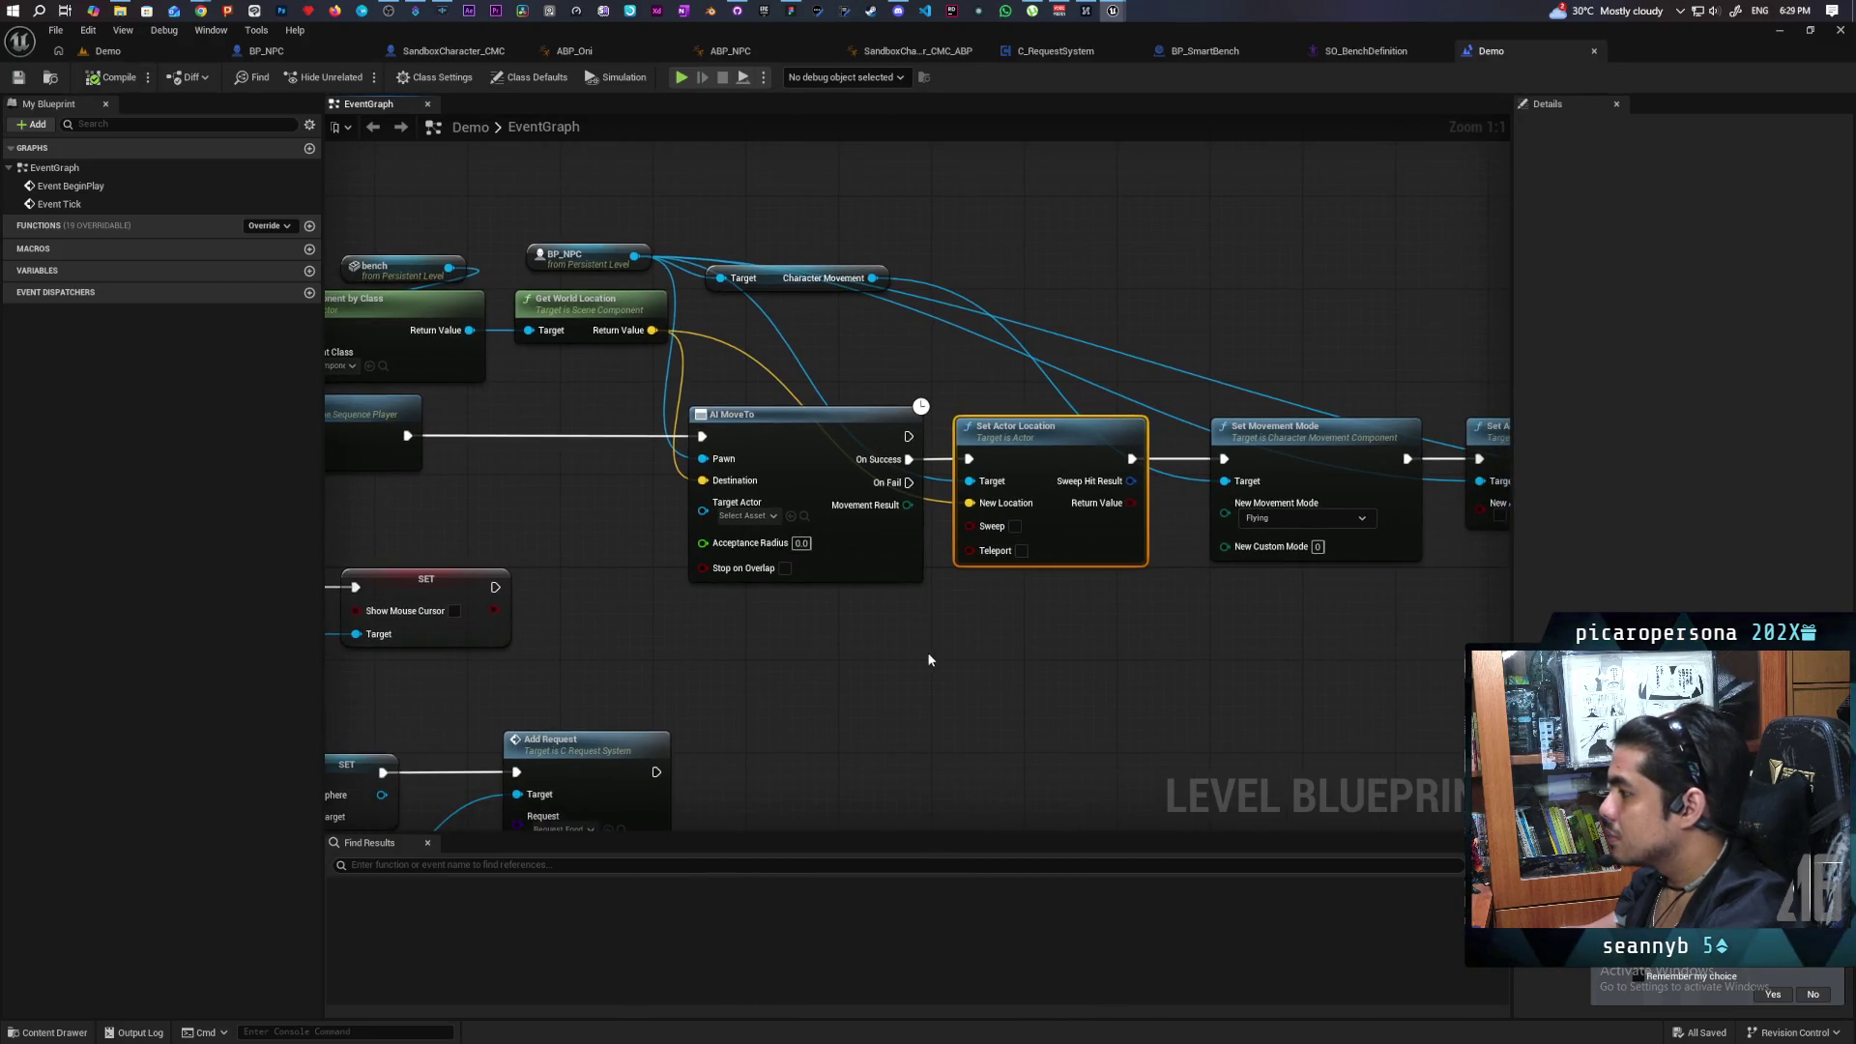
Move the nodes following Set Actor Location to the right to make room.
left_click_drag(1163, 592, 806, 580)
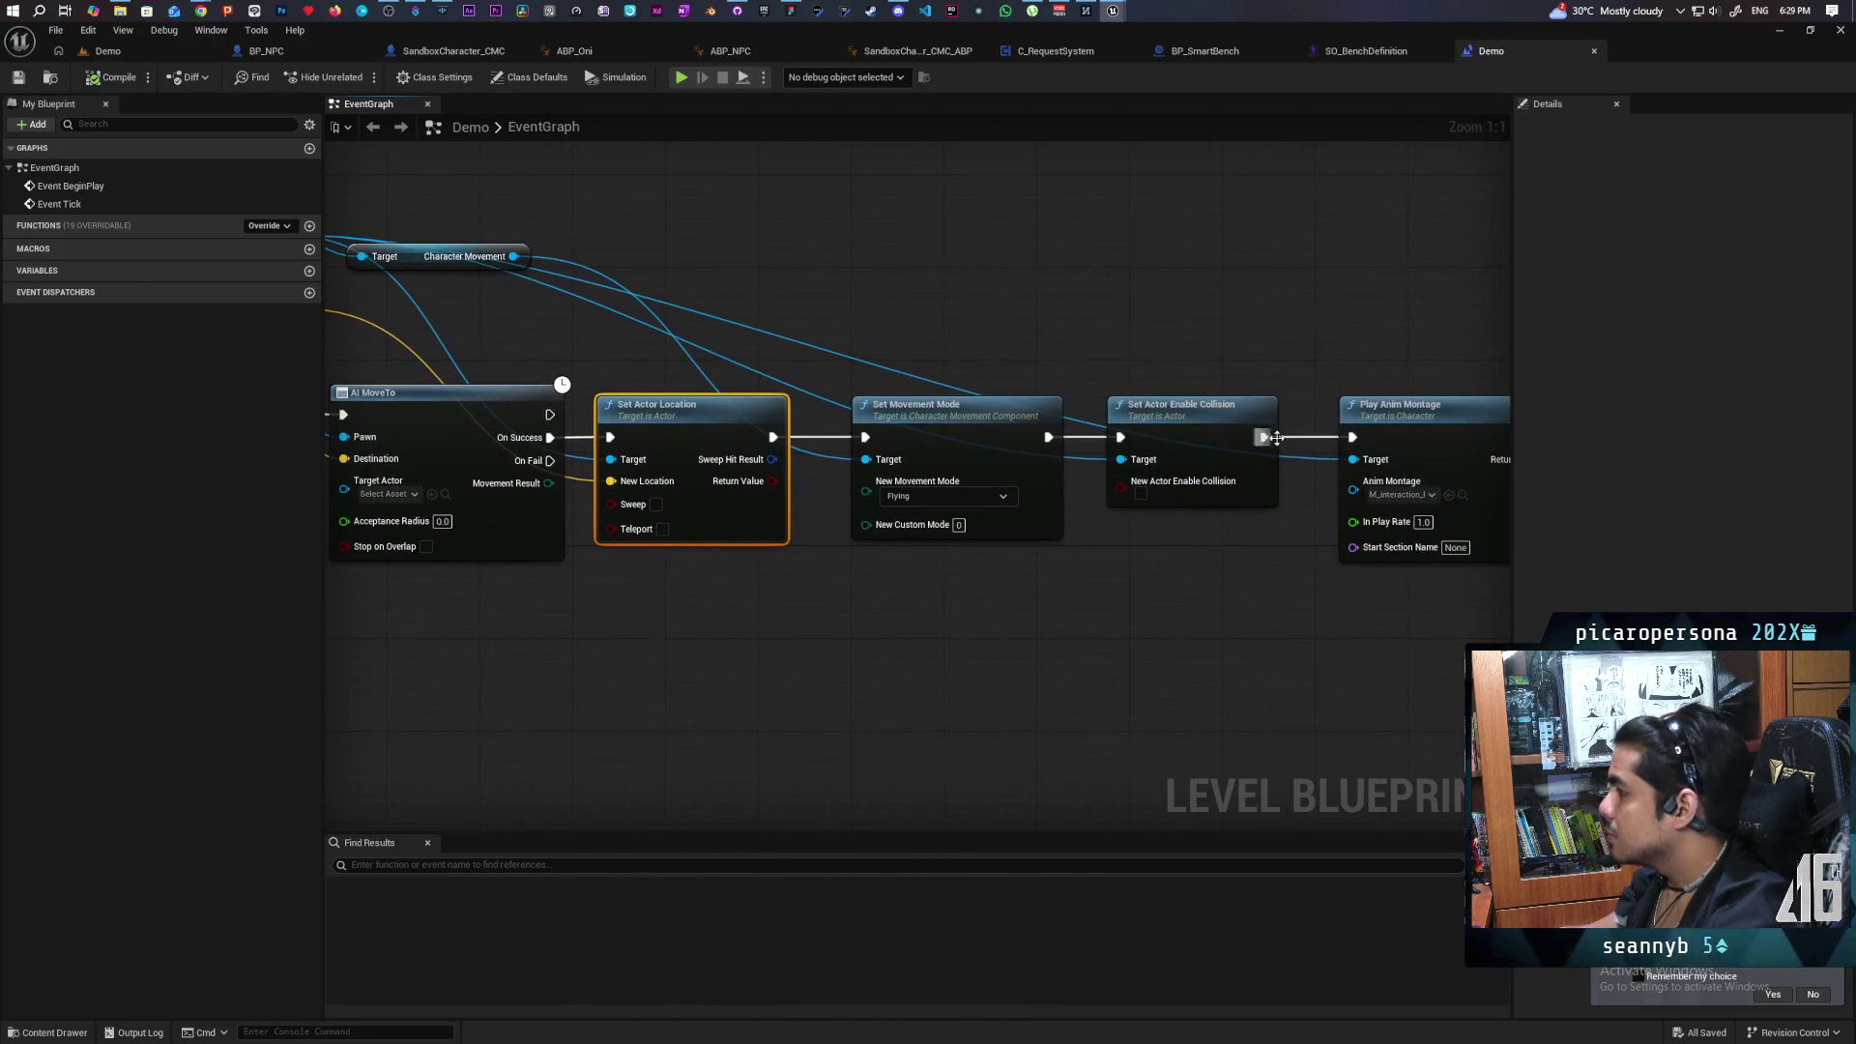
scroll(831, 367, "down", 2)
left_click_drag(825, 358, 1295, 470)
left_click_drag(842, 427, 999, 426)
scroll(839, 448, "up", 2)
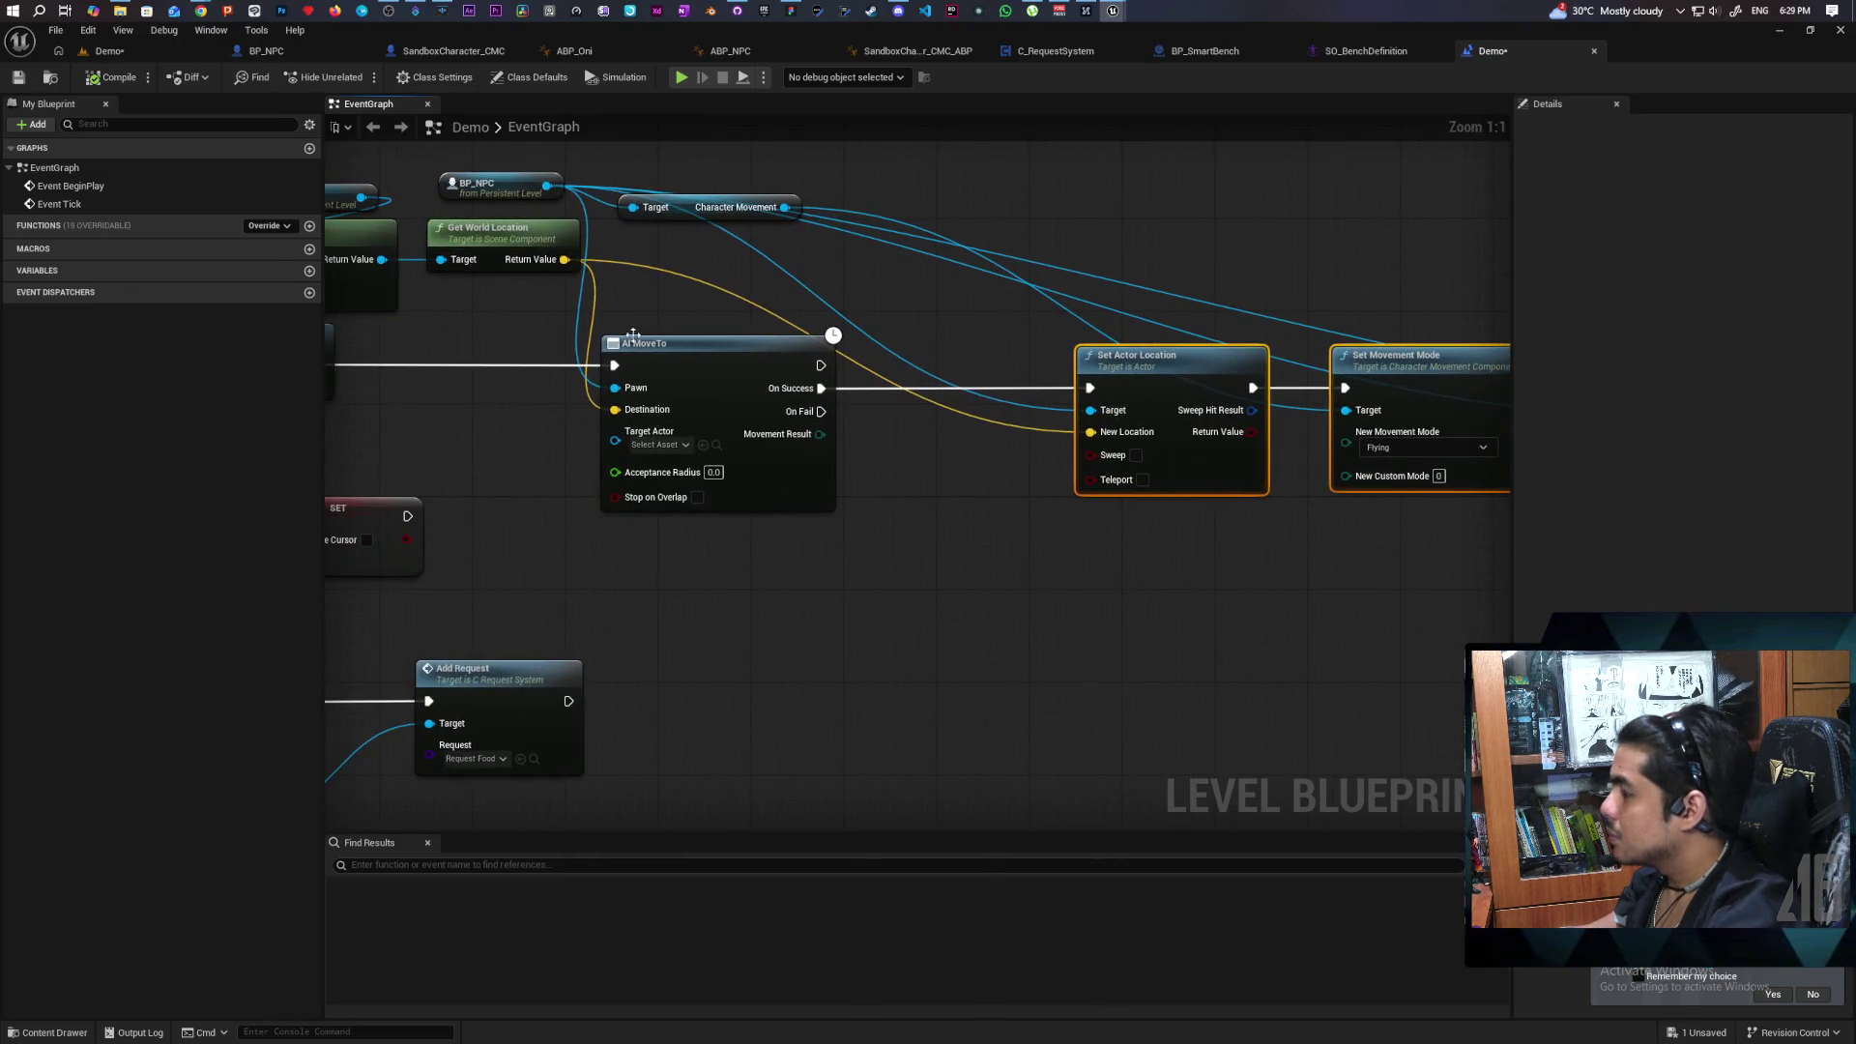
left_click_drag(577, 451, 665, 437)
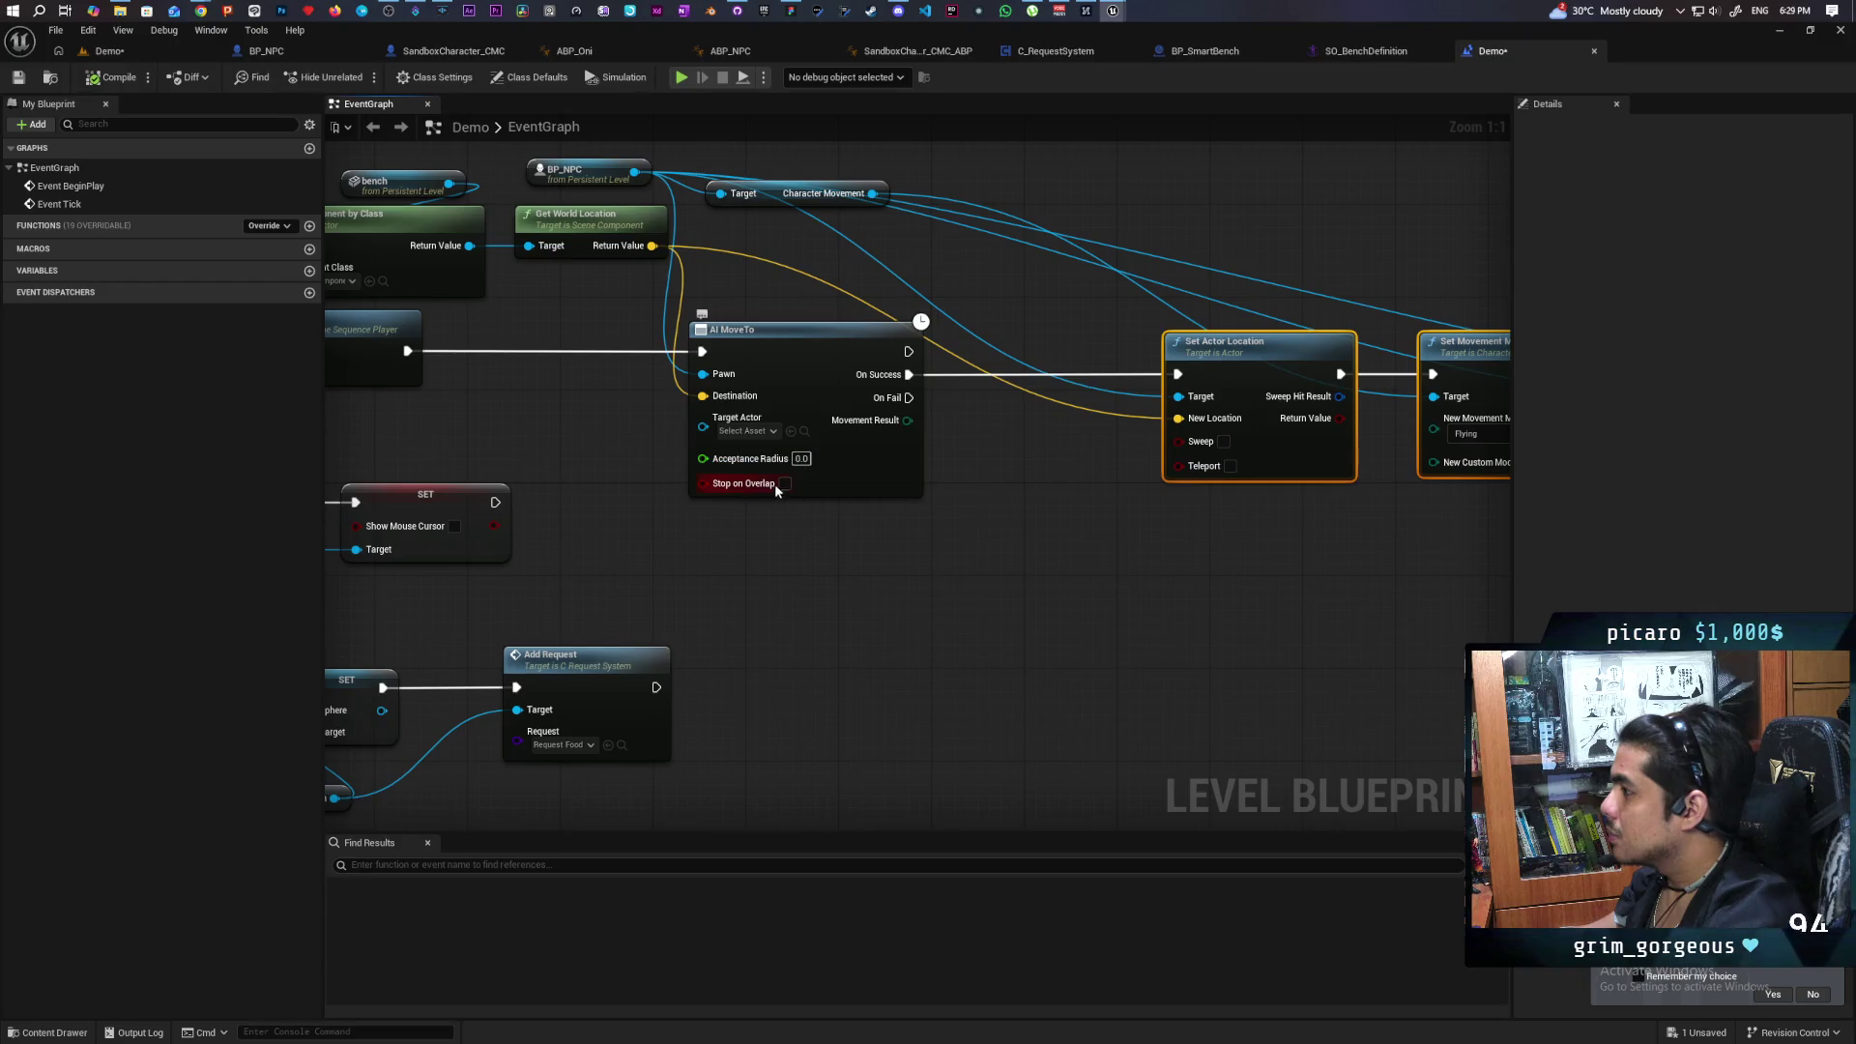
left_click_drag(701, 221, 725, 290)
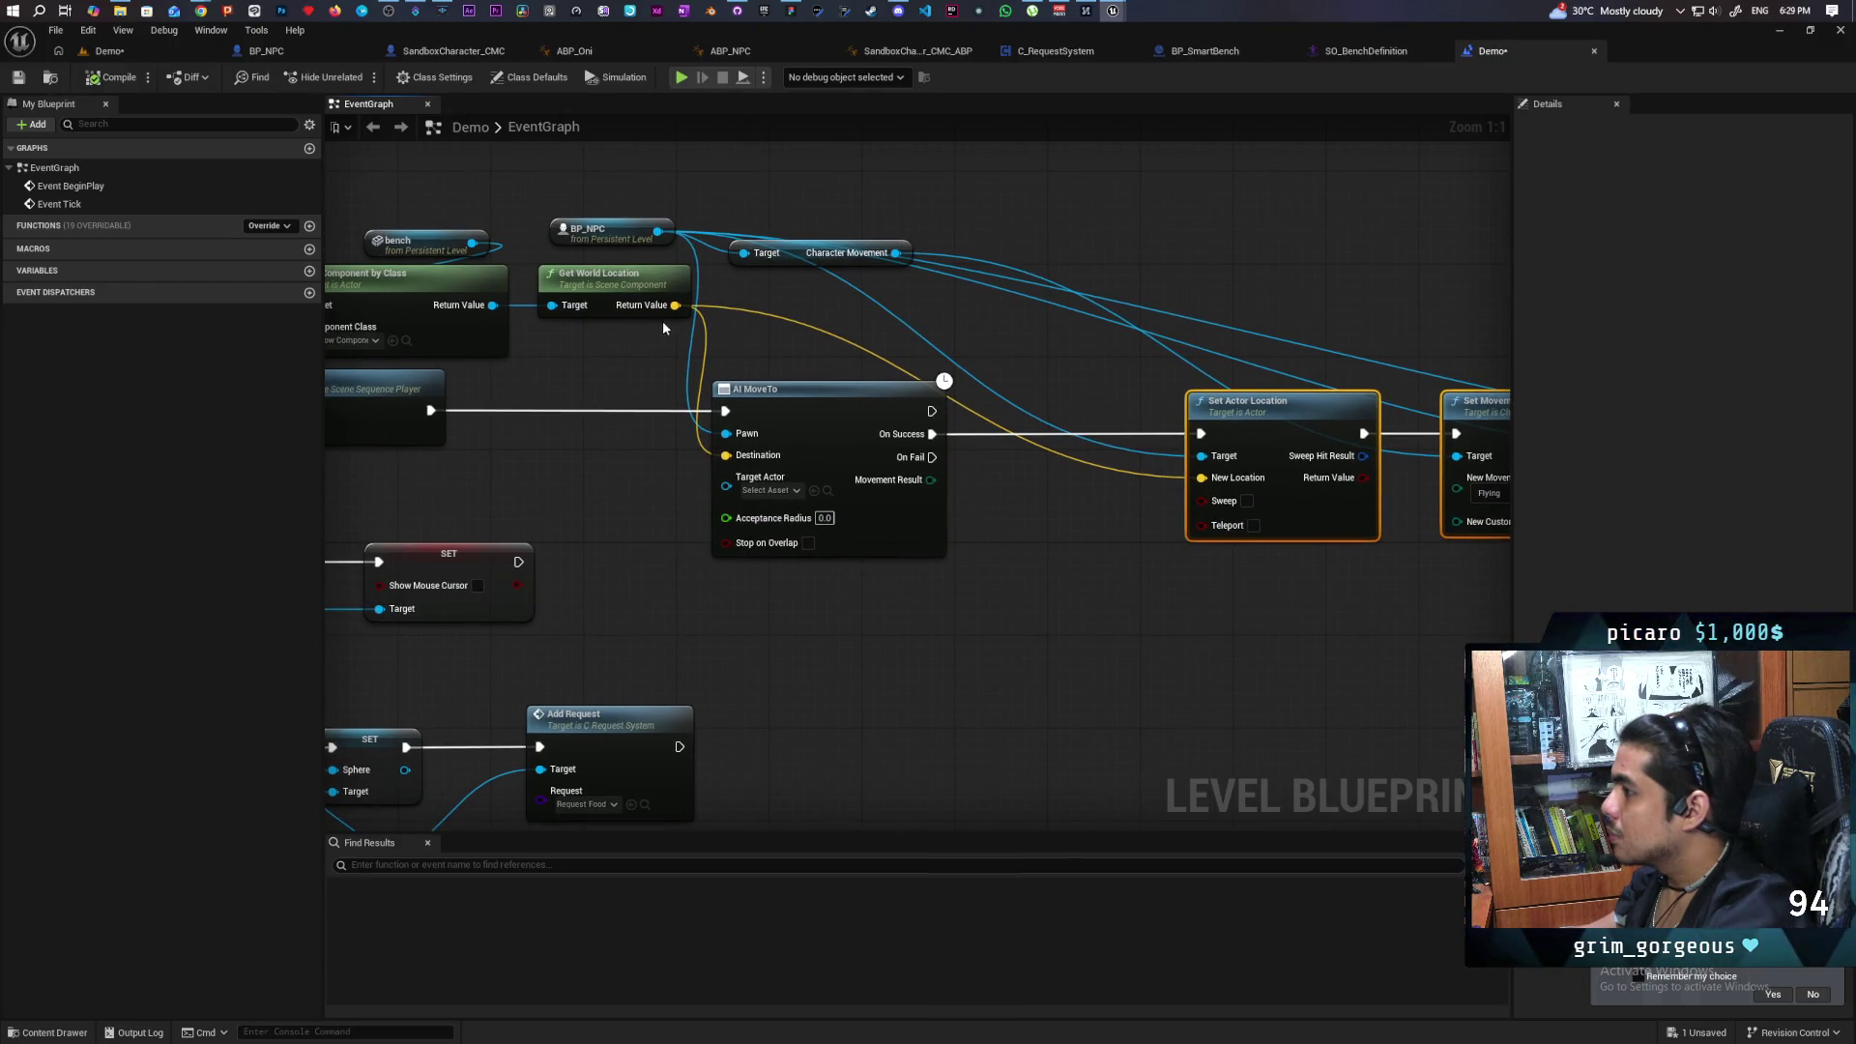
Feed New Location a Make Vector using the bench location's Break Vector X and Y, with Z 90.
left_click_drag(674, 305, 884, 609)
type("break vector")
key("Return")
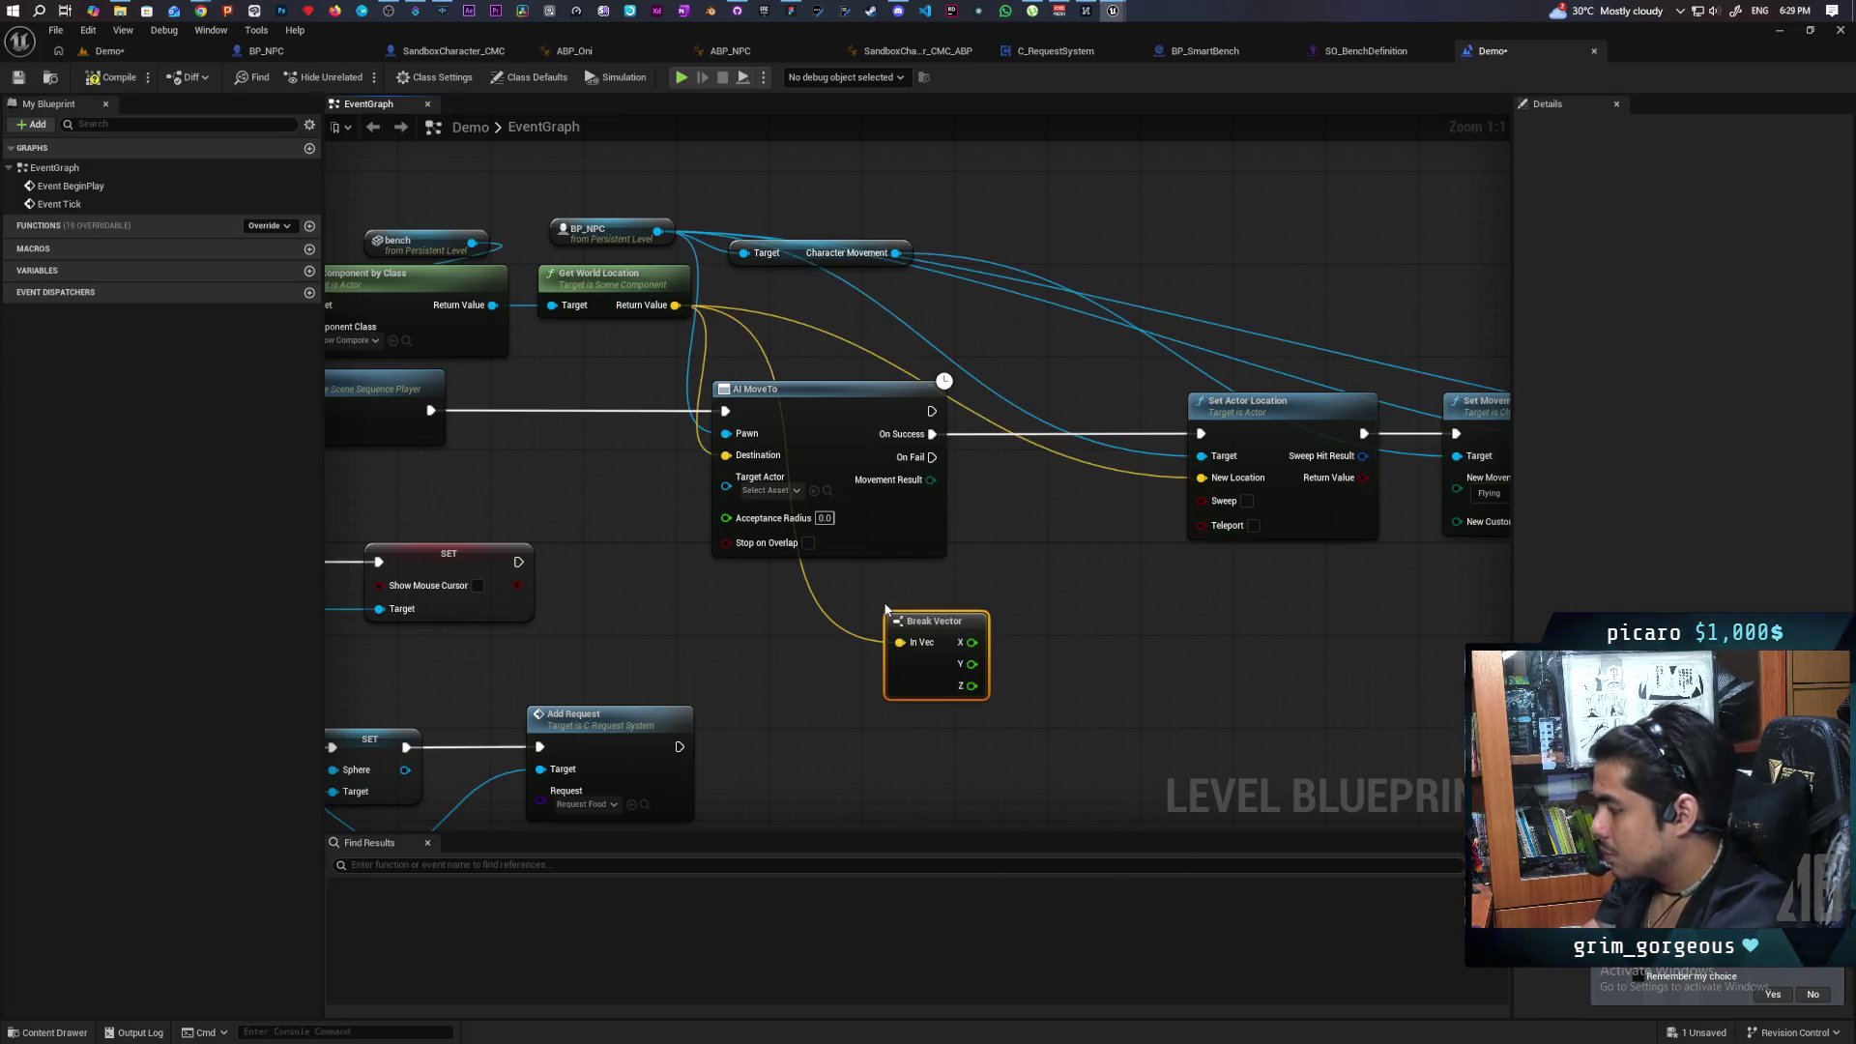
mouse_move(1204, 468)
left_mouse_down()
mouse_move(1150, 629)
mouse_move(1118, 634)
left_mouse_up()
type("make")
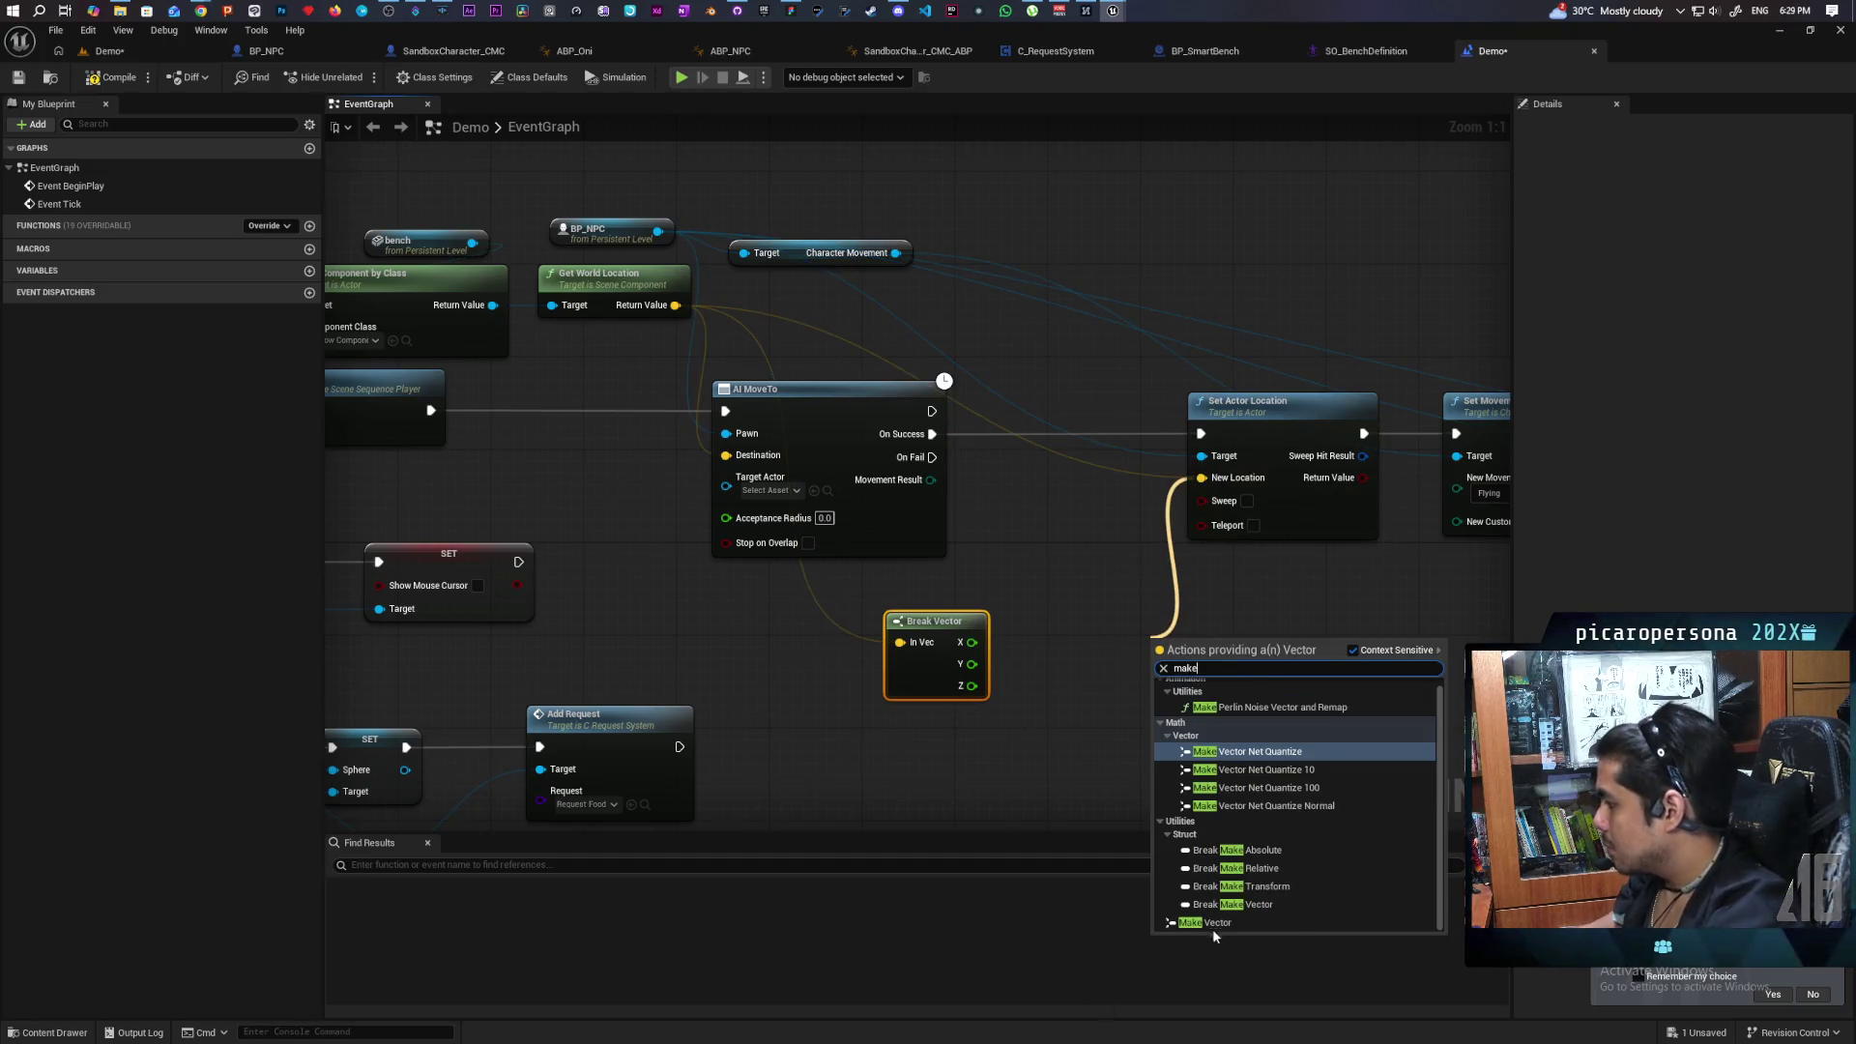
left_click(1213, 924)
left_click_drag(972, 642, 1154, 665)
mouse_move(971, 665)
left_mouse_down()
mouse_move(1154, 688)
mouse_move(1173, 642)
left_mouse_up()
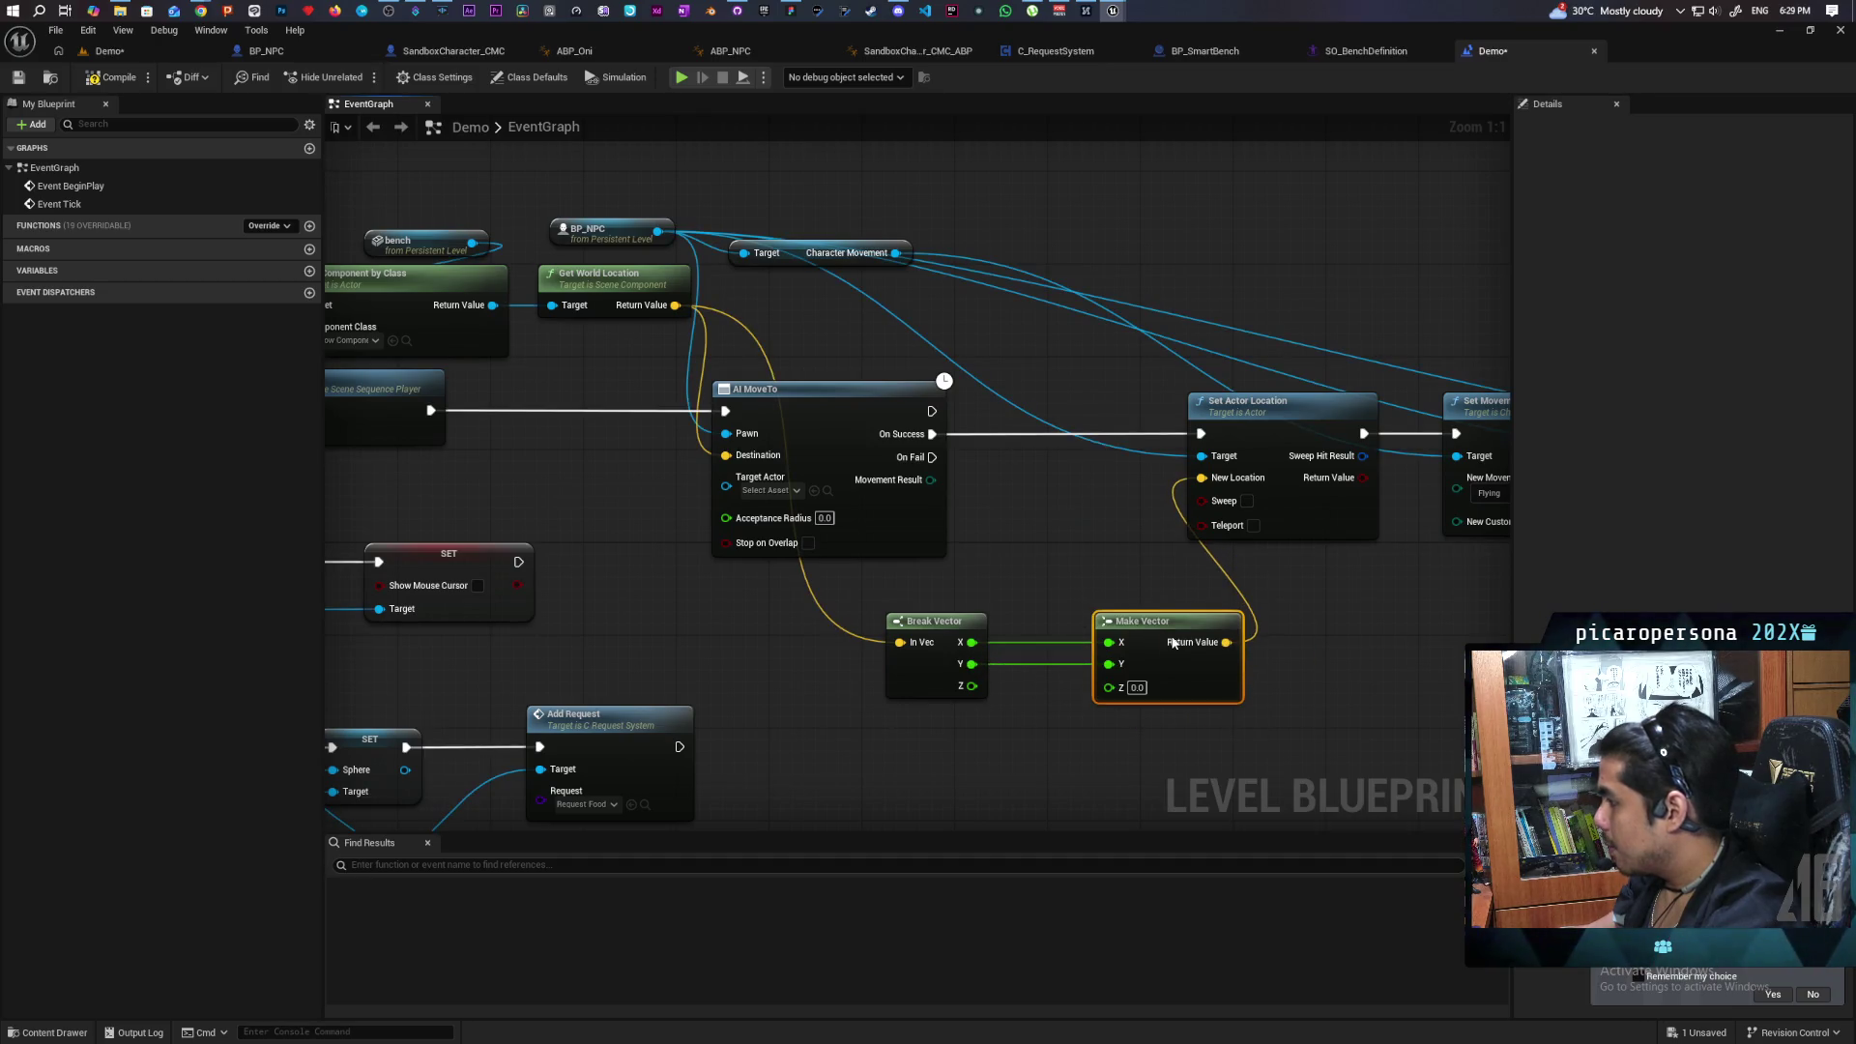
type("90")
key("Return")
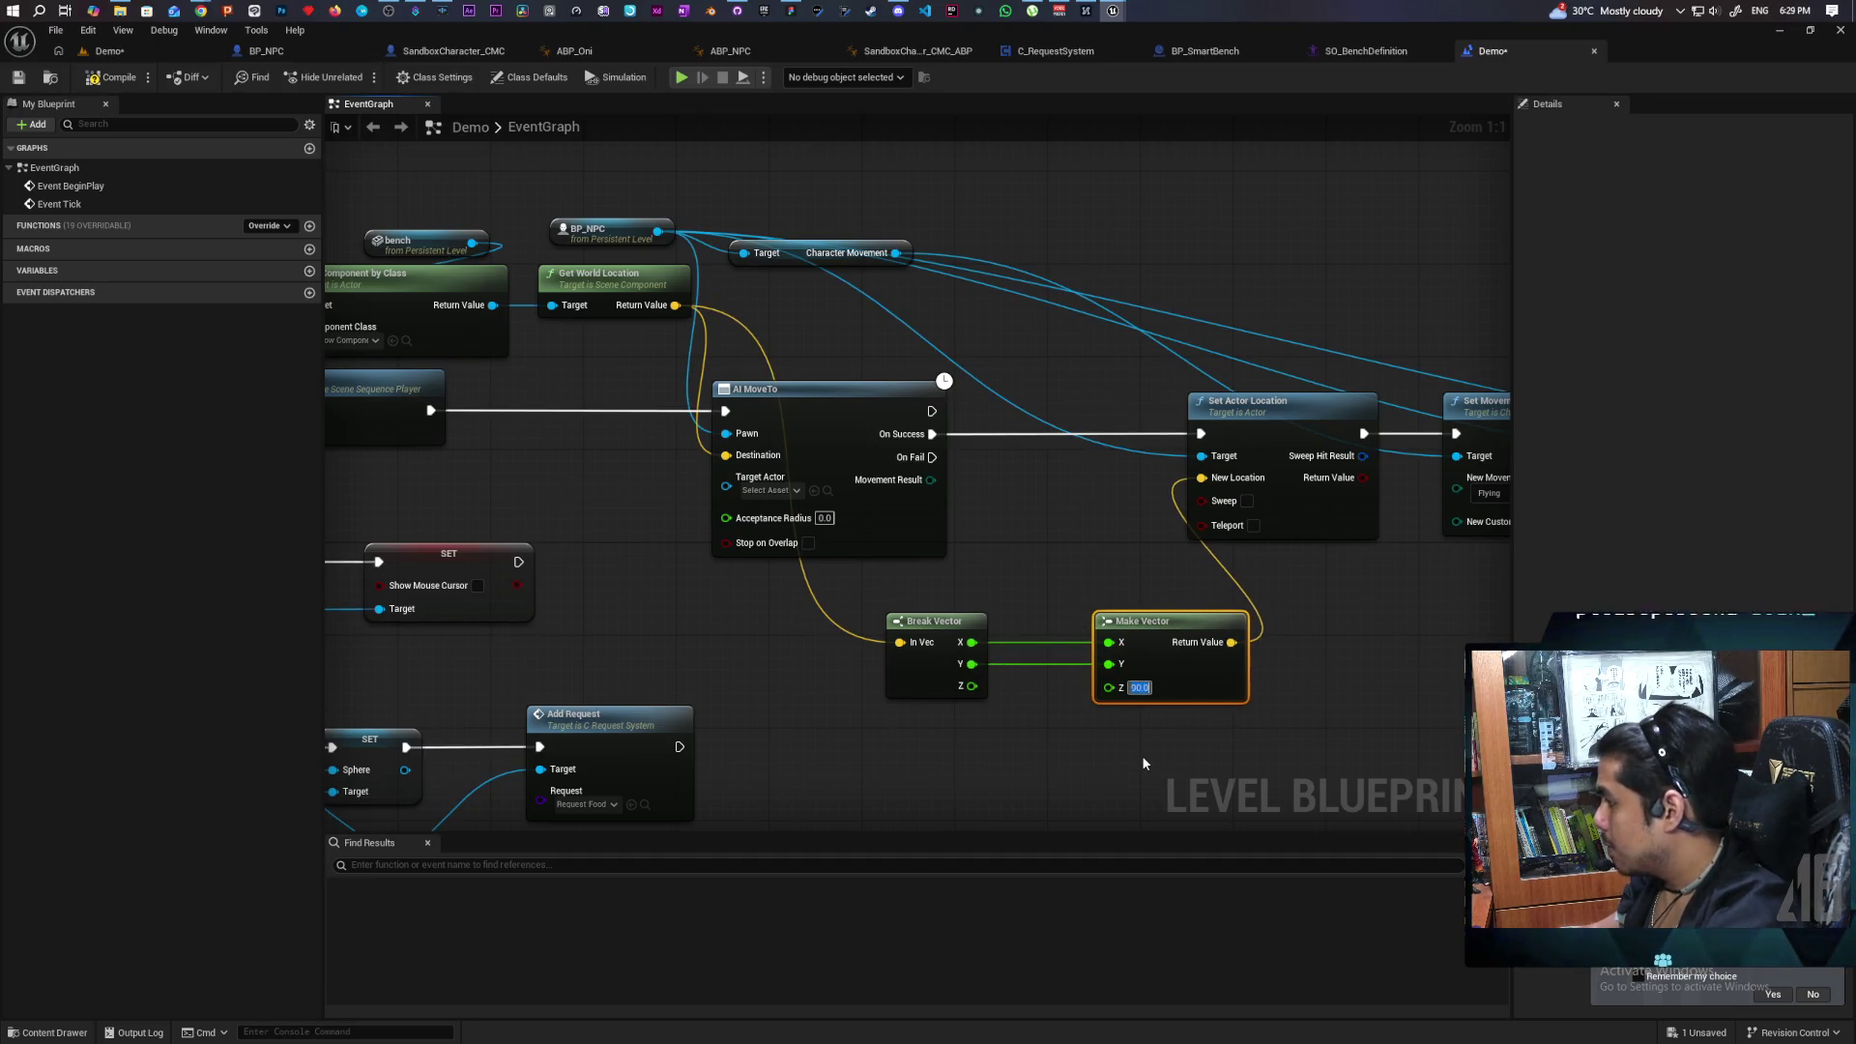
left_click(161, 49)
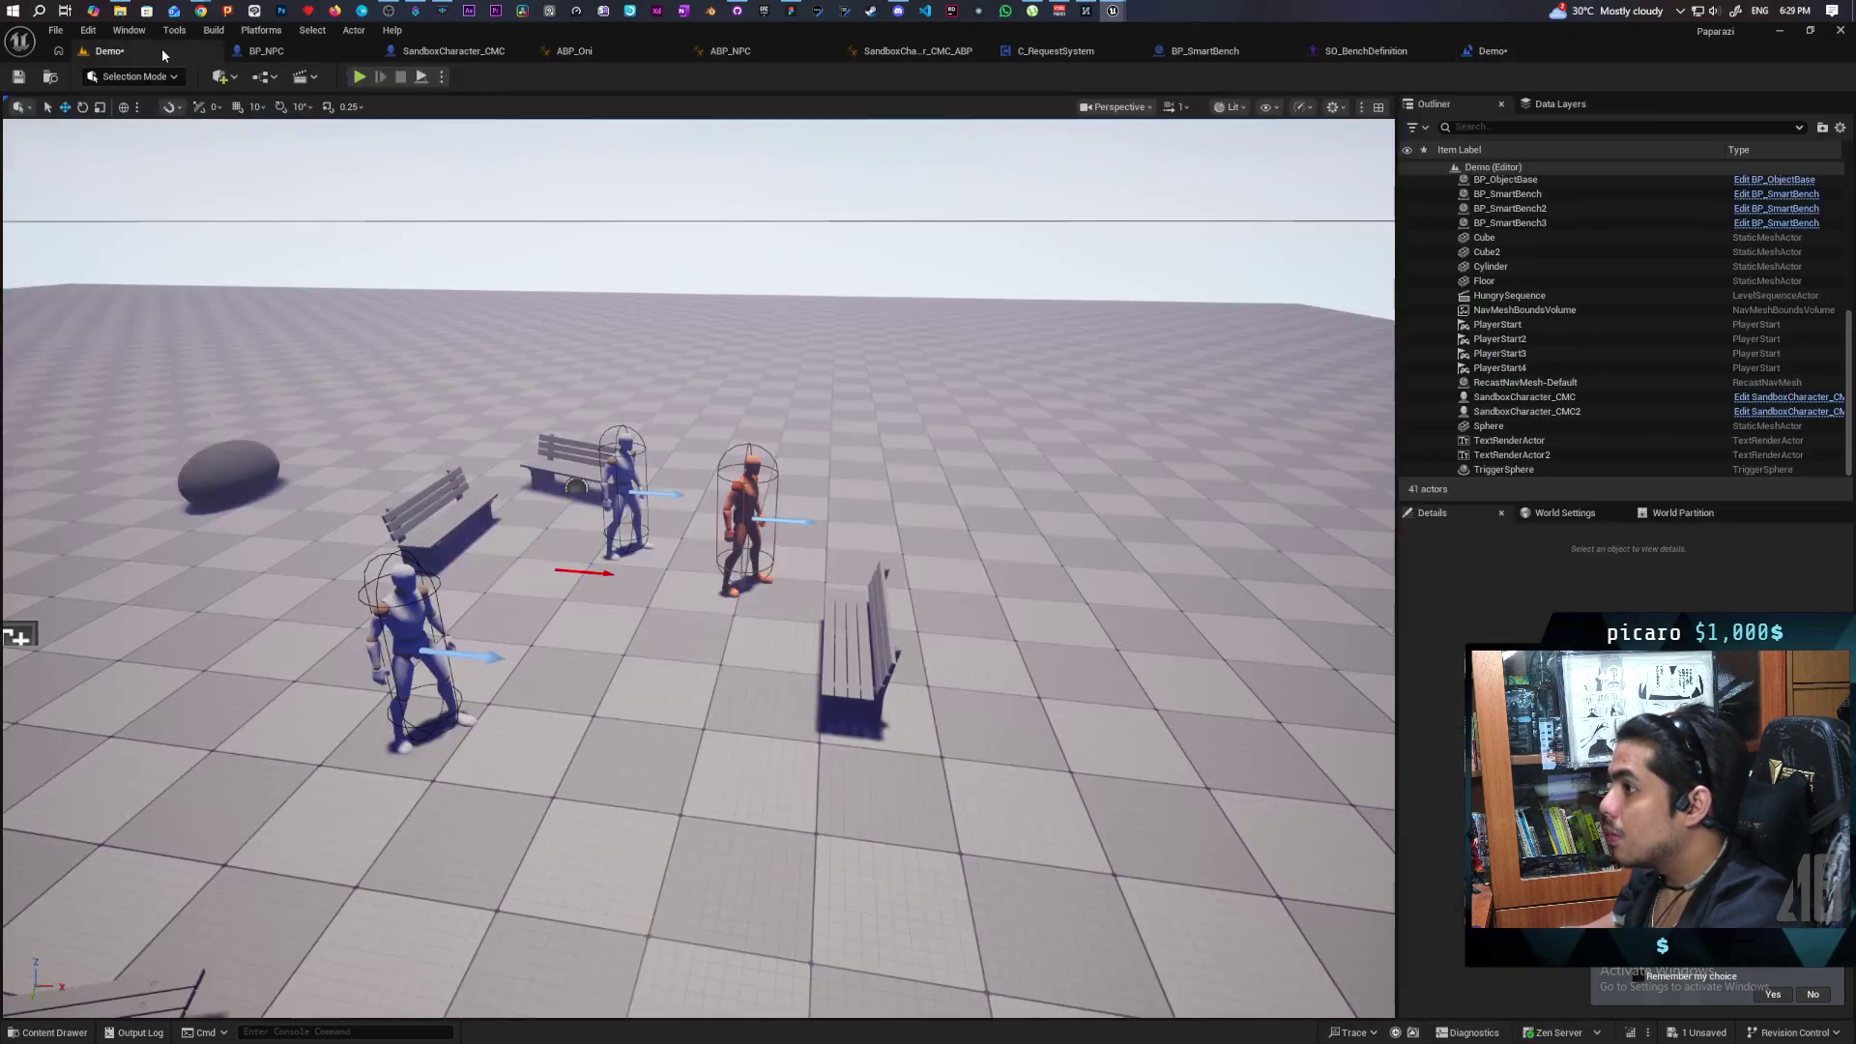
Play-test with Z fixed at 90, then bring the vector nodes into view in the graph.
key("alt+p")
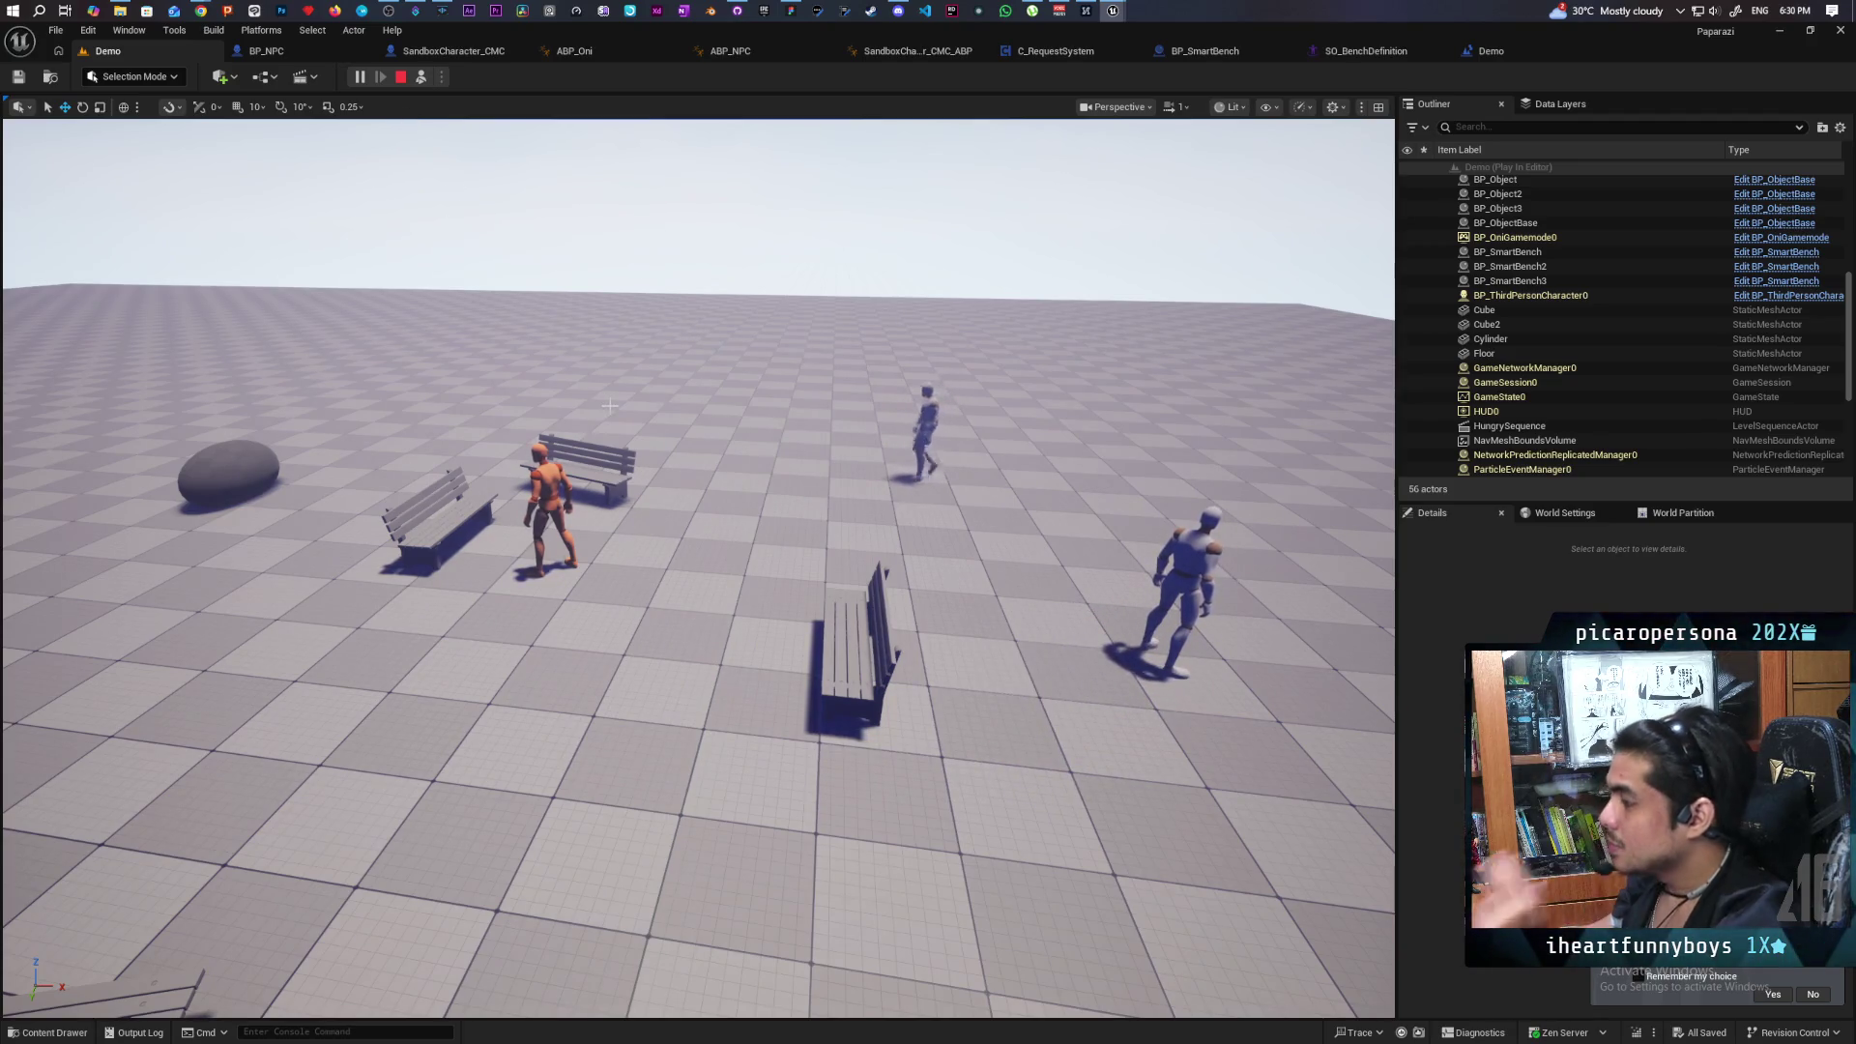
left_click(1494, 50)
left_click_drag(1129, 497, 888, 532)
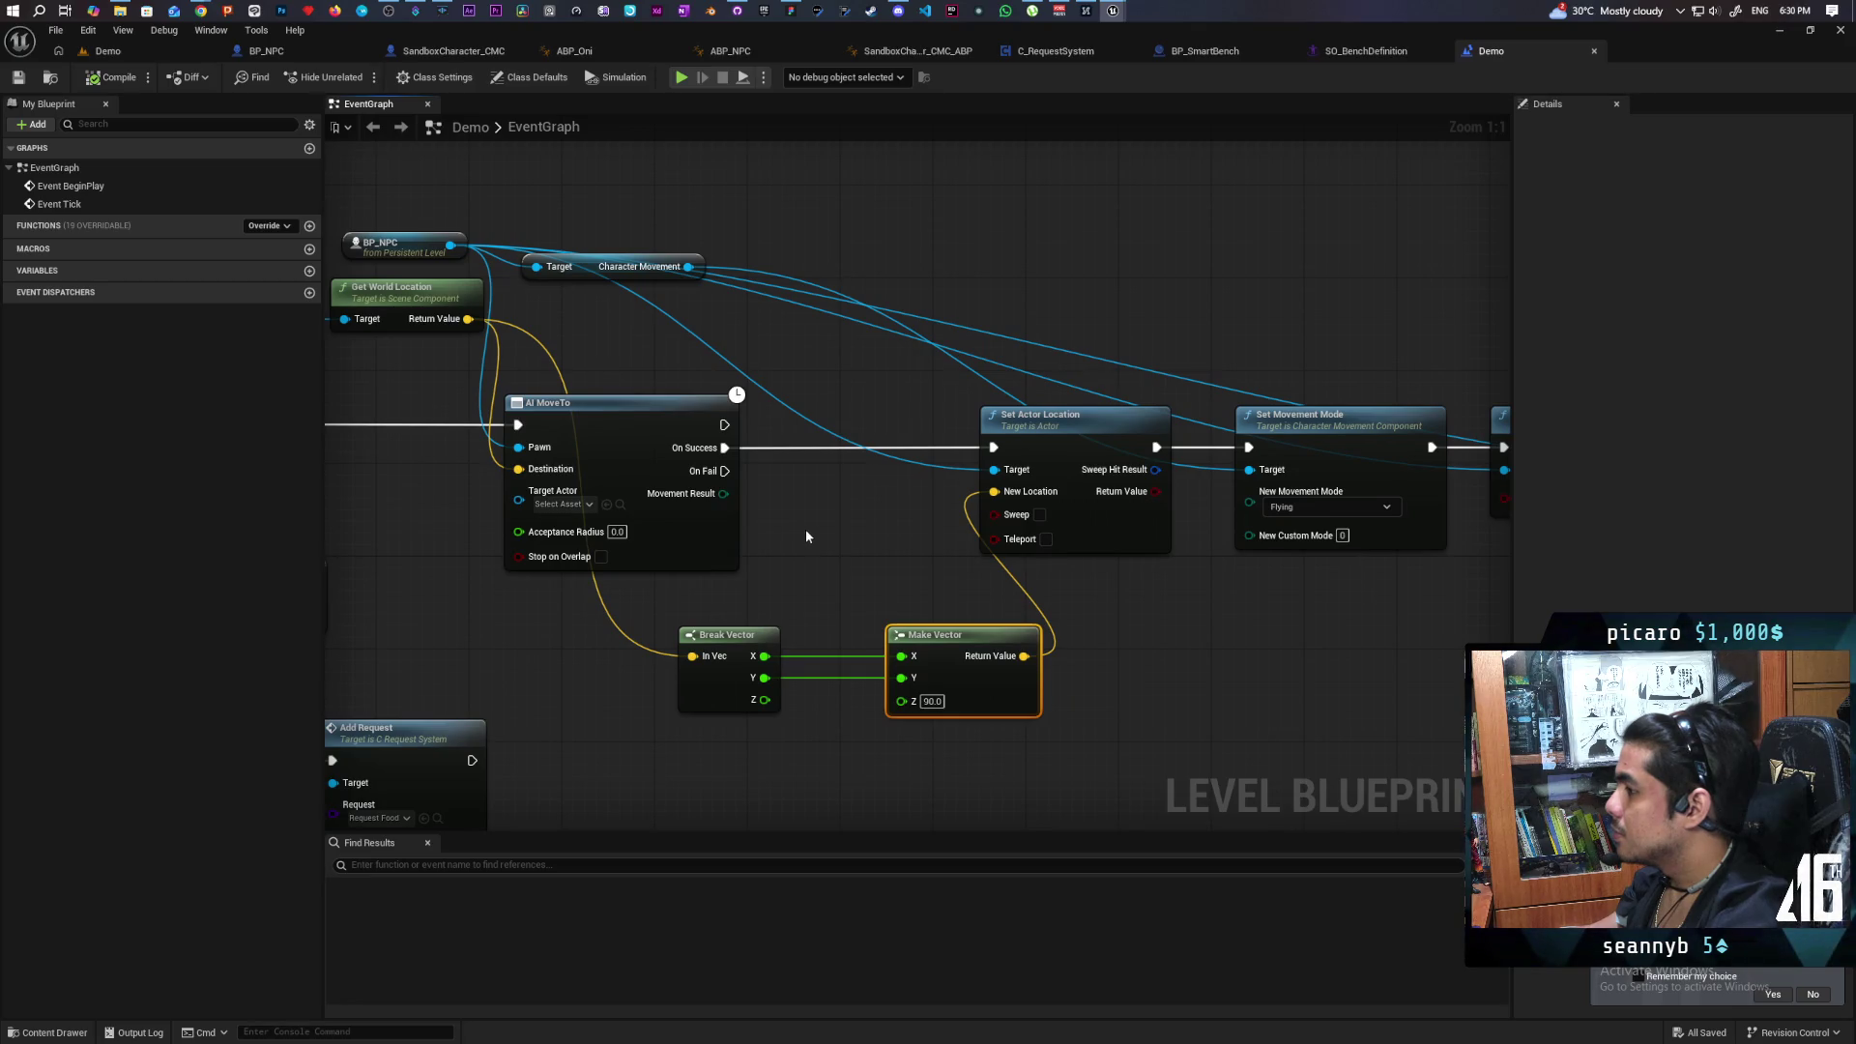
Centre the graph on Set Actor Location and select it for a breakpoint.
scroll(807, 536, "down", 2)
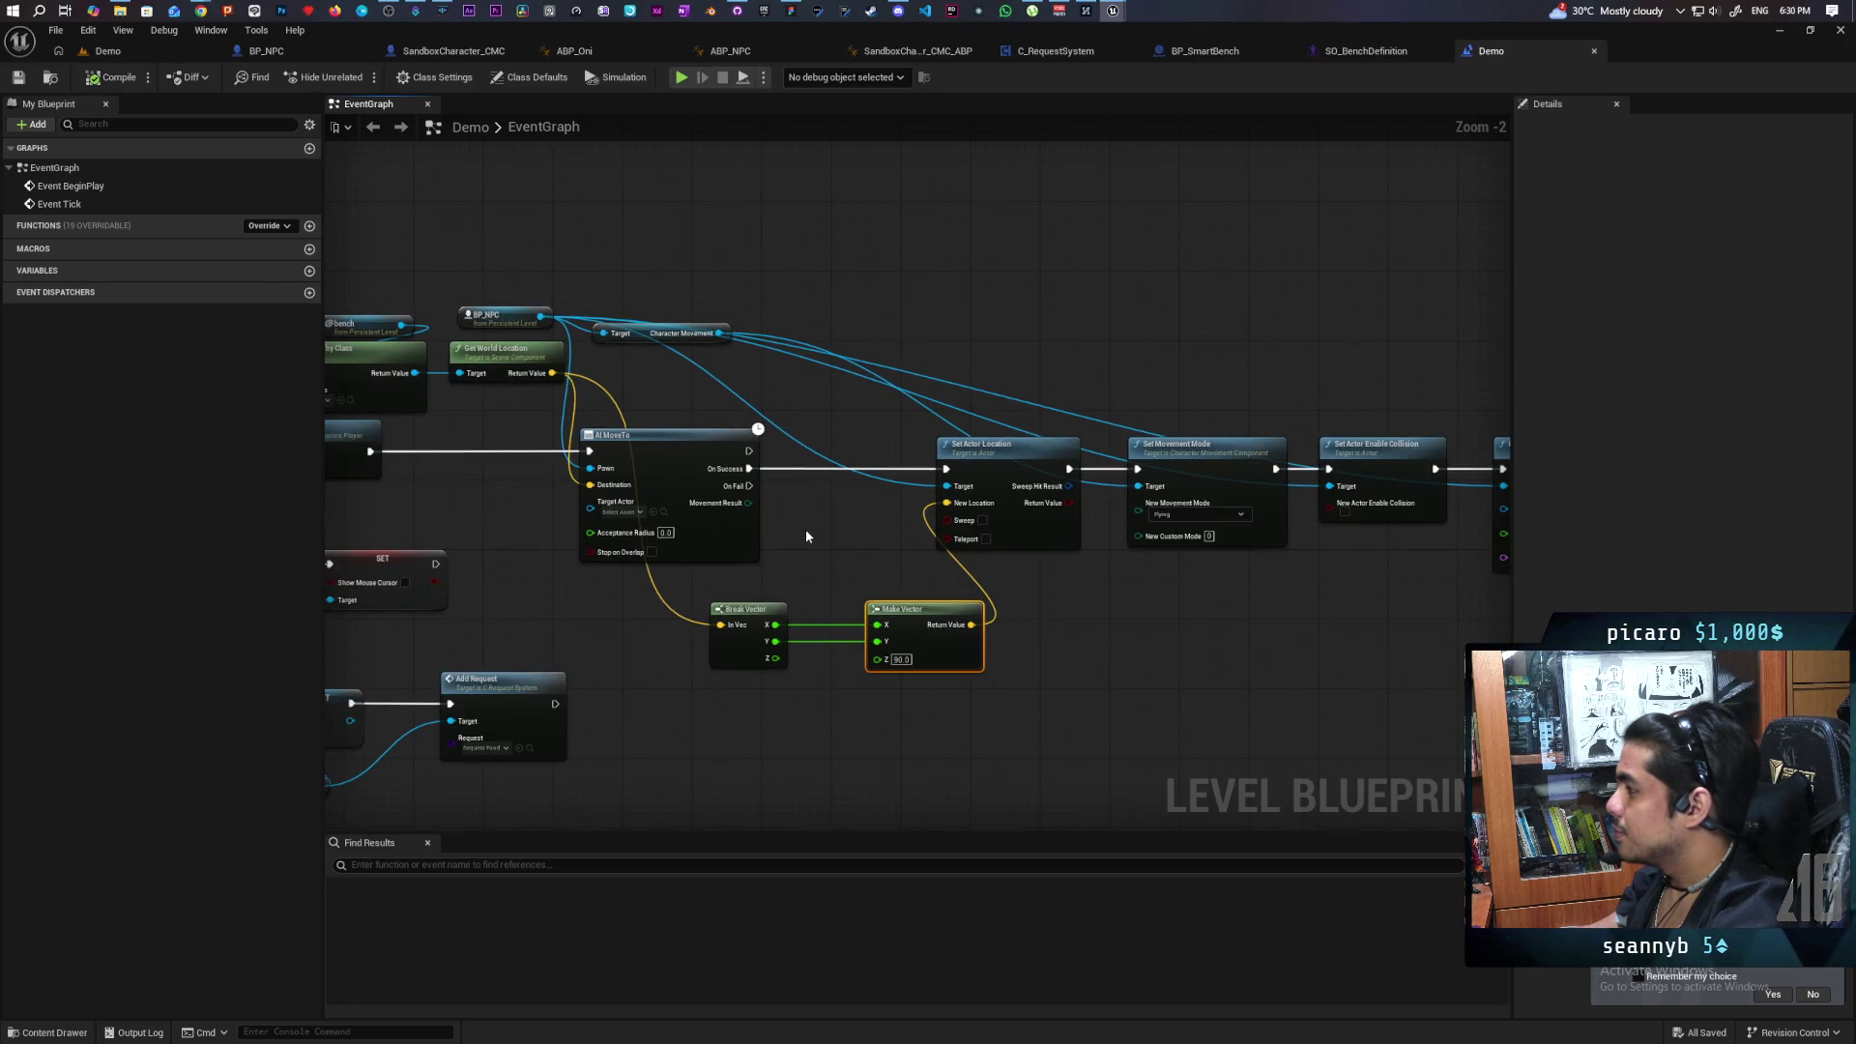
scroll(807, 536, "down", 1)
scroll(811, 605, "up", 2)
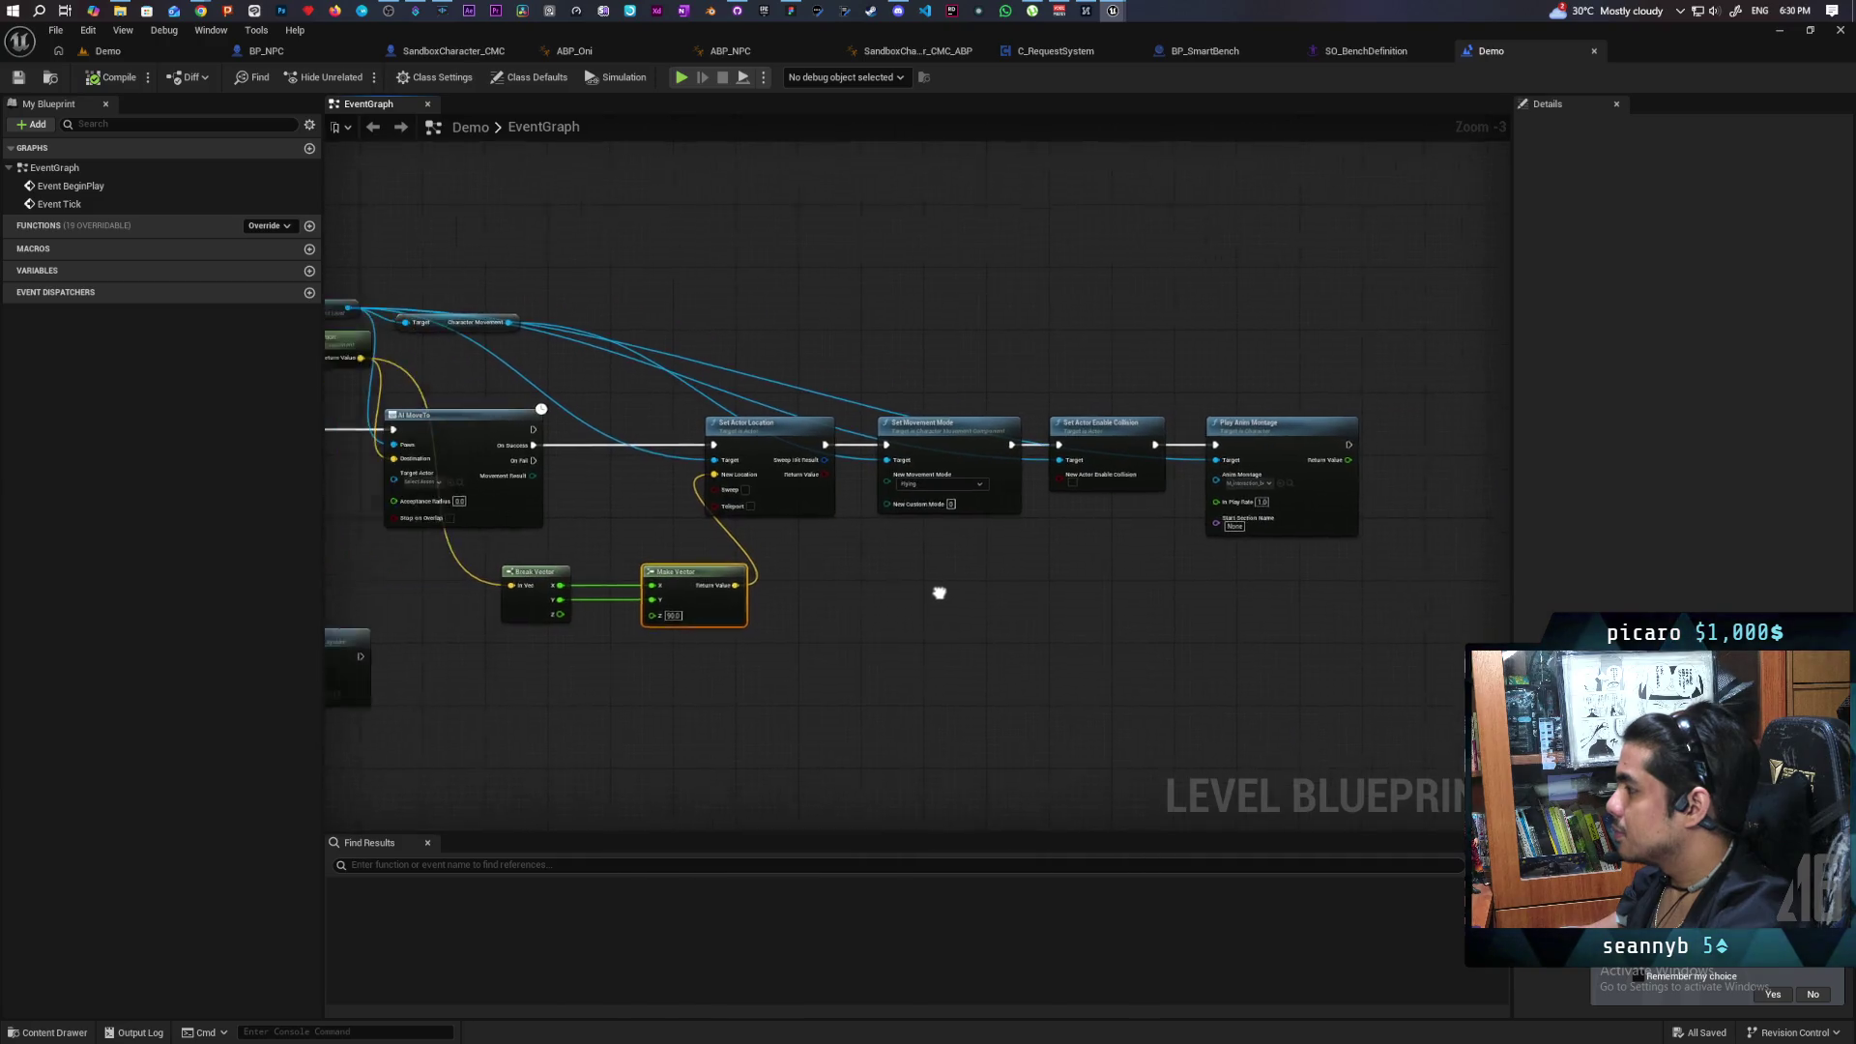
scroll(957, 580, "up", 1)
mouse_move(1170, 555)
left_mouse_down()
mouse_move(798, 600)
mouse_move(1193, 593)
mouse_move(1012, 575)
mouse_move(1145, 563)
left_mouse_up()
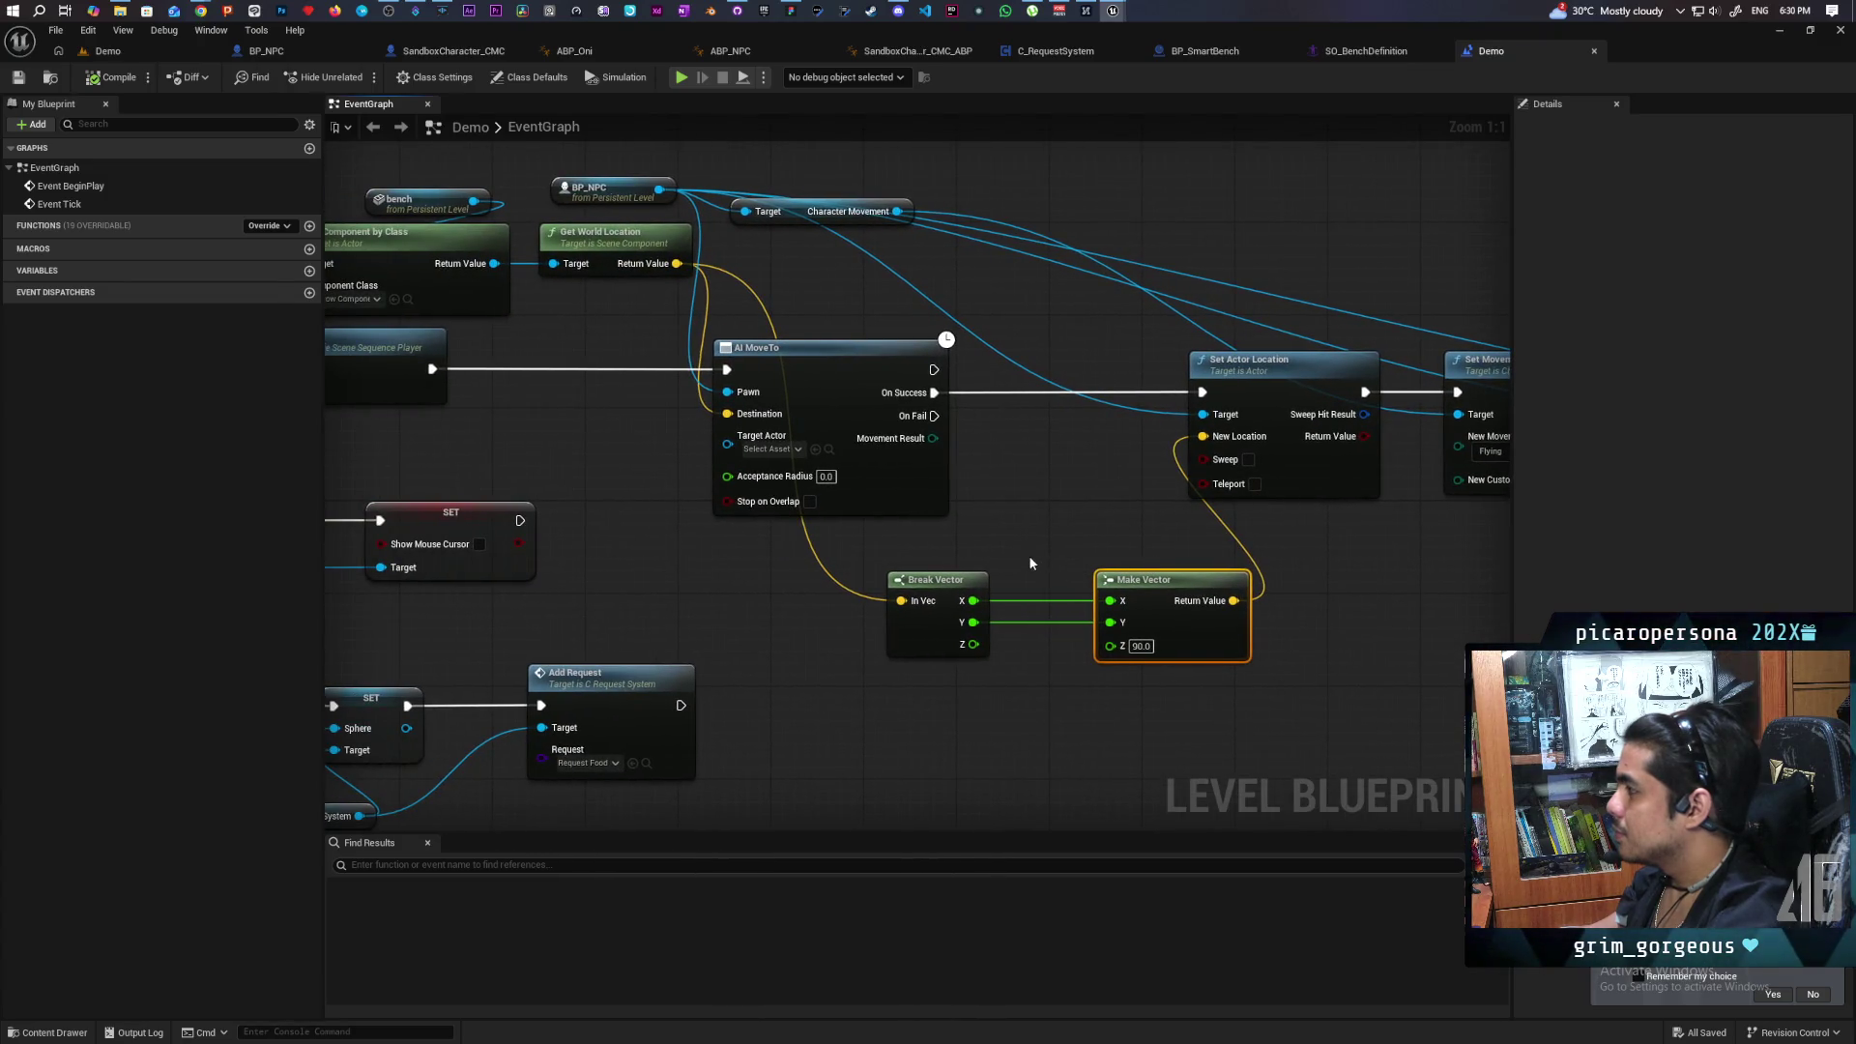
left_click_drag(1083, 548, 882, 625)
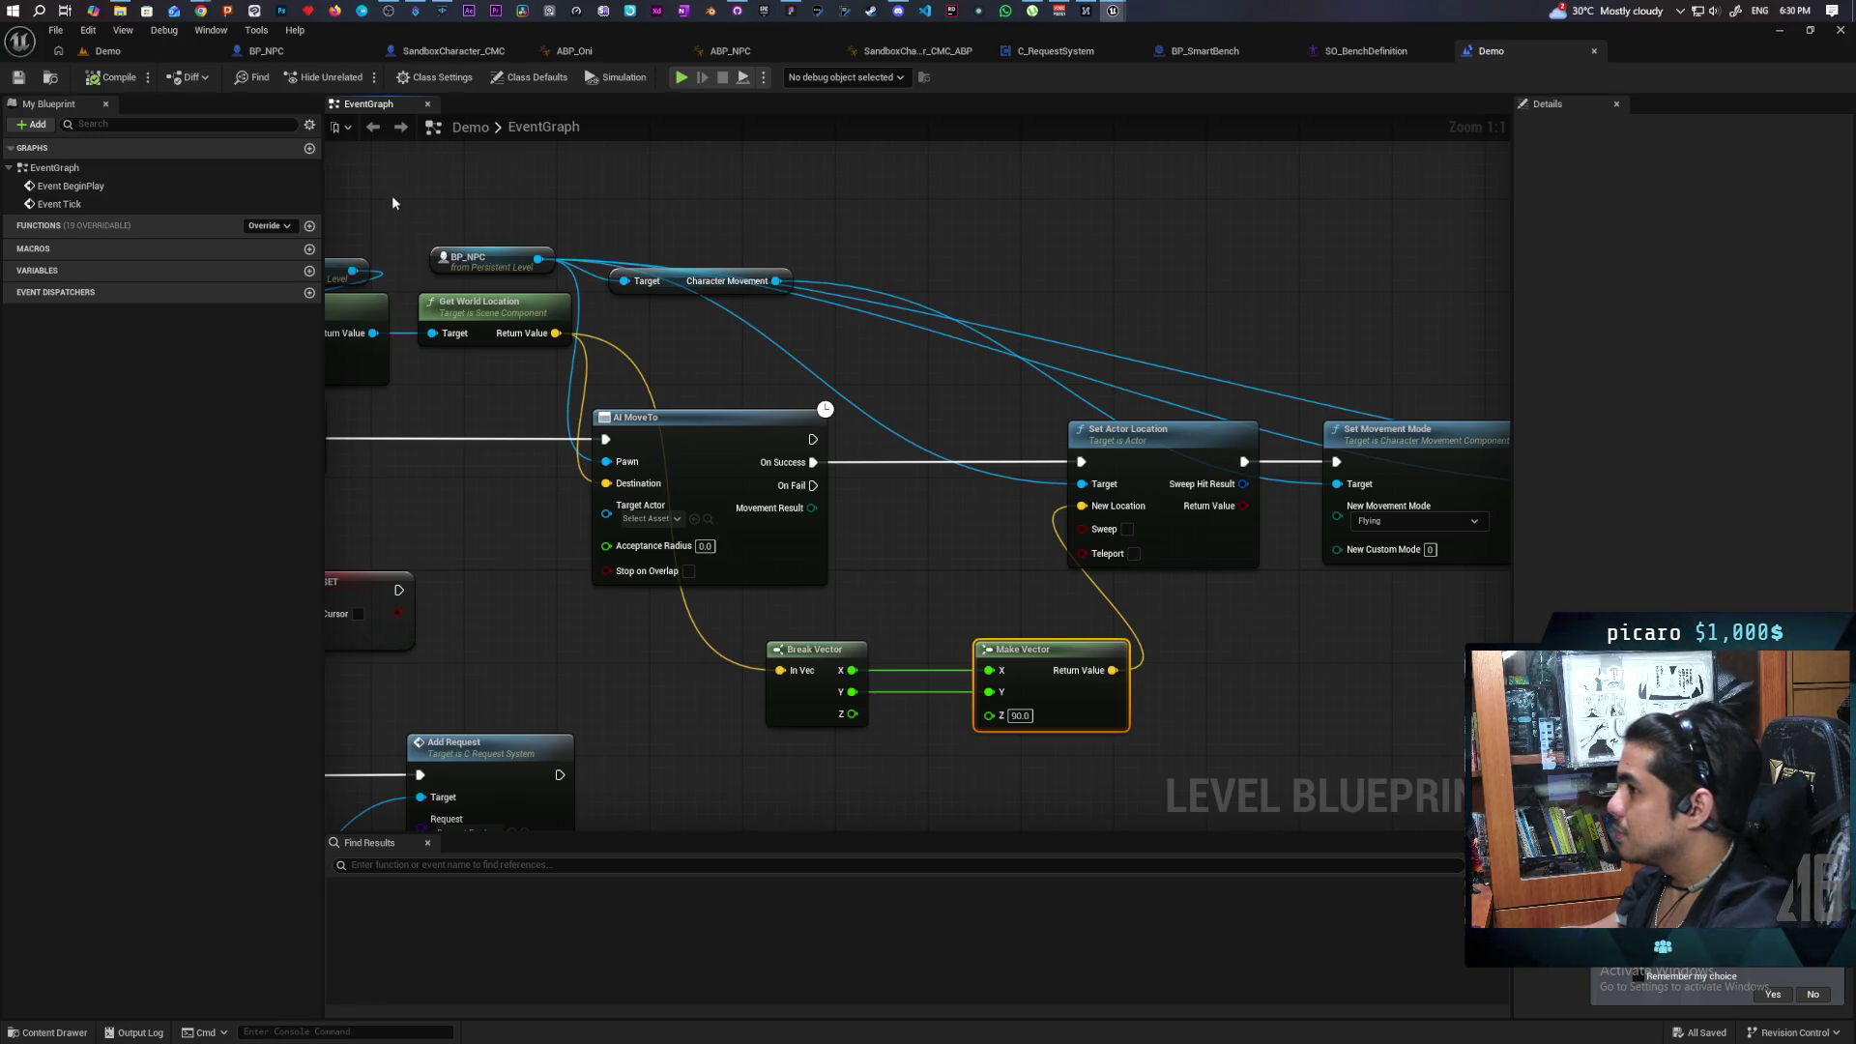
left_click(1144, 445)
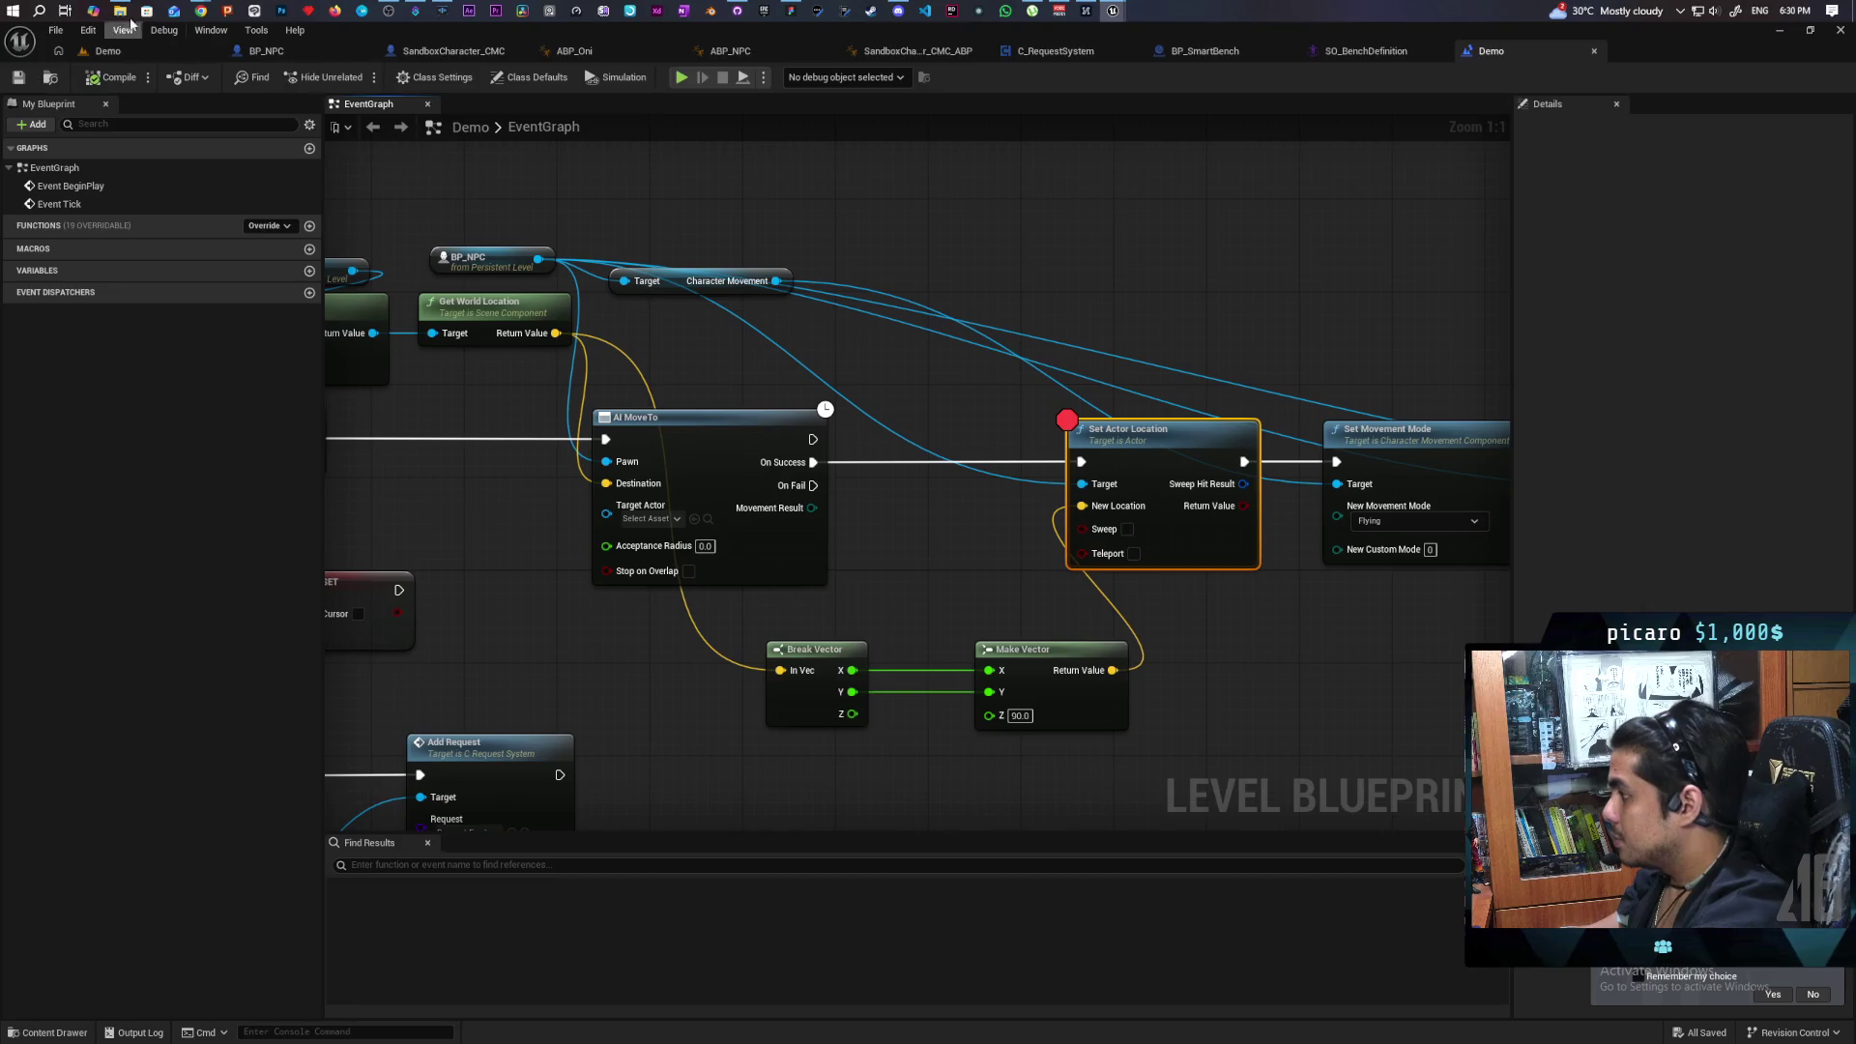
left_click(109, 51)
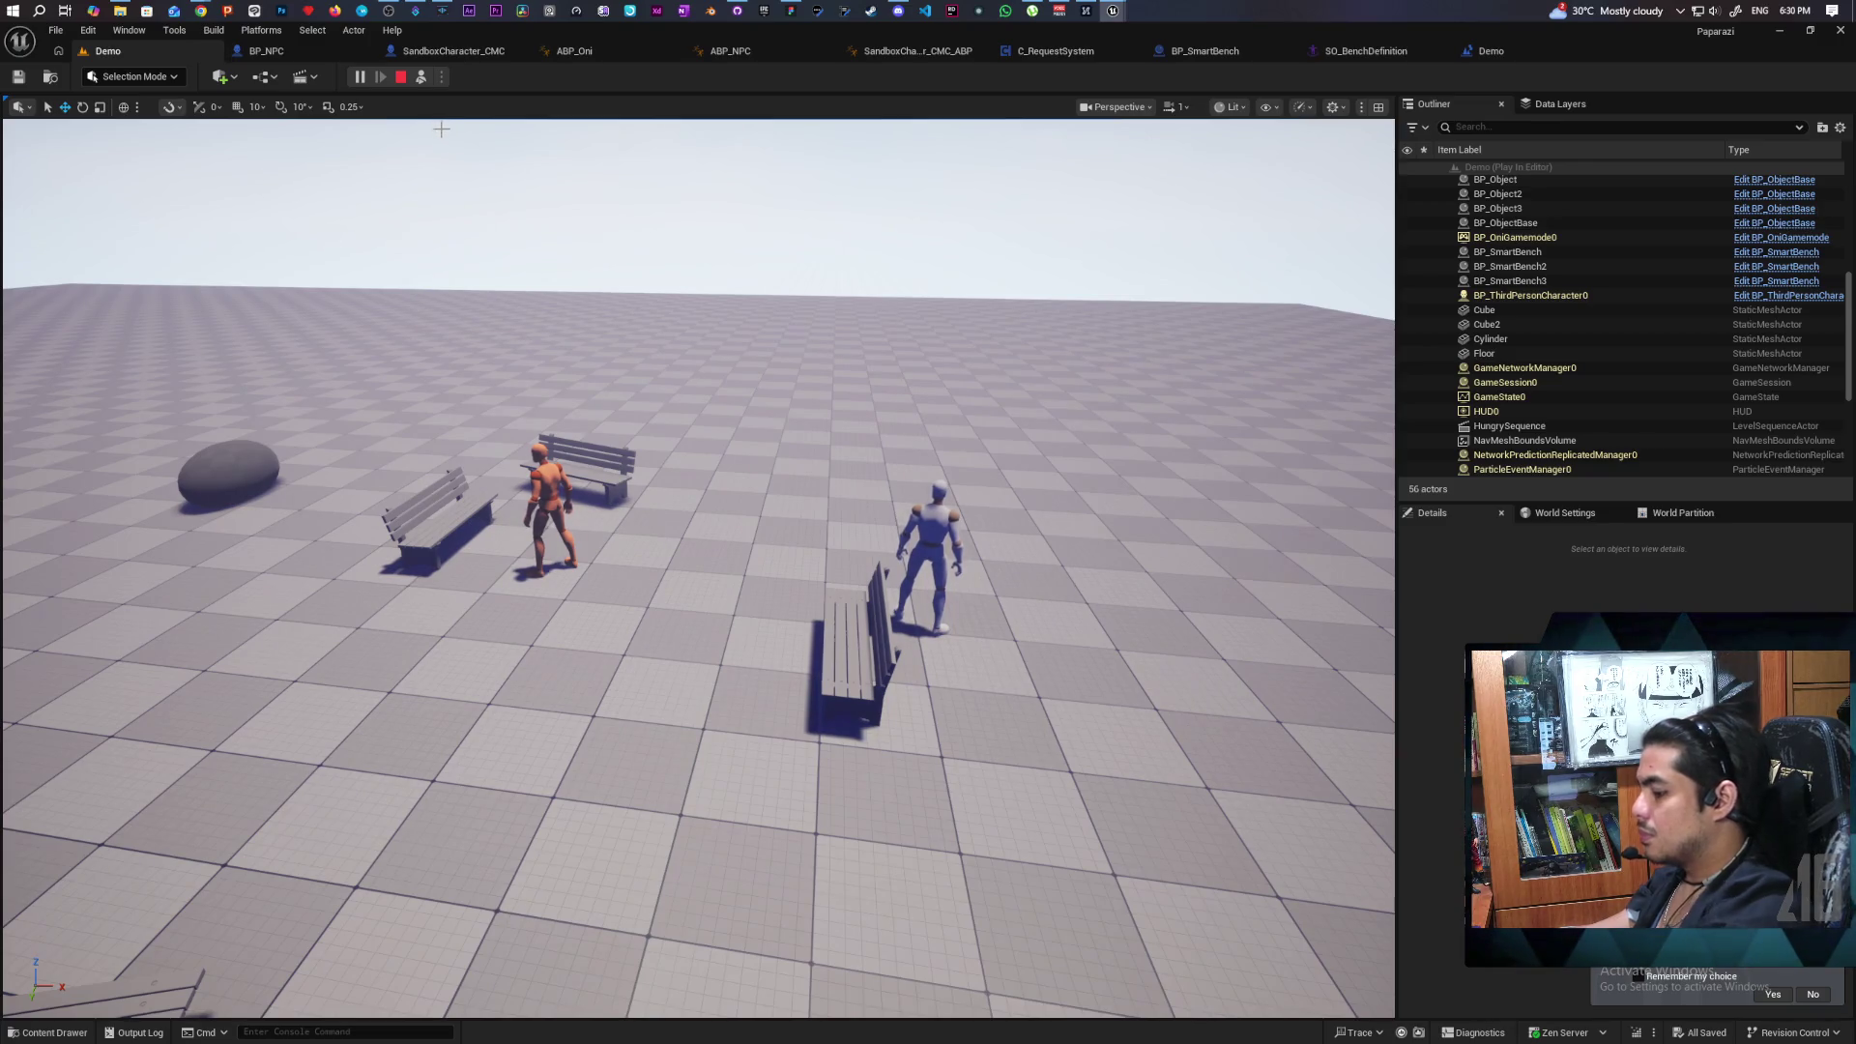
Stop the play test and clear the Set Actor Location breakpoint with F9.
key("Escape")
left_click(1494, 50)
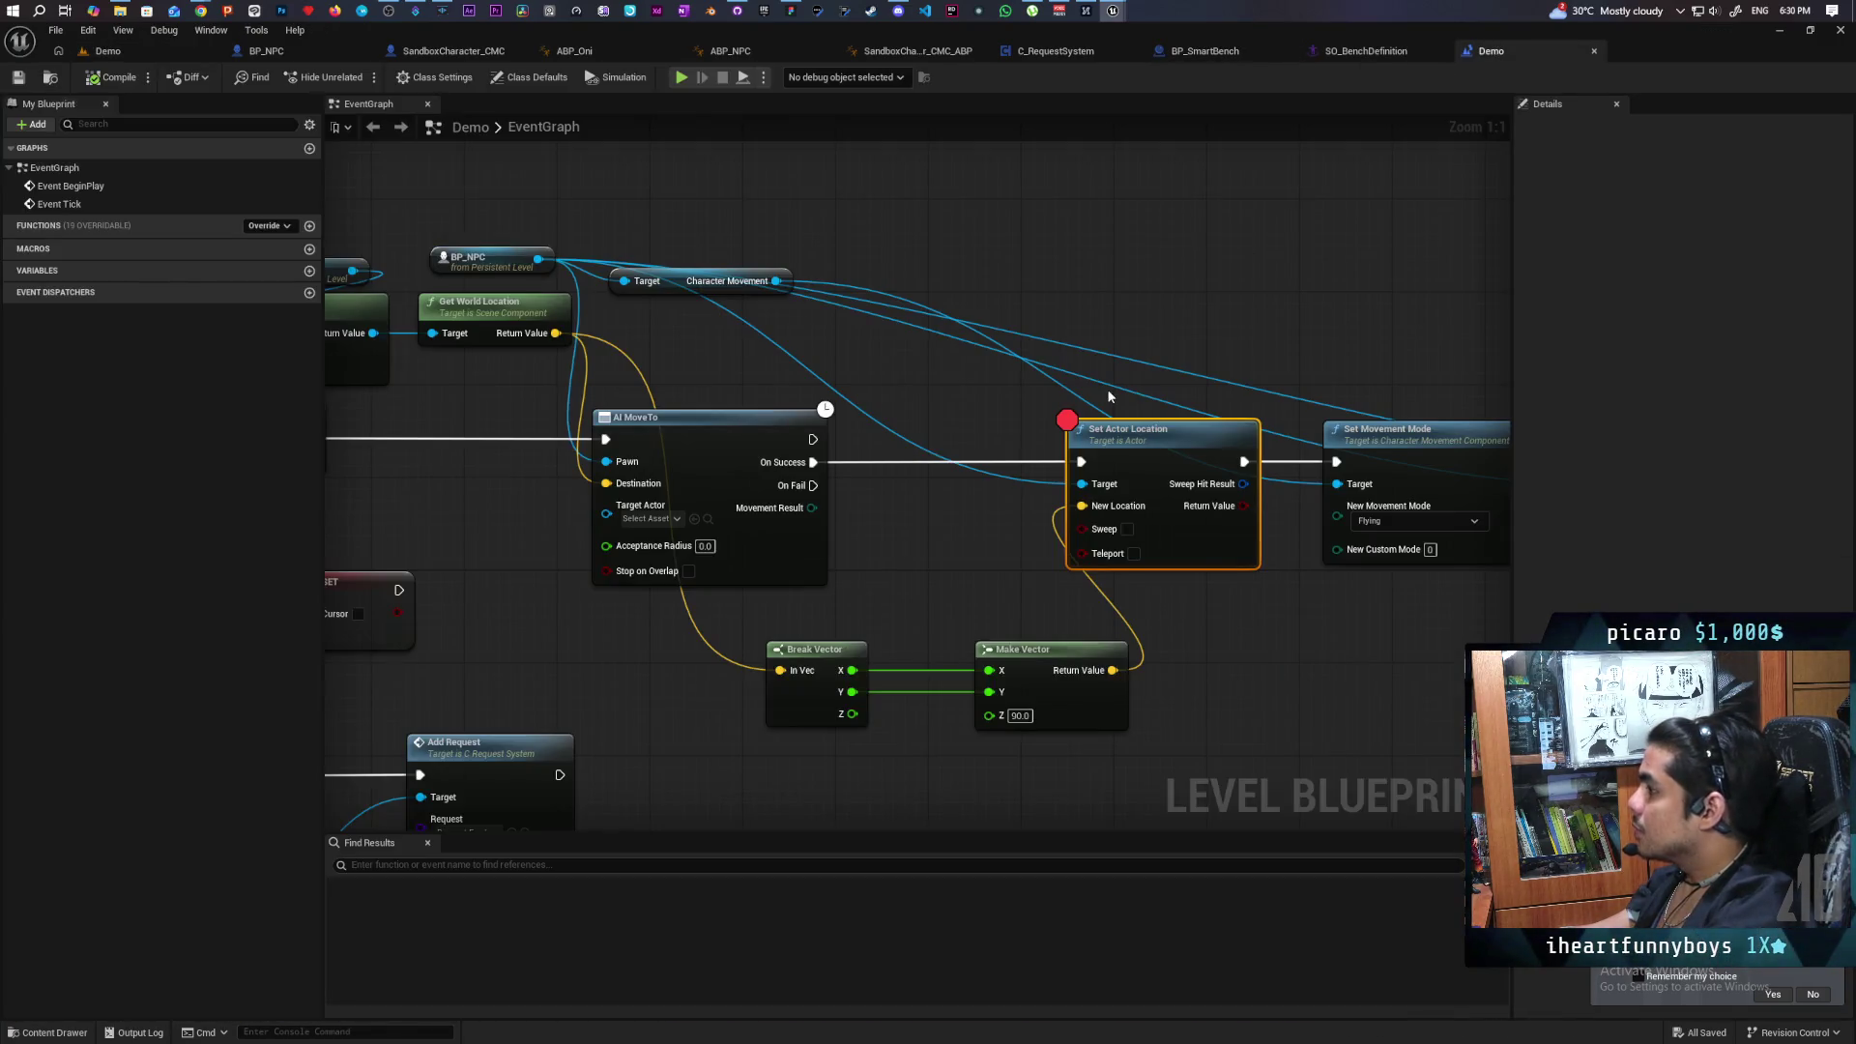
key("F9")
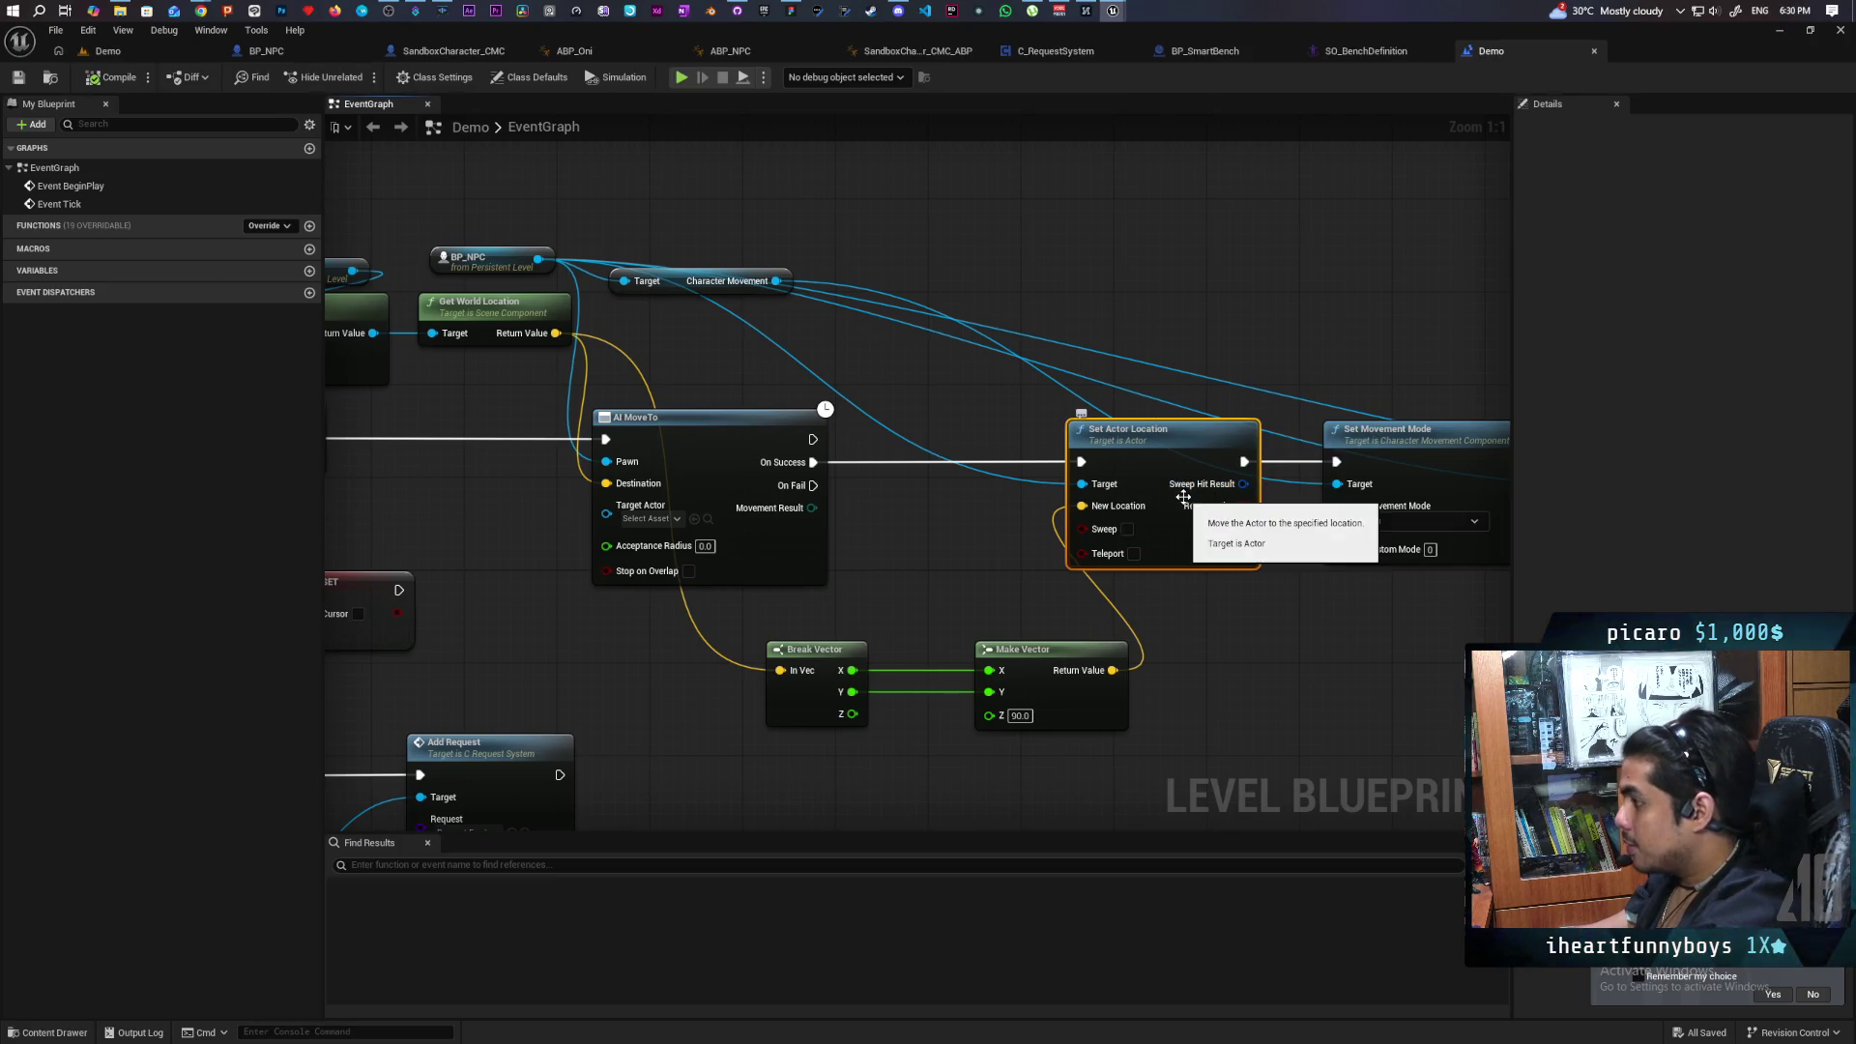
Paste a Print String of Movement Result via Enum to String on On Fail, then Play.
left_click_drag(877, 585, 893, 500)
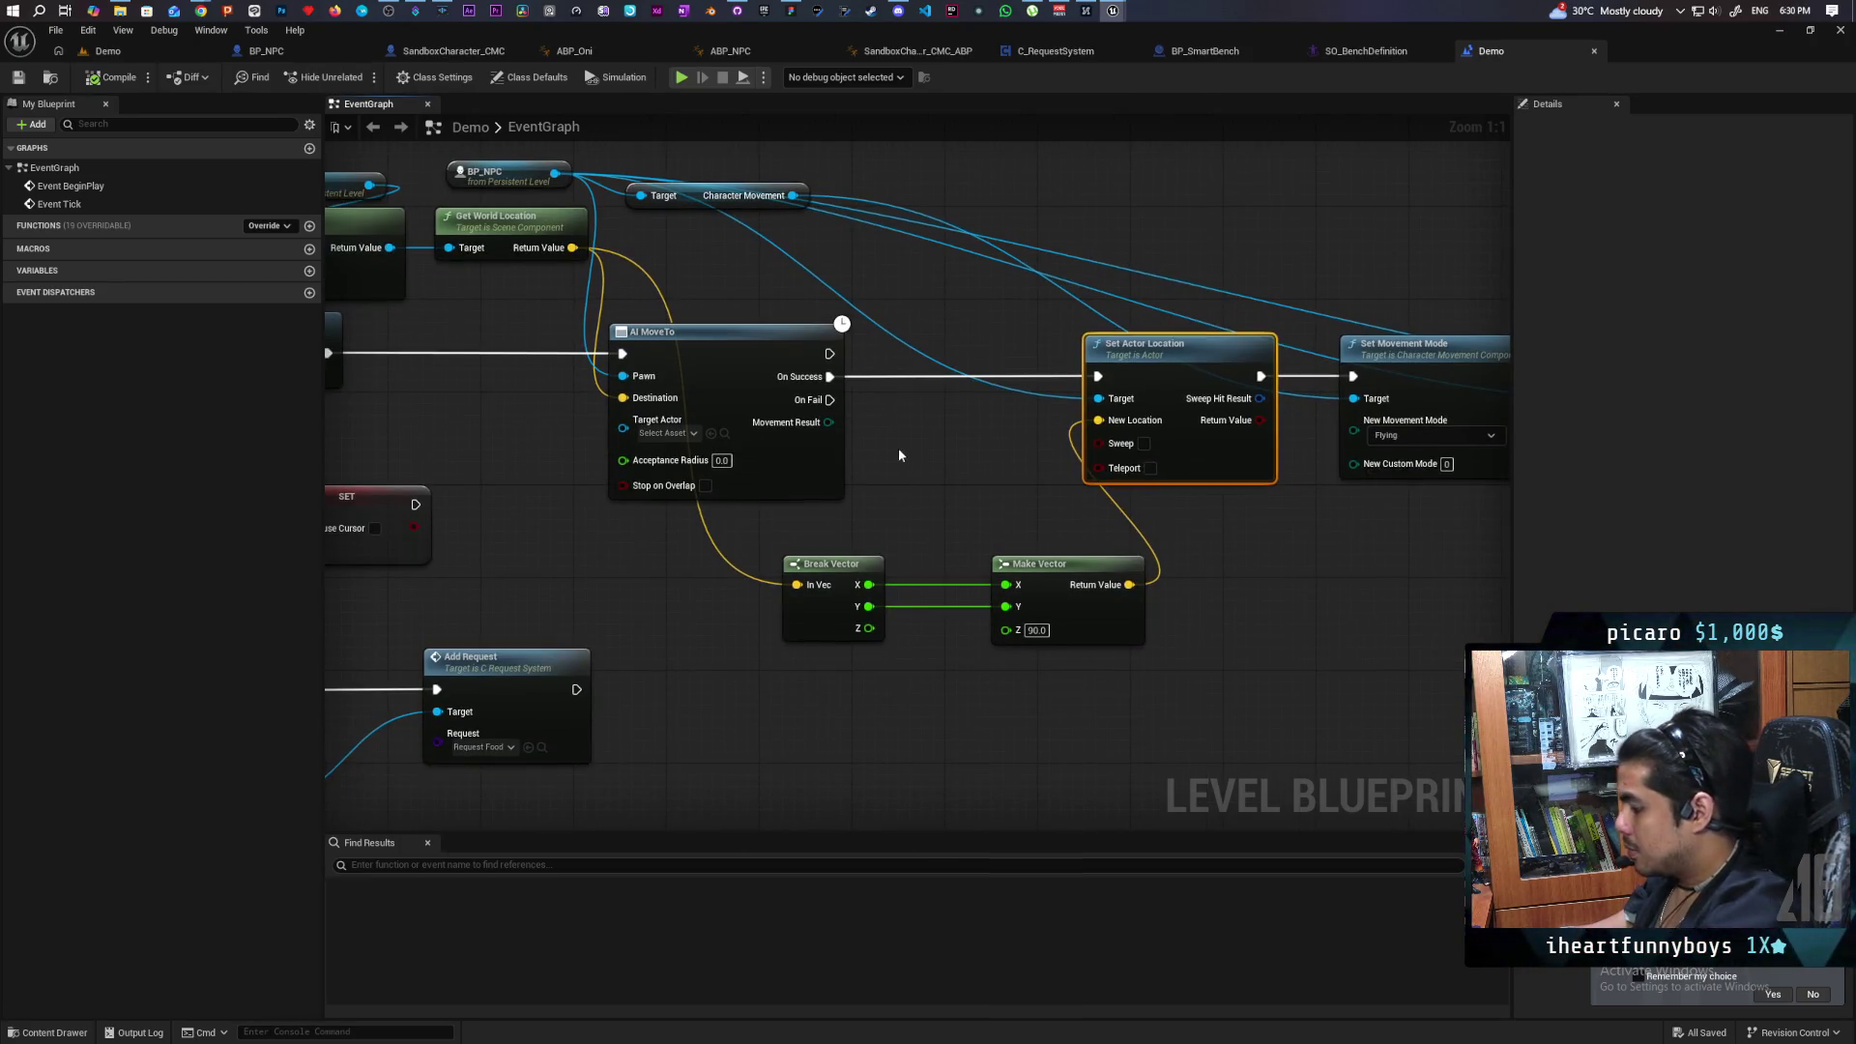
key("ctrl+v")
left_click_drag(831, 423, 952, 486)
mouse_move(881, 407)
left_mouse_down()
mouse_move(844, 546)
mouse_move(897, 457)
mouse_move(925, 460)
left_mouse_up()
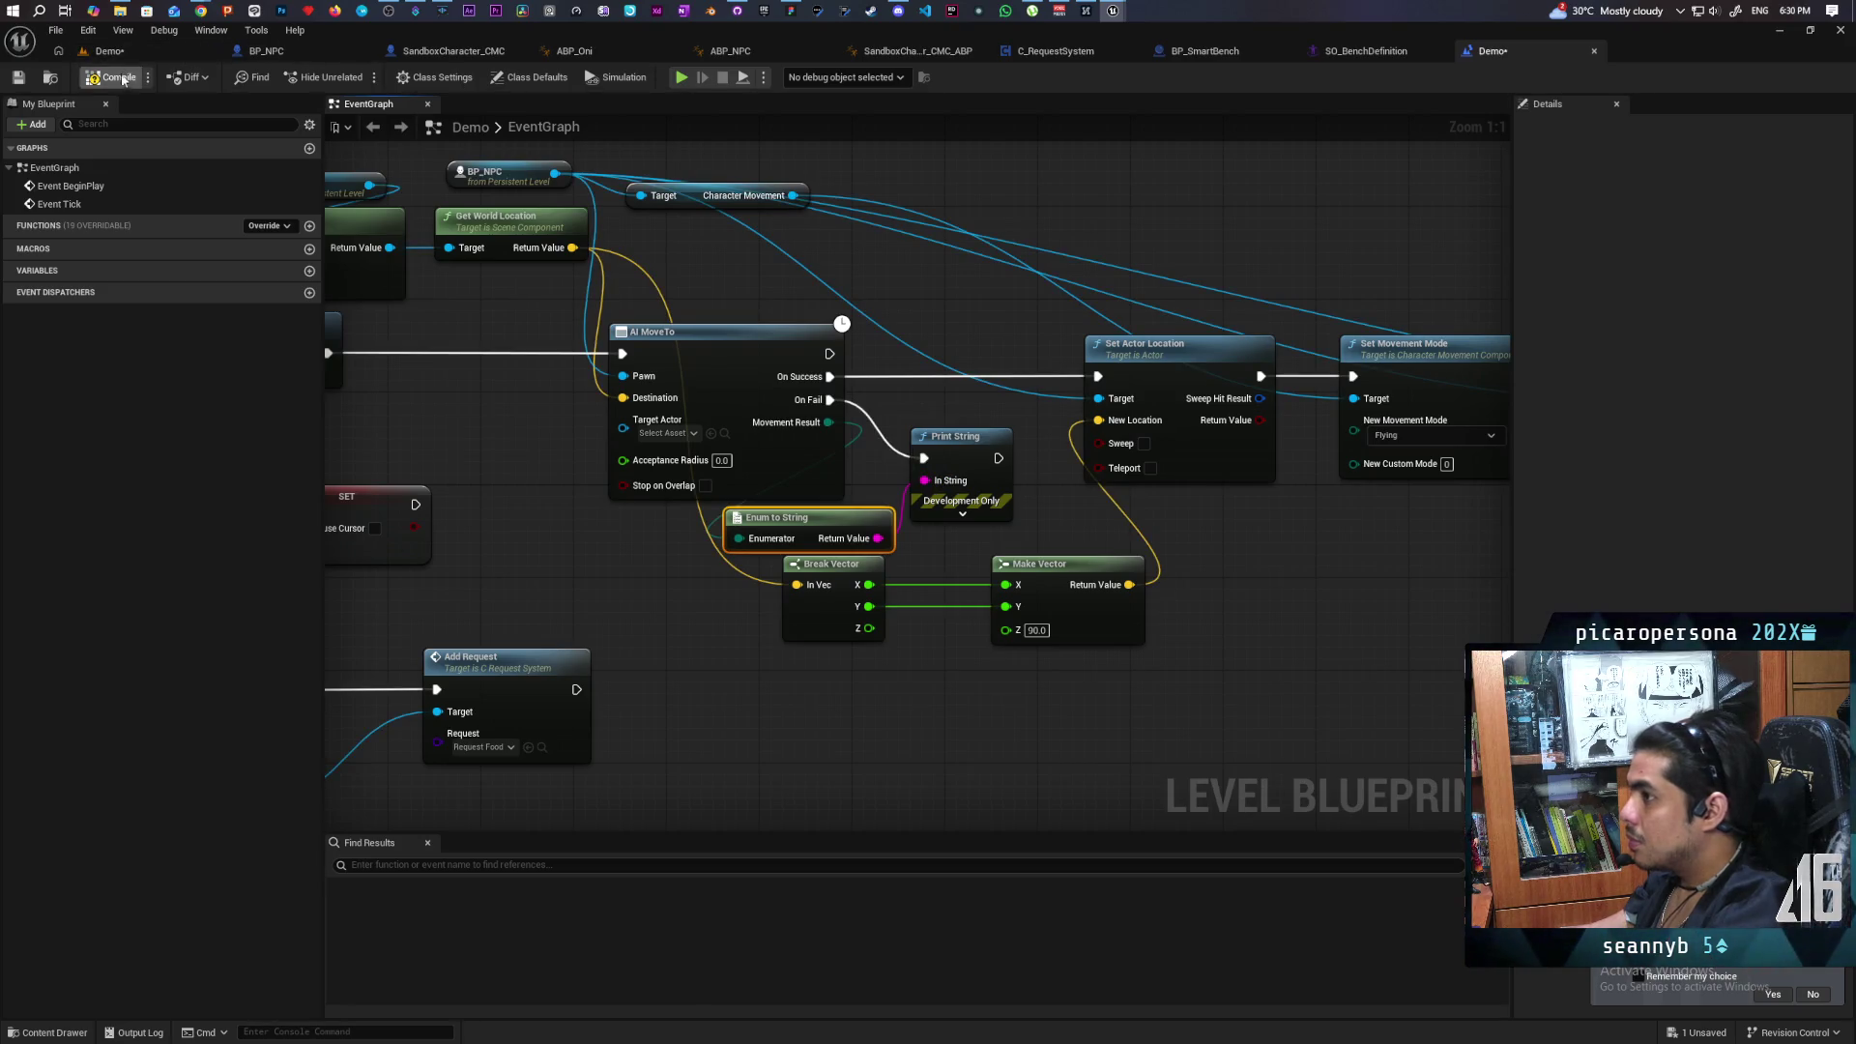
left_click(116, 52)
left_click(358, 76)
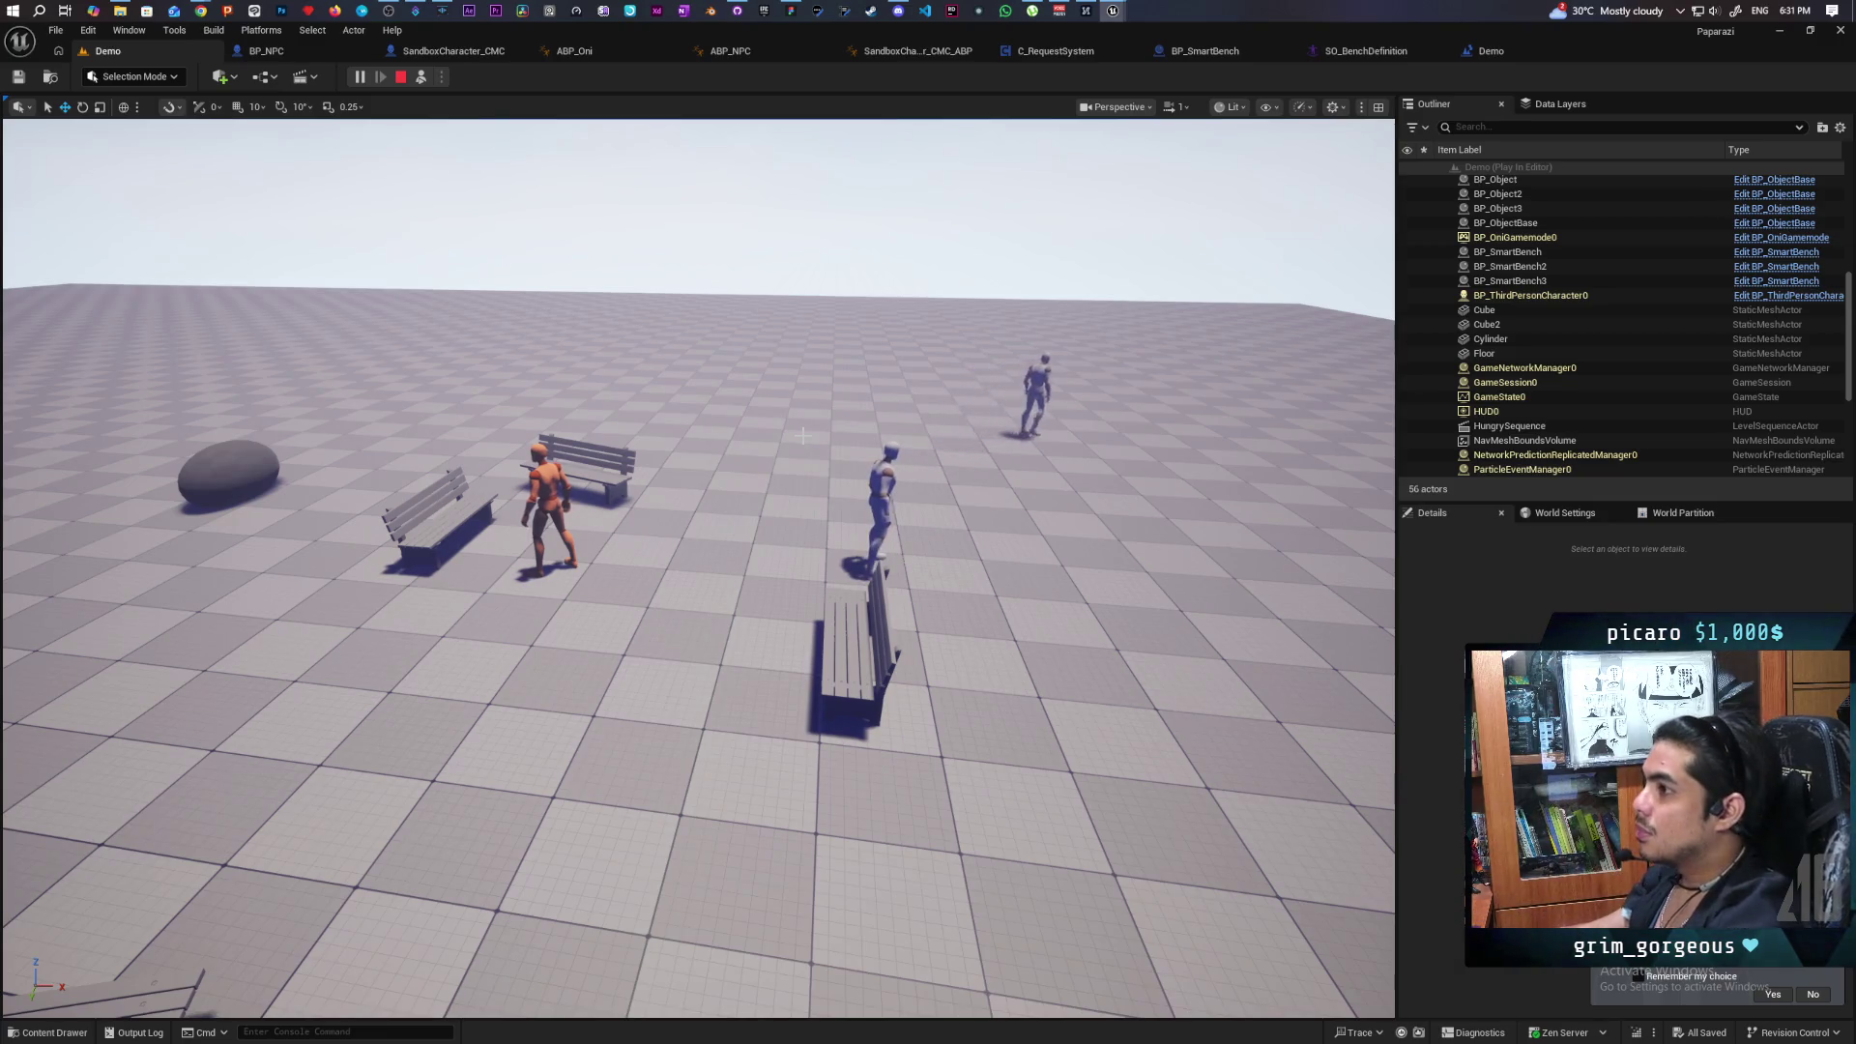
End the play test, zoom around the benches and NPCs, then show the Demo level blueprint's event graph.
key("Escape")
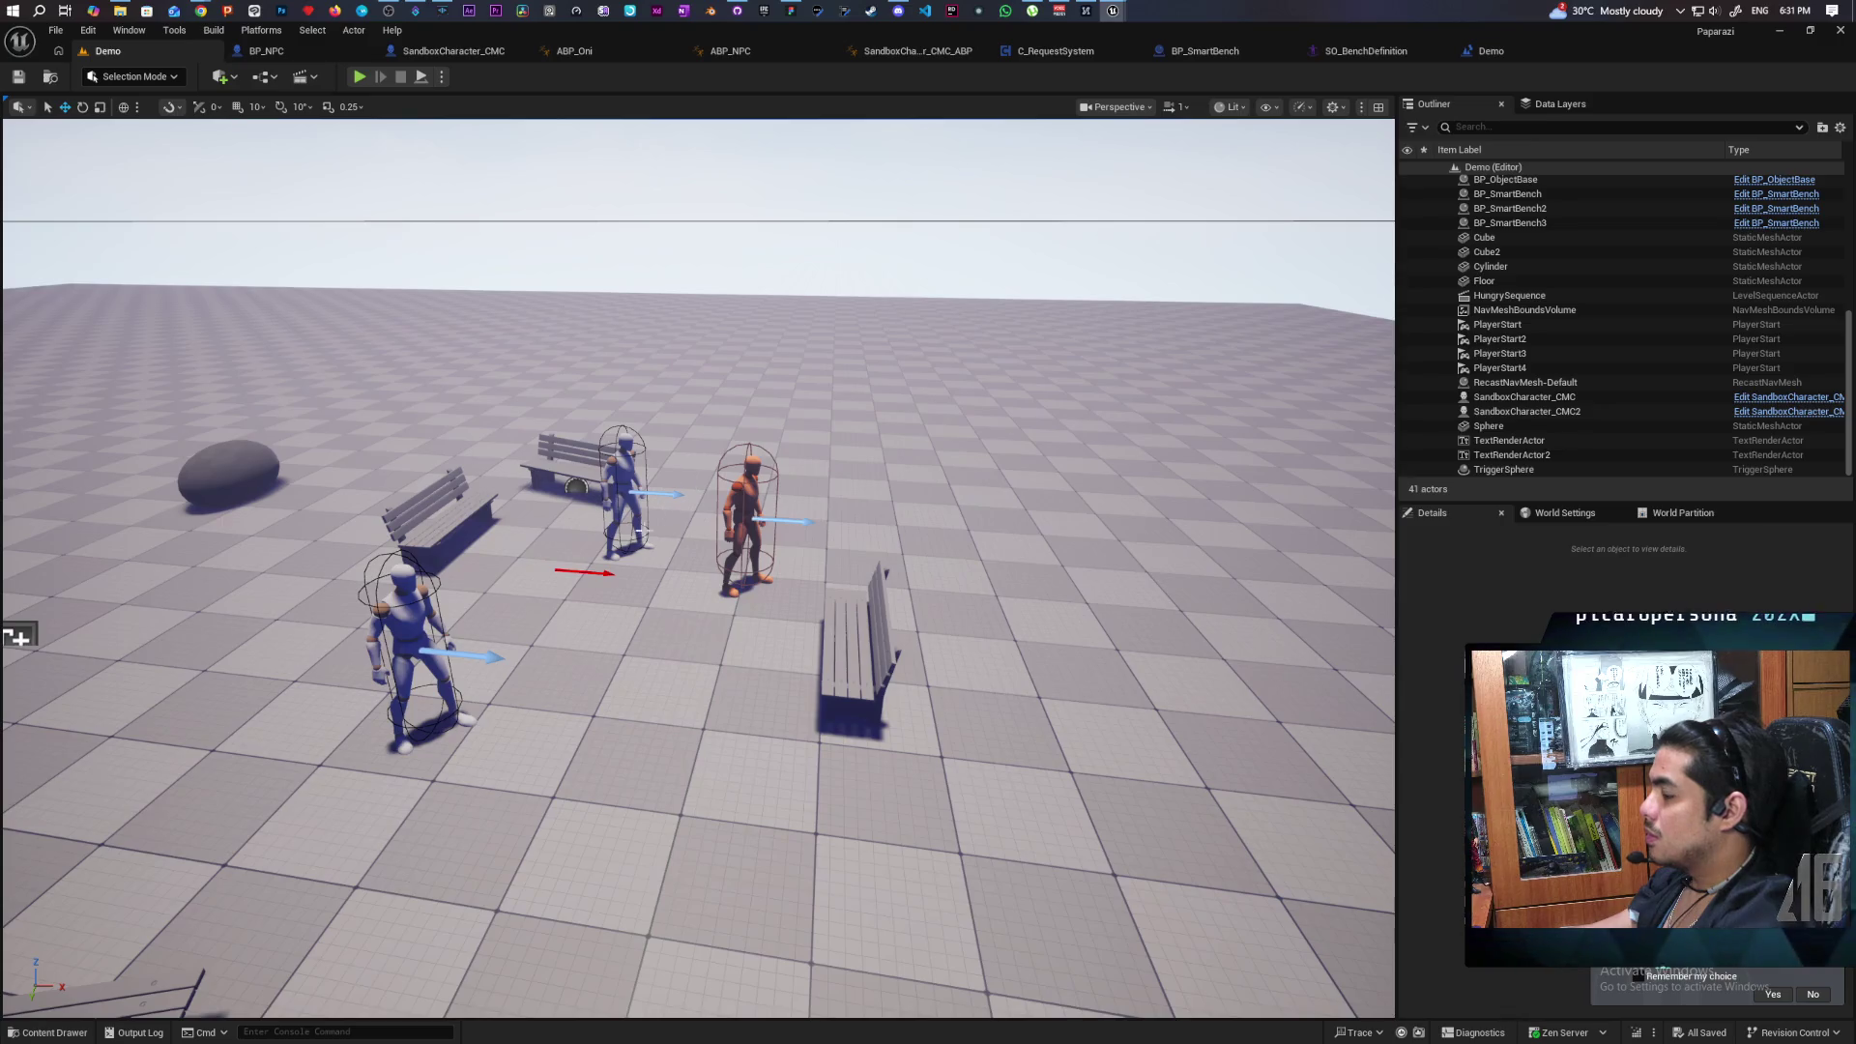
scroll(698, 568, "down", 3)
scroll(698, 568, "up", 8)
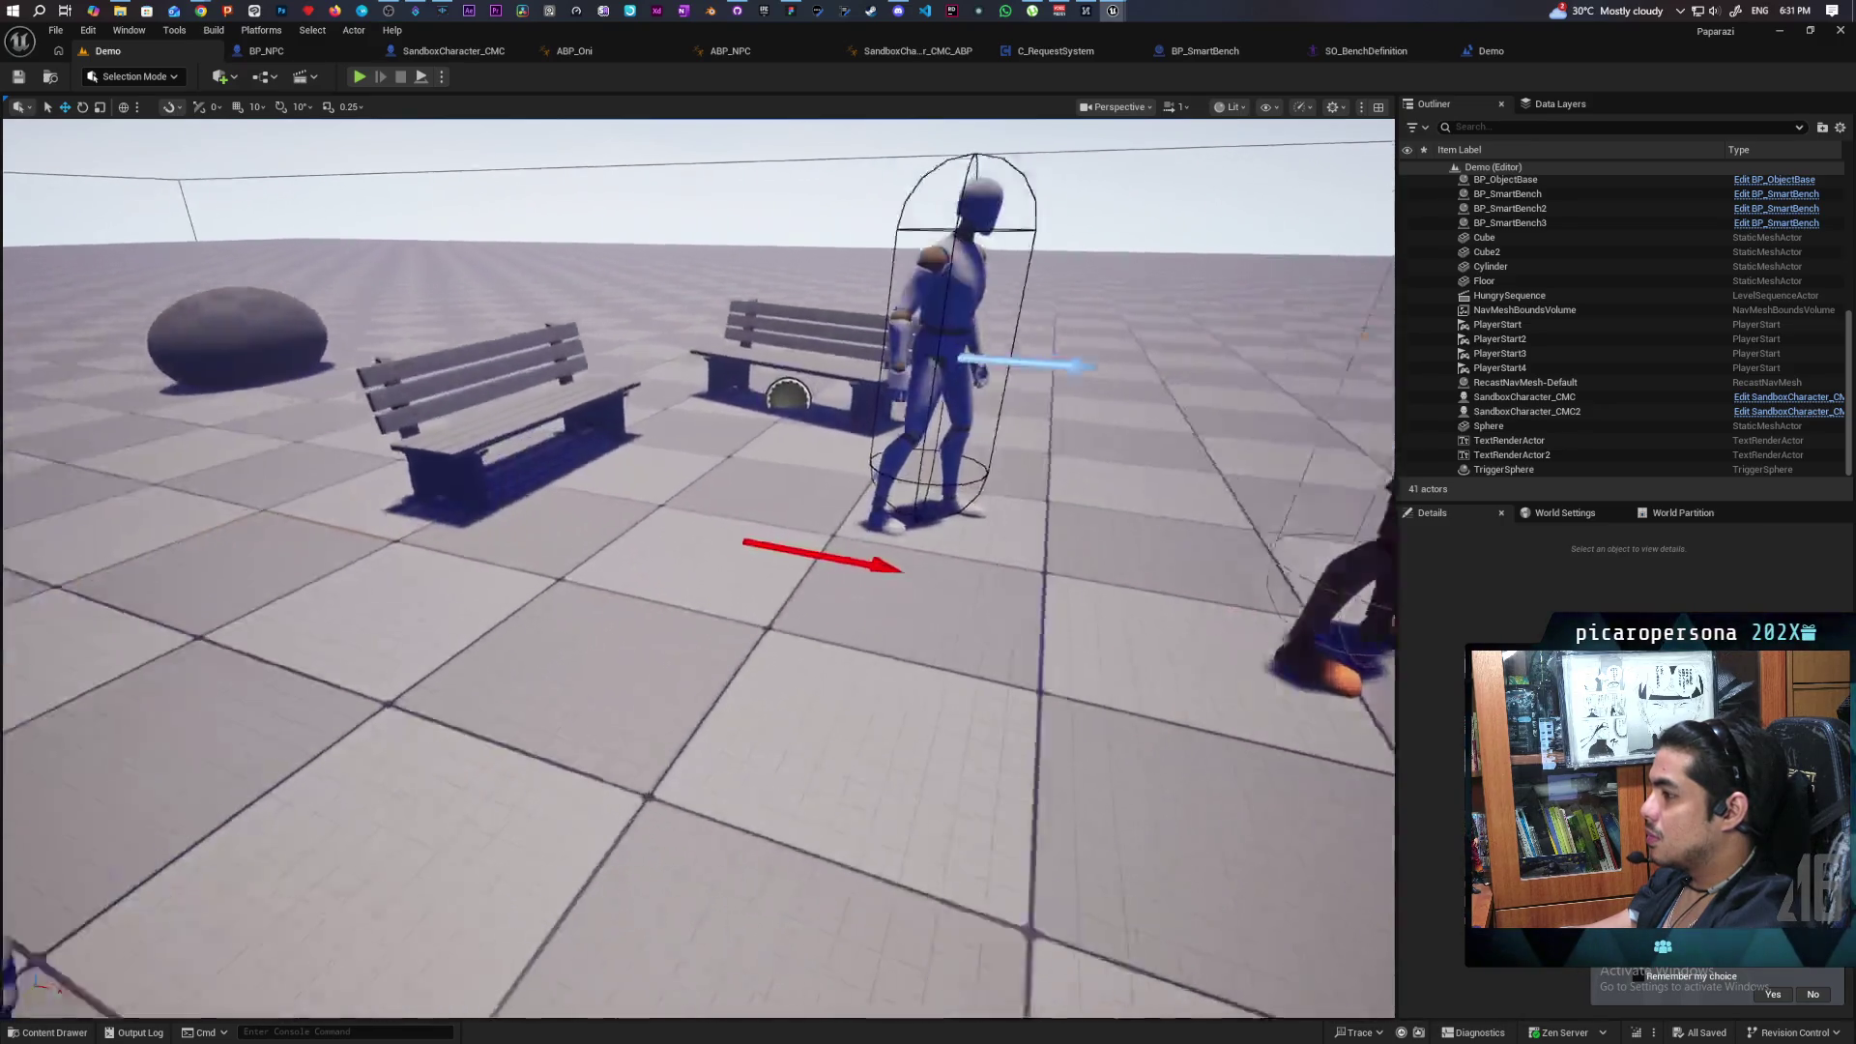
scroll(697, 568, "down", 2)
scroll(698, 568, "down", 4)
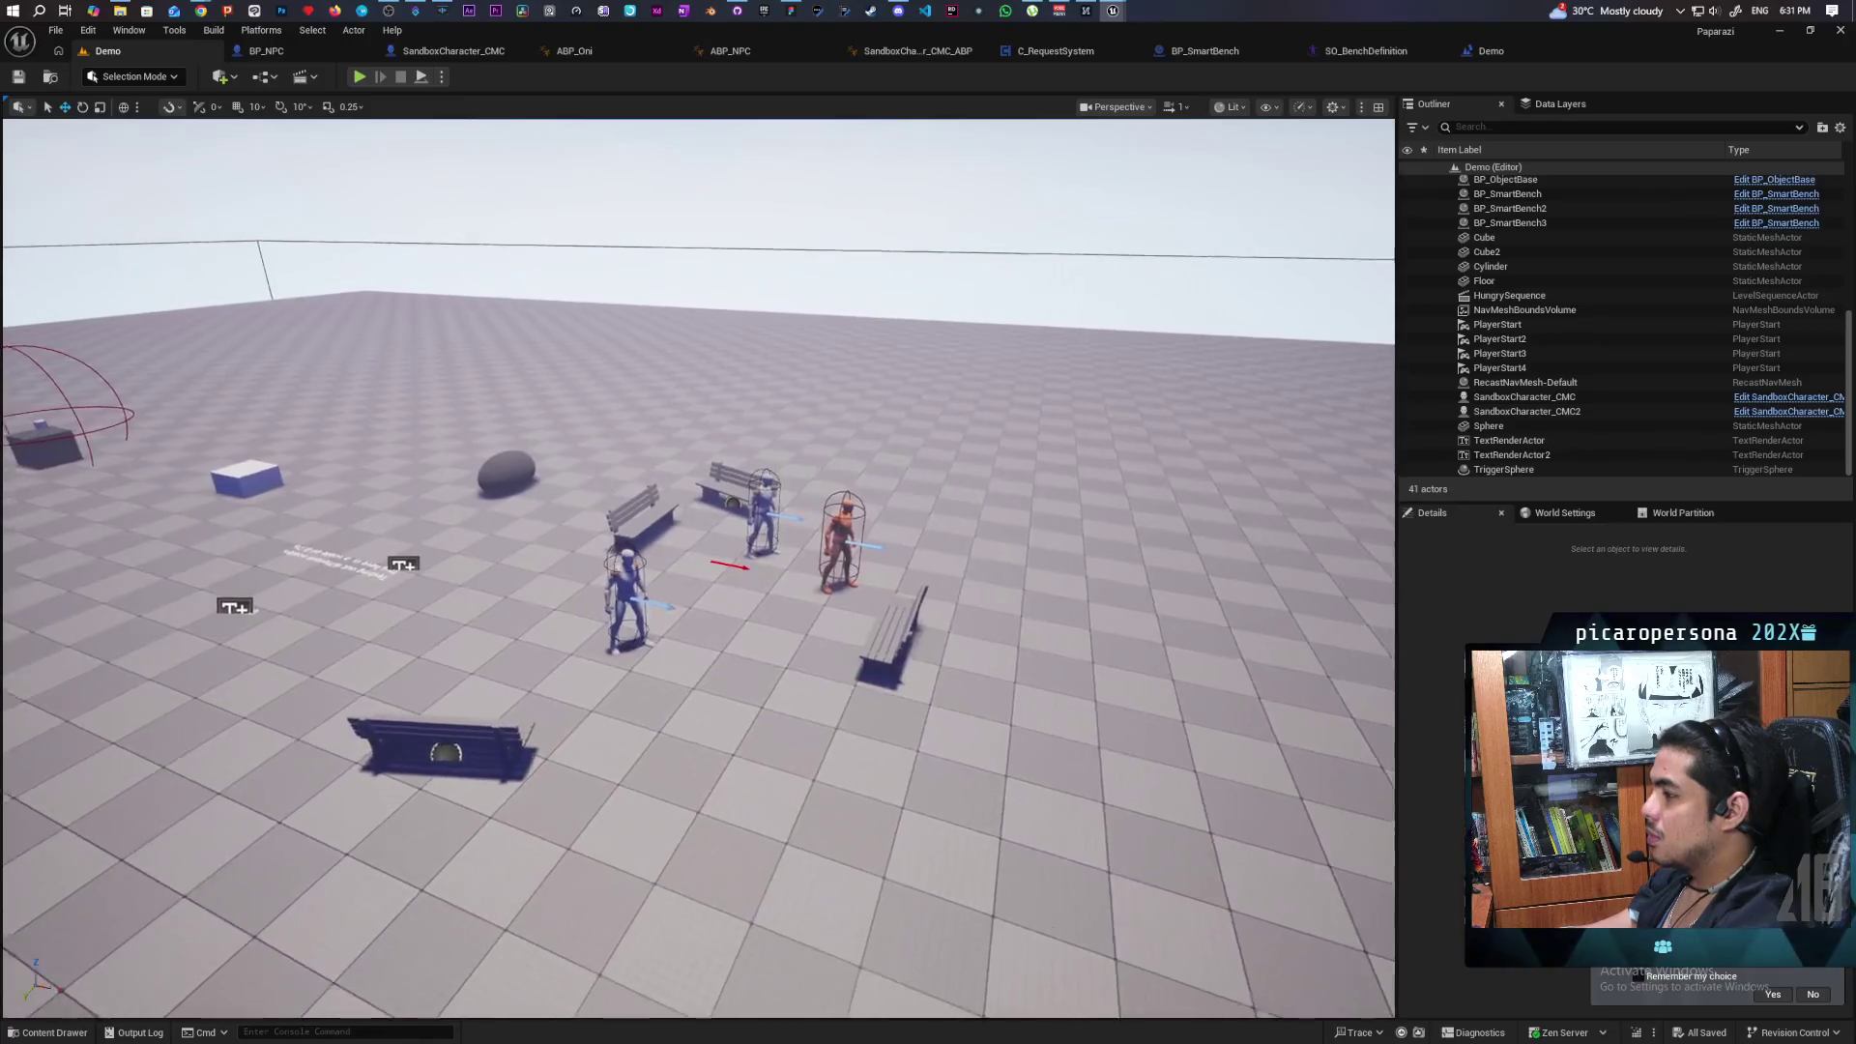
scroll(698, 568, "up", 10)
scroll(698, 569, "down", 6)
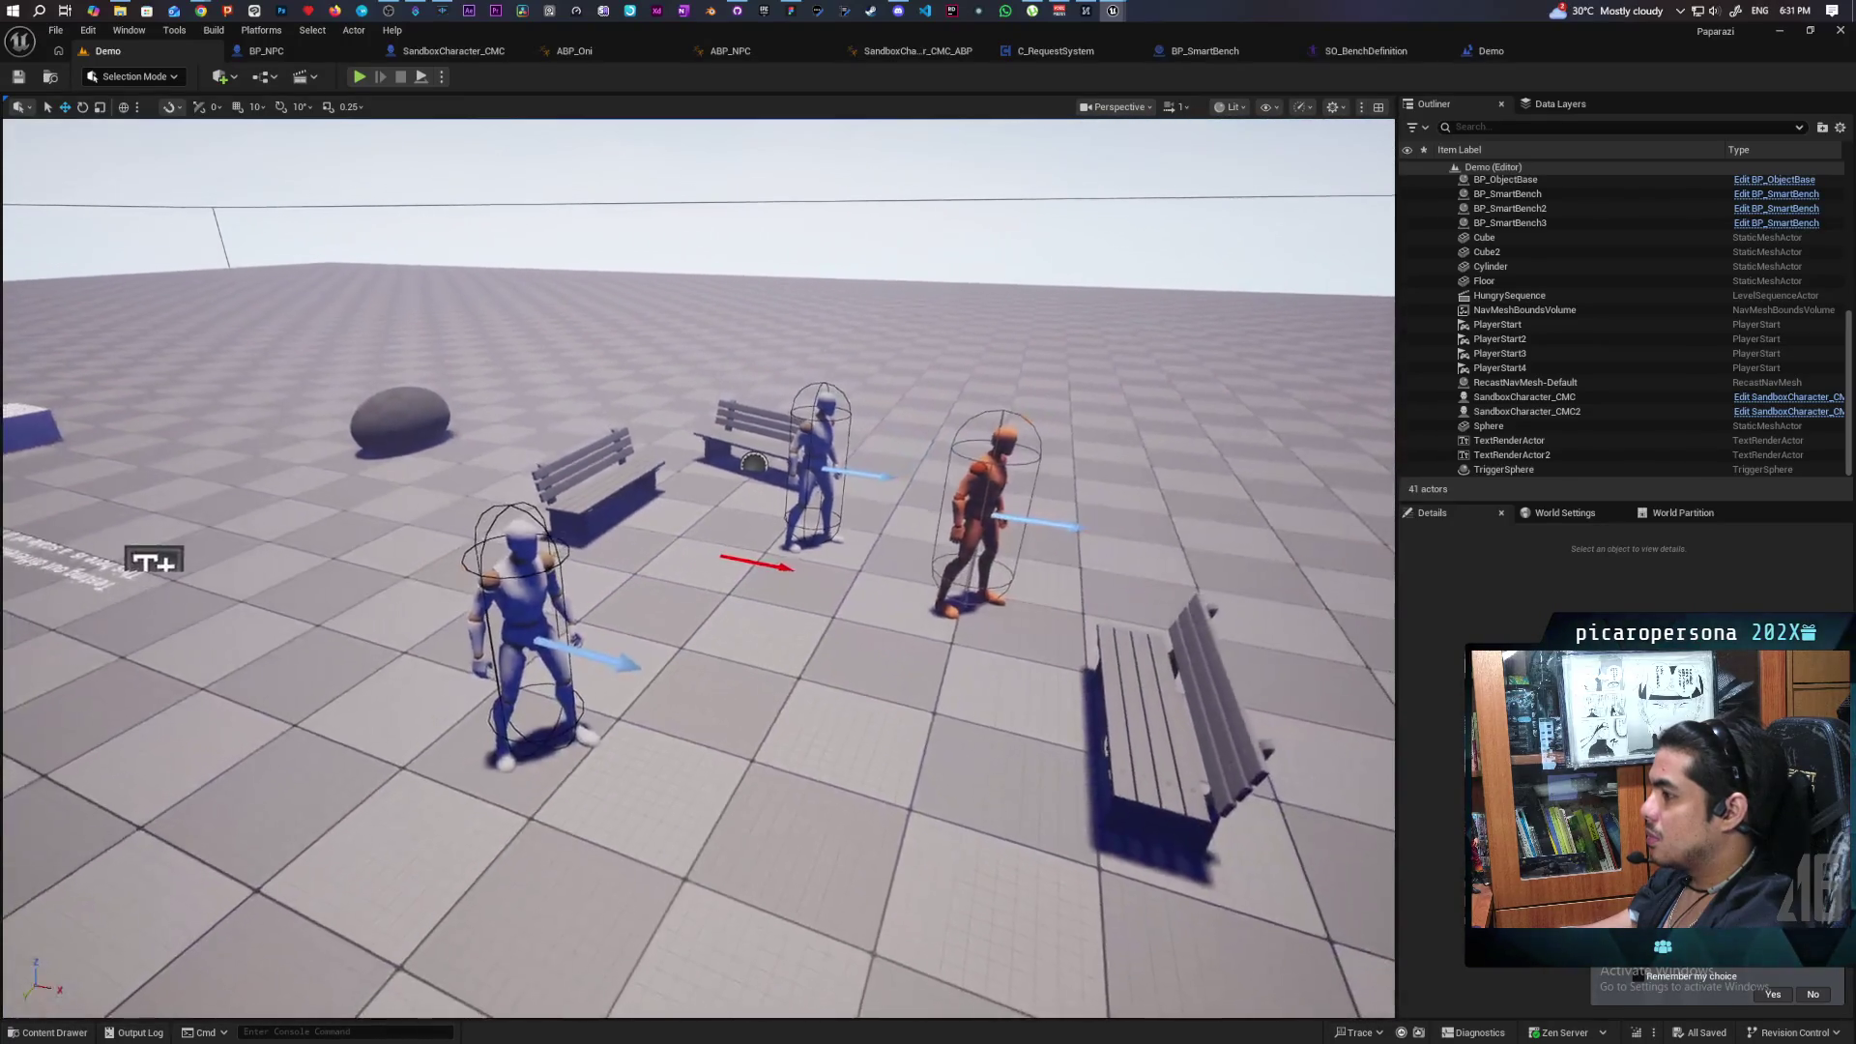
scroll(698, 568, "up", 2)
scroll(698, 568, "up", 5)
scroll(698, 569, "down", 5)
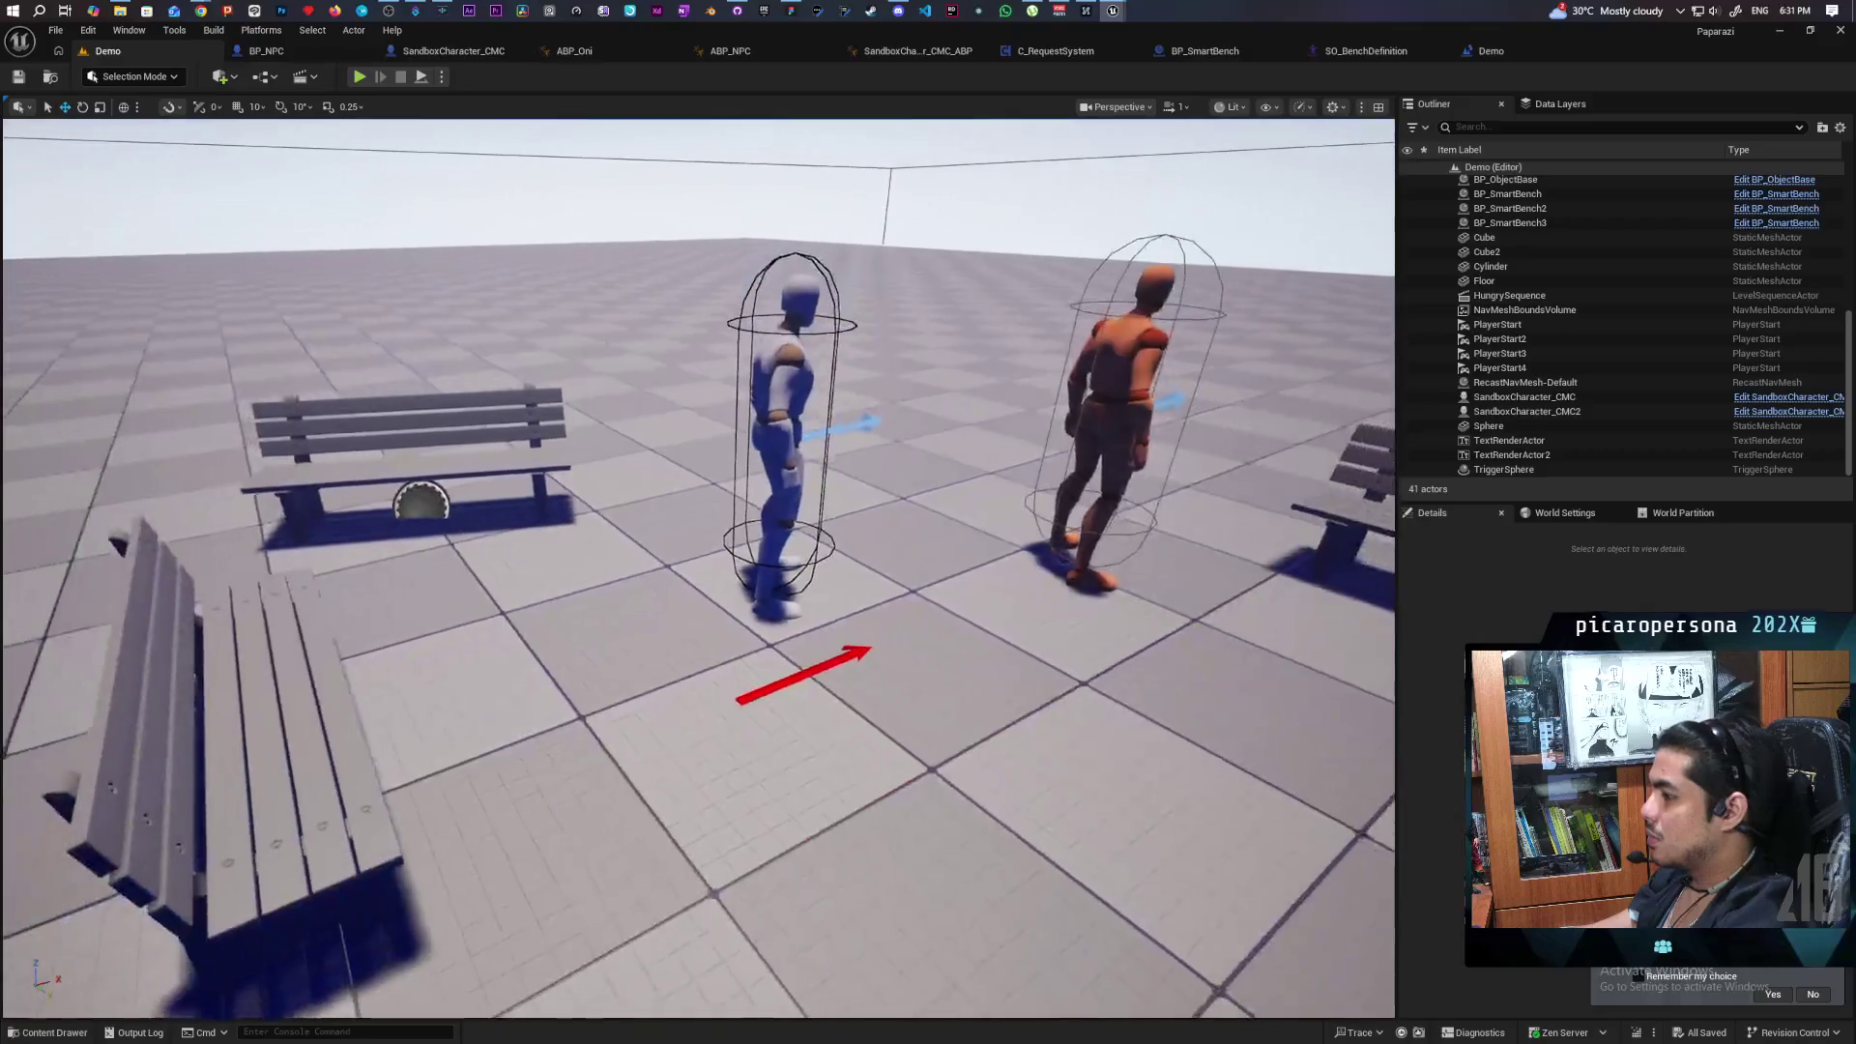
scroll(698, 568, "up", 5)
scroll(698, 568, "down", 8)
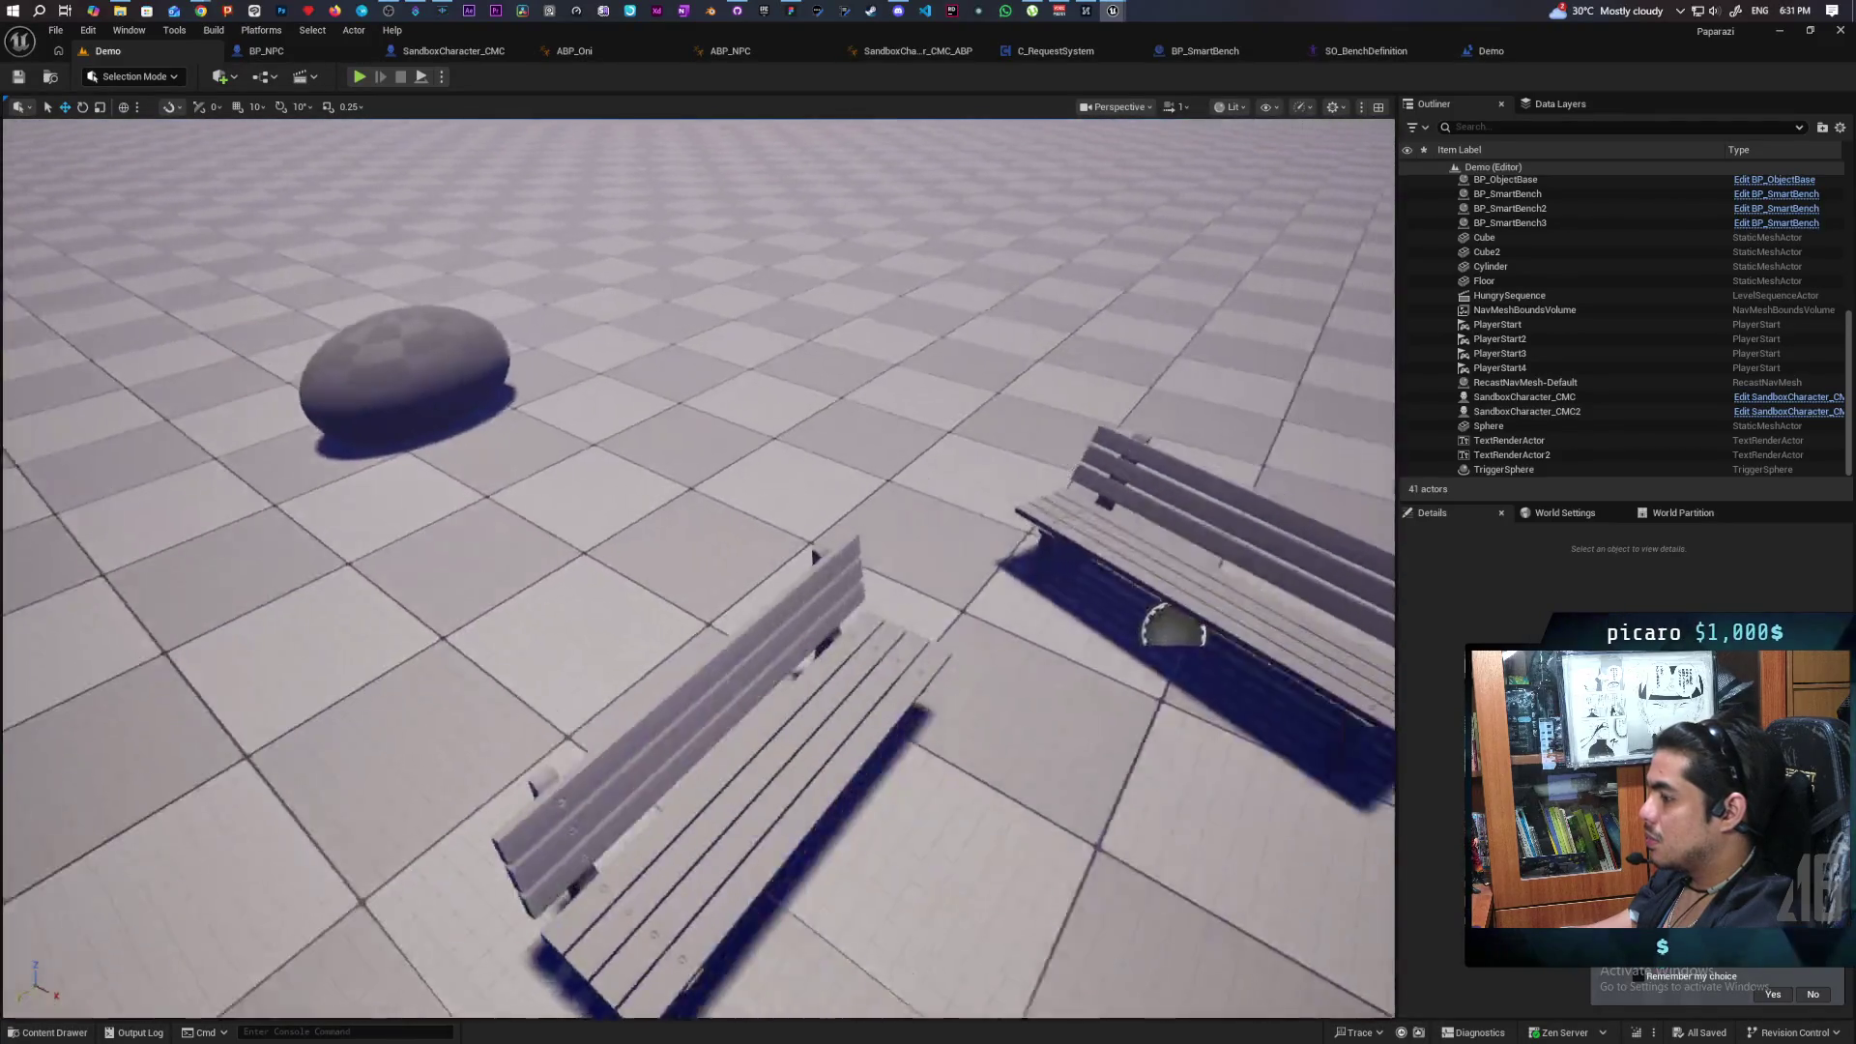
scroll(698, 568, "down", 3)
scroll(698, 568, "up", 2)
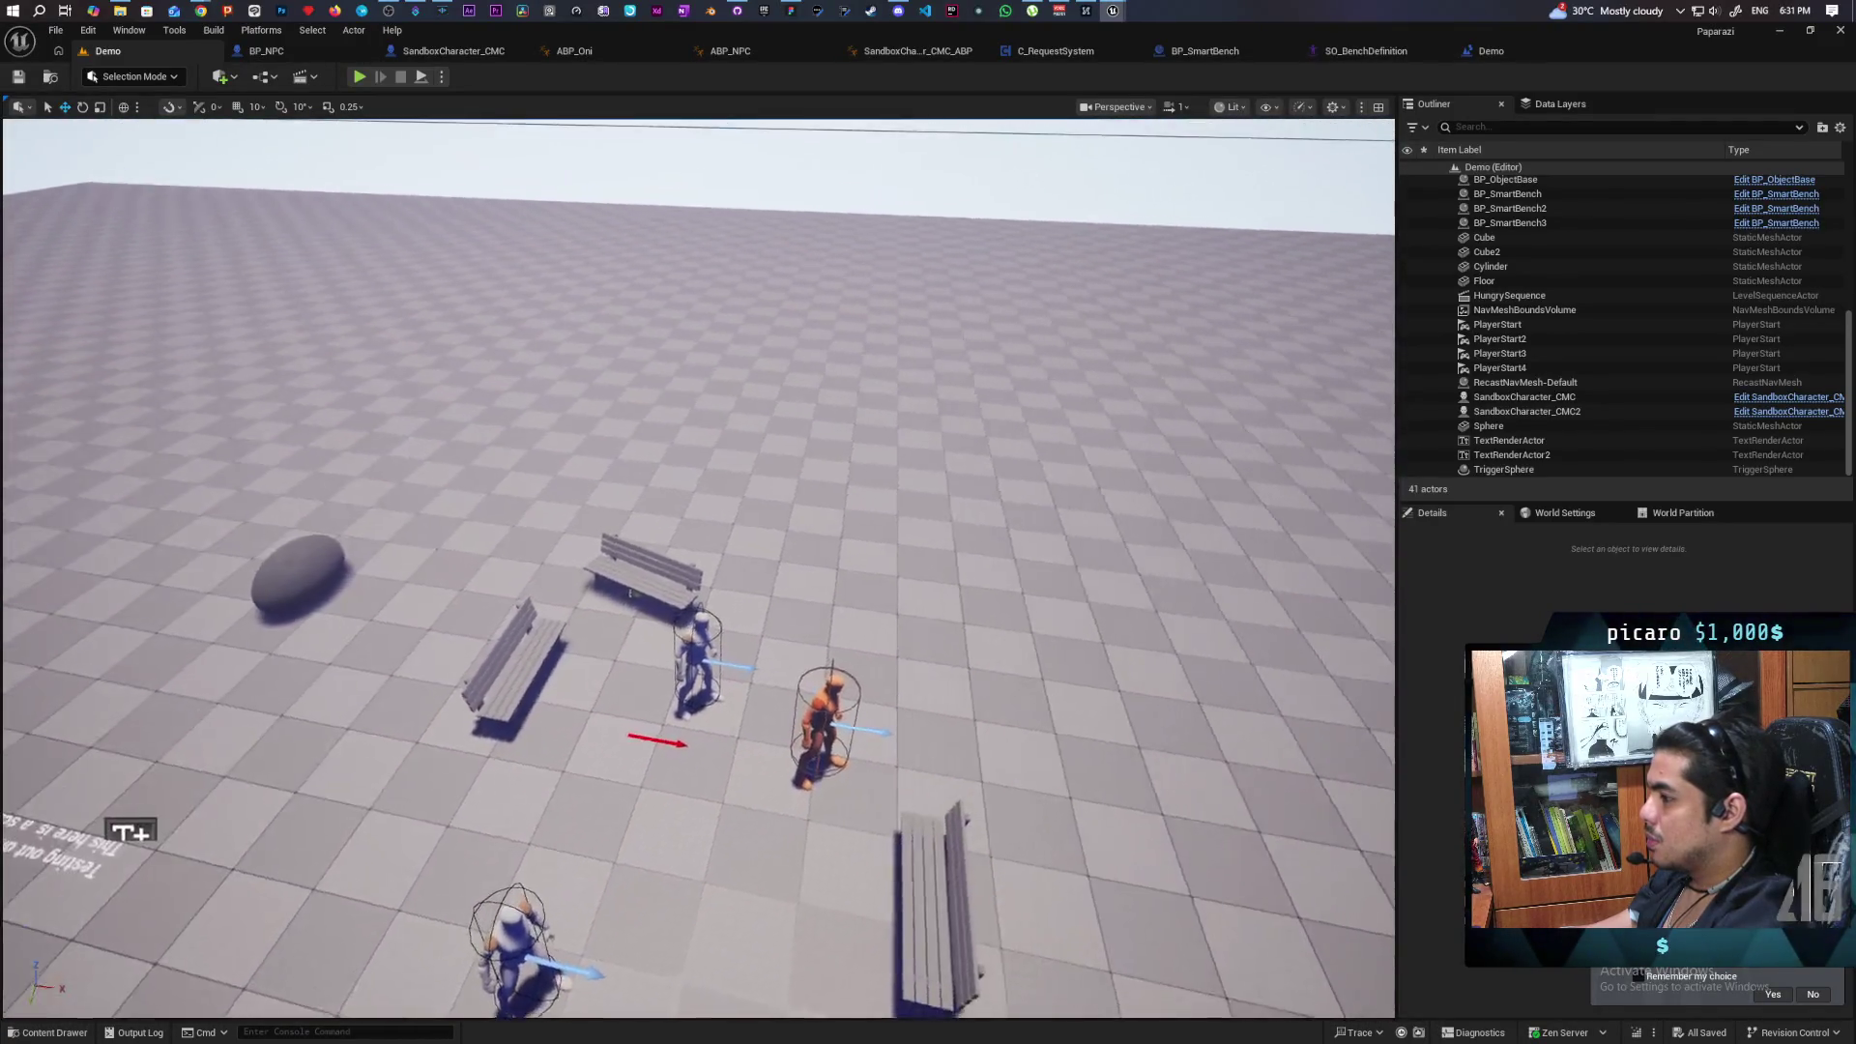
scroll(698, 568, "down", 3)
scroll(698, 569, "up", 3)
scroll(698, 569, "down", 3)
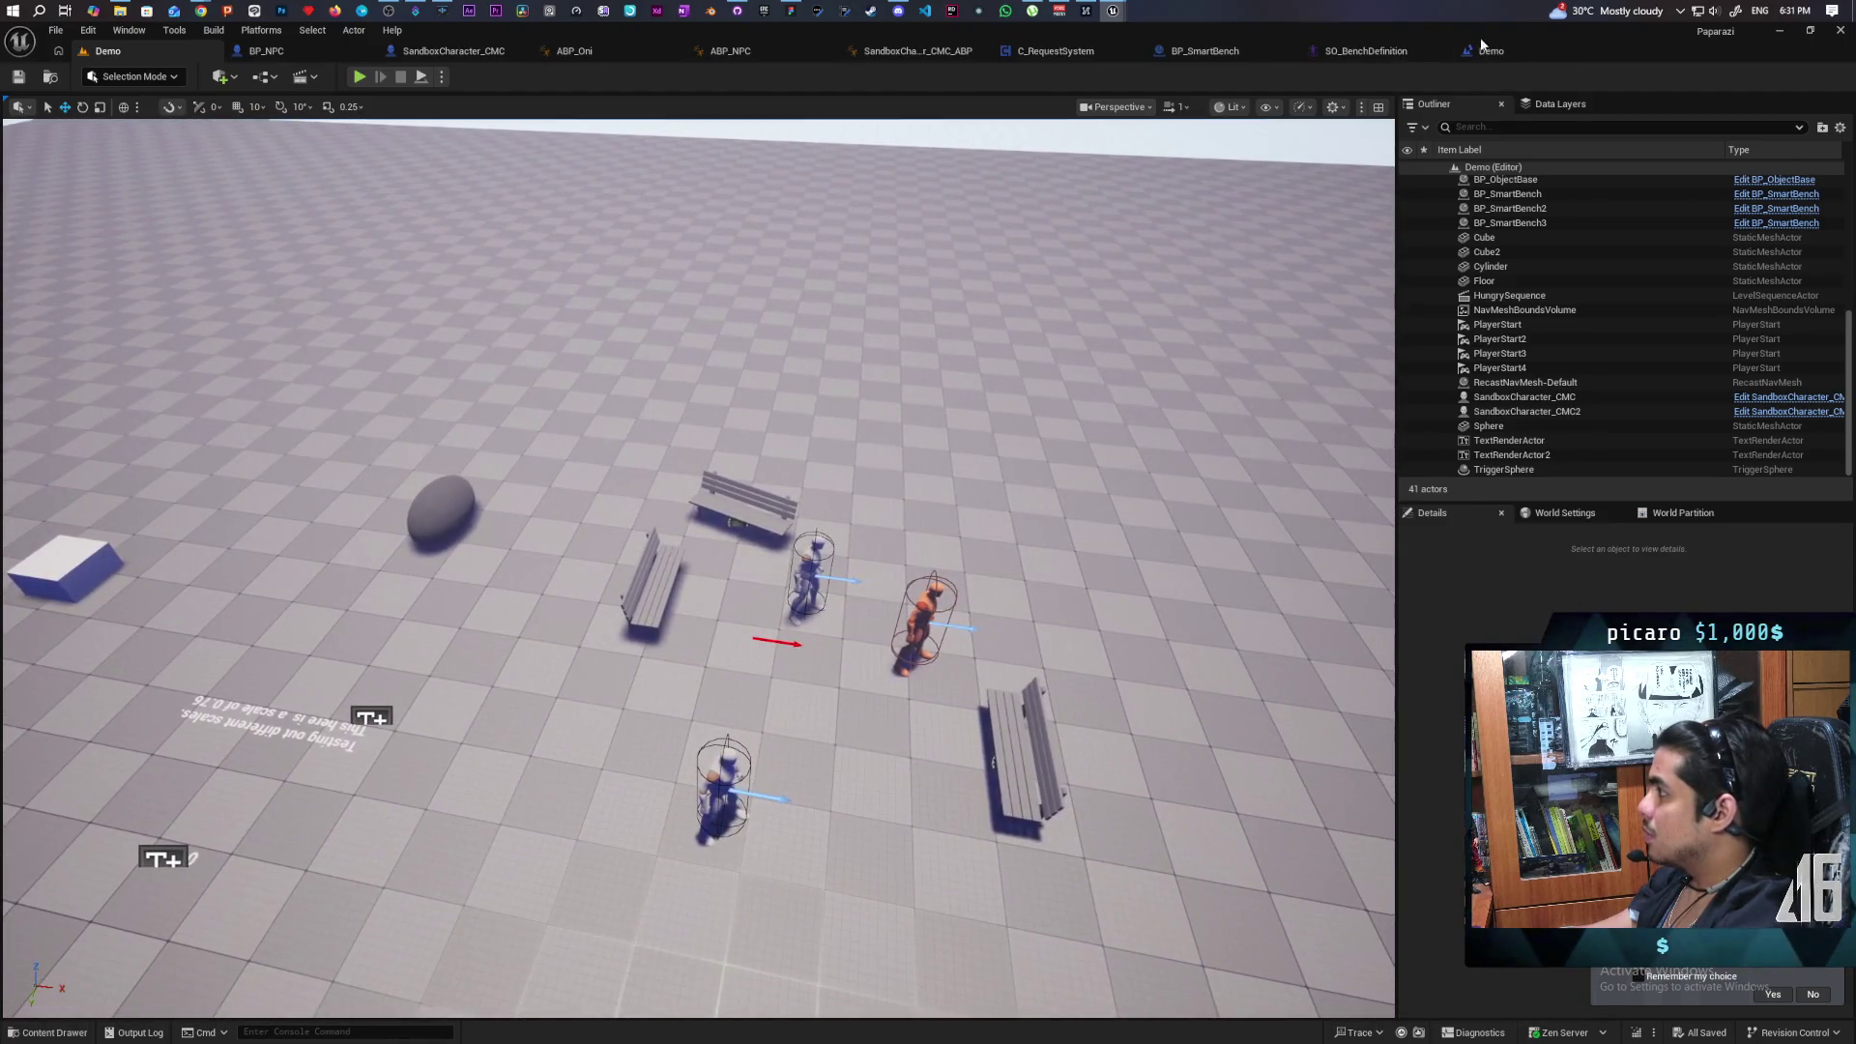
left_click(1493, 52)
mouse_move(614, 610)
left_mouse_down()
mouse_move(853, 576)
mouse_move(856, 597)
left_mouse_up()
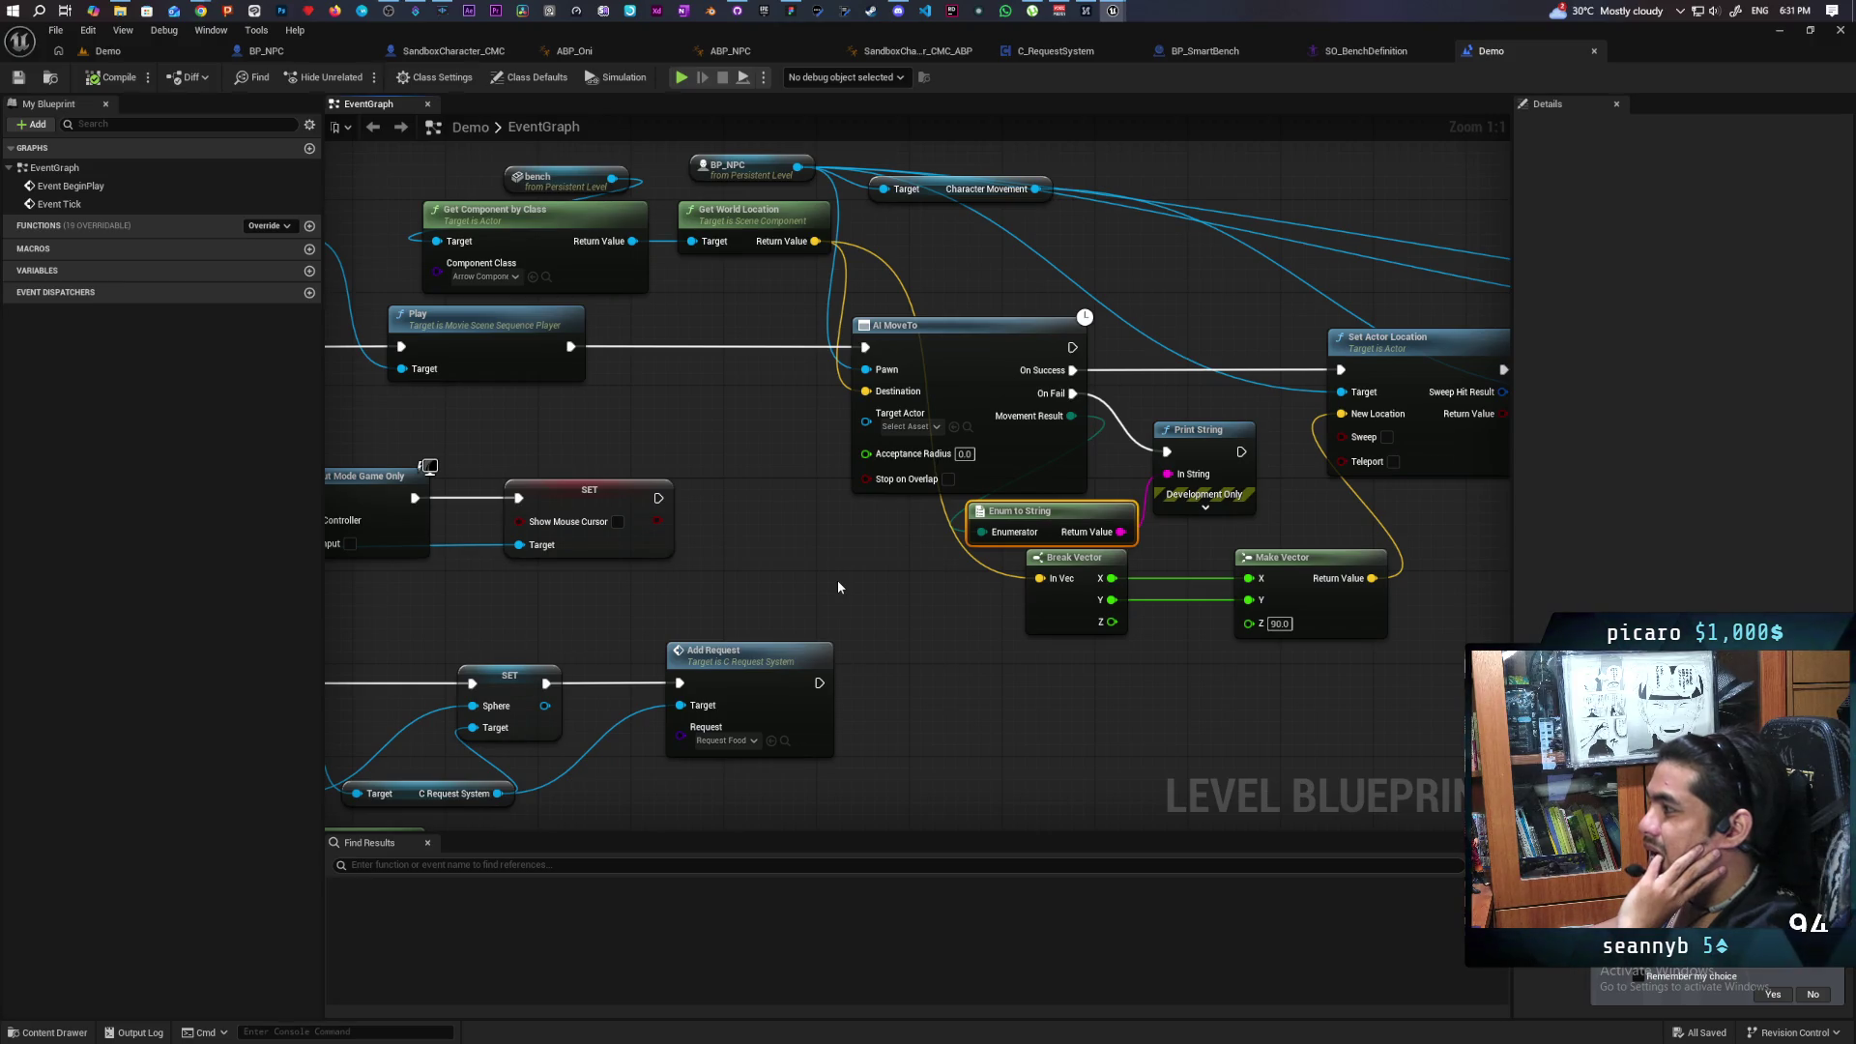
Connect Print String's exec output to Set Actor Location, save the level blueprint, and return to Demo.
mouse_move(969, 653)
left_mouse_down()
mouse_move(868, 723)
mouse_move(932, 701)
mouse_move(489, 592)
left_mouse_up()
mouse_move(1148, 609)
left_mouse_down()
mouse_move(827, 617)
mouse_move(971, 609)
left_mouse_up()
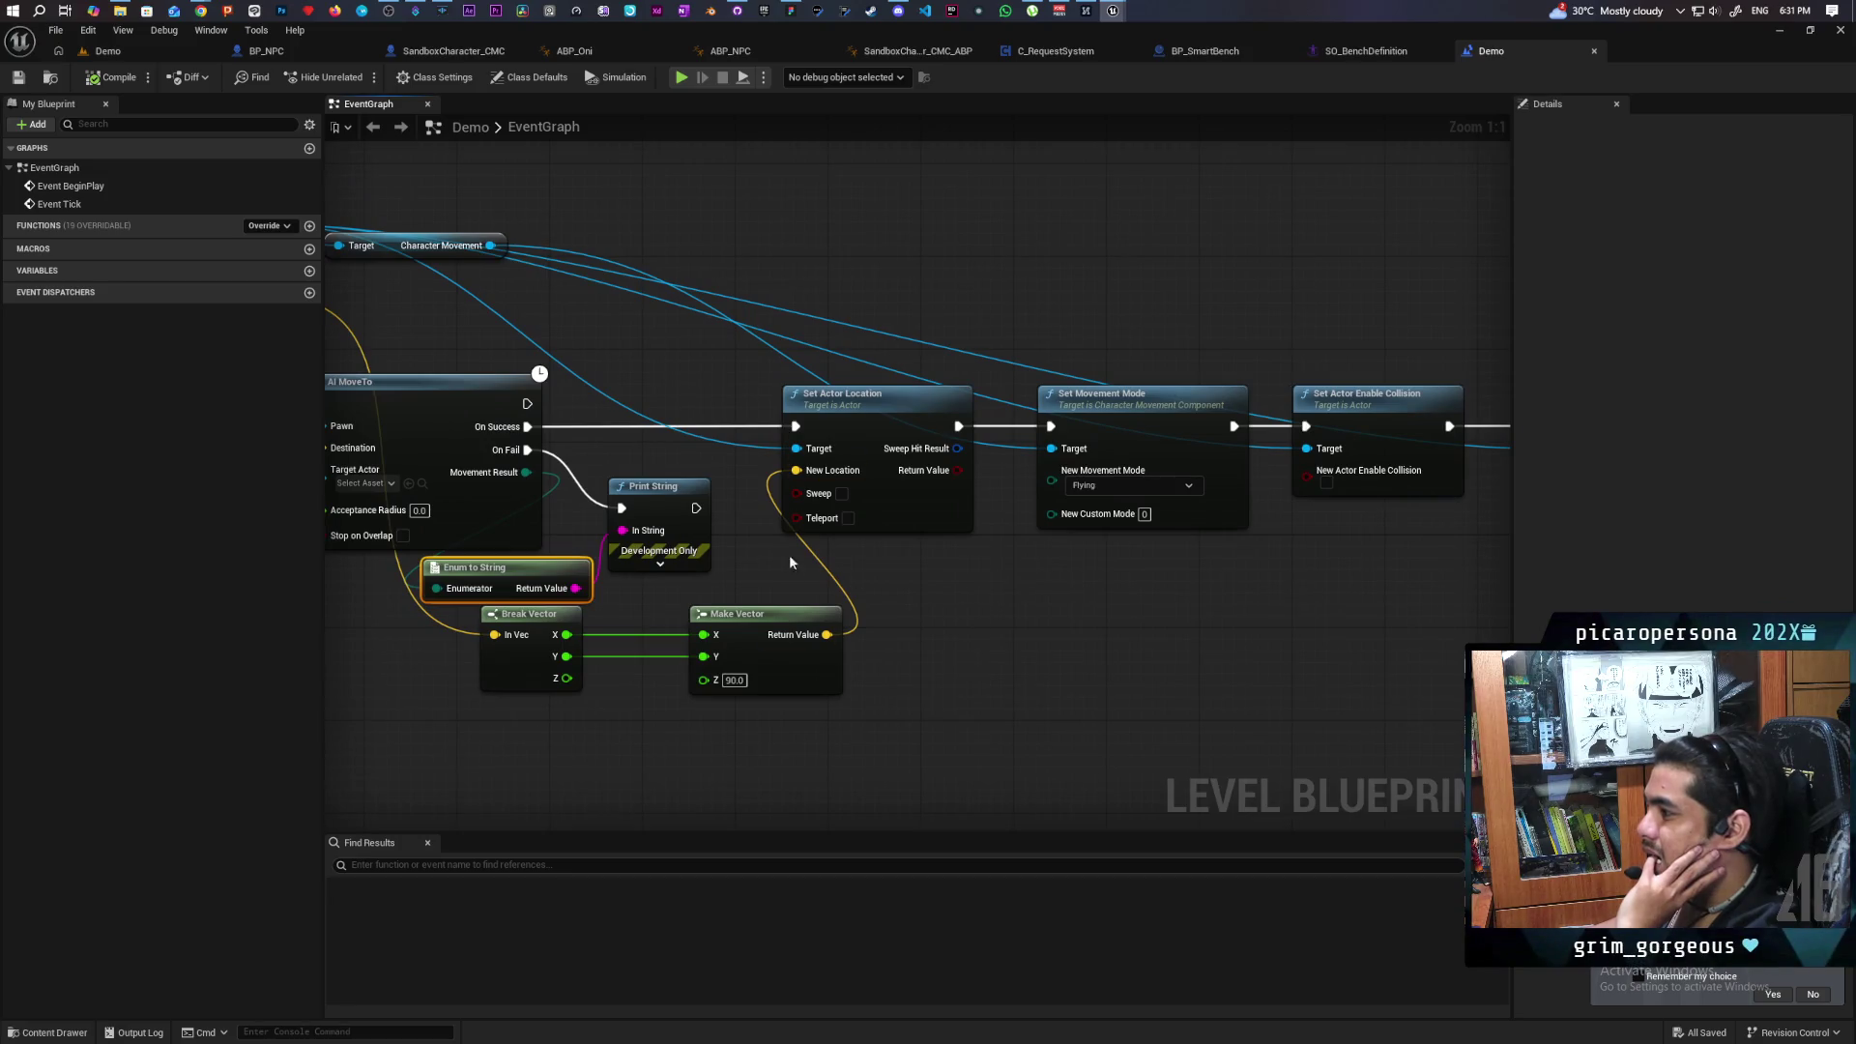
left_click_drag(695, 508, 794, 426)
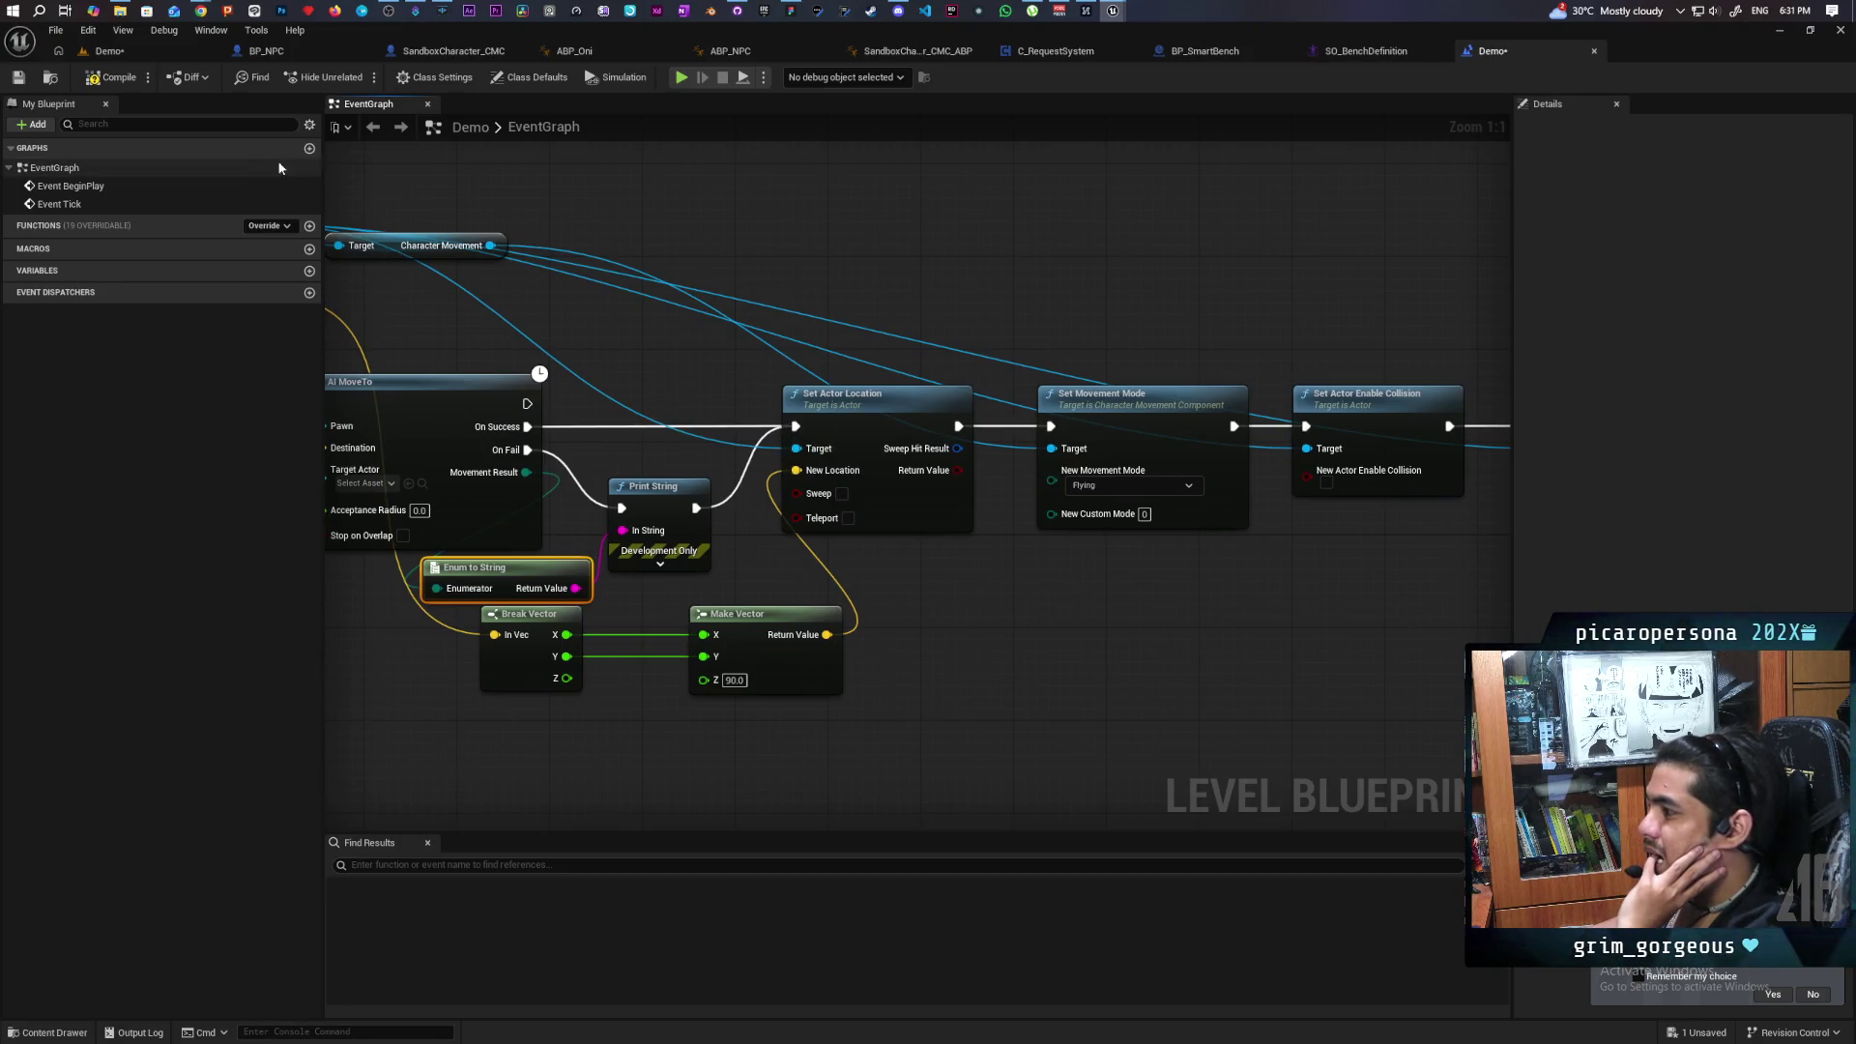
left_click(16, 80)
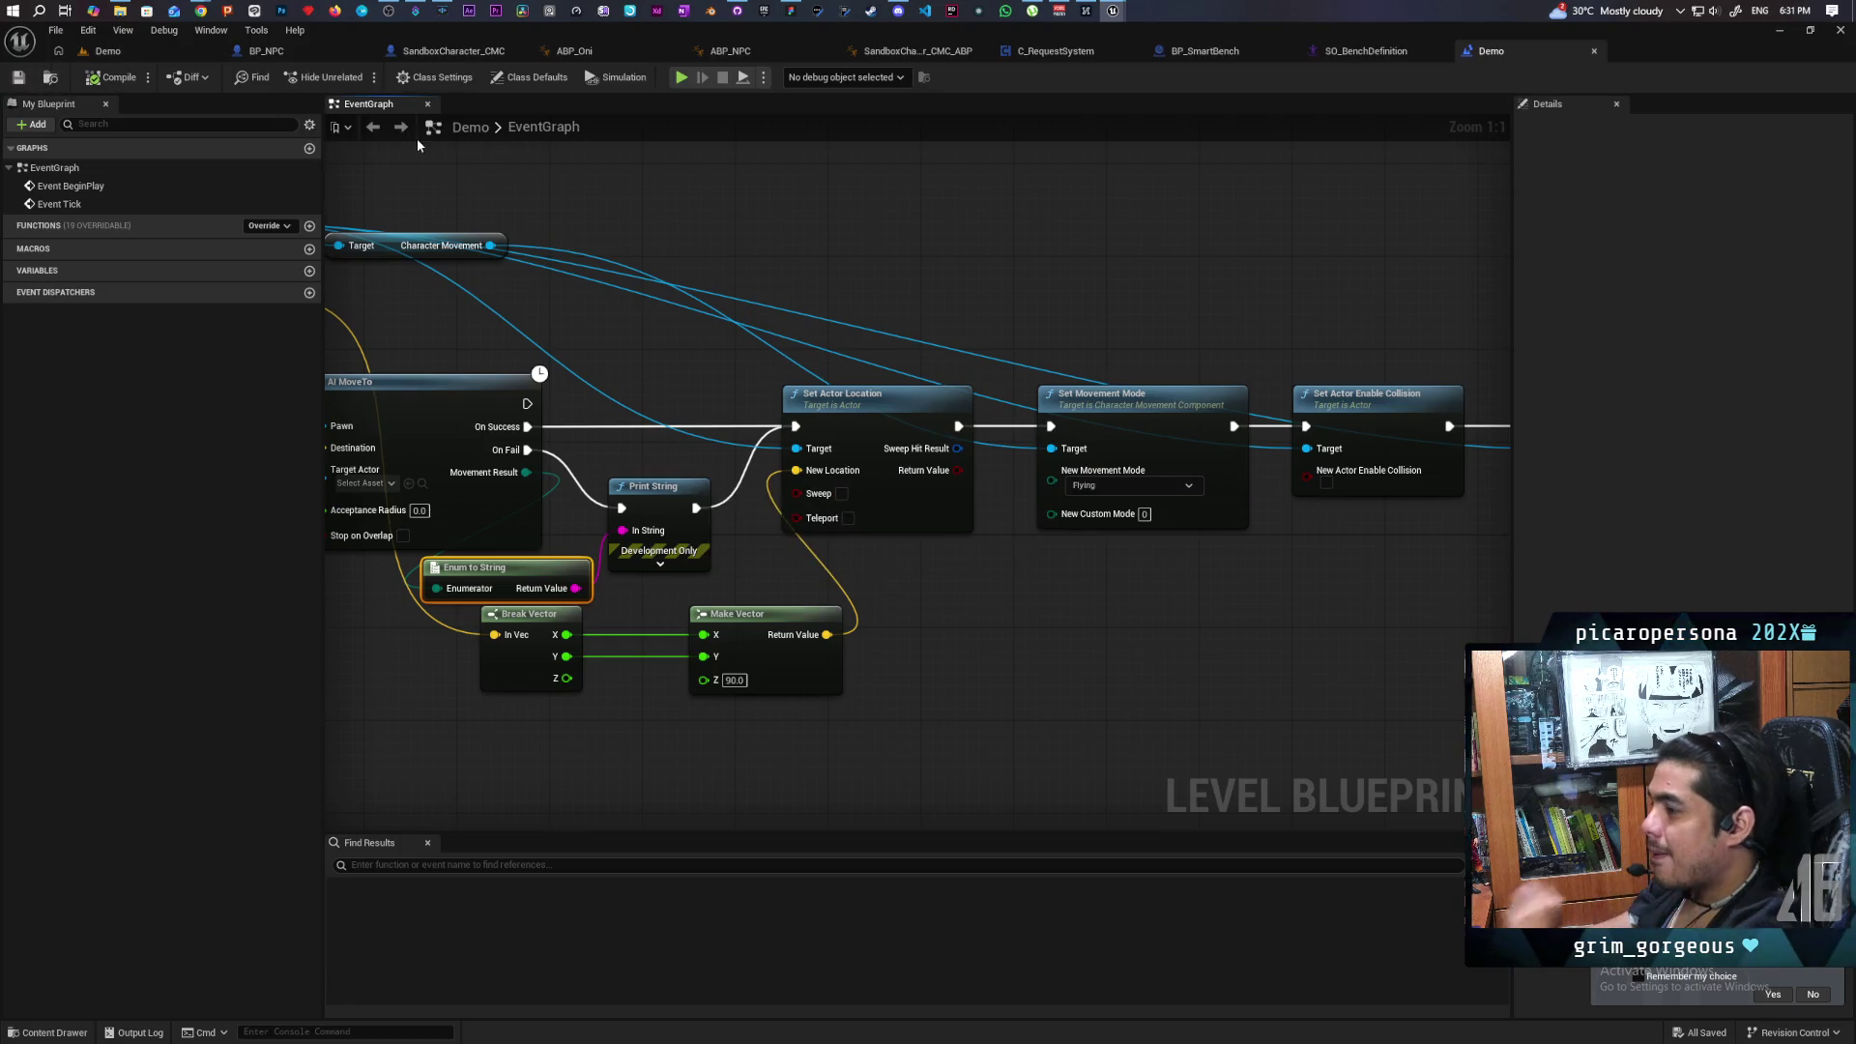
left_click(138, 58)
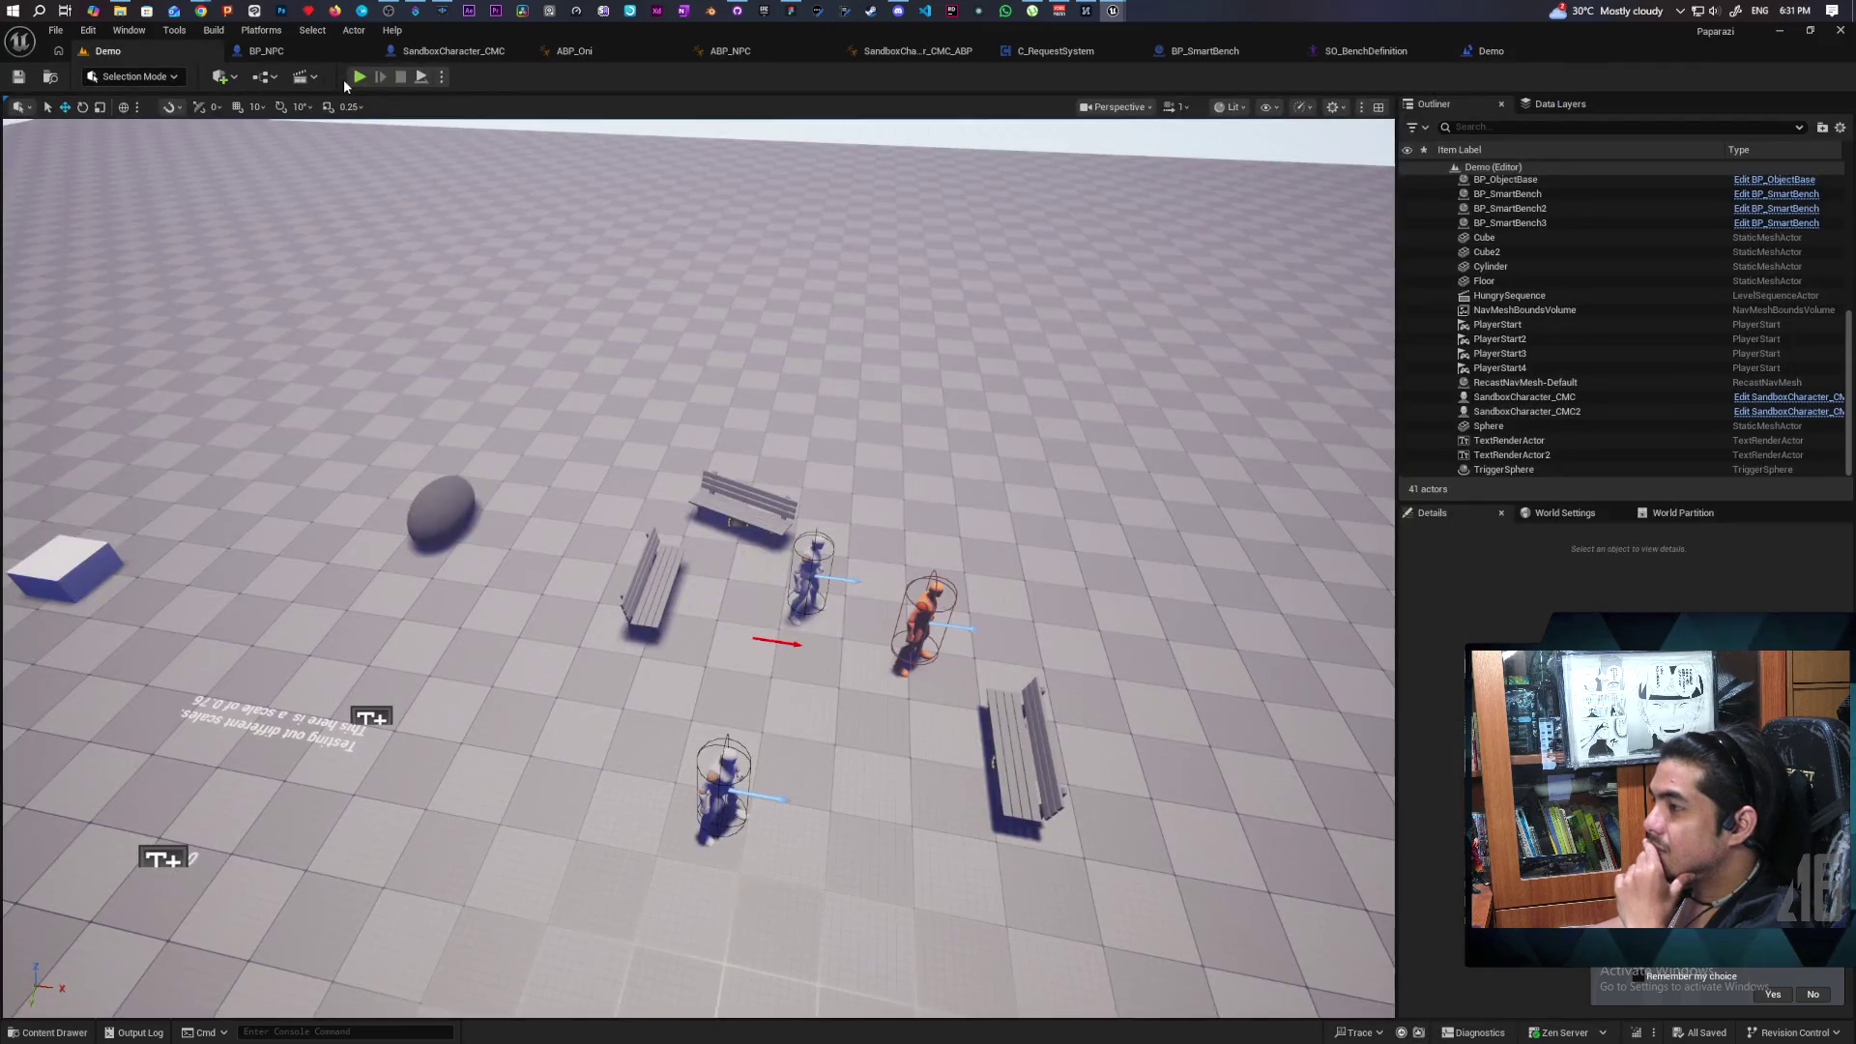
left_click(422, 80)
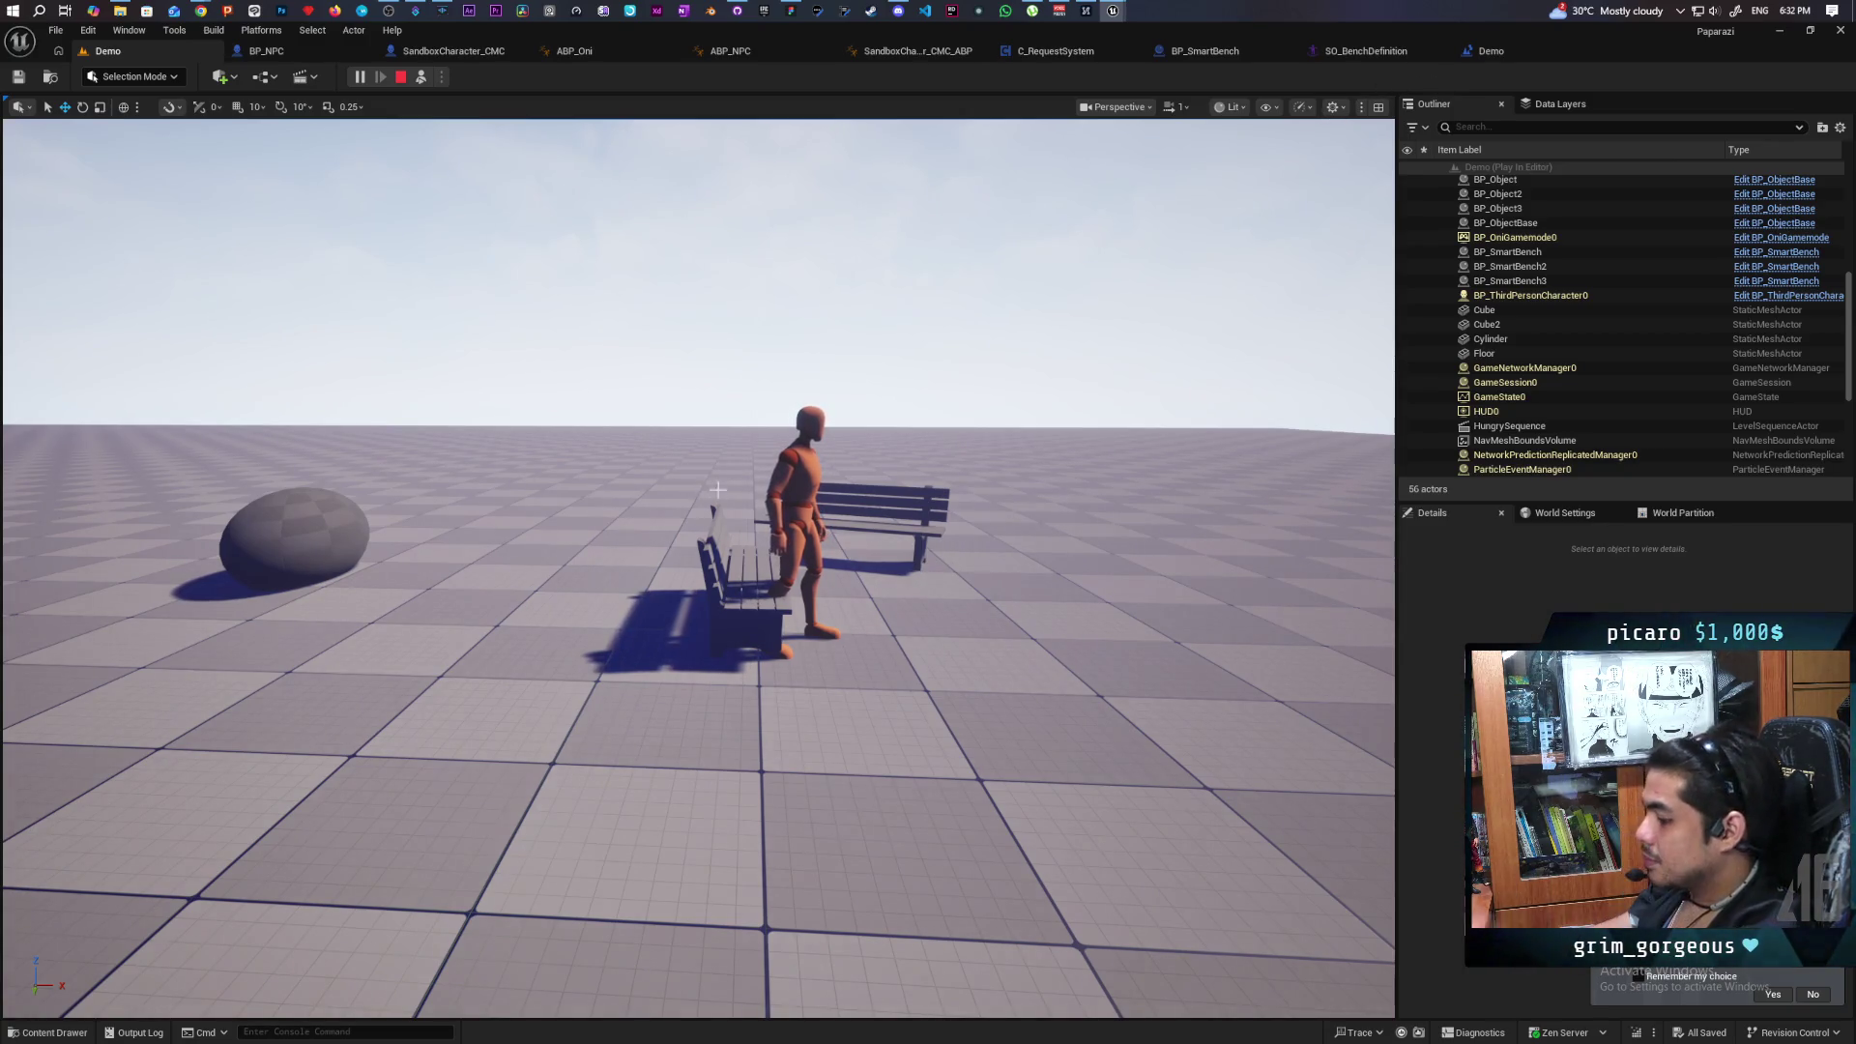
left_click(402, 78)
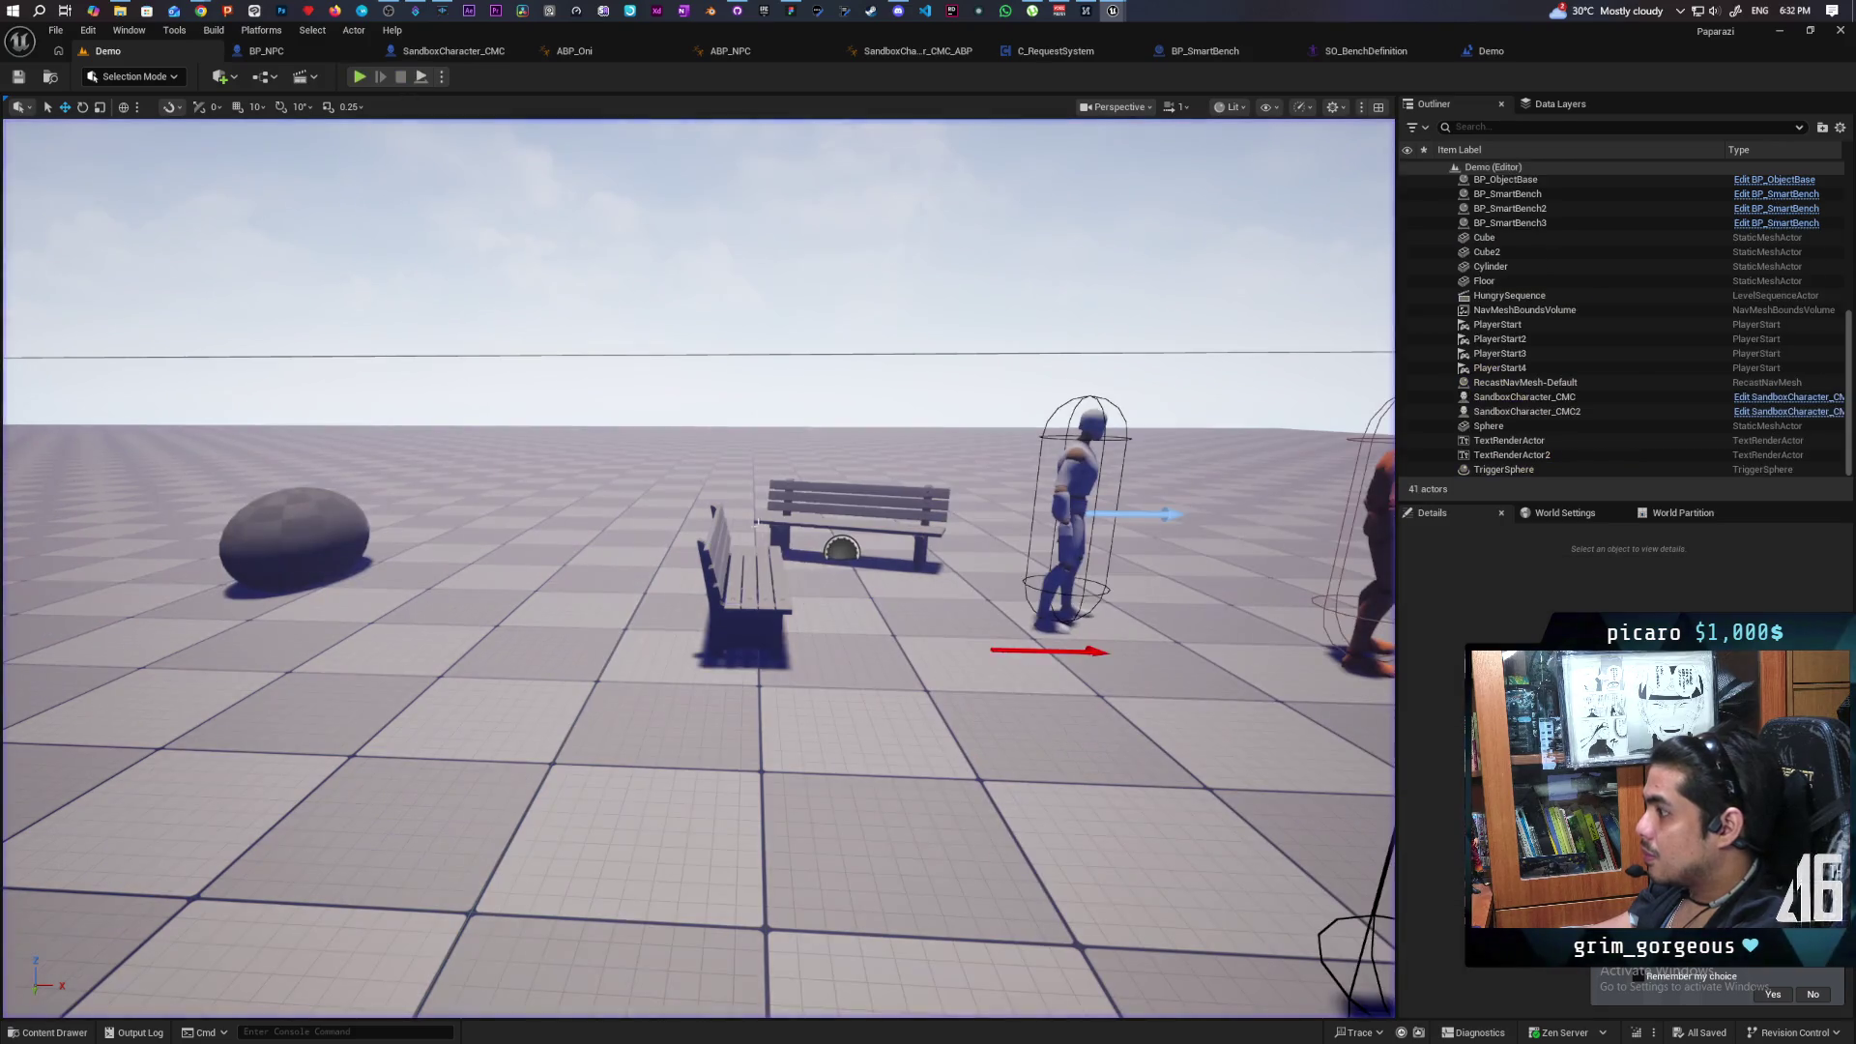
Nudge the bench's Arrow component slightly along X, save the level, and end the play session.
left_click(770, 583)
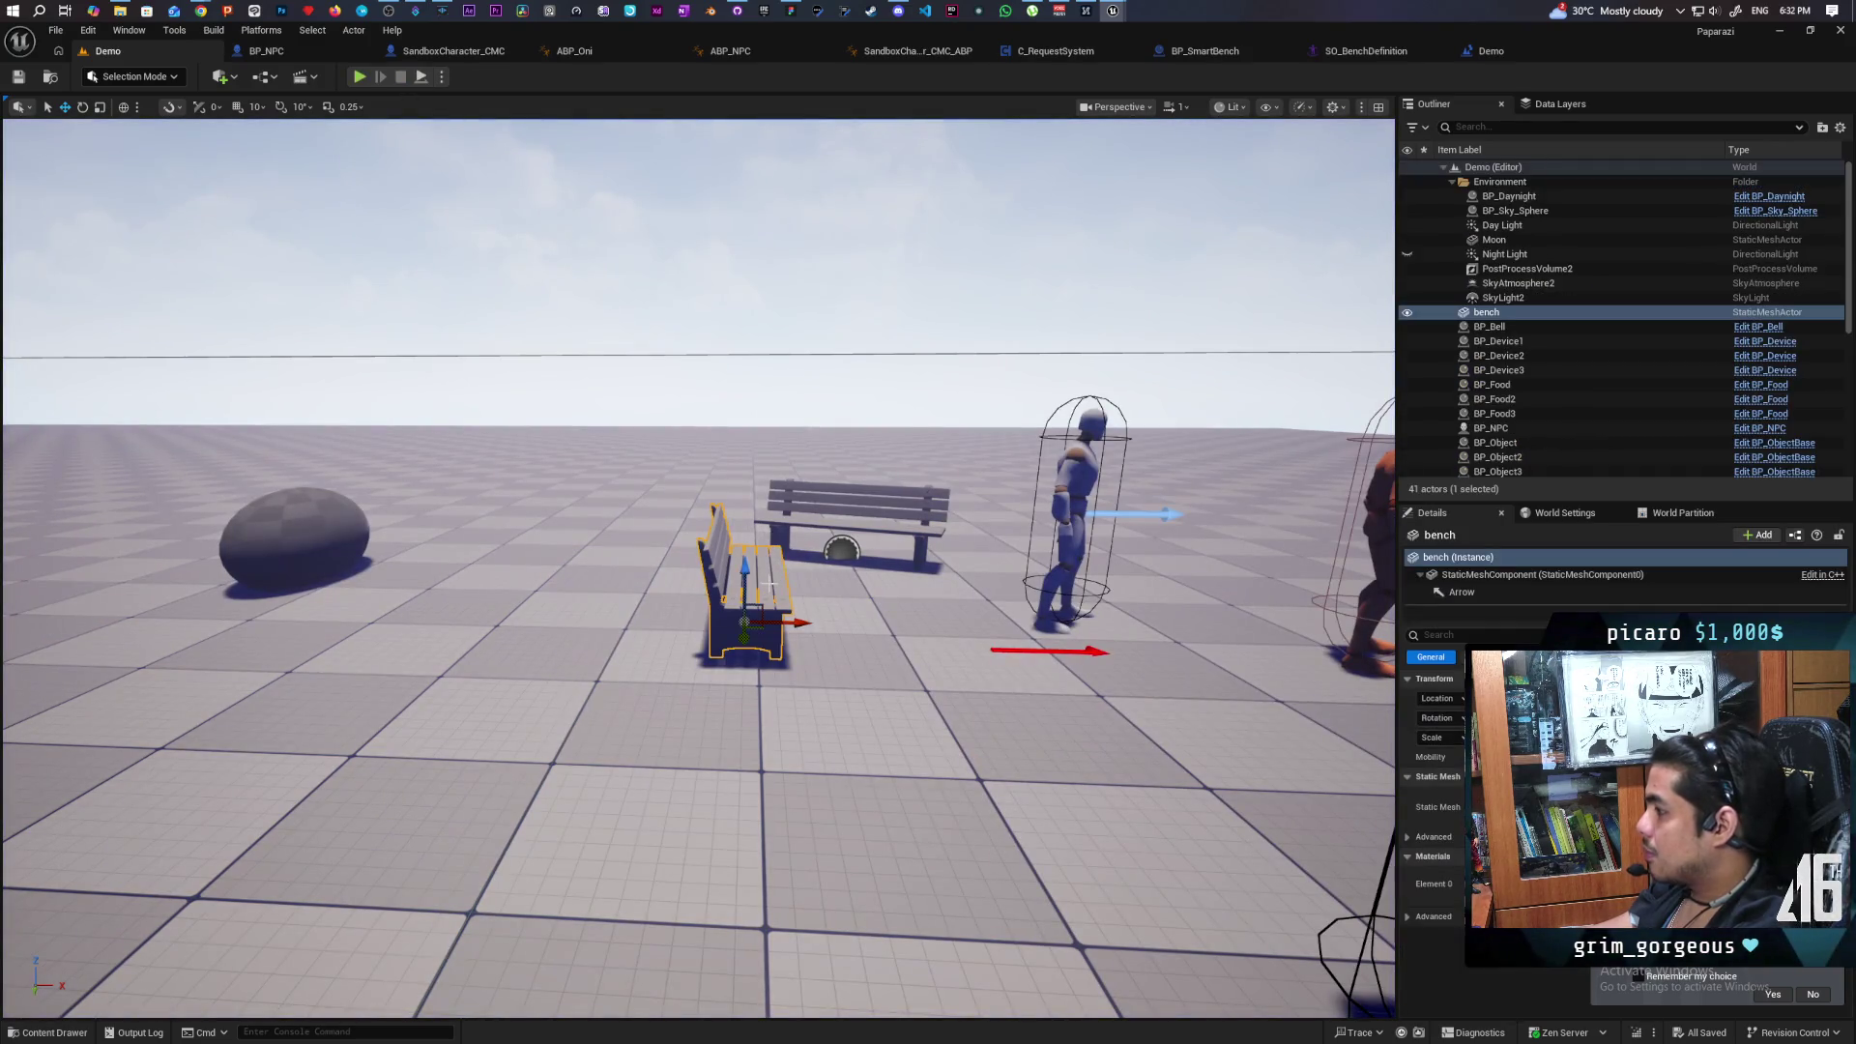
left_click(1448, 592)
left_click_drag(1045, 652, 1044, 652)
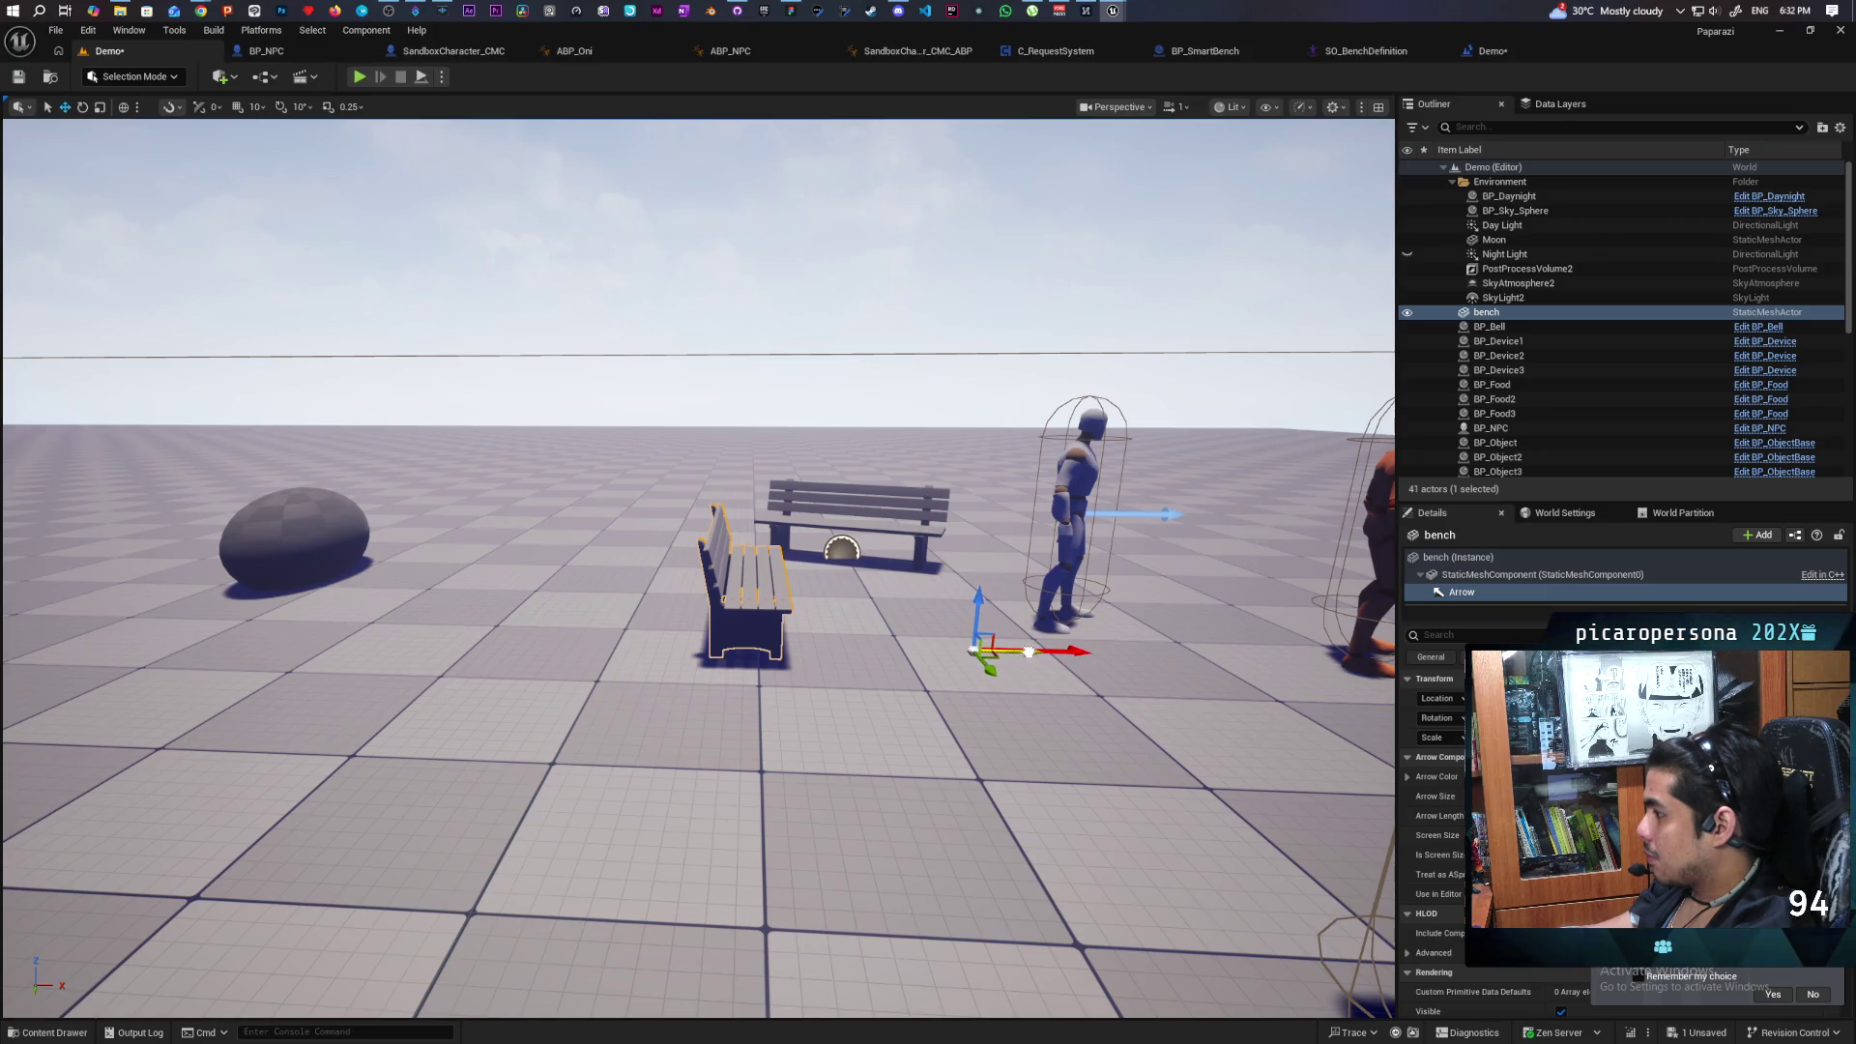
left_click(20, 77)
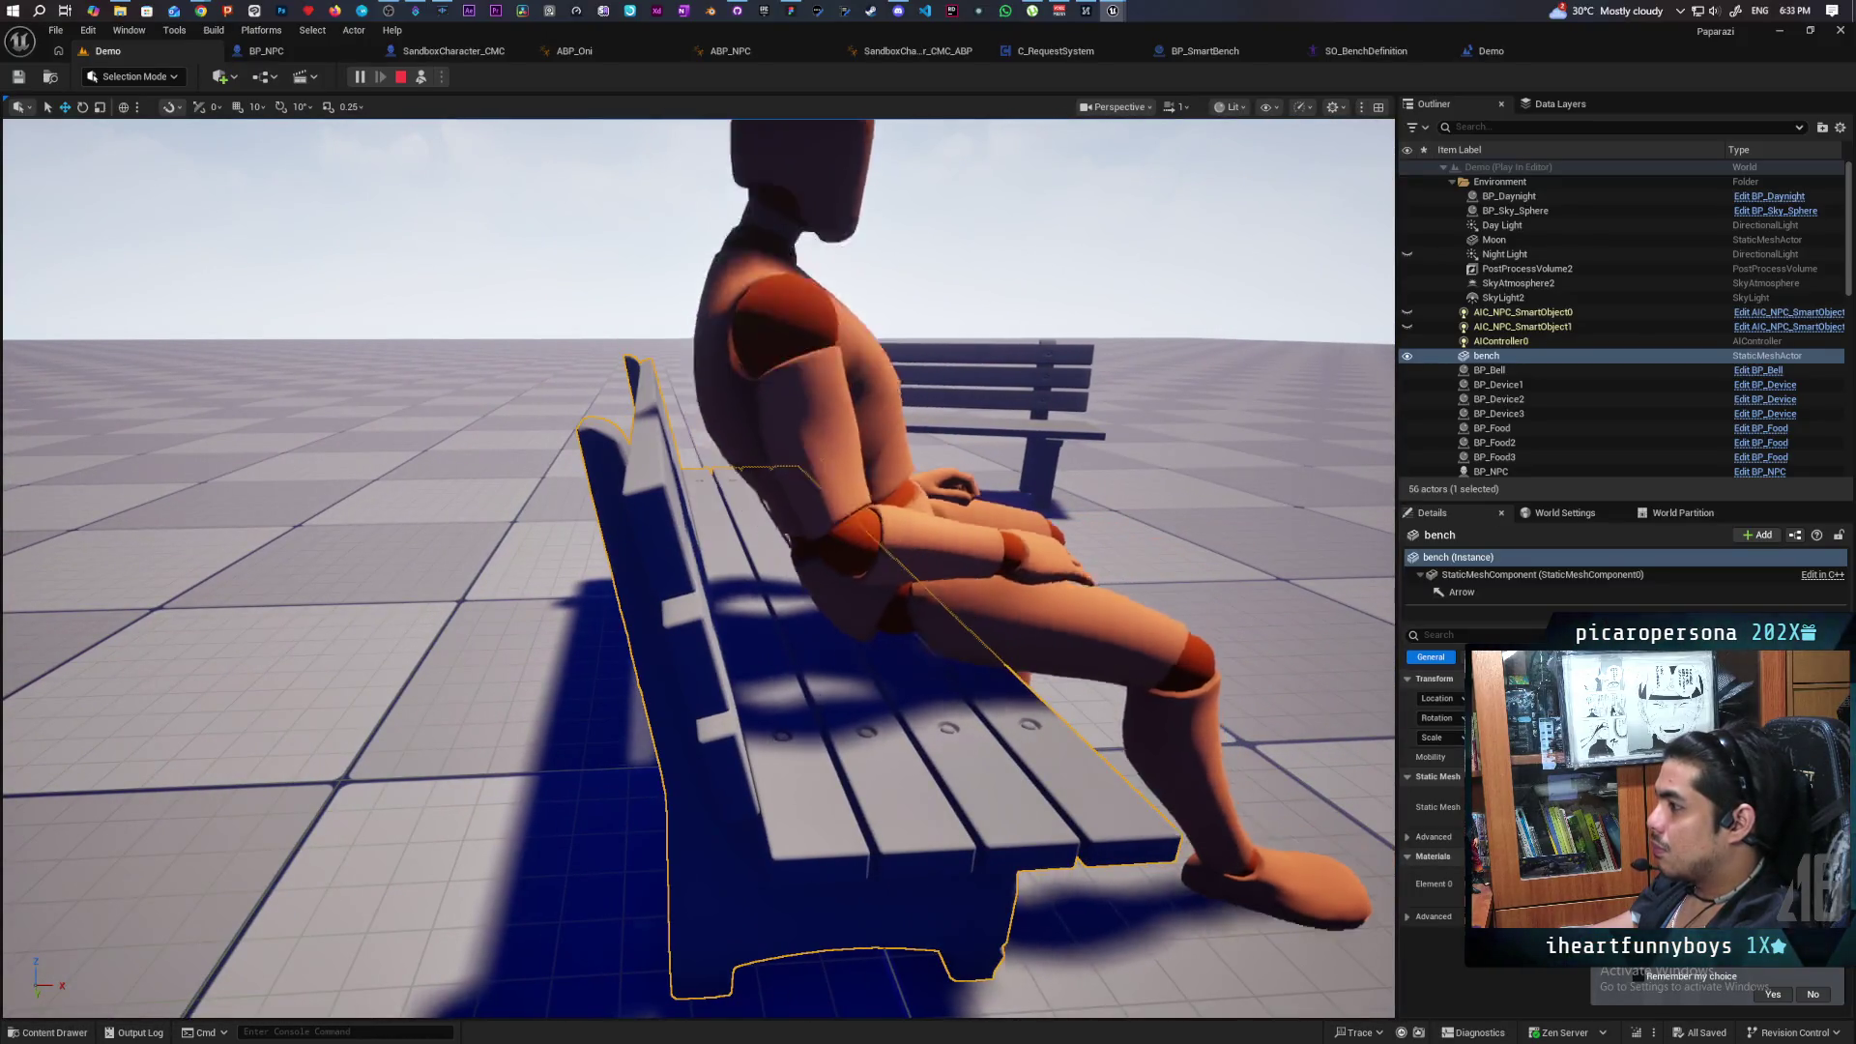
key("Escape")
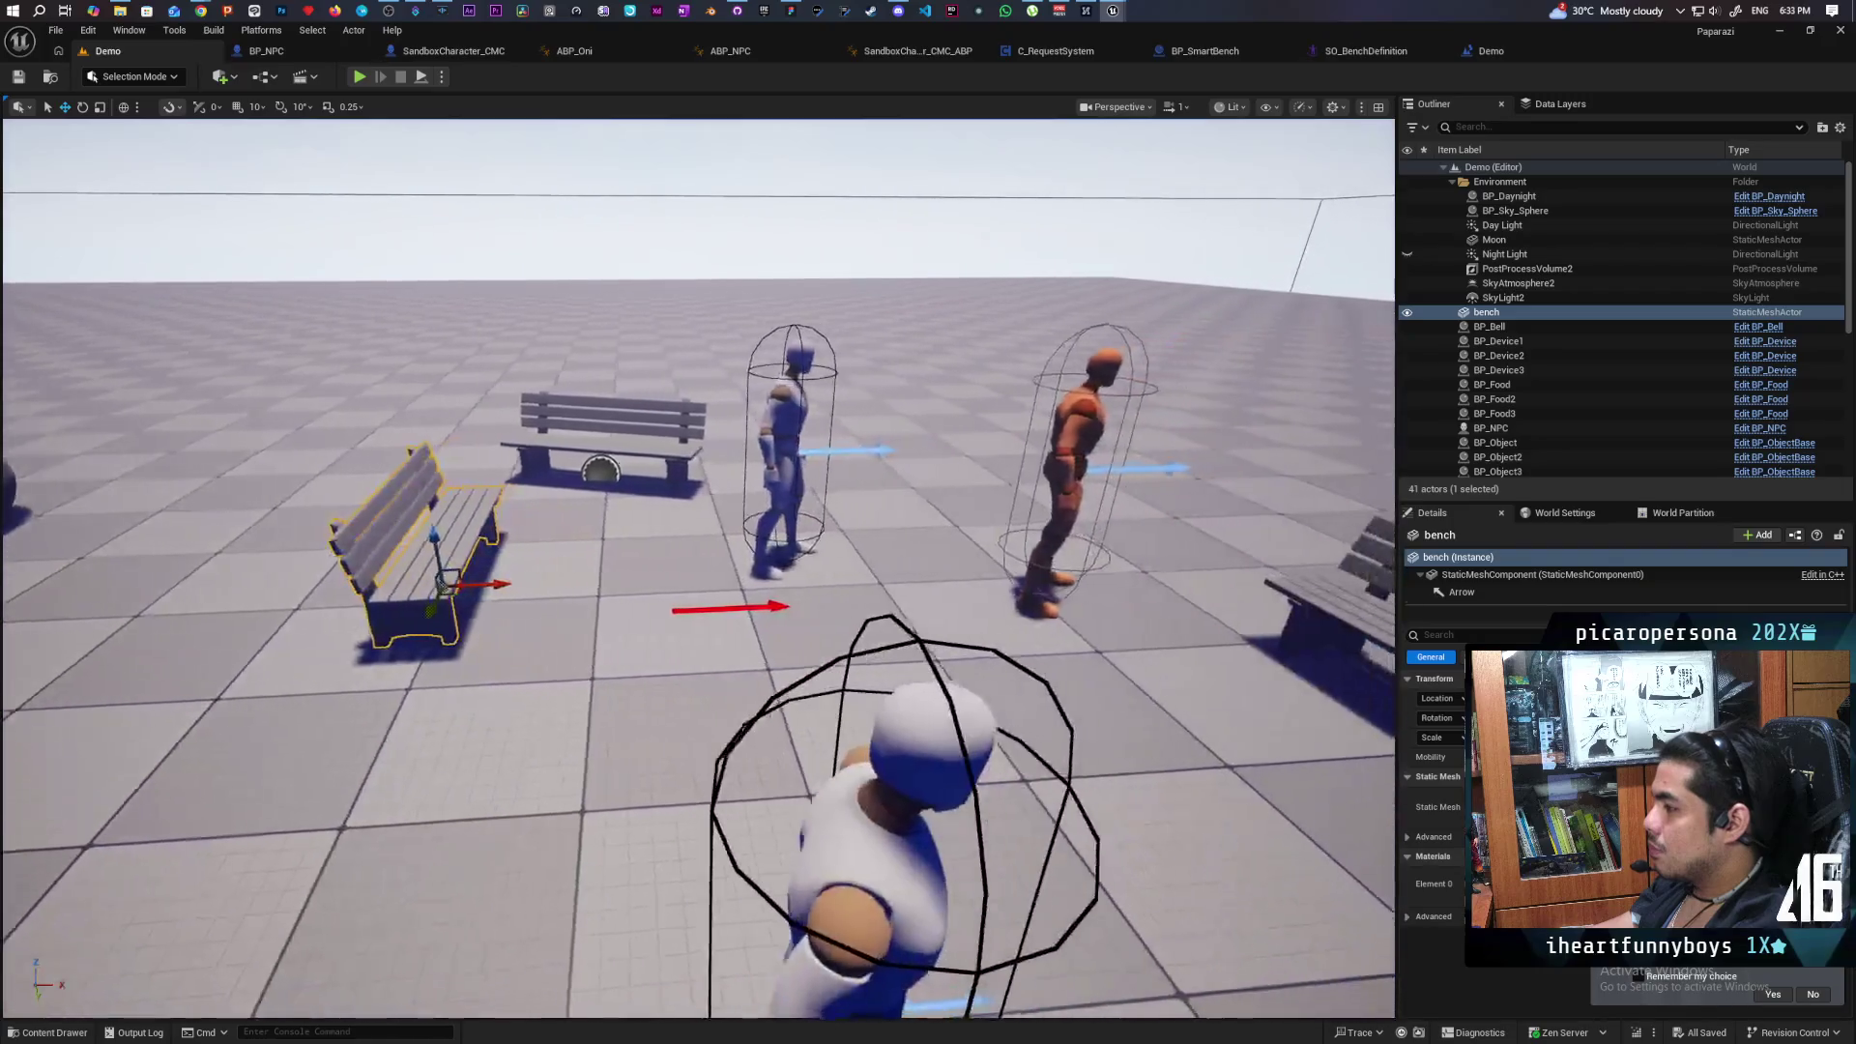
left_click(1474, 593)
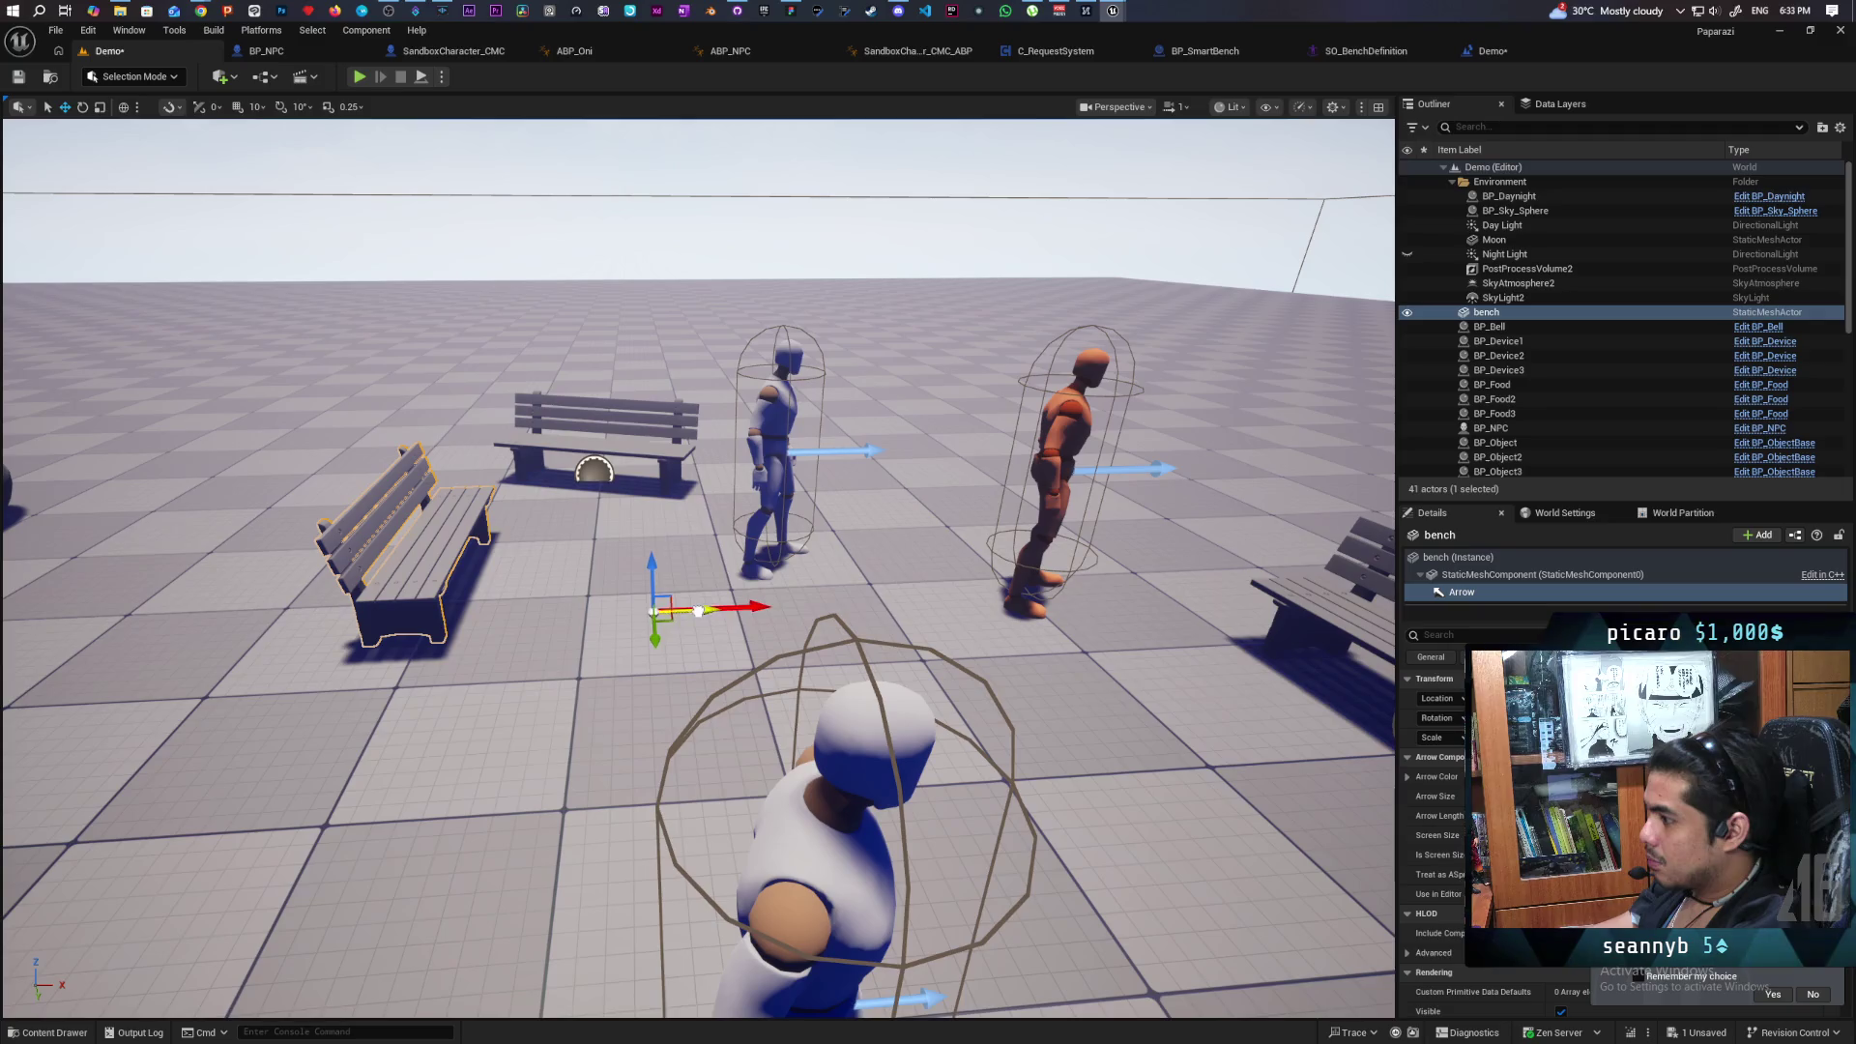
Play-test again, moving the camera in and out to watch the NPC seated on the left bench.
left_click(358, 77)
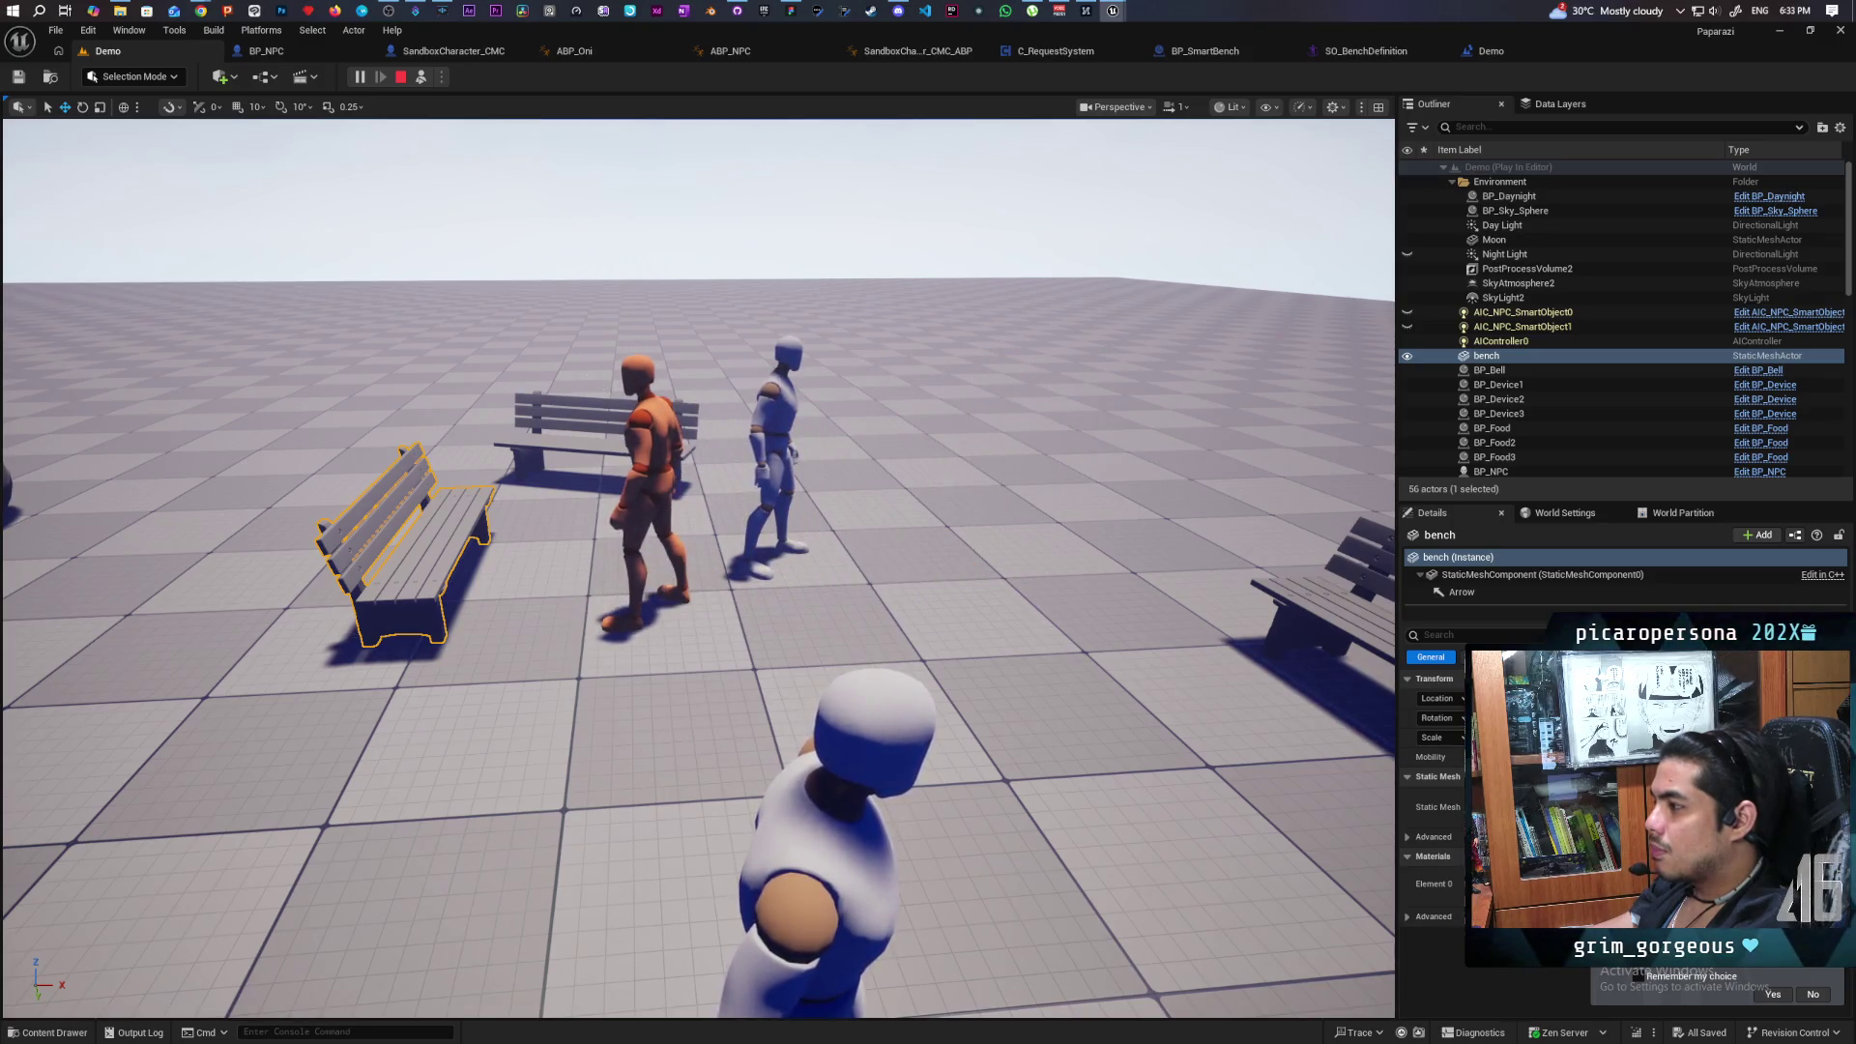
key("w")
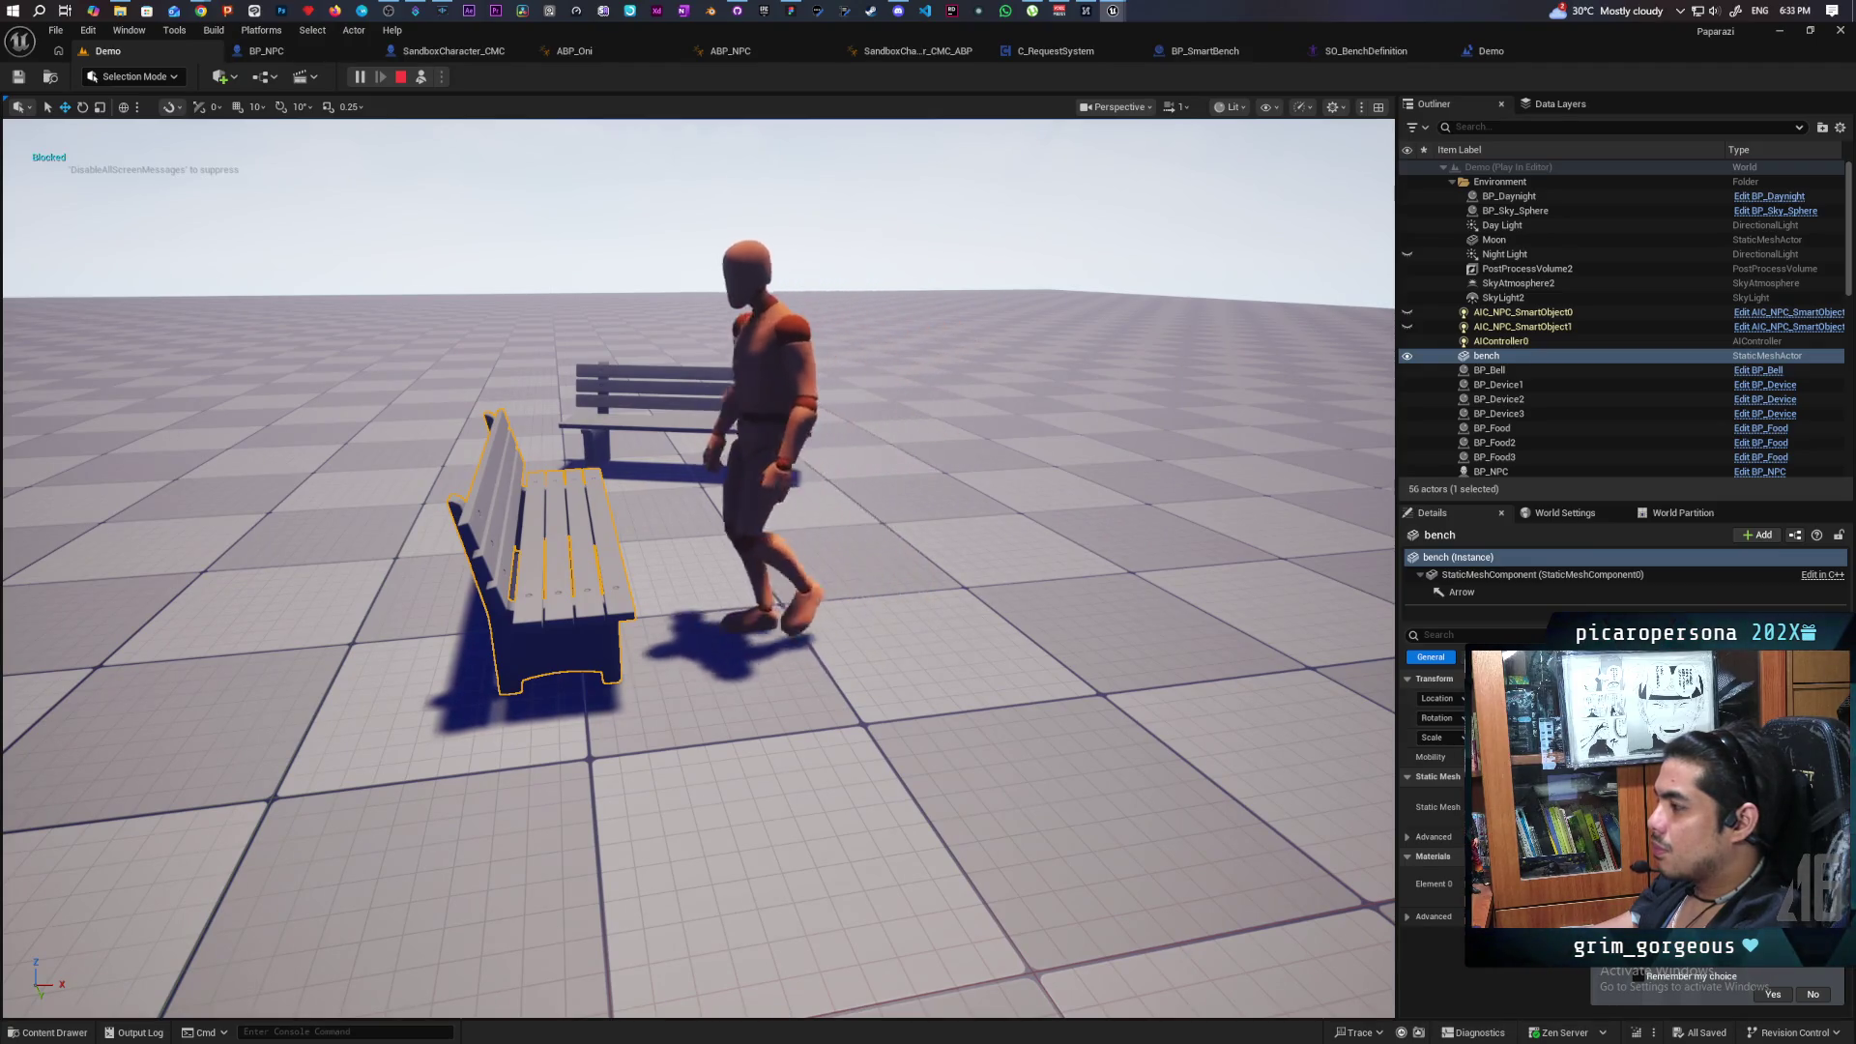
key("w")
key("s")
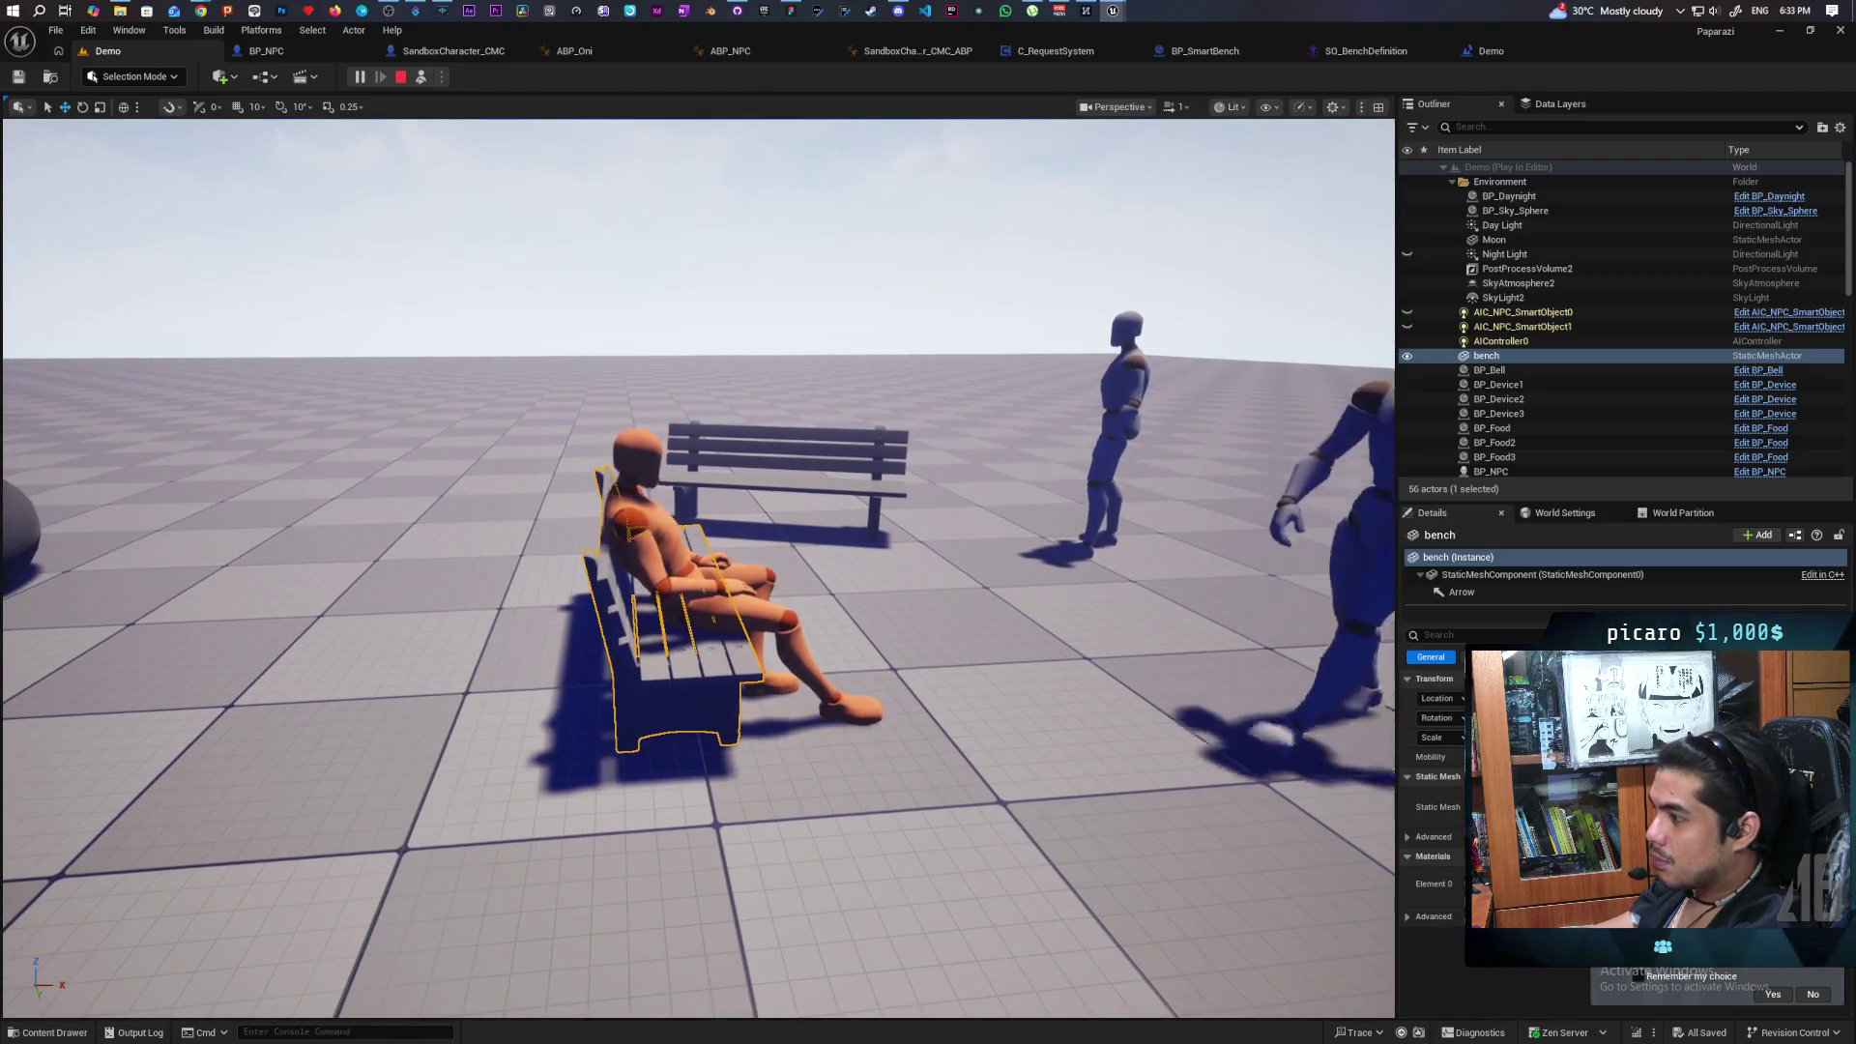
key("w")
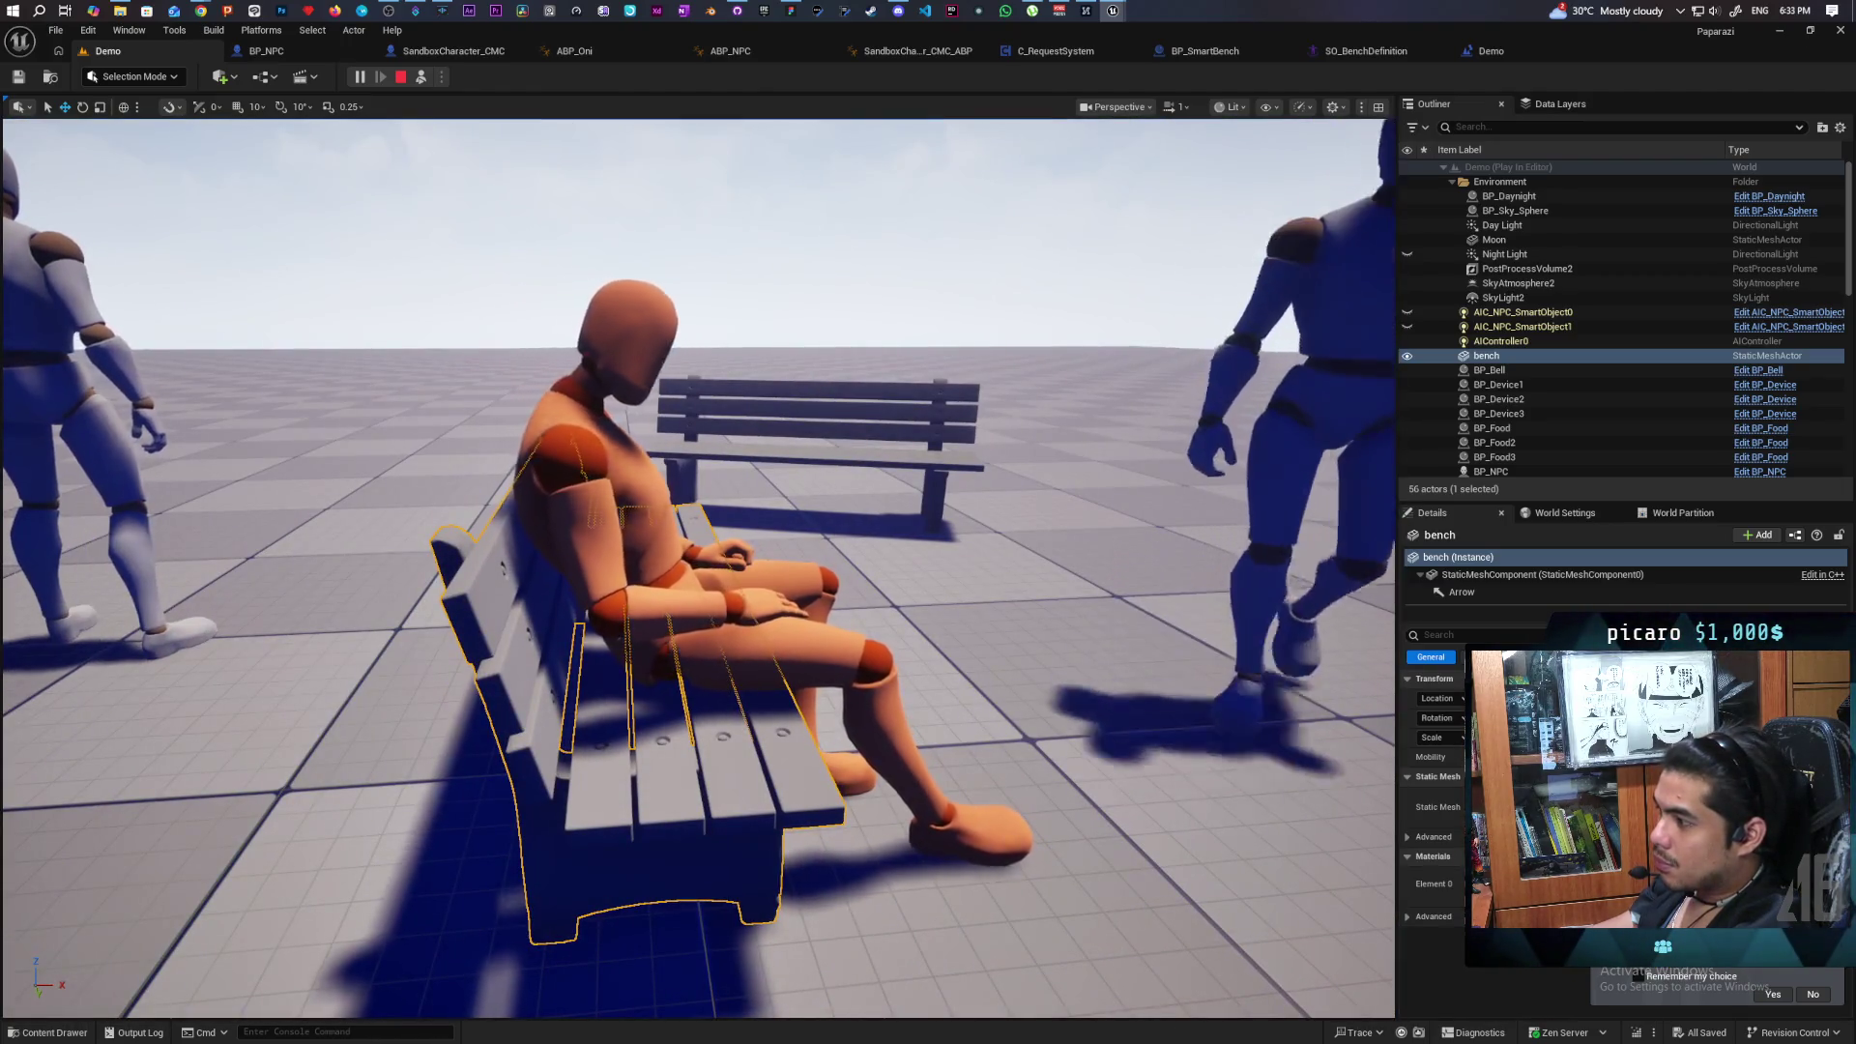
key("s")
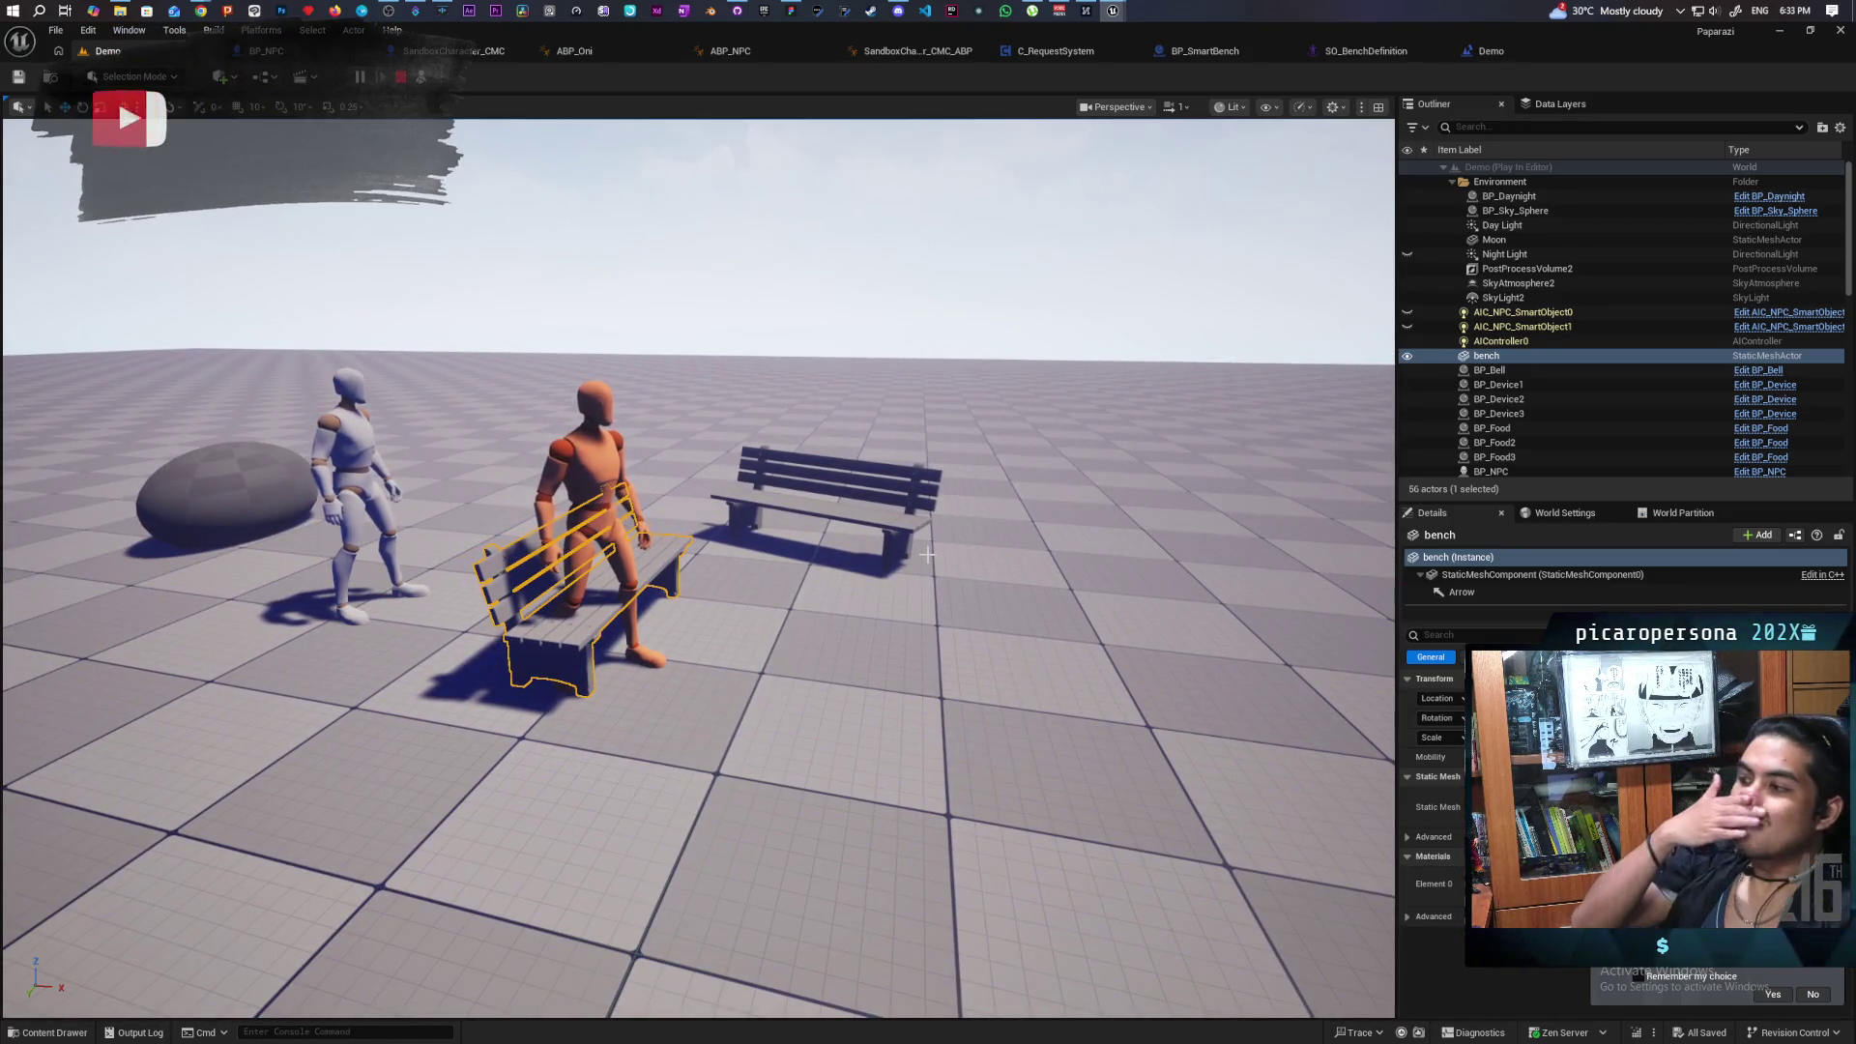
key("Escape")
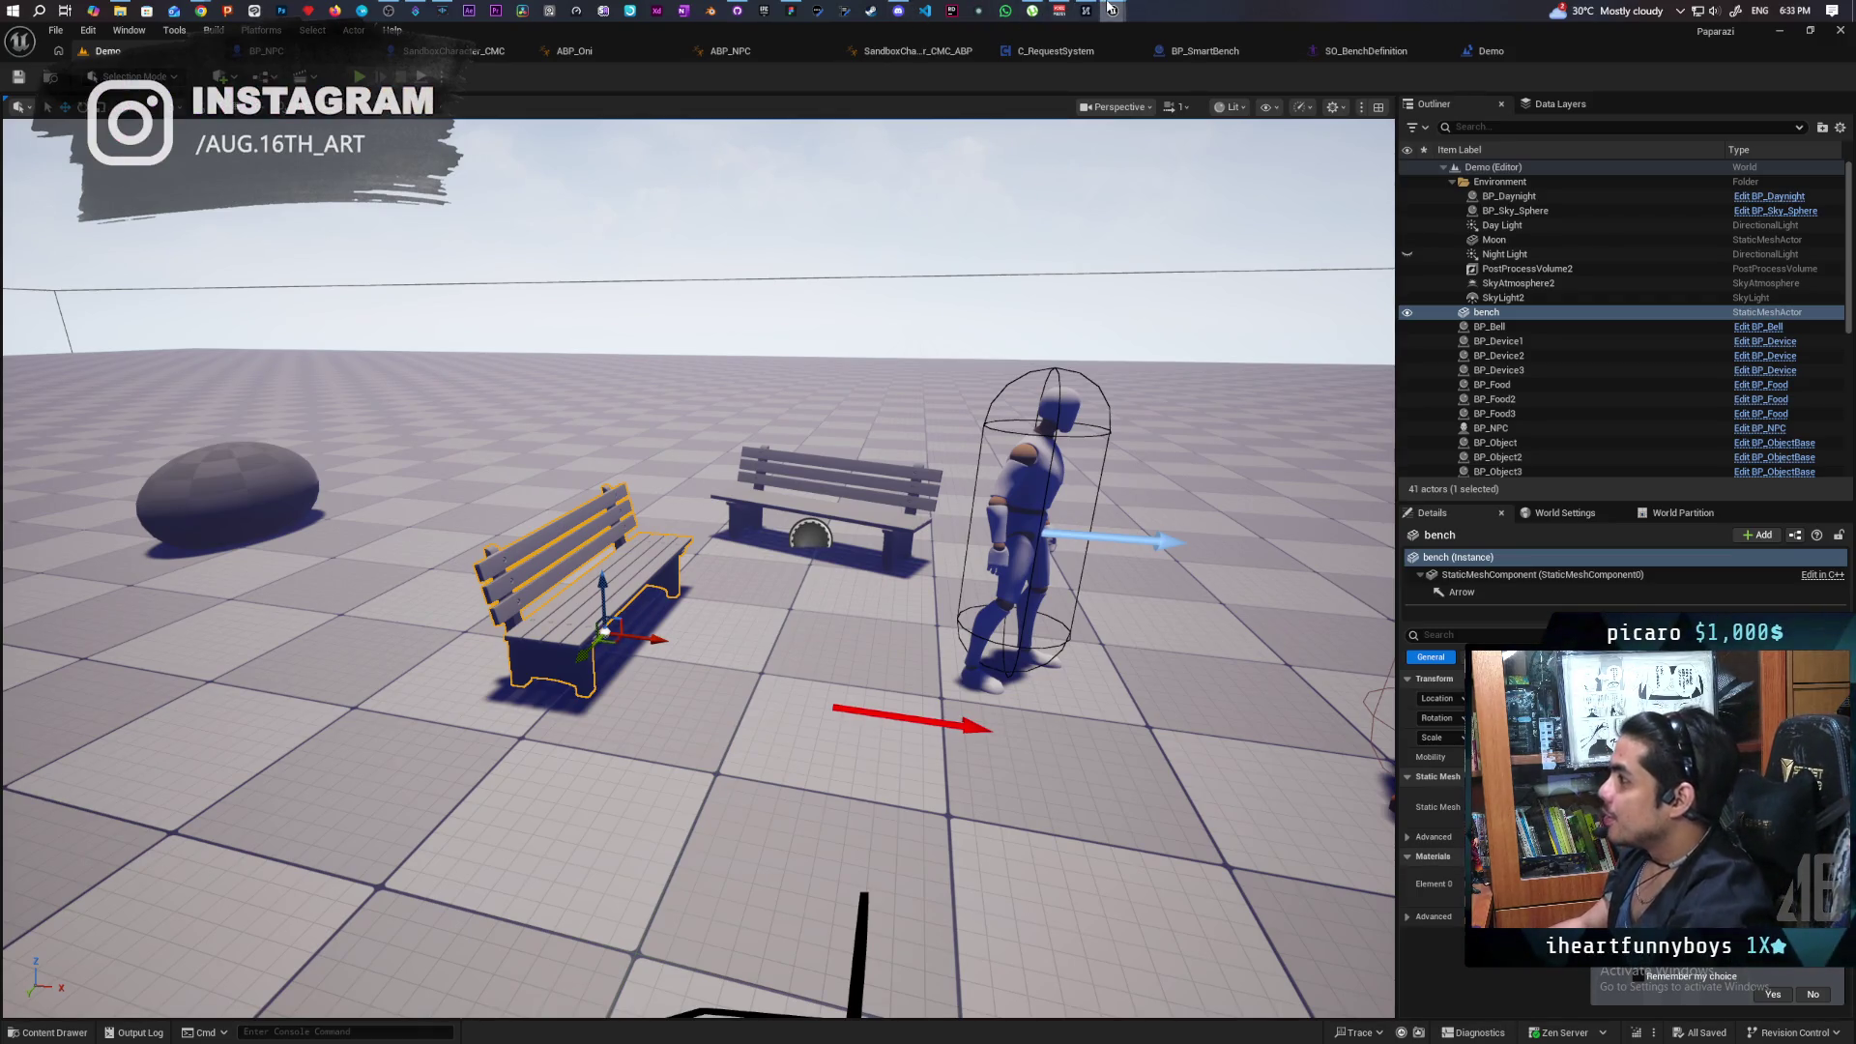
mouse_move(1111, 9)
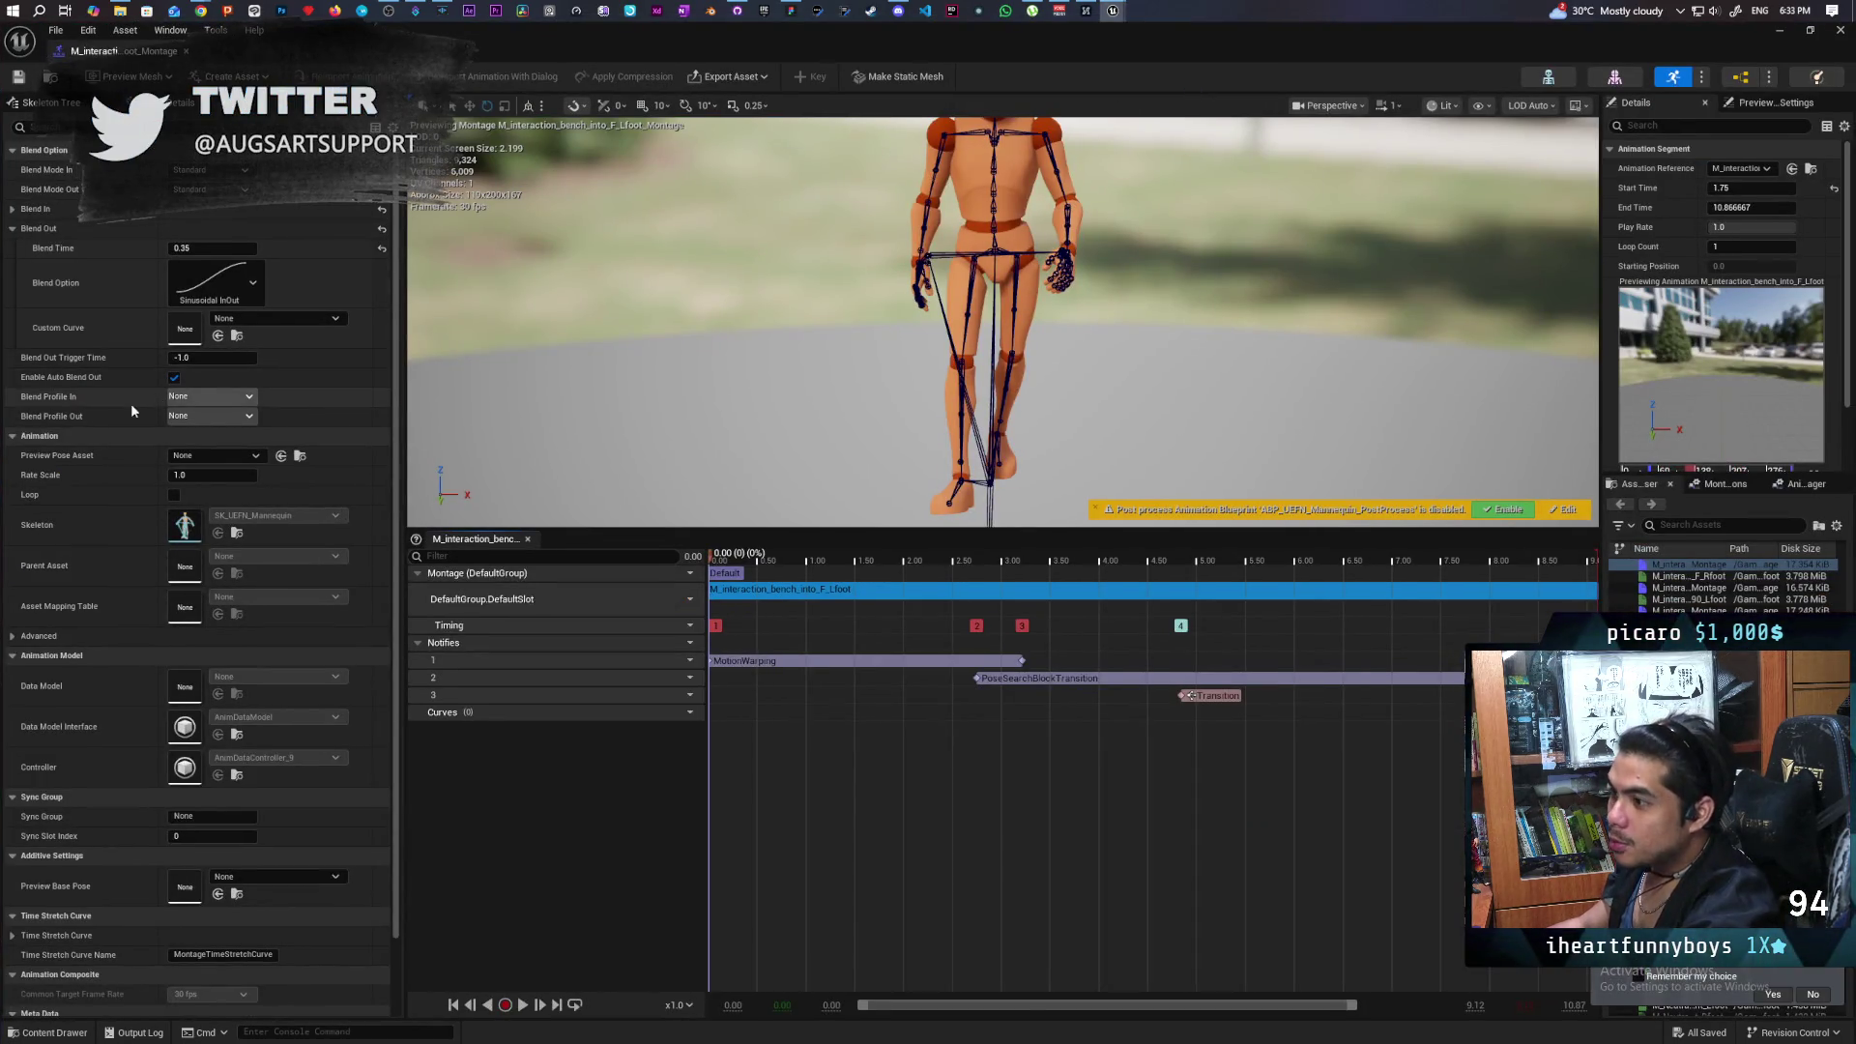
Uncheck Enable Auto Blend Out on the bench sit-down montage, save it, and minimize the montage editor.
left_click(174, 377)
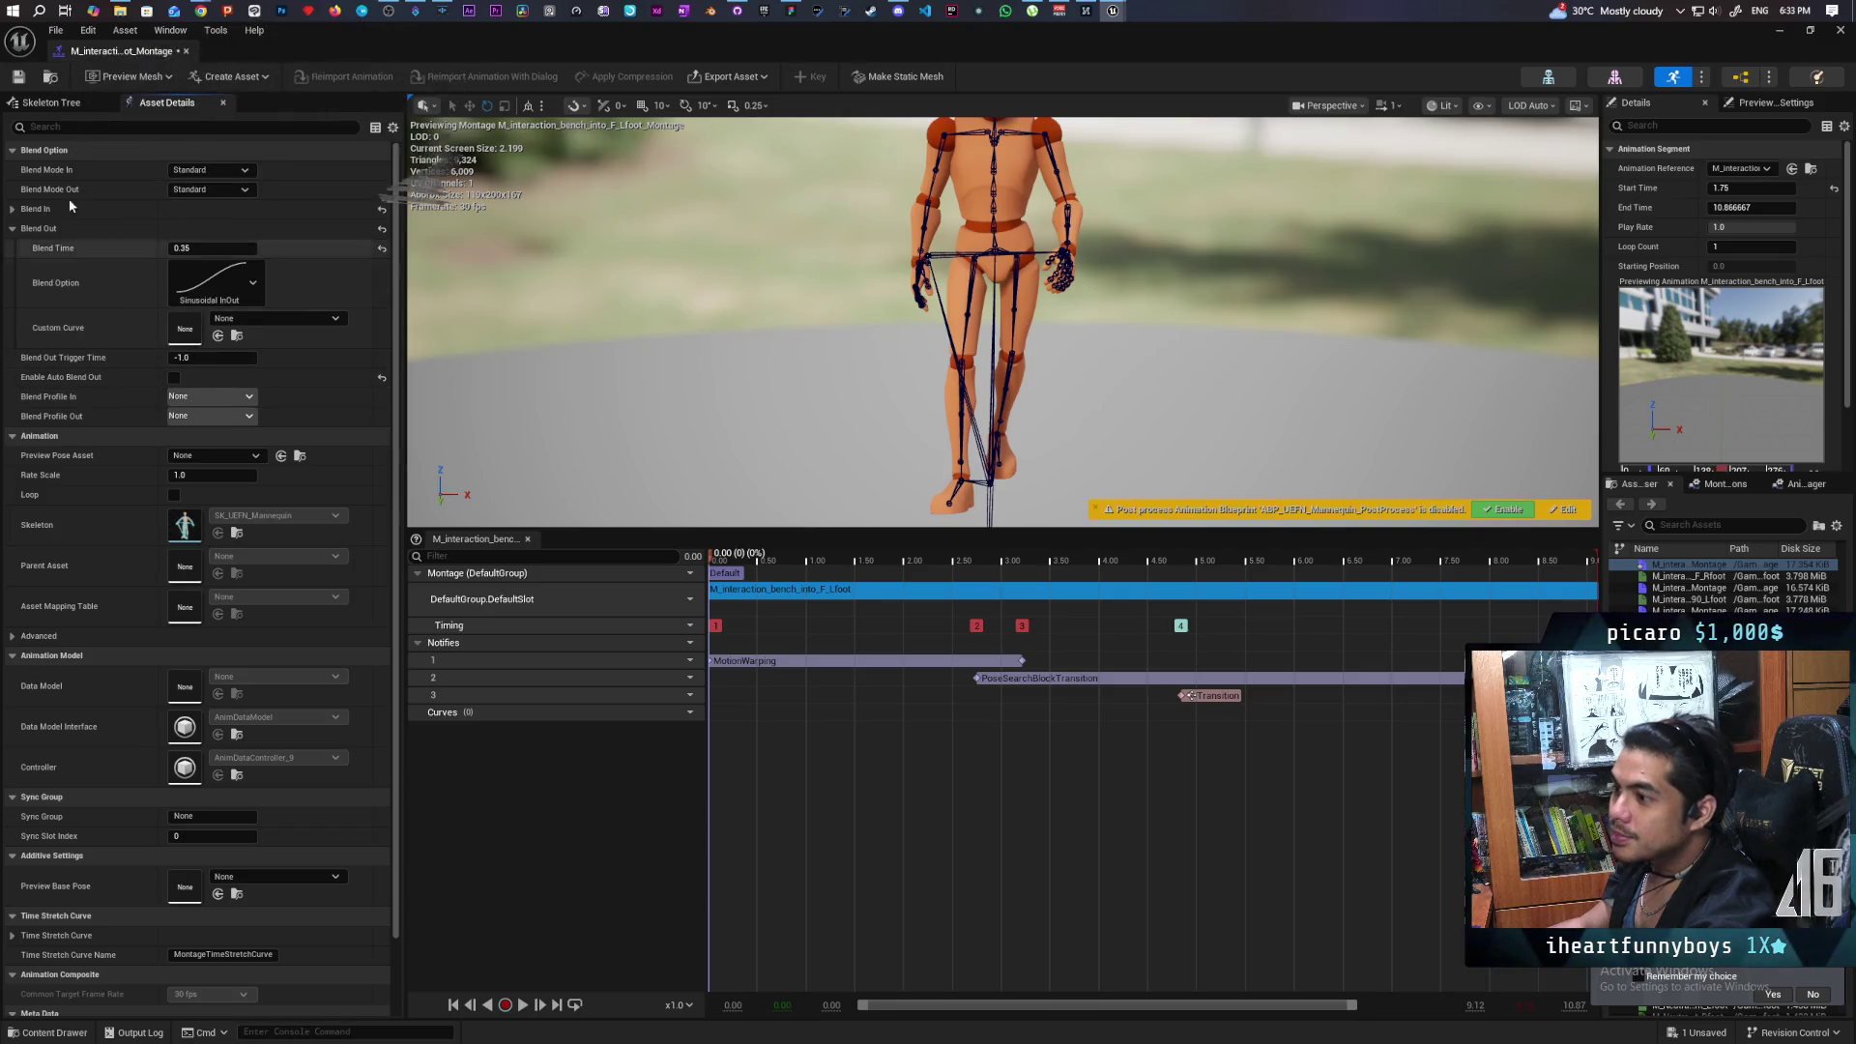
left_click(17, 84)
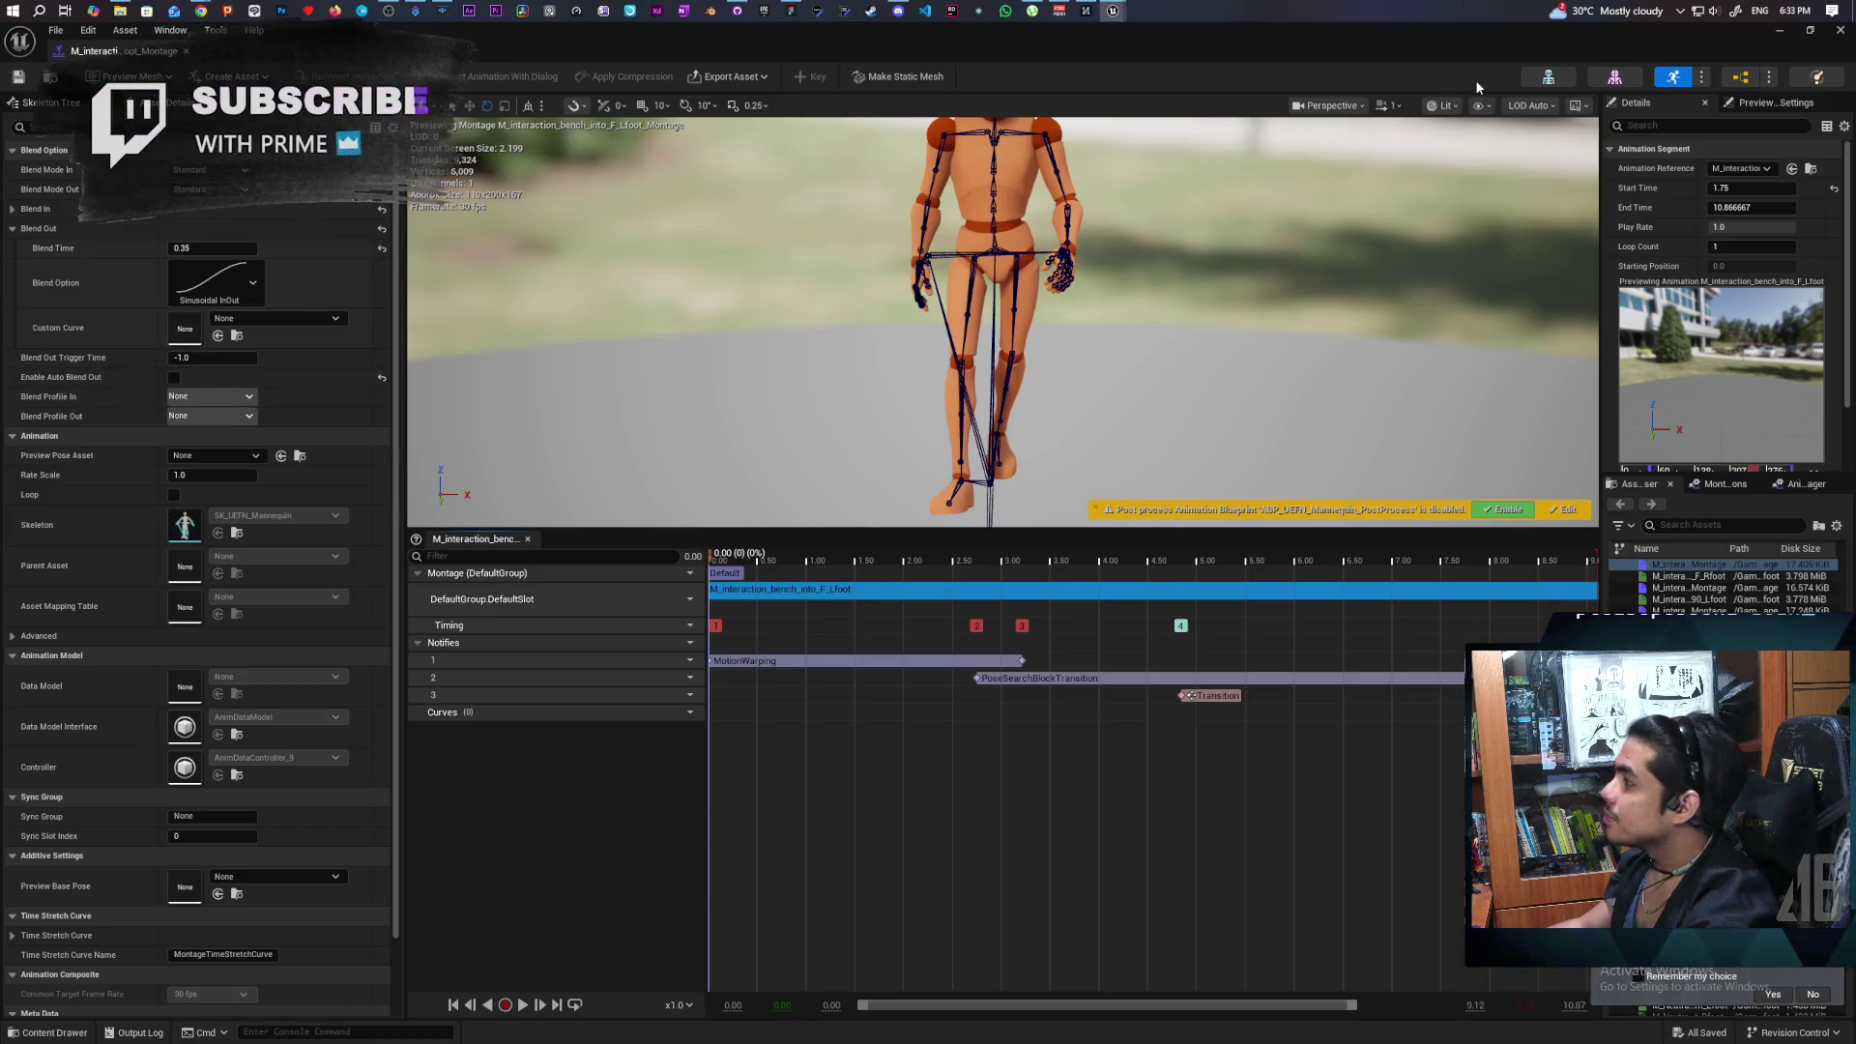
left_click(1777, 34)
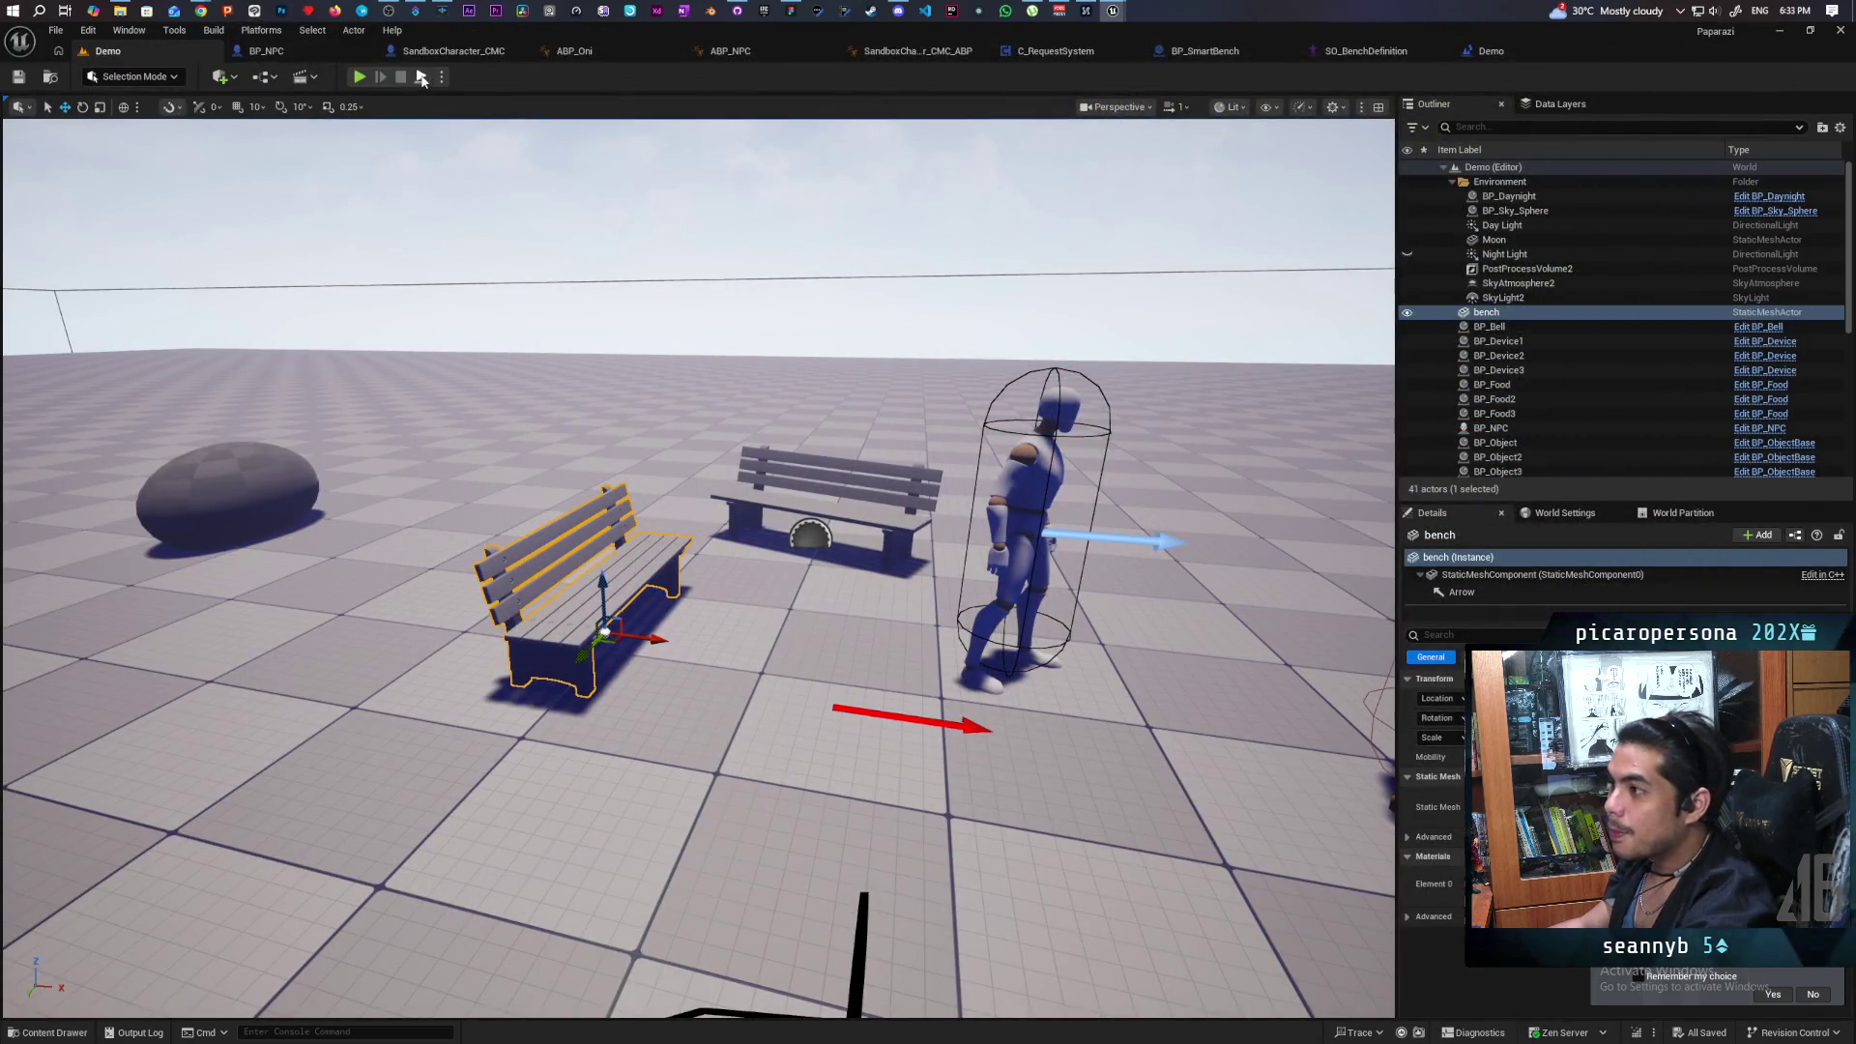
Play-test with Alt+P to see the NPC stay seated, stop, then switch to the BP_NPC blueprint.
key("alt+p")
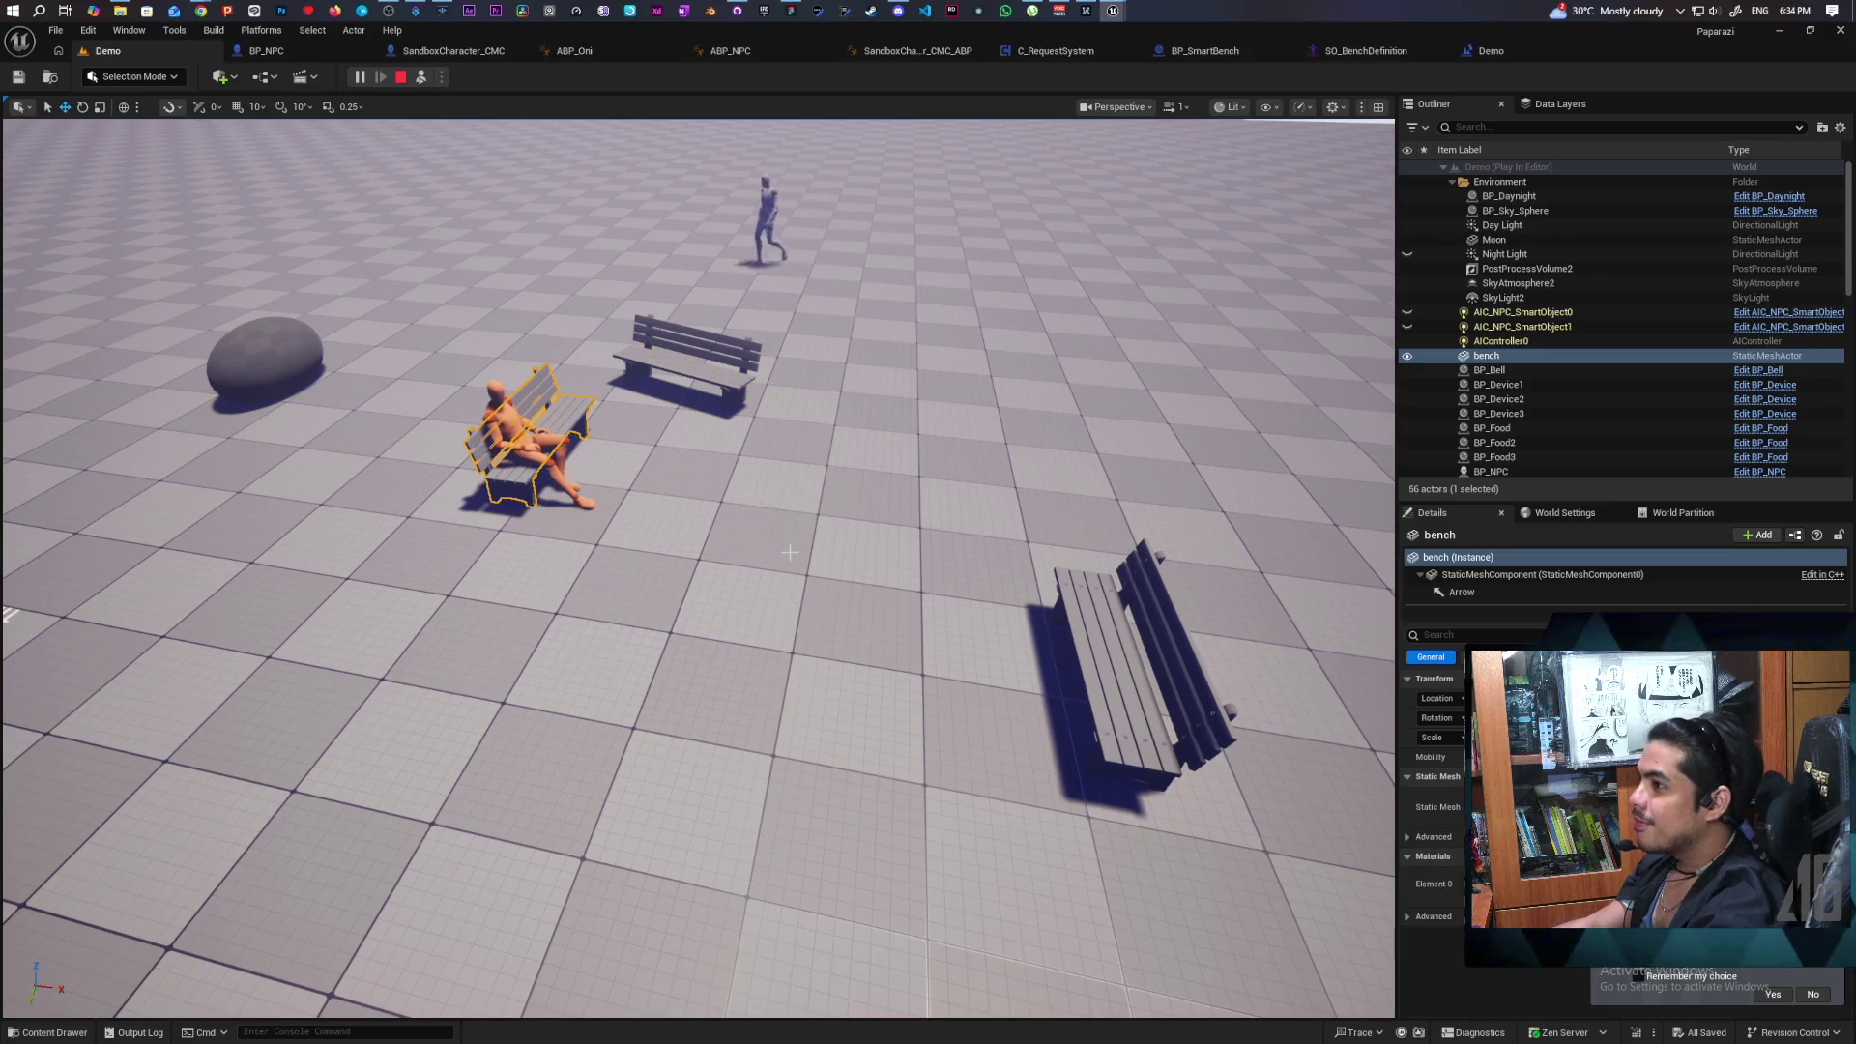
key("Escape")
left_click(298, 55)
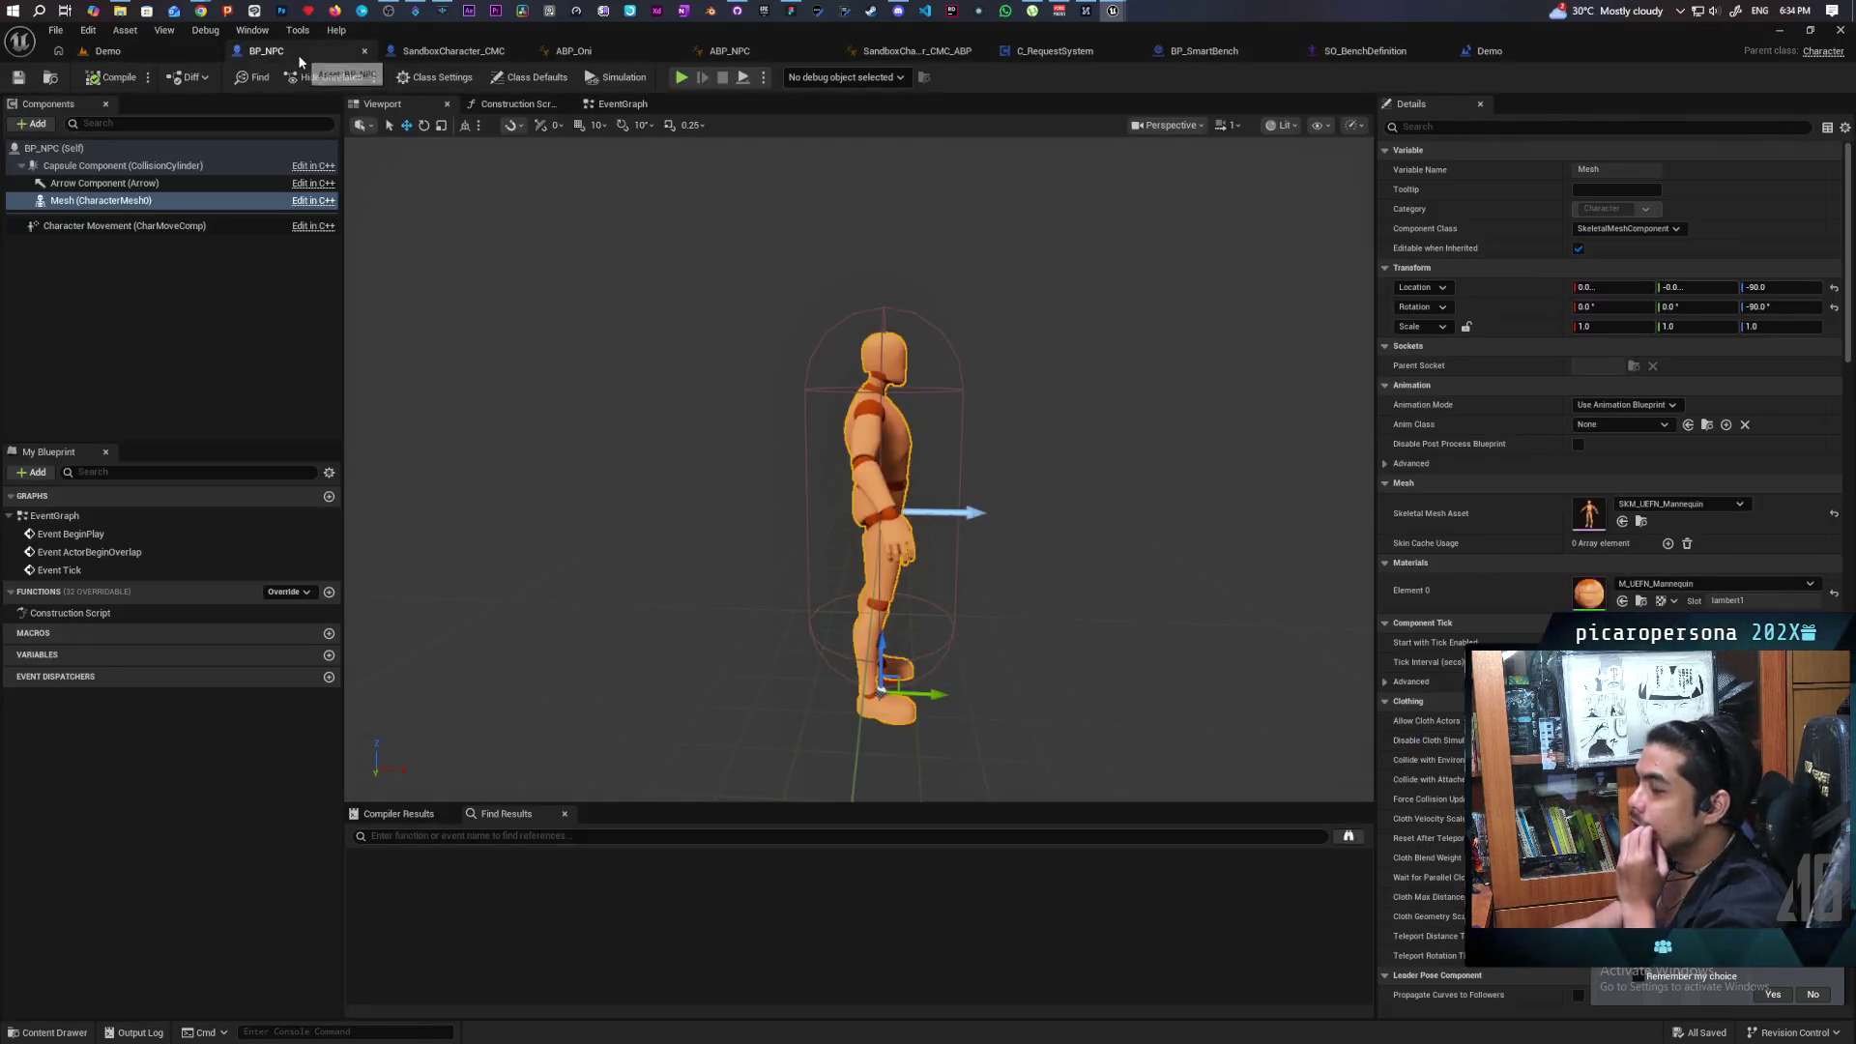
Select BP_NPC's Character Movement component, then go back to the Demo level.
left_click(150, 226)
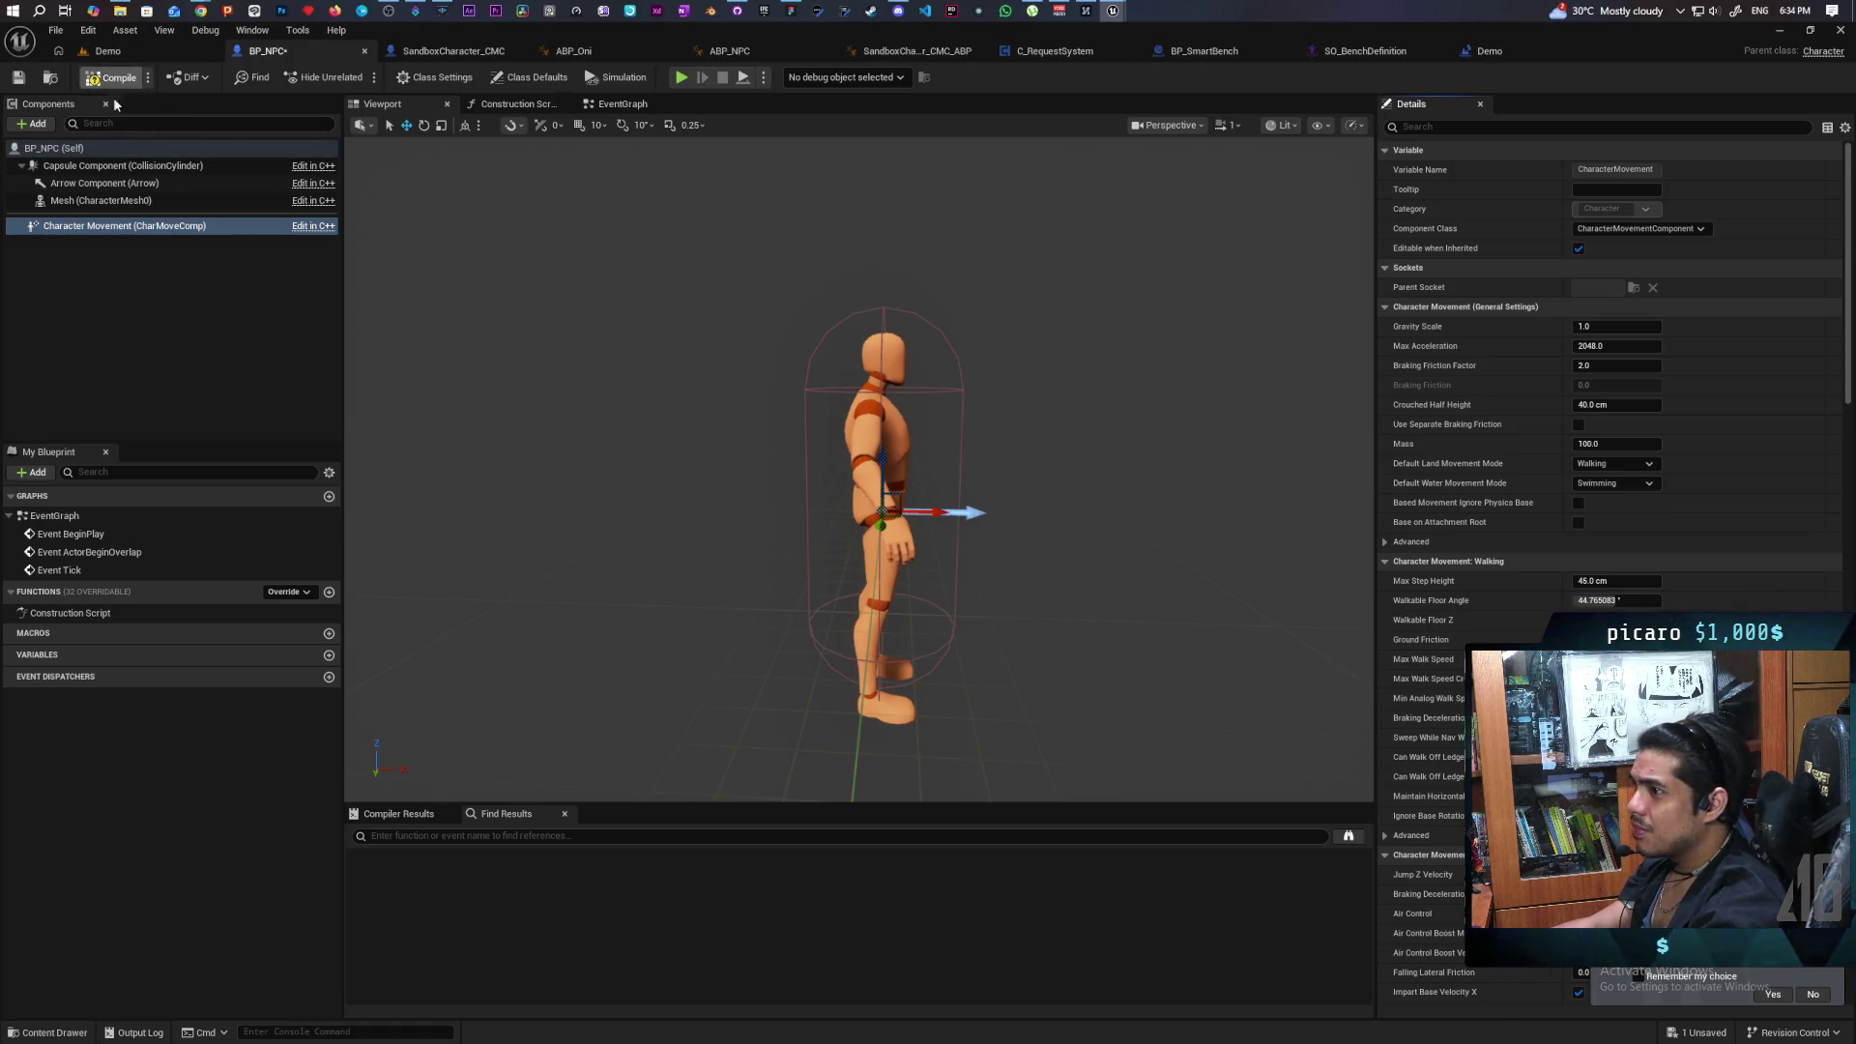
left_click(135, 54)
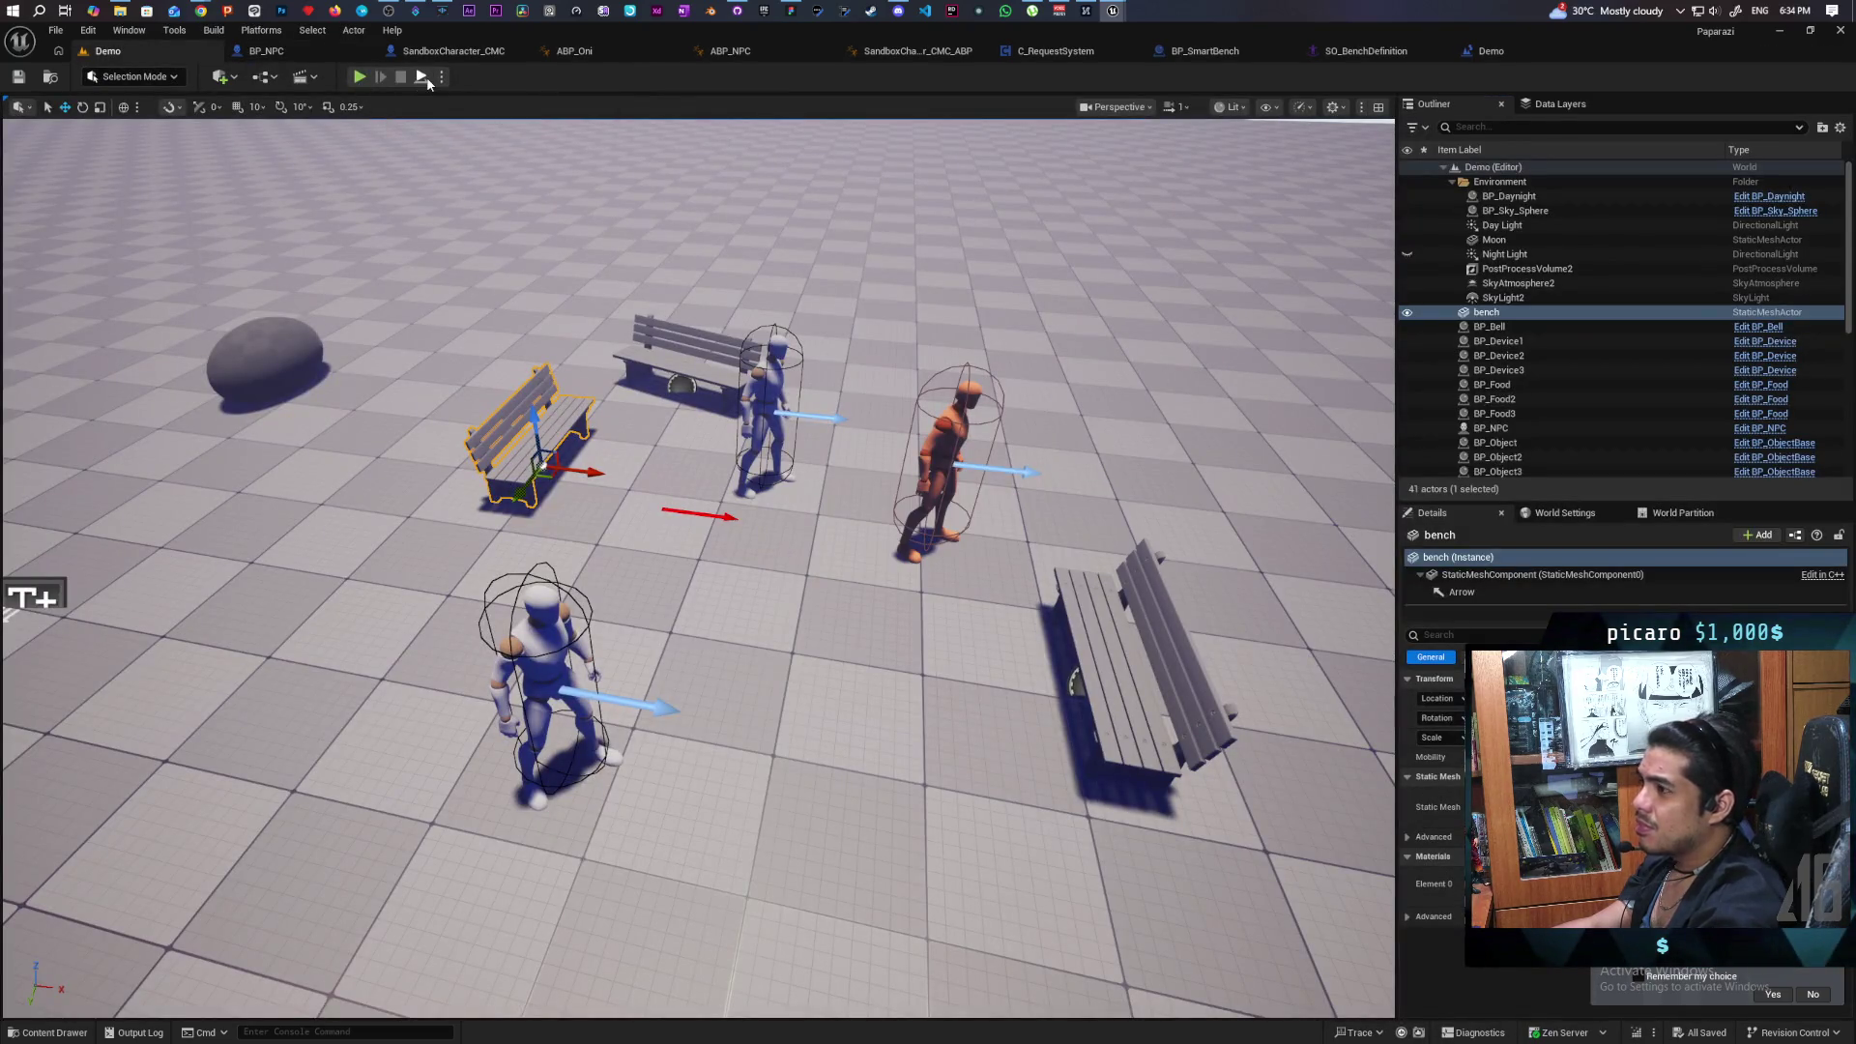
Run a play test with Alt+P, turn the camera to watch the NPC seated on the bench, then stop.
key("alt+p")
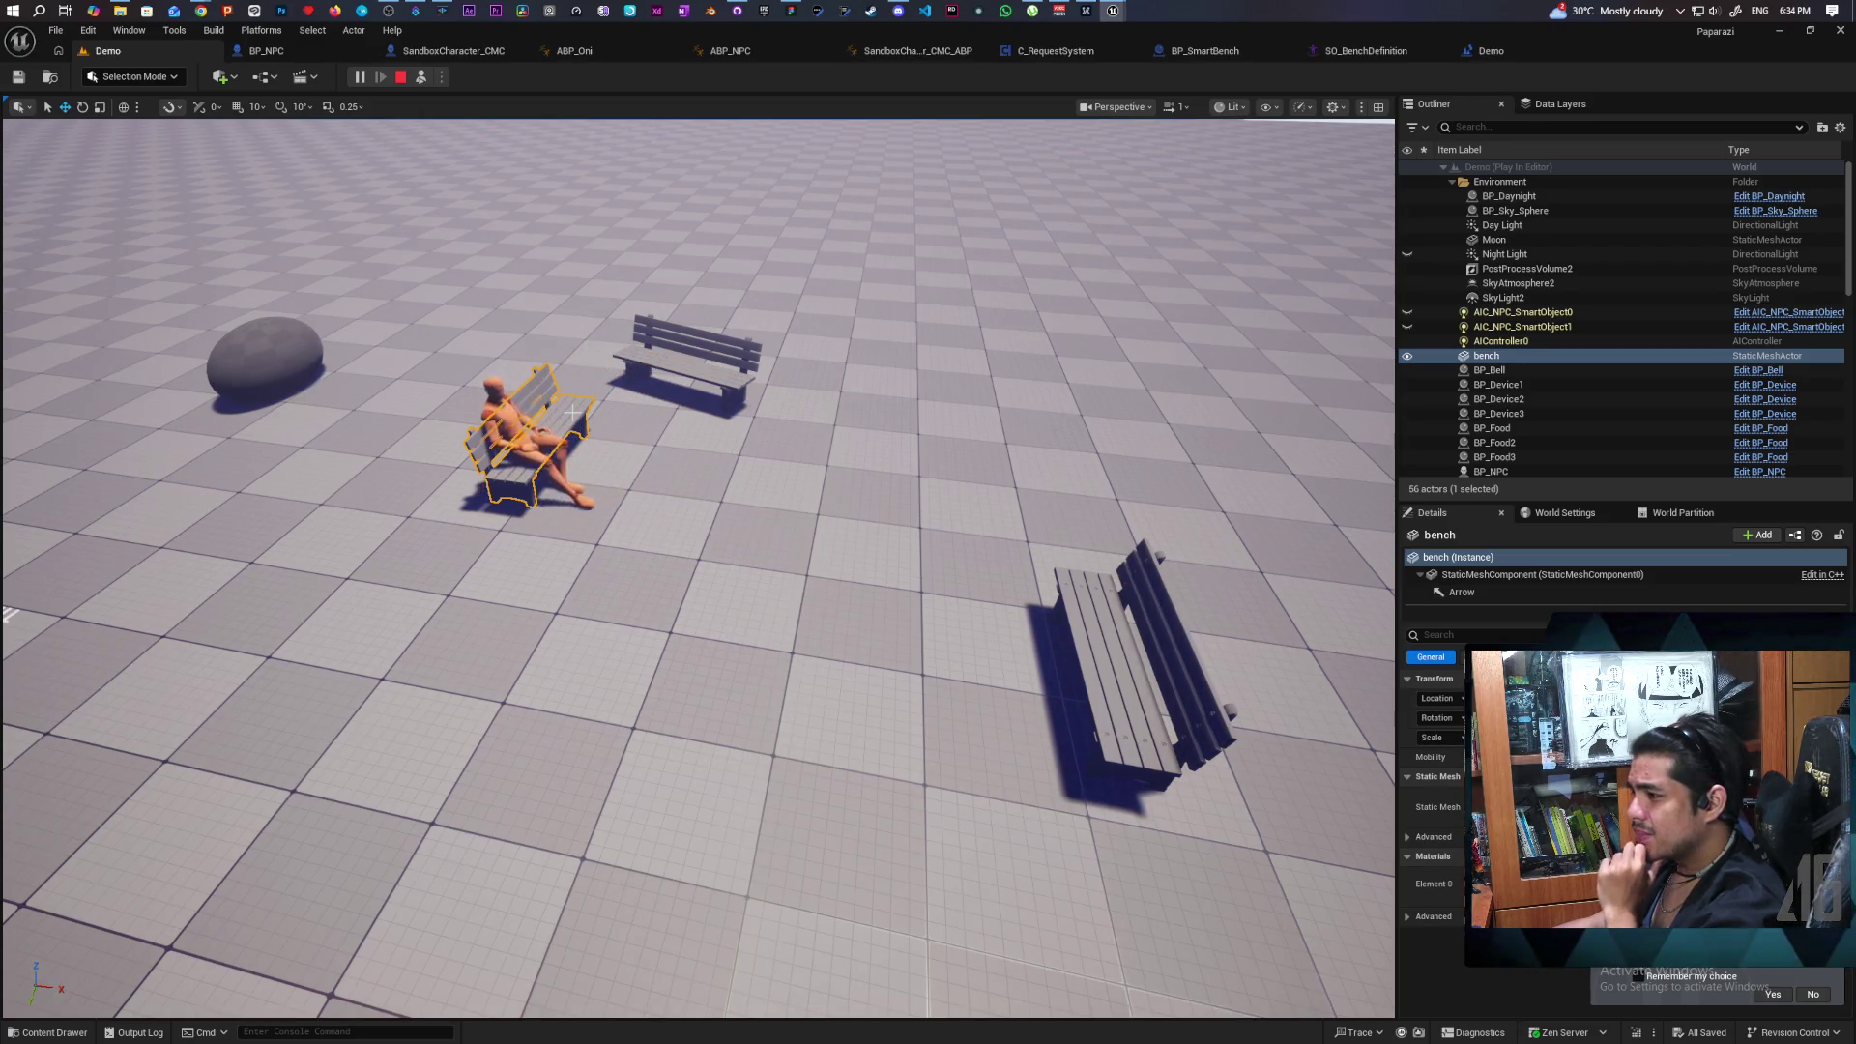
left_click(677, 580)
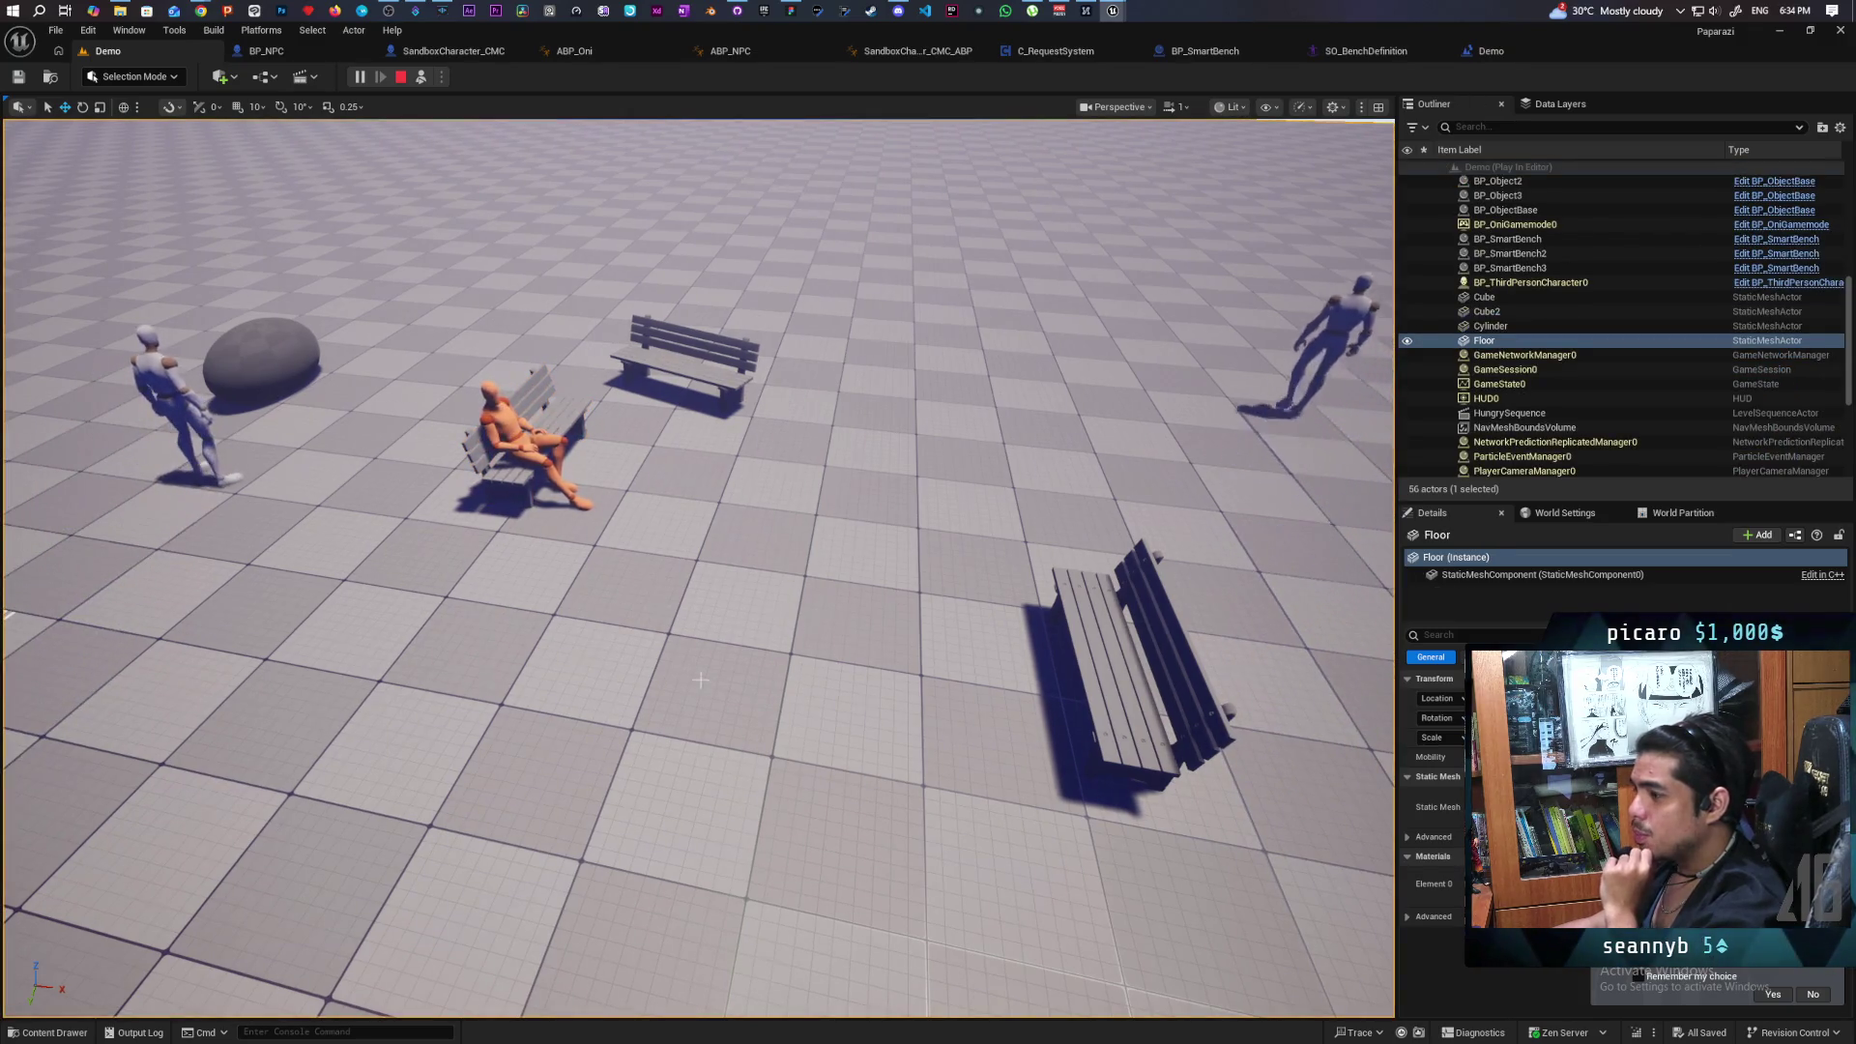
scroll(677, 580, "up", 3)
scroll(697, 568, "up", 3)
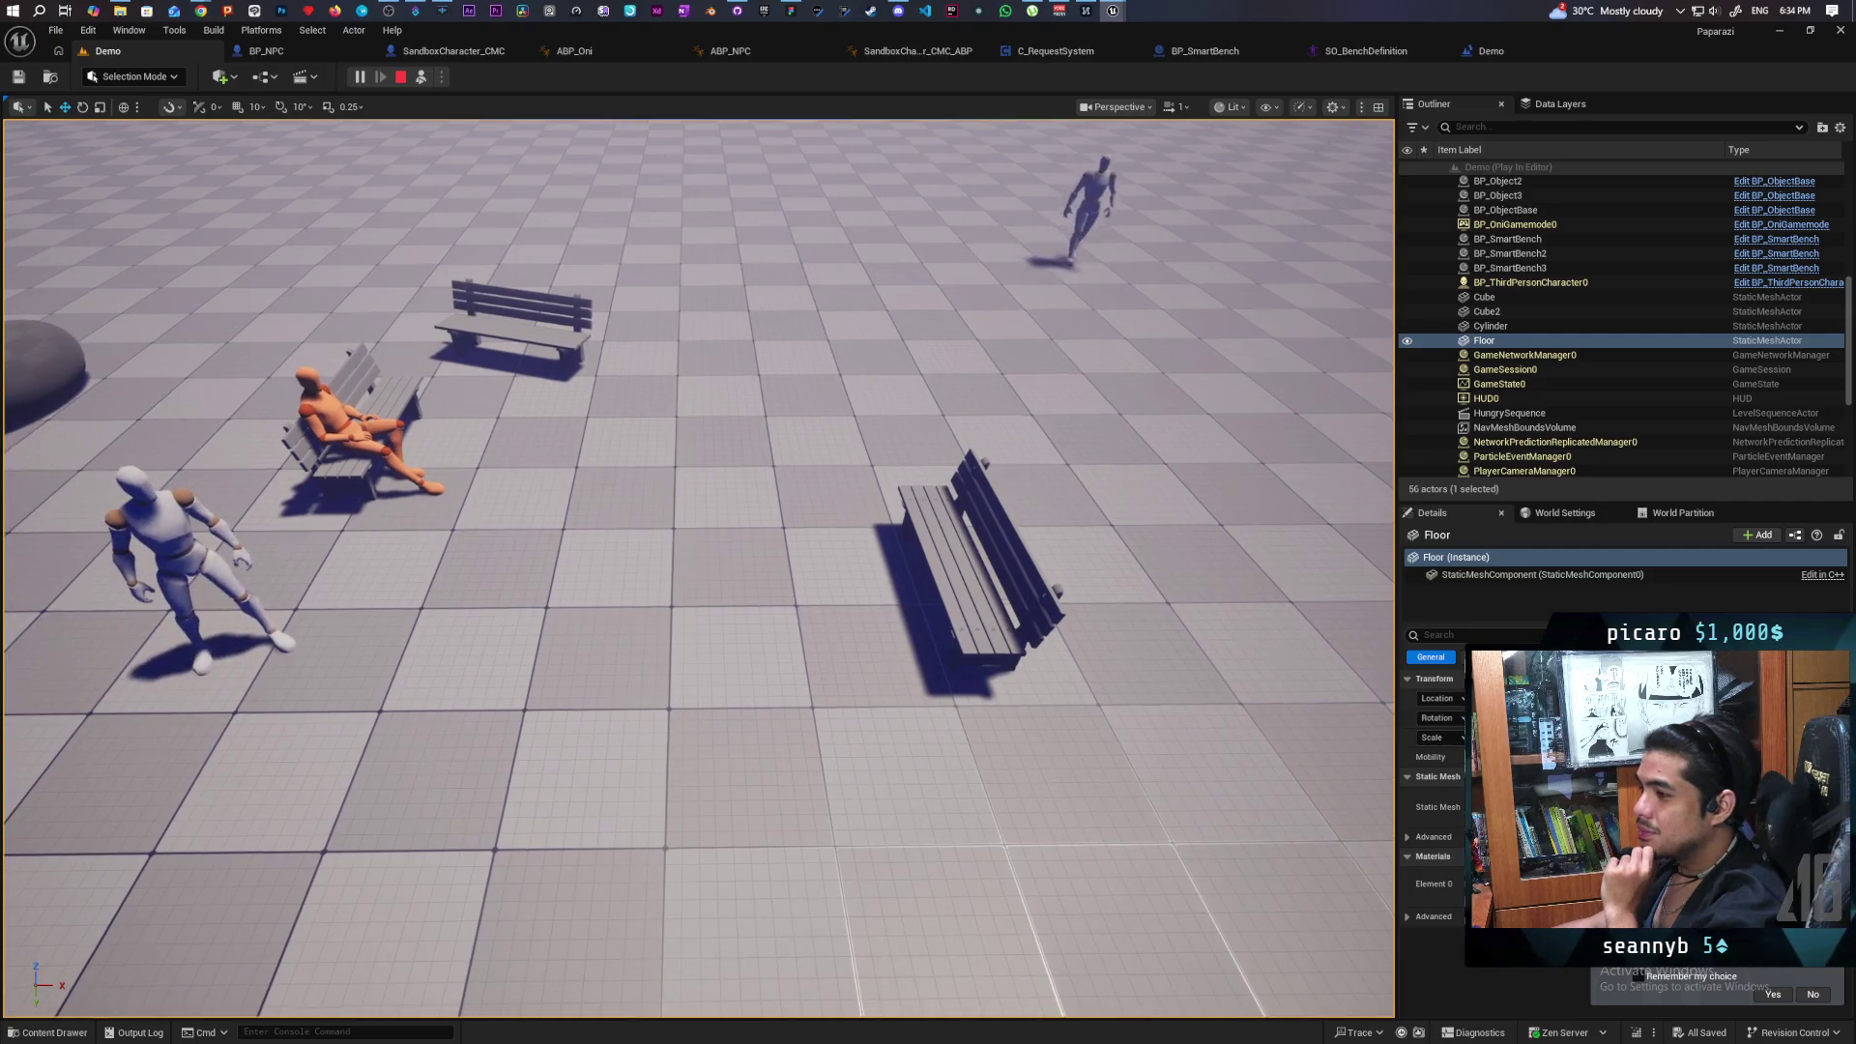
left_click_drag(698, 569, 763, 572)
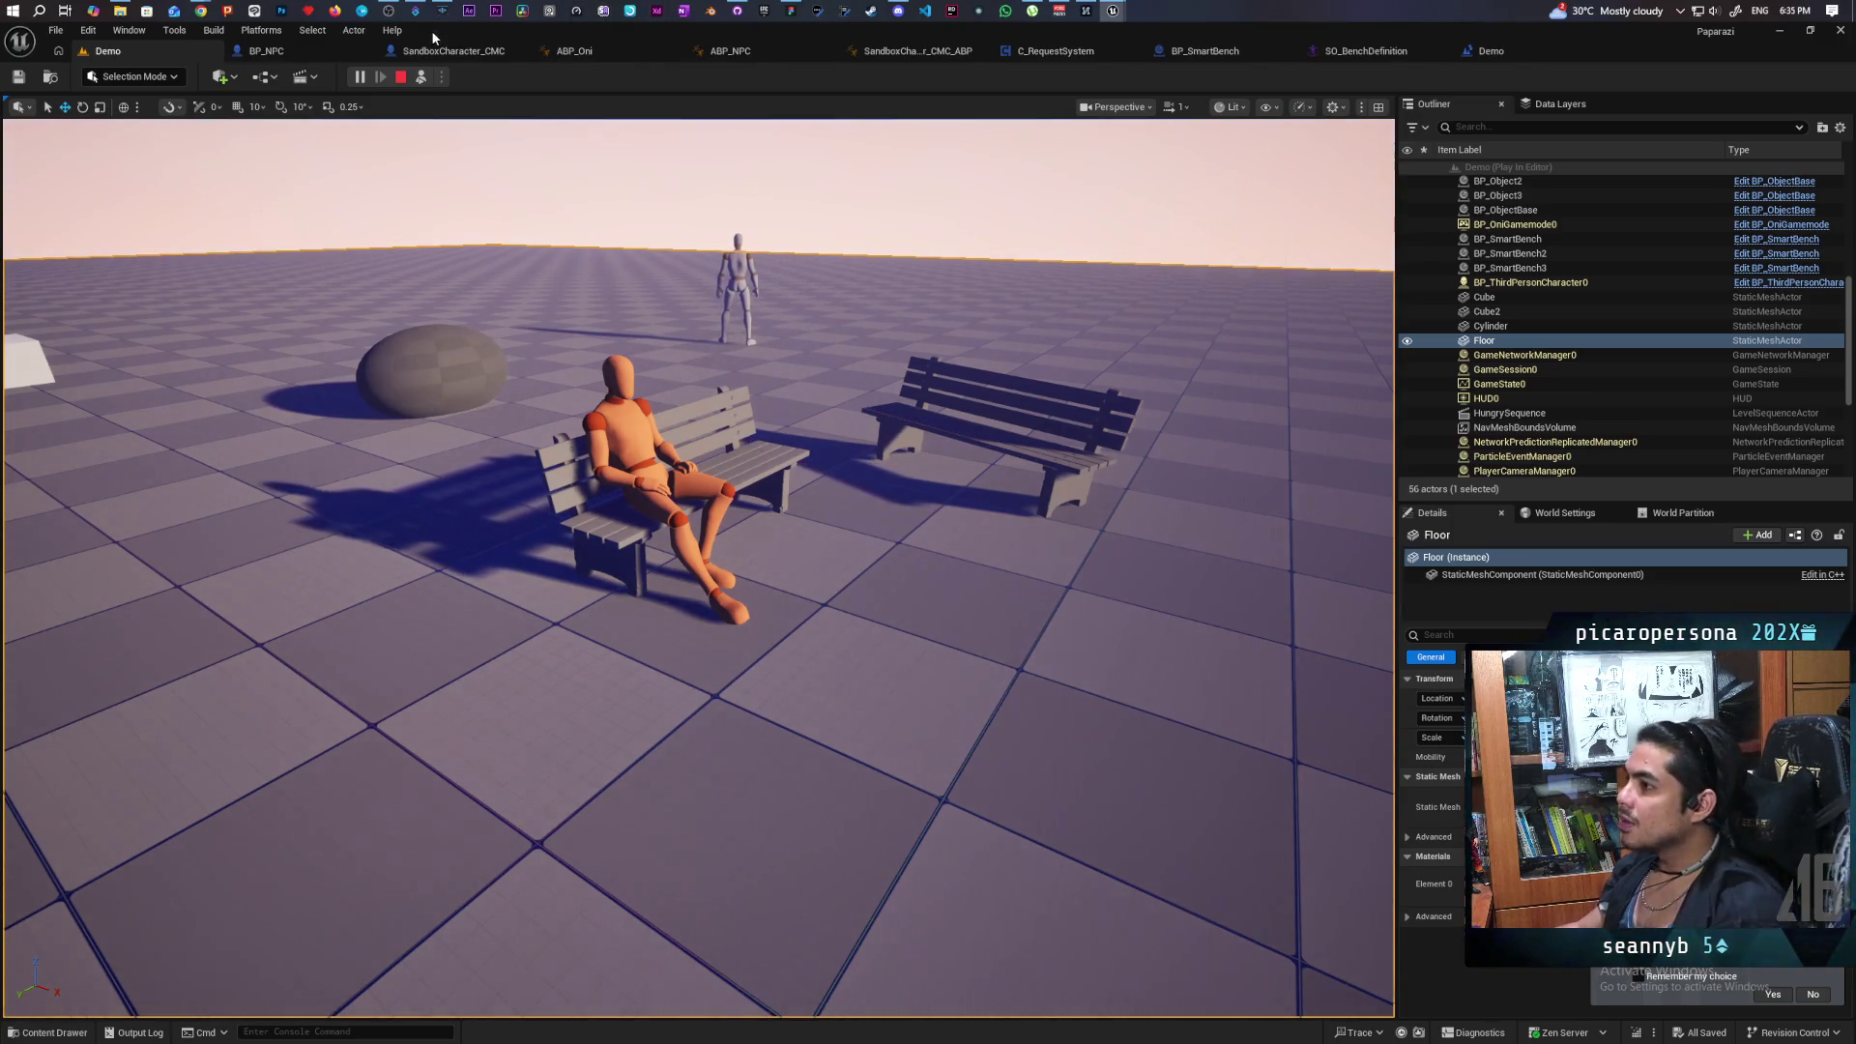
left_click(404, 80)
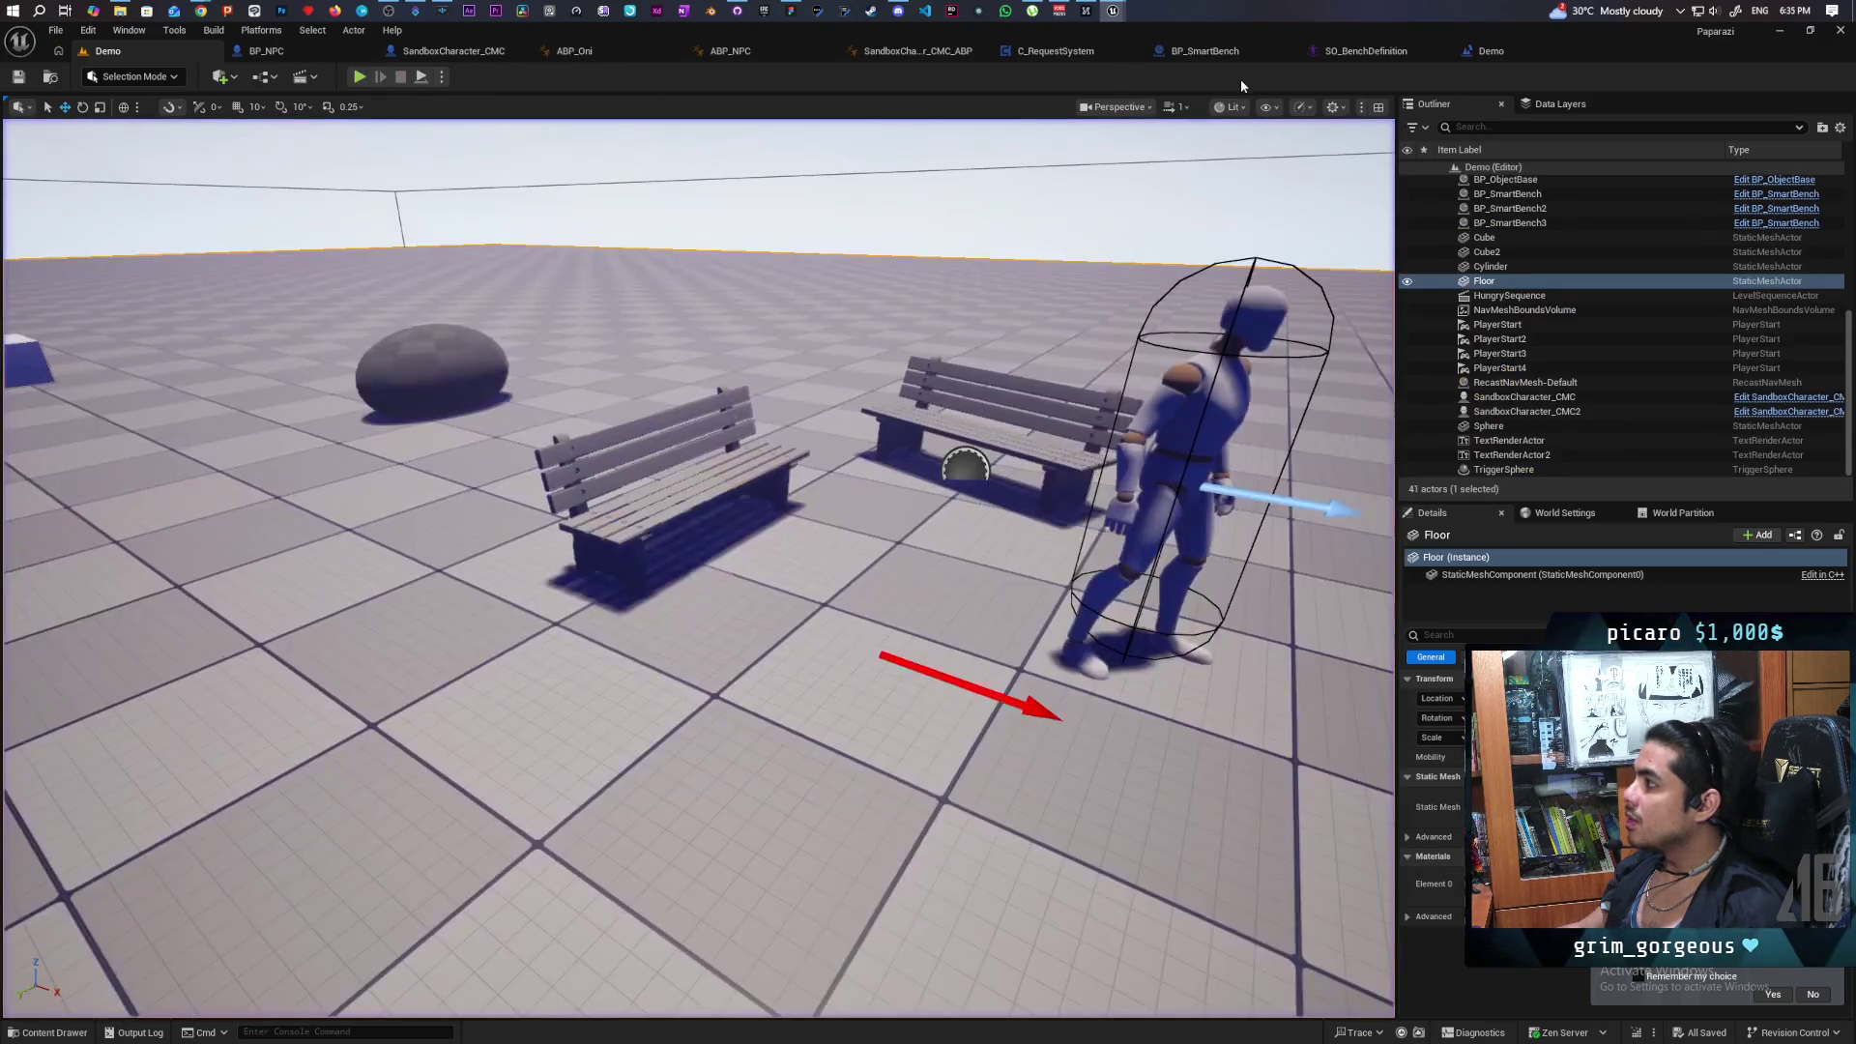
In the Demo level blueprint graph, add a Play Montage node above Play Anim Montage.
left_click(1488, 51)
mouse_move(1076, 302)
left_mouse_down()
mouse_move(934, 256)
mouse_move(1105, 401)
mouse_move(1143, 365)
left_mouse_up()
scroll(1112, 398, "down", 2)
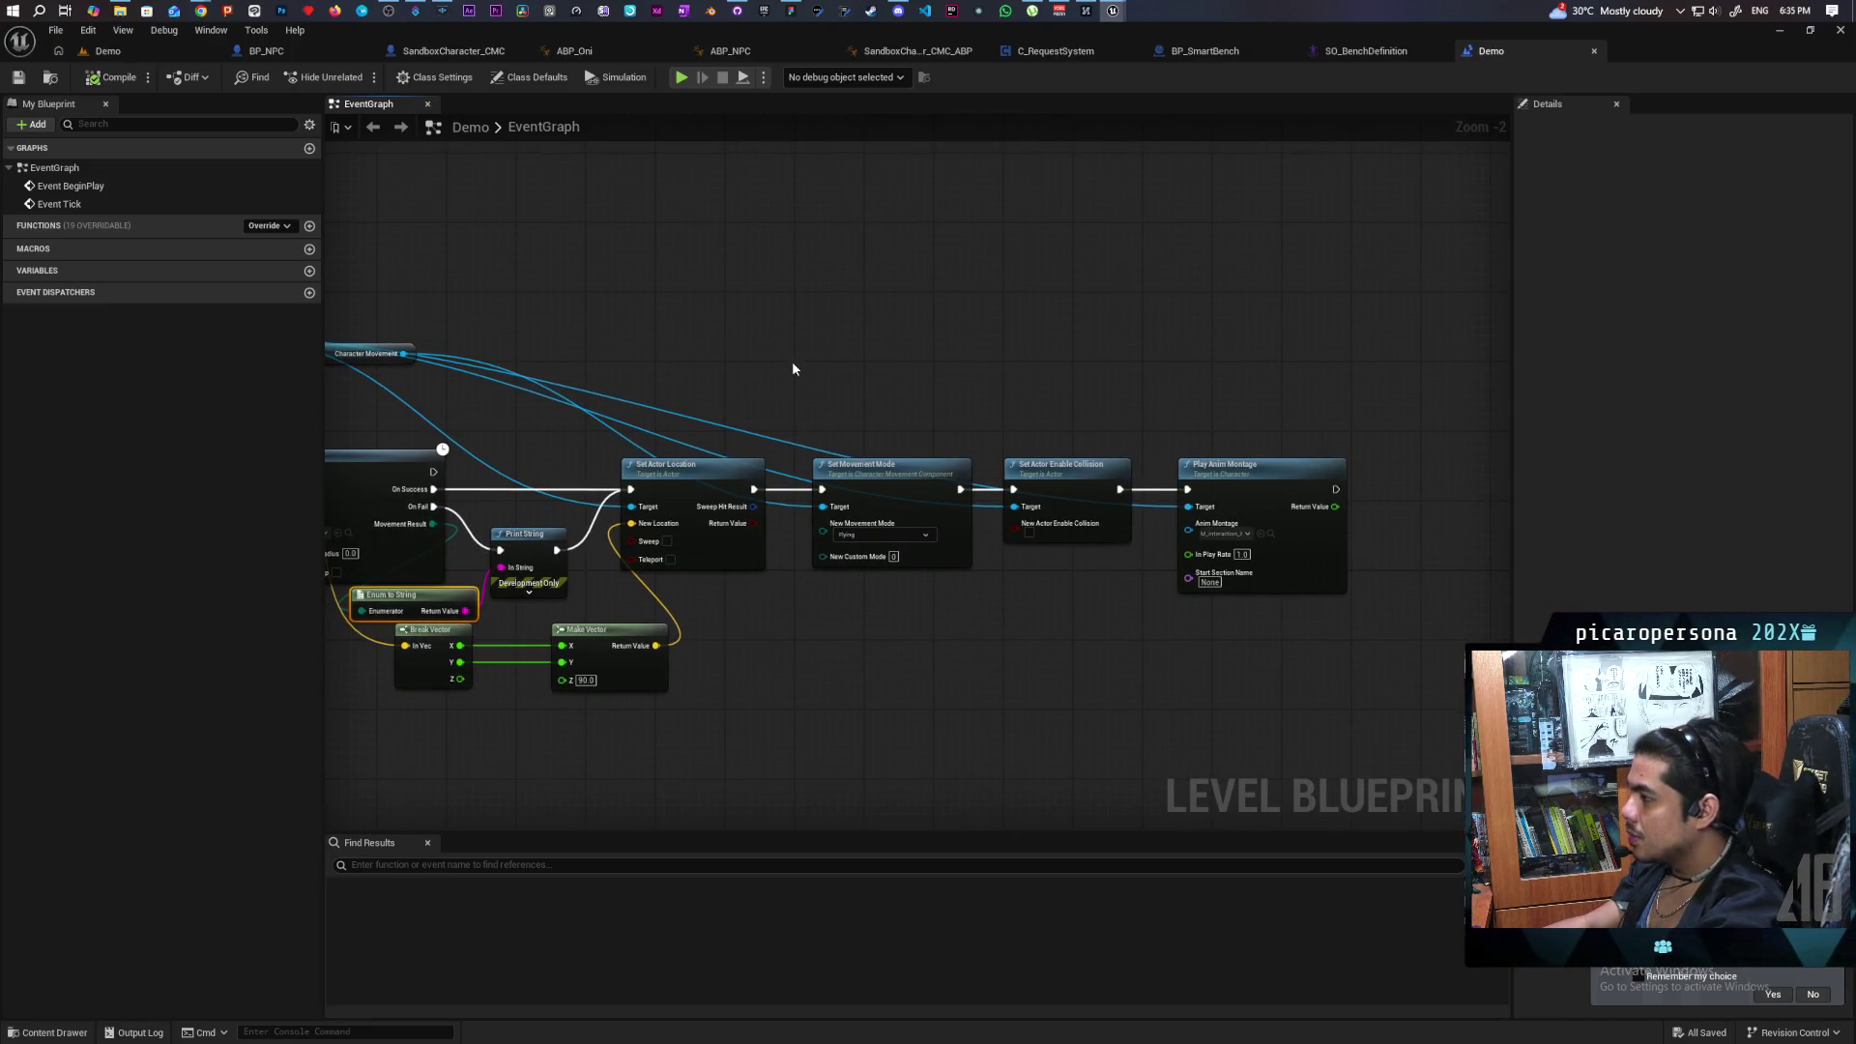
right_click(1103, 358)
type("montage")
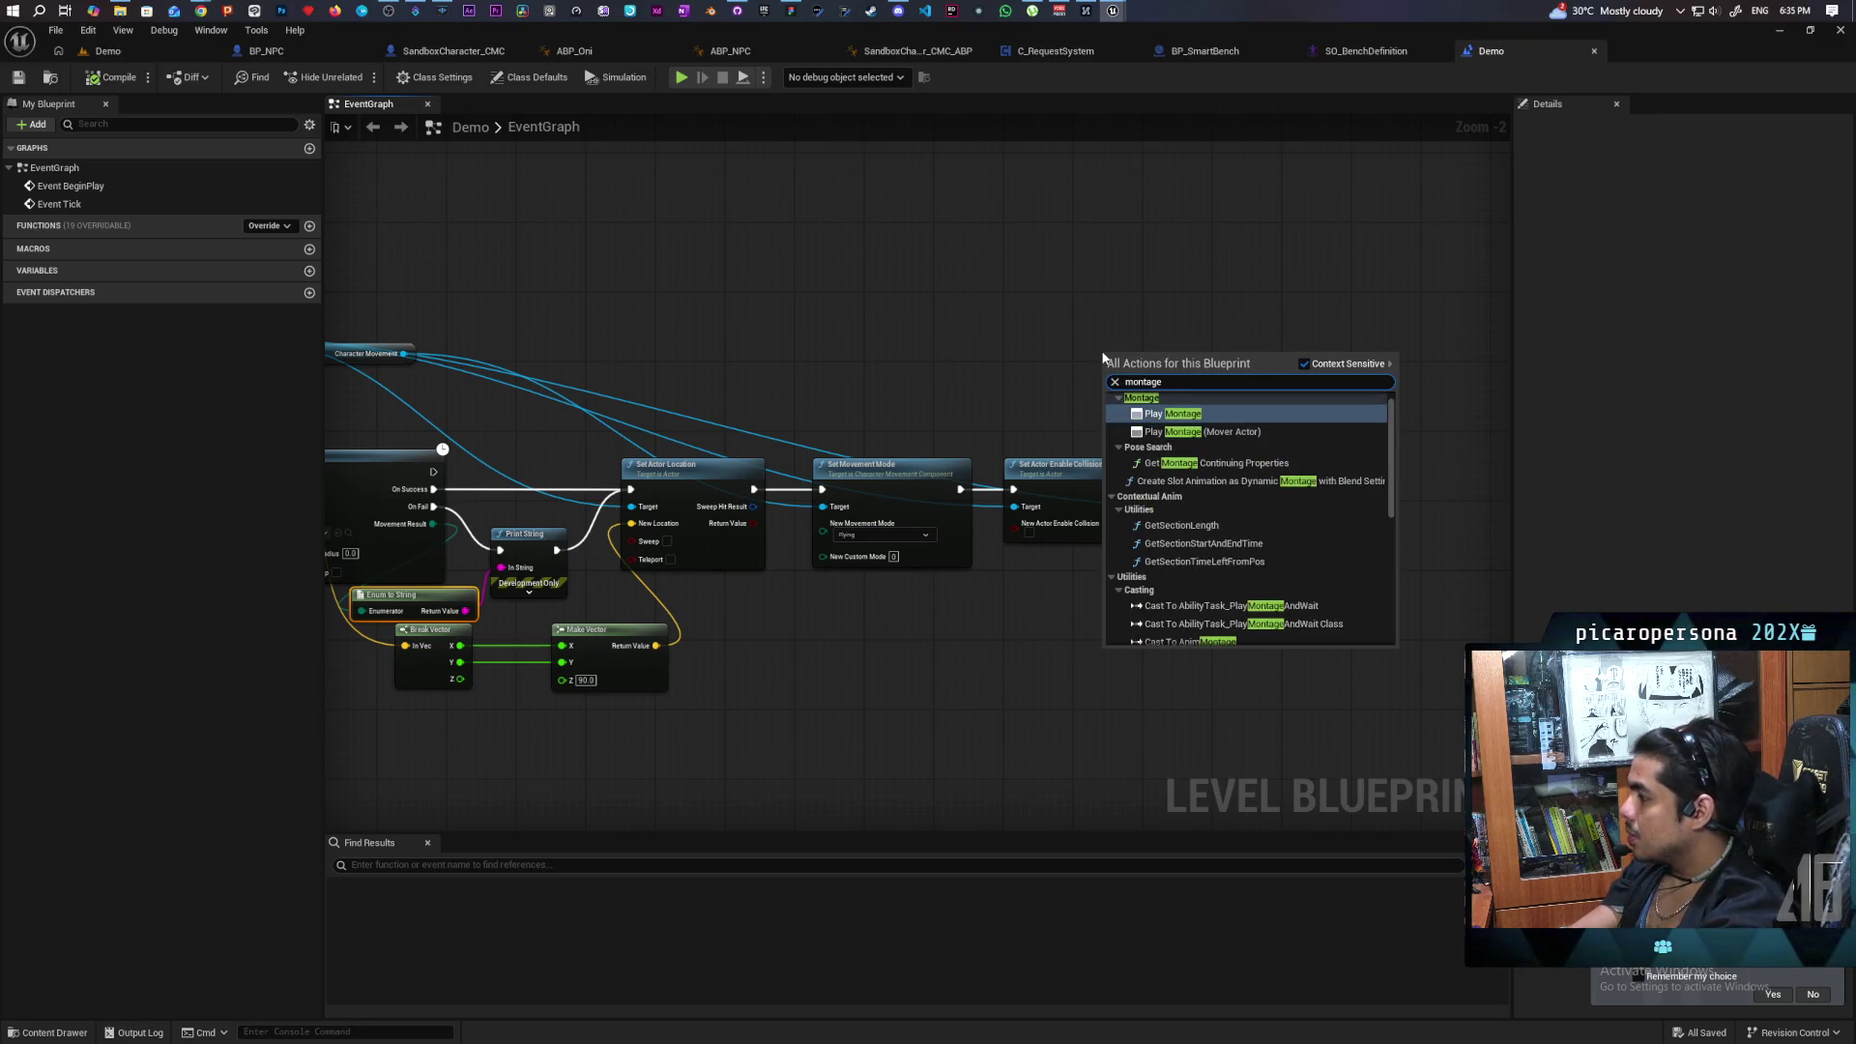
key("Return")
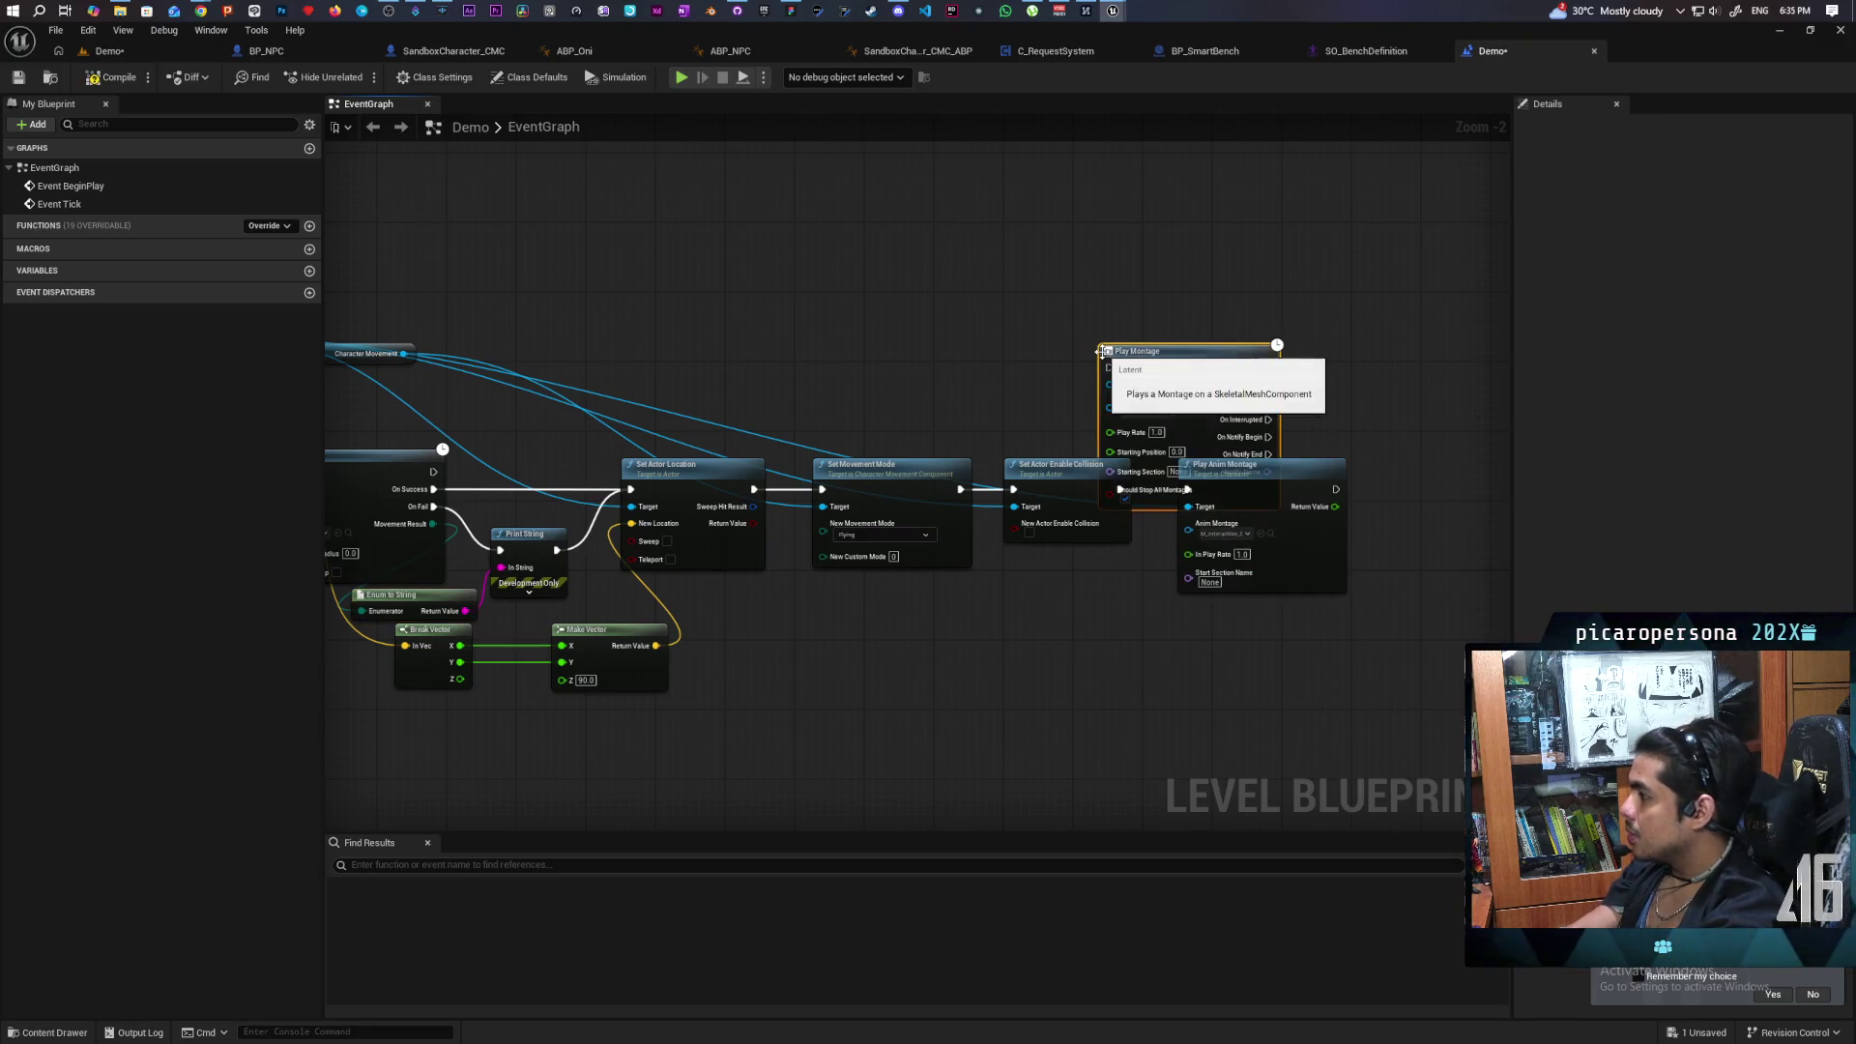
left_click_drag(1199, 357, 1269, 301)
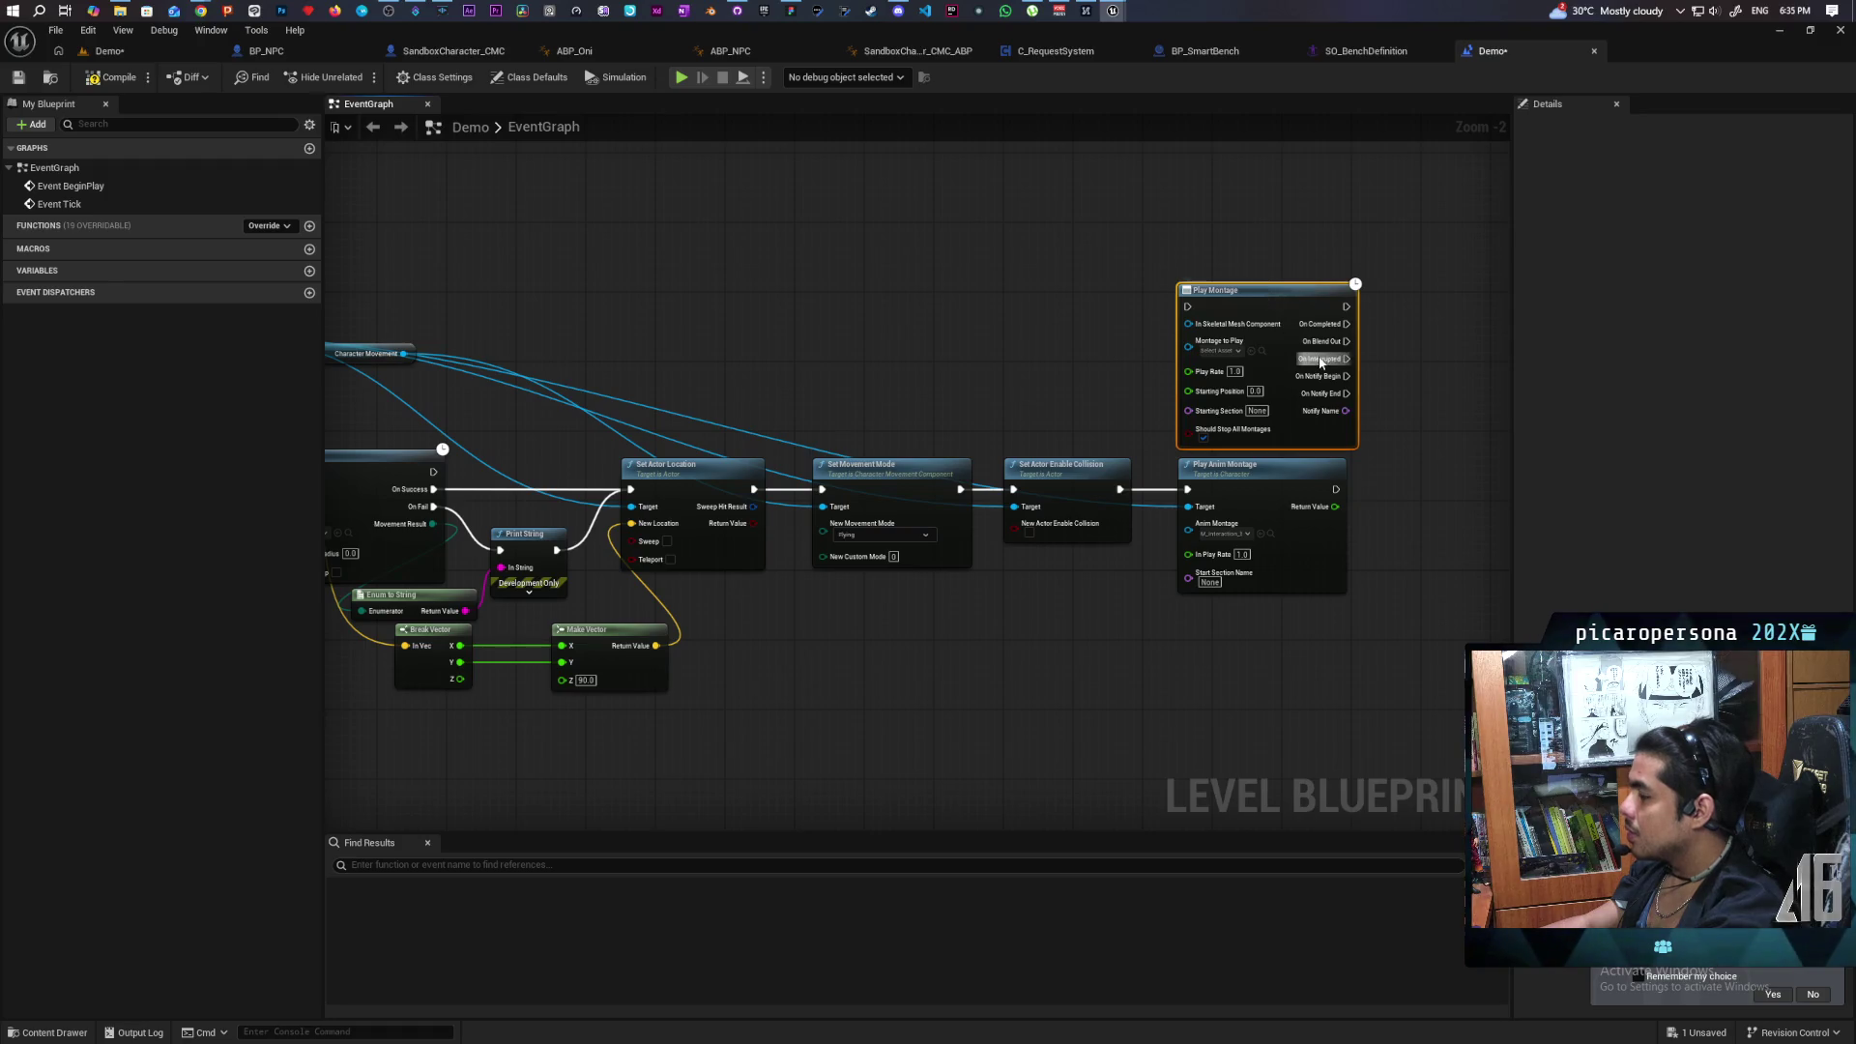
scroll(1321, 362, "up", 2)
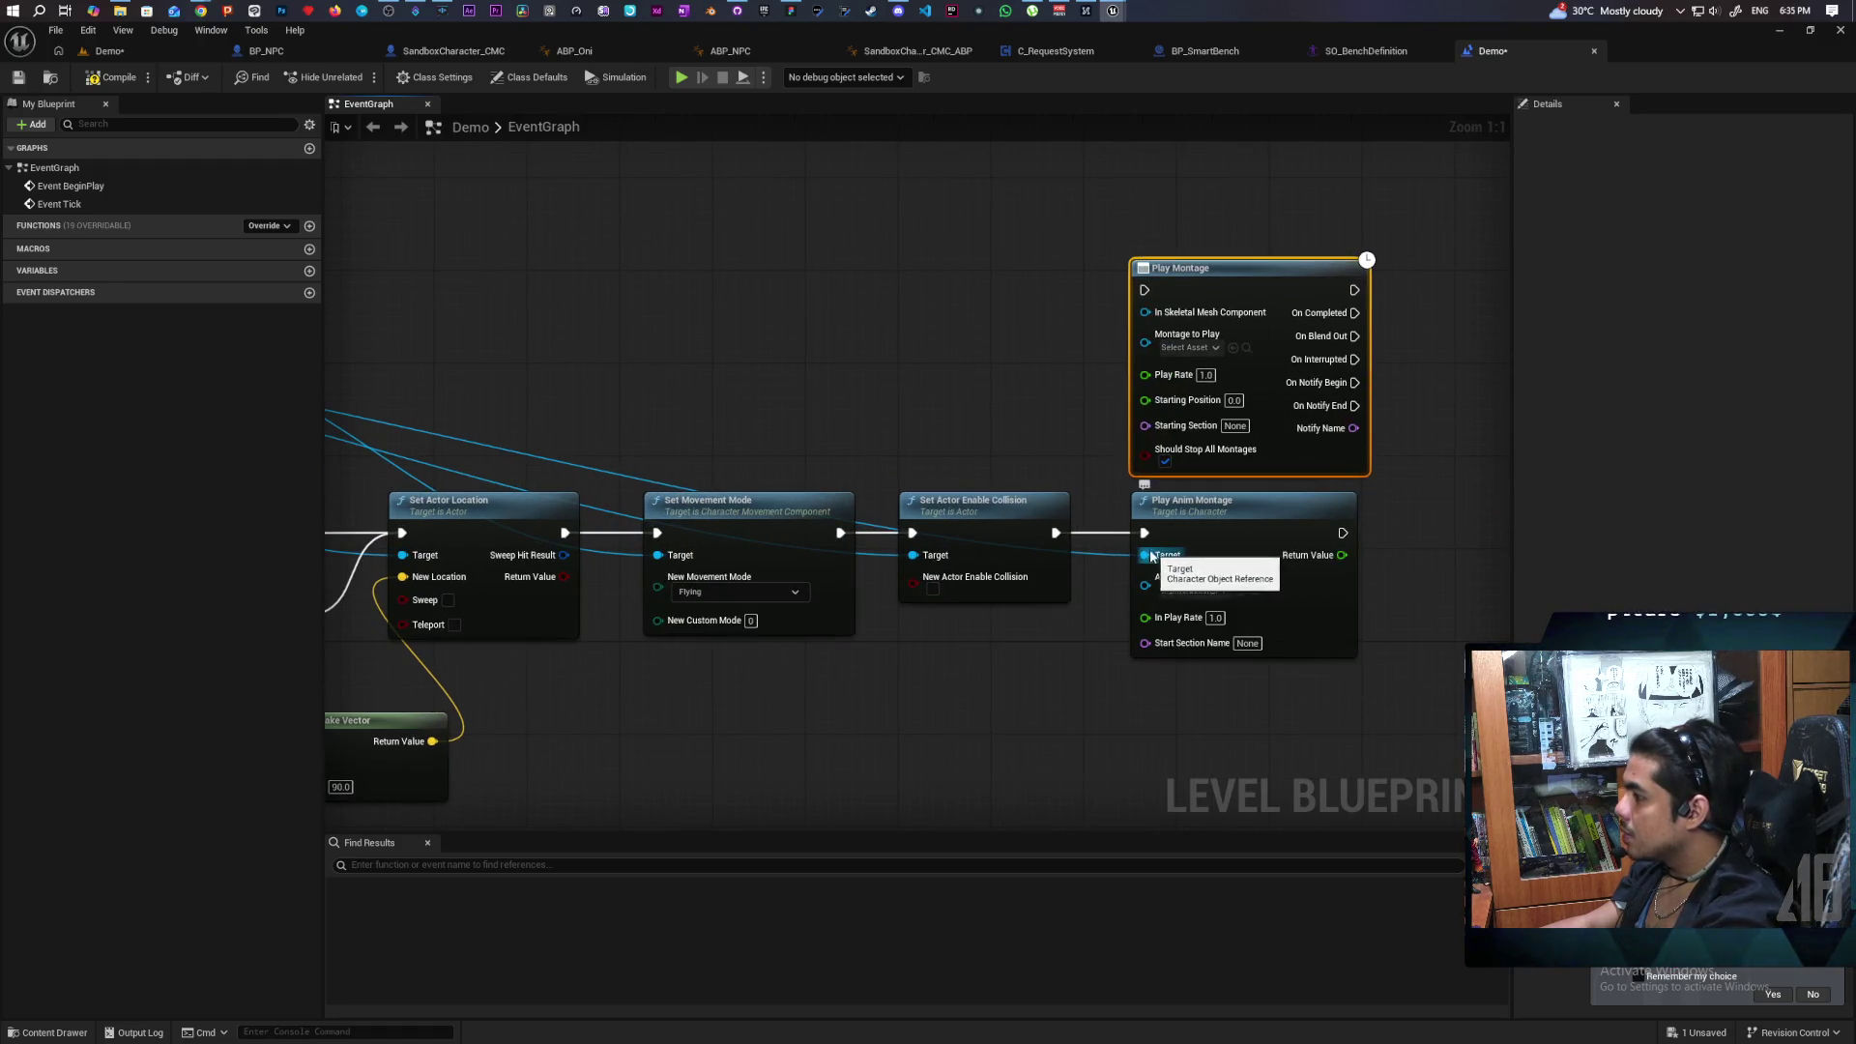
Feed the NPC's Get Mesh into Play Montage and assign the bench sit-down montage.
mouse_move(1151, 556)
left_mouse_down()
mouse_move(1129, 369)
mouse_move(1133, 418)
mouse_move(970, 332)
left_mouse_up()
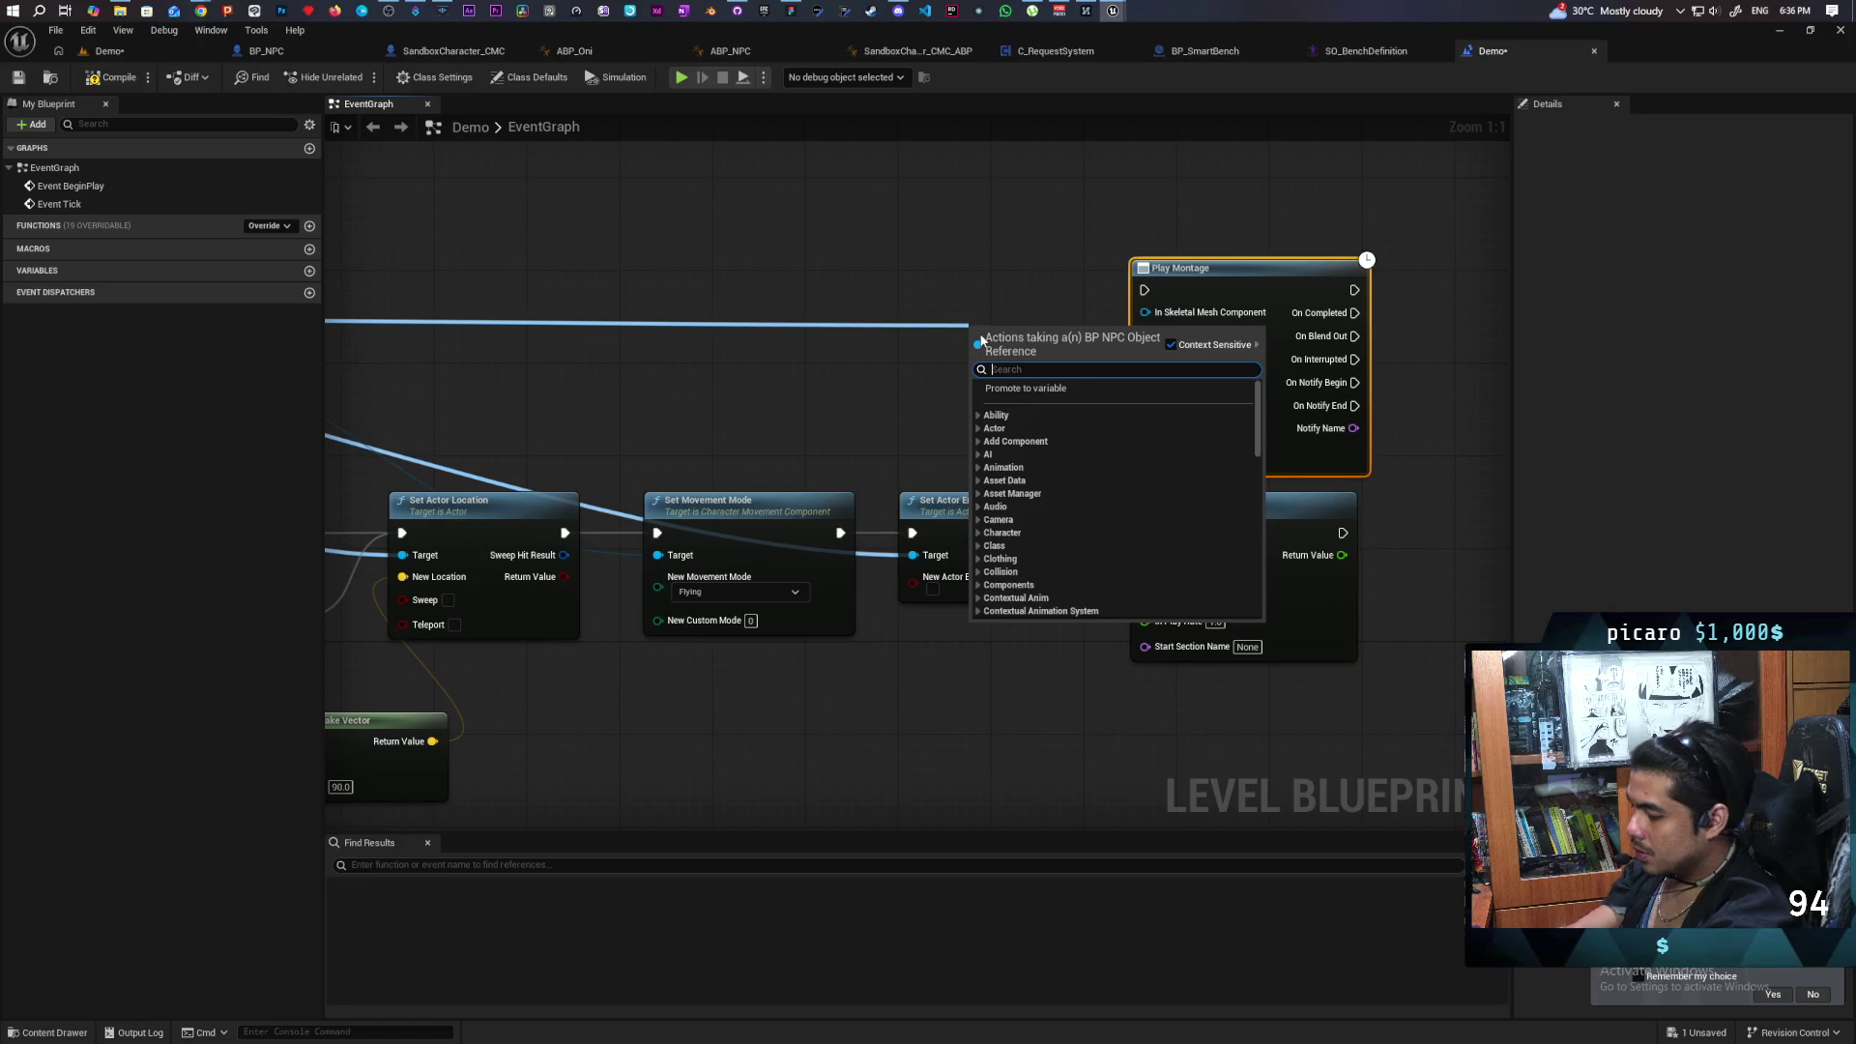
type("get mesh")
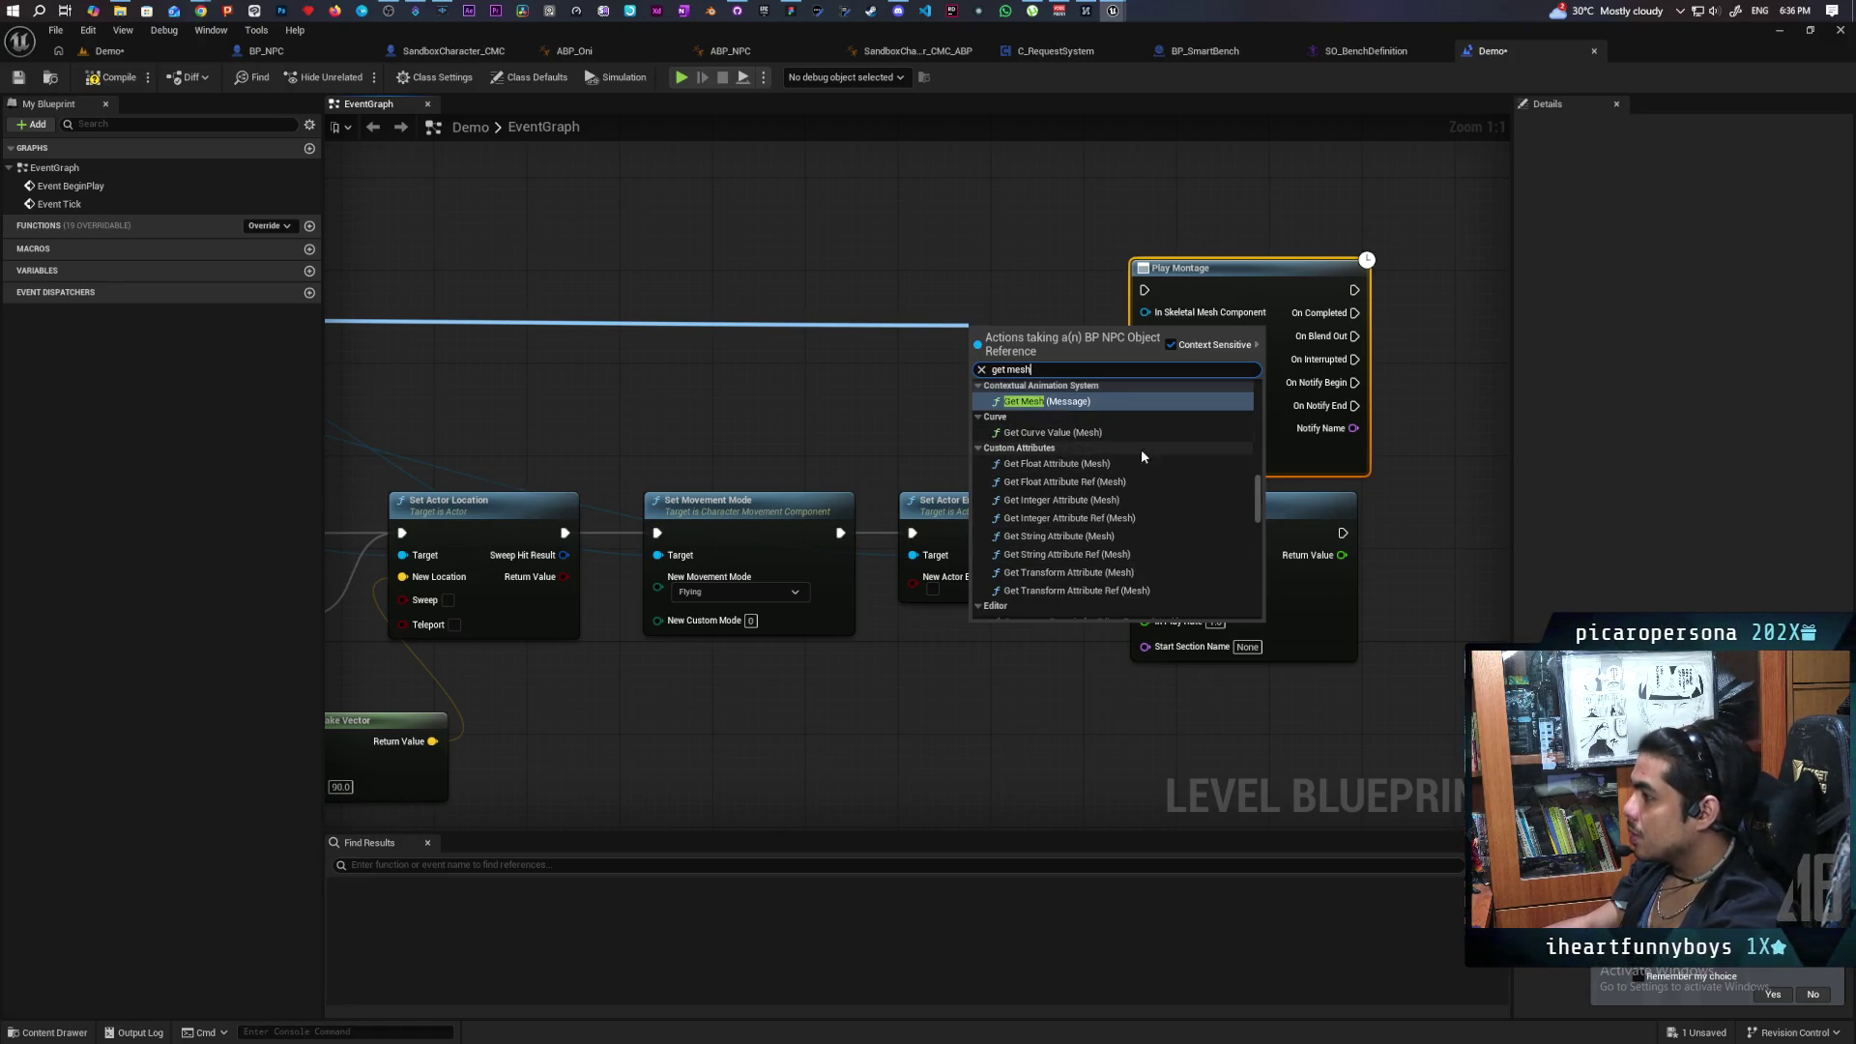
key("Return")
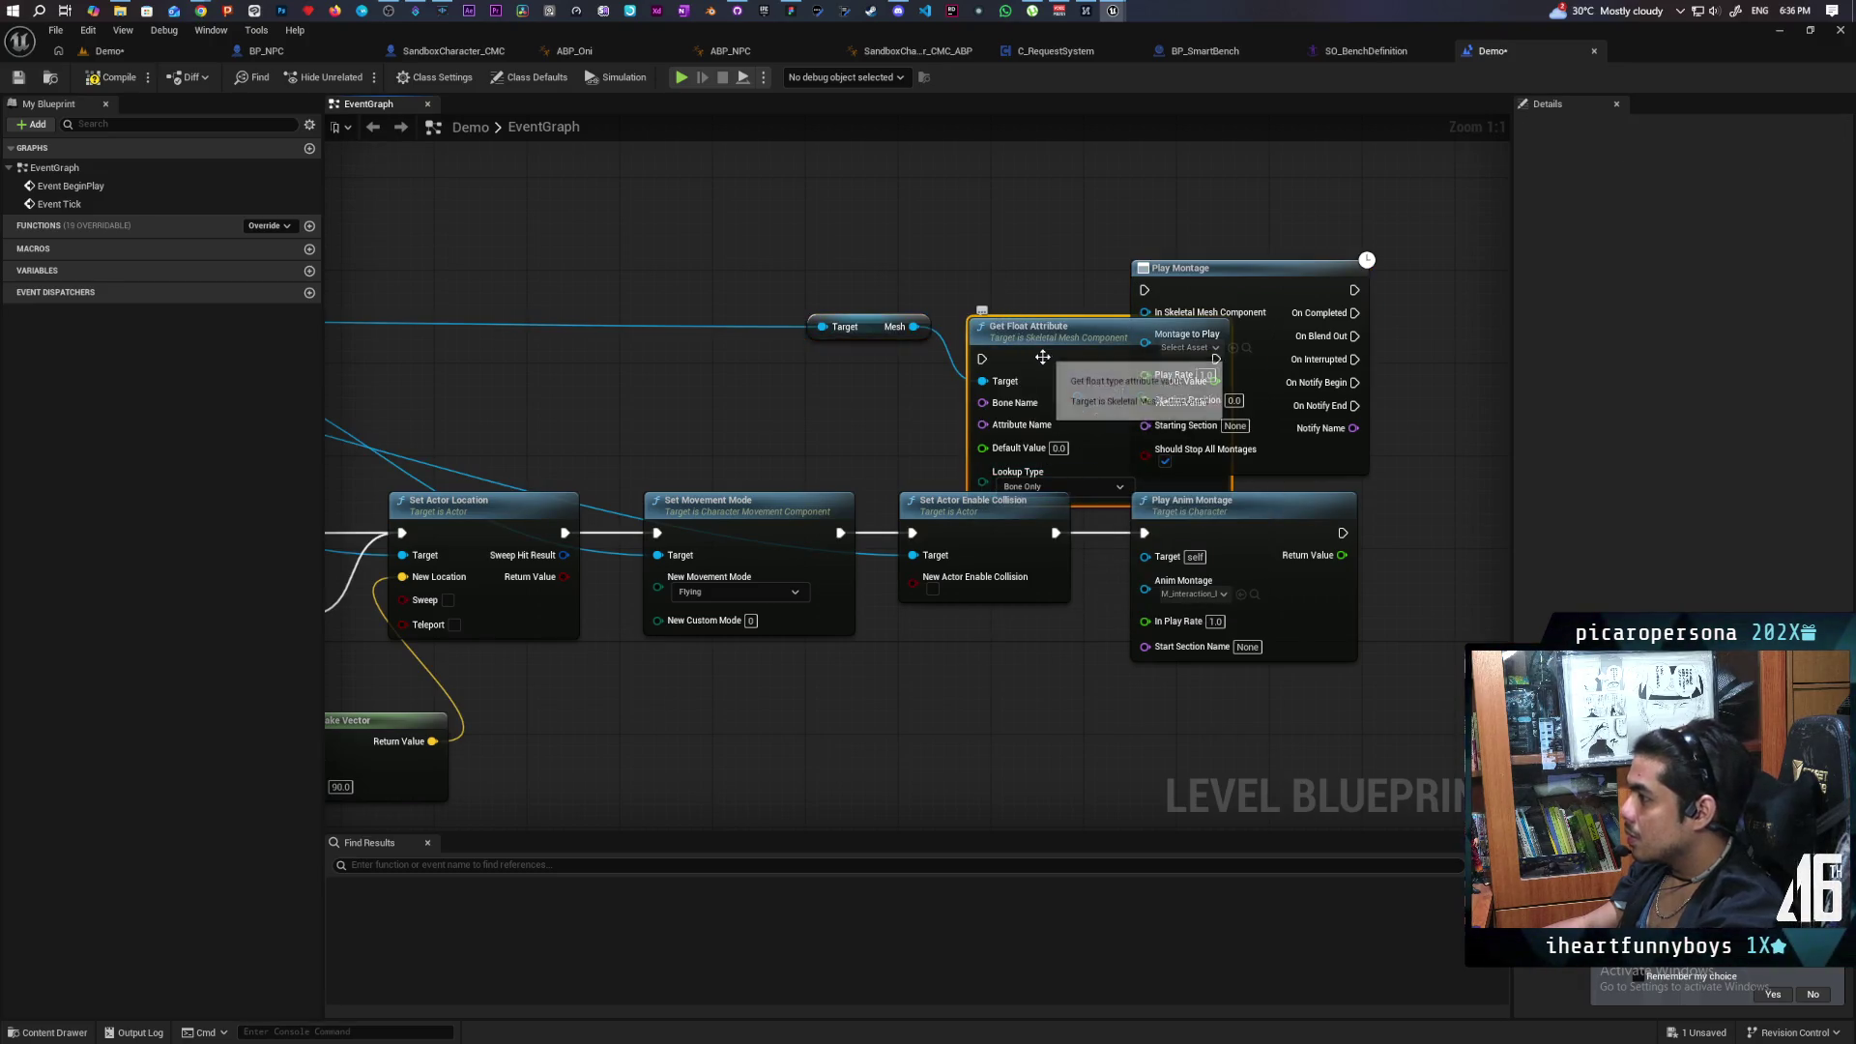
mouse_move(914, 326)
left_mouse_down()
mouse_move(1145, 344)
mouse_move(1144, 312)
left_mouse_up()
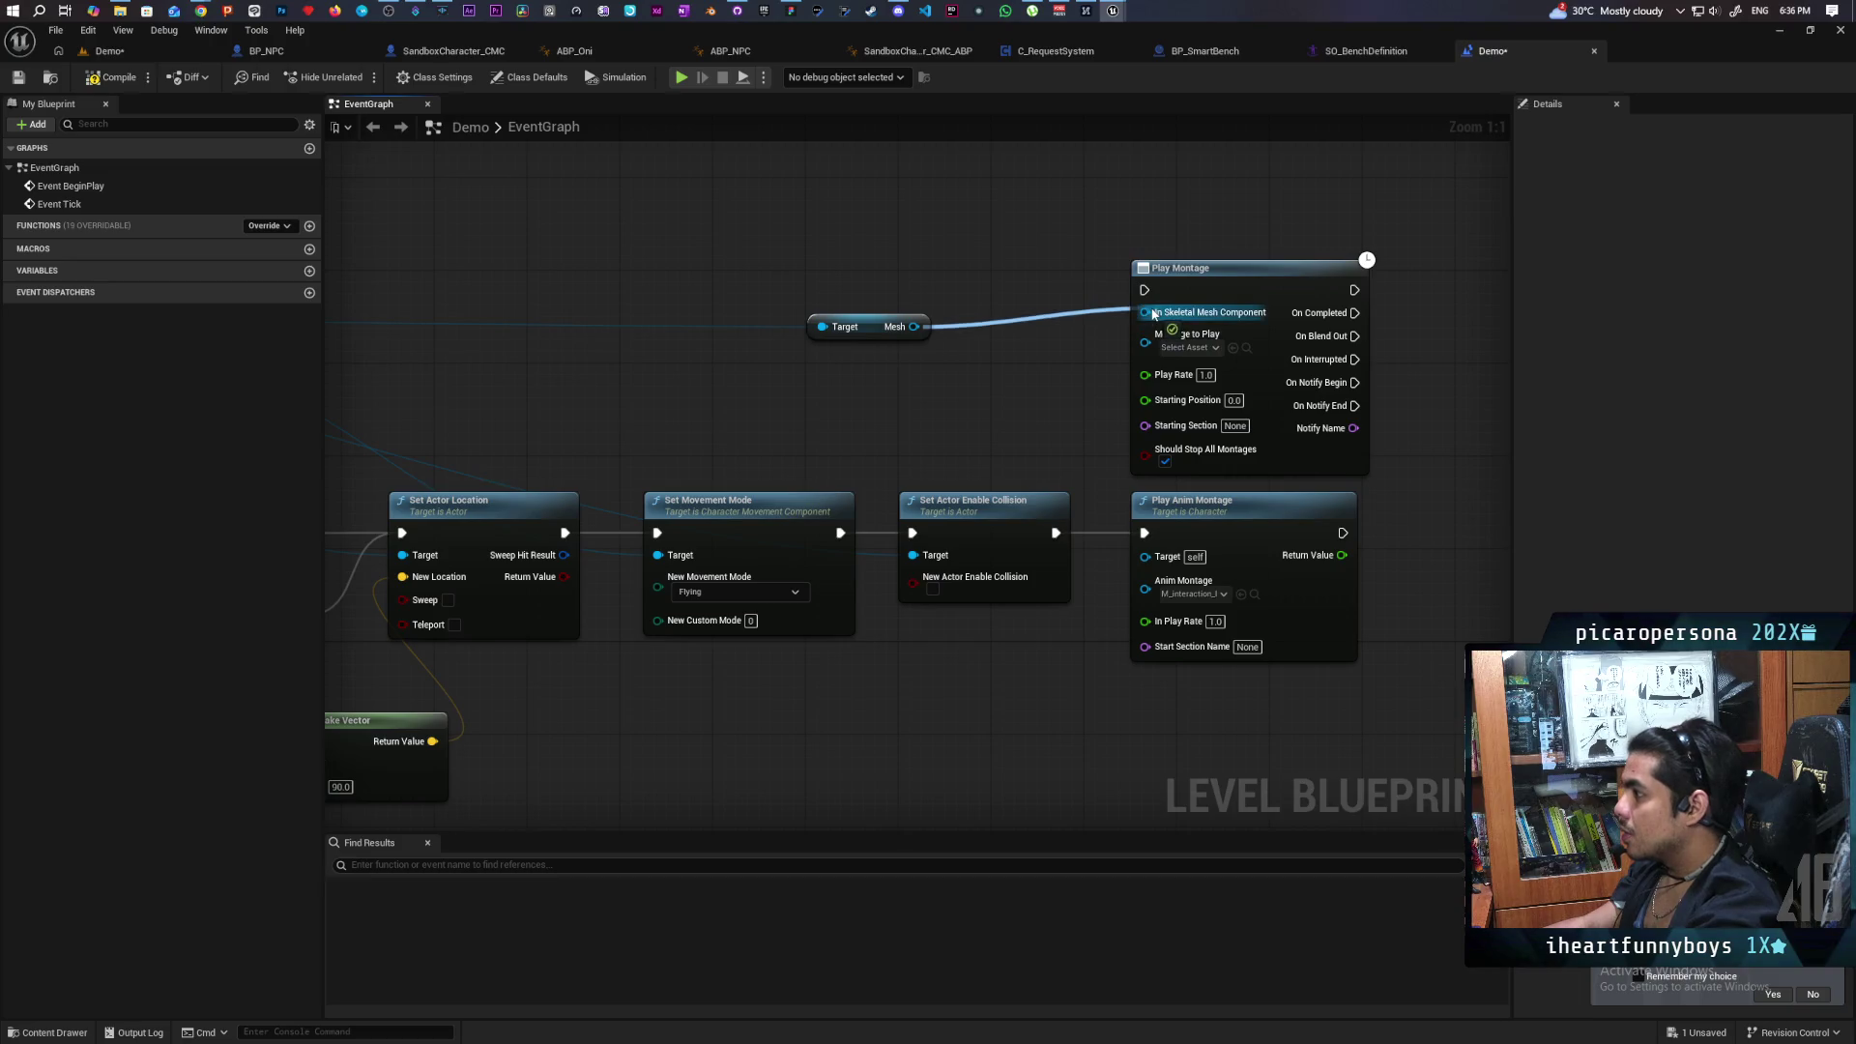
left_click(1254, 595)
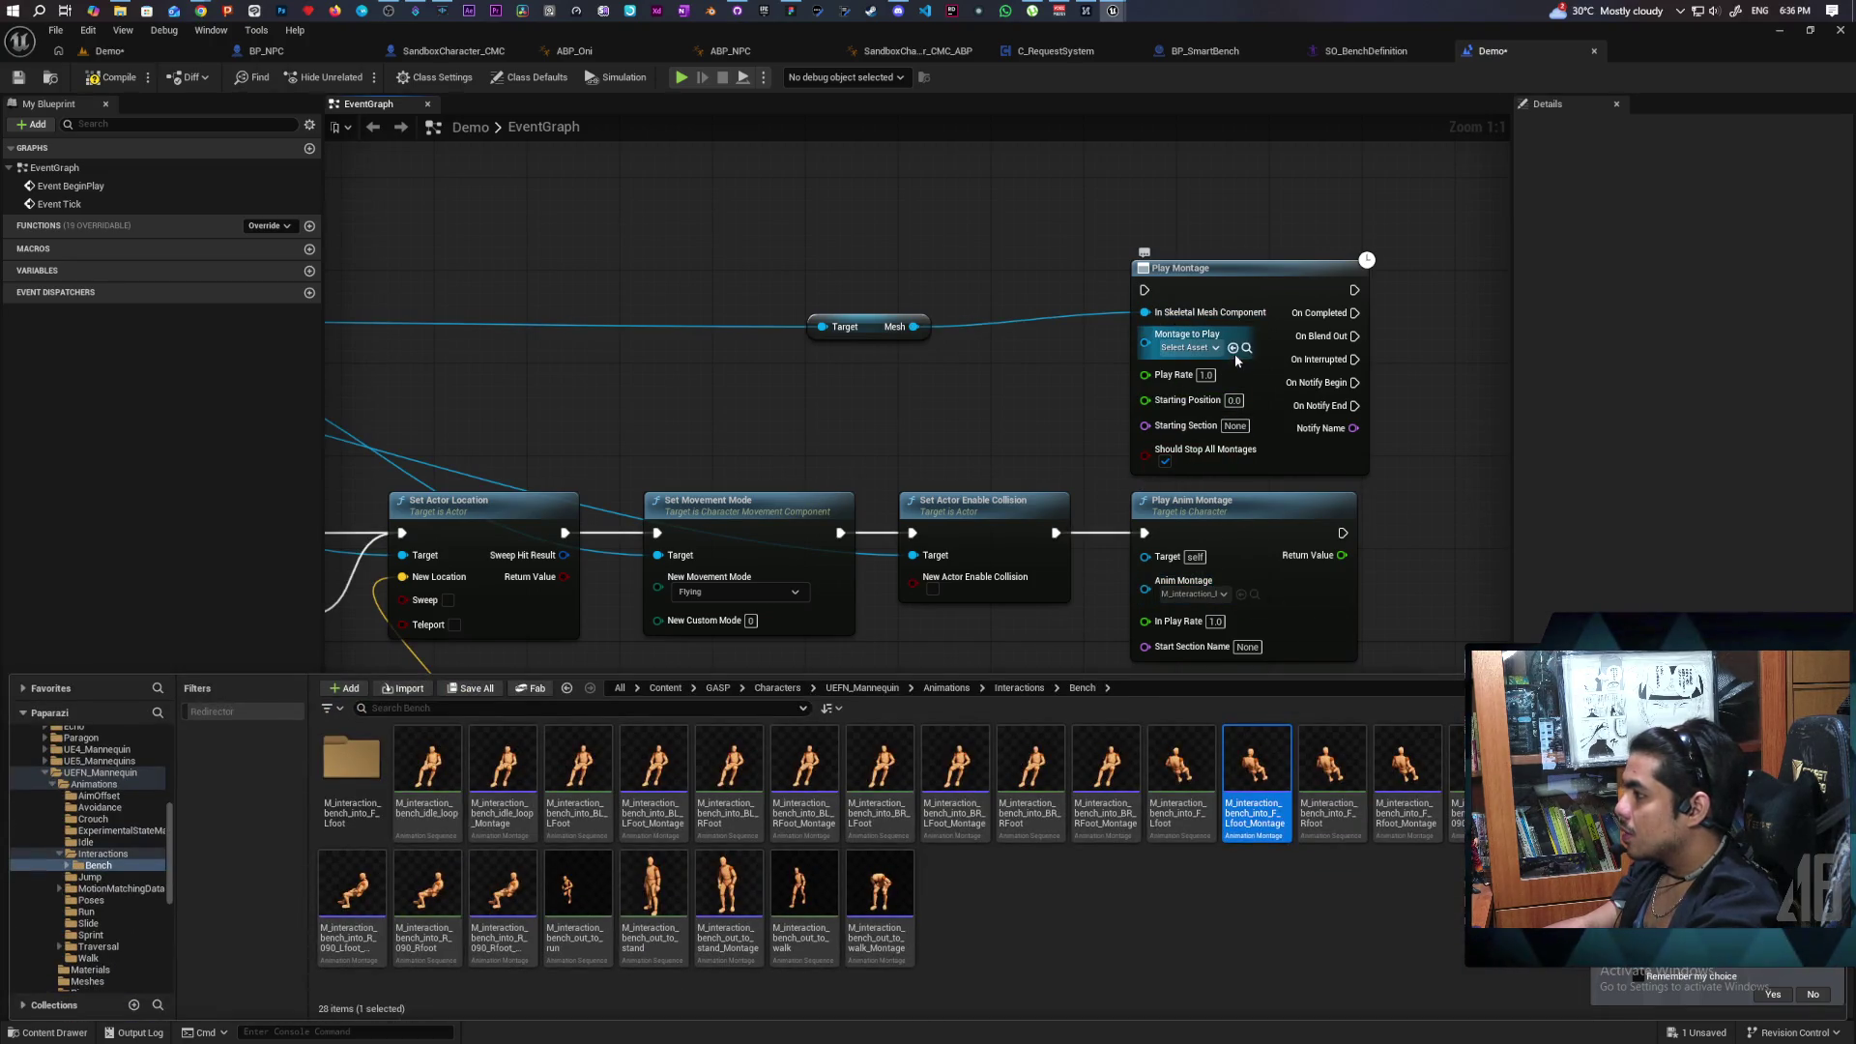
left_click(1240, 347)
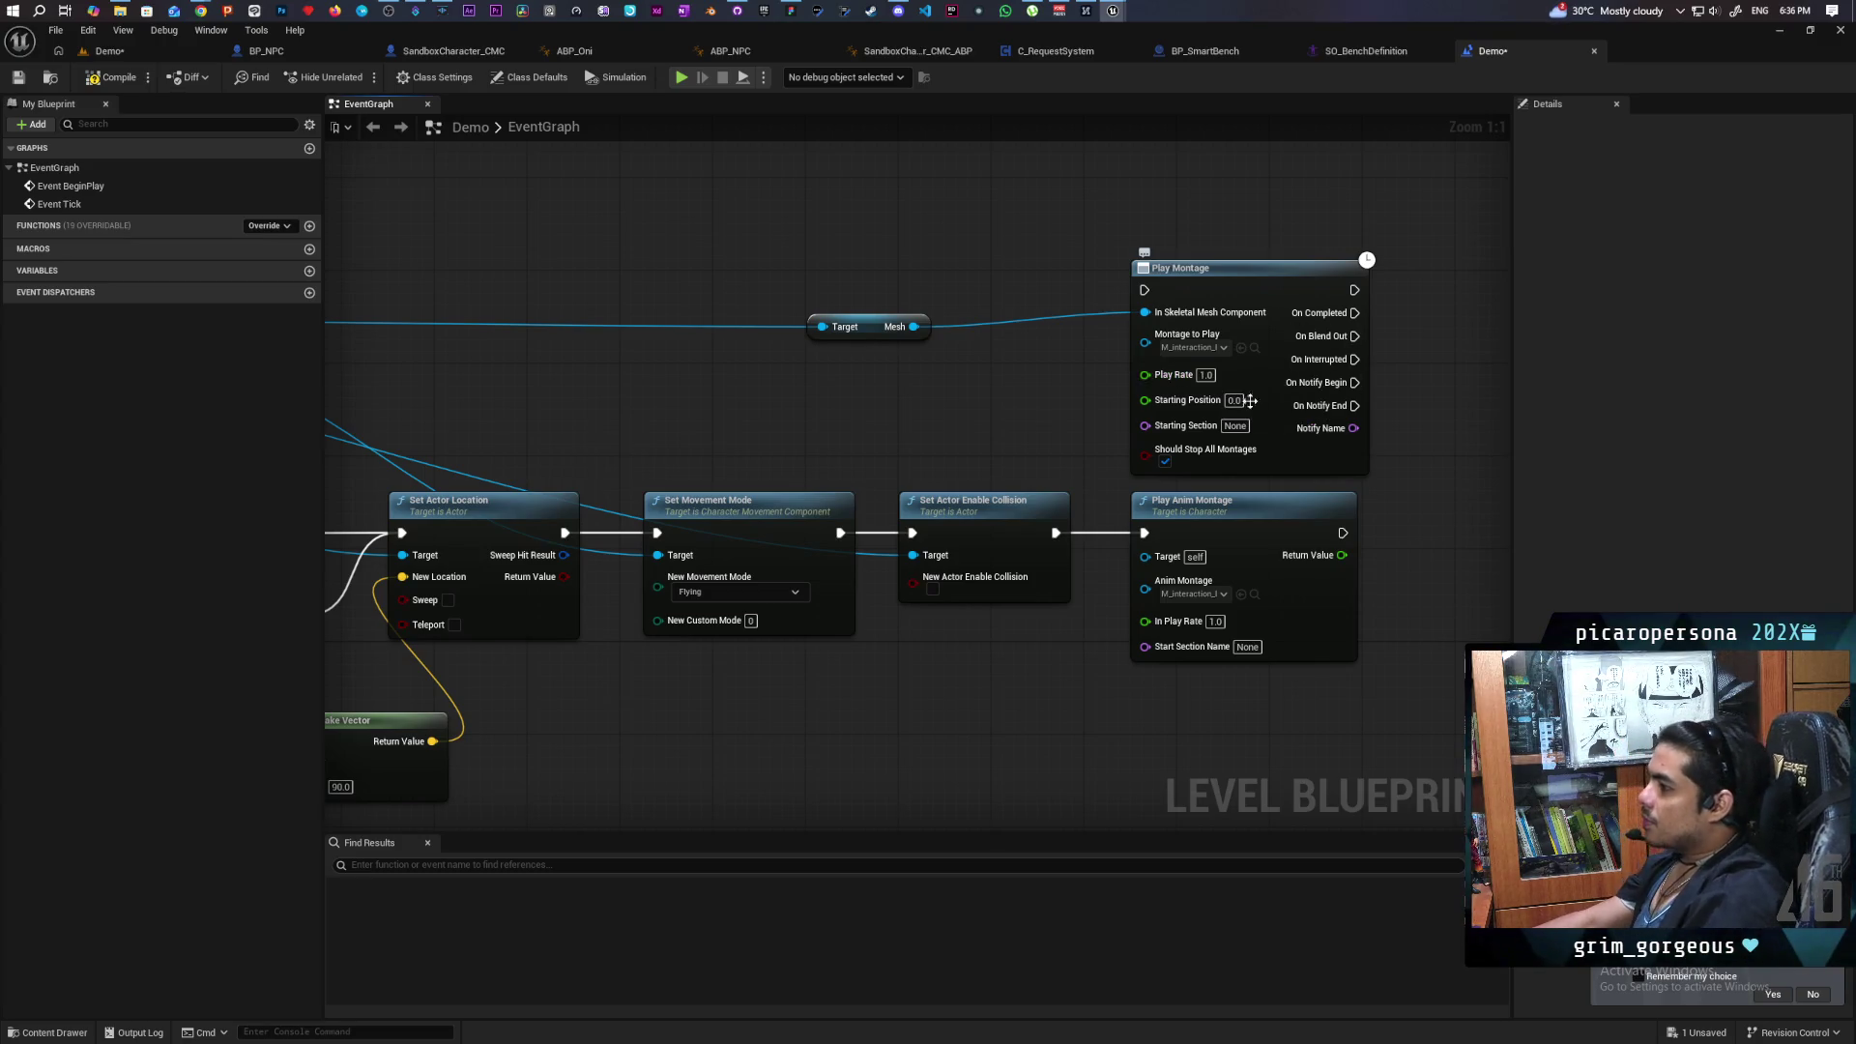
Run Play Montage after Set Actor Enable Collision and delete the old Play Anim Montage node.
left_click_drag(1051, 534, 1144, 290)
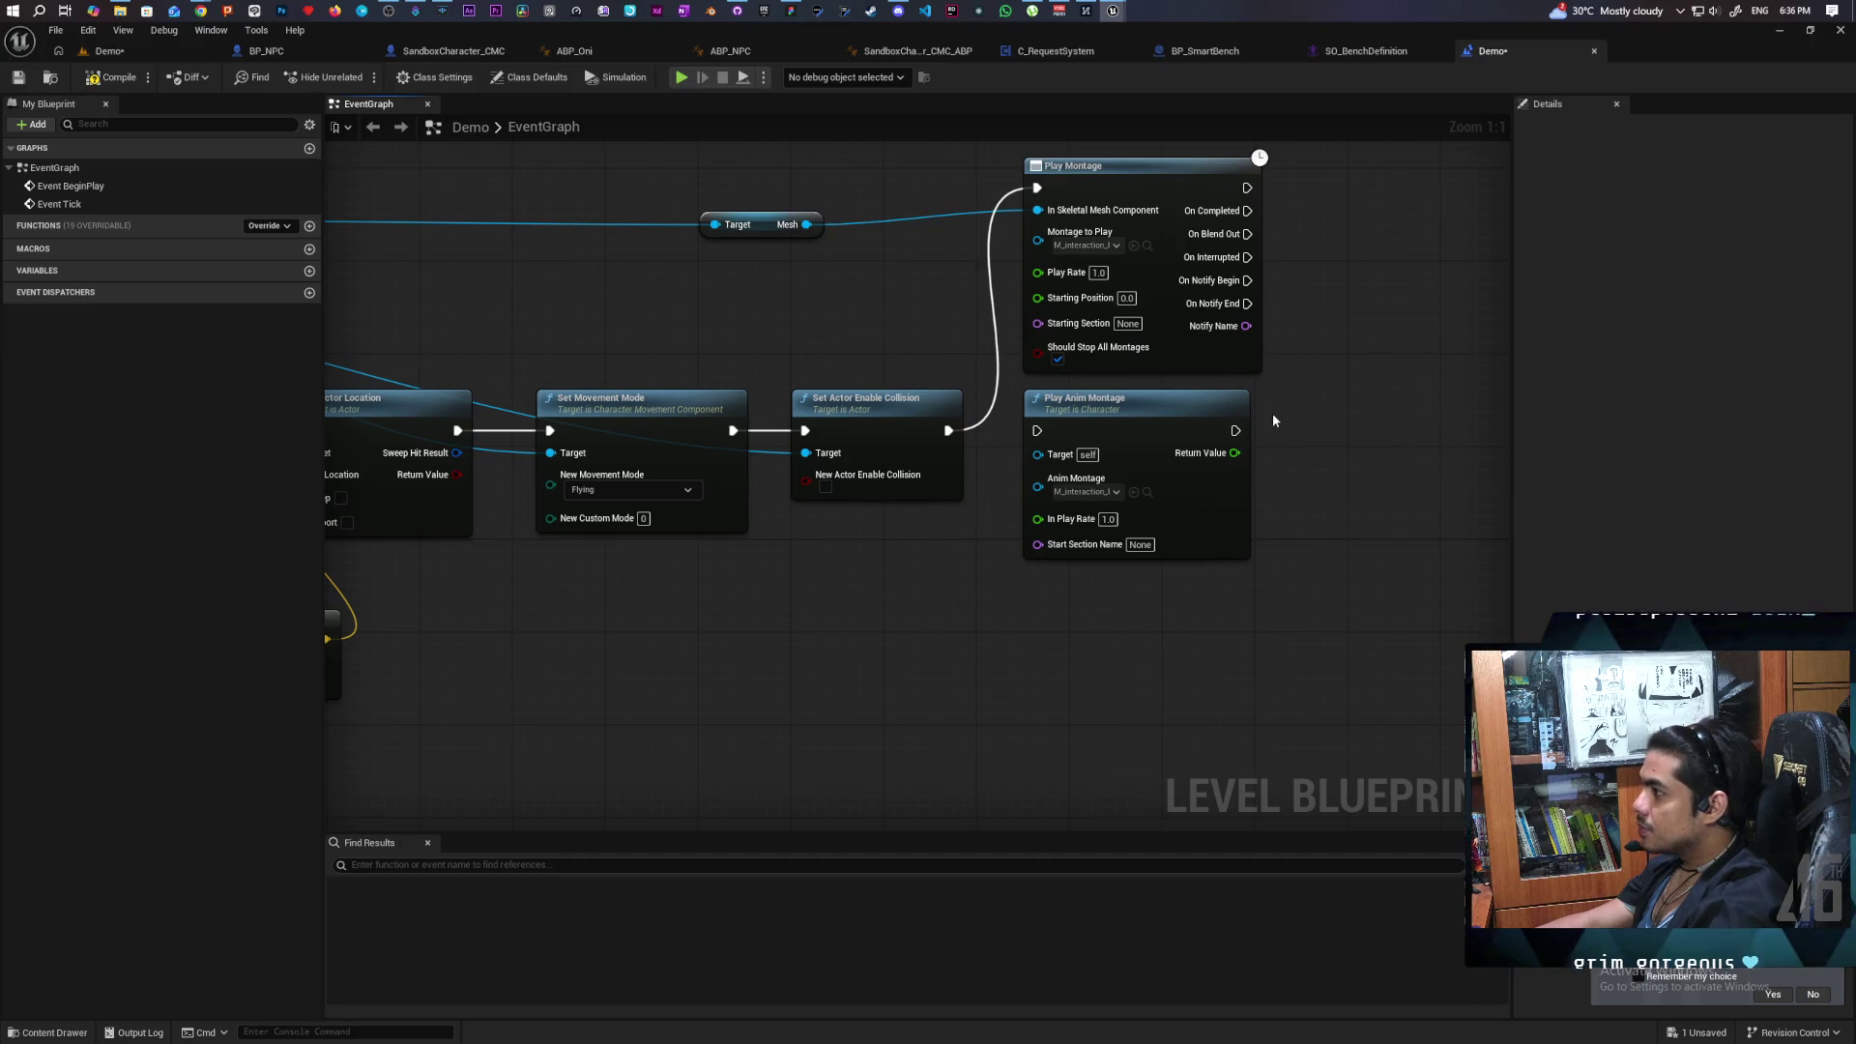
left_click(1189, 509)
key("Delete")
left_click_drag(1176, 199, 1147, 415)
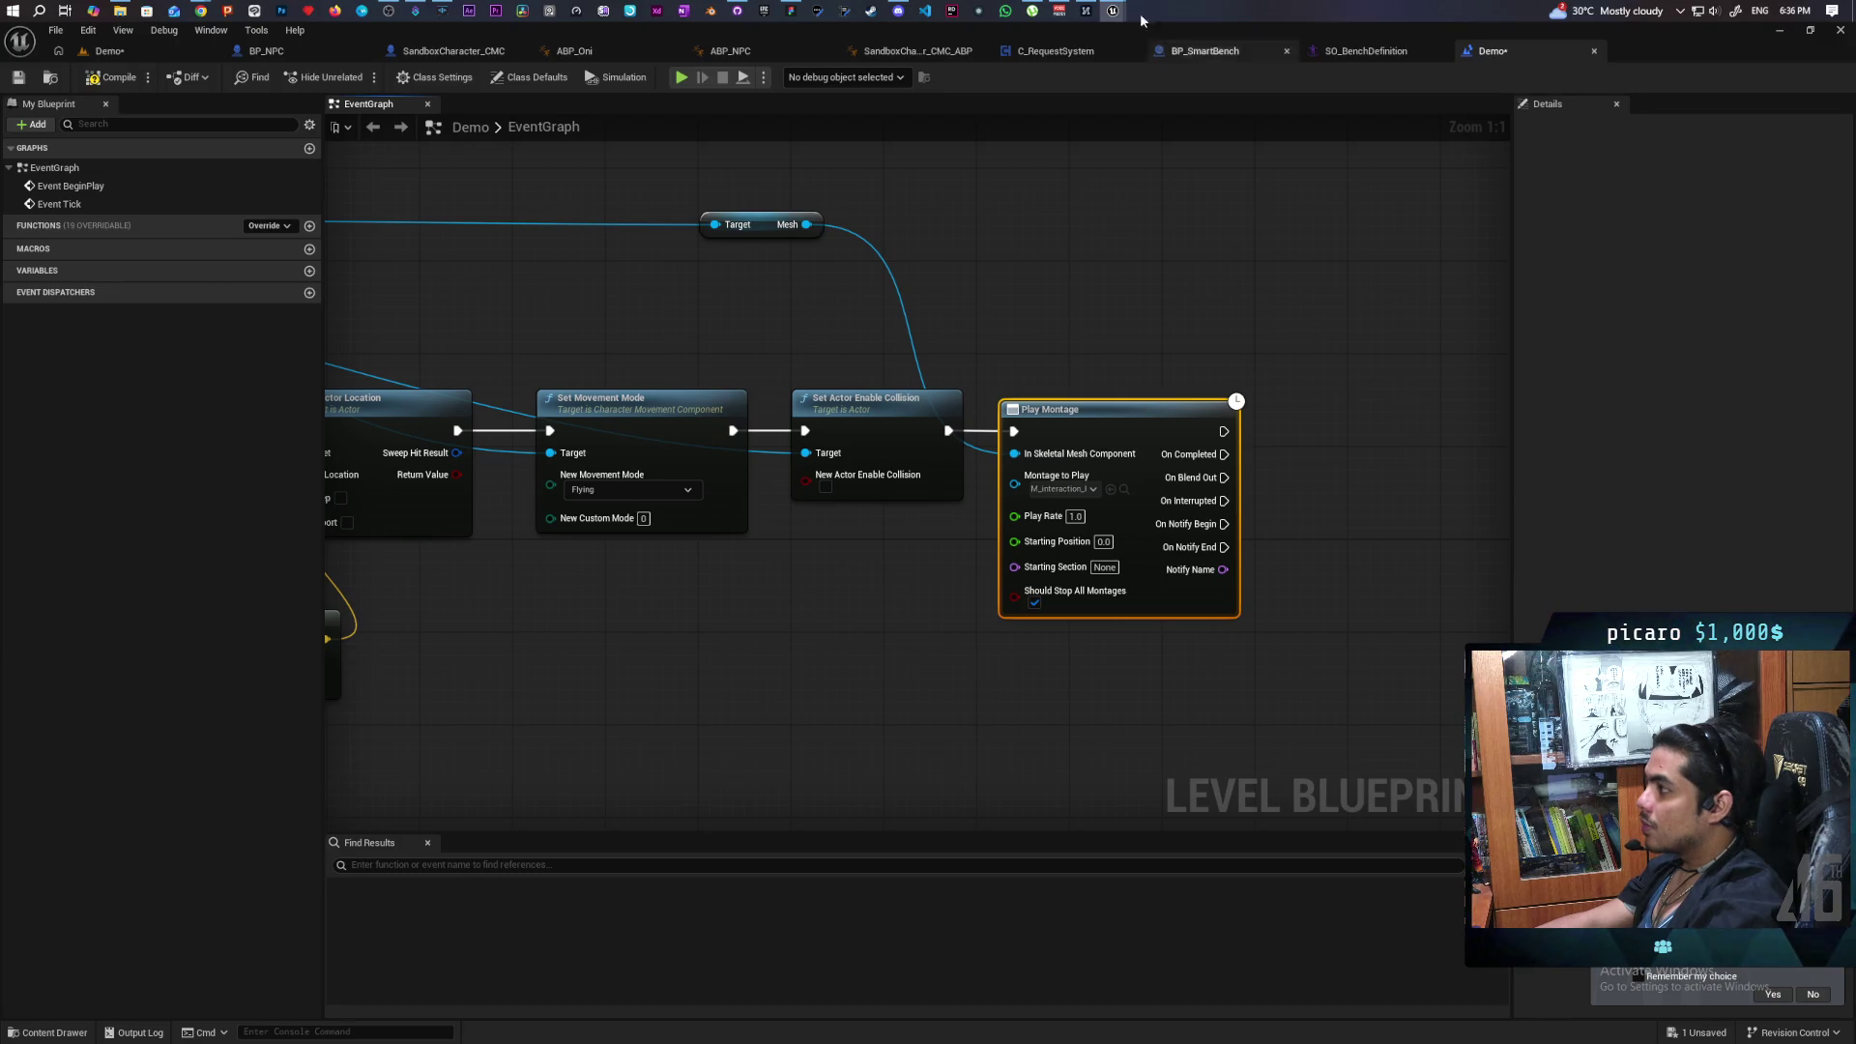
mouse_move(1142, 21)
left_click(1214, 109)
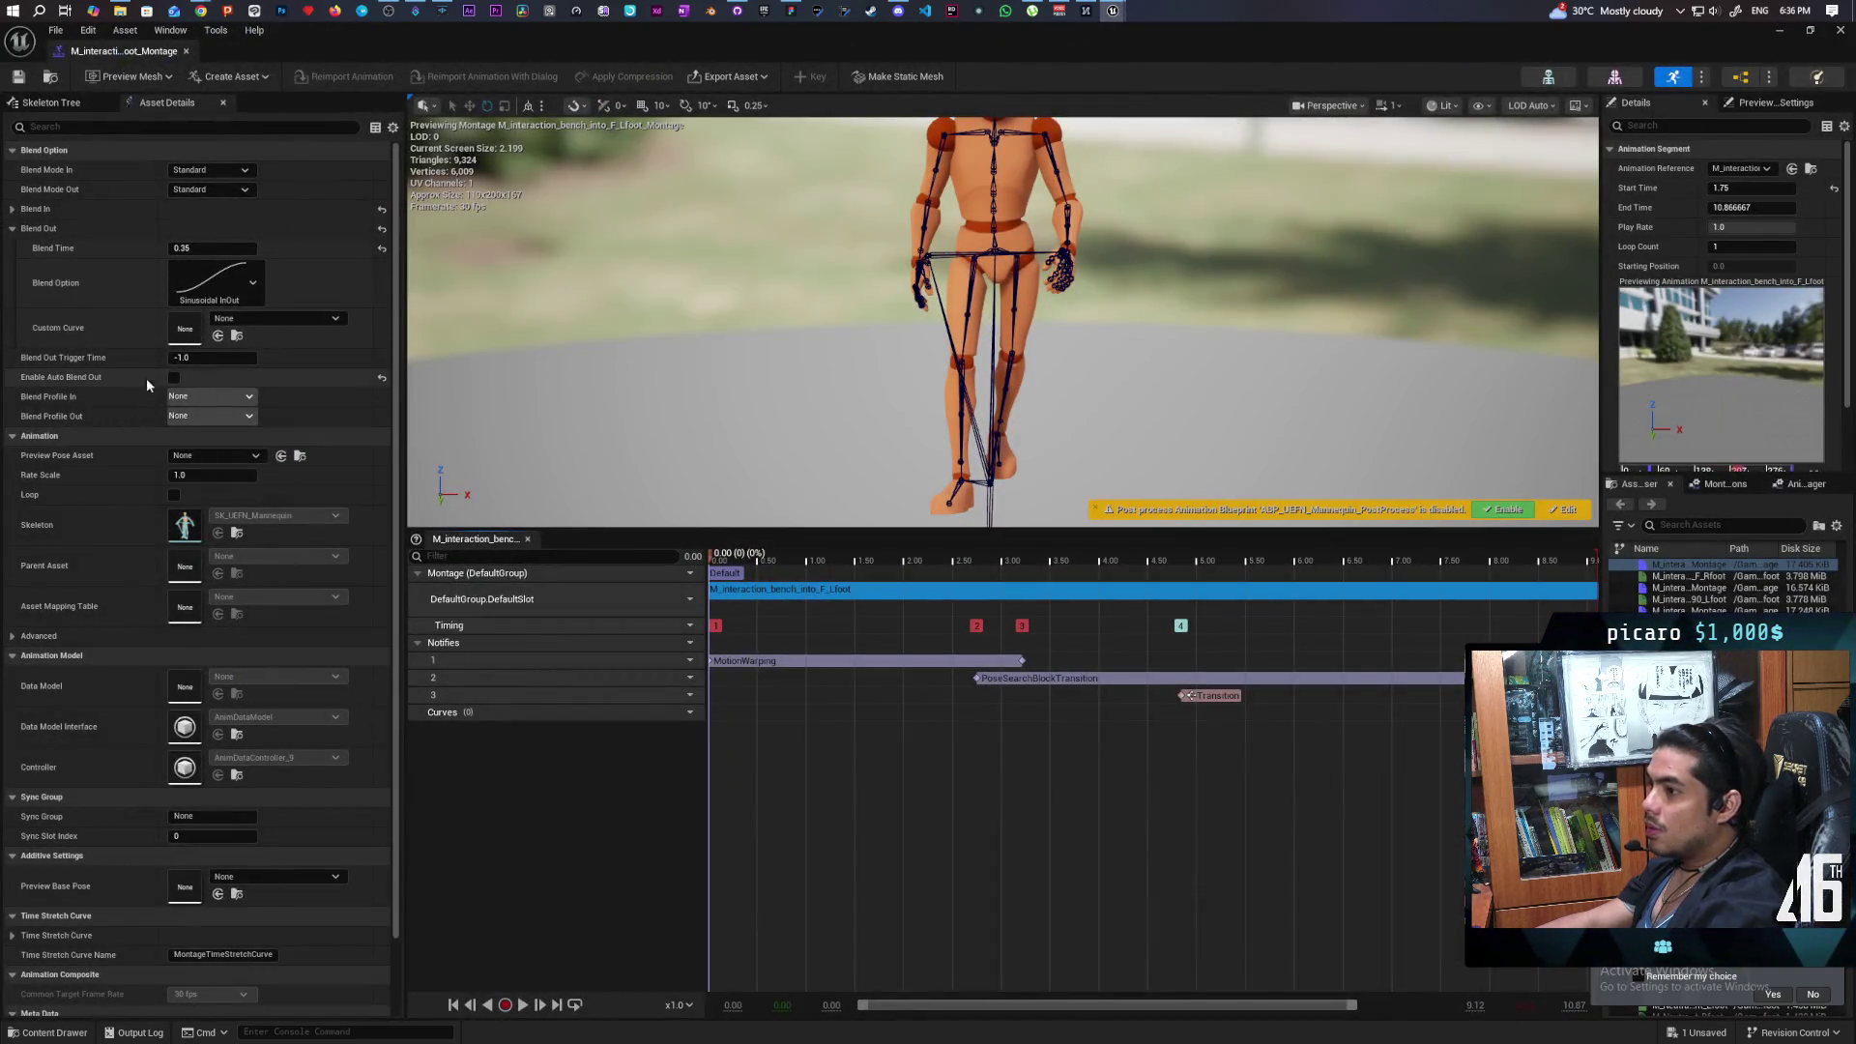
Tick Enable Auto Blend Out on the bench sit-down montage, save, and return to the level blueprint graph.
left_click(174, 378)
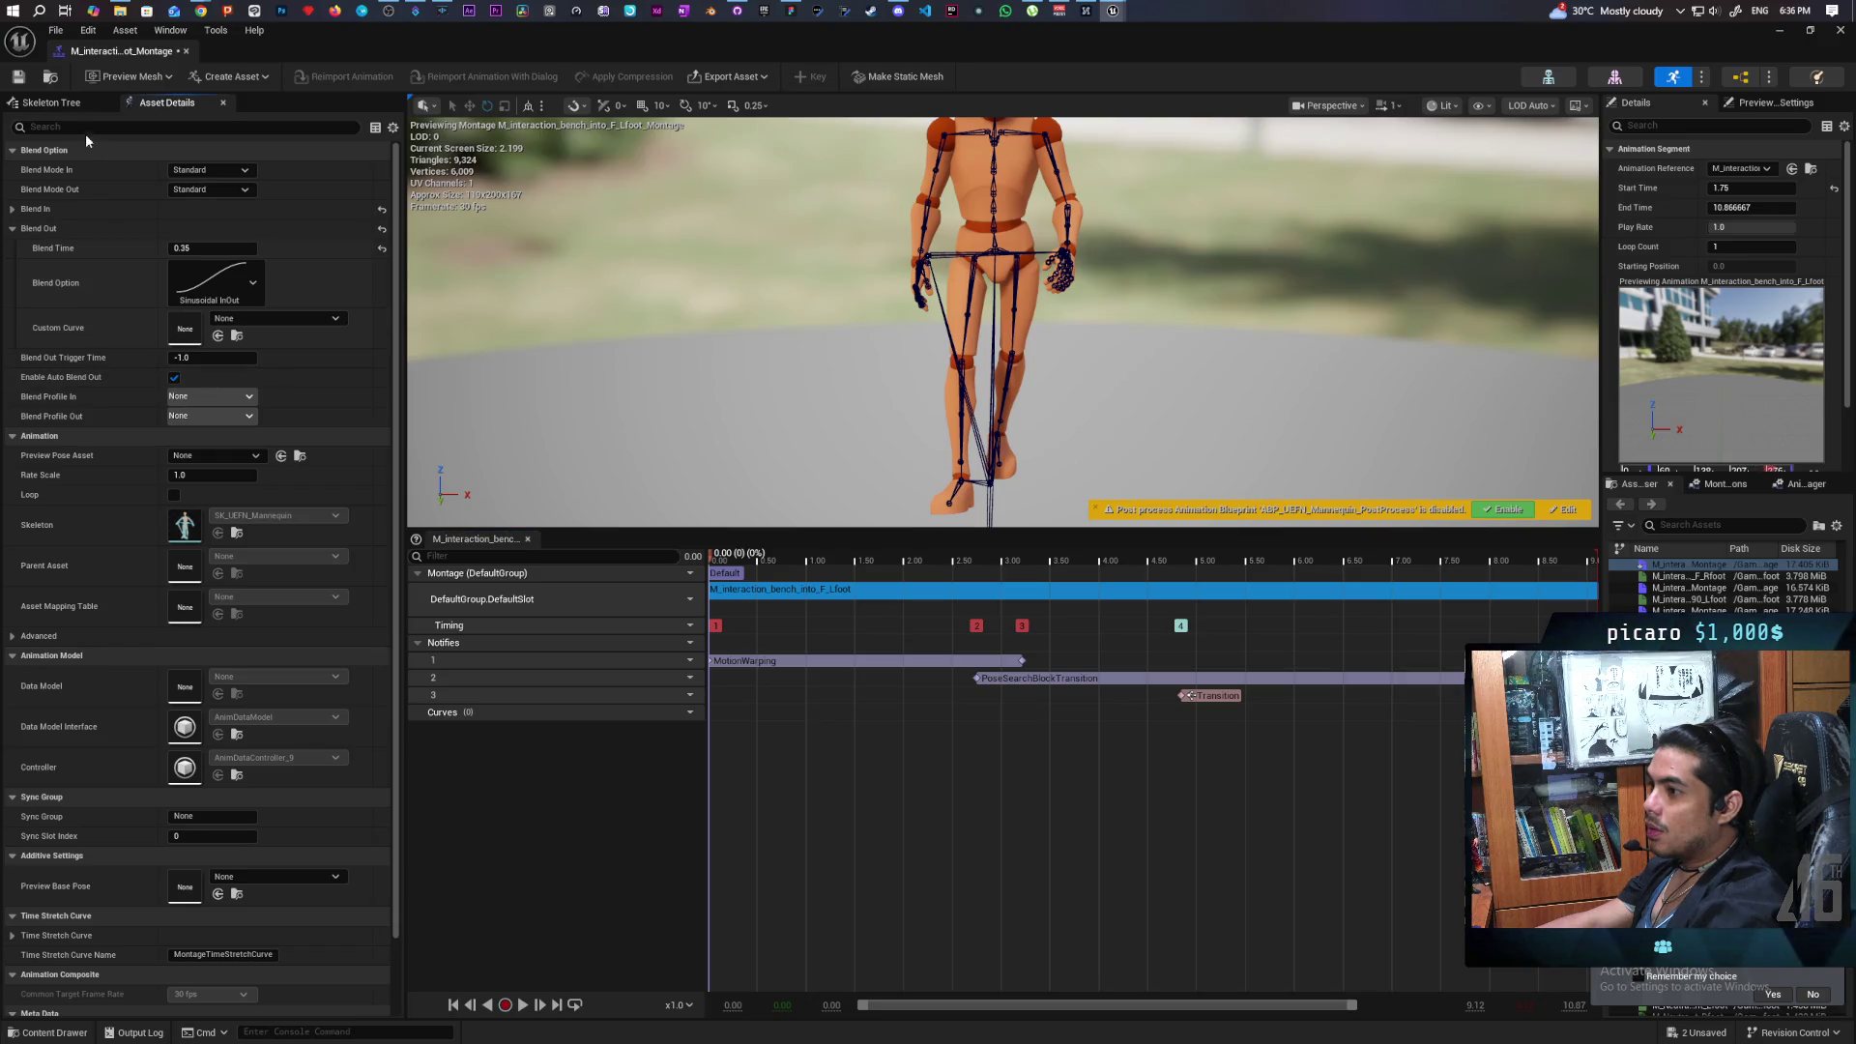
left_click(23, 78)
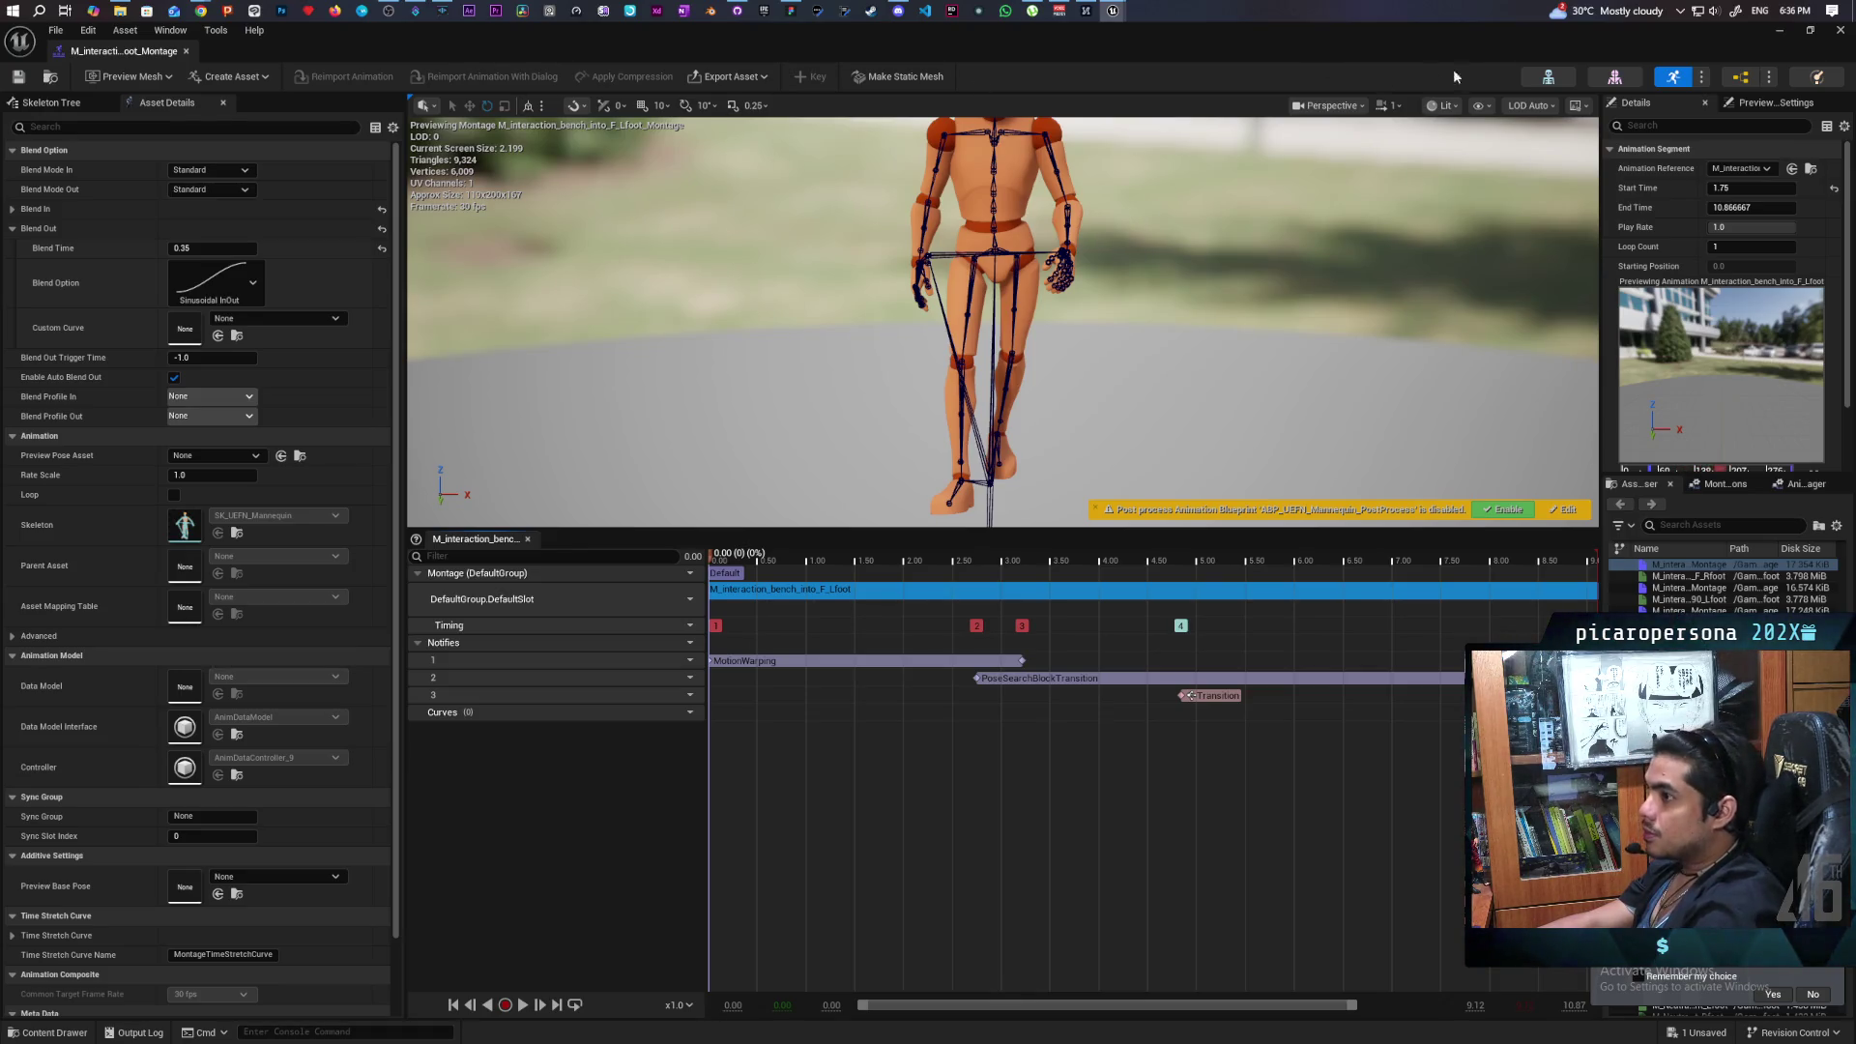
left_click(1768, 31)
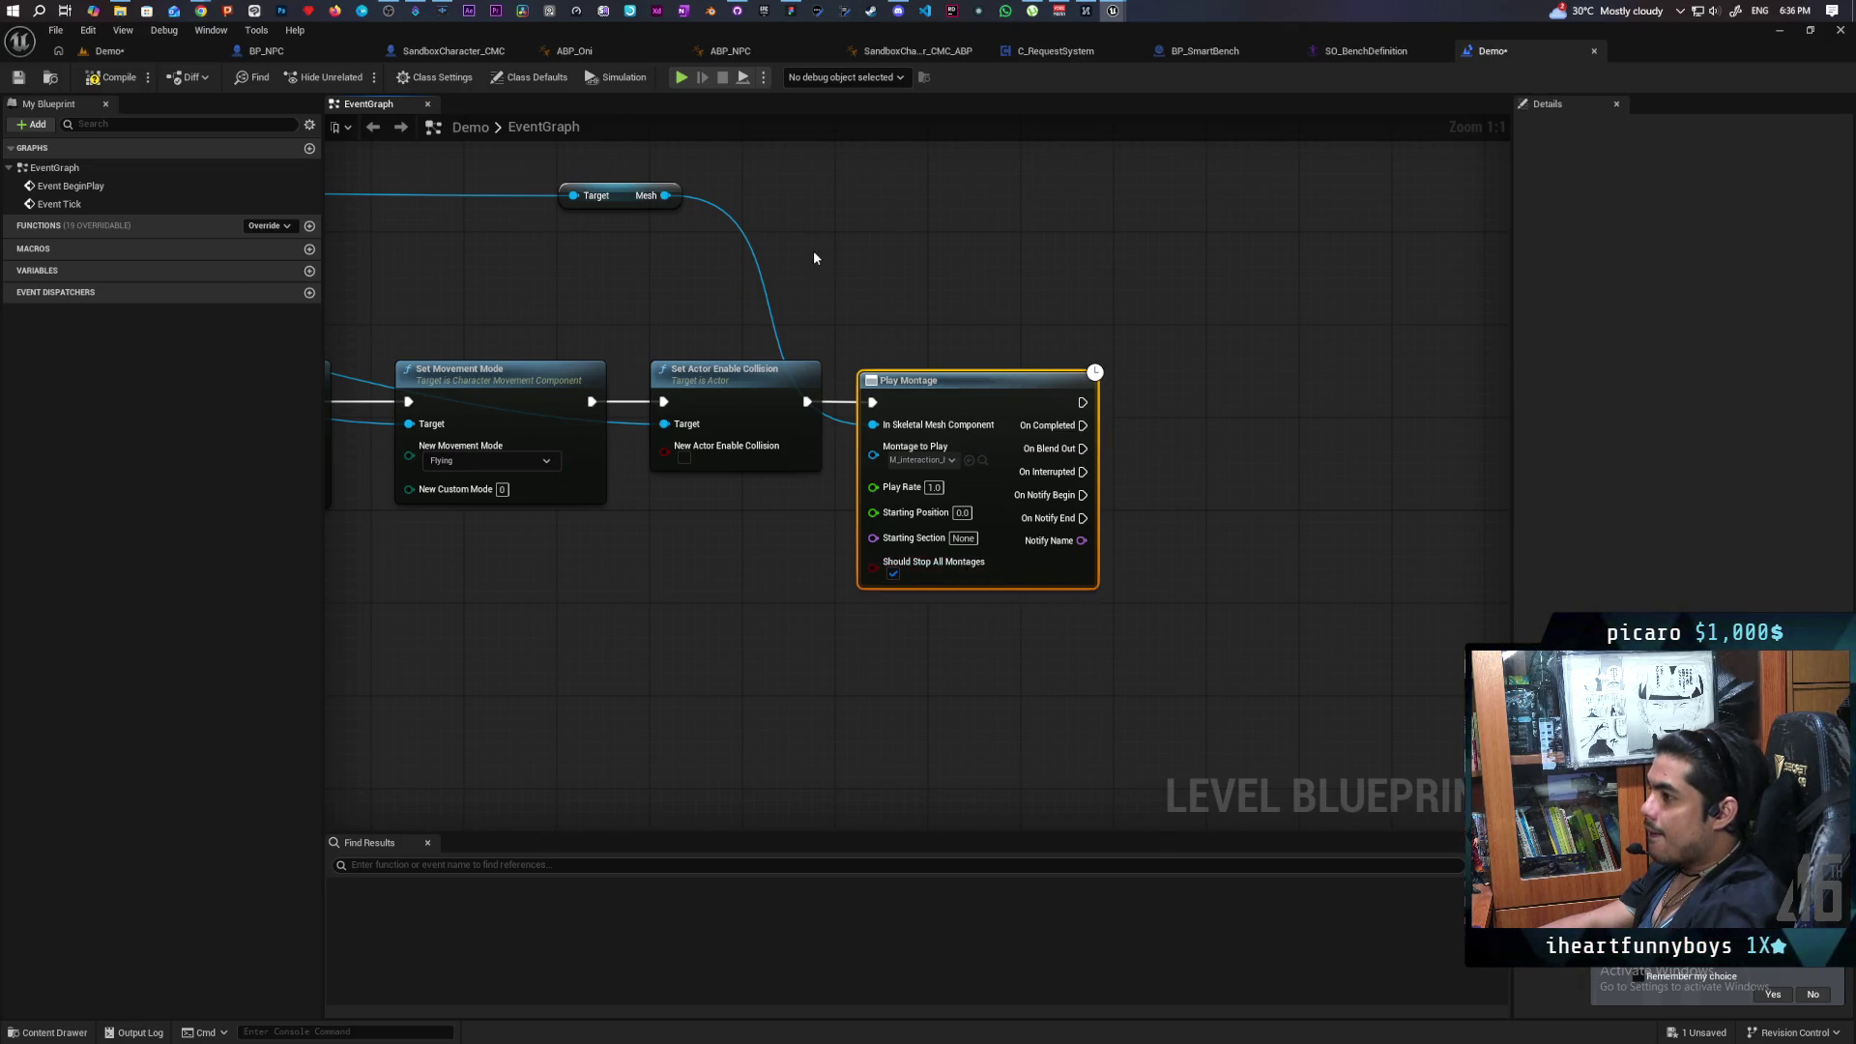
Add a second Play Montage node on the NPC mesh beside the first and save the level blueprint.
left_click_drag(664, 196, 1157, 205)
type("pl")
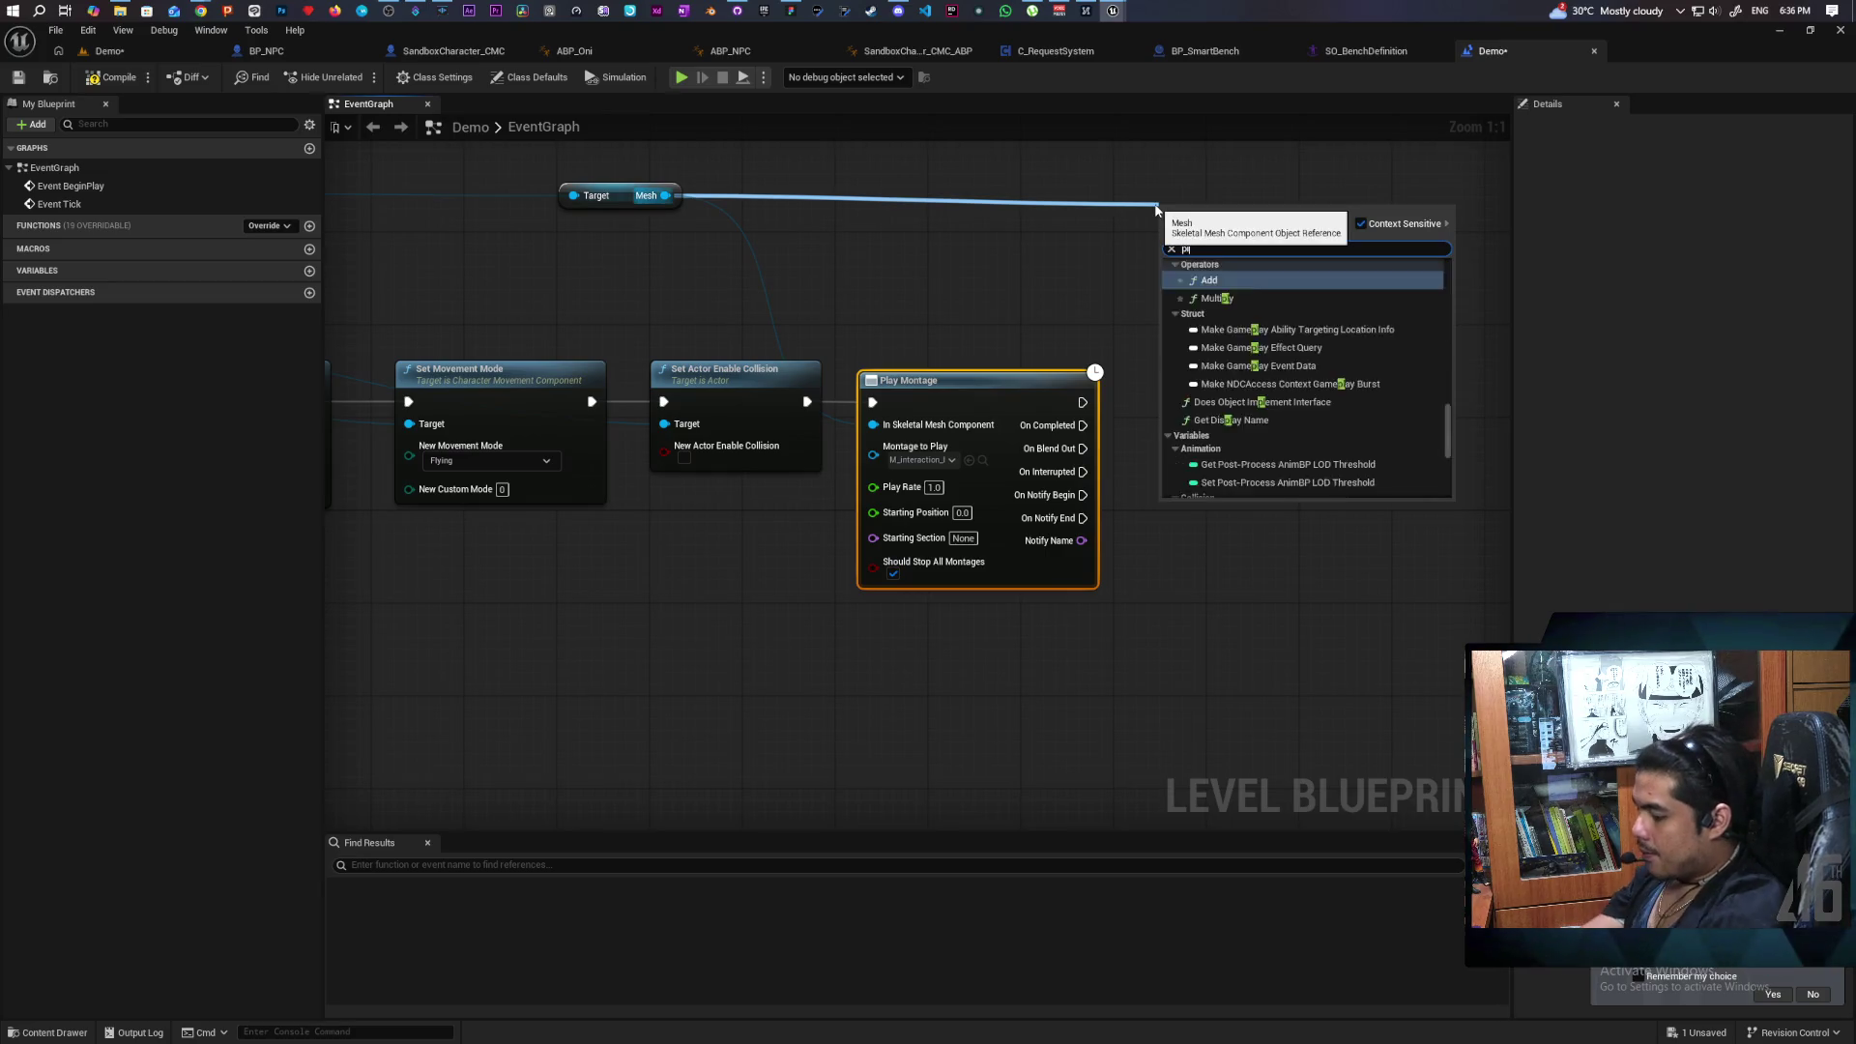
type("ay montage")
key("Return")
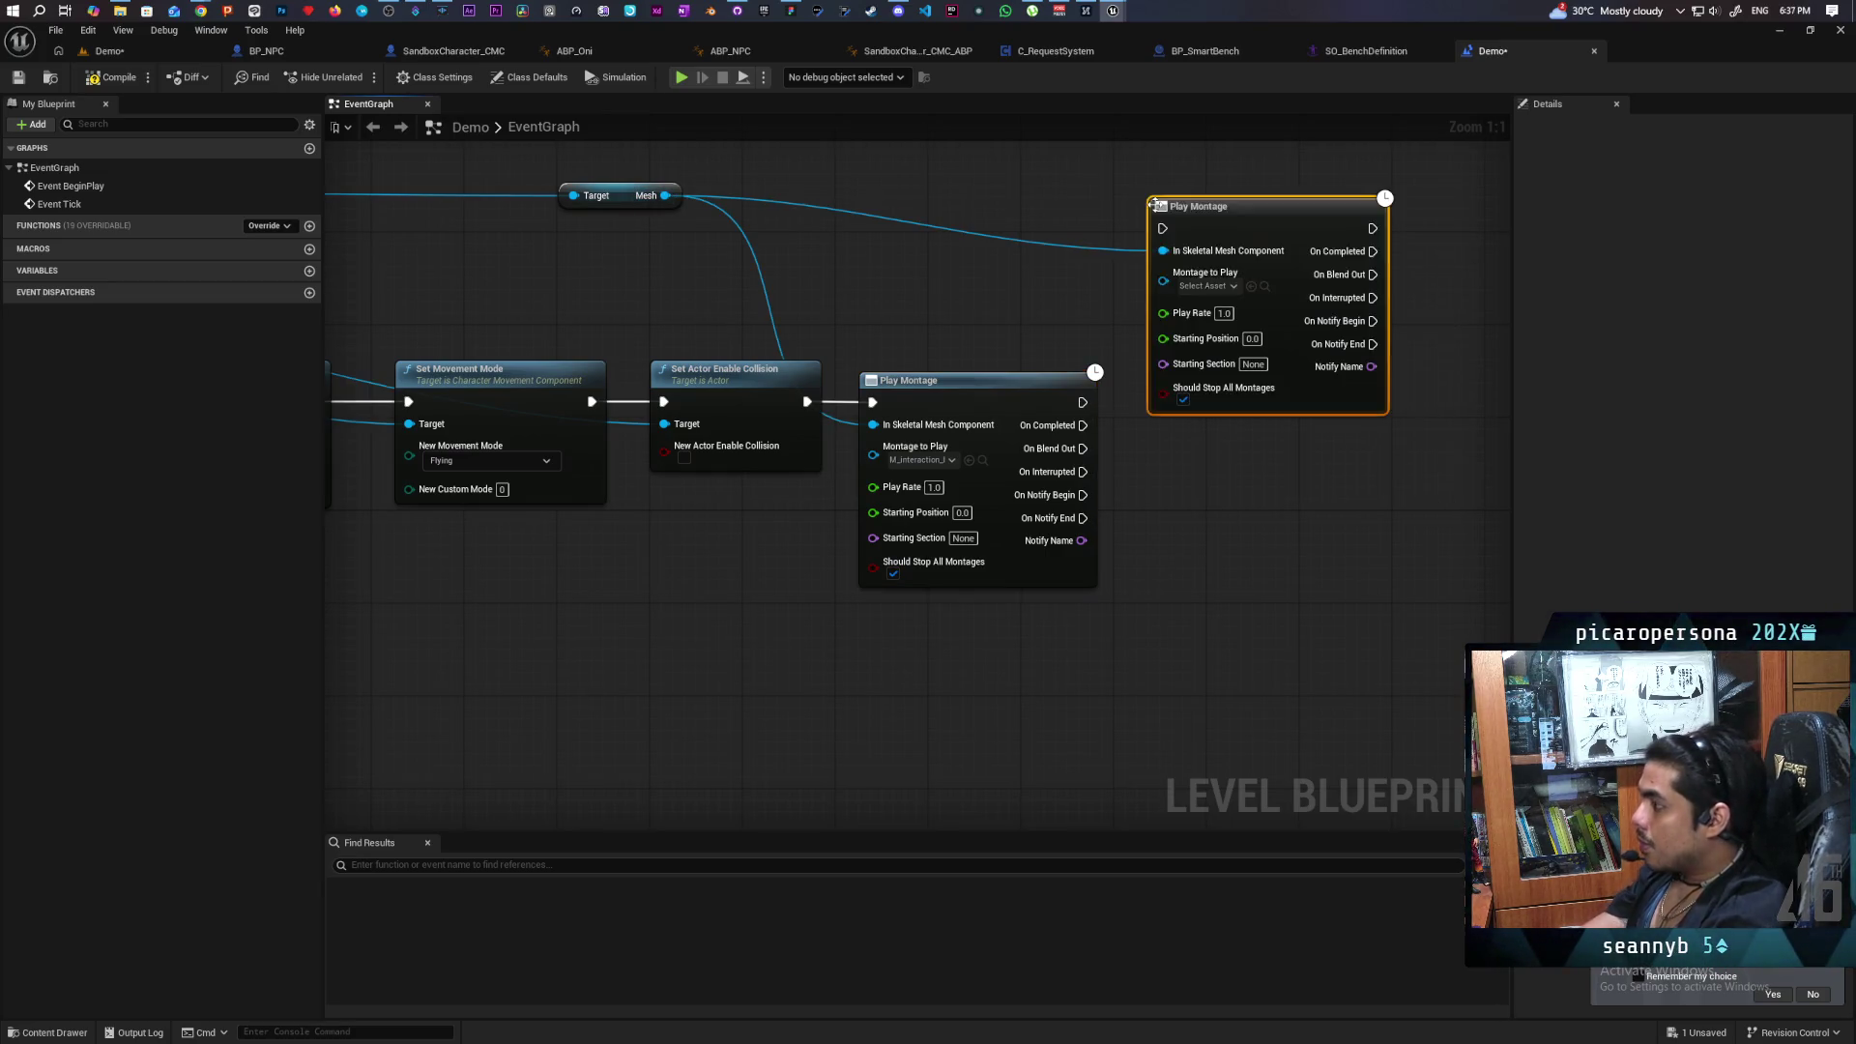
left_click_drag(1248, 223, 1306, 386)
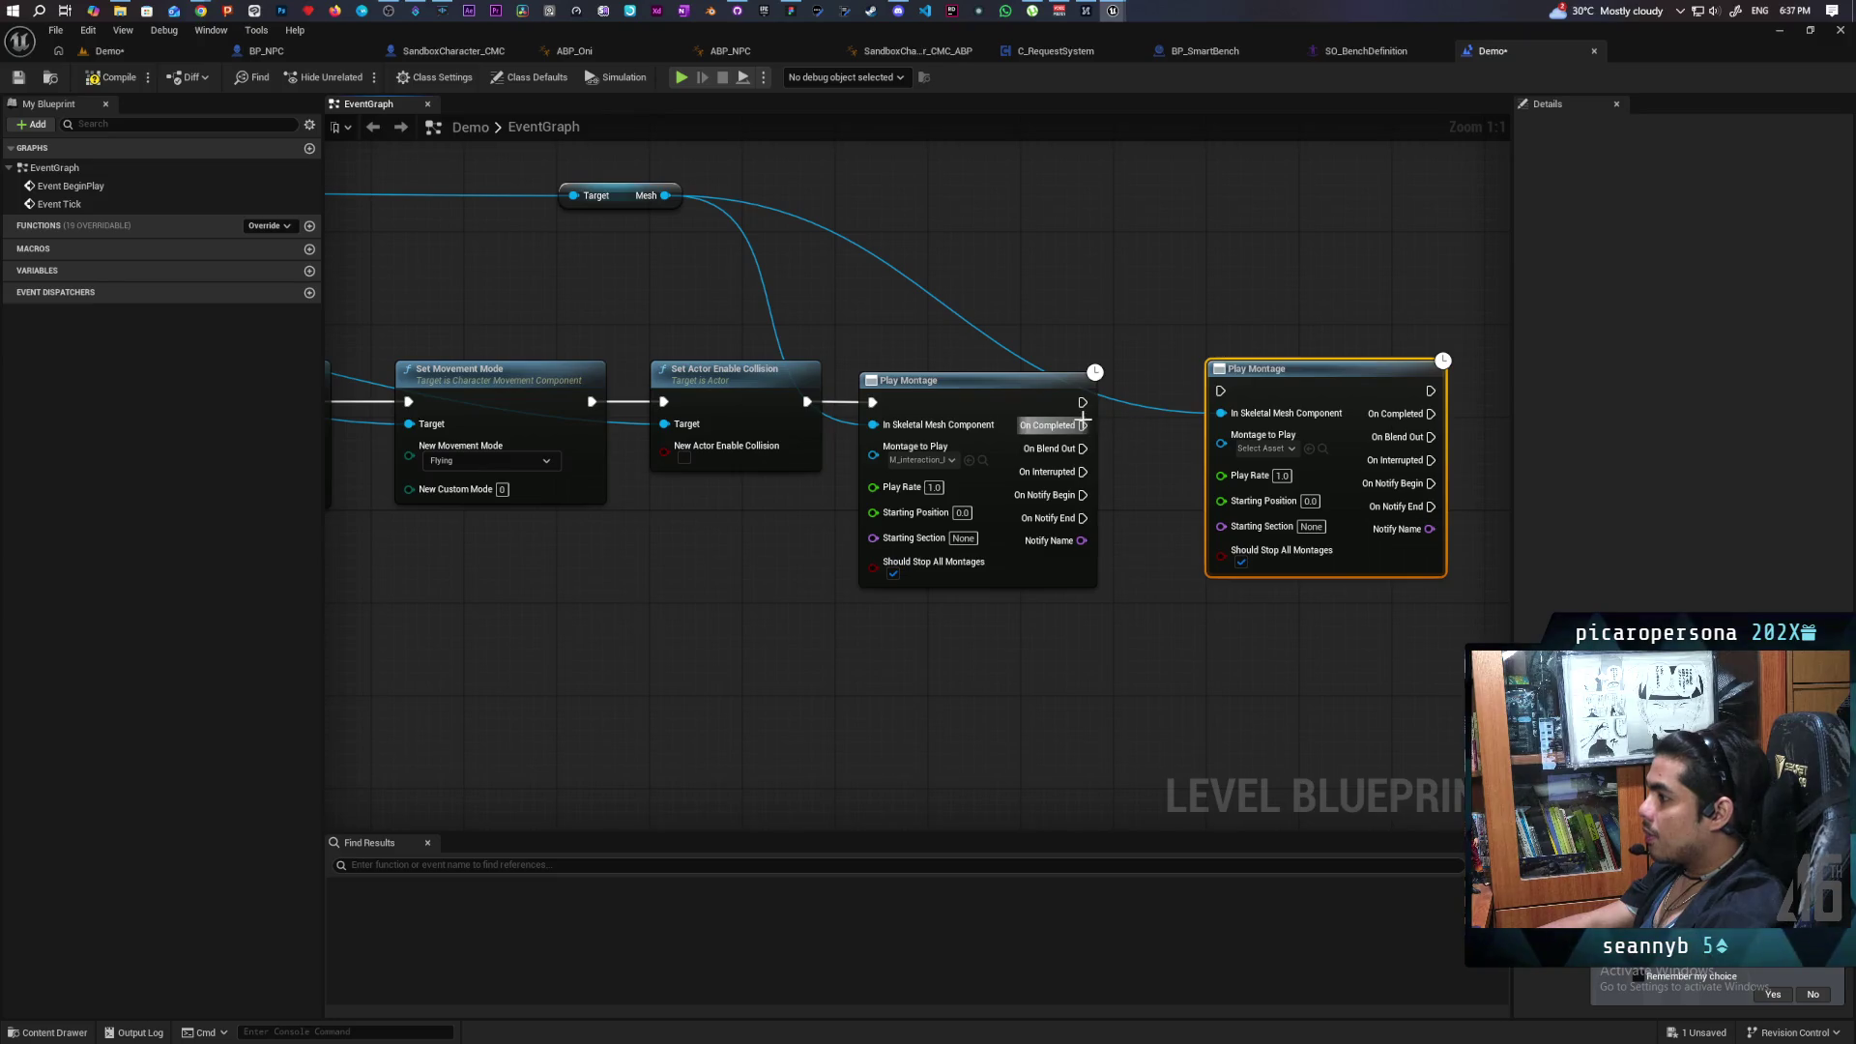
mouse_move(1083, 426)
left_mouse_down()
mouse_move(1208, 381)
mouse_move(1126, 415)
mouse_move(1220, 390)
mouse_move(1264, 449)
left_mouse_up()
key("Escape")
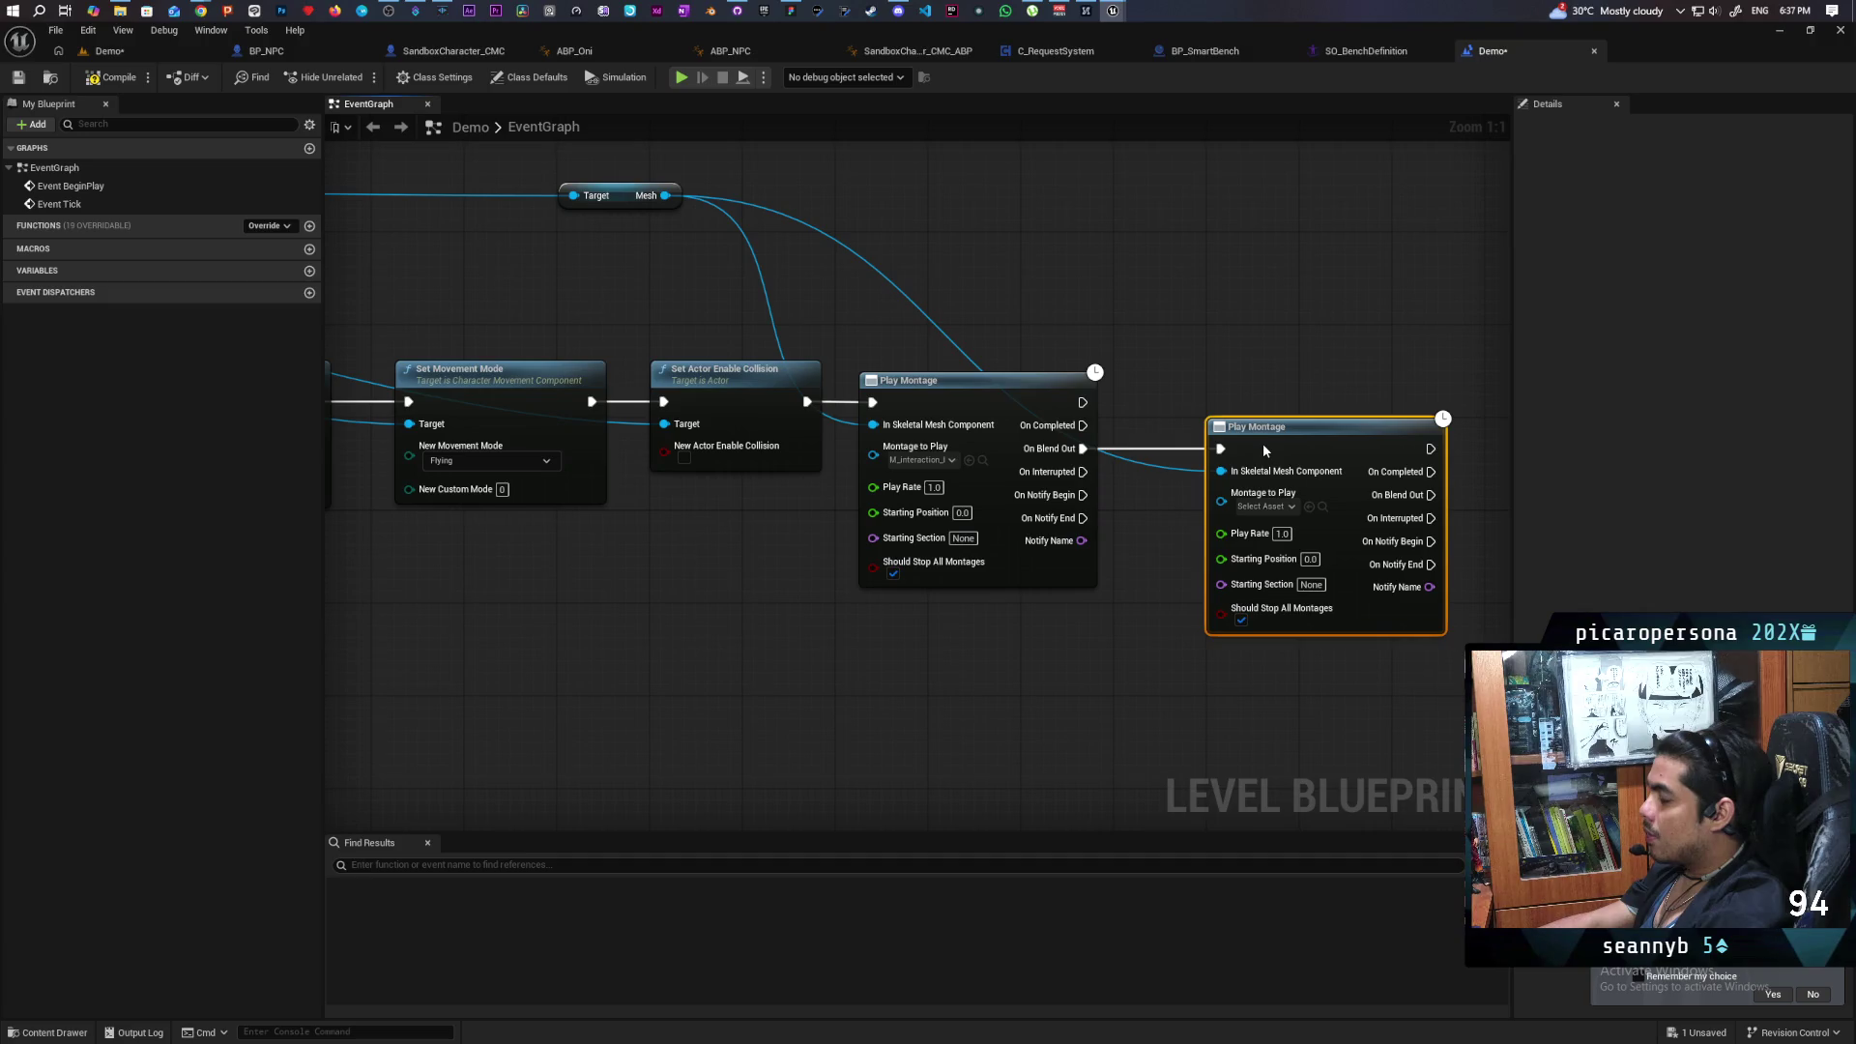
key("ctrl+s")
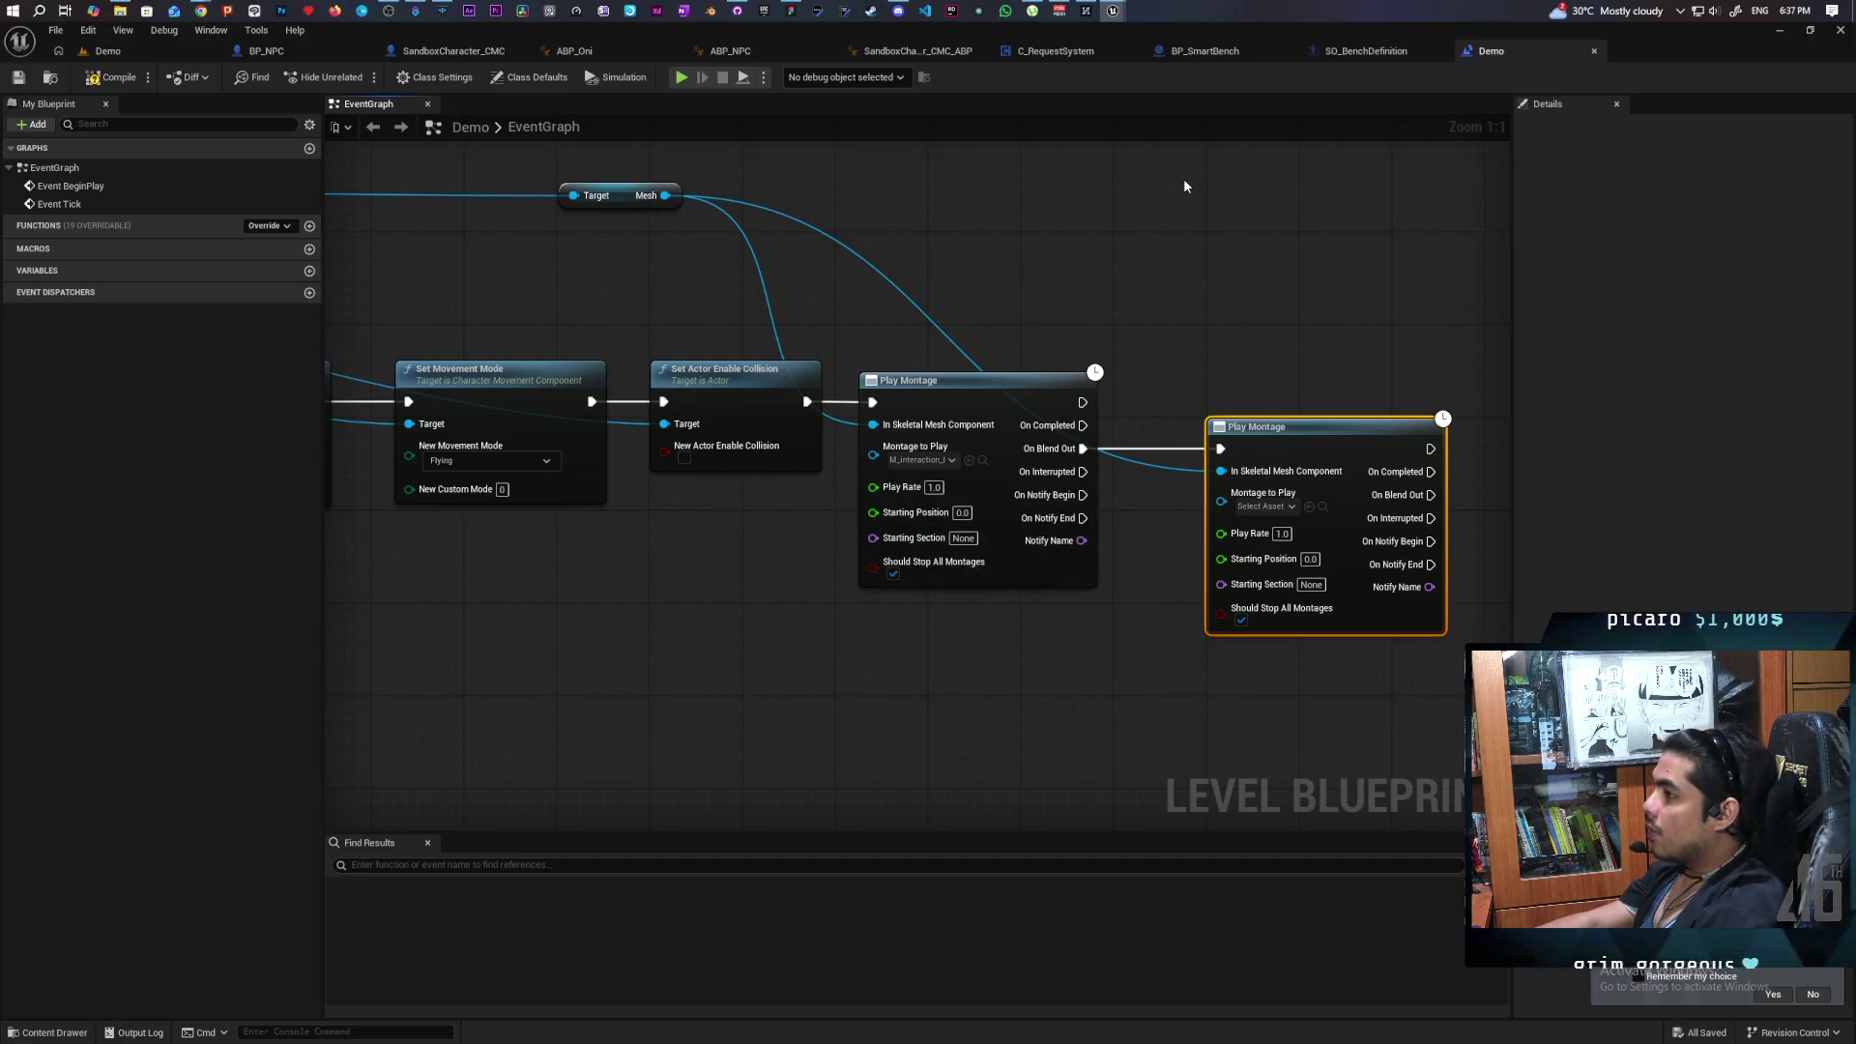
Assign the bench idle loop montage to the second Play Montage node.
mouse_move(1111, 8)
left_click(1202, 94)
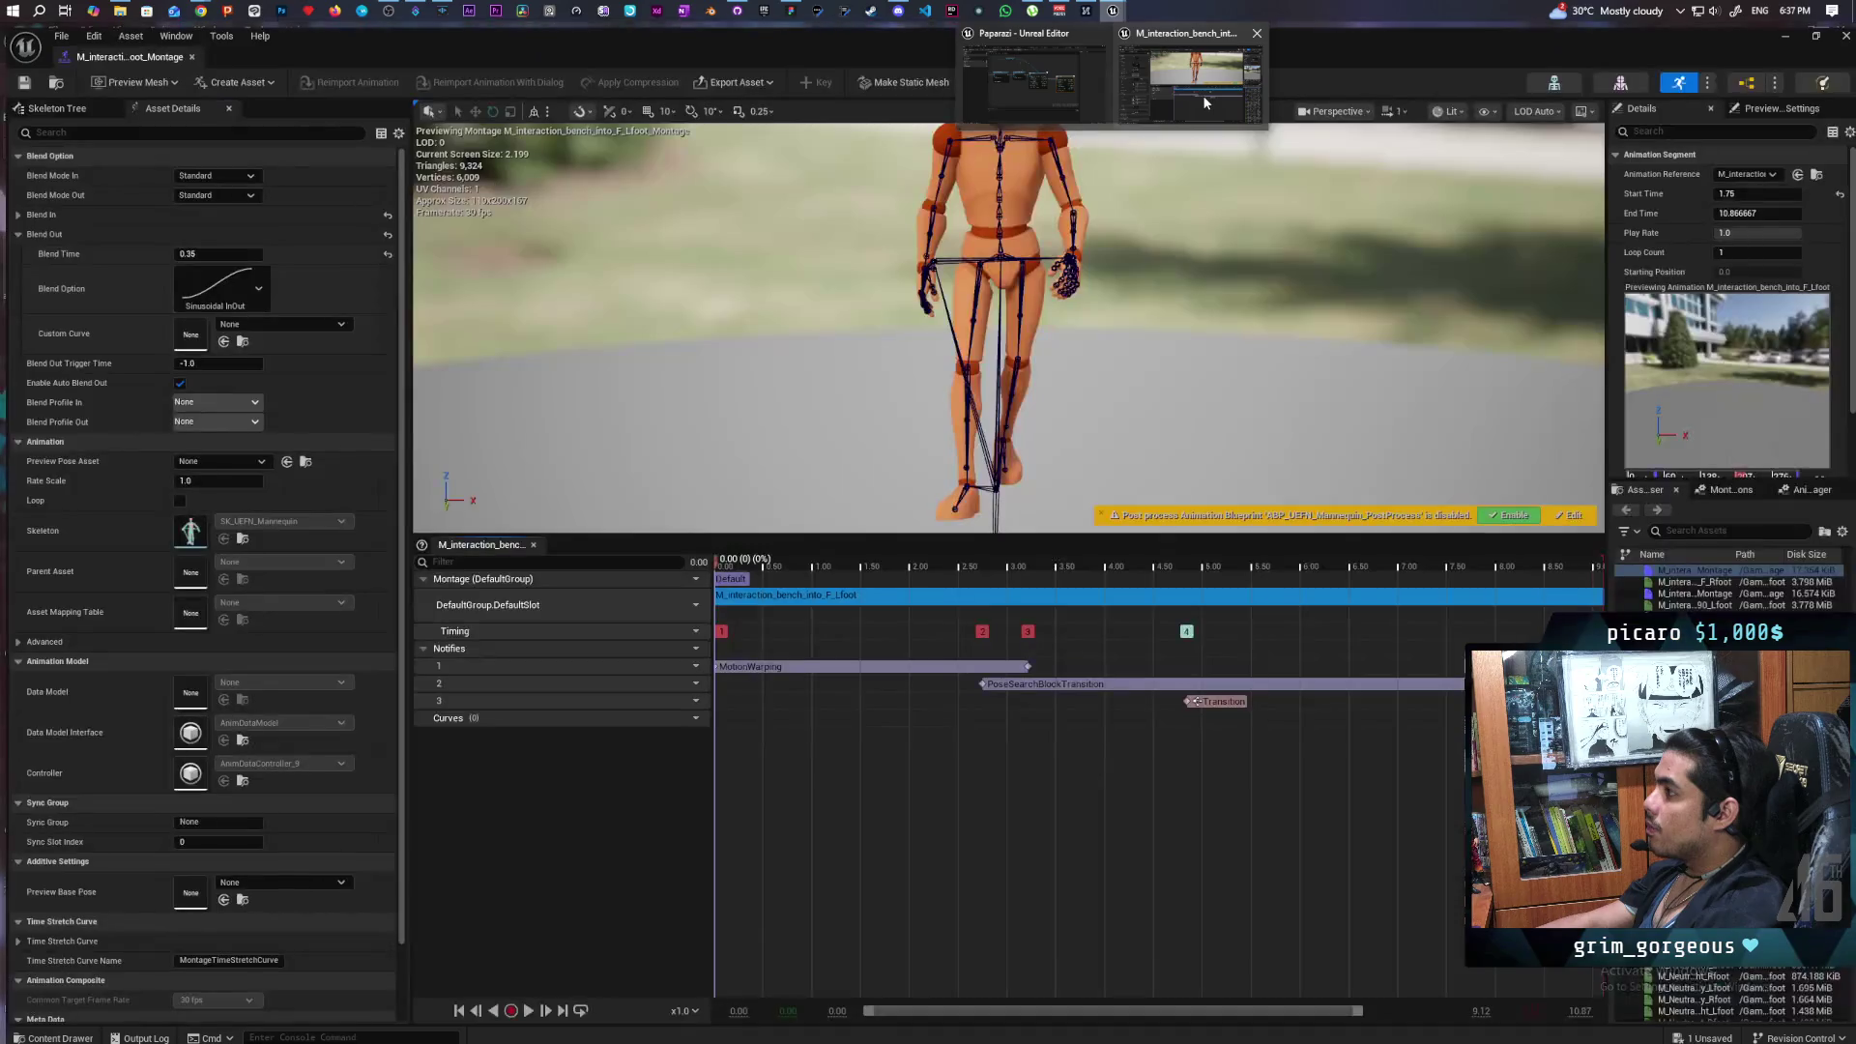
key("ctrl+space")
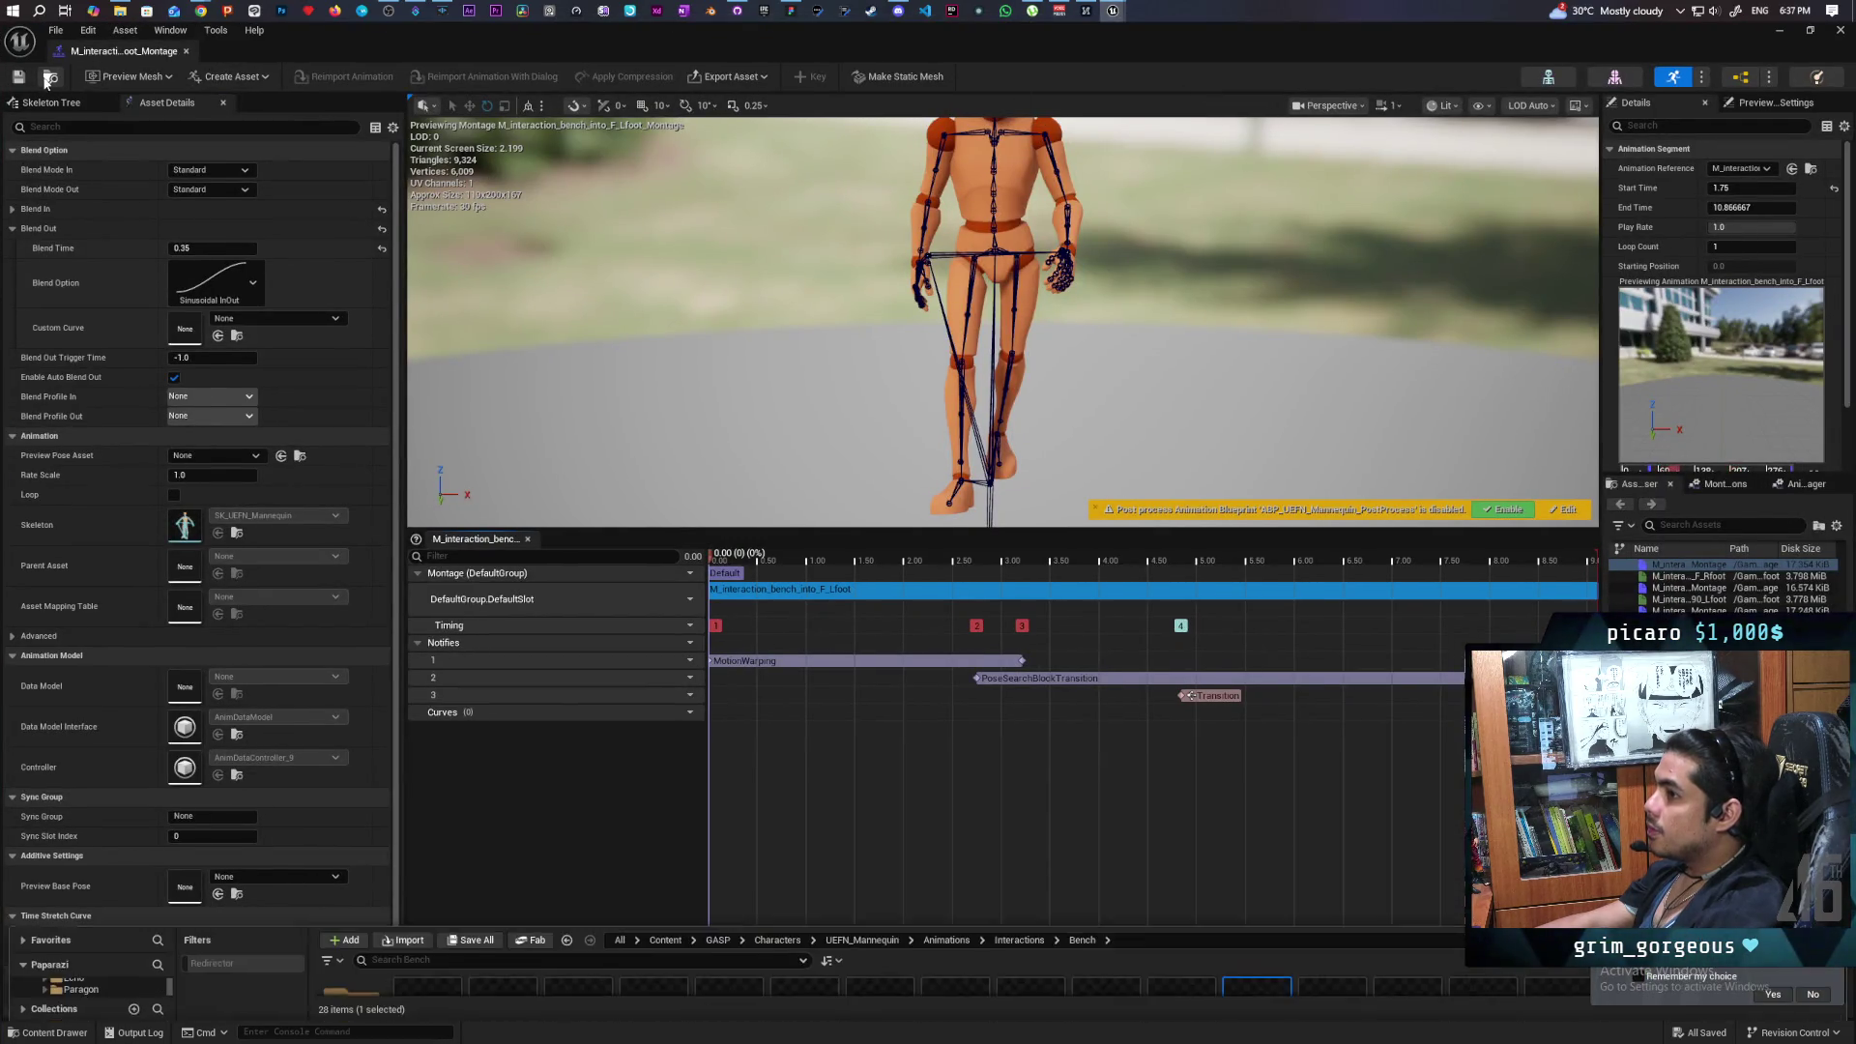
left_click(1778, 30)
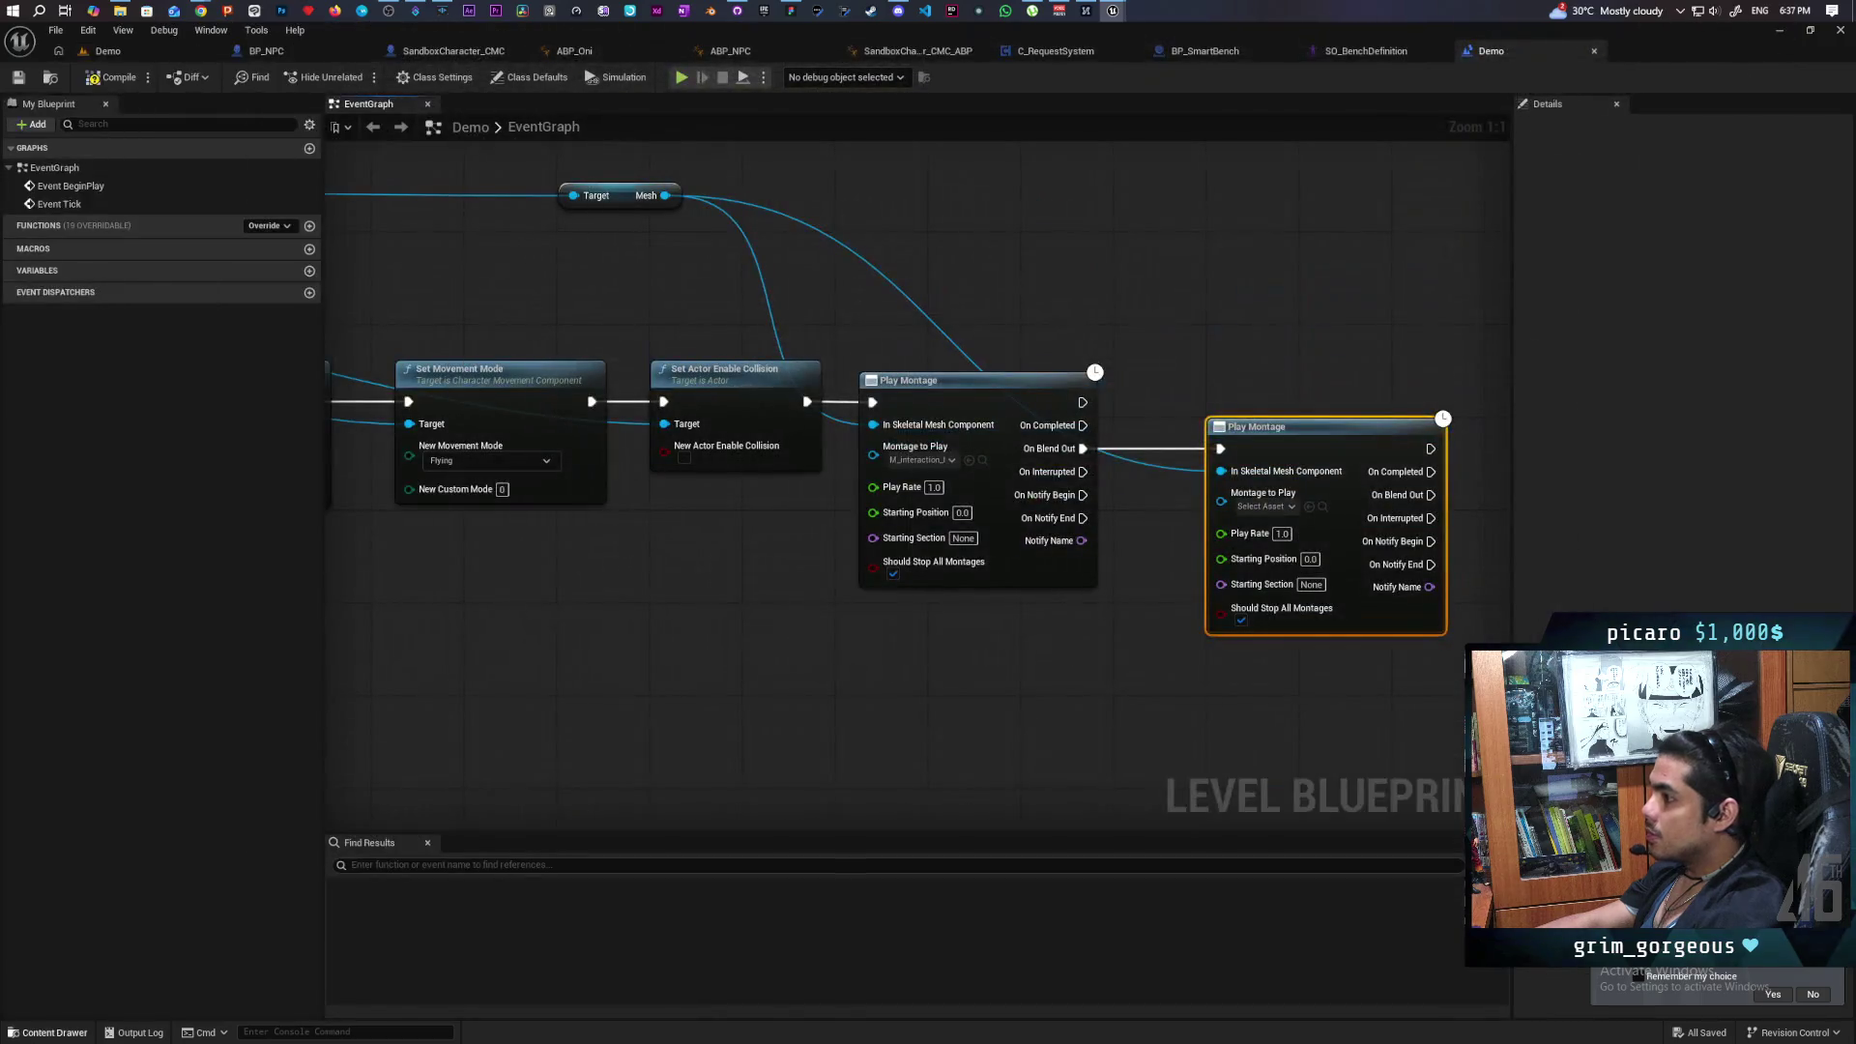
key("ctrl+space")
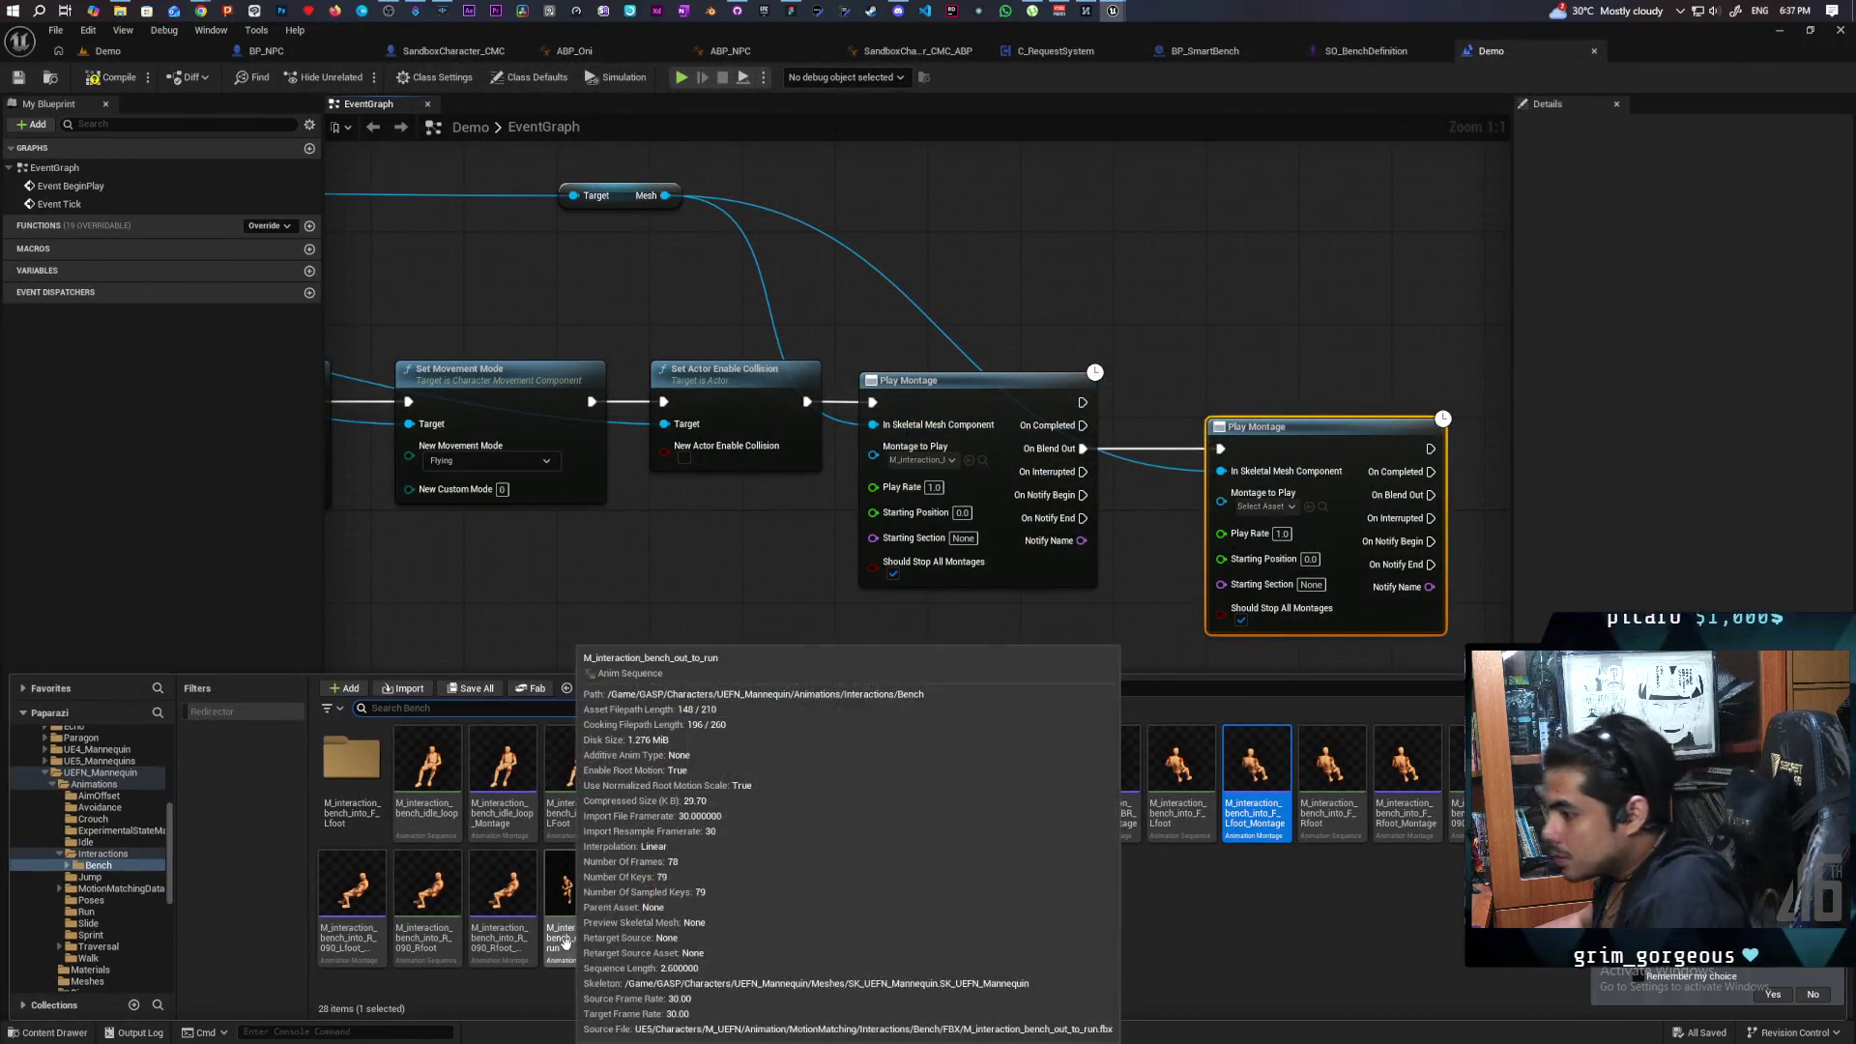
left_click(519, 816)
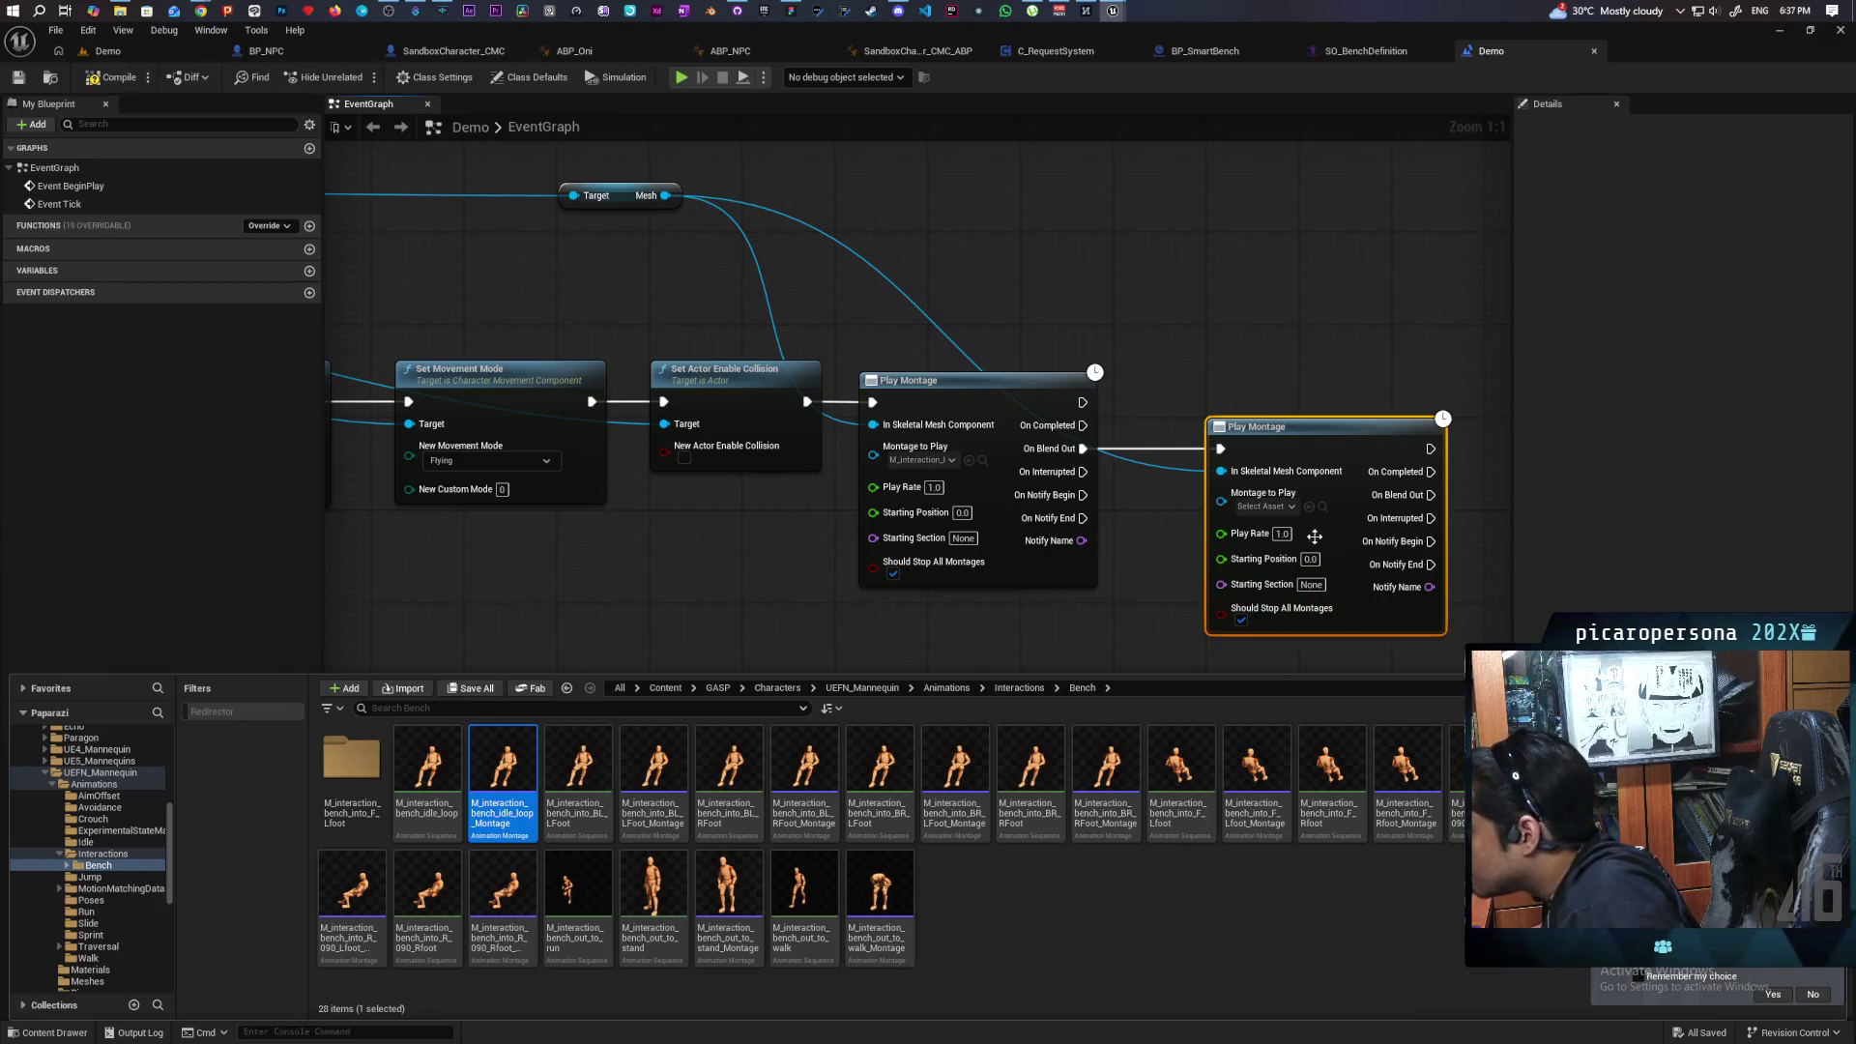
left_click(1310, 507)
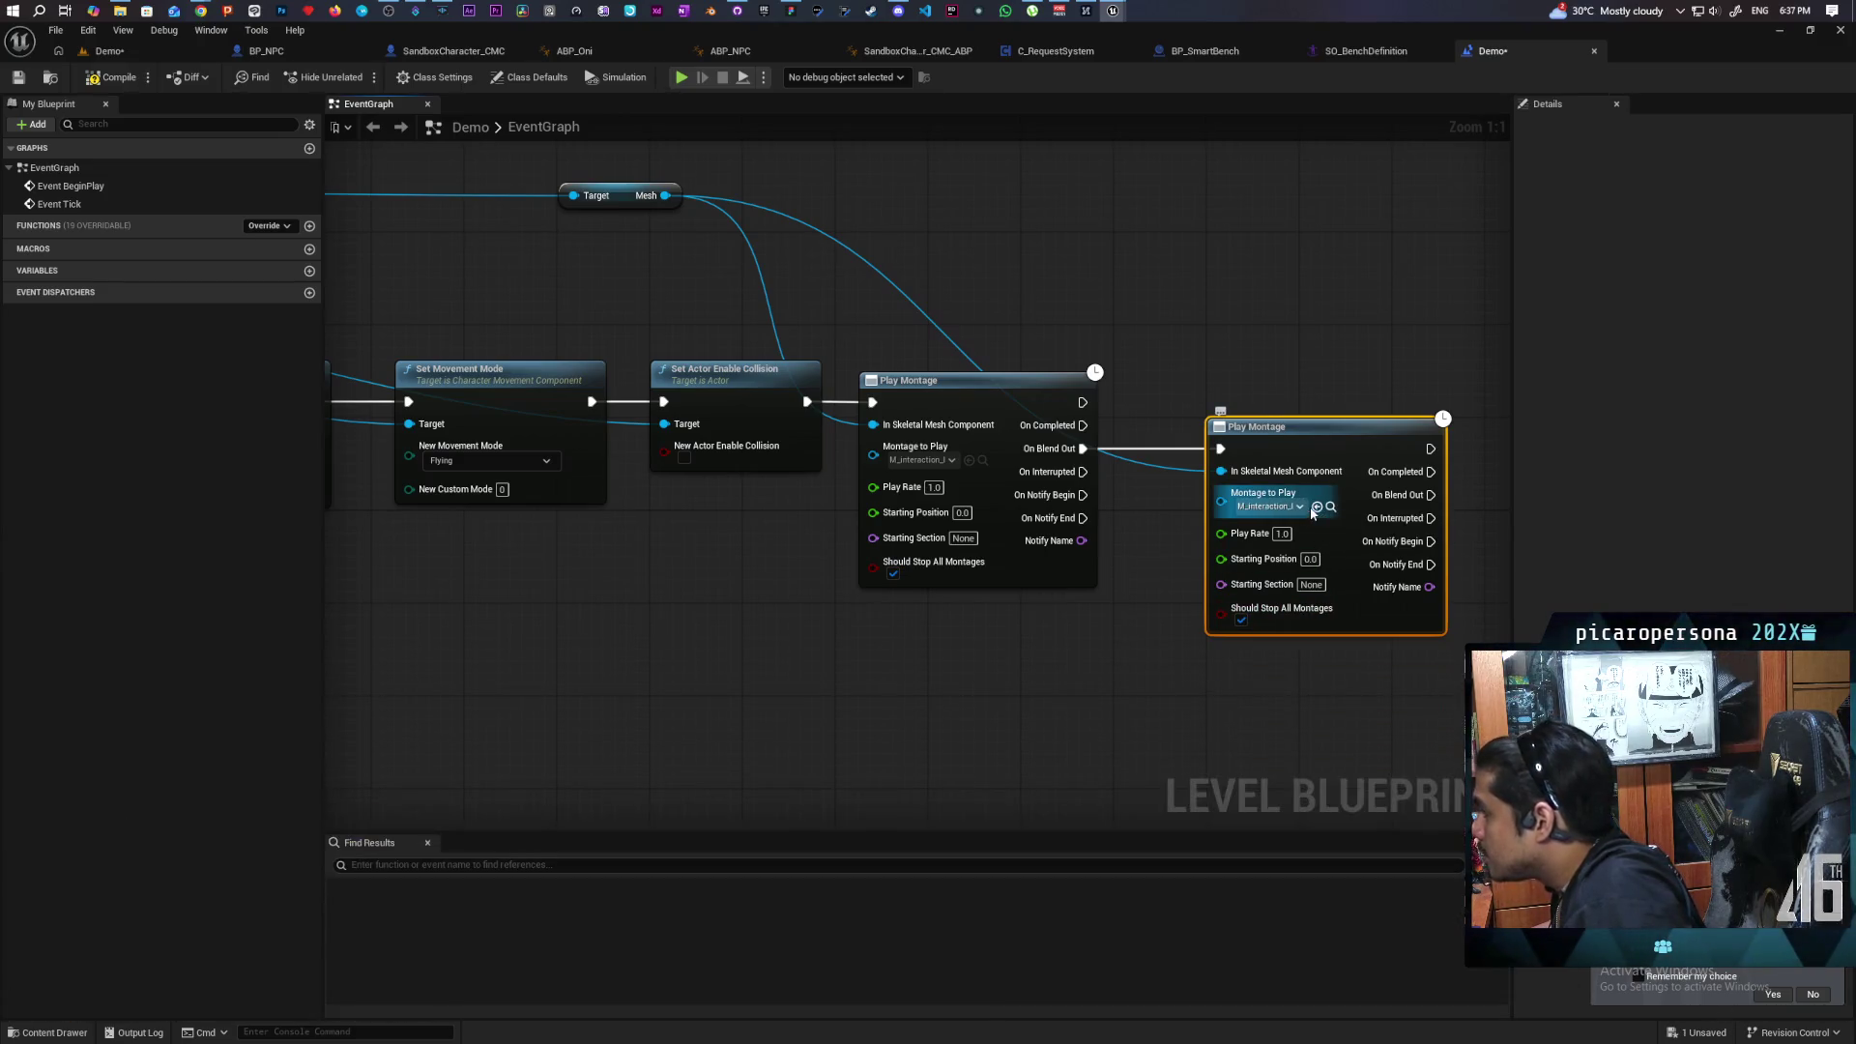
Add Delay Until Next Tick from On Blend Out and loop its Completed back into the second Play Montage.
mouse_move(1272, 663)
left_mouse_down()
mouse_move(1214, 650)
mouse_move(1209, 622)
left_mouse_up()
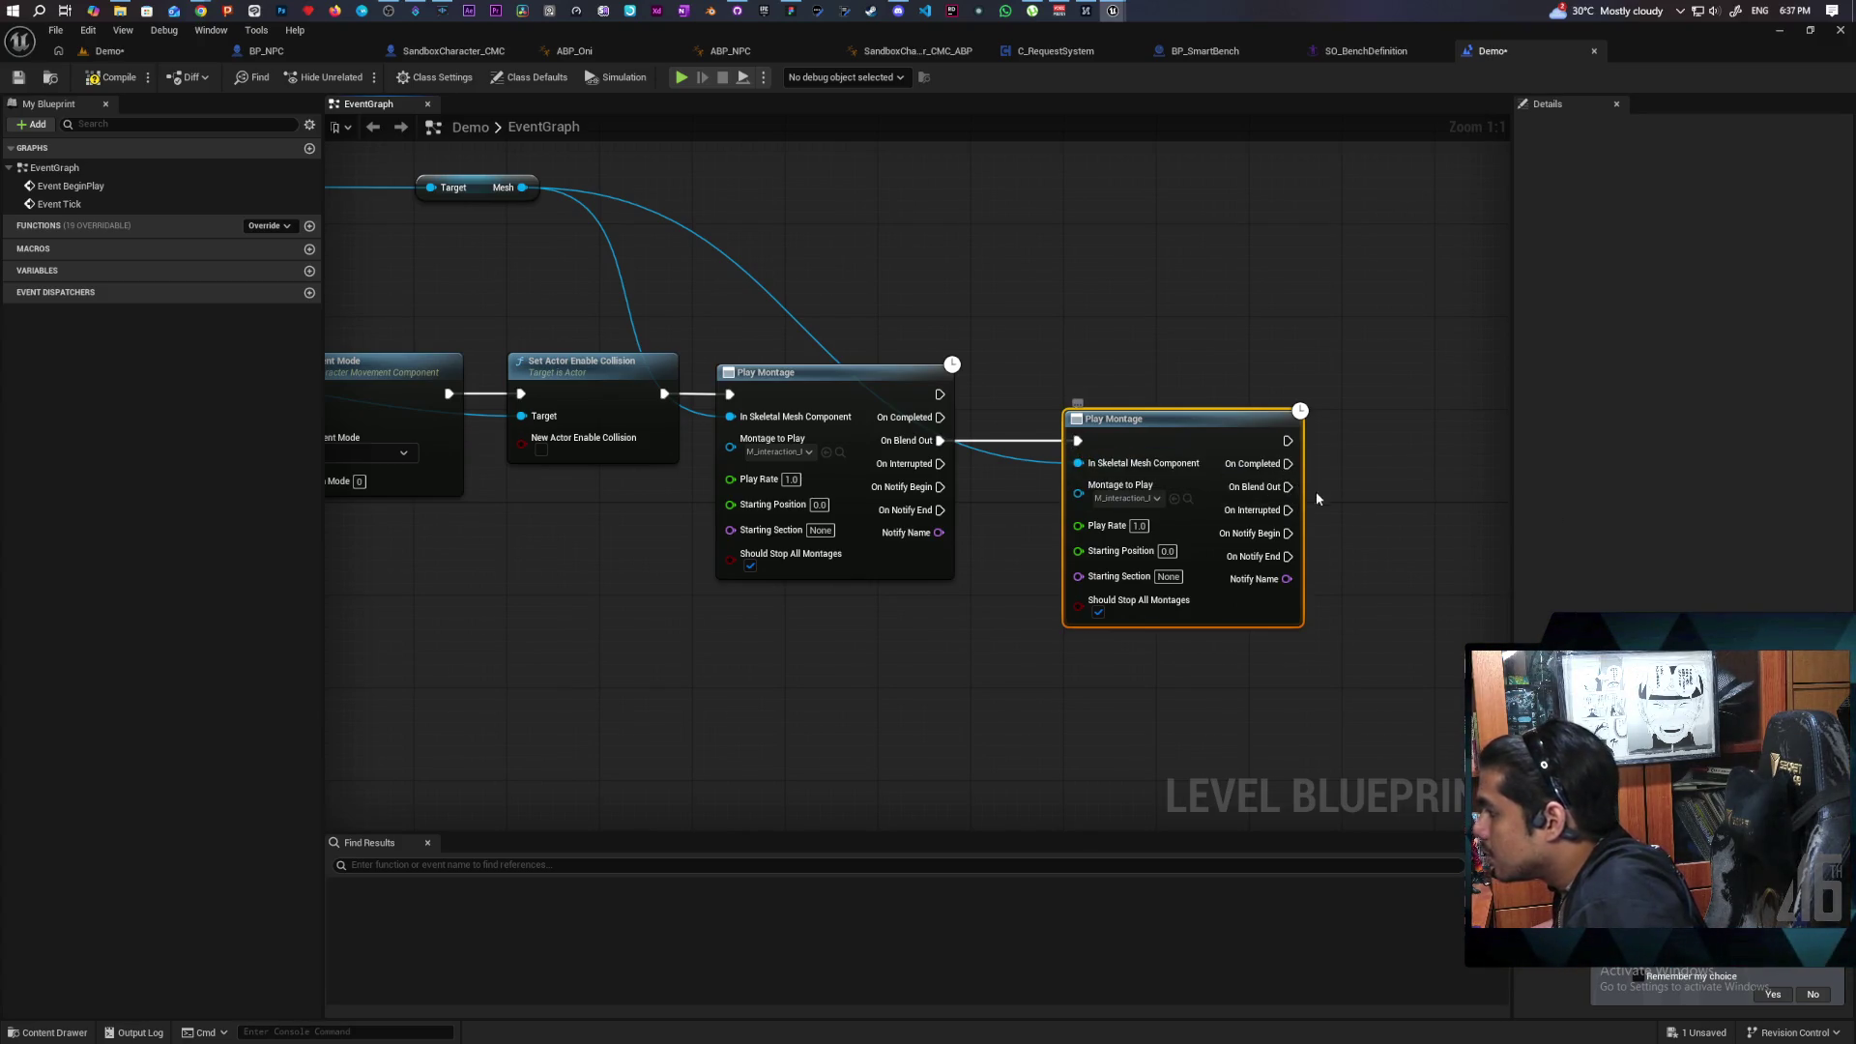
mouse_move(1300, 486)
left_mouse_down()
mouse_move(1064, 416)
mouse_move(1082, 449)
mouse_move(1349, 473)
left_mouse_up()
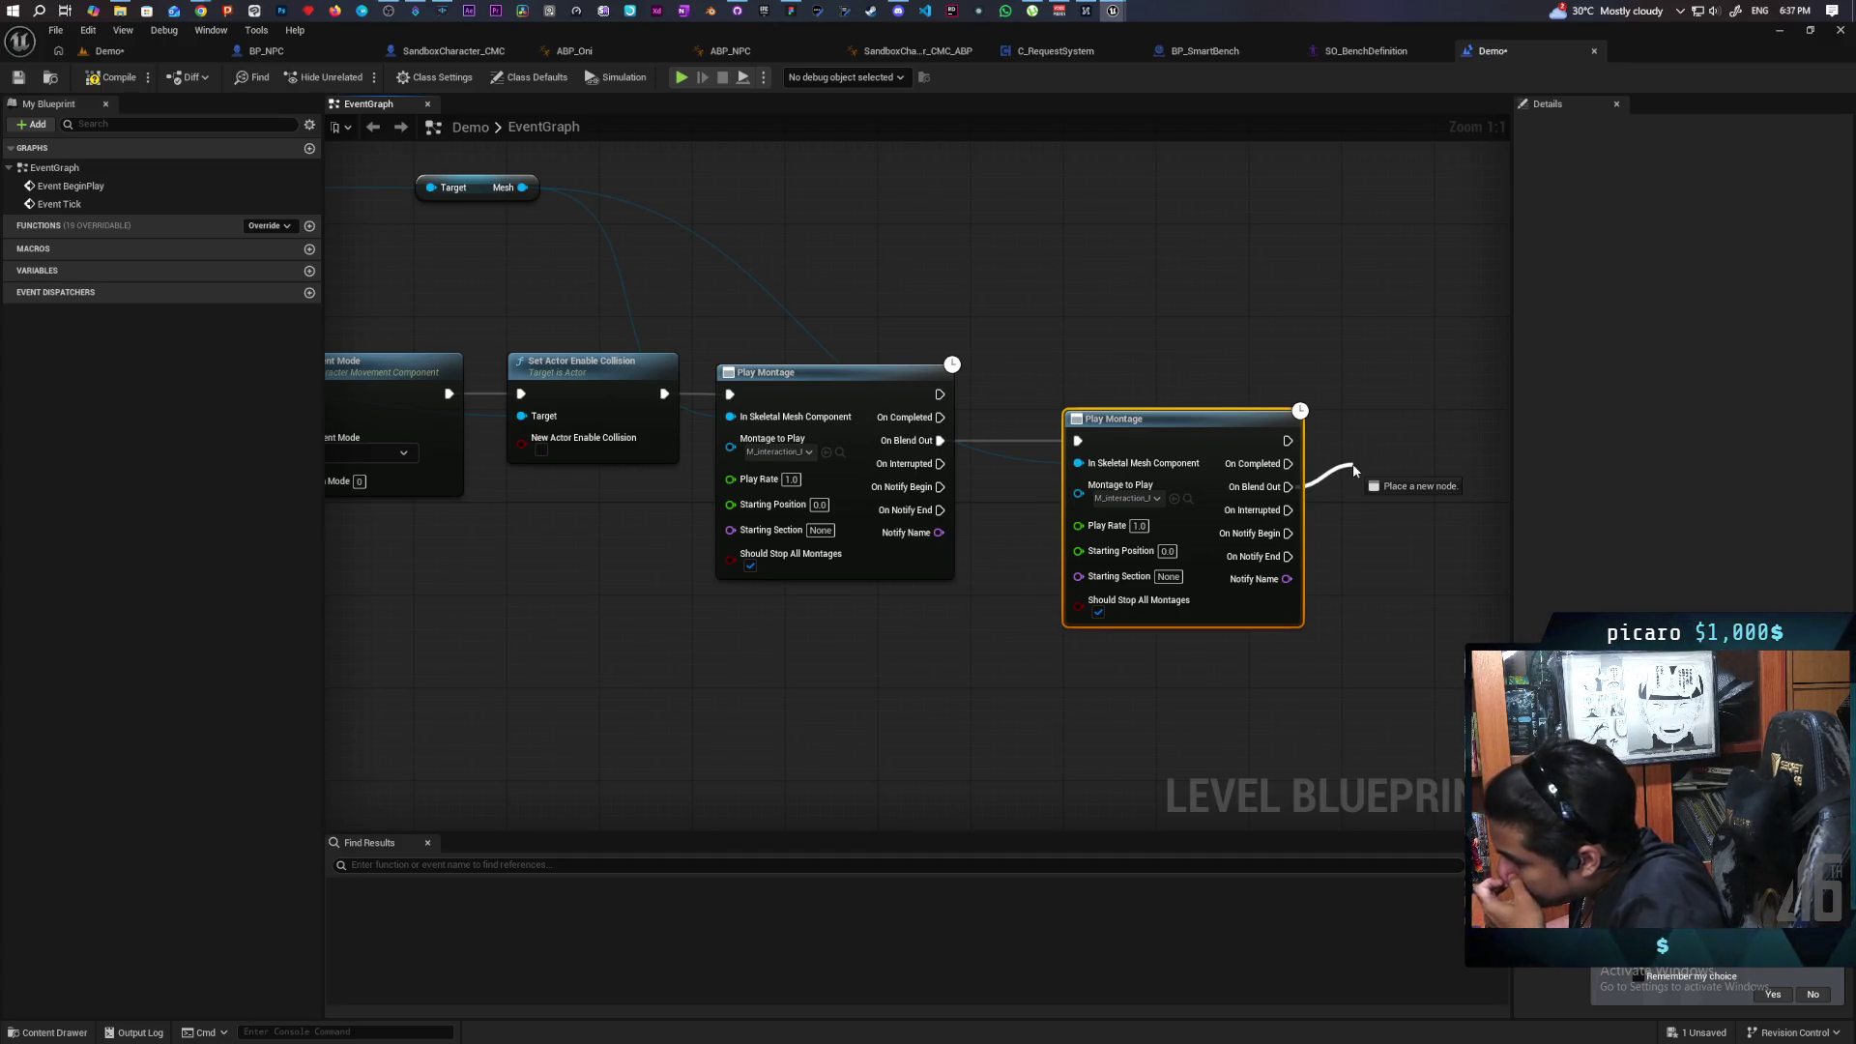
left_click_drag(1354, 471, 1353, 471)
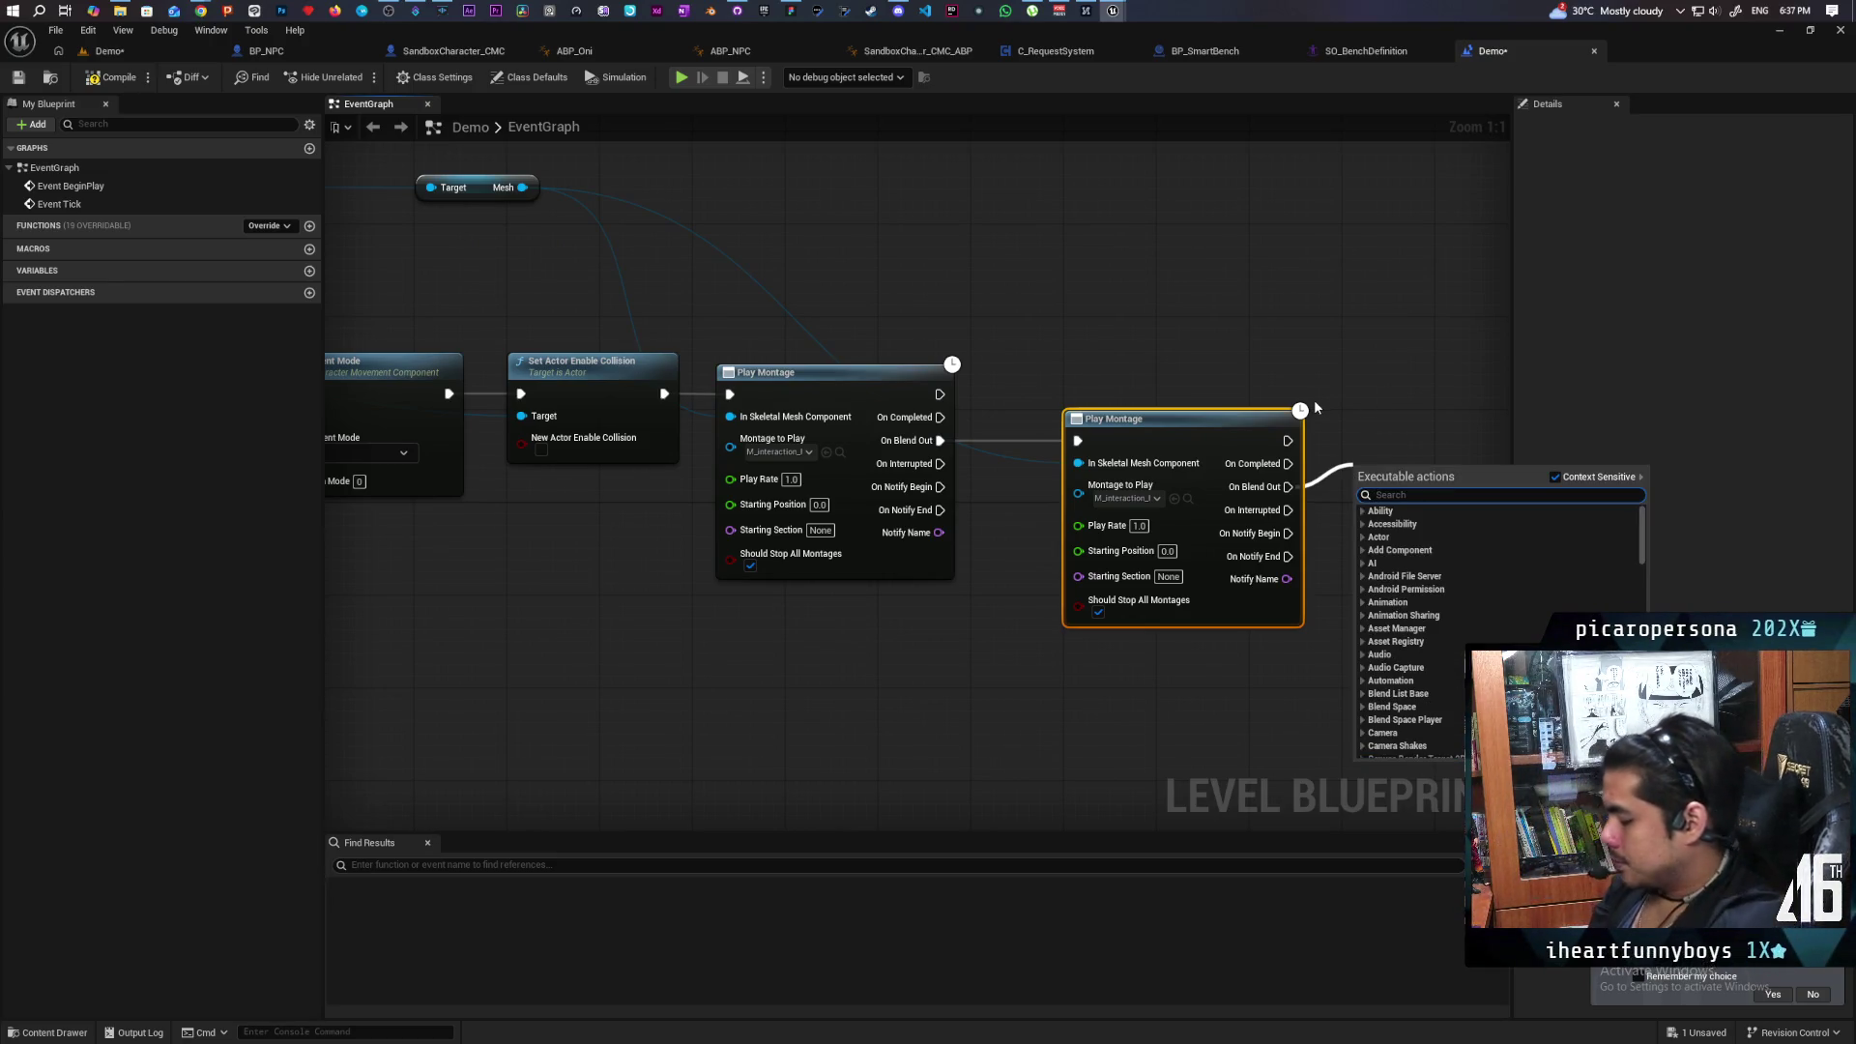
type("dela")
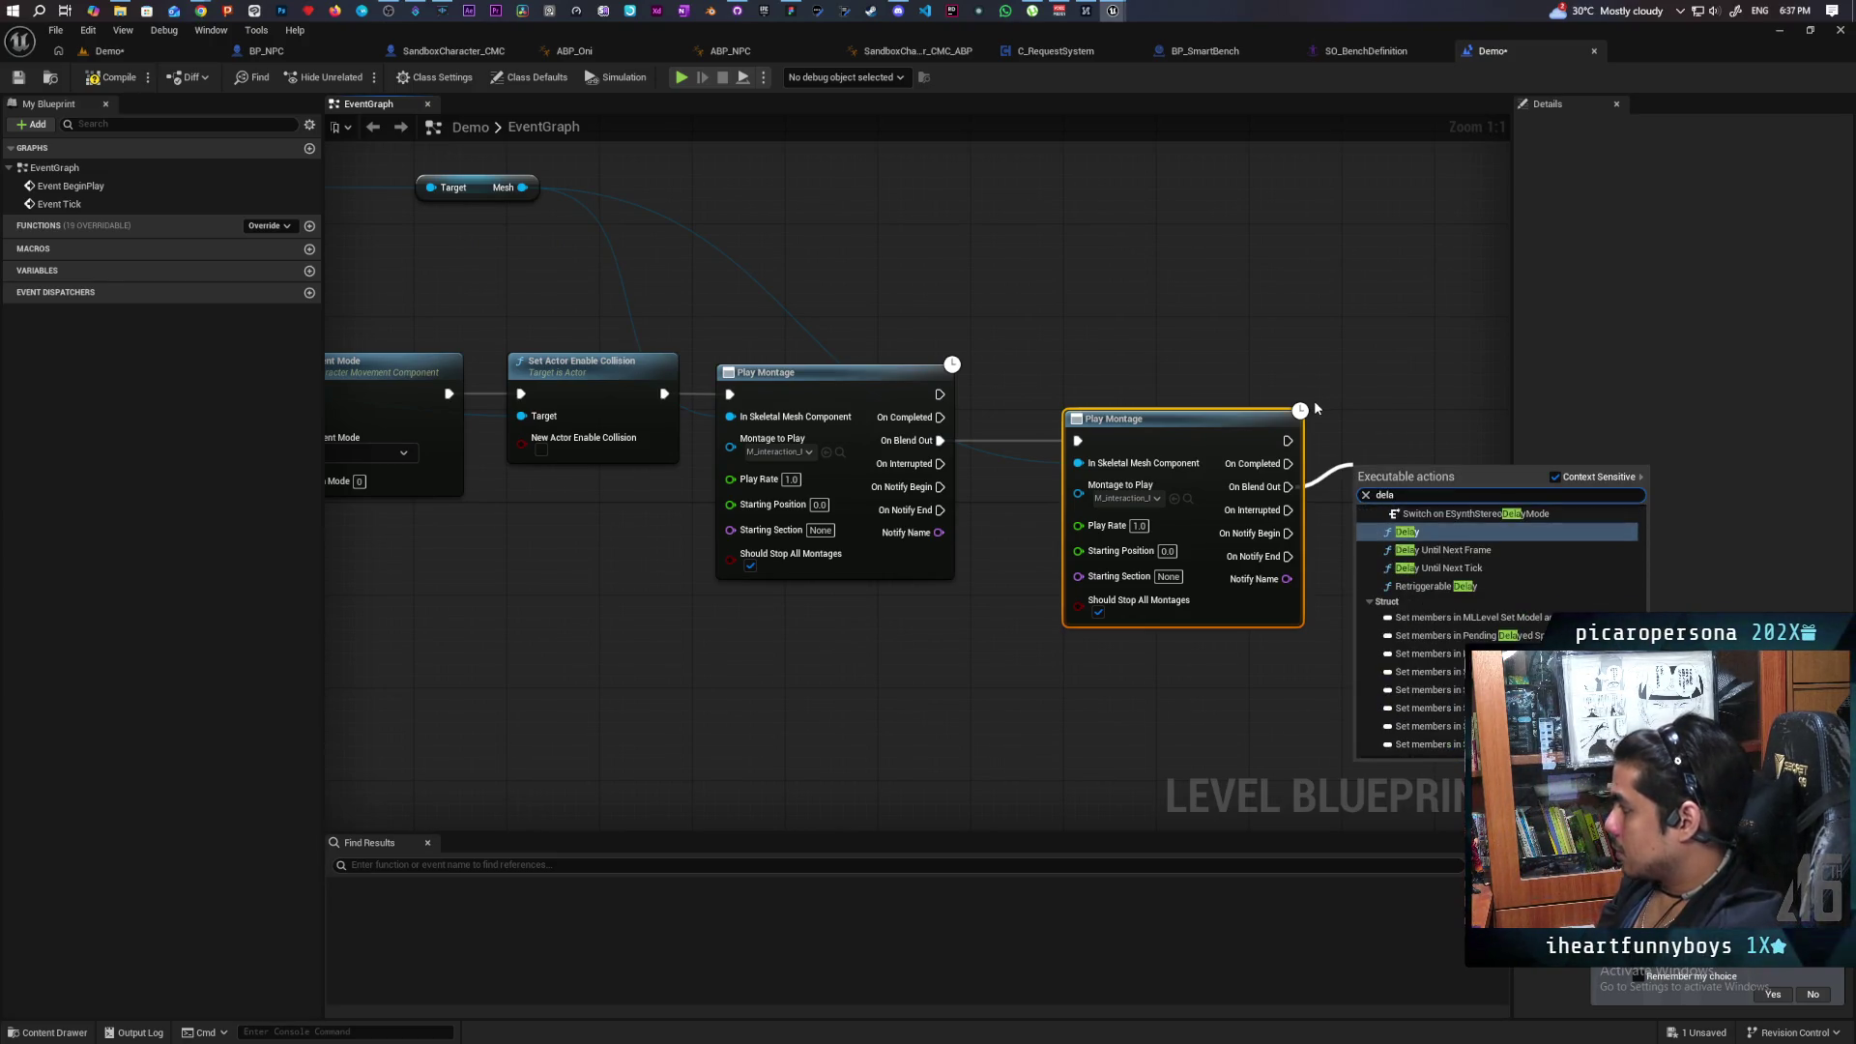
key("Down")
key("Down")
key("Return")
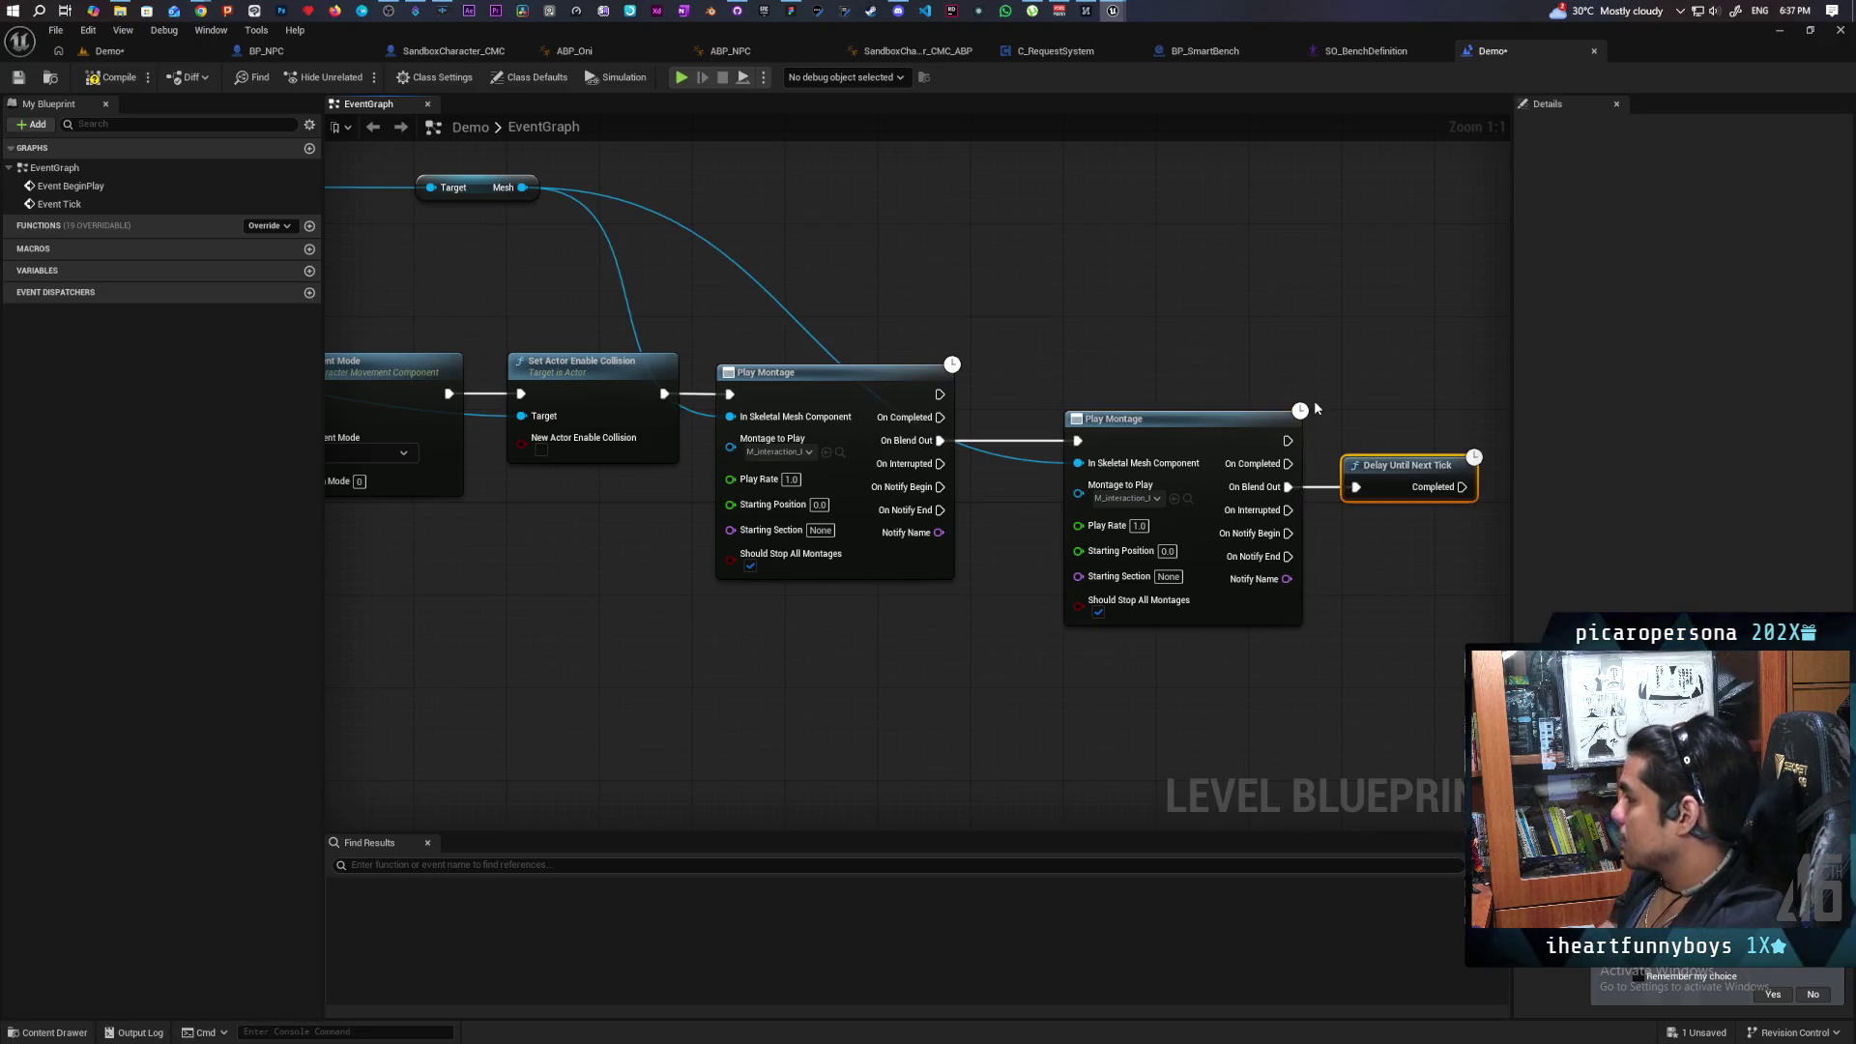
mouse_move(1463, 487)
left_mouse_down()
mouse_move(1470, 373)
mouse_move(1080, 441)
left_mouse_up()
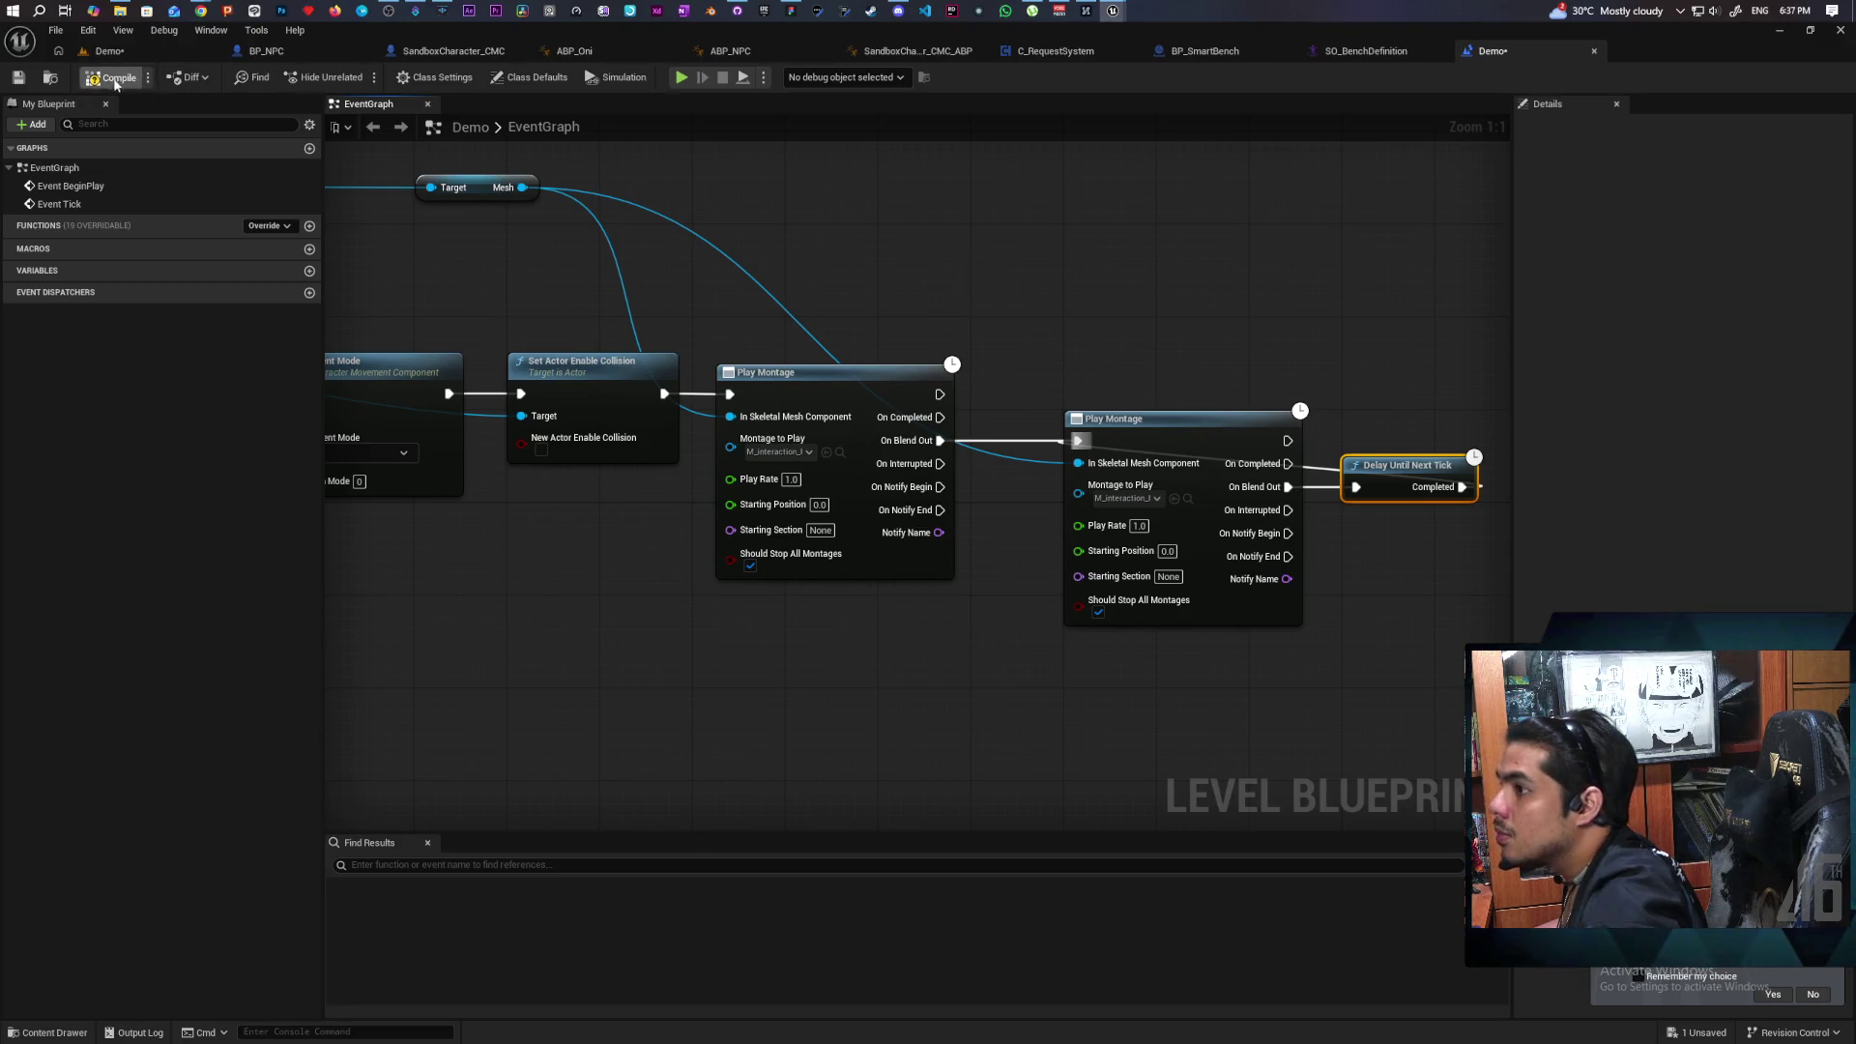
left_click(108, 51)
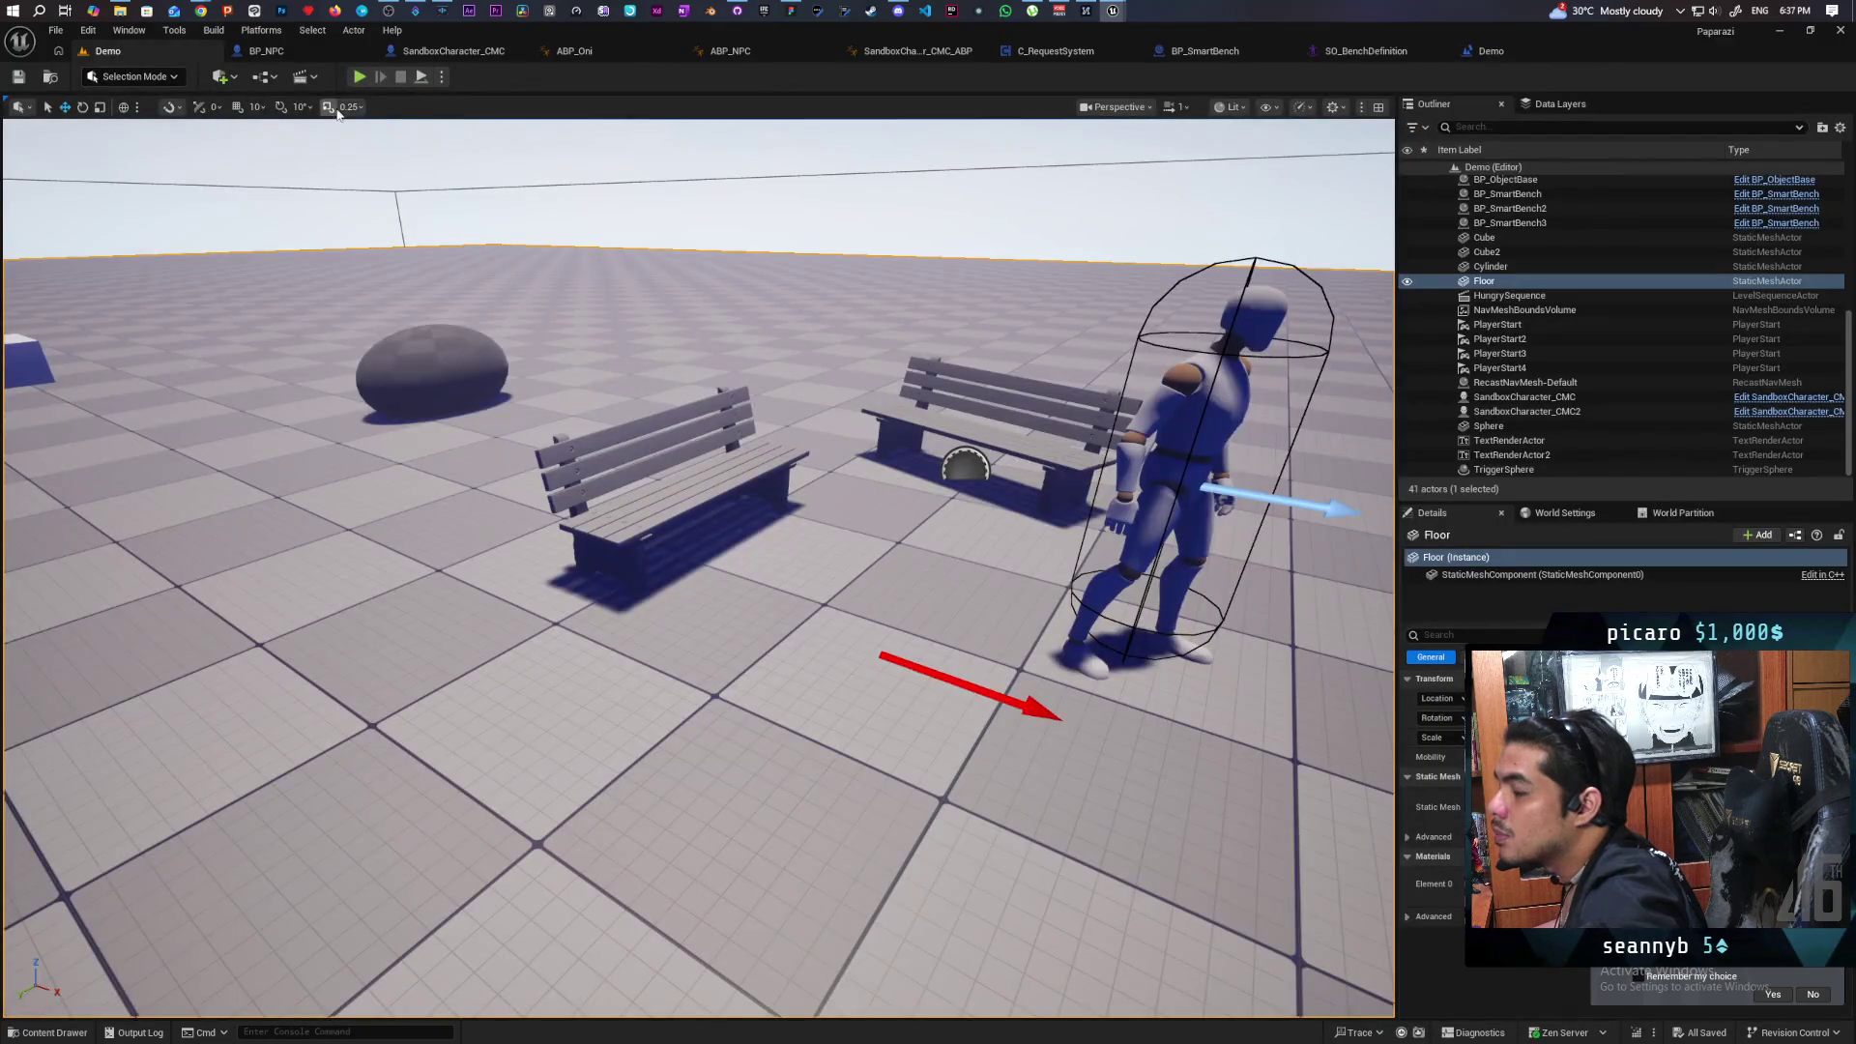
Play-test the level and move the camera toward the benches to watch the NPC sit down.
left_click(421, 77)
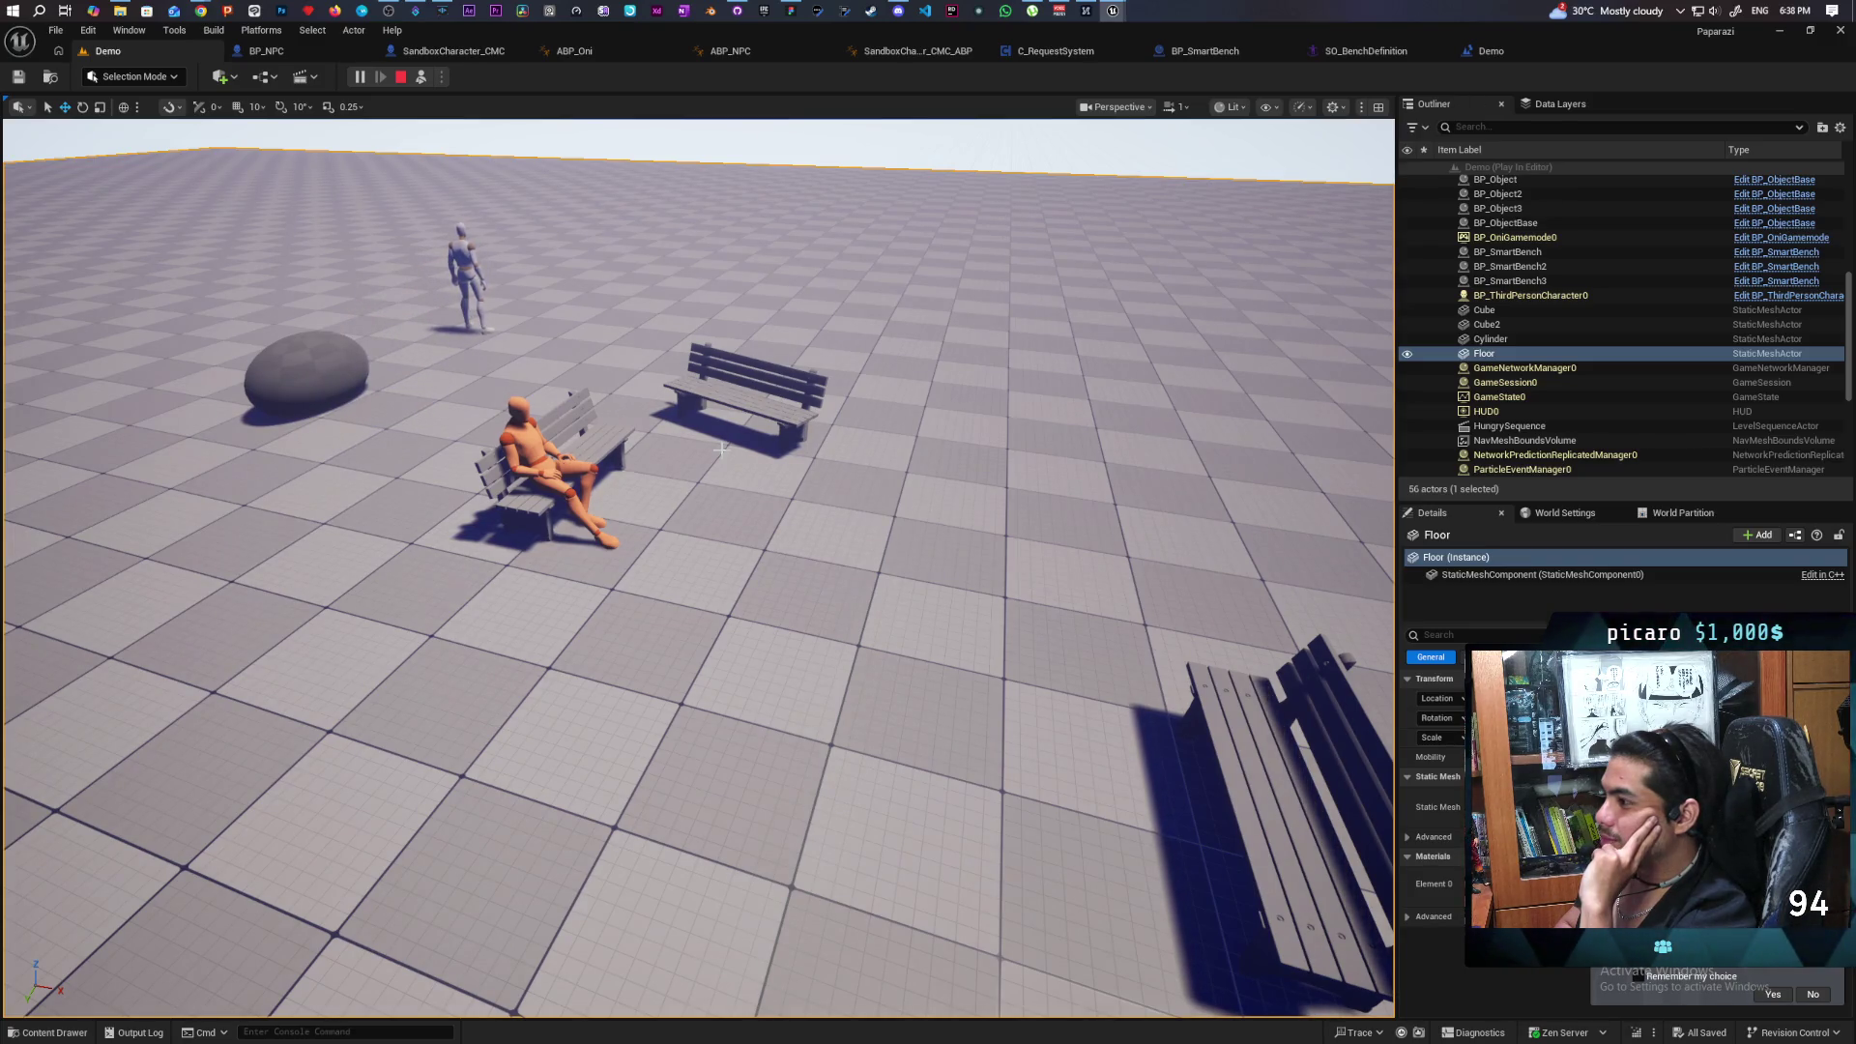
left_click_drag(721, 449, 721, 377)
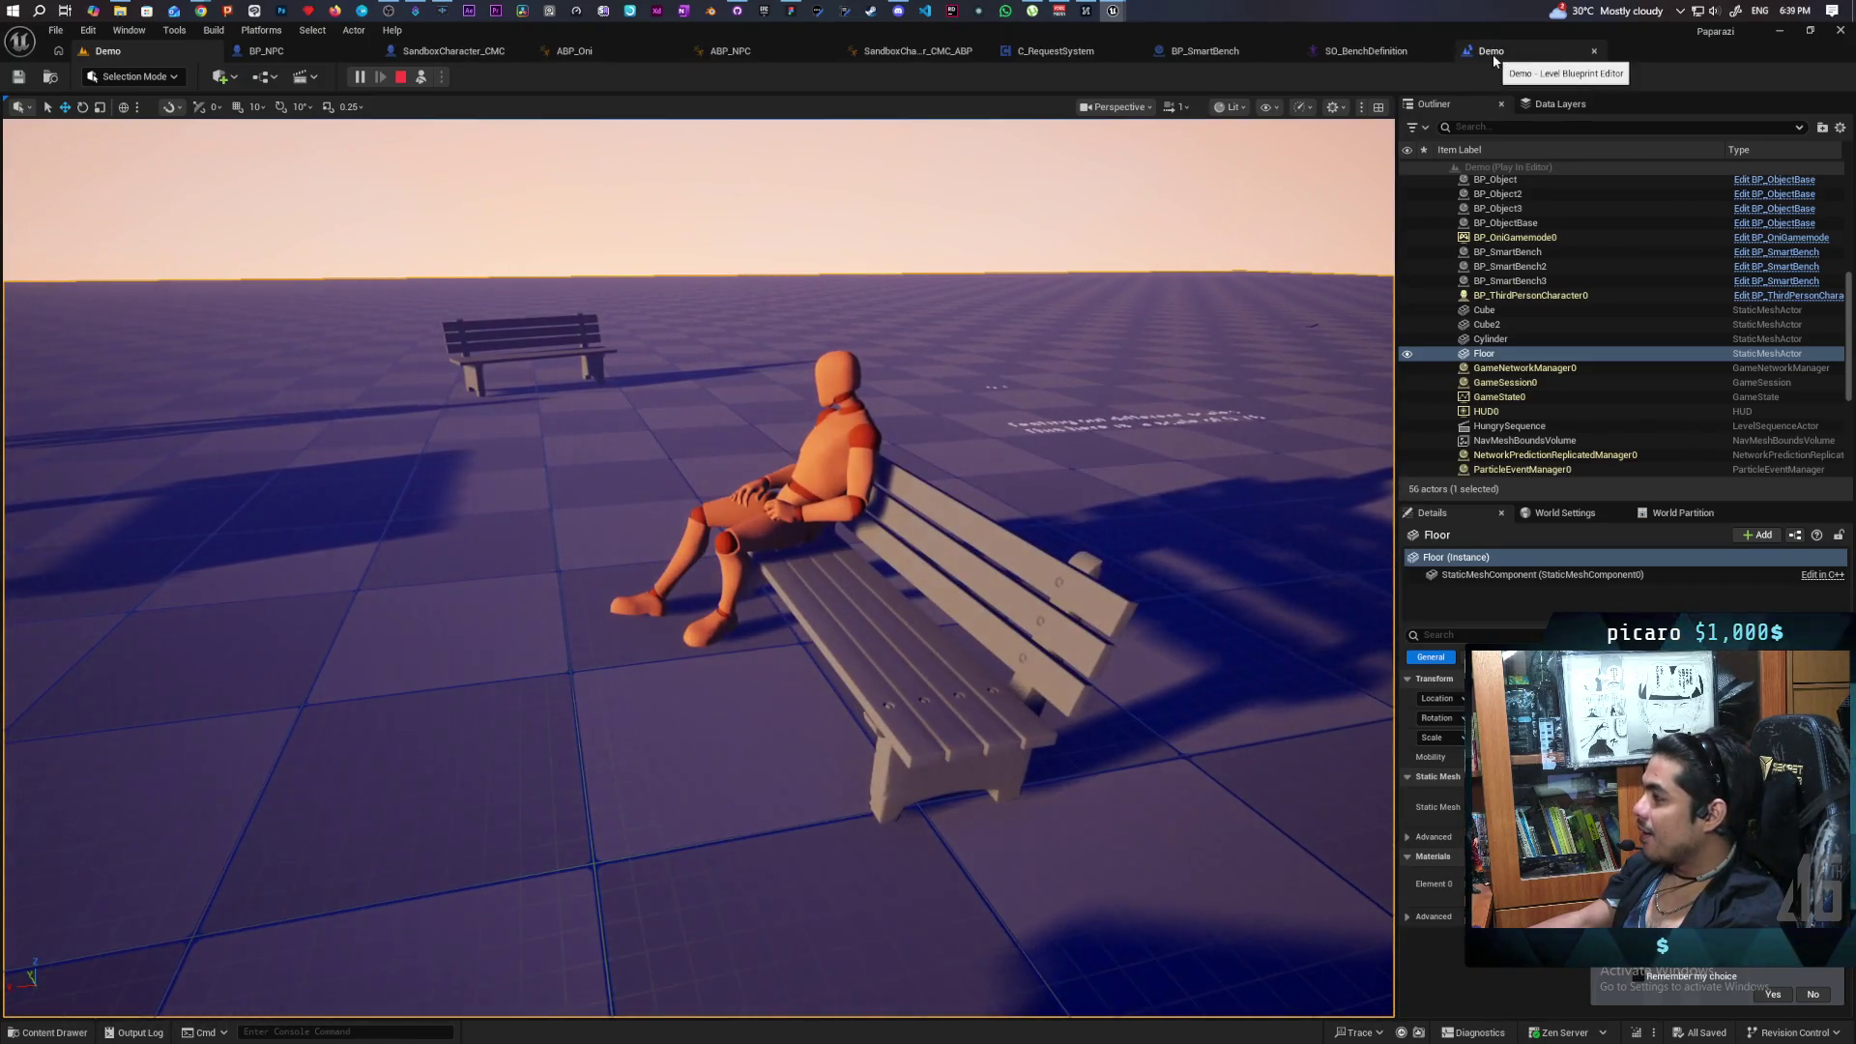
left_click(1493, 58)
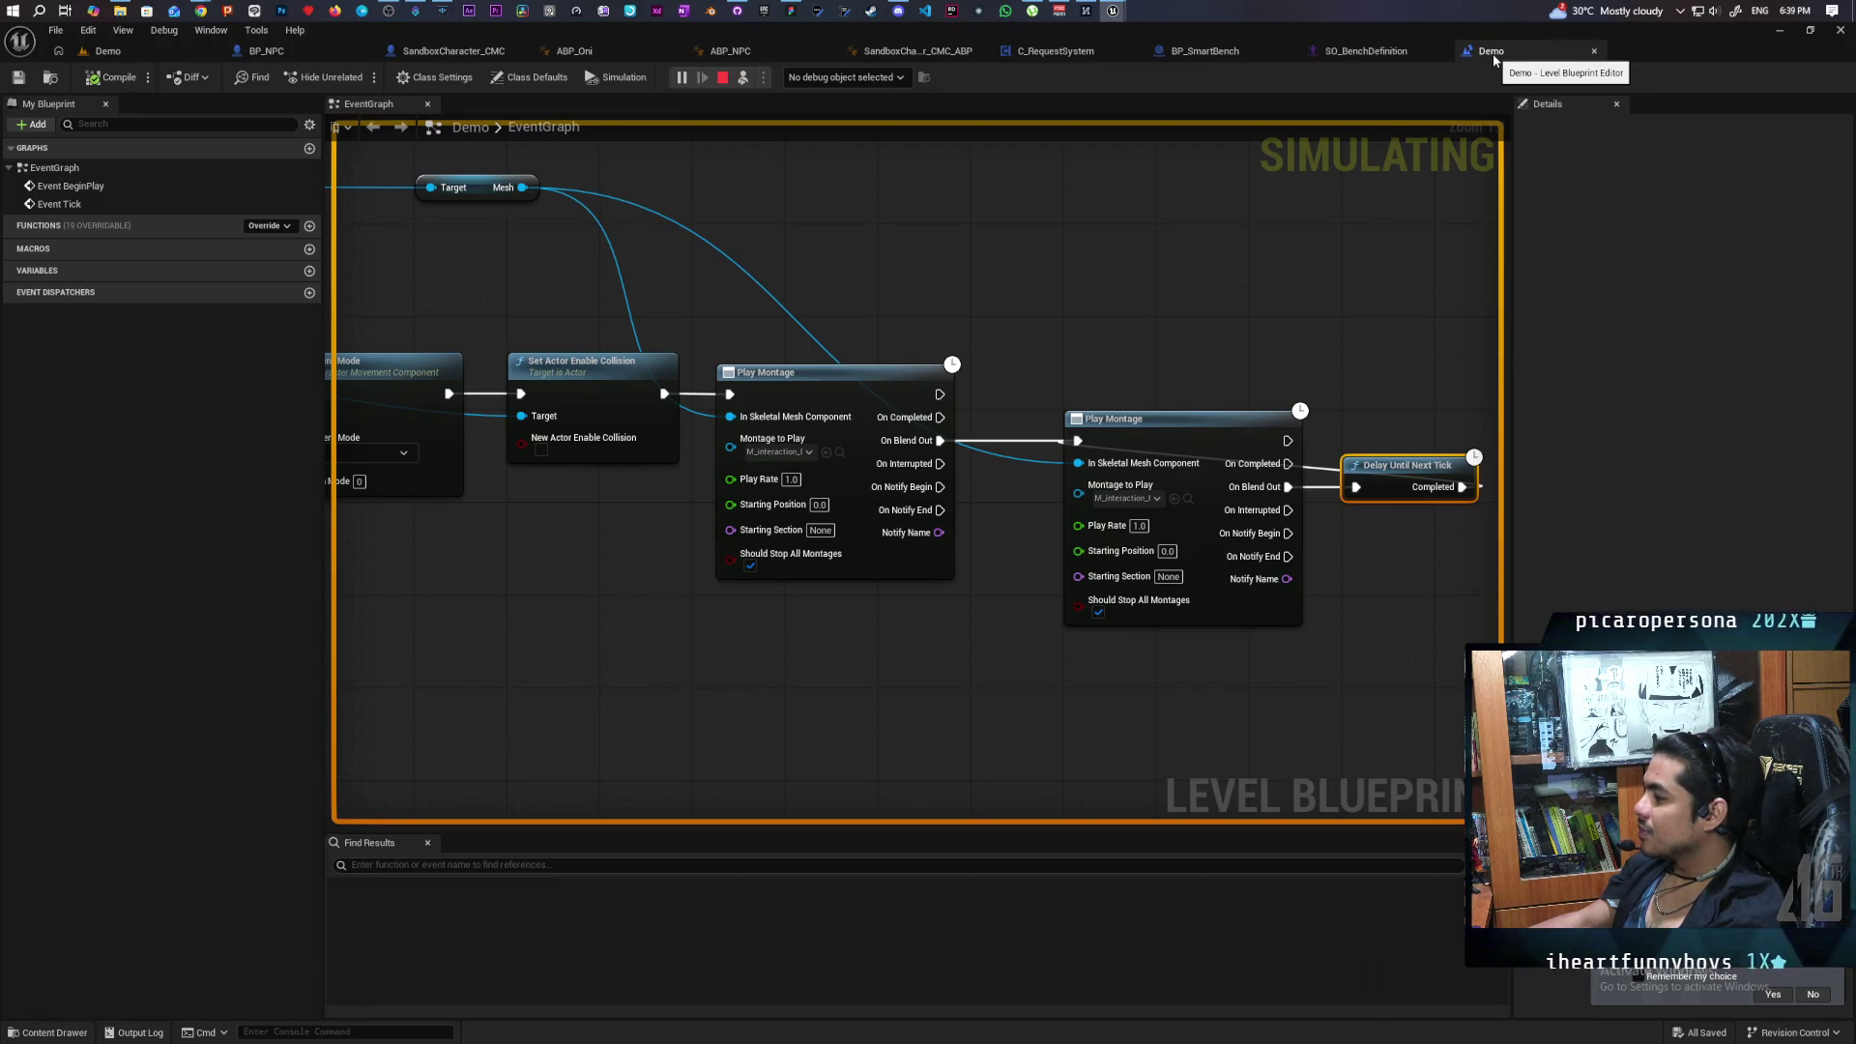
Check the SO_BenchDefinition and Demo blueprint tabs, orbit the seated NPC, then stop the test.
left_click(1380, 51)
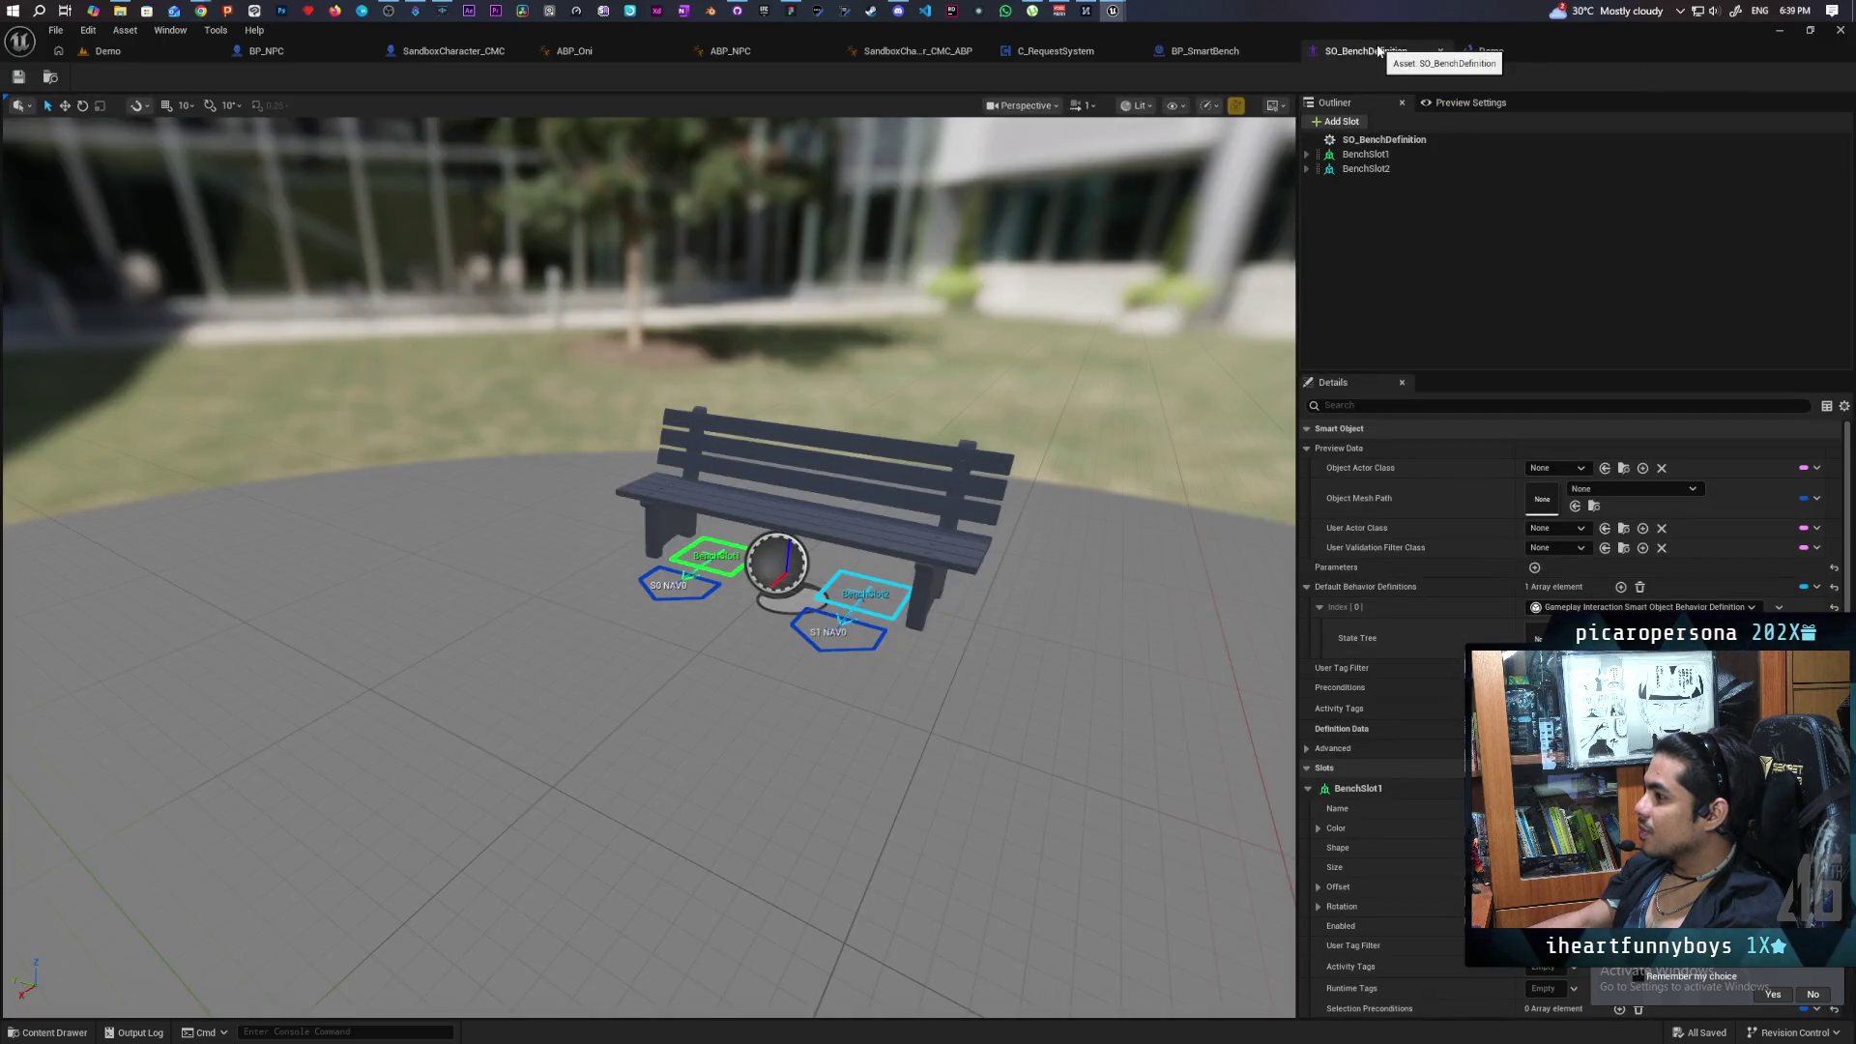
left_click(1486, 52)
left_click(138, 54)
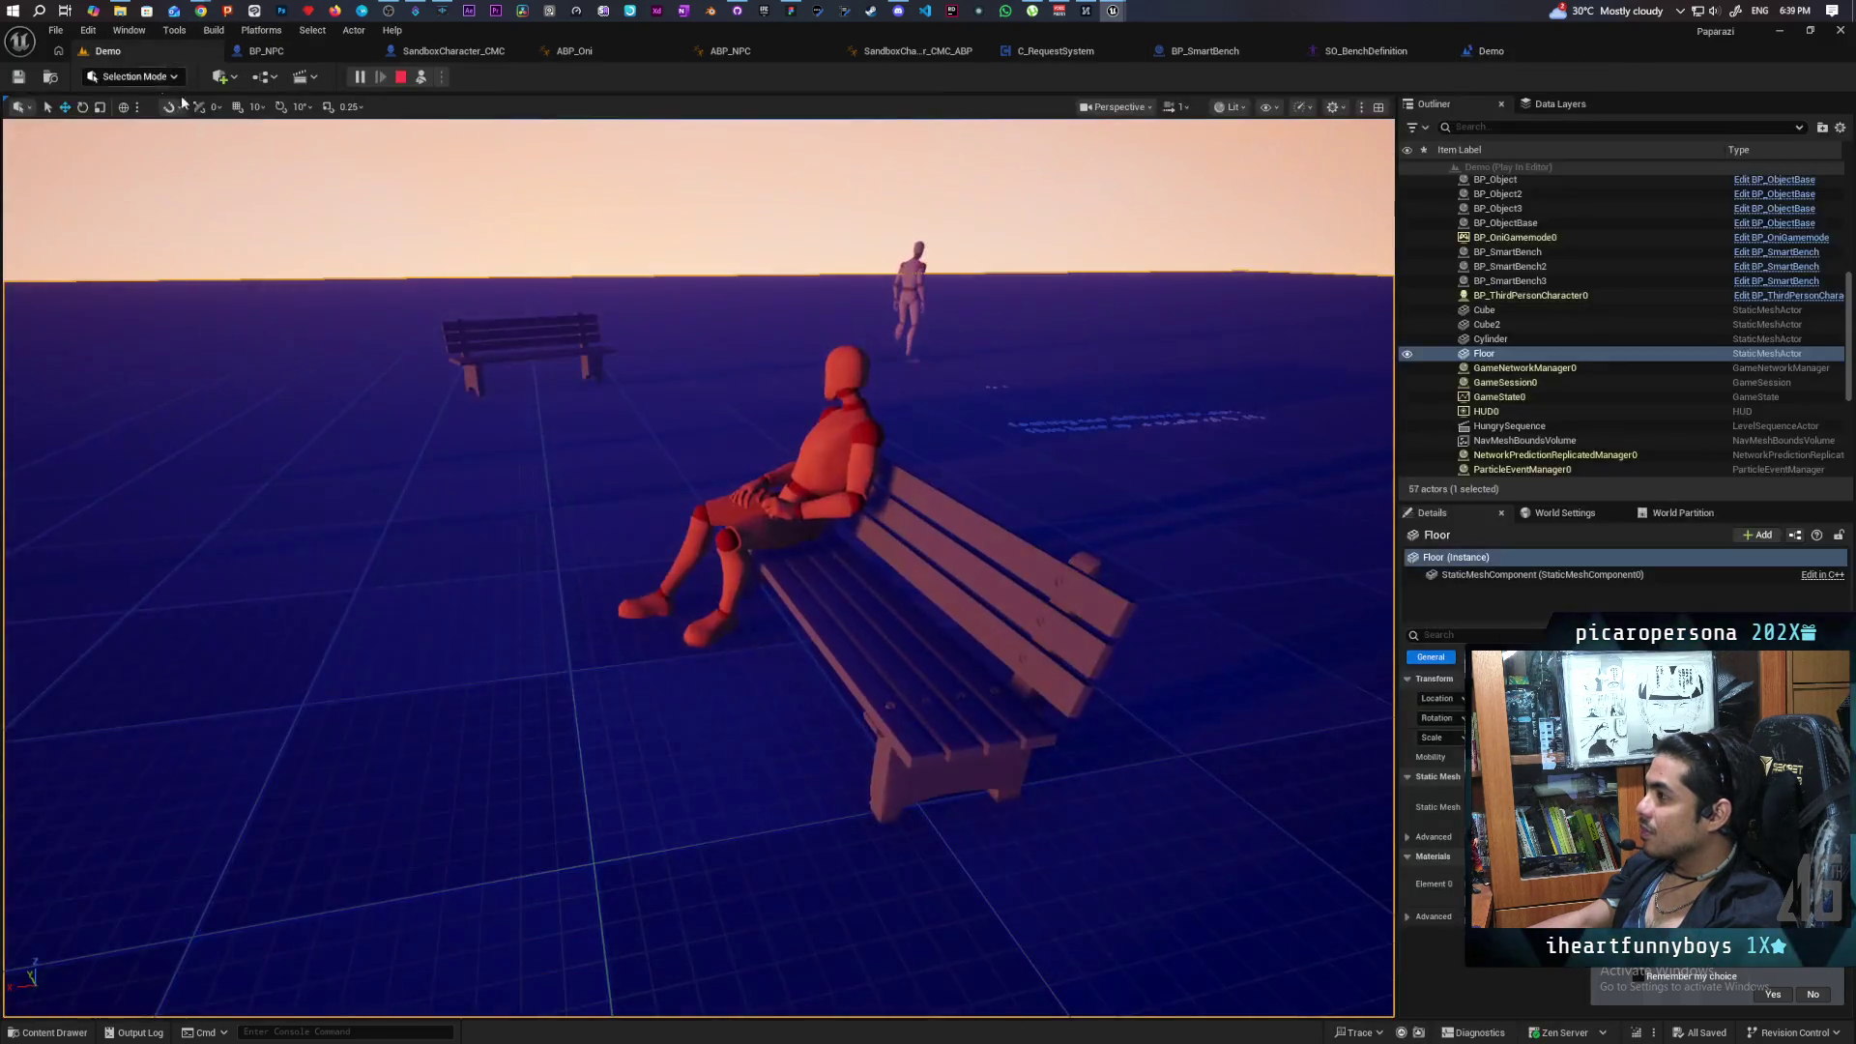
mouse_move(730, 376)
left_mouse_down()
mouse_move(619, 396)
mouse_move(702, 421)
left_mouse_up()
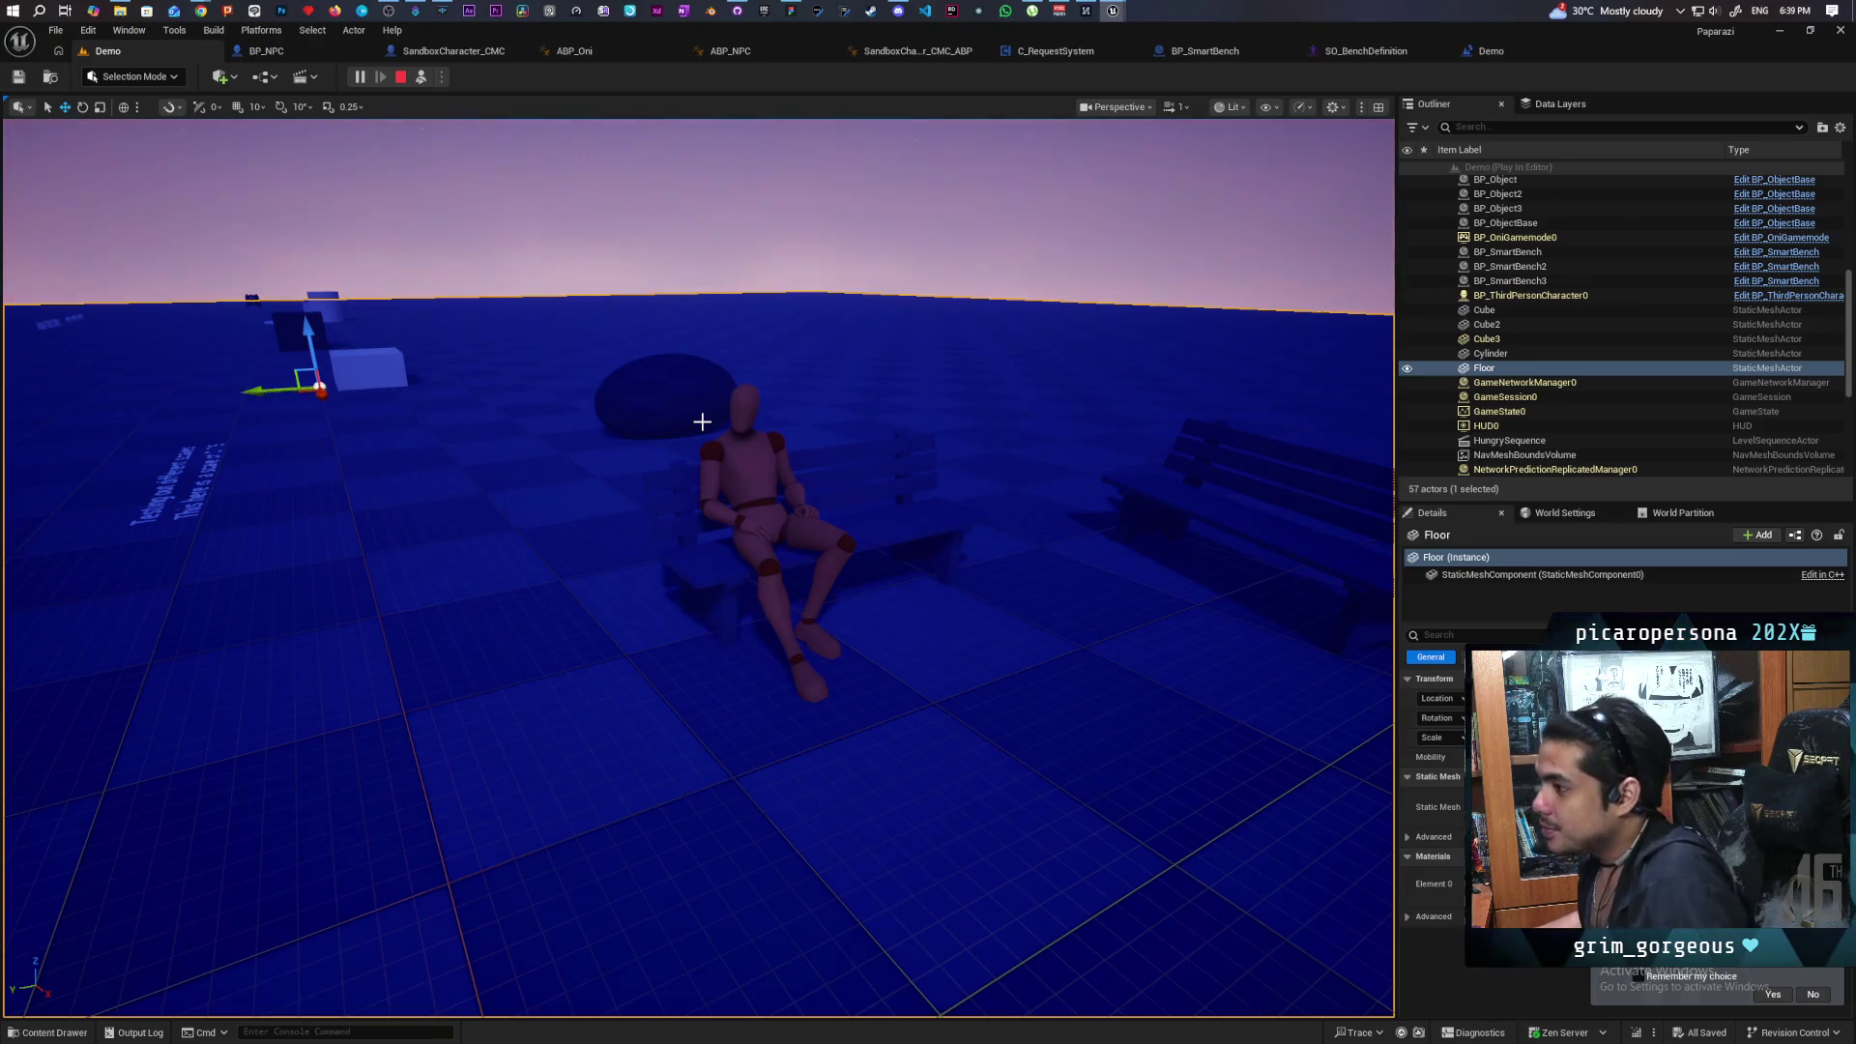
left_click(401, 77)
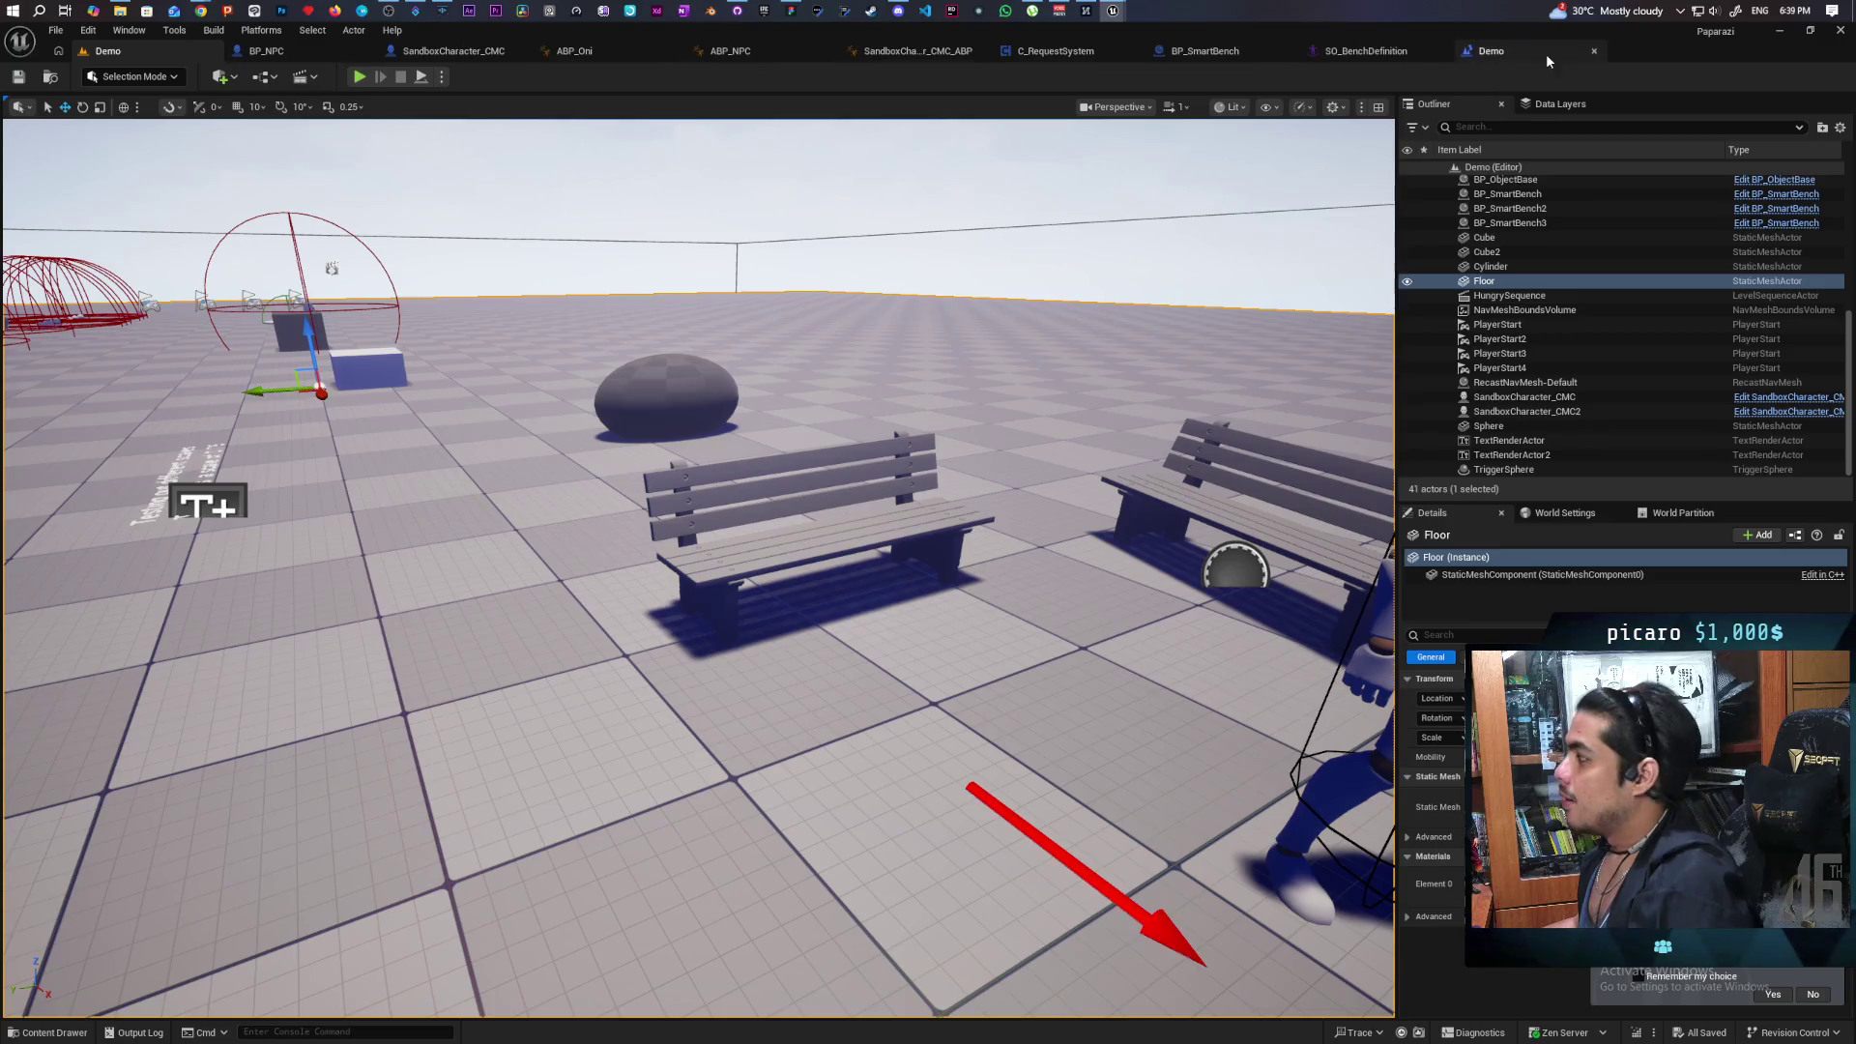
mouse_move(1628, 39)
left_mouse_down()
mouse_move(1596, 78)
mouse_move(1546, 53)
left_mouse_up()
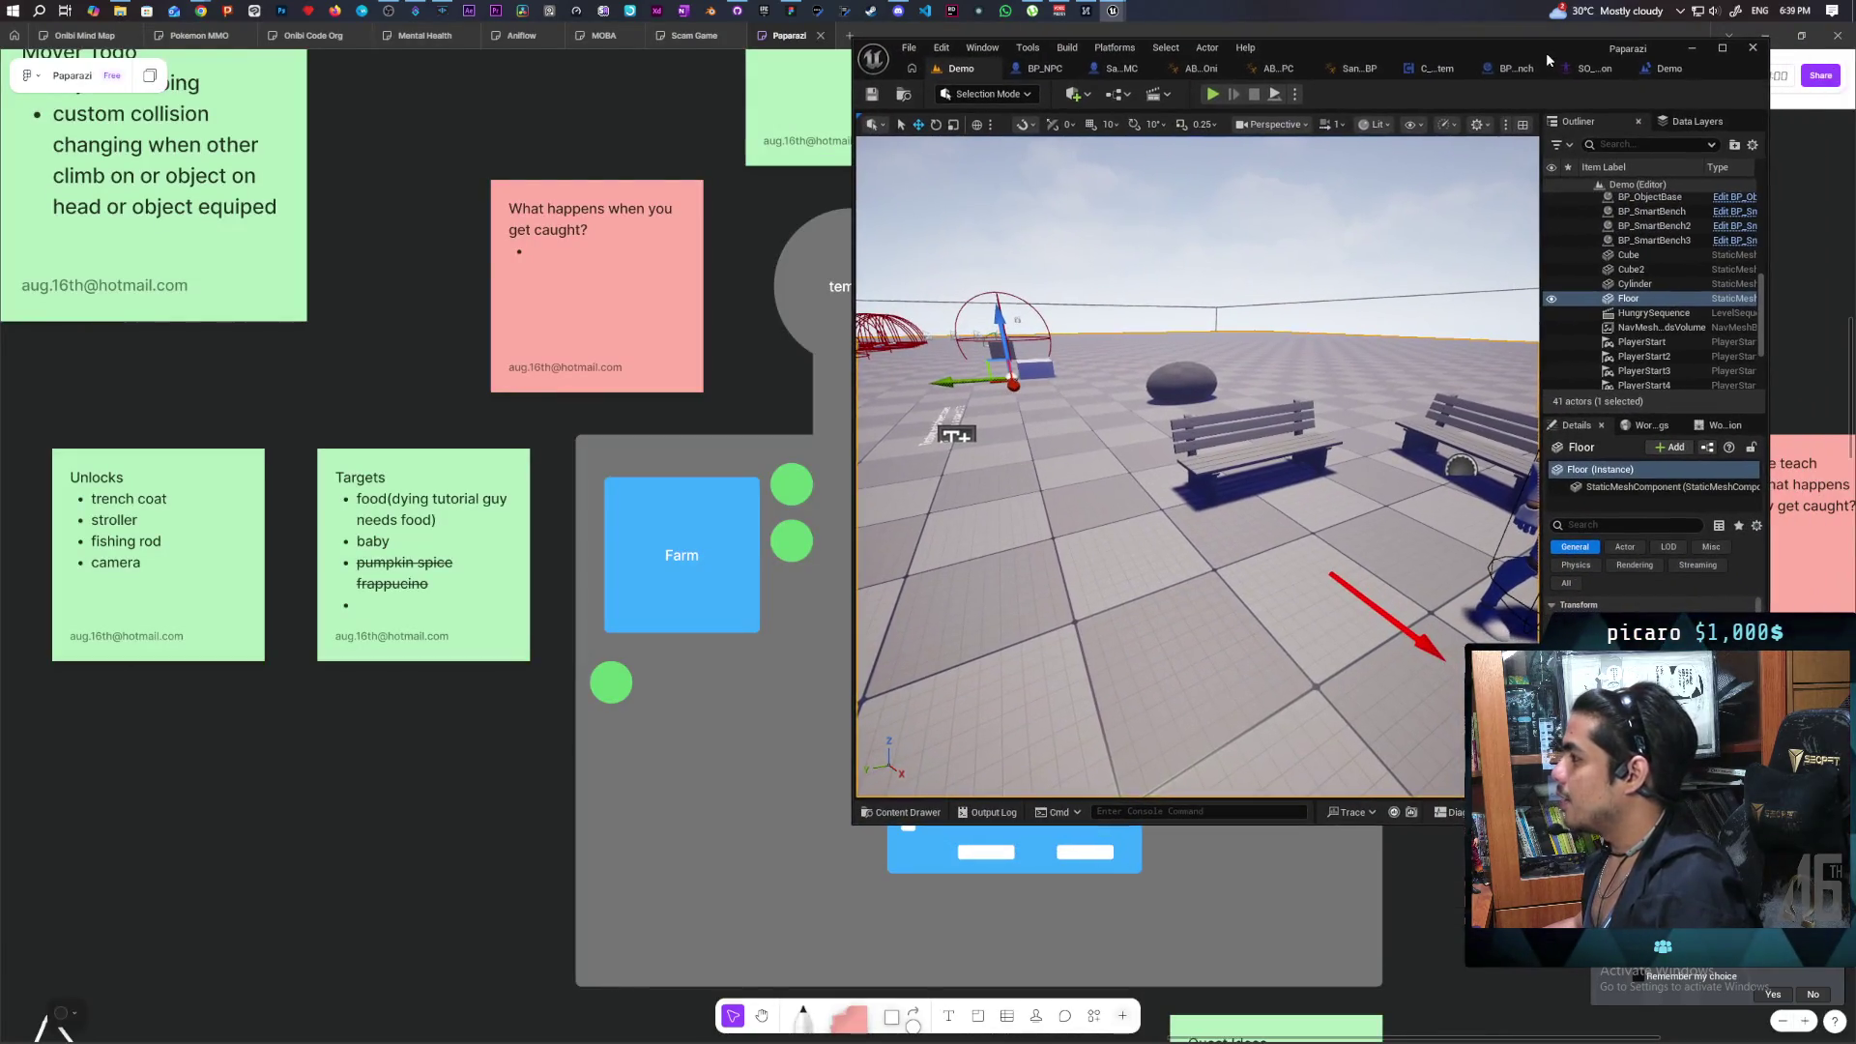
Launch a three-client play test and walk the red player past the bench back to the seated NPC.
left_click(1212, 95)
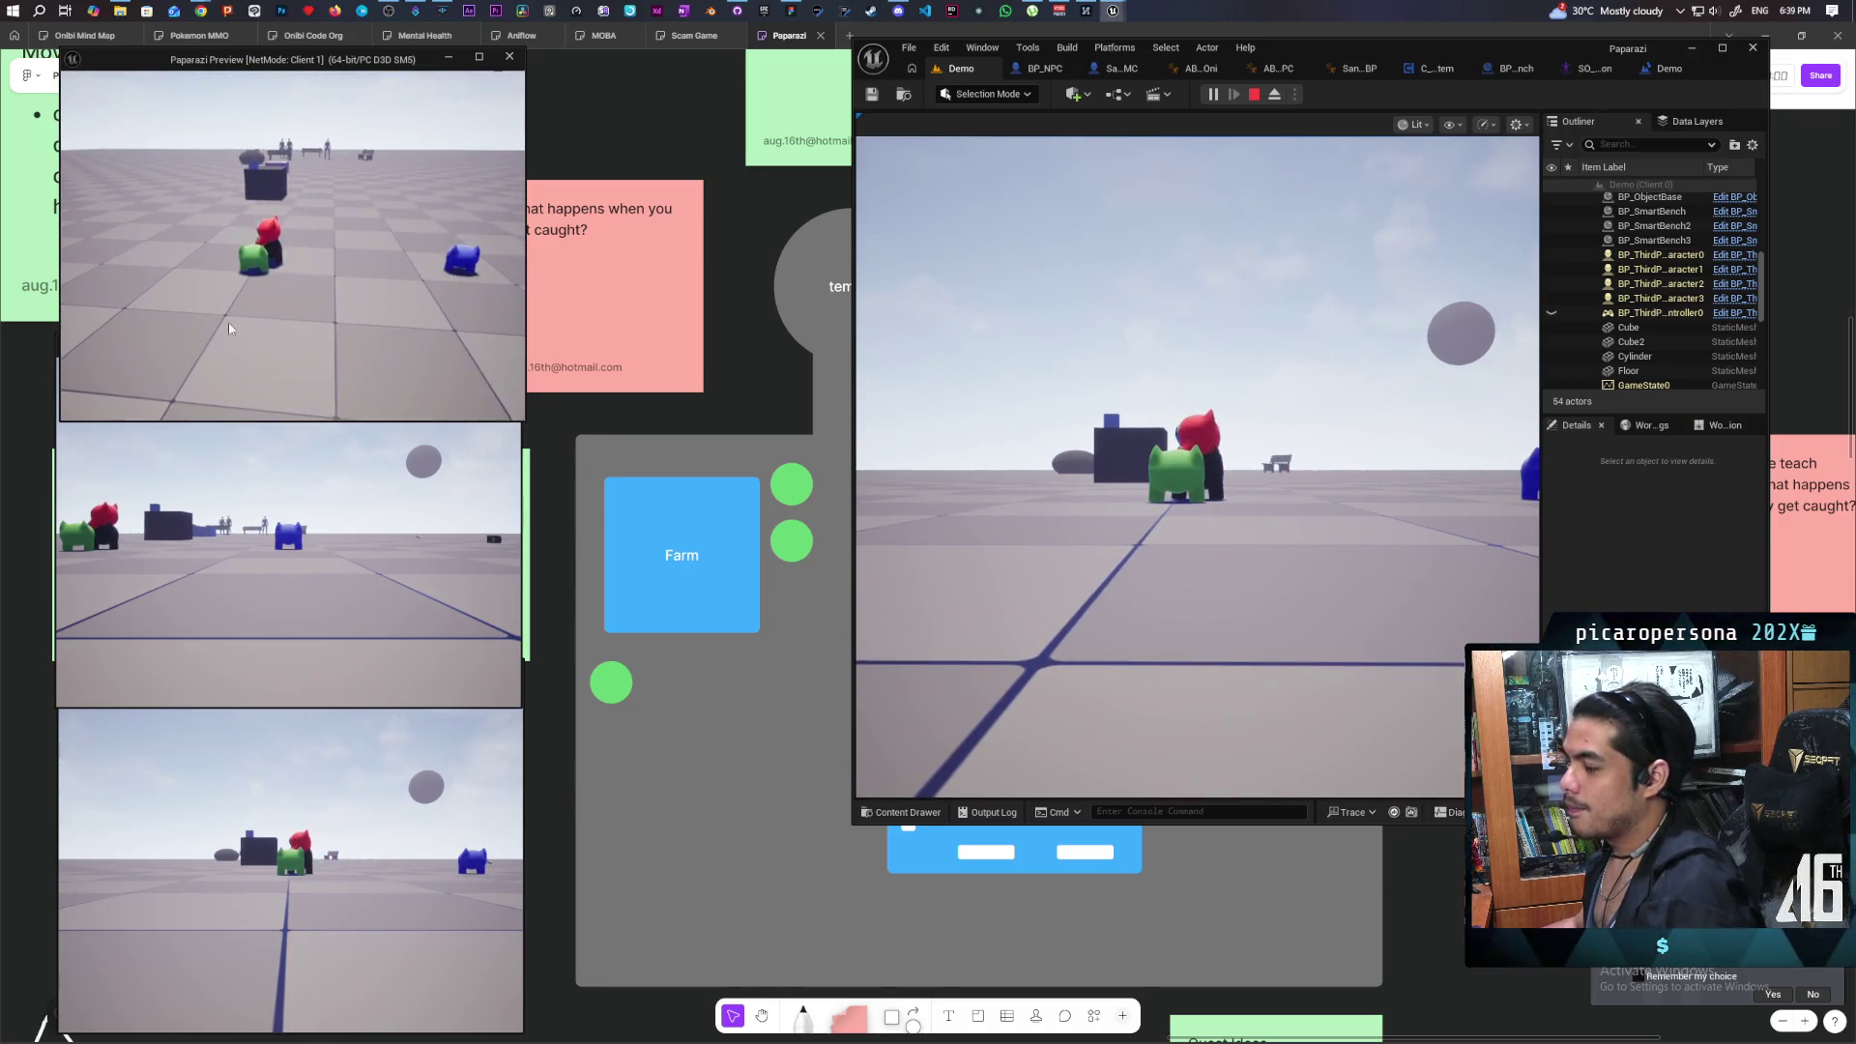
left_click(1197, 464)
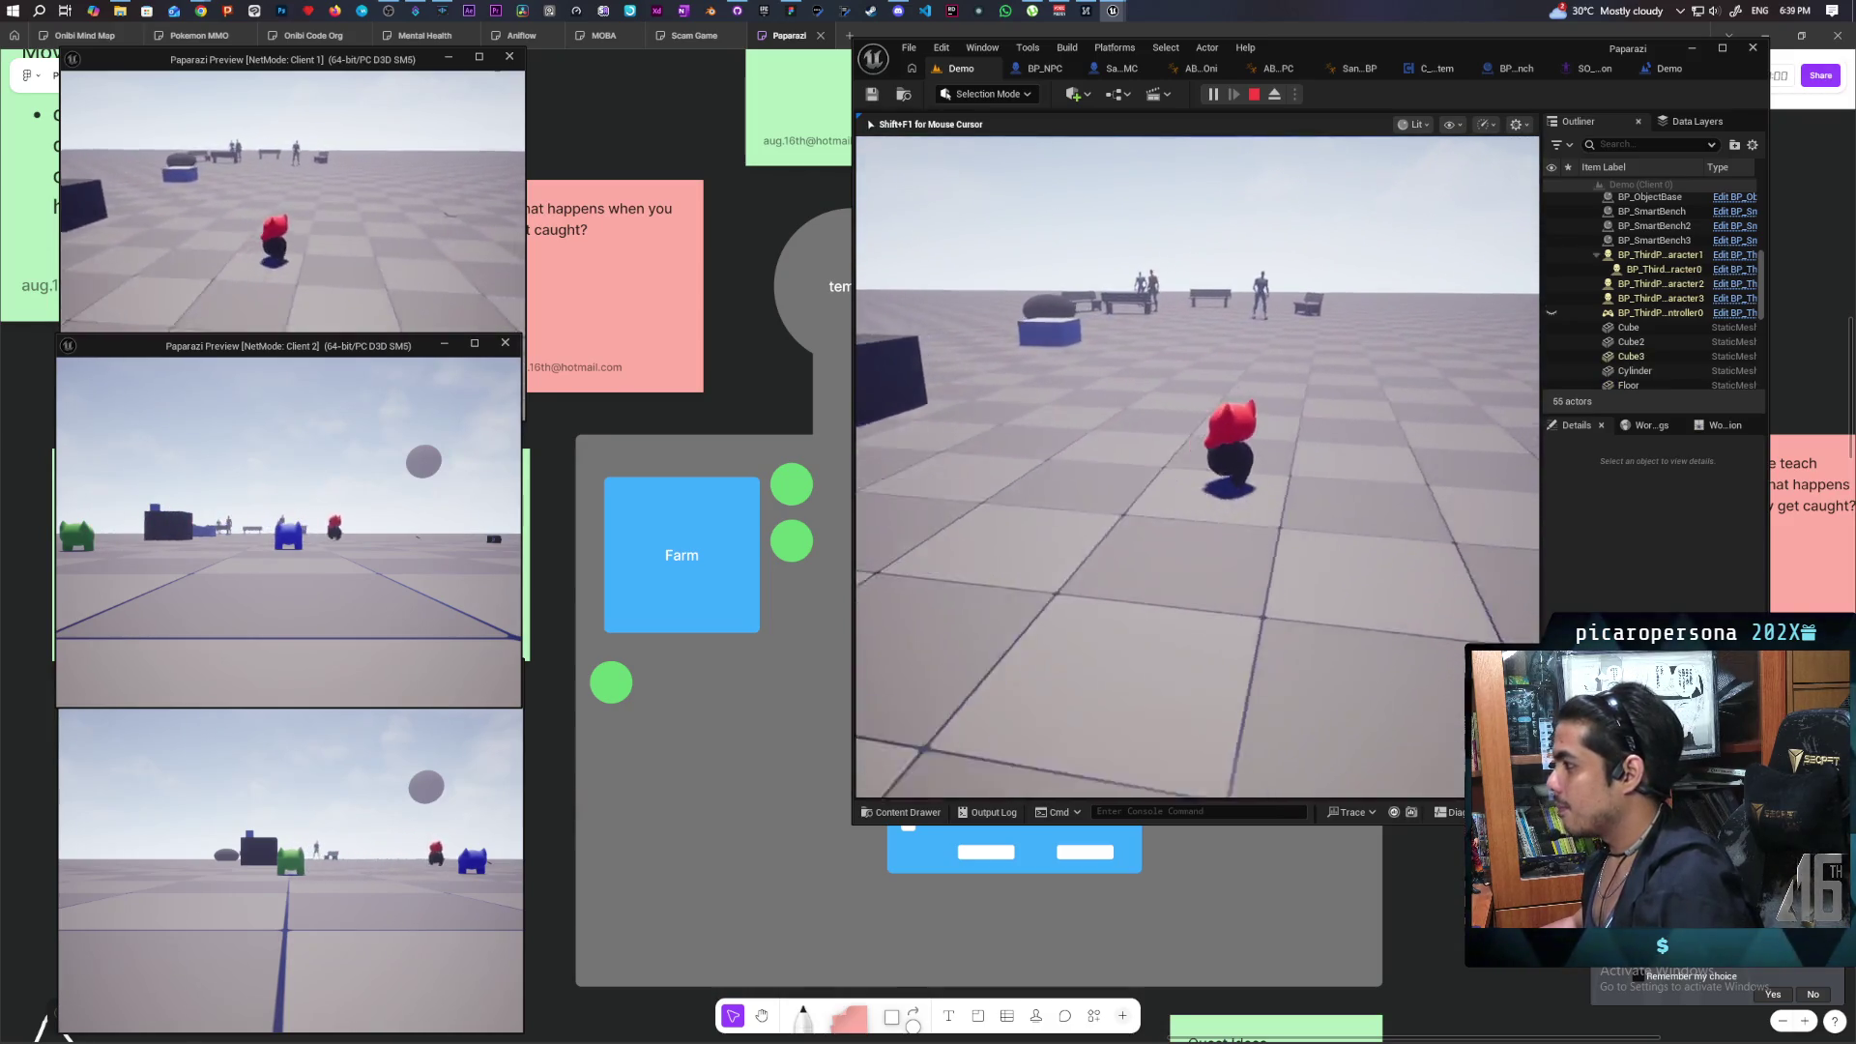
key("w")
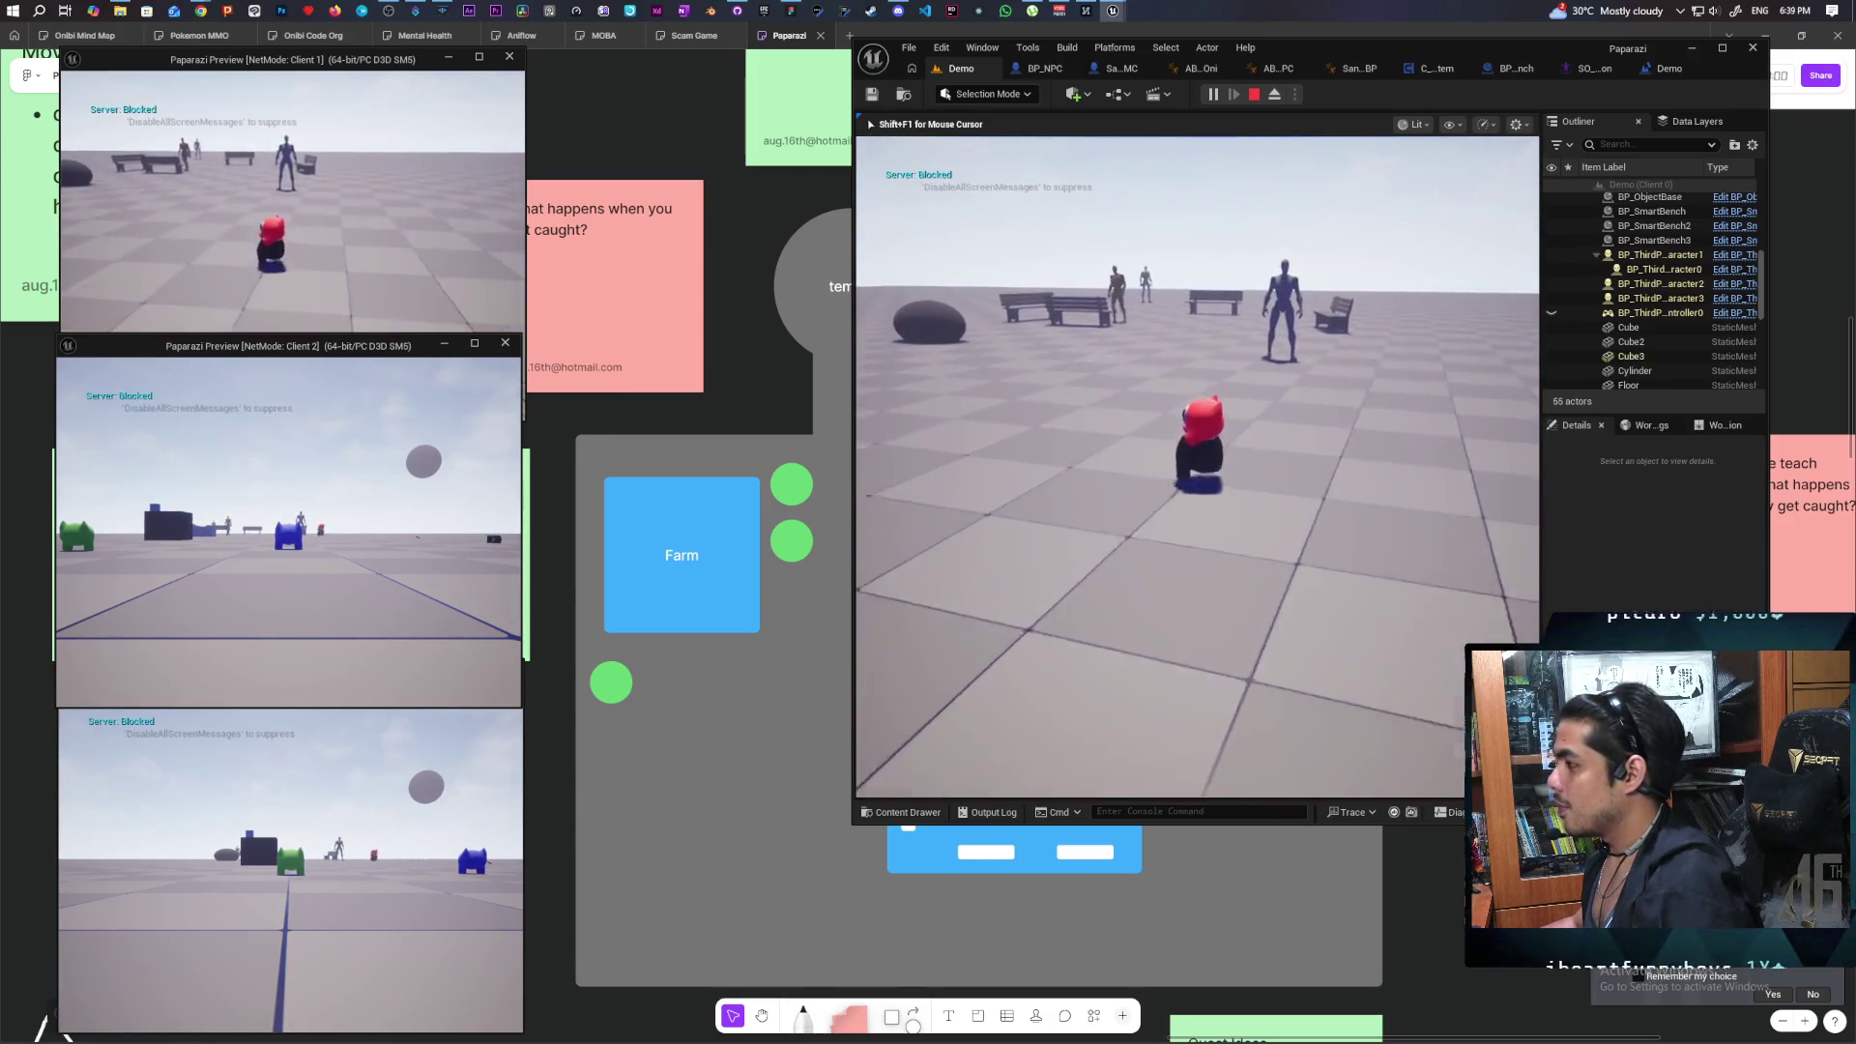
key("w")
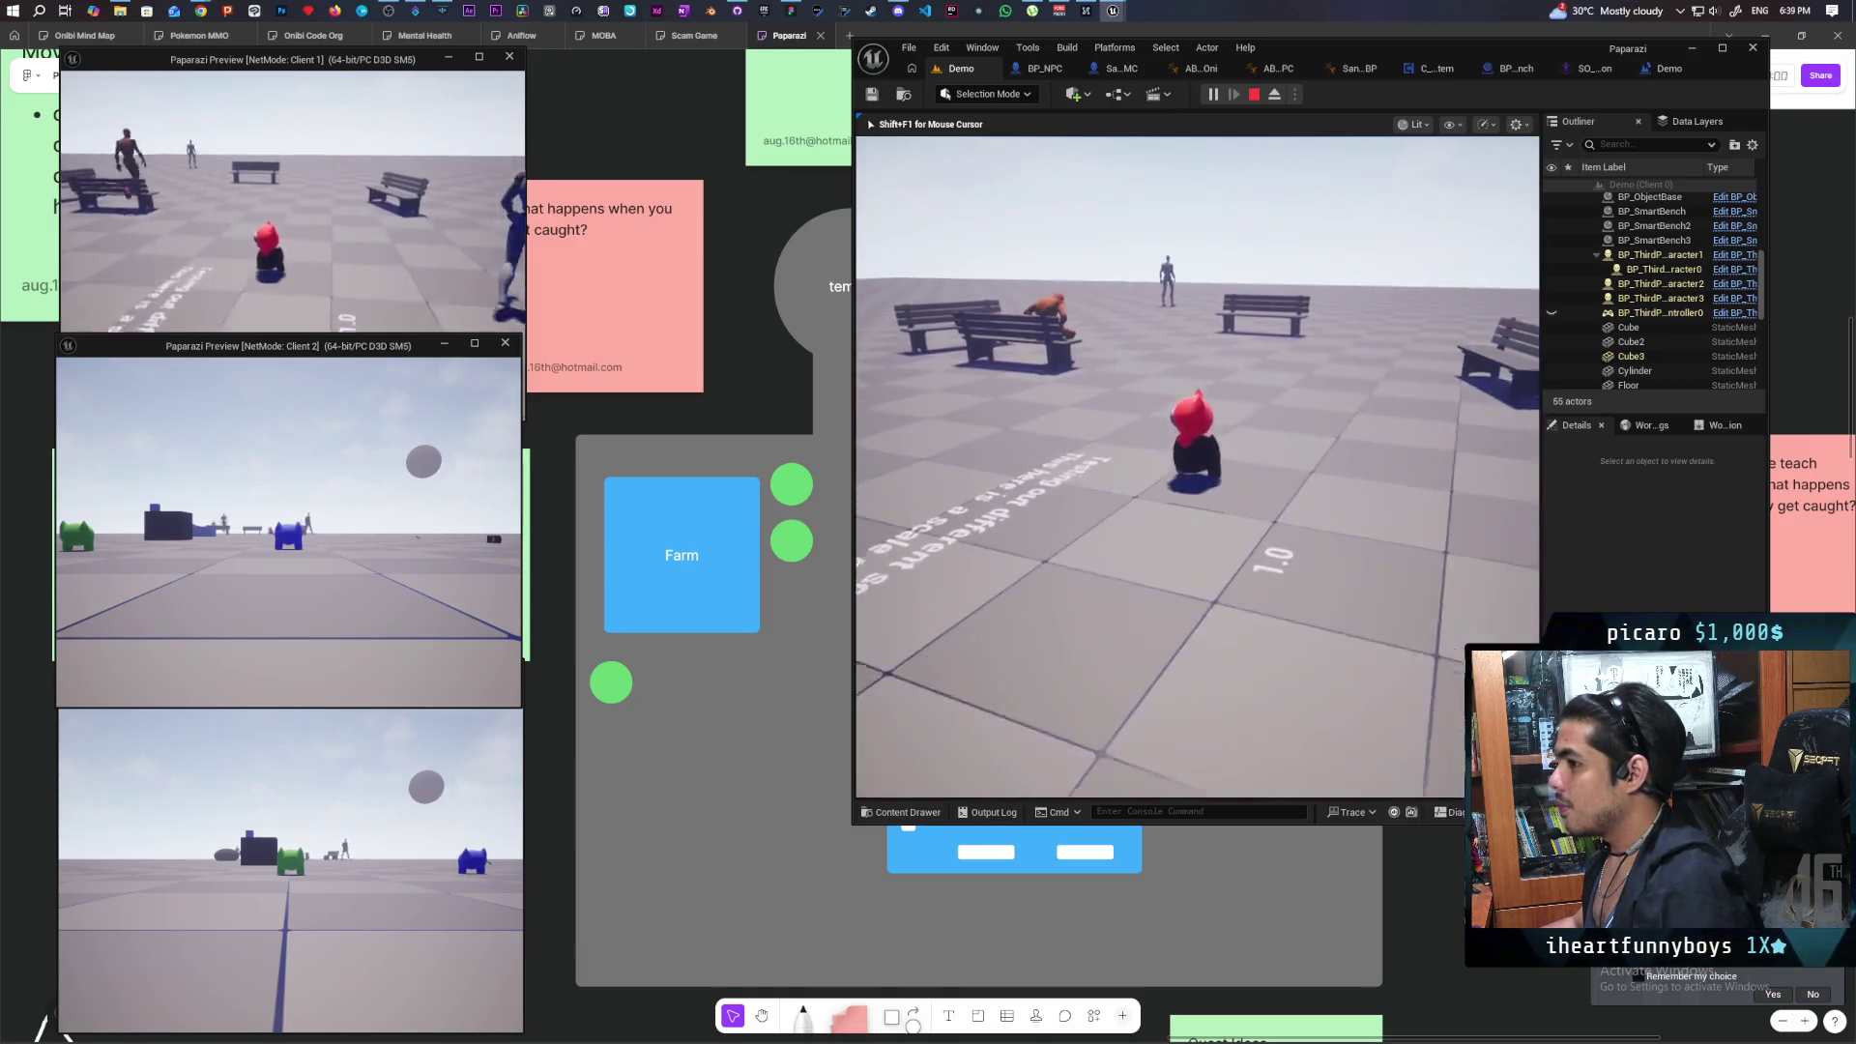
key("w")
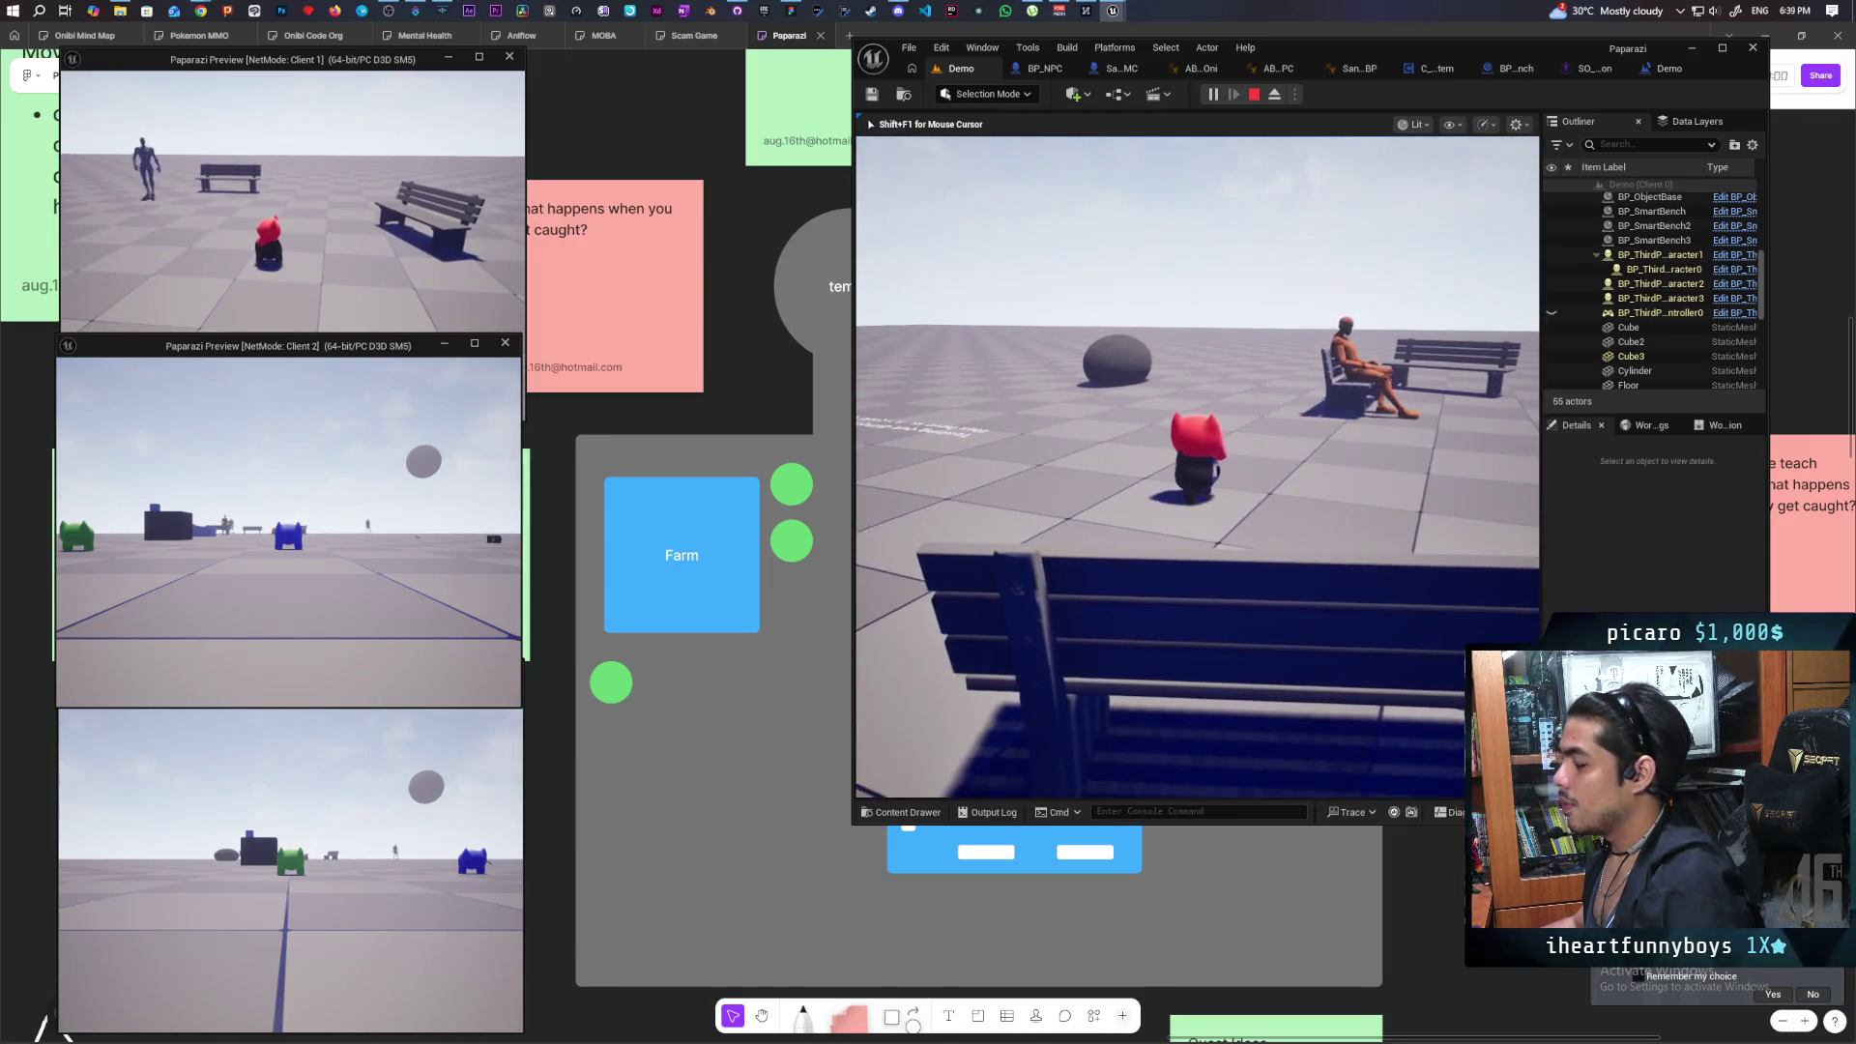
key("s")
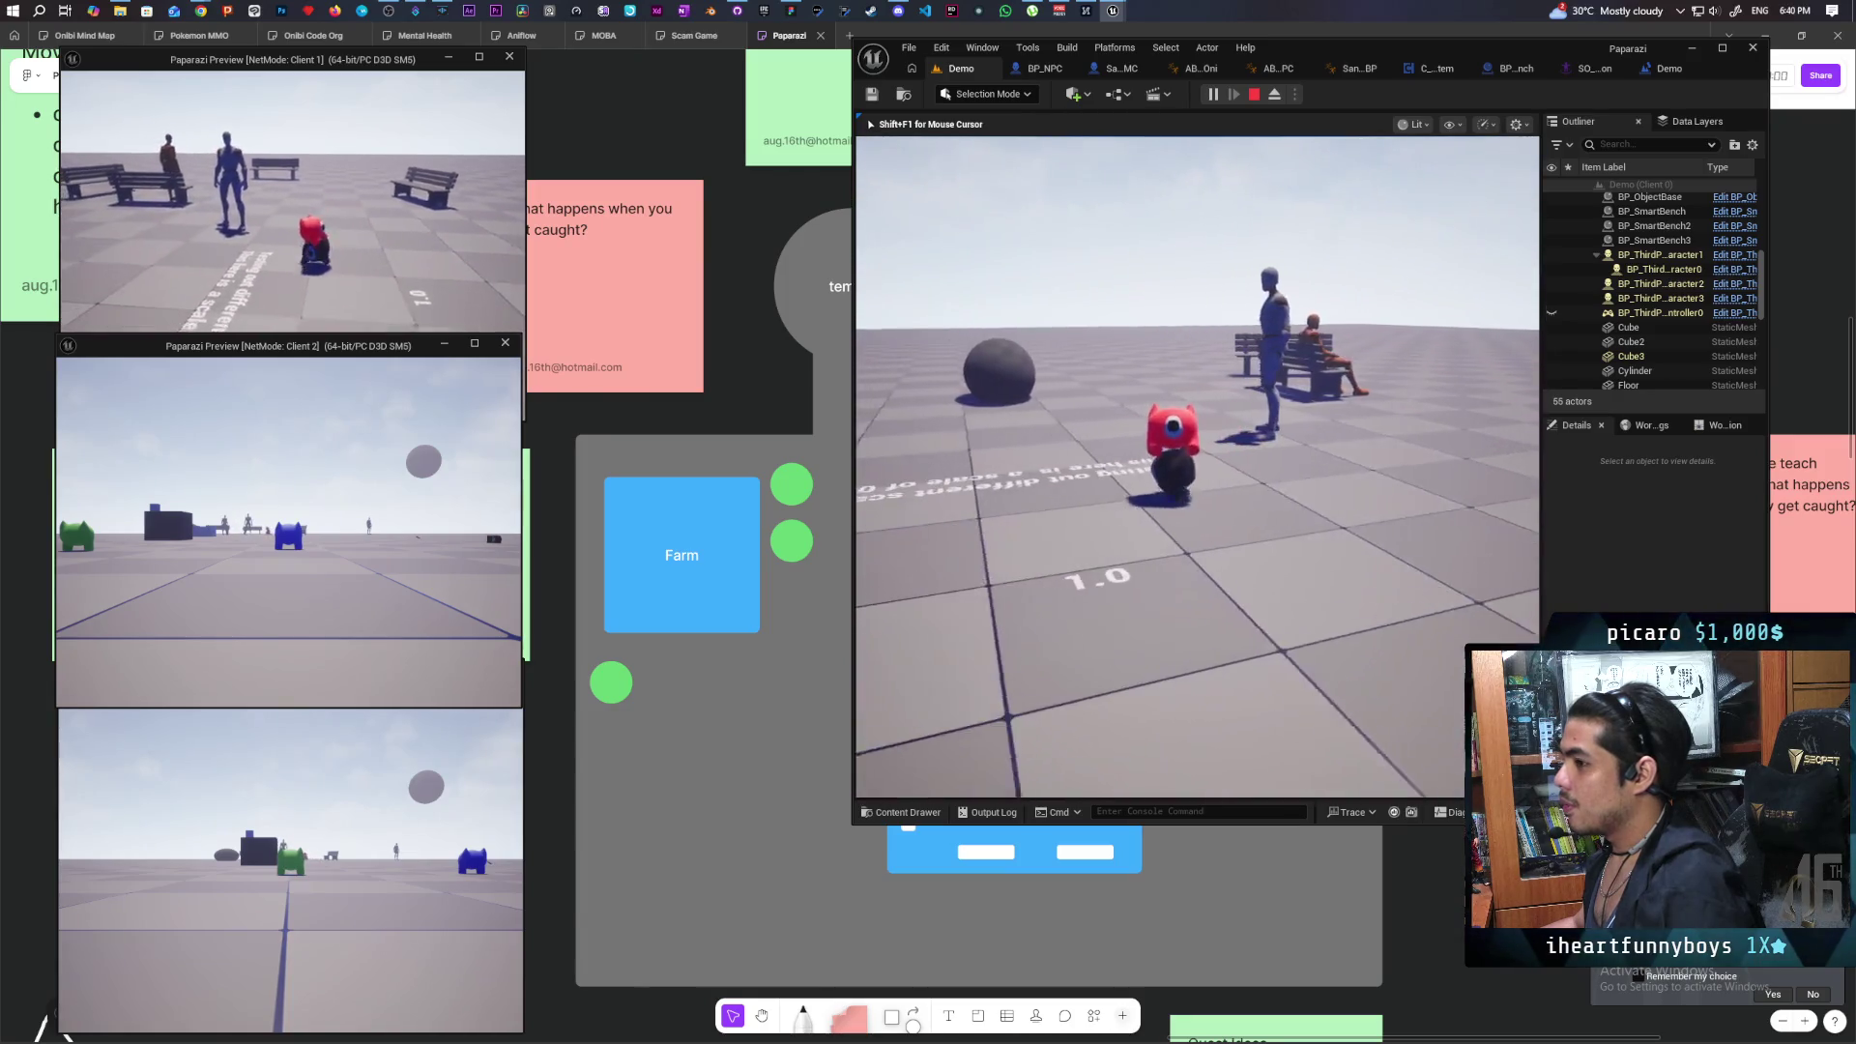
key("w")
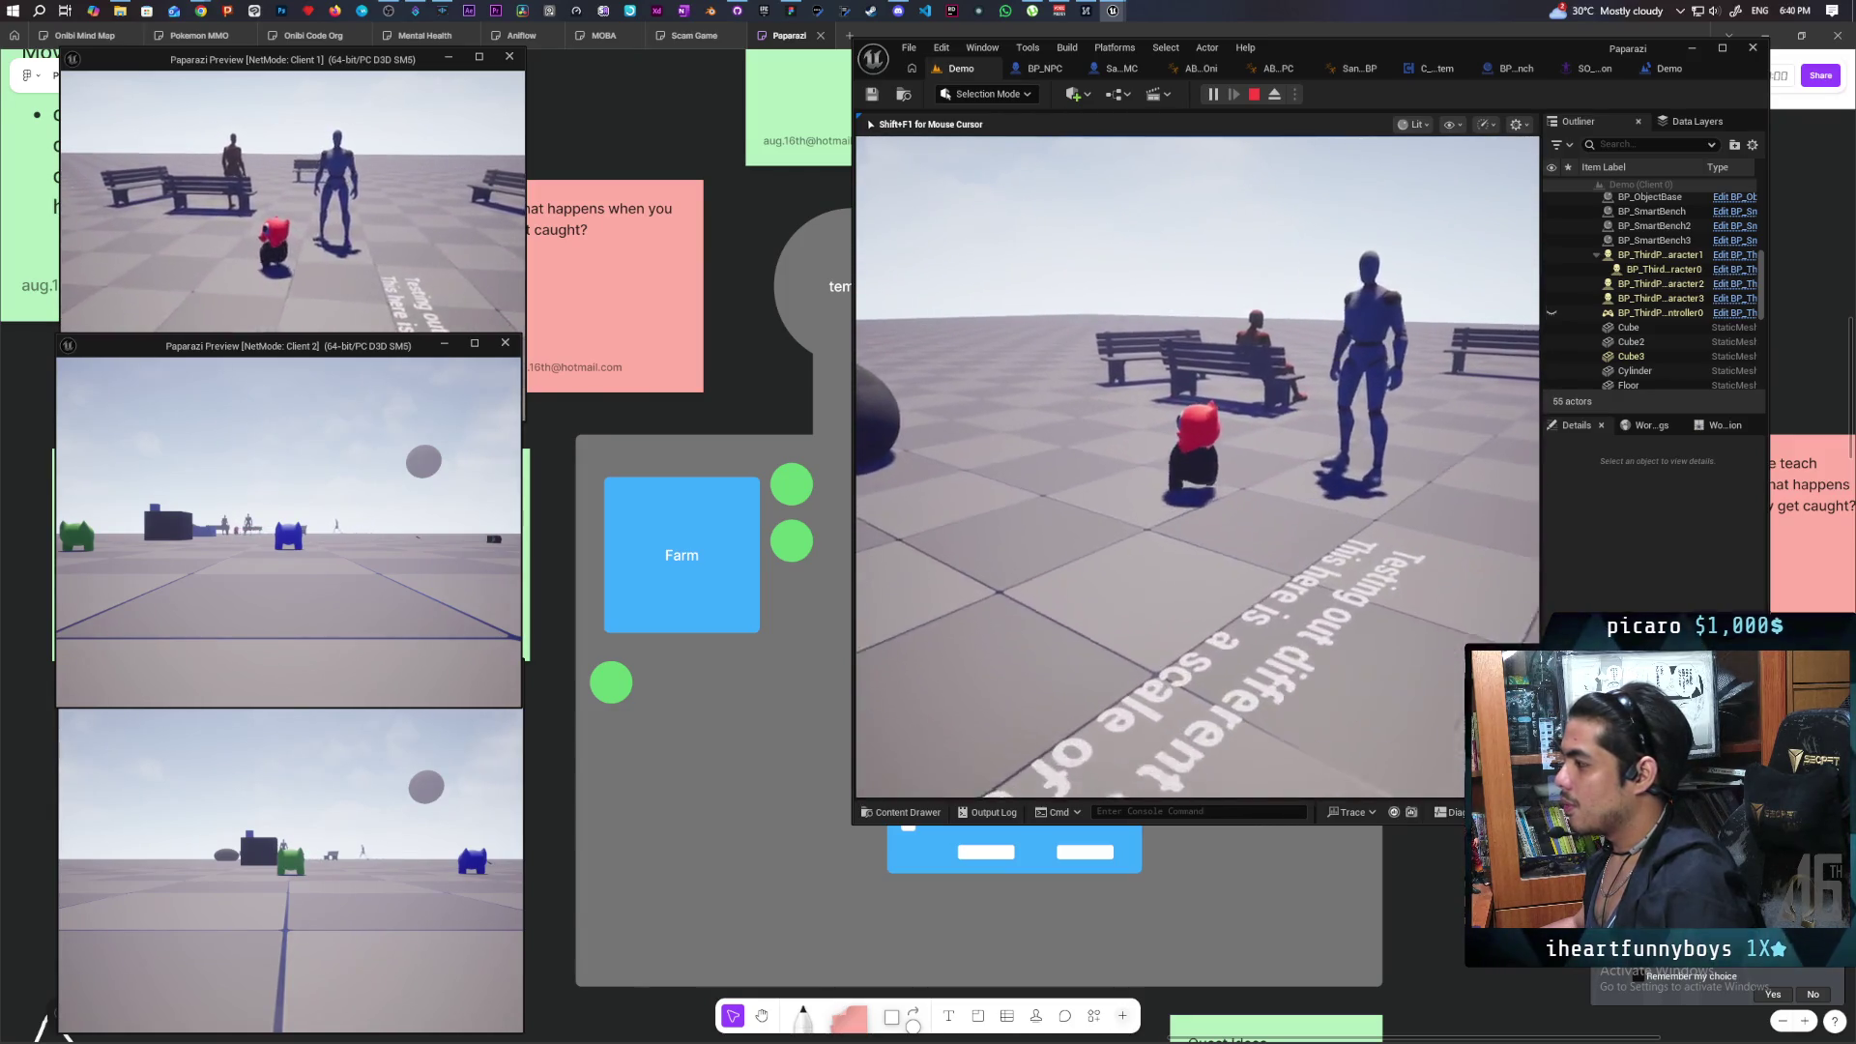
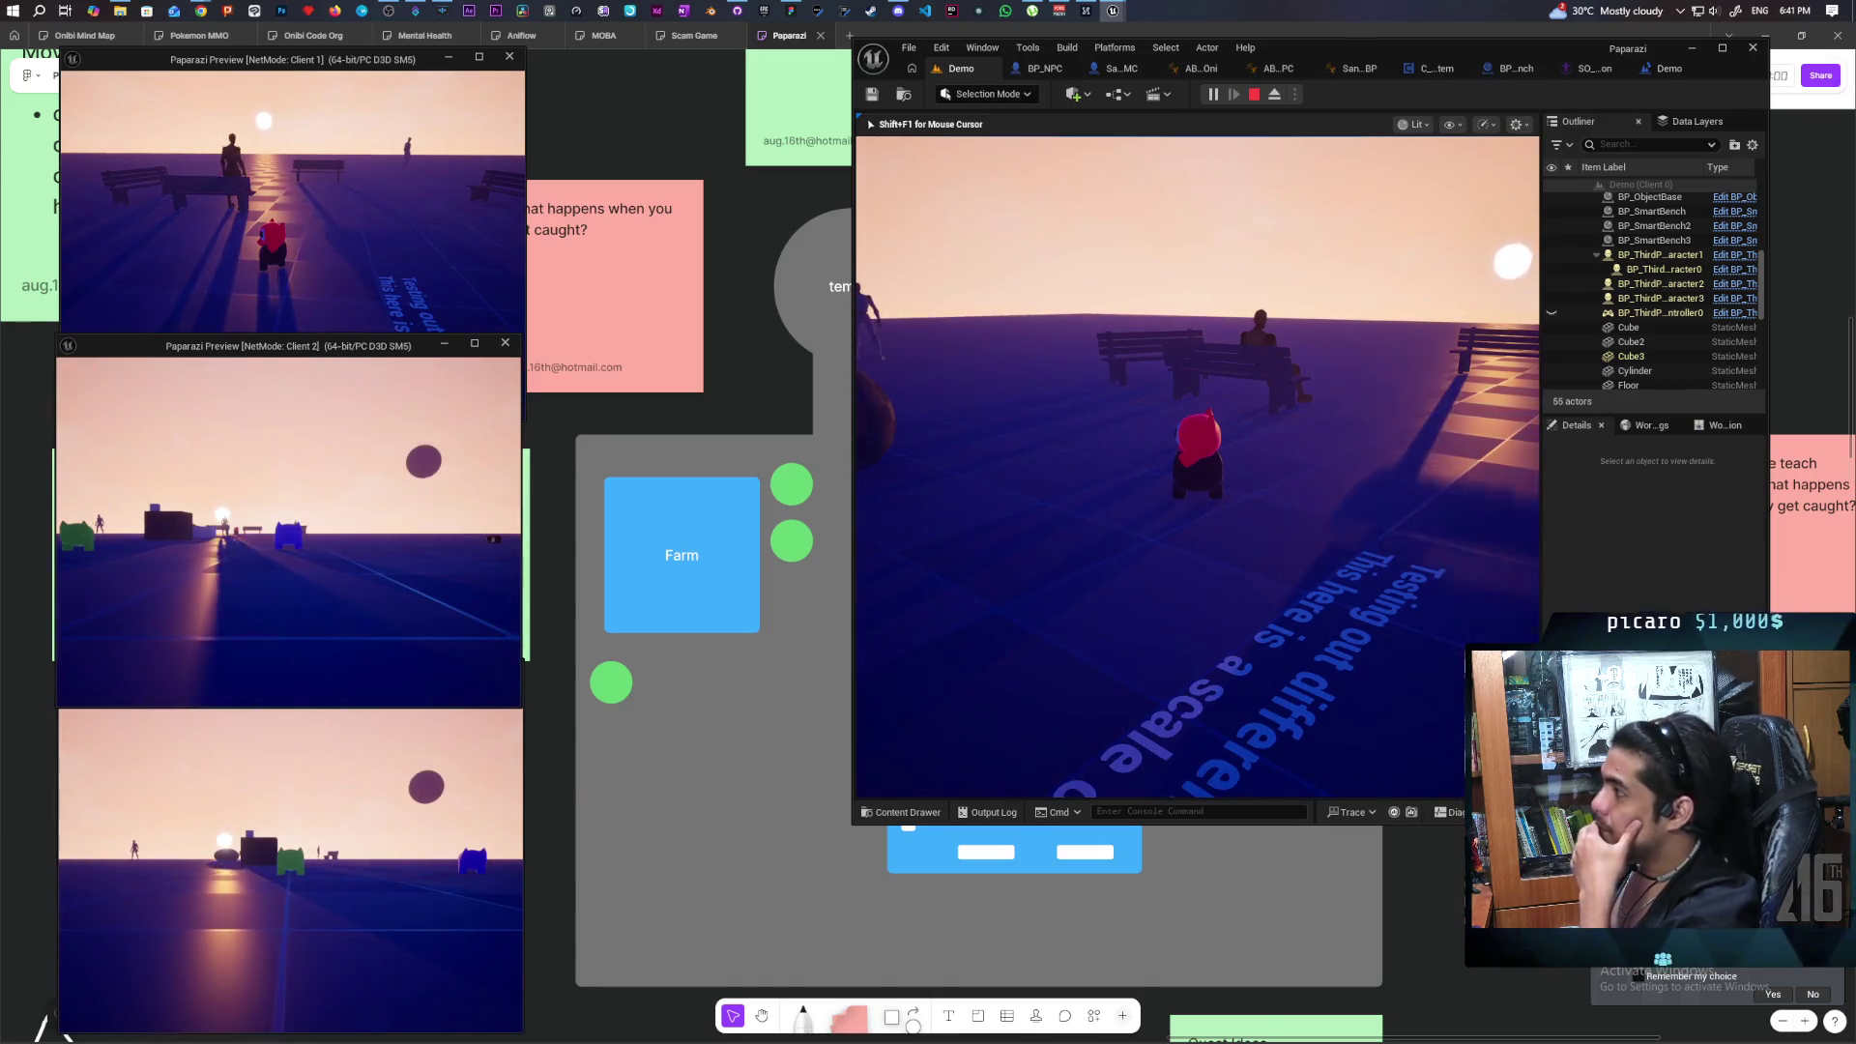
End the multiplayer play session and switch back to the BP_NPC blueprint.
key("Escape")
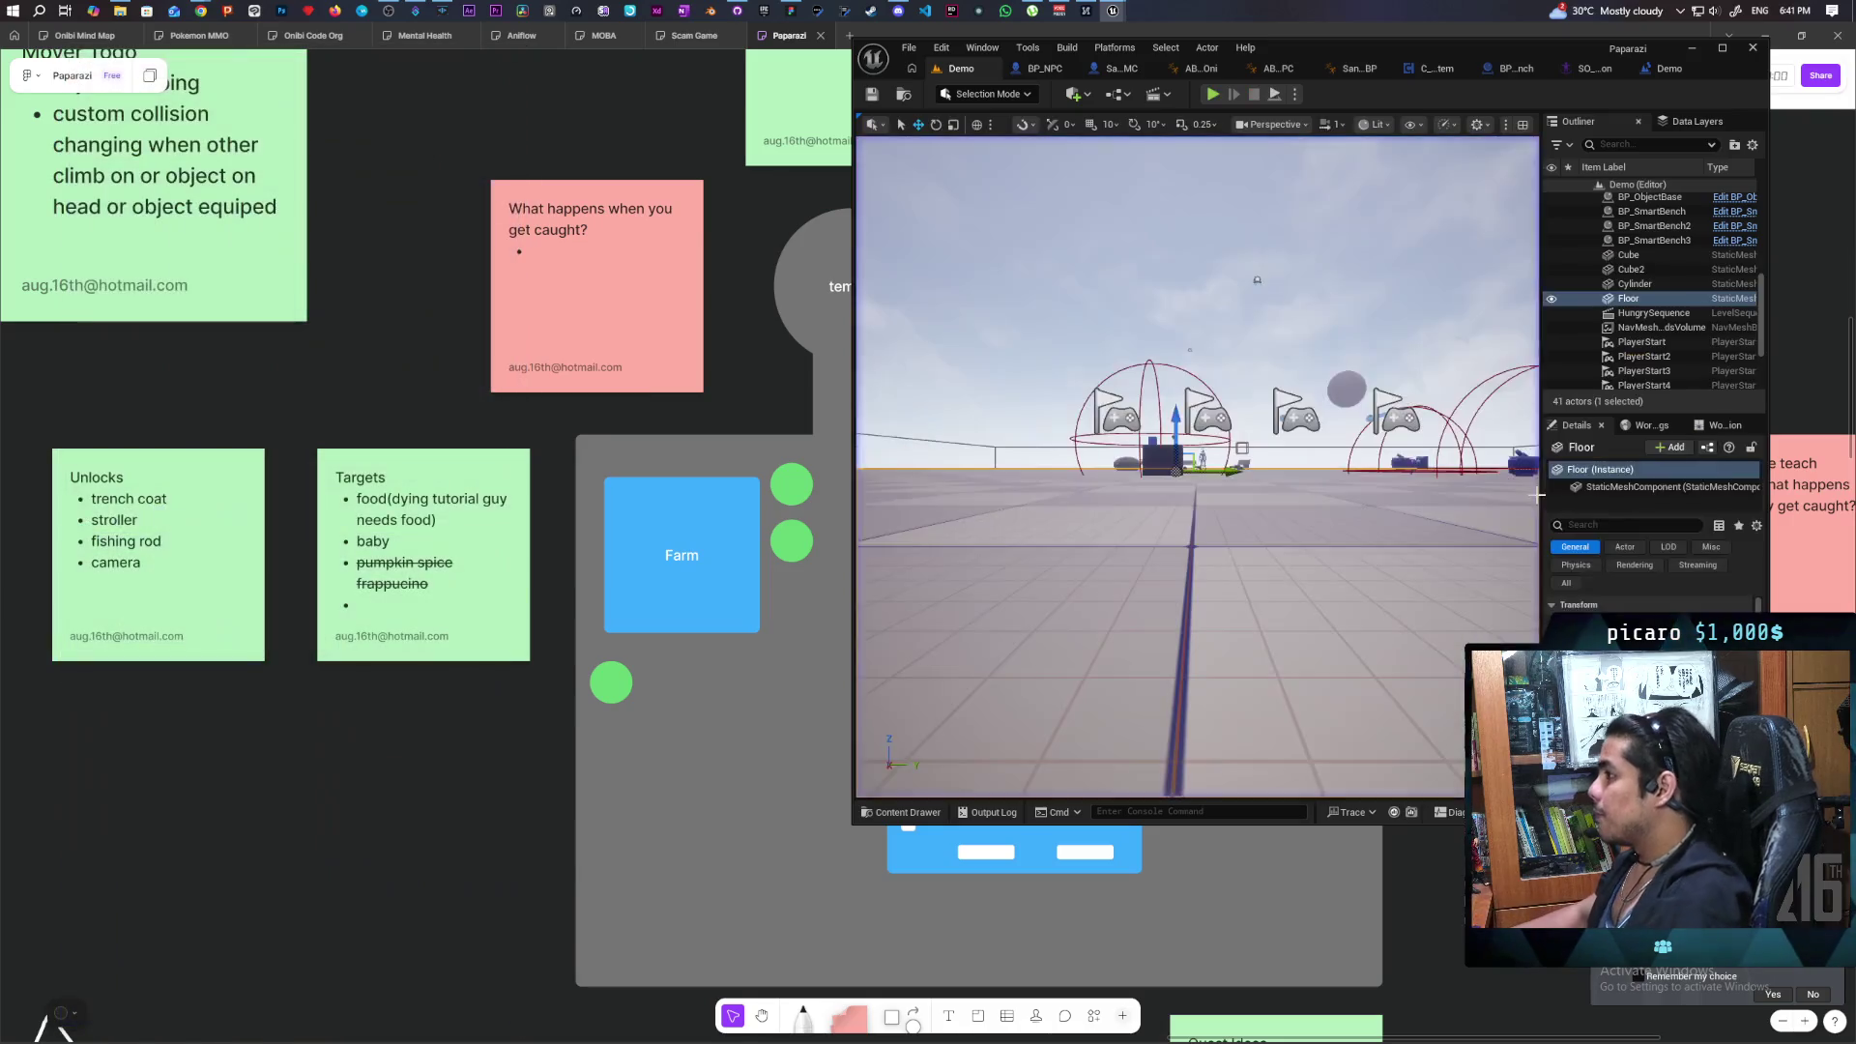
left_click(1034, 73)
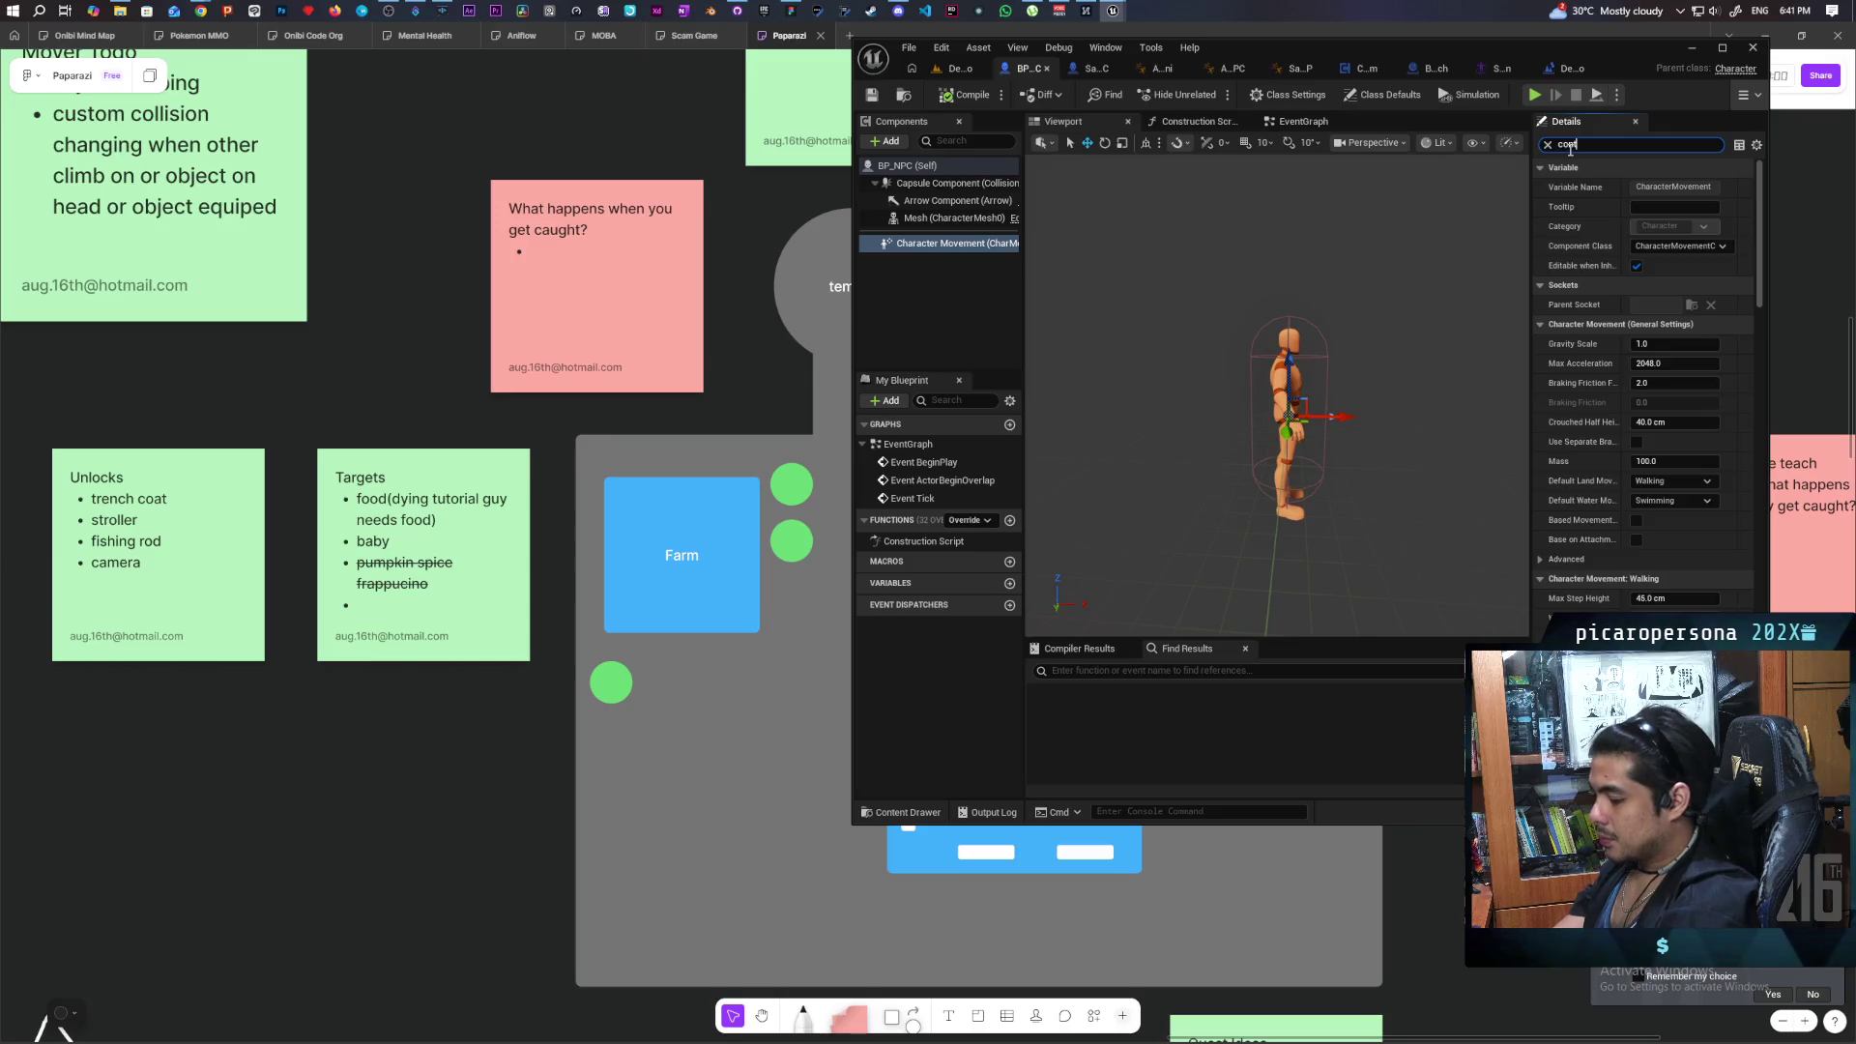
Filter BP_NPC's class defaults by 'contro' and check the AIController class asset.
type("contro")
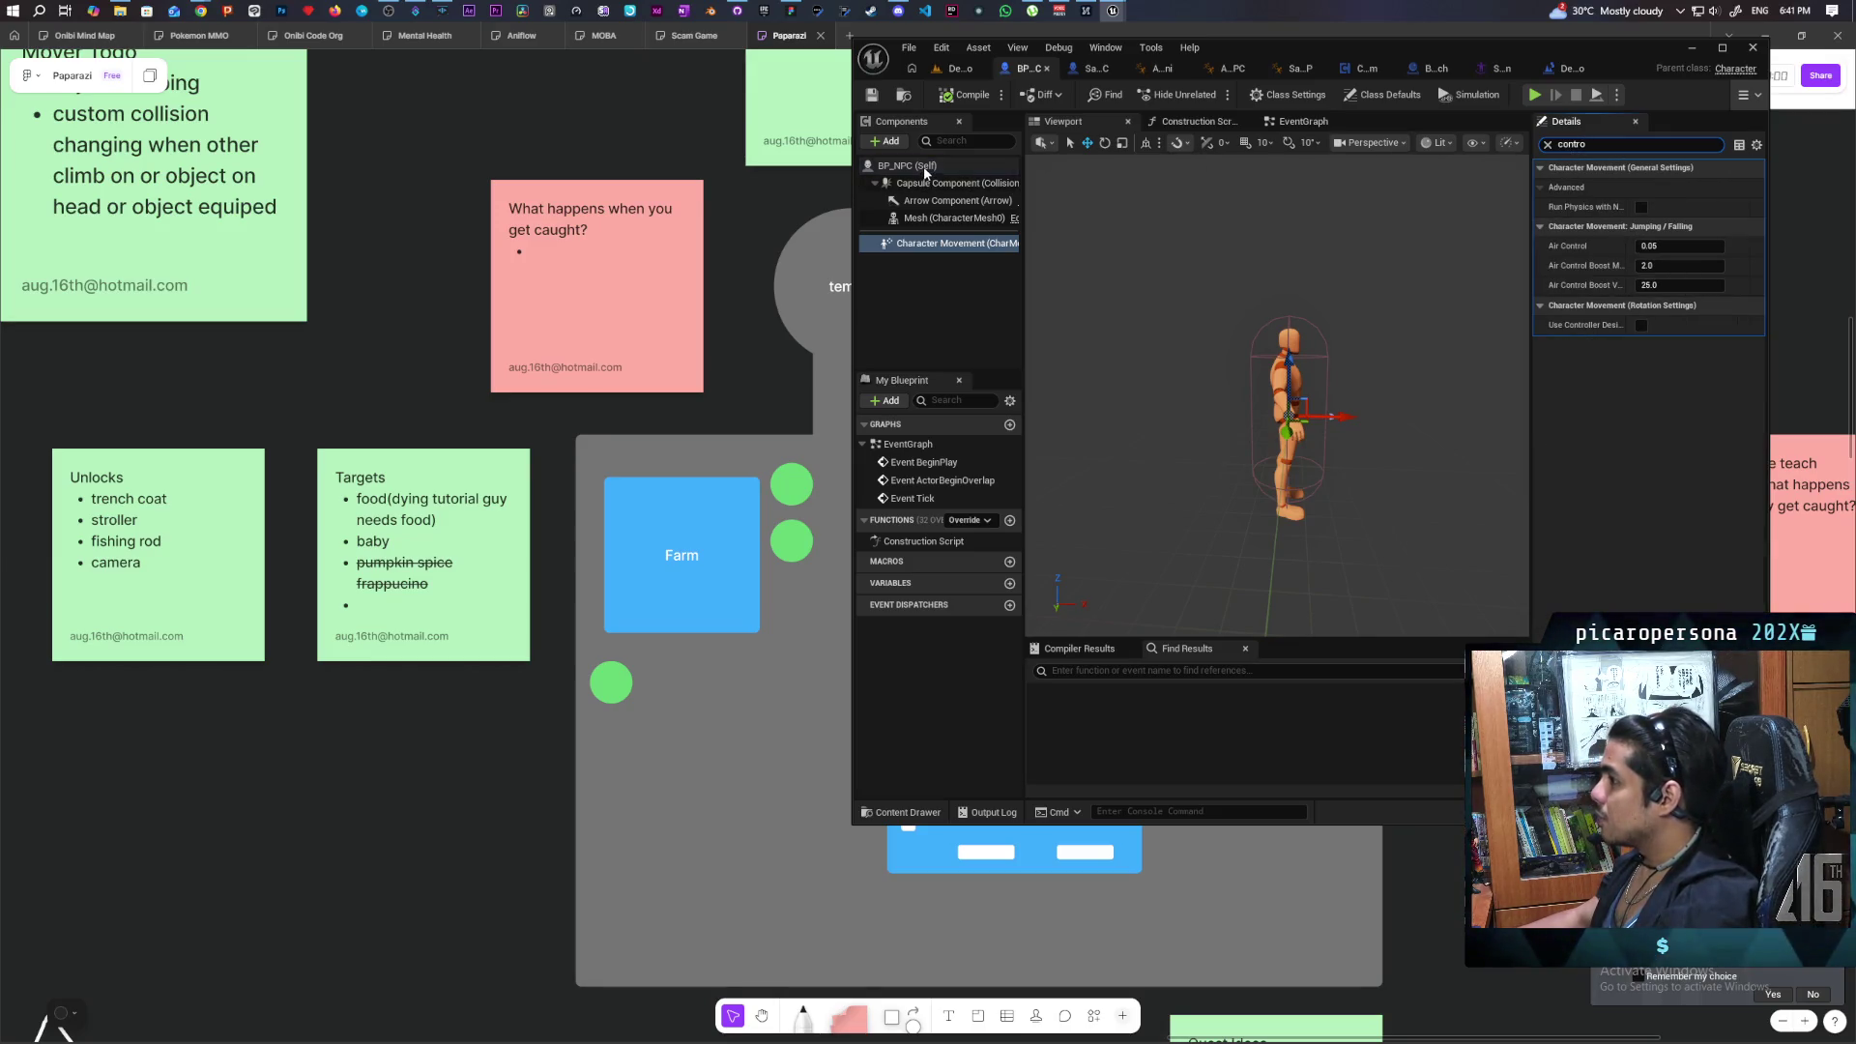
left_click(977, 166)
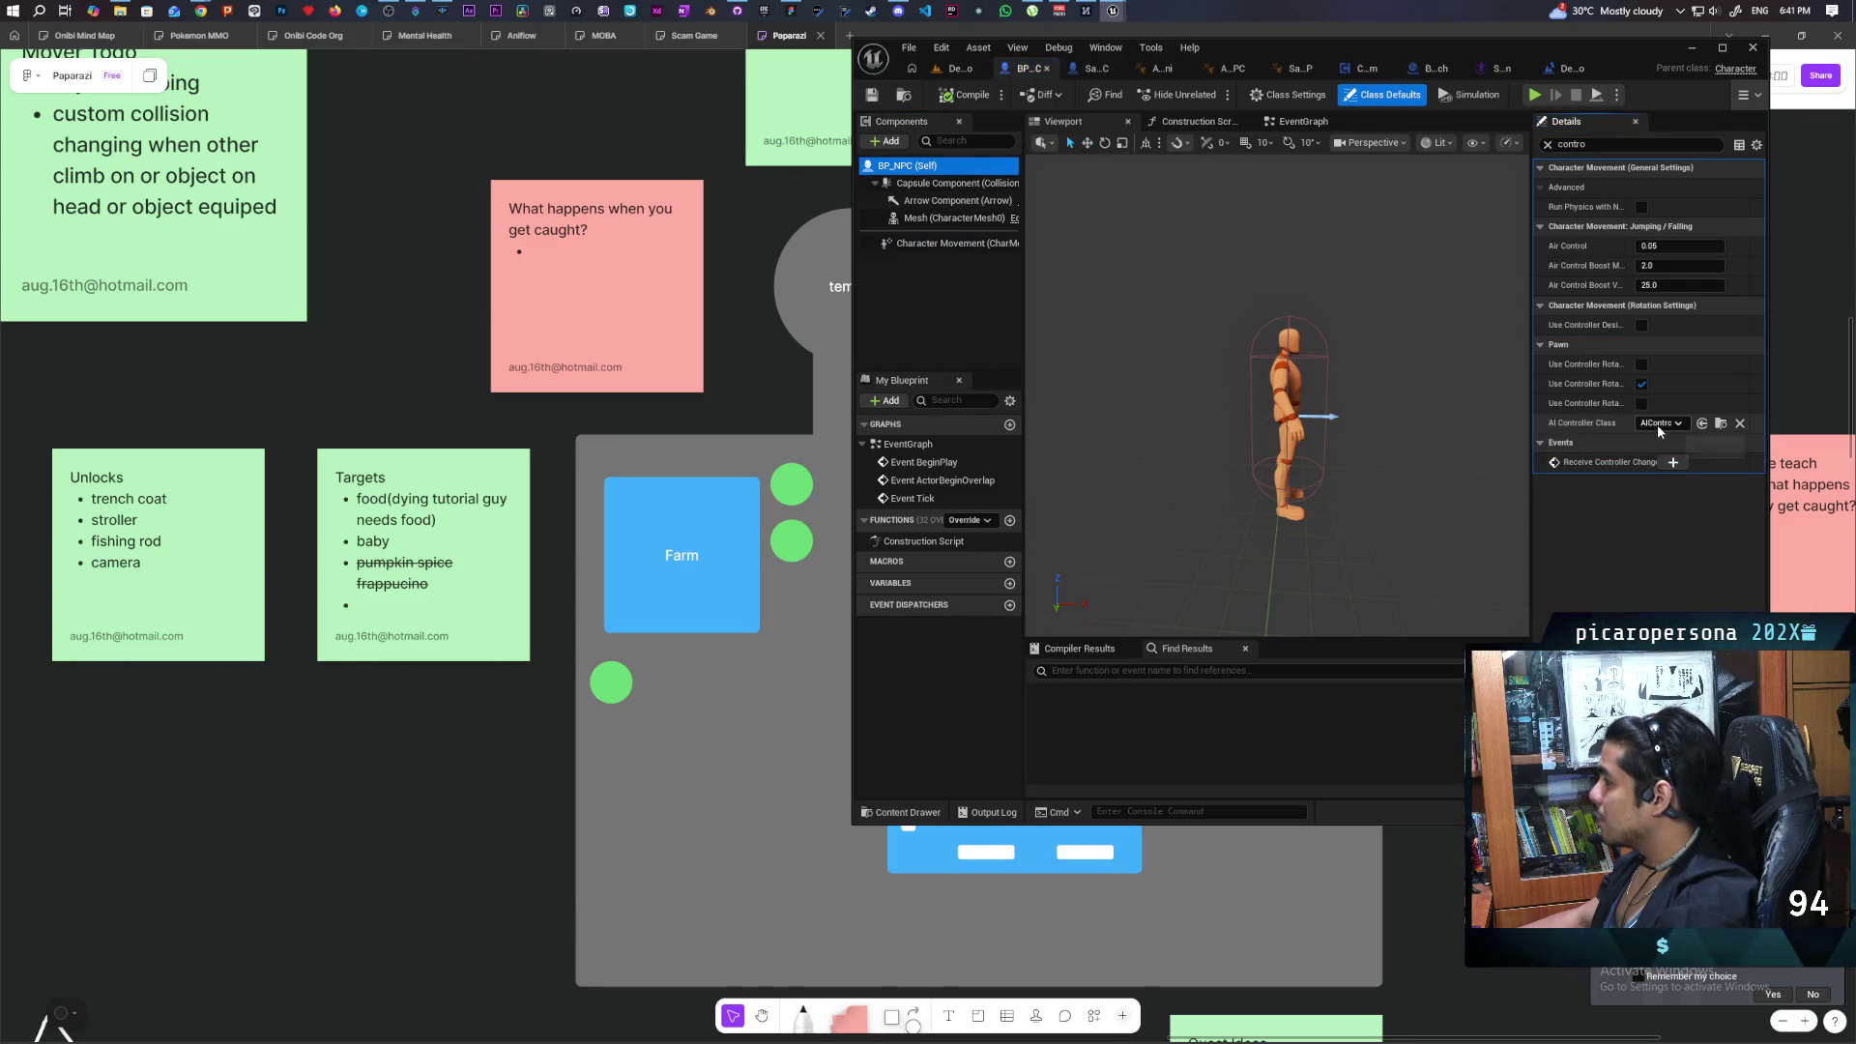
mouse_move(1515, 422)
left_mouse_down()
mouse_move(1372, 430)
mouse_move(1400, 446)
left_mouse_up()
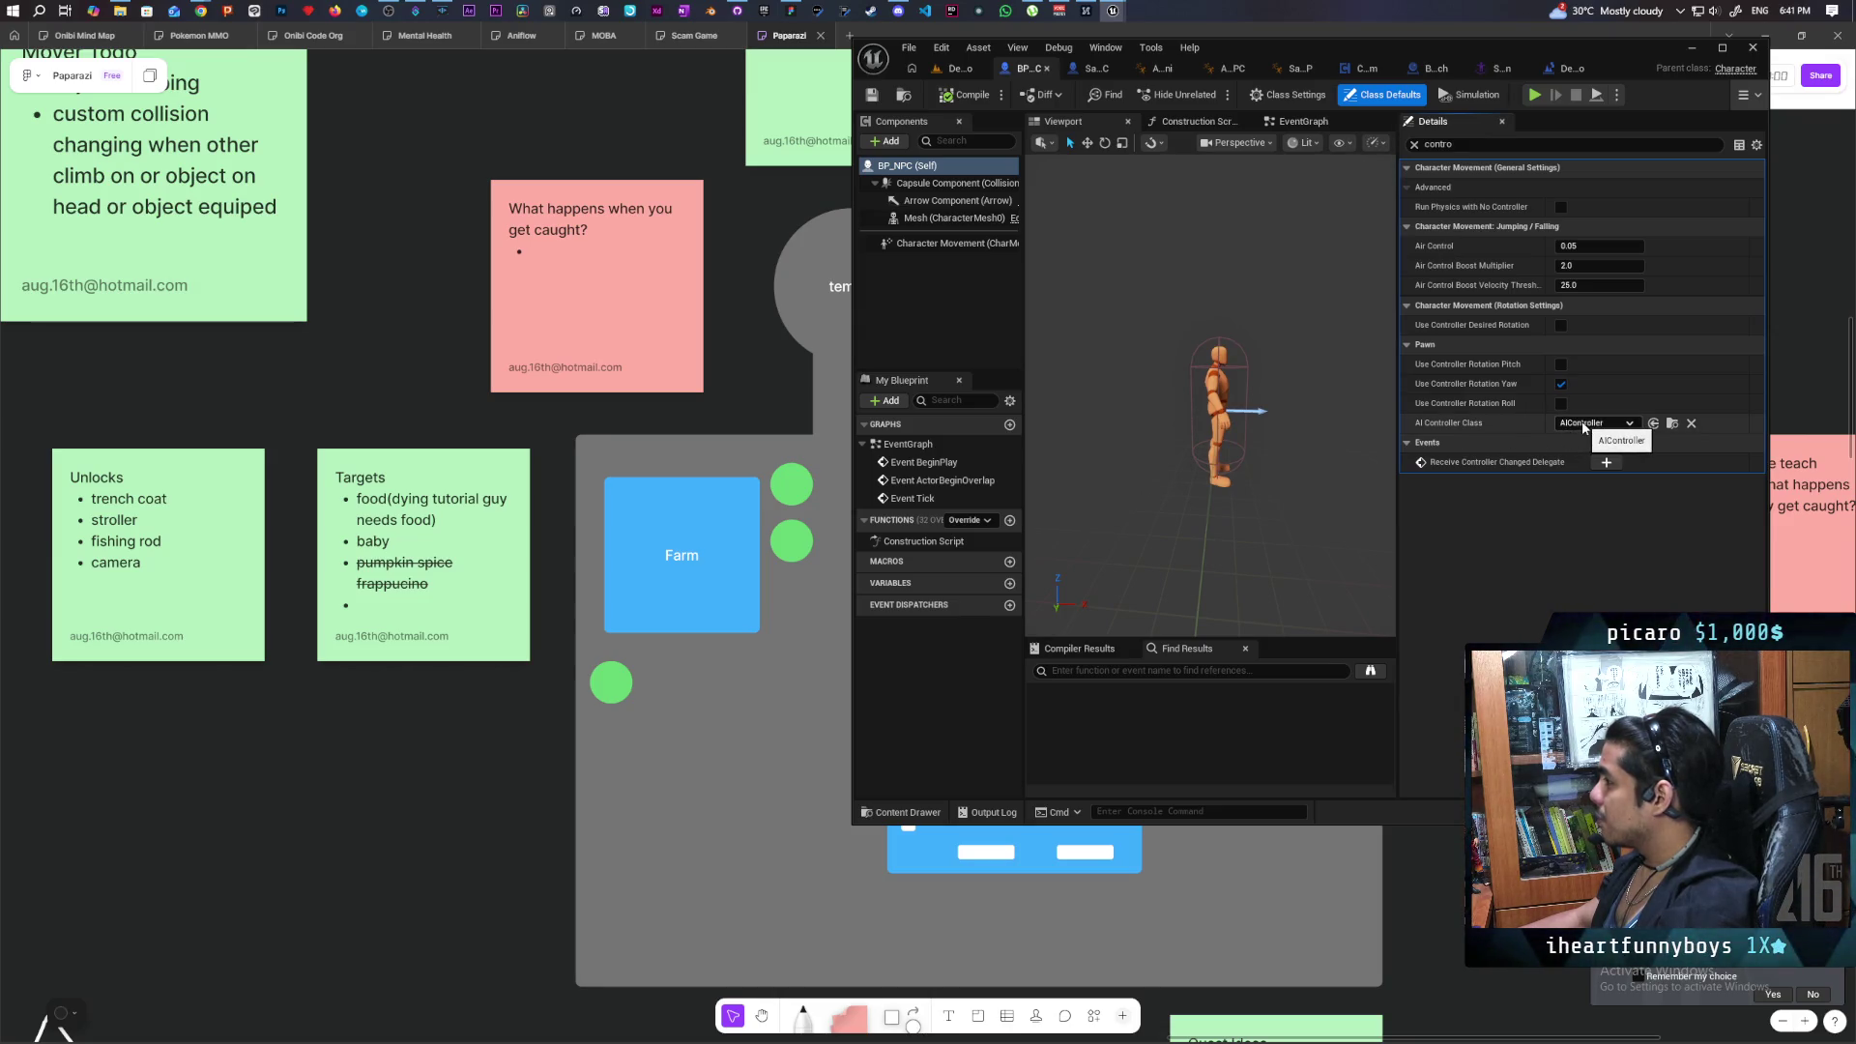
left_click(1672, 423)
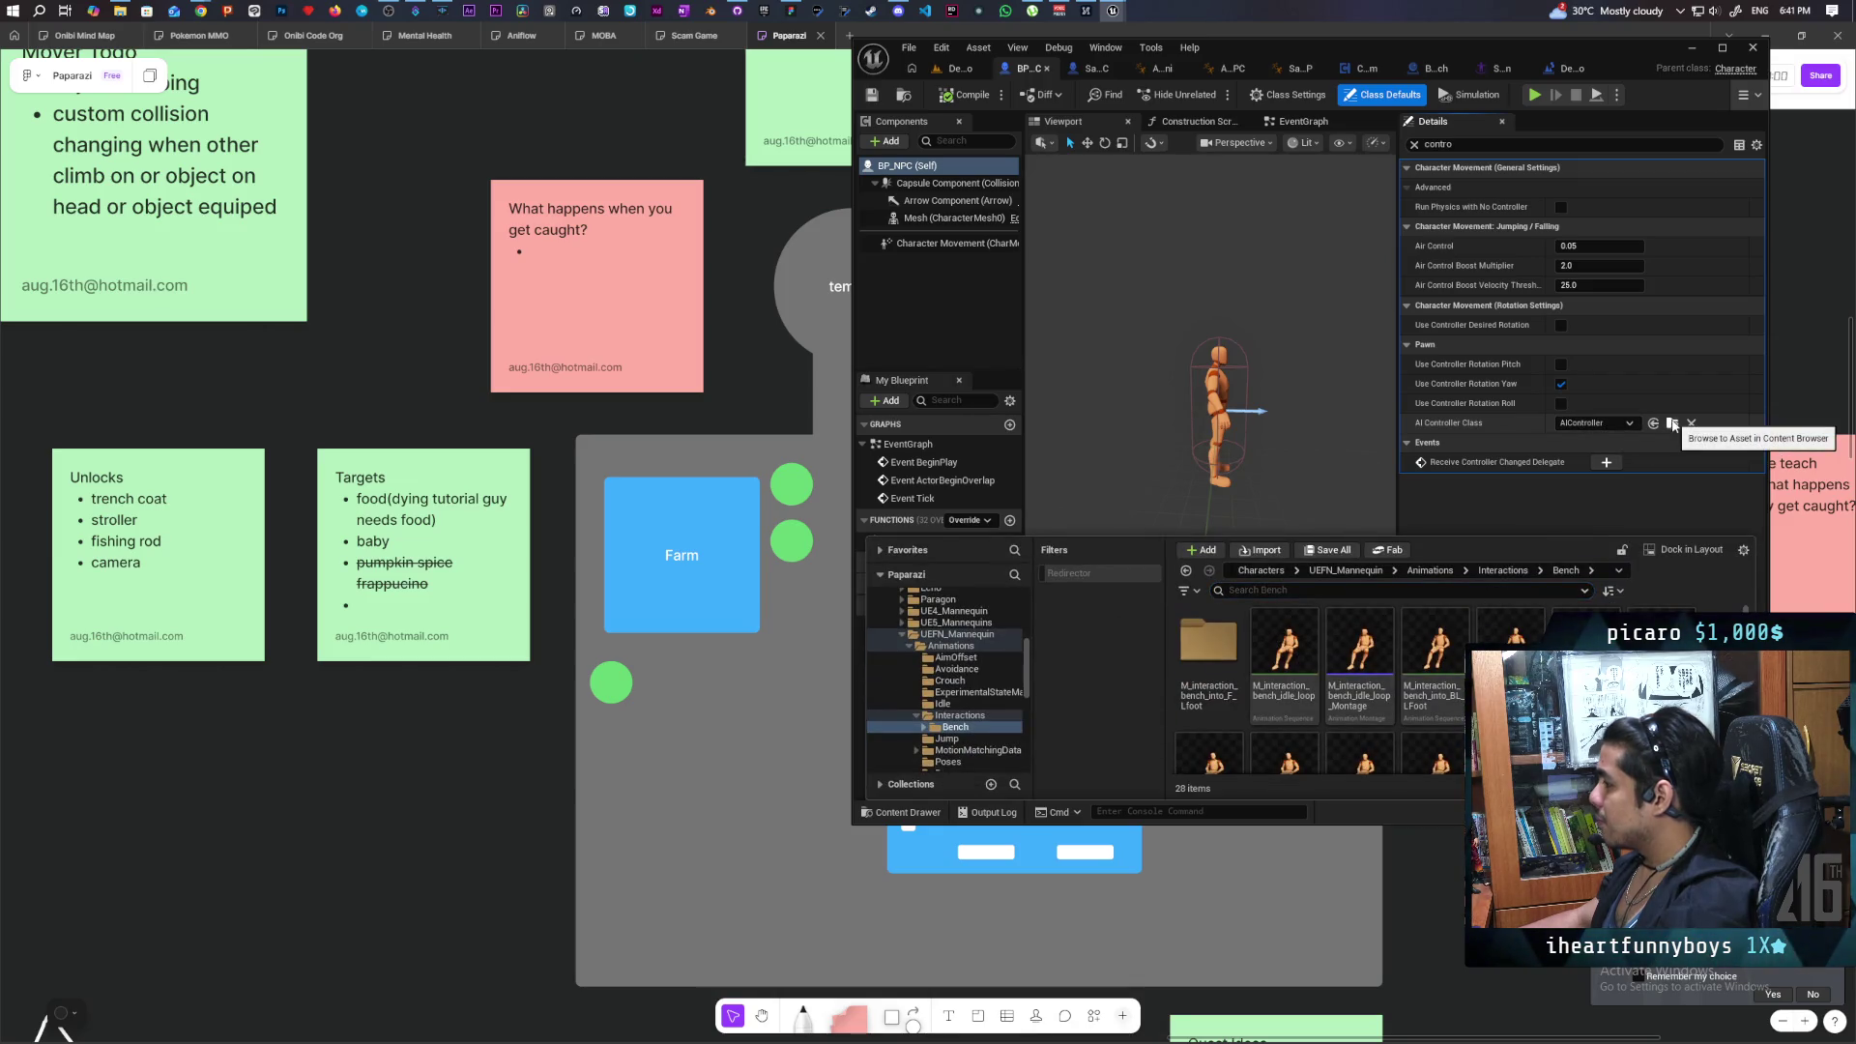
scroll(1314, 687, "down", 2)
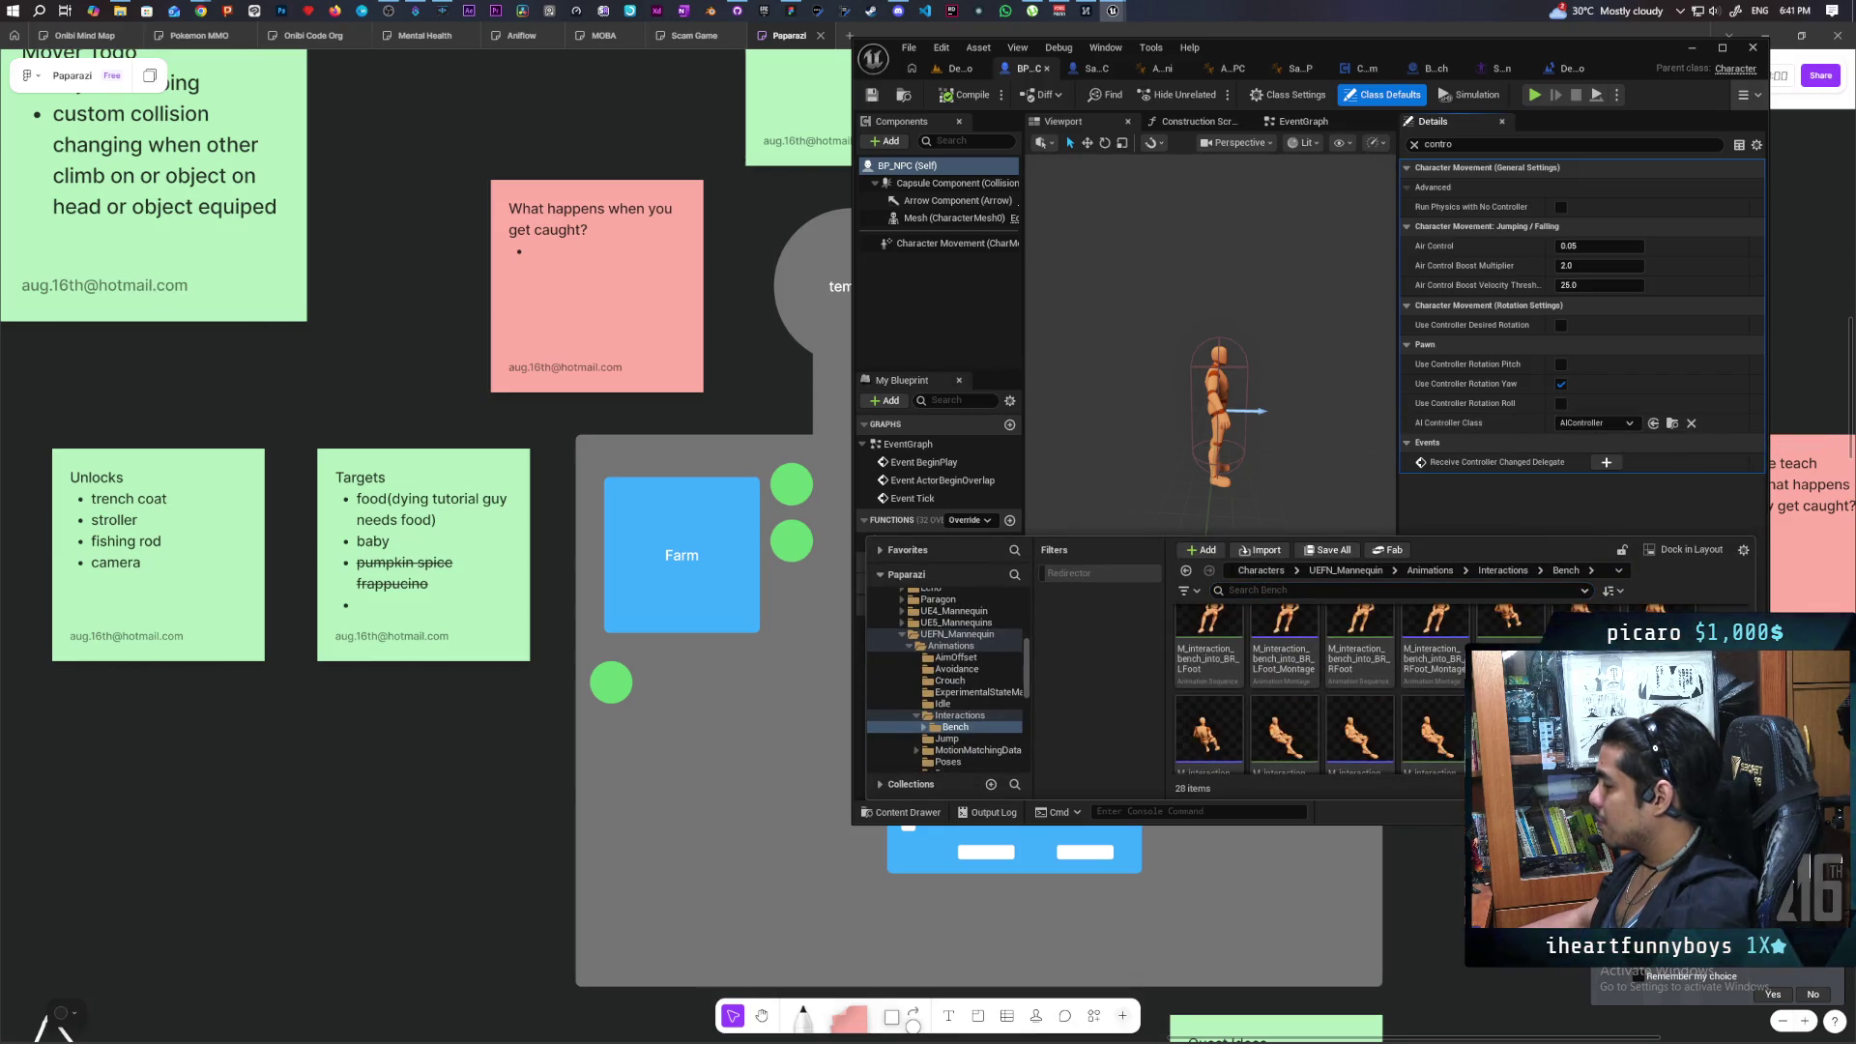
scroll(1315, 691, "up", 3)
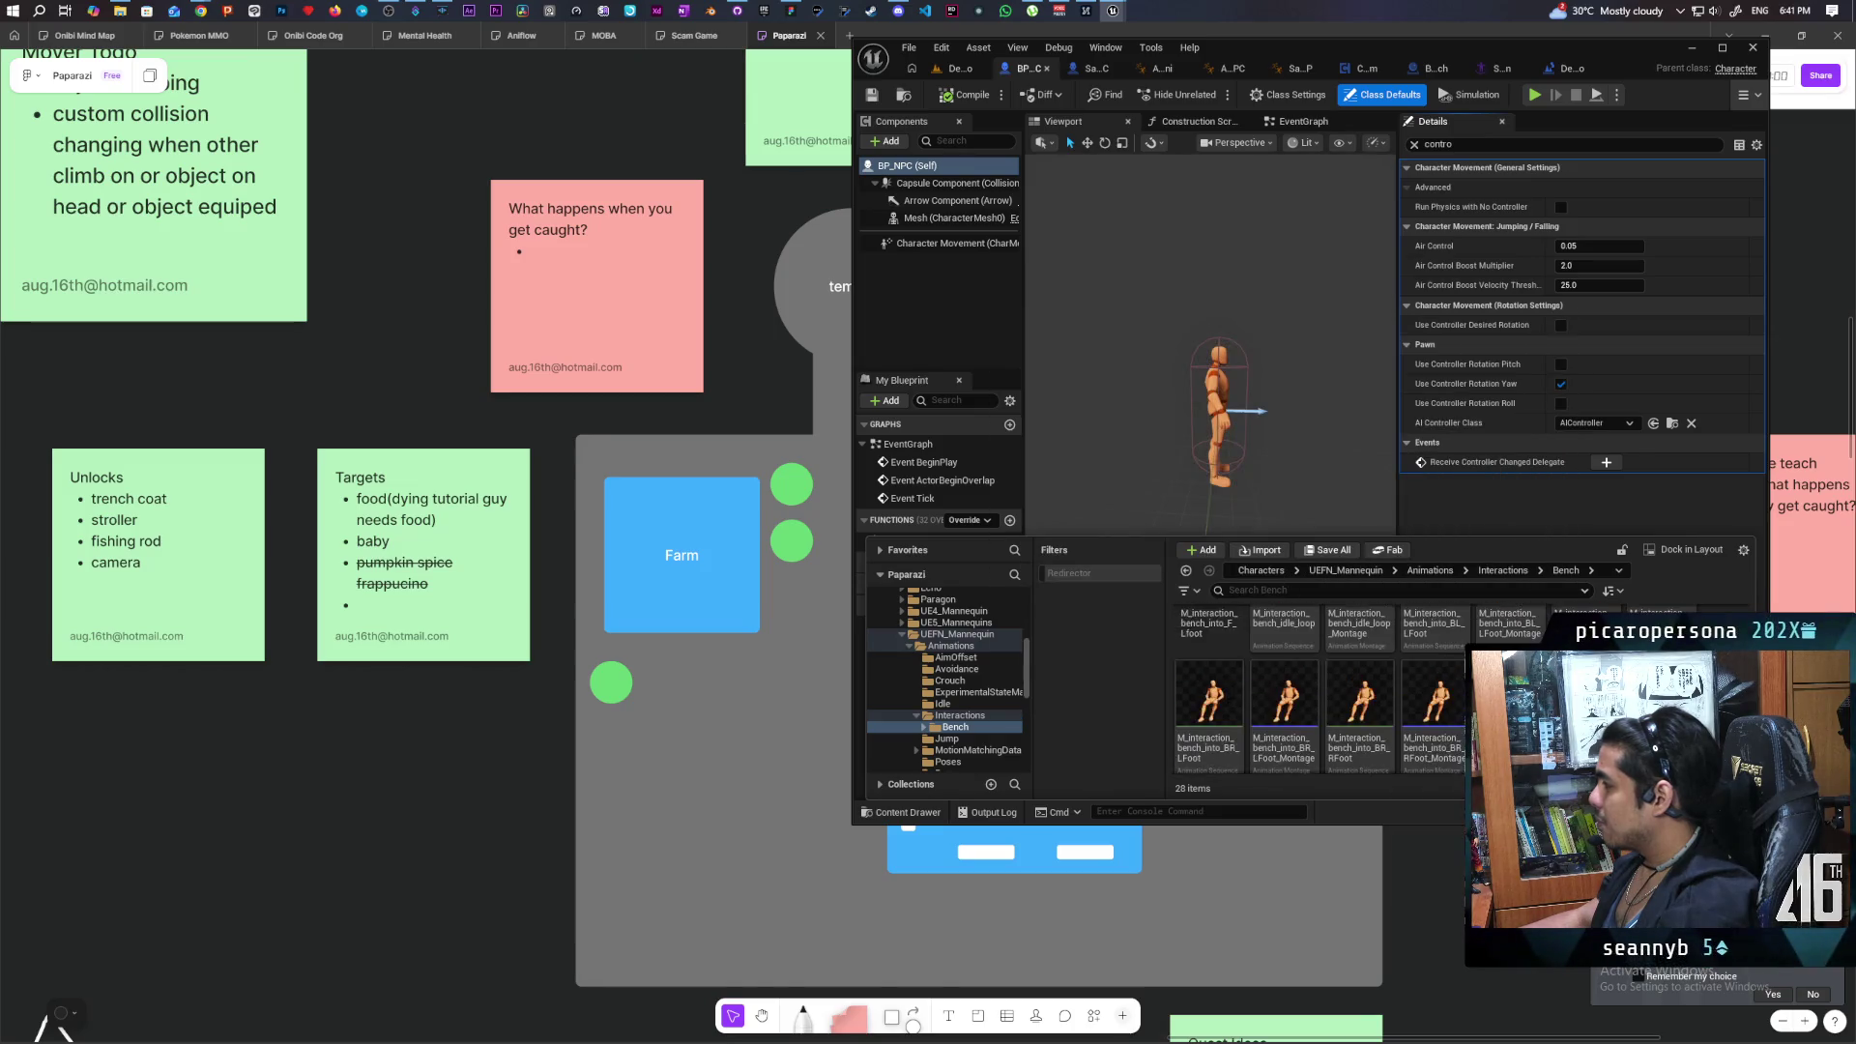
left_click(1502, 420)
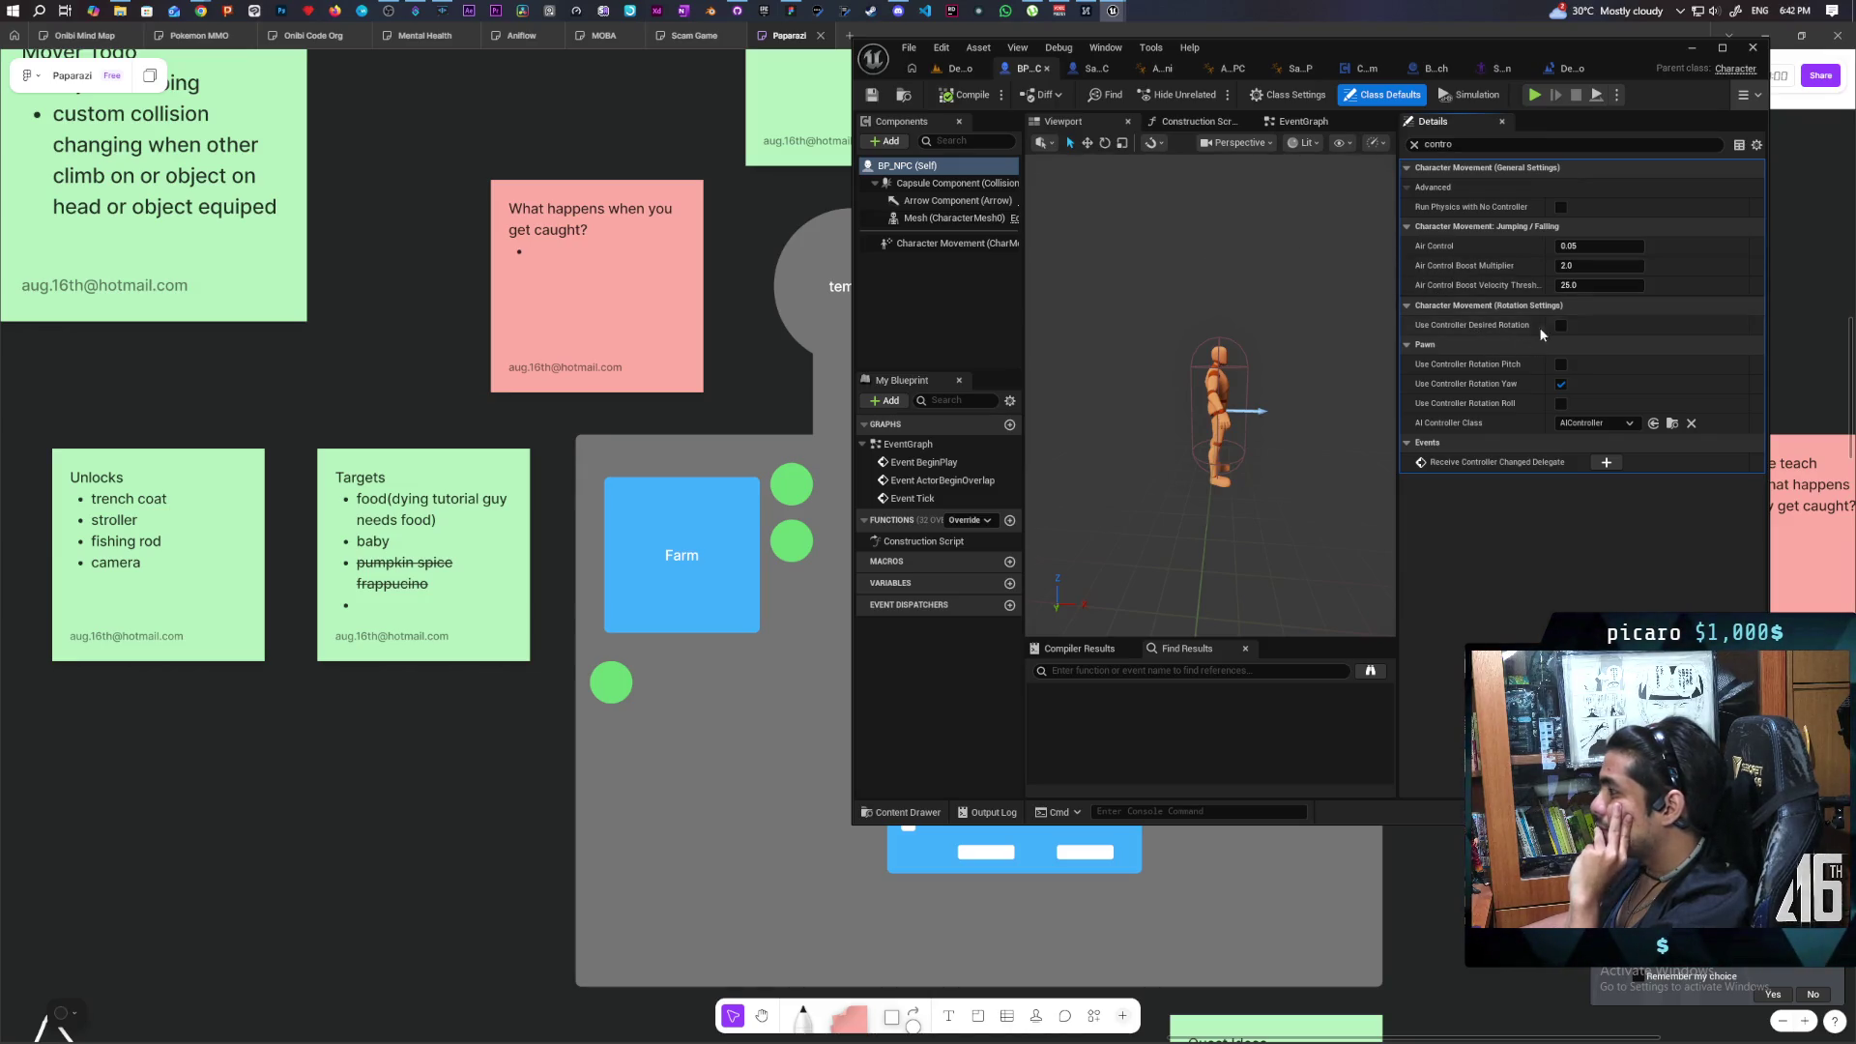
Filter BP_NPC (Self) Details by 'repli' to check Replicates and Replicate Movement.
left_click(967, 184)
left_click(909, 165)
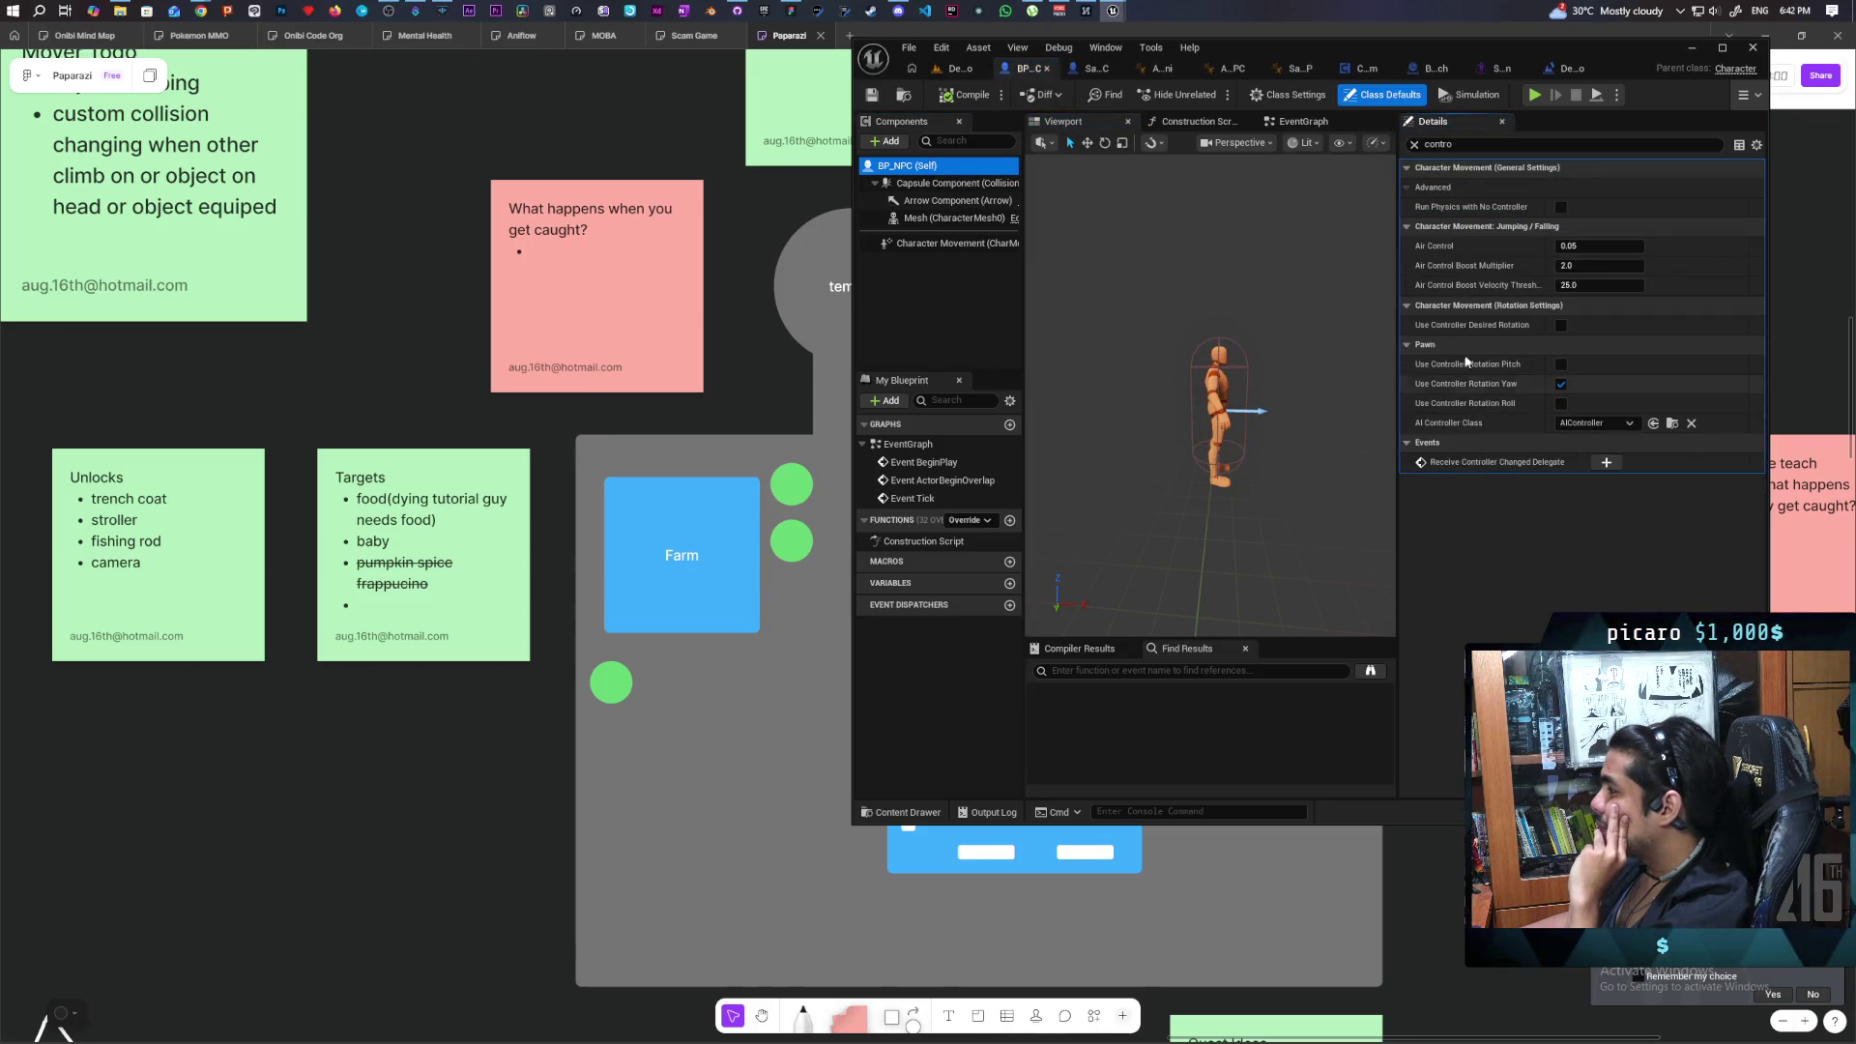
left_click(1412, 145)
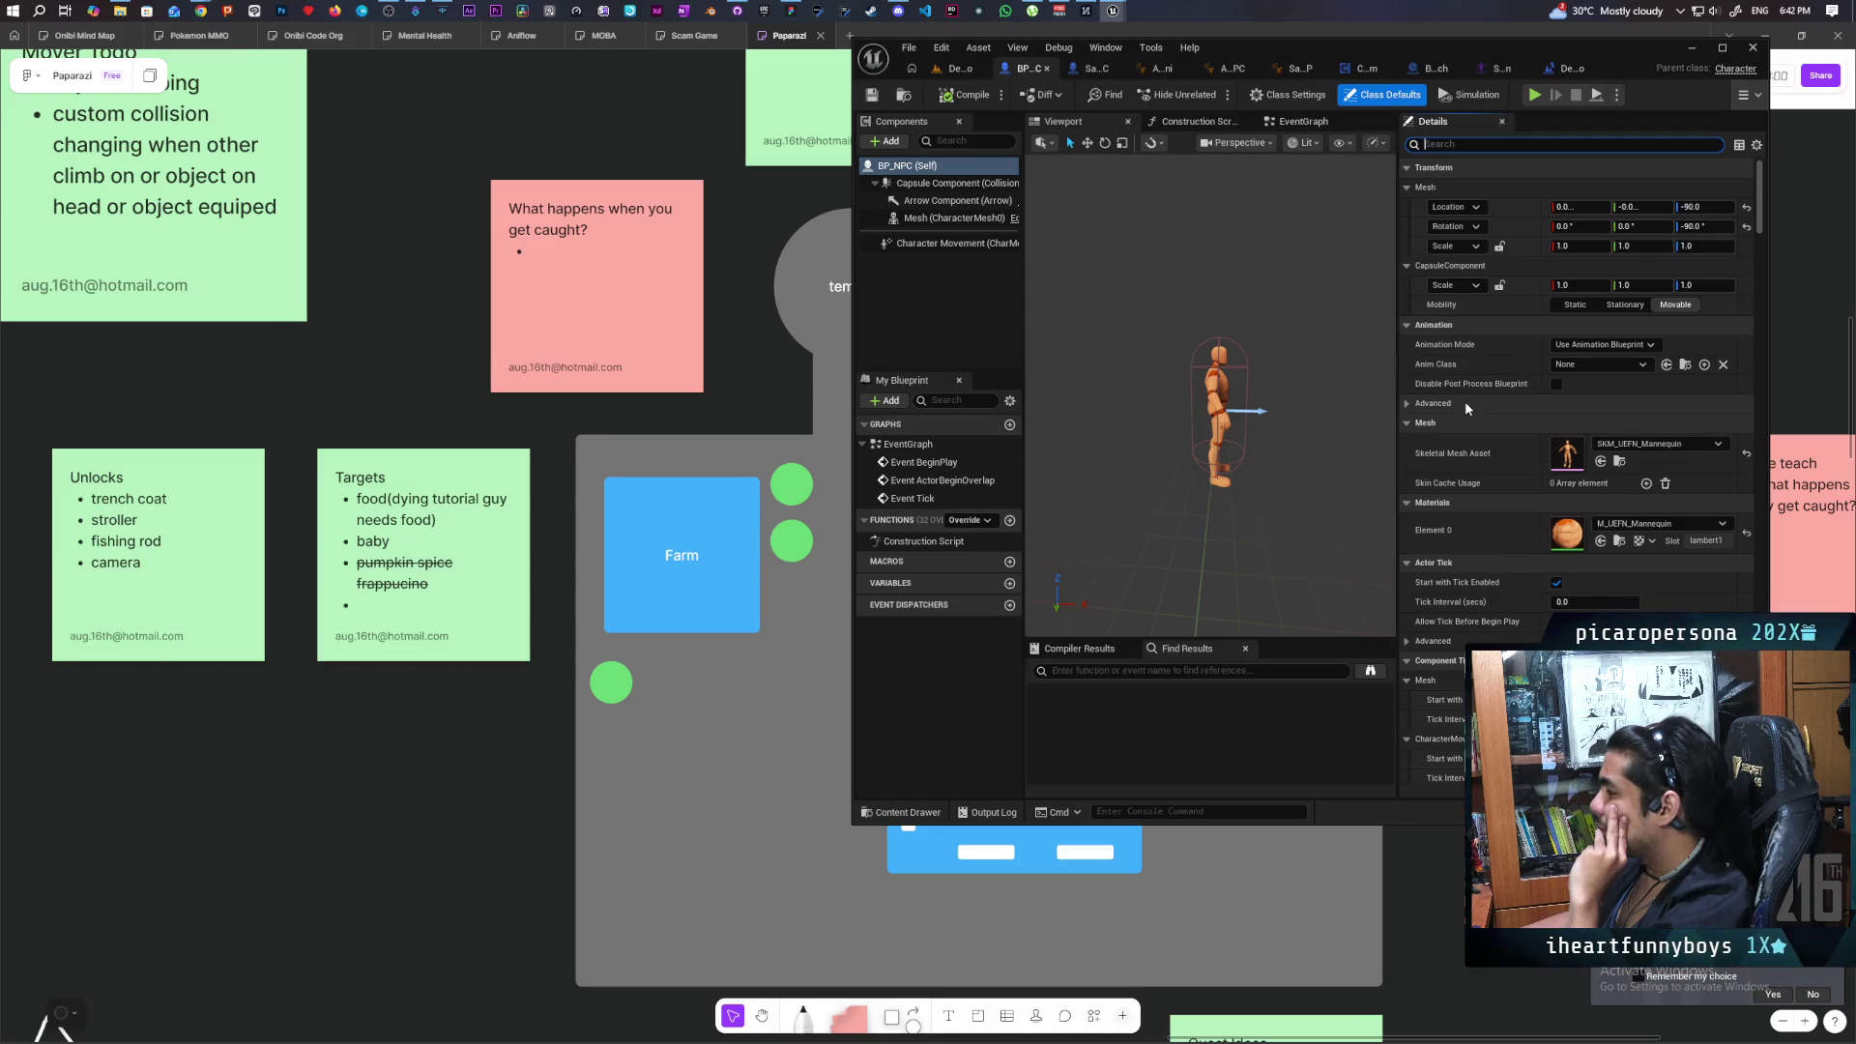
type("repli")
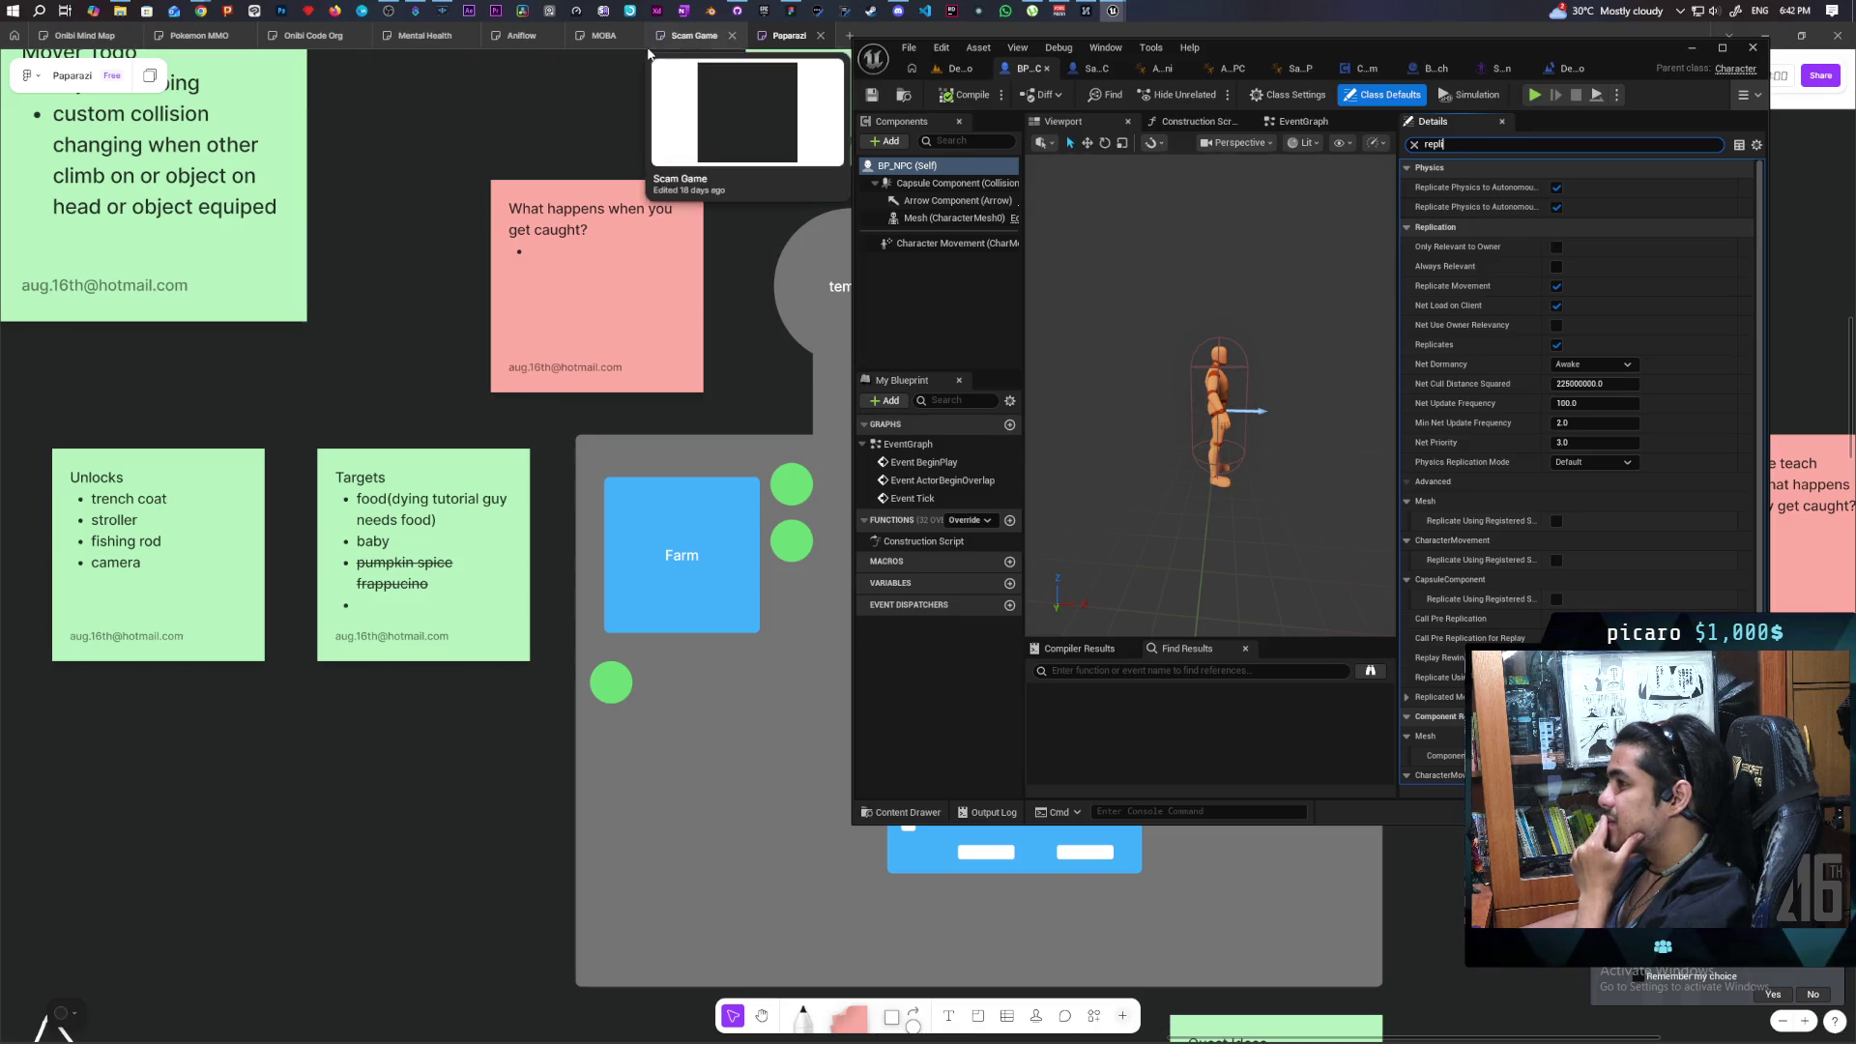
mouse_move(200, 10)
left_click(1223, 90)
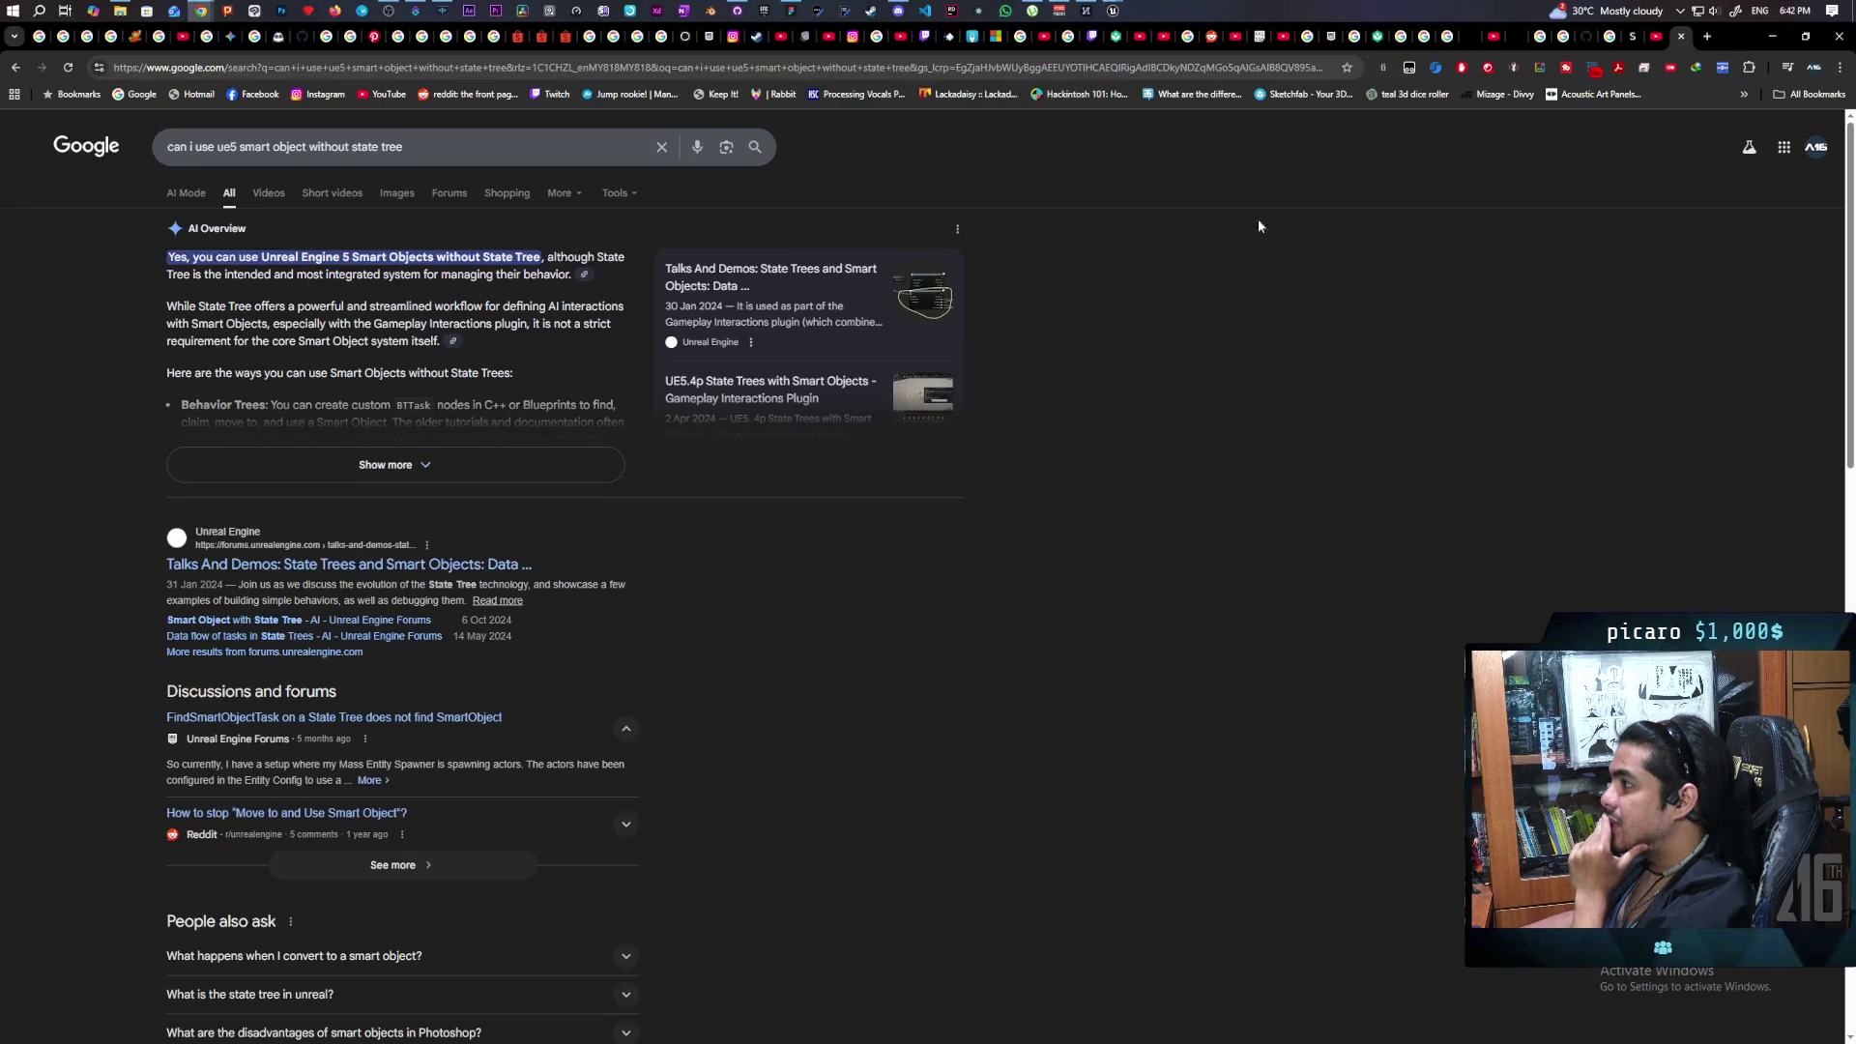
Google 'how to replicate AI anim montage ue5', skim the results, and minimize Chrome.
left_click(1051, 68)
type("how to replicate AI ani")
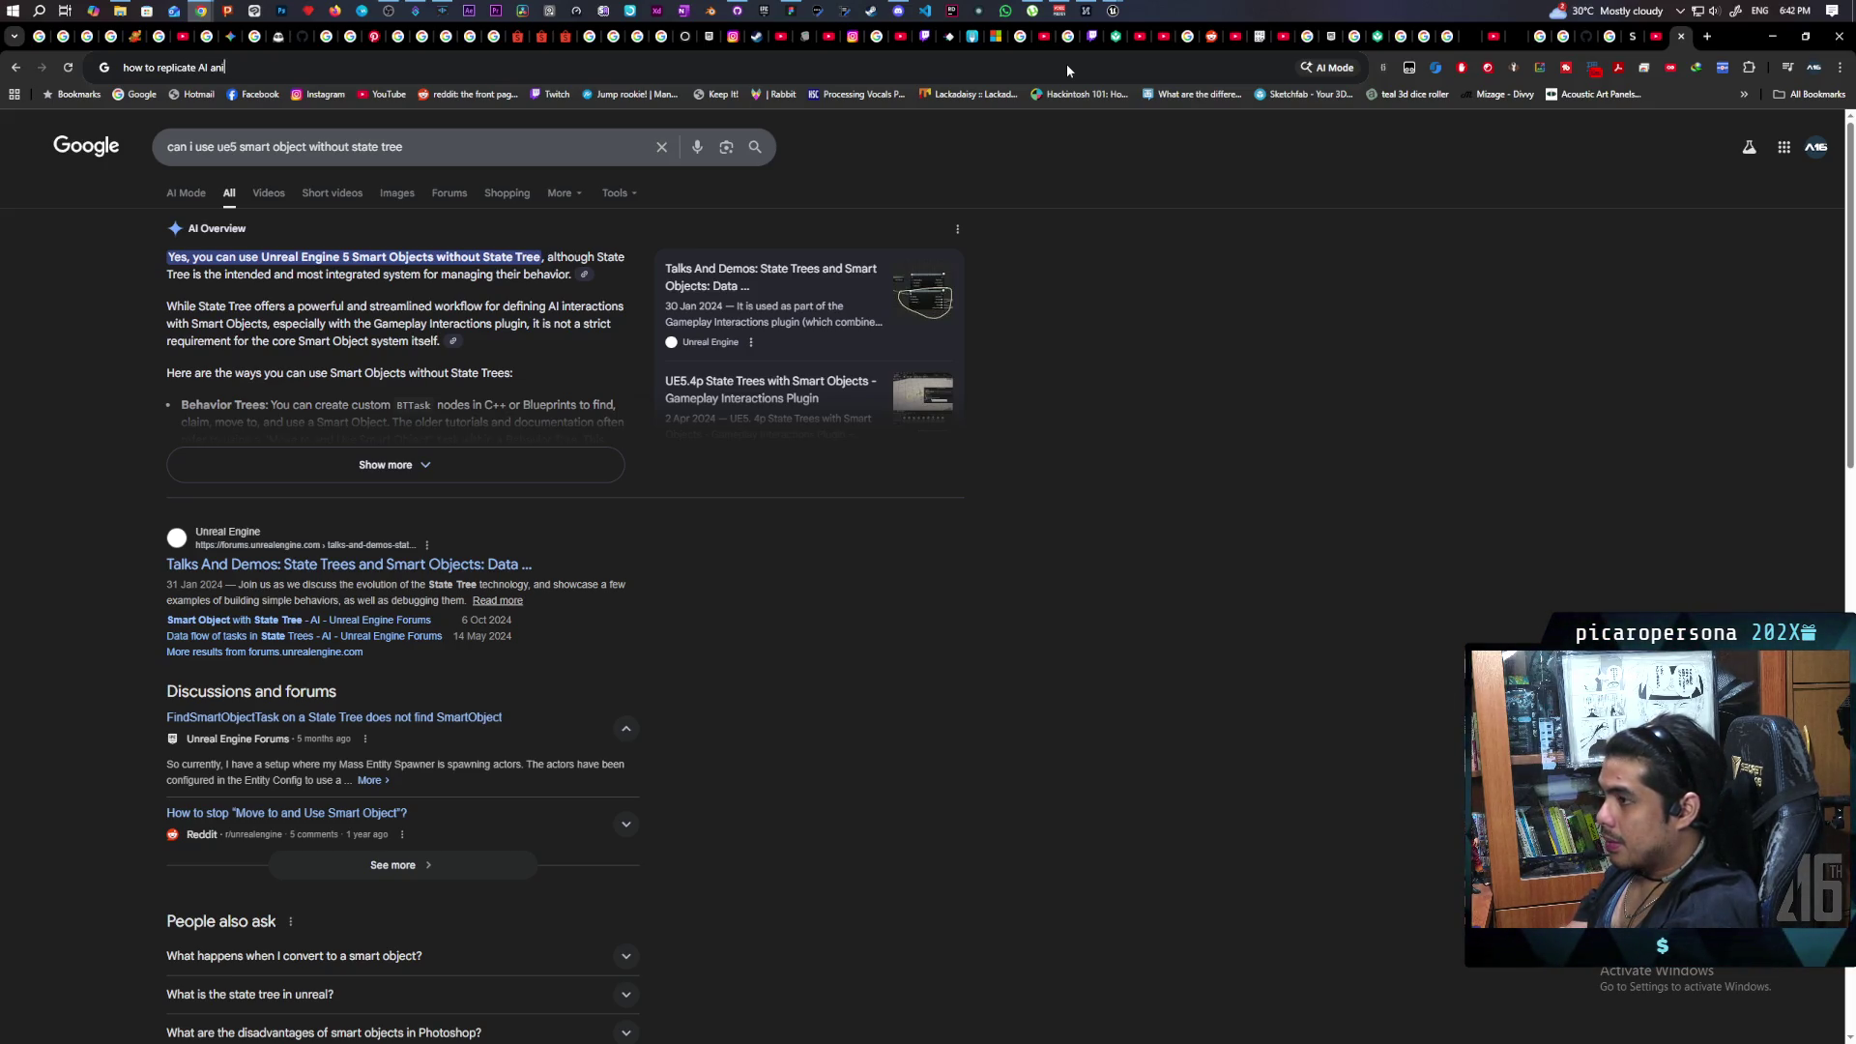
type("ta")
type("ge ue5")
key("Return")
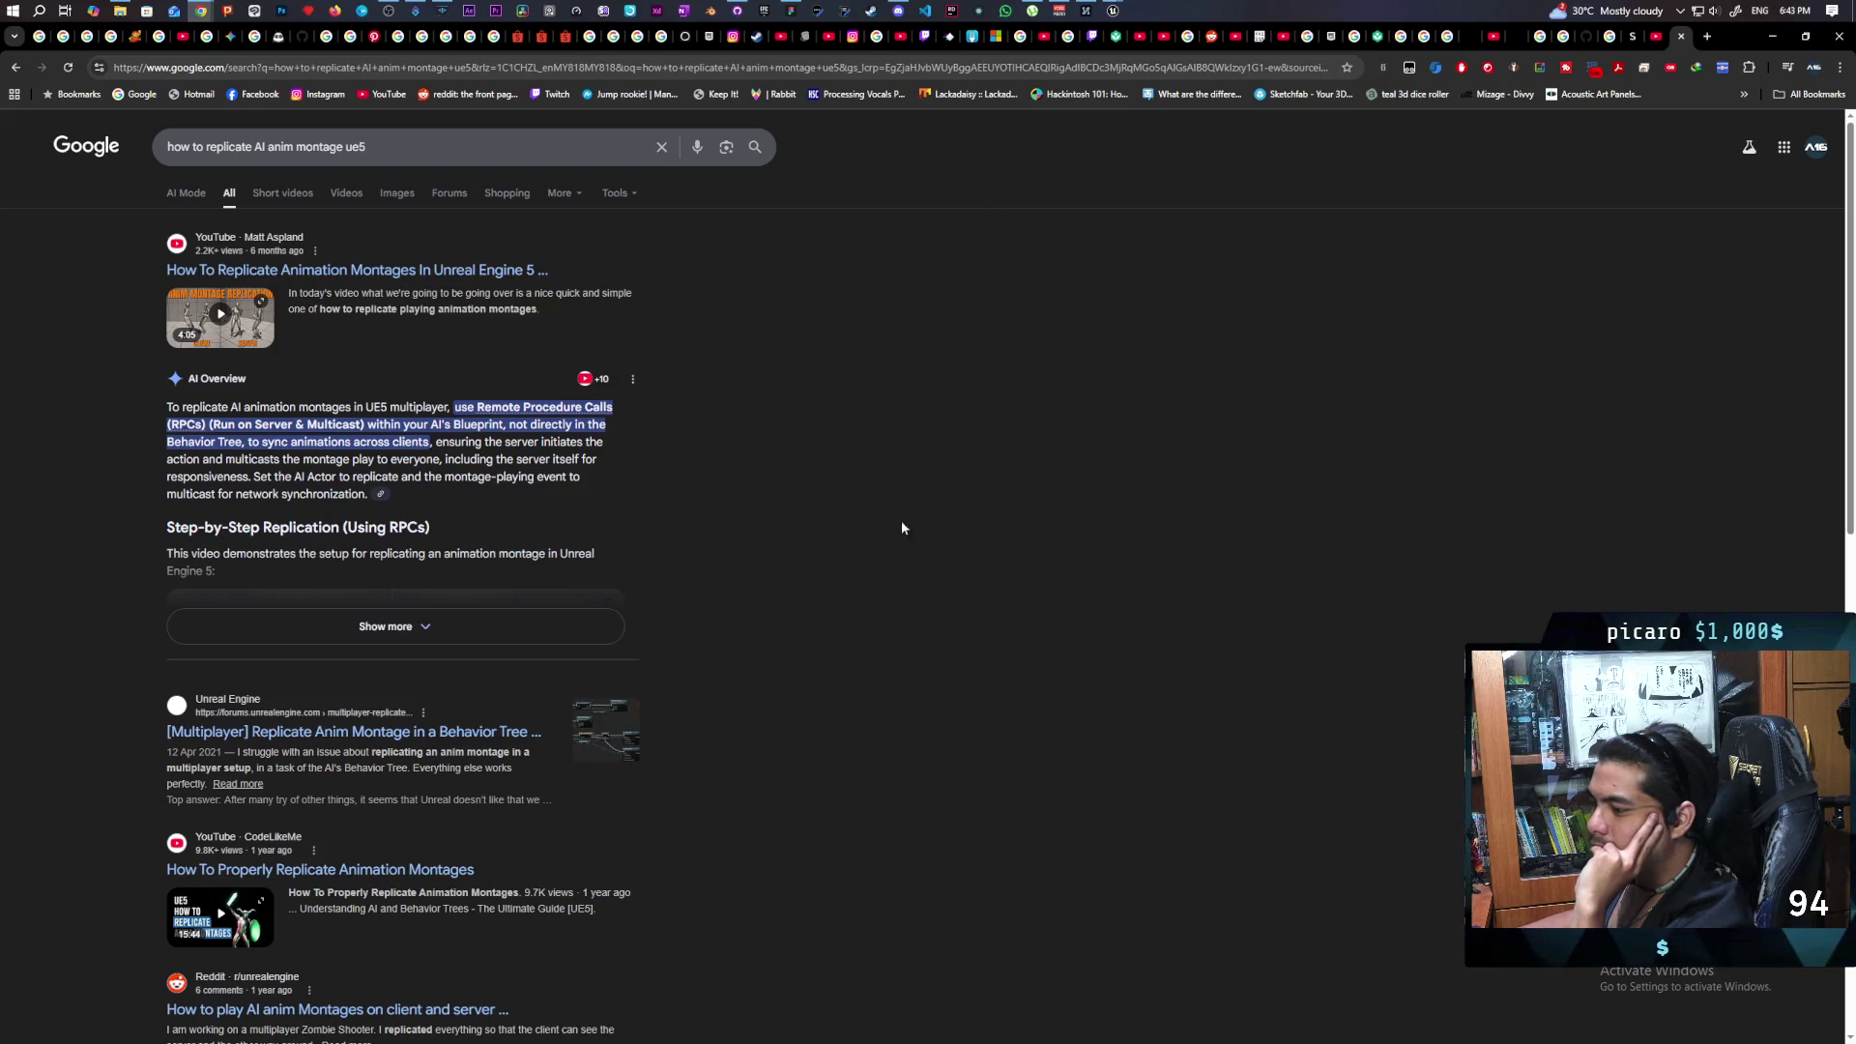
scroll(715, 647, "down", 2)
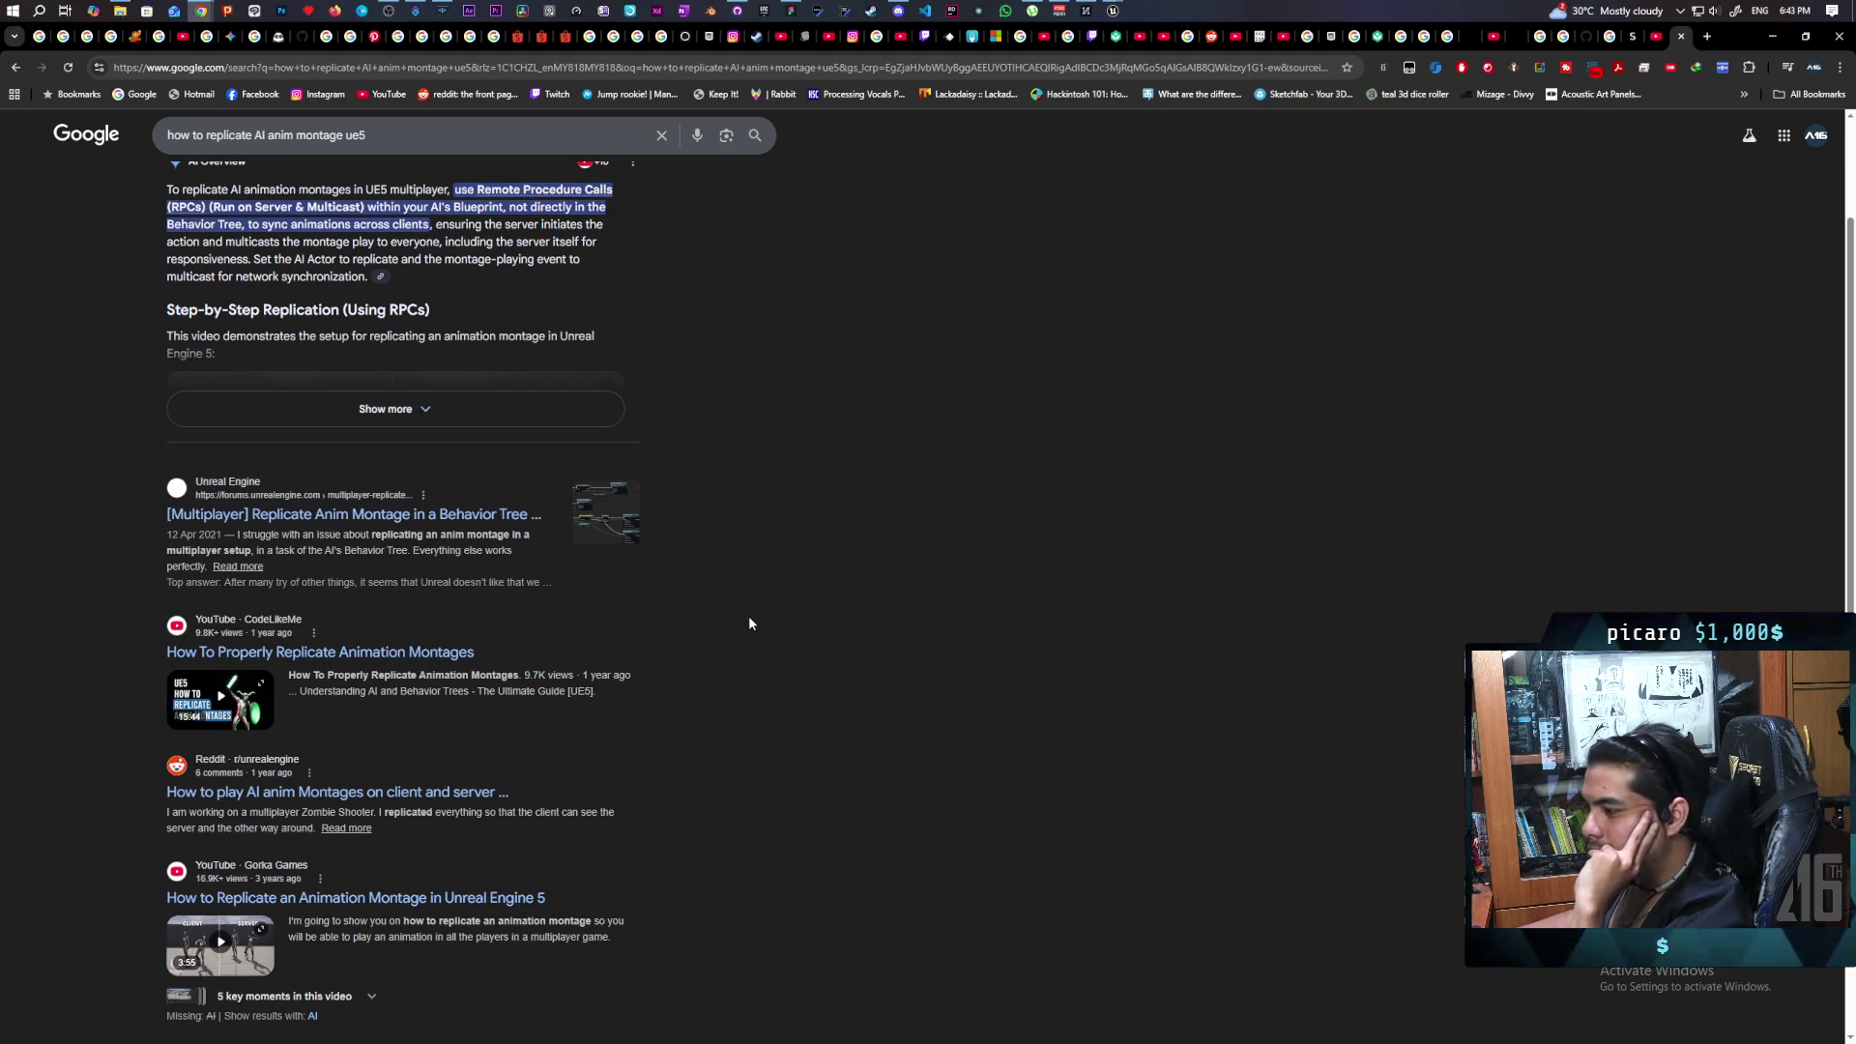
scroll(749, 623, "down", 2)
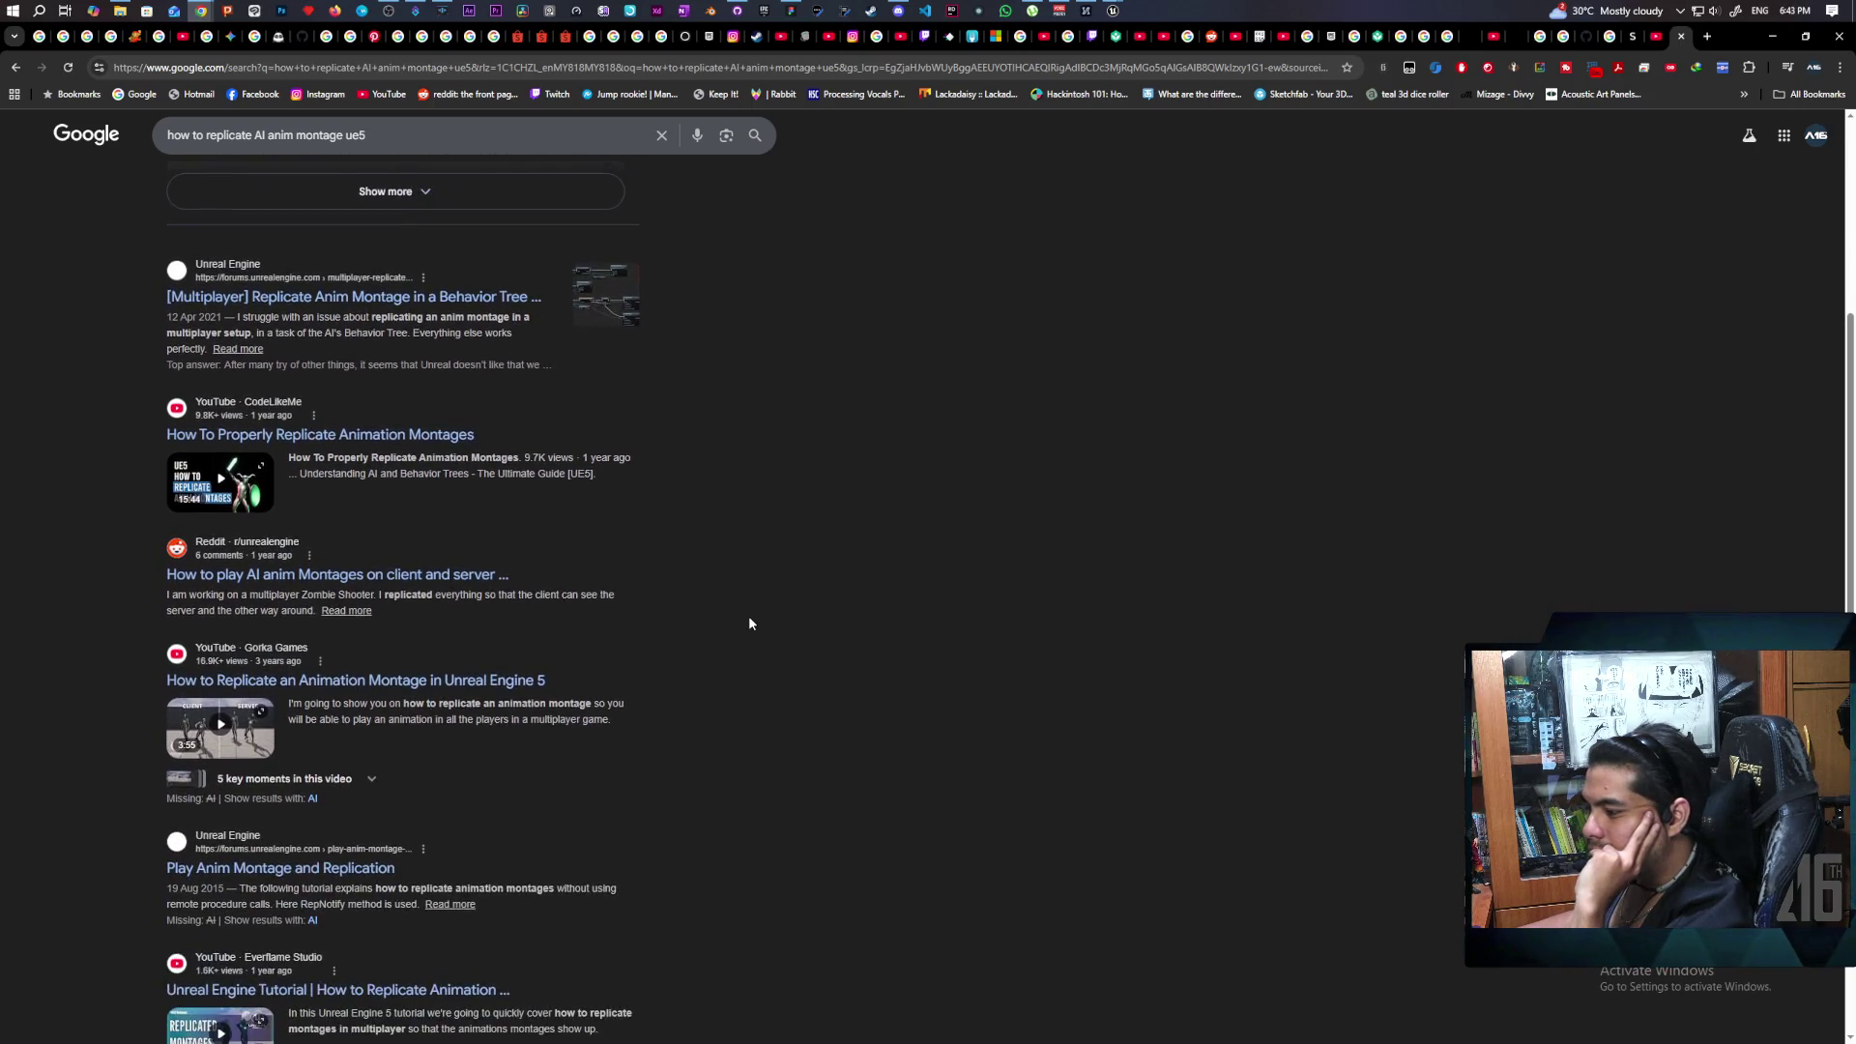
scroll(749, 623, "down", 2)
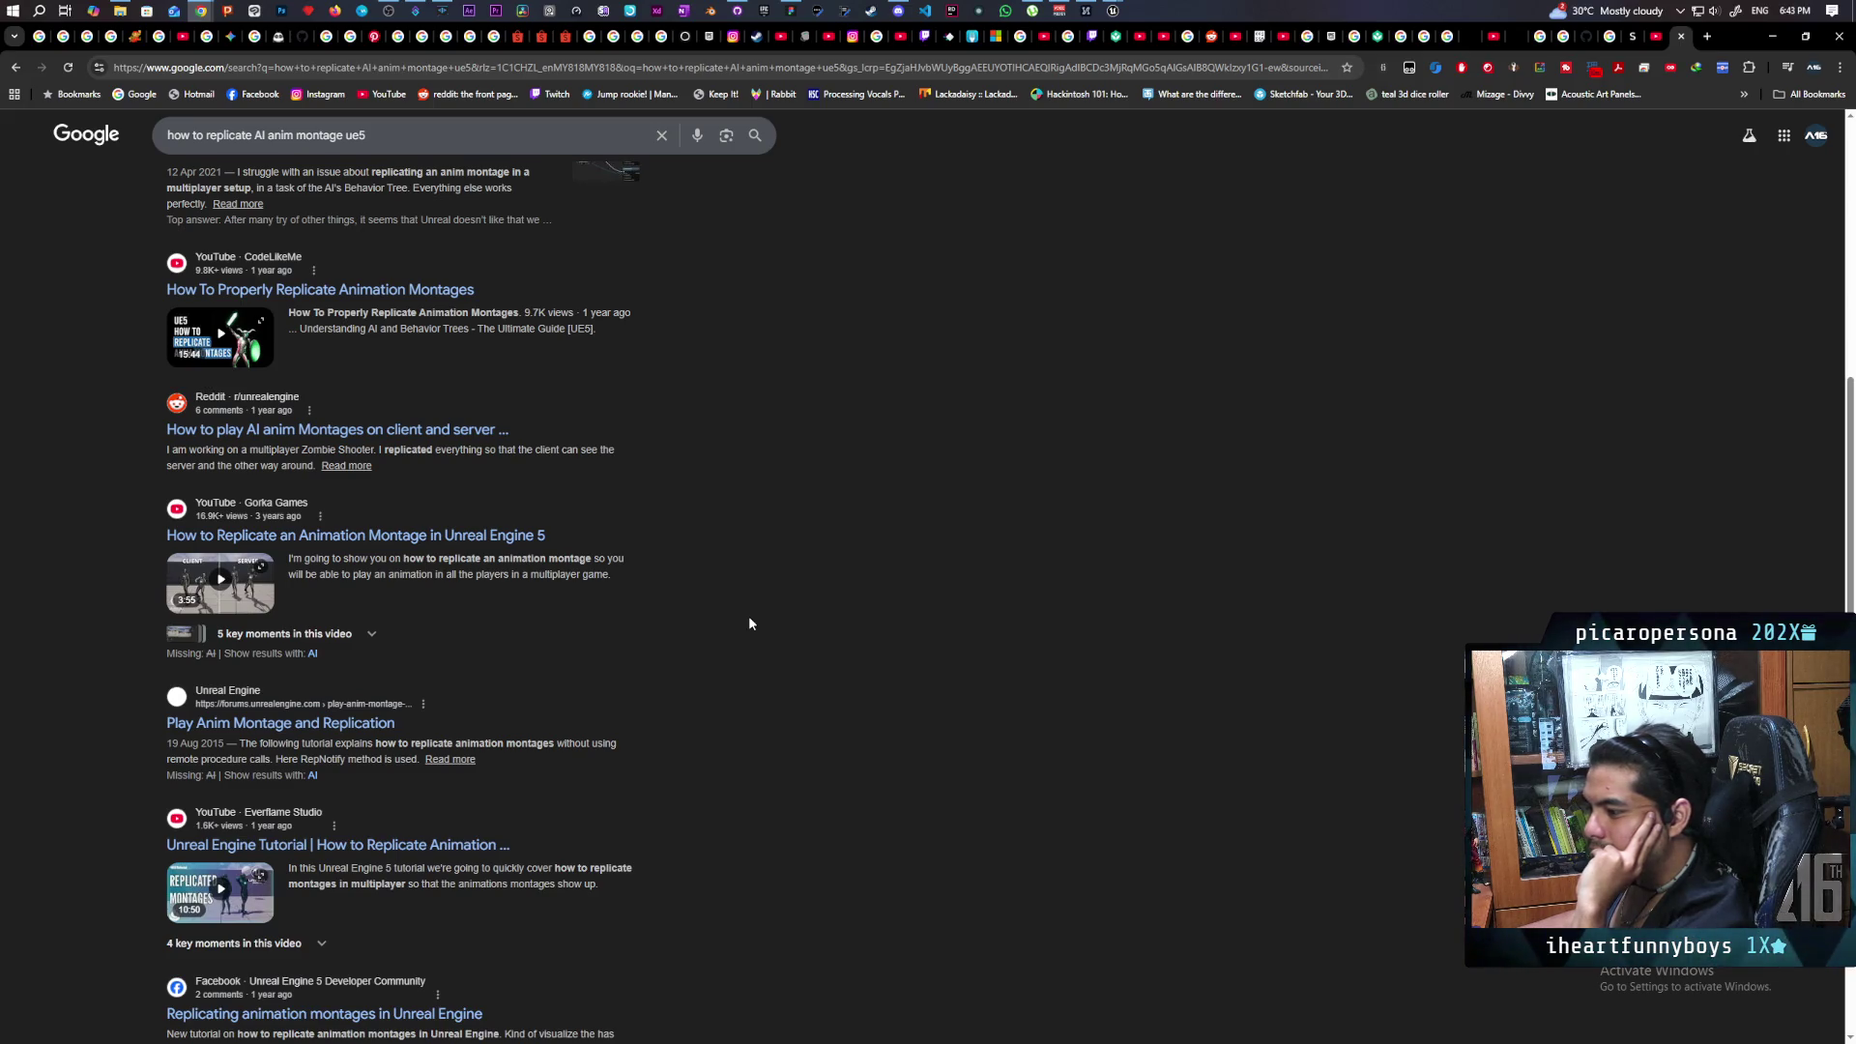
left_click(1768, 36)
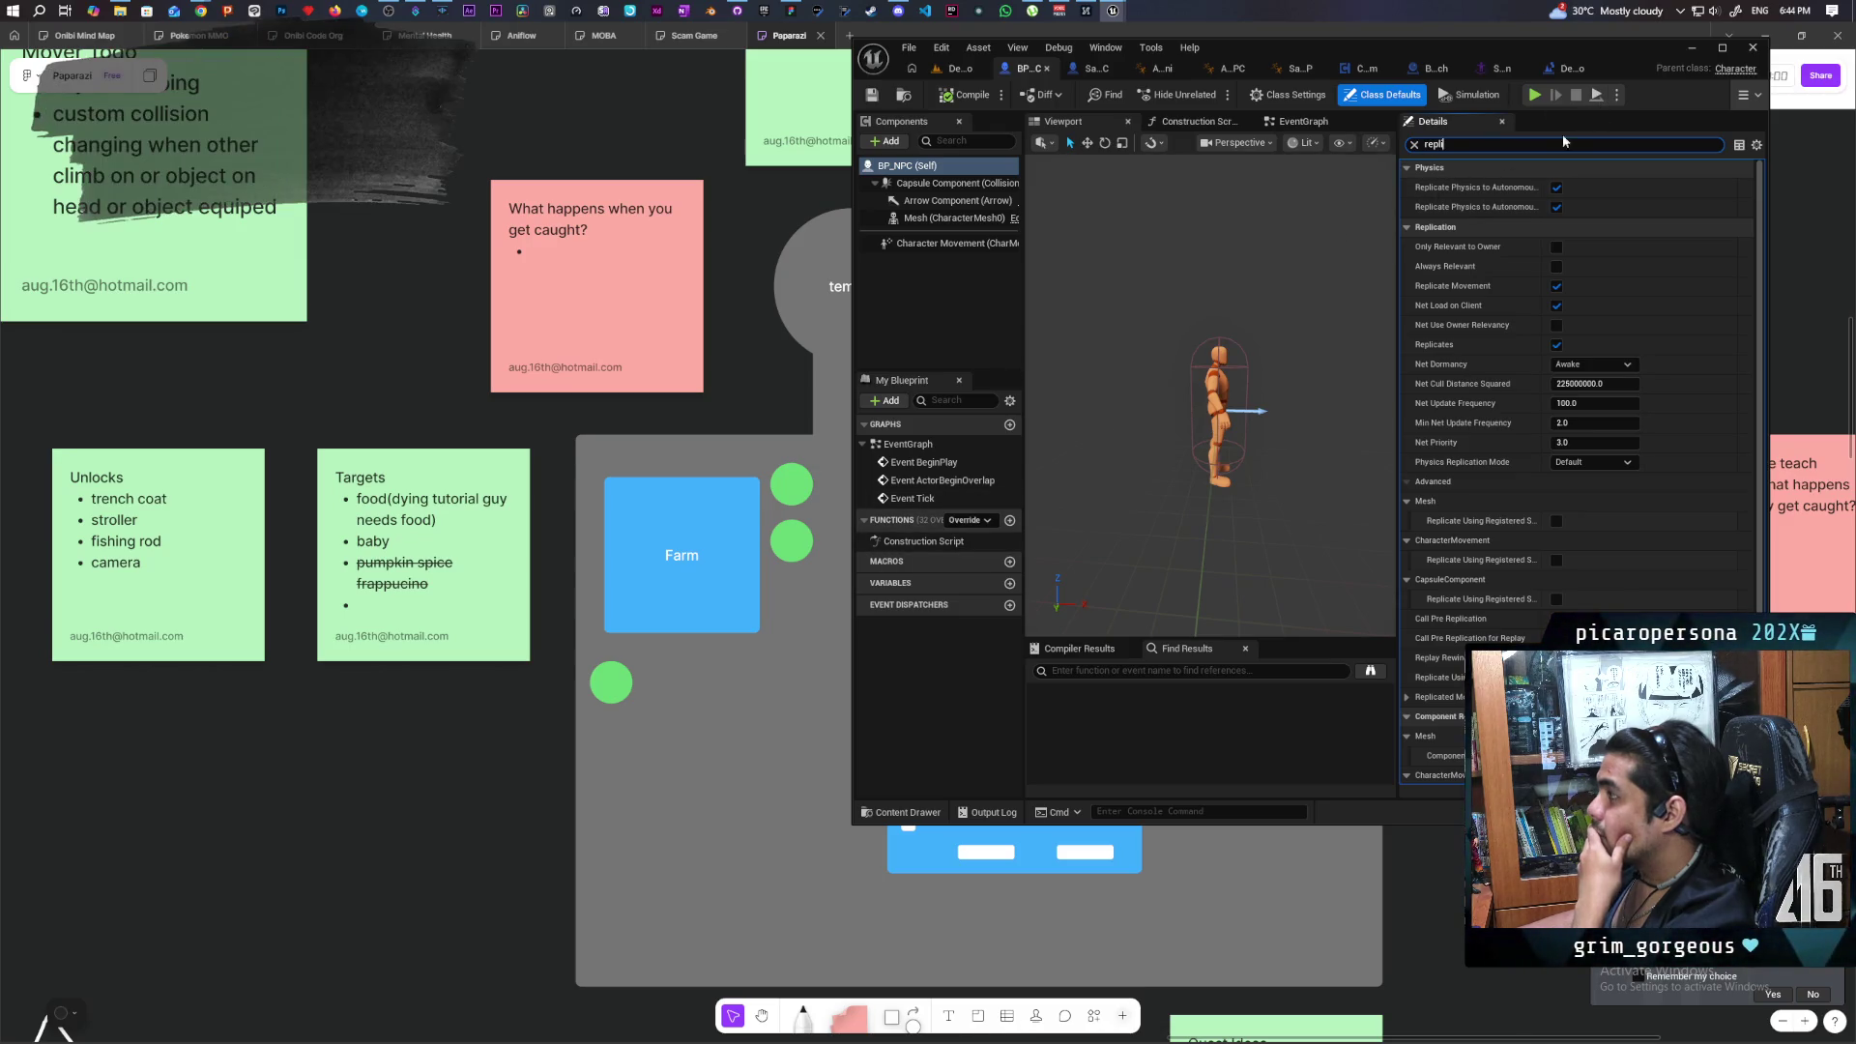
Maximize the editor, open BP_NPC's EventGraph, and move Event BeginPlay higher.
double_click(1622, 49)
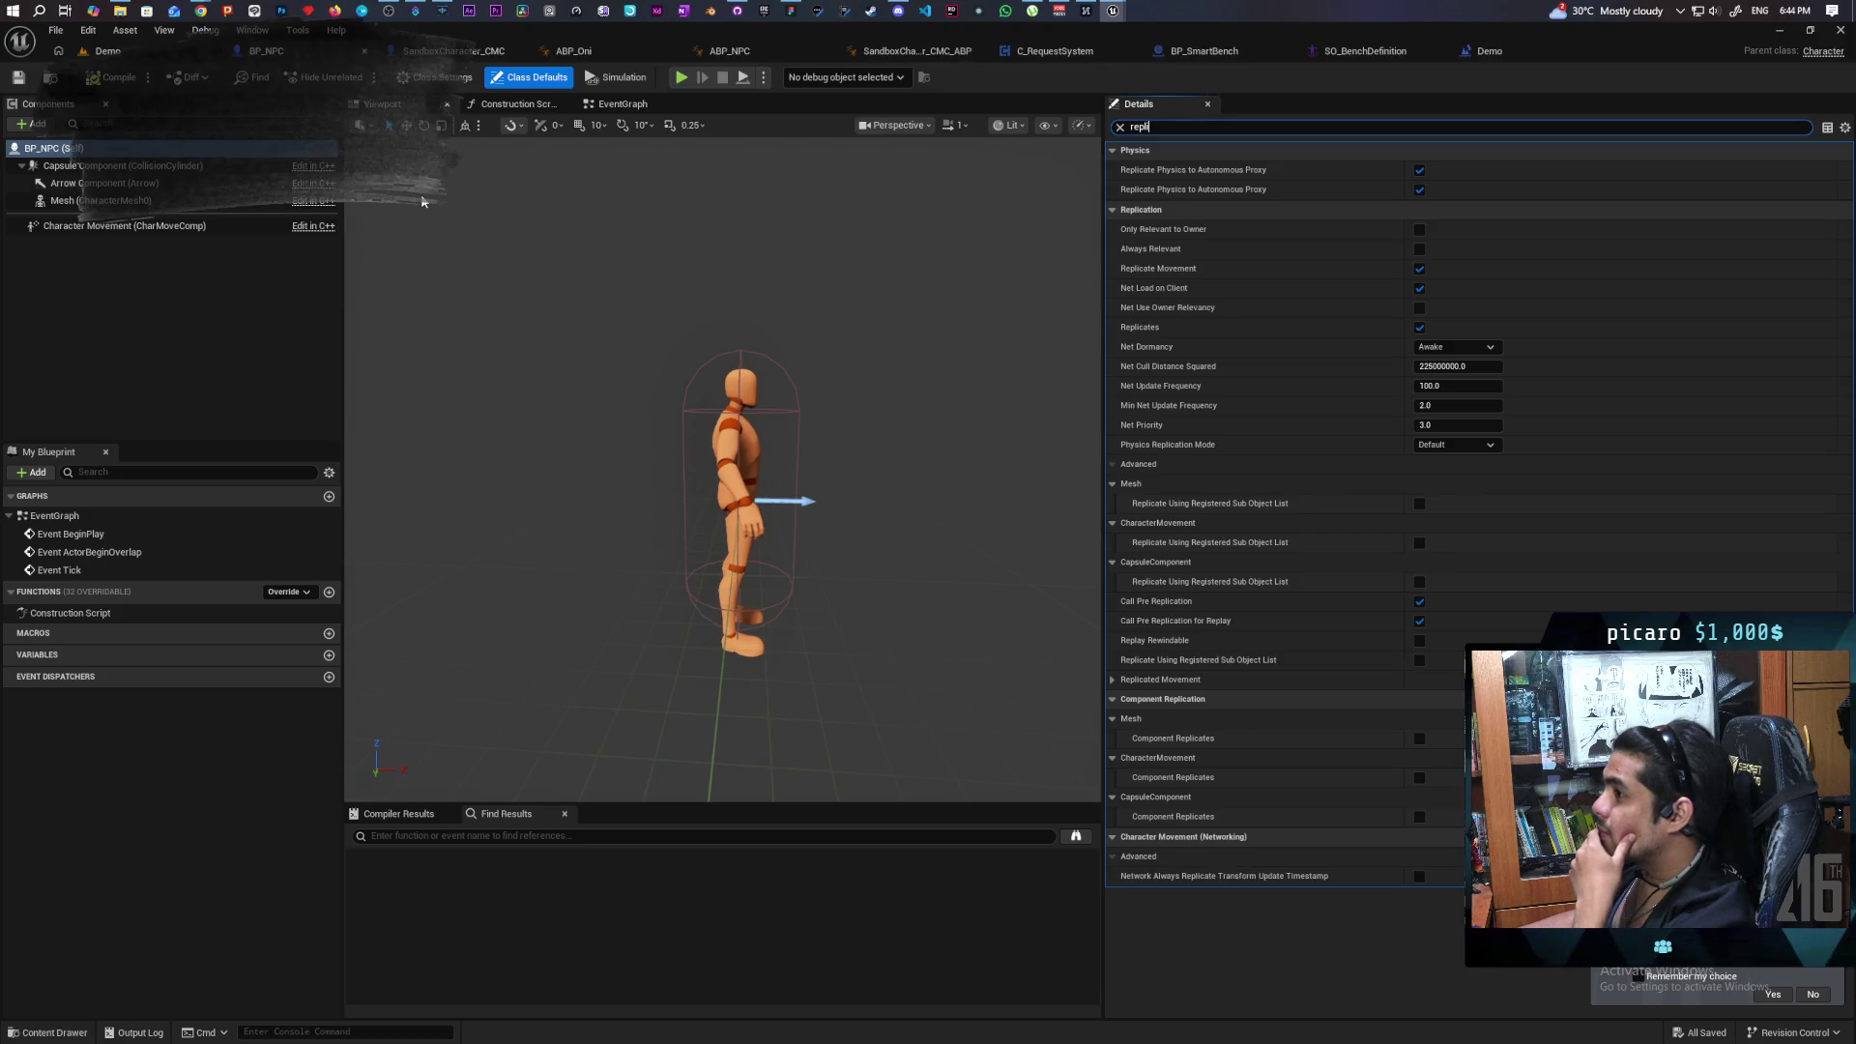
left_click(627, 106)
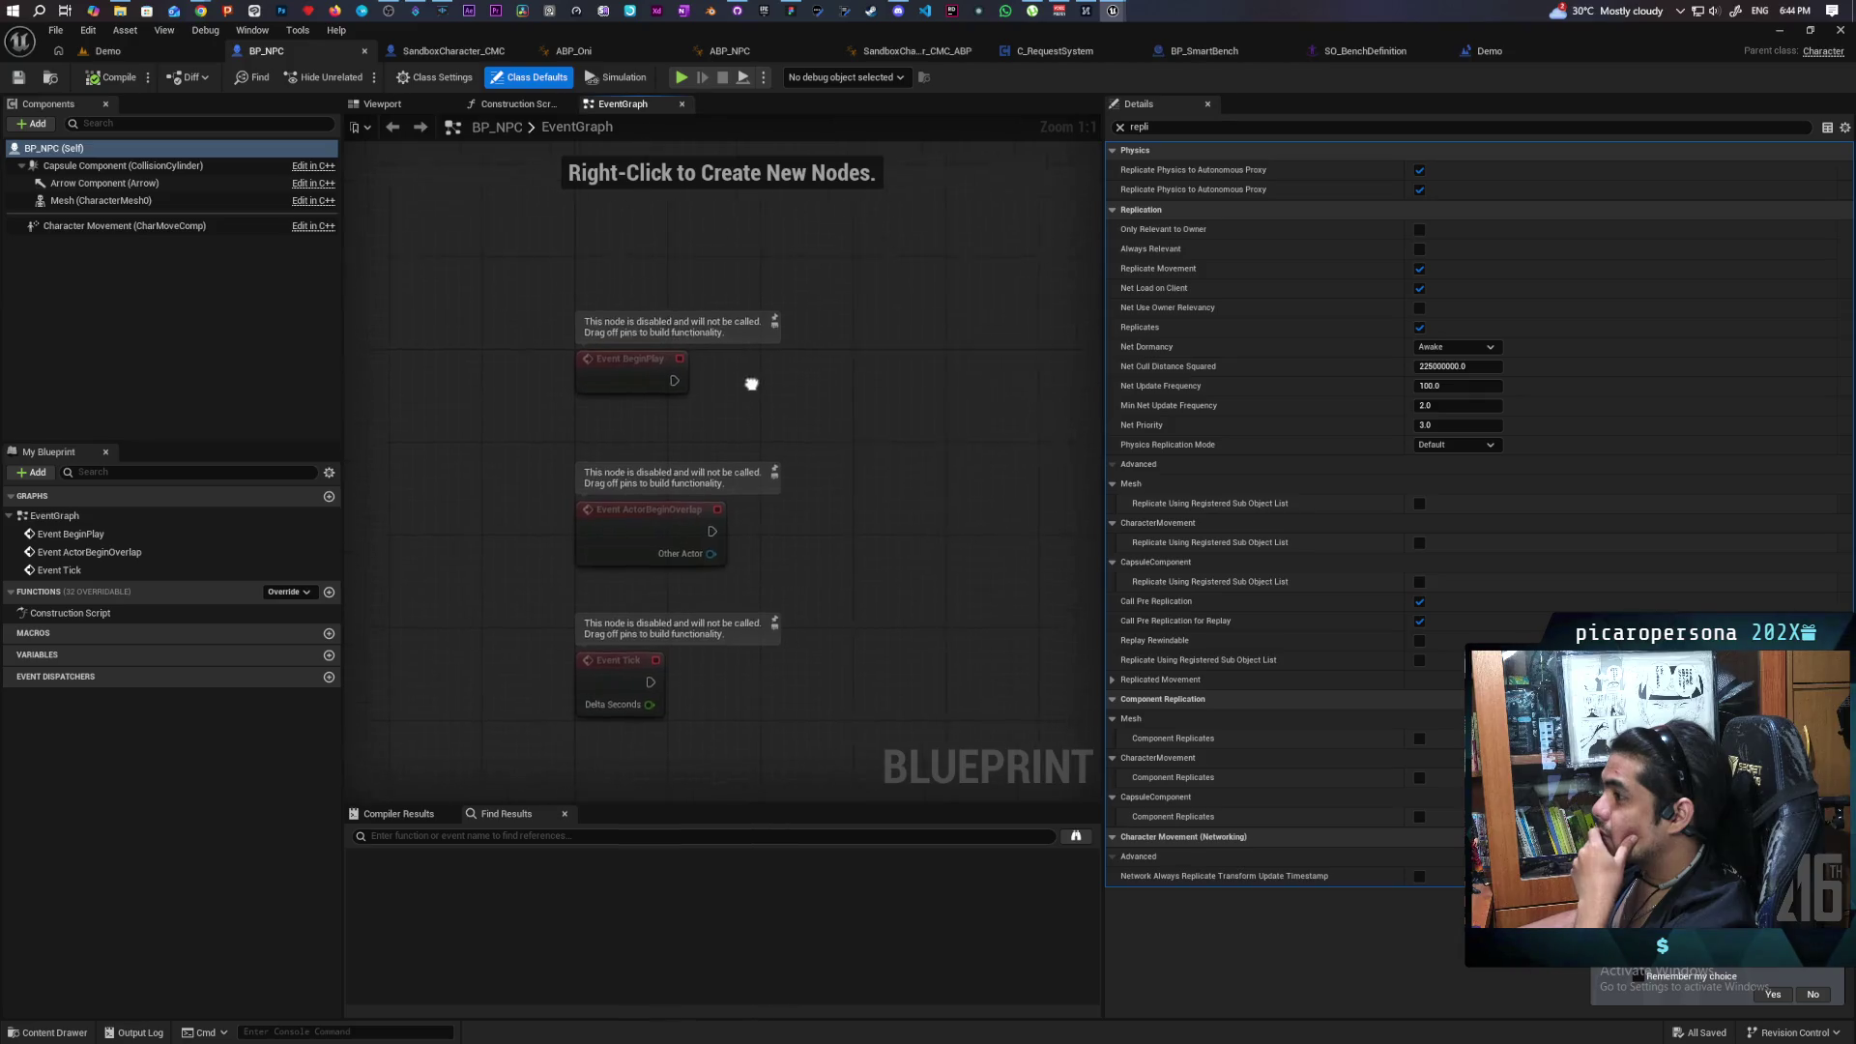
left_click_drag(622, 410, 681, 275)
left_click_drag(674, 374, 669, 301)
right_click(692, 337)
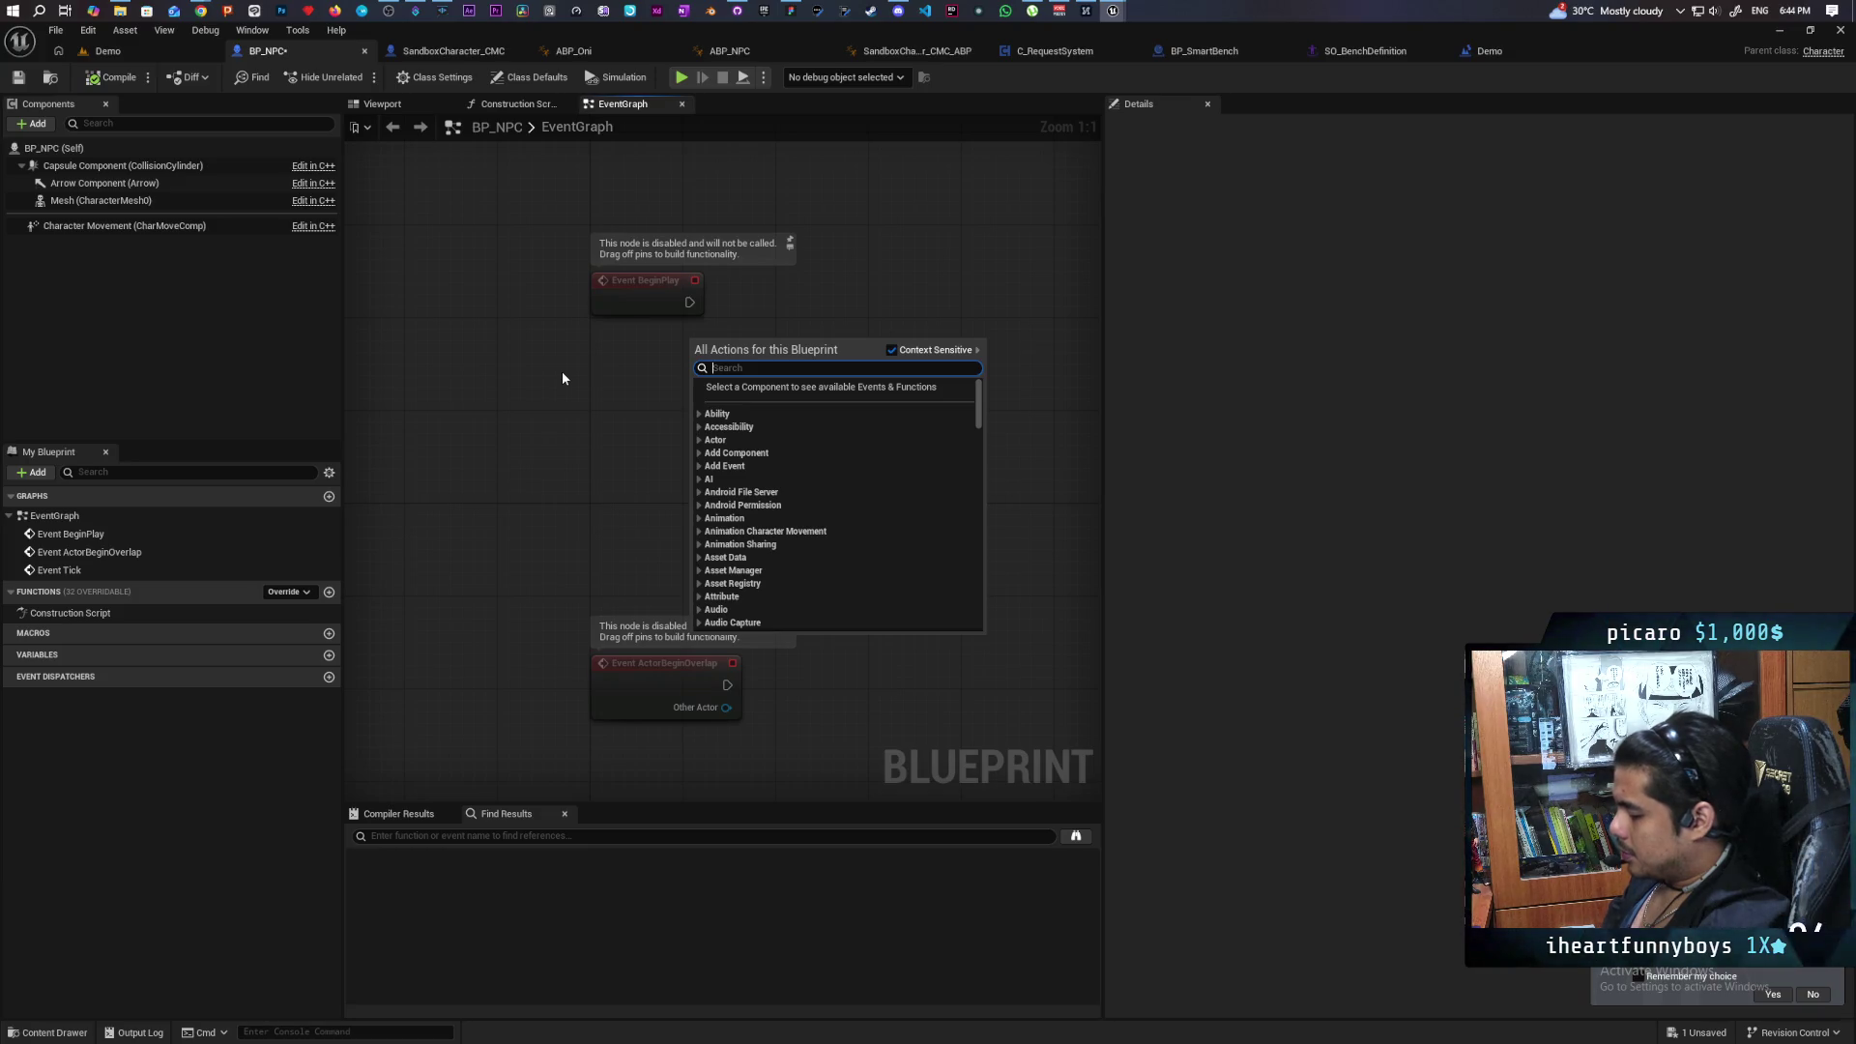
Add Set Timer by Event after BeginPlay, fed by Create Event bound to a new matching event.
type("set timer")
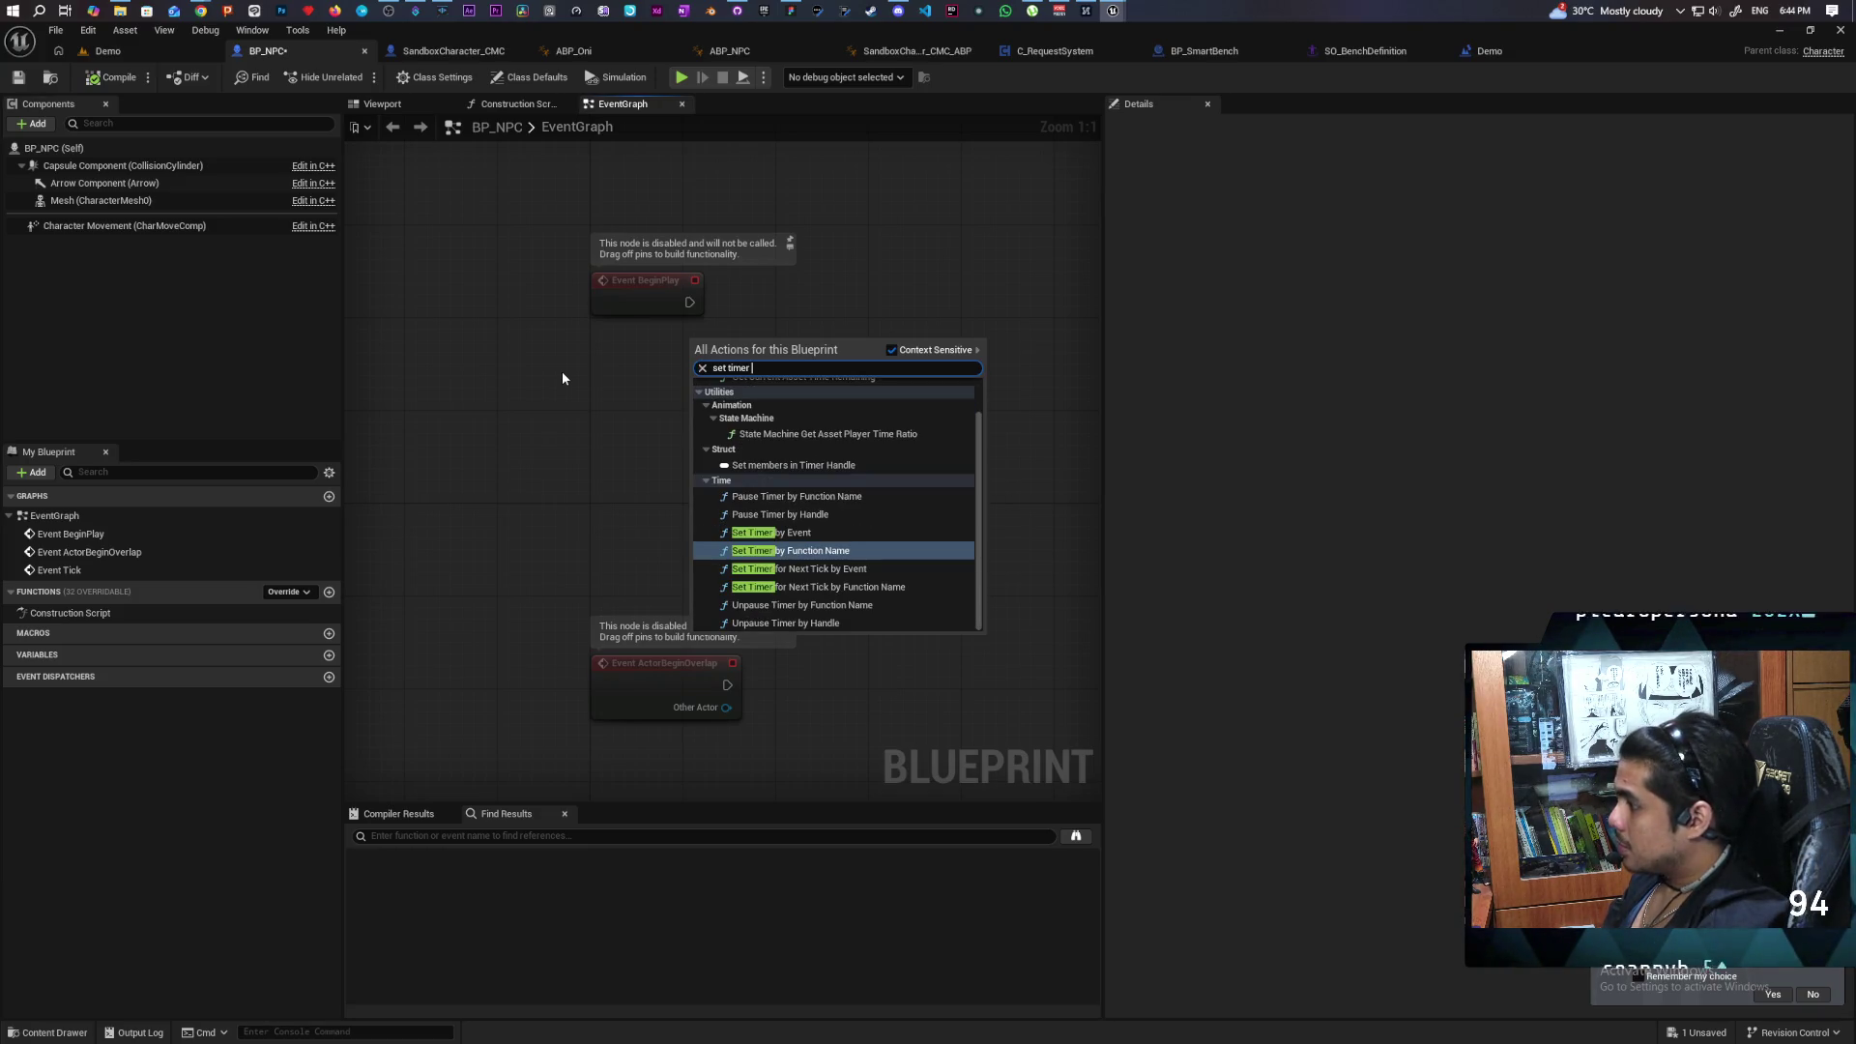
key("Up")
key("Return")
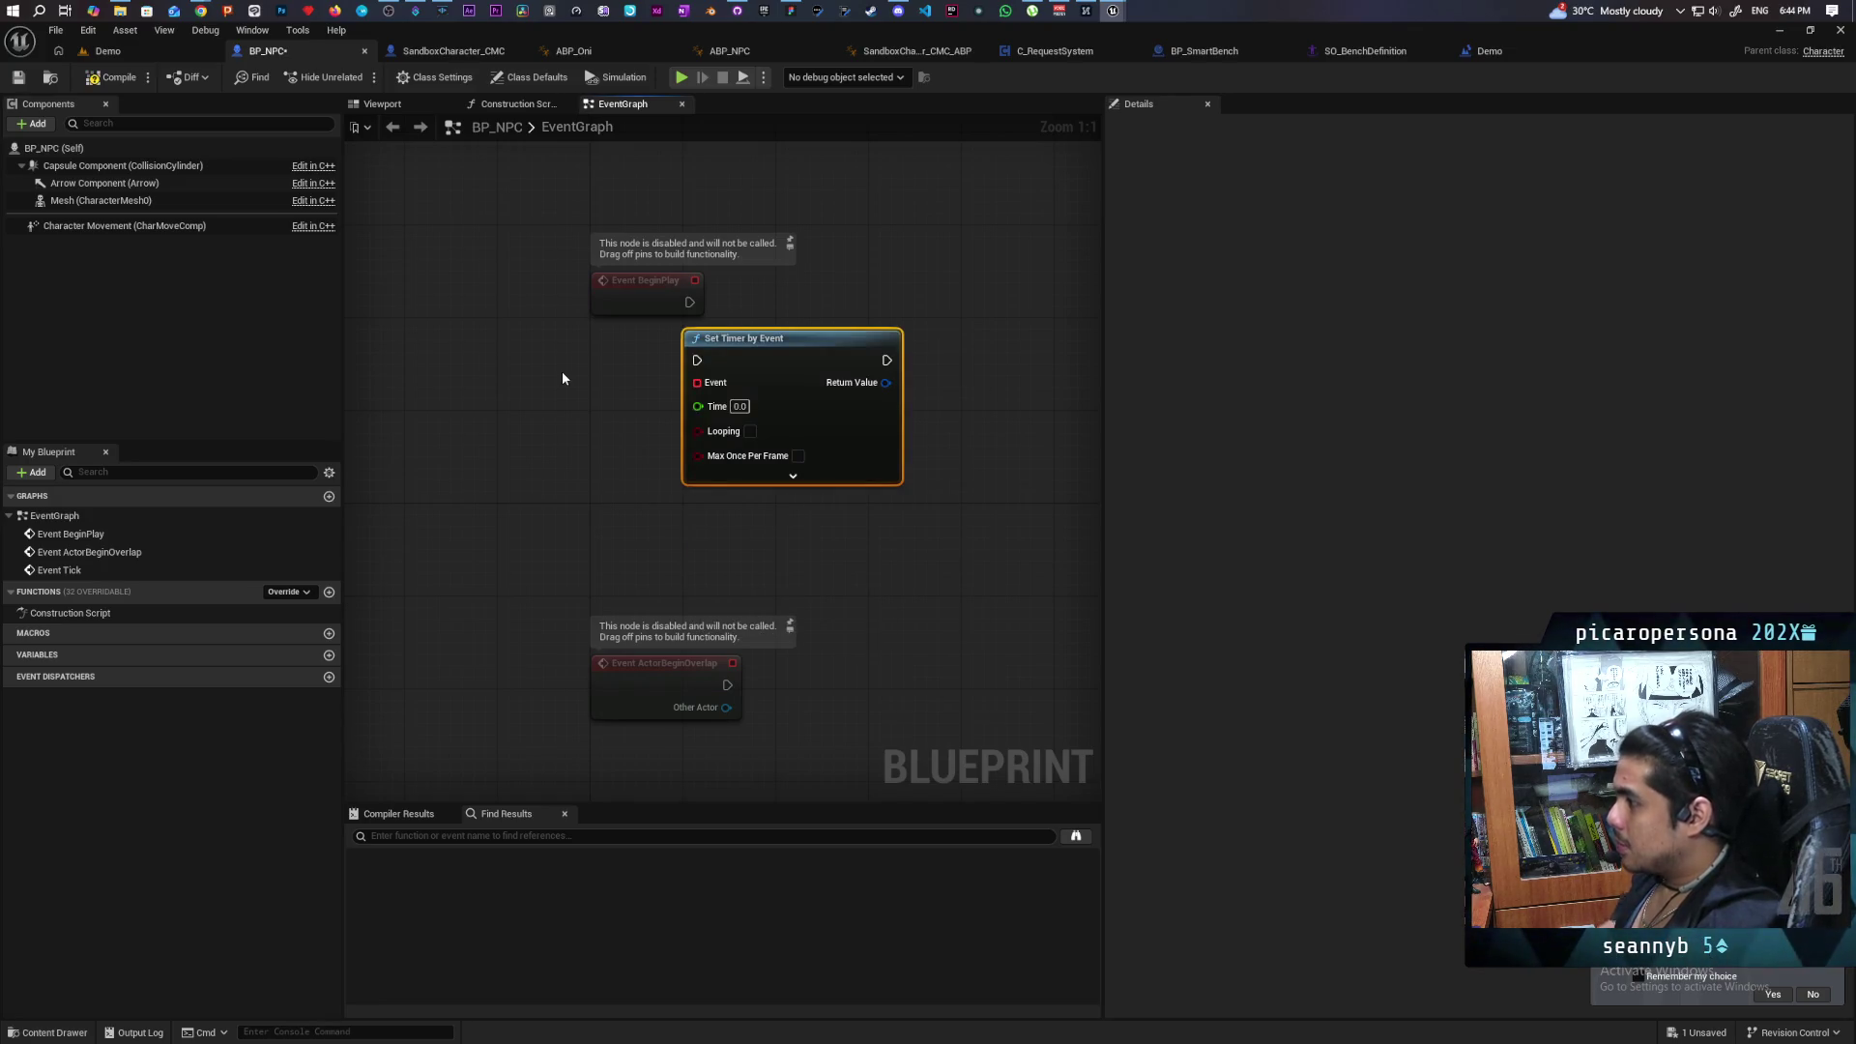
mouse_move(743, 365)
left_mouse_down()
mouse_move(812, 318)
mouse_move(766, 315)
mouse_move(721, 435)
mouse_move(657, 502)
left_mouse_up()
type("create event")
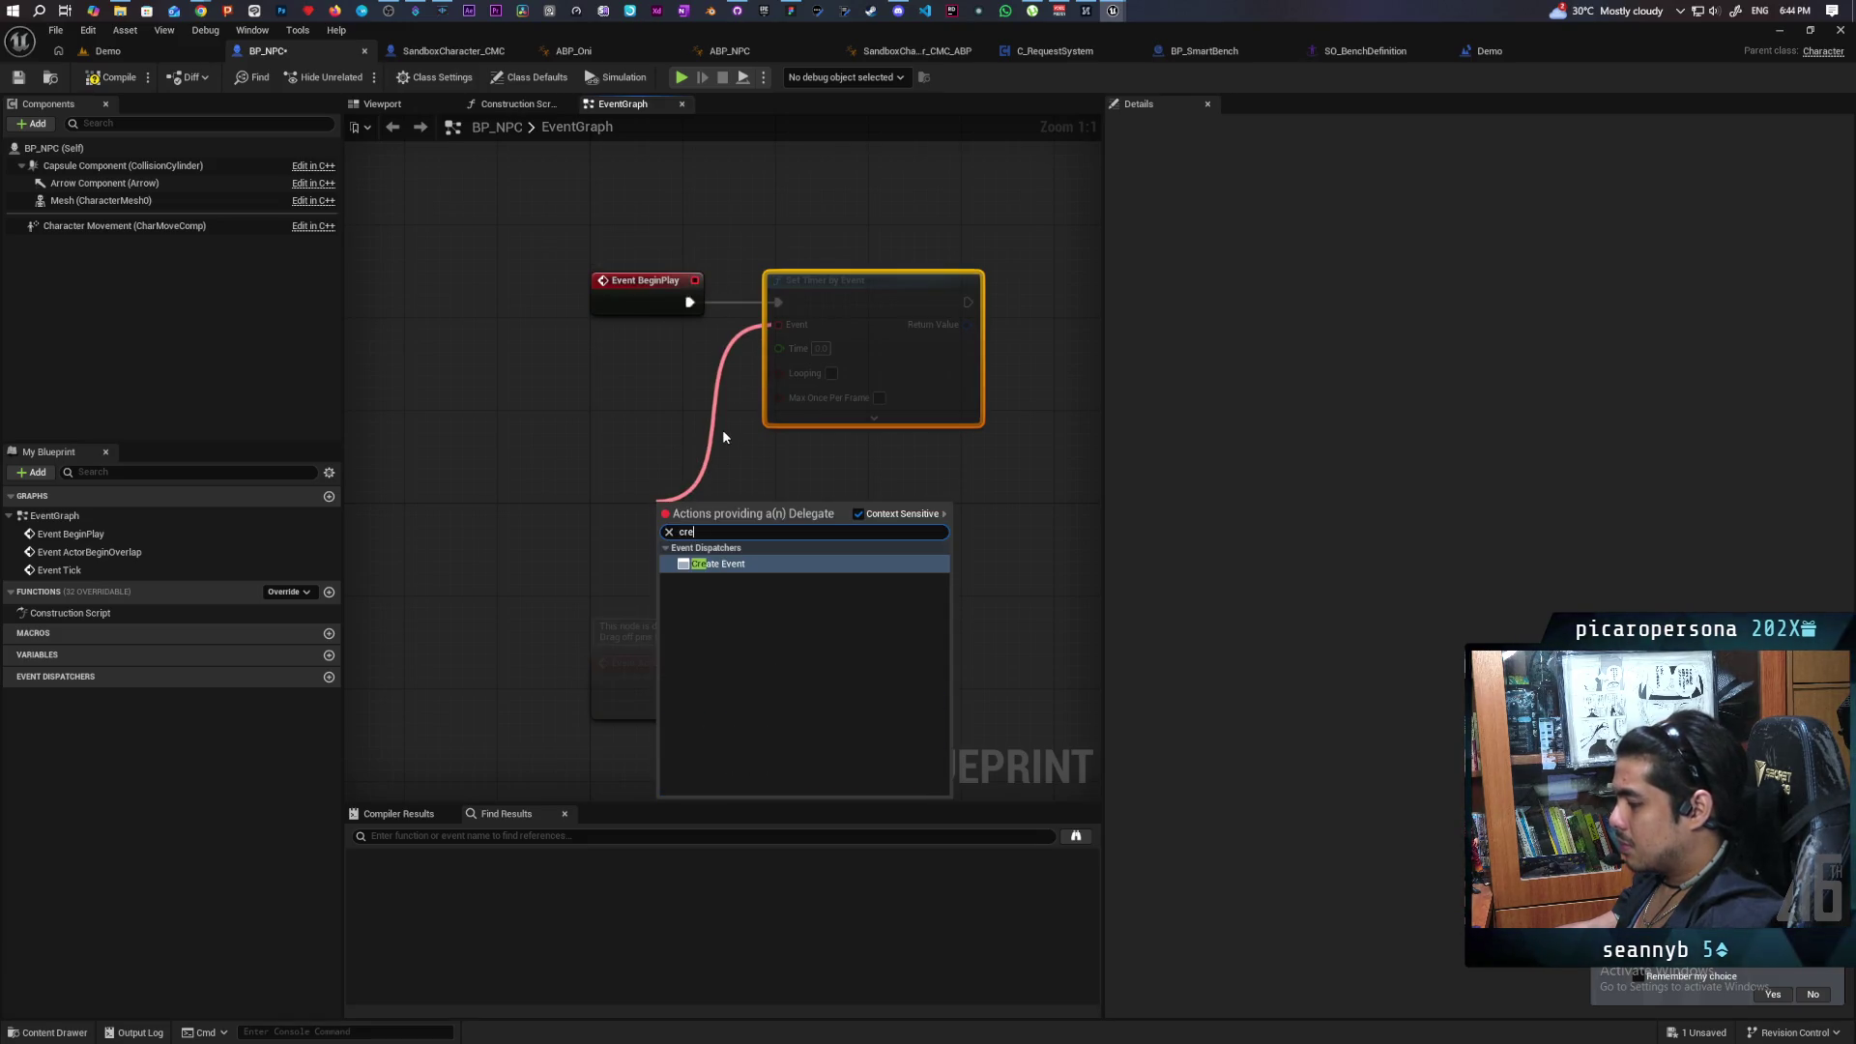
left_click(746, 549)
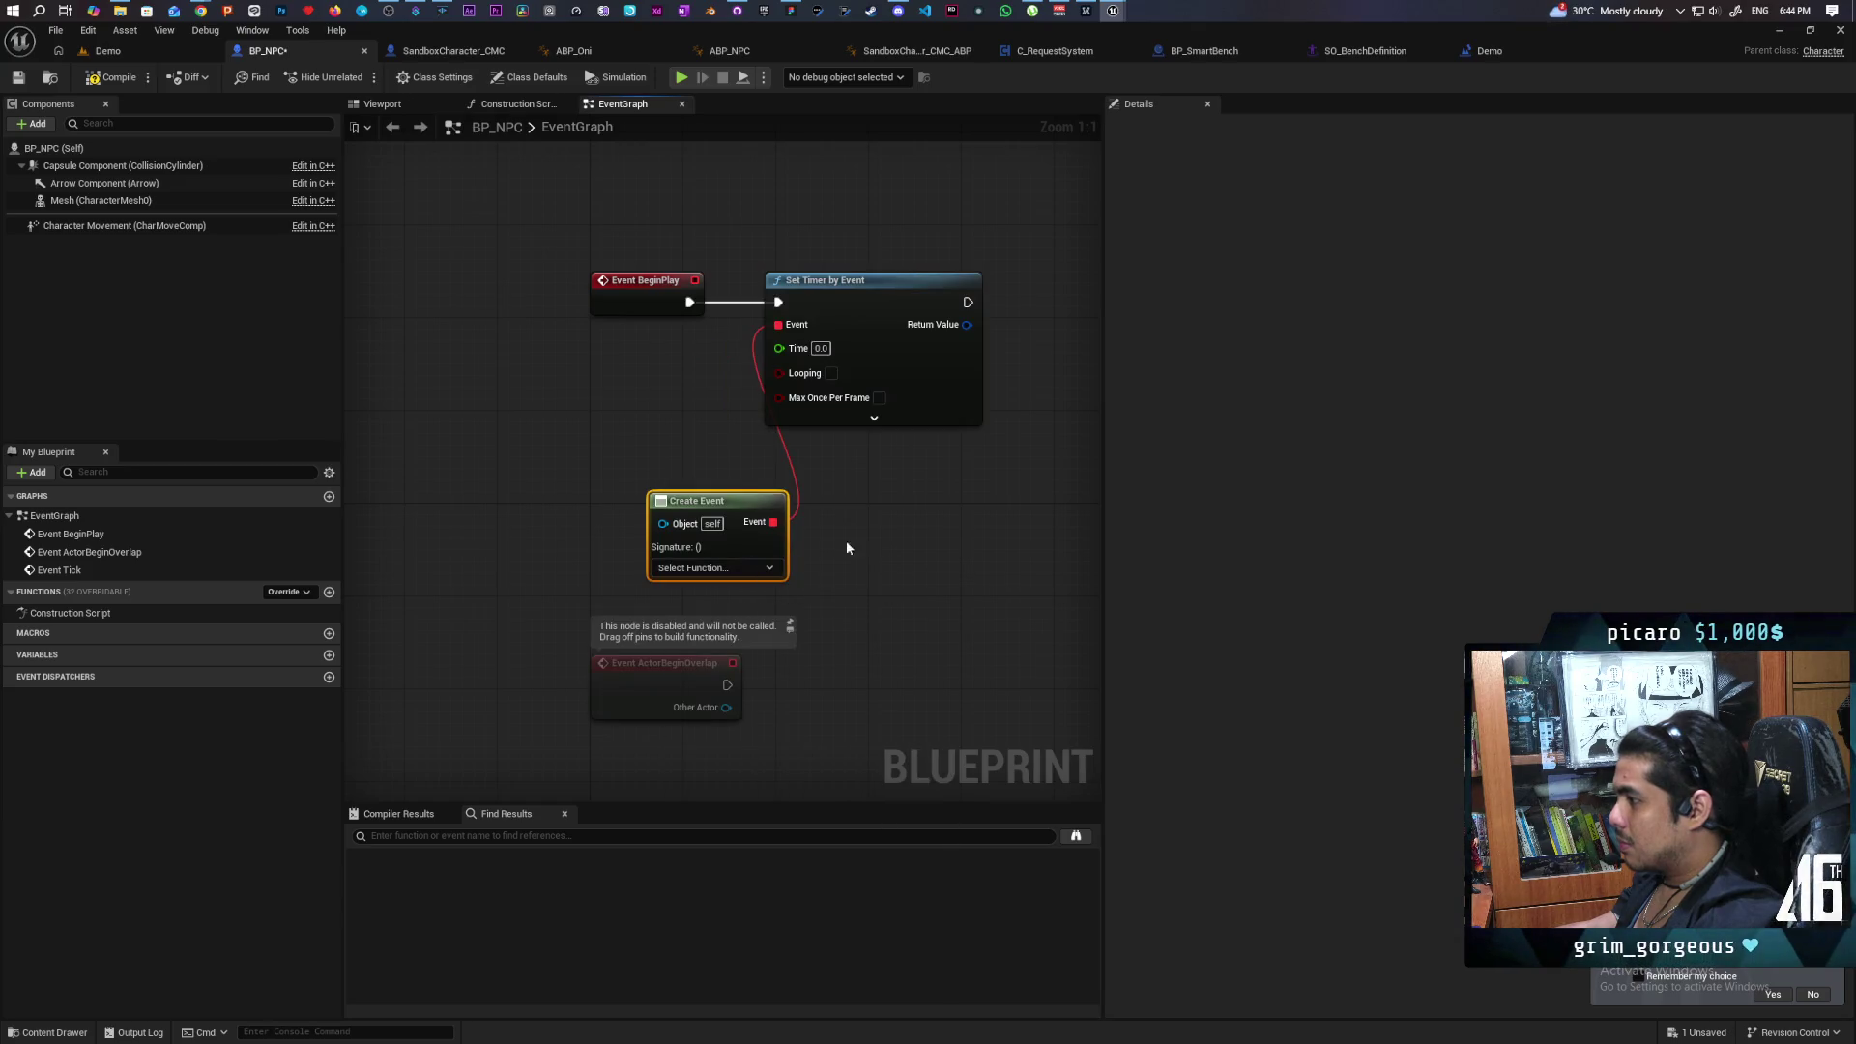
left_click(766, 568)
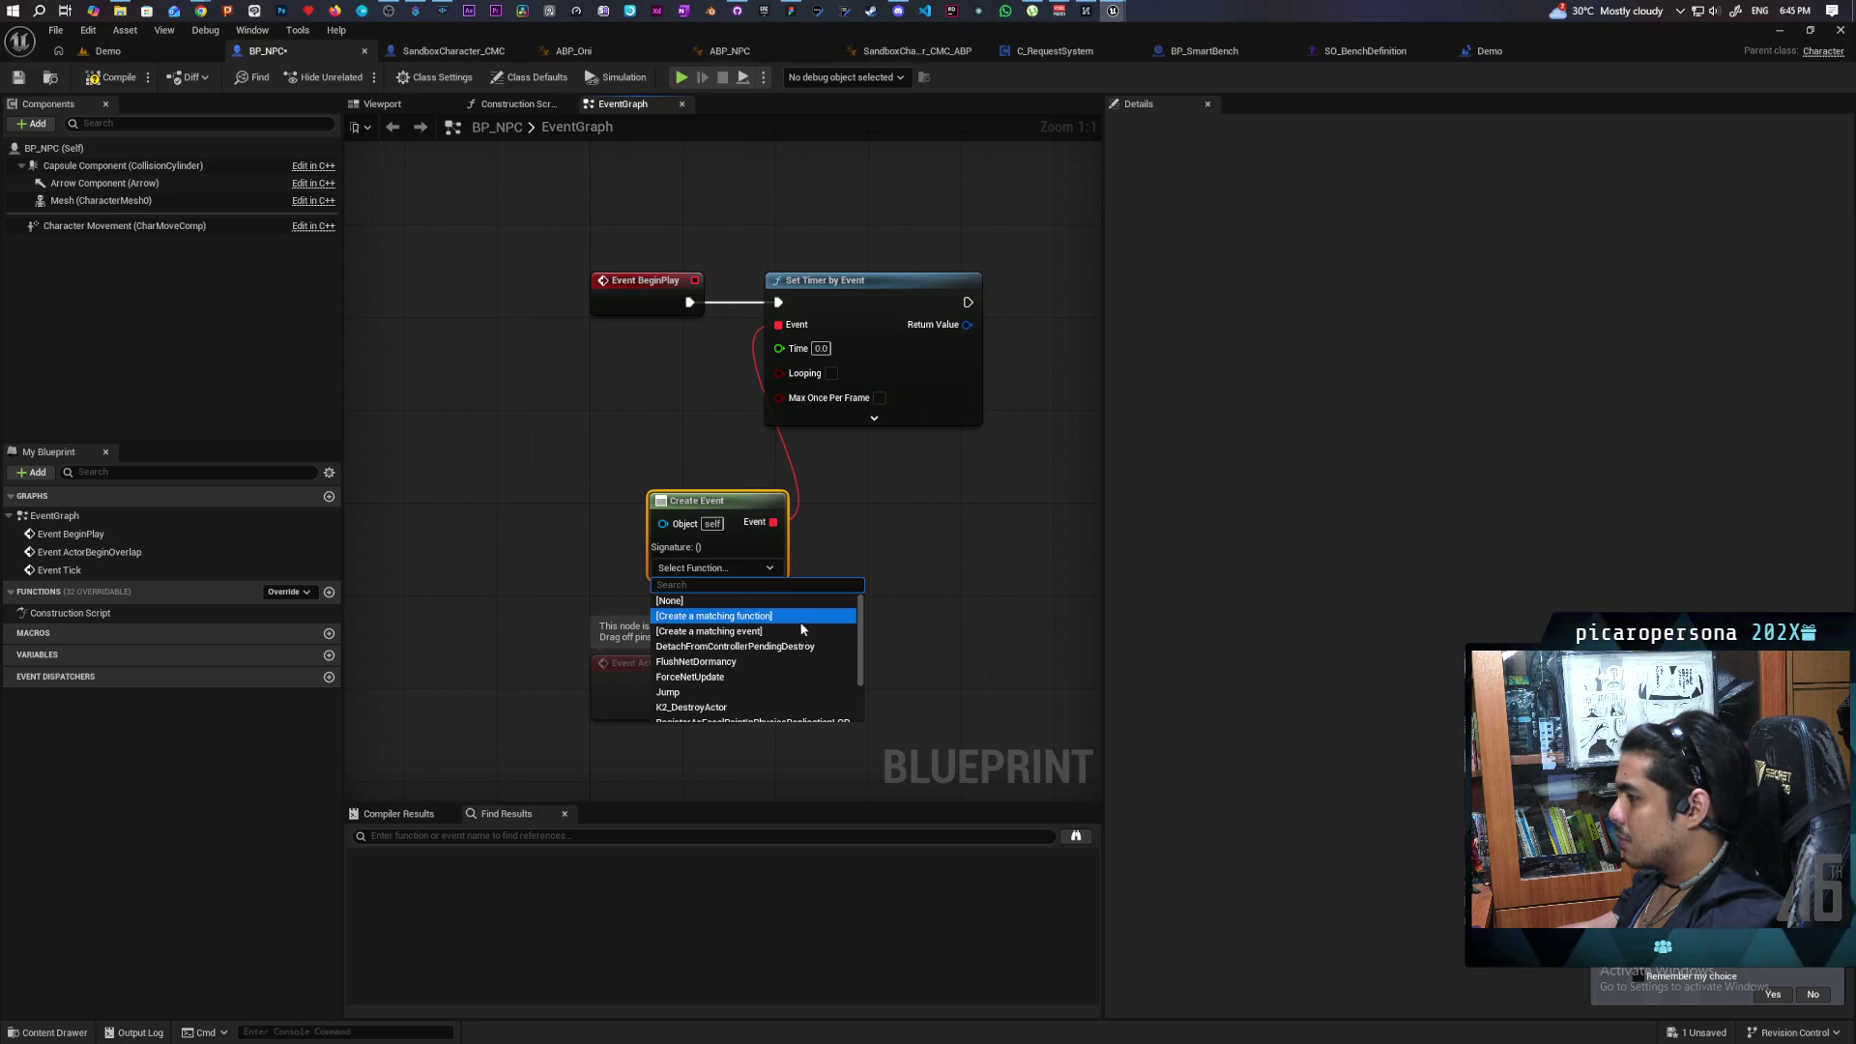
left_click(808, 631)
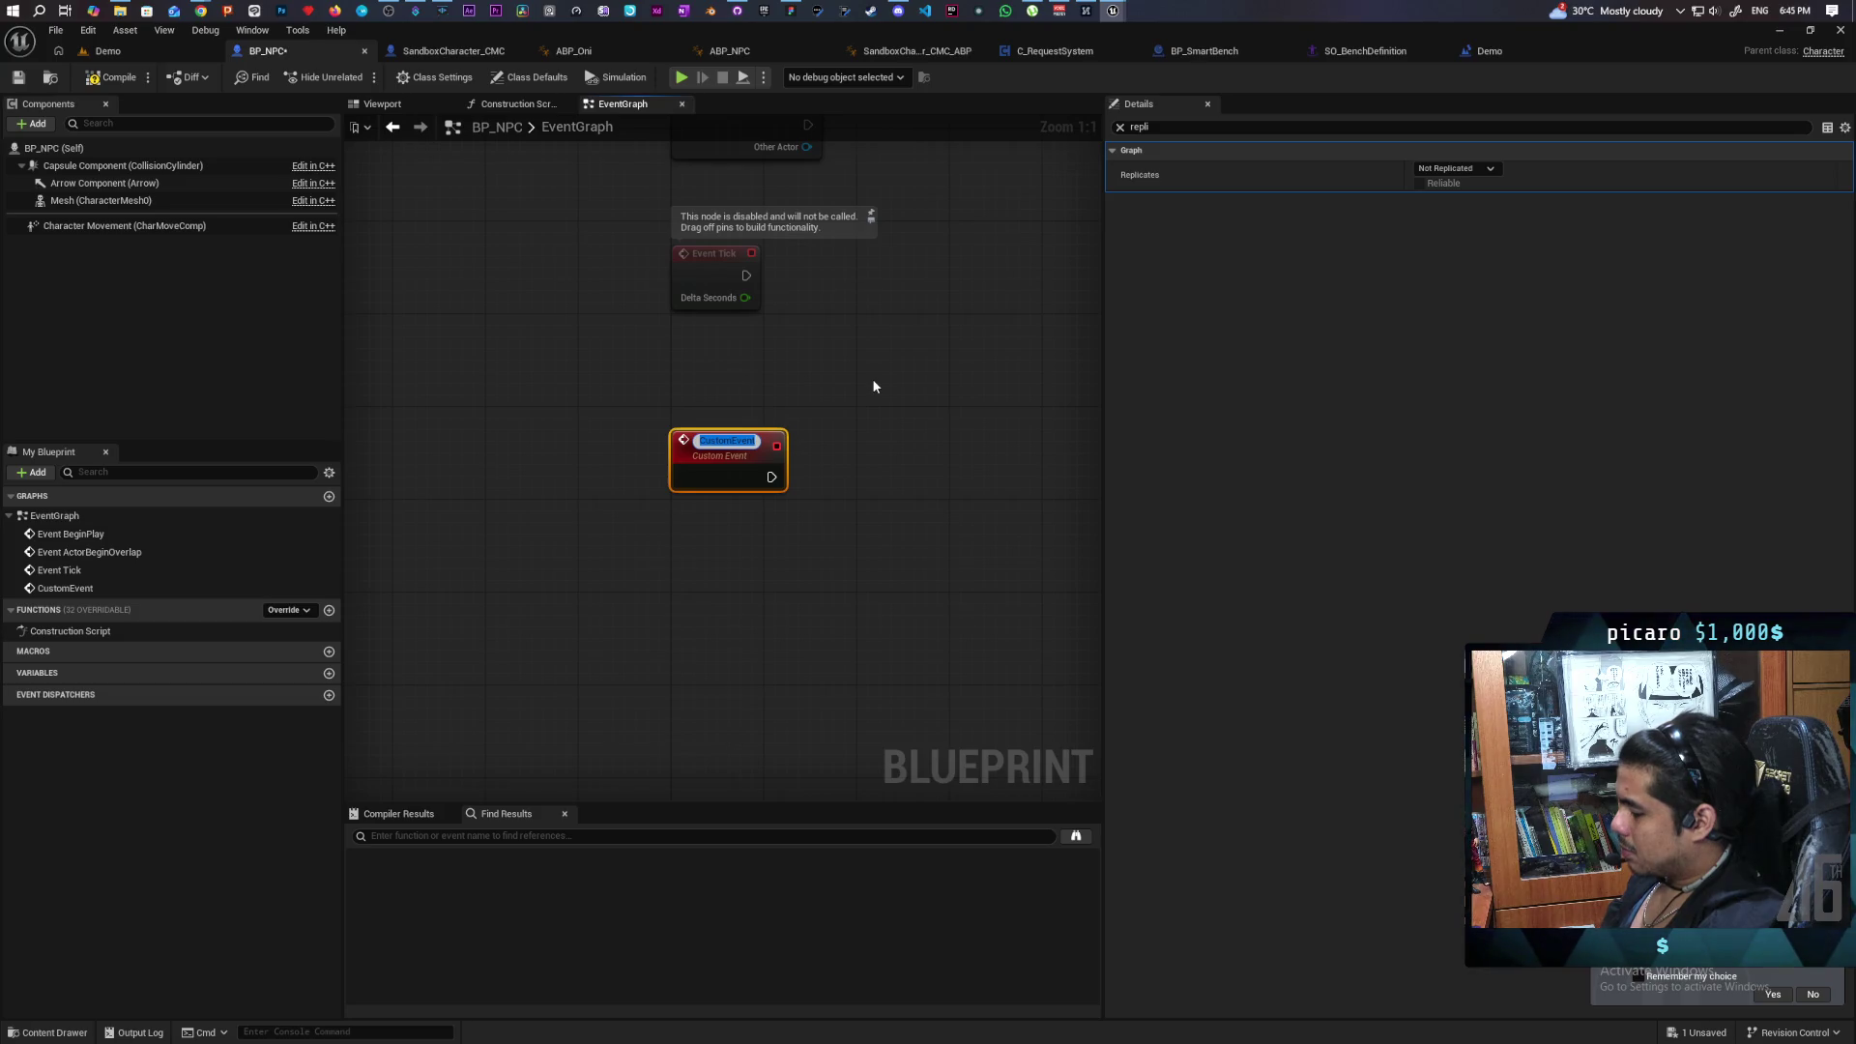
Name the new custom event 'Test' and place it beside Create Event.
type("T")
left_click(873, 386)
left_click_drag(873, 385, 833, 689)
left_click_drag(674, 757, 934, 298)
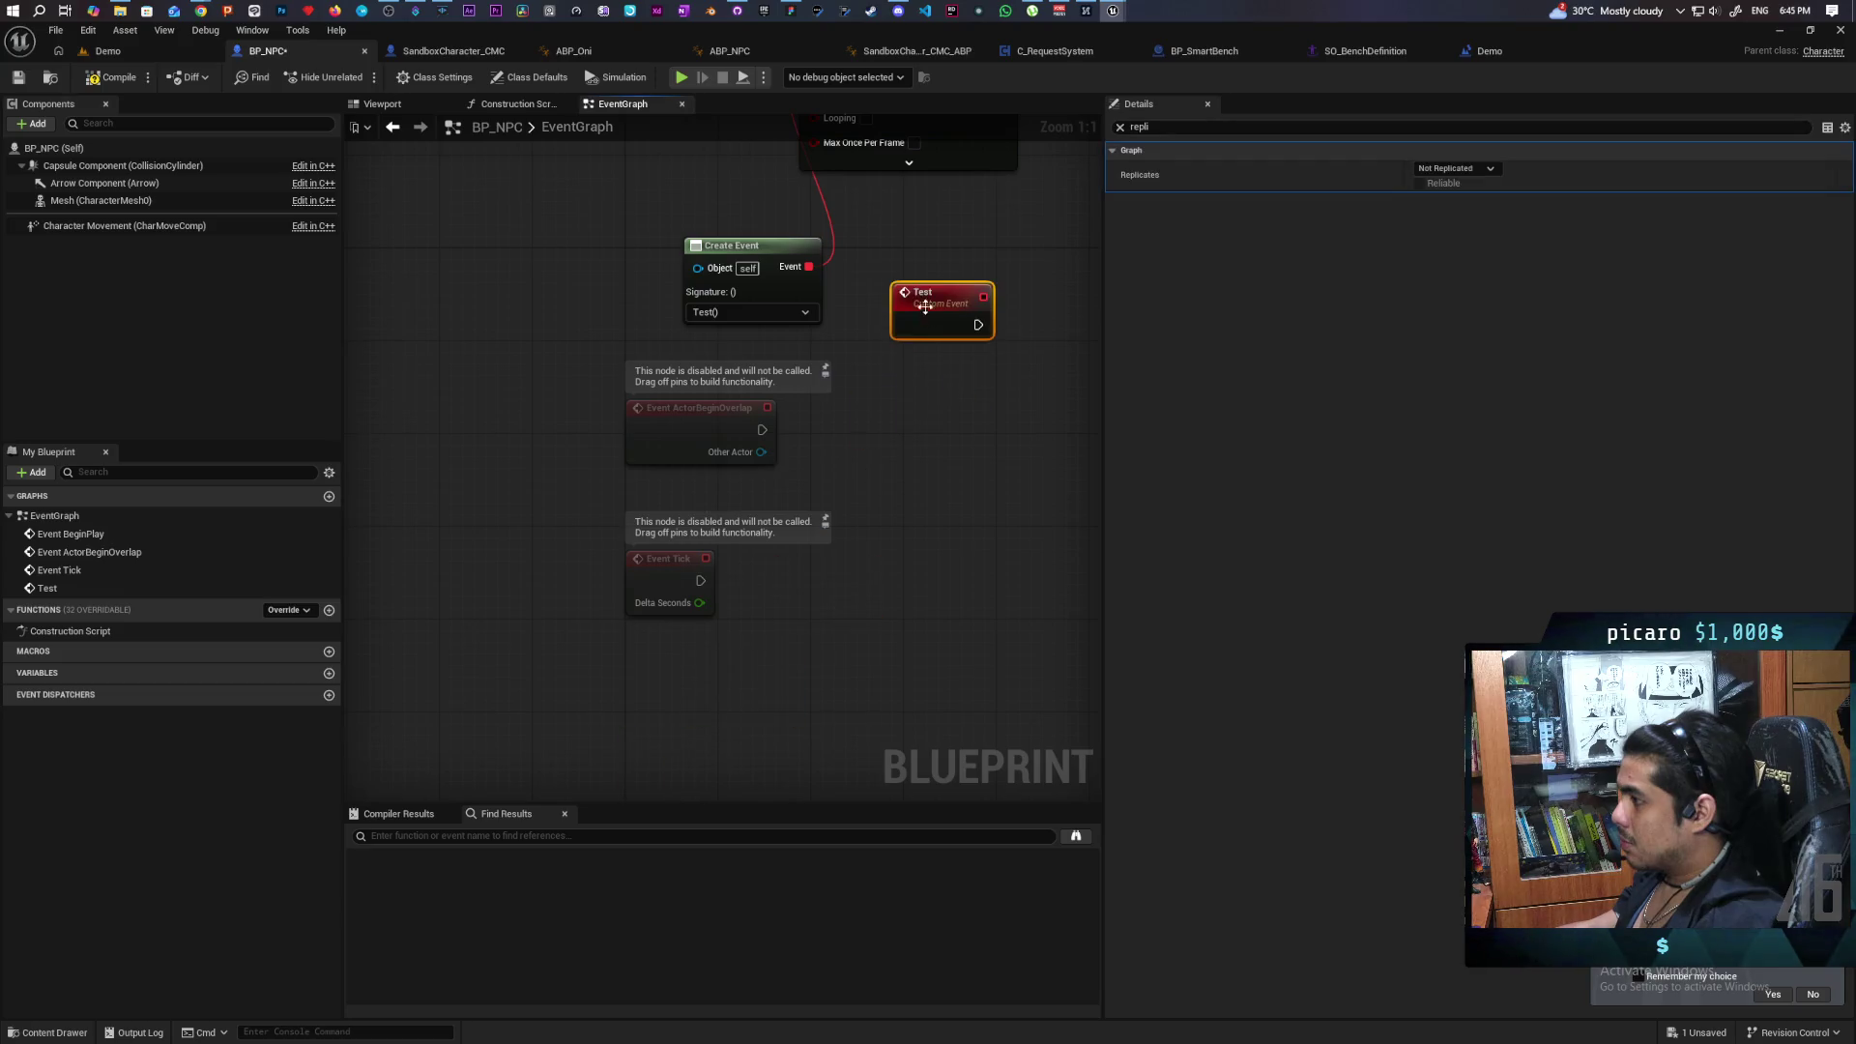
left_click_drag(872, 356, 746, 699)
left_click_drag(620, 585, 622, 539)
Insert Switch Has Authority between Event BeginPlay and the timer.
mouse_move(522, 382)
left_mouse_down()
mouse_move(370, 381)
mouse_move(517, 383)
left_mouse_up()
type("has auth")
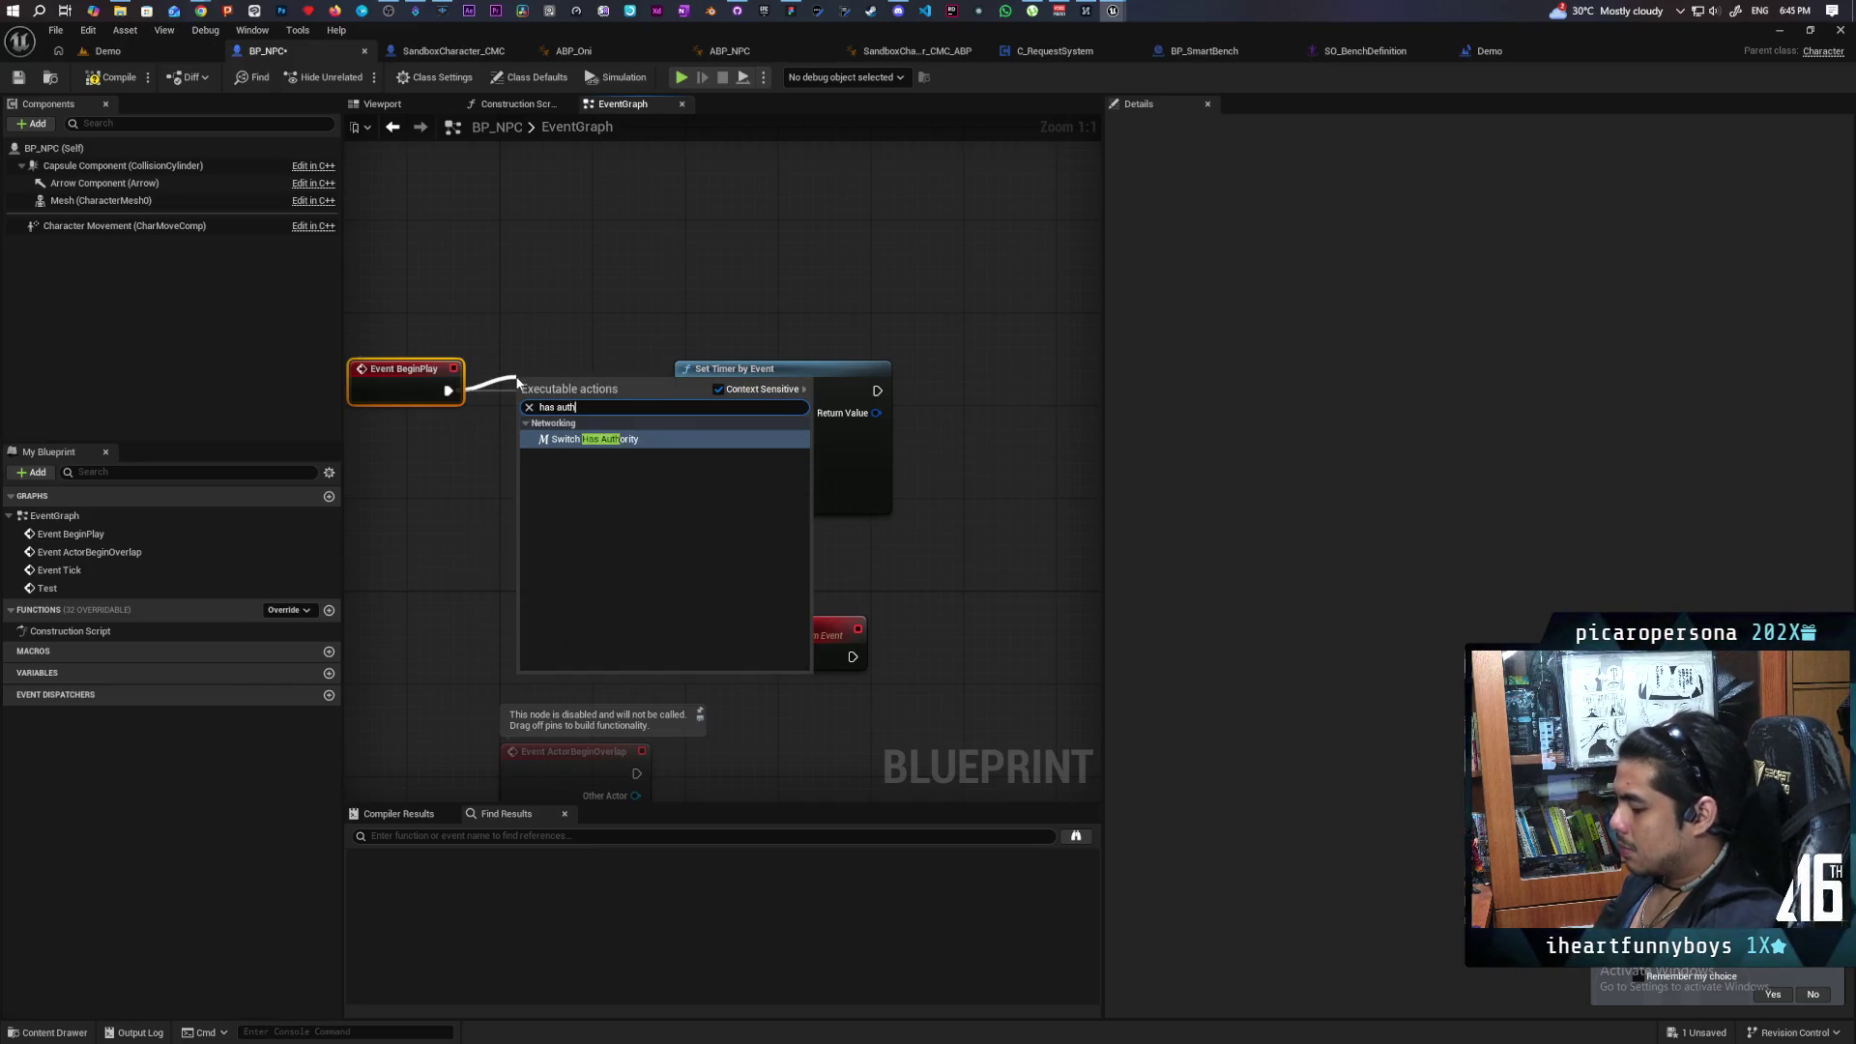
key("Return")
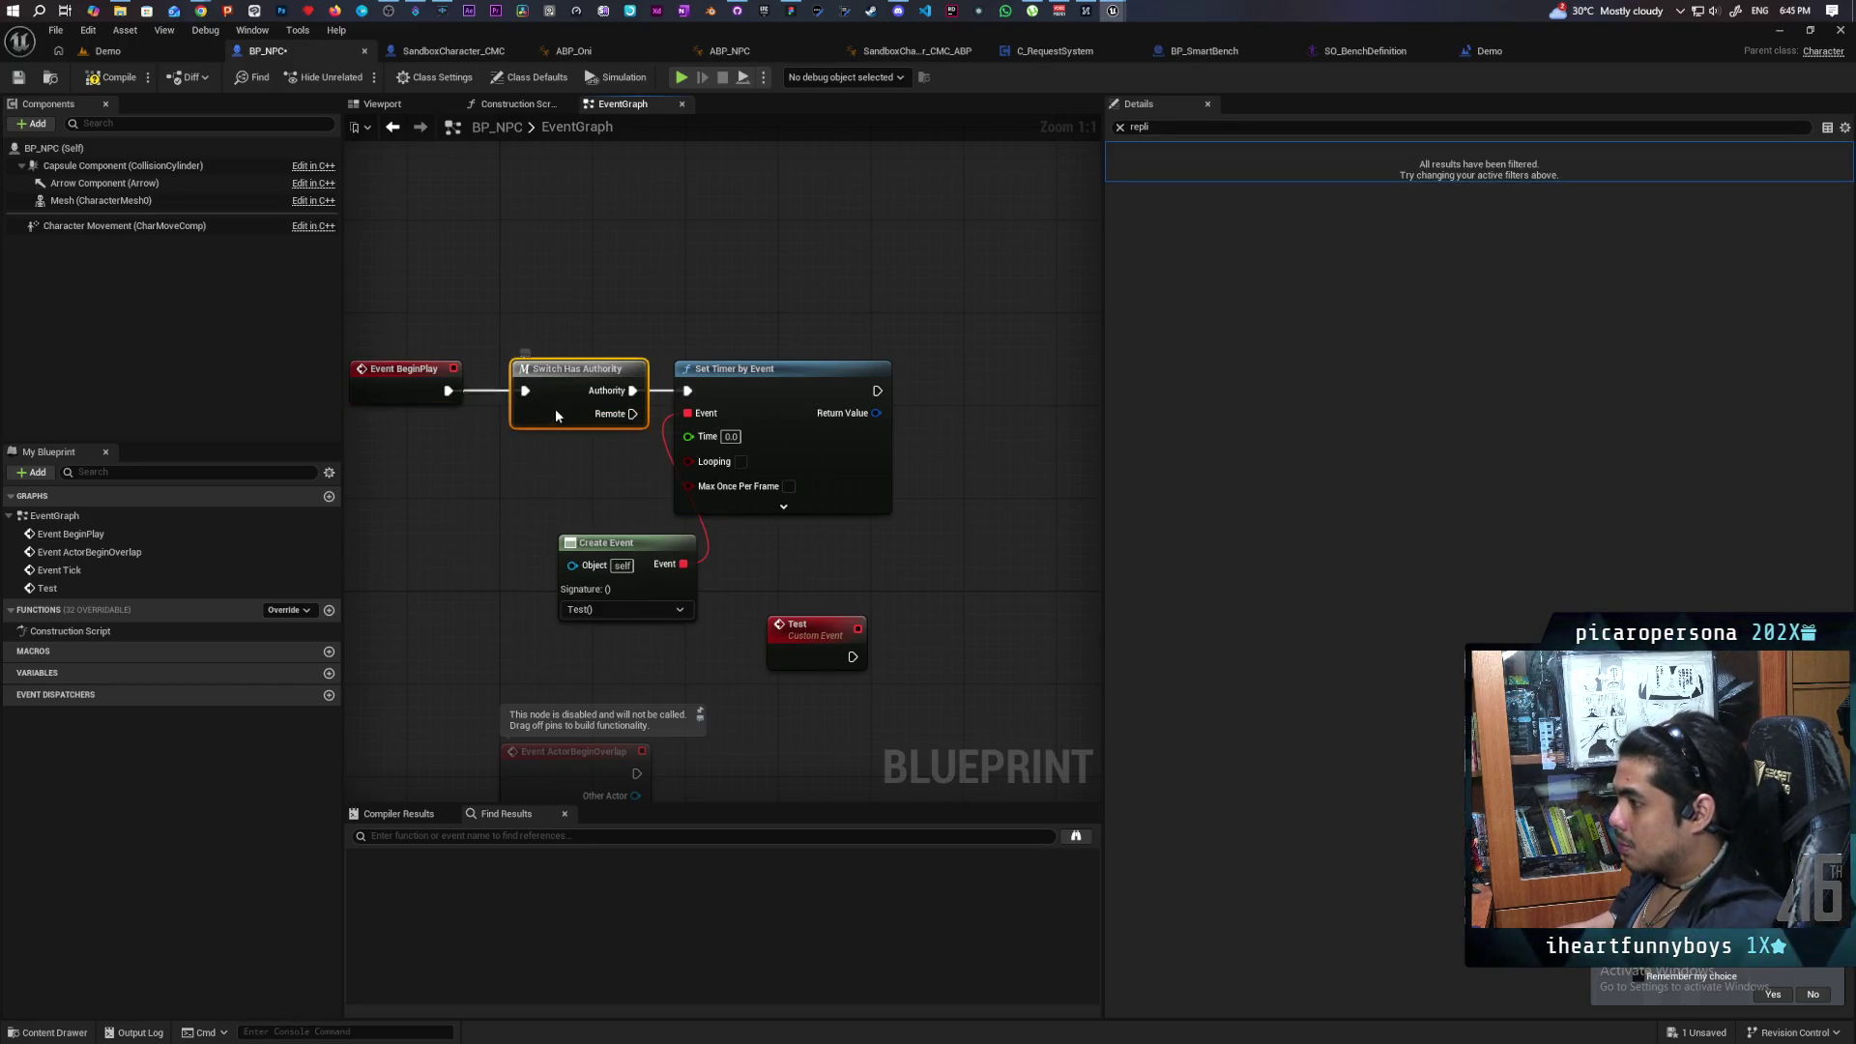
left_click_drag(567, 467, 439, 388)
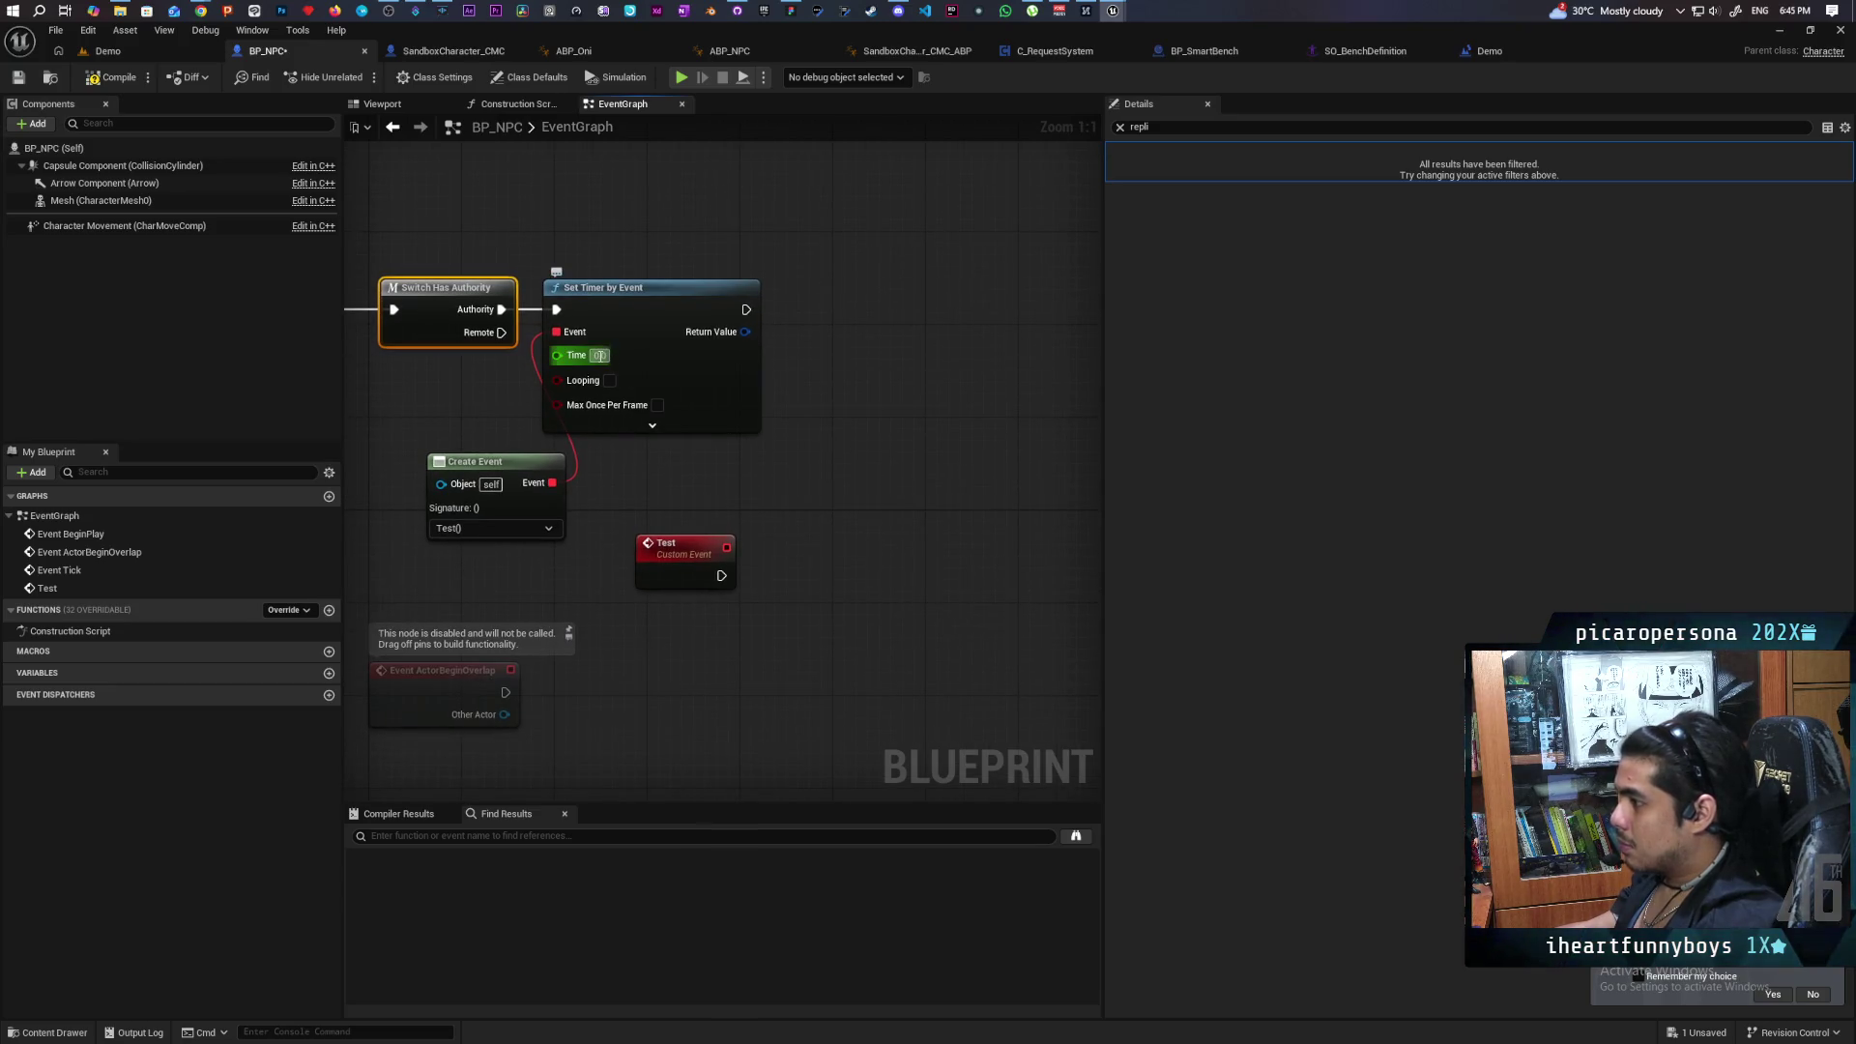
Set the timer Time to 5, tidy the Create Event and Test nodes, and remove a stray Print String.
type("5")
left_click(800, 426)
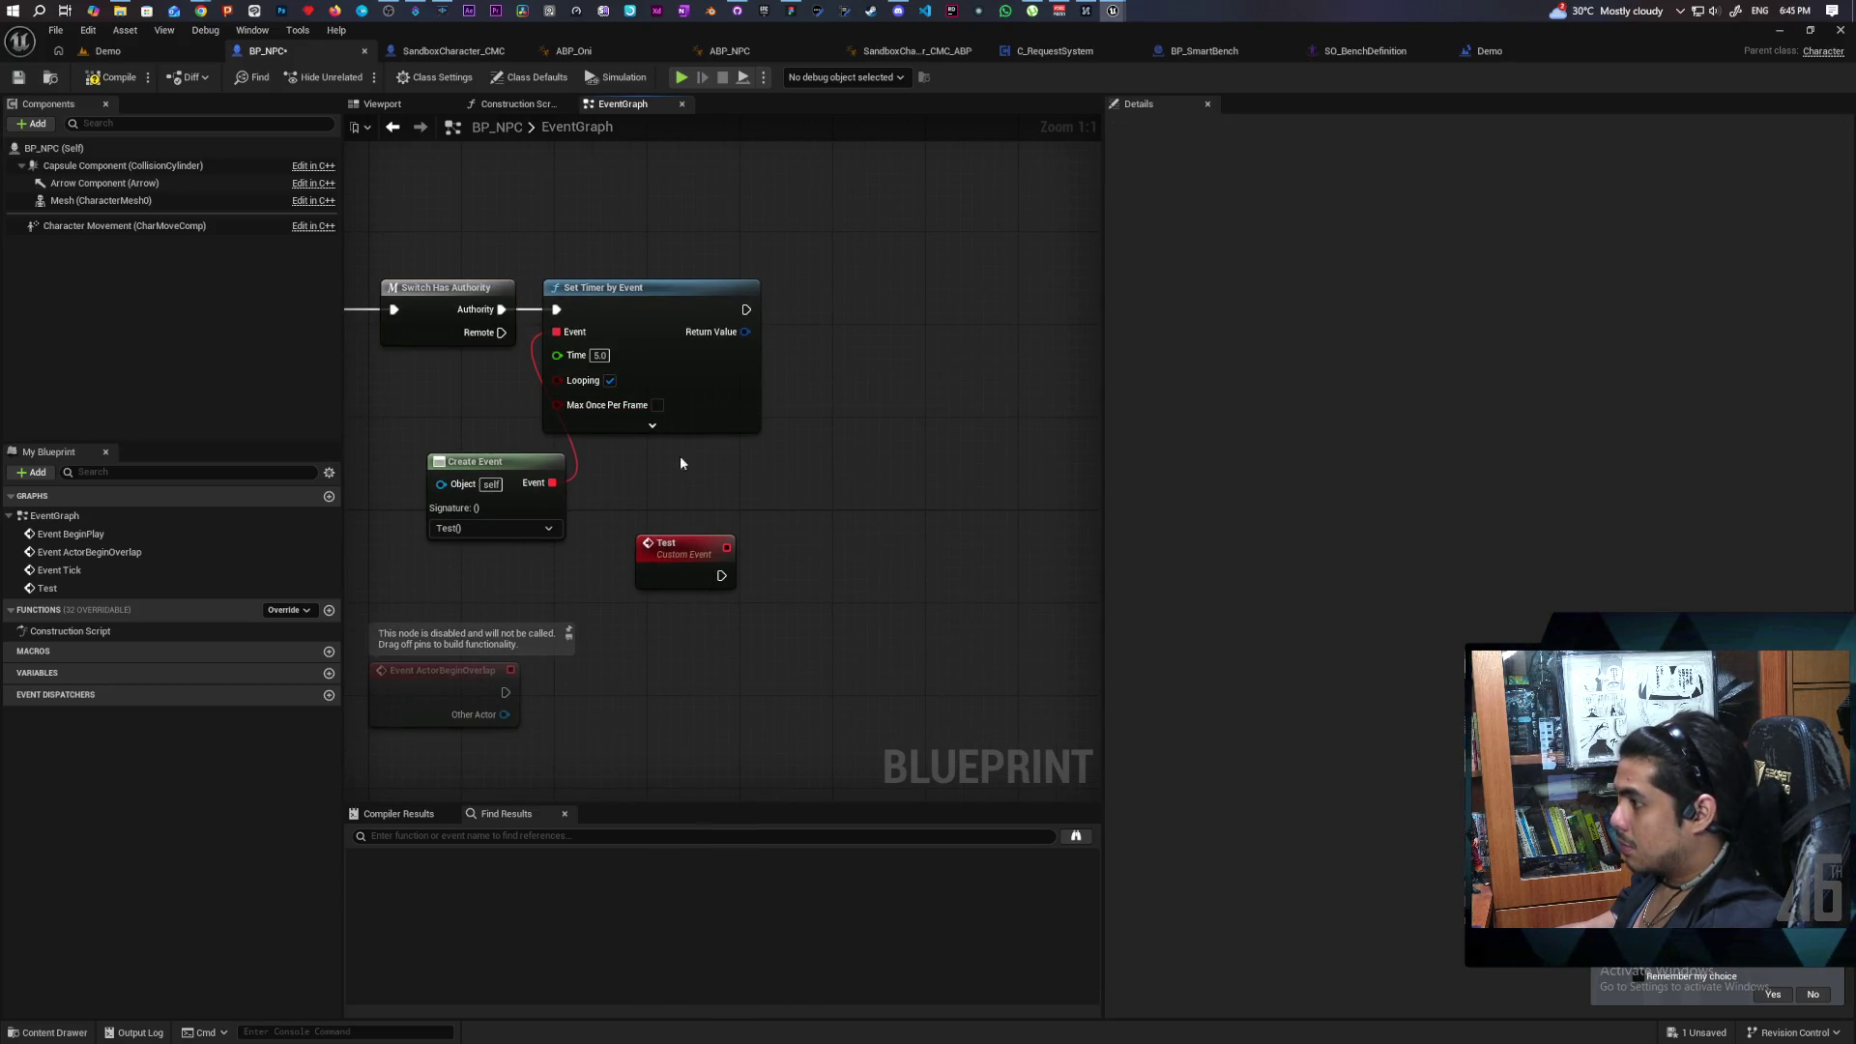
left_click_drag(505, 467, 458, 456)
left_click_drag(642, 547, 572, 489)
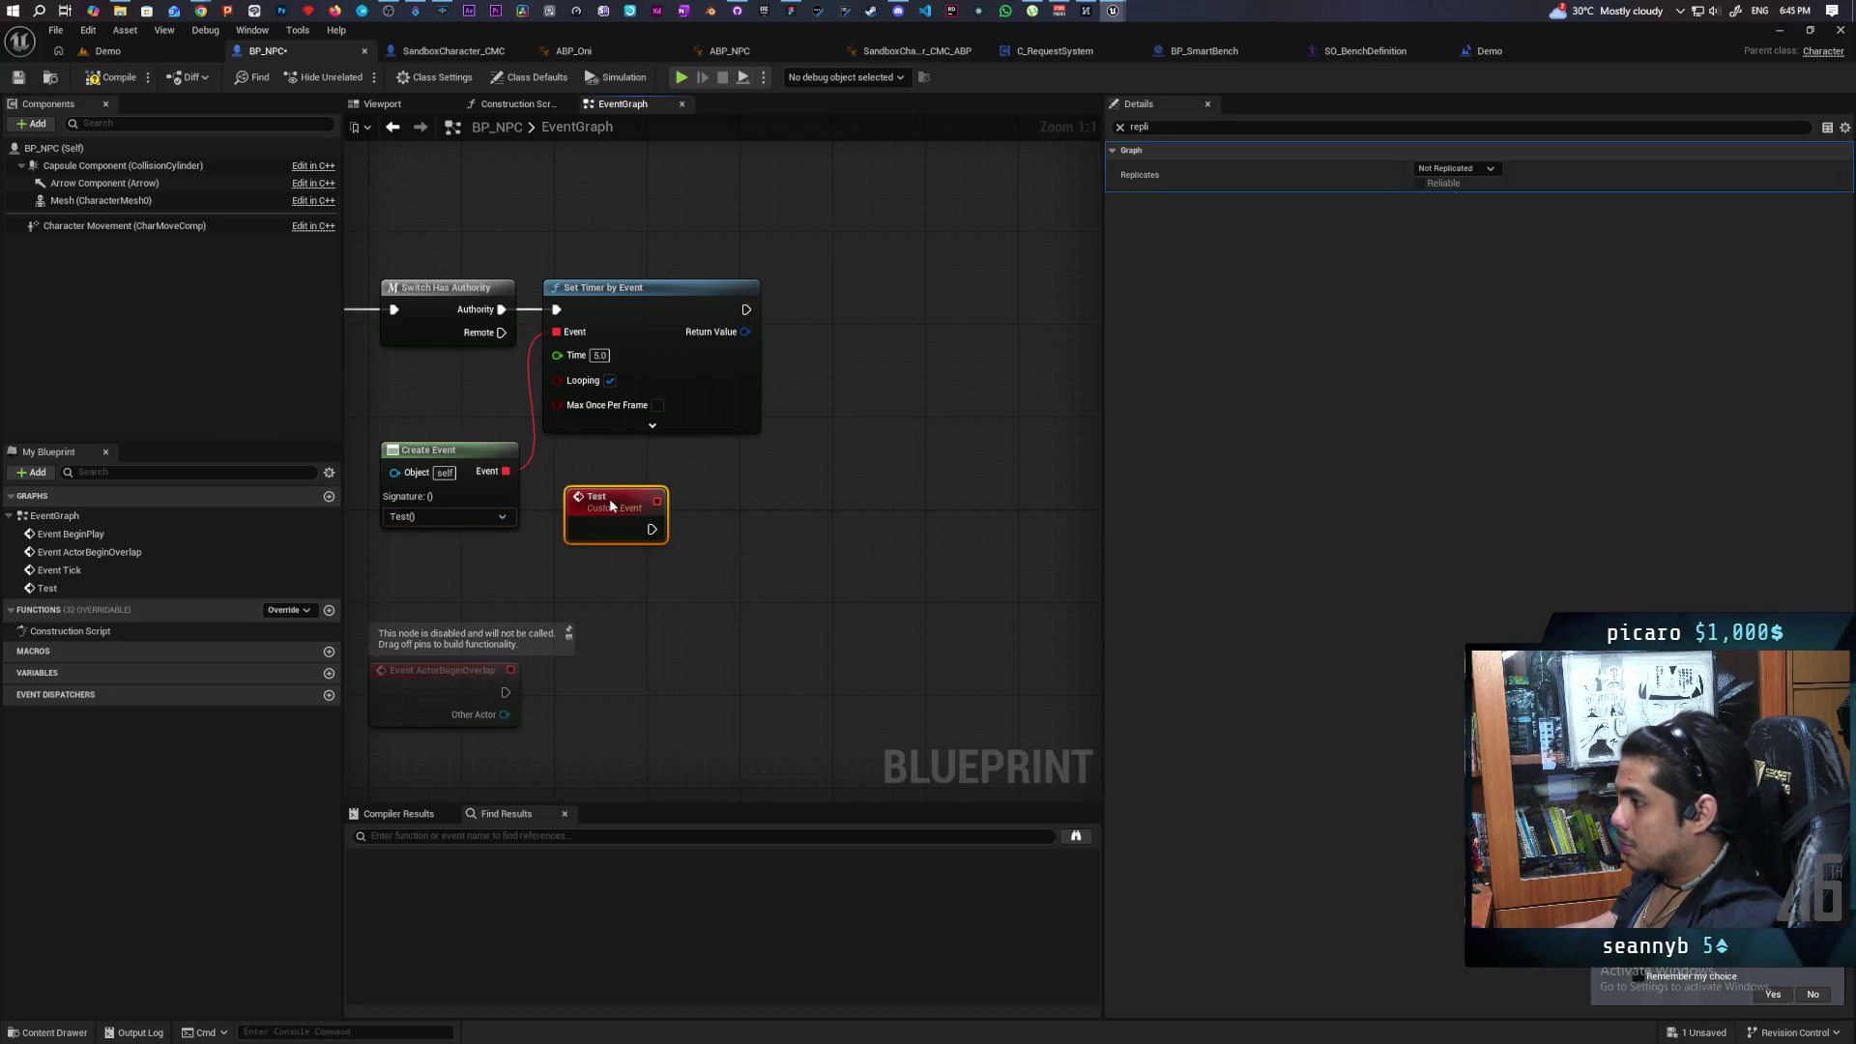
key("ctrl+v")
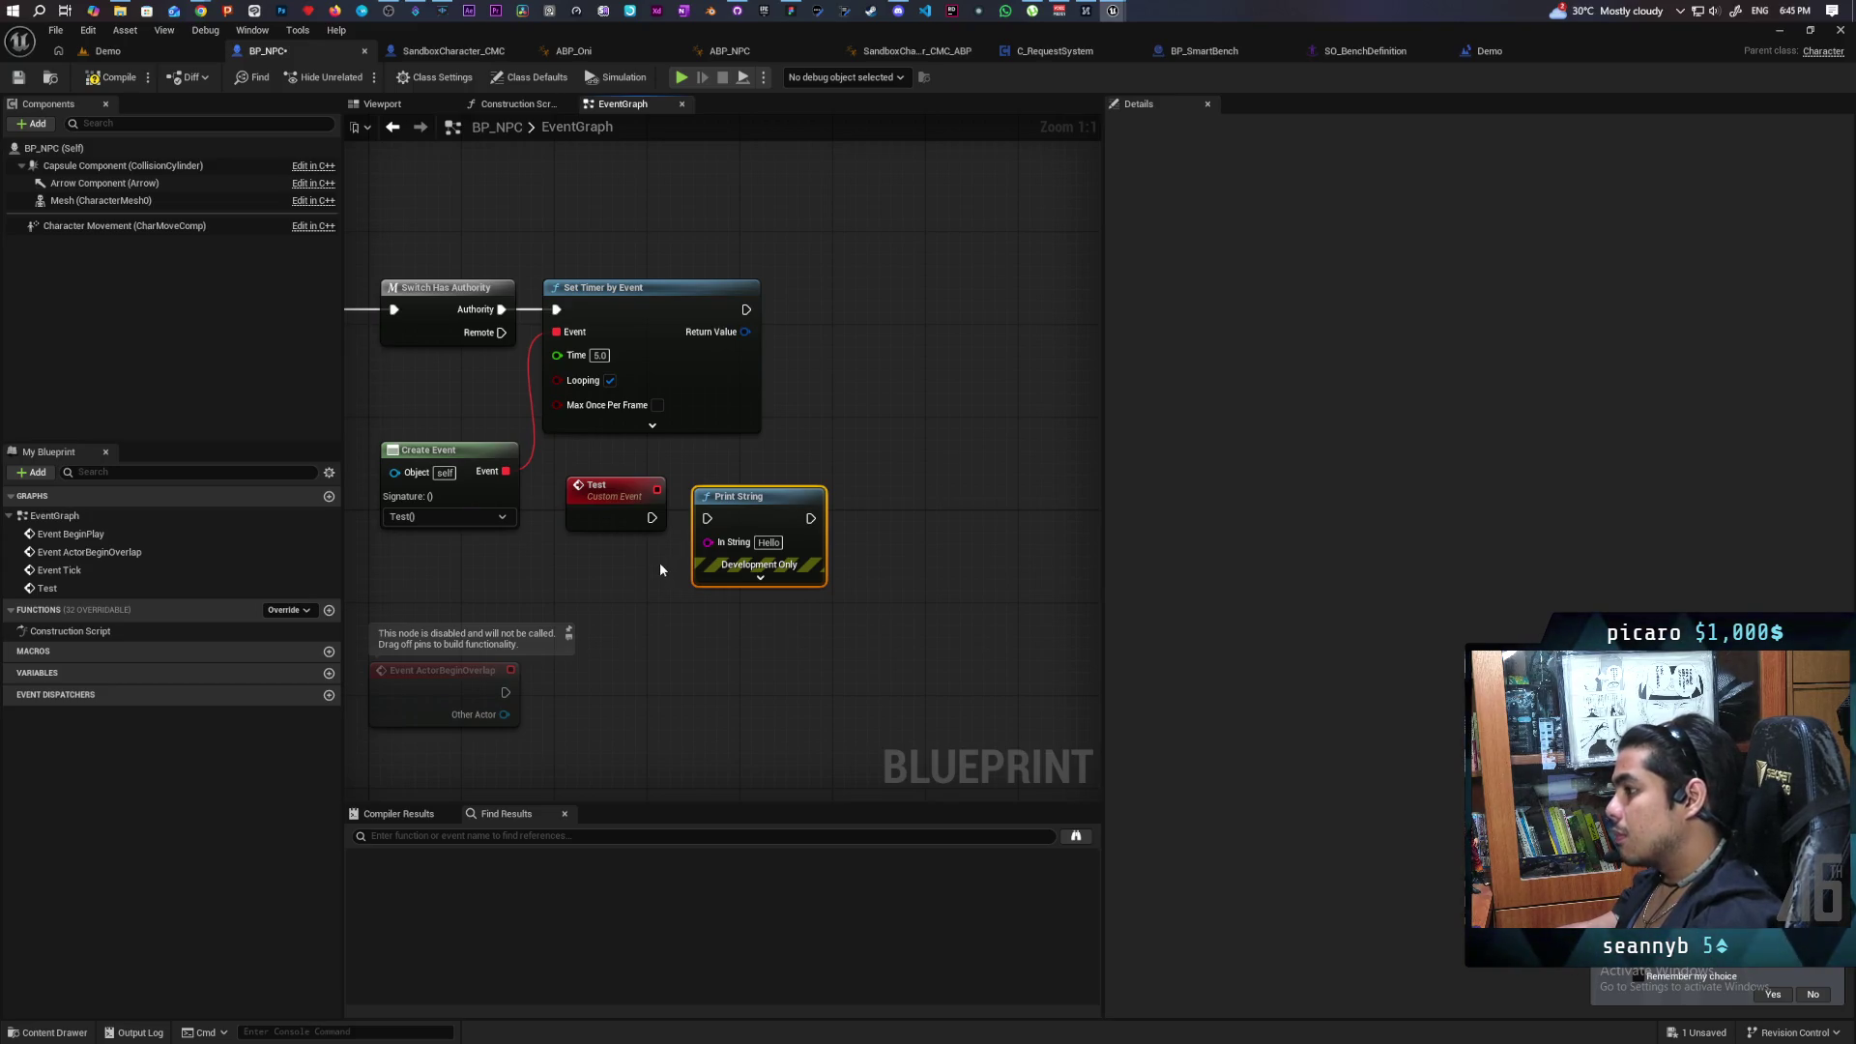
mouse_move(653, 579)
left_mouse_down()
mouse_move(641, 459)
mouse_move(667, 509)
left_mouse_up()
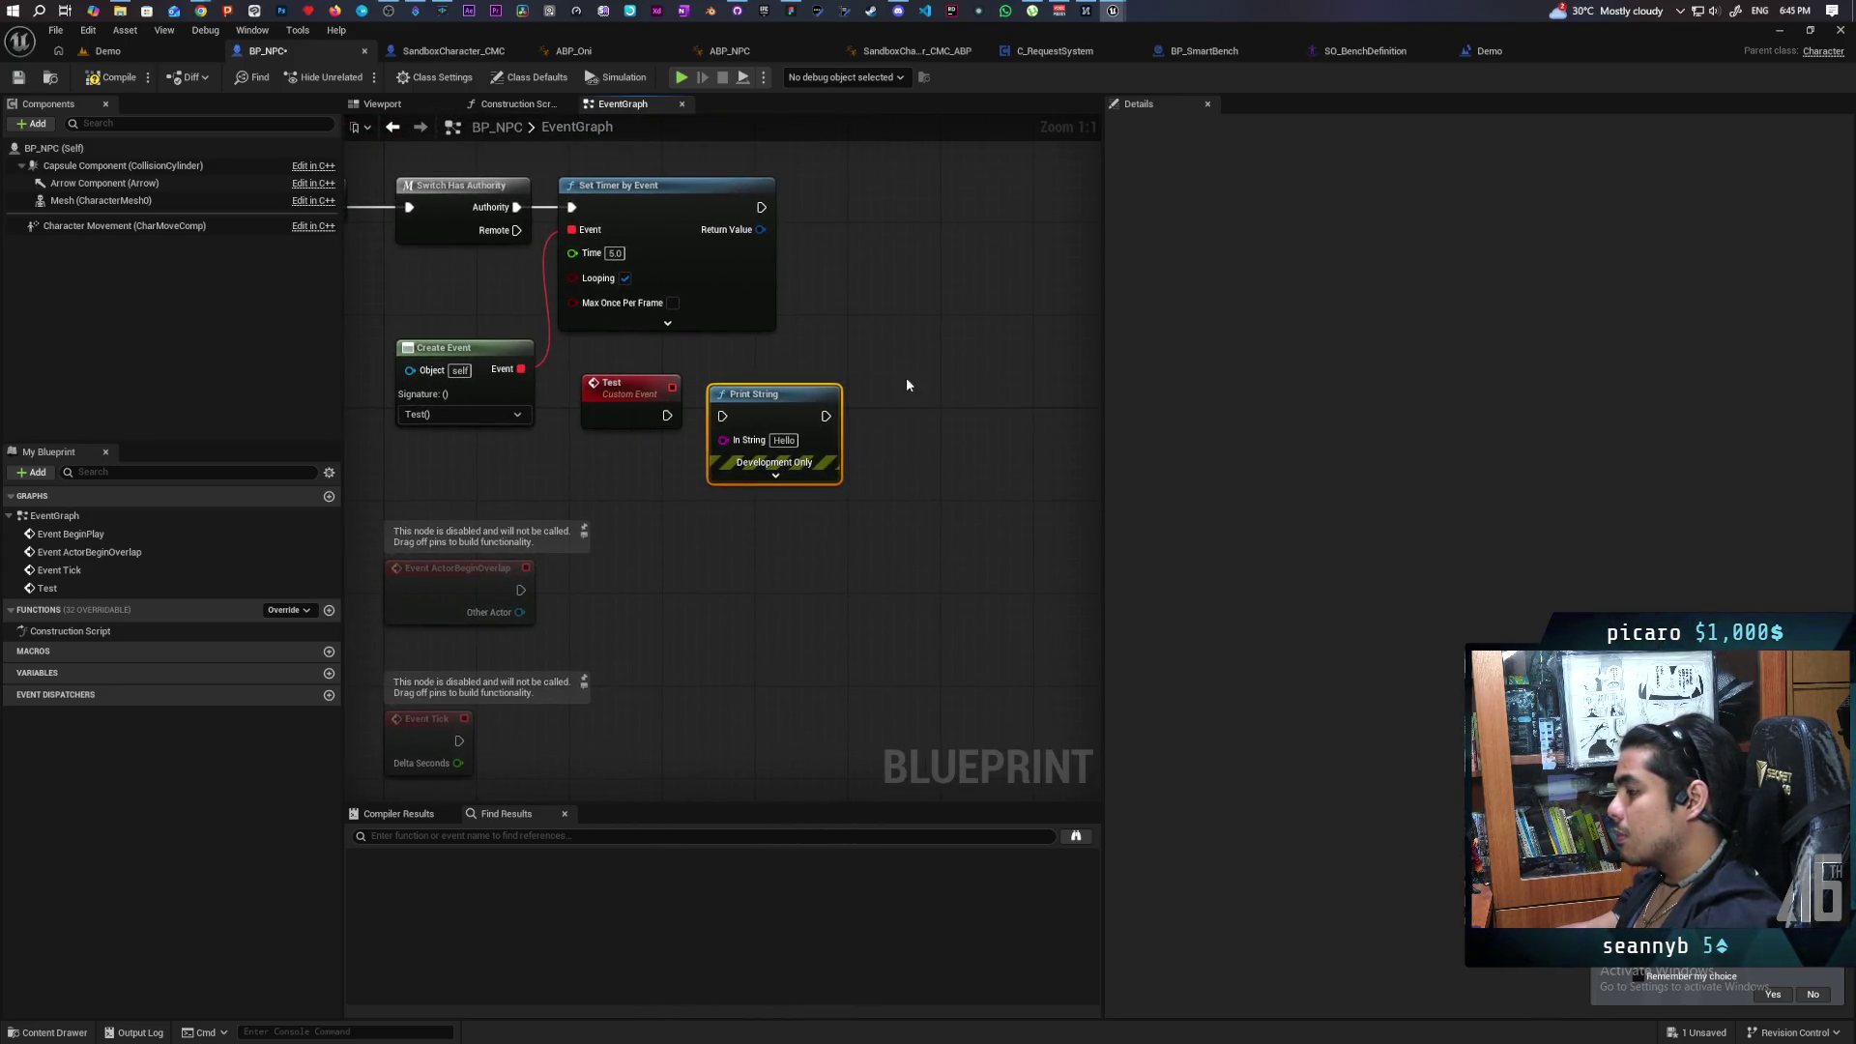
key("Delete")
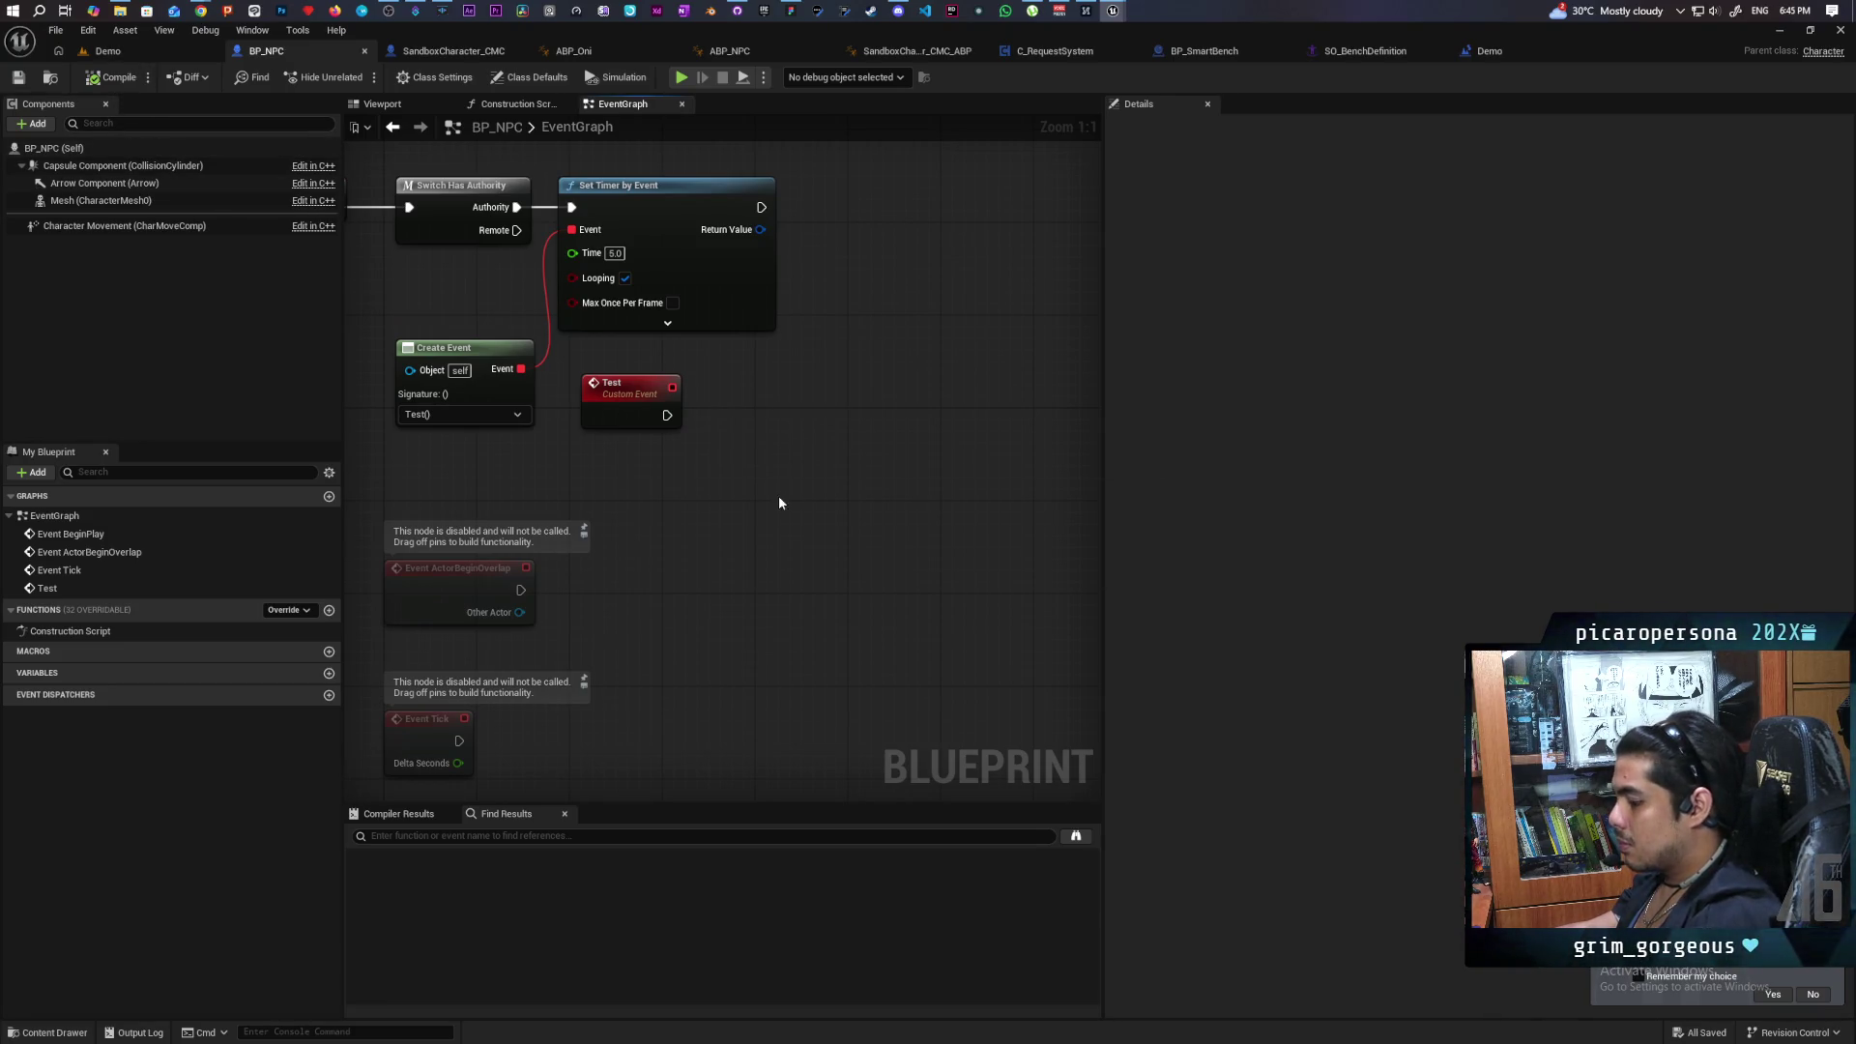
left_click(635, 418)
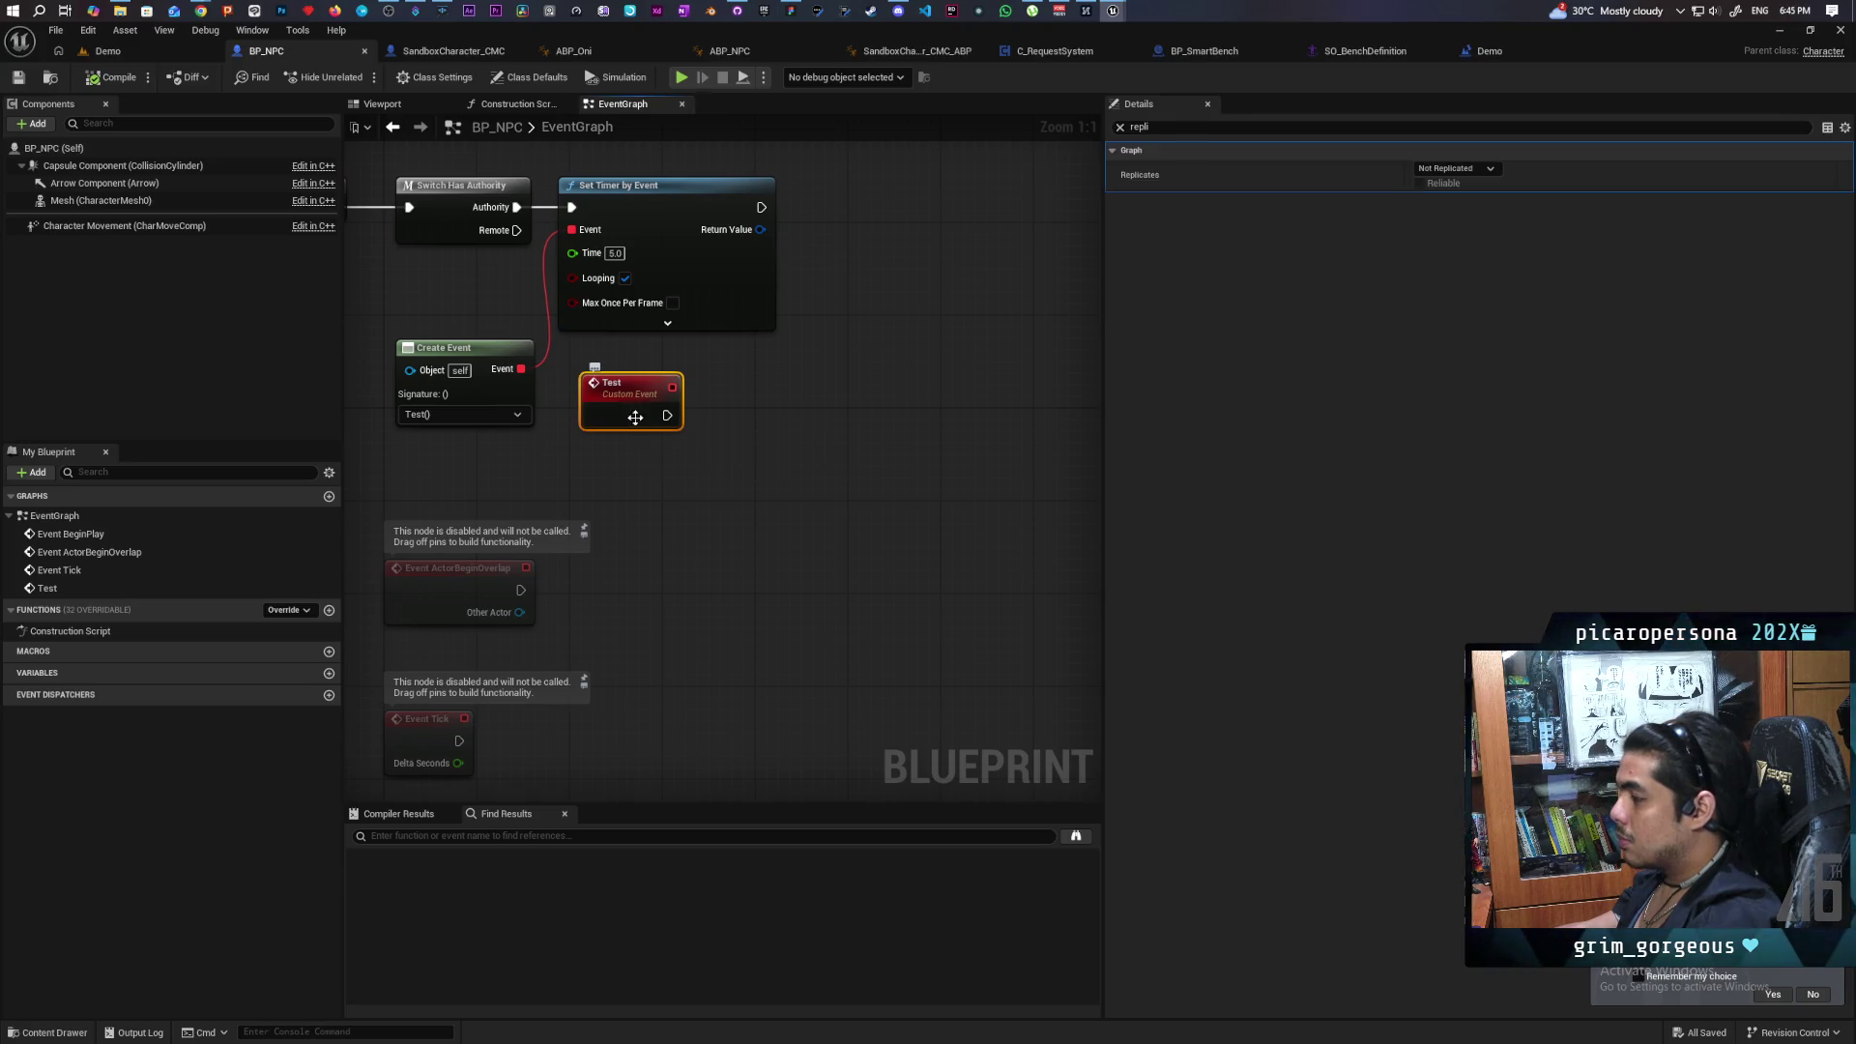
left_click(1119, 127)
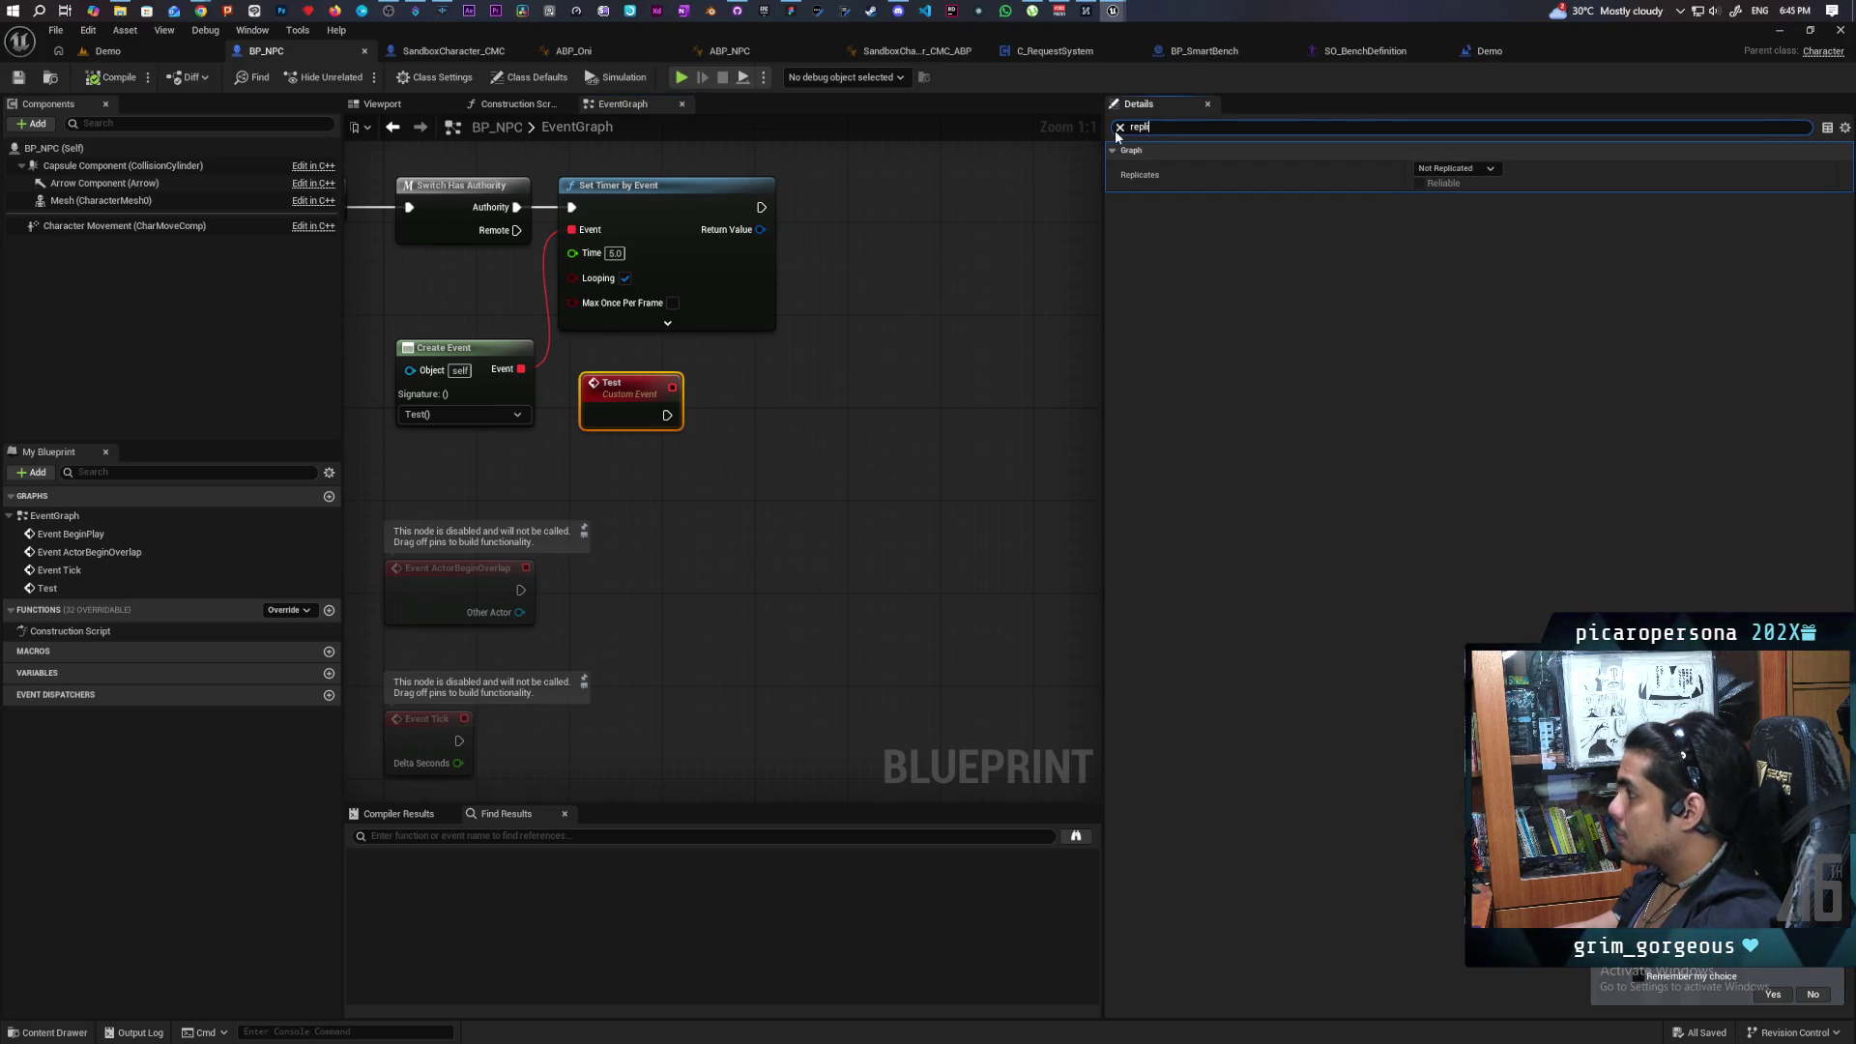
Set the Test event's replication to Run on Server.
left_click(677, 411)
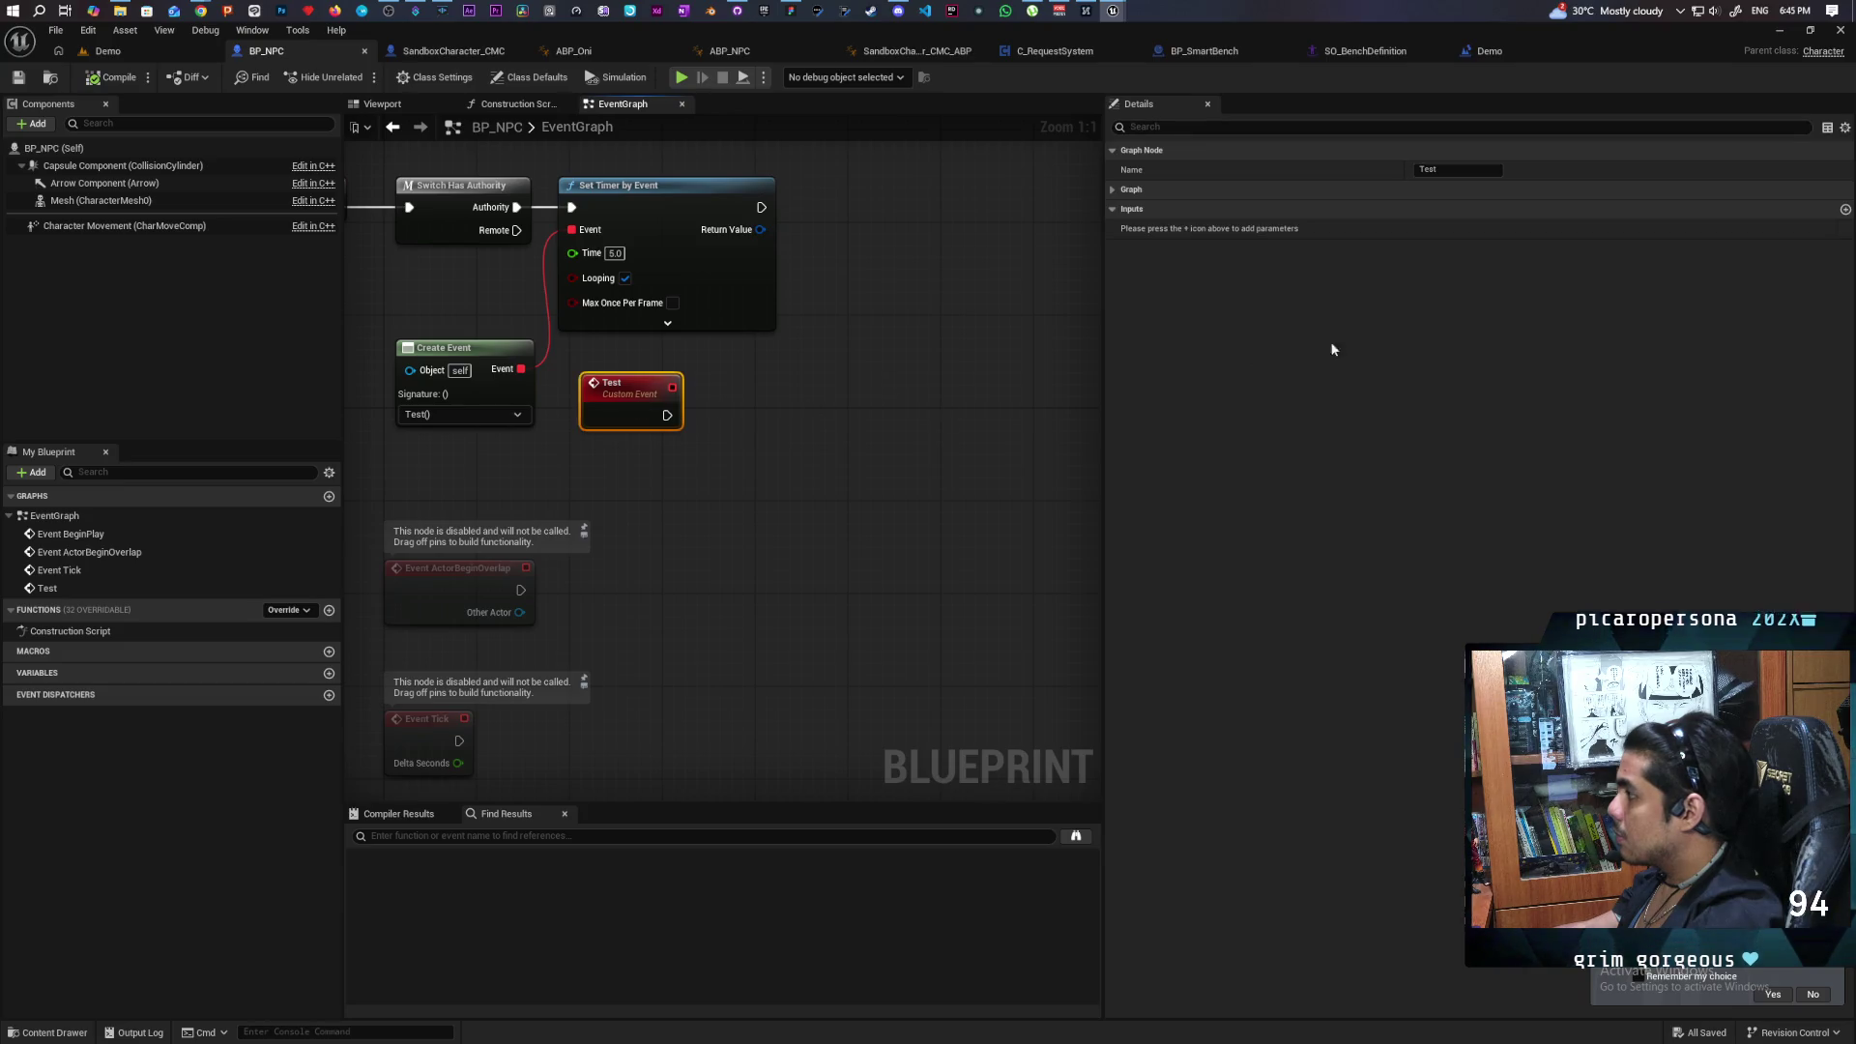
left_click(1150, 191)
left_click(1457, 228)
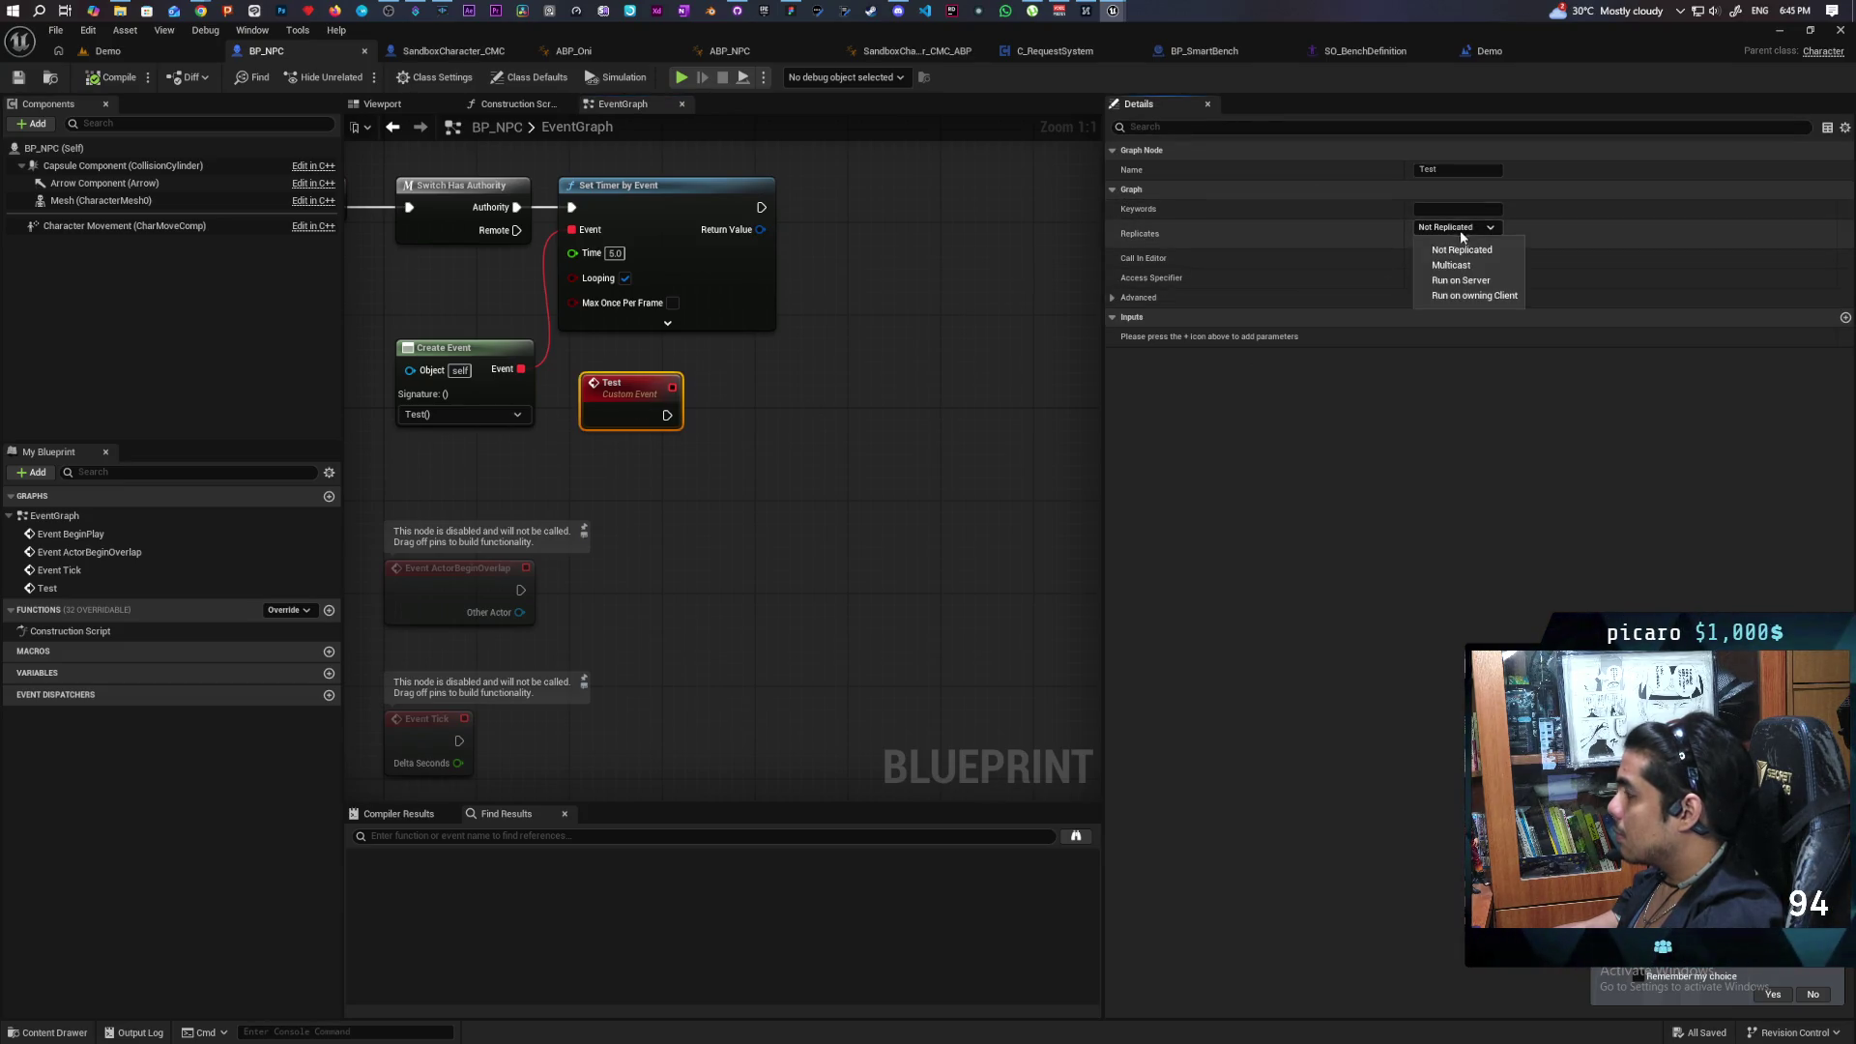
left_click(1479, 282)
left_click(795, 530)
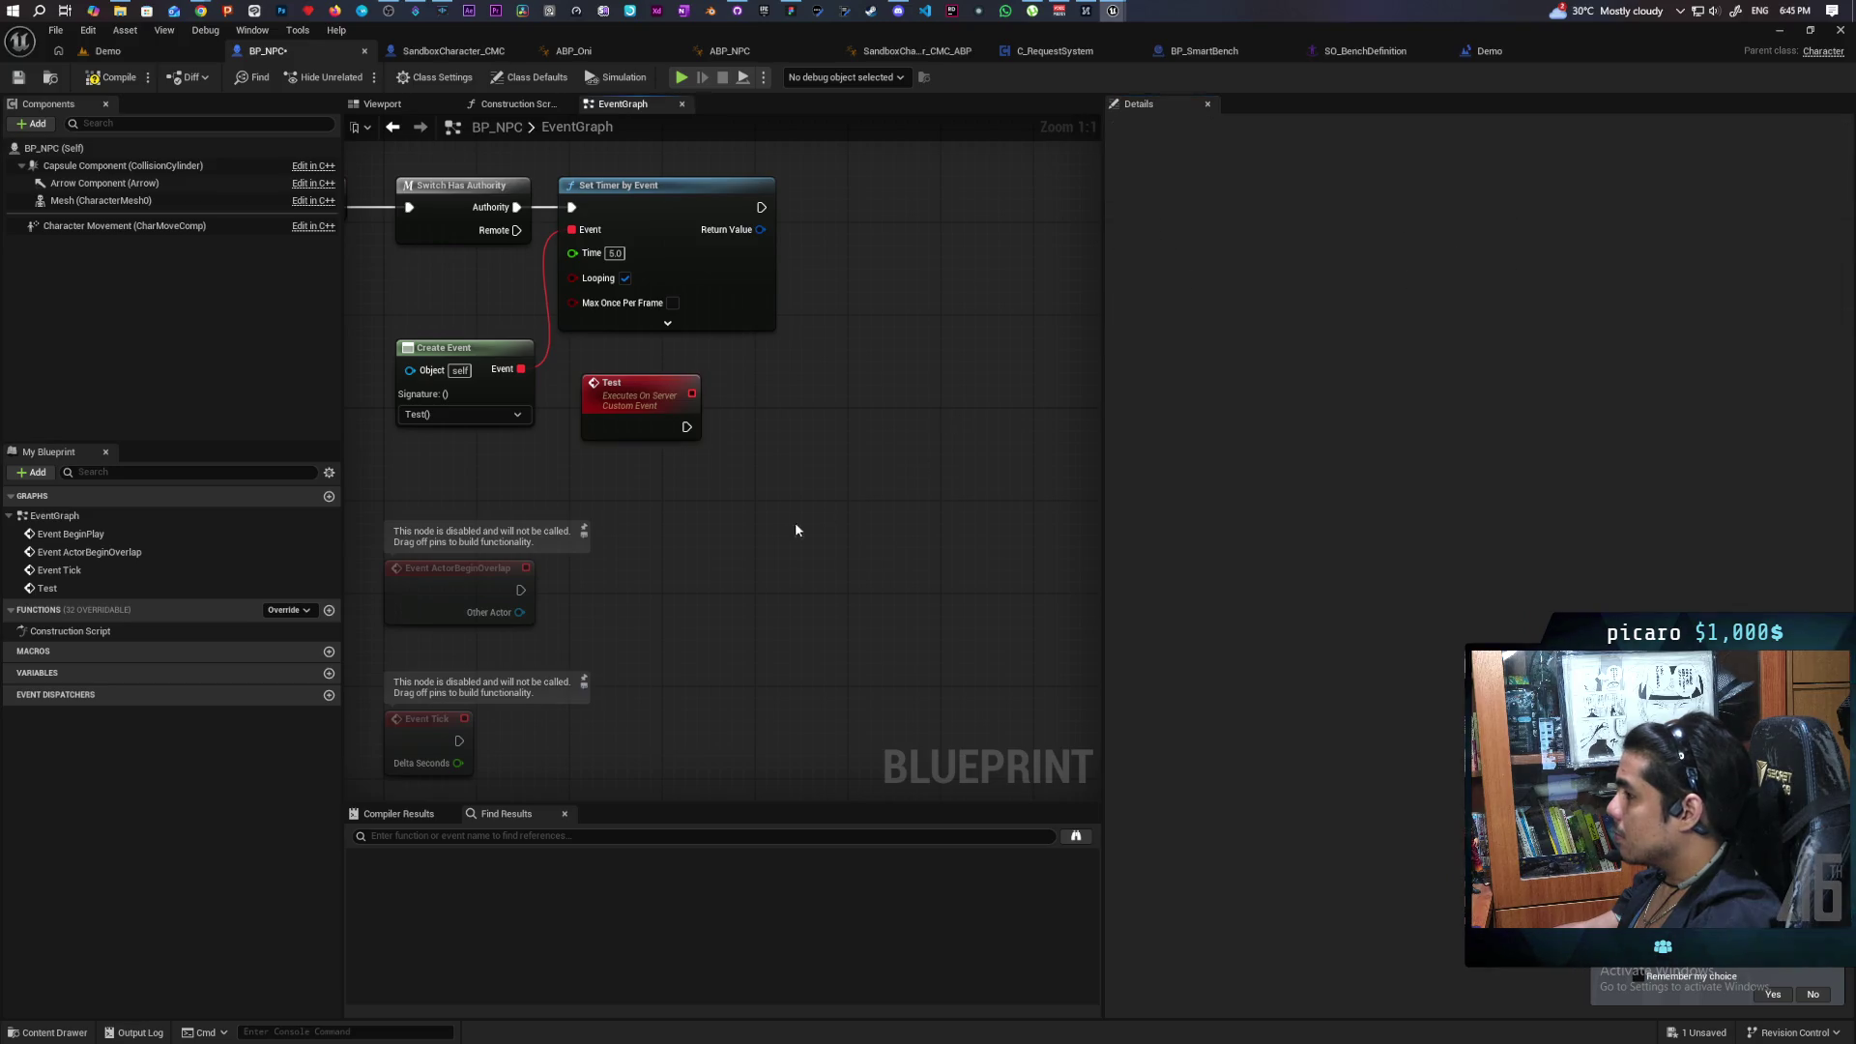
Add a custom event 'MC Test' replicated as Multicast.
left_click(682, 557)
type("MC")
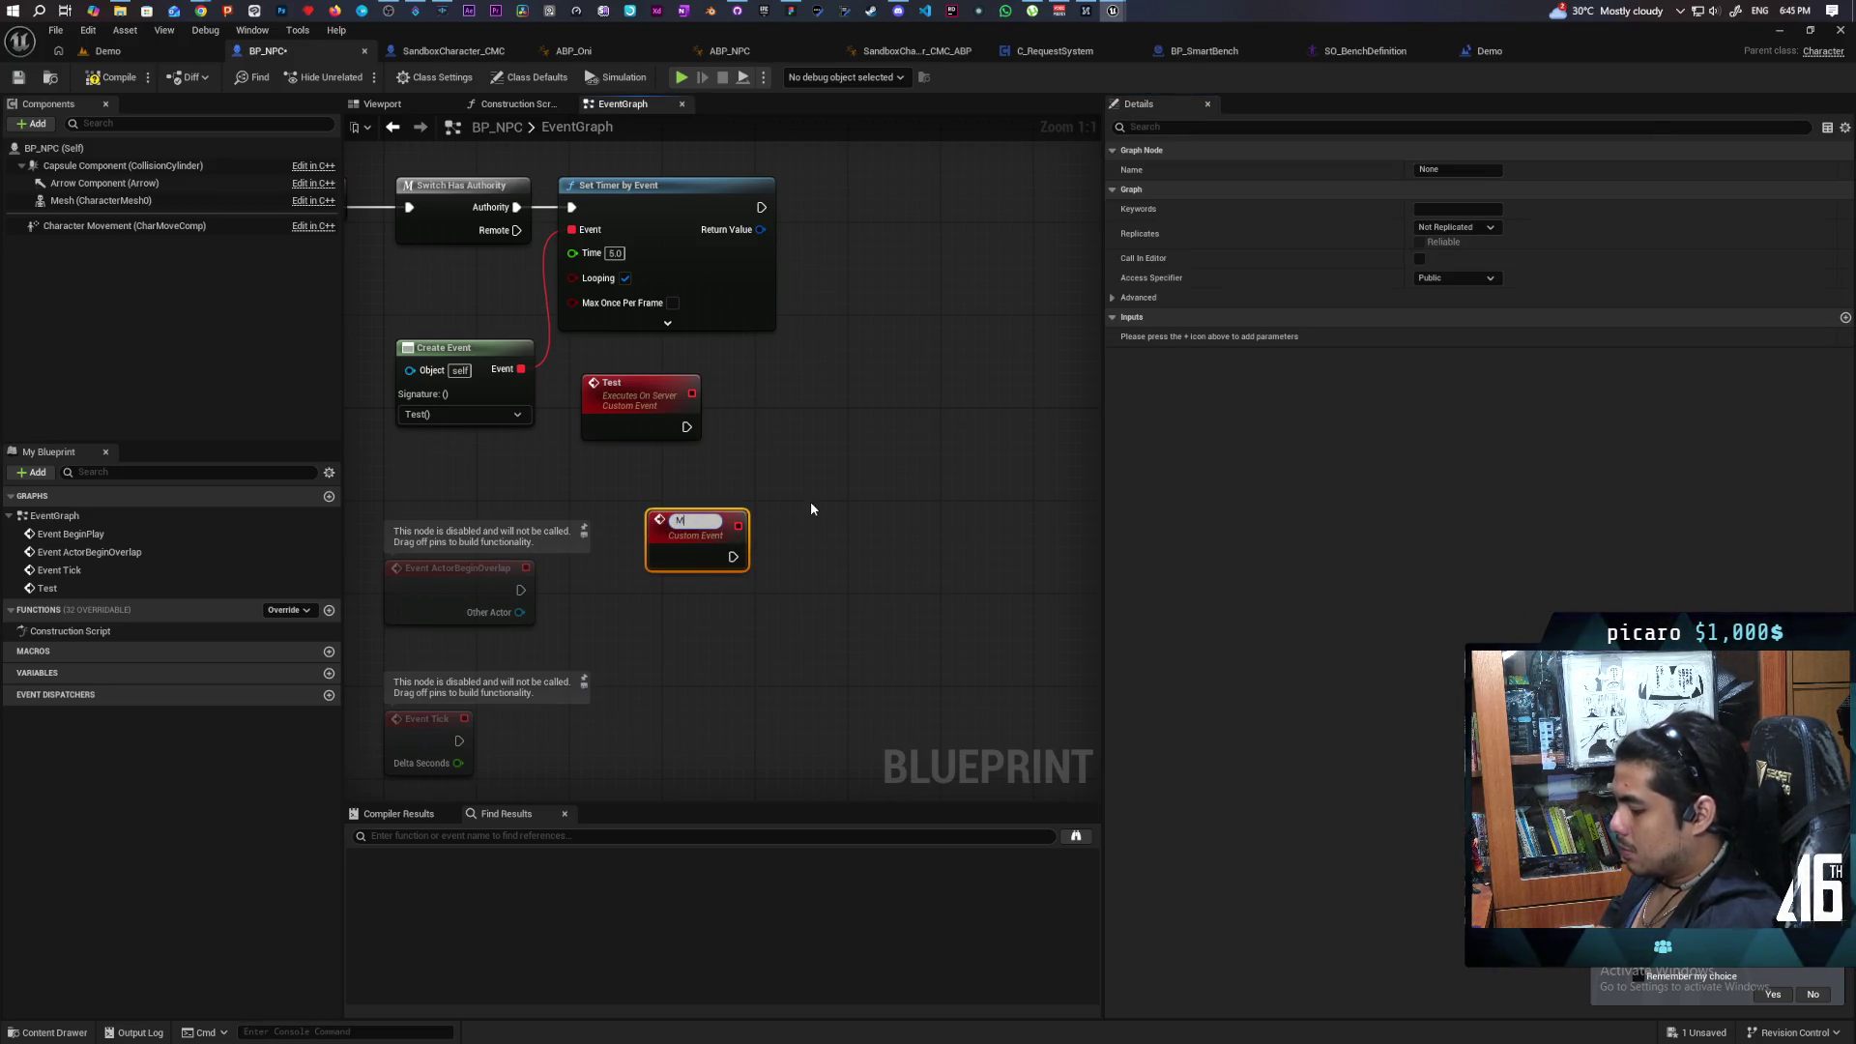
type(" Test")
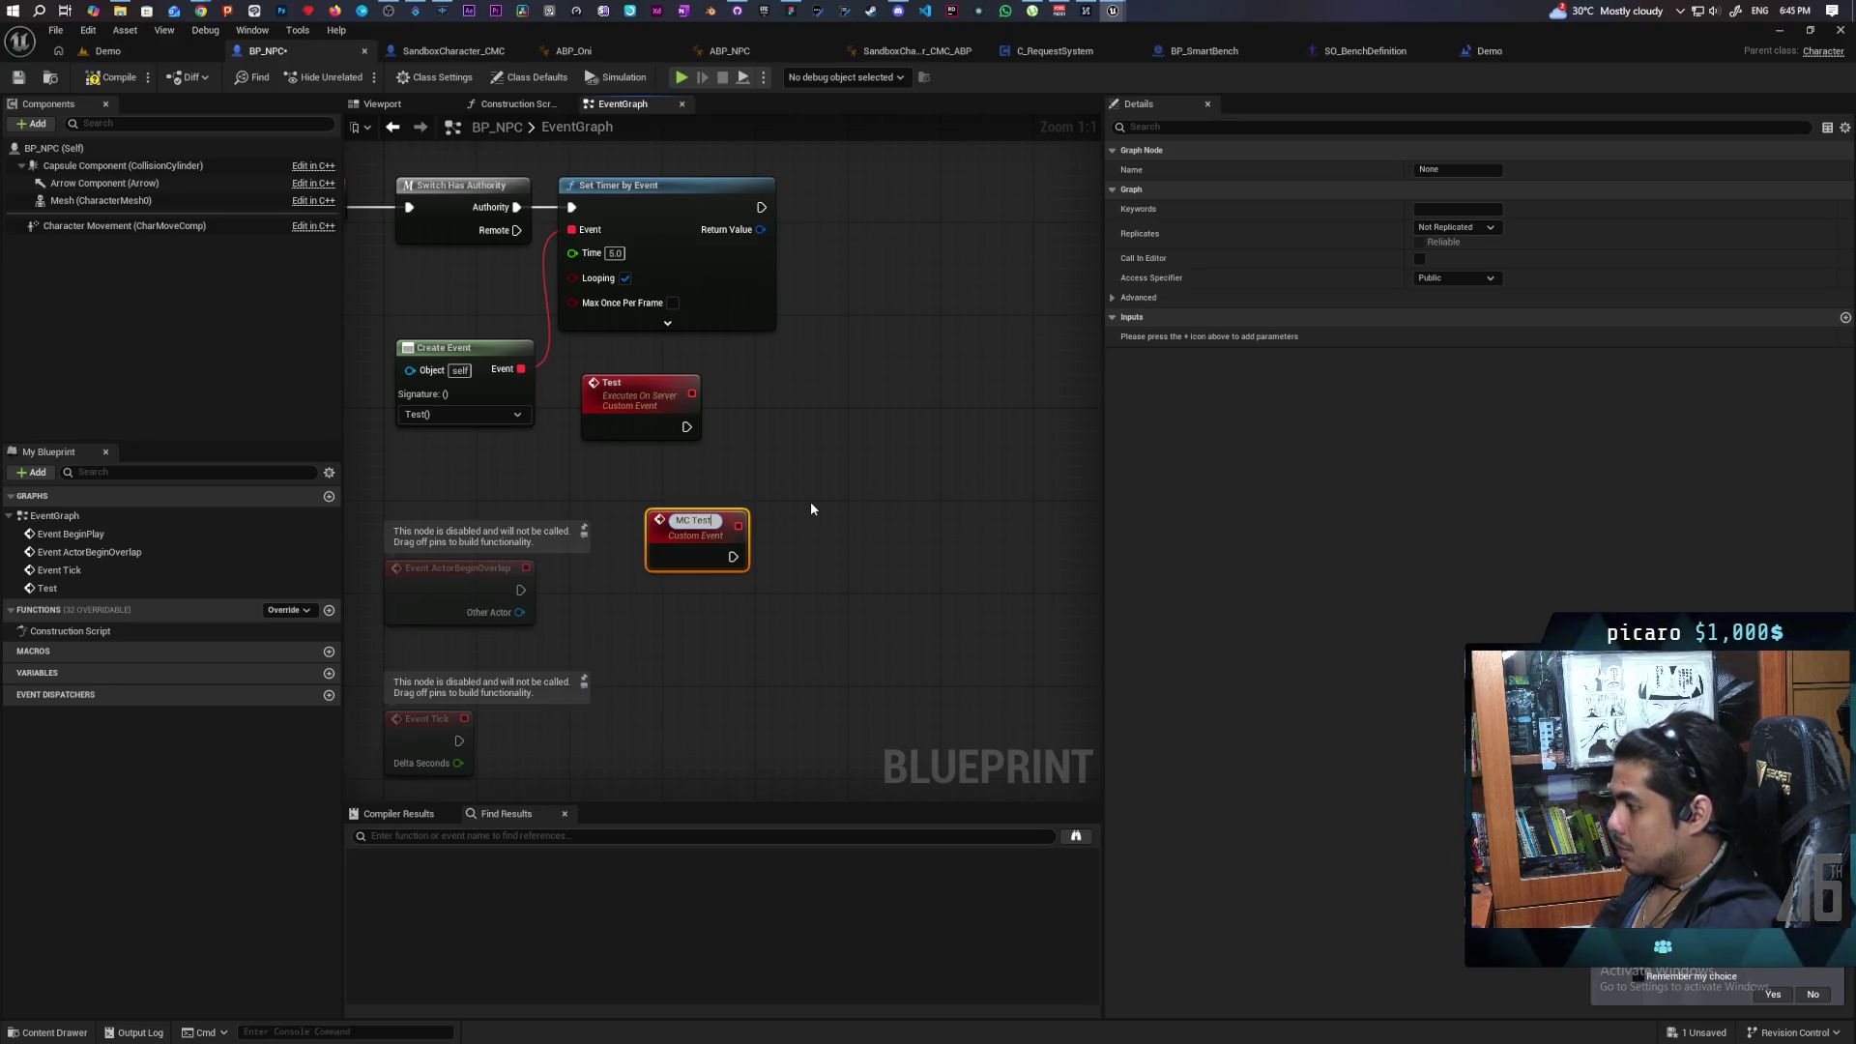
key("Return")
left_click(1450, 227)
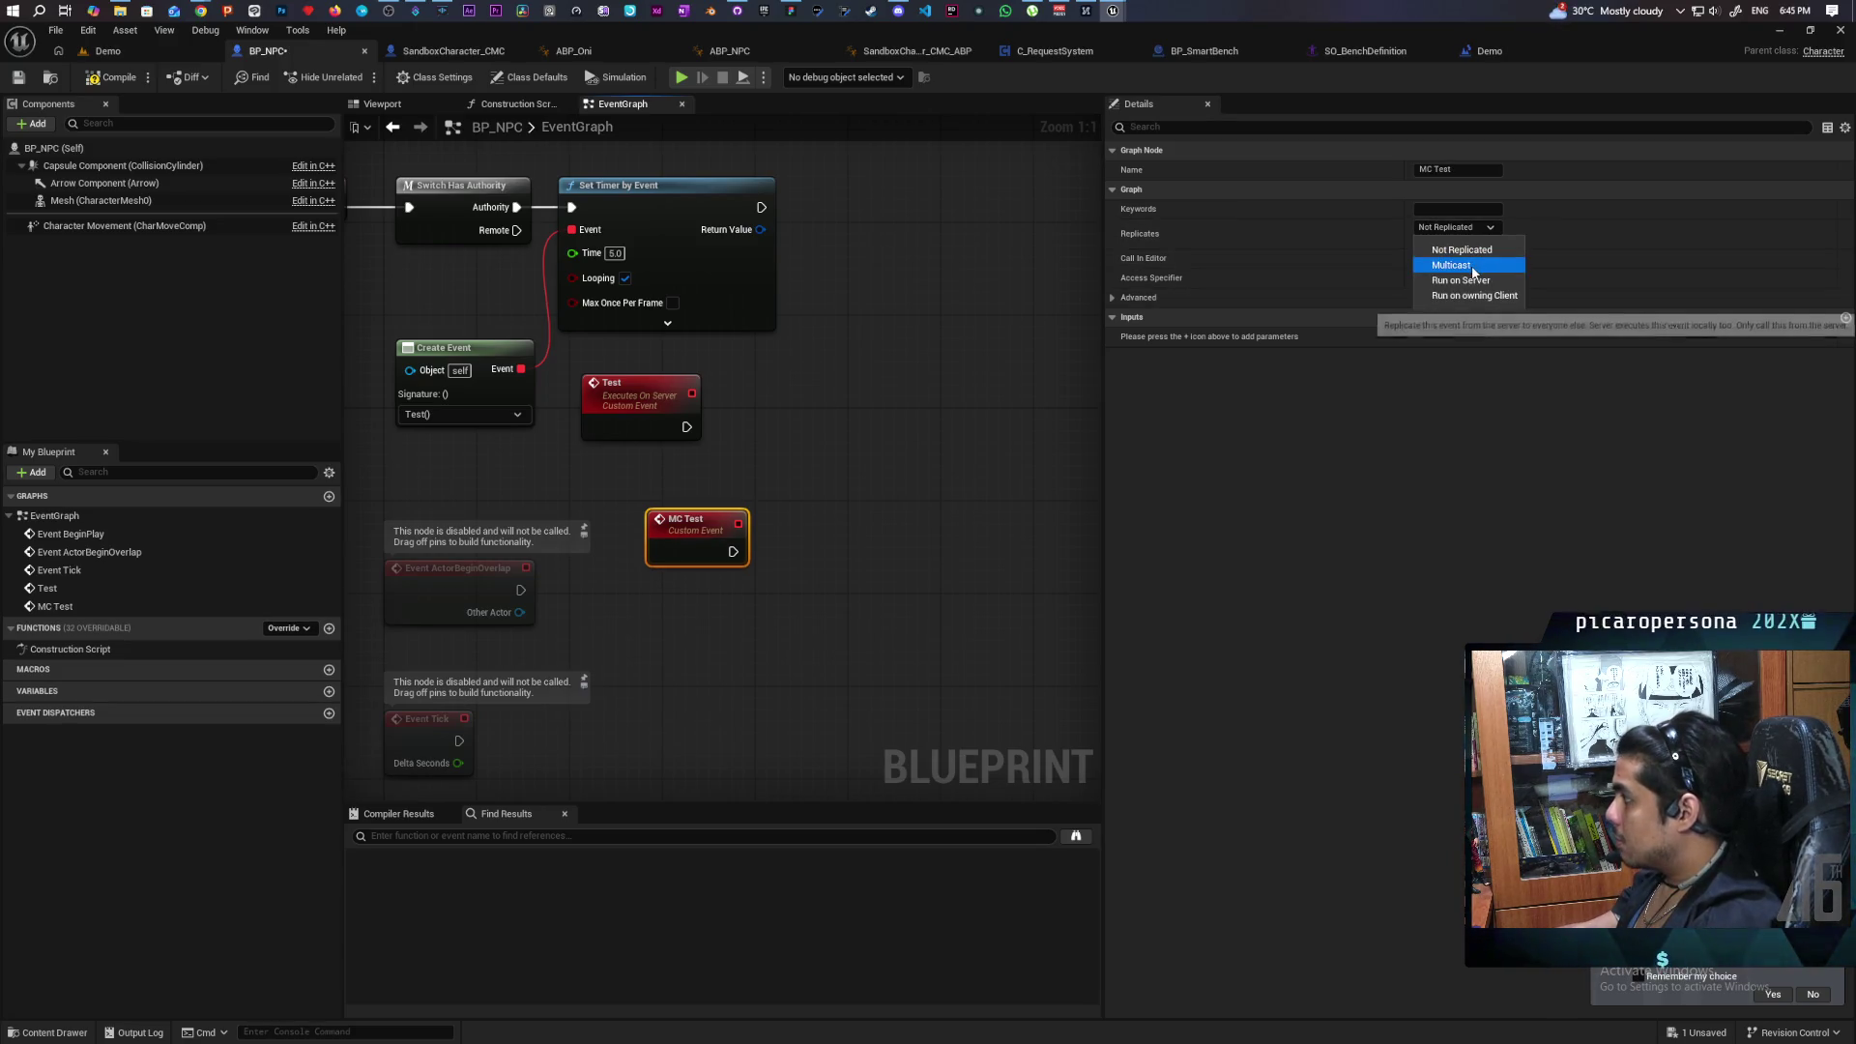
left_click(1436, 256)
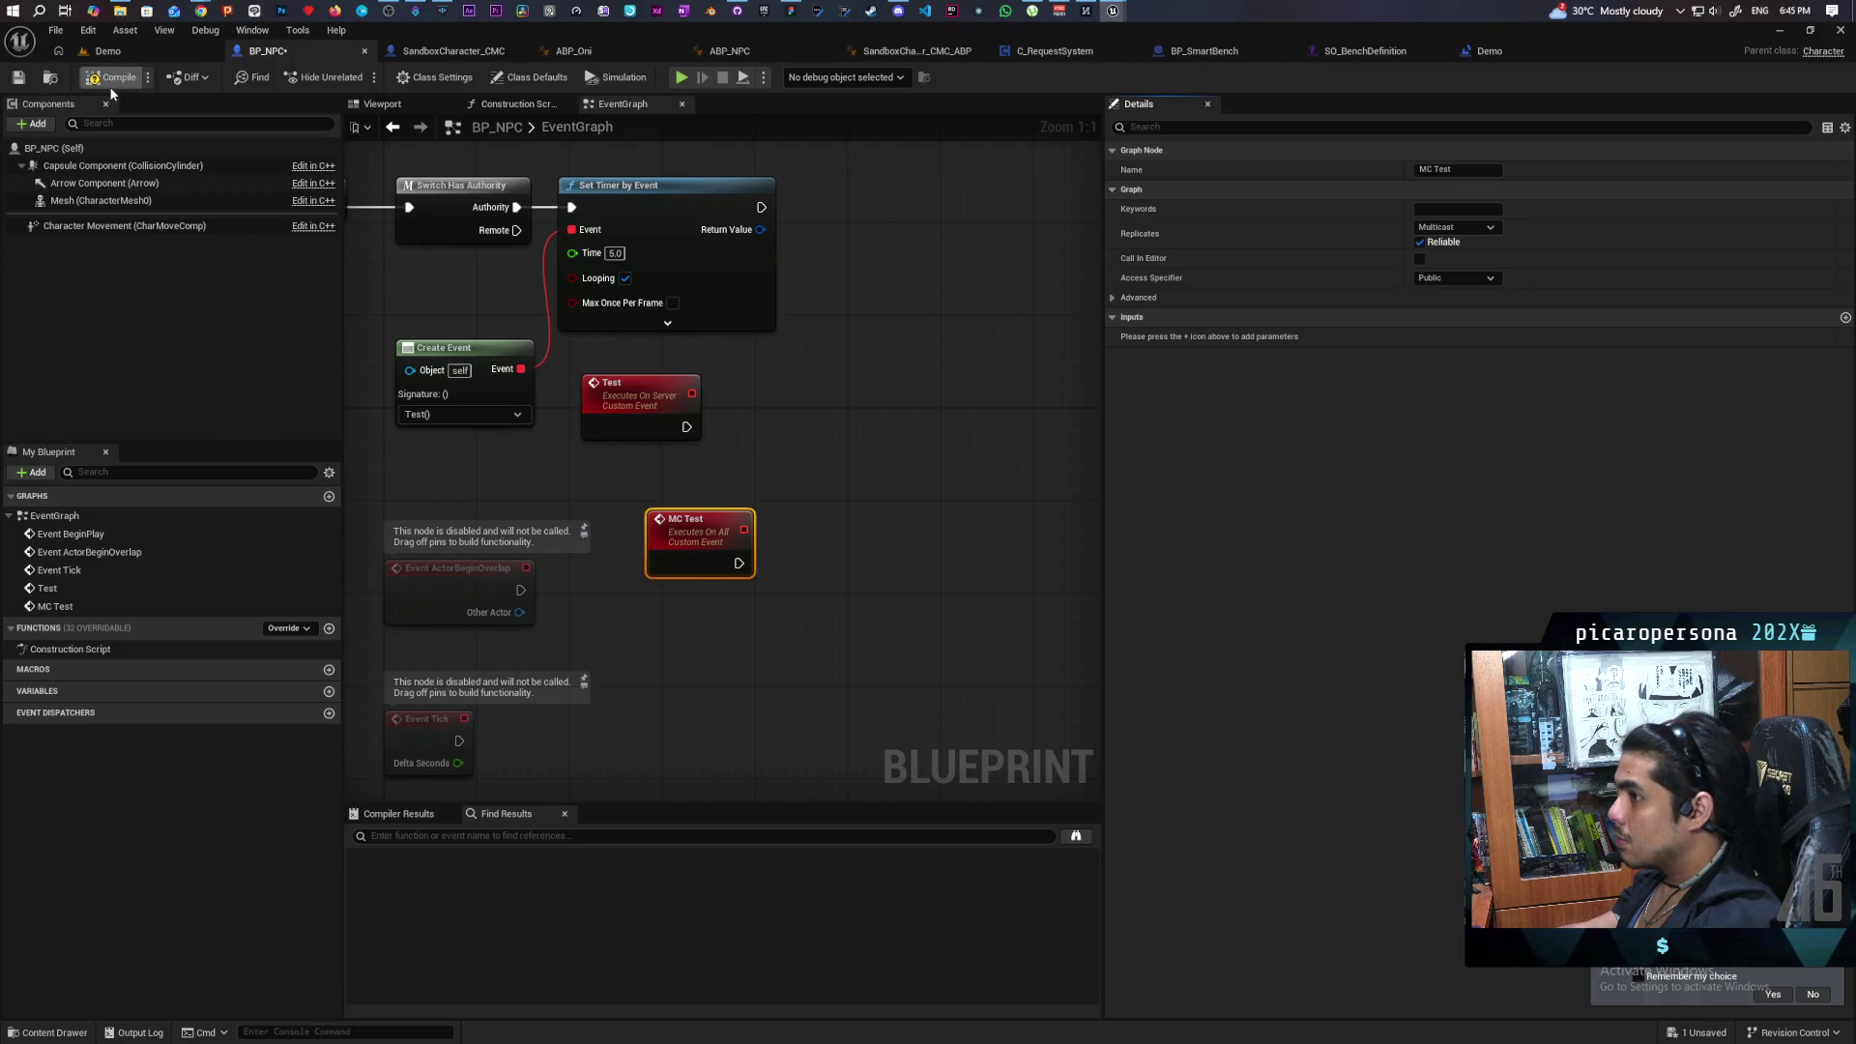
Call MC Test from the Test event's execution output.
left_click_drag(684, 426, 748, 417)
type("mc test")
key("Return")
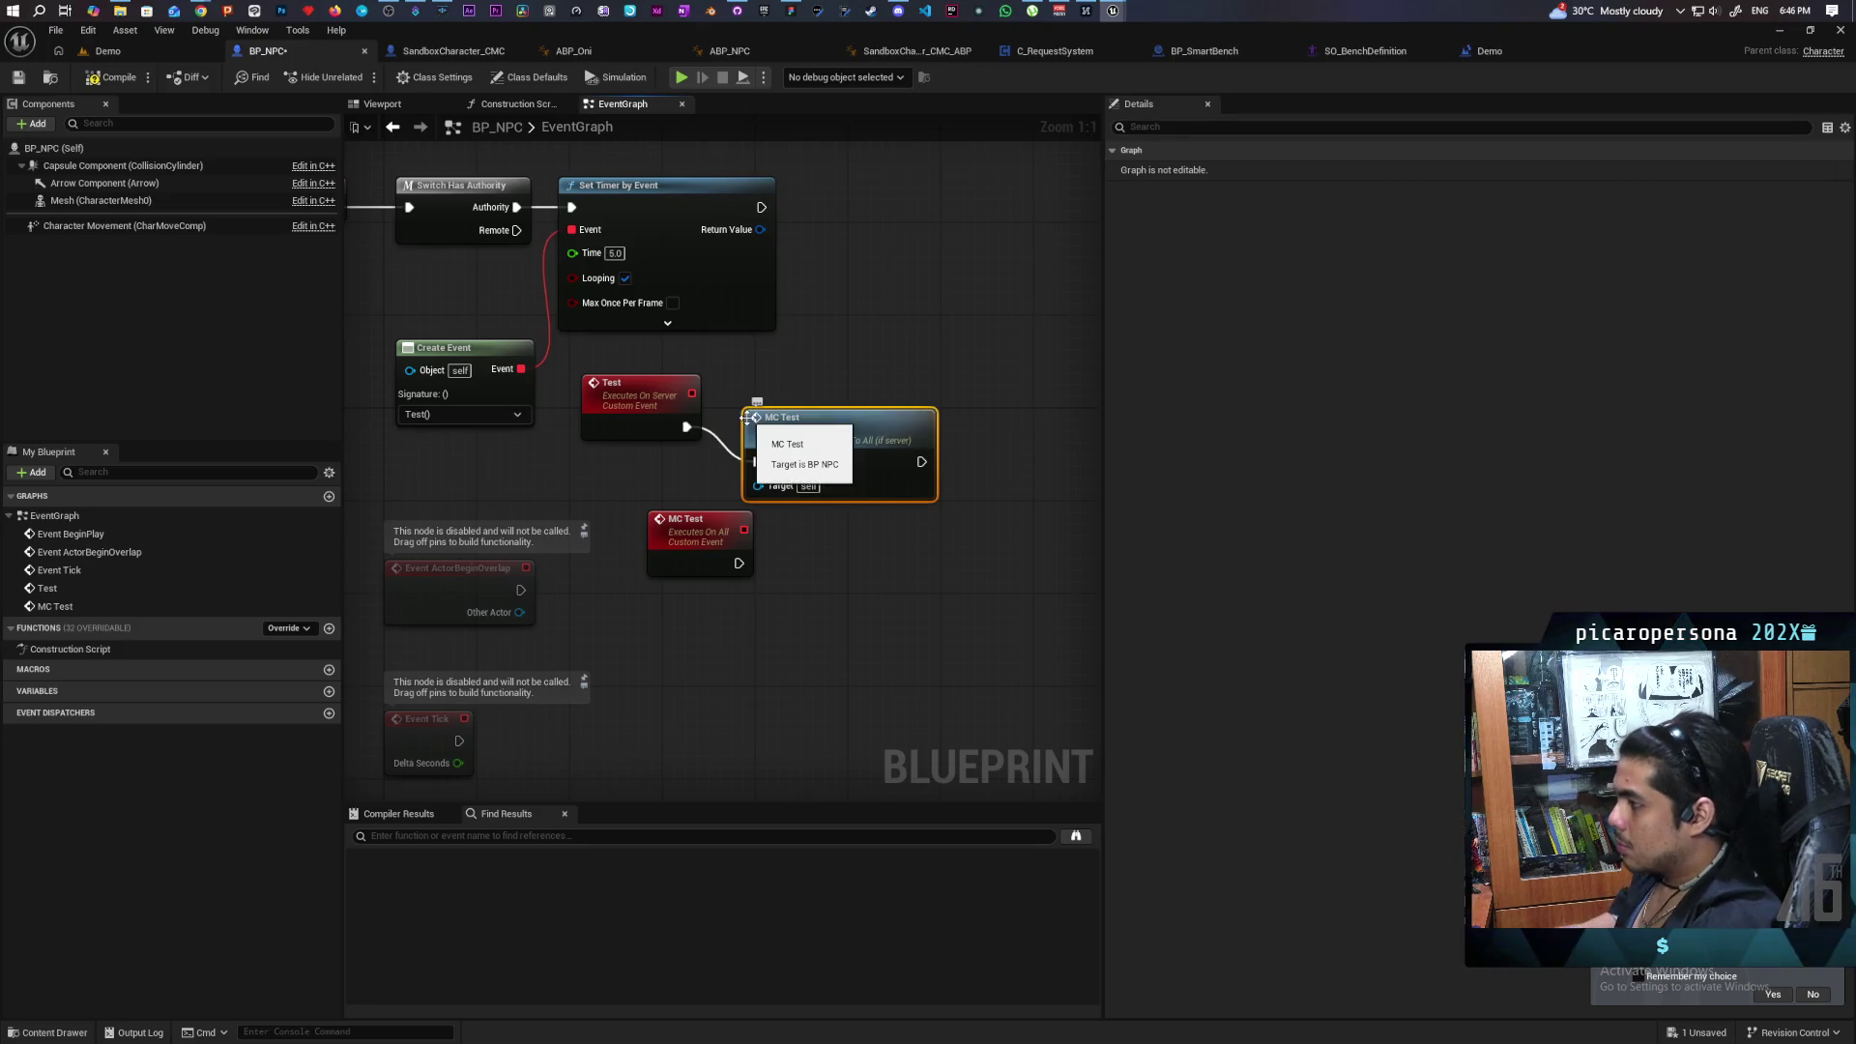
left_click_drag(750, 422, 761, 386)
Have MC Test print 'IS MC working' and compile BP_NPC.
key("ctrl+v")
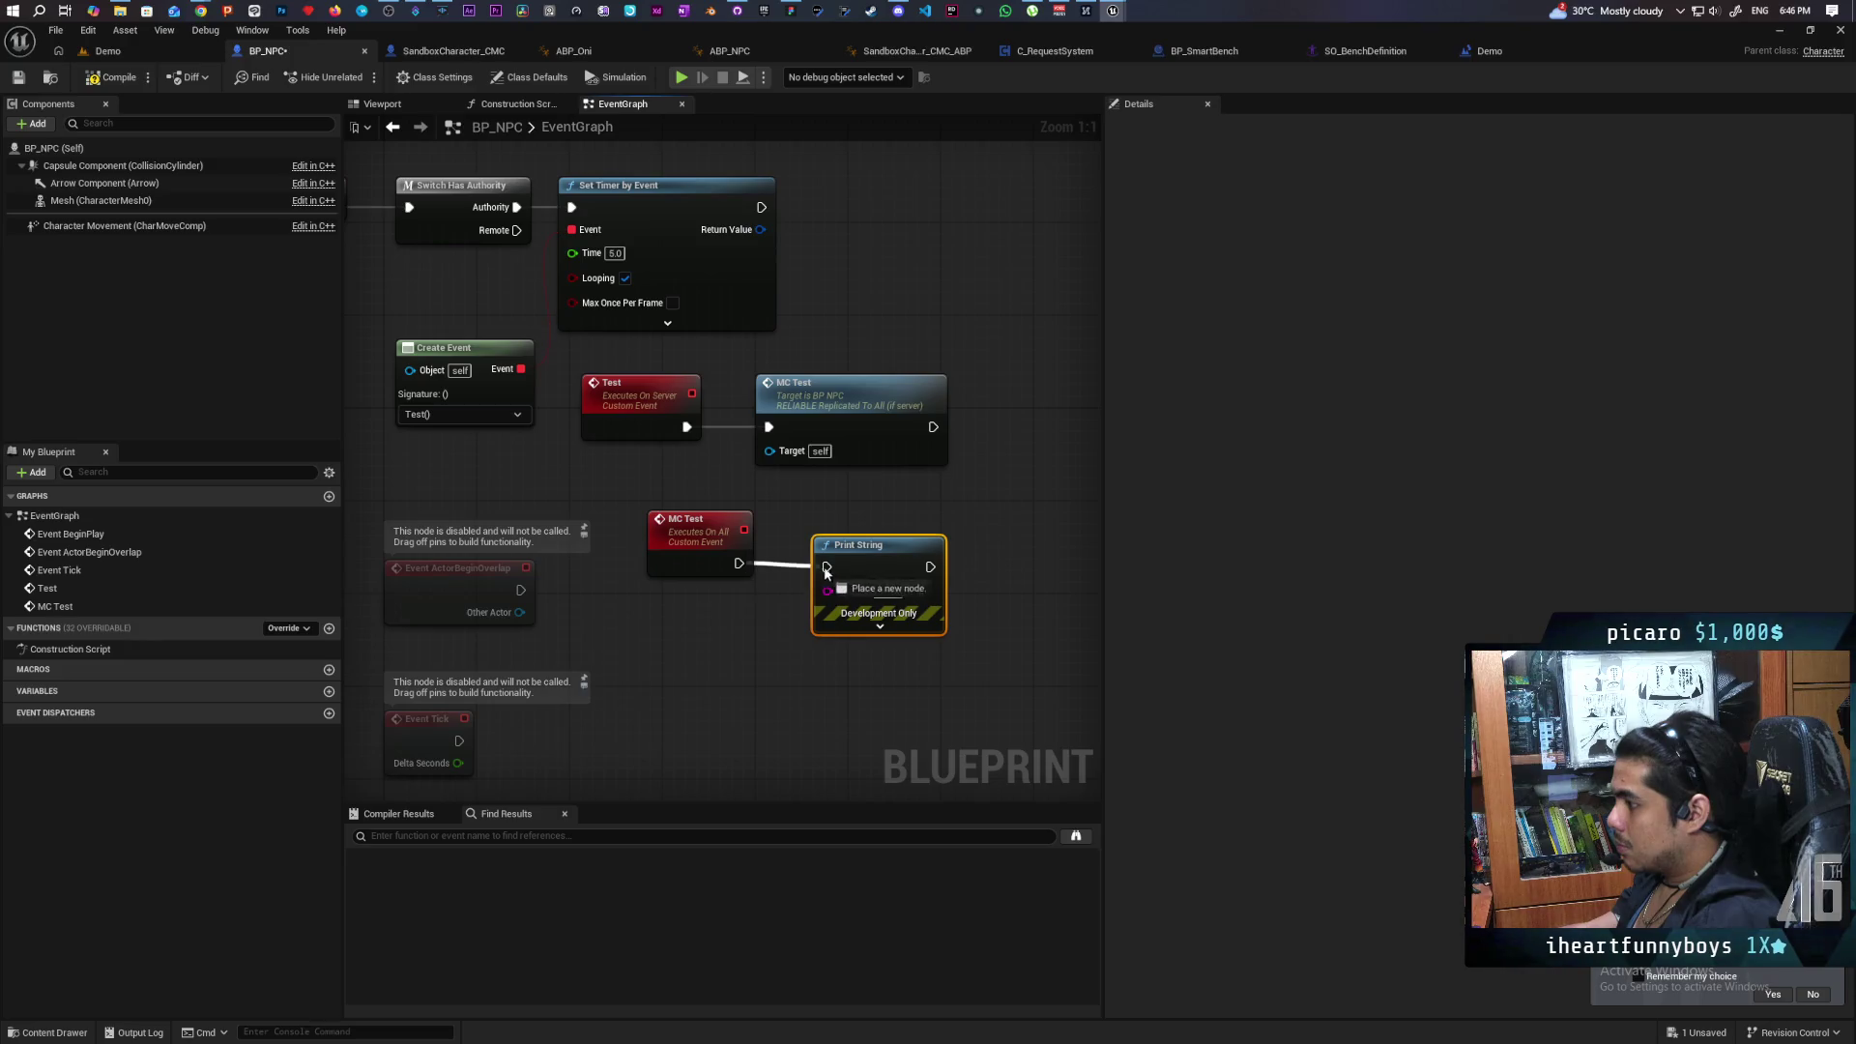
left_click_drag(740, 561, 826, 566)
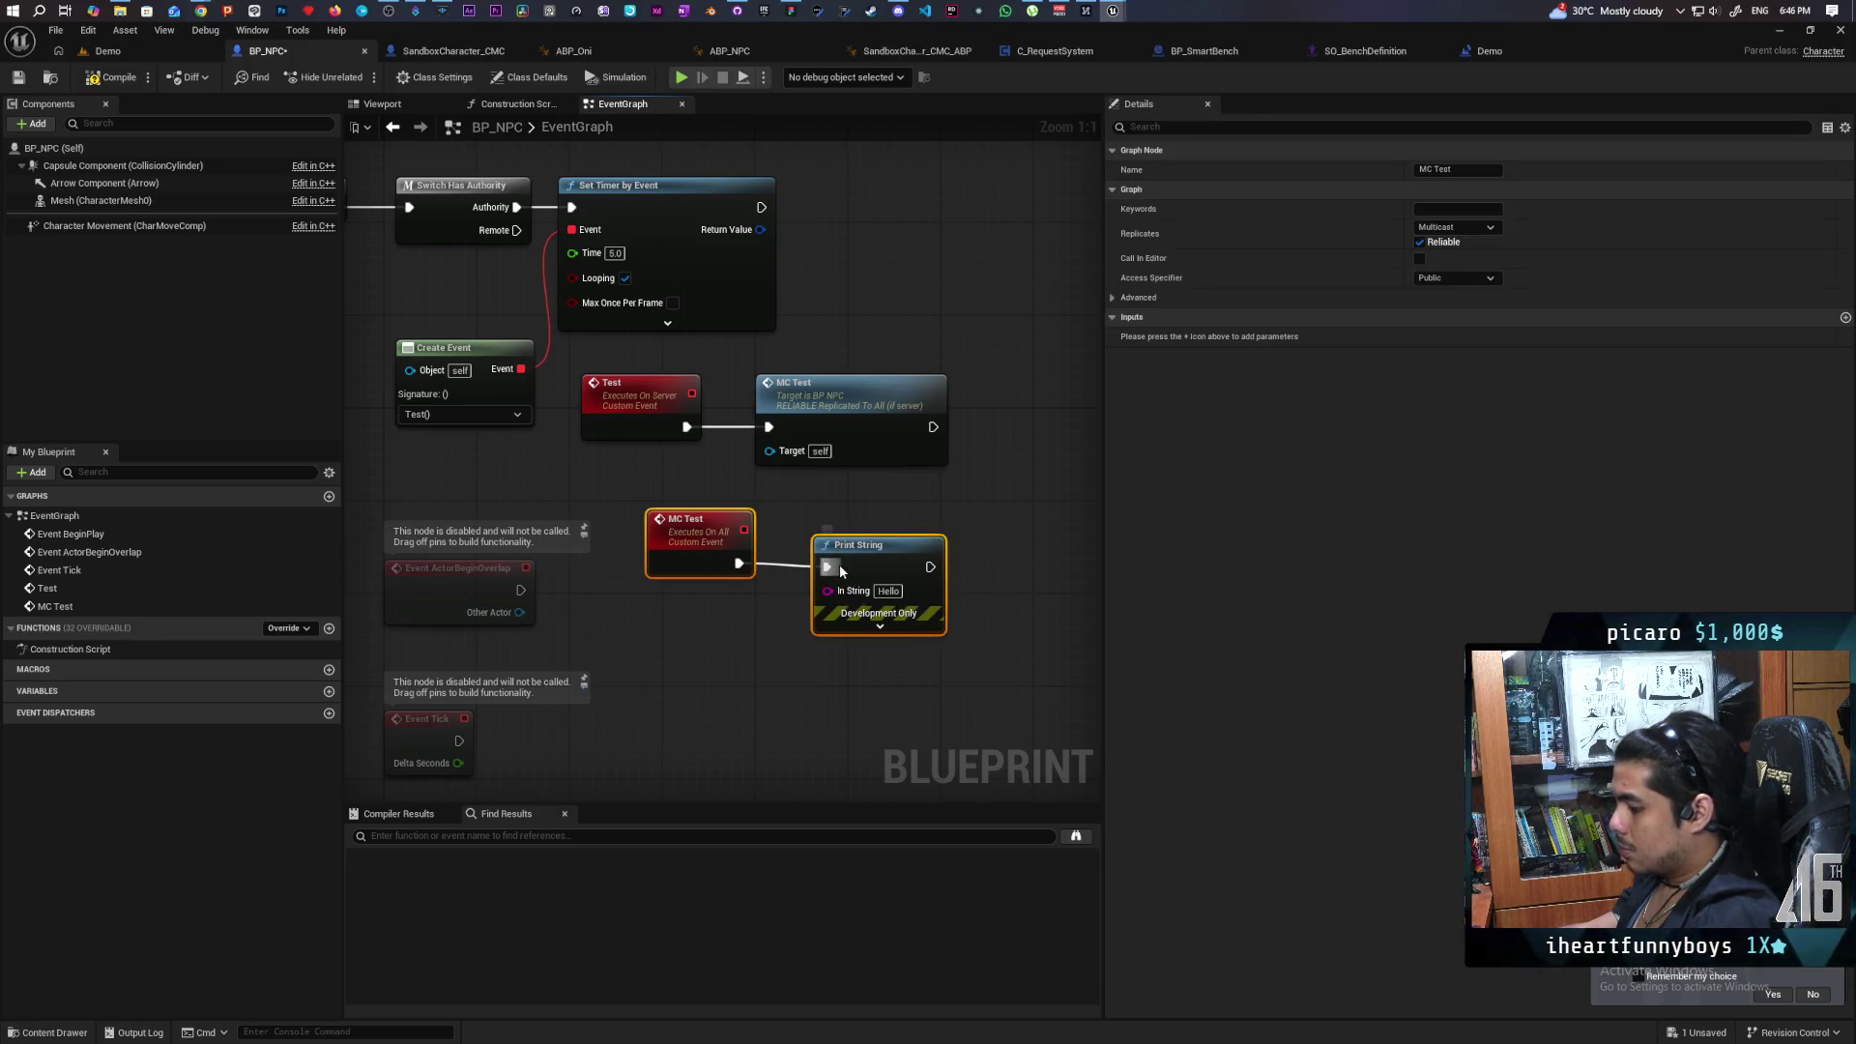
left_click(888, 591)
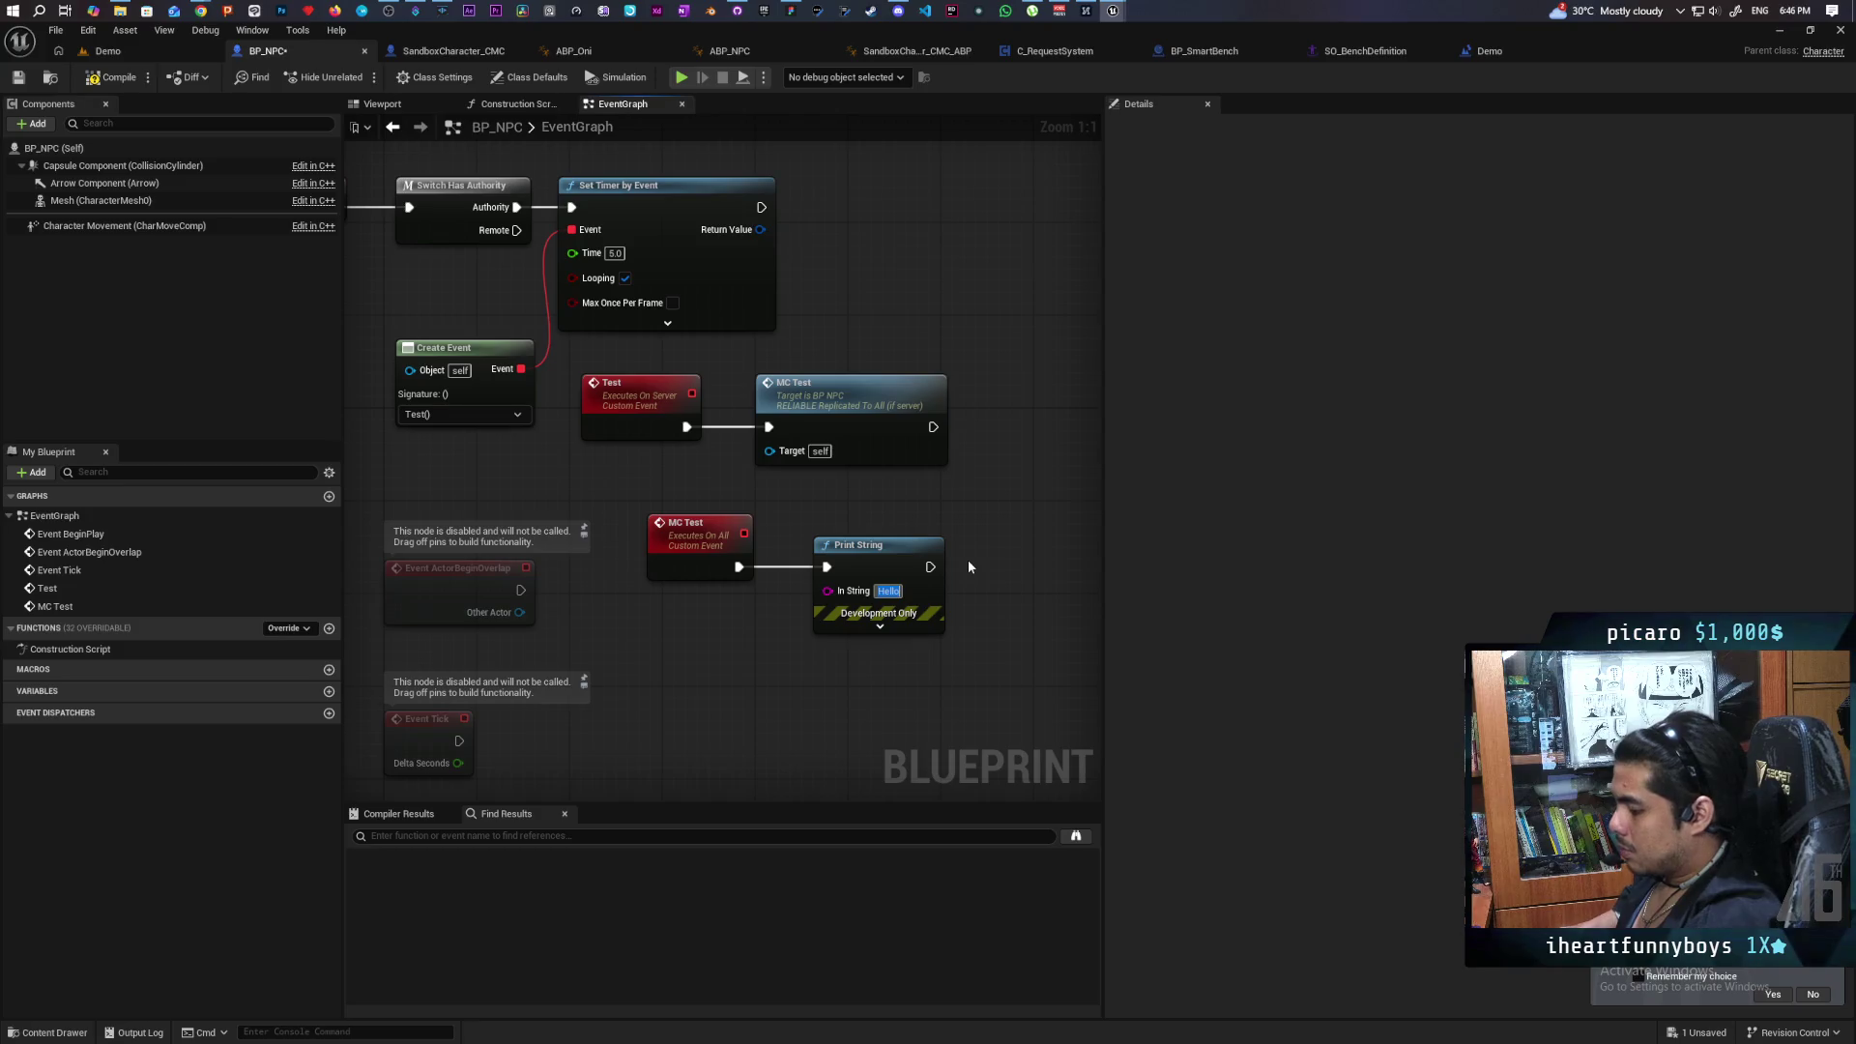
type("IS")
key("Return")
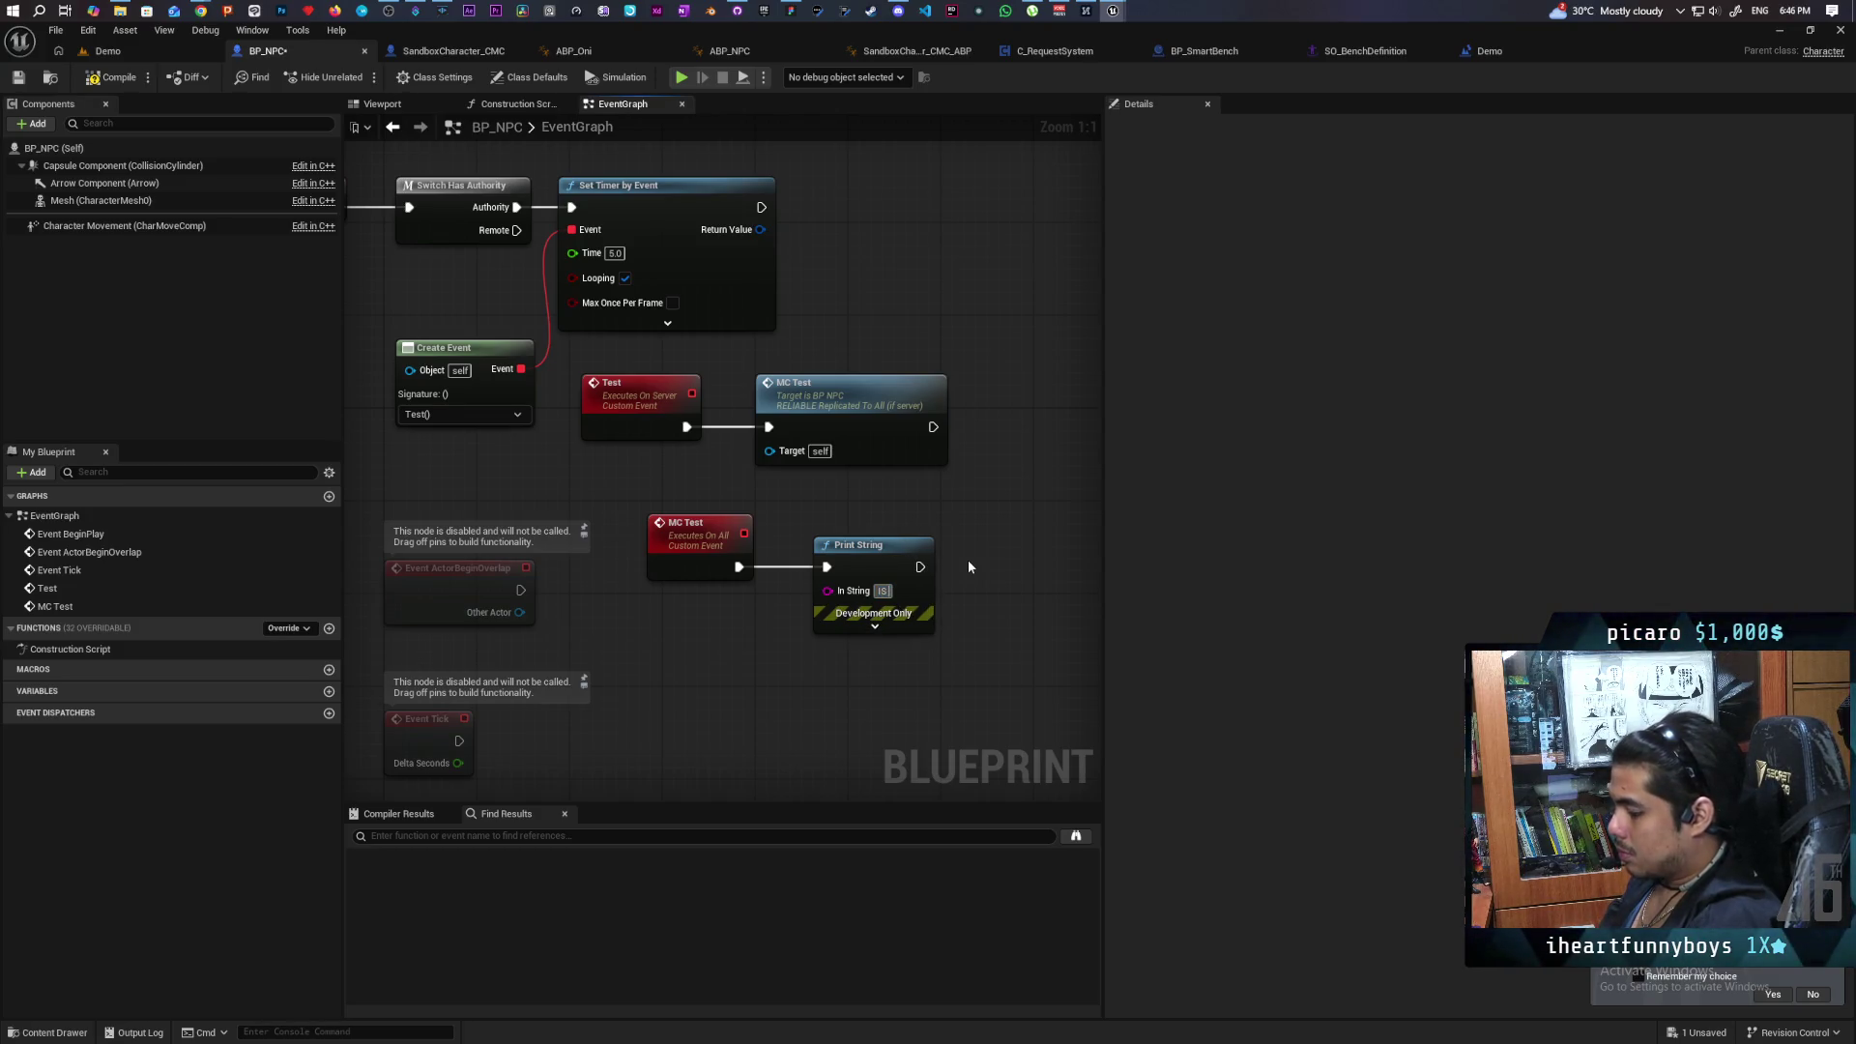
type(" MC wo")
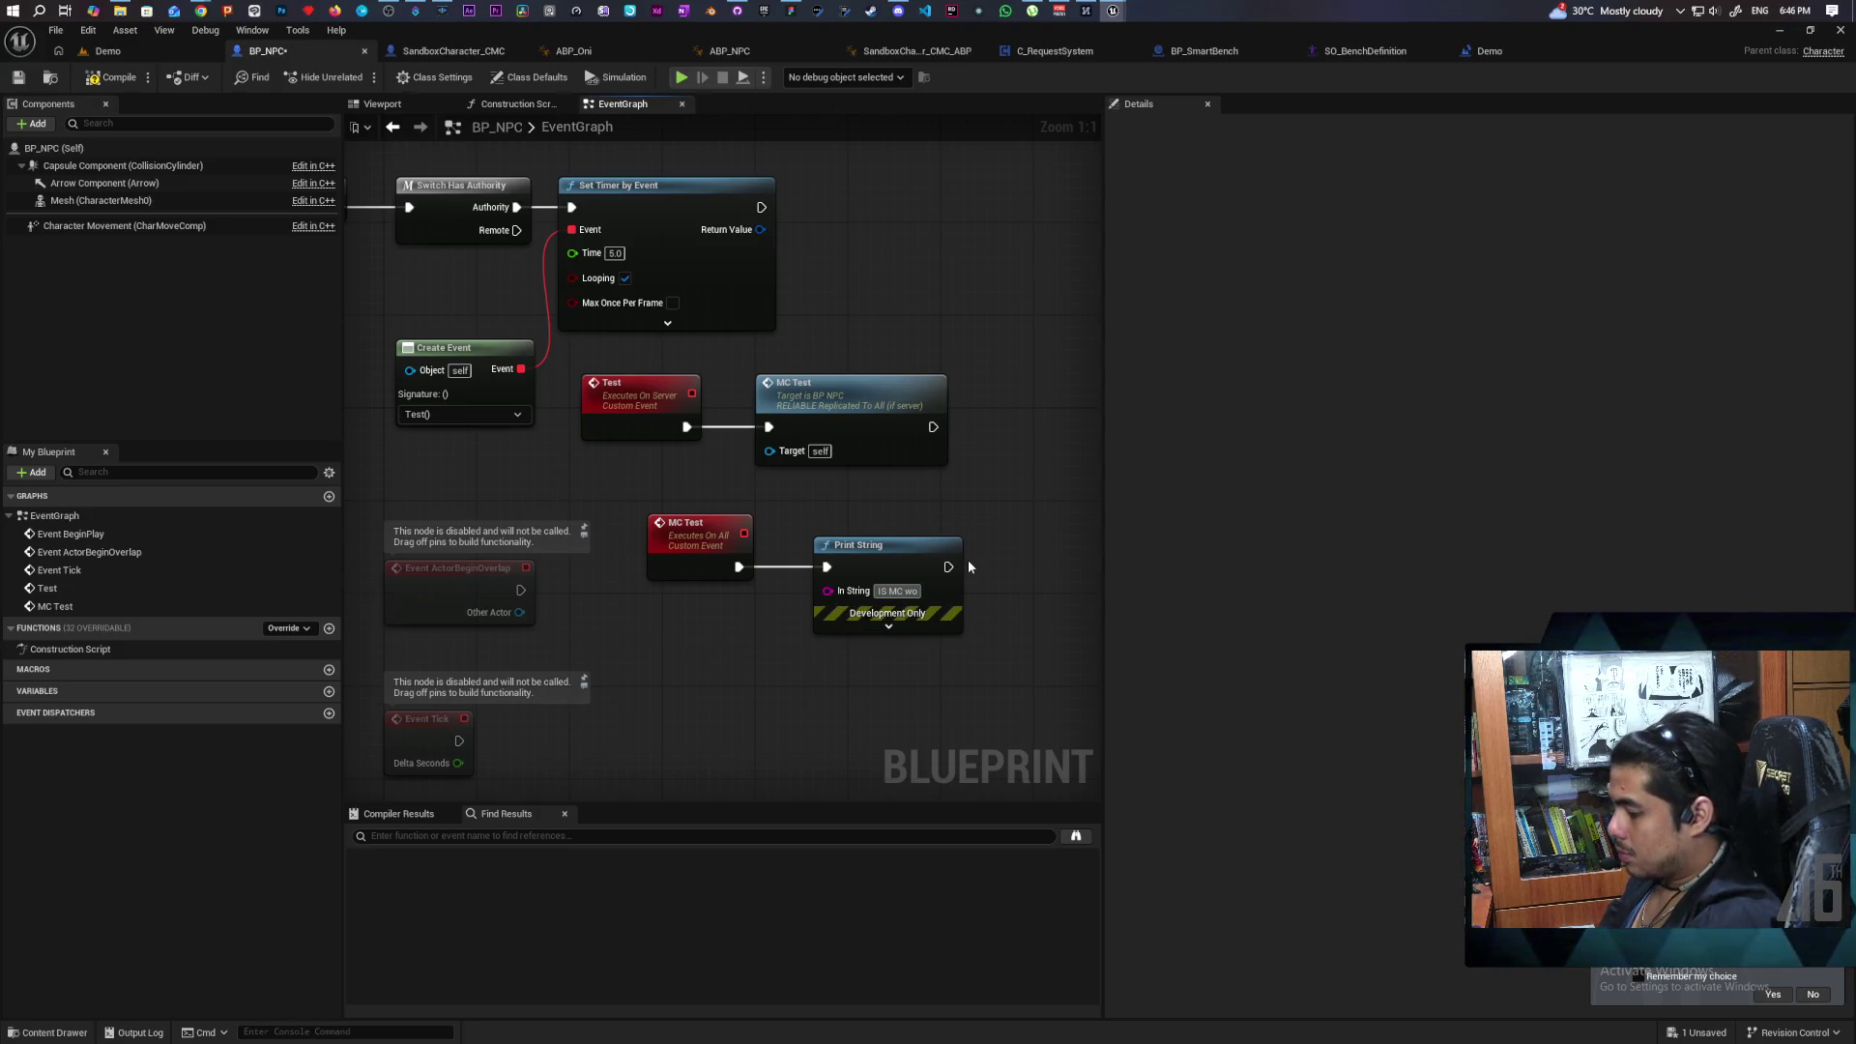
type("rking")
key("Return")
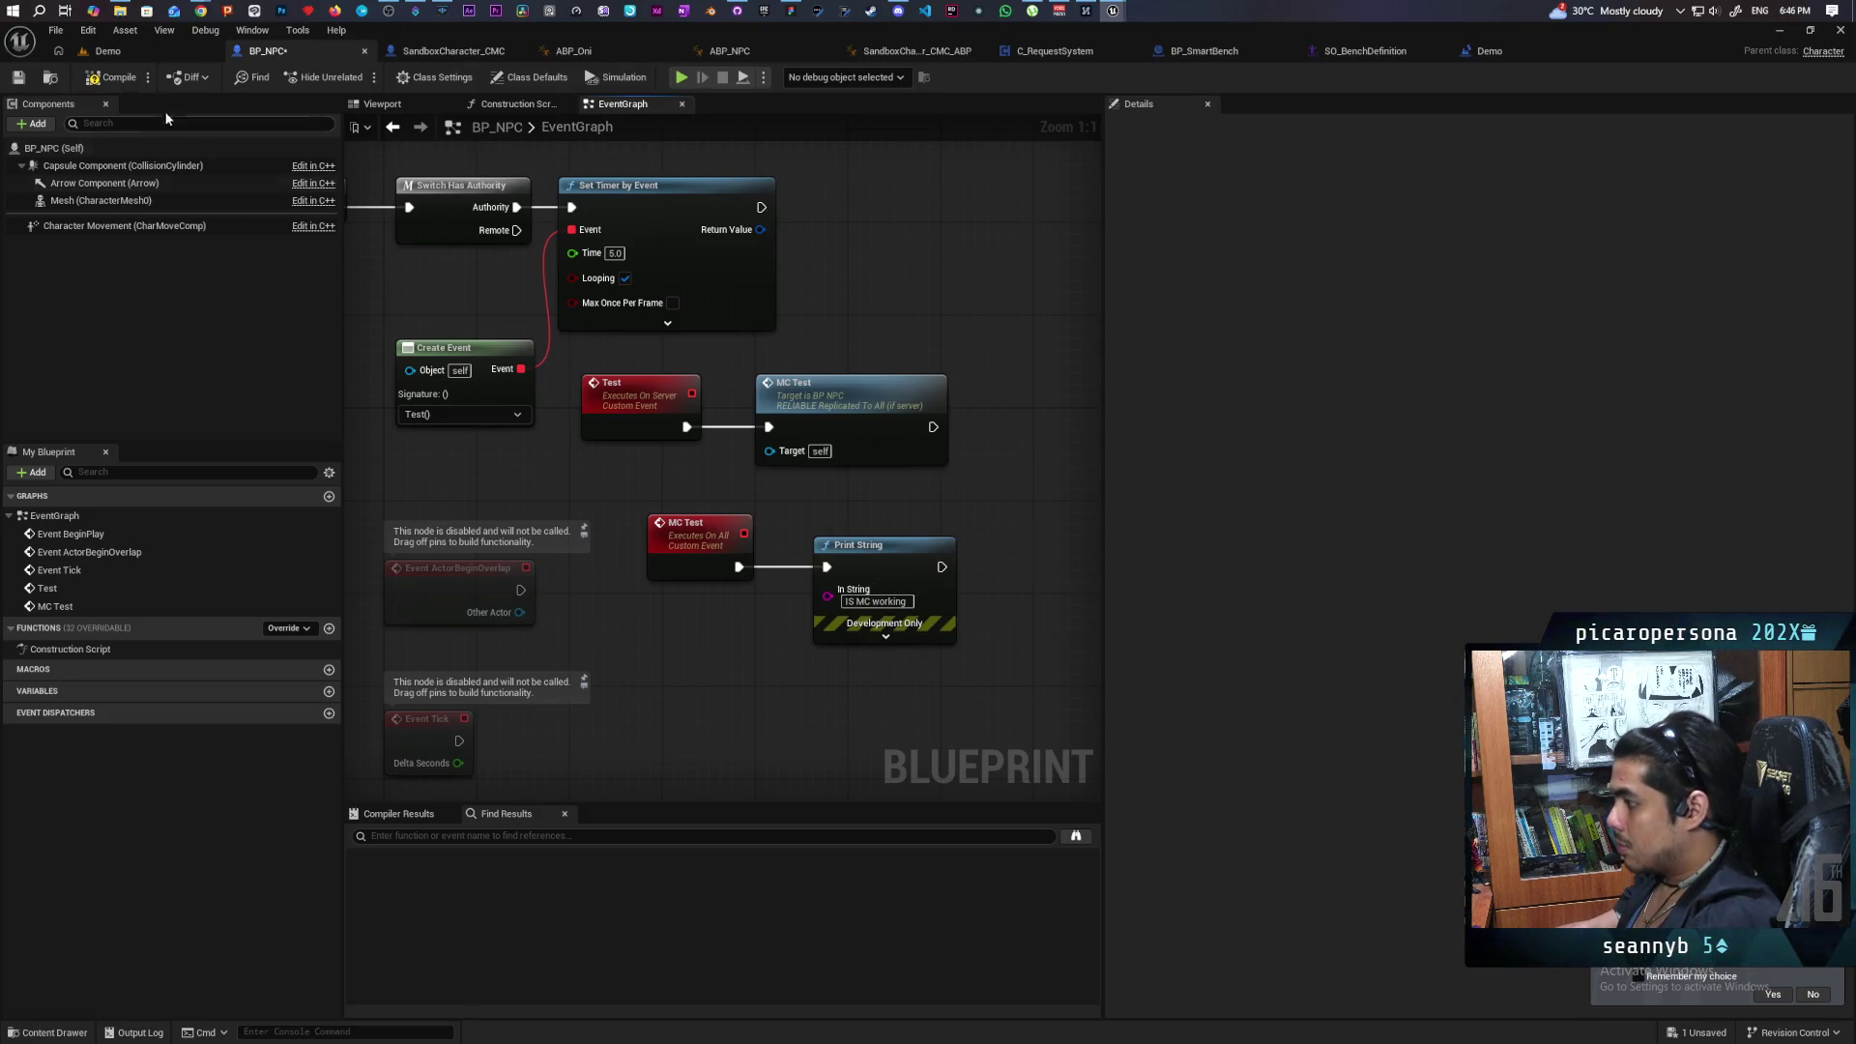
left_click(115, 81)
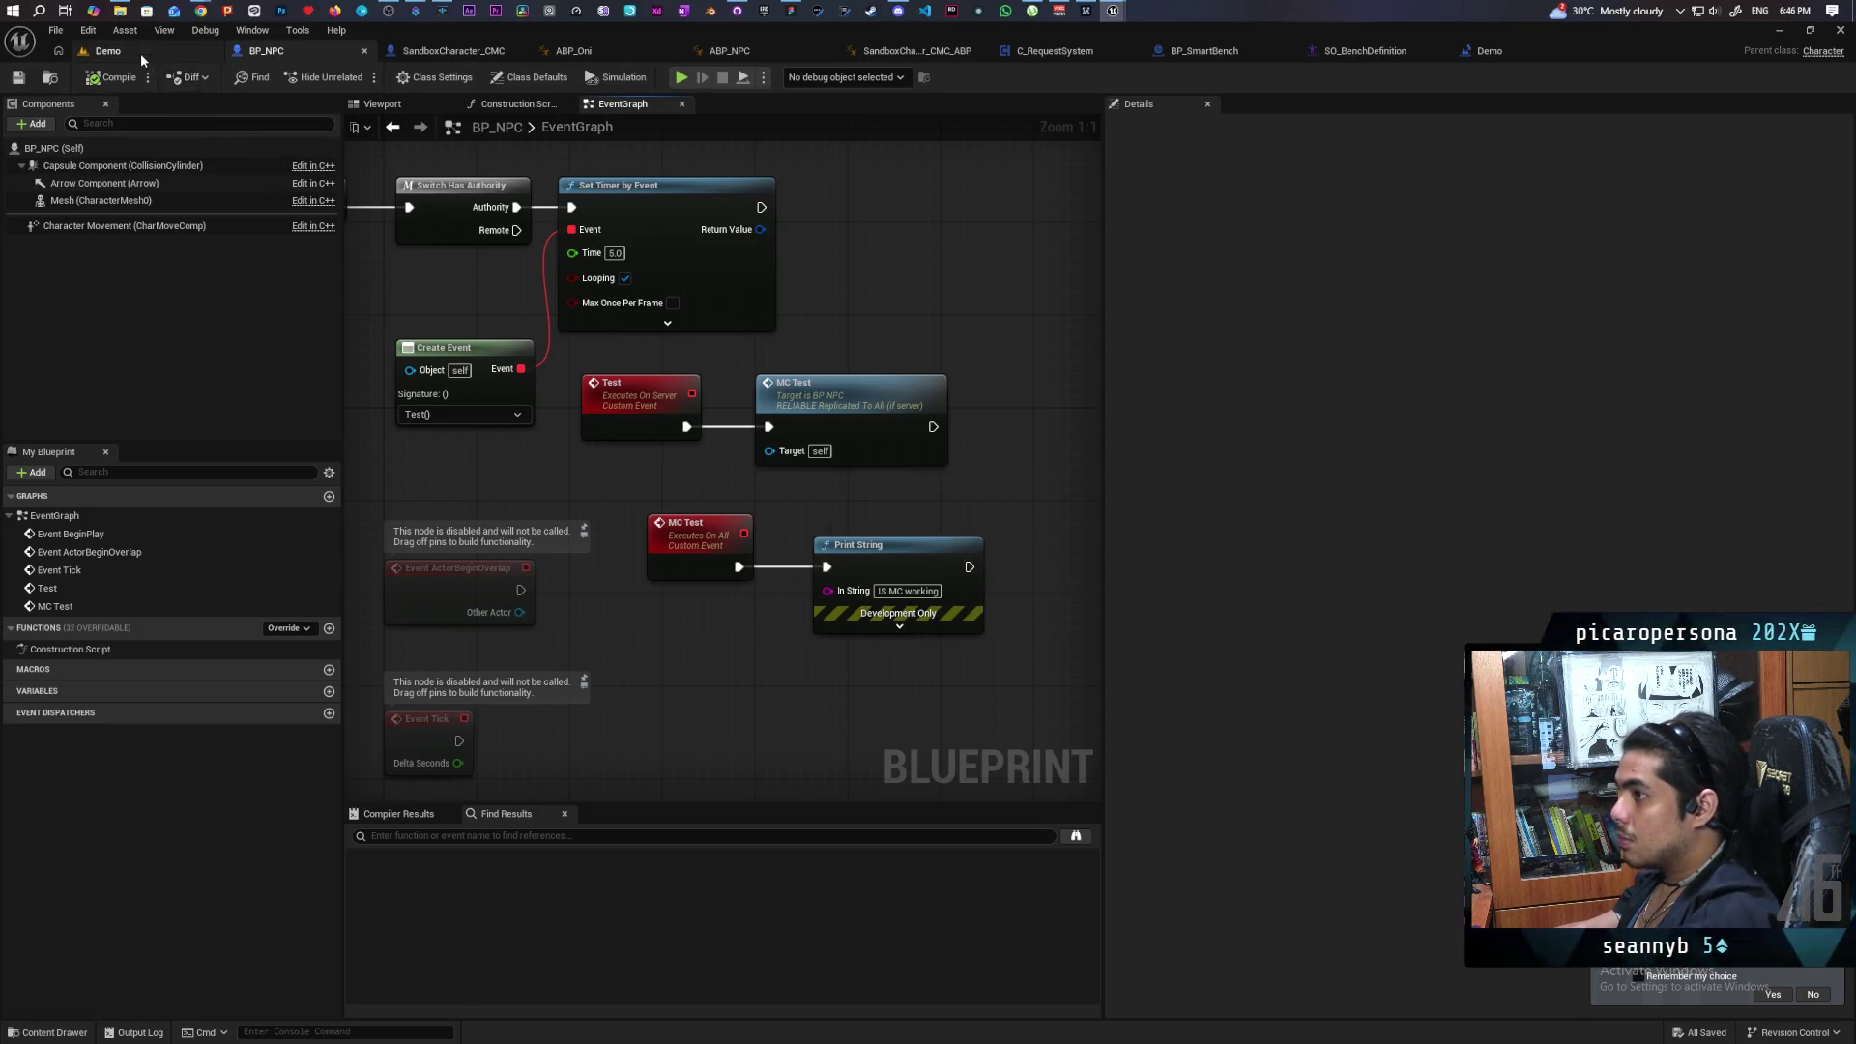
left_click(106, 50)
left_click(359, 76)
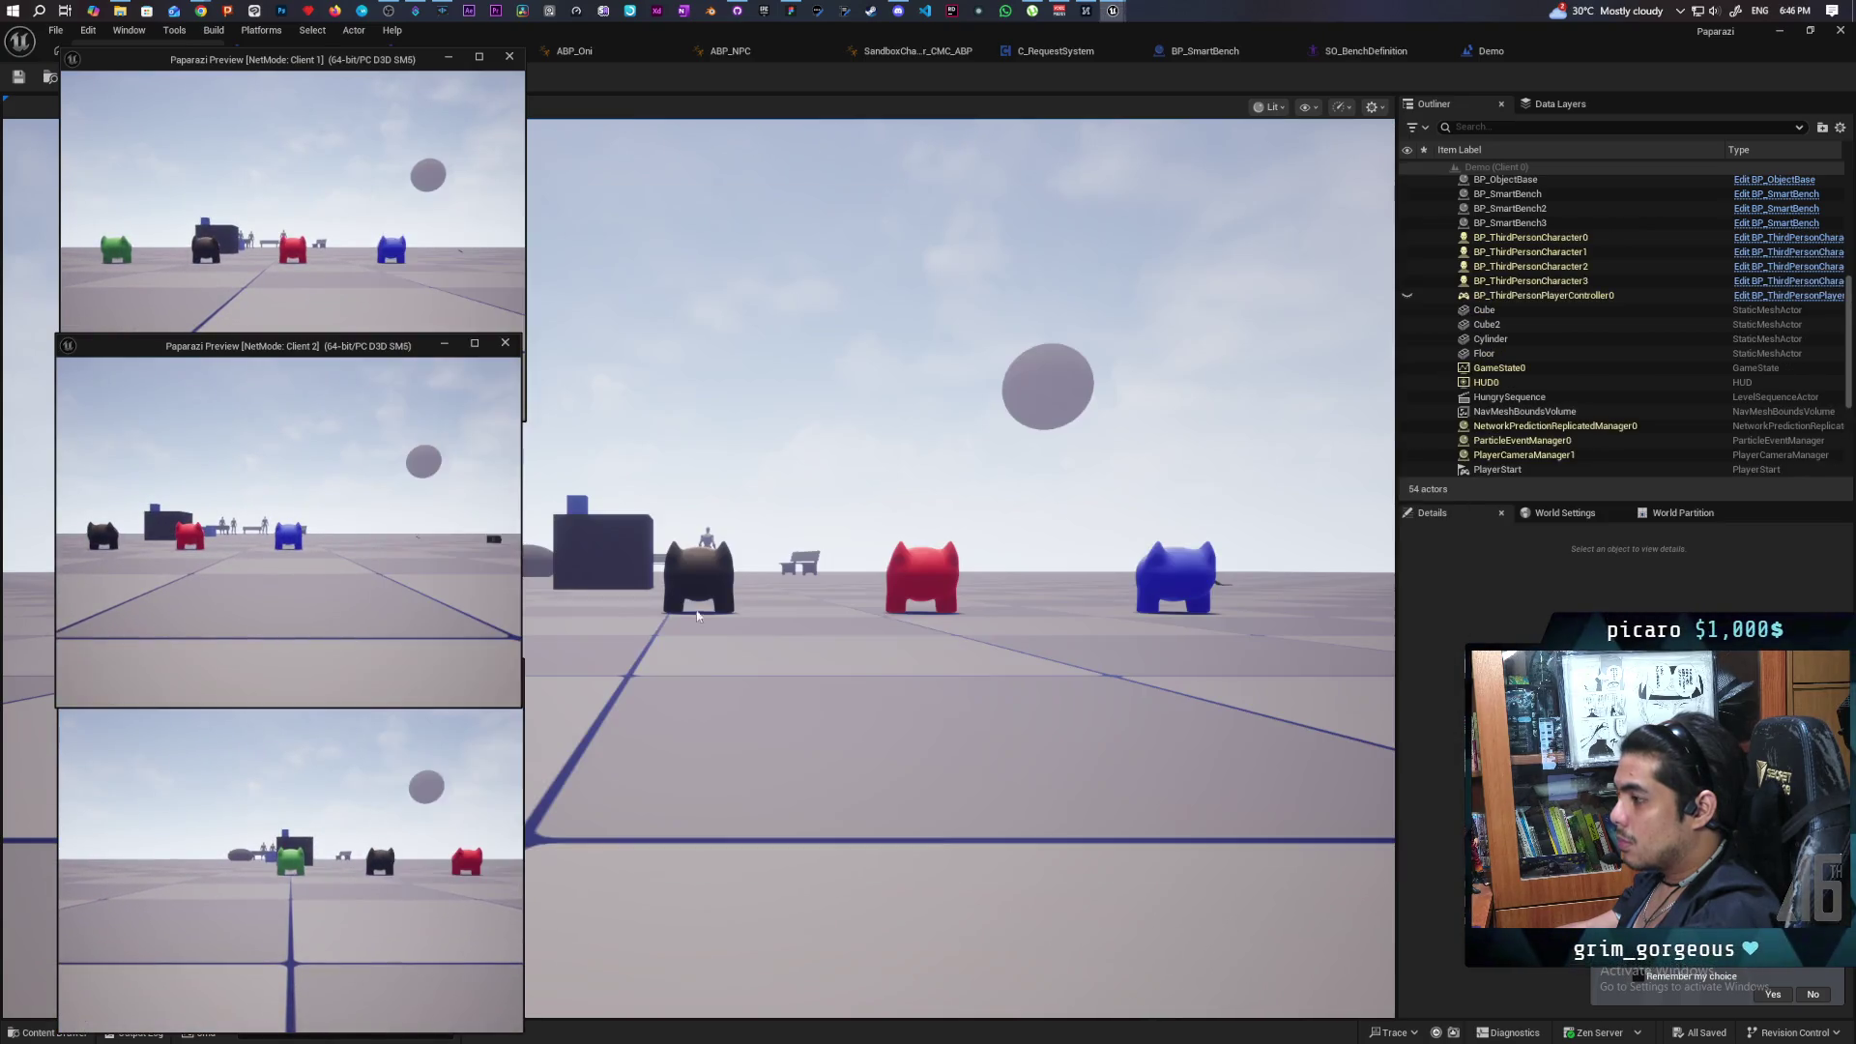
left_click(870, 580)
key("alt+Tab")
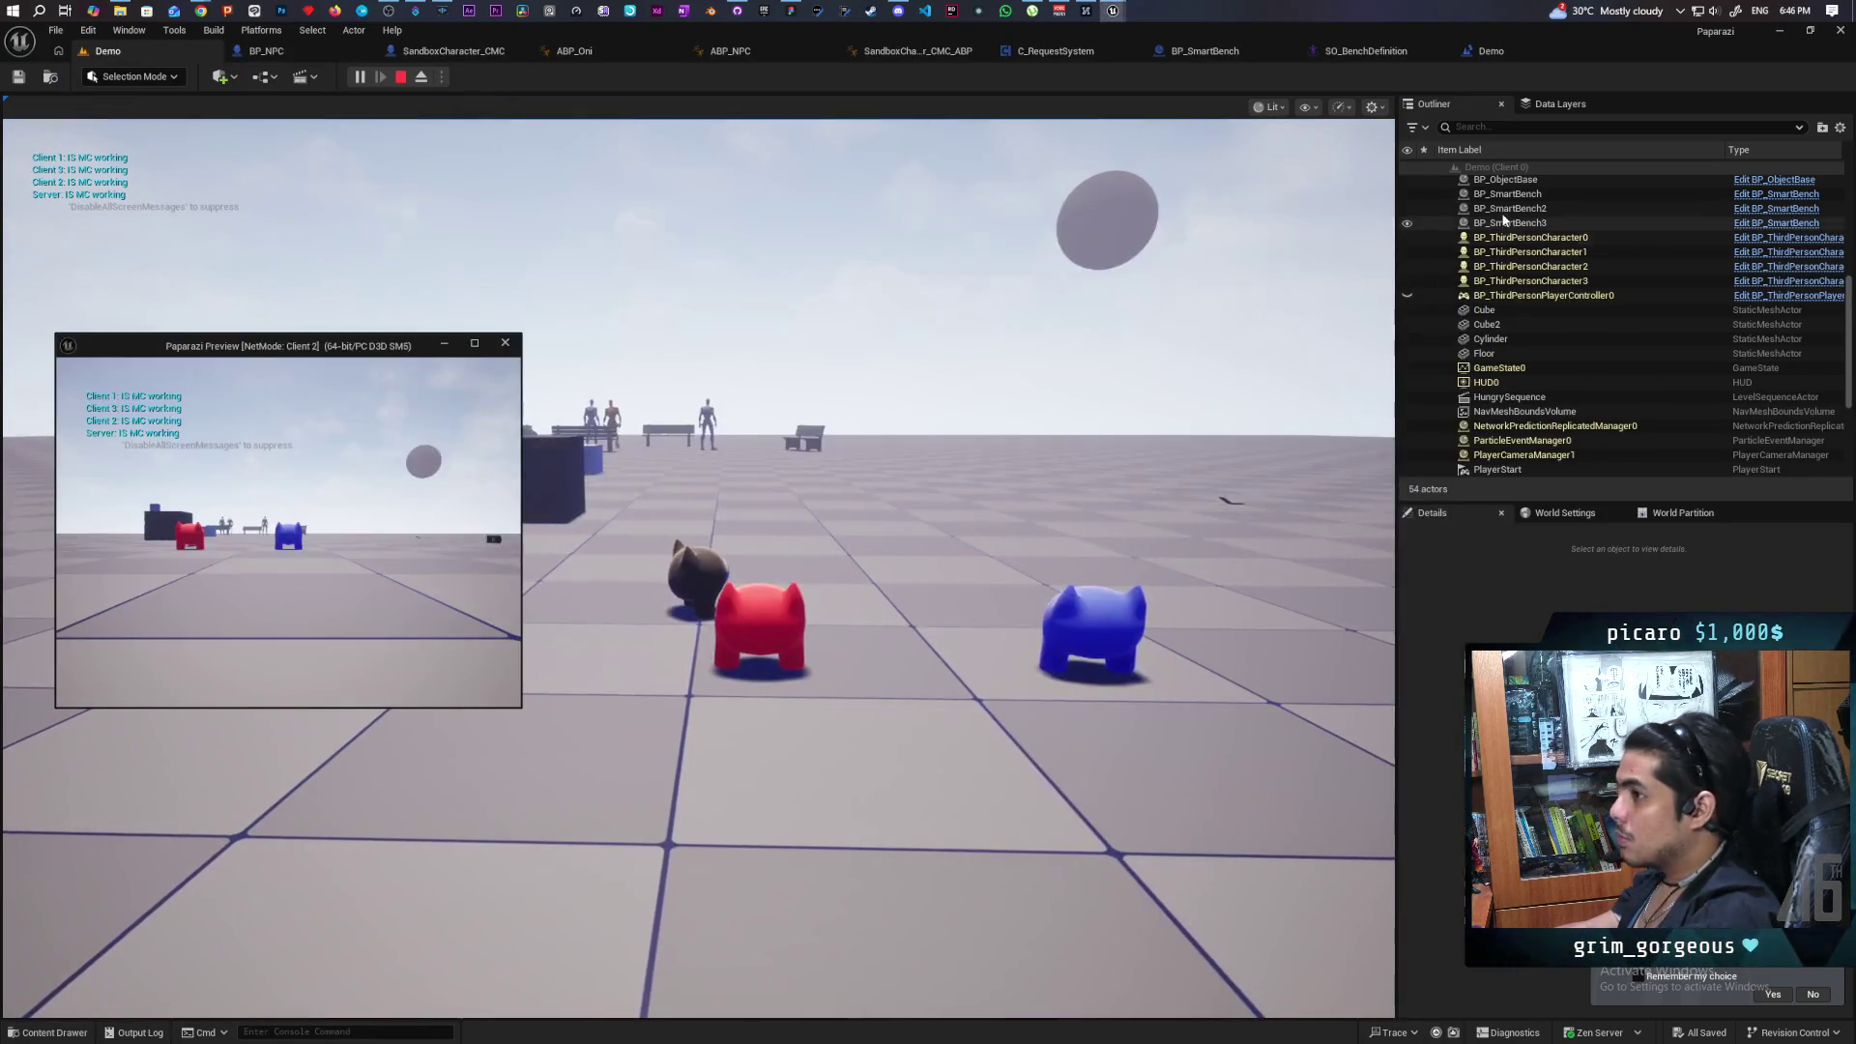
mouse_move(1677, 32)
left_mouse_down()
mouse_move(1599, 113)
mouse_move(1556, 97)
left_mouse_up()
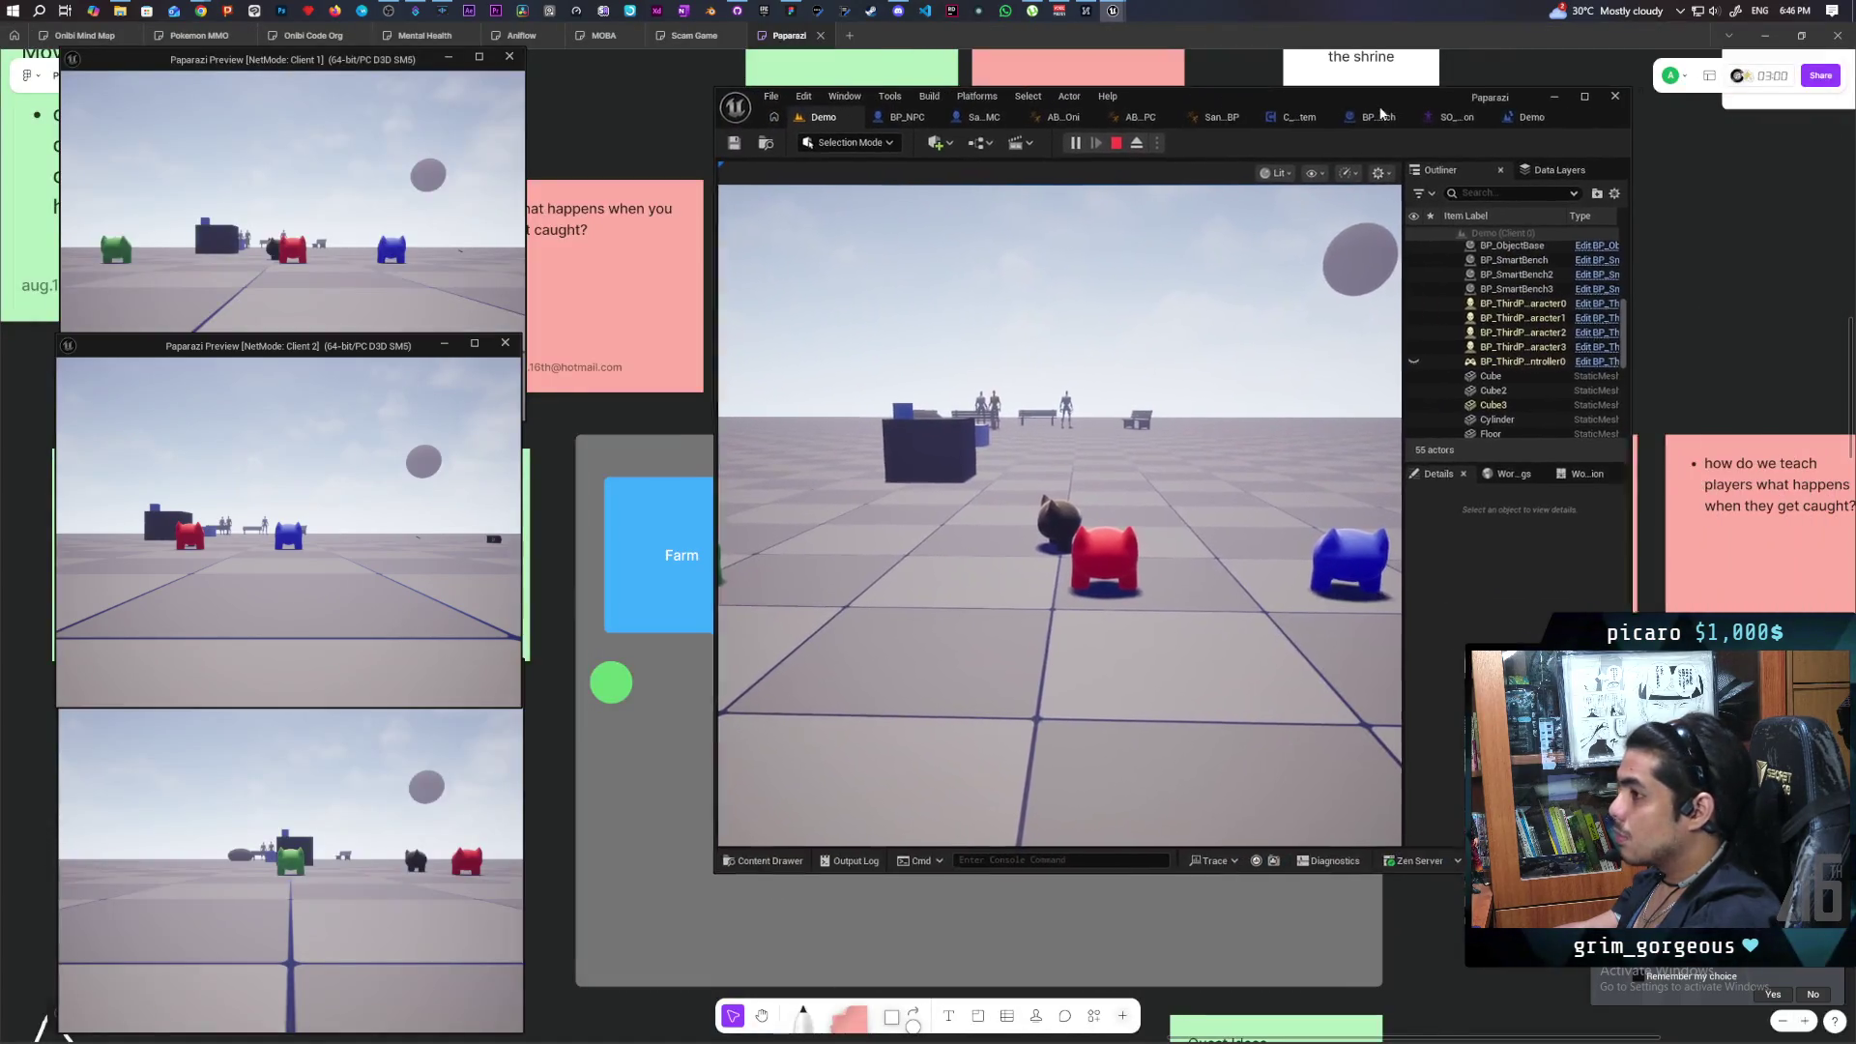
key("alt+Tab")
left_click(1150, 393)
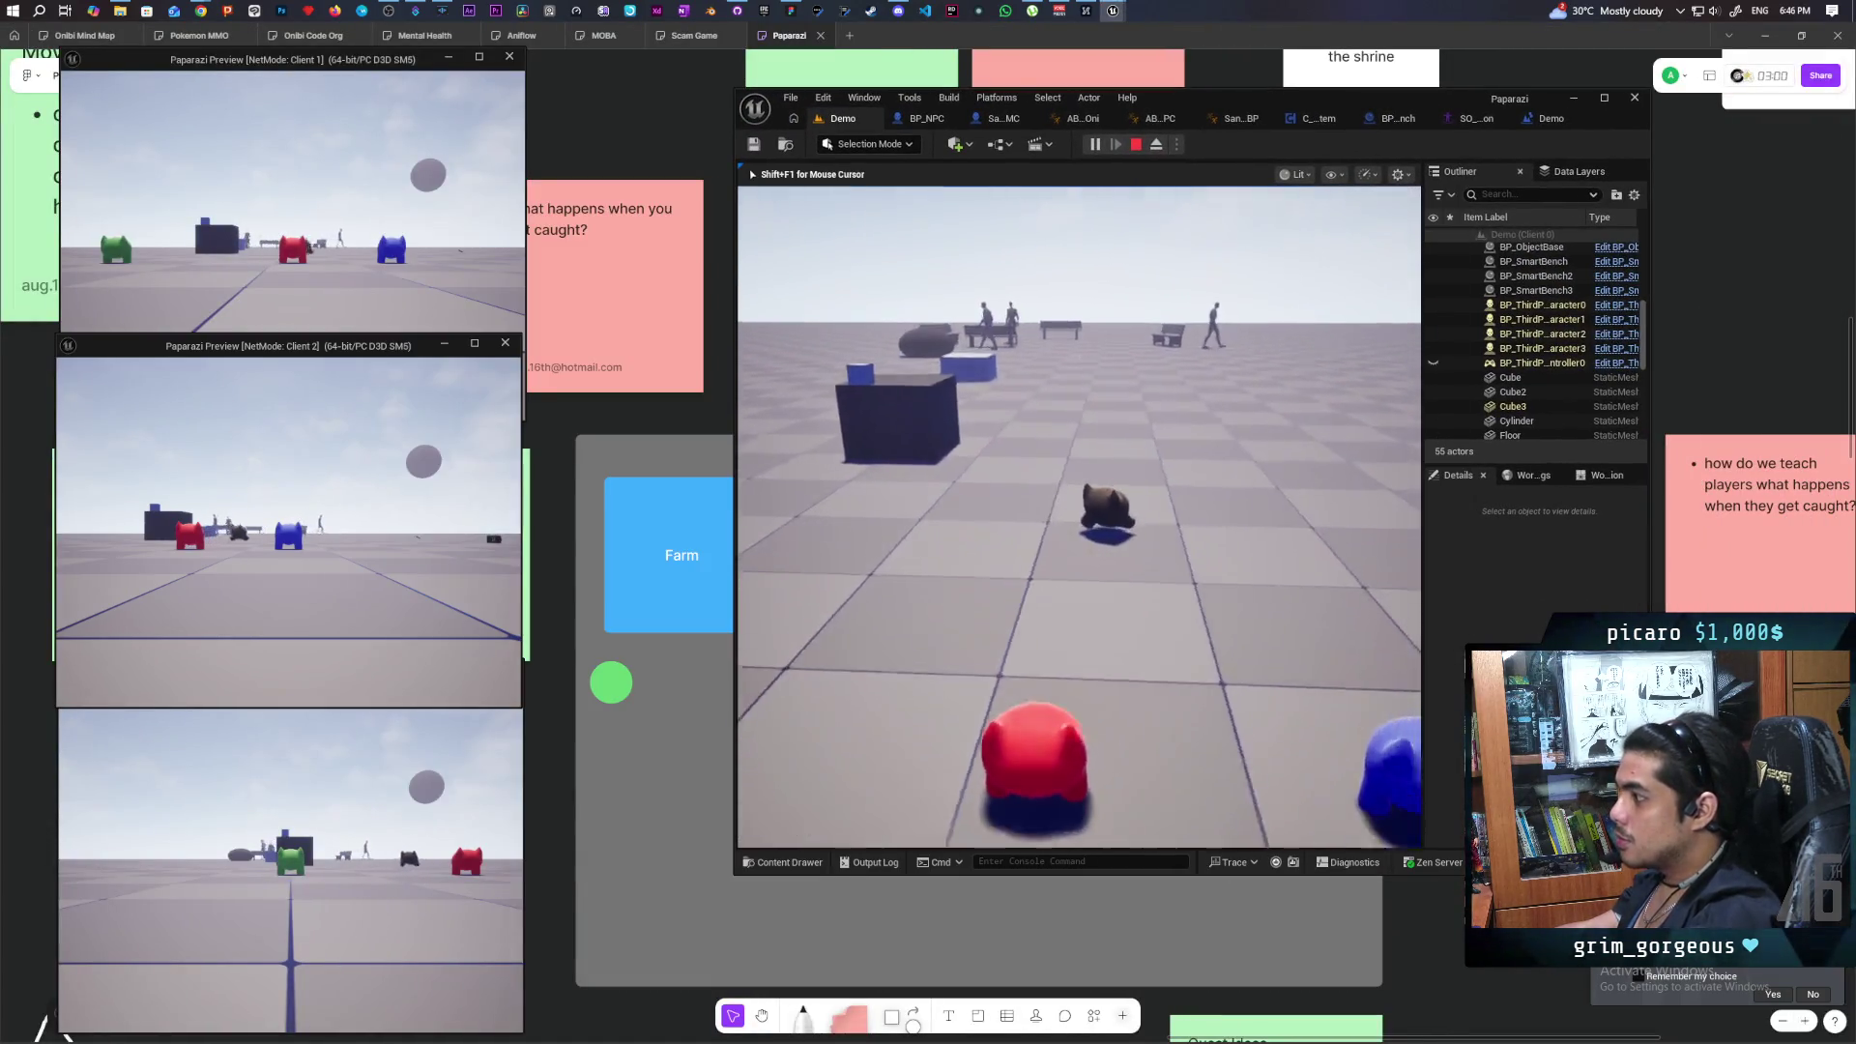
key("w")
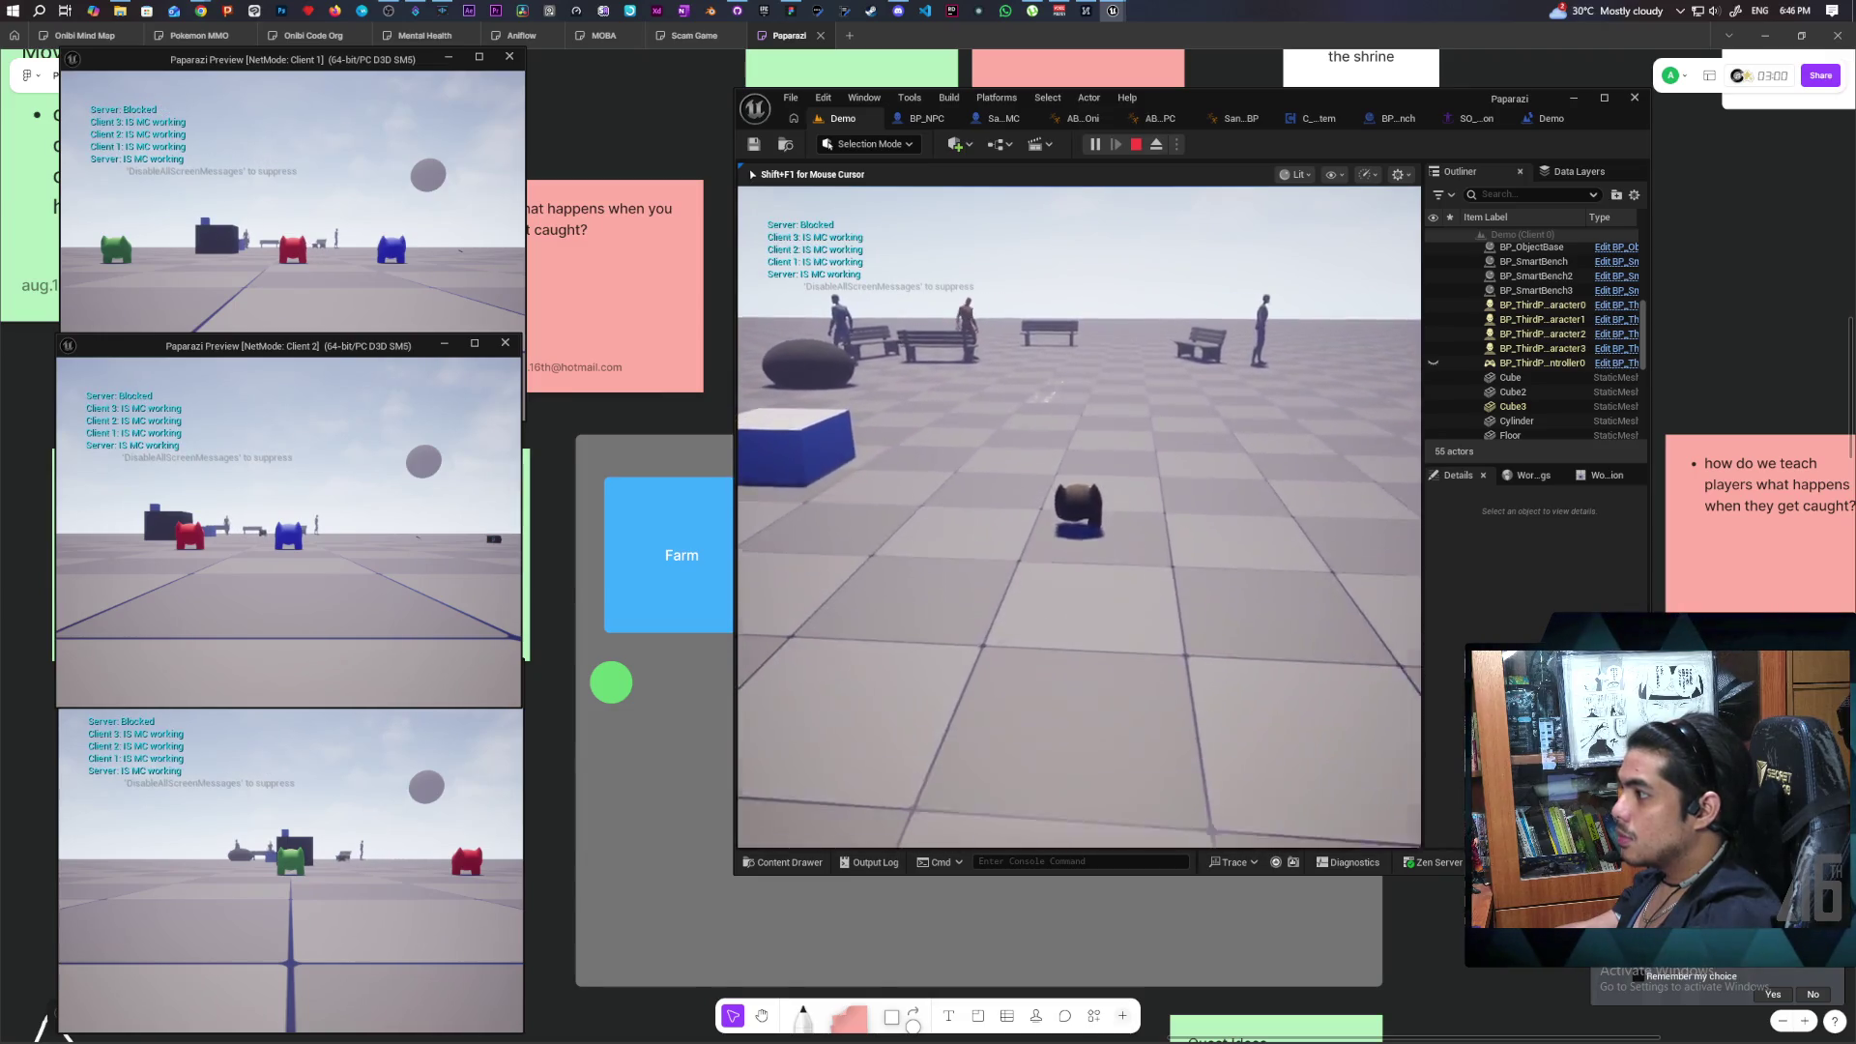
key("w")
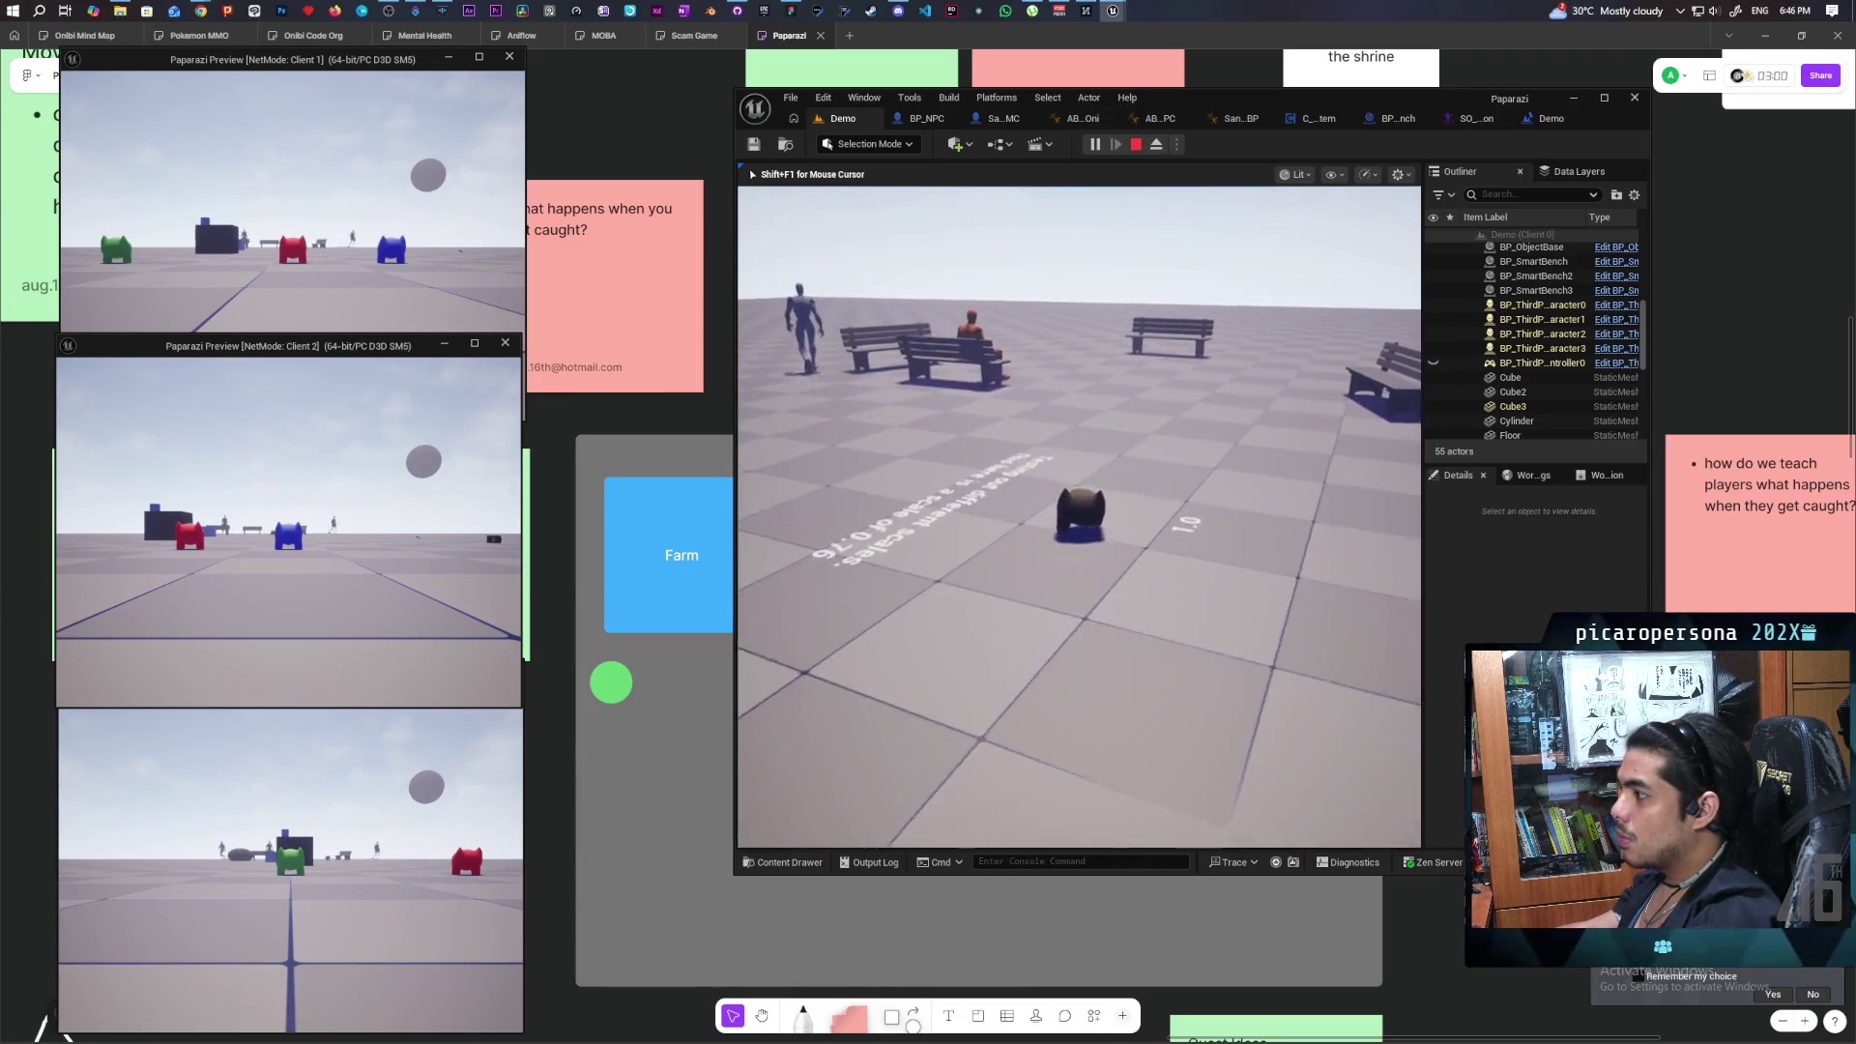
key("w")
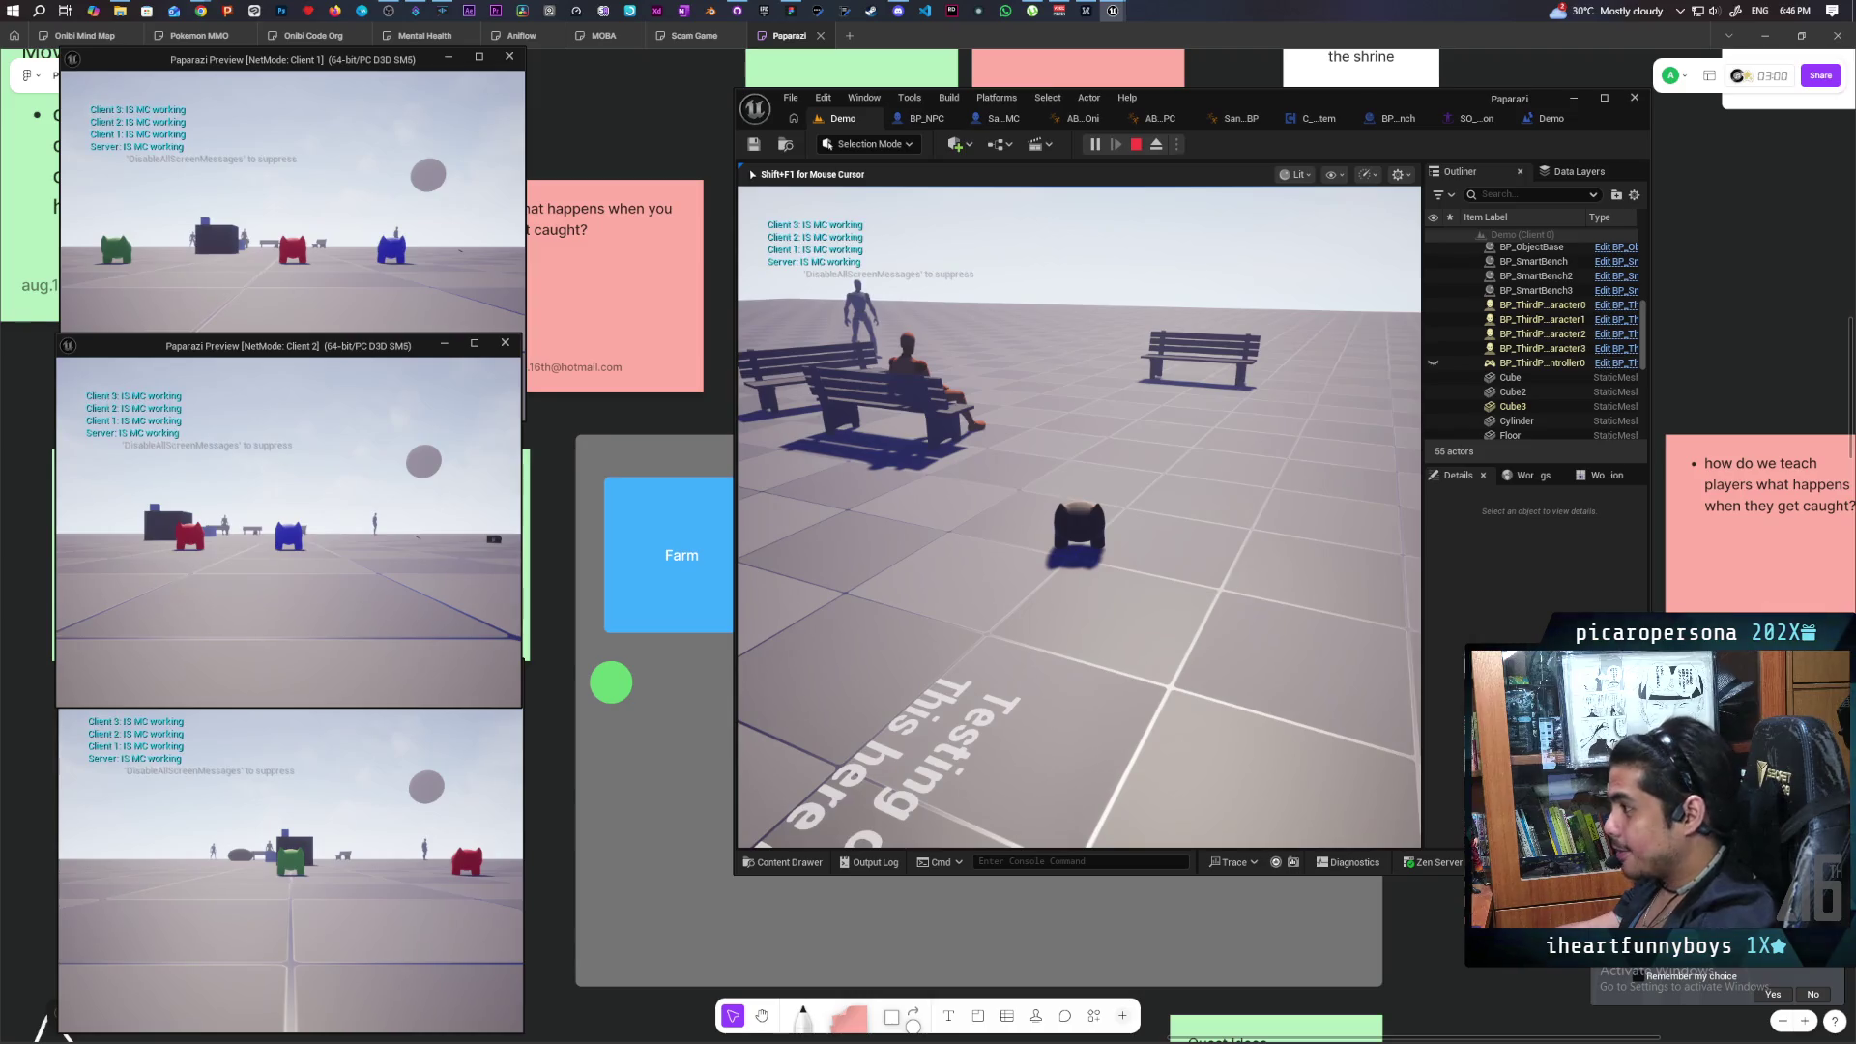
key("Escape")
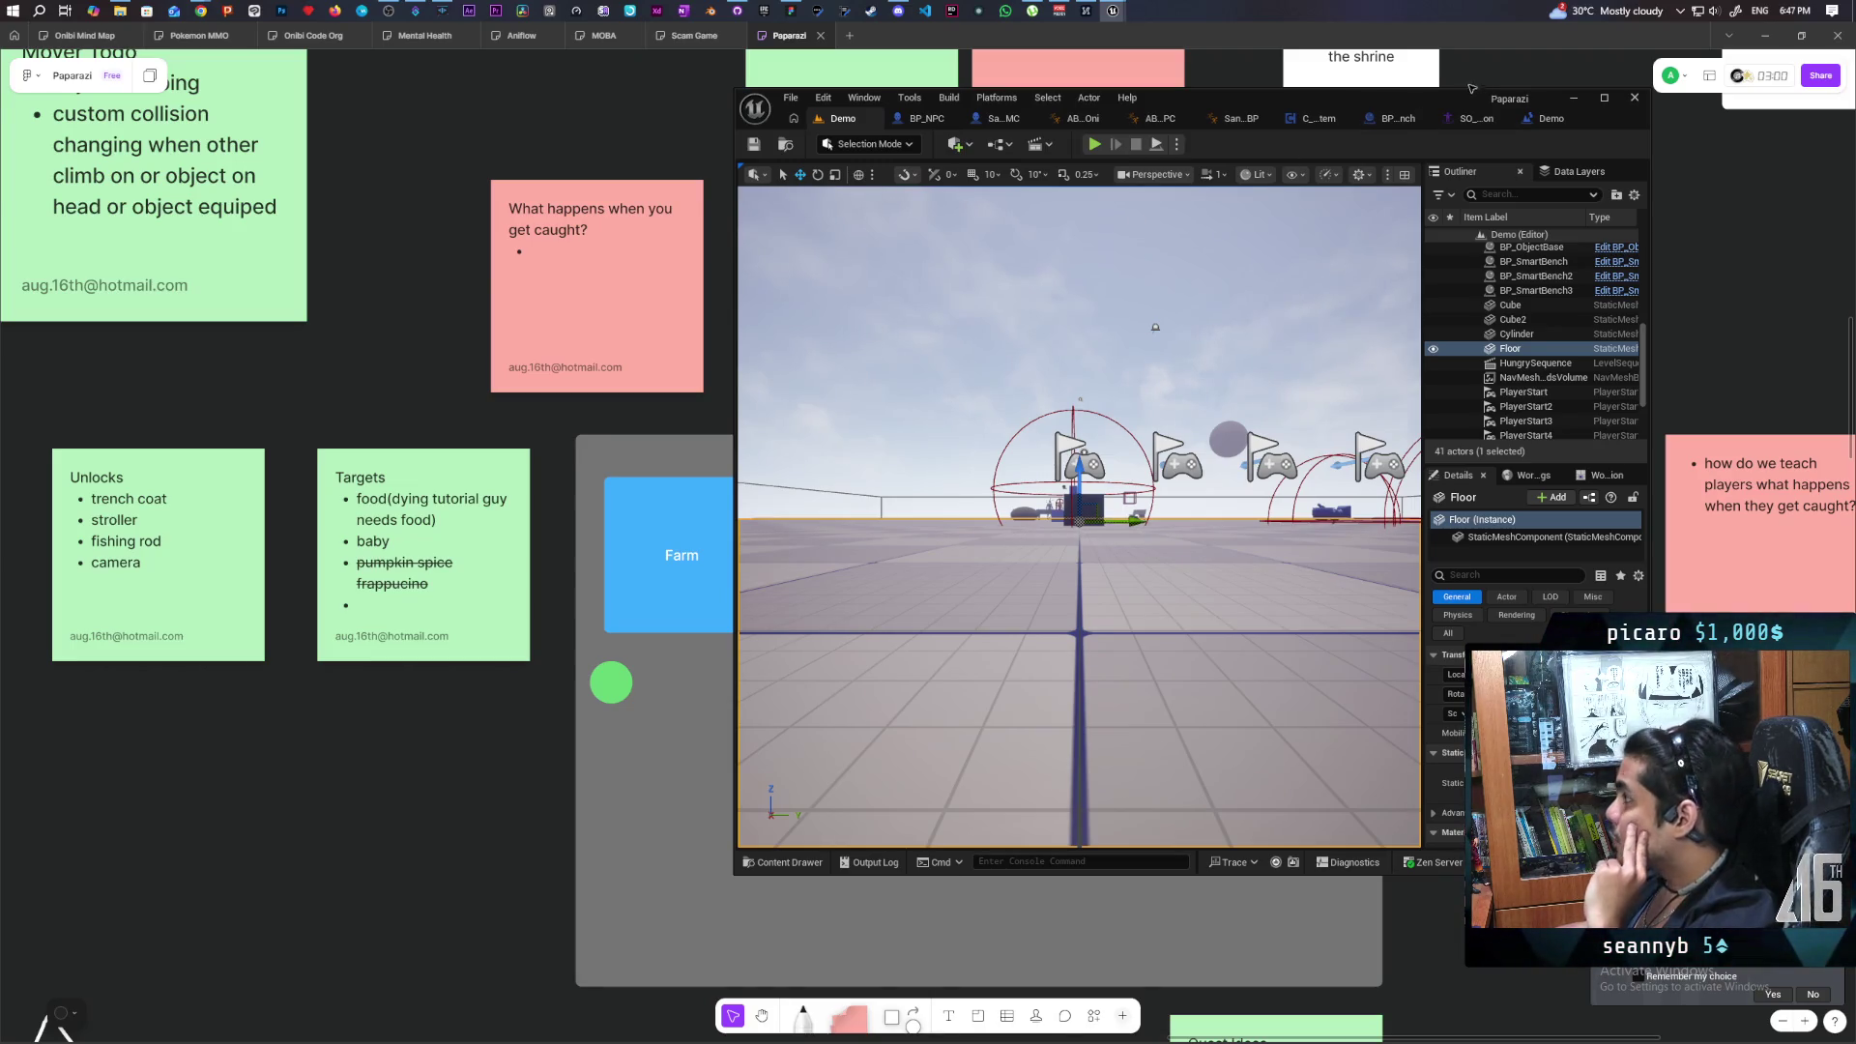
double_click(1438, 100)
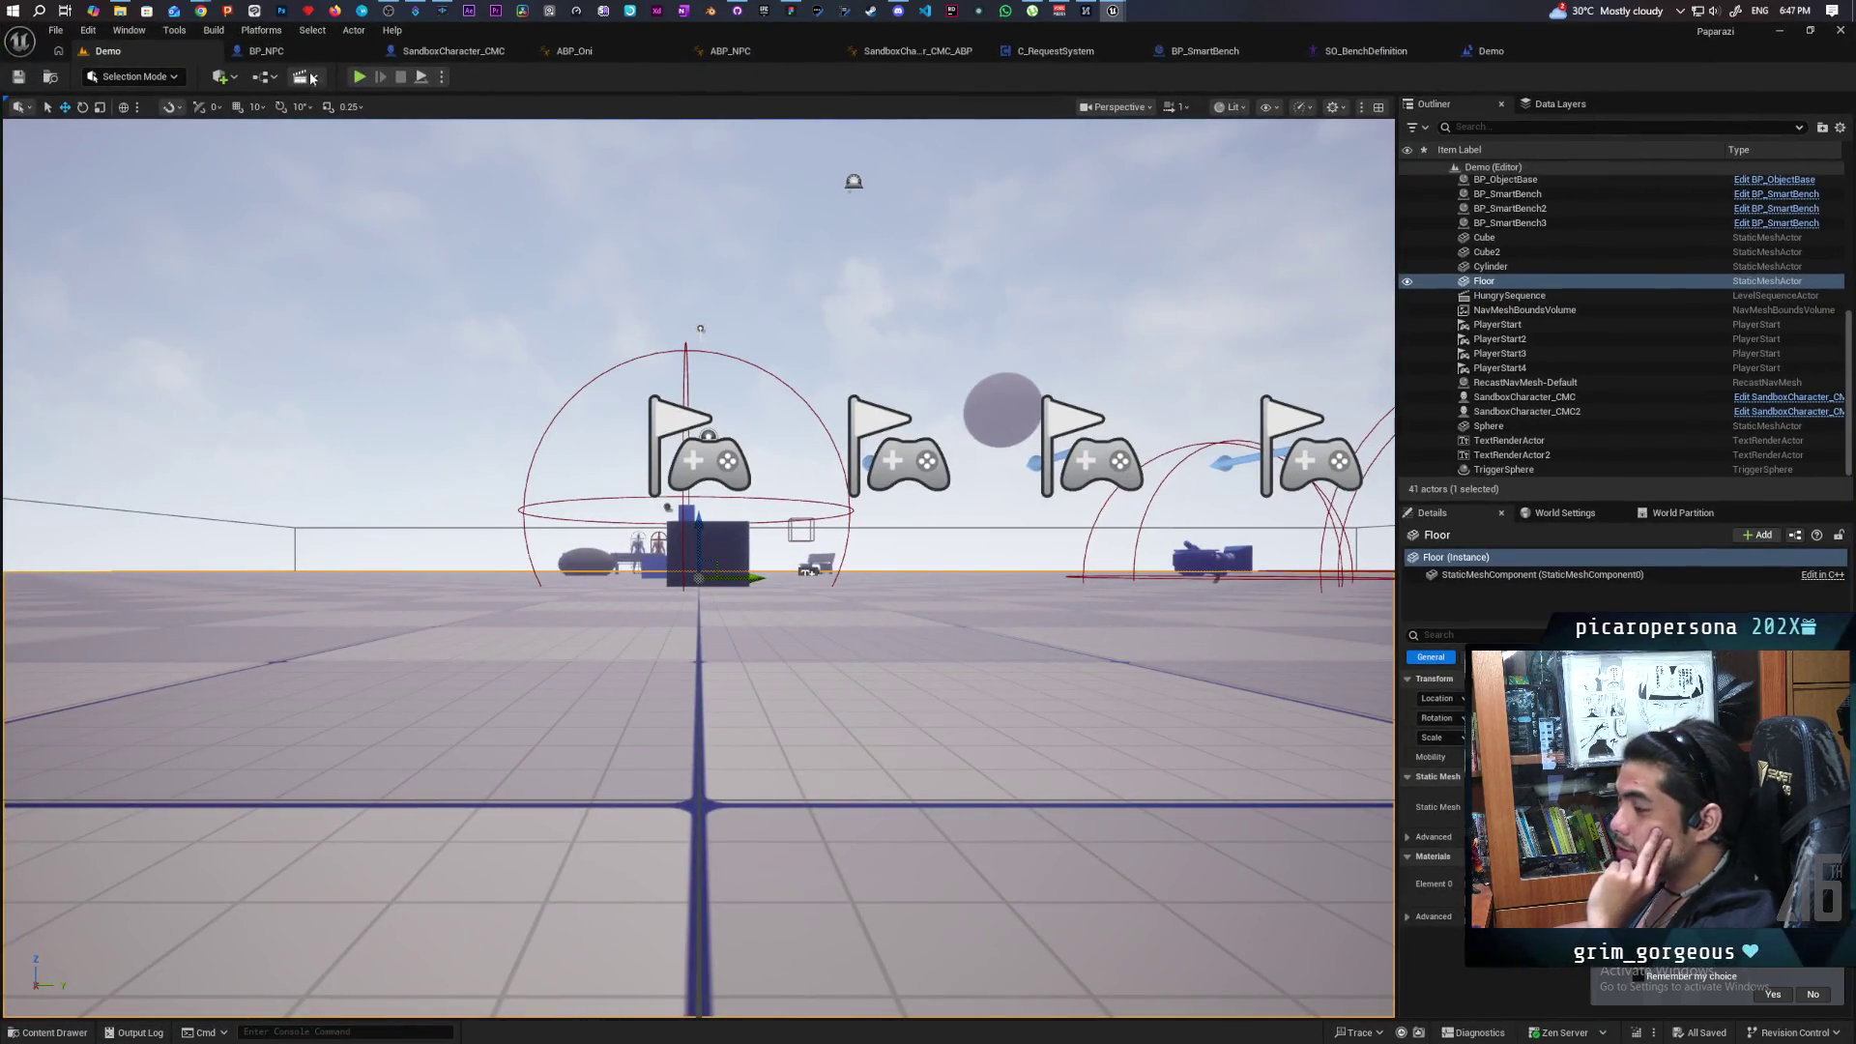
In BP_NPC's graph, nudge the Create Event node slightly upward.
left_click(292, 50)
scroll(625, 479, "down", 4)
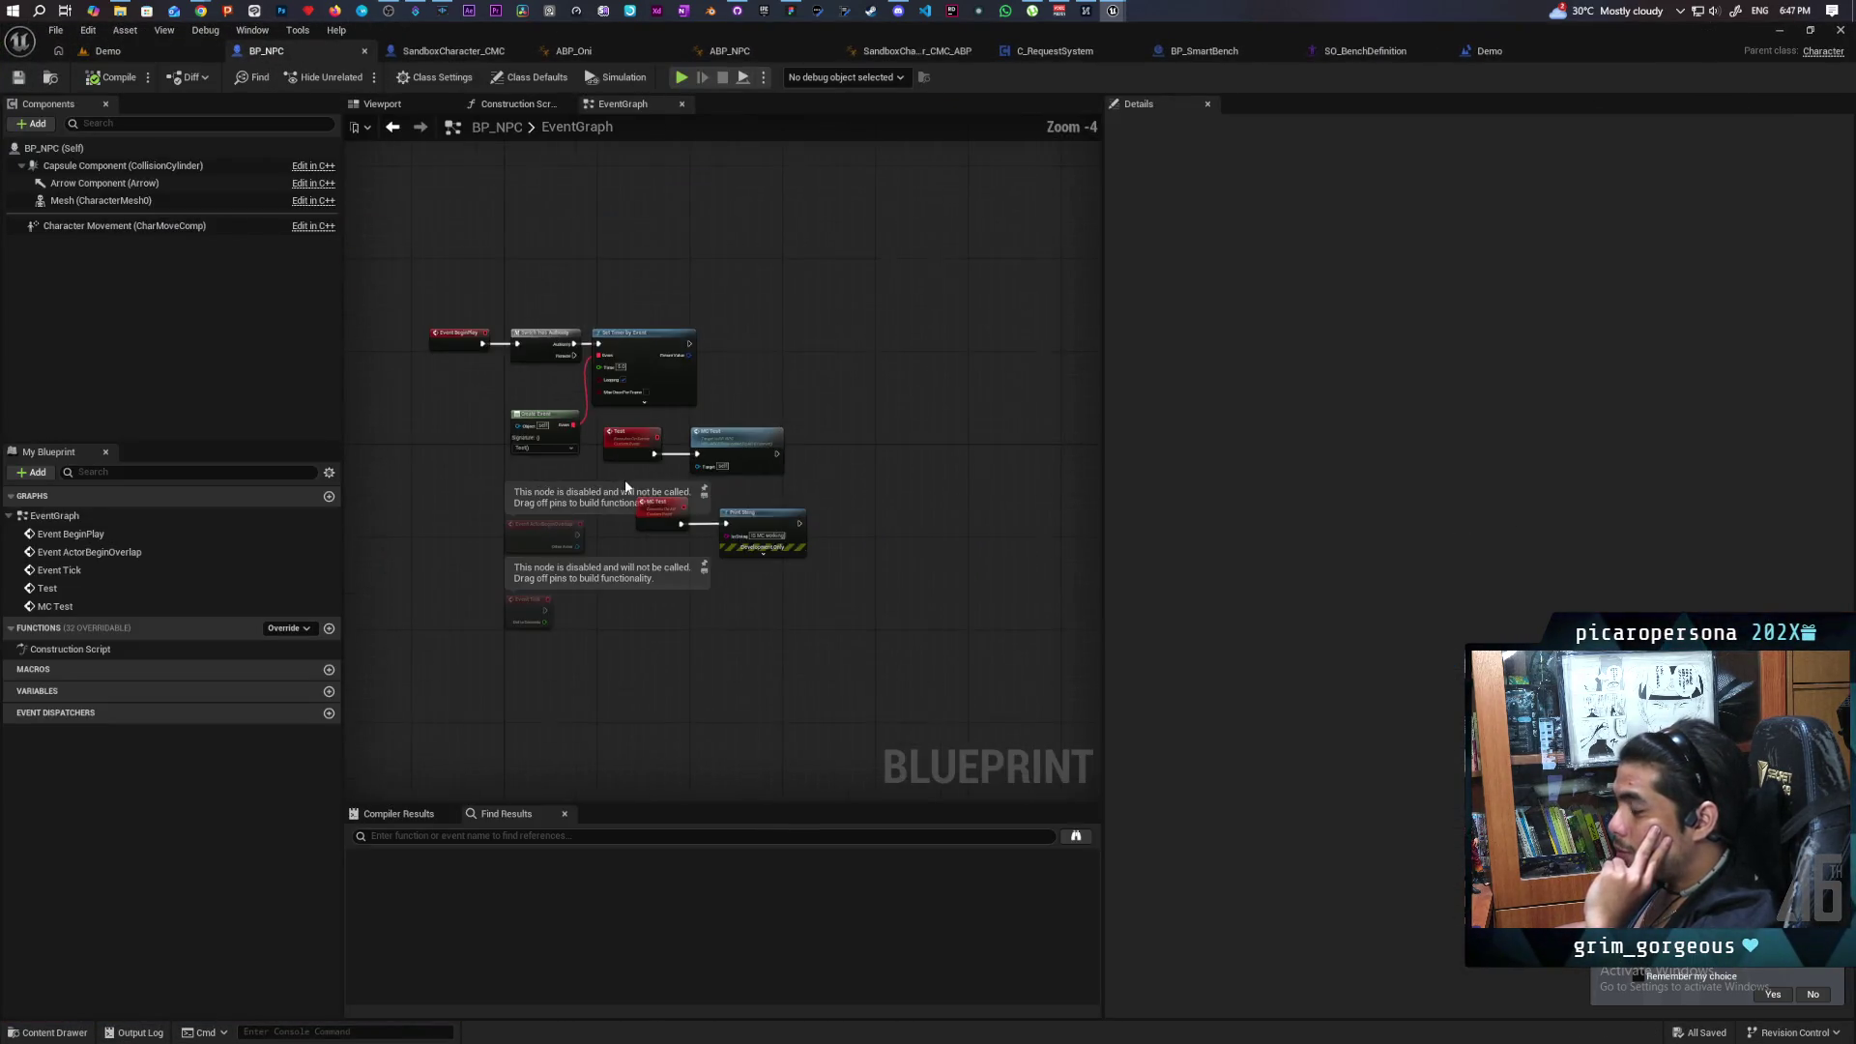
scroll(624, 479, "up", 3)
left_click_drag(668, 486, 695, 583)
left_click(559, 473)
mouse_move(558, 474)
left_mouse_down()
mouse_move(558, 414)
mouse_move(594, 428)
left_mouse_up()
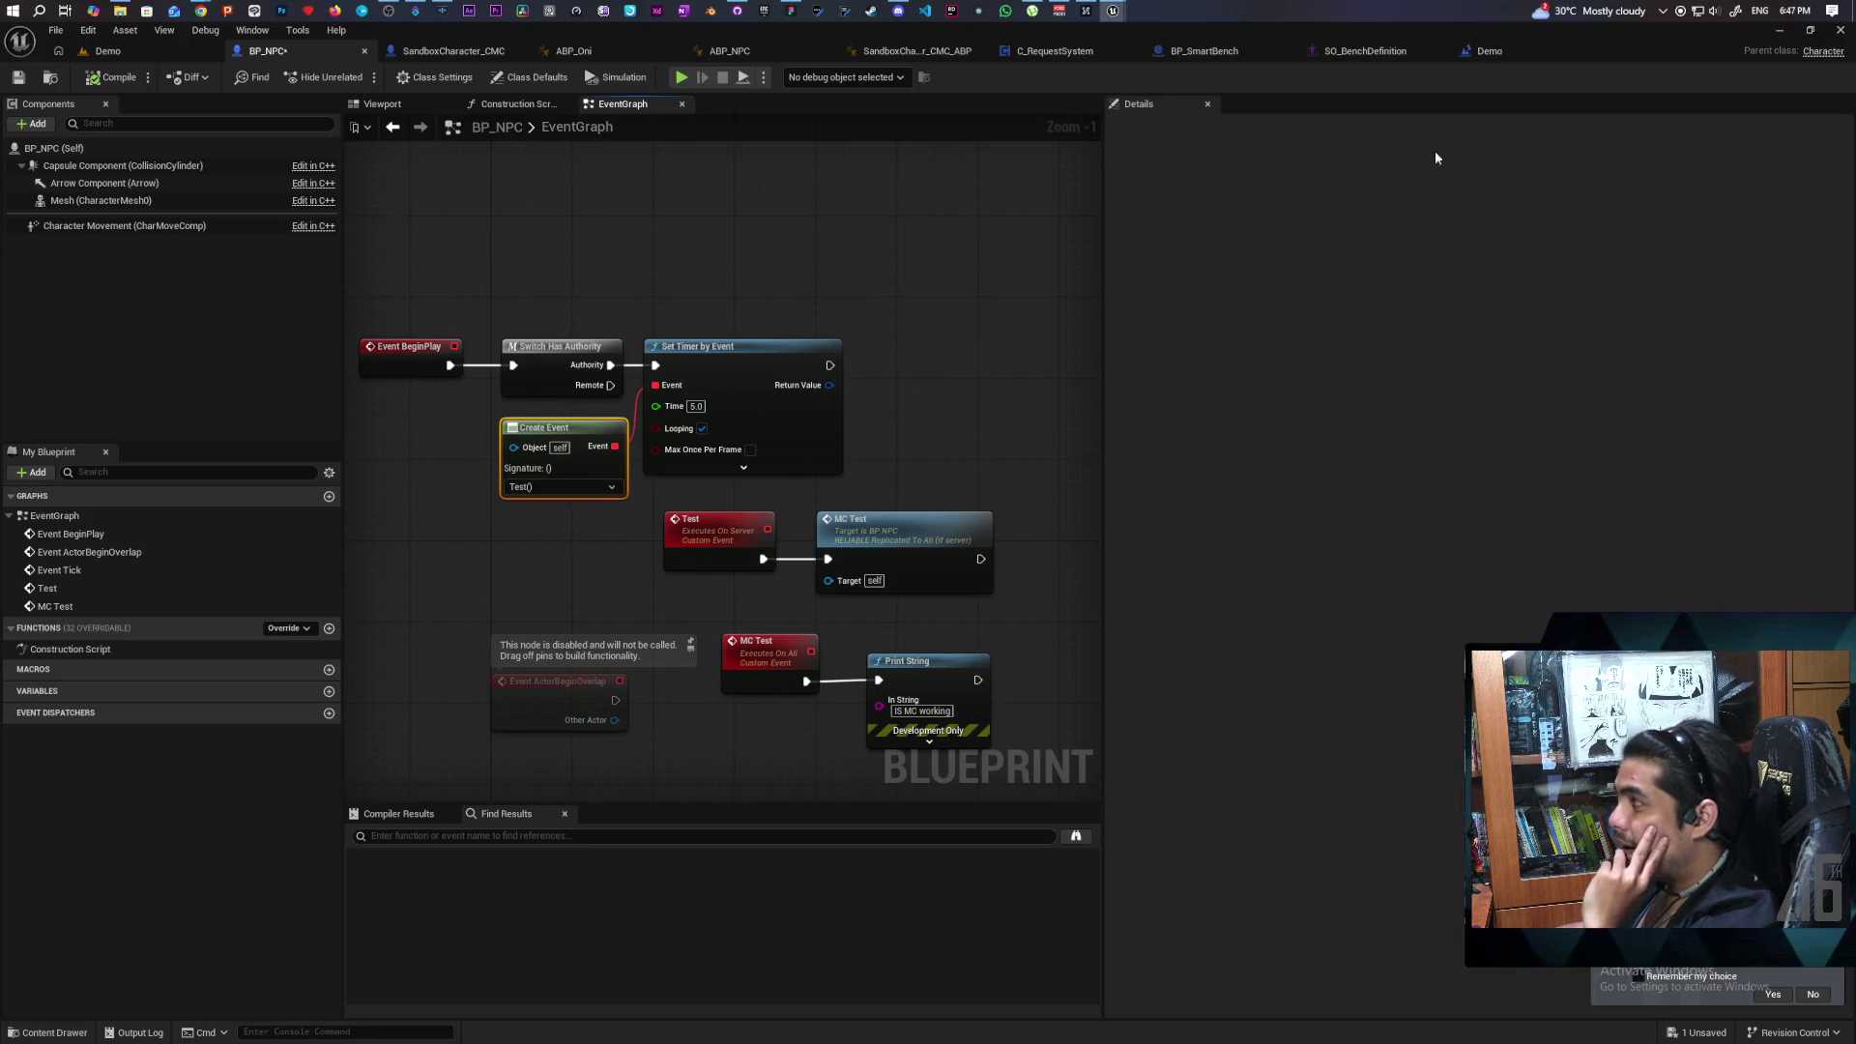
Switch to the Demo level blueprint and zoom in on its AI MoveTo chain.
left_click(1488, 51)
scroll(1100, 304, "down", 5)
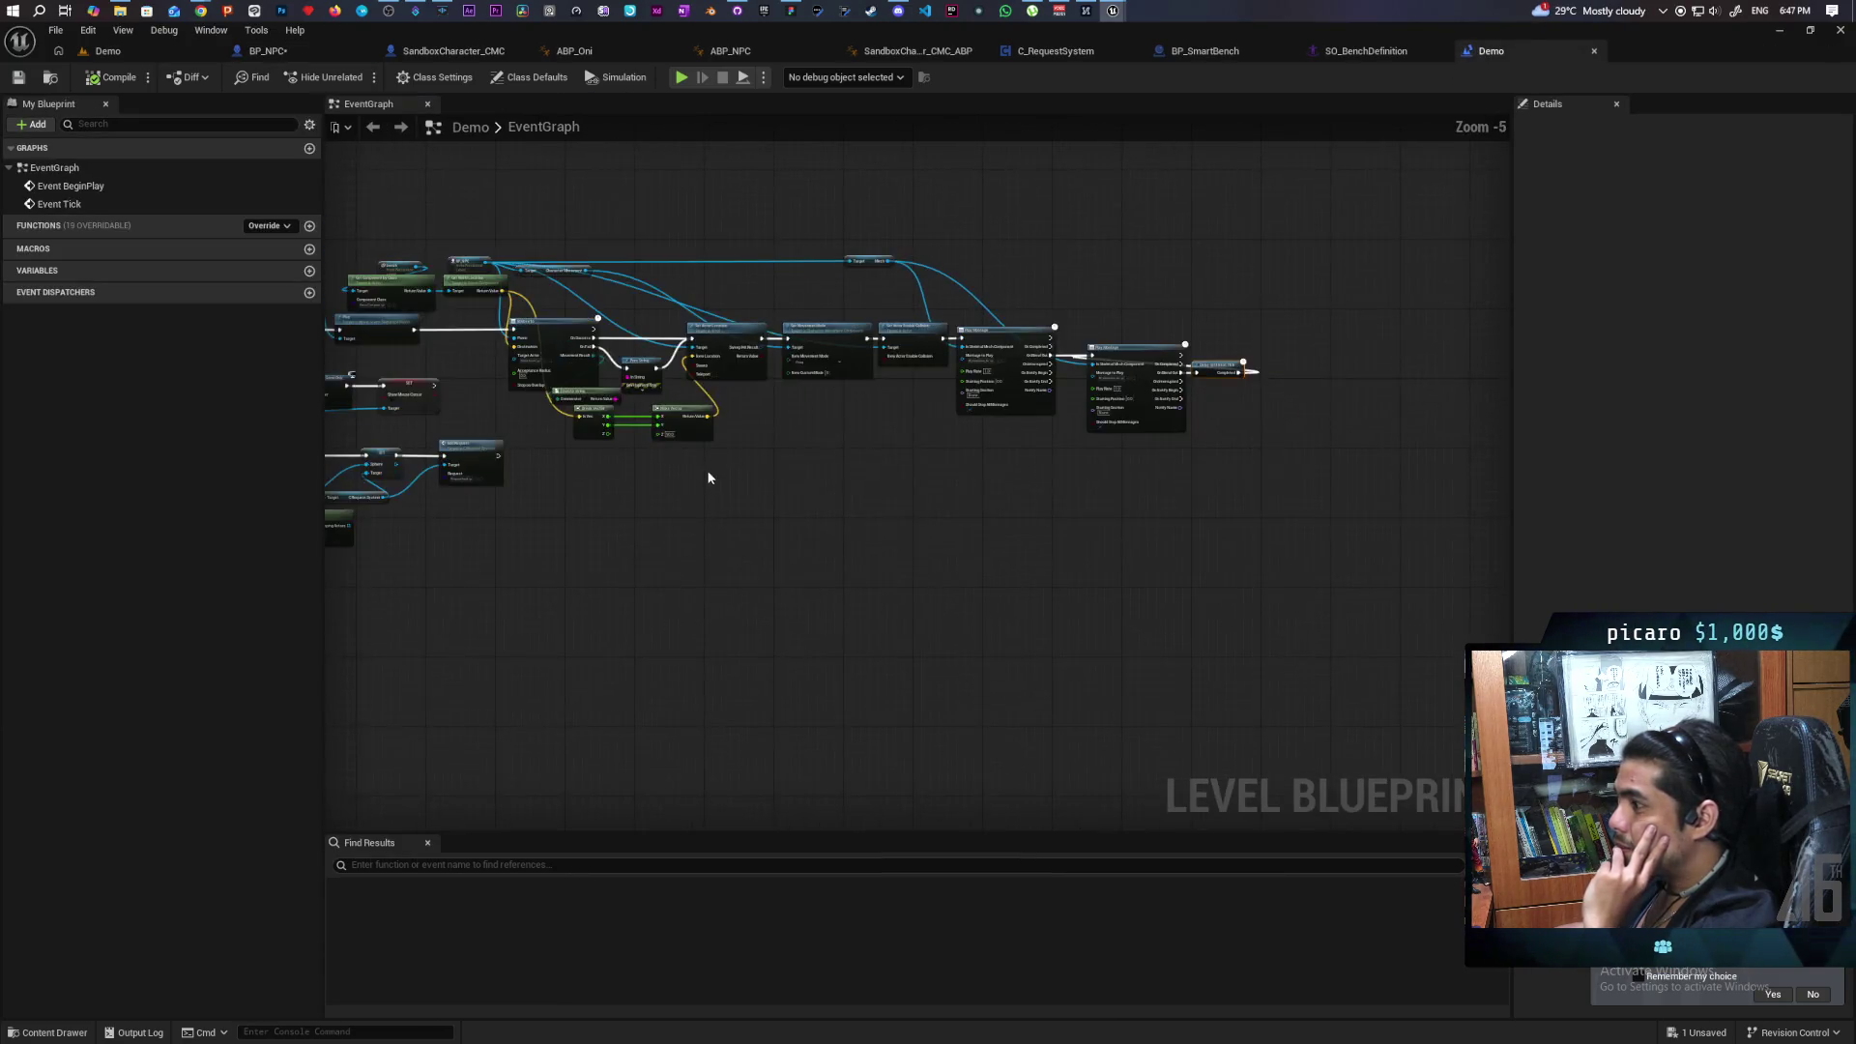
scroll(1089, 455, "up", 2)
scroll(1080, 551, "up", 2)
scroll(911, 578, "down", 1)
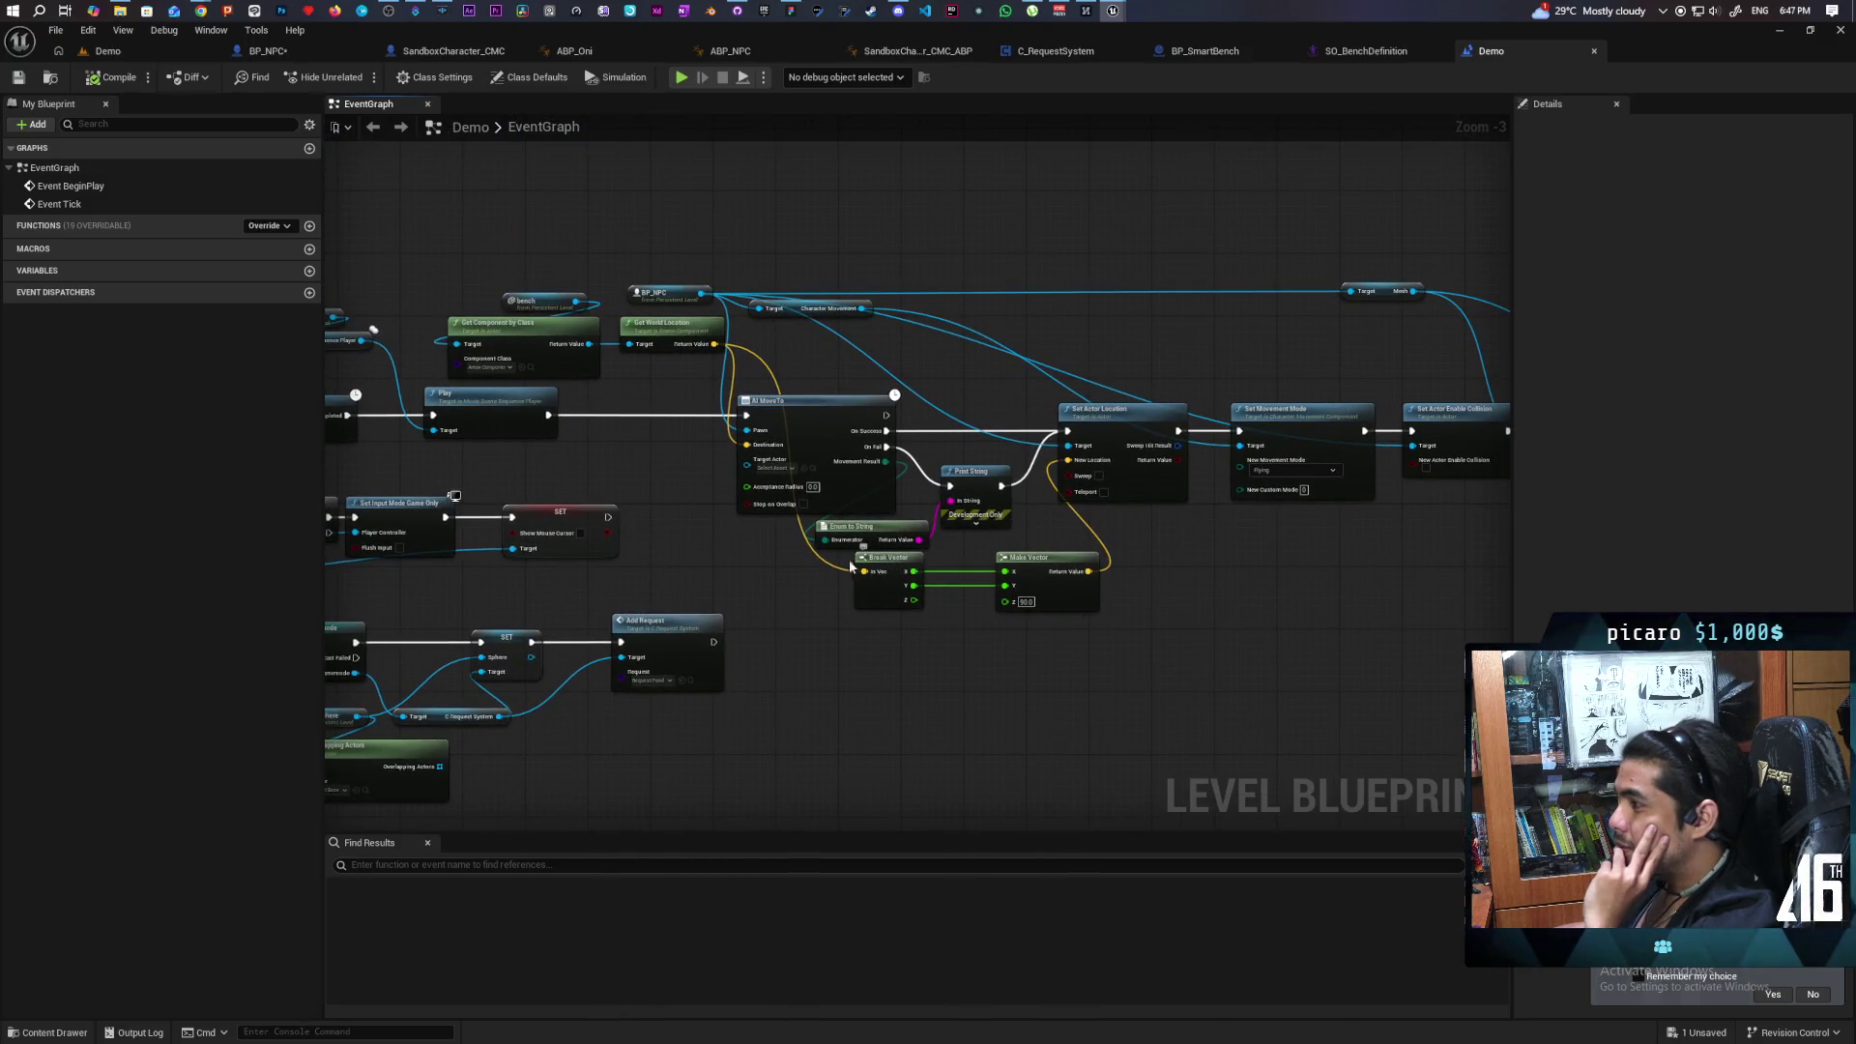
scroll(918, 570, "up", 1)
scroll(931, 565, "up", 1)
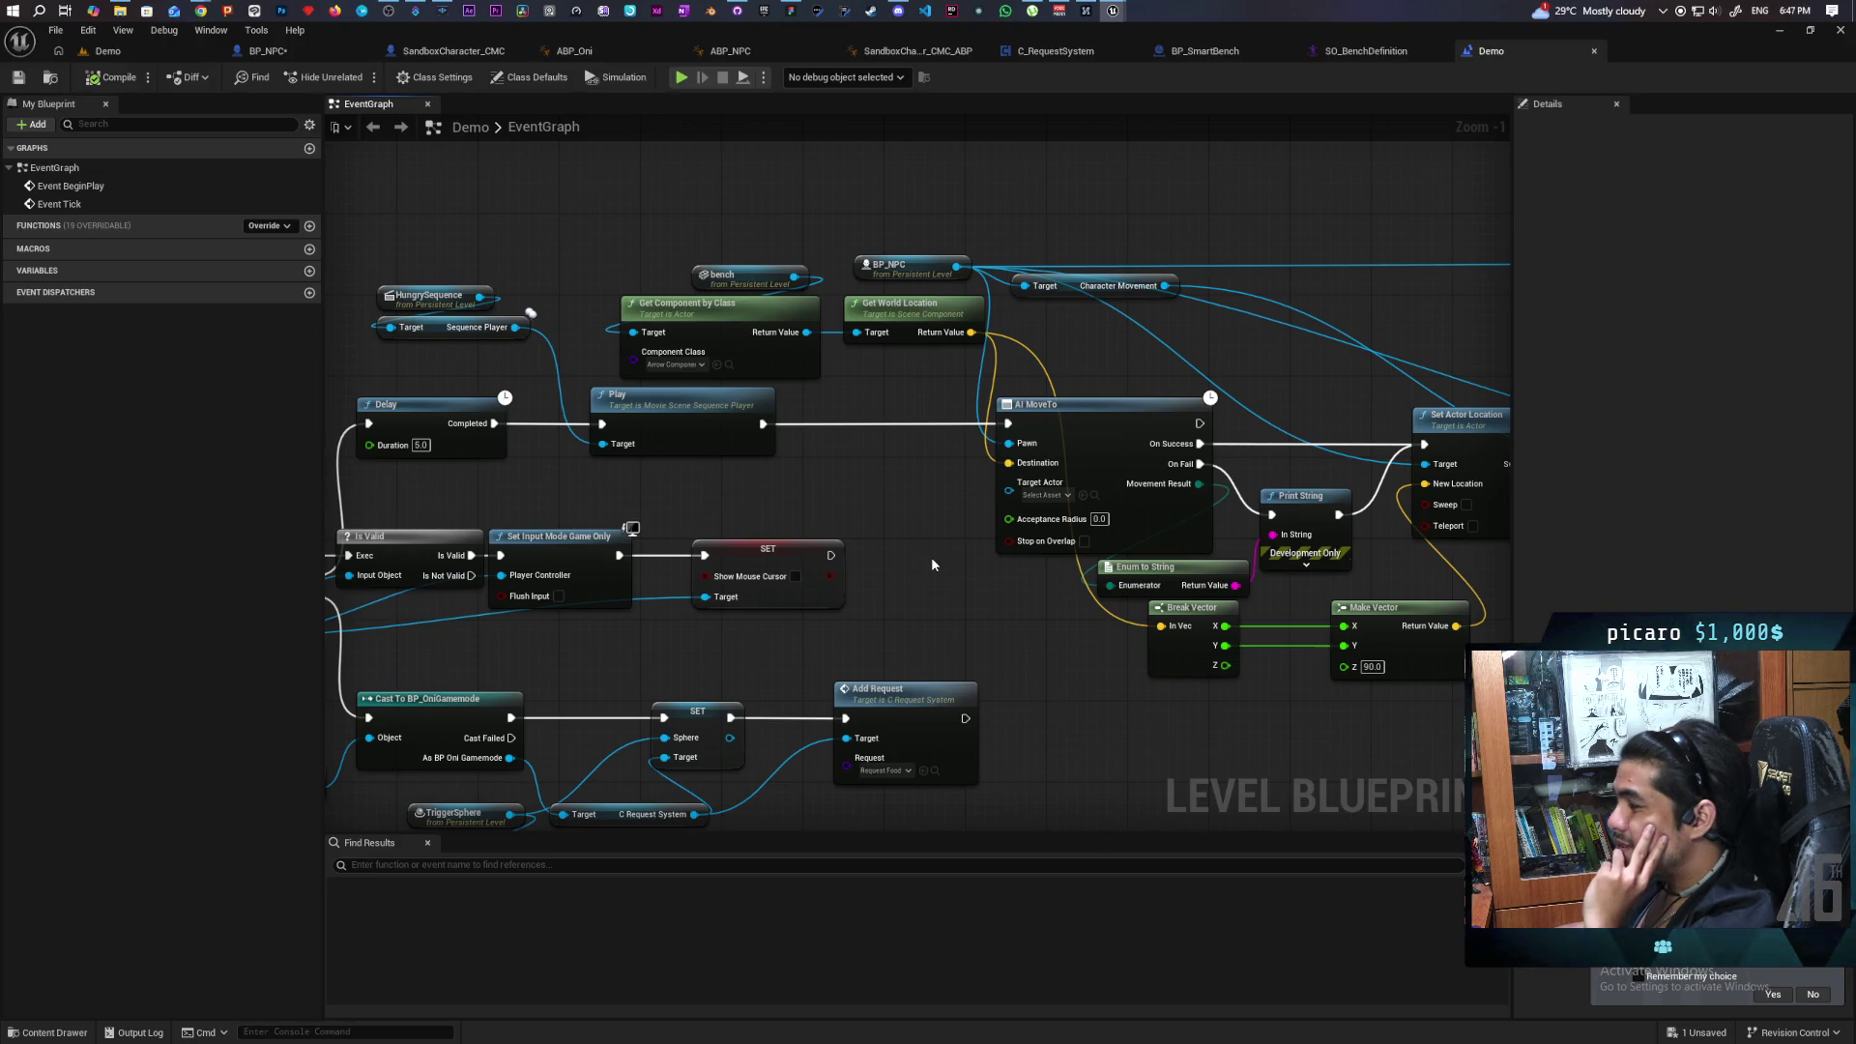
right_click(818, 482)
Insert Switch Has Authority between the sequence's Play output and AI MoveTo.
type("has auto")
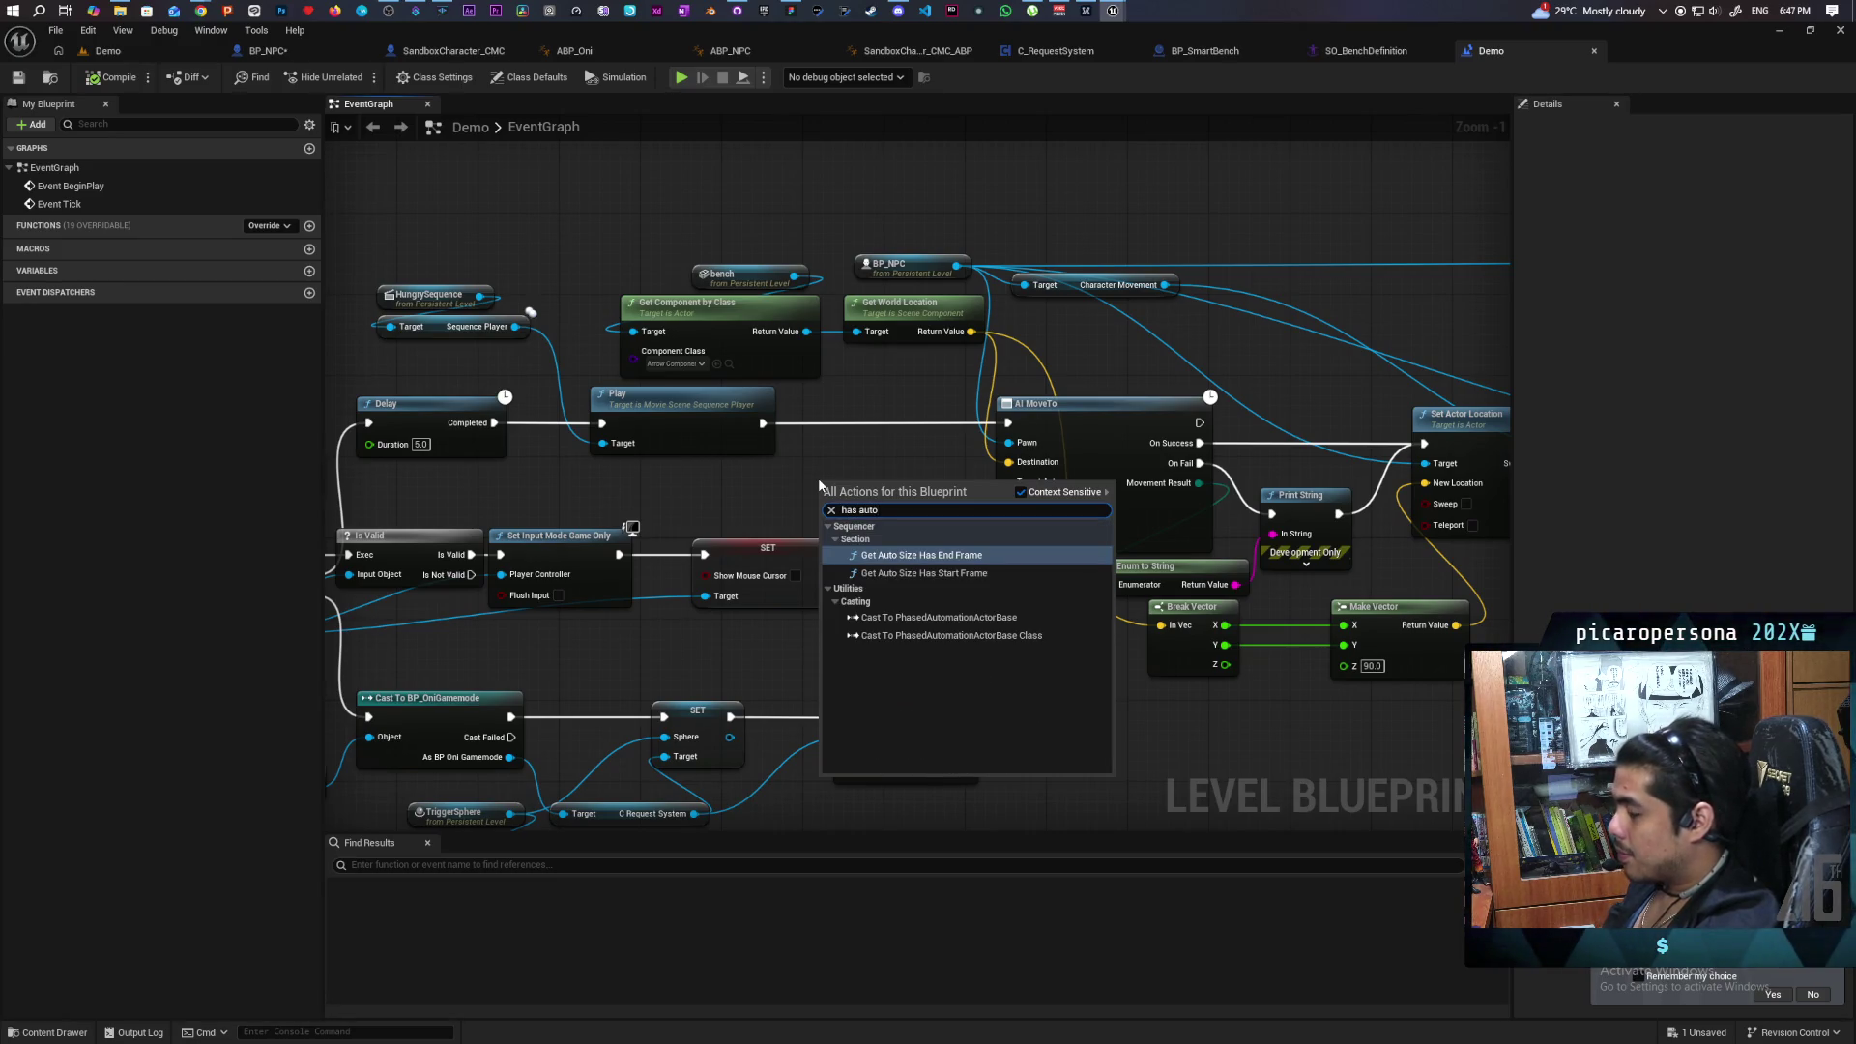
type("h")
type("ri")
key("Return")
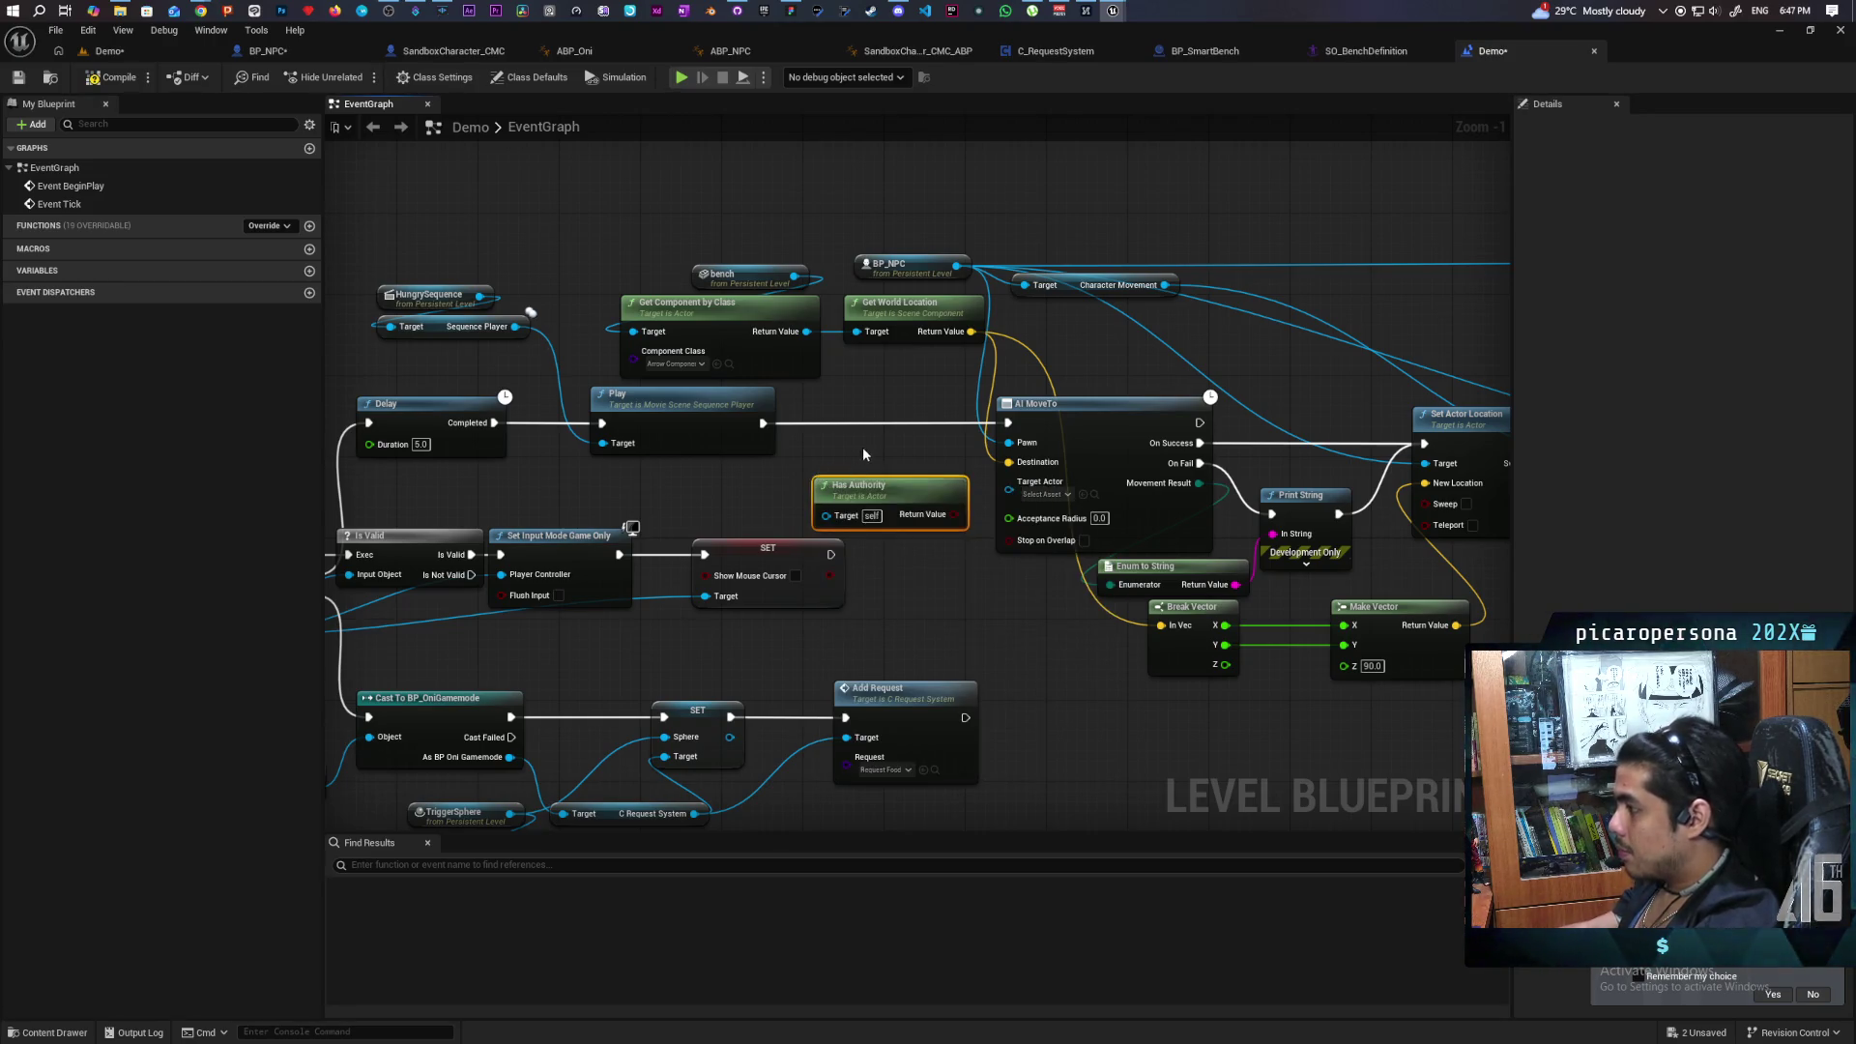
key("Delete")
right_click(833, 464)
type("has authorit")
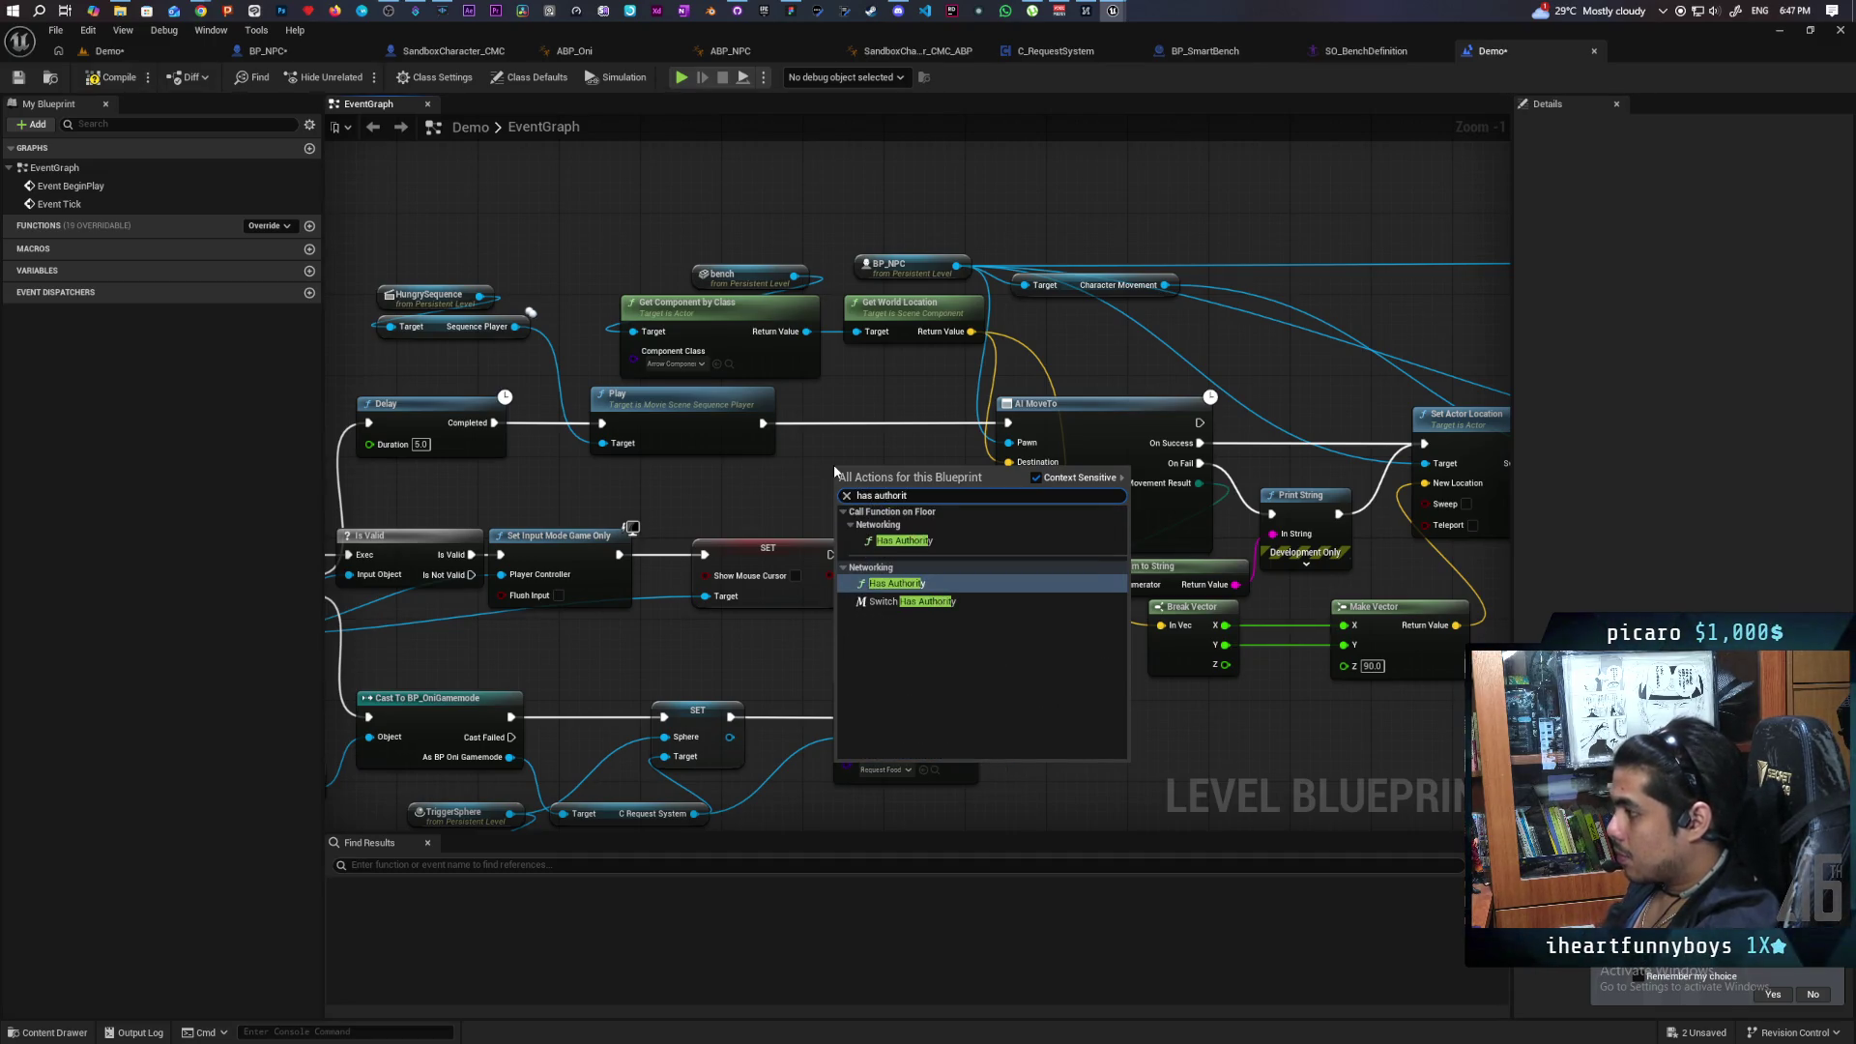
key("Down")
key("Return")
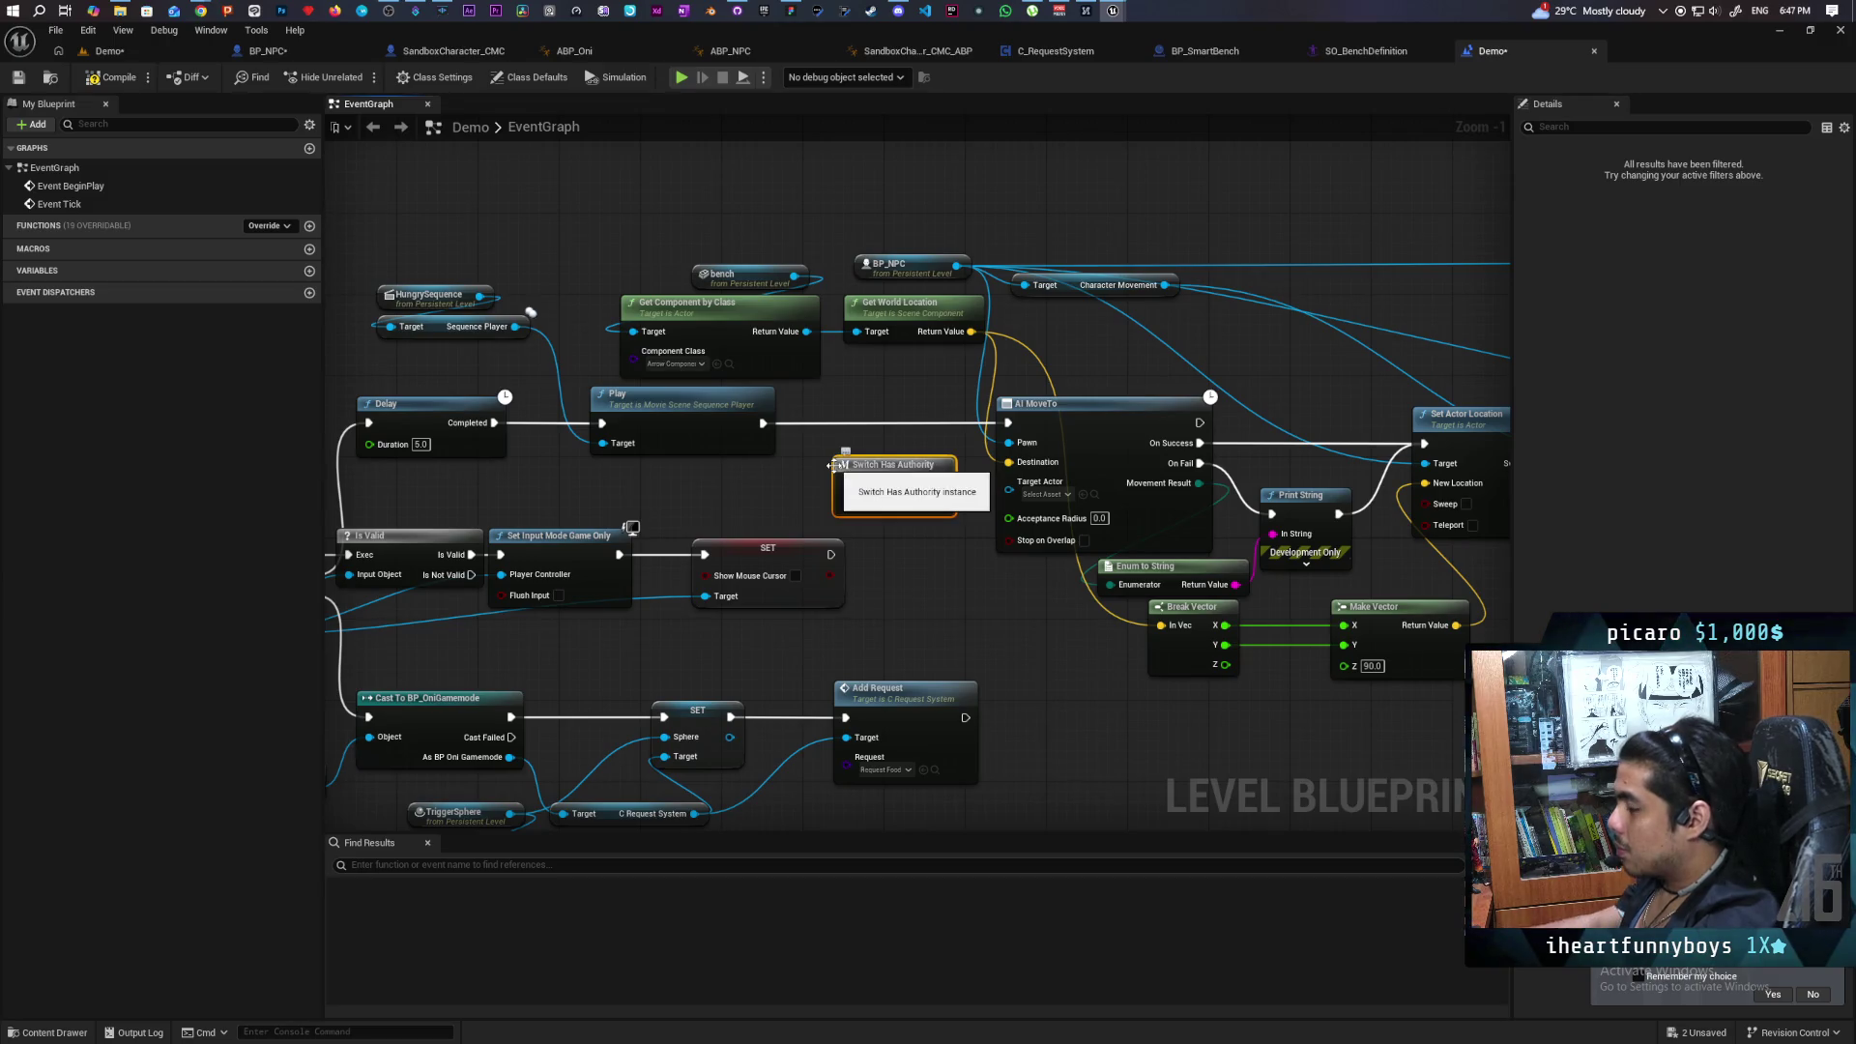
mouse_move(866, 480)
left_mouse_down()
mouse_move(855, 420)
mouse_move(837, 426)
left_mouse_up()
key("Escape")
left_click_drag(932, 423, 1007, 425)
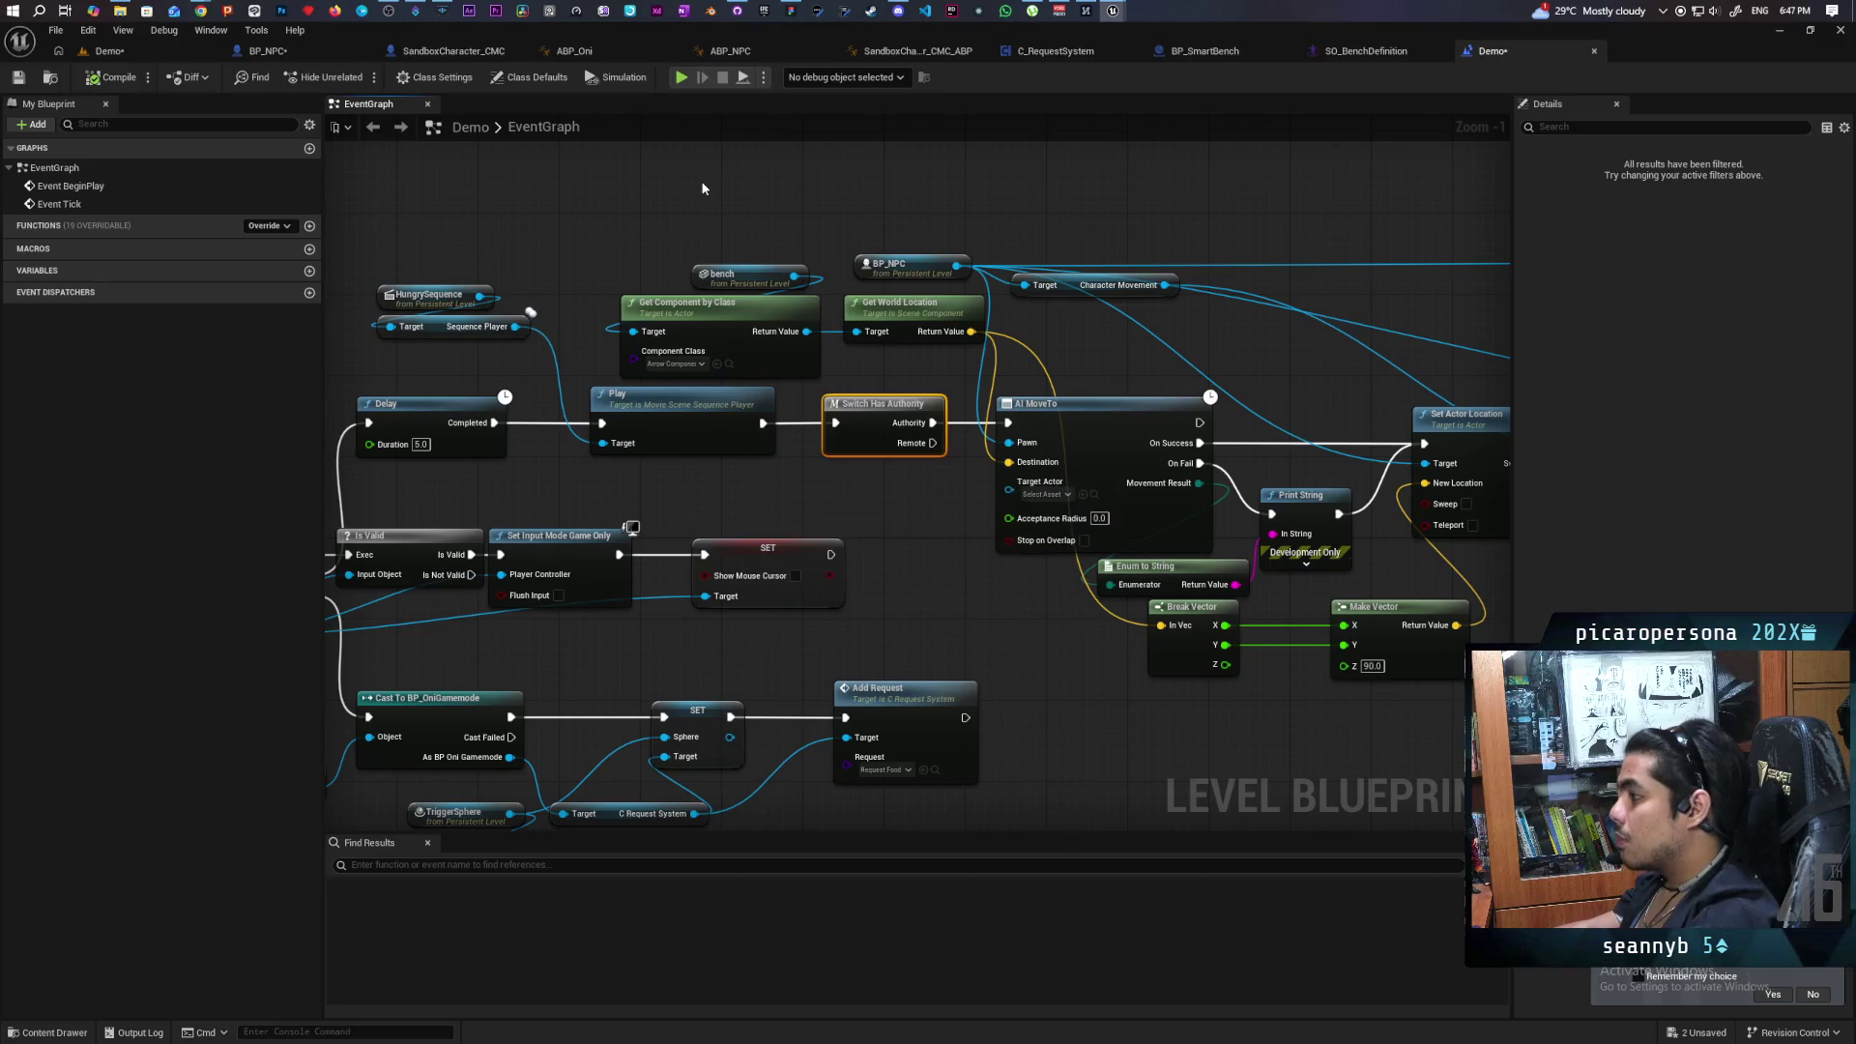
Pan to the Set Actor Location, Set Movement Mode and Play Montage nodes on the right.
scroll(928, 237, "down", 3)
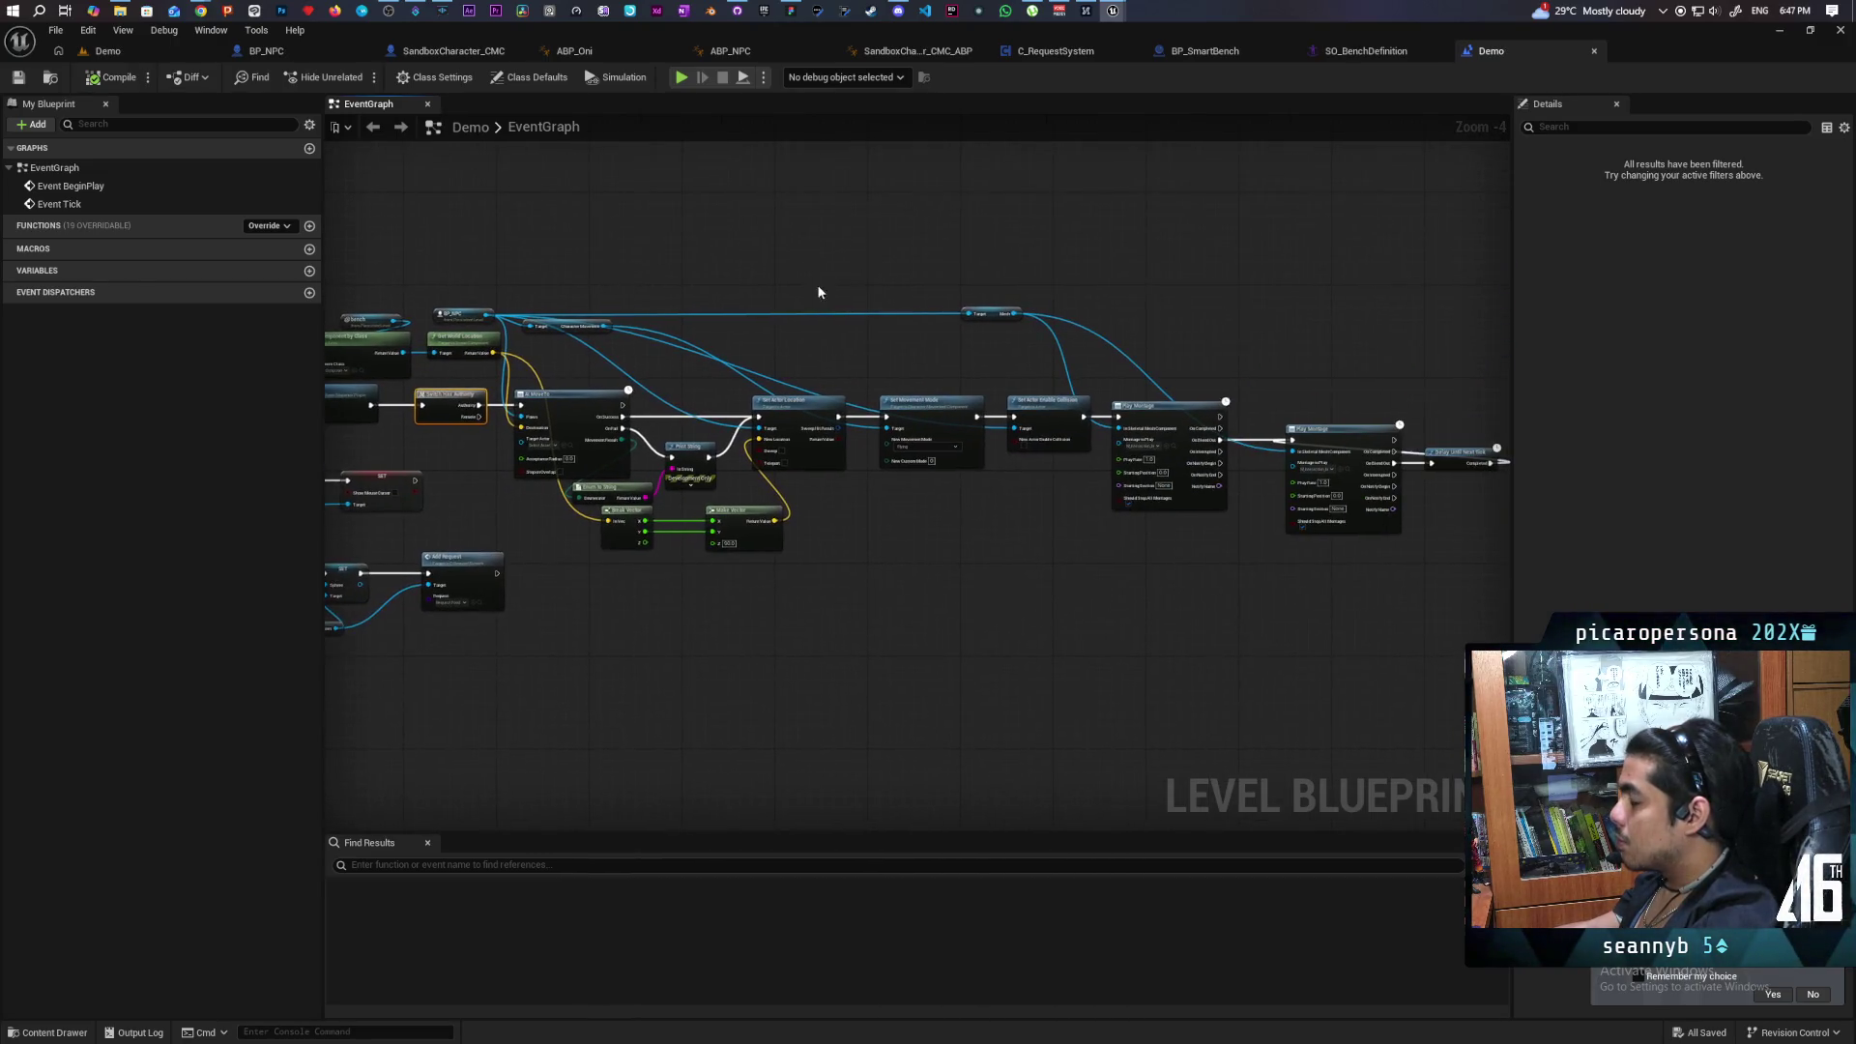
scroll(899, 367, "up", 3)
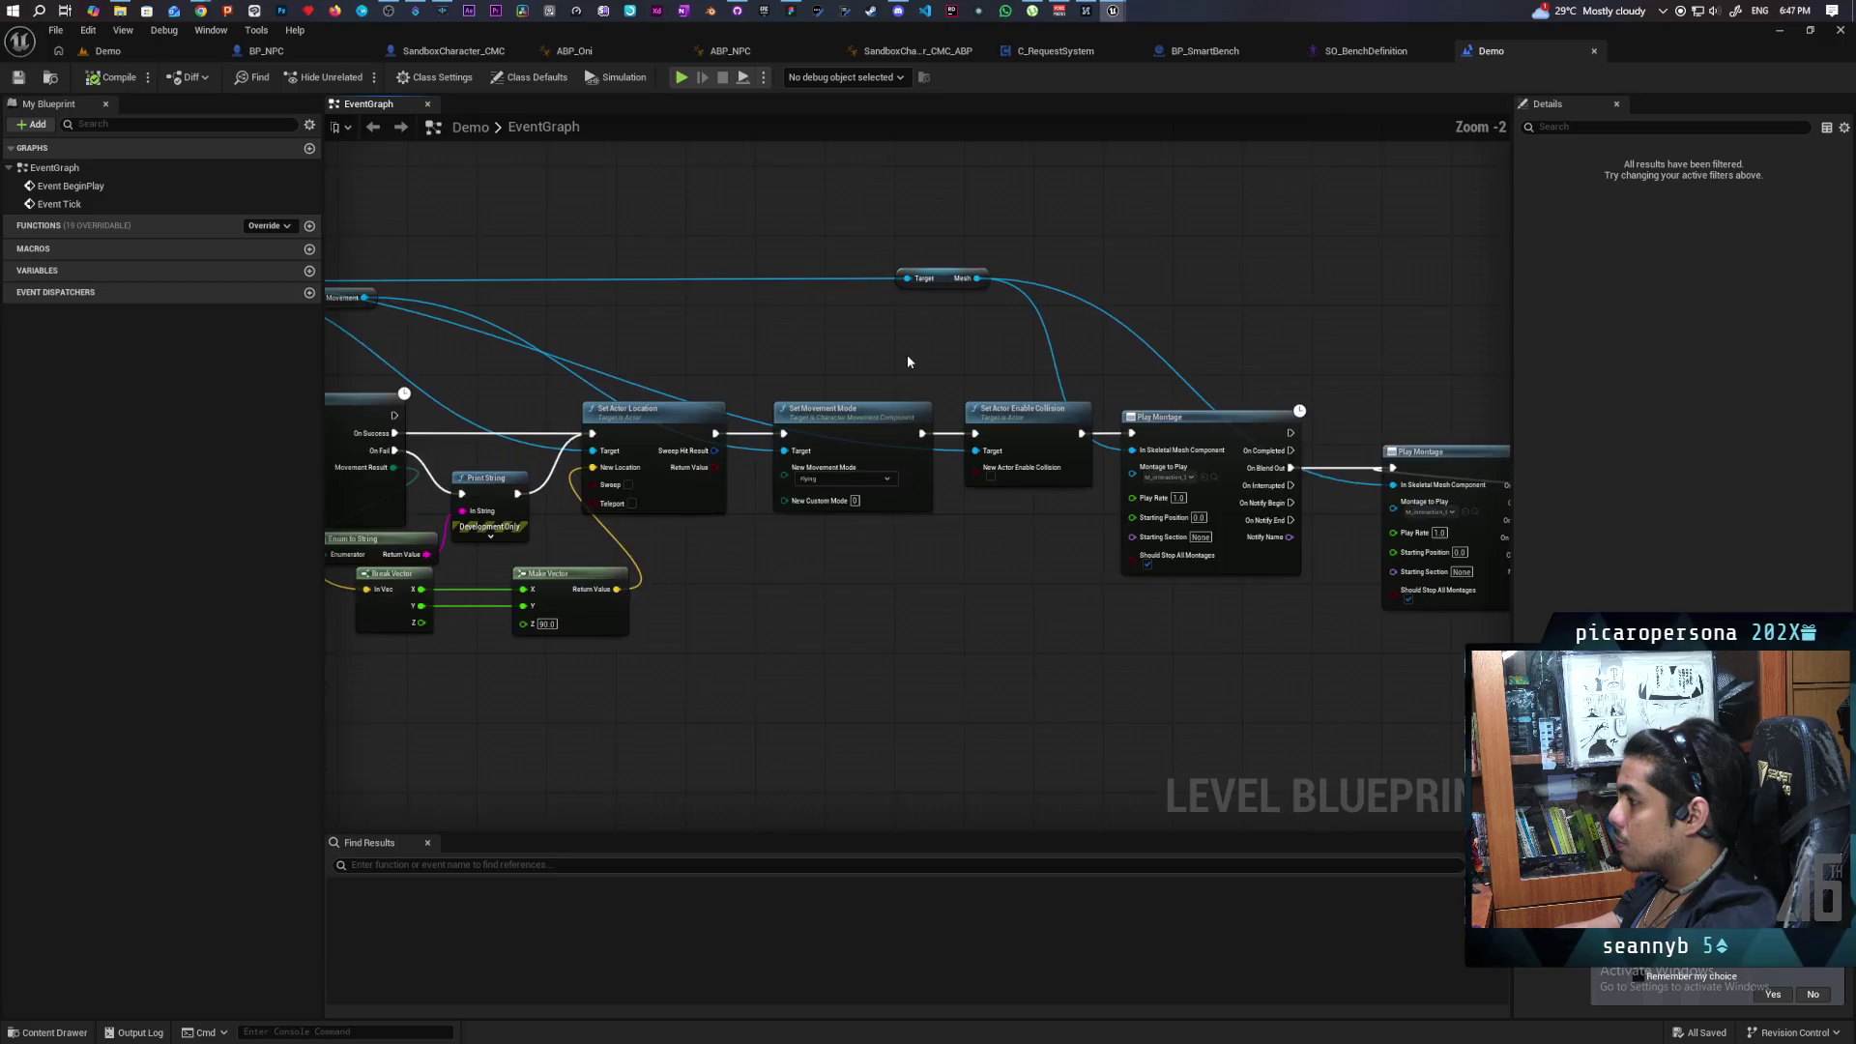
mouse_move(854, 352)
left_mouse_down()
mouse_move(1241, 345)
mouse_move(1334, 364)
left_mouse_up()
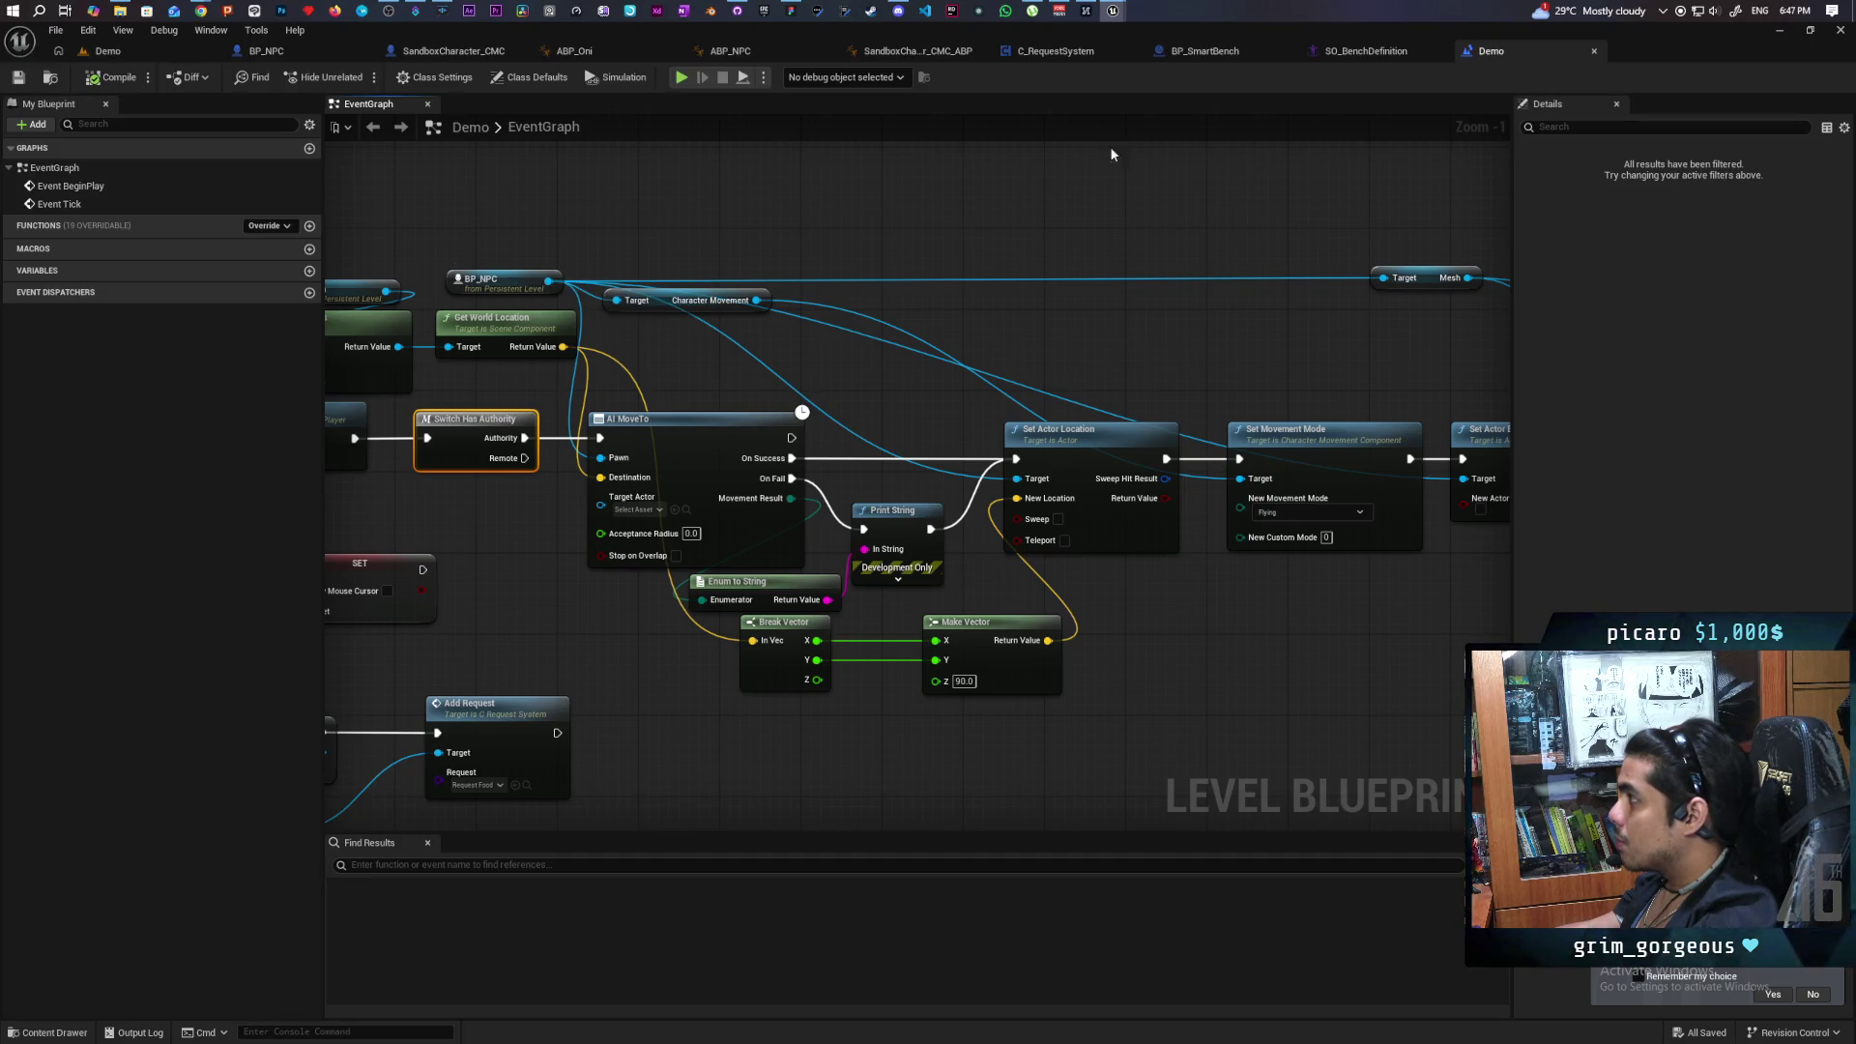
scroll(1094, 201, "down", 2)
left_click_drag(1093, 201, 773, 235)
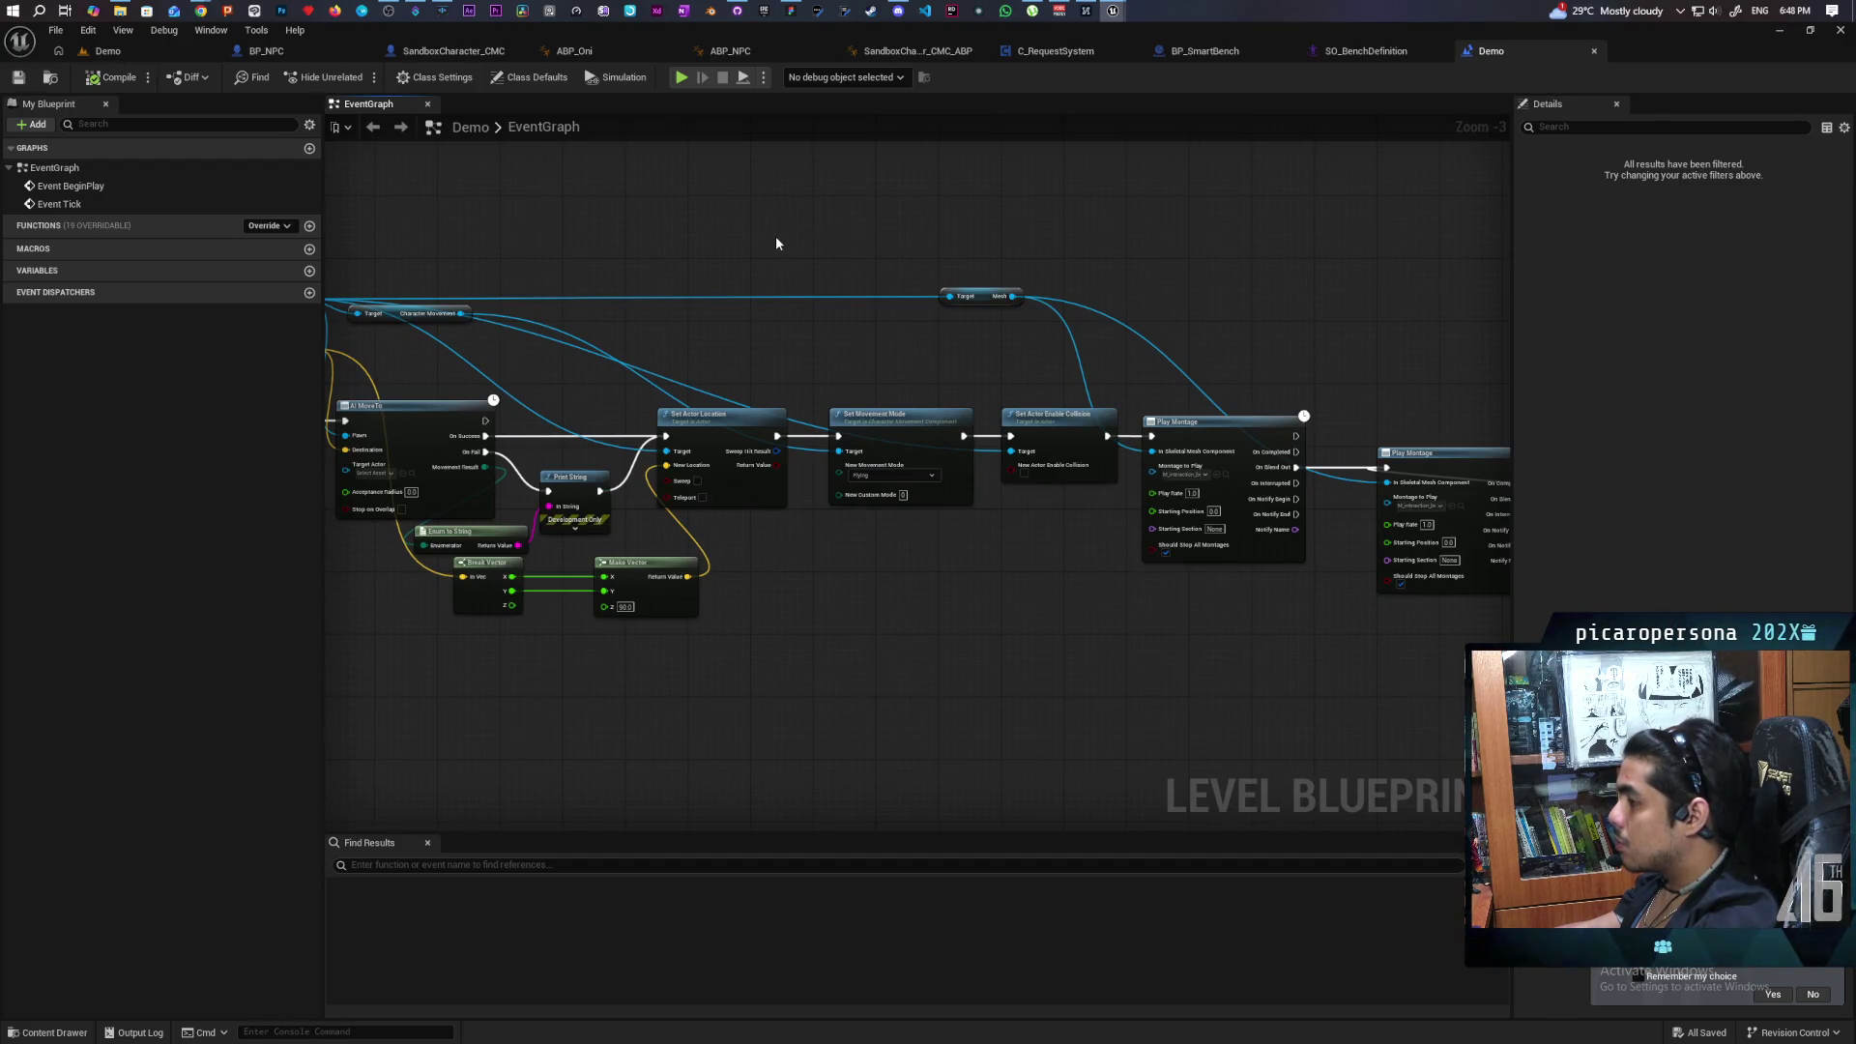
left_click_drag(776, 241, 875, 248)
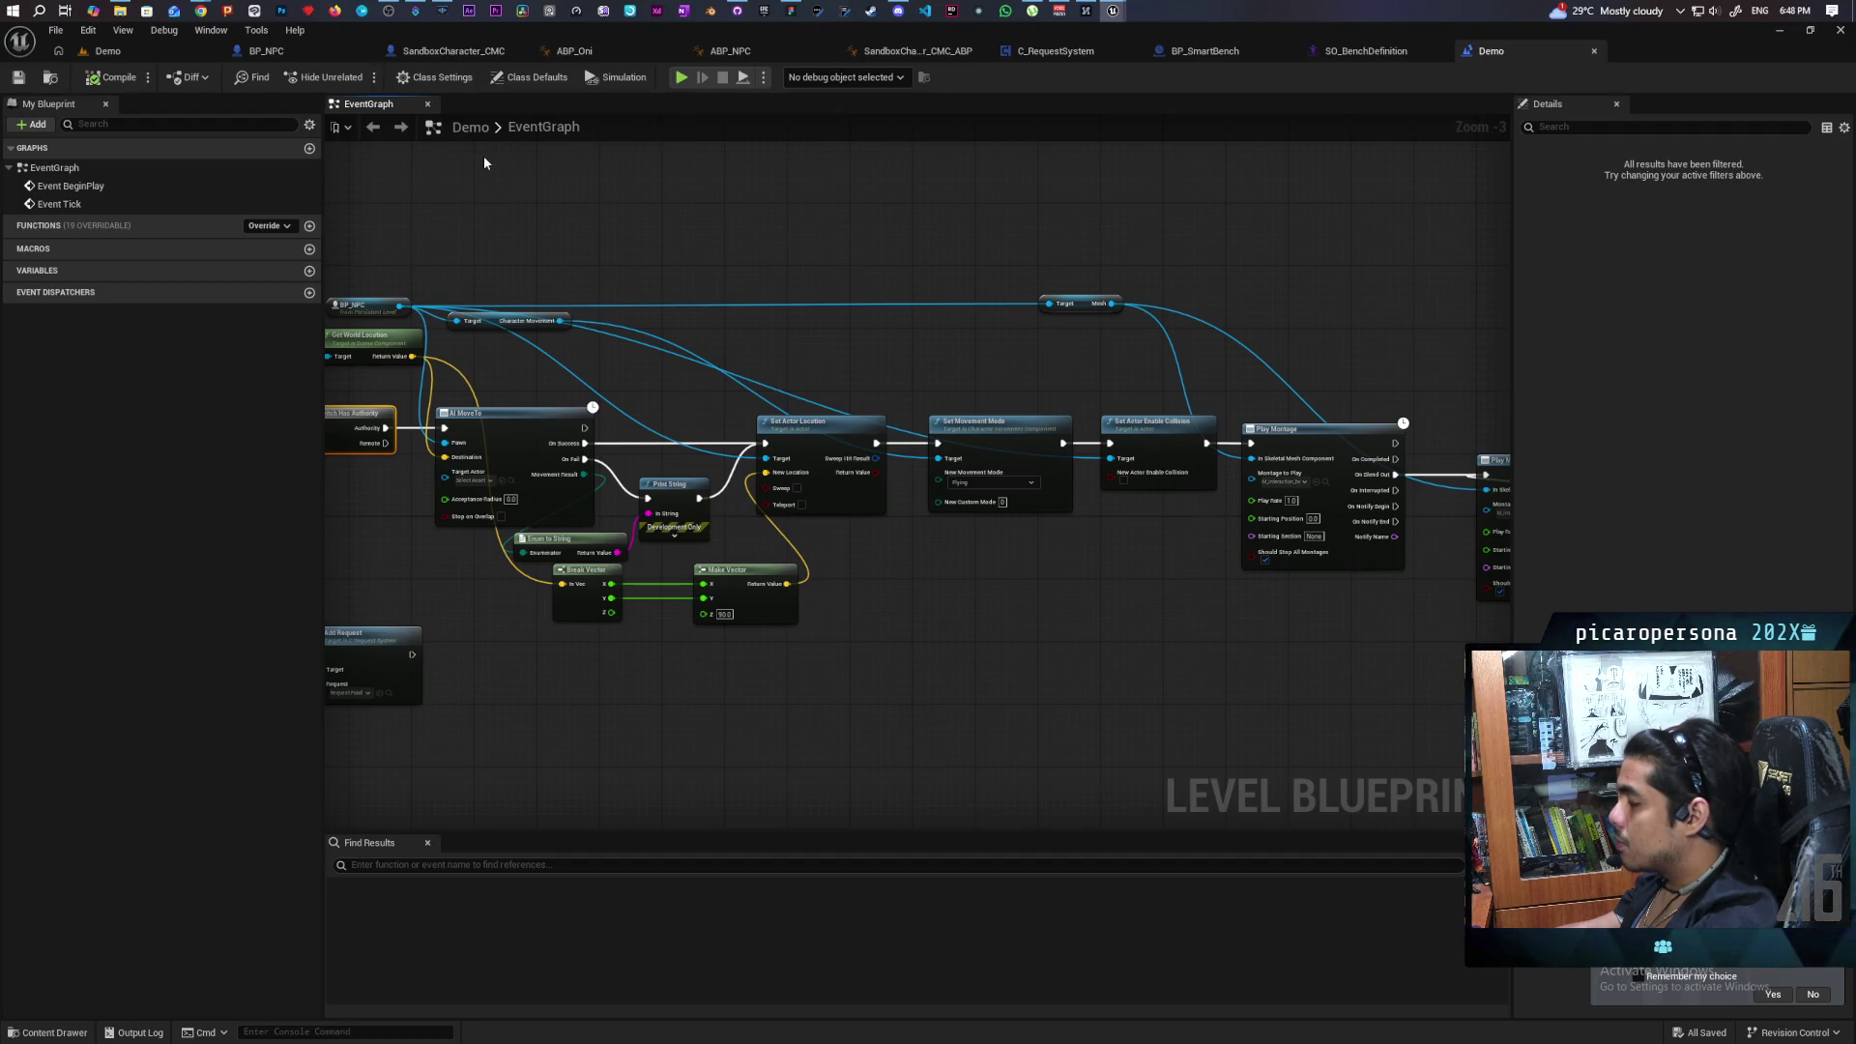
Add a Play Anim Montage node beside Event Tick in the BP_NPC event graph.
left_click(290, 53)
left_click_drag(782, 312, 745, 162)
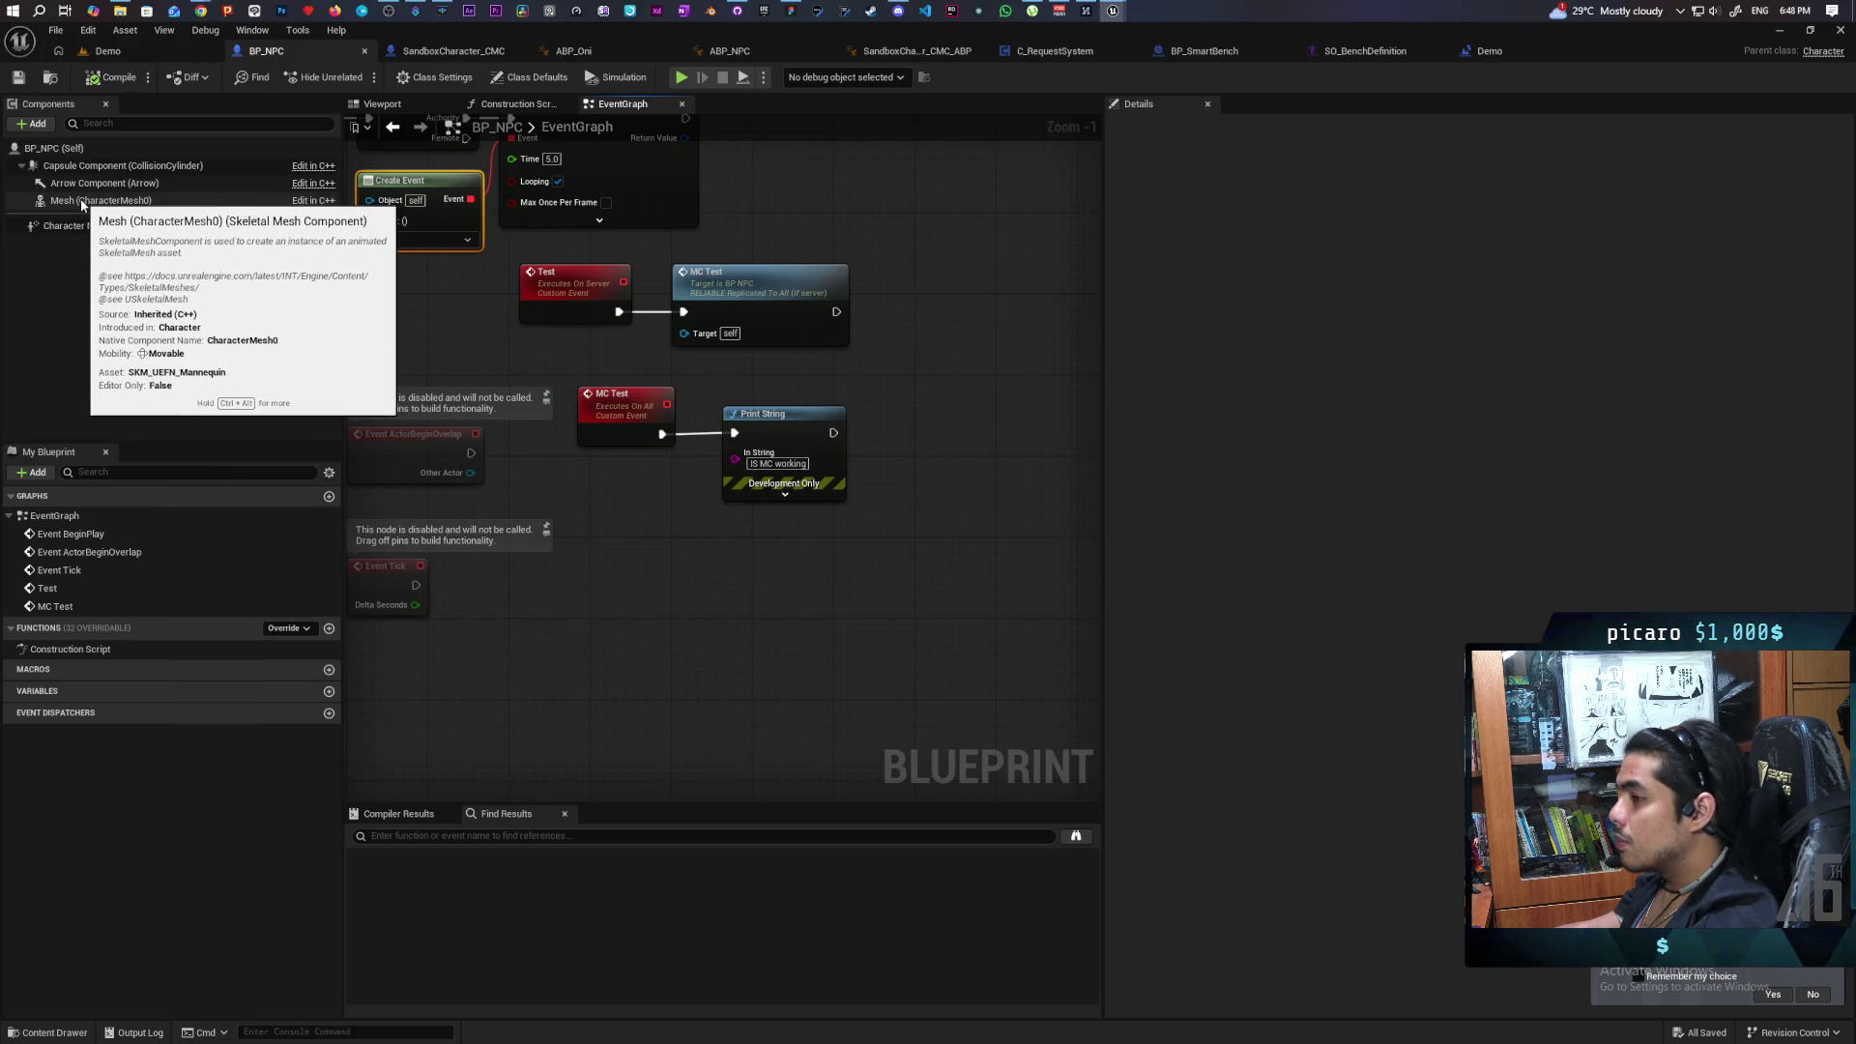
right_click(636, 539)
type("play monta")
key("Return")
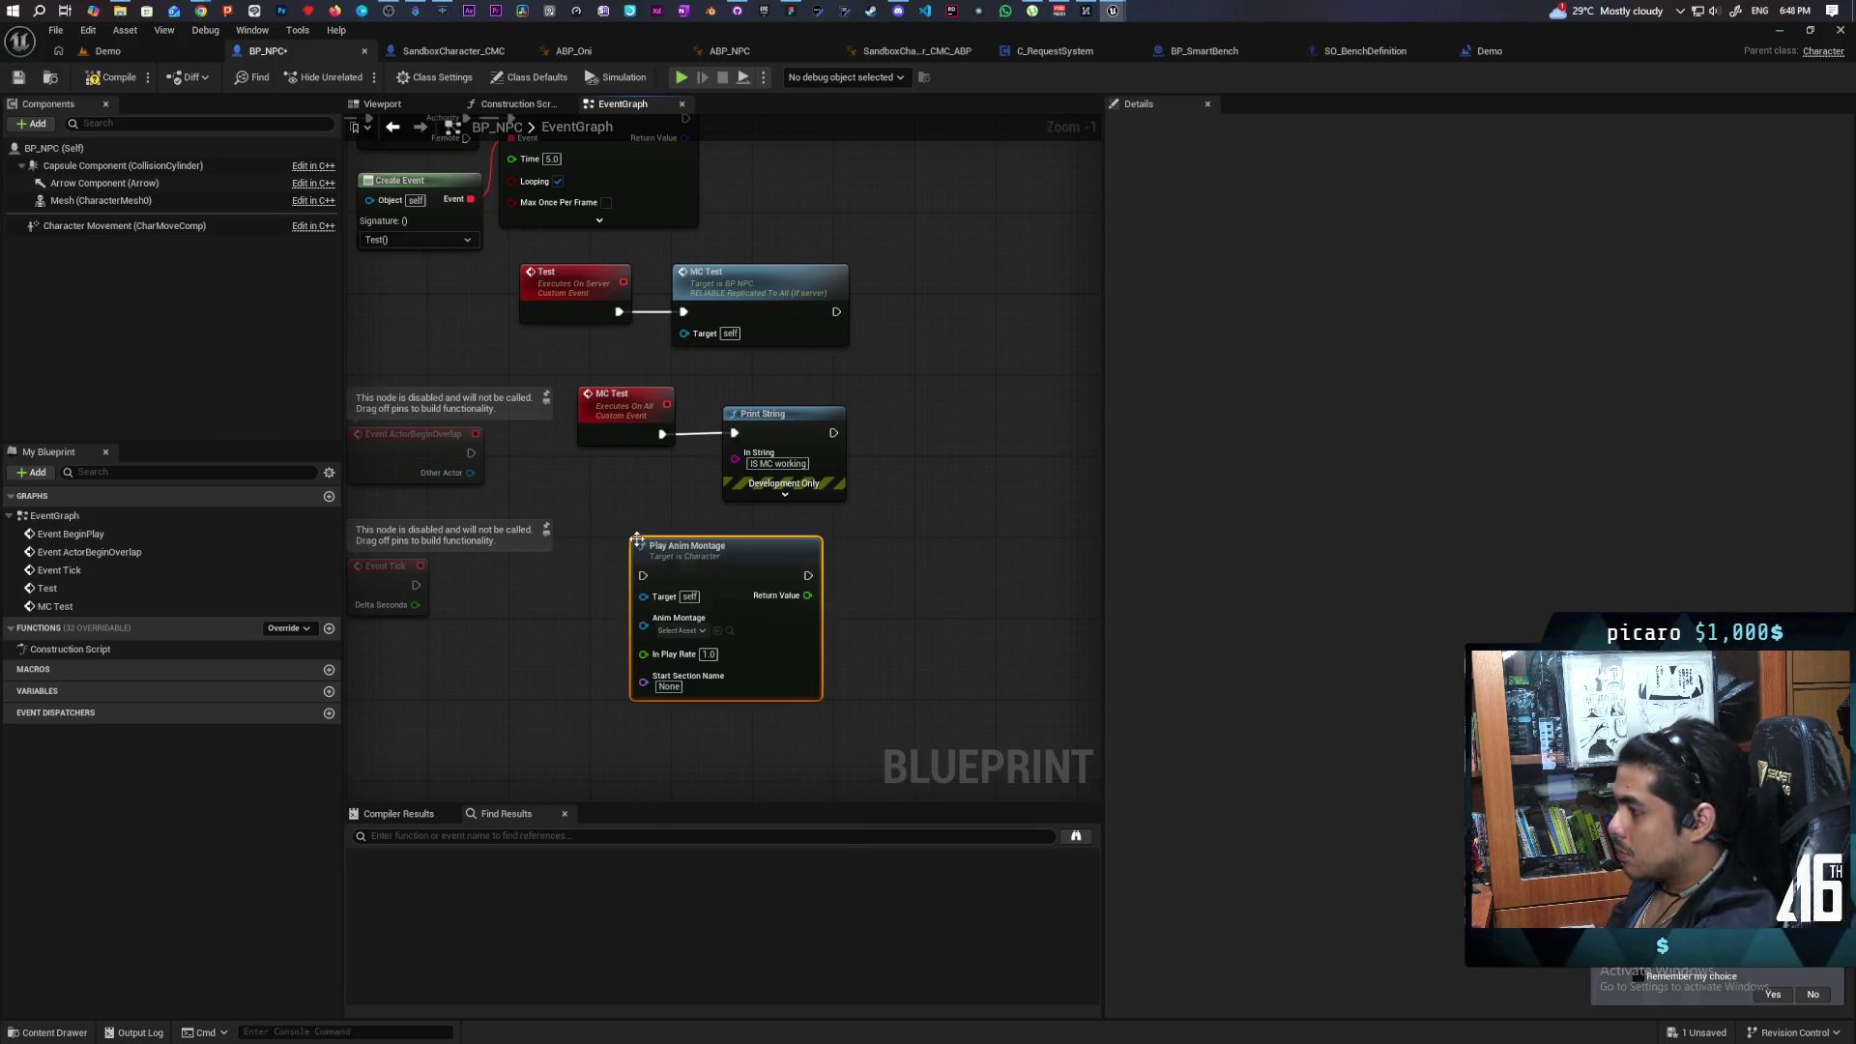
left_click_drag(722, 578, 855, 572)
Look up the bench montage asset used in the Demo level blueprint.
left_click(1494, 51)
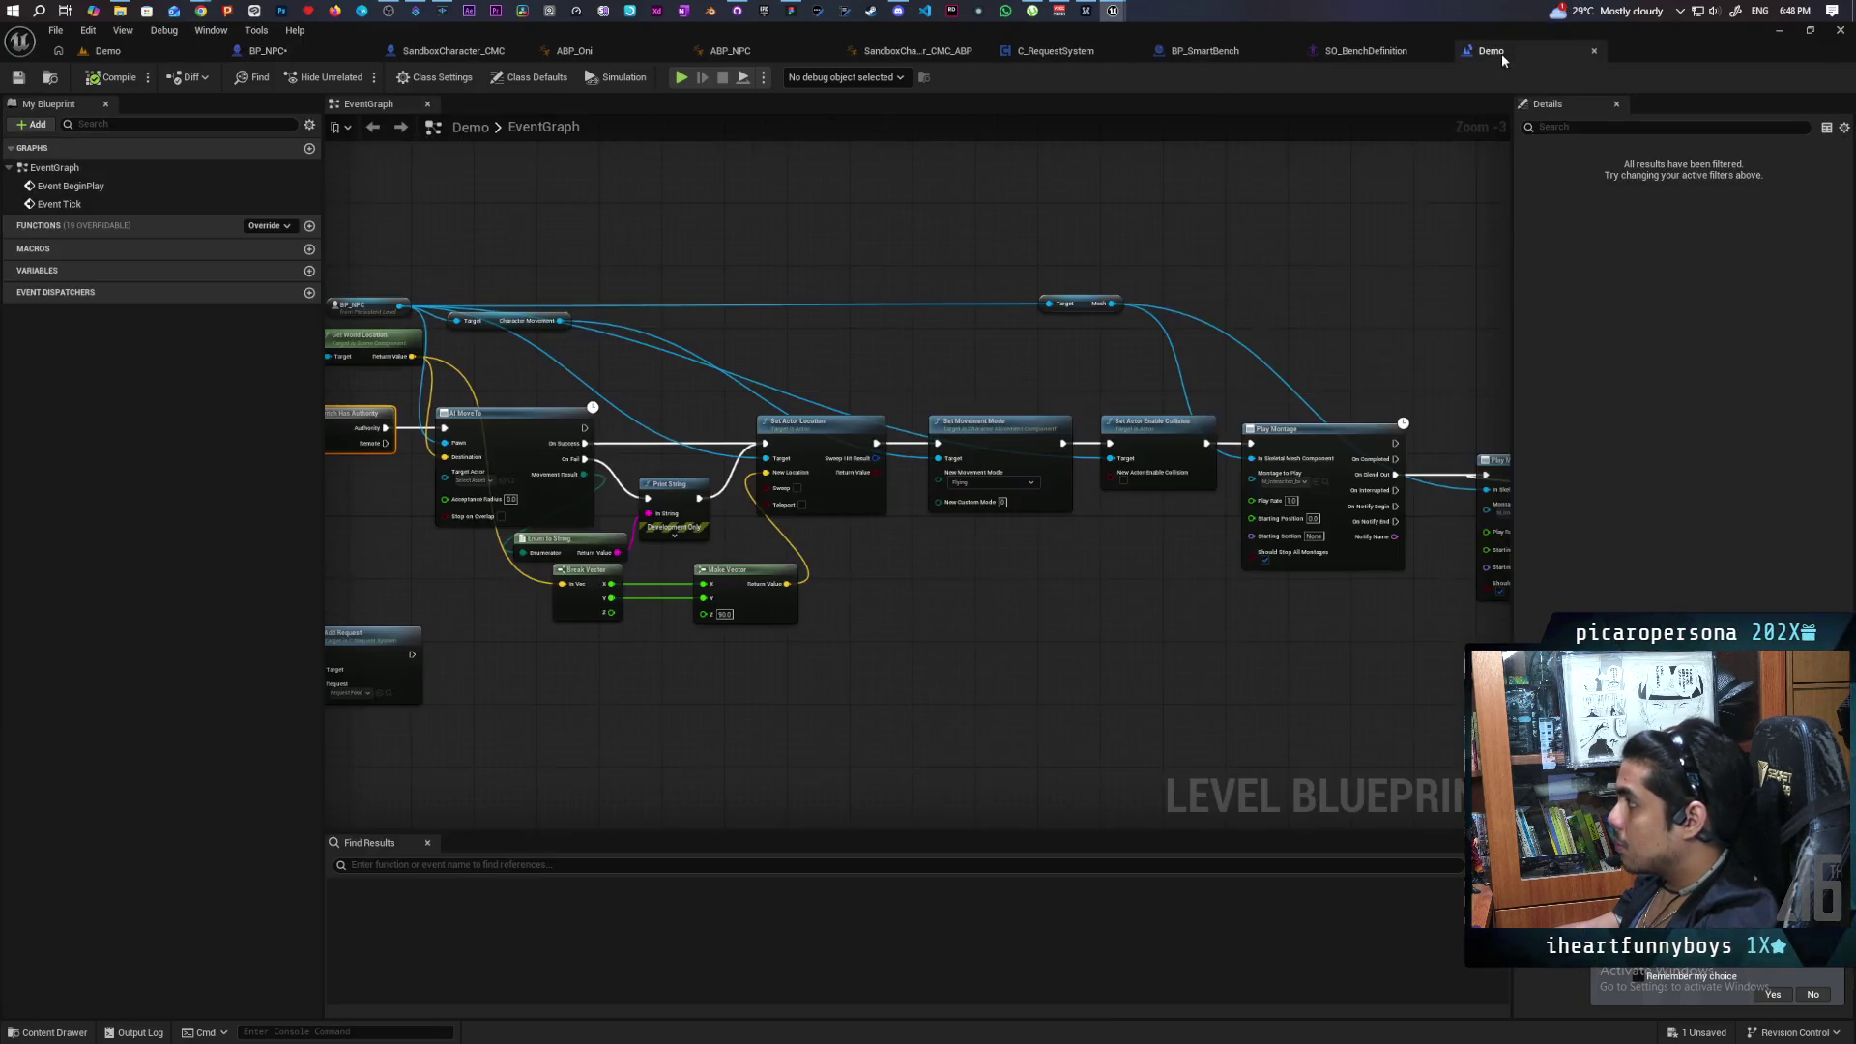
left_click(1325, 481)
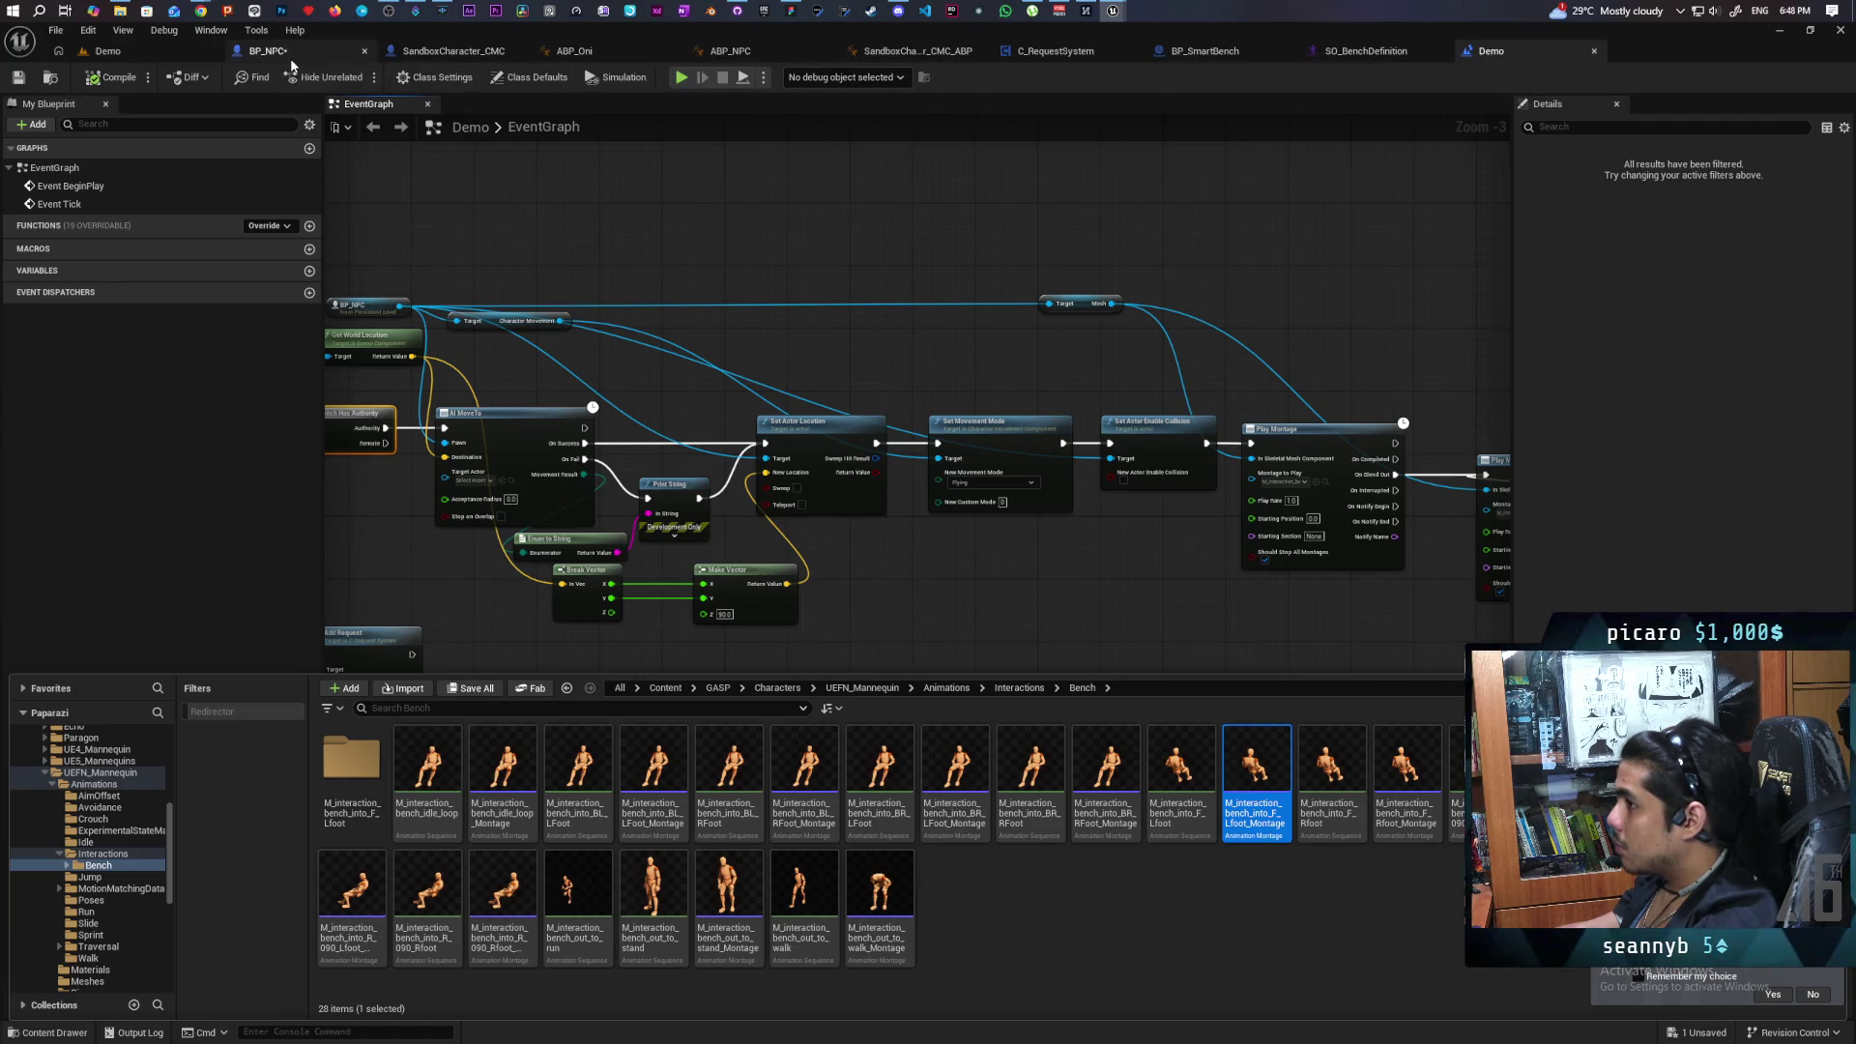
left_click(601, 166)
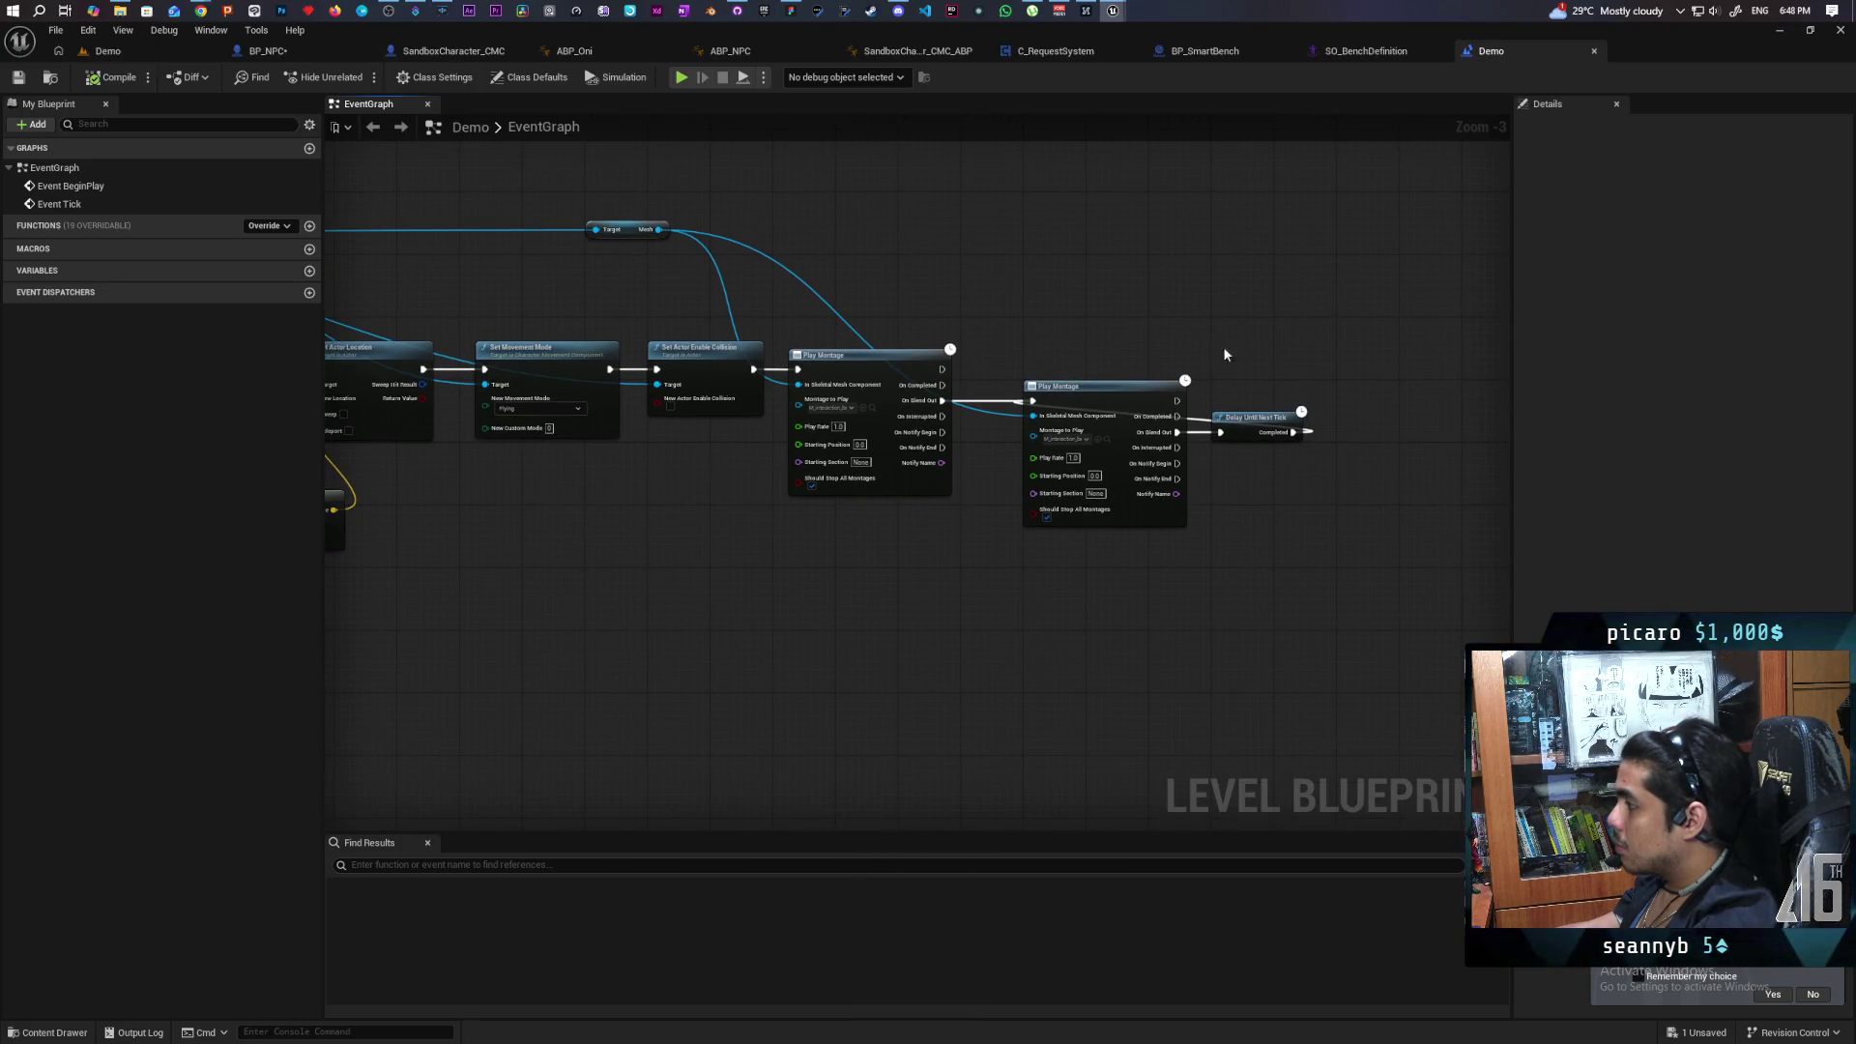
Copy the Demo level's two Play Montage nodes and Delay into BP_NPC, replacing Play Anim Montage.
left_click_drag(1404, 336, 888, 569)
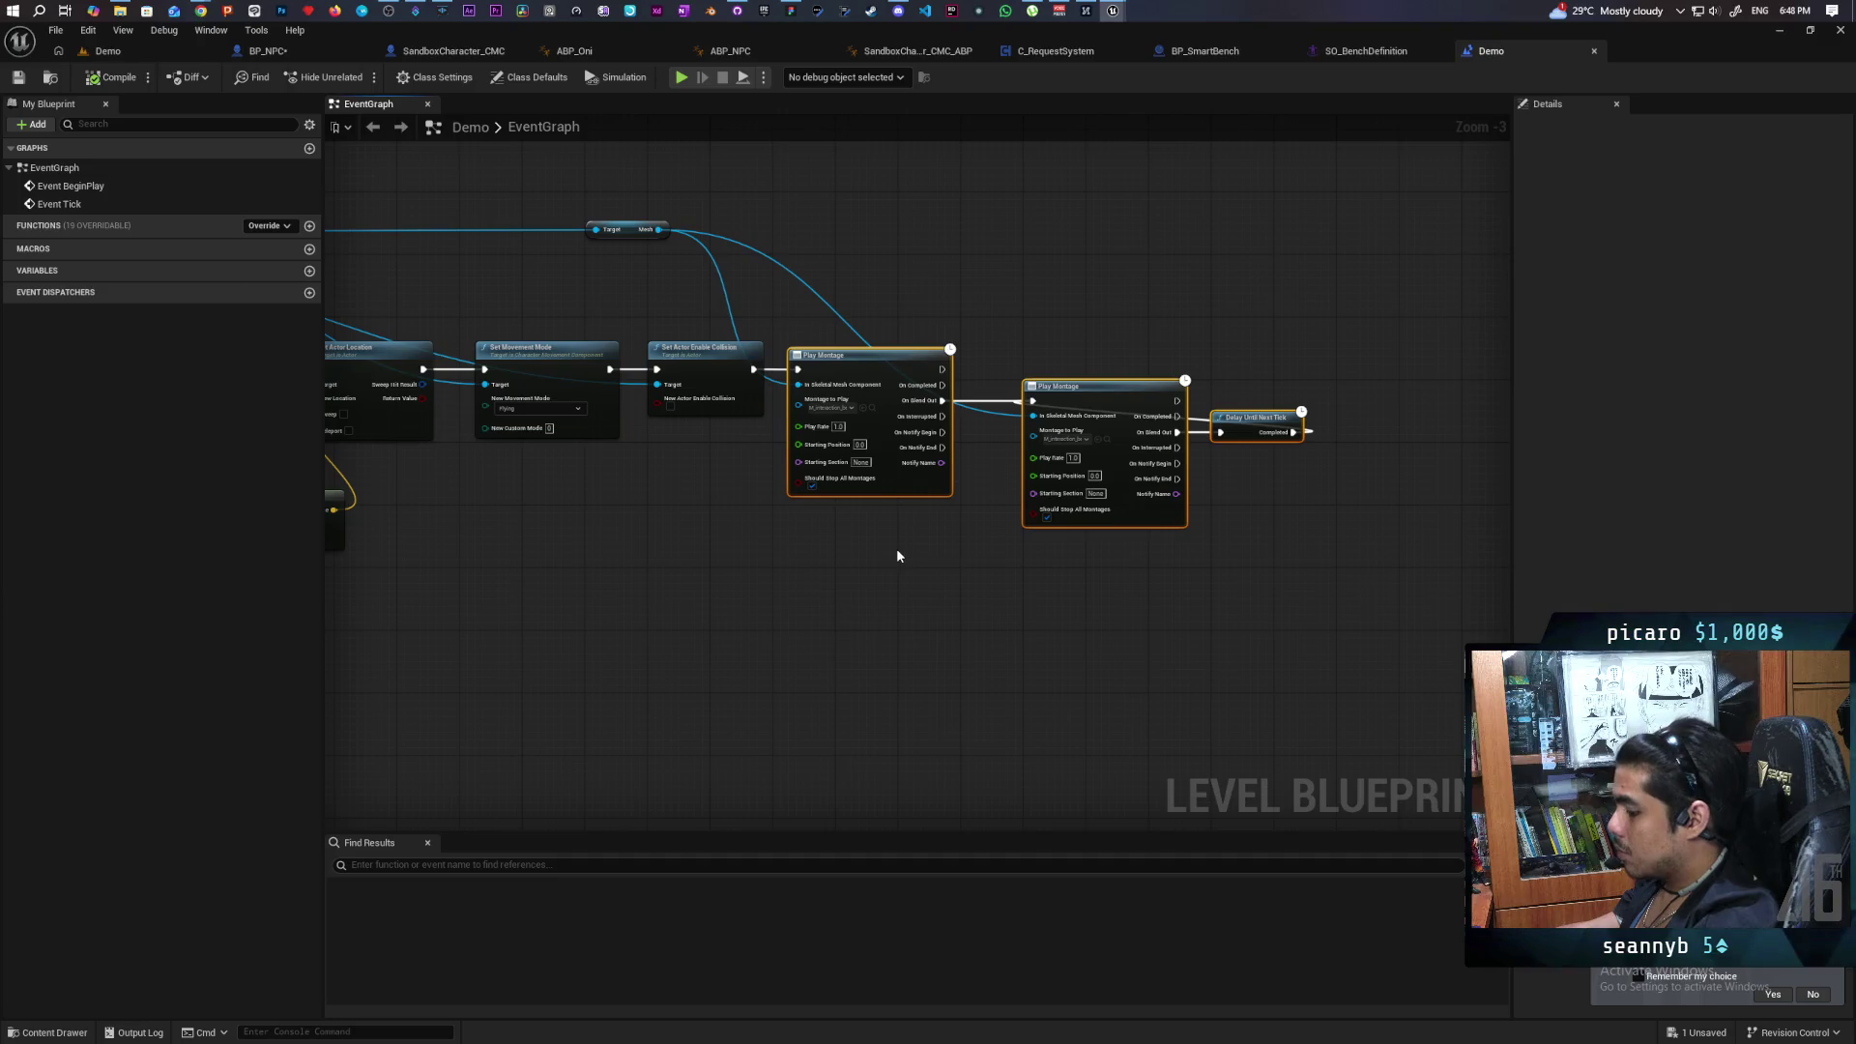
left_click(280, 51)
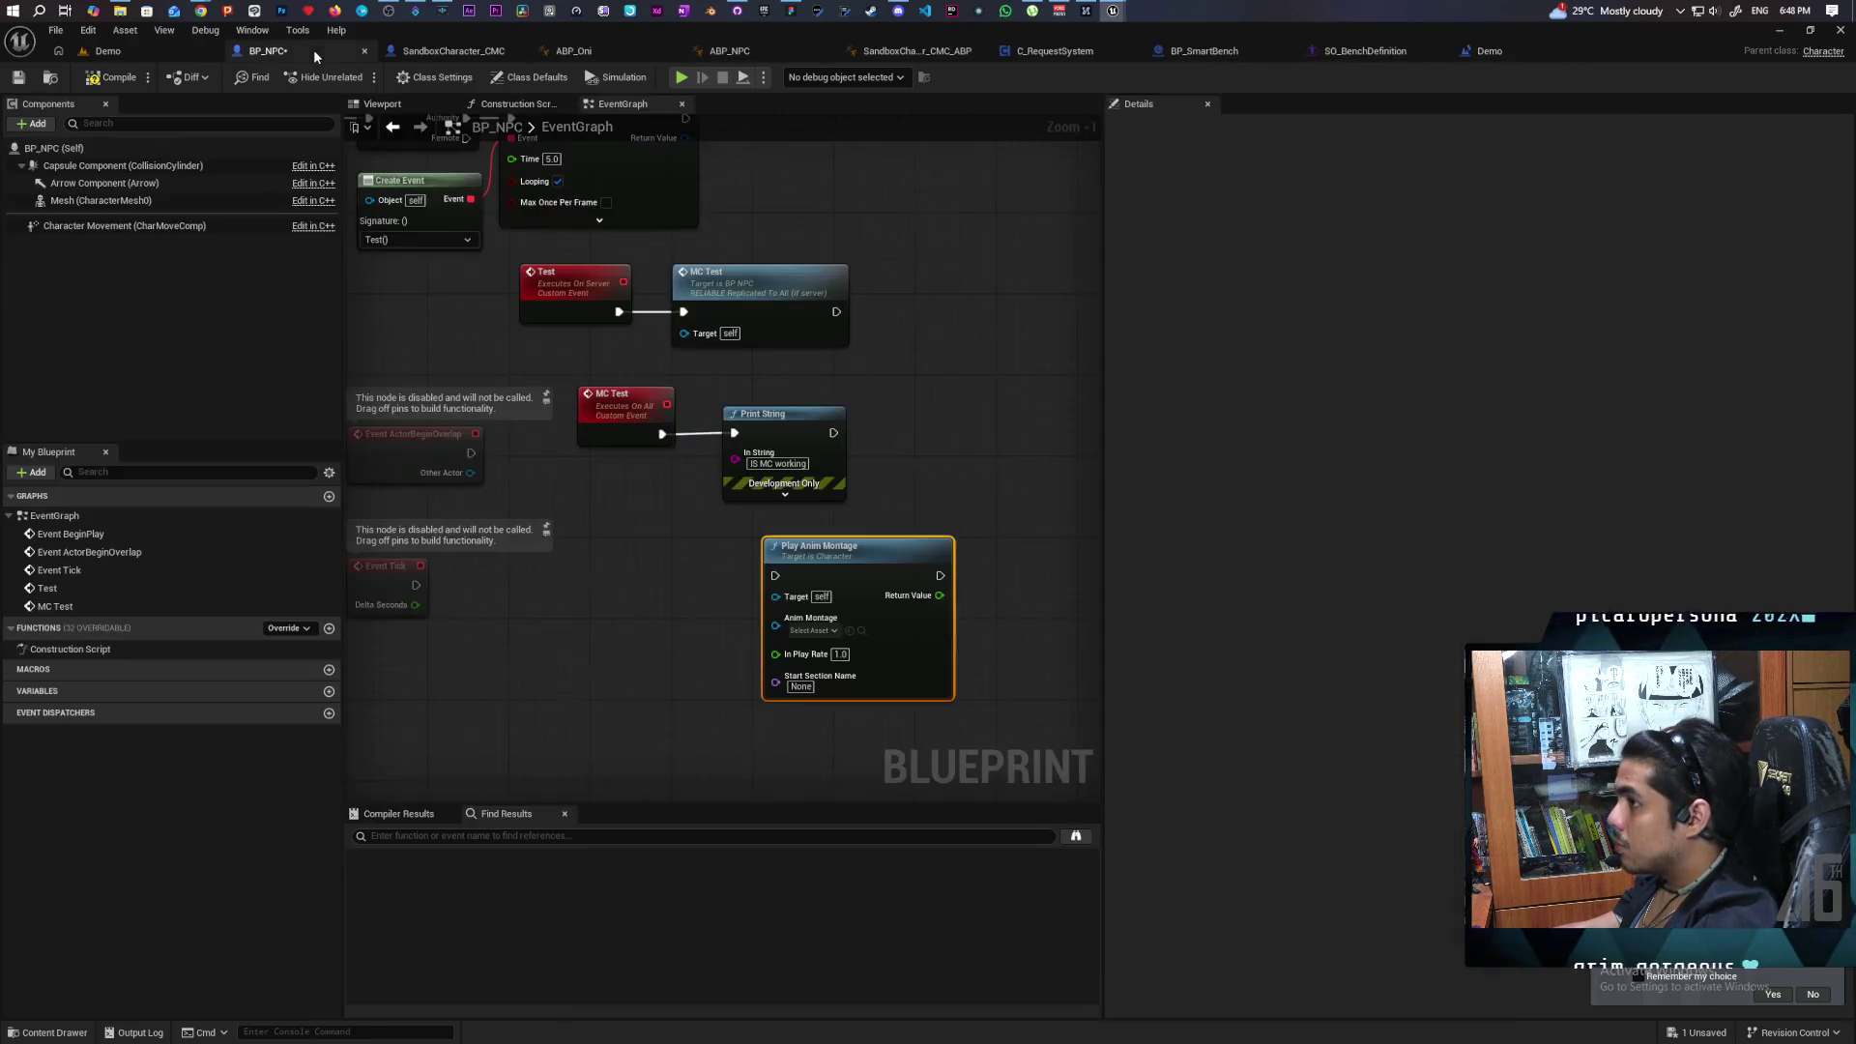
scroll(910, 498, "down", 2)
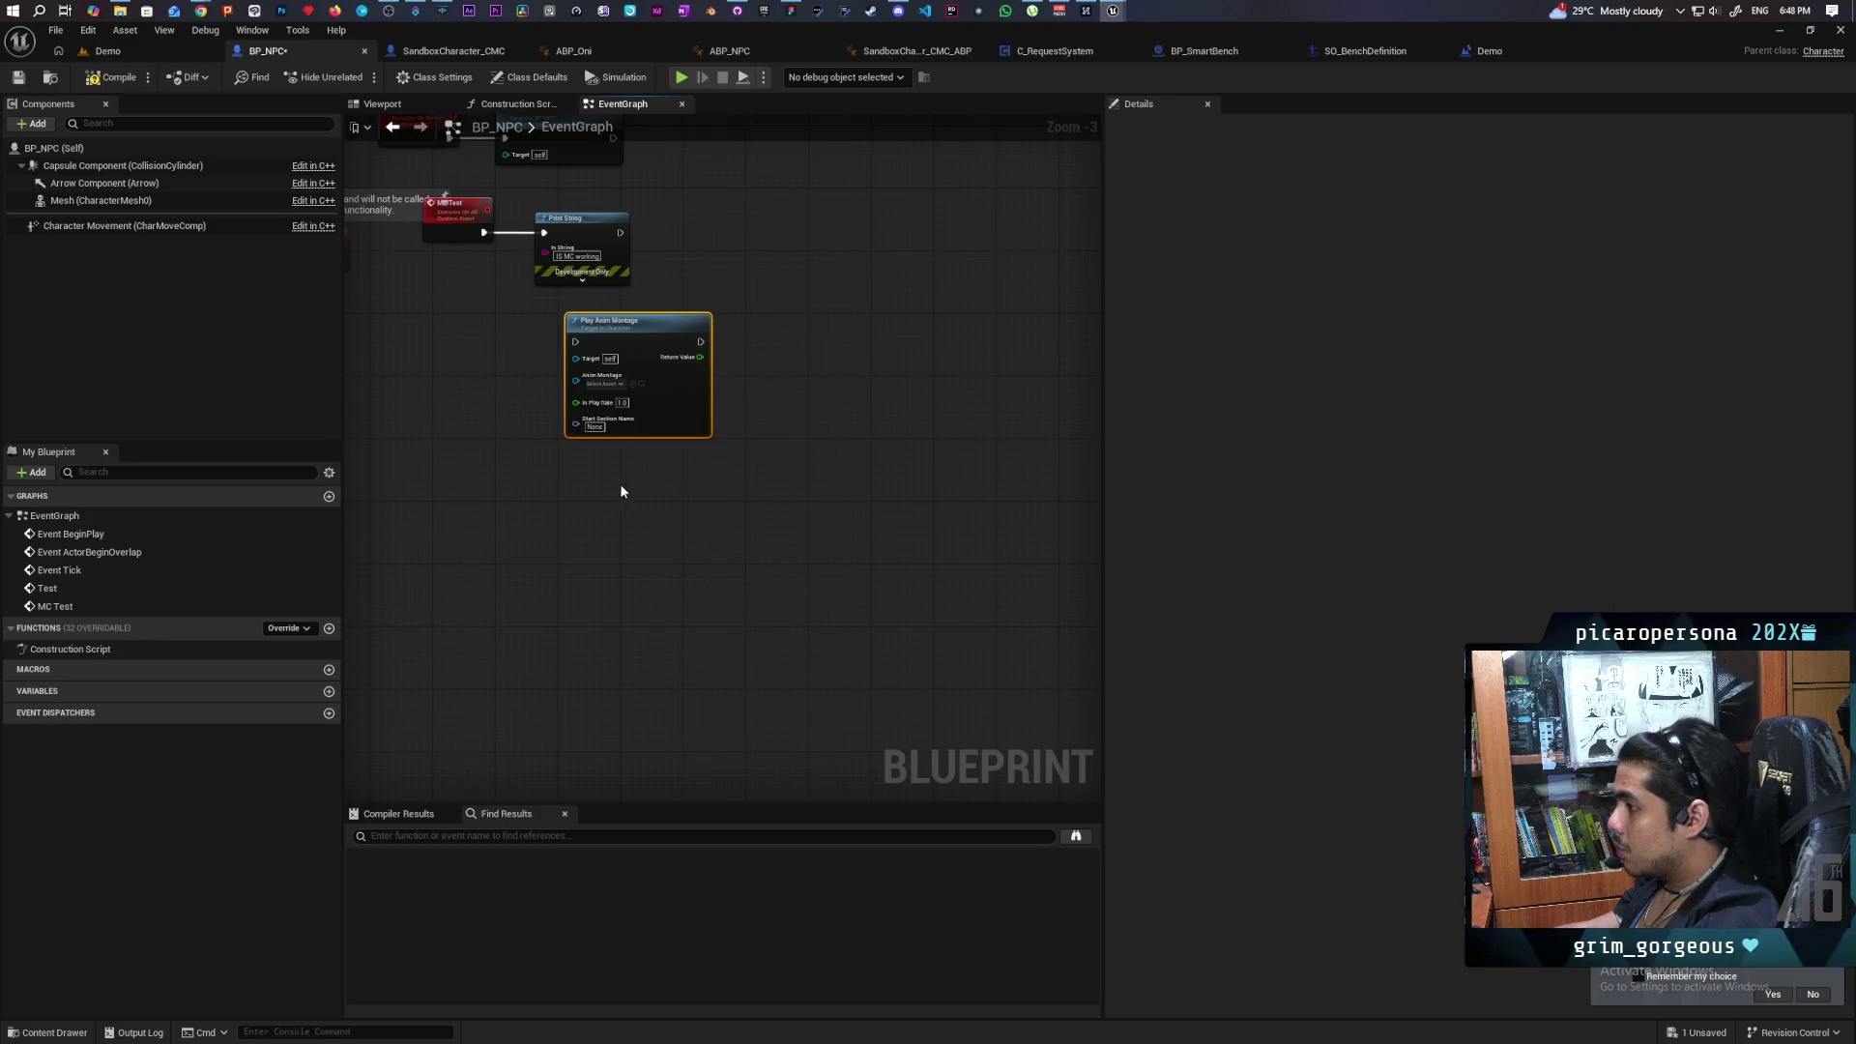
key("Delete")
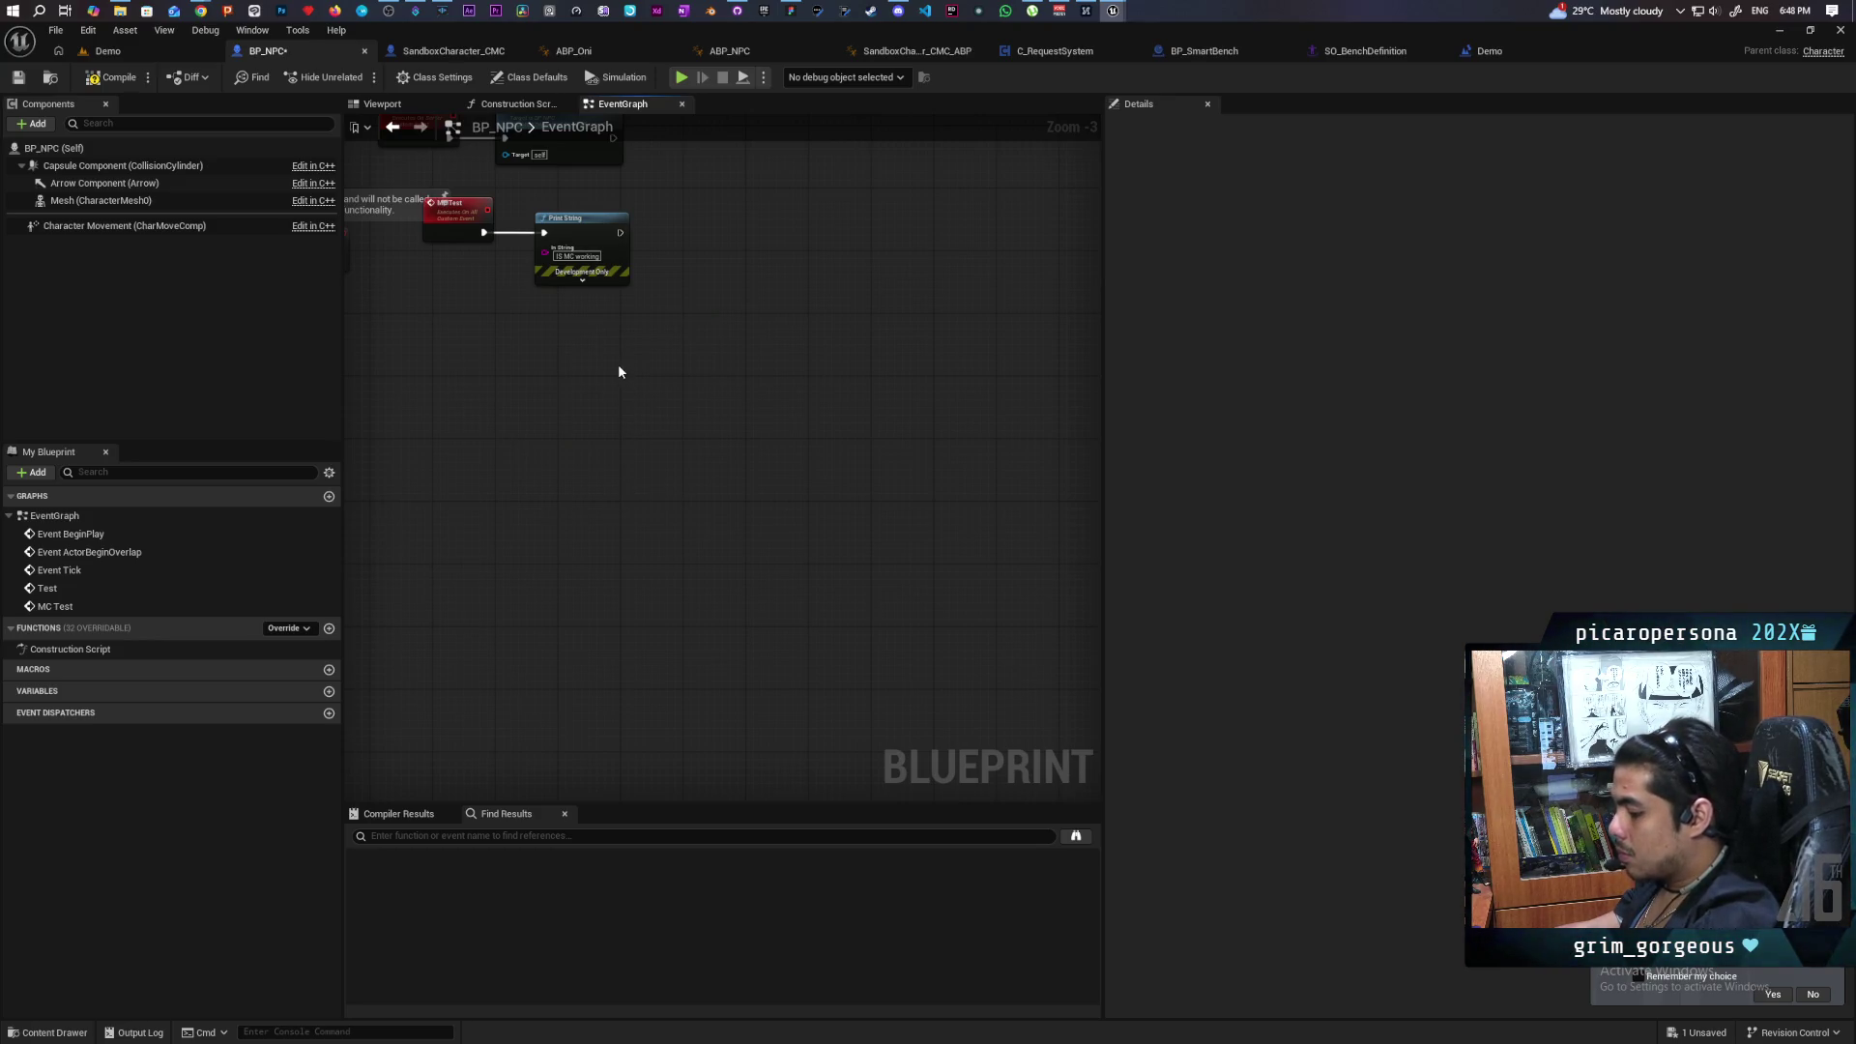
key("ctrl+v")
left_click_drag(488, 309, 767, 472)
mouse_move(505, 343)
left_mouse_down()
mouse_move(648, 332)
mouse_move(670, 433)
mouse_move(748, 468)
left_mouse_up()
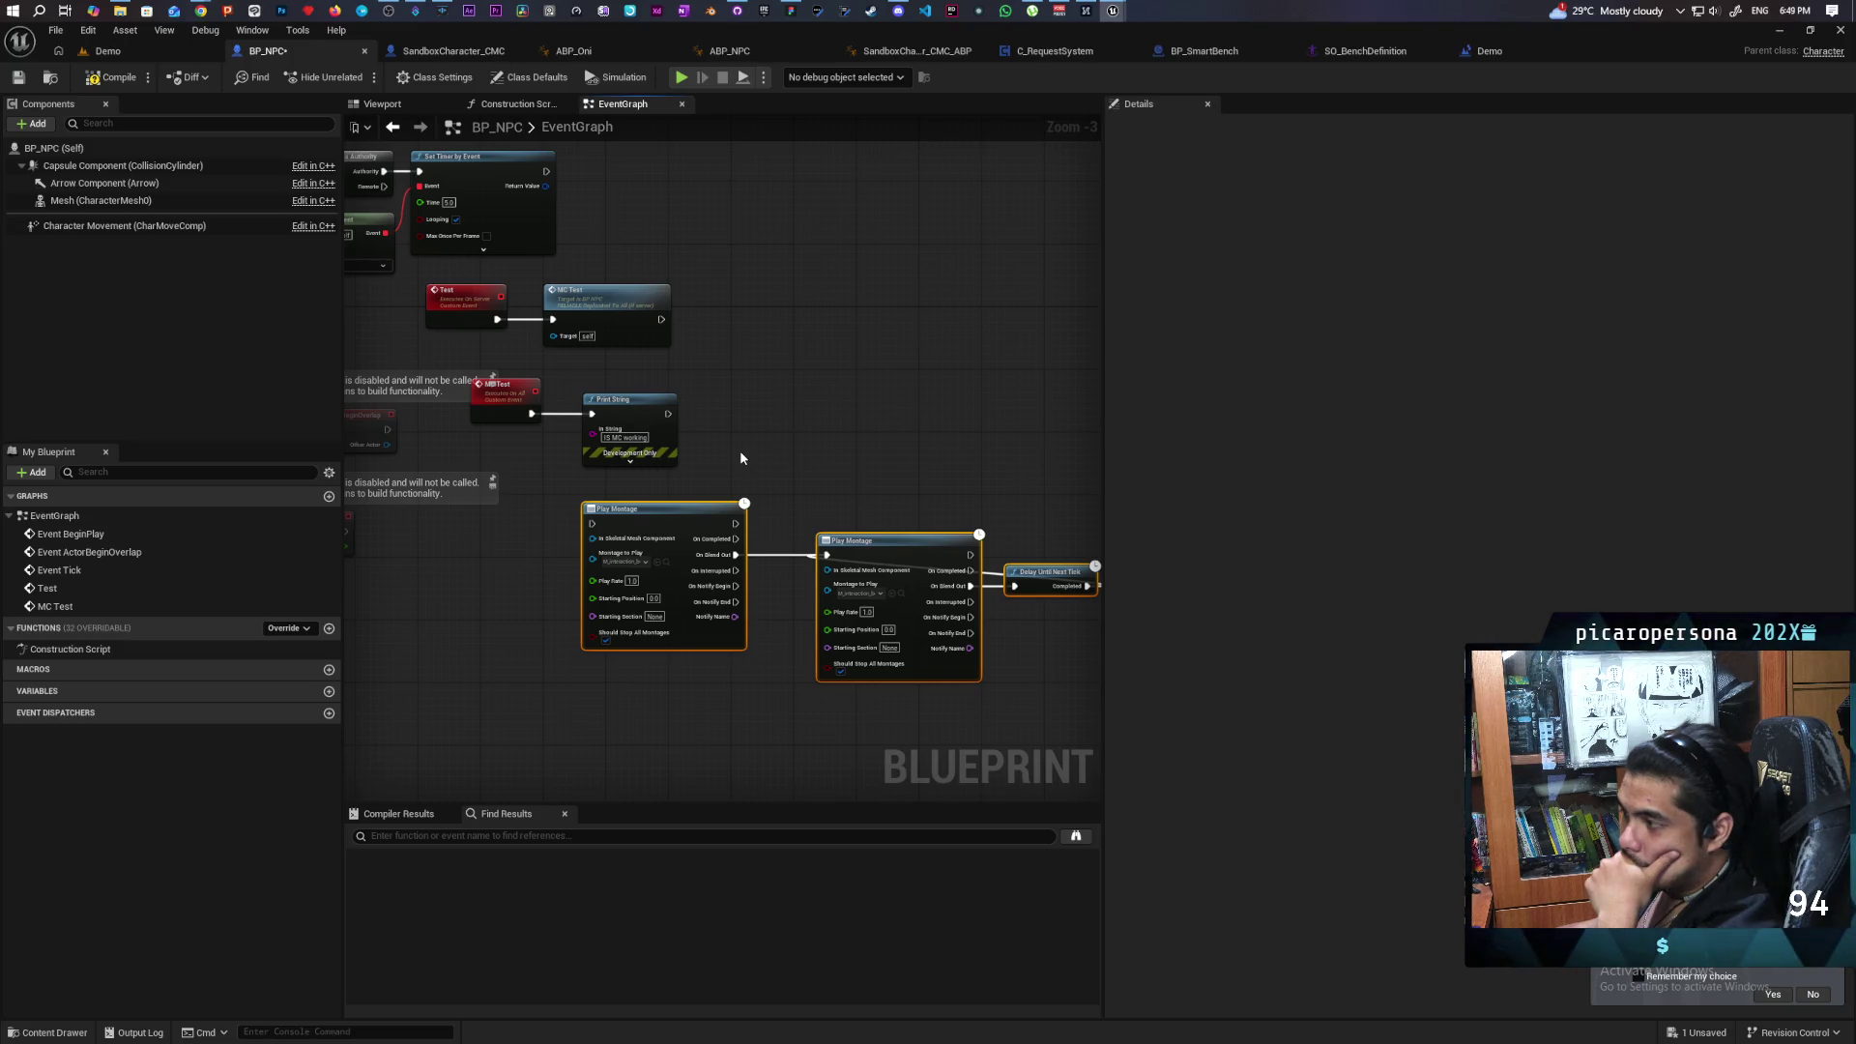
scroll(740, 457, "up", 2)
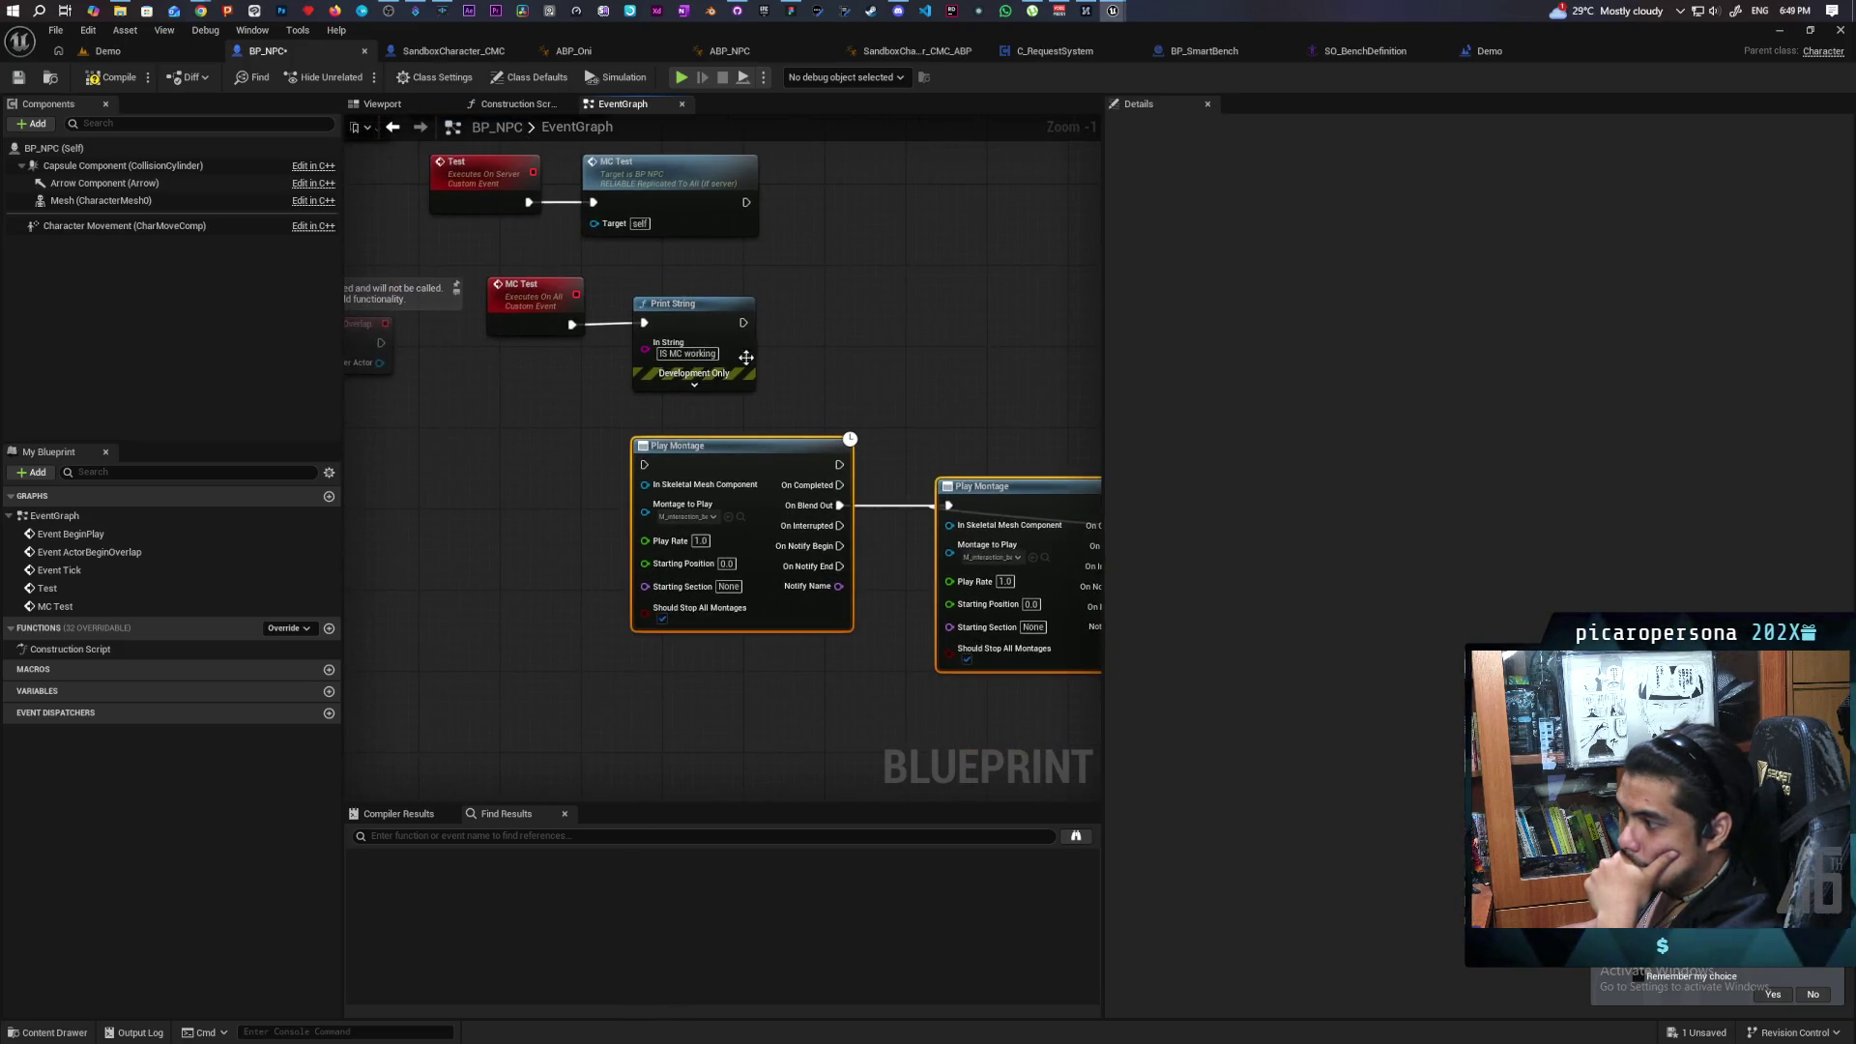
Drive the first Play Montage from MC Test and feed the Mesh into both Play Montage nodes.
mouse_move(571, 324)
left_mouse_down()
mouse_move(605, 464)
mouse_move(644, 465)
left_mouse_up()
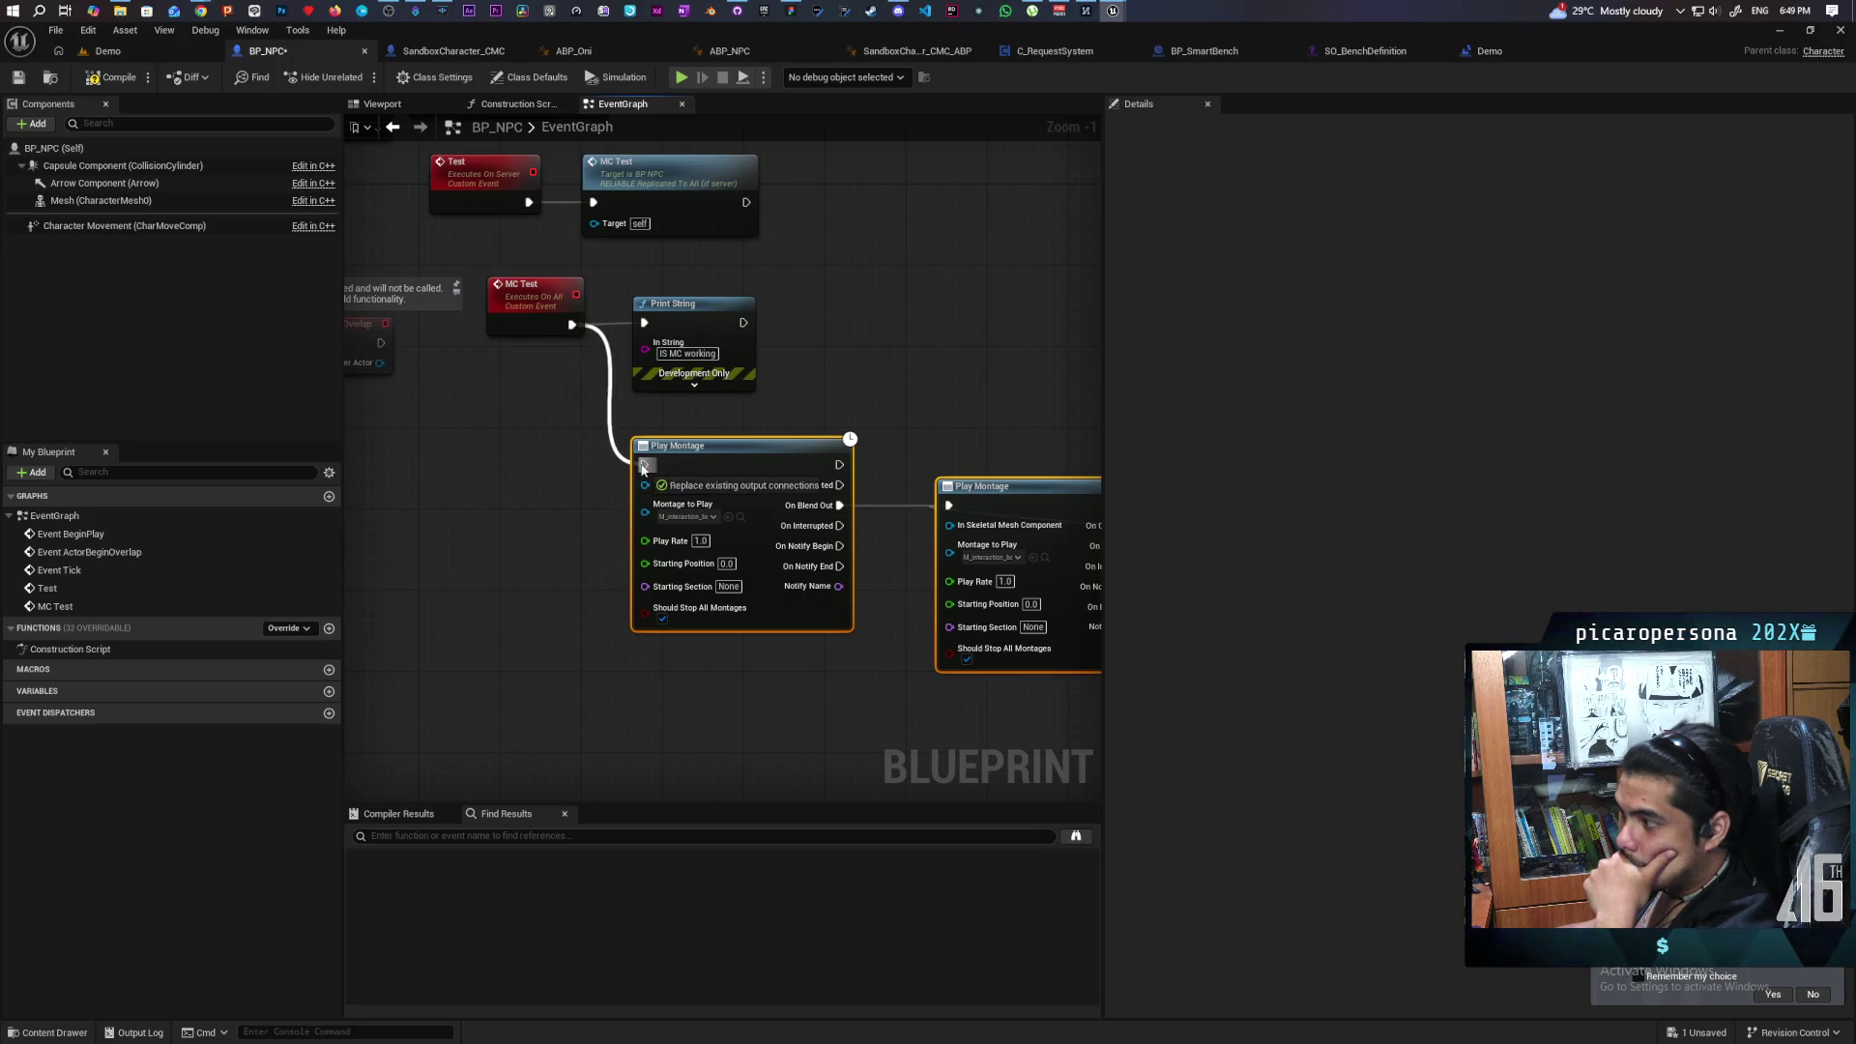
mouse_move(66, 204)
left_mouse_down()
mouse_move(497, 507)
mouse_move(645, 484)
mouse_move(949, 525)
left_mouse_up()
mouse_move(1016, 432)
left_mouse_down()
mouse_move(763, 391)
mouse_move(940, 386)
left_mouse_up()
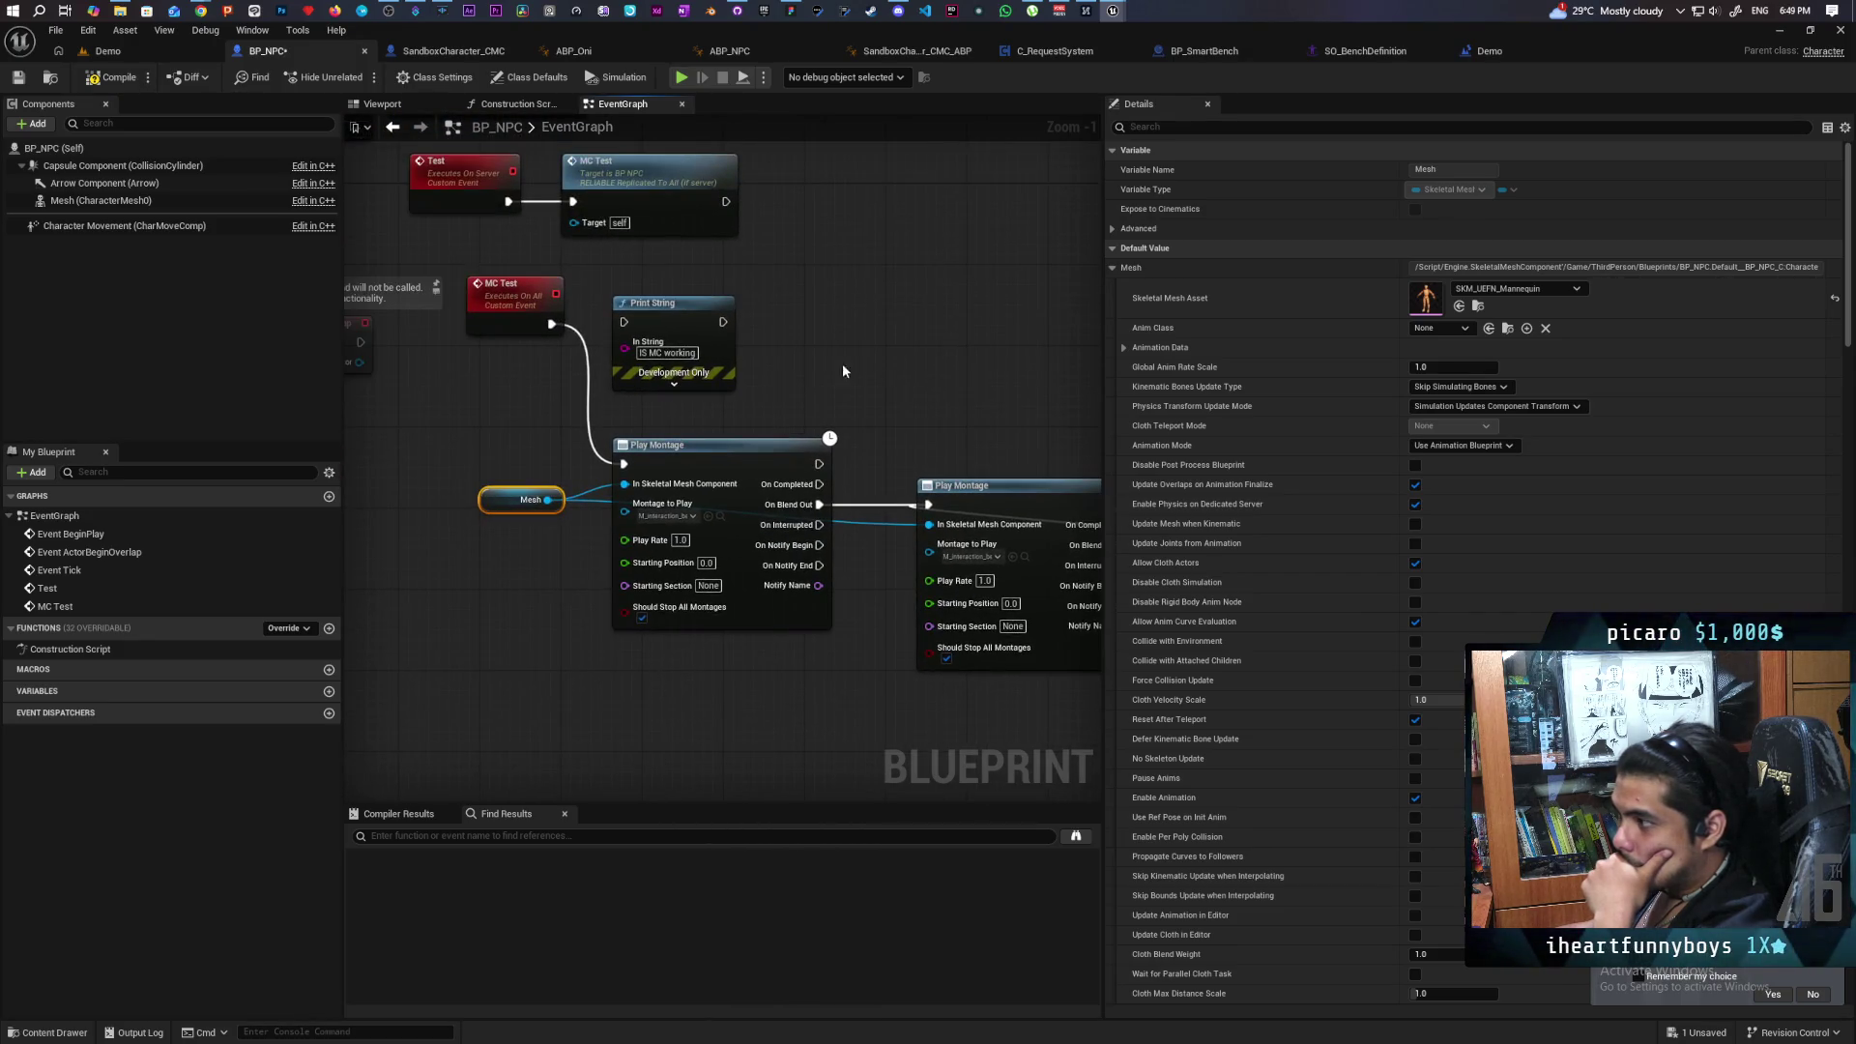
scroll(415, 359, "down", 2)
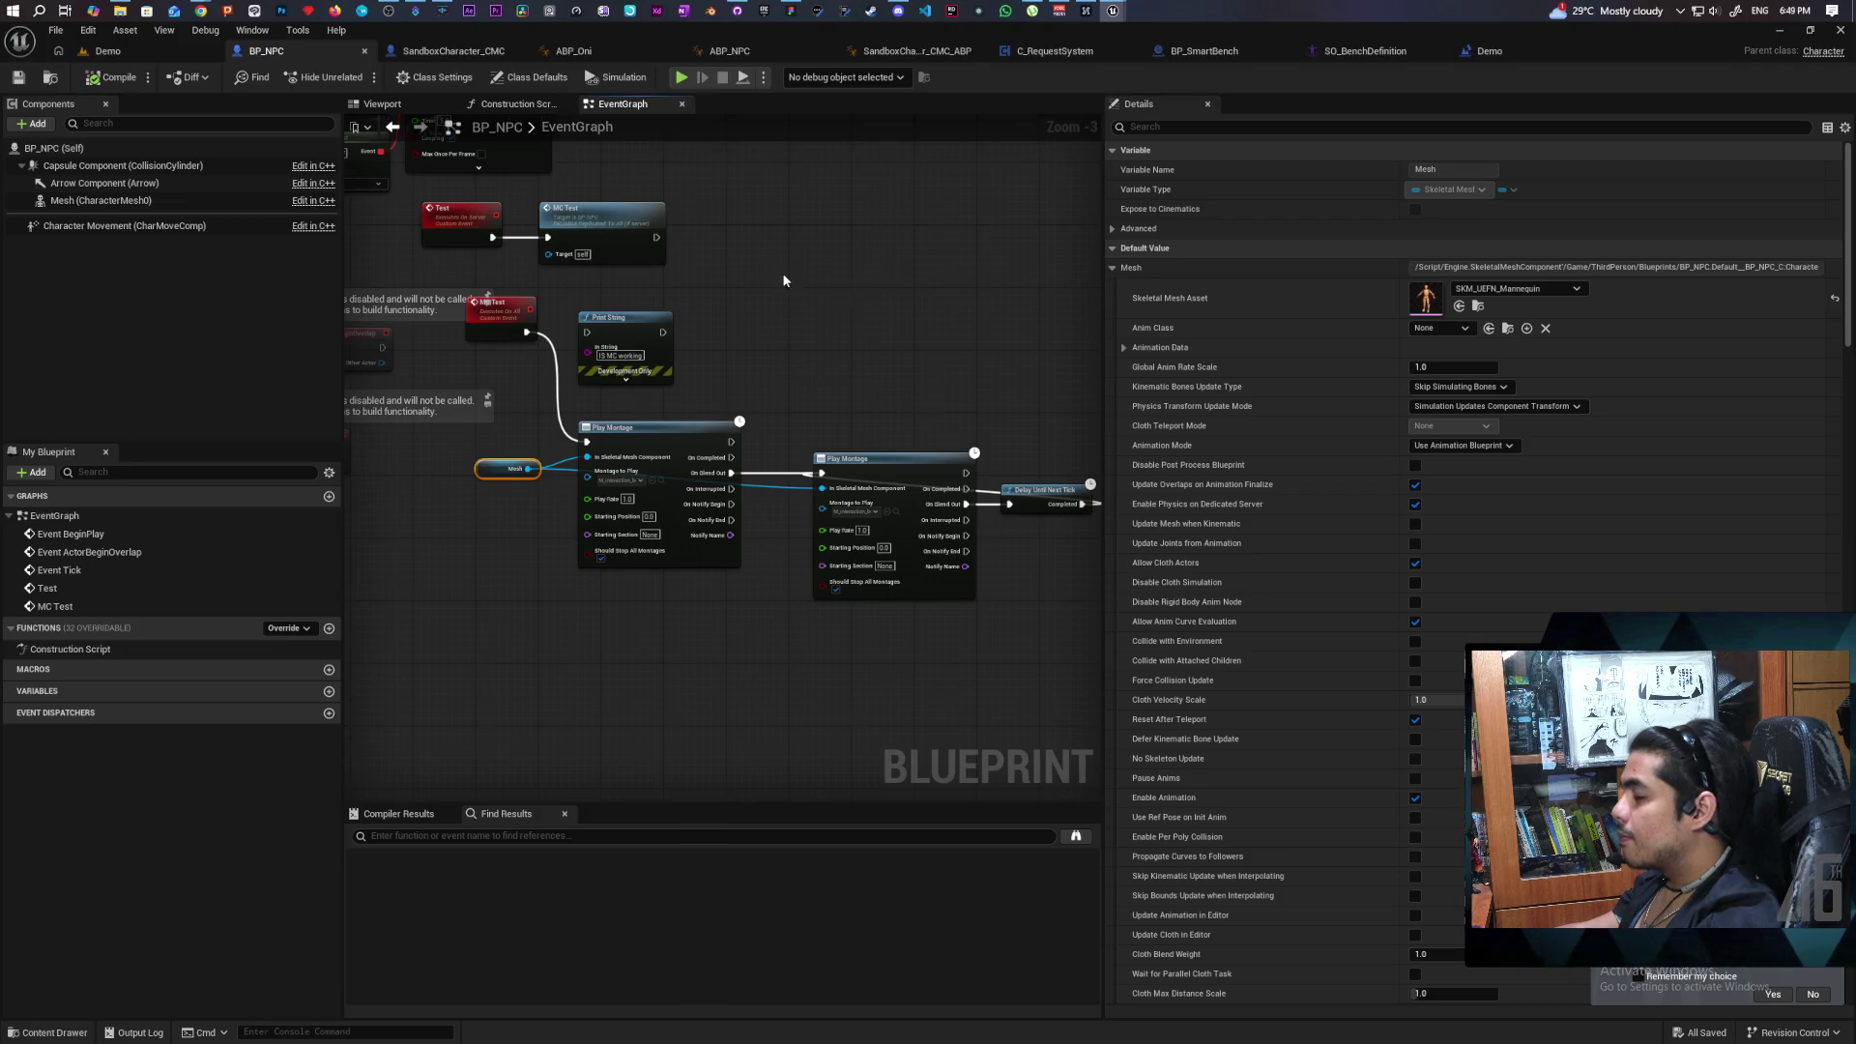
scroll(822, 466, "up", 1)
scroll(750, 491, "up", 1)
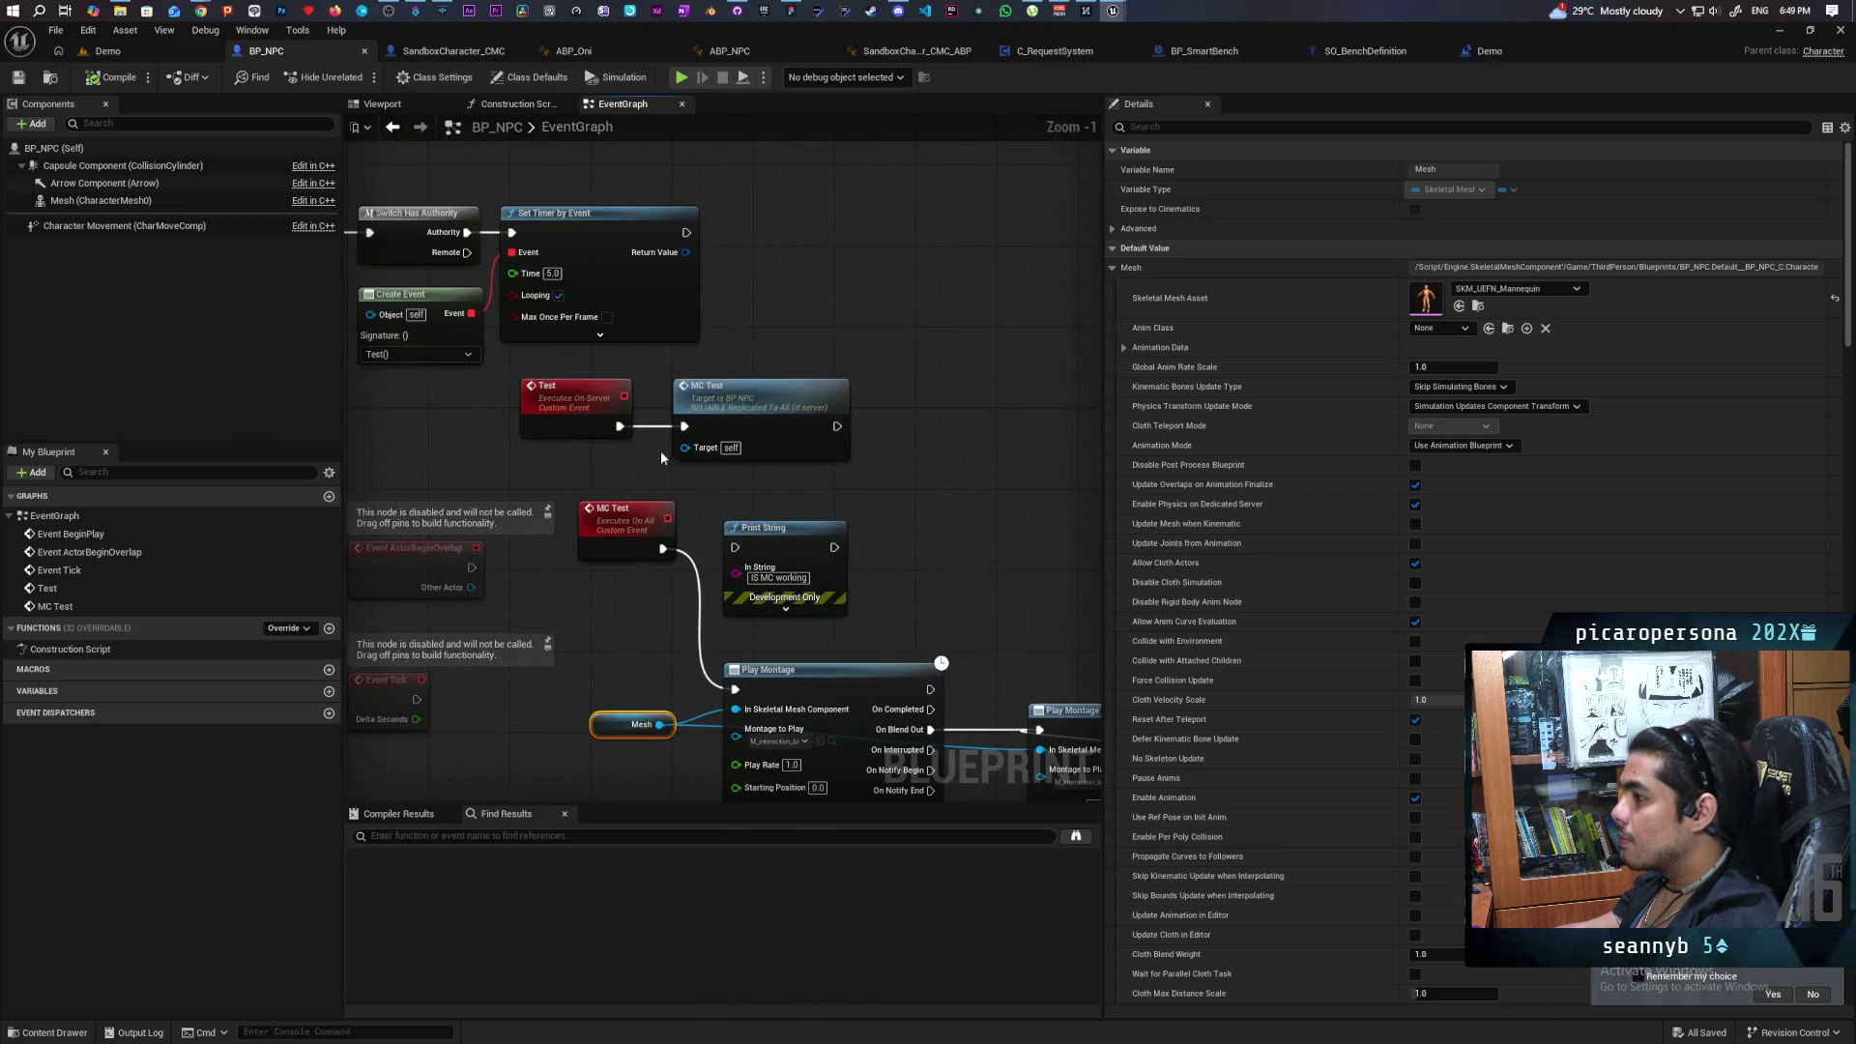
Disconnect the Test event from MC Test and save BP_NPC.
left_click(684, 426, "alt")
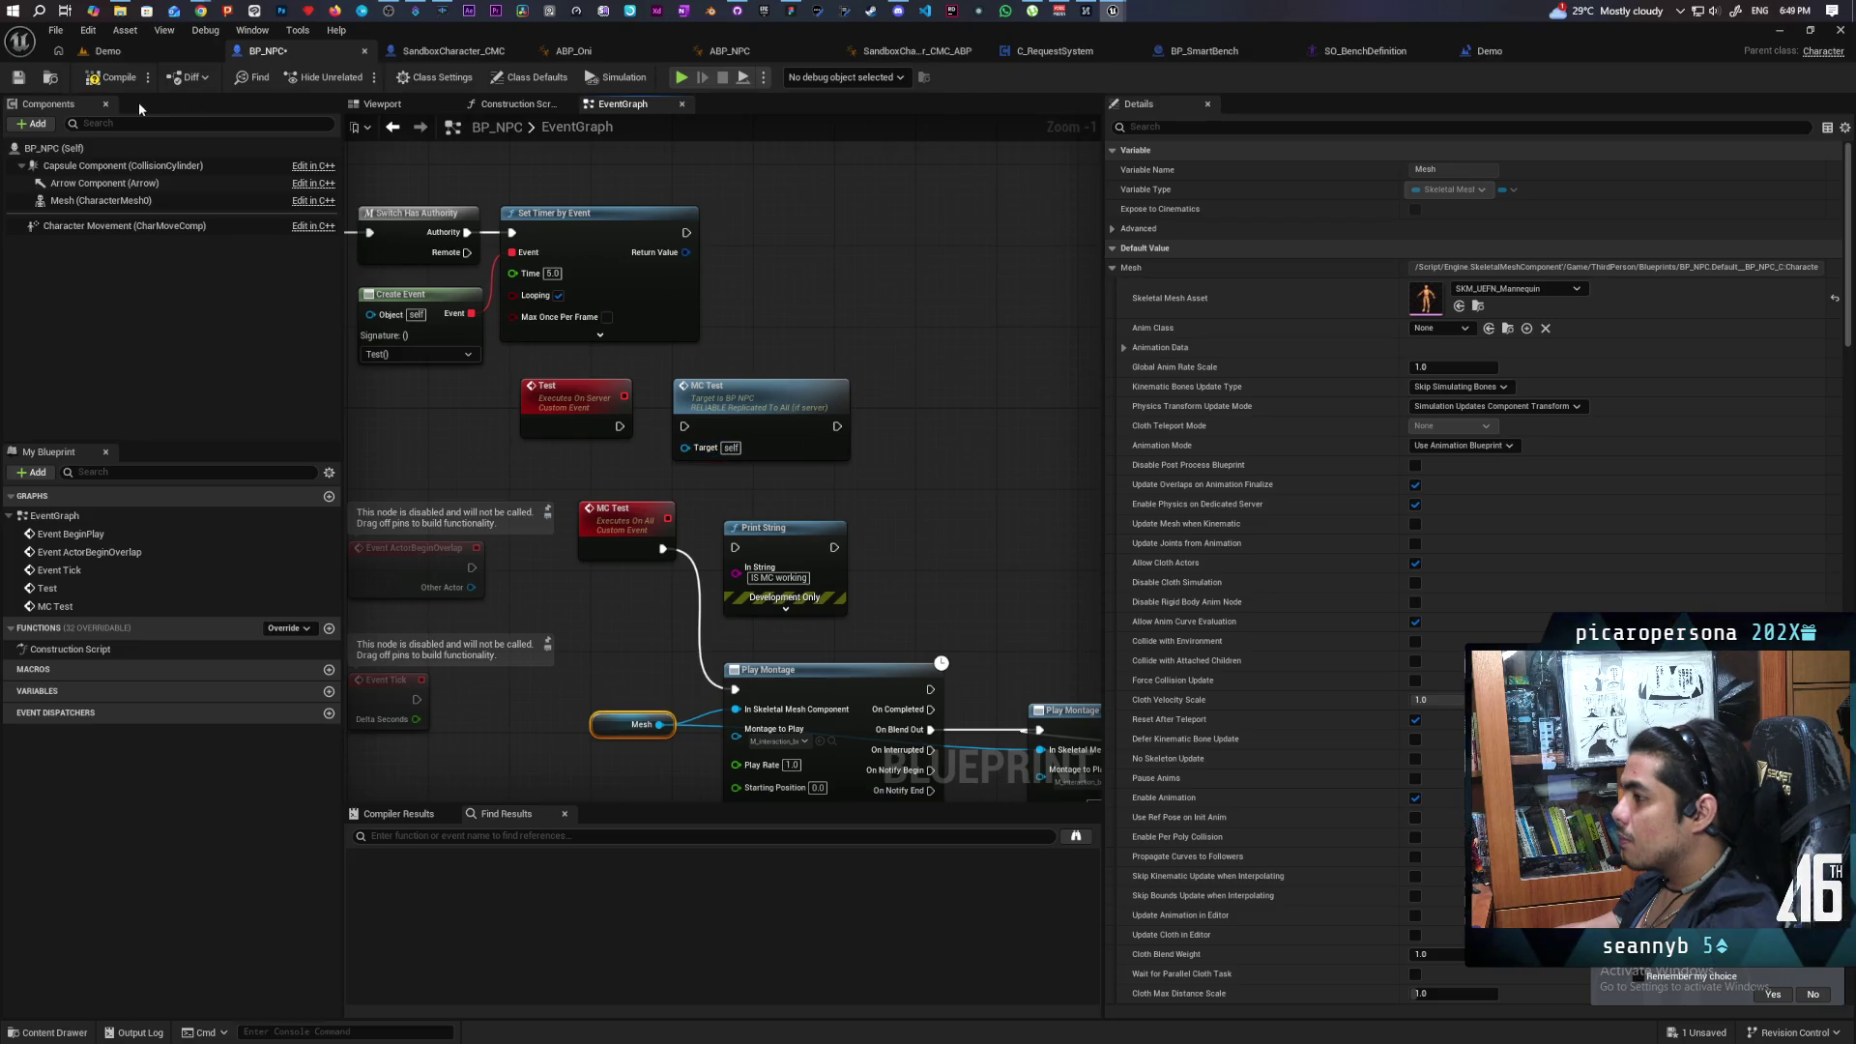
key("ctrl+s")
left_click(1479, 51)
scroll(1003, 299, "up", 4)
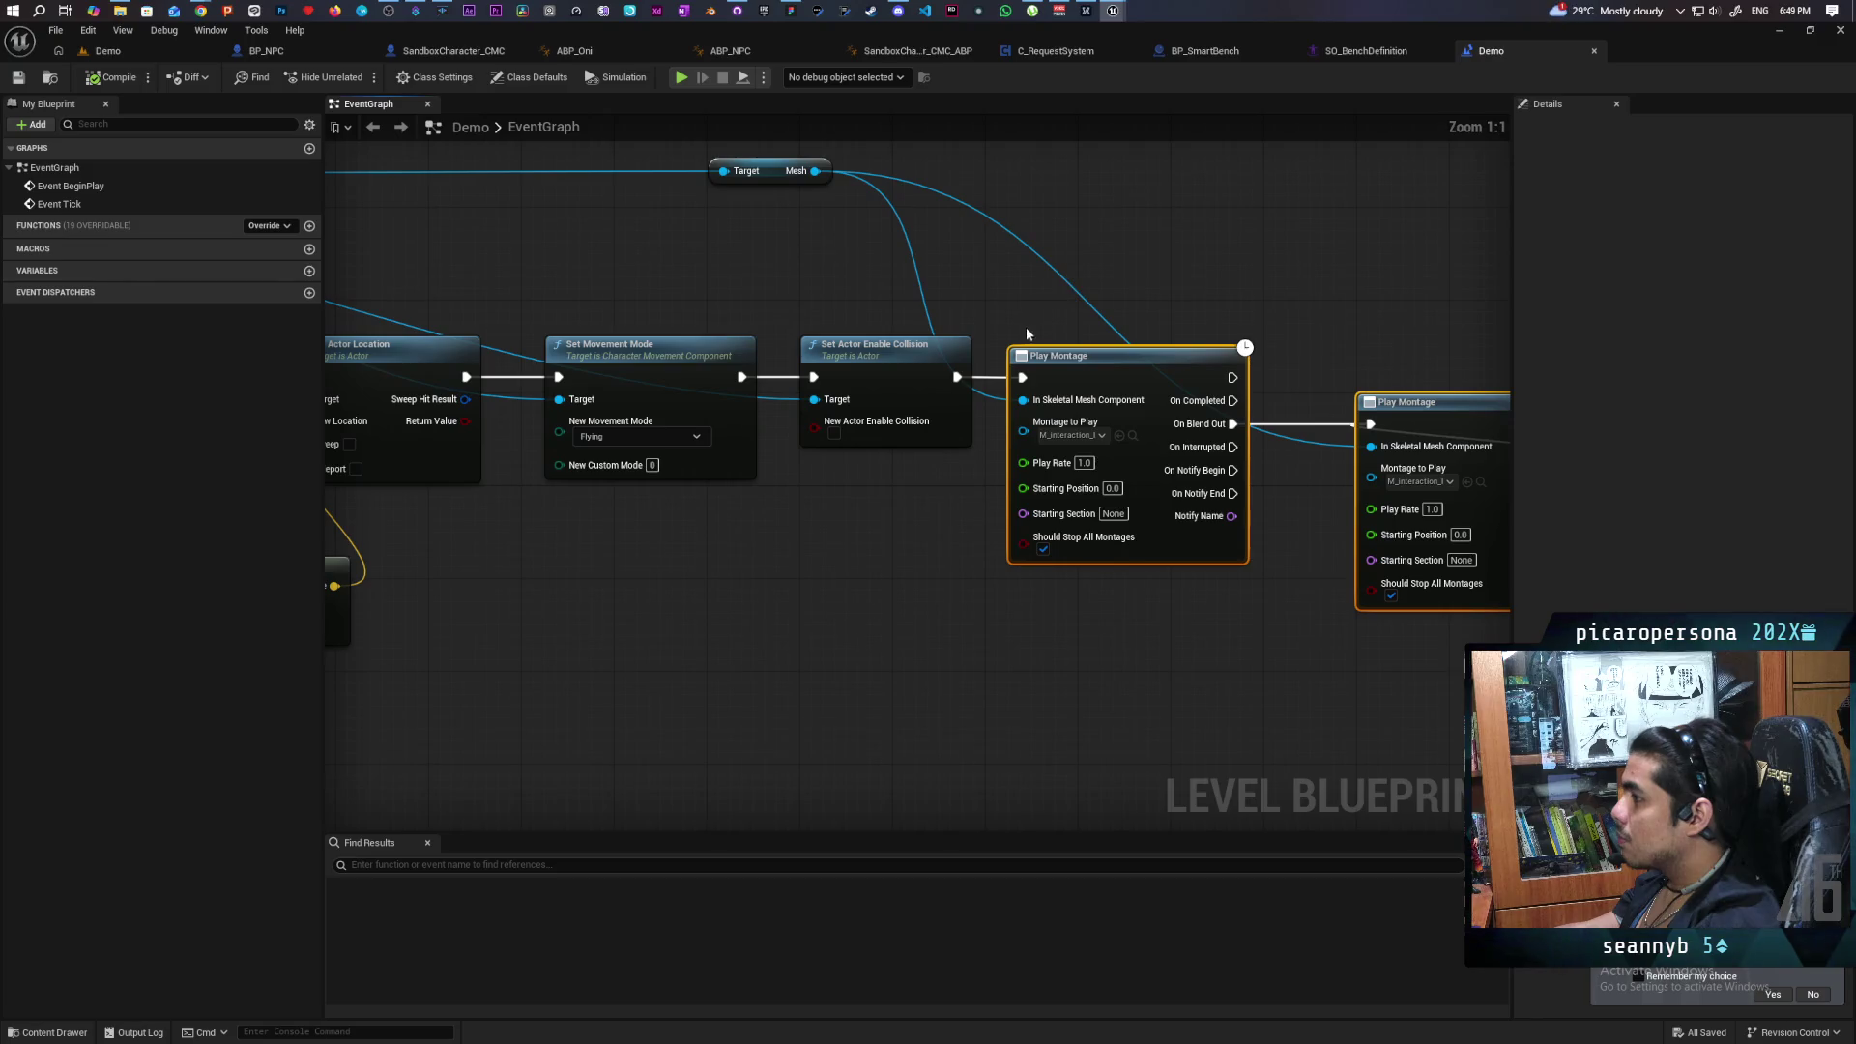
Break the Demo blueprint's link from Set Actor Location to Set Movement Mode.
scroll(747, 505, "down", 1)
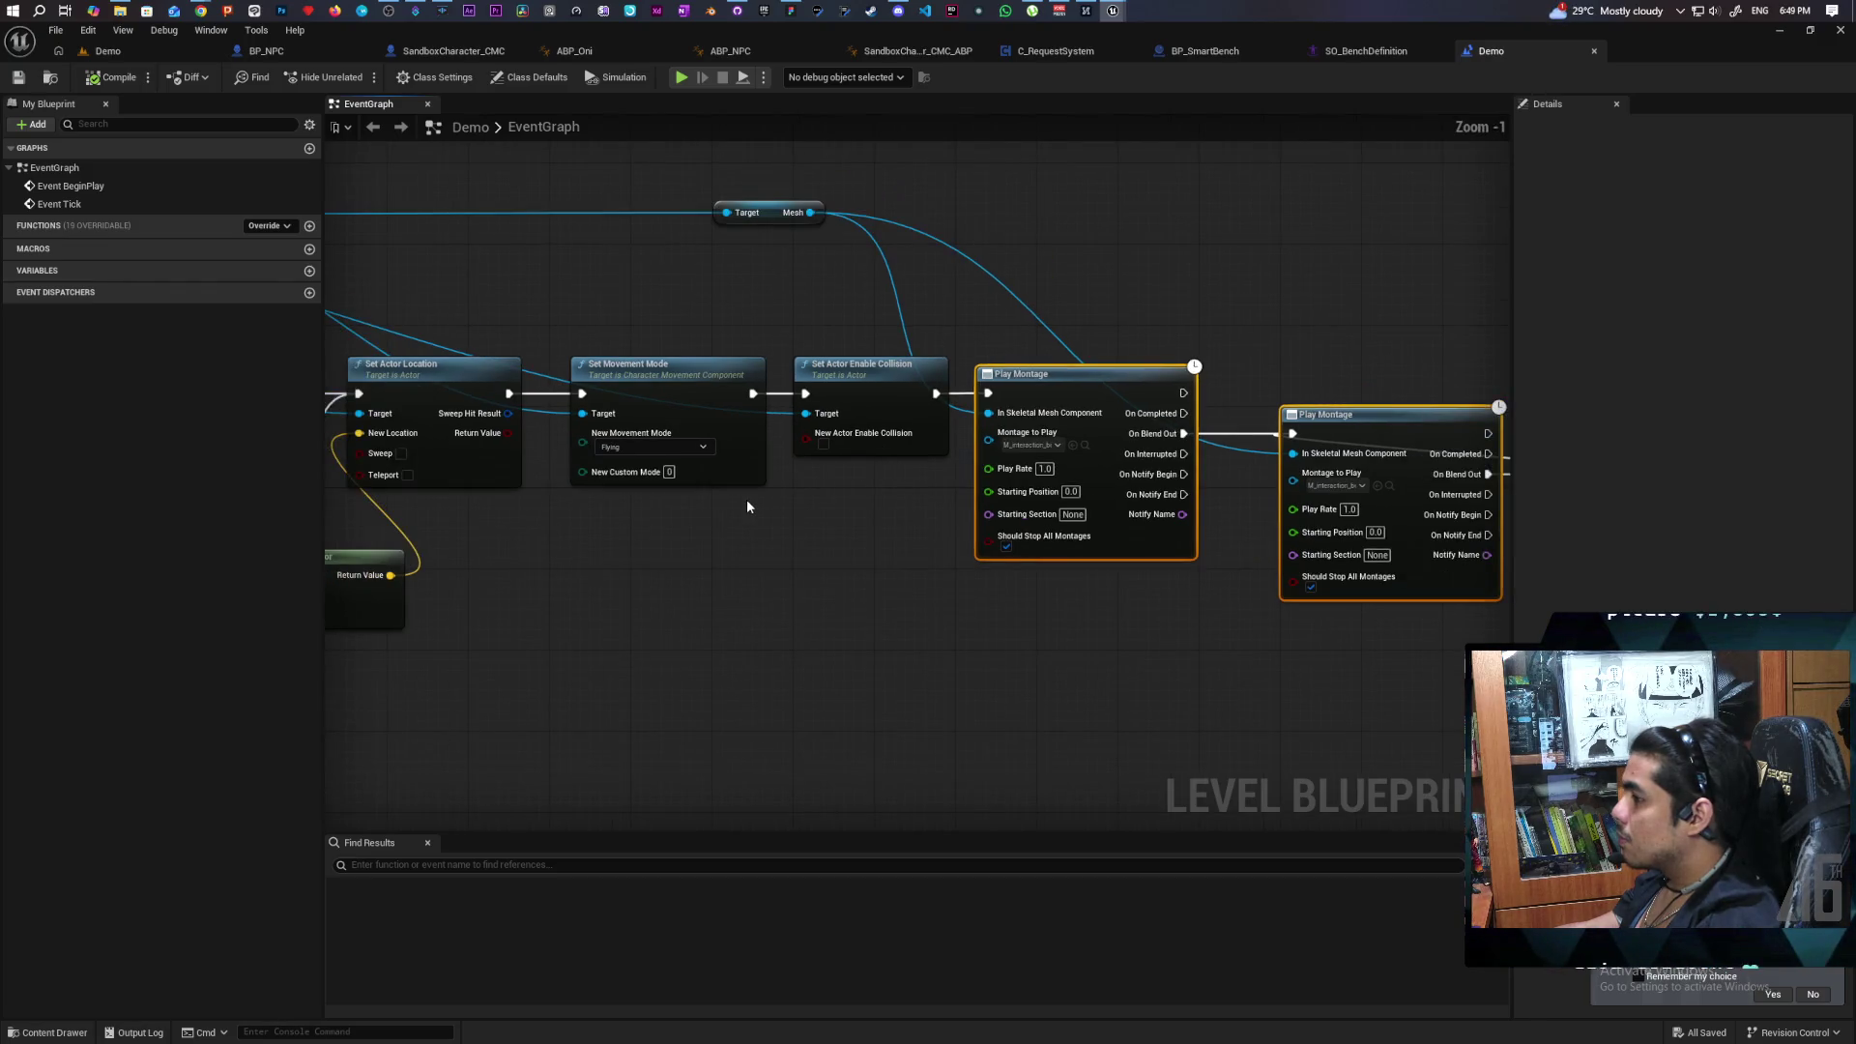
mouse_move(734, 513)
left_mouse_down()
mouse_move(1127, 506)
mouse_move(1433, 473)
mouse_move(634, 509)
mouse_move(944, 493)
mouse_move(1117, 516)
left_mouse_up()
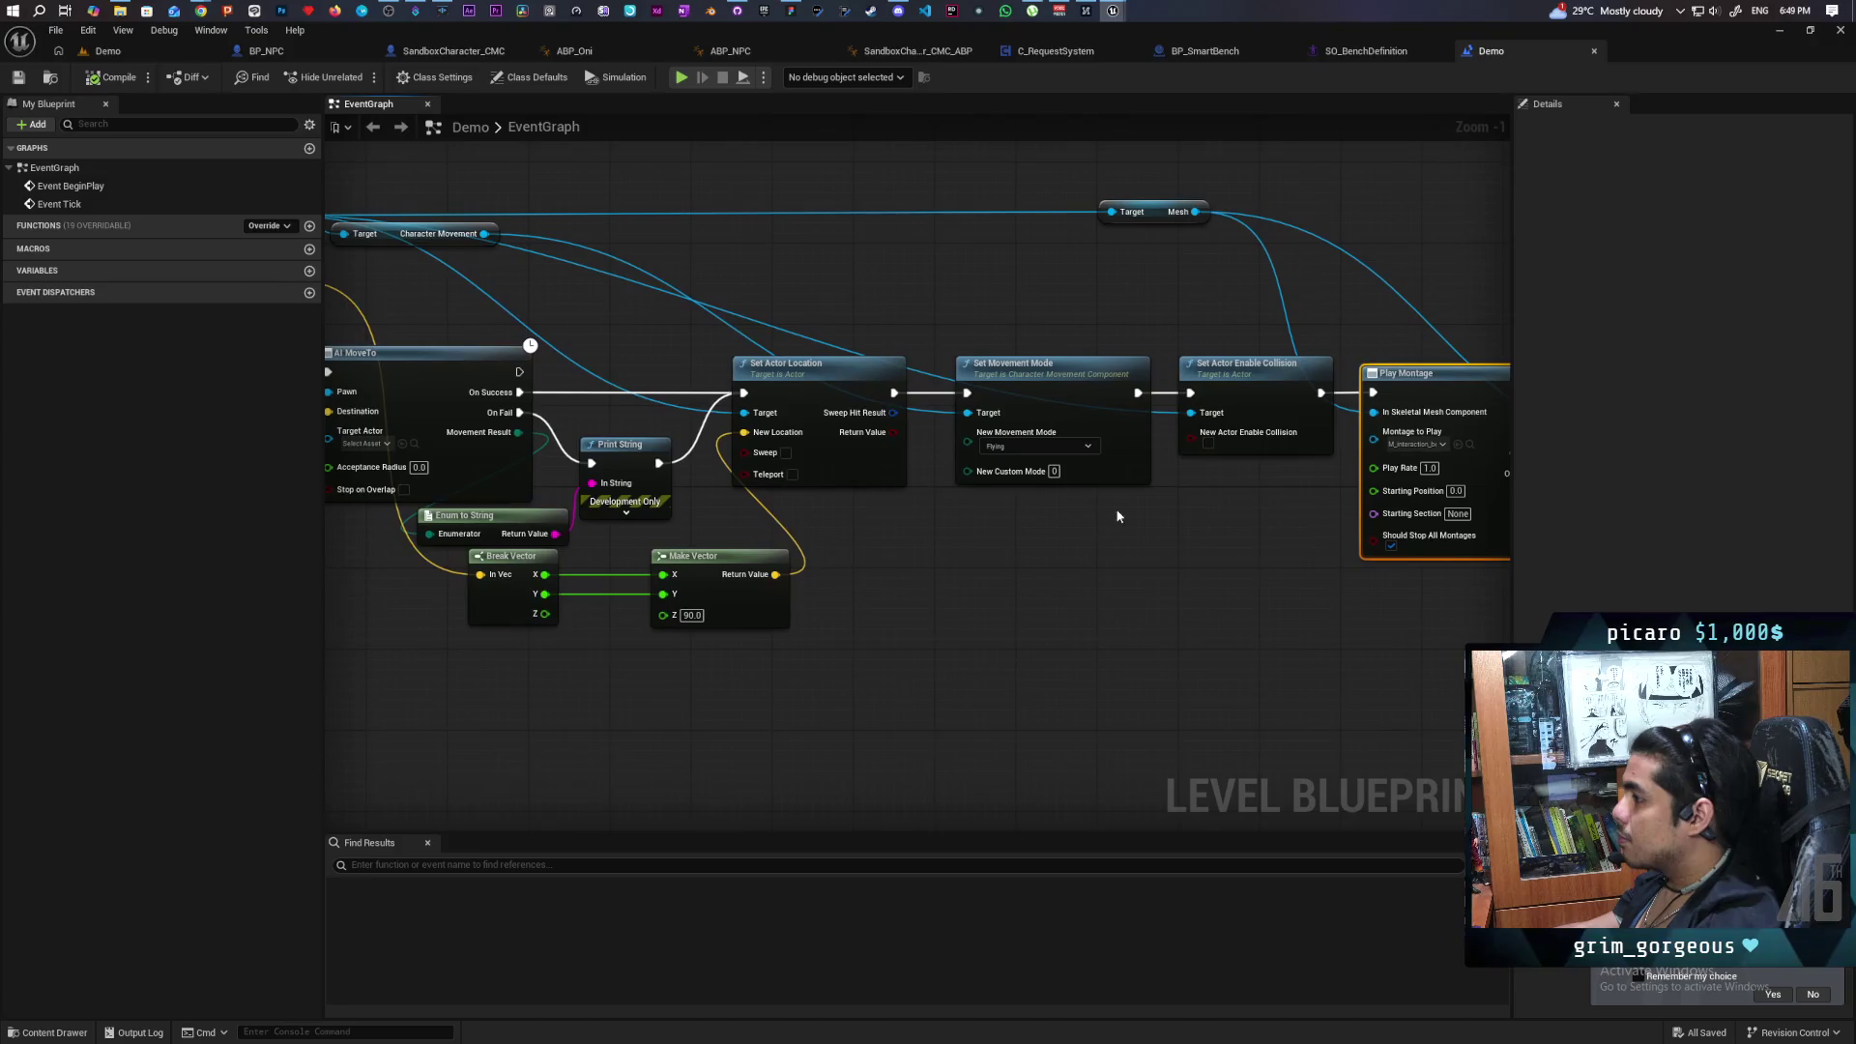
left_click_drag(929, 456, 1070, 526)
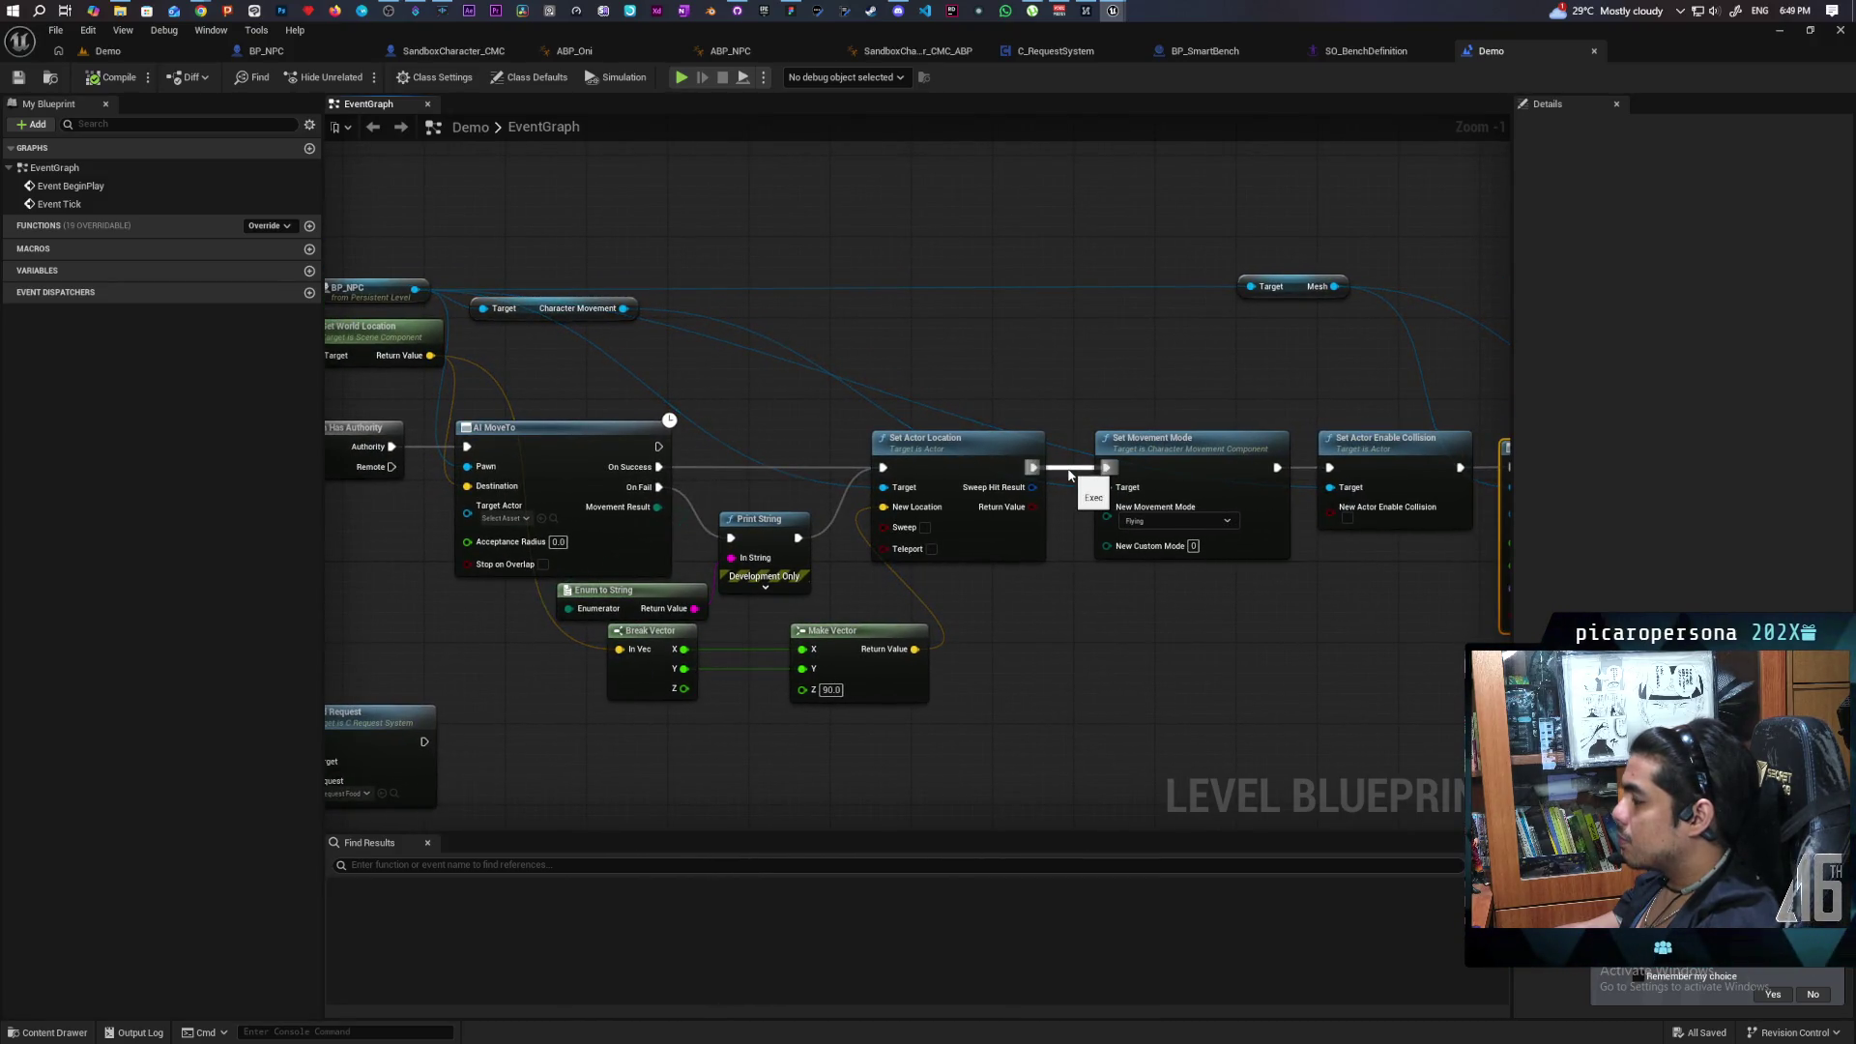
left_click(1069, 472, "alt")
left_click_drag(1069, 389, 1074, 437)
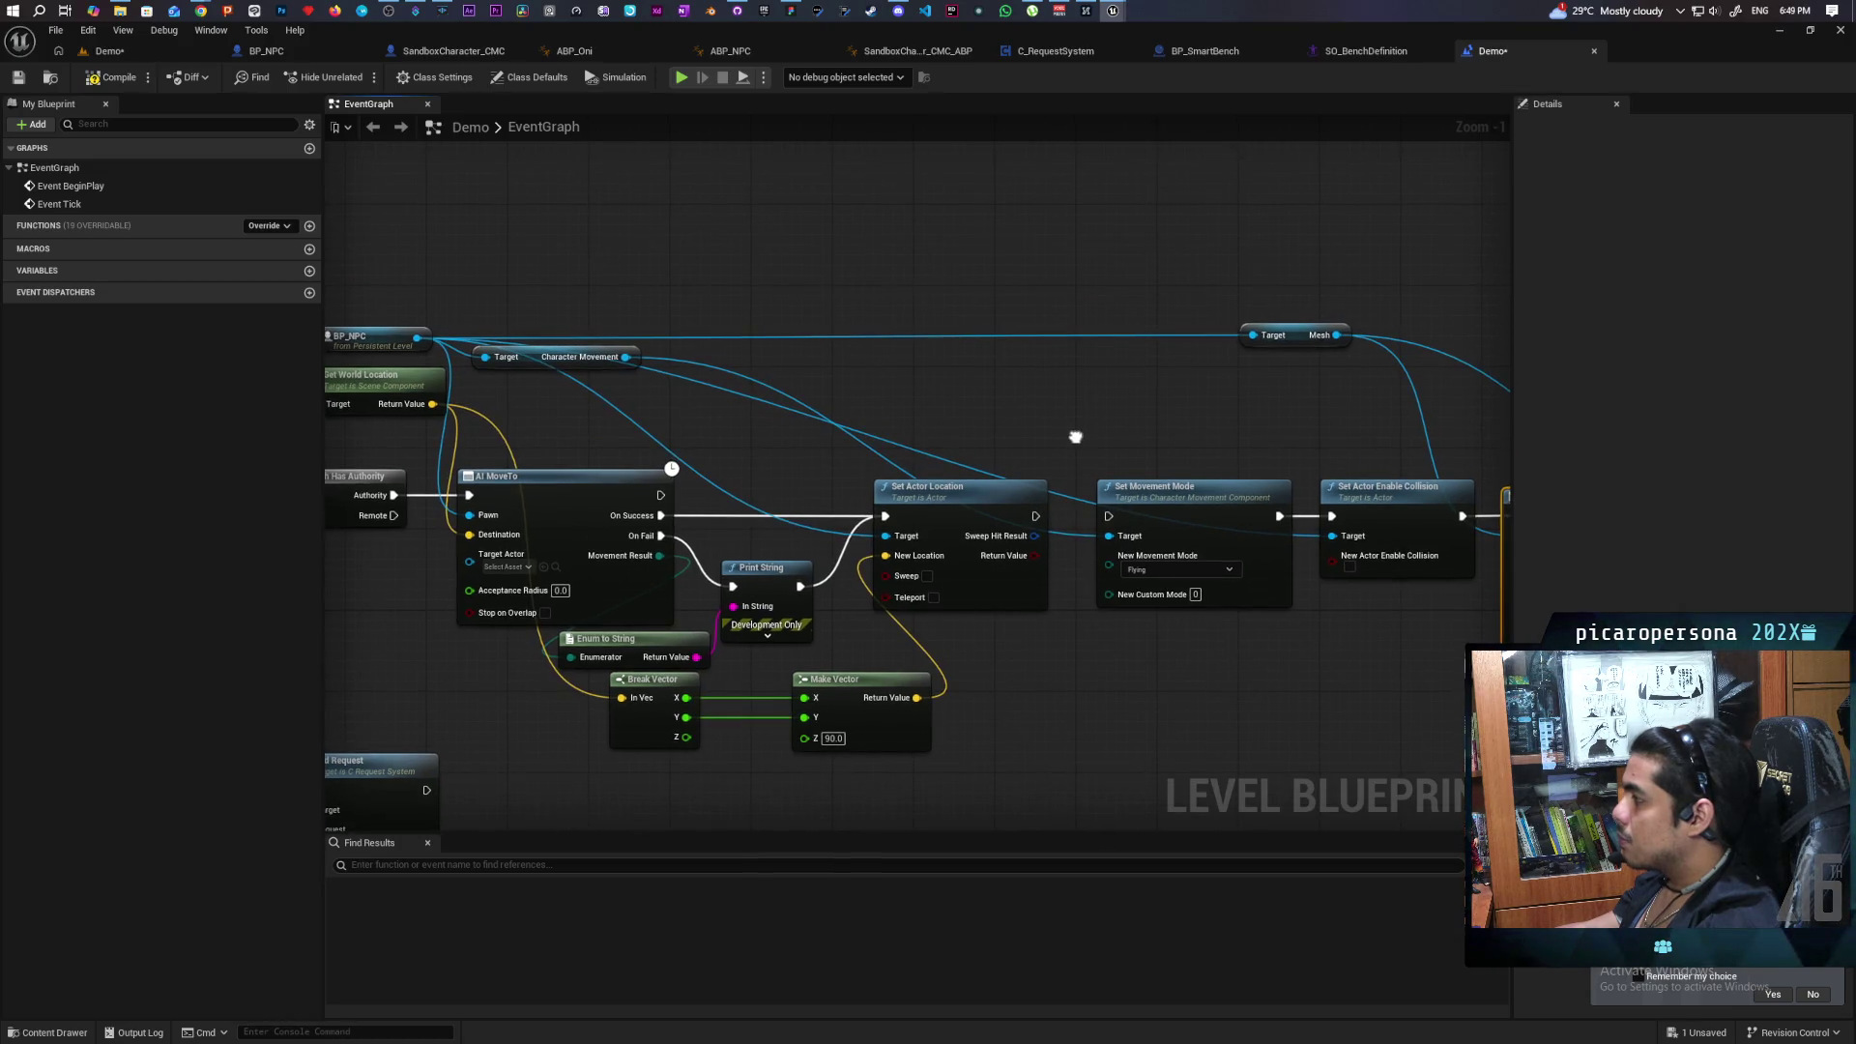
Add an MC Test call on BP_NPC after Set Actor Location and save the Demo level blueprint.
left_click_drag(416, 339, 736, 261)
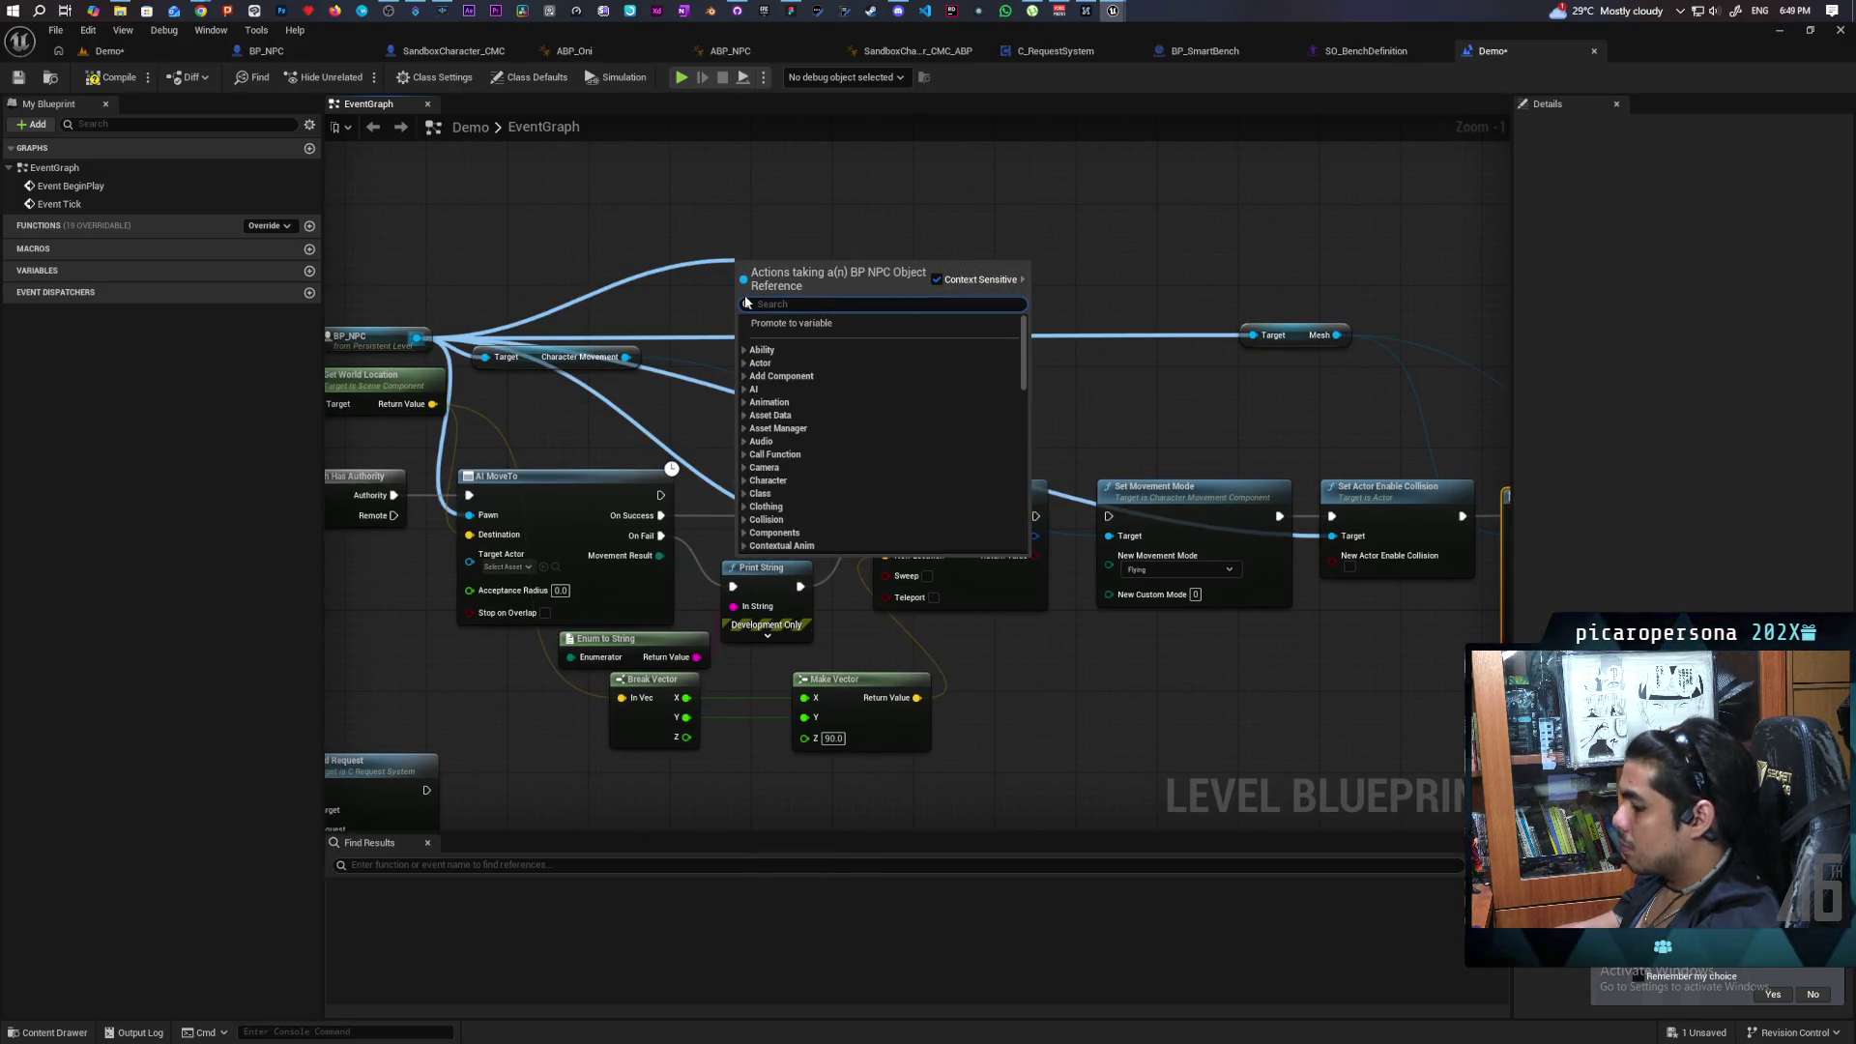
type("mc test")
key("Return")
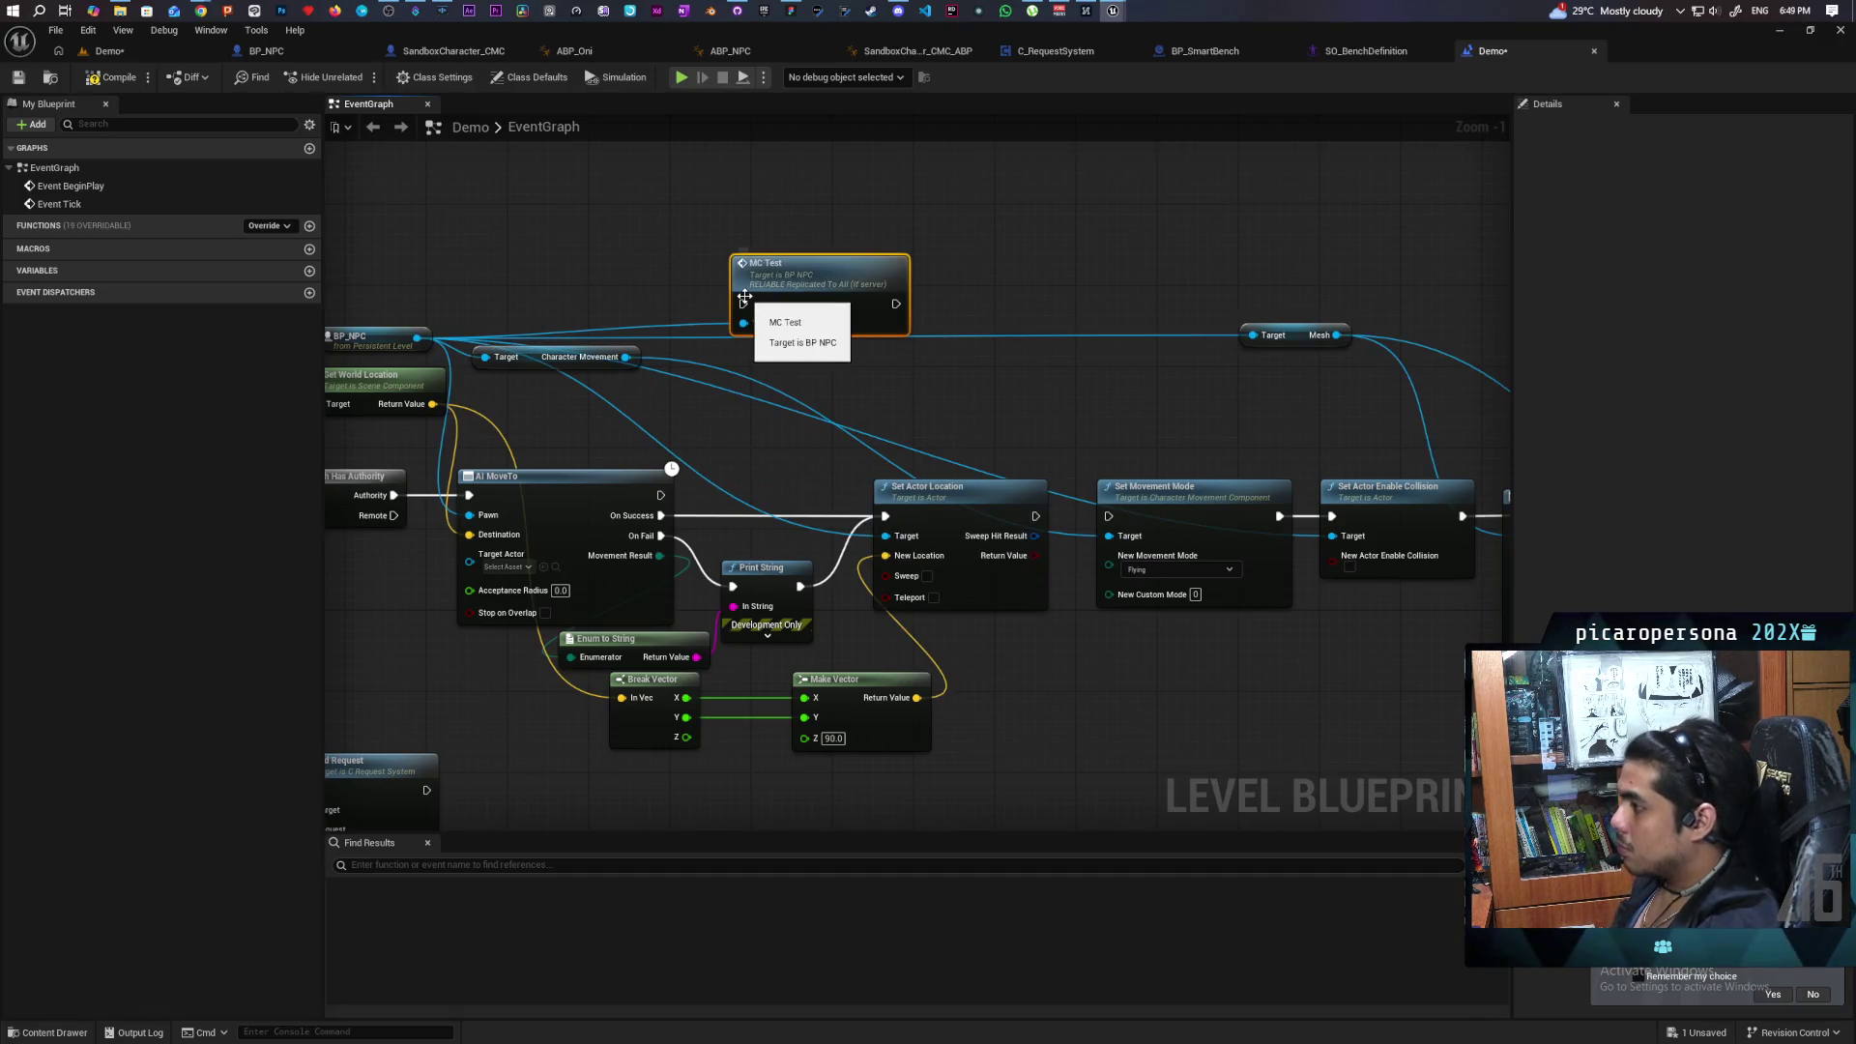
left_click_drag(802, 292, 1118, 323)
left_click_drag(1035, 515, 1057, 335)
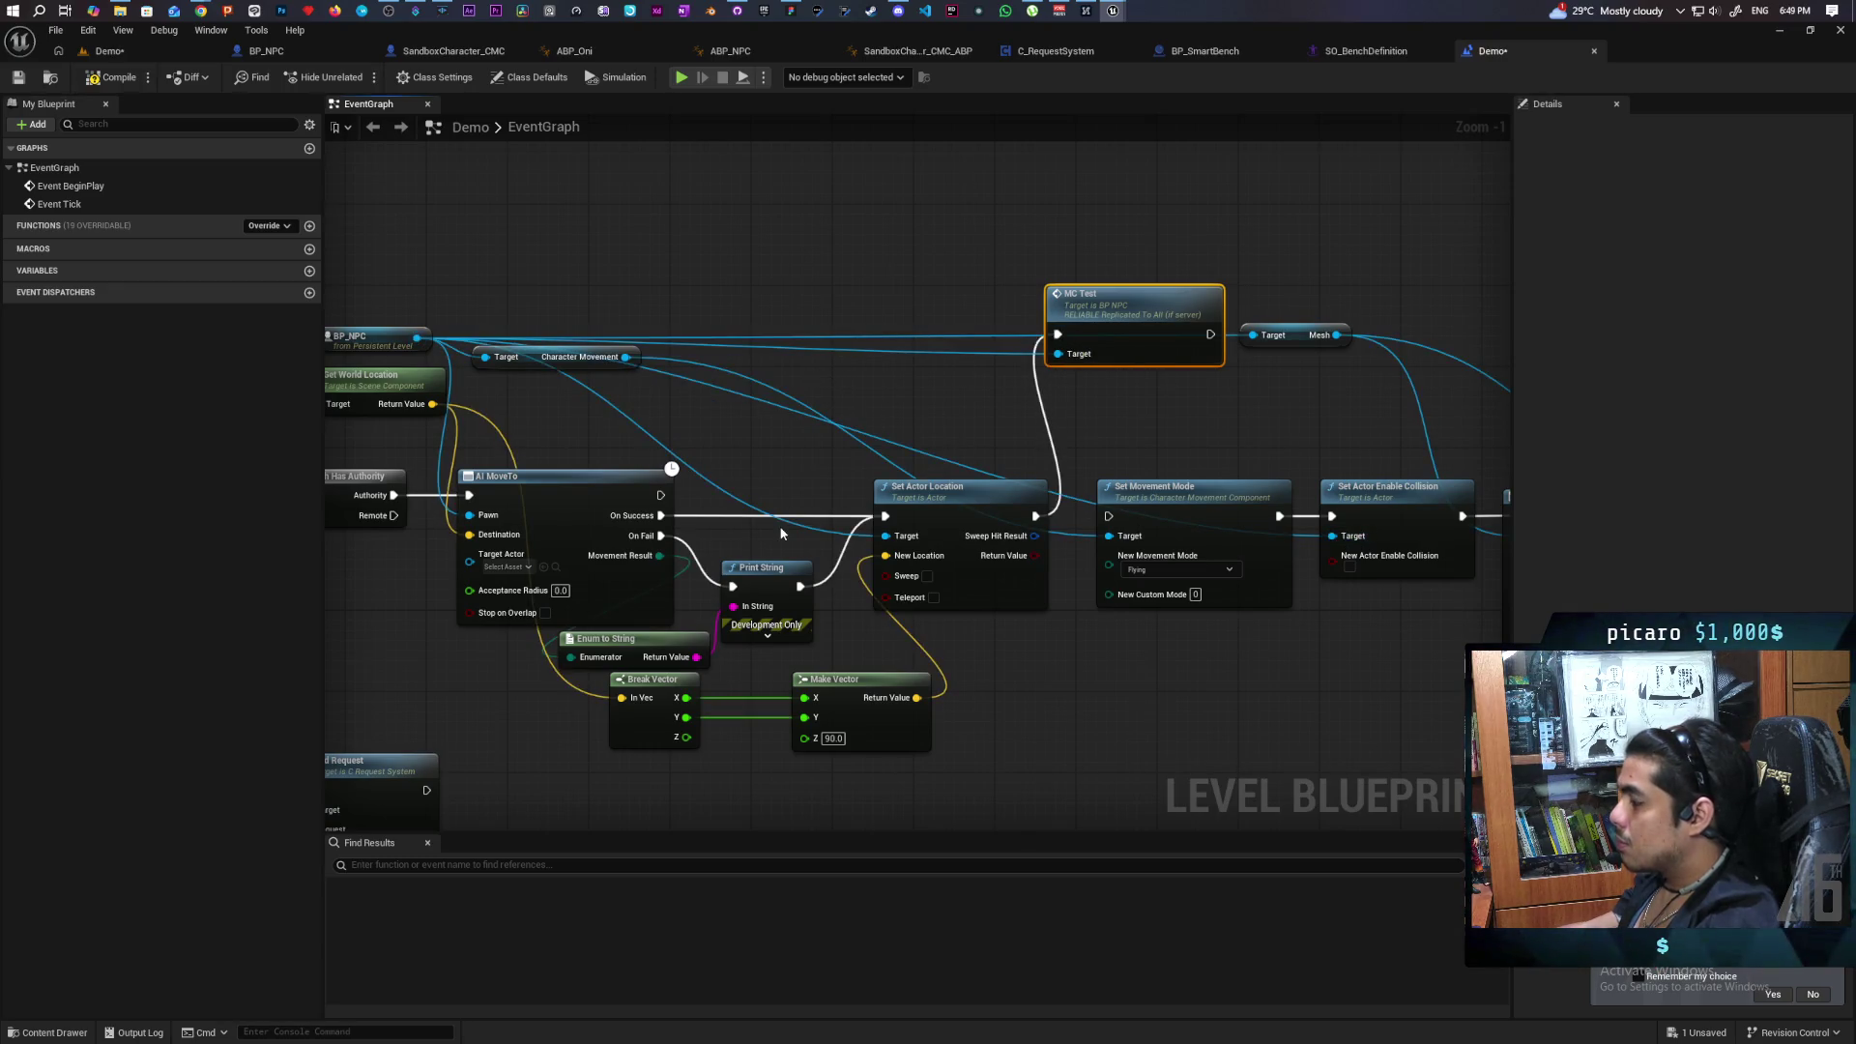
left_click_drag(1105, 317, 1019, 286)
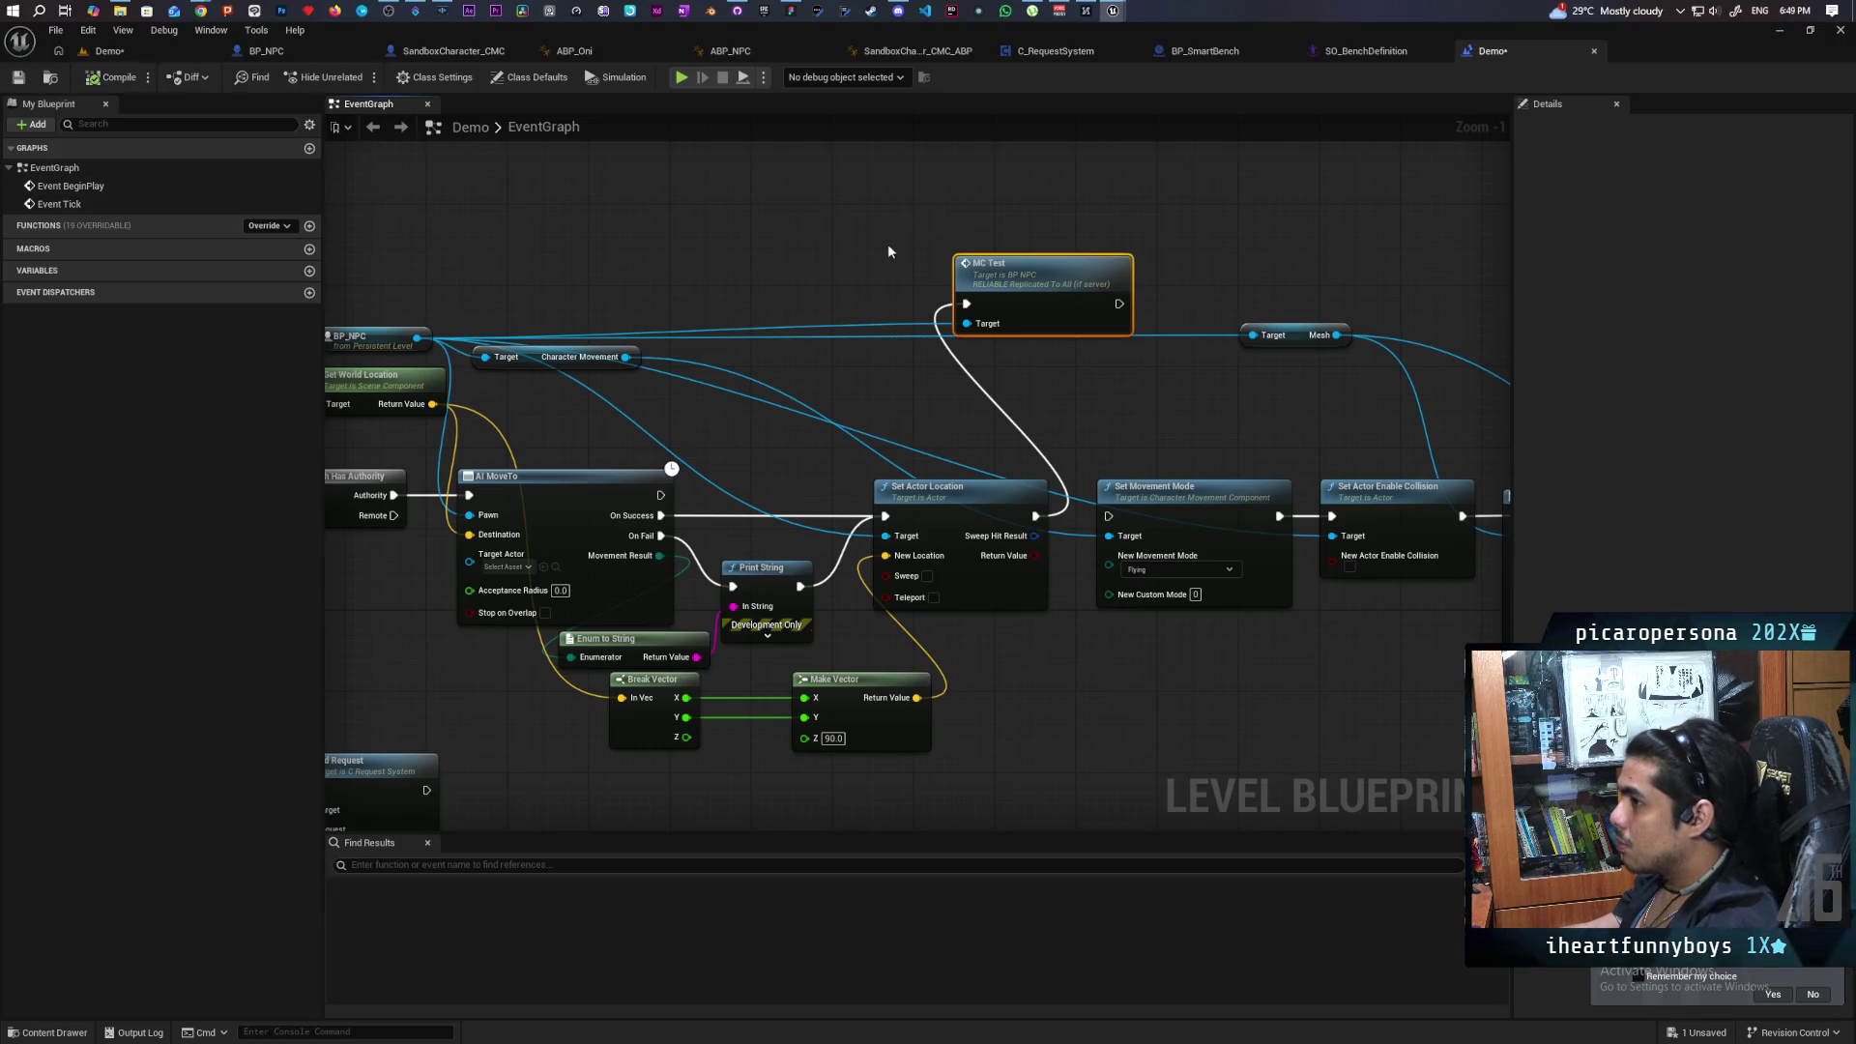
key("ctrl+s")
Review the movement mode, collision and Play Montage nodes in the Demo graph.
left_click_drag(1208, 241, 916, 468)
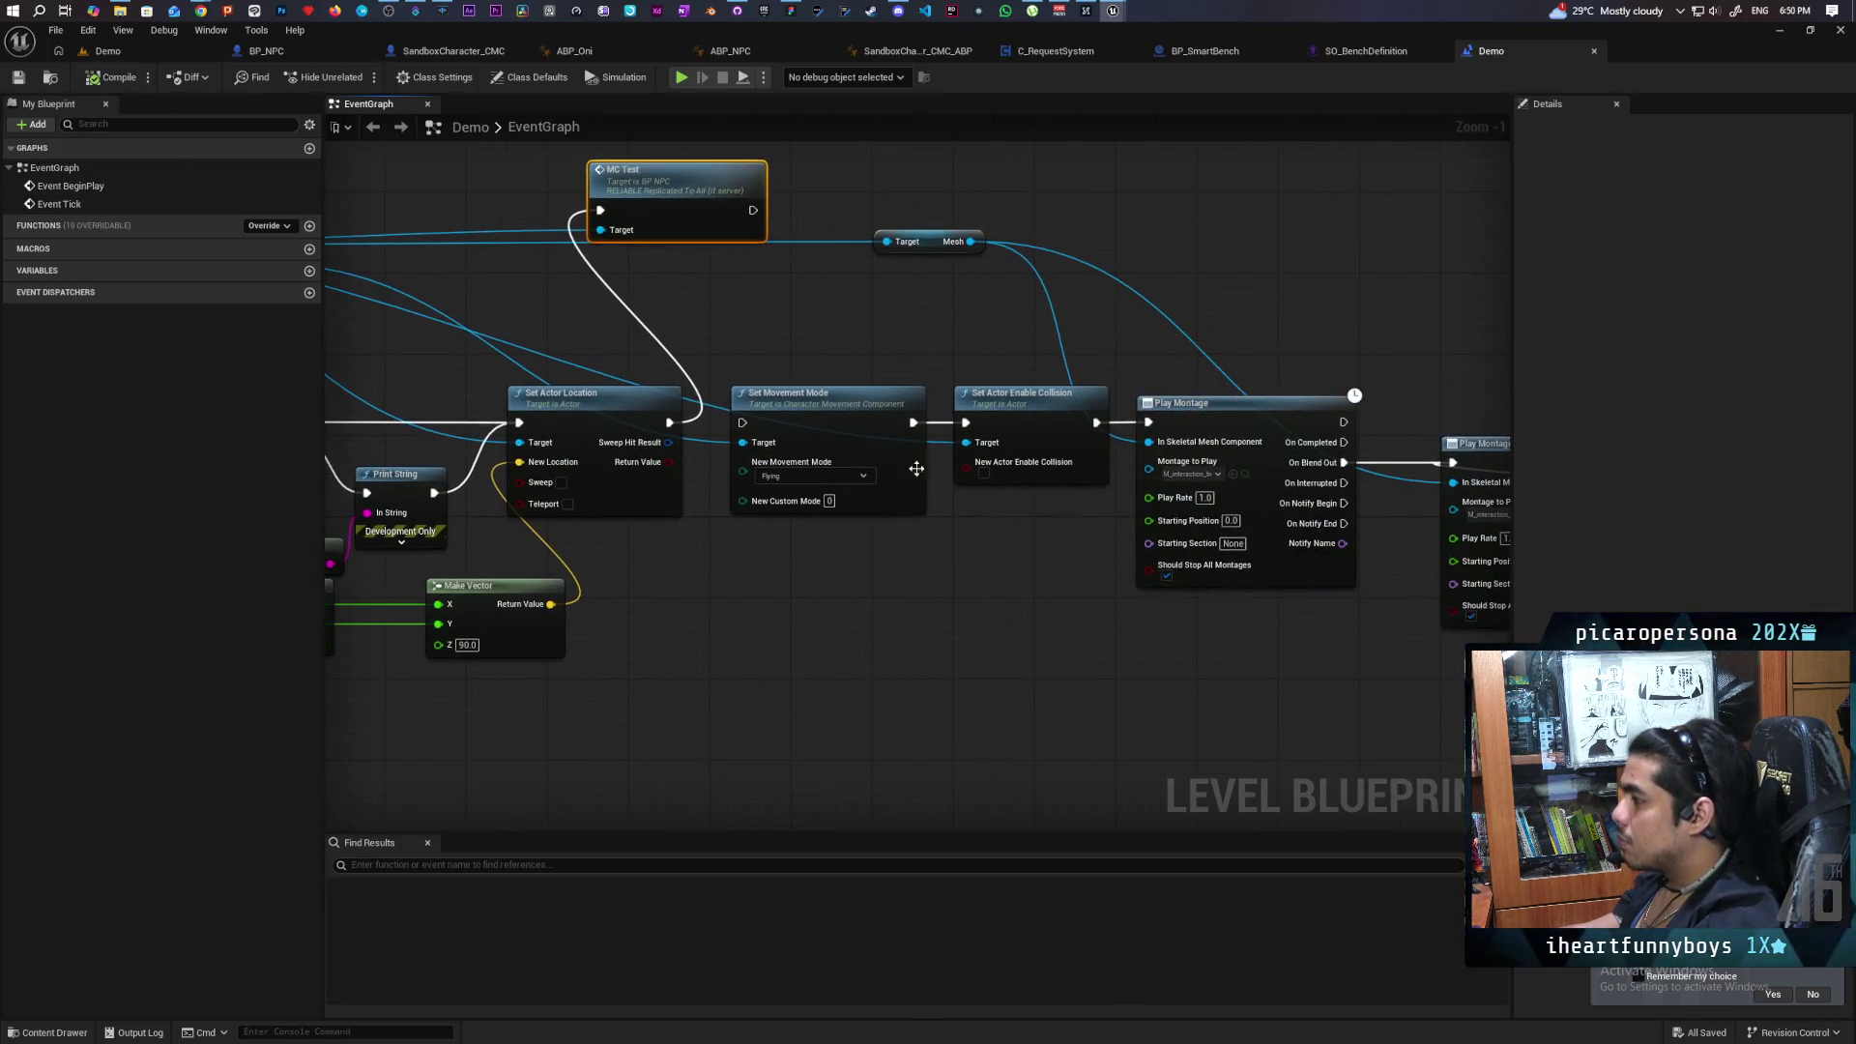
left_click_drag(854, 560, 976, 464)
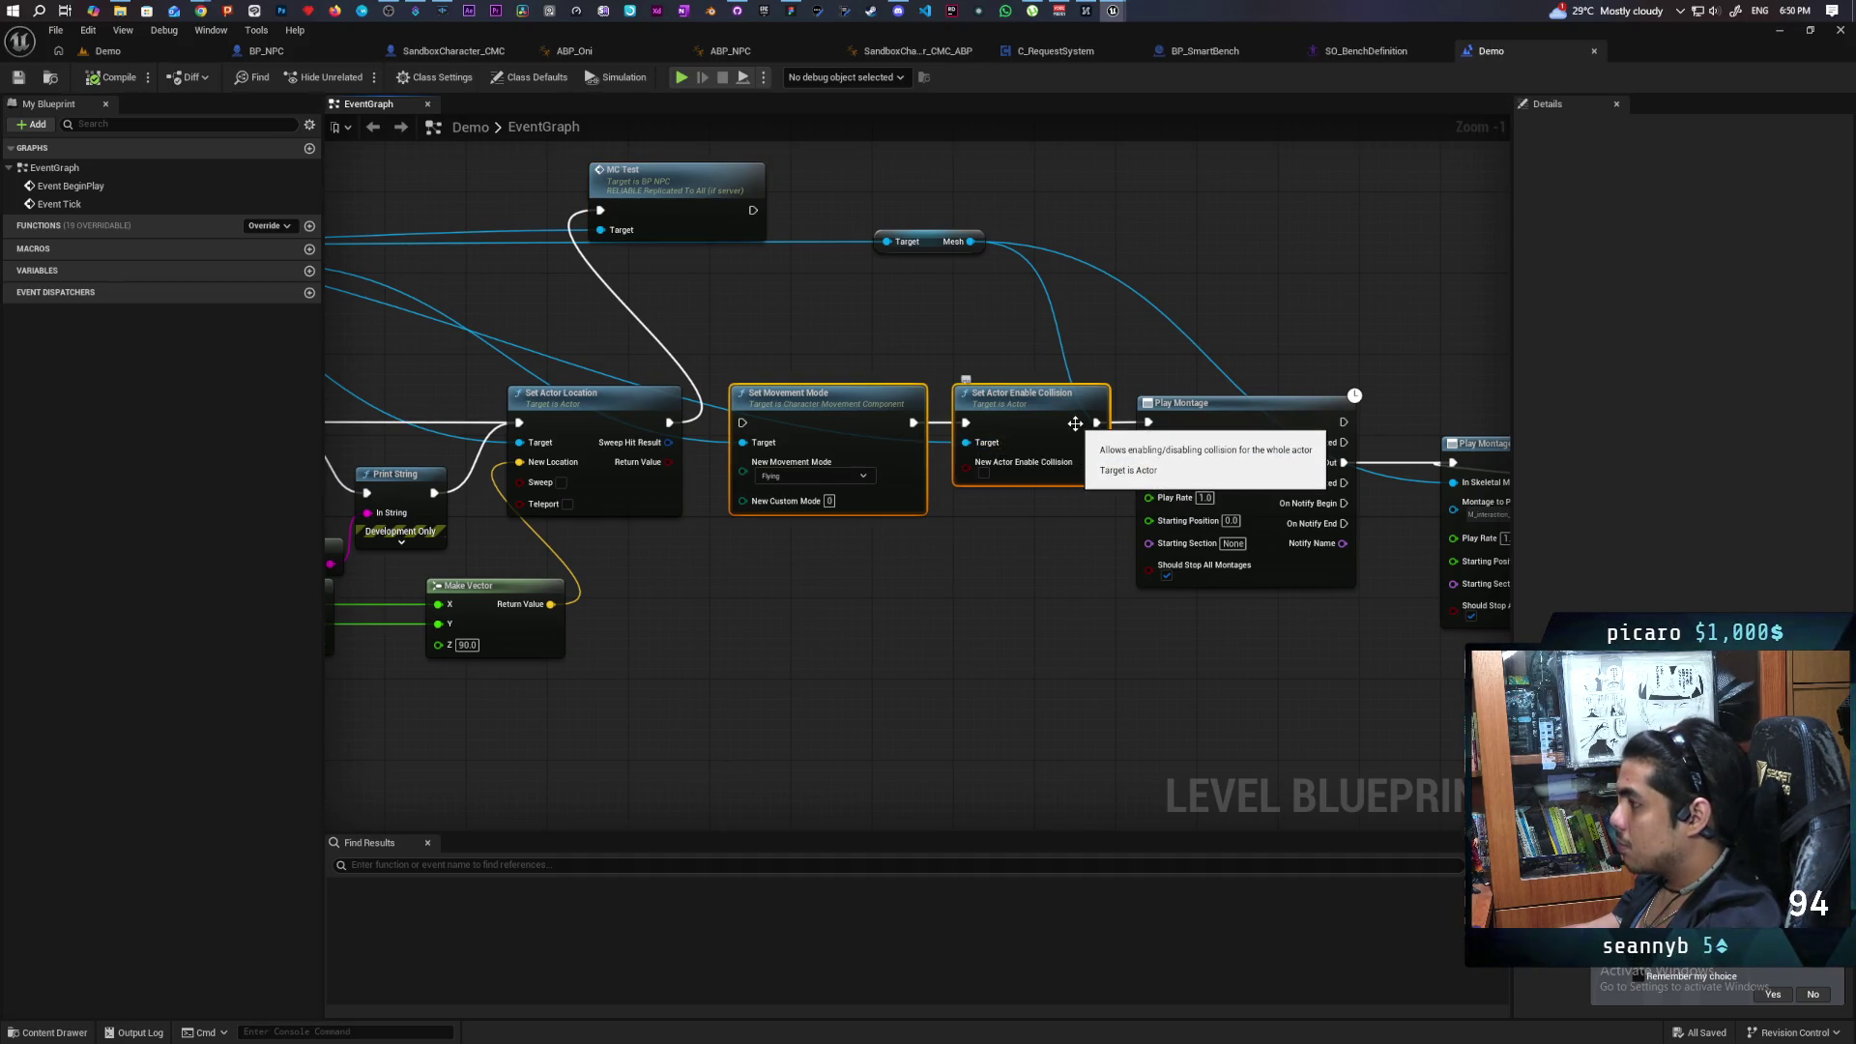
left_click_drag(834, 346, 854, 596)
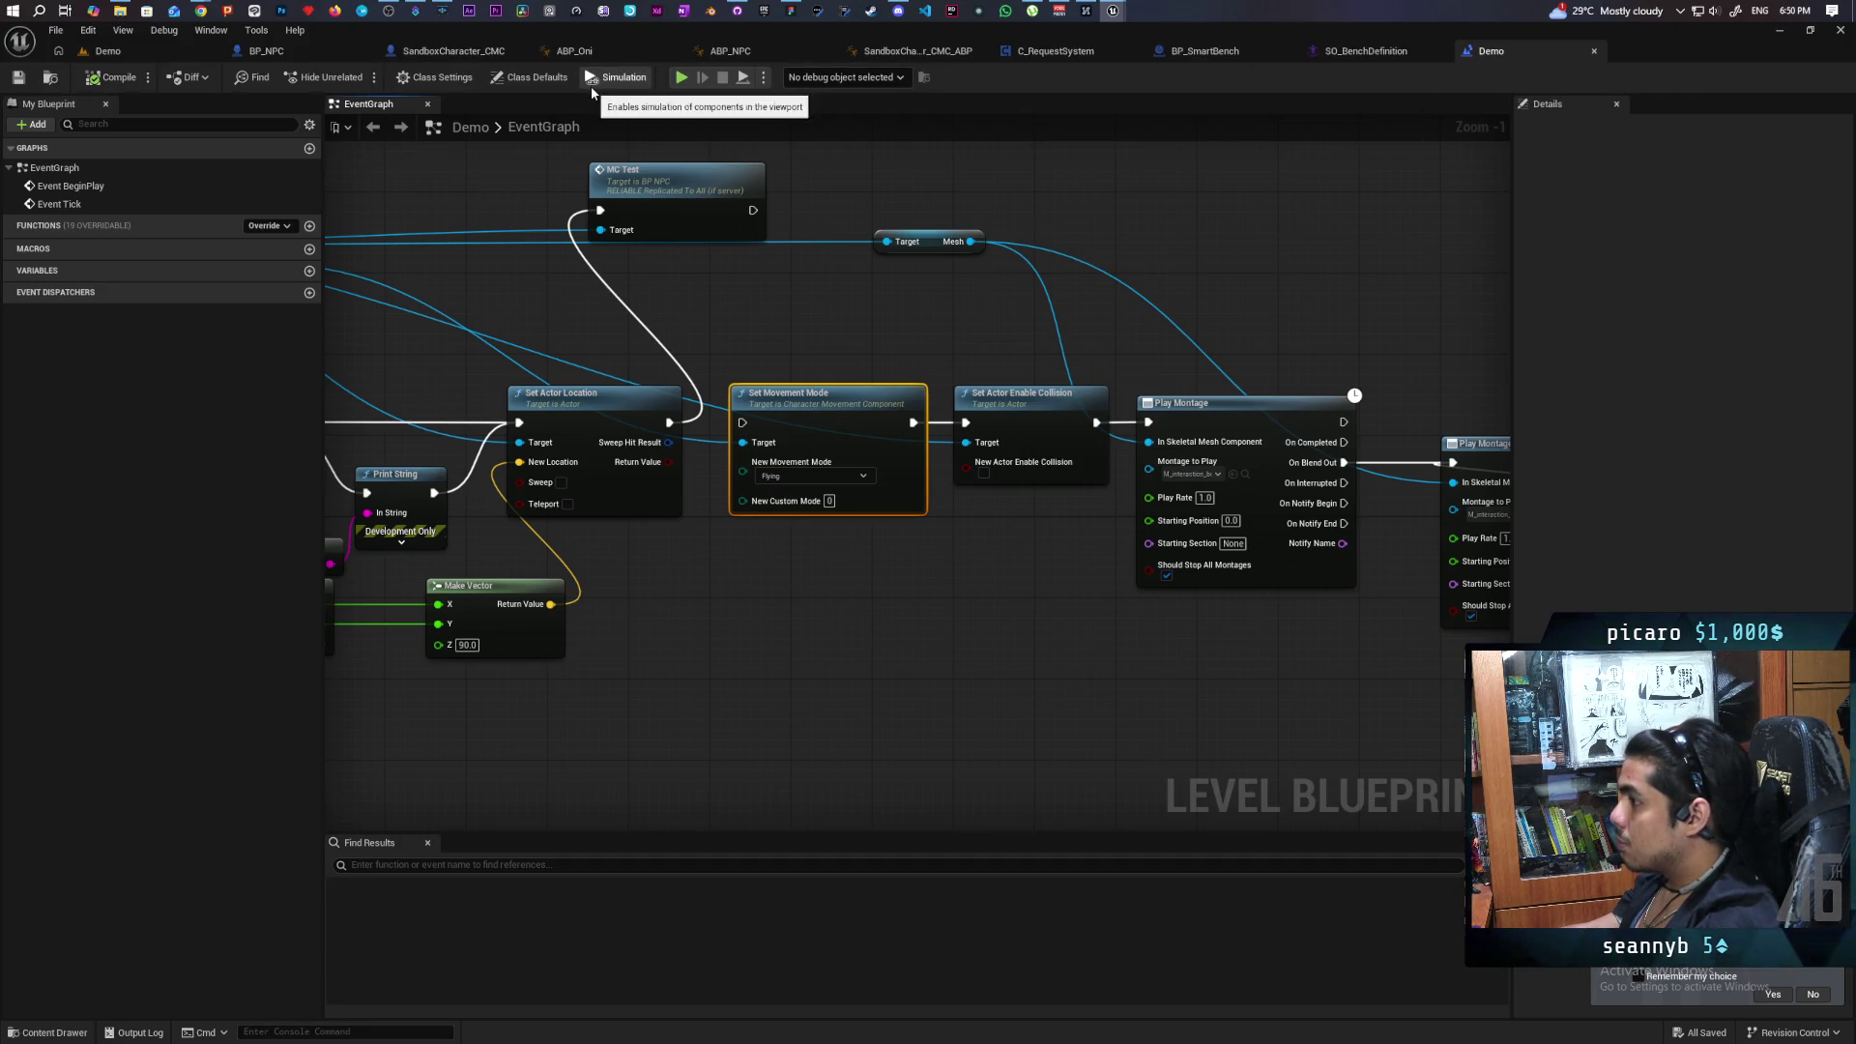
left_click(812, 340)
left_click_drag(799, 338, 1125, 357)
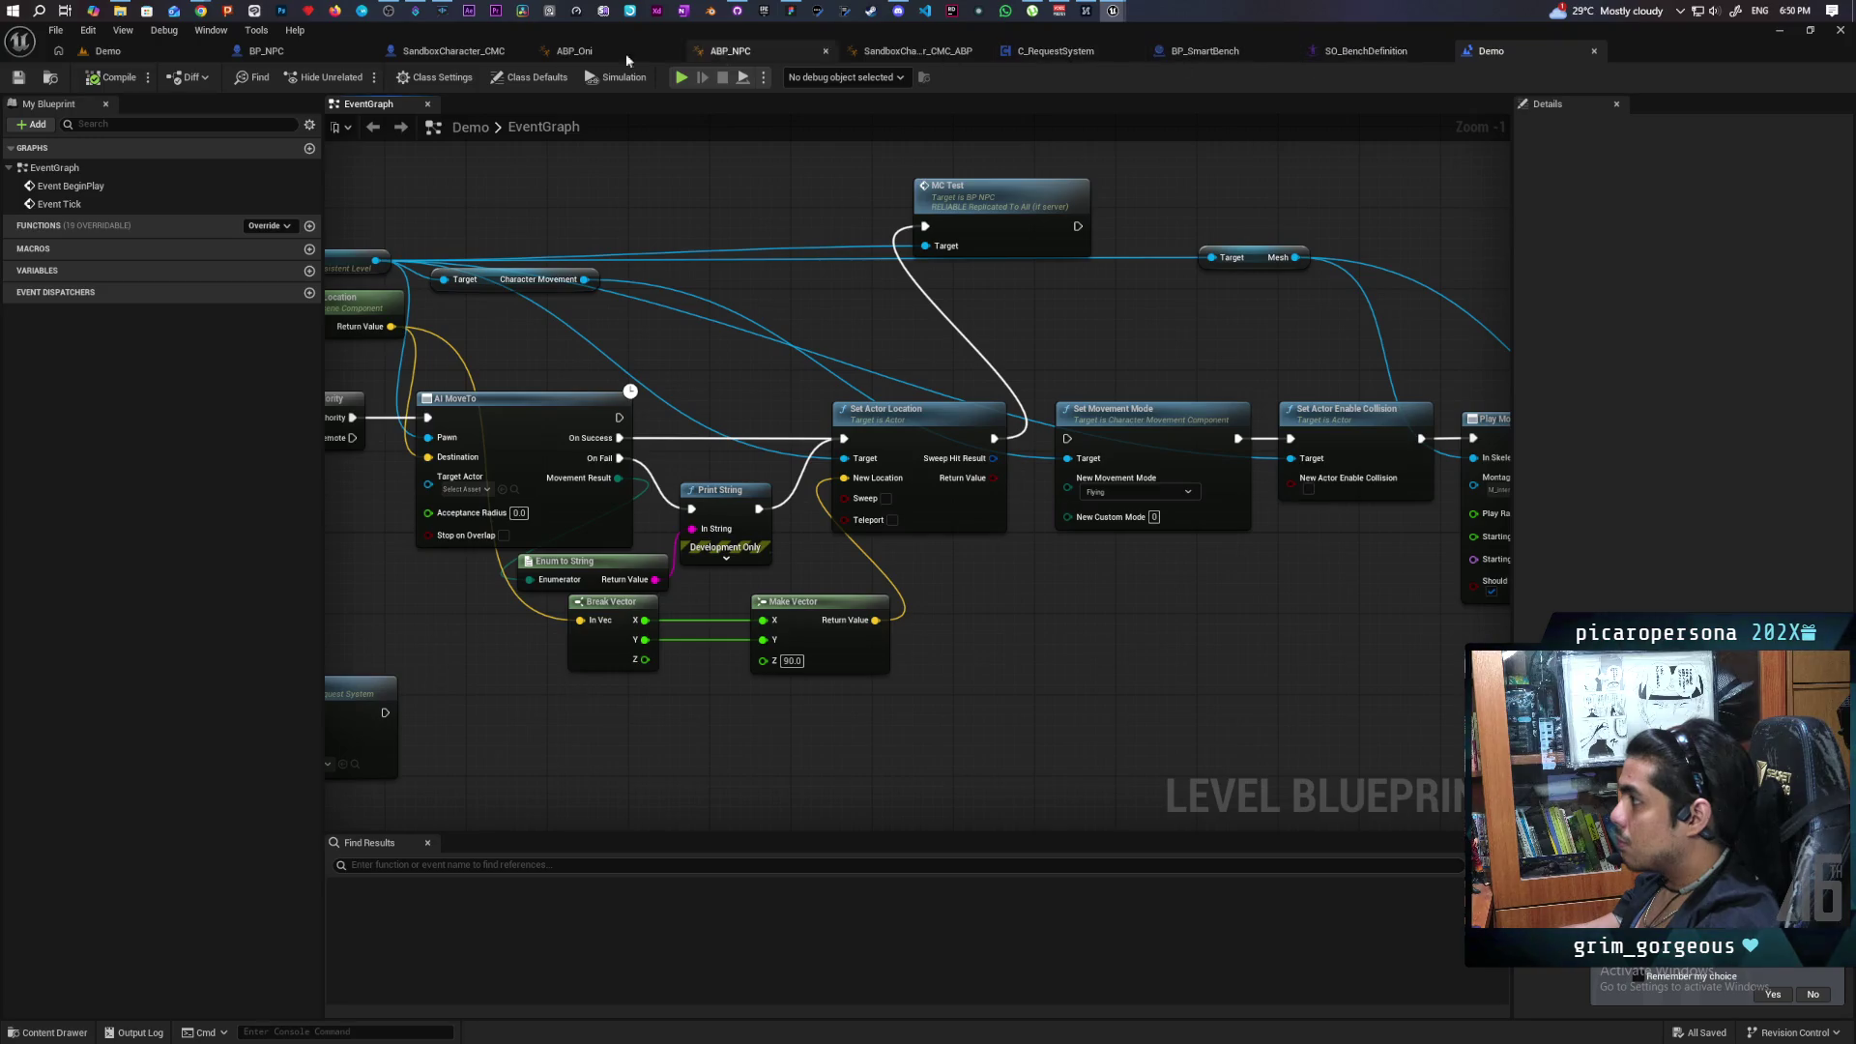
left_click(266, 51)
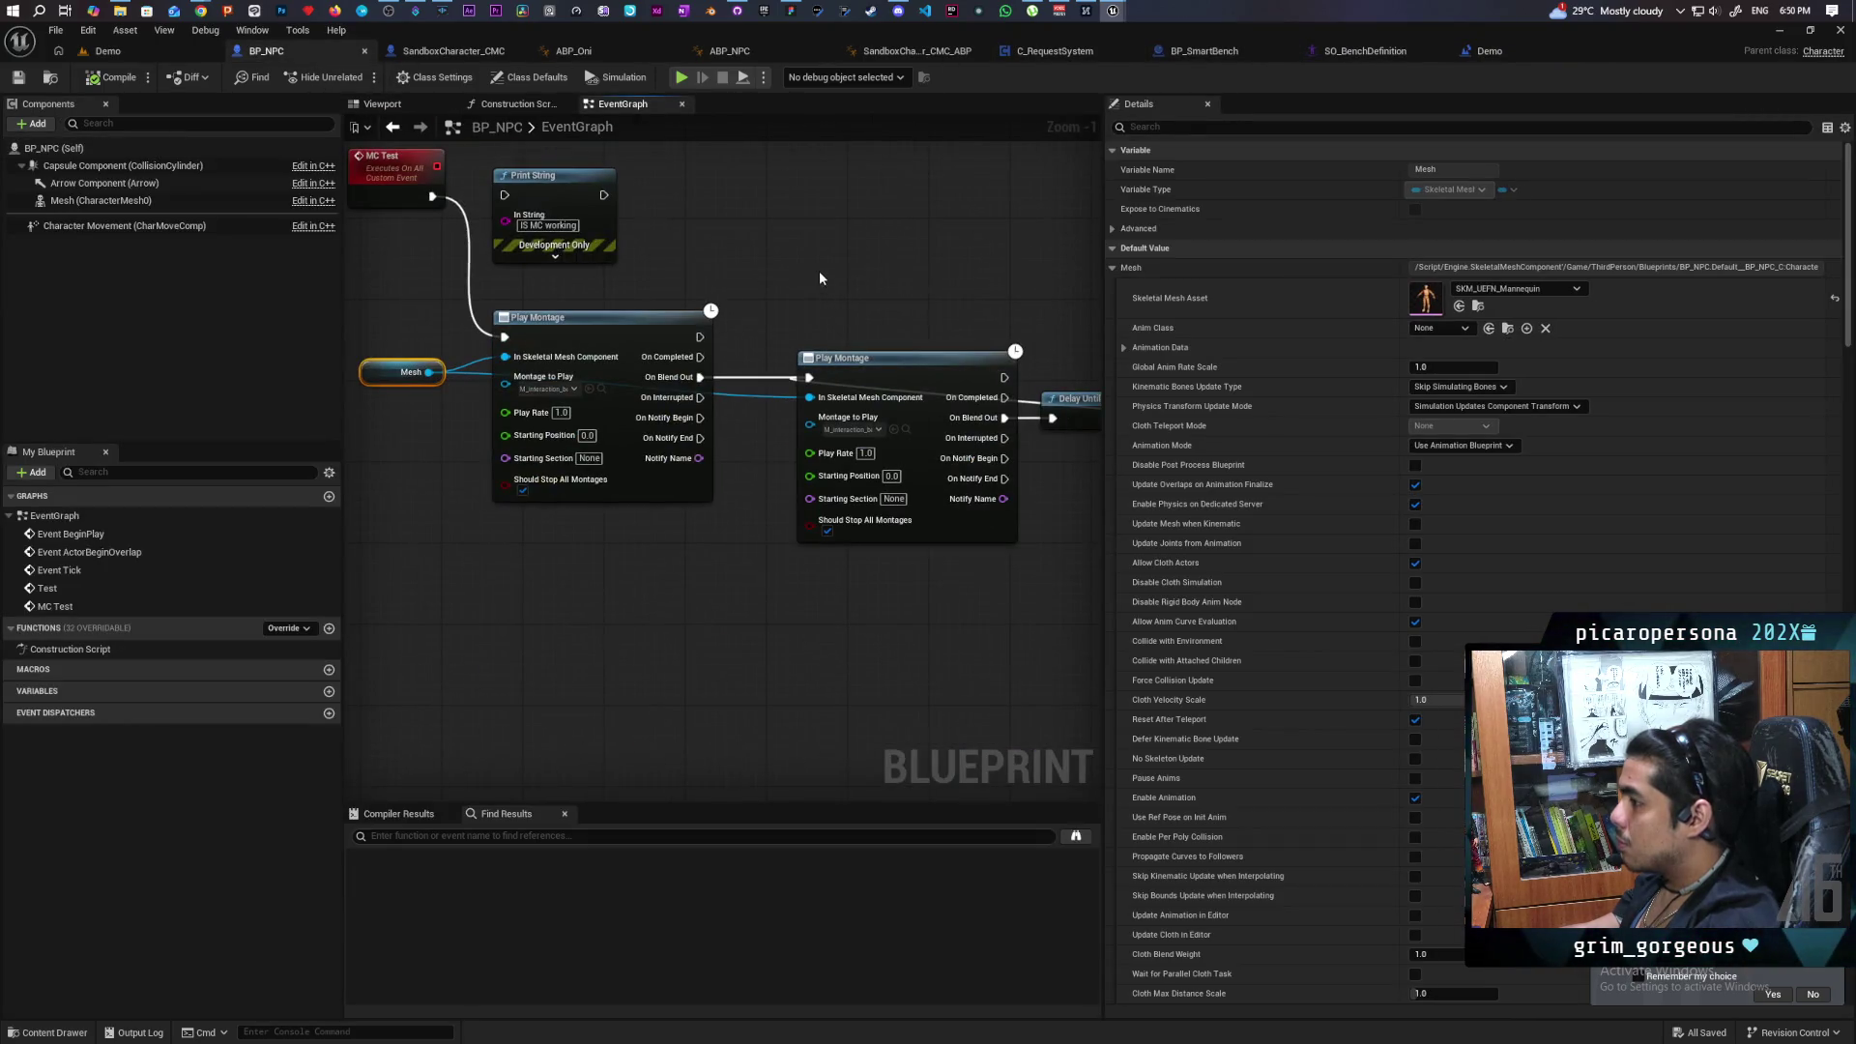
Add a Set Movement Mode node on Character Movement with the mode set to Flying.
scroll(819, 277, "down", 2)
left_click_drag(798, 292, 931, 331)
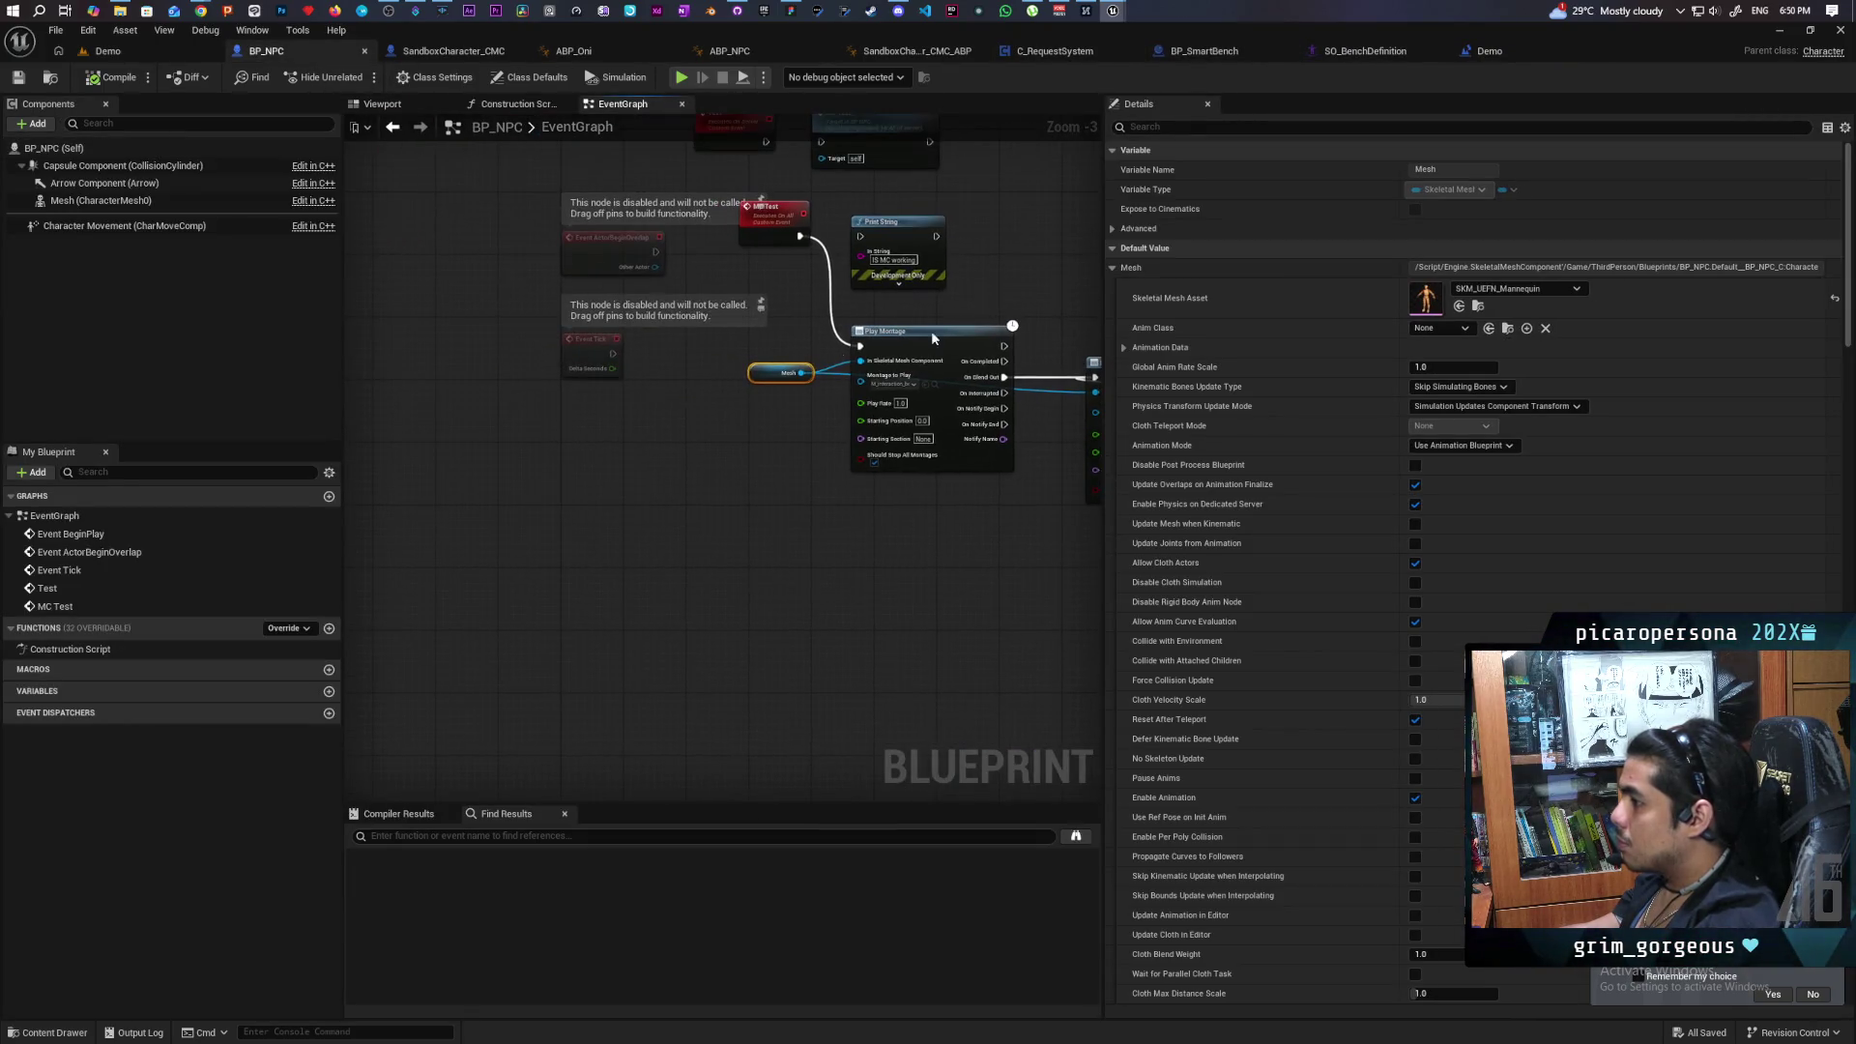
right_click(717, 448)
type("set move")
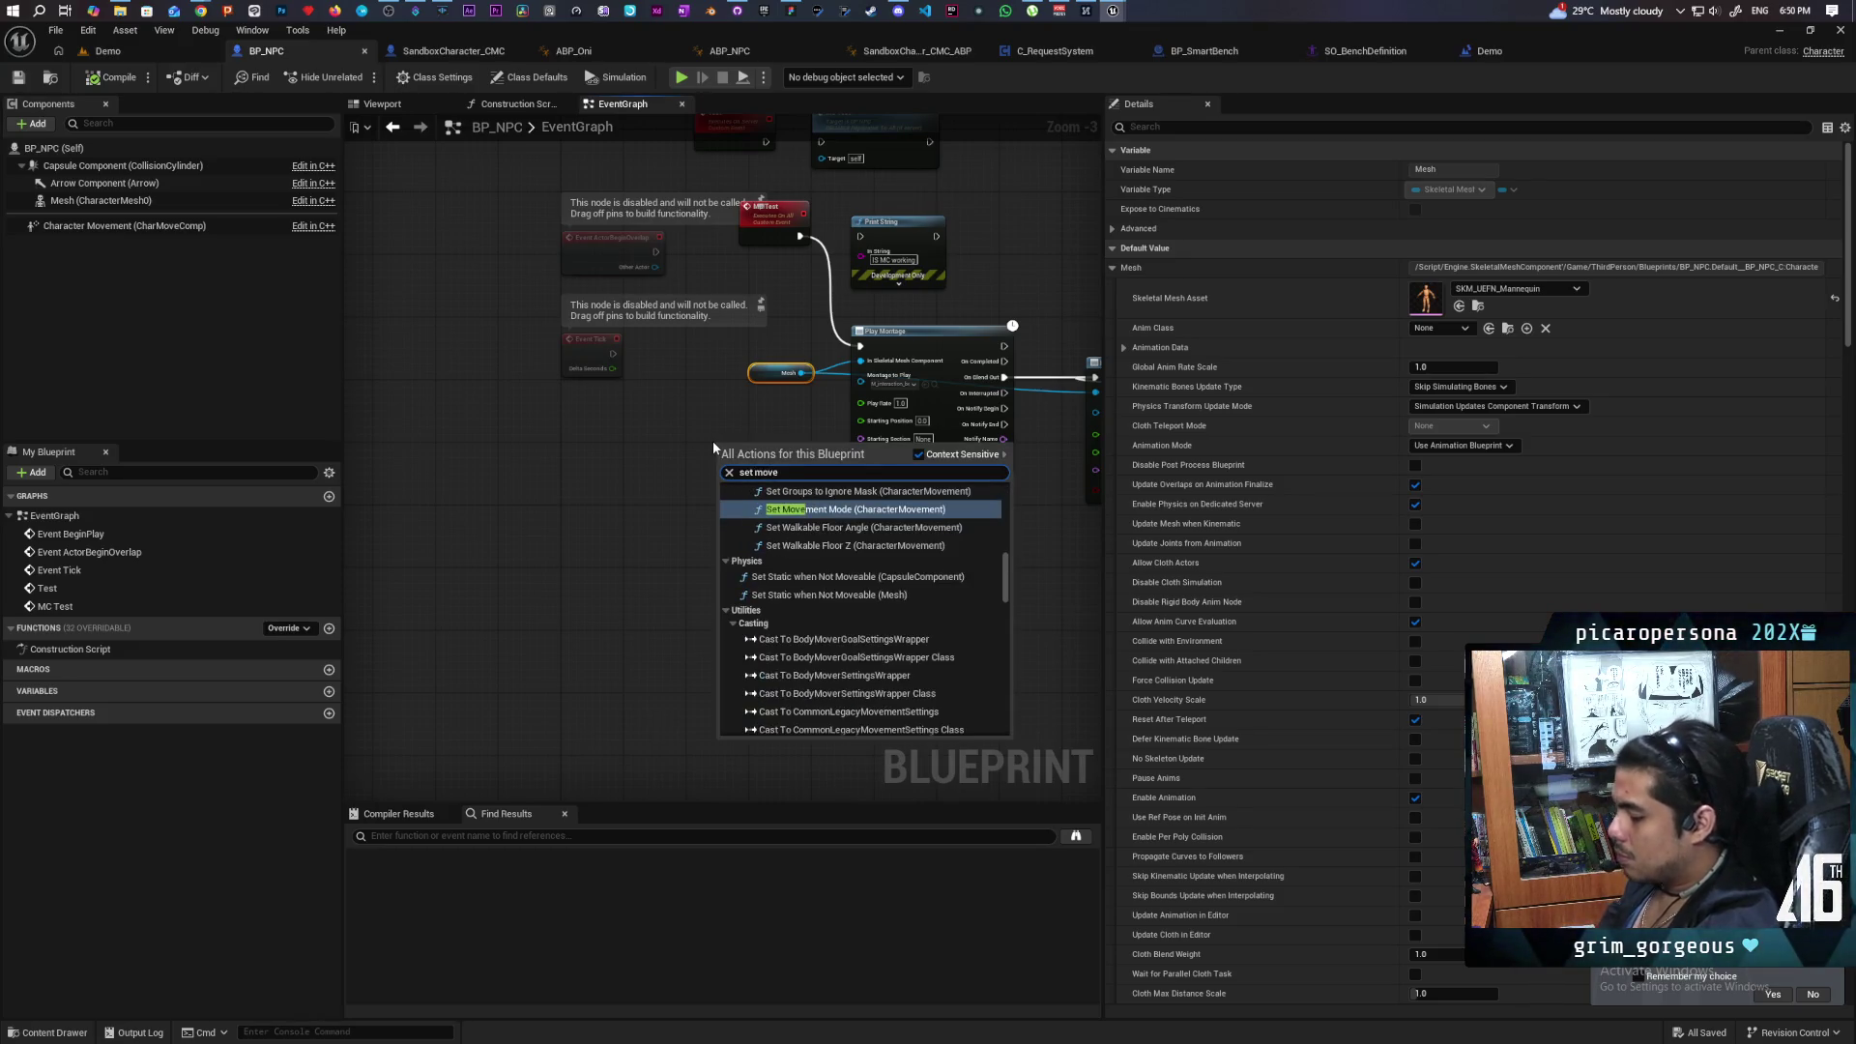
key("Return")
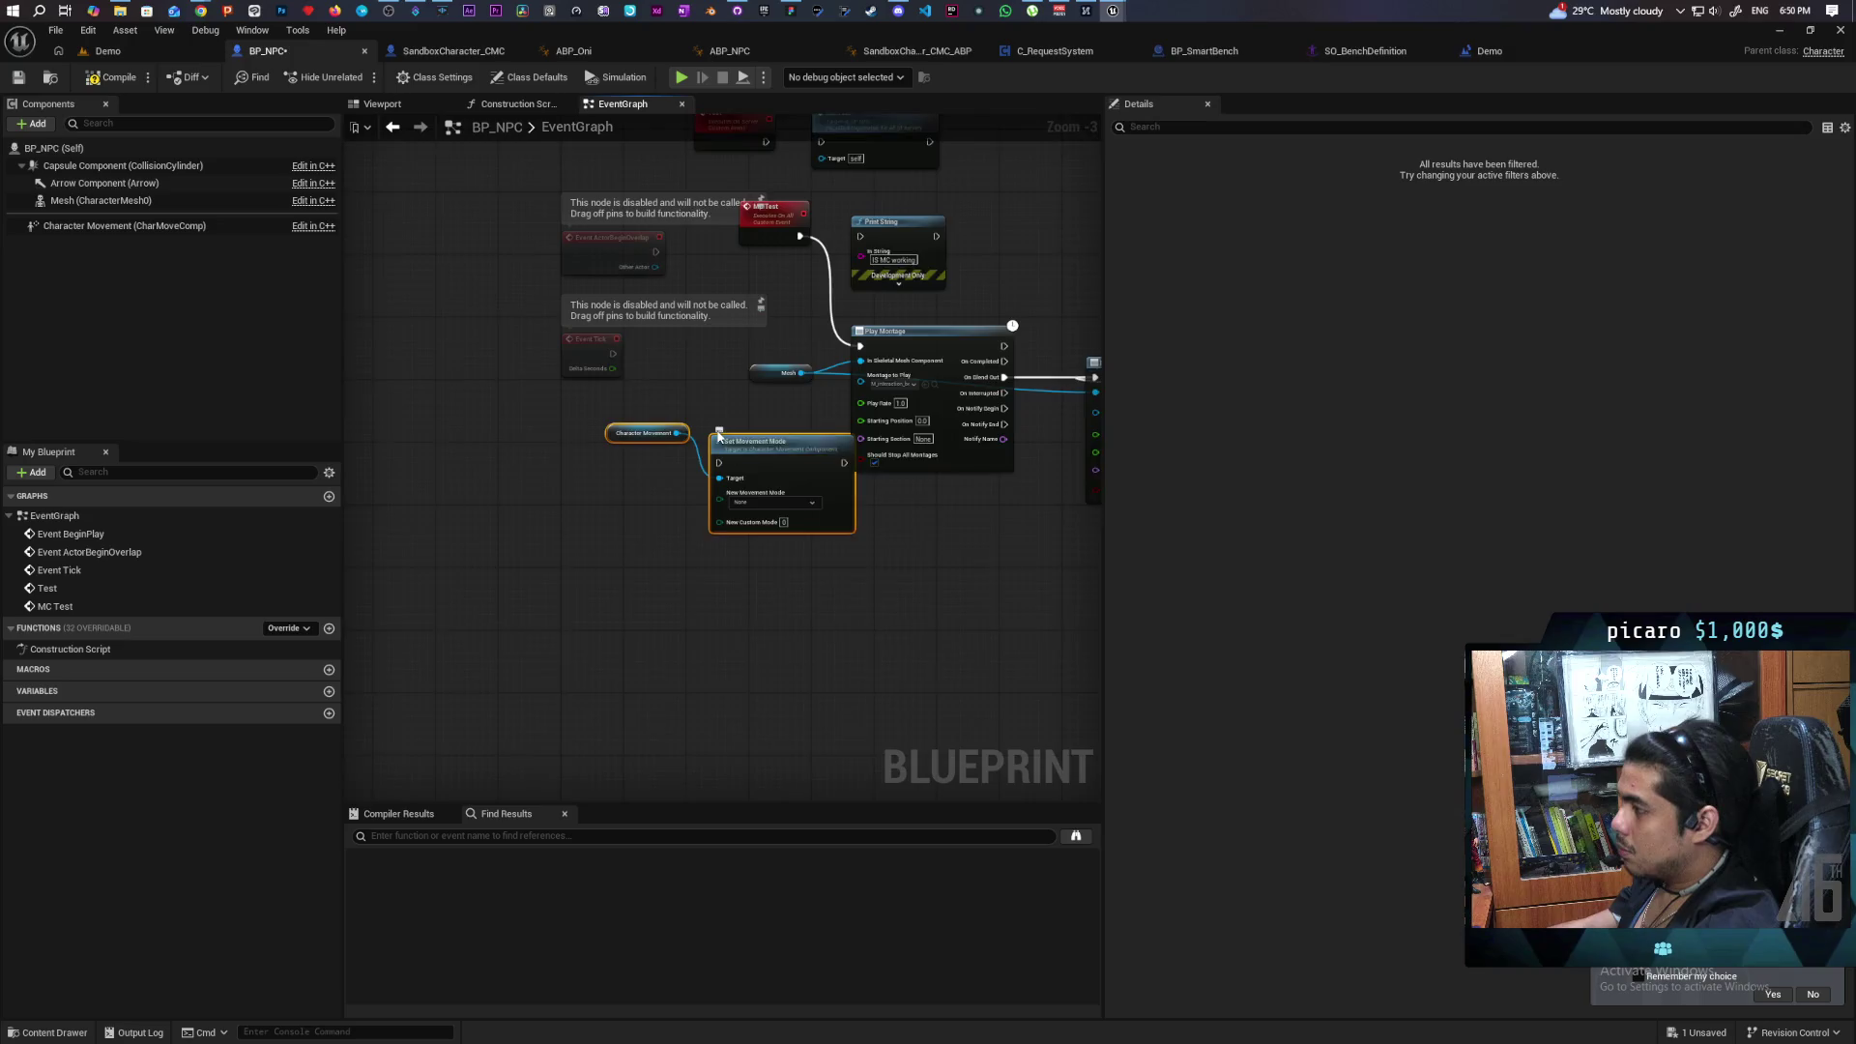
scroll(734, 464, "up", 1)
left_click_drag(770, 624, 710, 632)
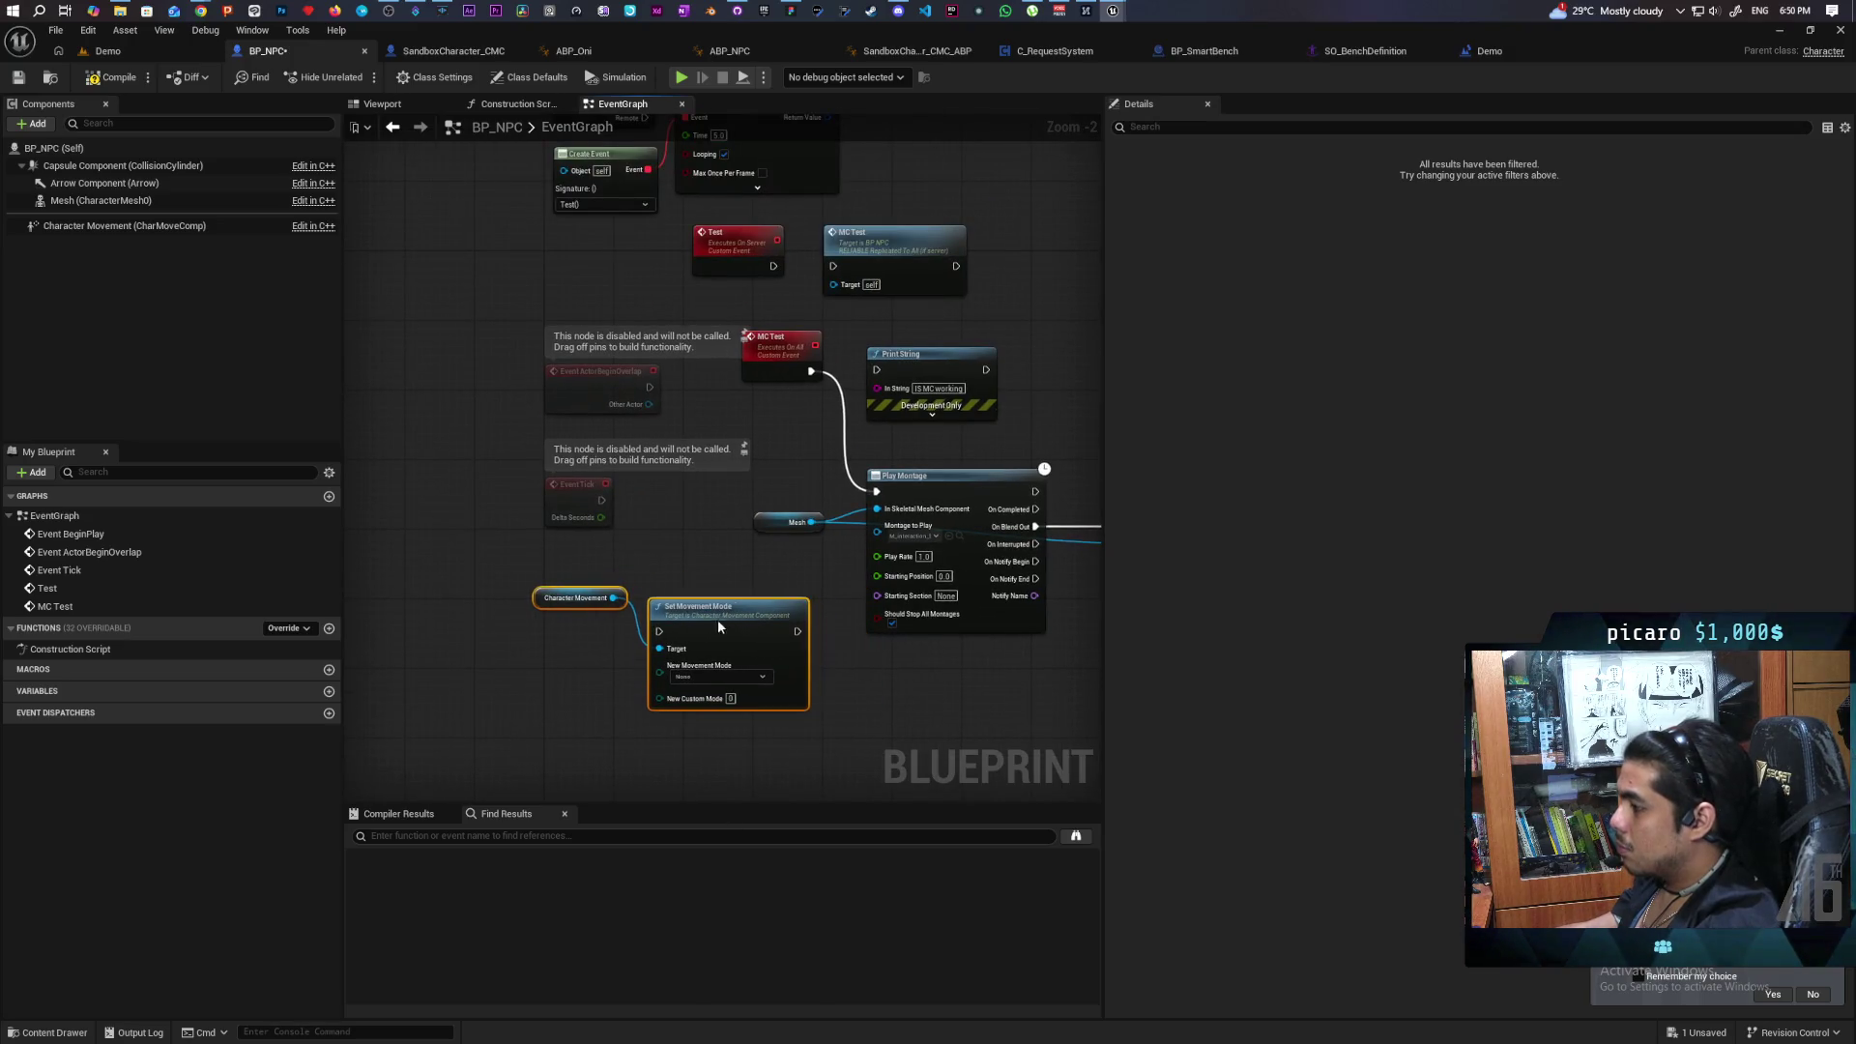
left_click(746, 676)
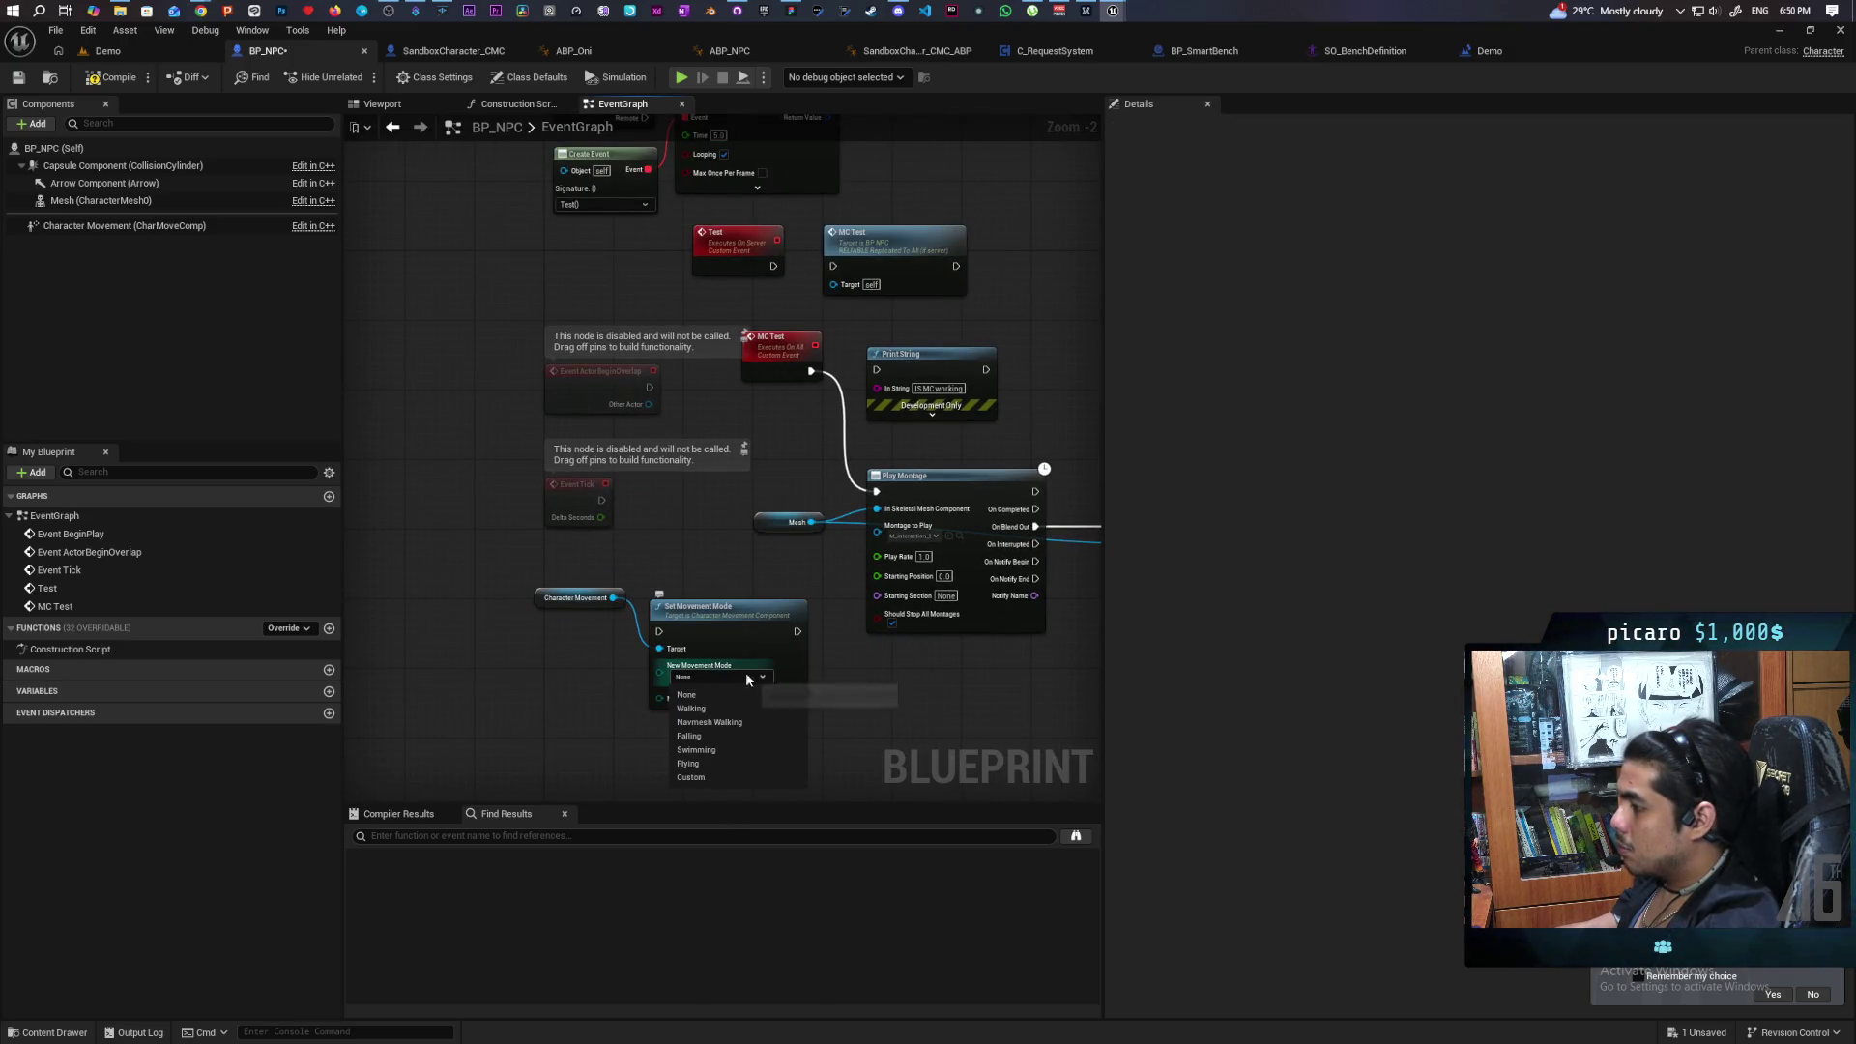
left_click(707, 762)
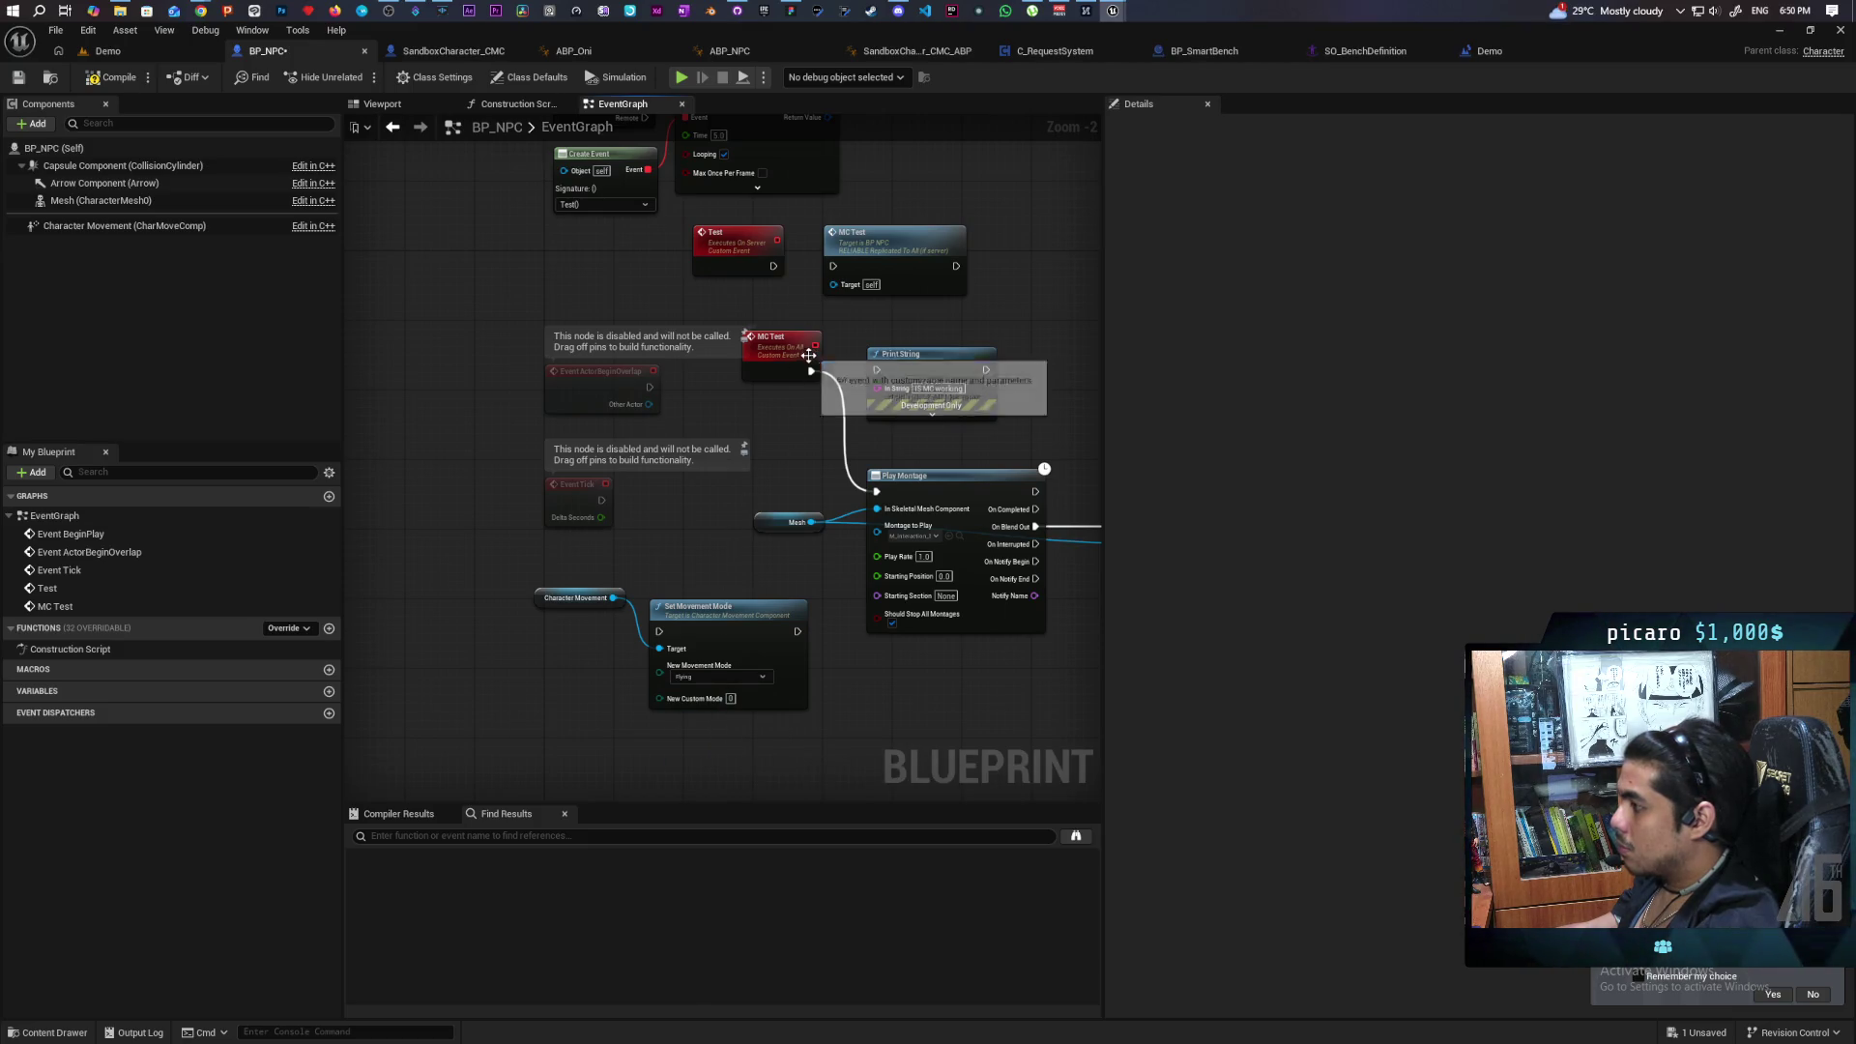
Wire MC Test's exec output into the Set Movement Mode node.
left_click_drag(811, 372, 663, 635)
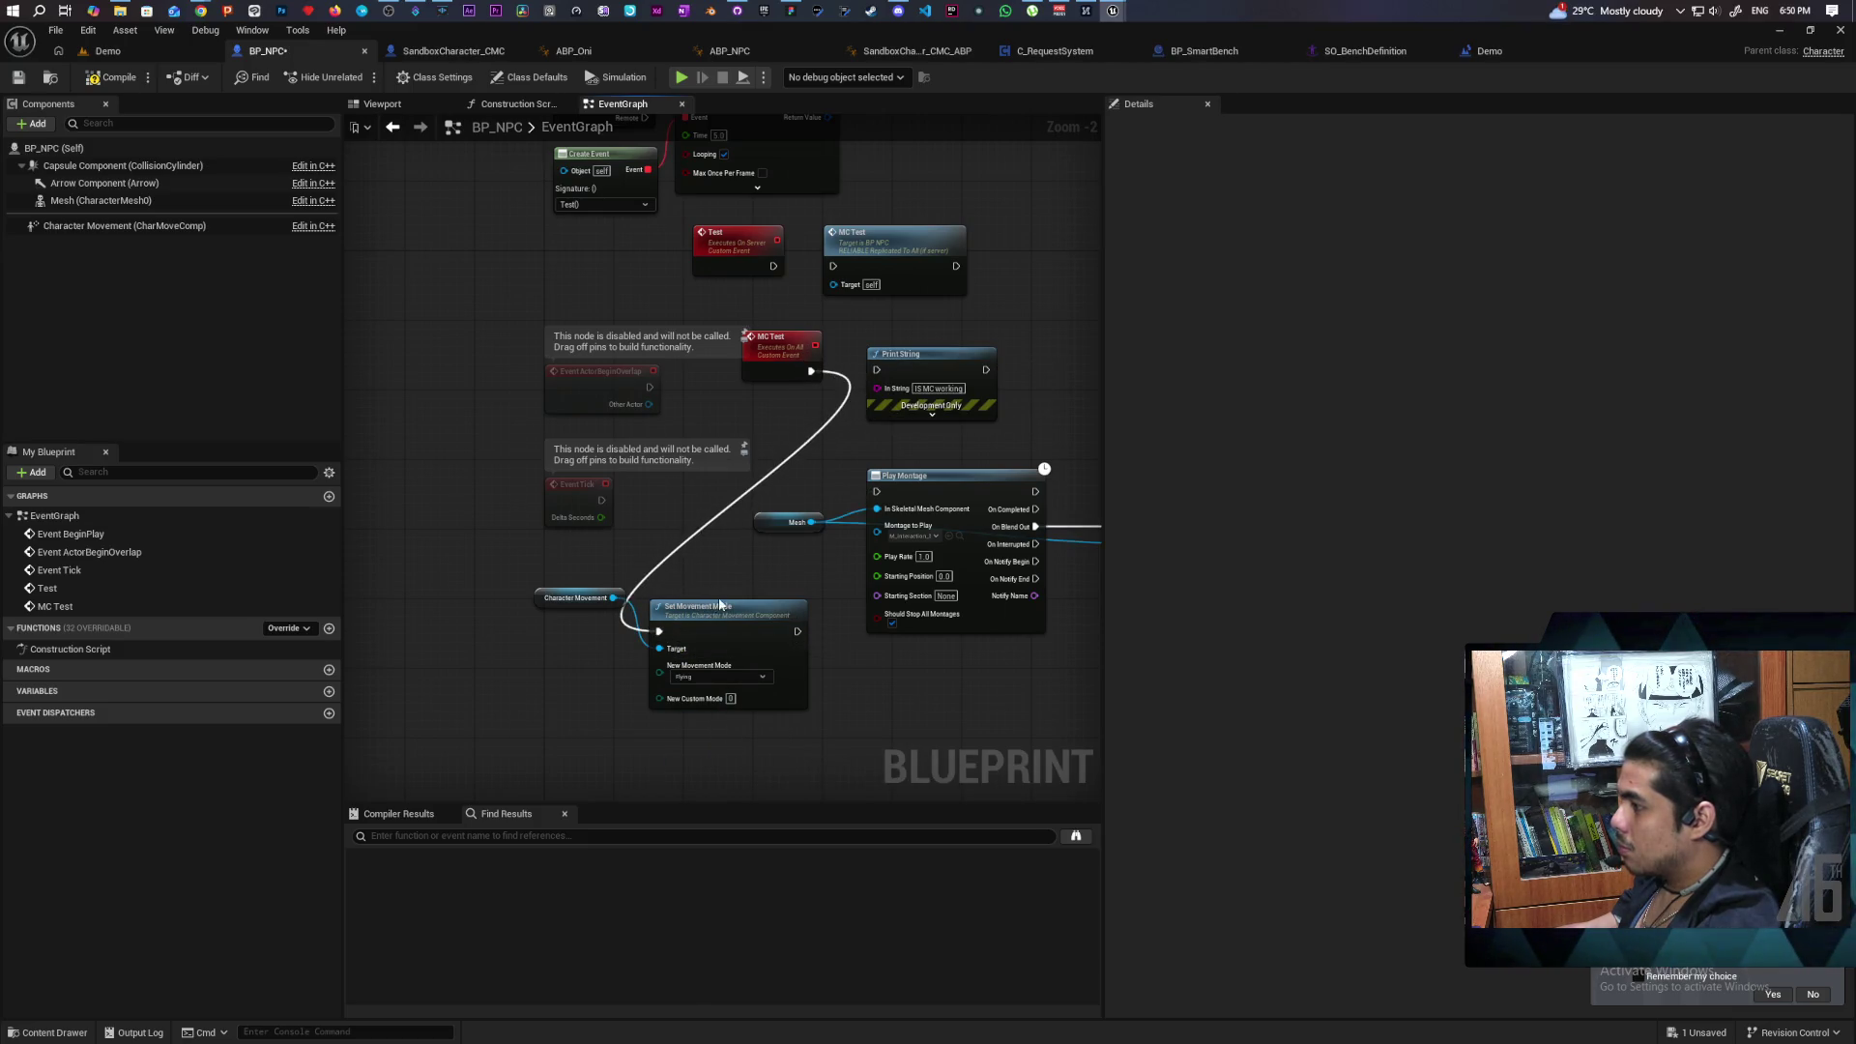
left_click_drag(734, 696, 741, 605)
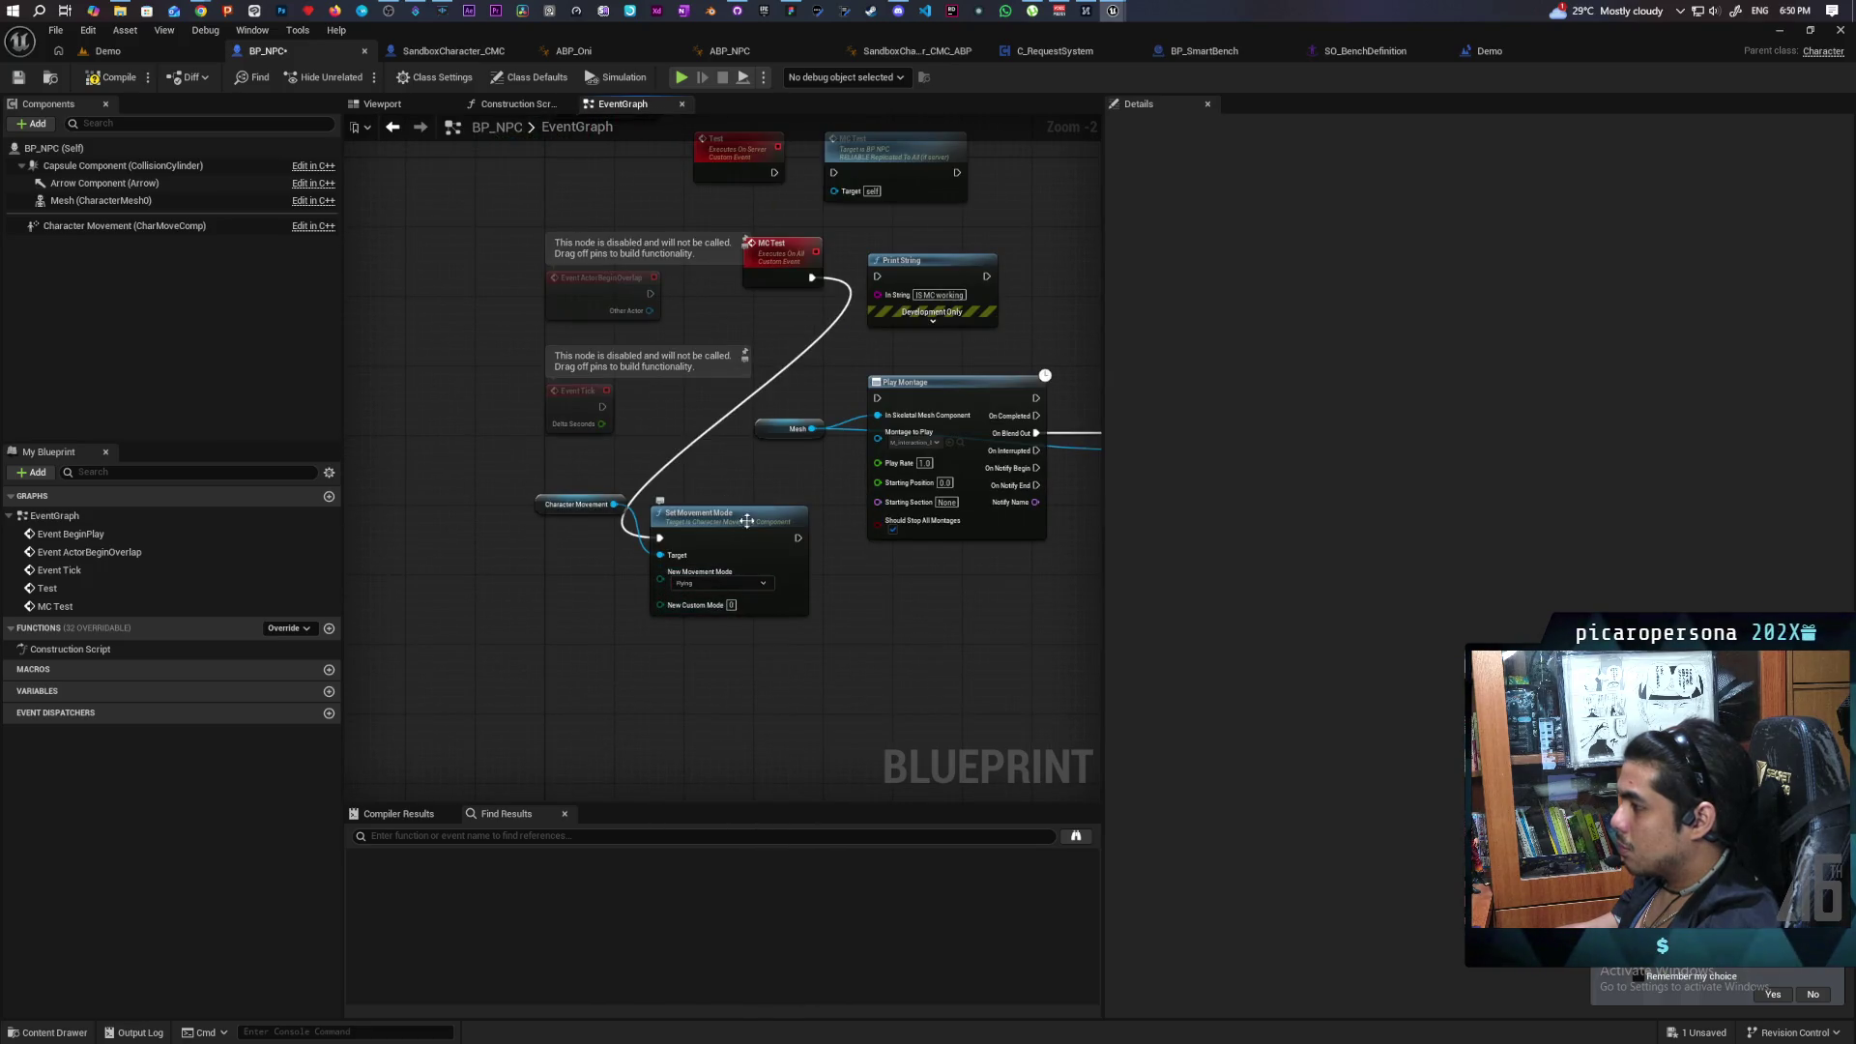
scroll(726, 518, "down", 2)
left_click_drag(719, 492, 590, 365)
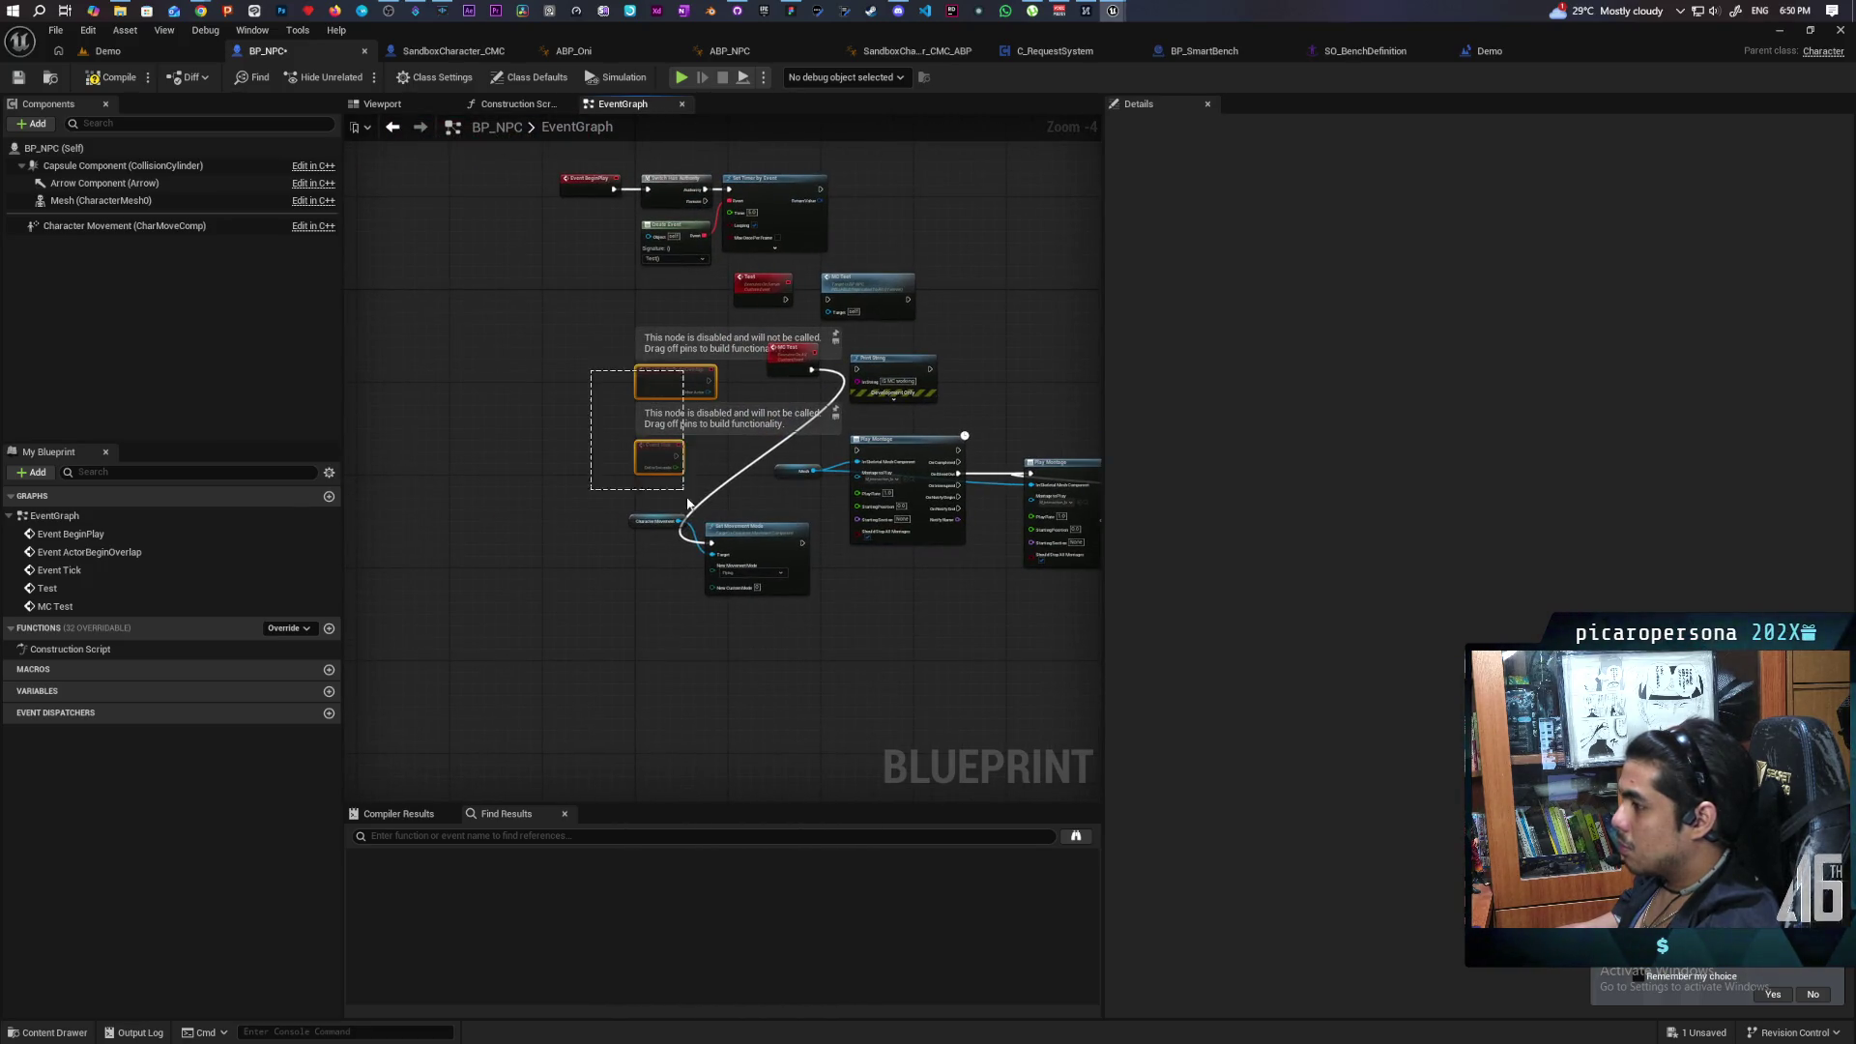
Move the disabled events aside and shift the Character Movement and Set Movement Mode nodes left.
left_click_drag(667, 457, 417, 464)
scroll(630, 464, "up", 2)
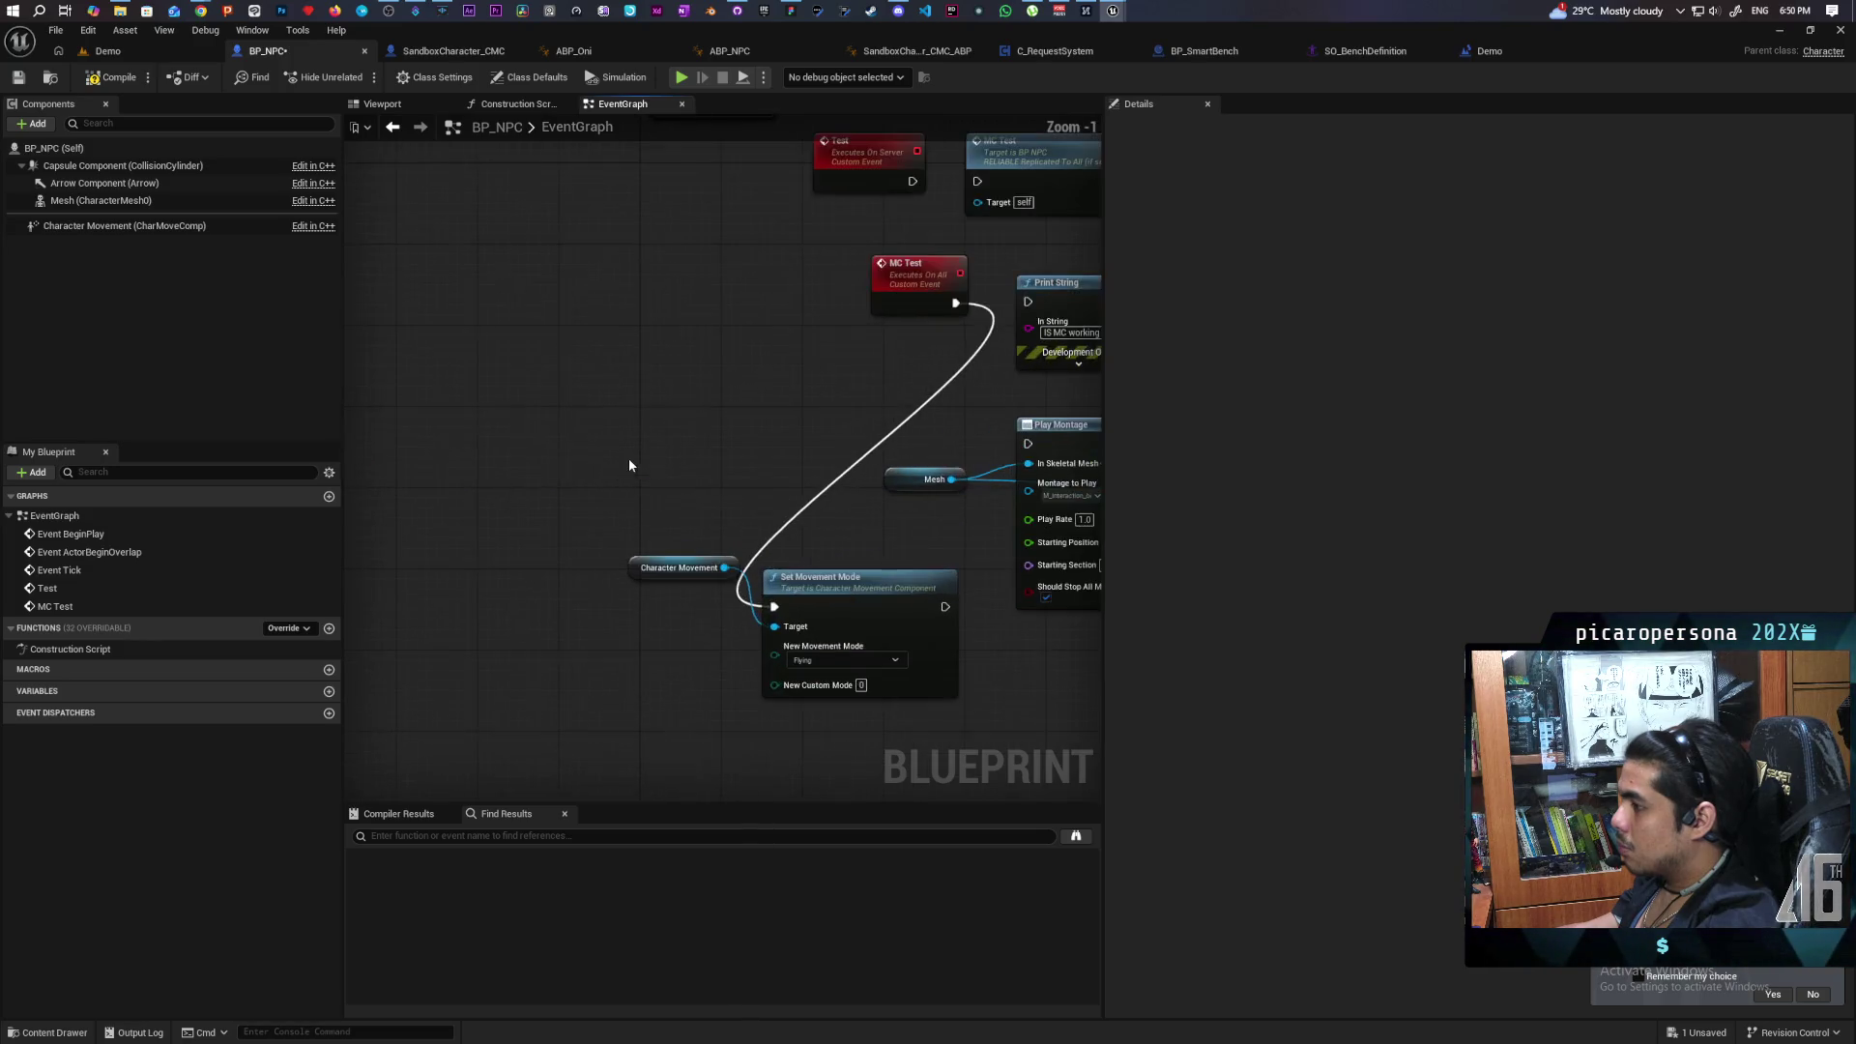
left_click_drag(618, 541, 831, 628)
scroll(674, 441, "up", 1)
left_click_drag(675, 441, 656, 440)
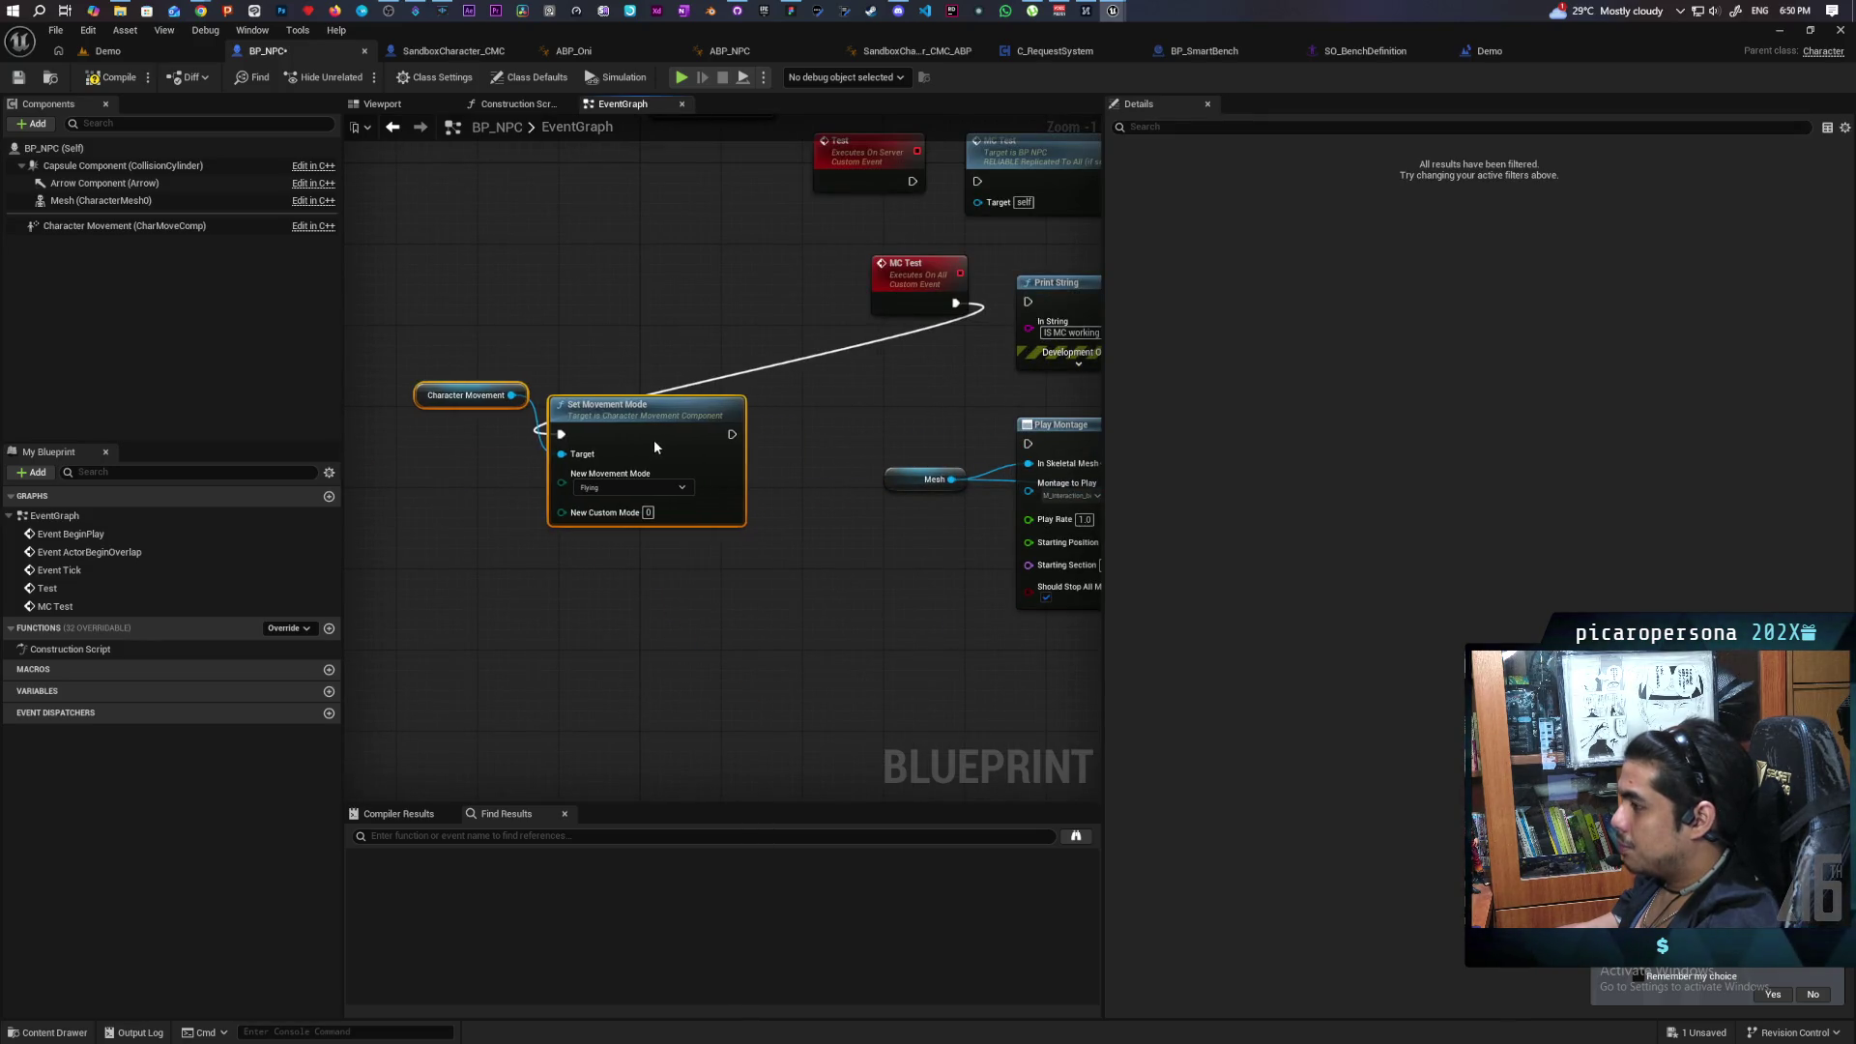
Add Set Collision Enabled on Capsule Component, chained between Set Movement Mode and Play Montage.
mouse_move(116, 166)
left_mouse_down()
mouse_move(493, 627)
mouse_move(692, 654)
mouse_move(652, 641)
left_mouse_up()
type("set collisi")
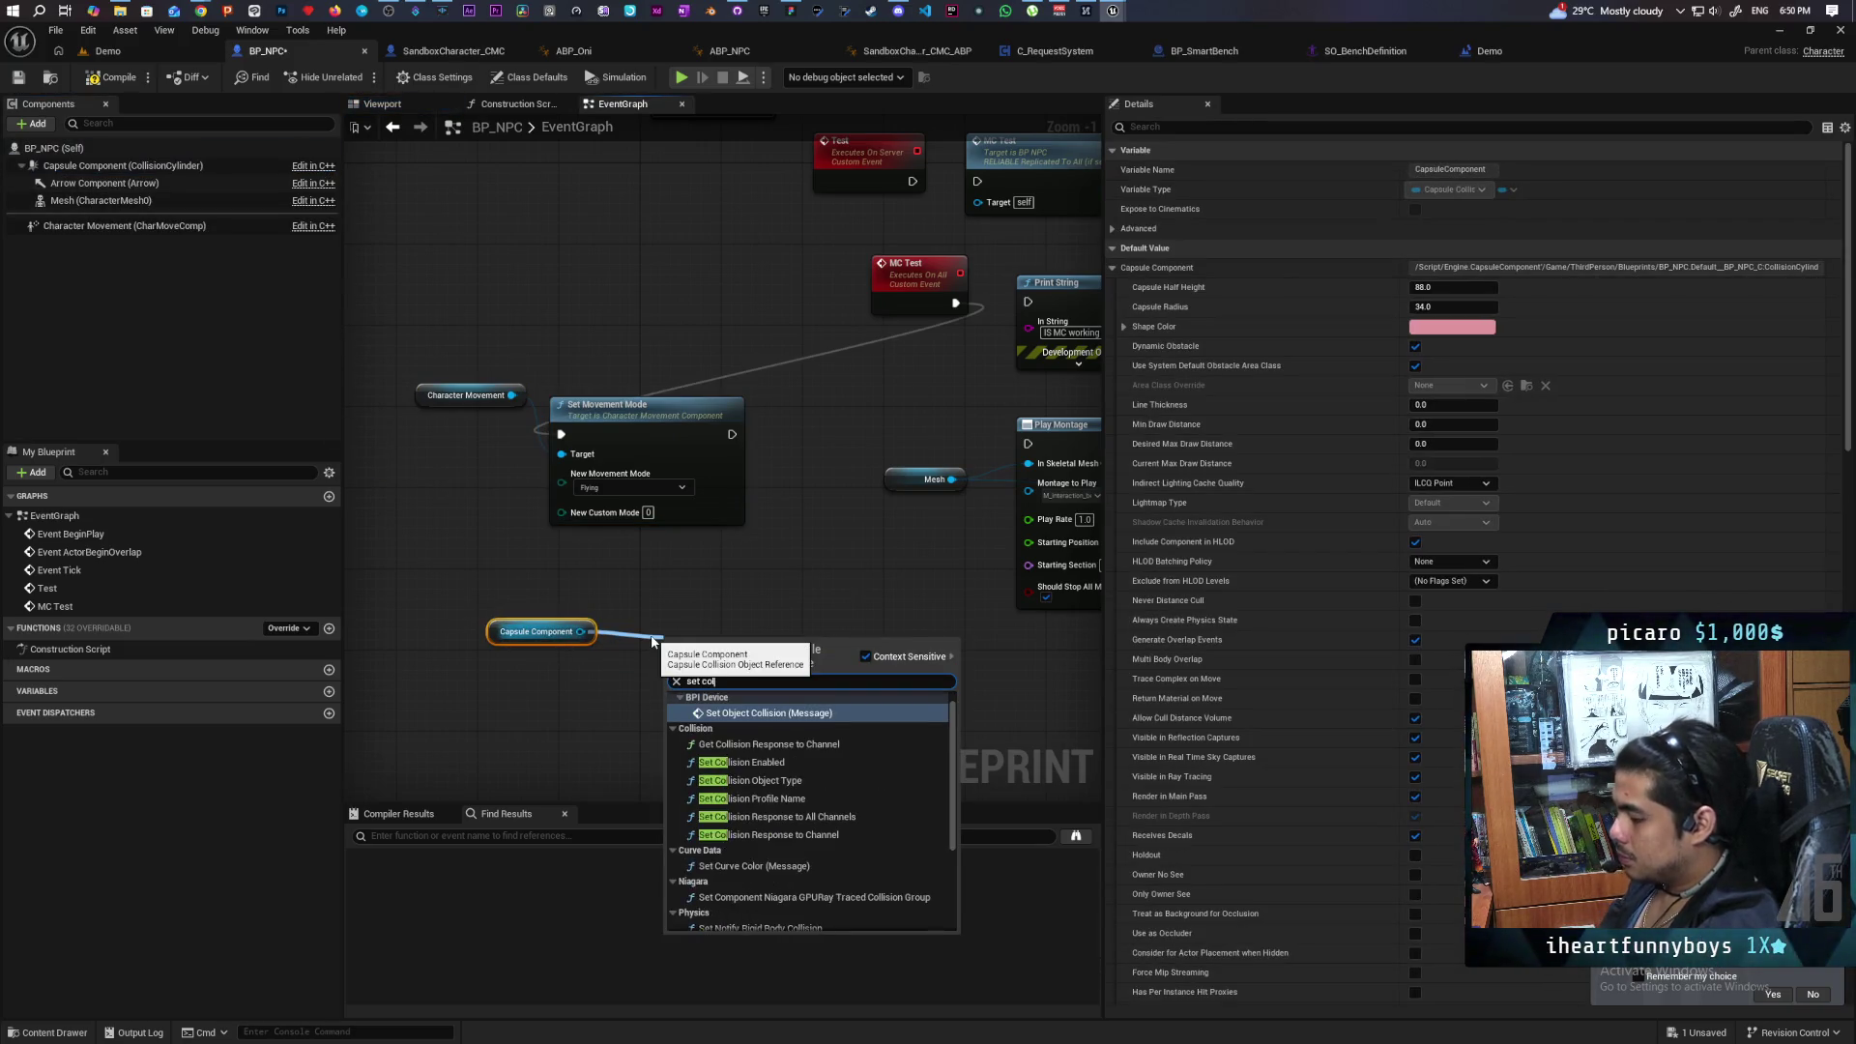
key("Down")
key("Down")
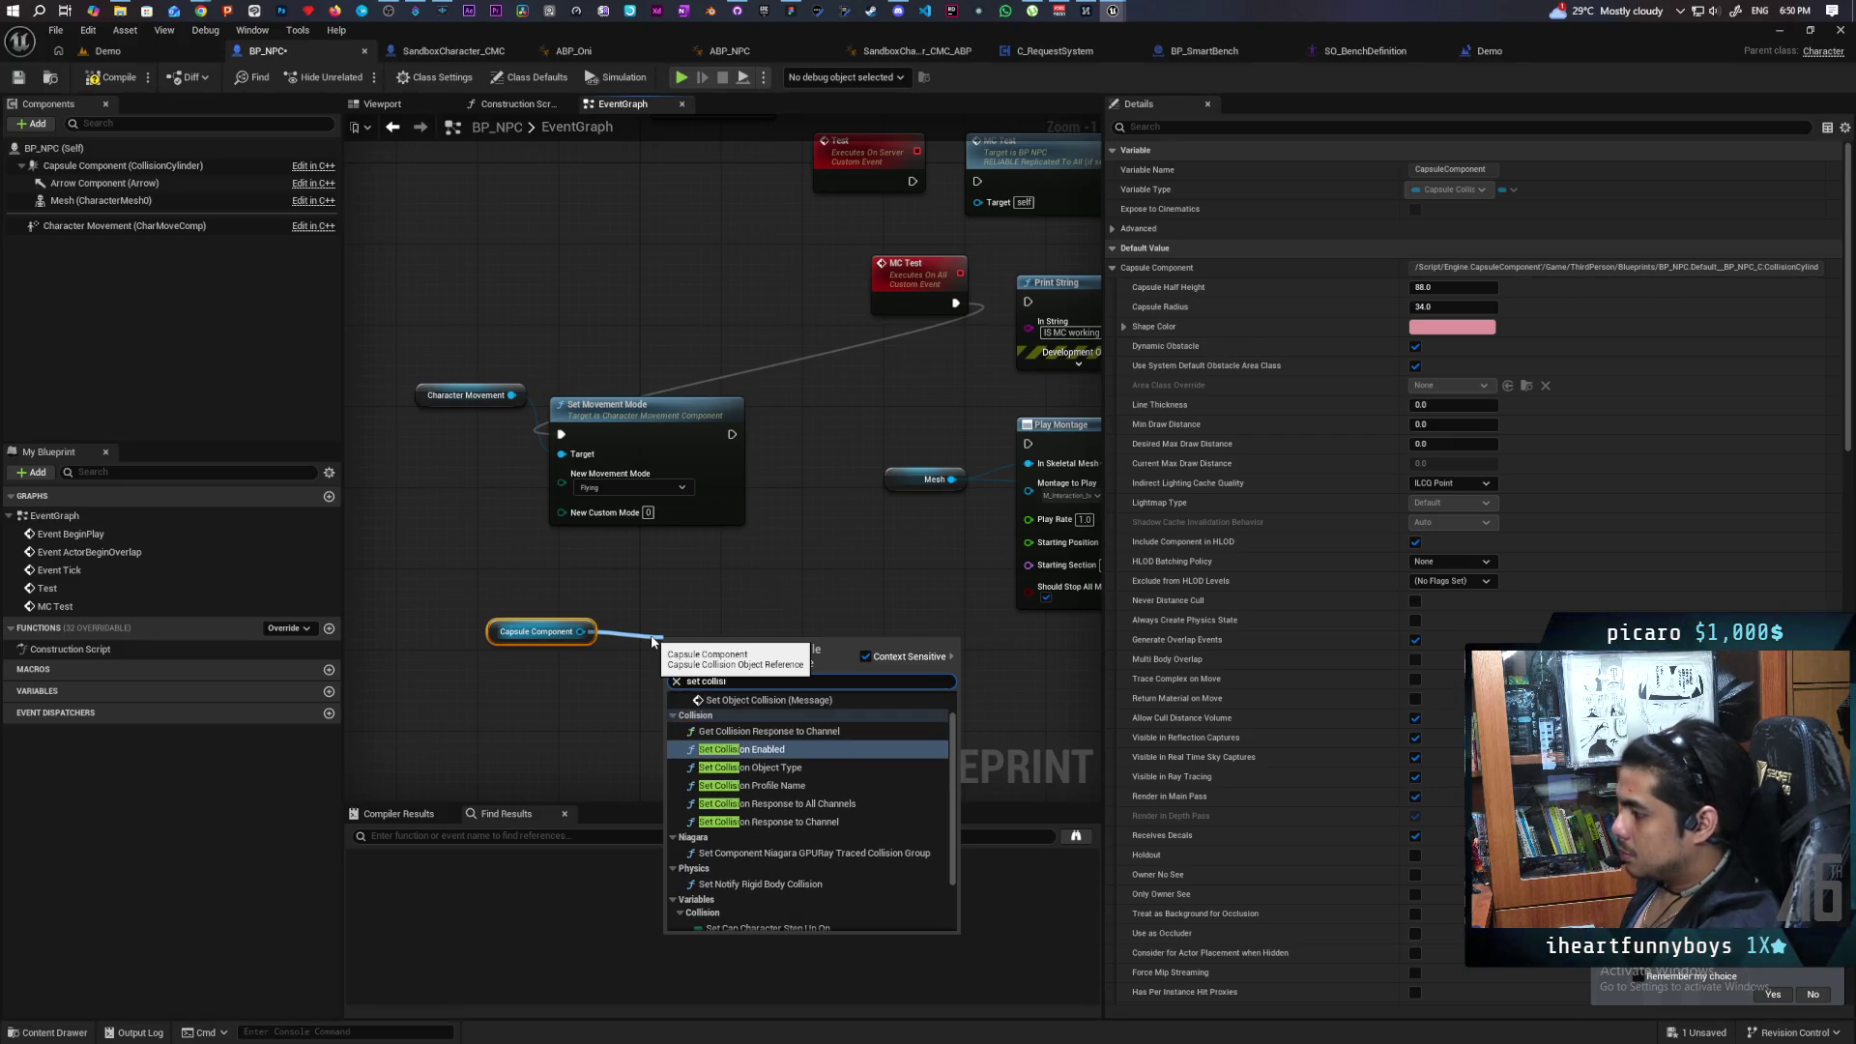
key("Return")
mouse_move(677, 638)
left_mouse_down()
mouse_move(799, 394)
mouse_move(764, 428)
mouse_move(795, 424)
left_mouse_up()
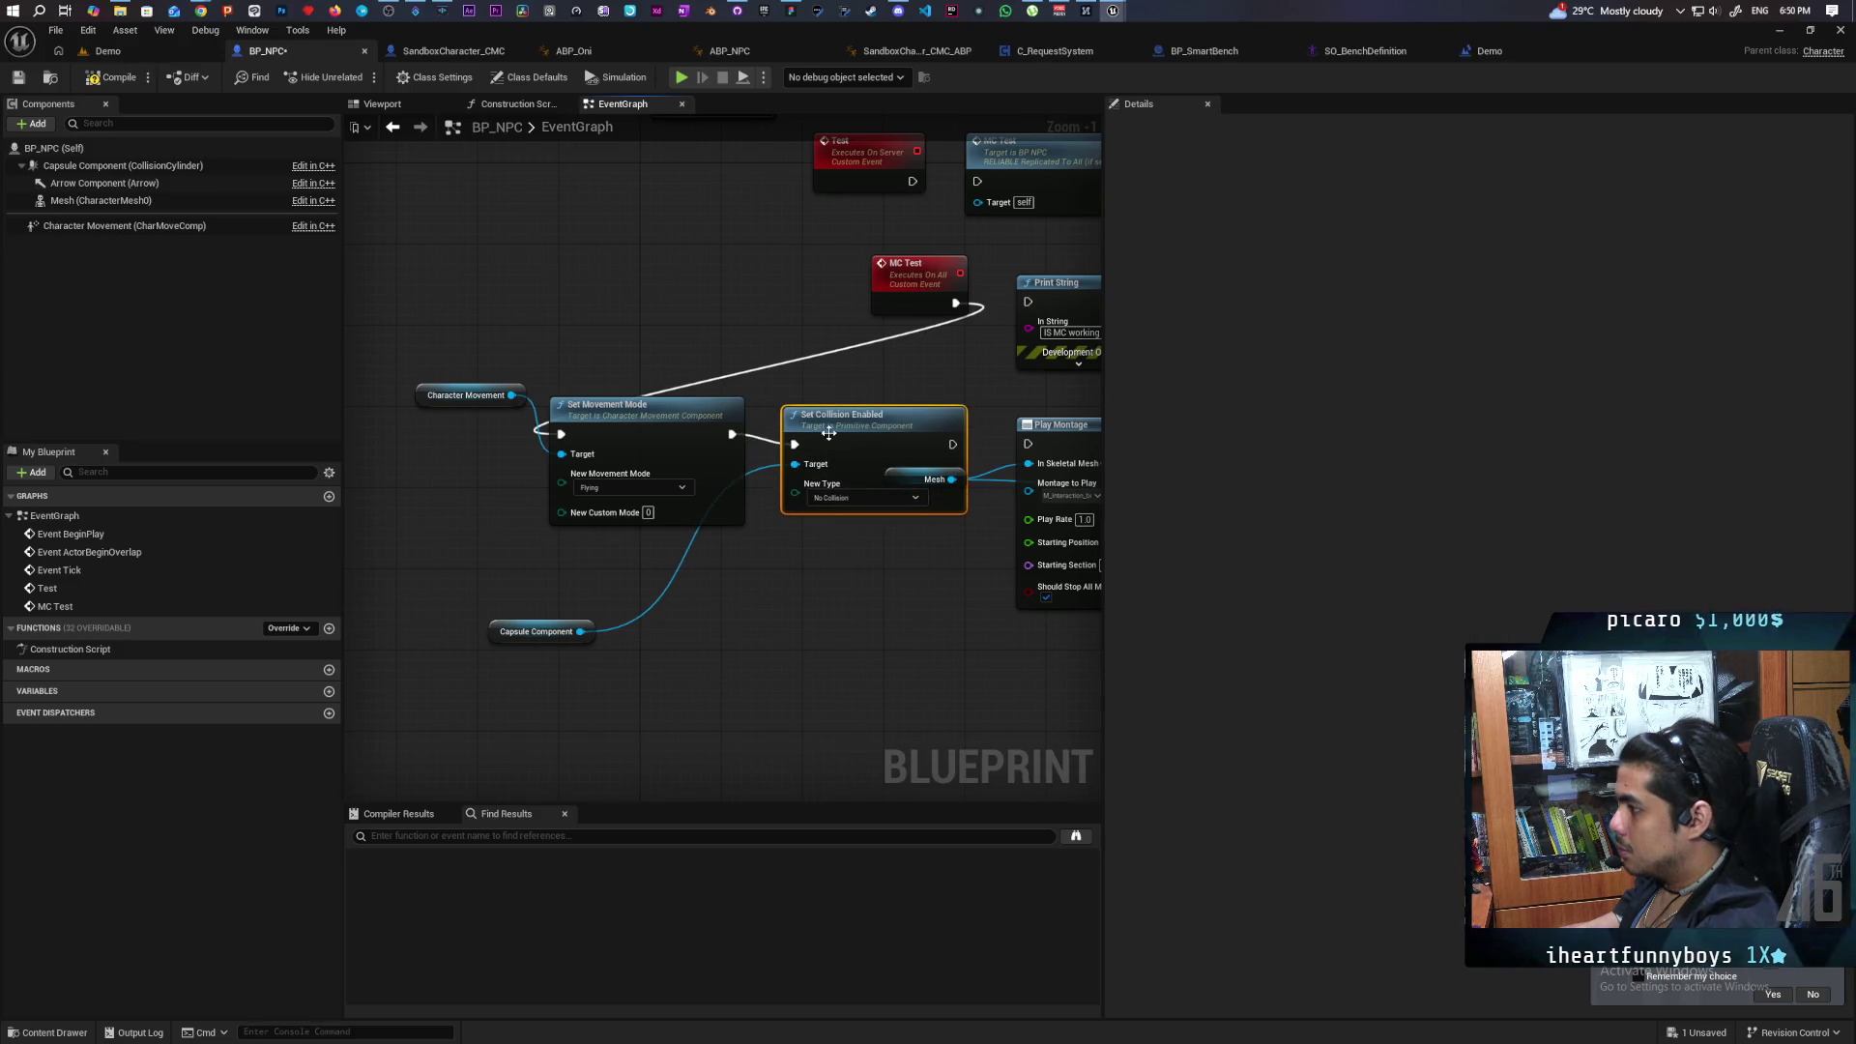
left_click_drag(952, 434, 1027, 444)
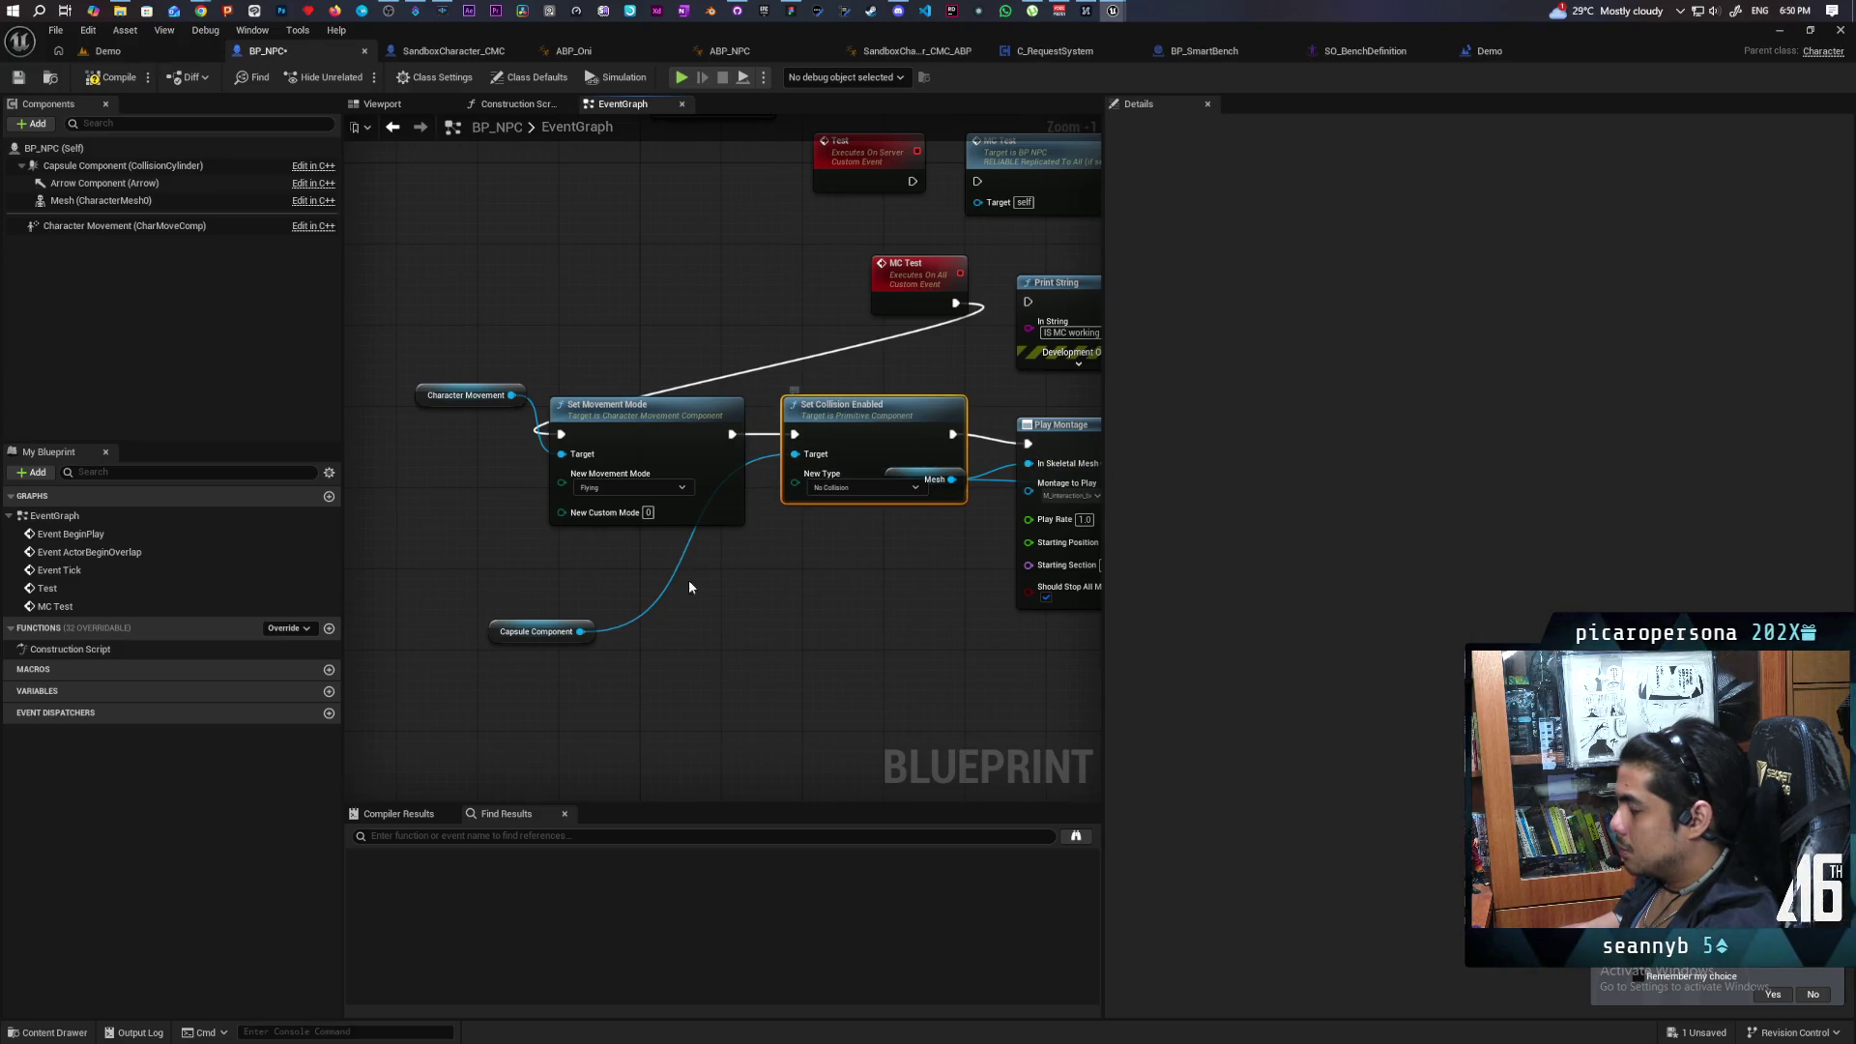
left_click(689, 513, "ctrl")
Align Set Collision Enabled and Capsule Component neatly, then compile and save BP_NPC.
left_click_drag(903, 412, 902, 422)
left_click(919, 490)
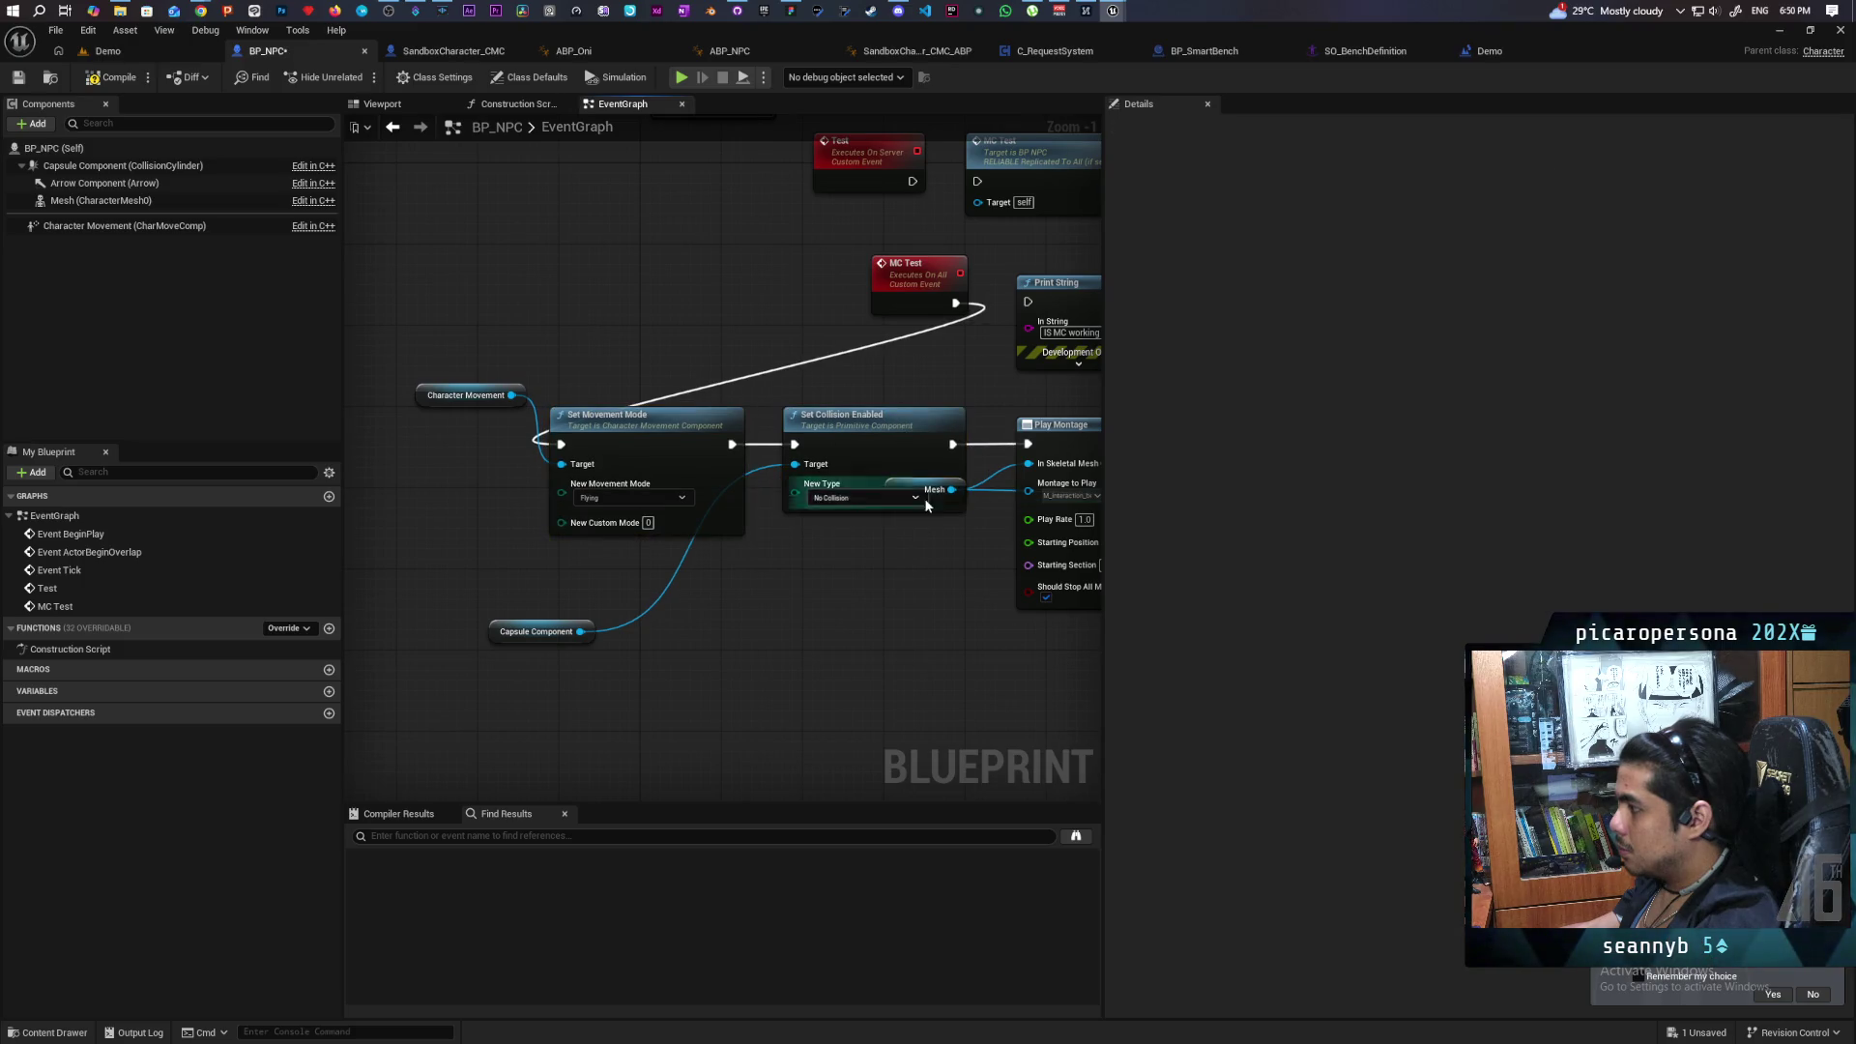
mouse_move(918, 490)
left_mouse_down()
mouse_move(878, 459)
mouse_move(970, 561)
left_mouse_up()
left_click_drag(860, 432, 900, 463)
left_click(753, 587)
mouse_move(512, 631)
left_mouse_down()
mouse_move(634, 612)
mouse_move(724, 570)
left_mouse_up()
left_click(132, 86)
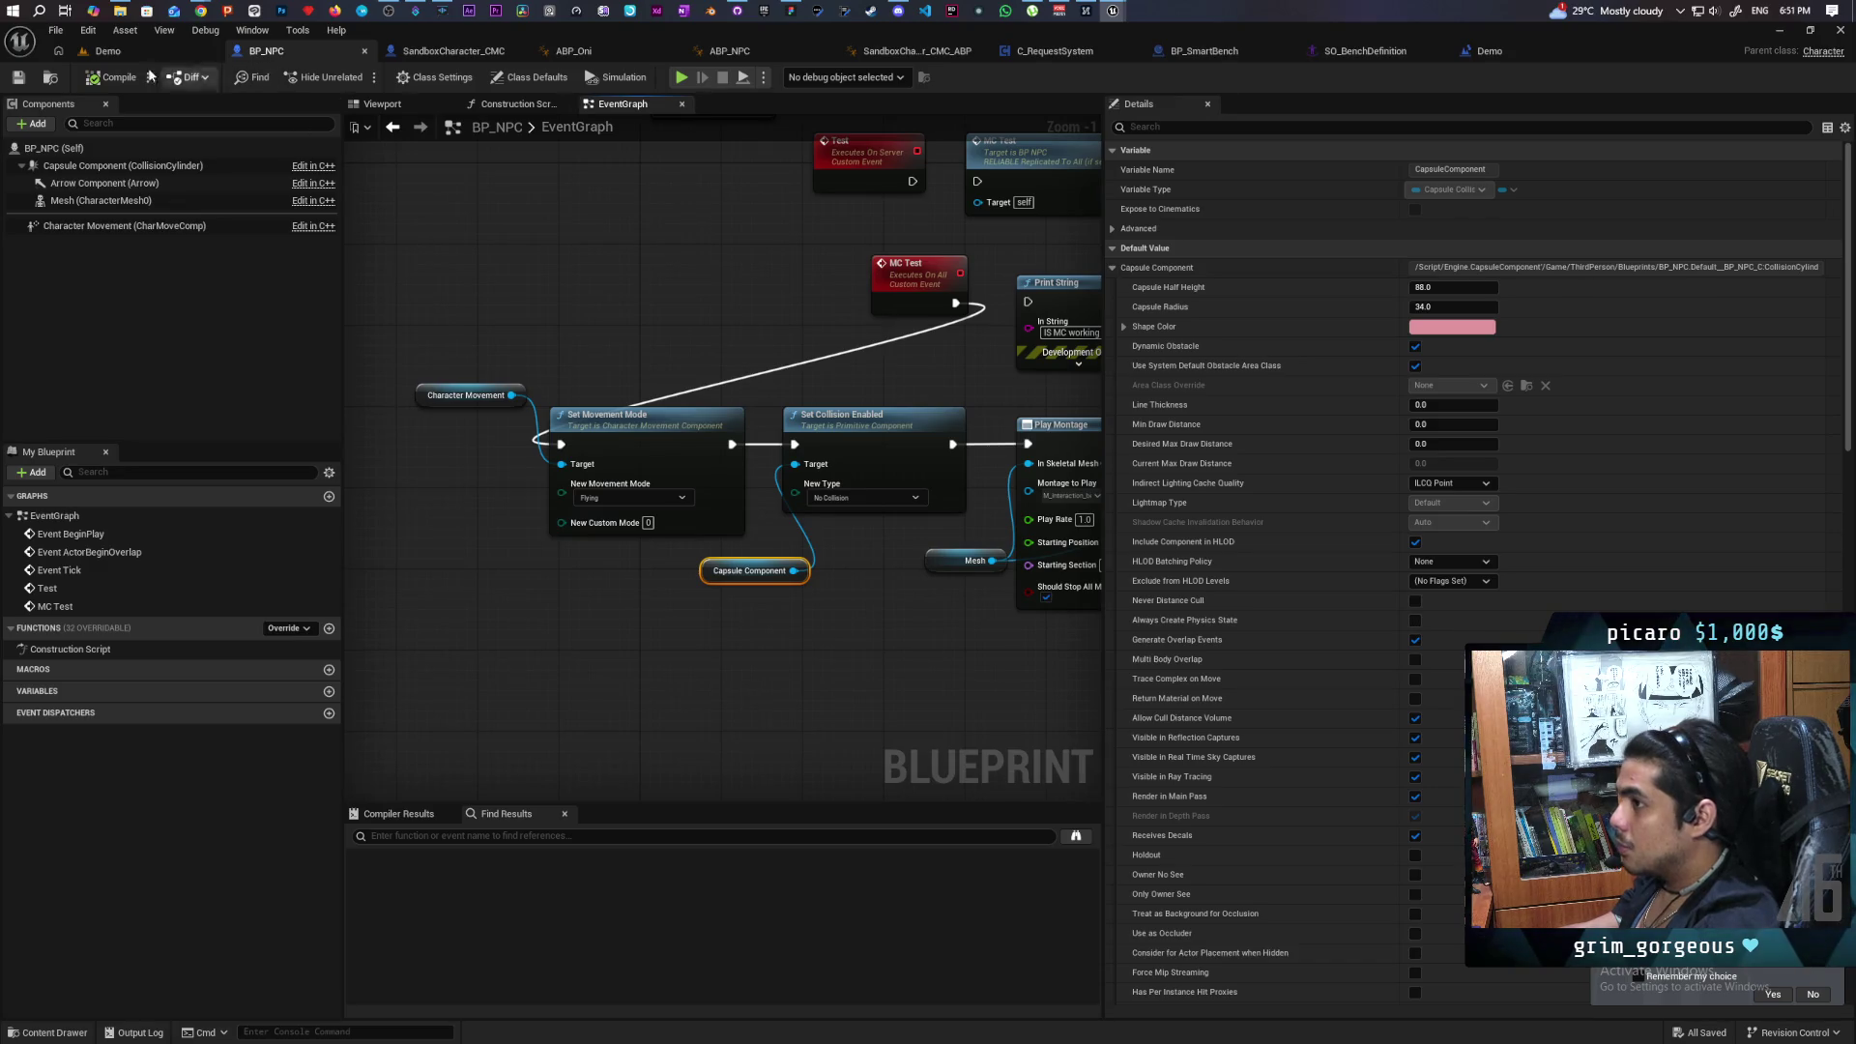
left_click(107, 50)
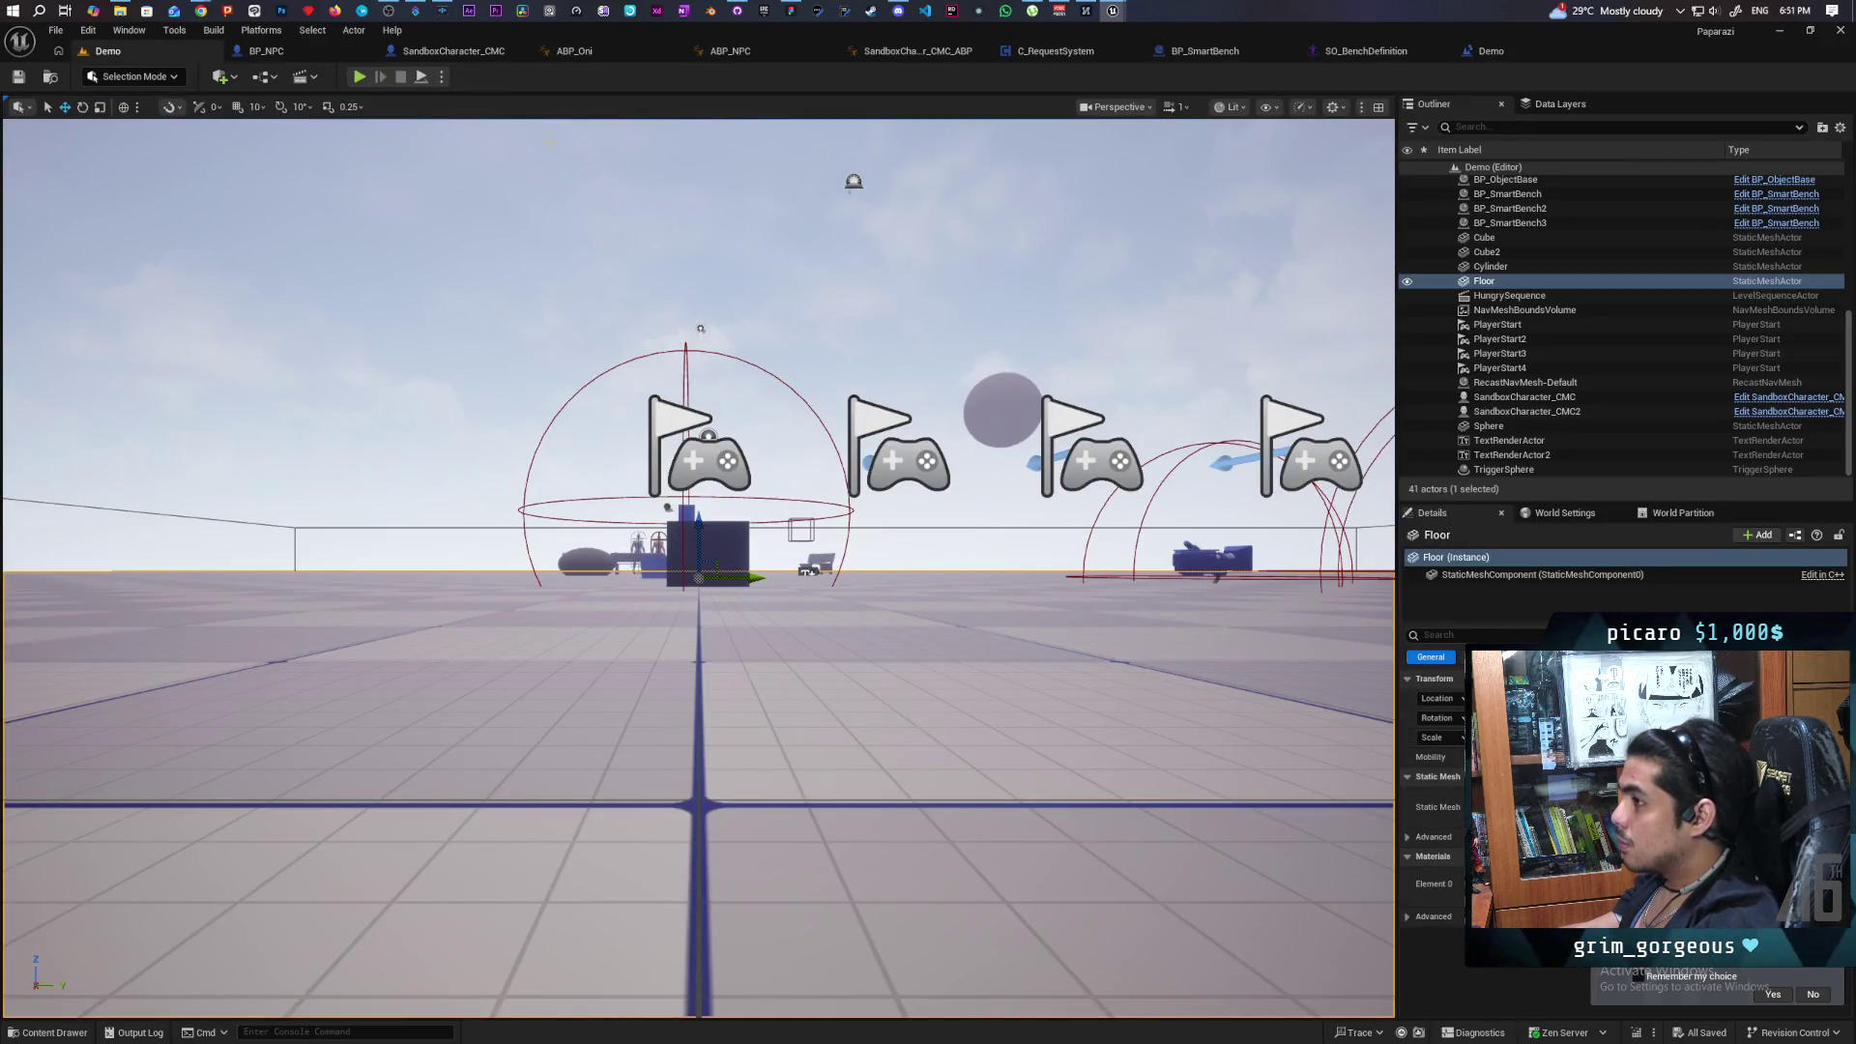
Play with three clients, walk the cat toward the benches, then float the Demo blueprint window.
left_click(362, 77)
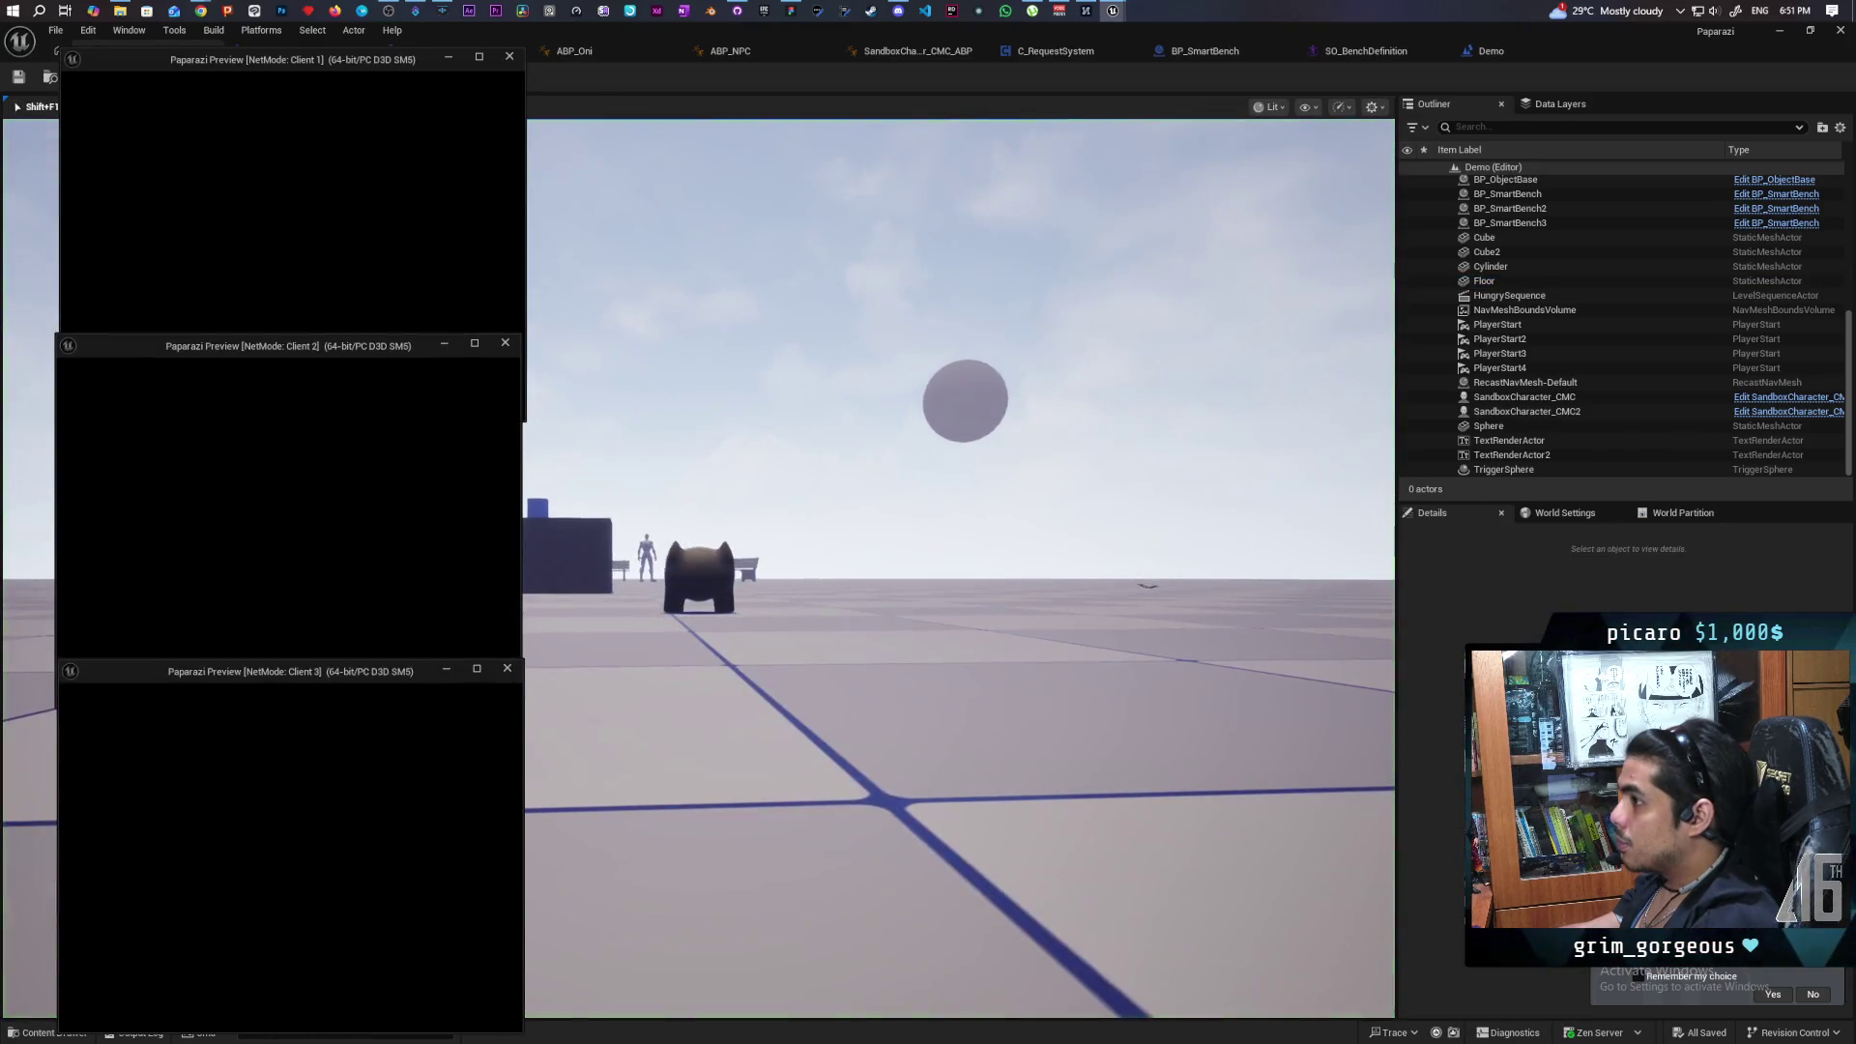
key("alt+Tab")
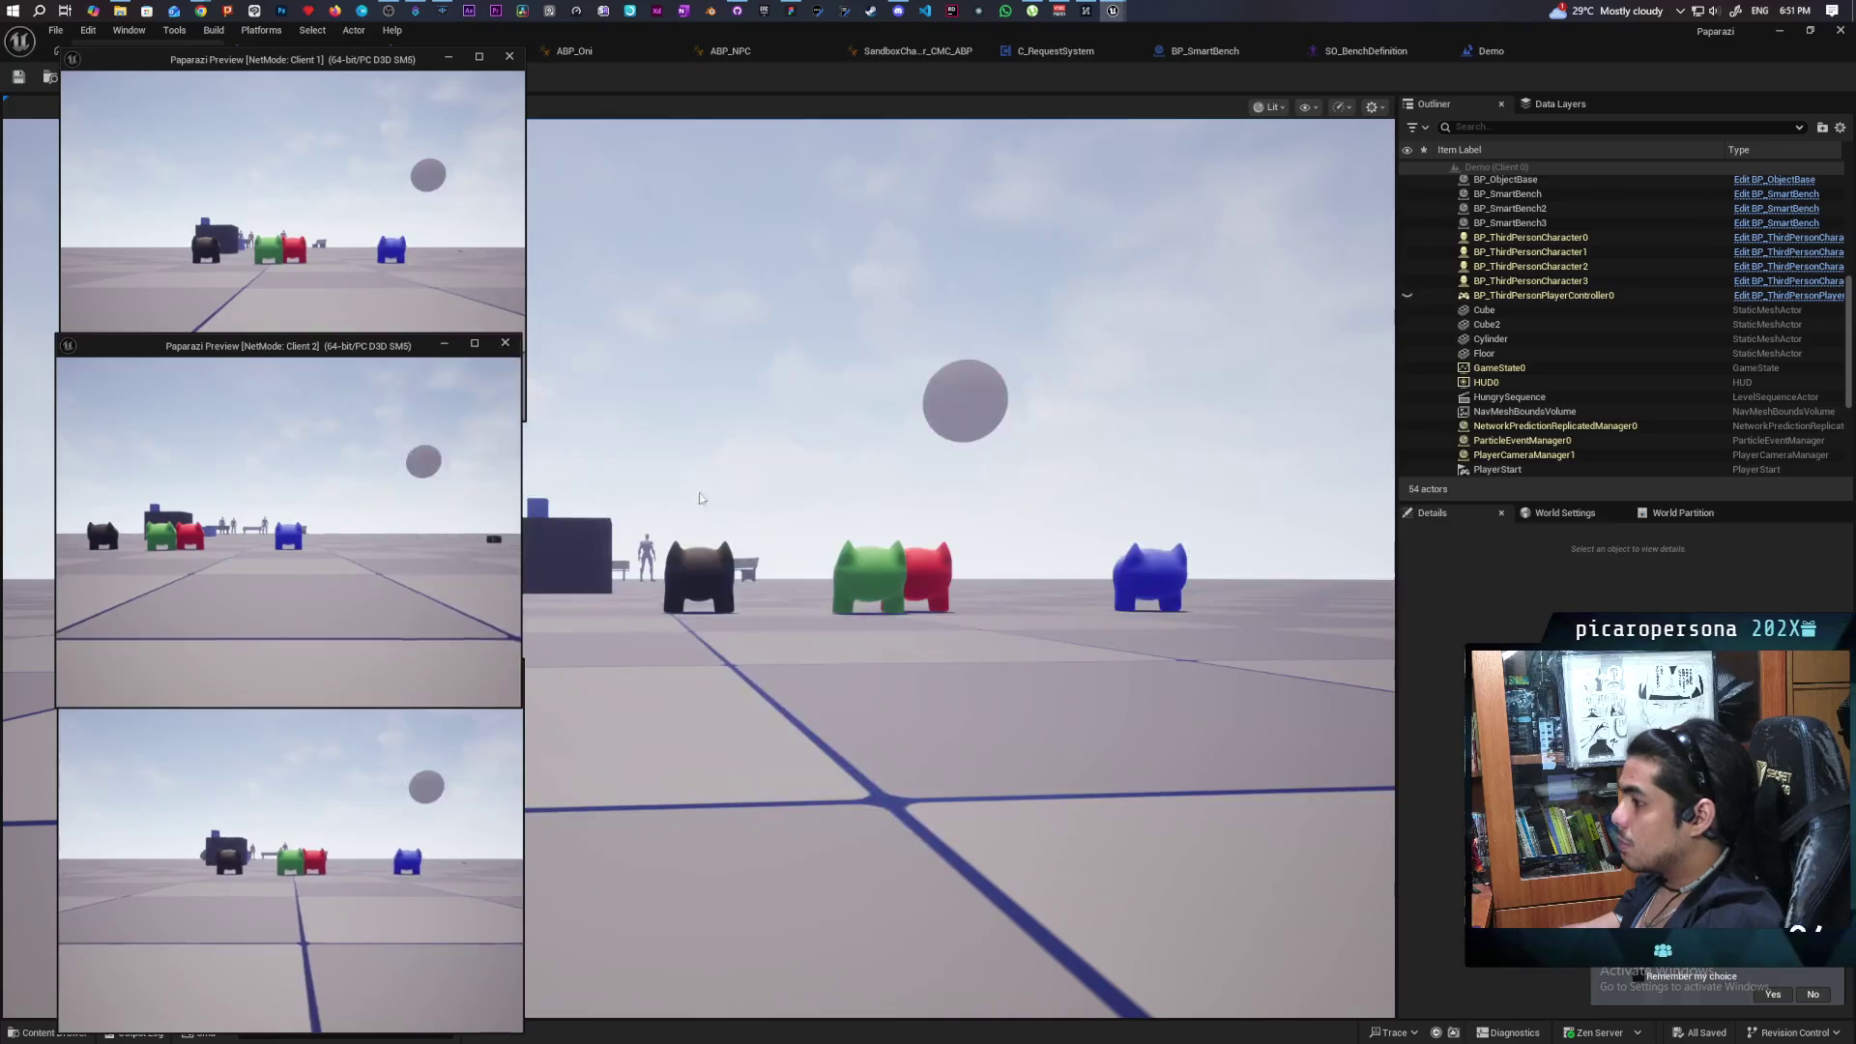
left_click(701, 498)
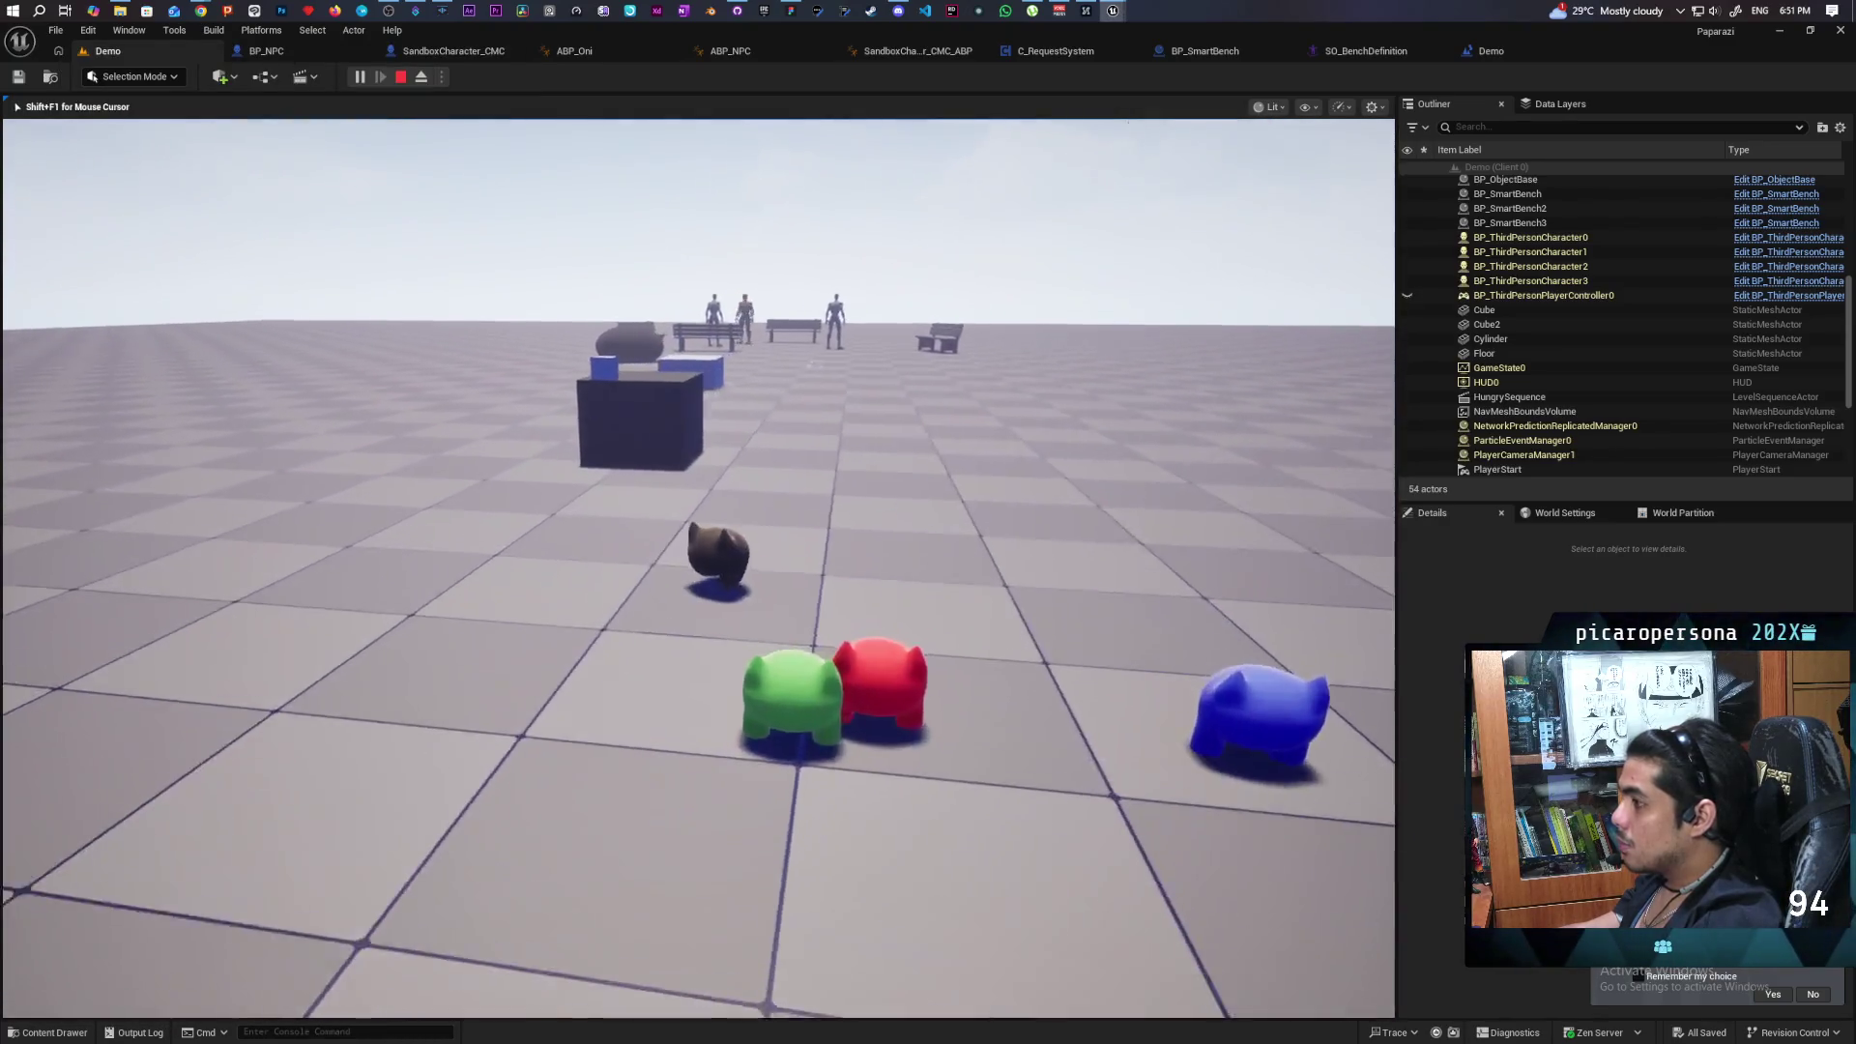
key("w")
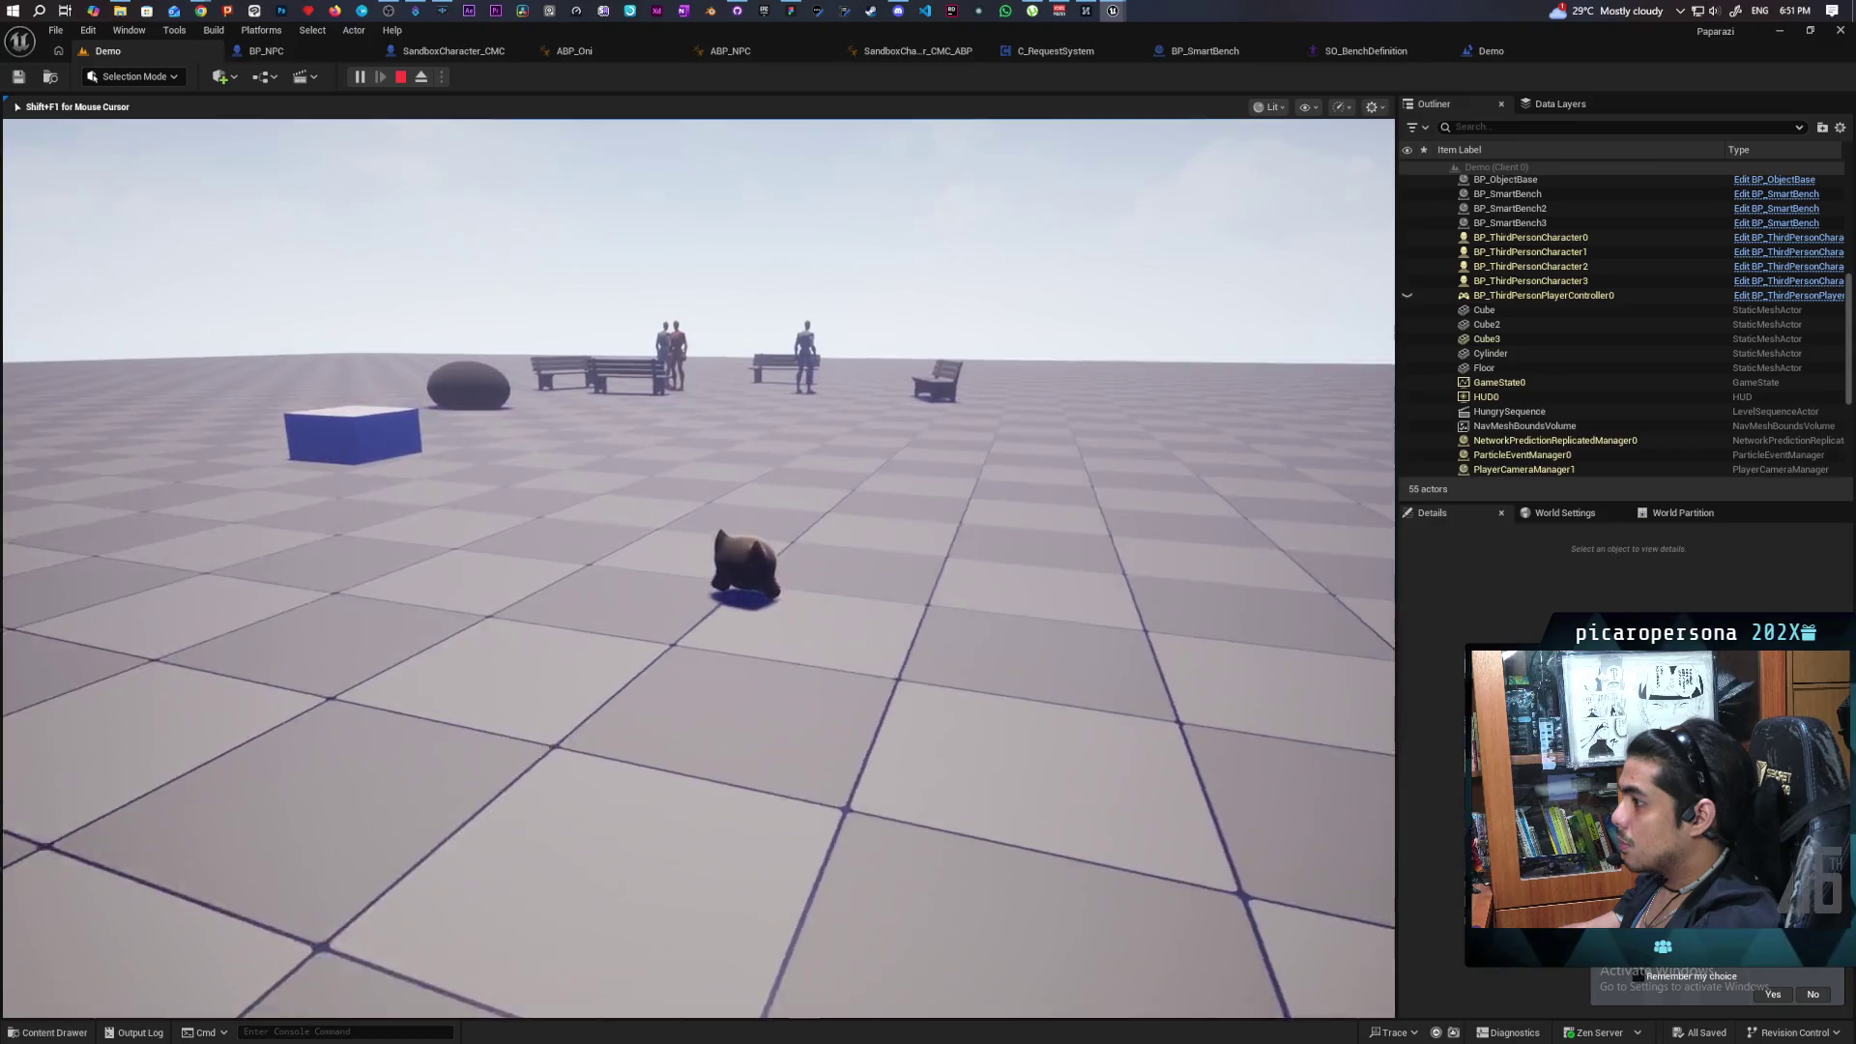
key("w")
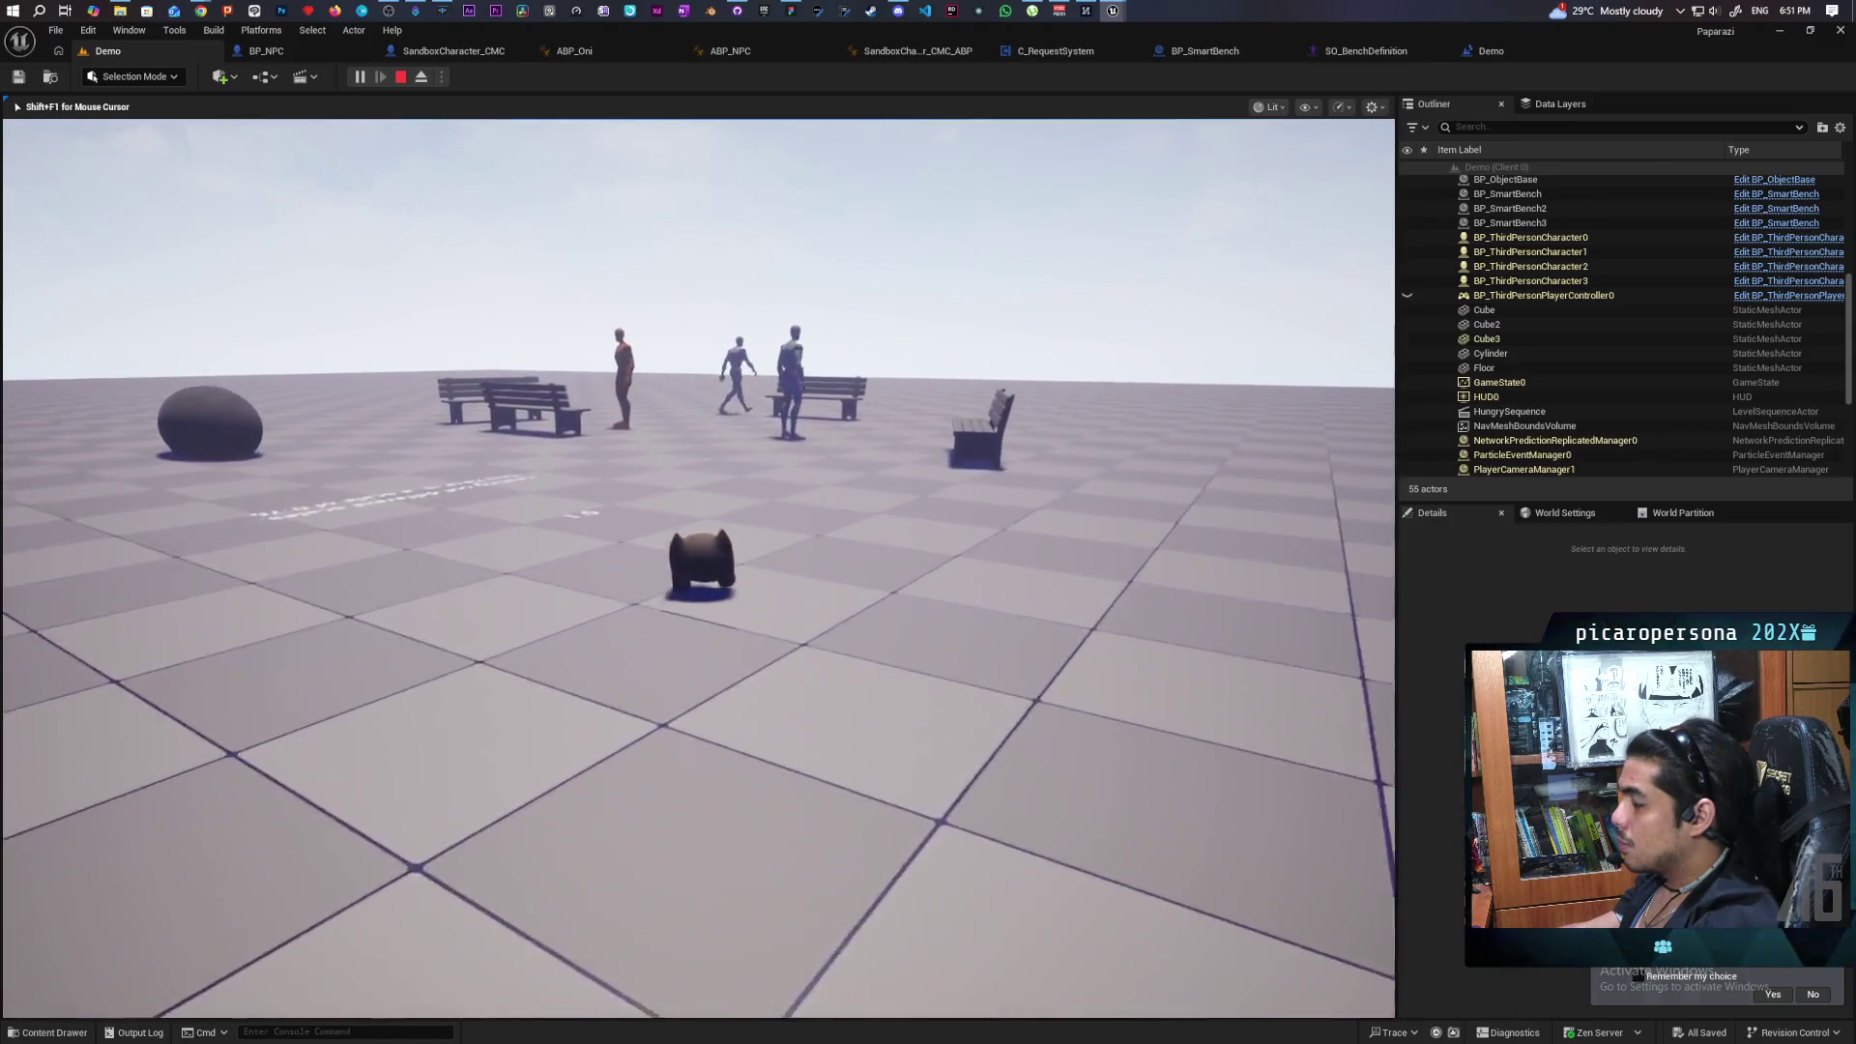
key("shift+F1")
mouse_move(1564, 55)
left_mouse_down()
mouse_move(1580, 91)
mouse_move(1232, 120)
mouse_move(991, 194)
left_mouse_up()
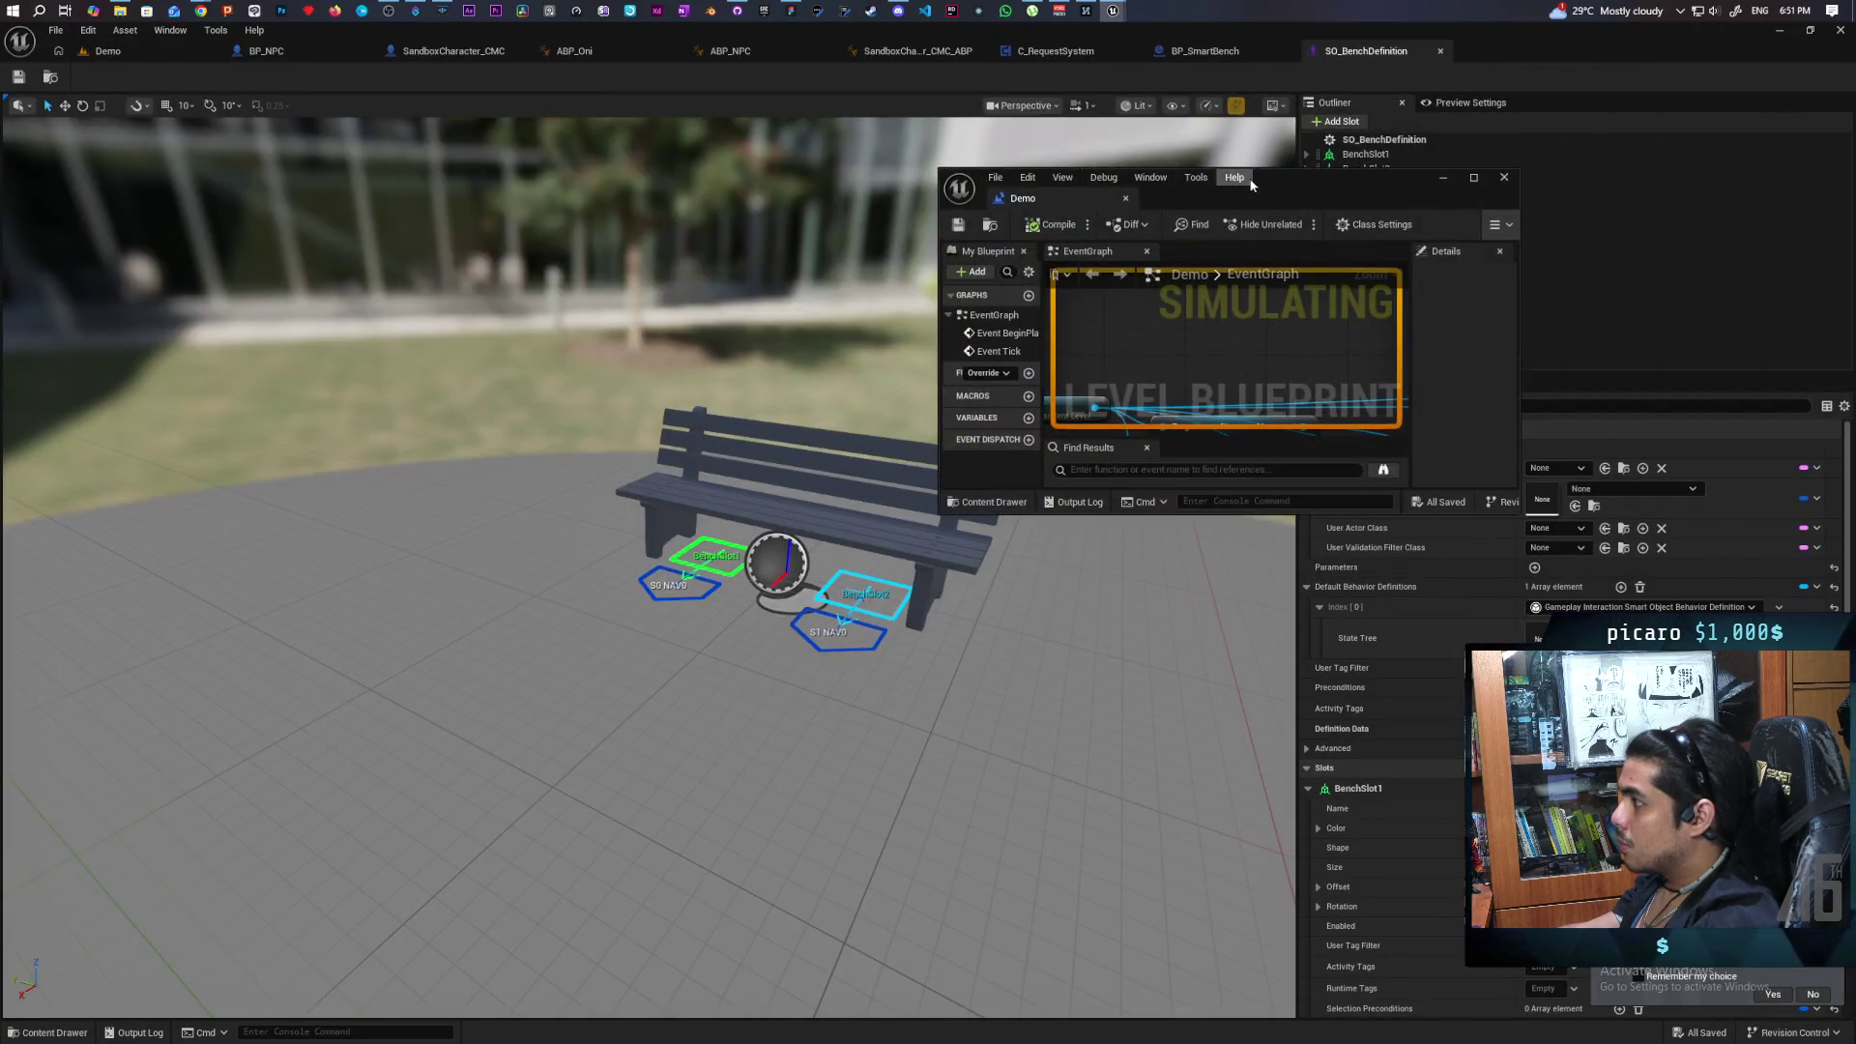
Dock the floating Demo level blueprint back and restore the editor window, moving it right and down.
double_click(1295, 182)
mouse_move(1030, 54)
left_mouse_down()
mouse_move(1145, 68)
mouse_move(1110, 62)
left_mouse_up()
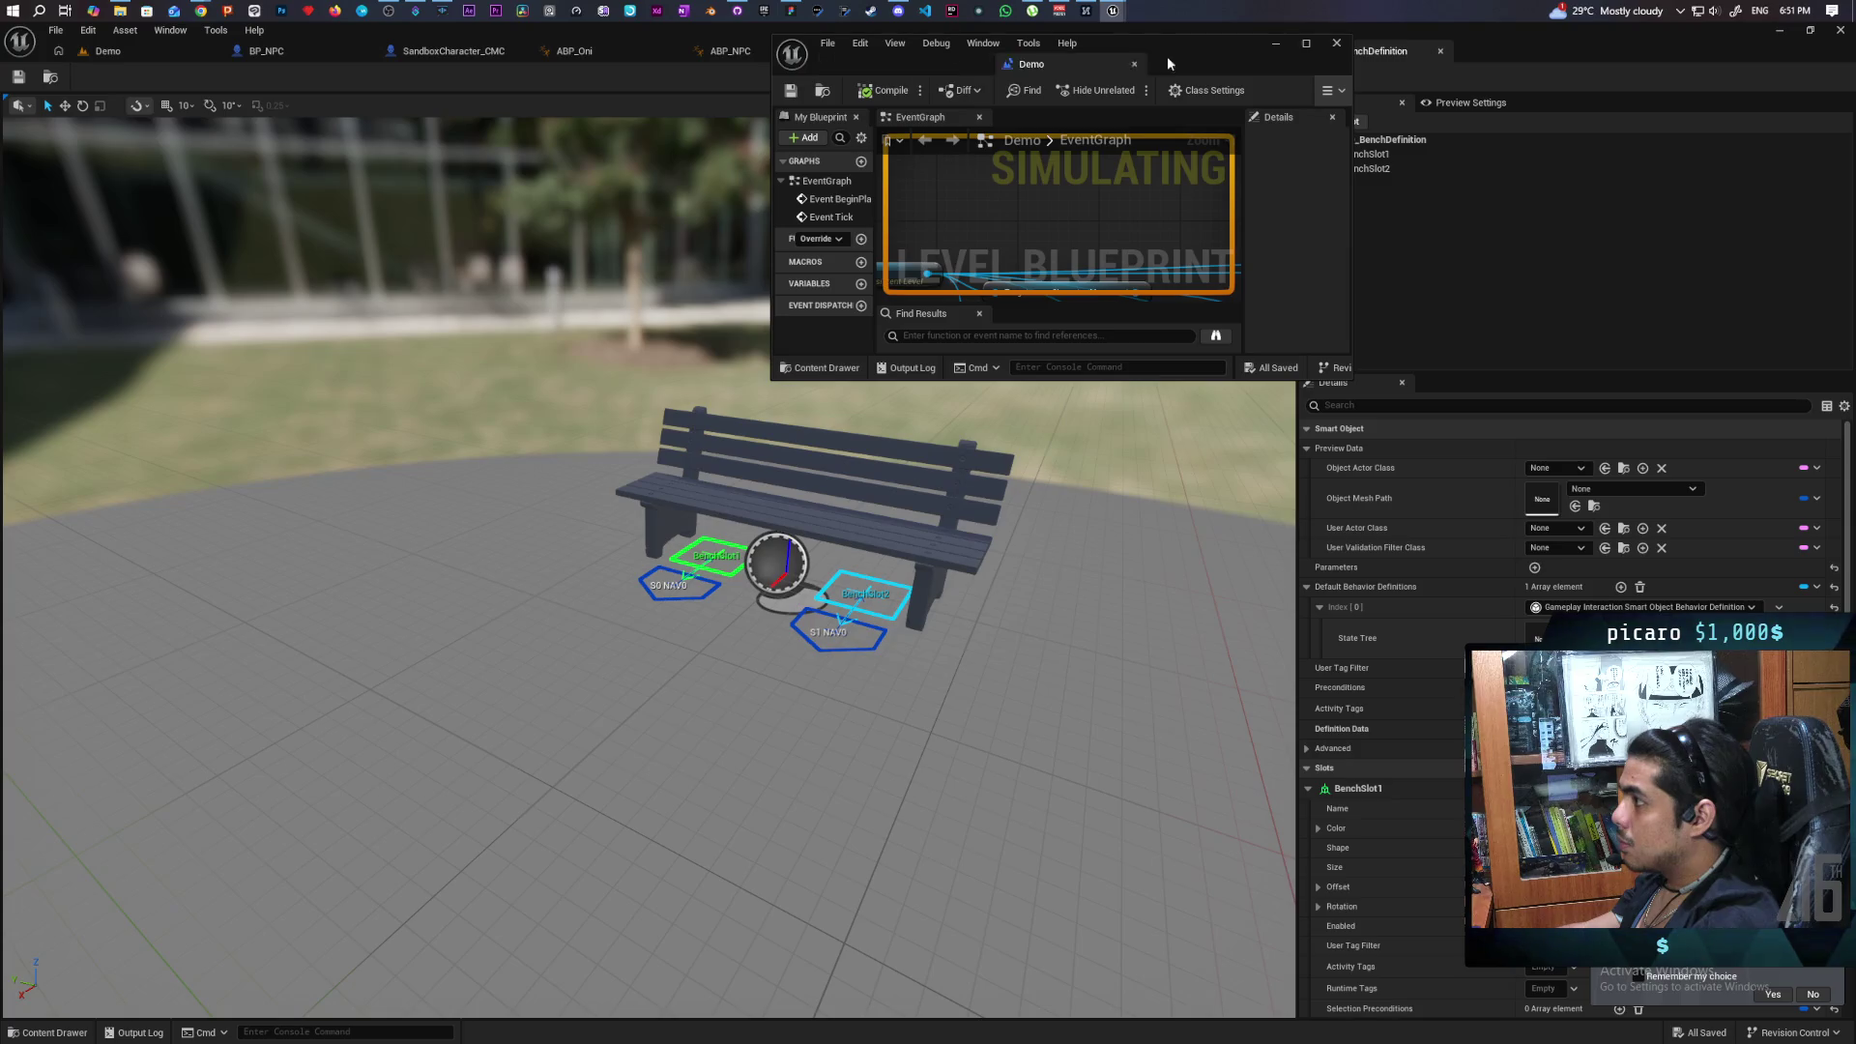
left_click_drag(1167, 56, 1212, 41)
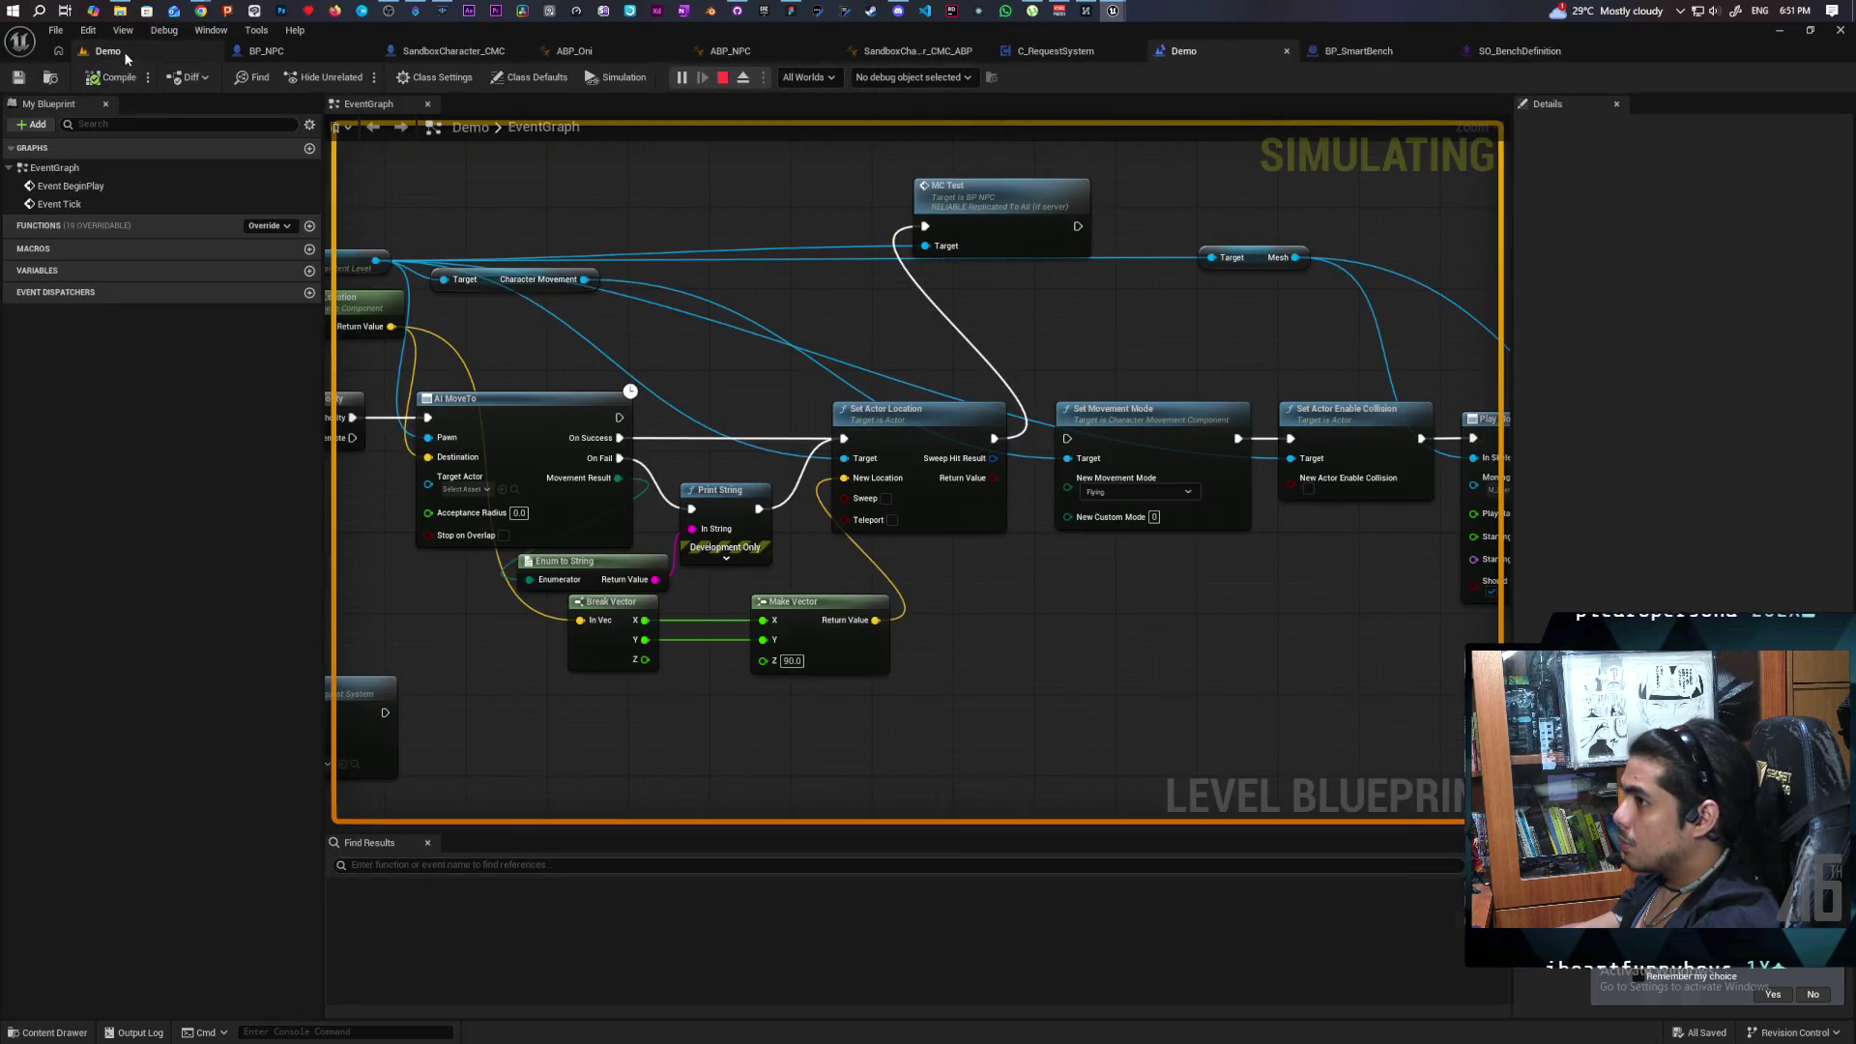
left_click(107, 50)
double_click(1272, 27)
left_click_drag(1274, 42, 1313, 90)
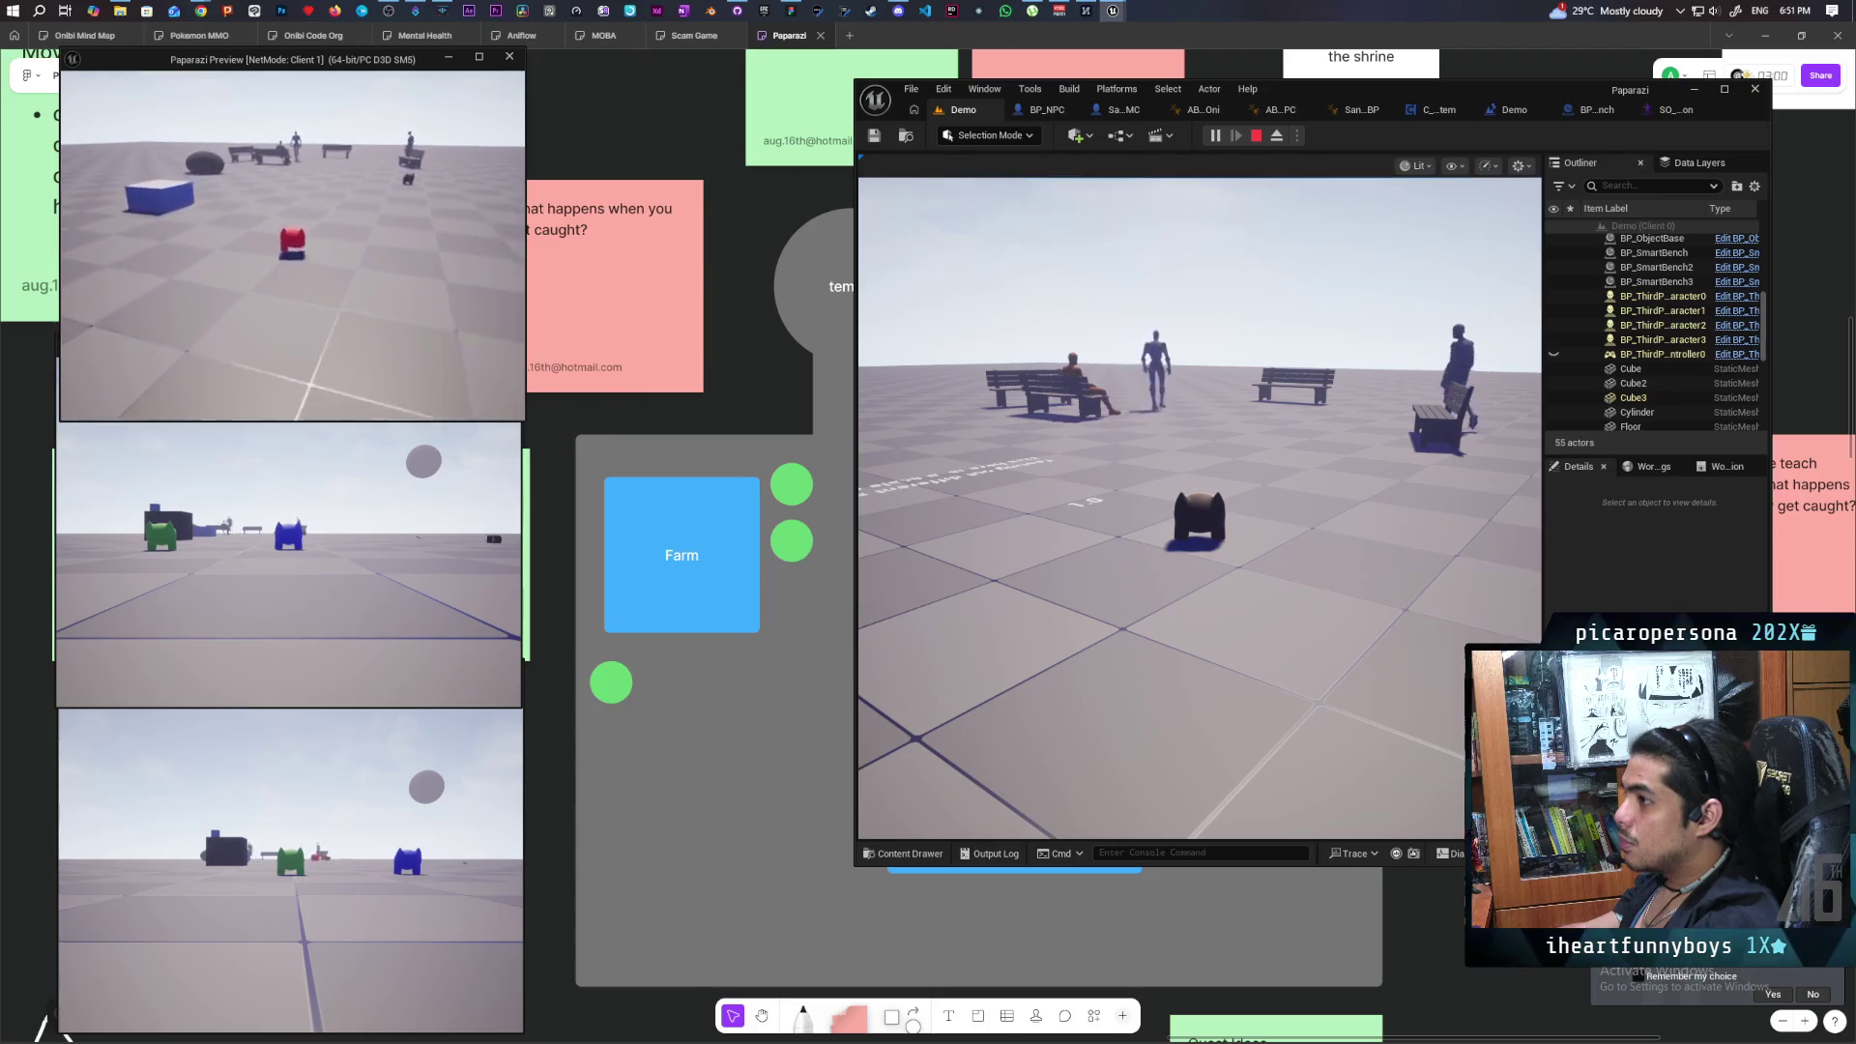
Restart the three-client session, walk to the benches where an NPC sits, then stop.
key("Escape")
left_click(1217, 136)
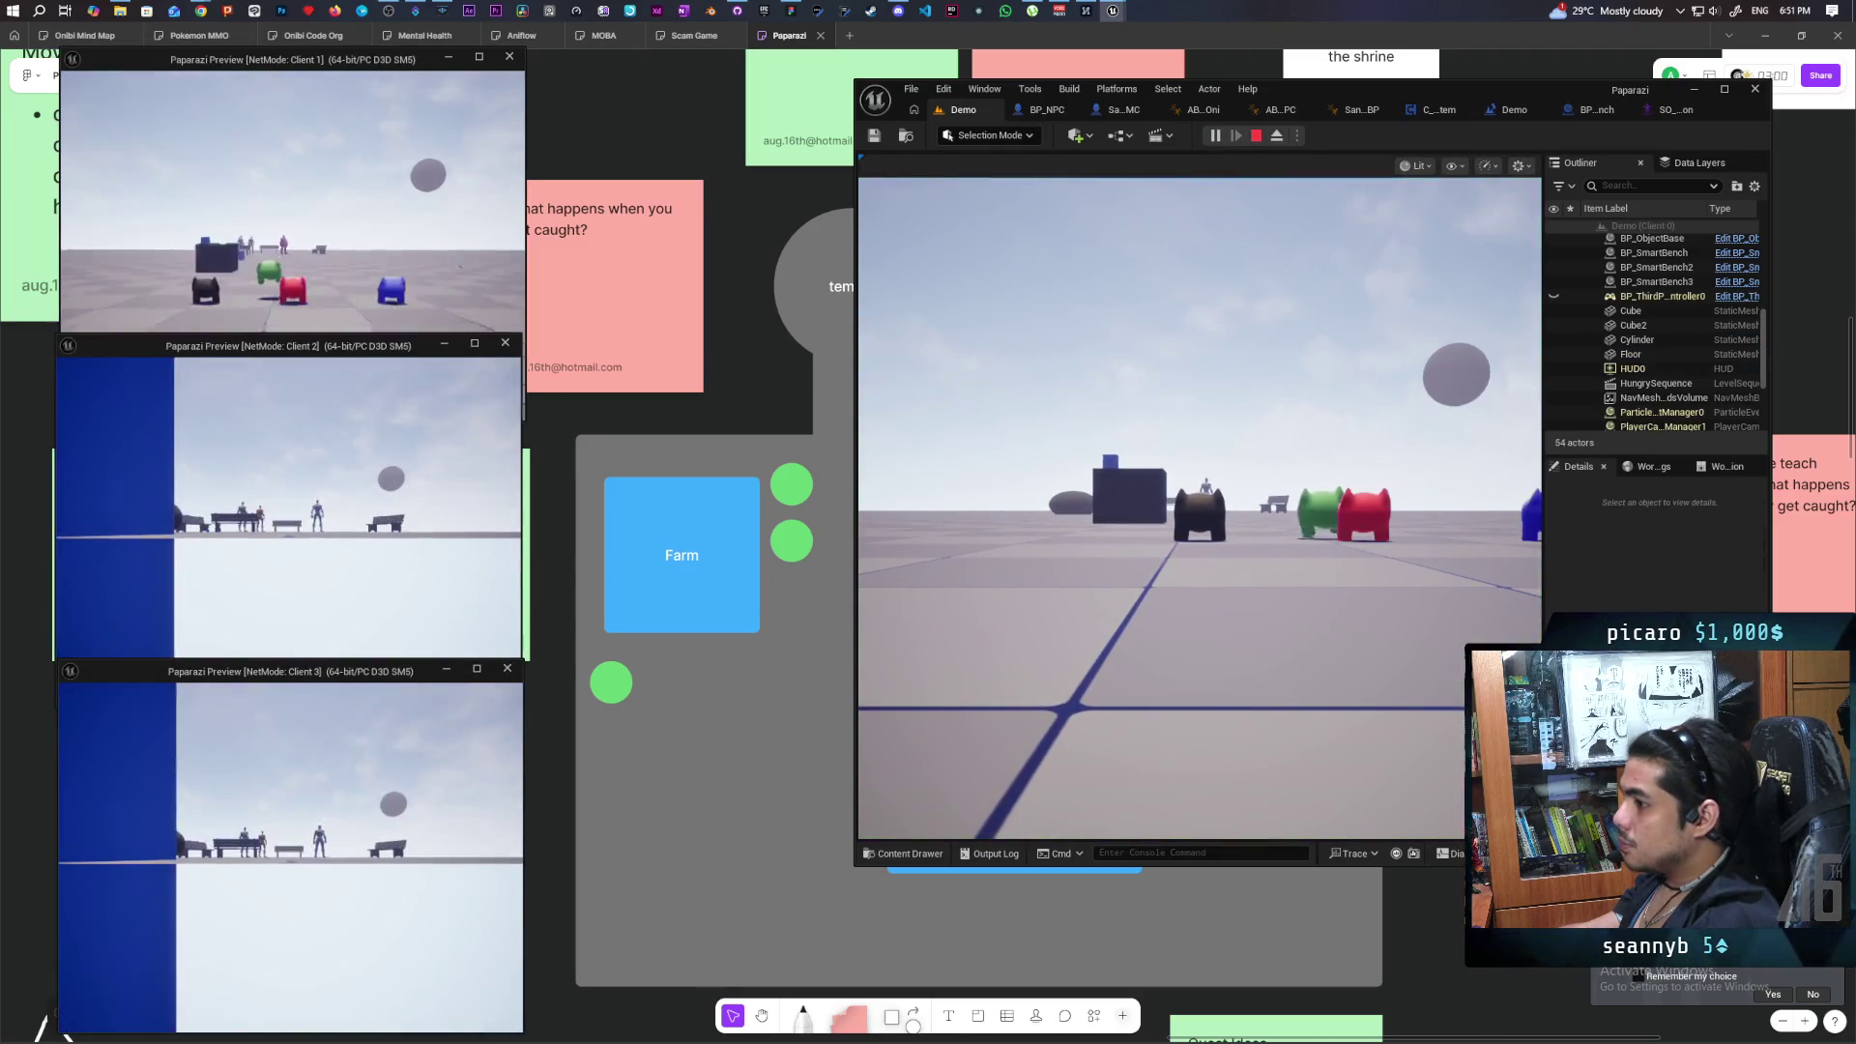
key("w")
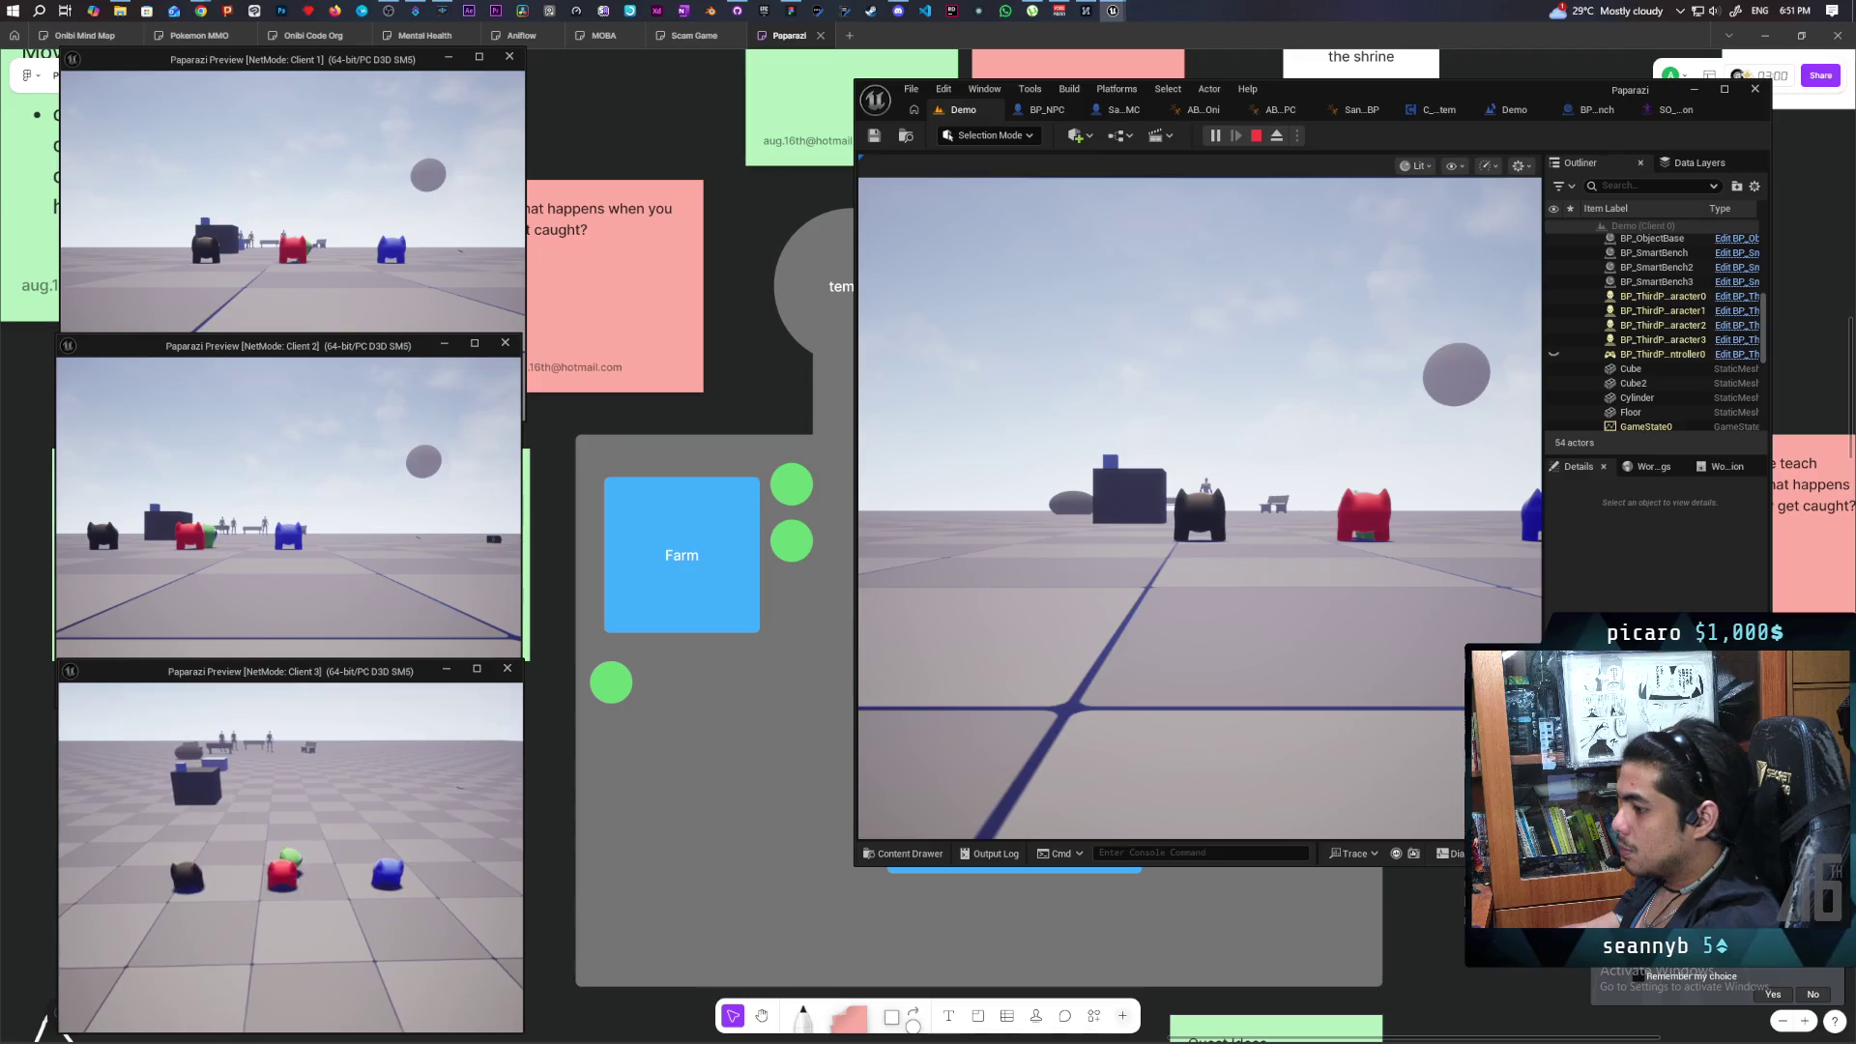
left_click(1198, 502)
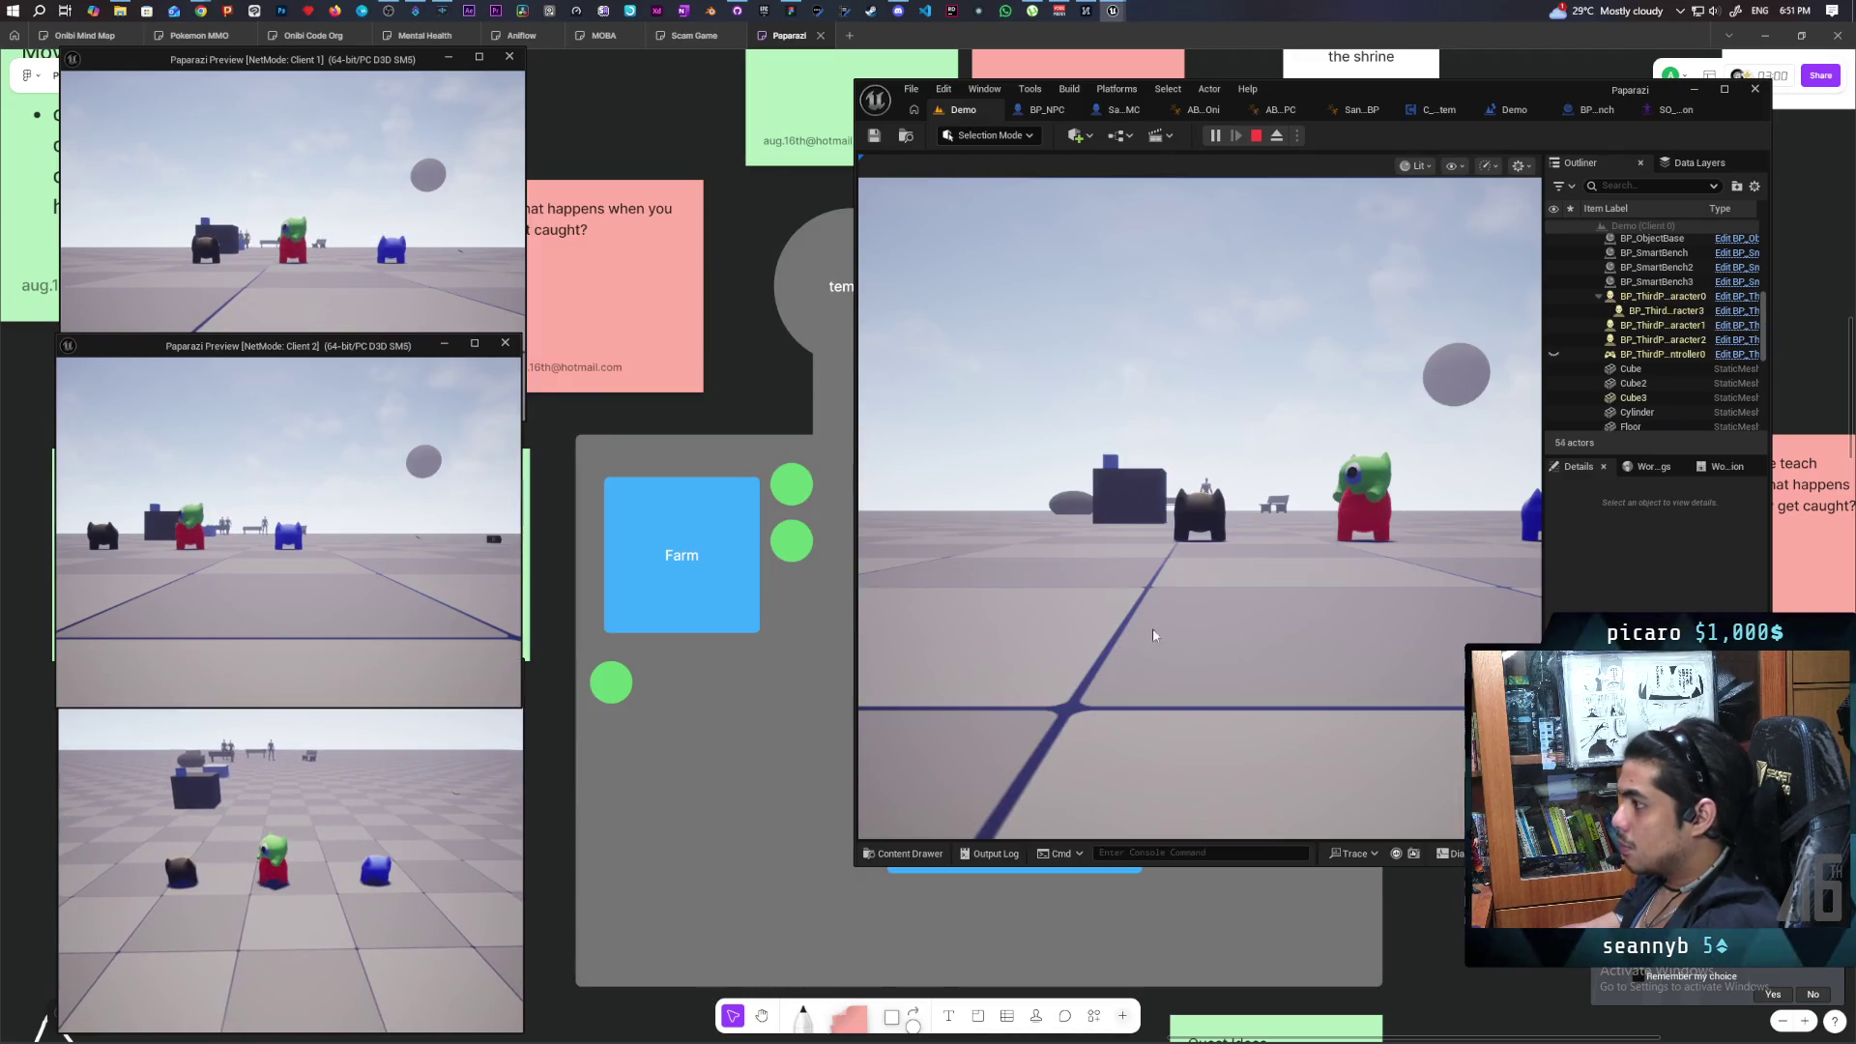
key("w")
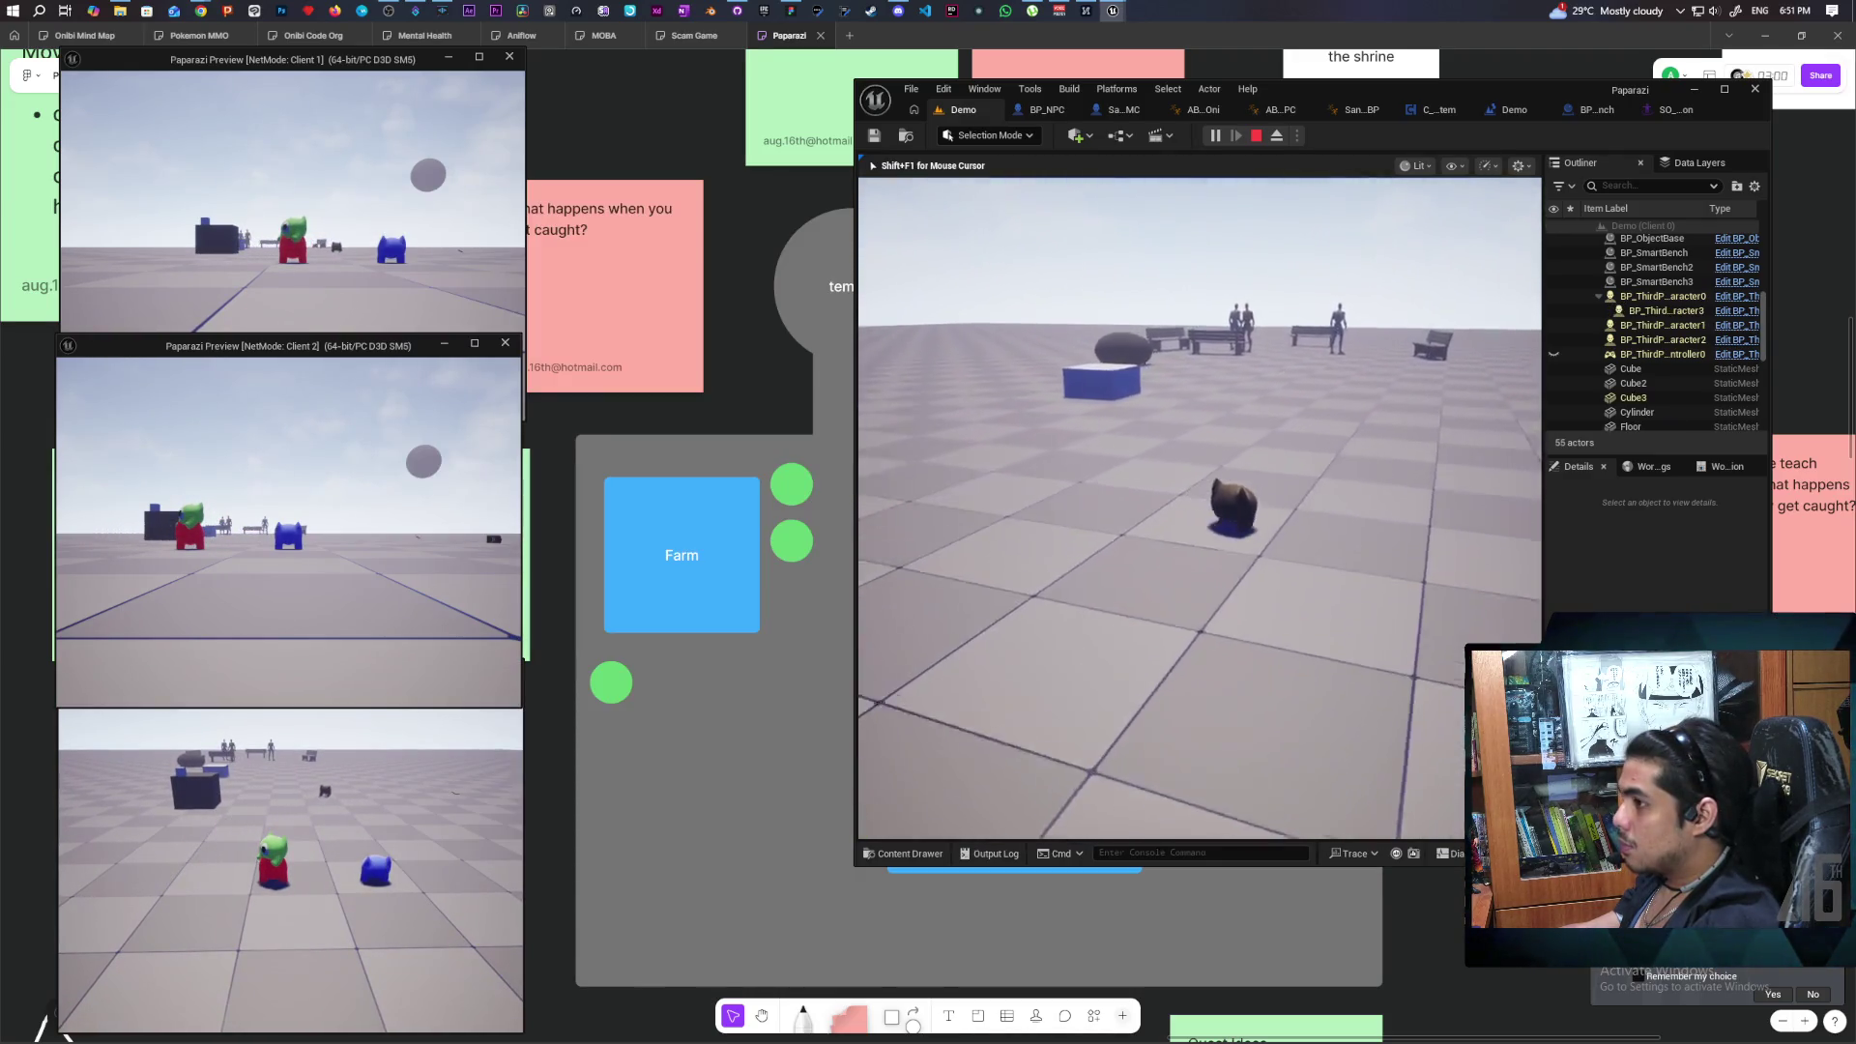
key("w")
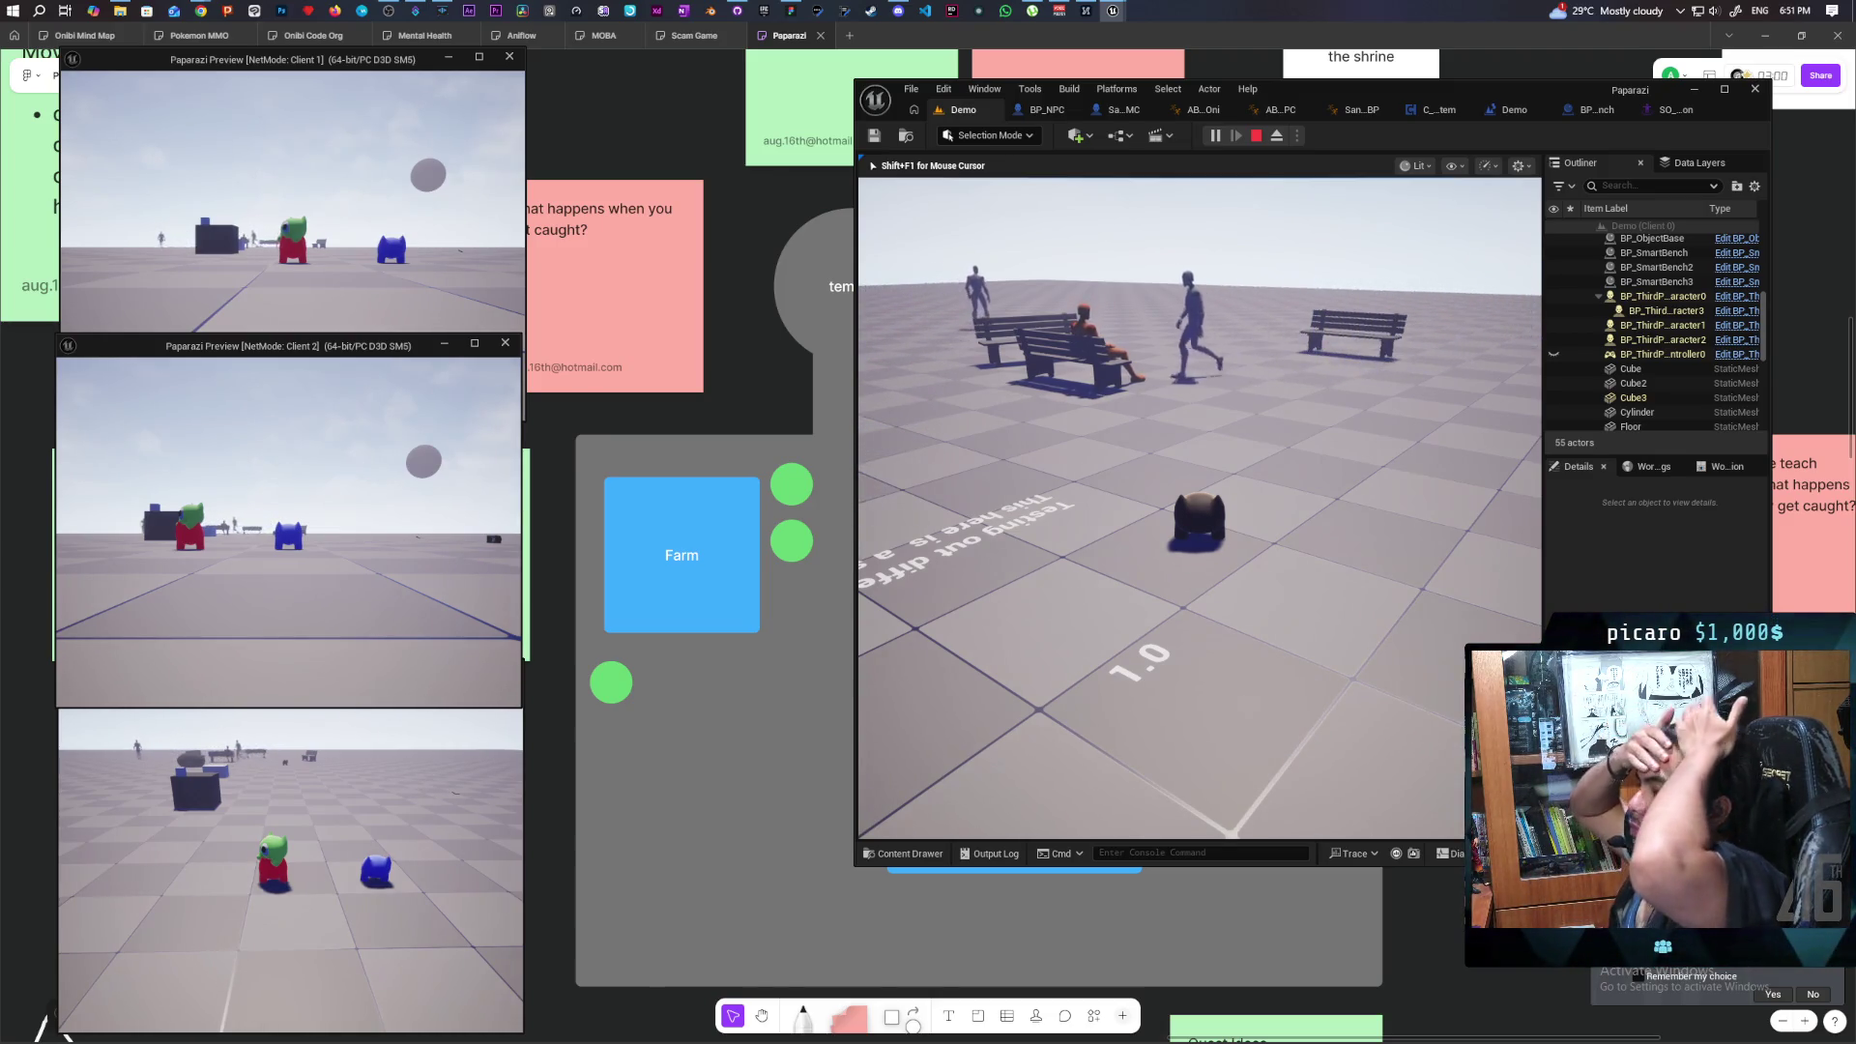
key("Escape")
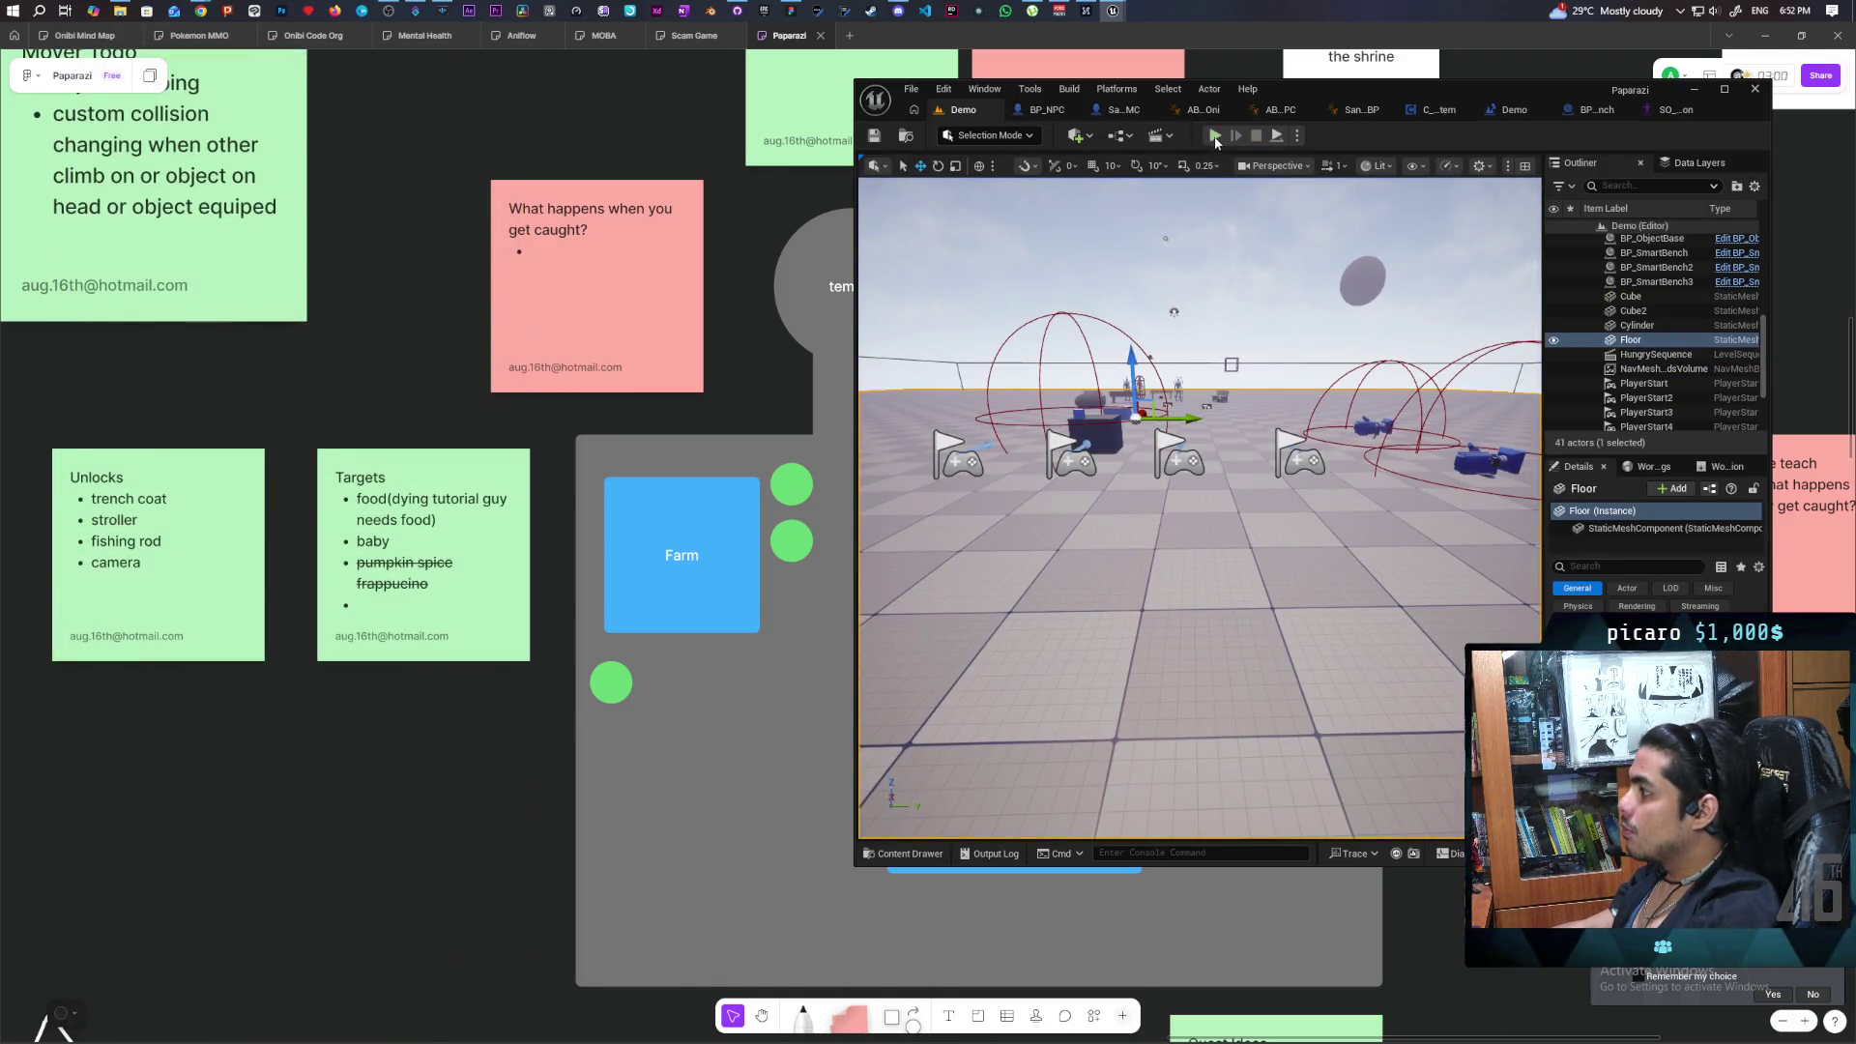
Walk the green character to the NPC's bench, stop playing, and orbit over the benches.
key("alt+p")
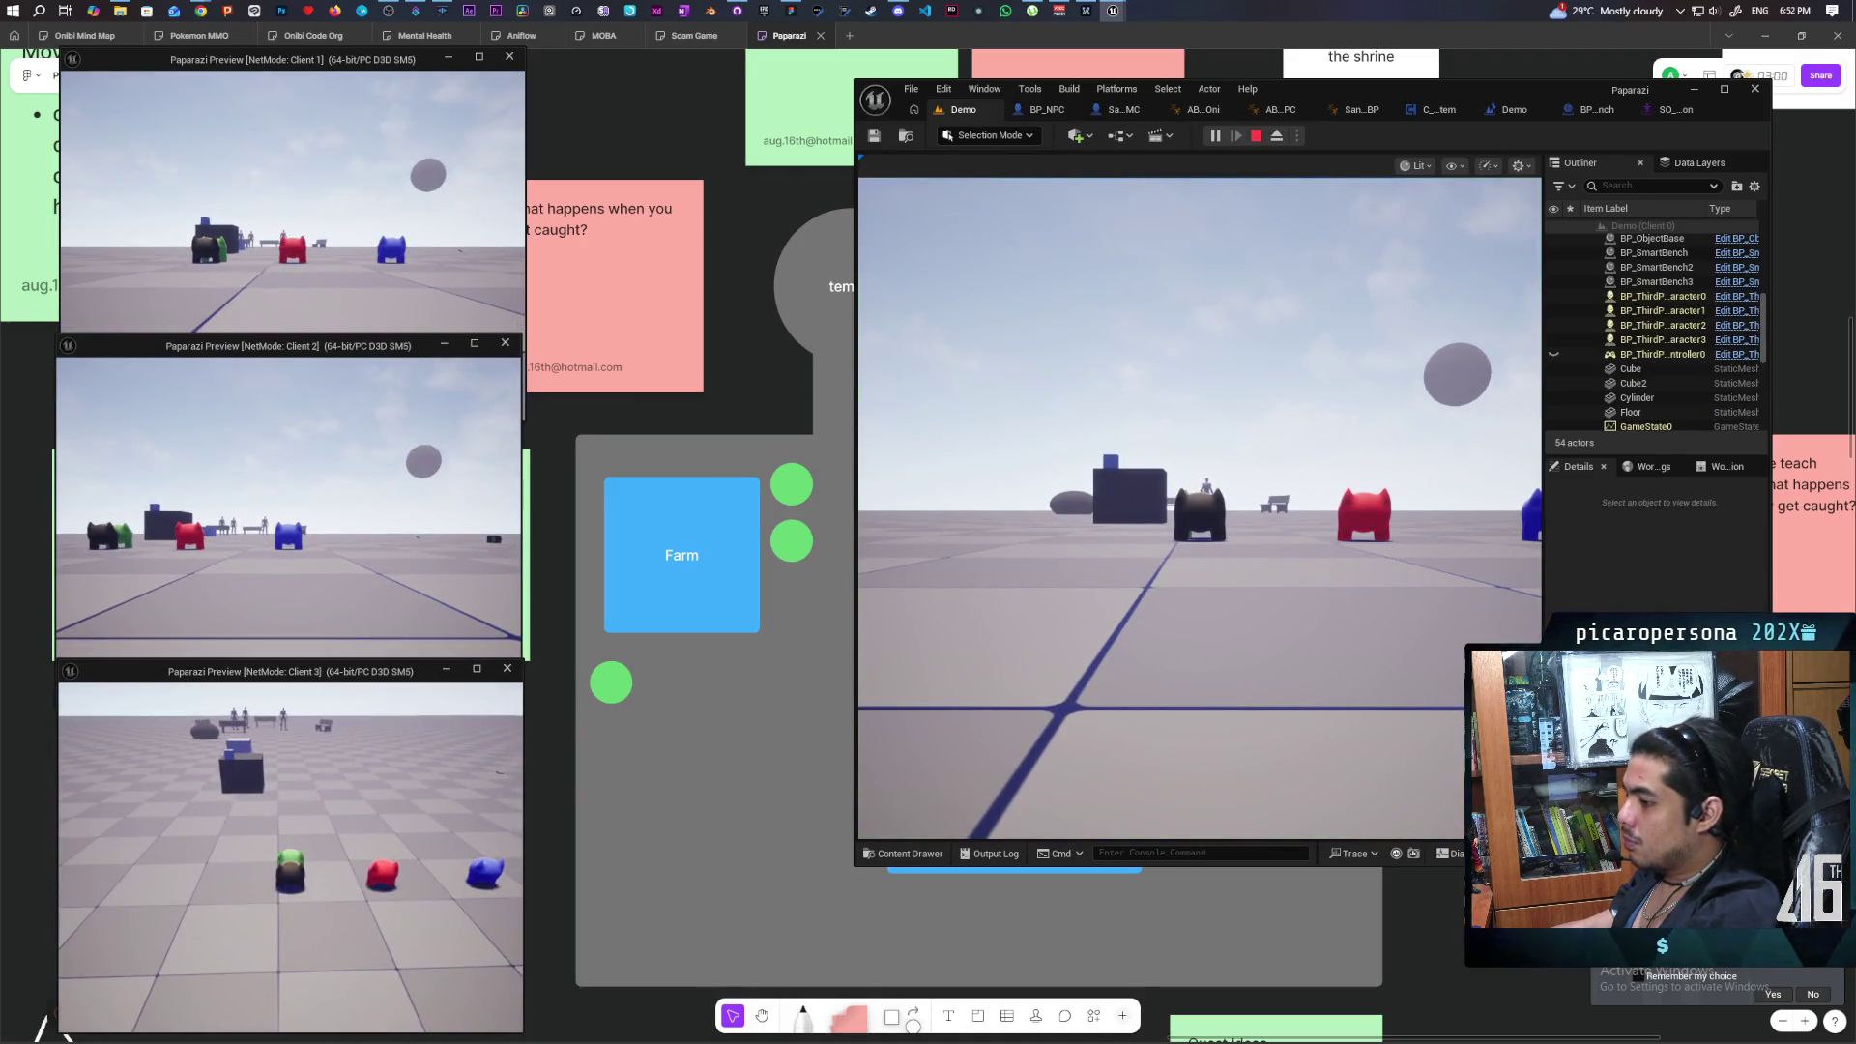
key("alt+Tab")
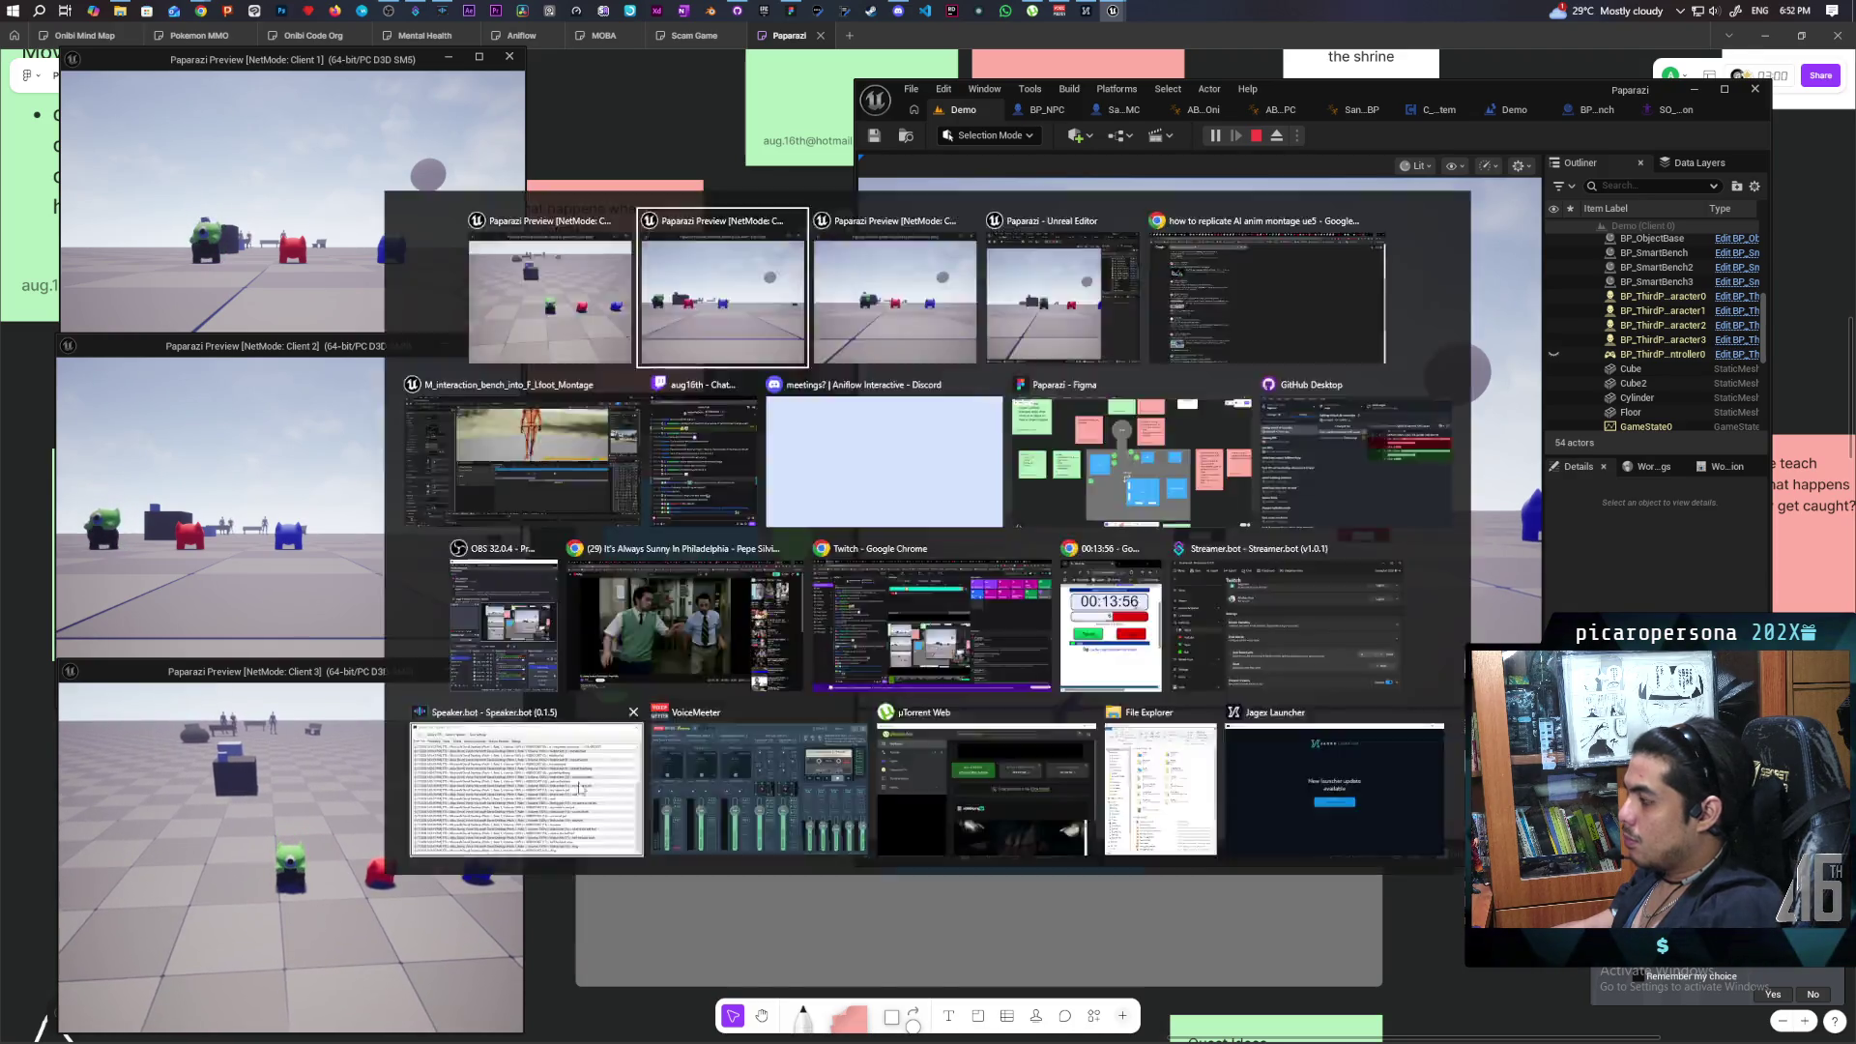
left_click(1199, 508)
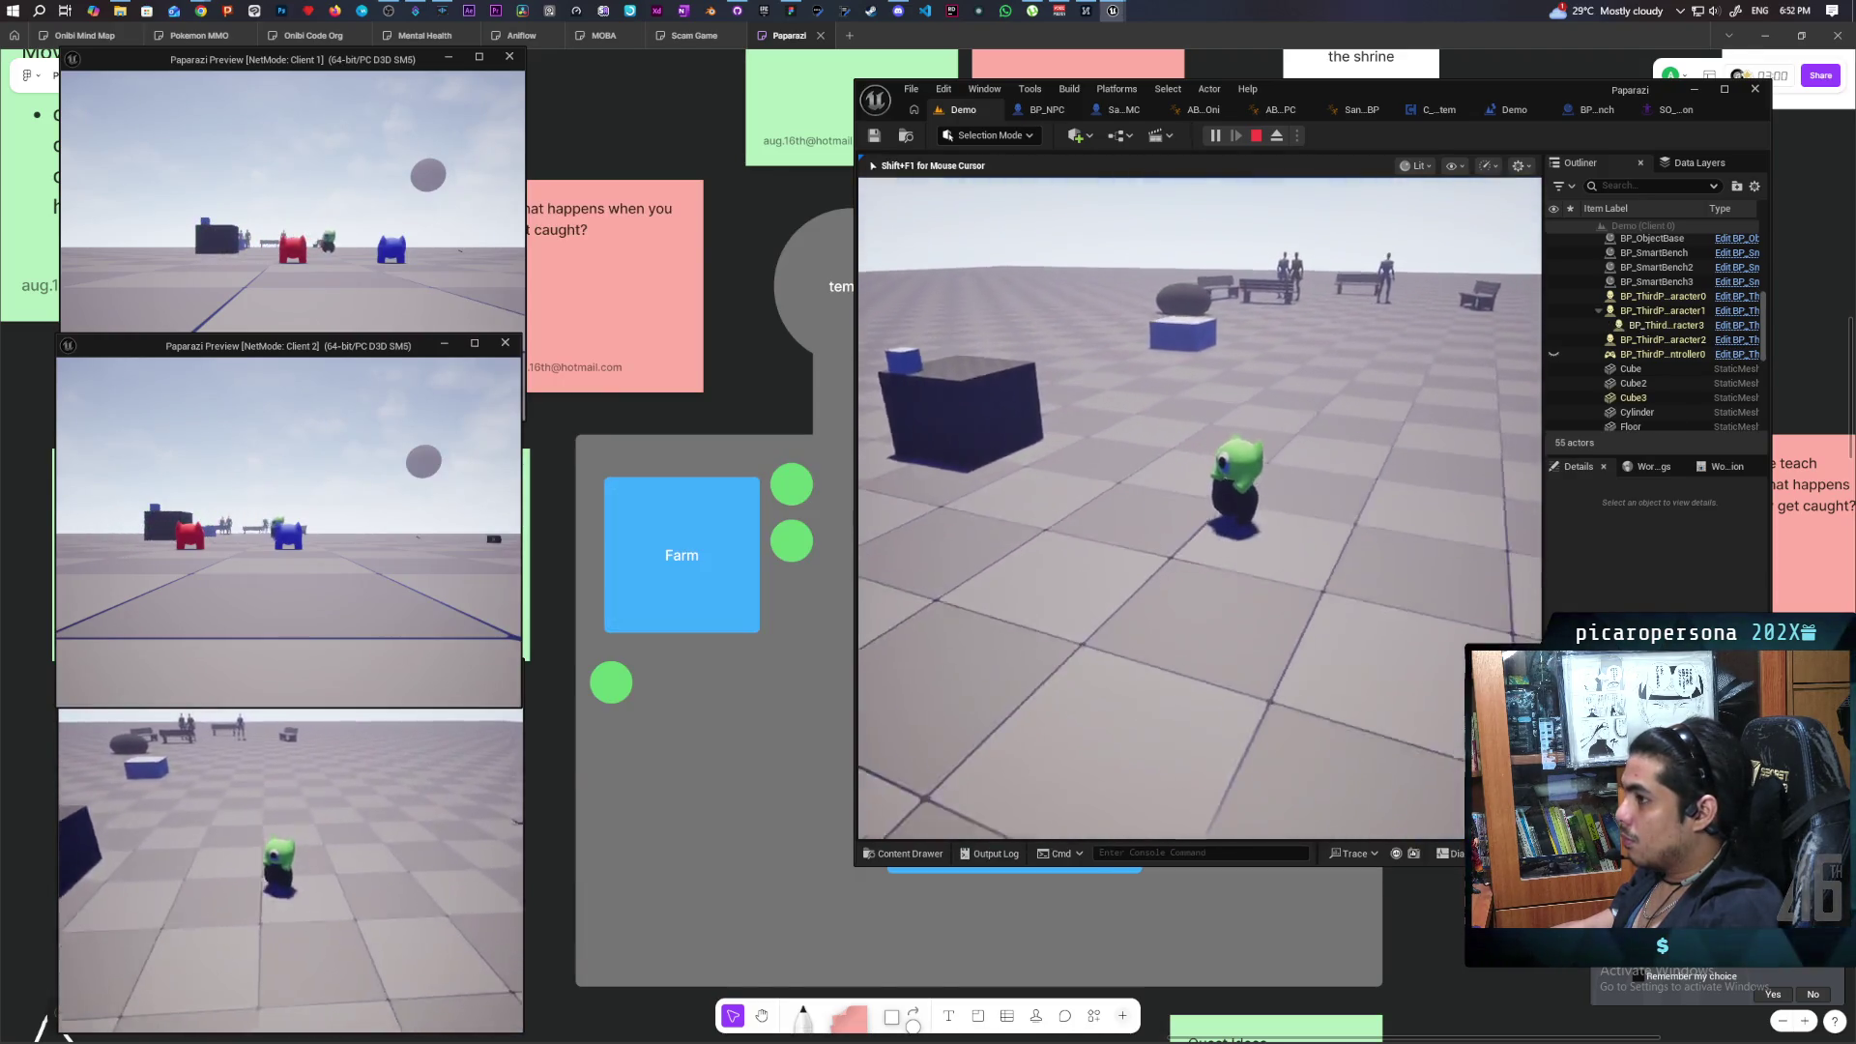
key("w")
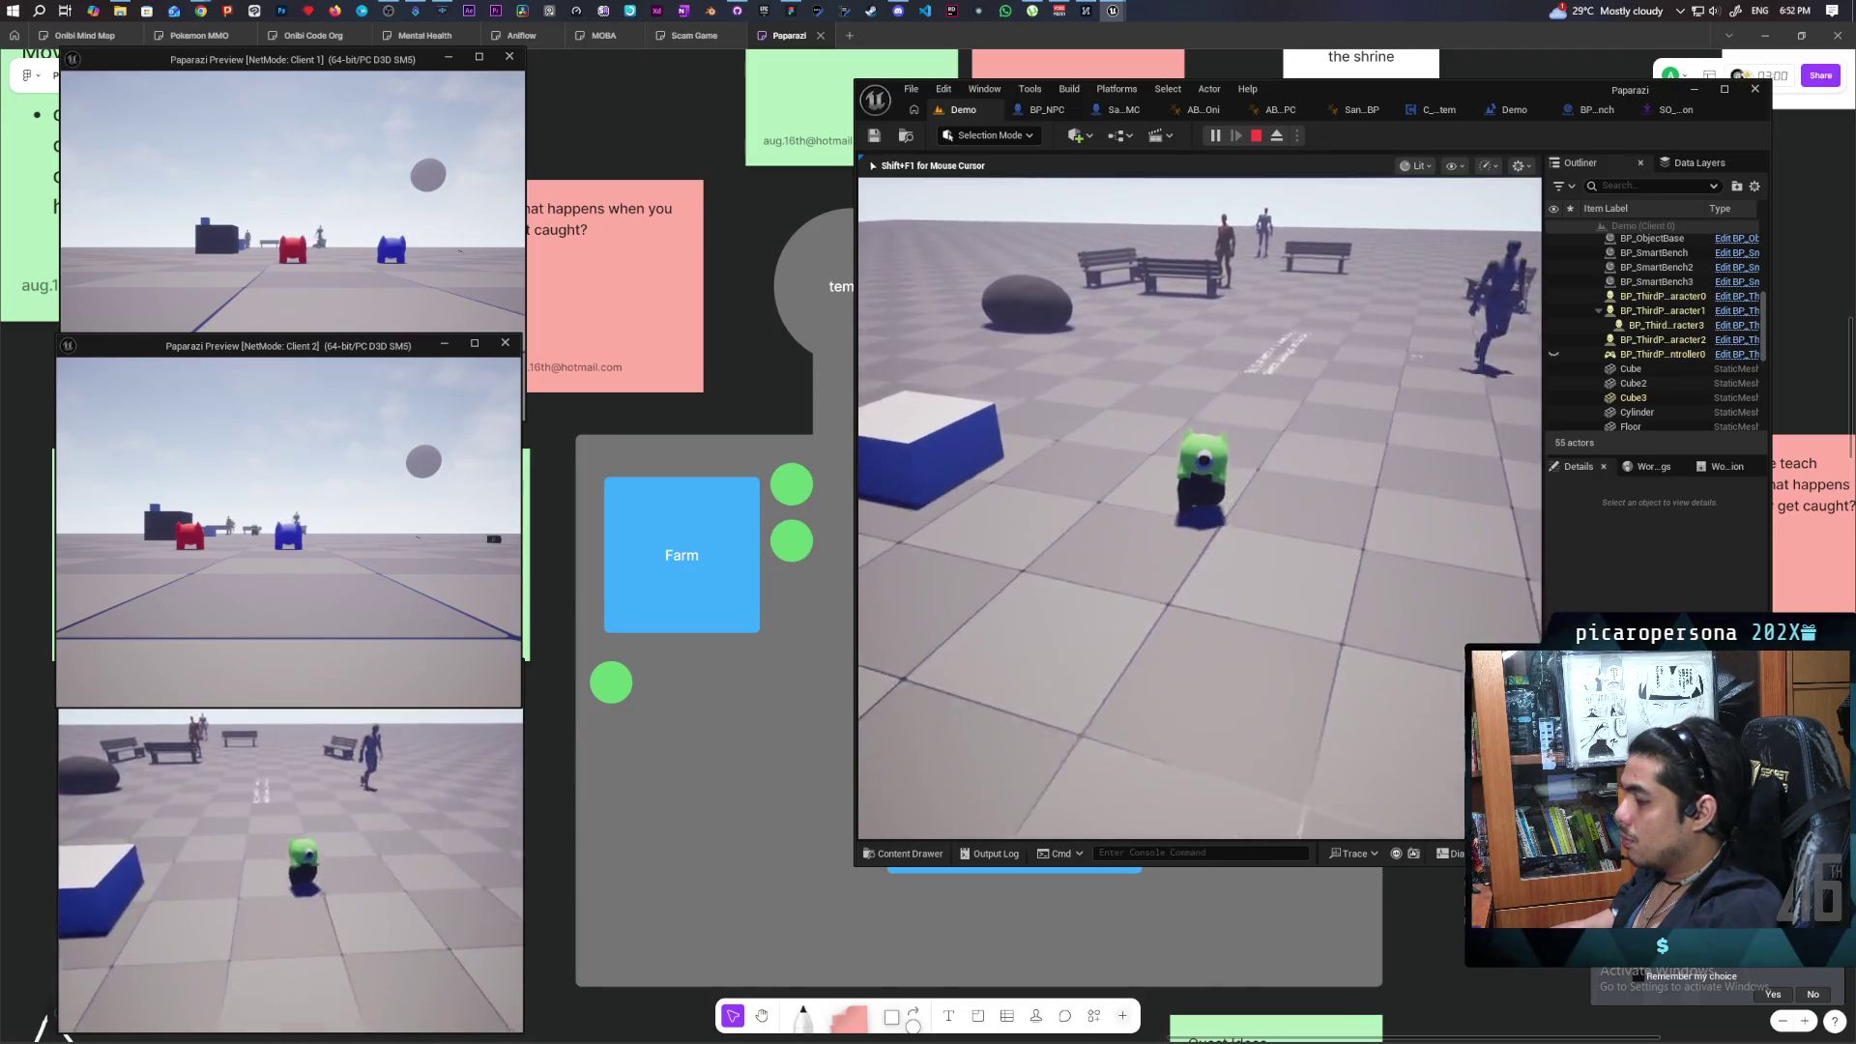
key("w")
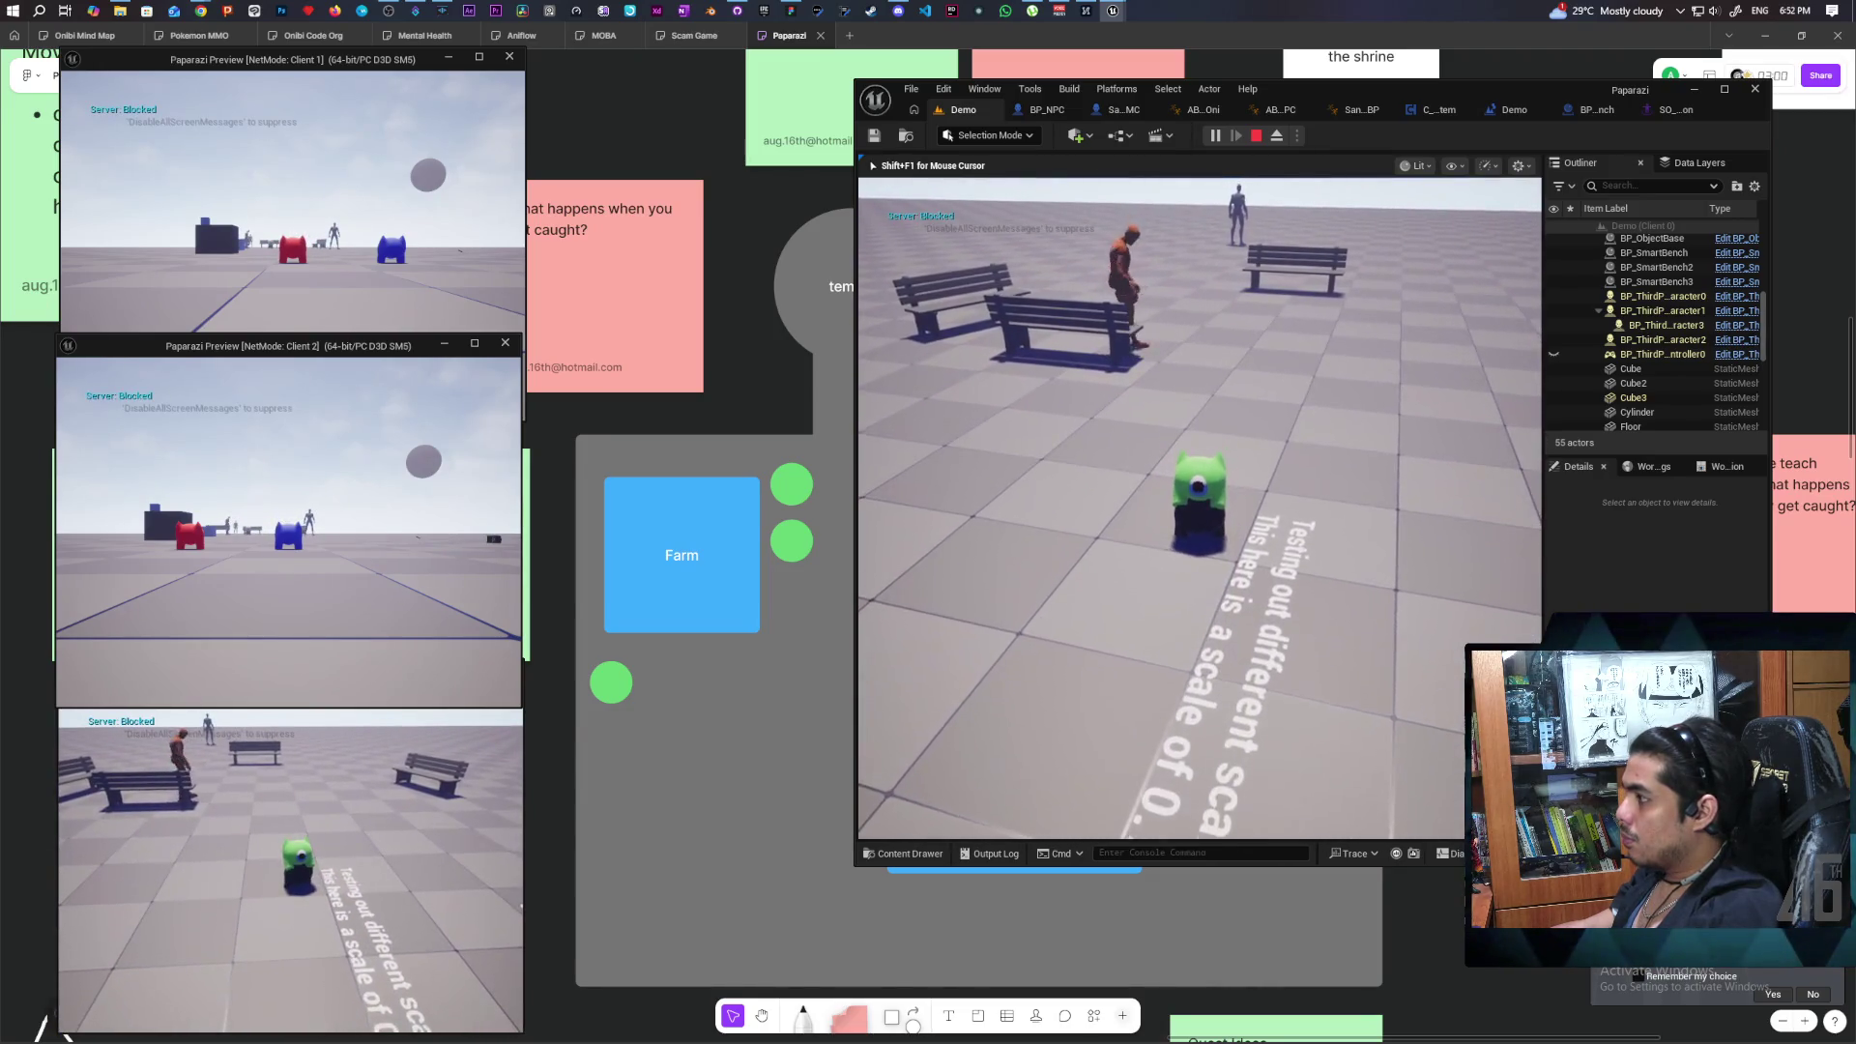
key("w")
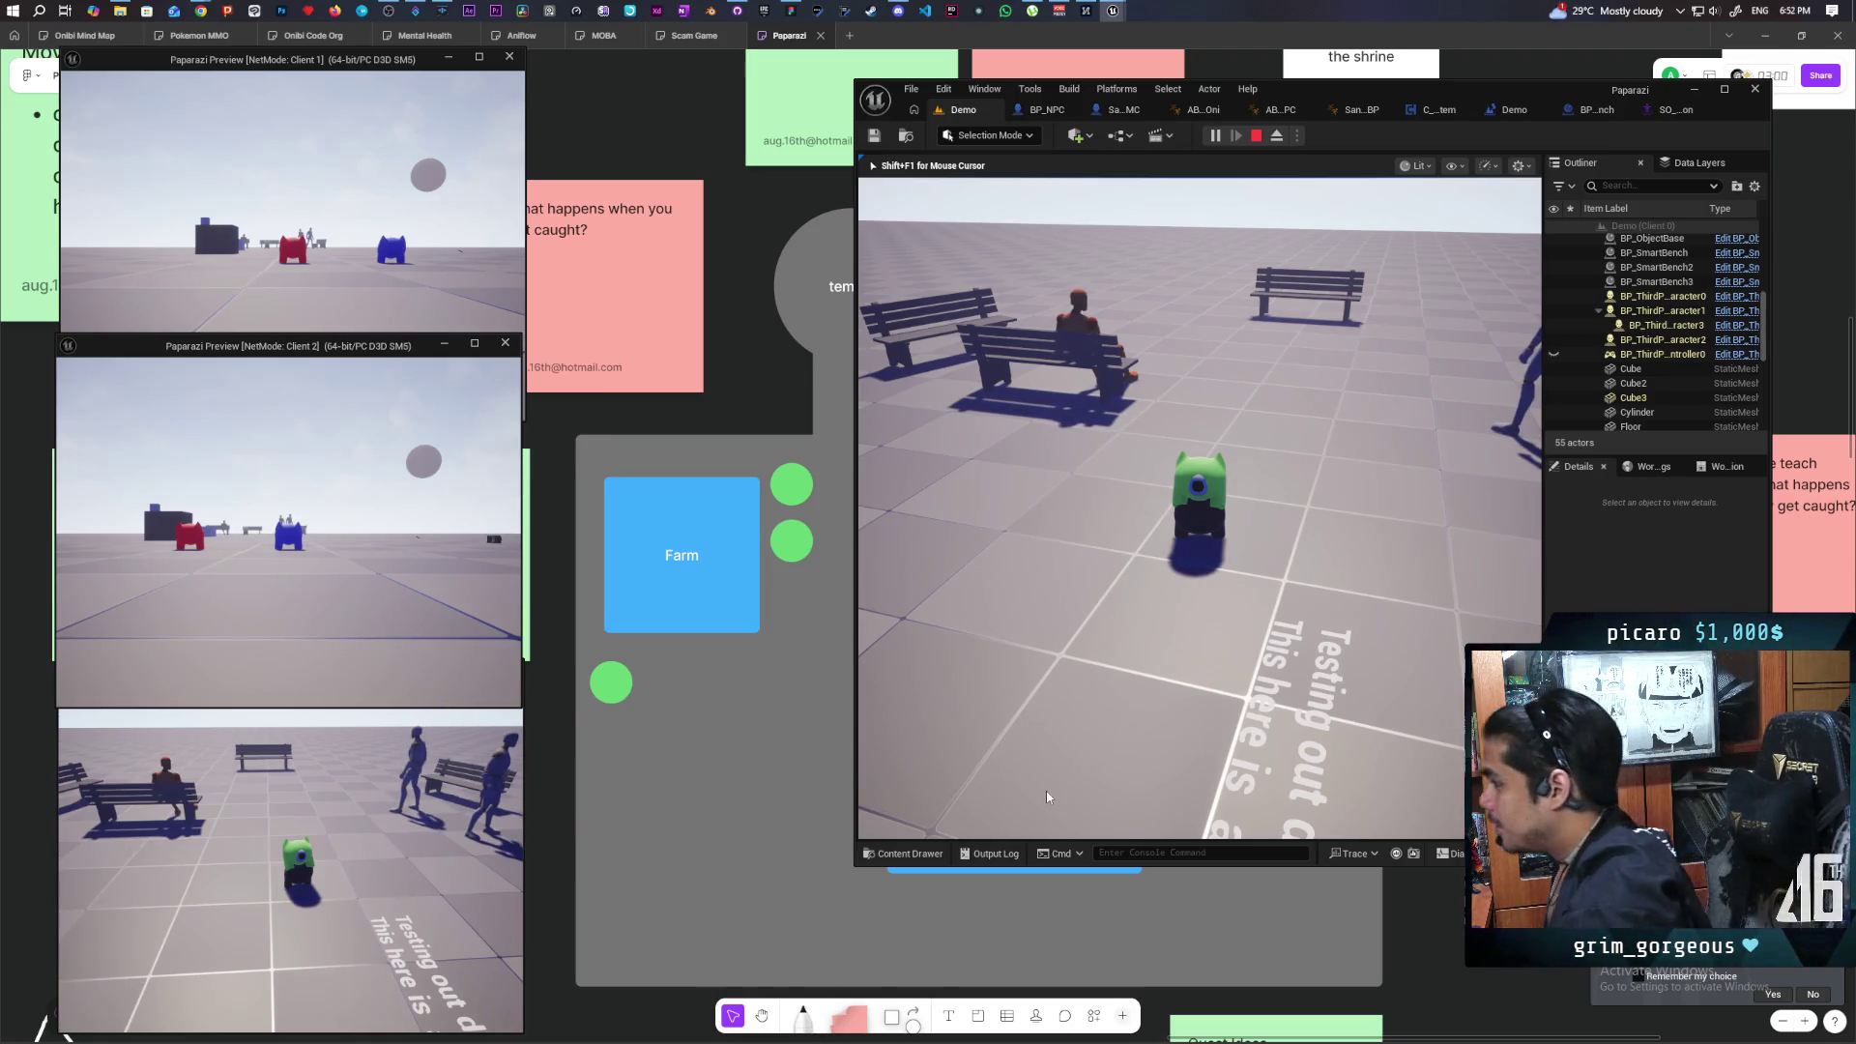
key("Escape")
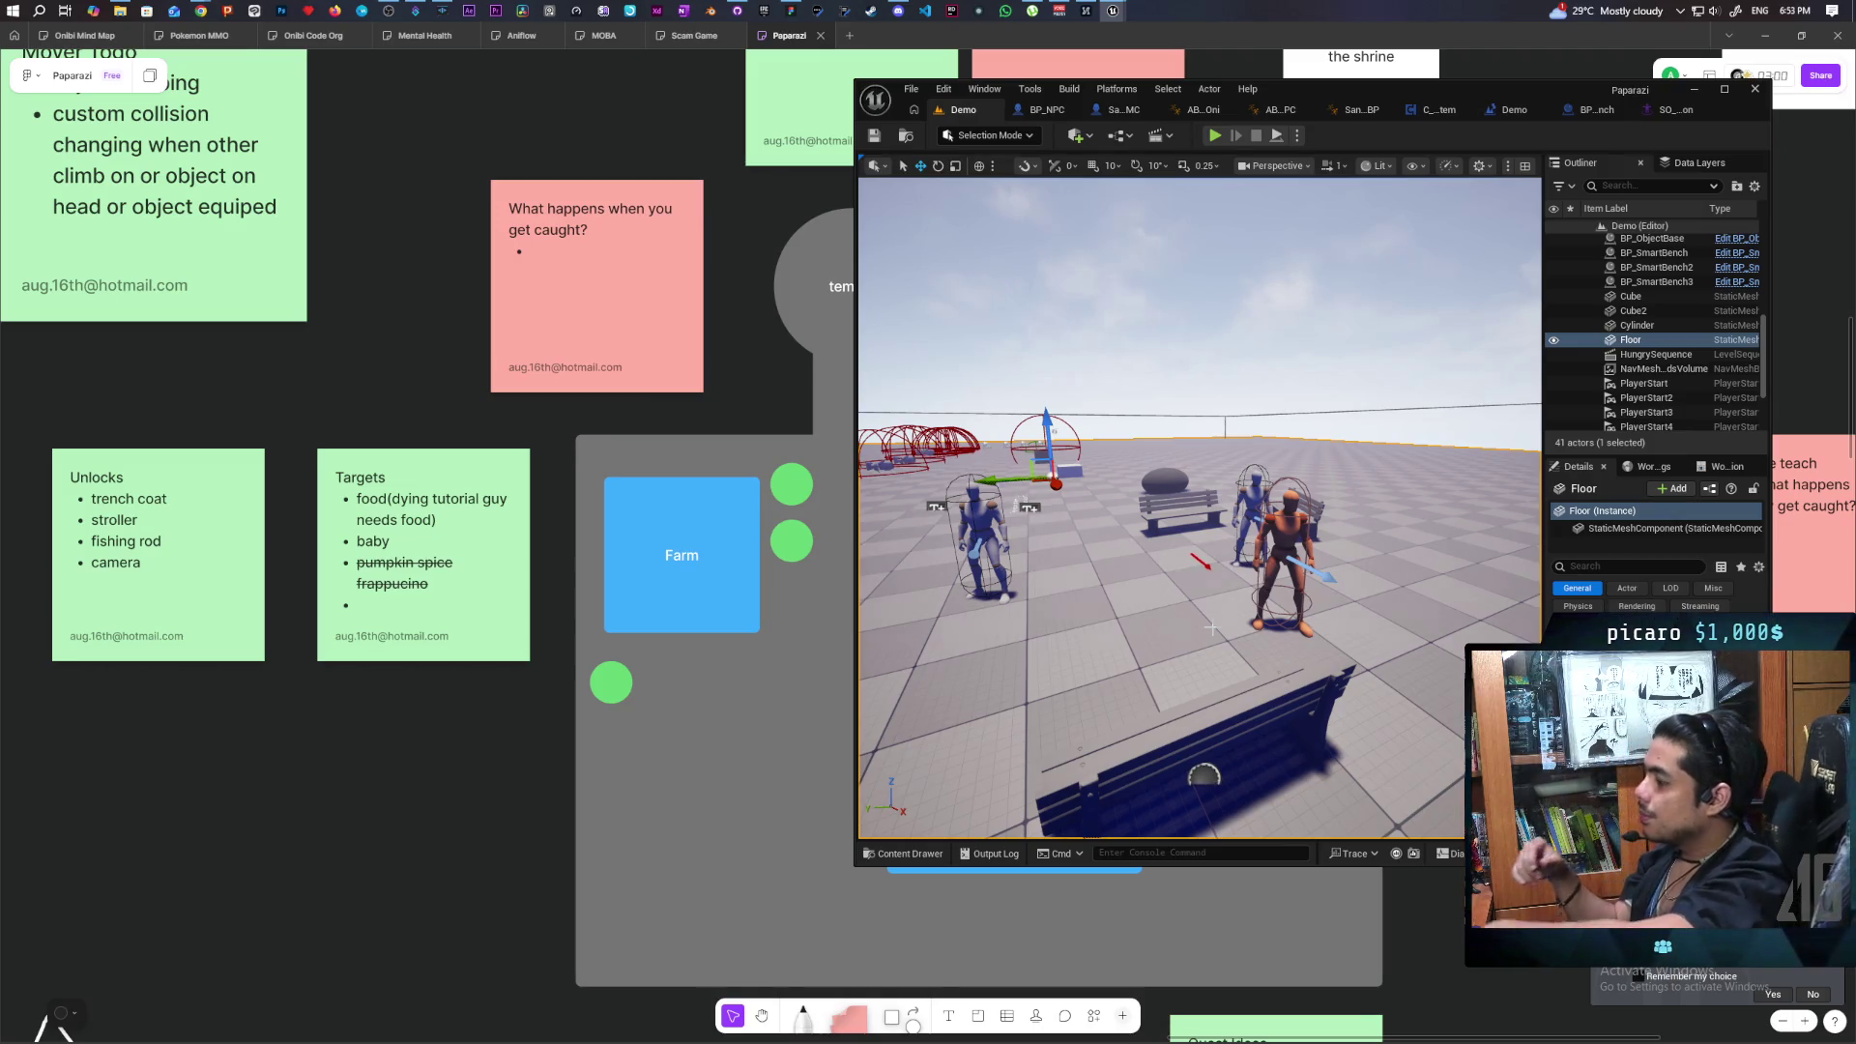
mouse_move(1319, 660)
left_mouse_down()
mouse_move(1237, 657)
mouse_move(1237, 688)
left_mouse_up()
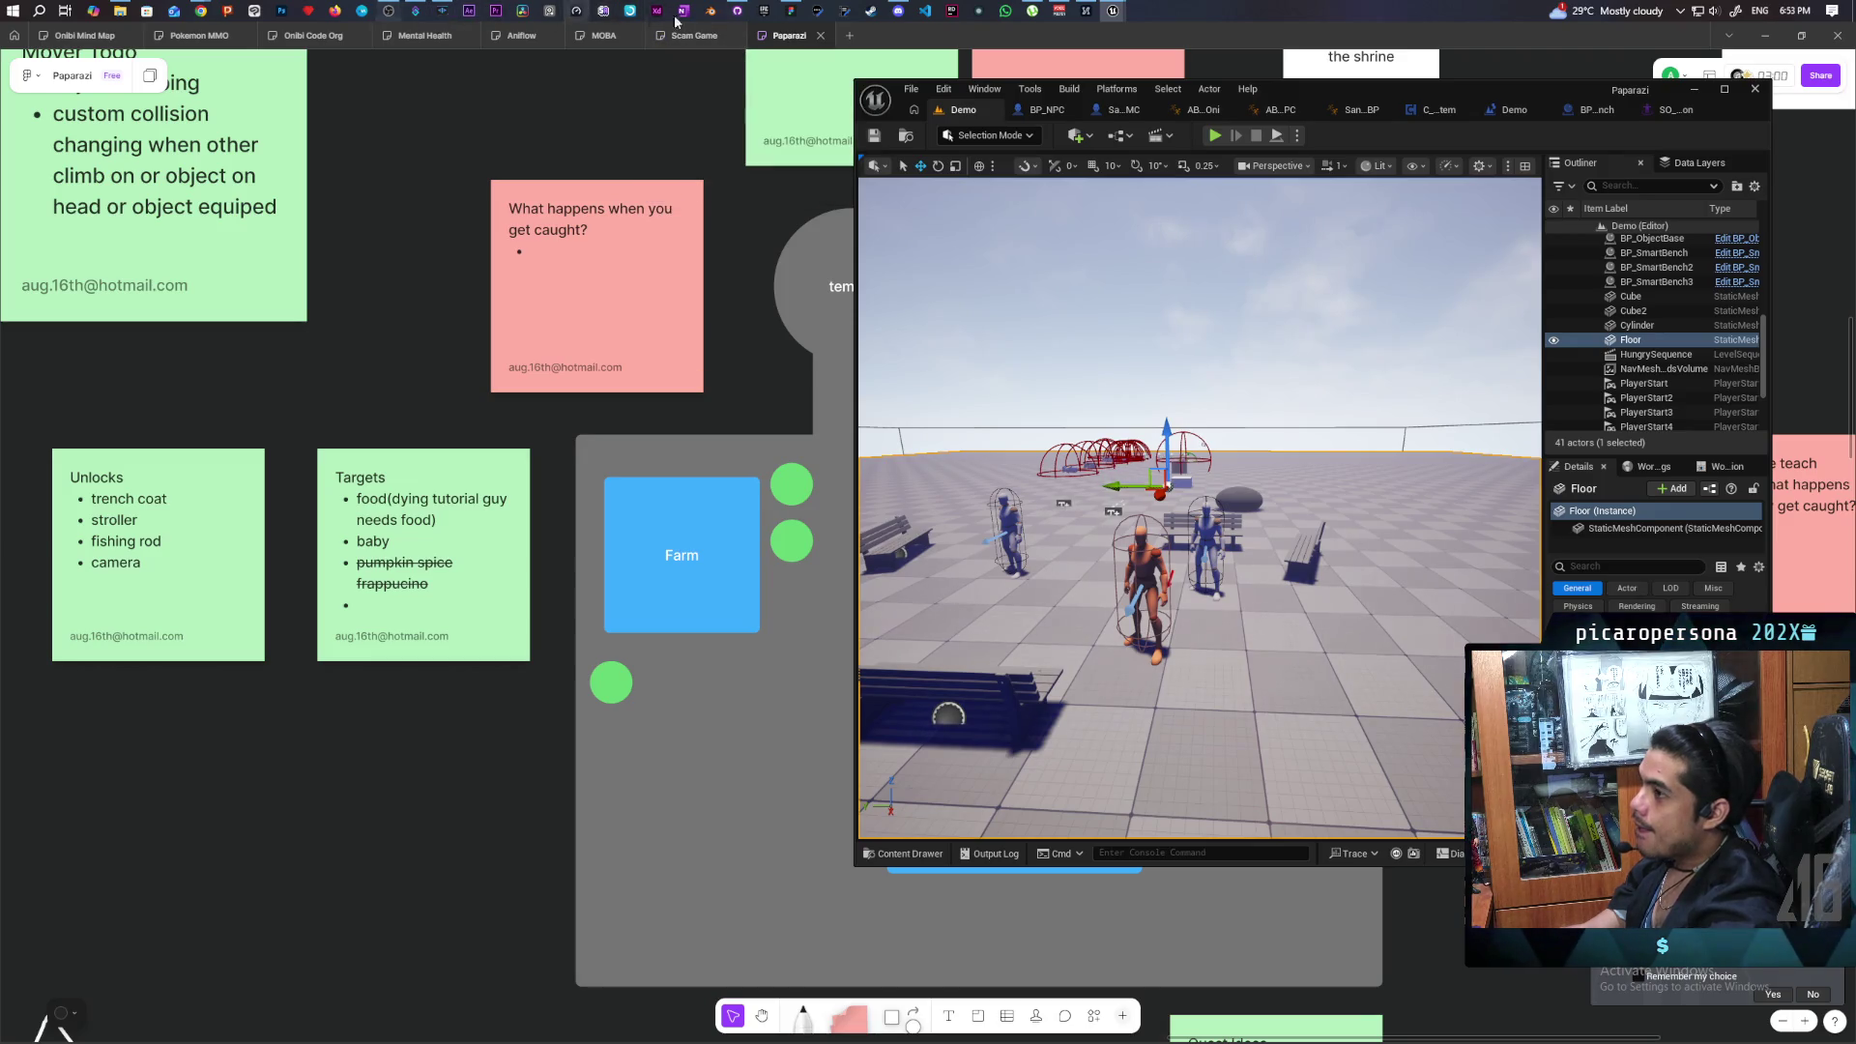
Commit all 10 changed files to main as 'added bullshit way to sit down' and push to origin.
left_click(736, 15)
left_click(157, 196)
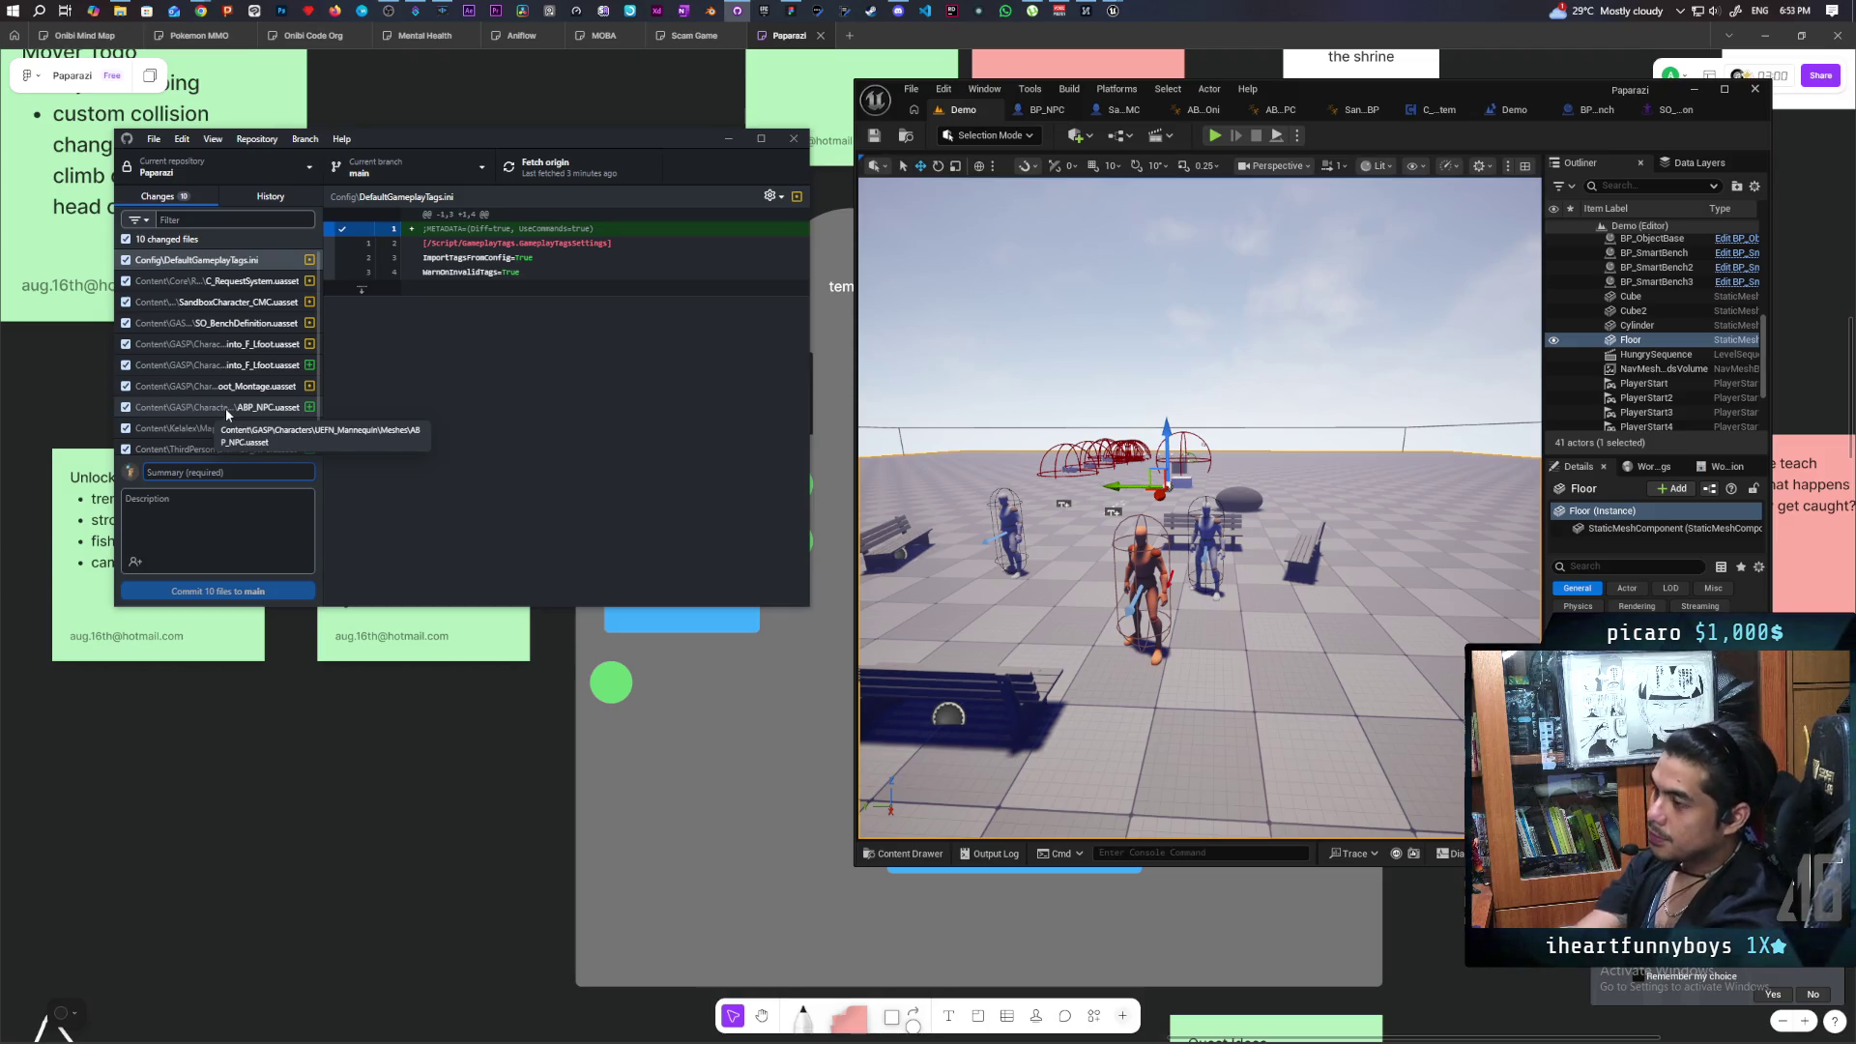
type("added")
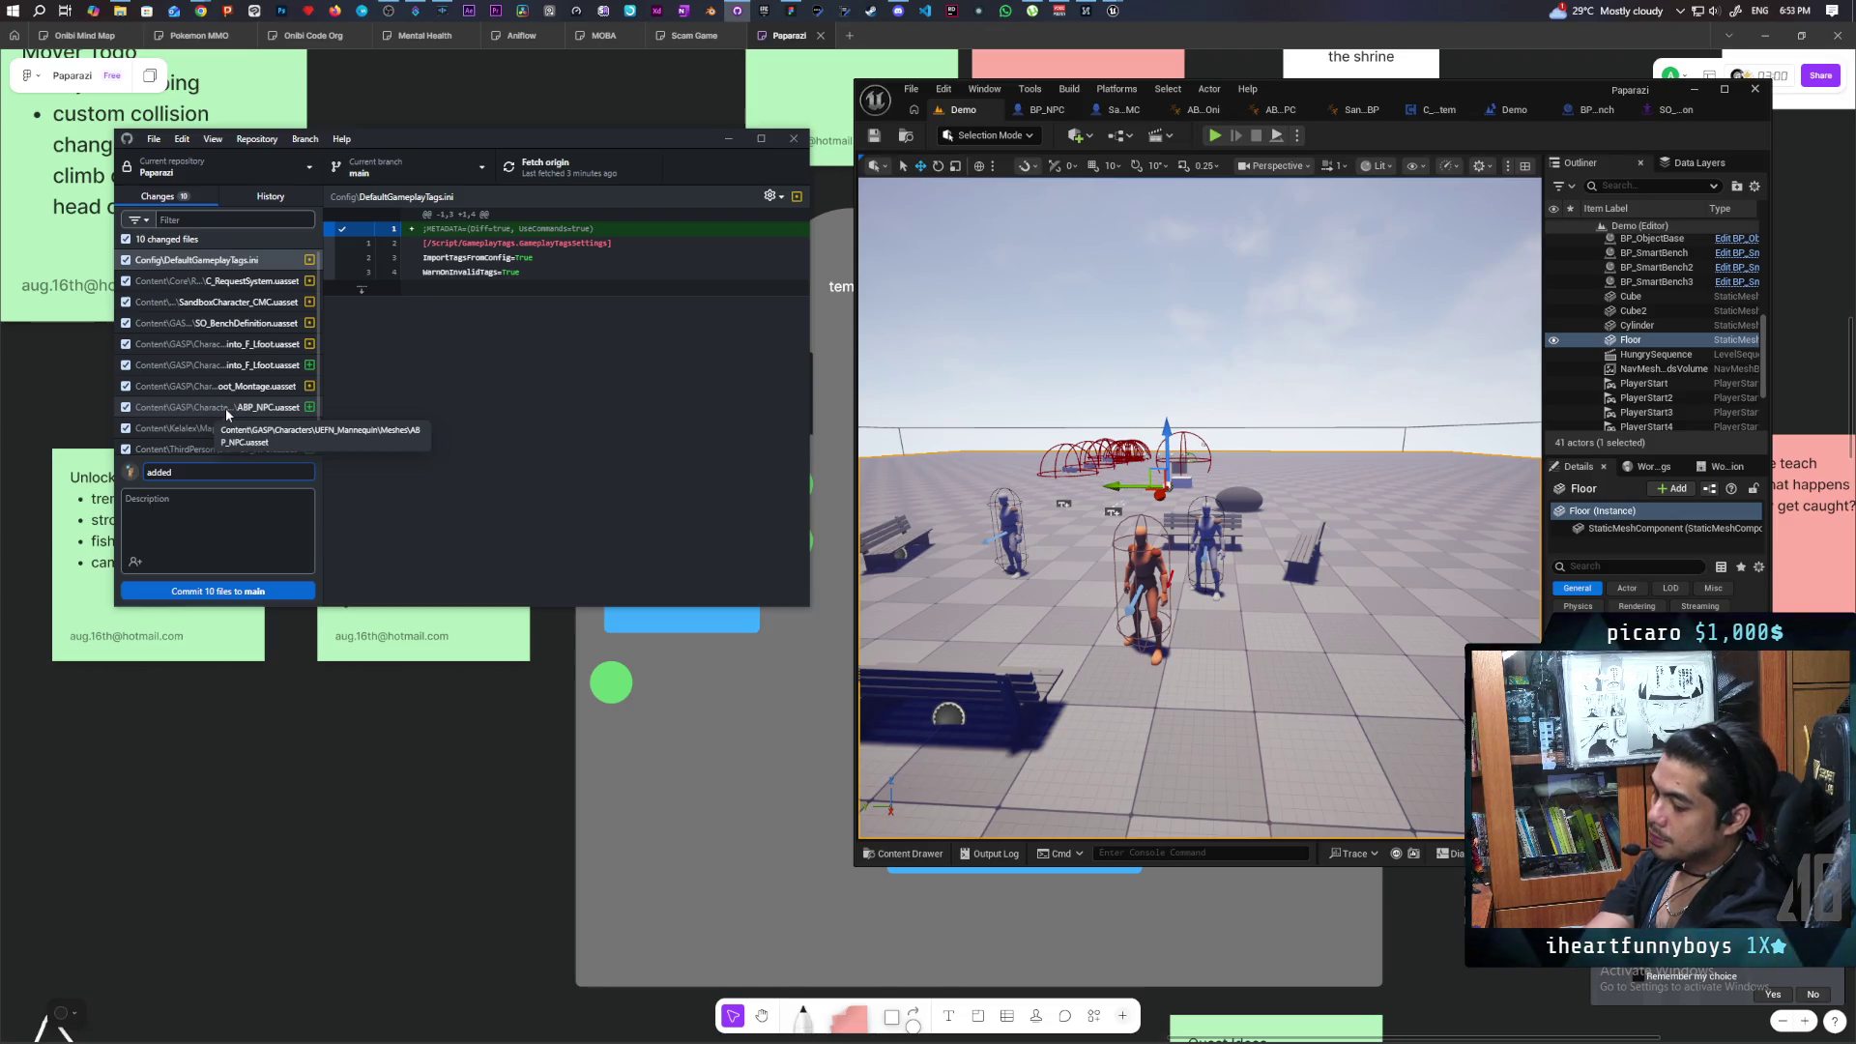
type(" bullsh")
type("way to sit down")
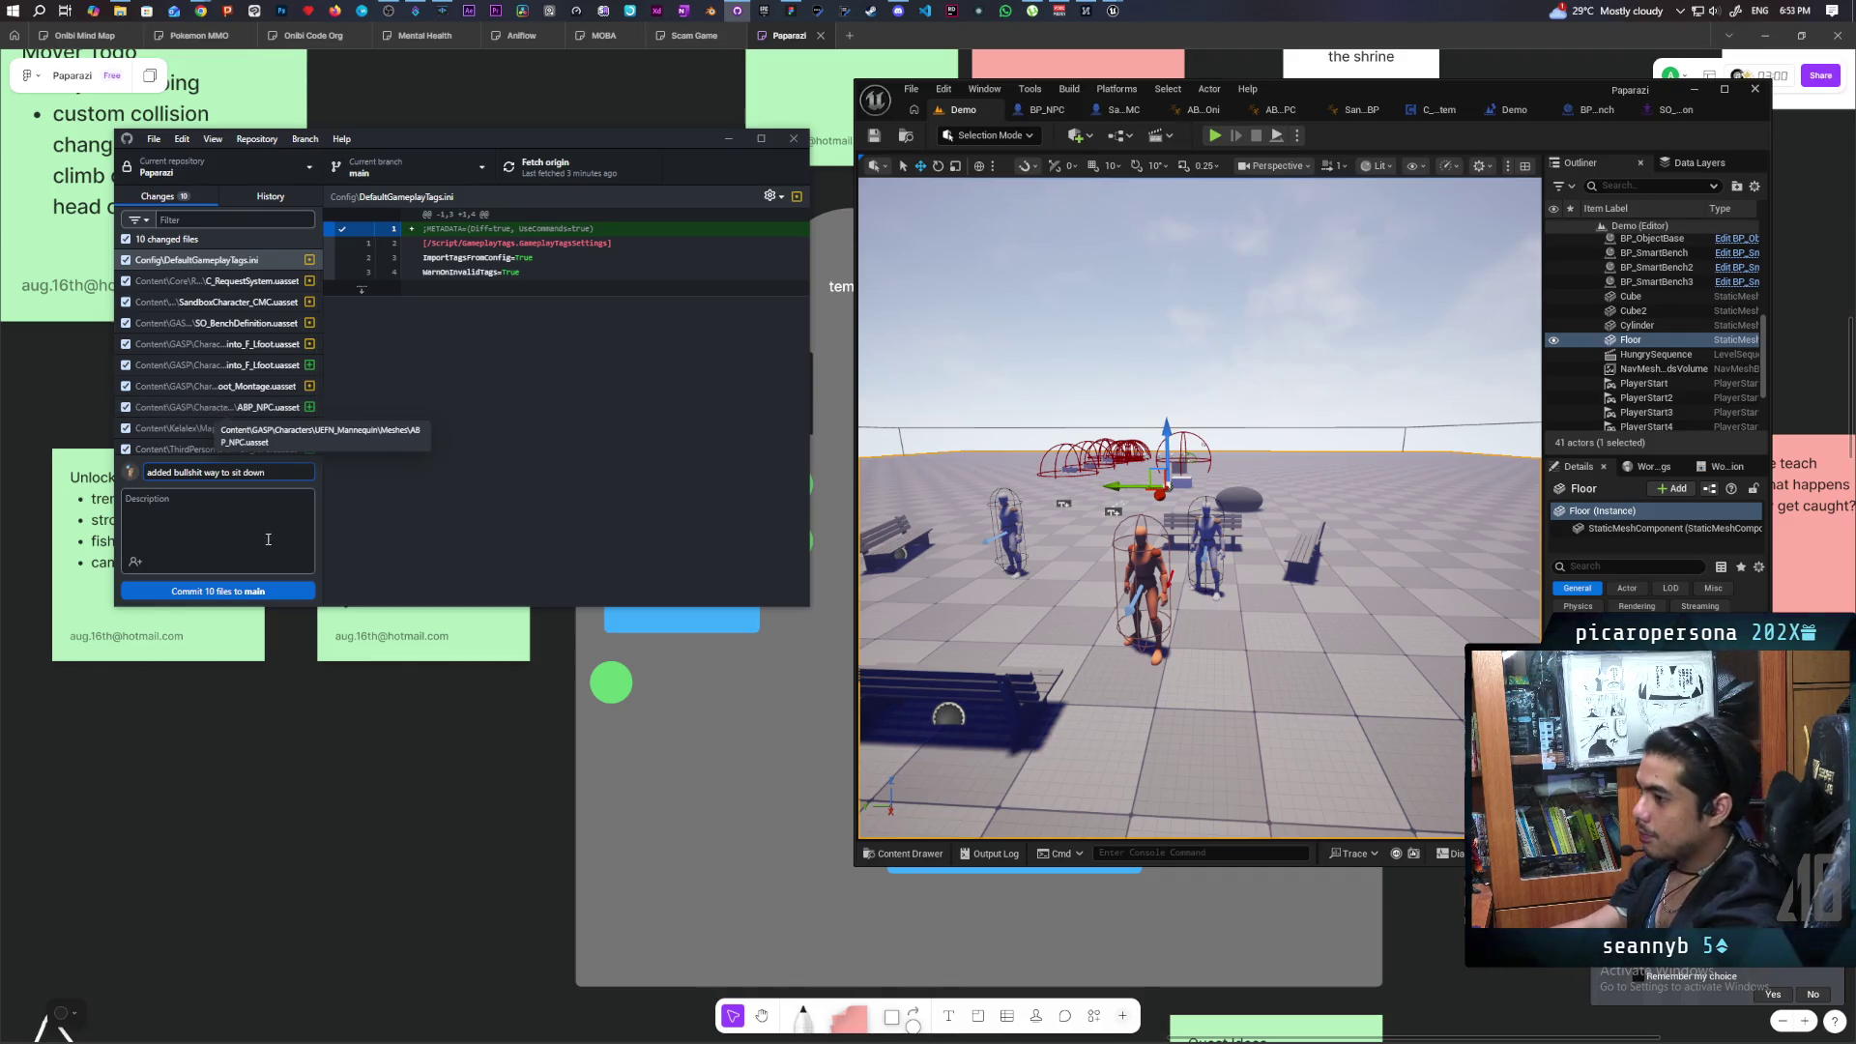
left_click(271, 592)
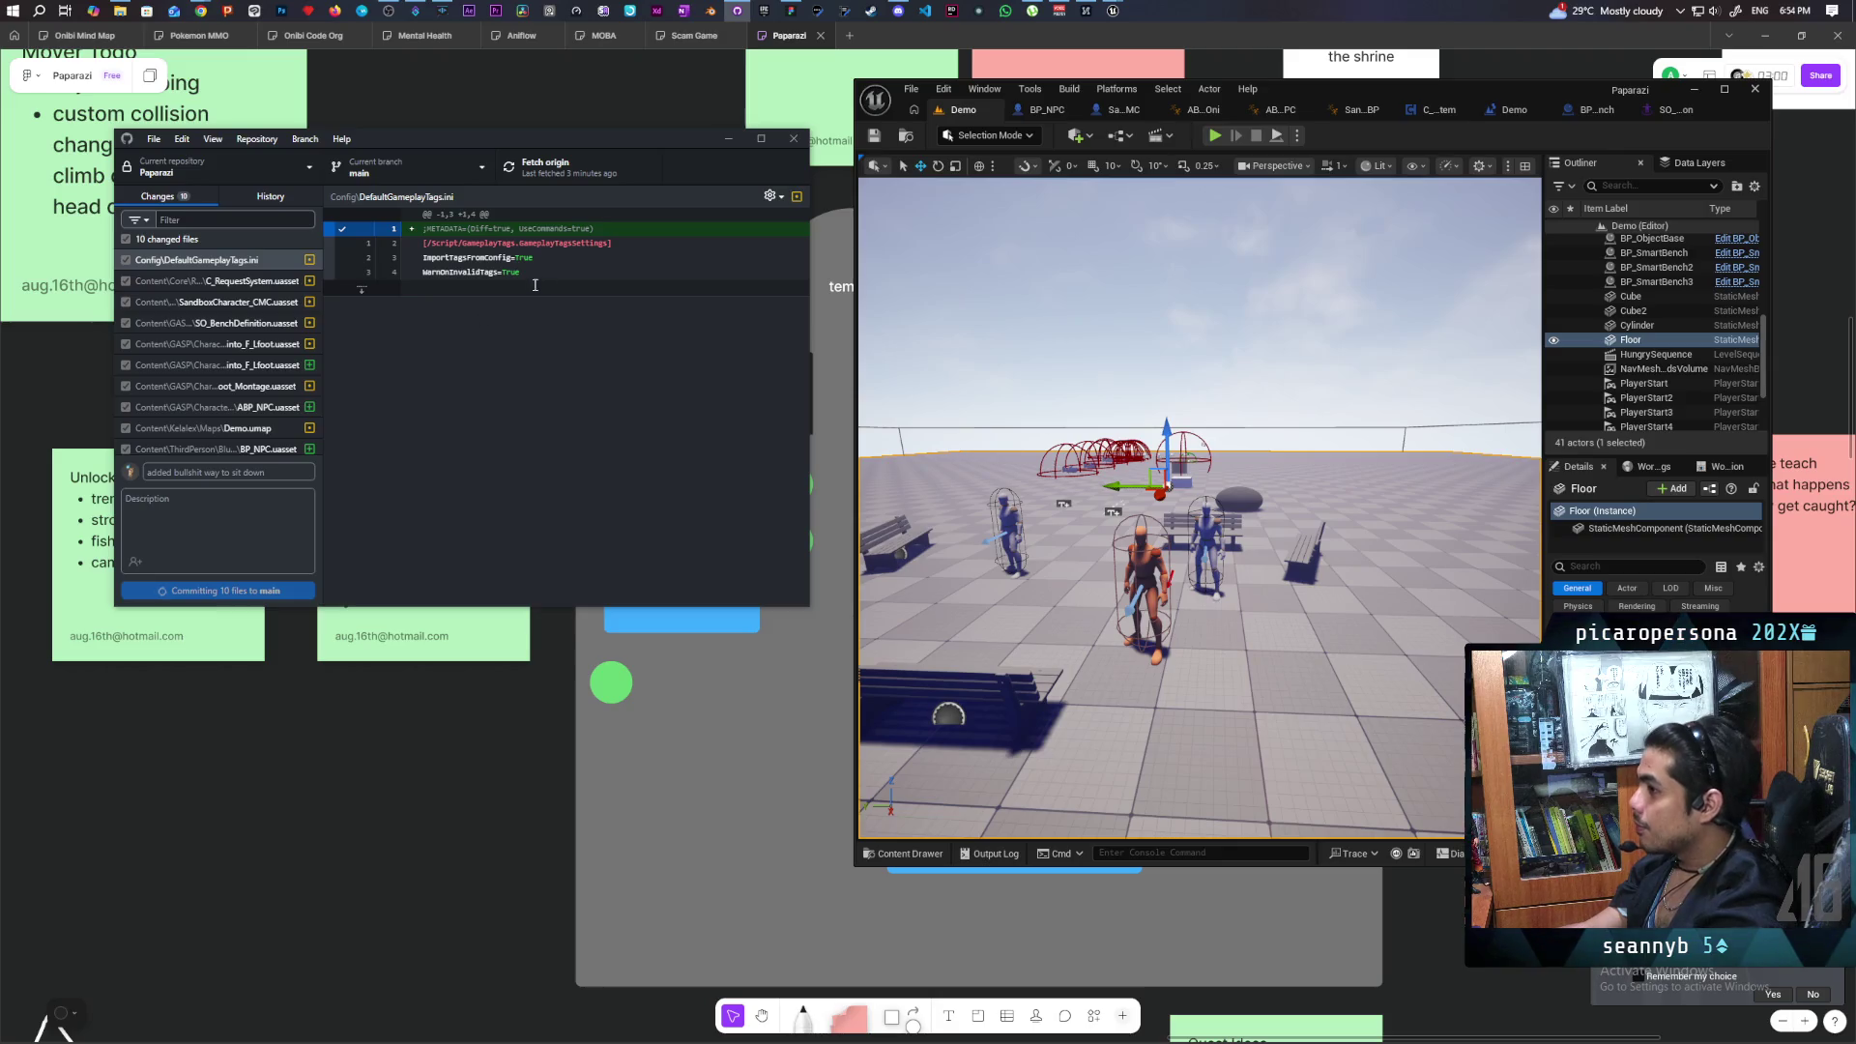
left_click(564, 170)
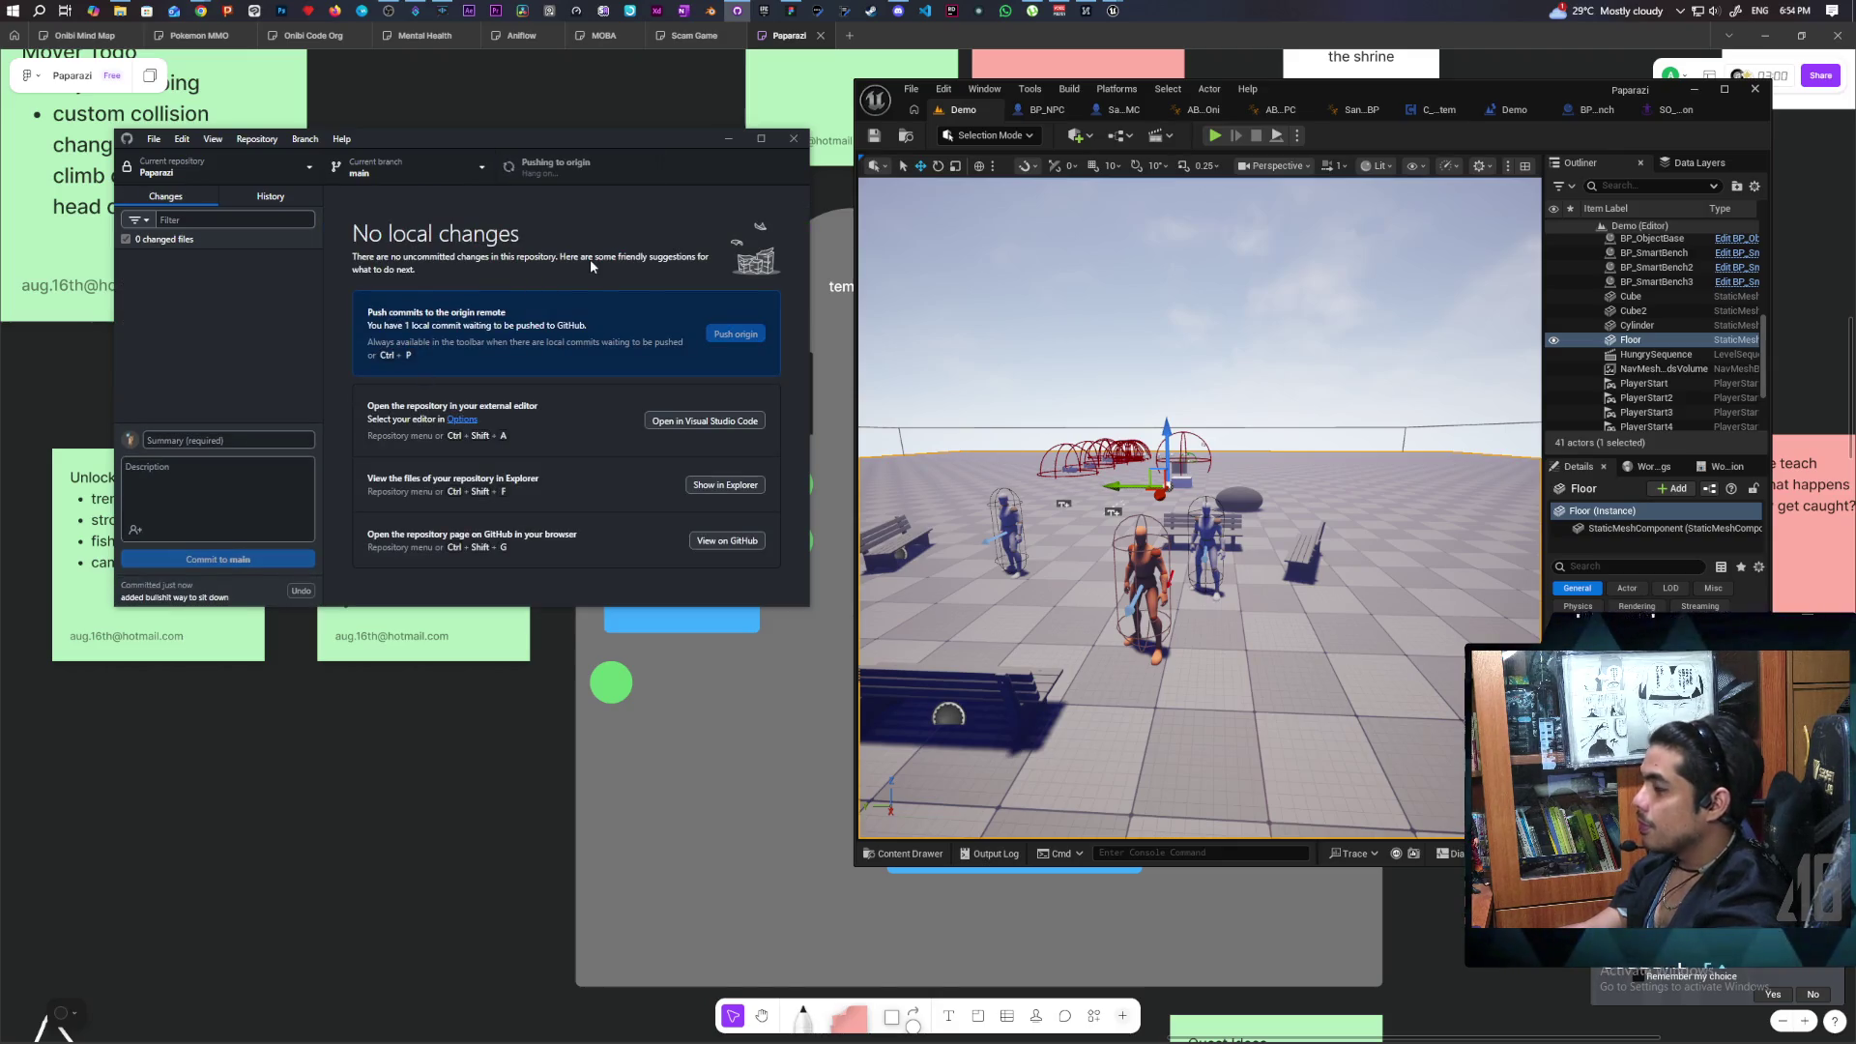
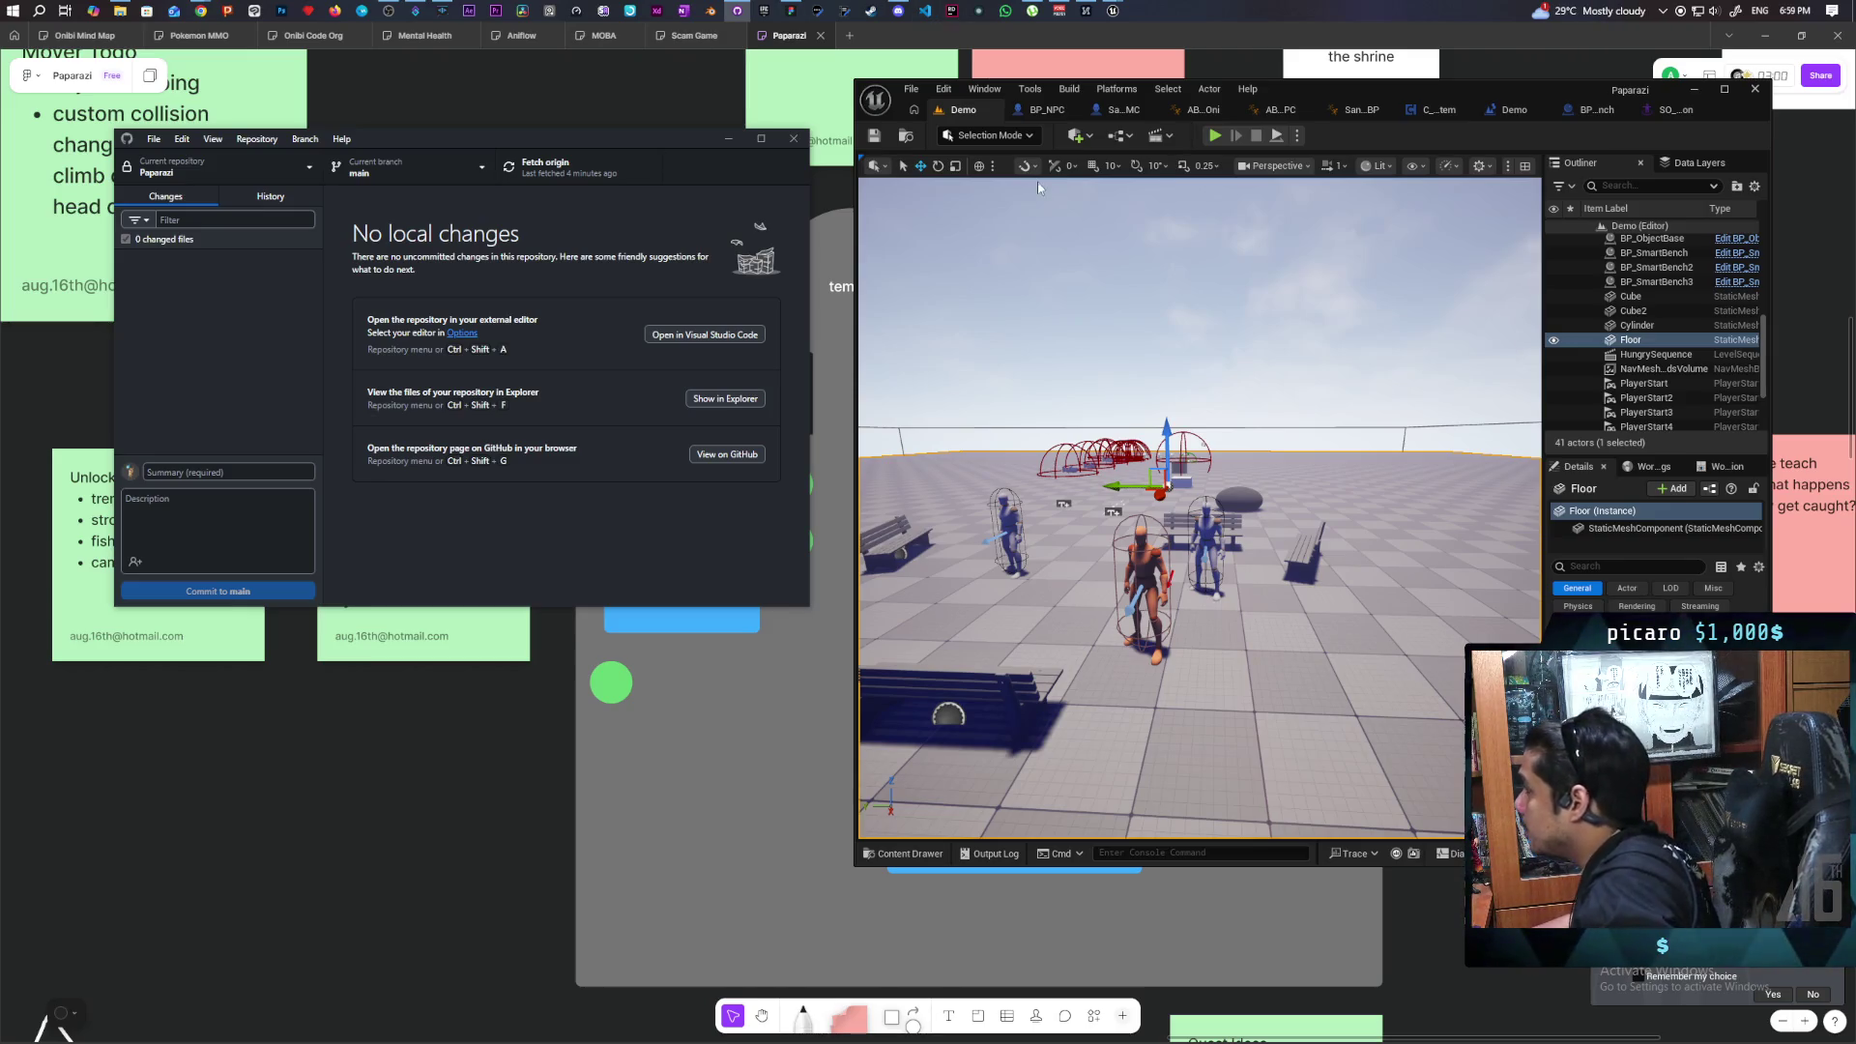
Select SandboxCharacter_CMC in the level and open its Blueprint in the Blueprint editor.
left_click(1208, 530)
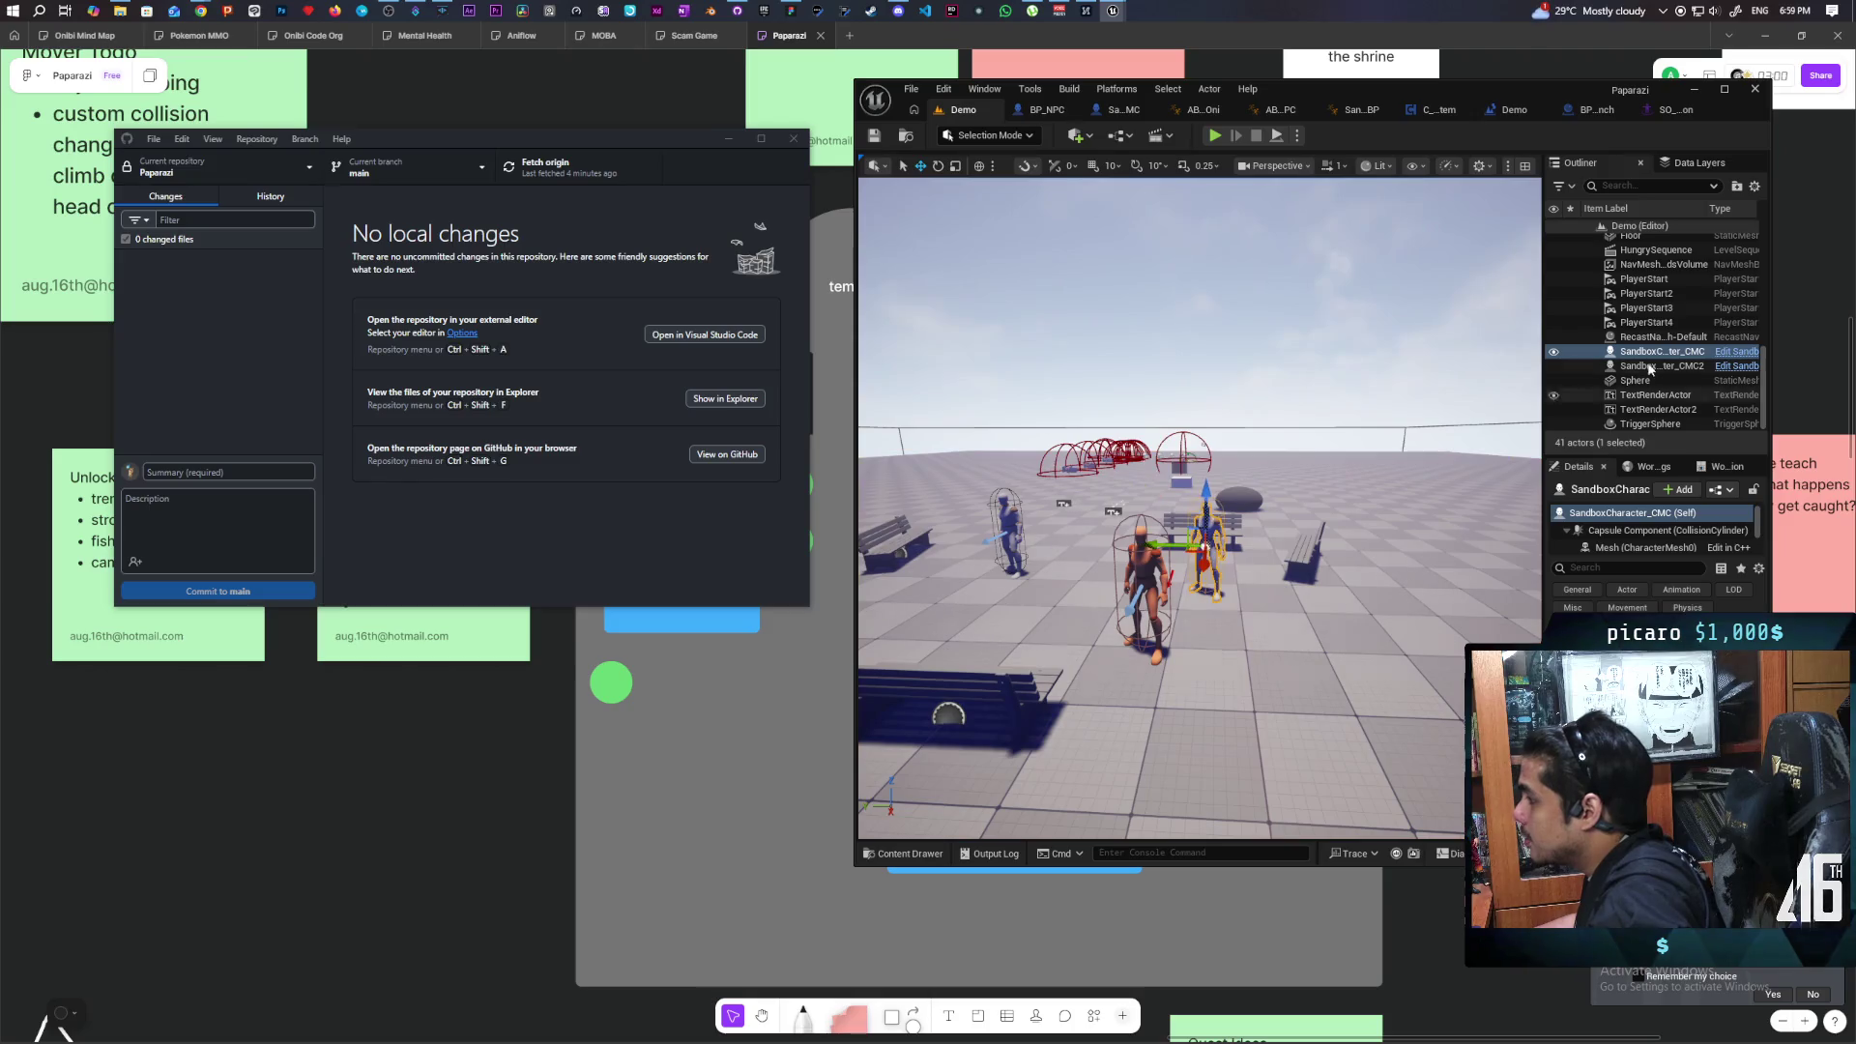
left_click(1736, 351)
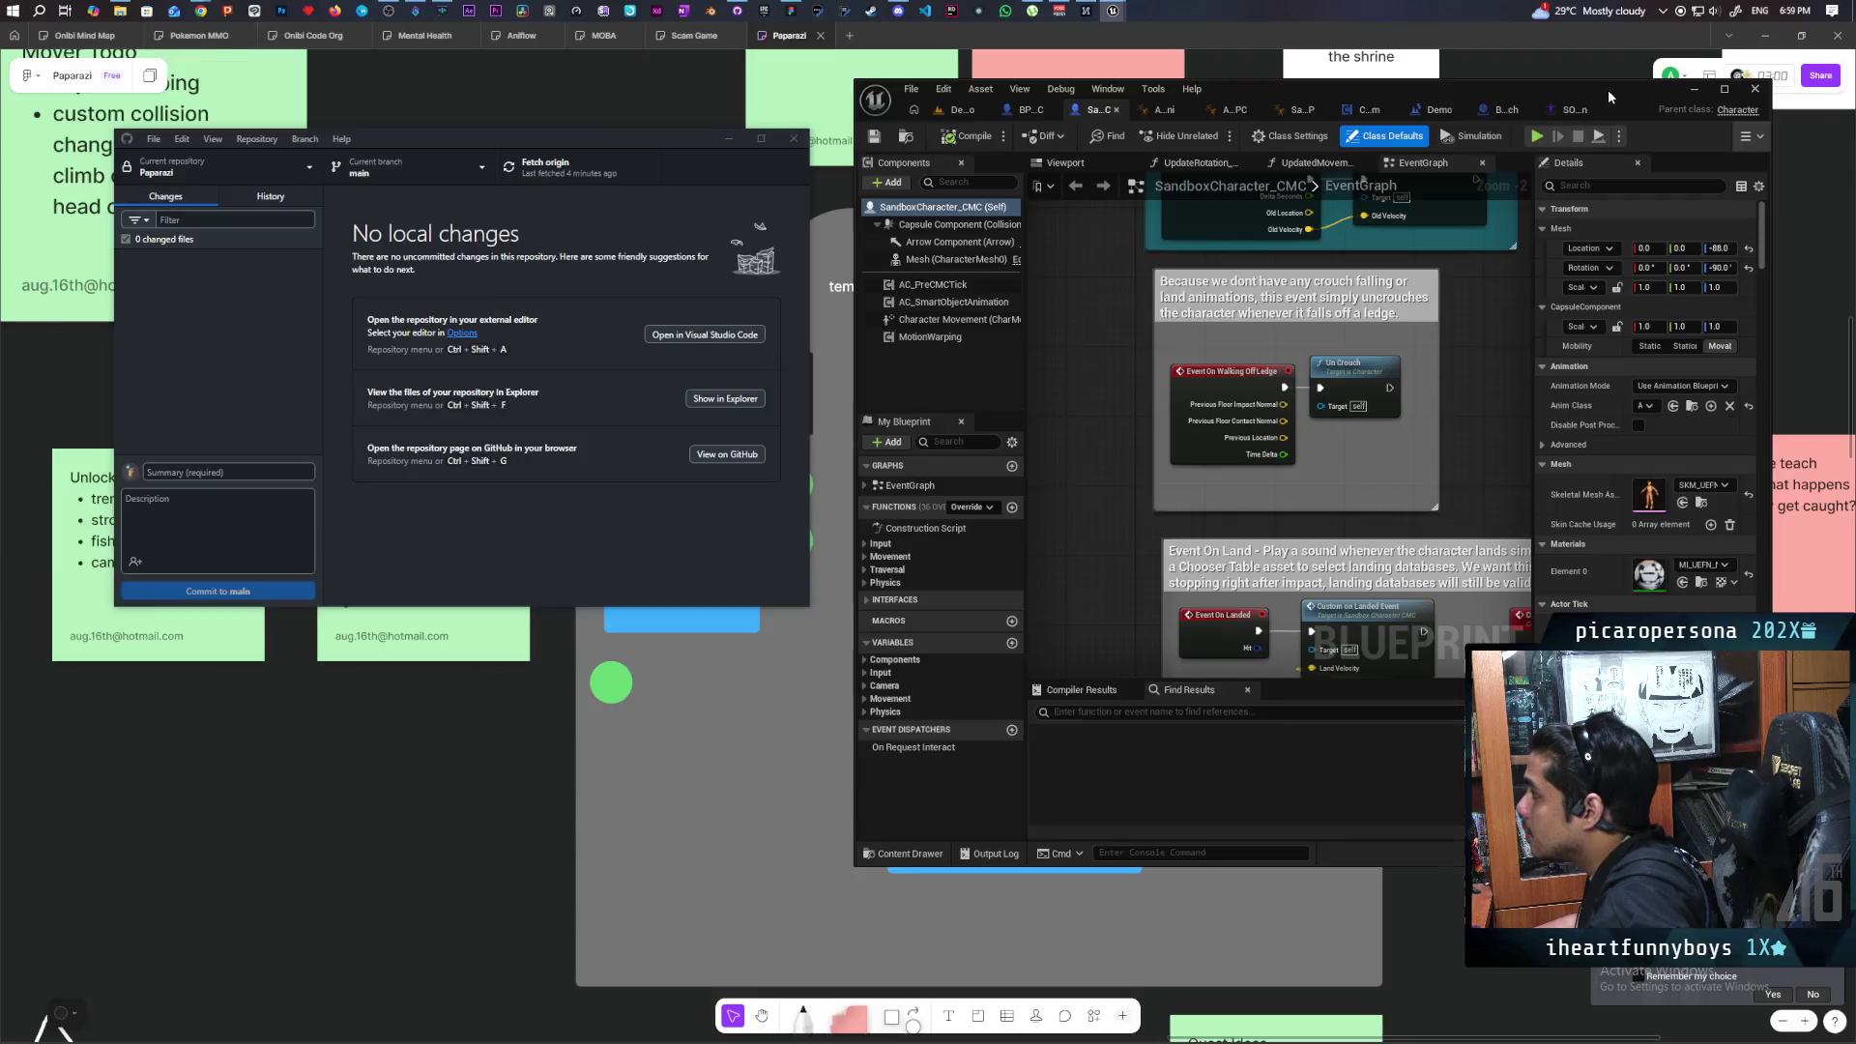
Maximize the SandboxCharacter_CMC Blueprint editor and pan the event graph to the landing logic.
double_click(1609, 89)
scroll(994, 327, "down", 4)
scroll(1035, 316, "up", 5)
scroll(908, 316, "down", 2)
left_click_drag(908, 315, 875, 267)
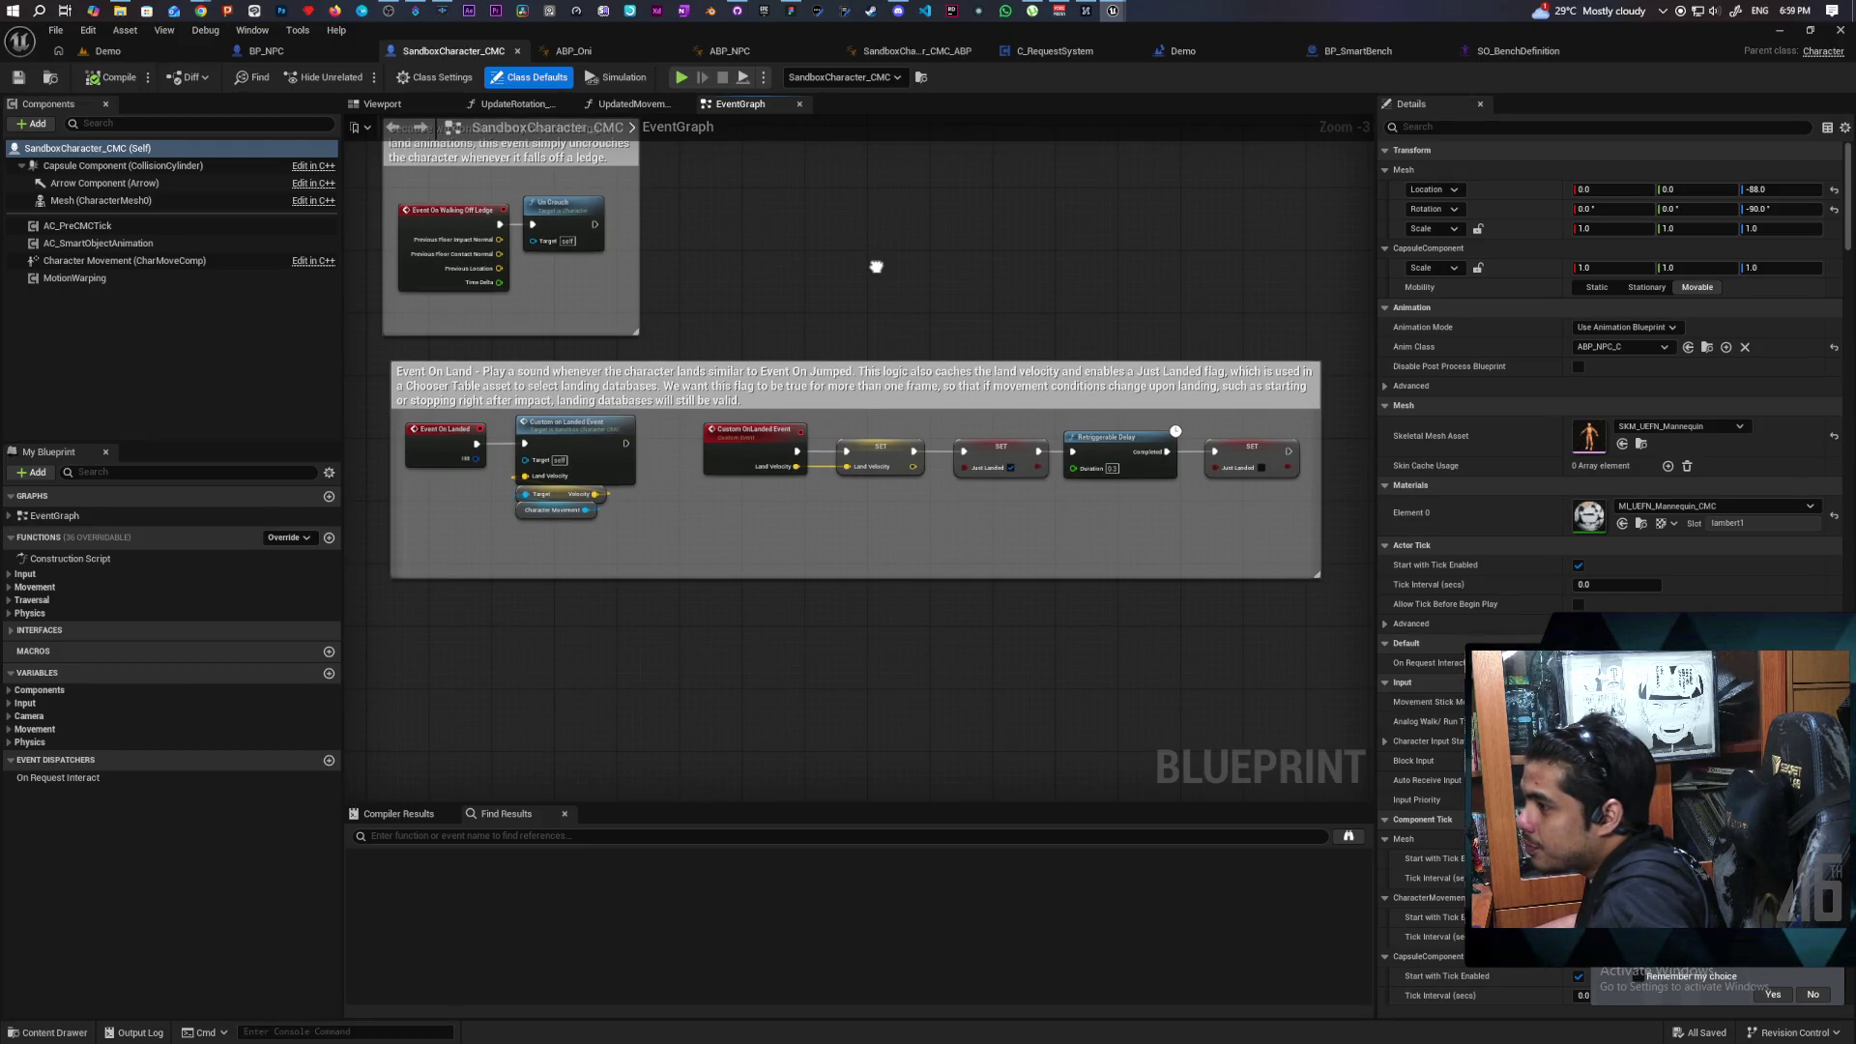
left_click_drag(876, 266, 874, 266)
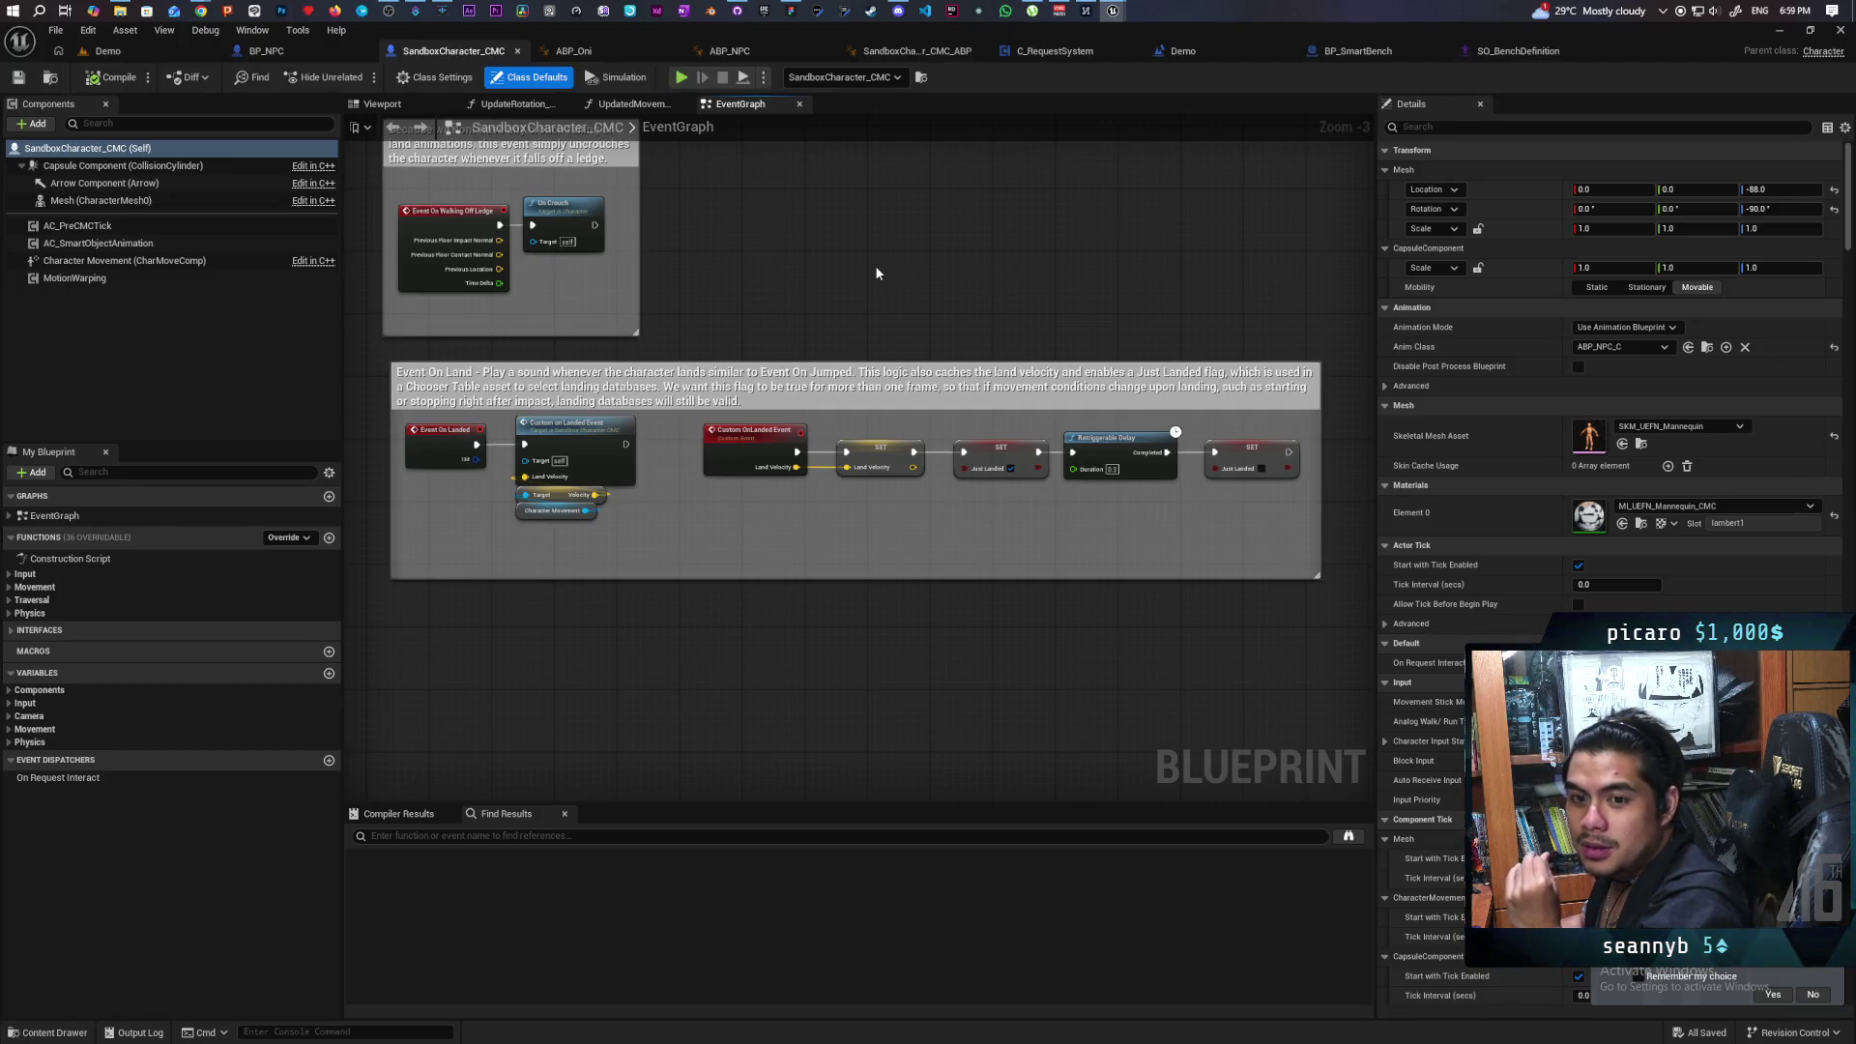
Switch to Discord and open a friend's direct-message conversation from Home.
left_click(897, 11)
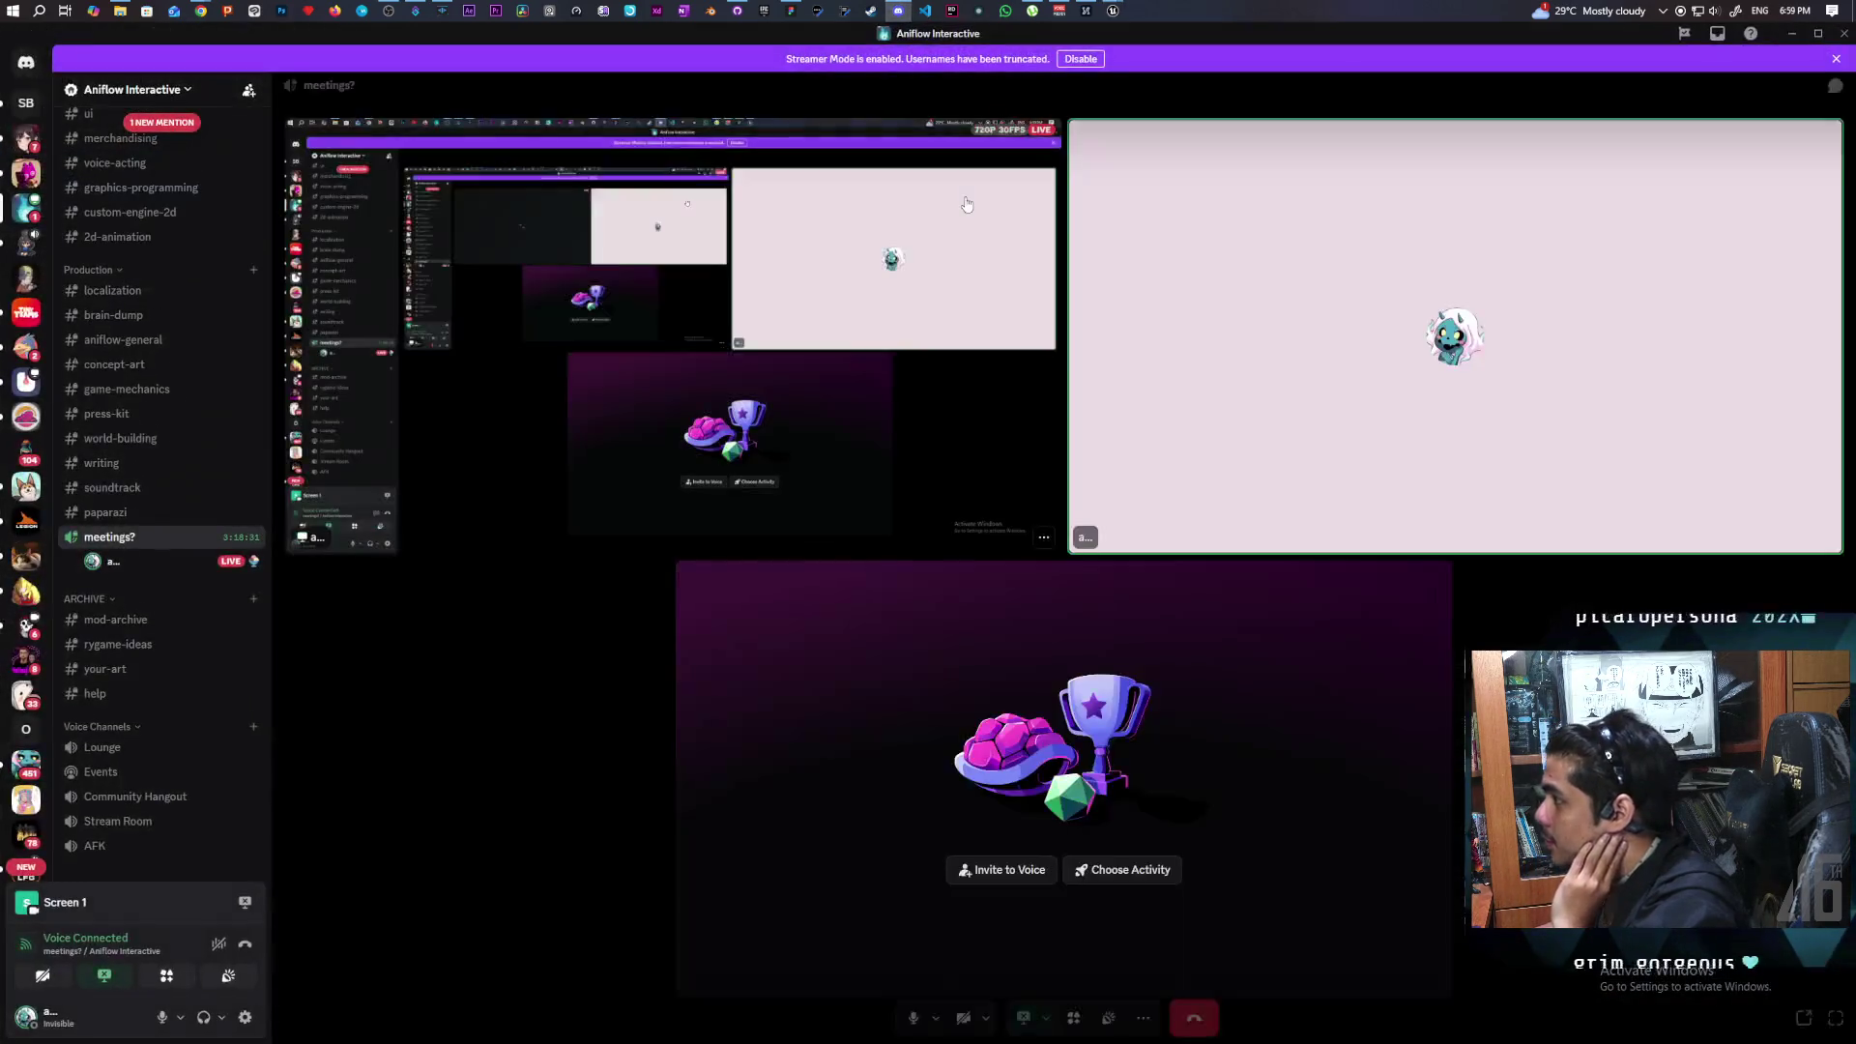
left_click(26, 62)
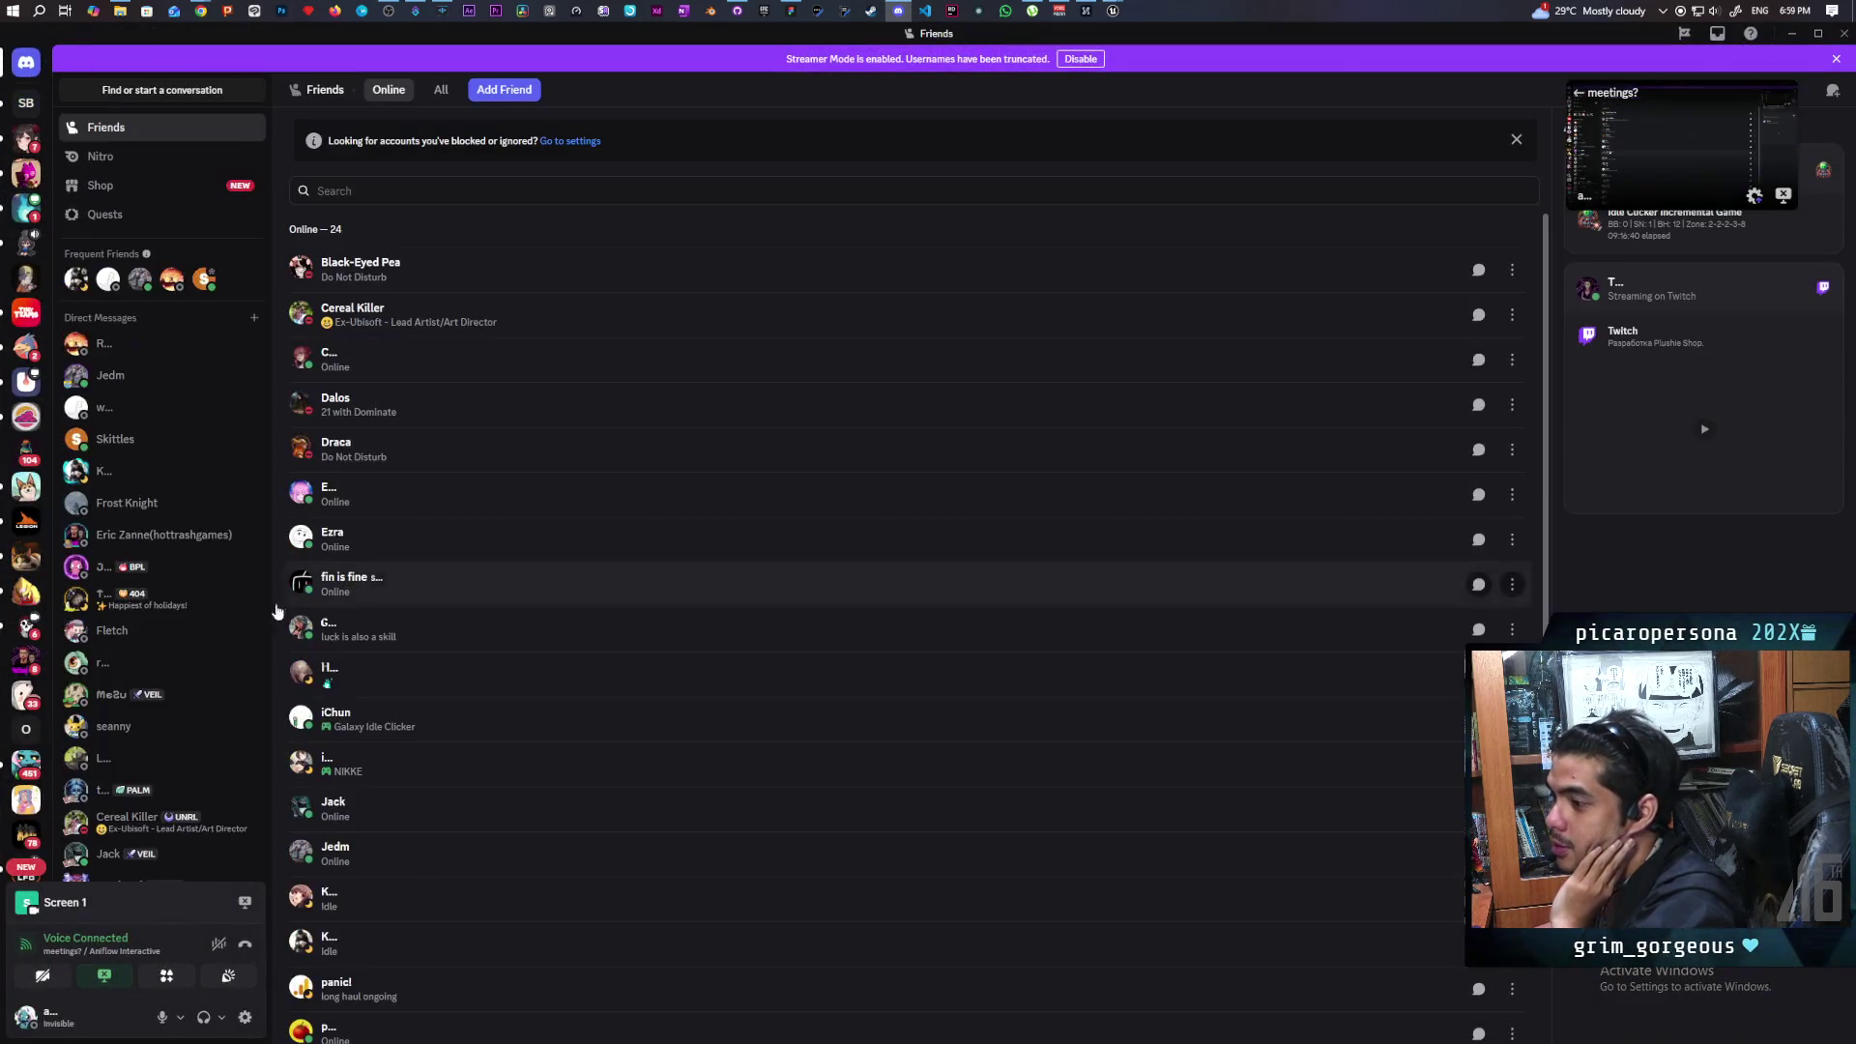
left_click(153, 437)
scroll(671, 677, "up", 15)
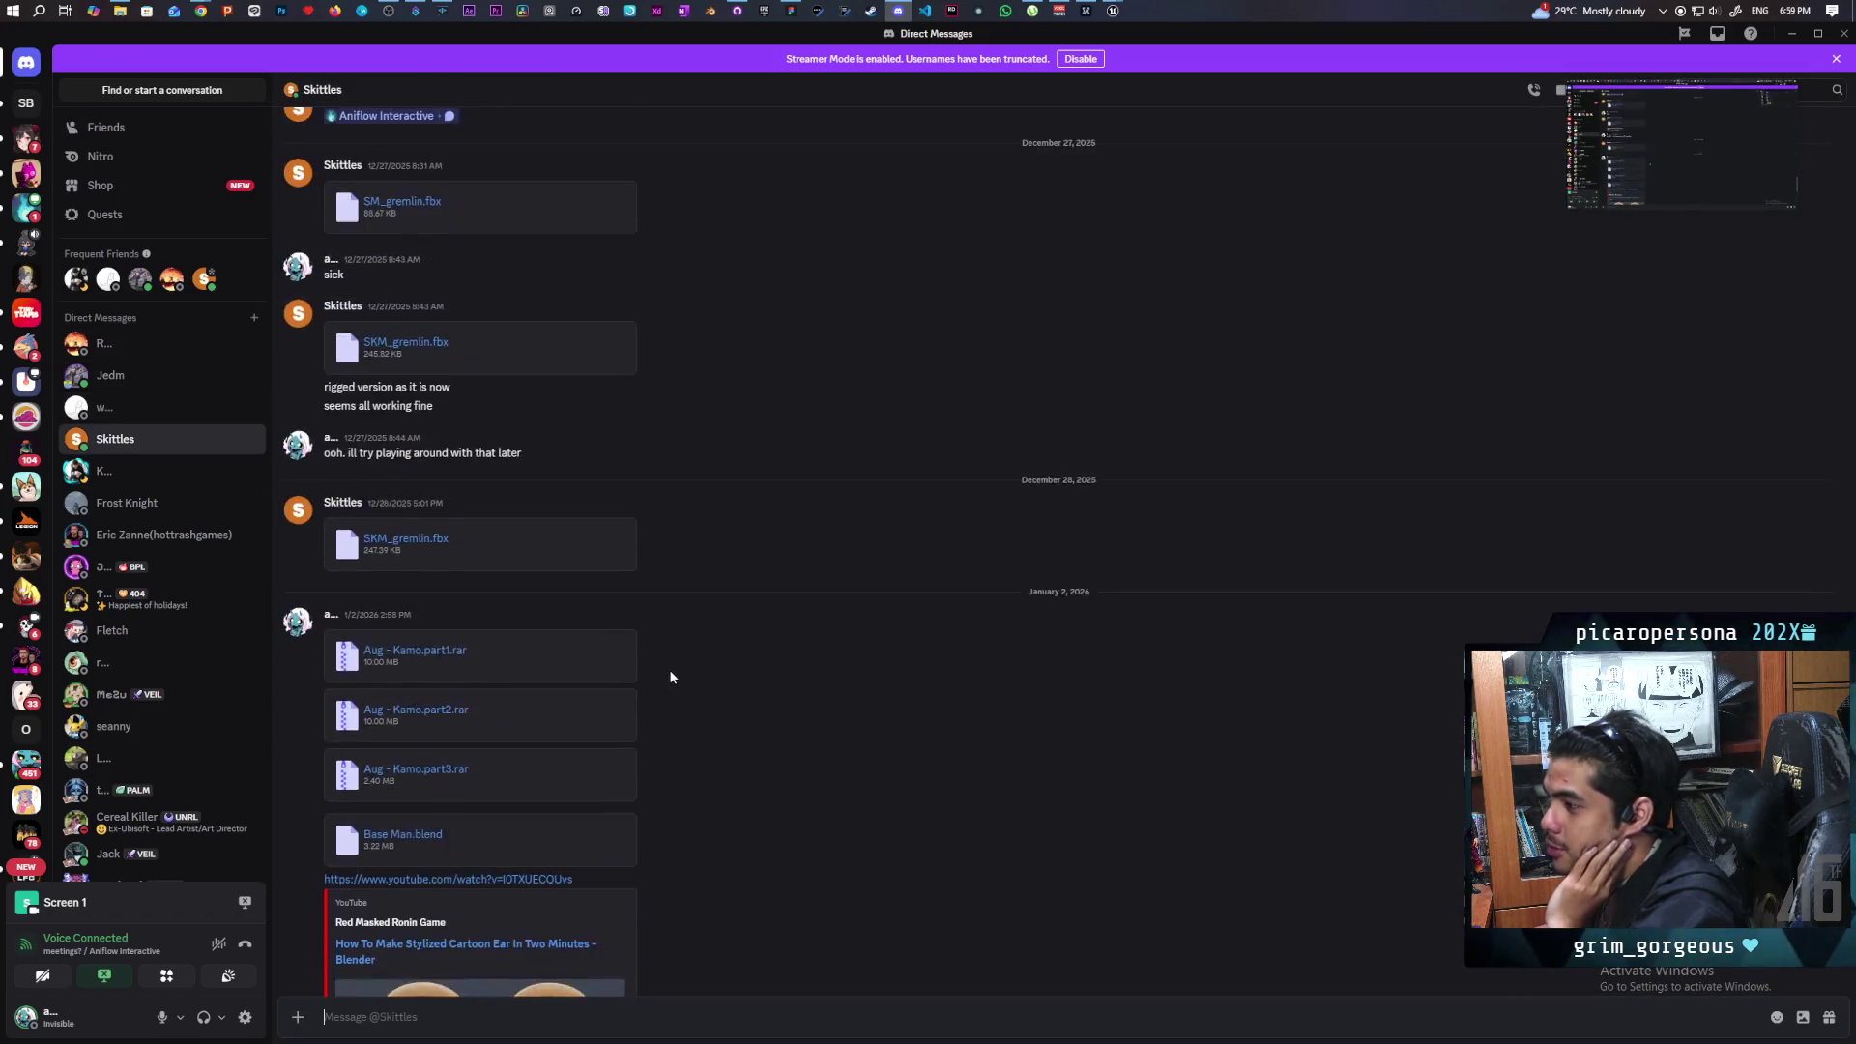
Scroll the DM history back to the December 20 character turnaround sketches.
scroll(670, 676, "up", 15)
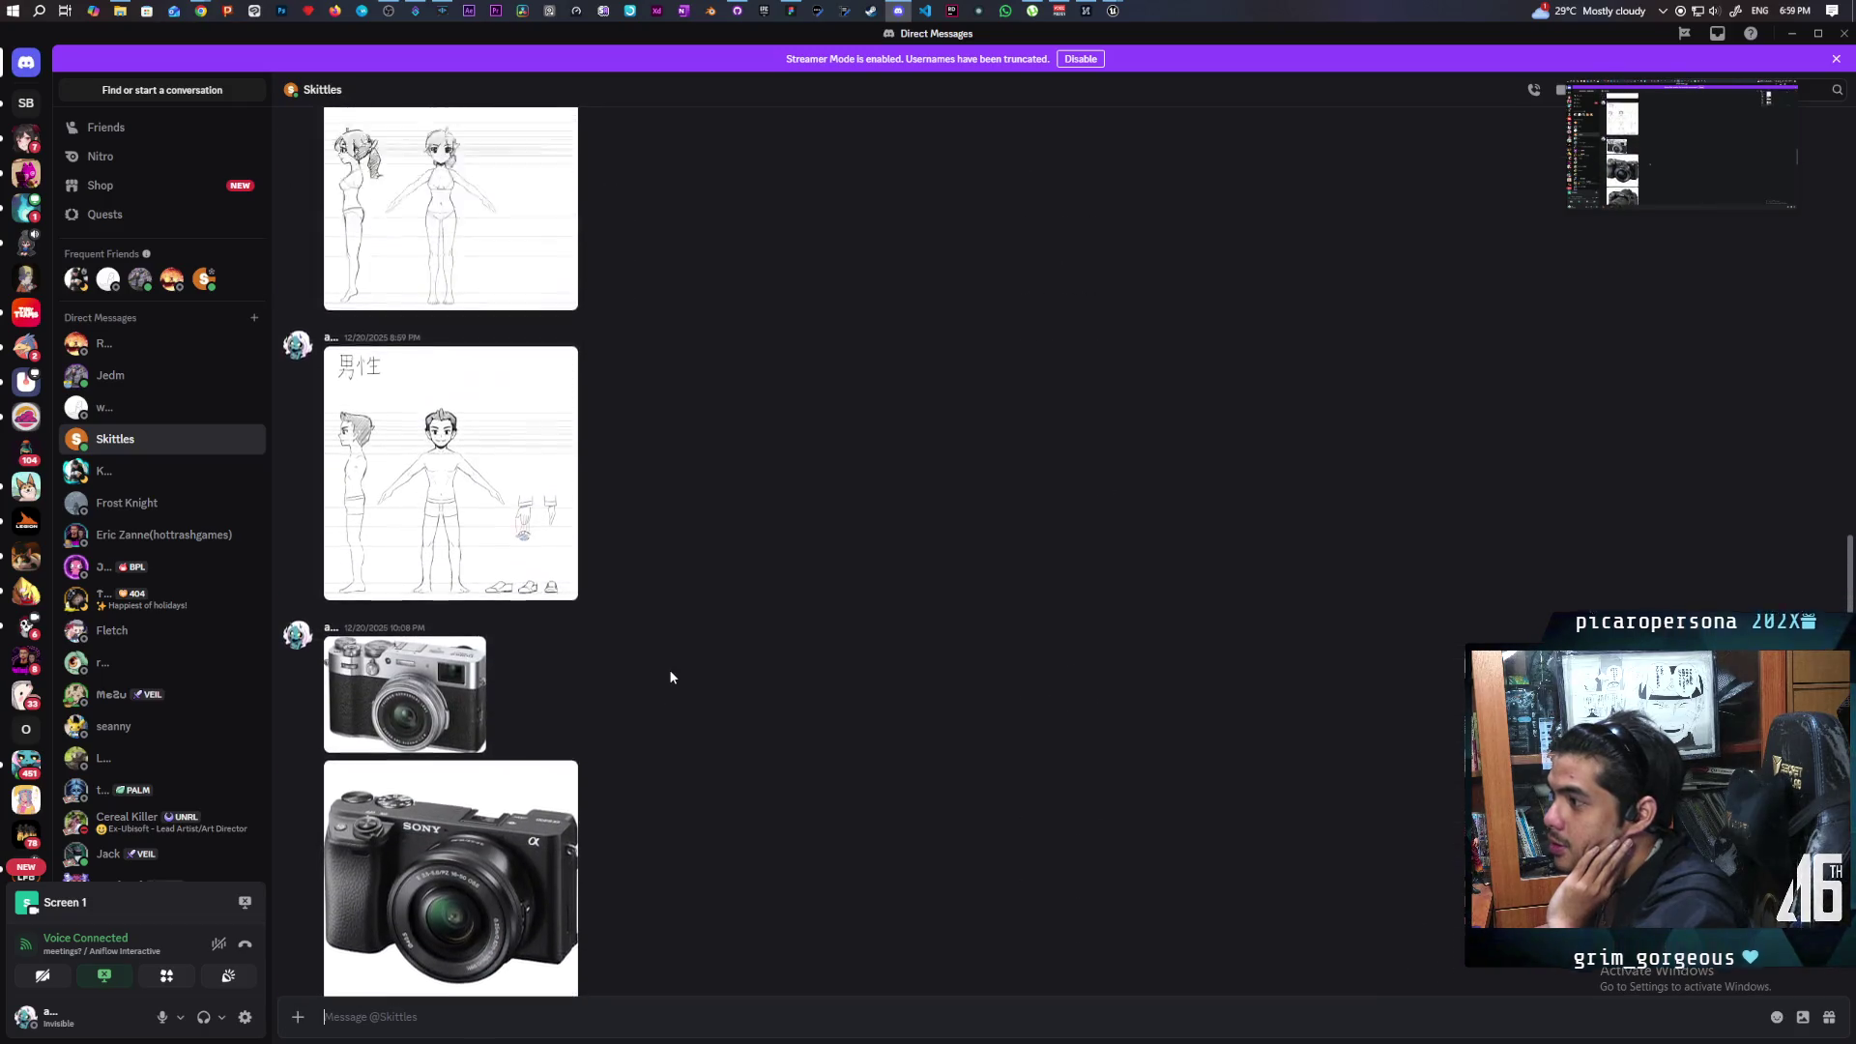
scroll(670, 677, "up", 3)
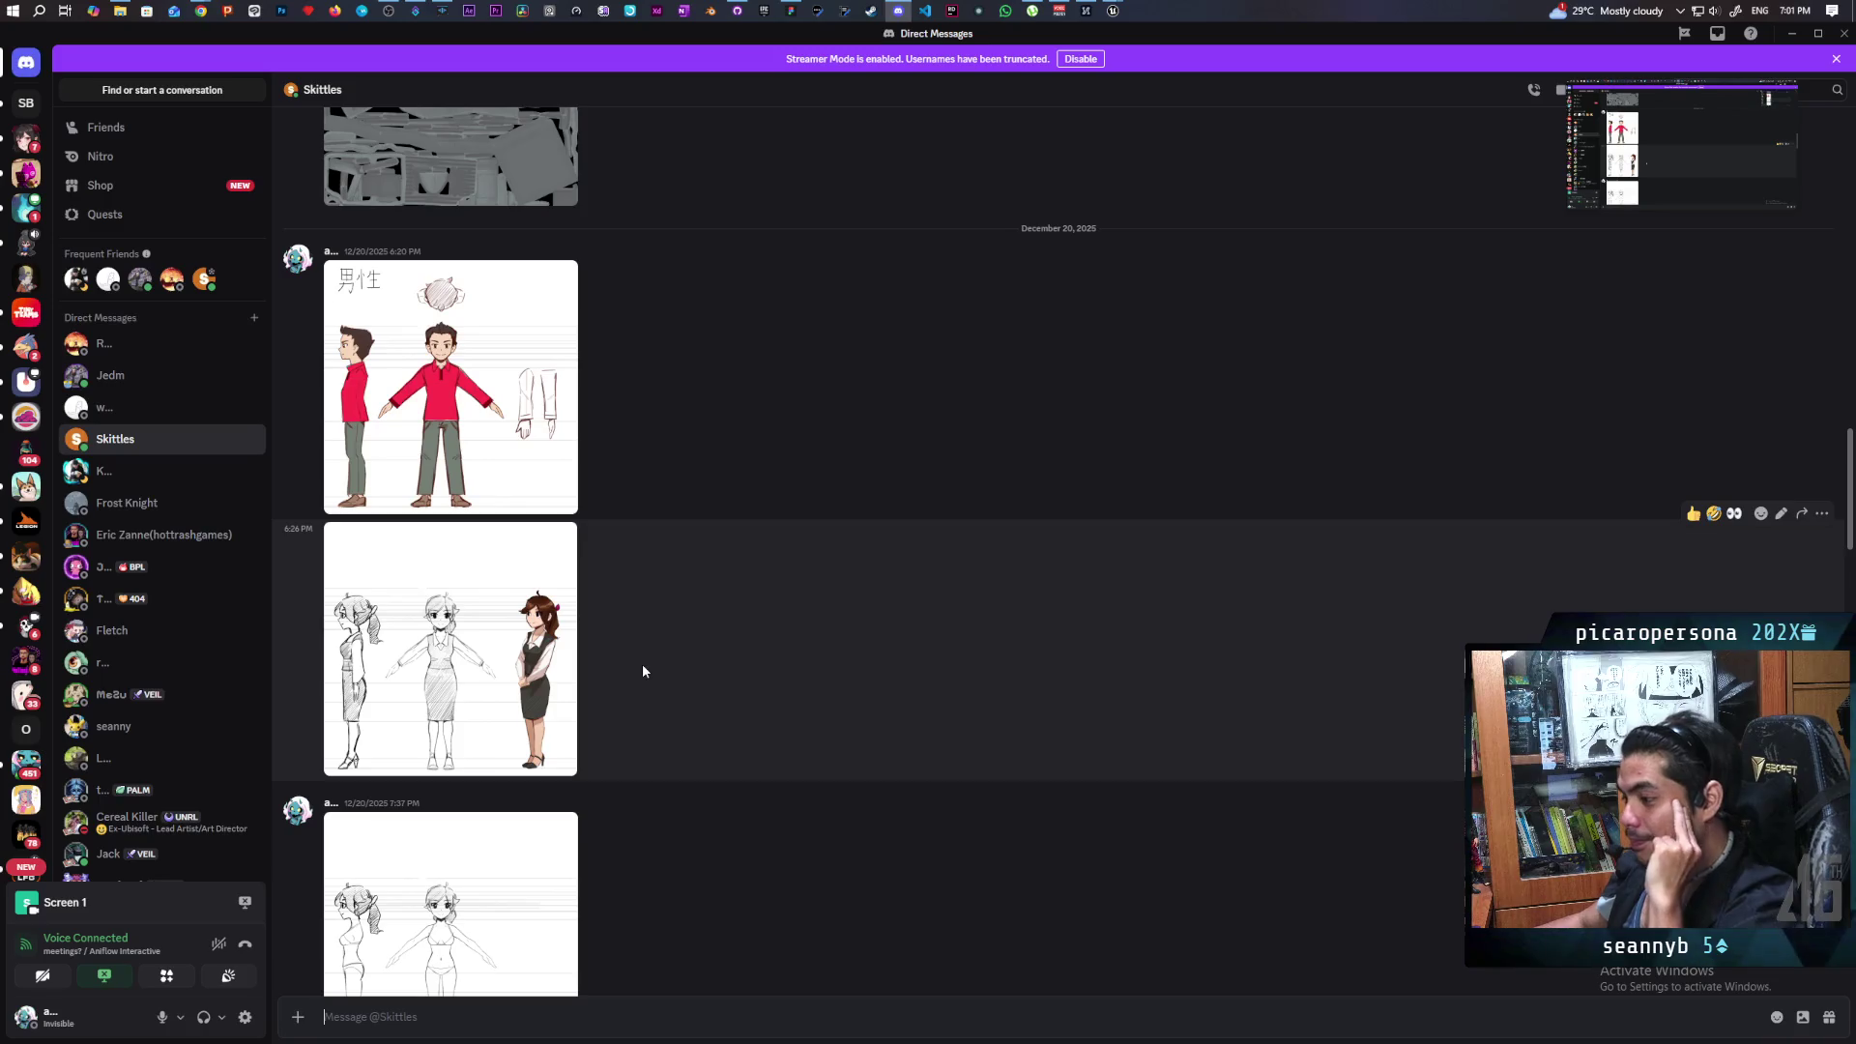
View the second character turnaround sheet enlarged, then bring the Unreal Blueprint editor back.
scroll(642, 667, "down", 1)
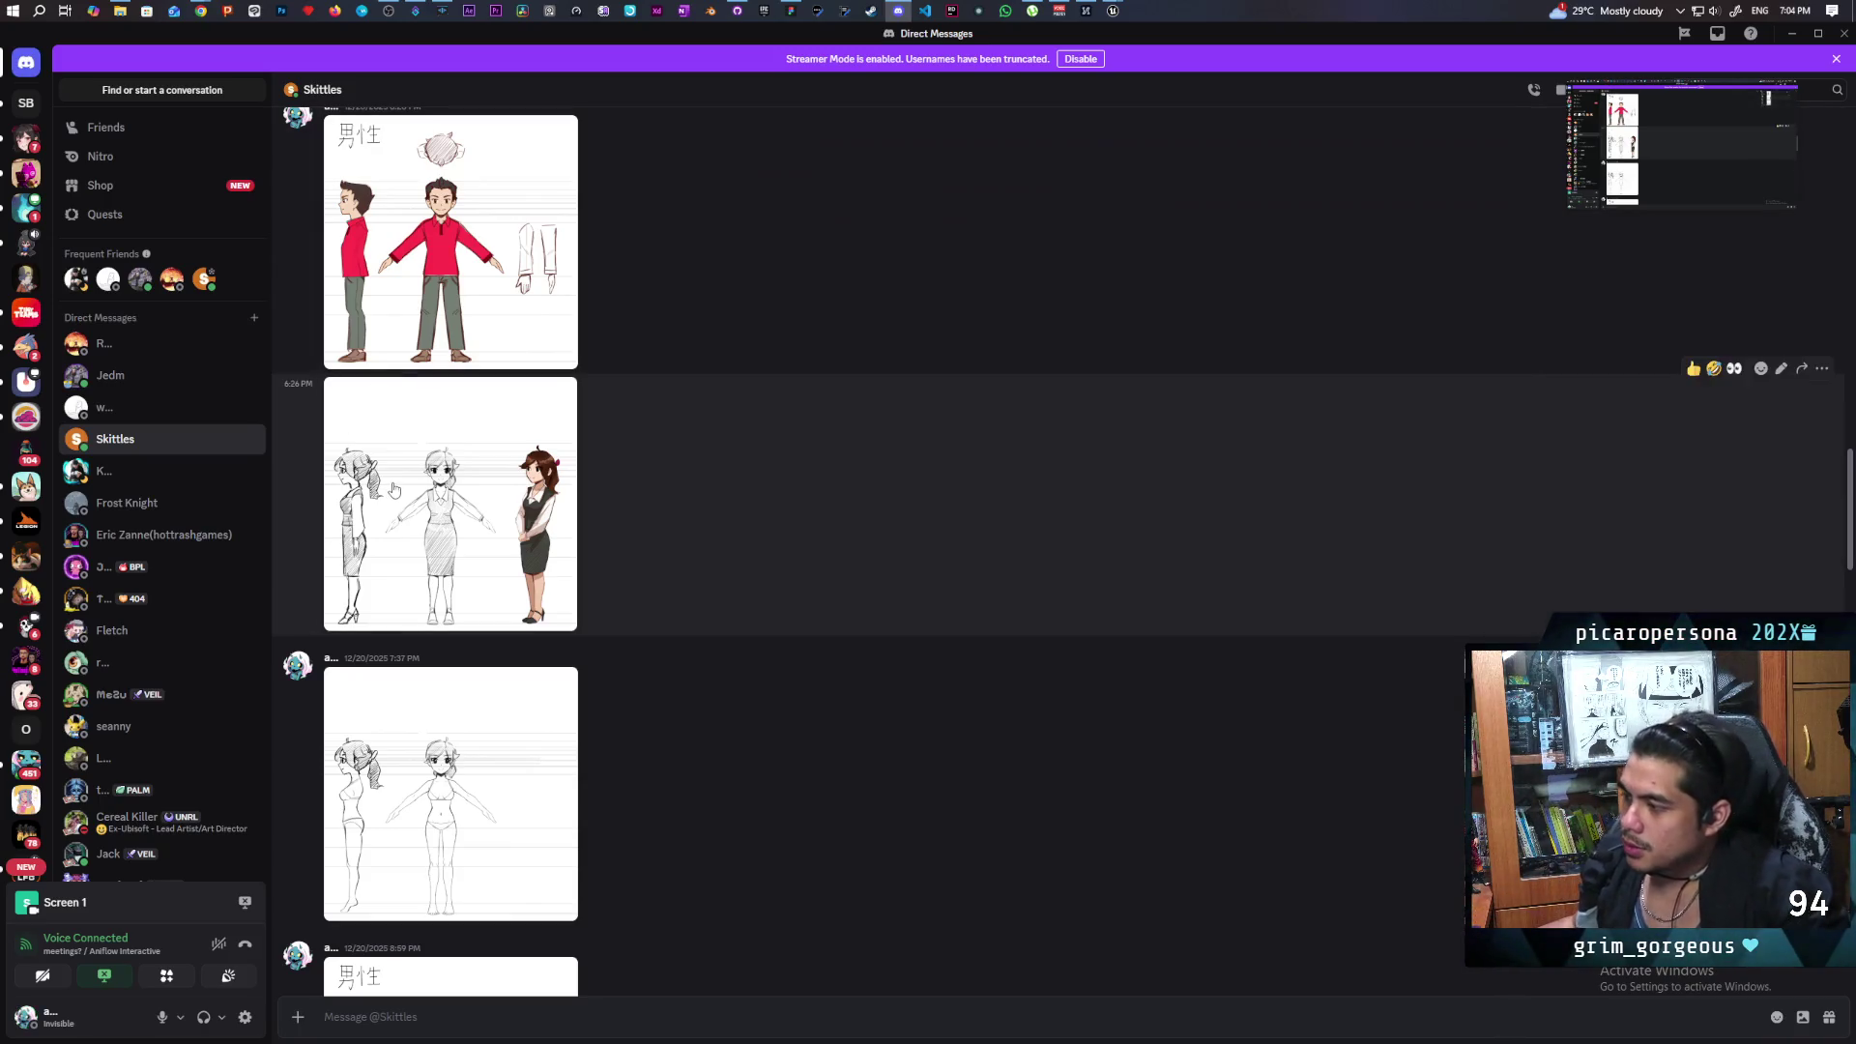
left_click(394, 490)
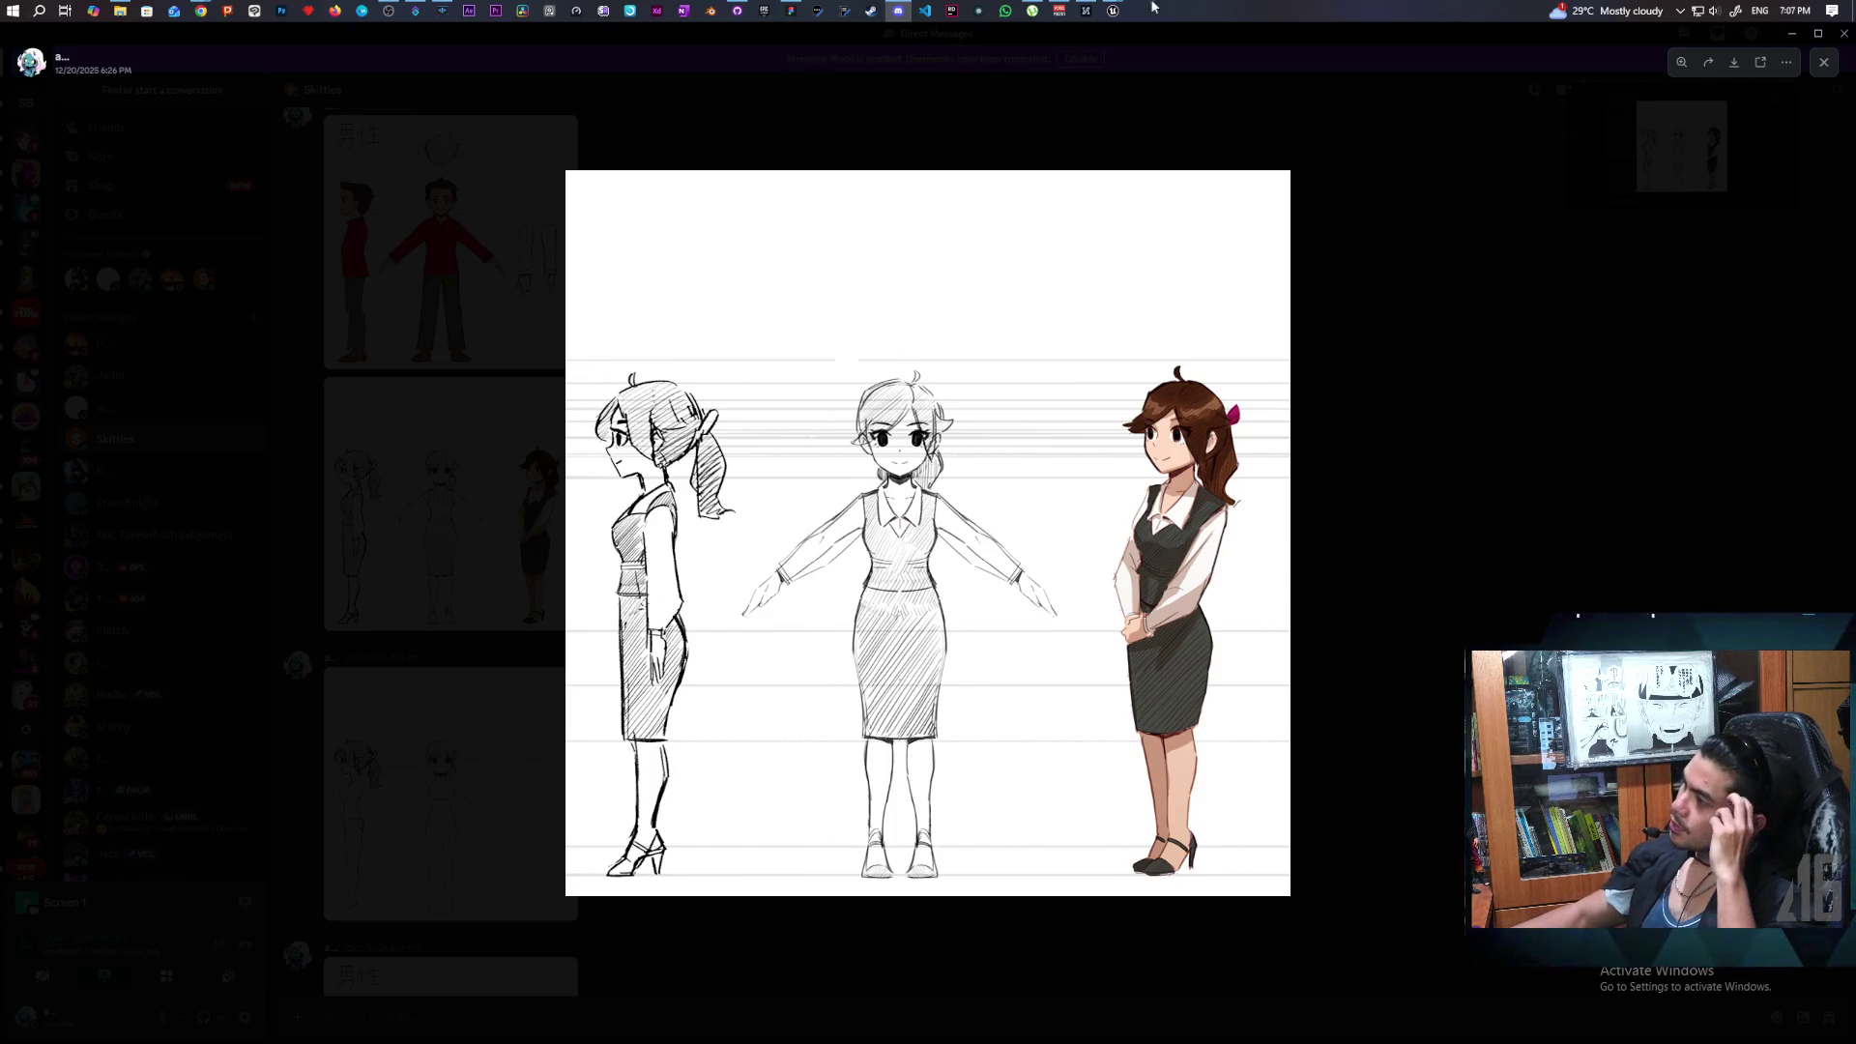
mouse_move(1116, 11)
left_click(1092, 97)
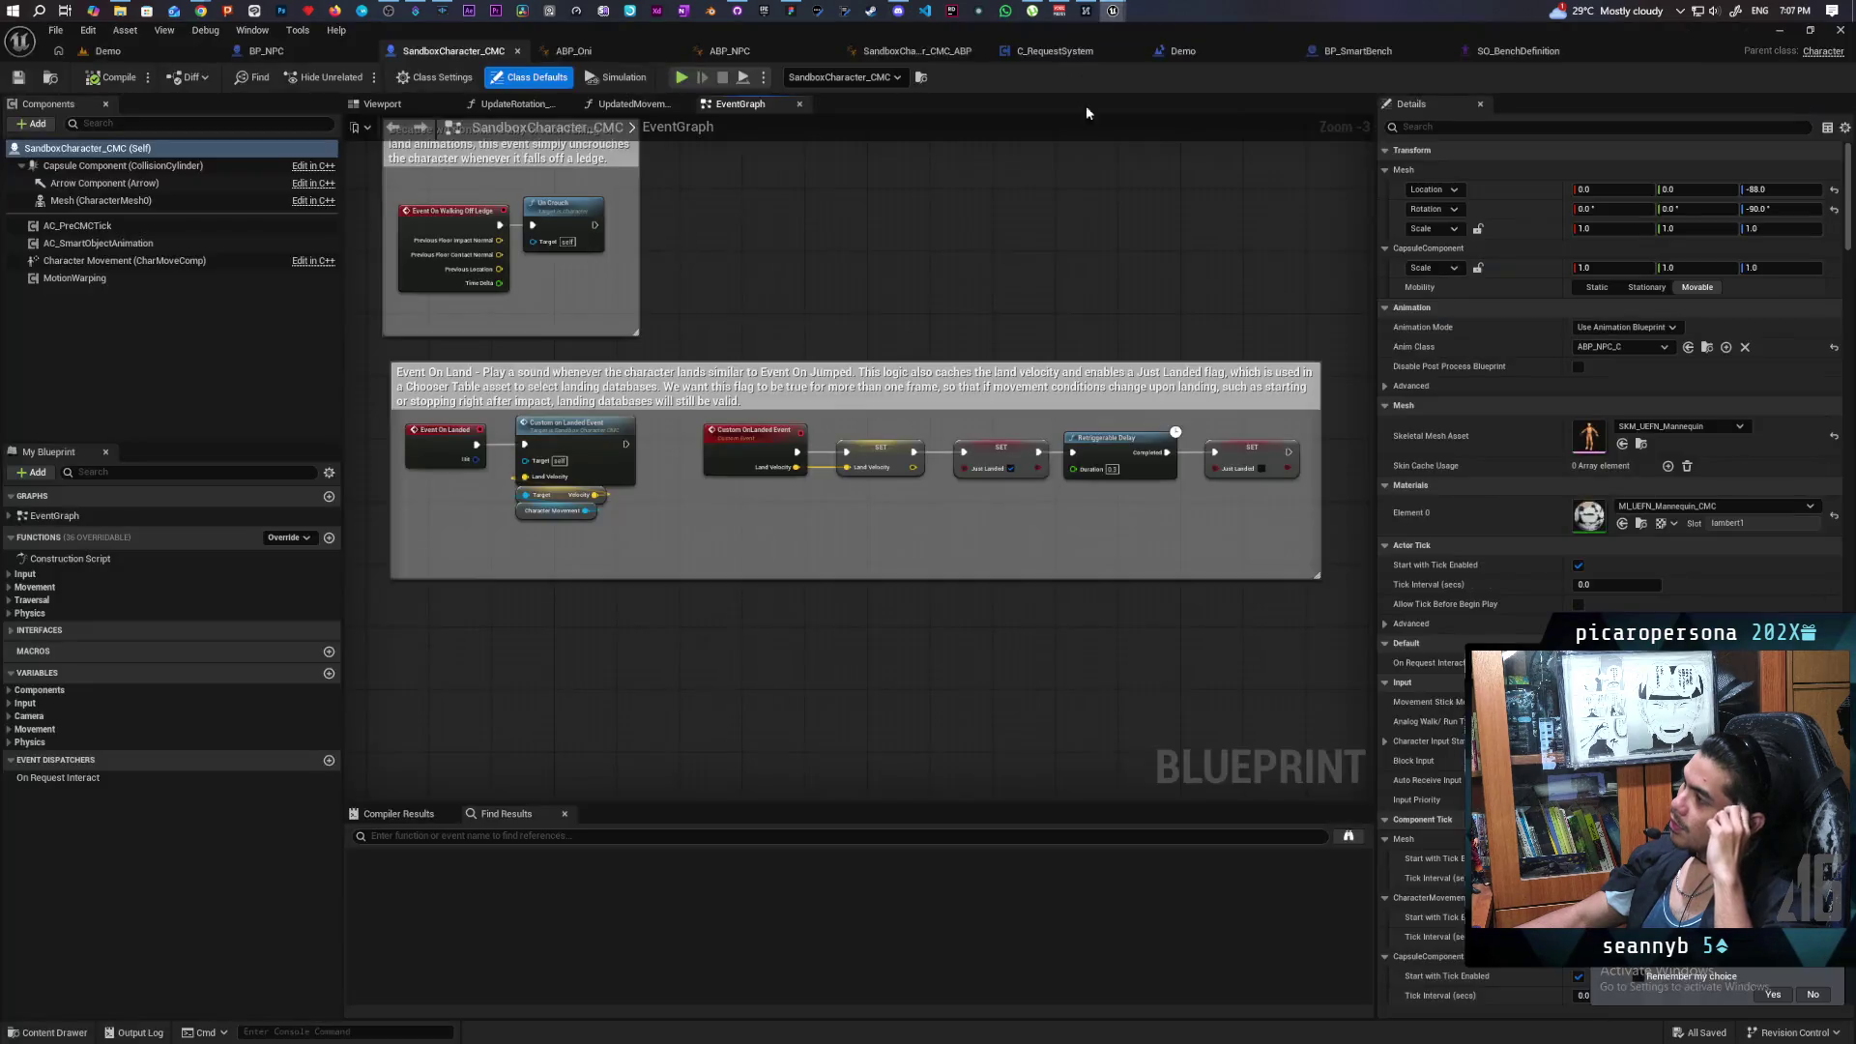
Play the Demo level in the editor, select BP_NPC and close in on it seated on the bench.
left_click(106, 50)
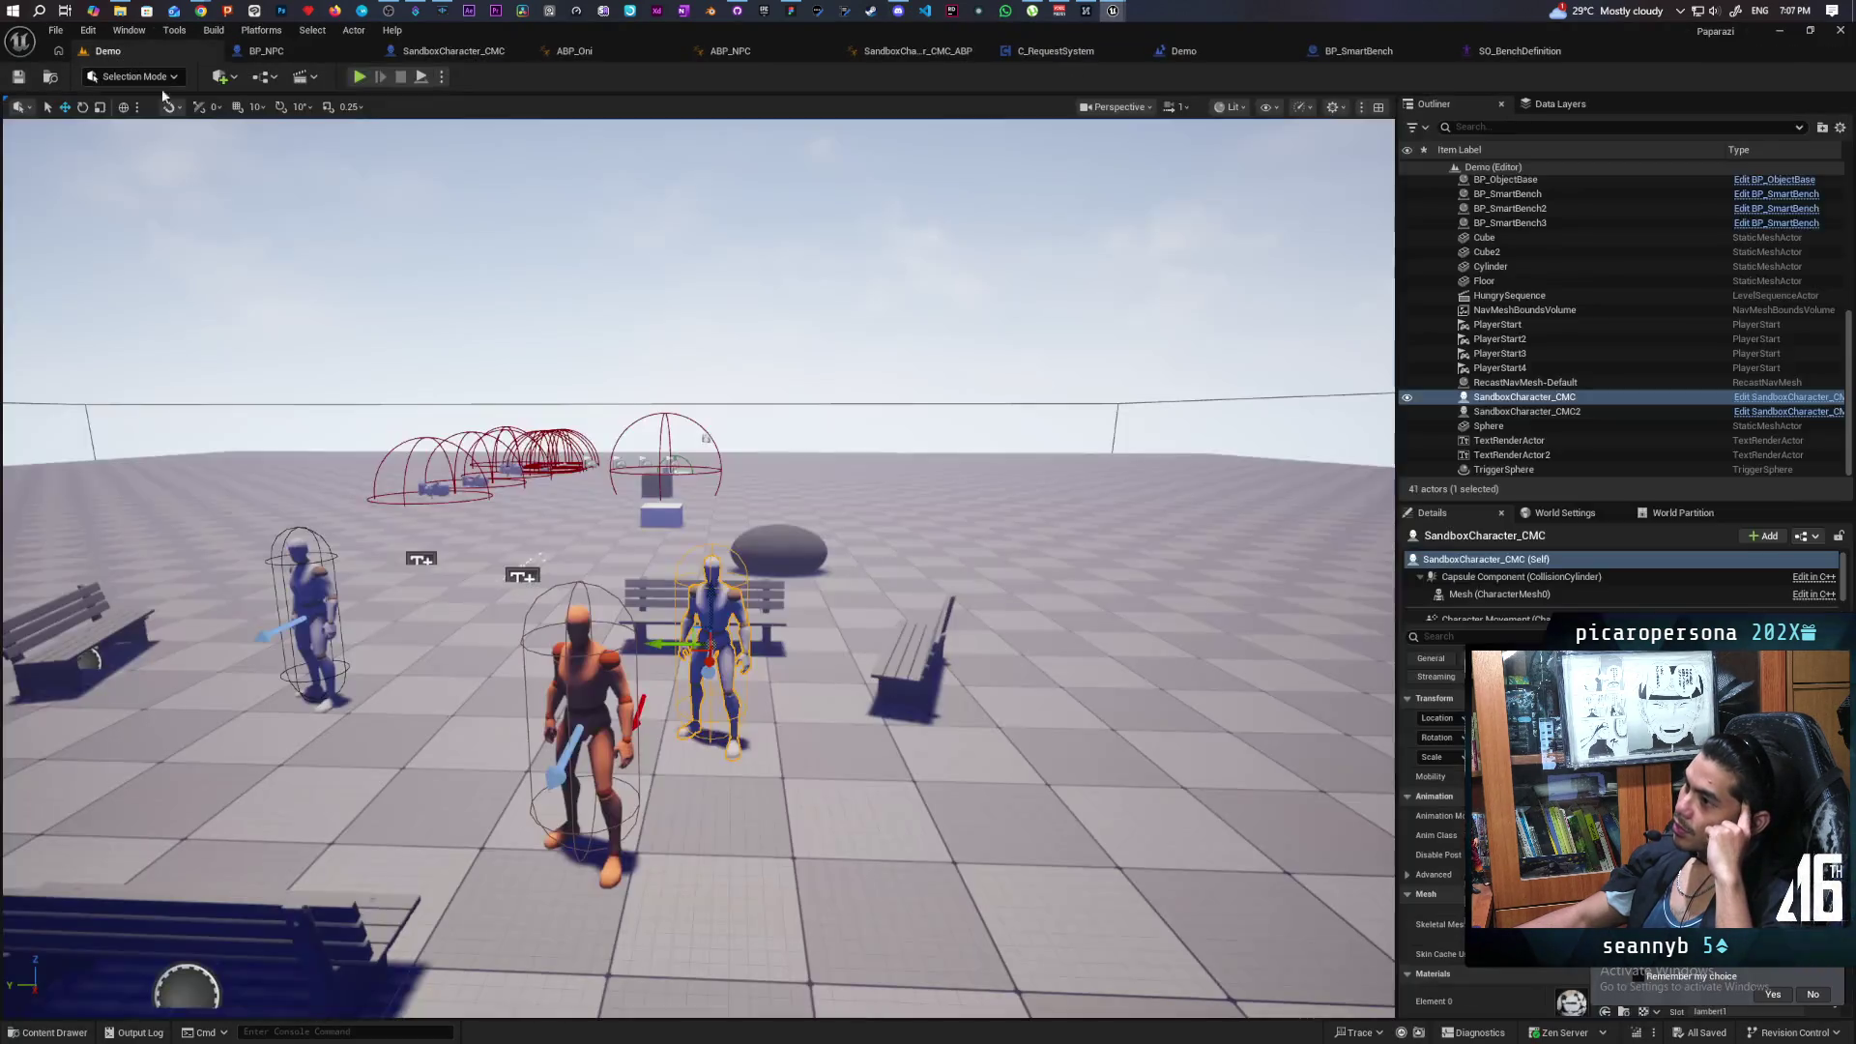
left_click(360, 76)
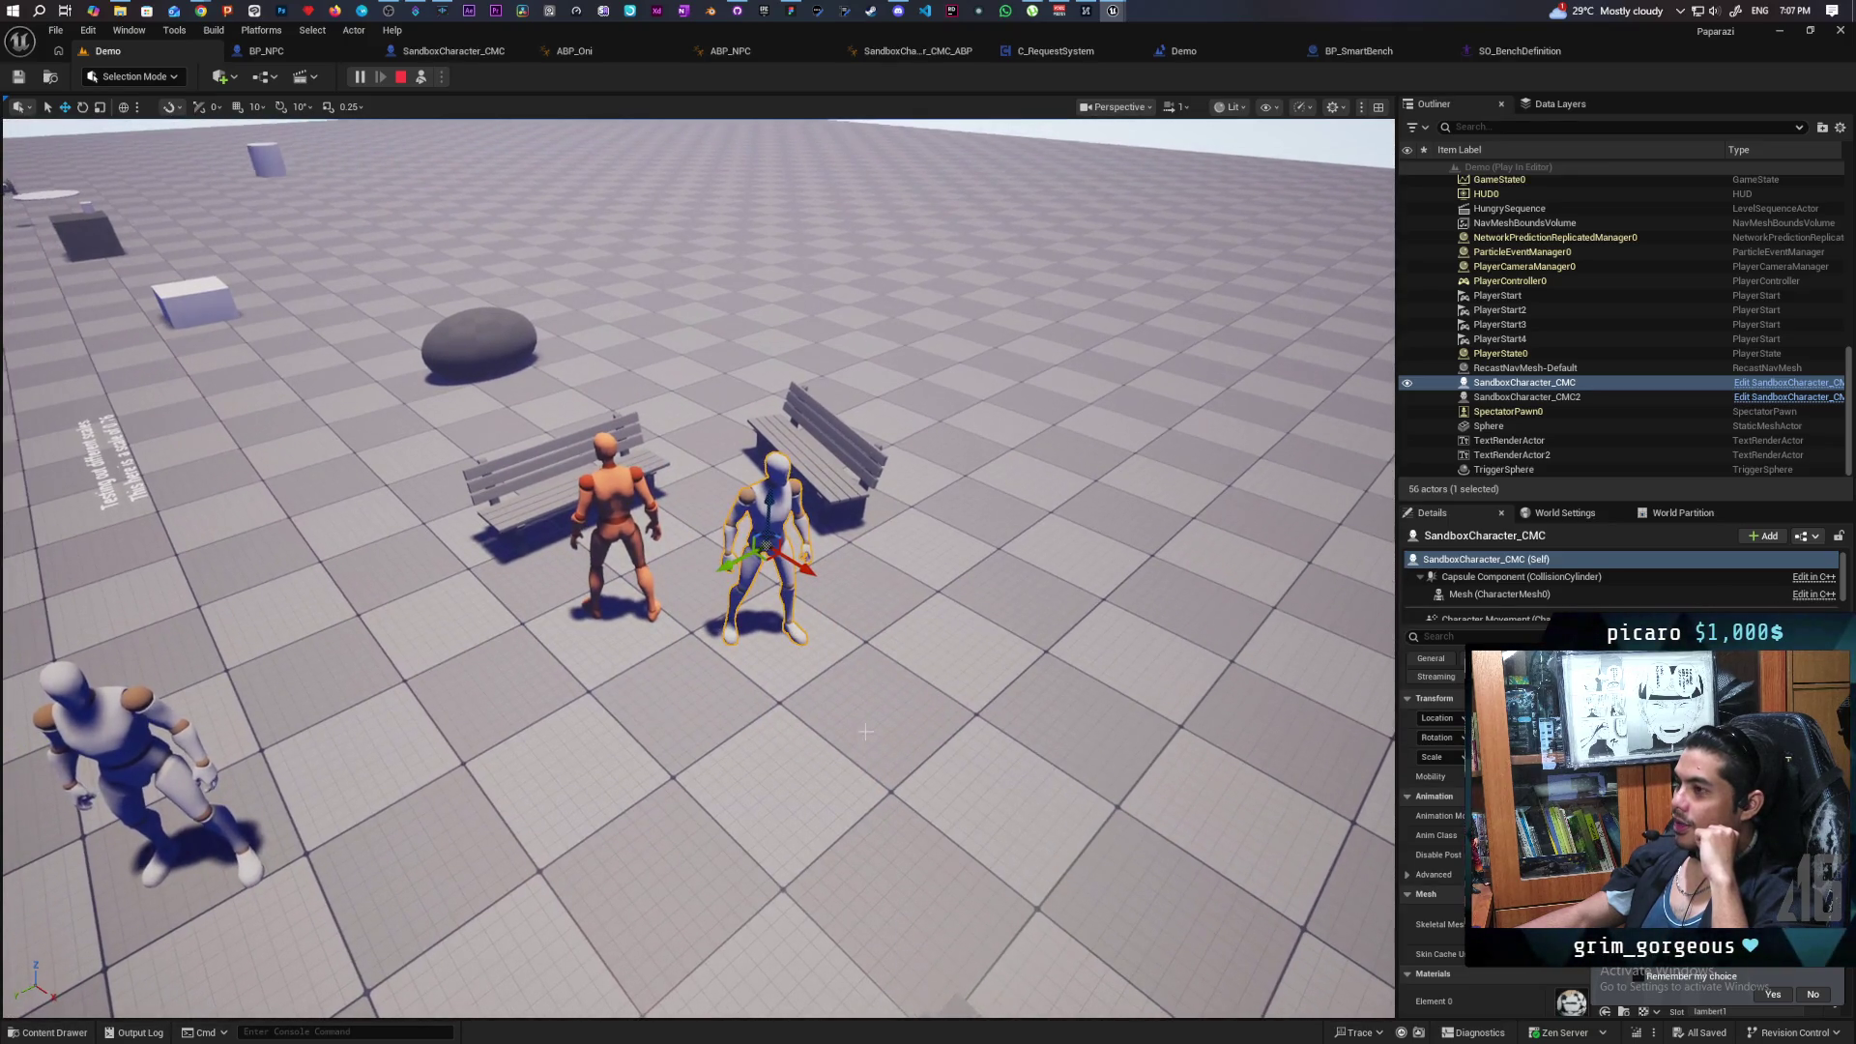
left_click(617, 511)
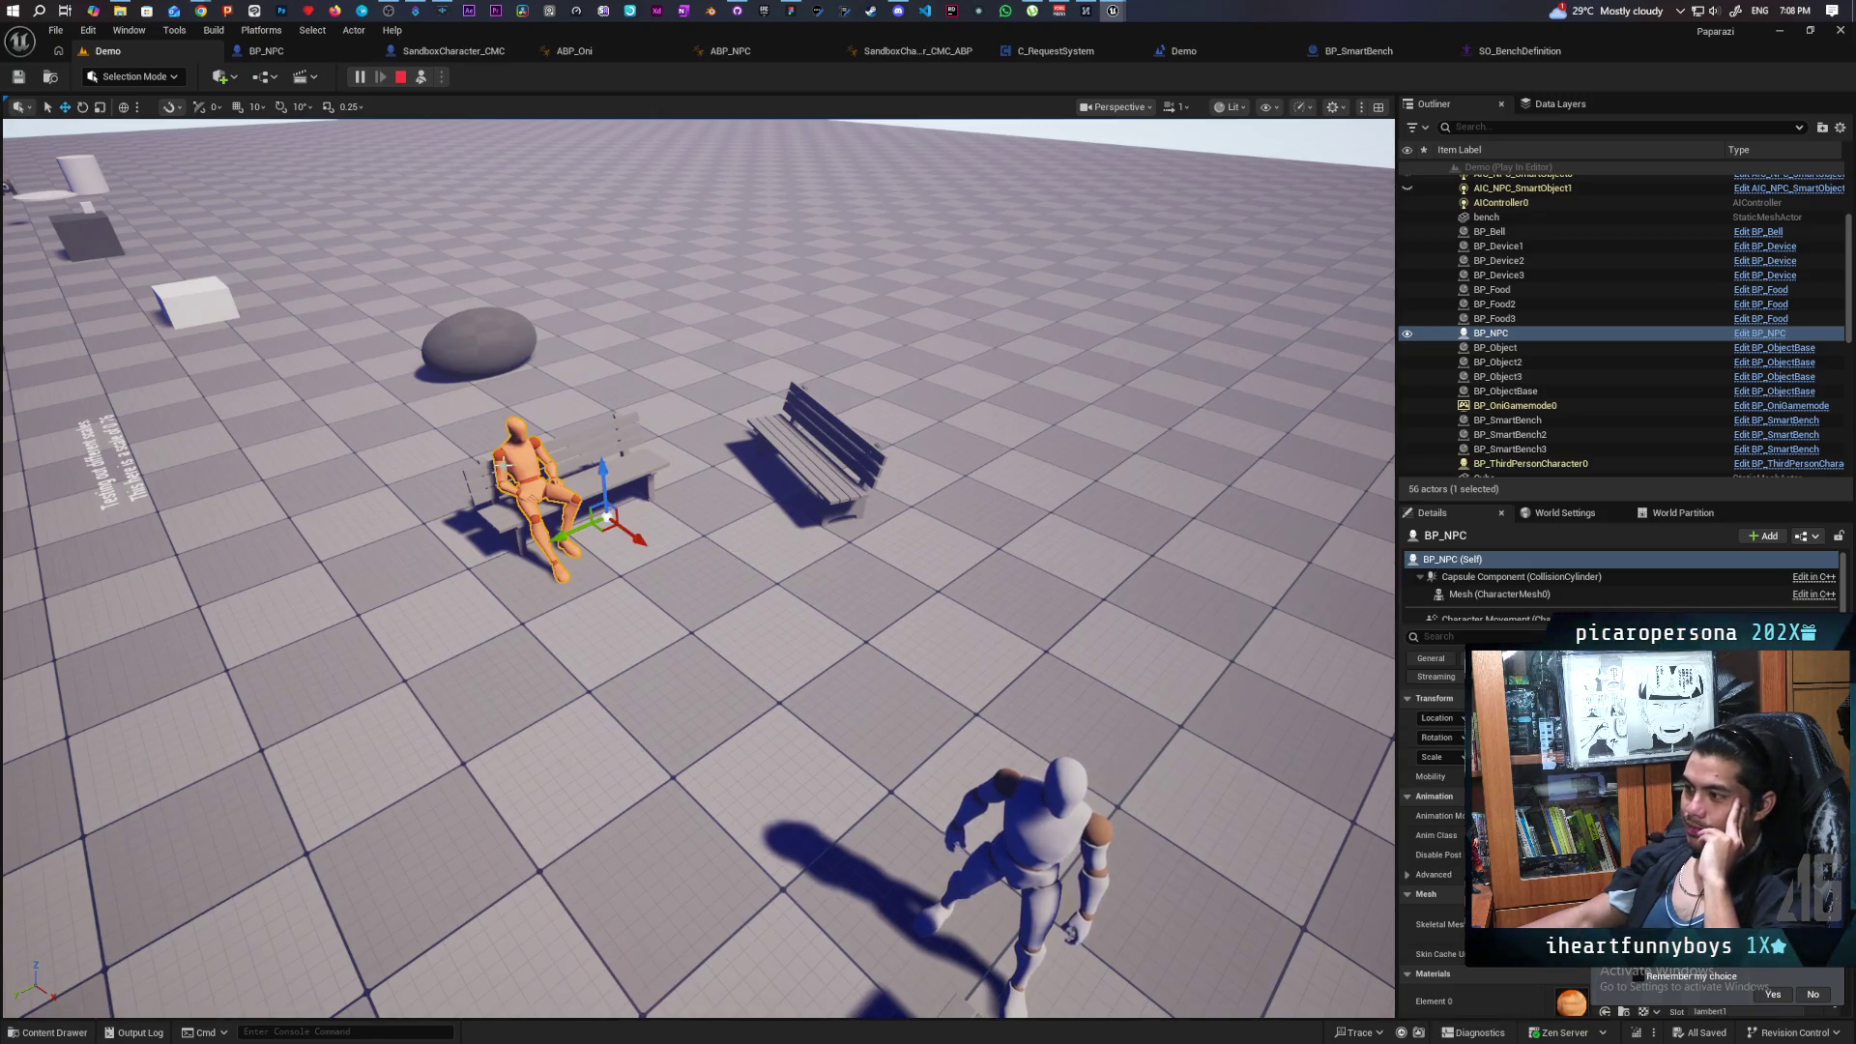
scroll(609, 487, "up", 5)
scroll(610, 487, "down", 8)
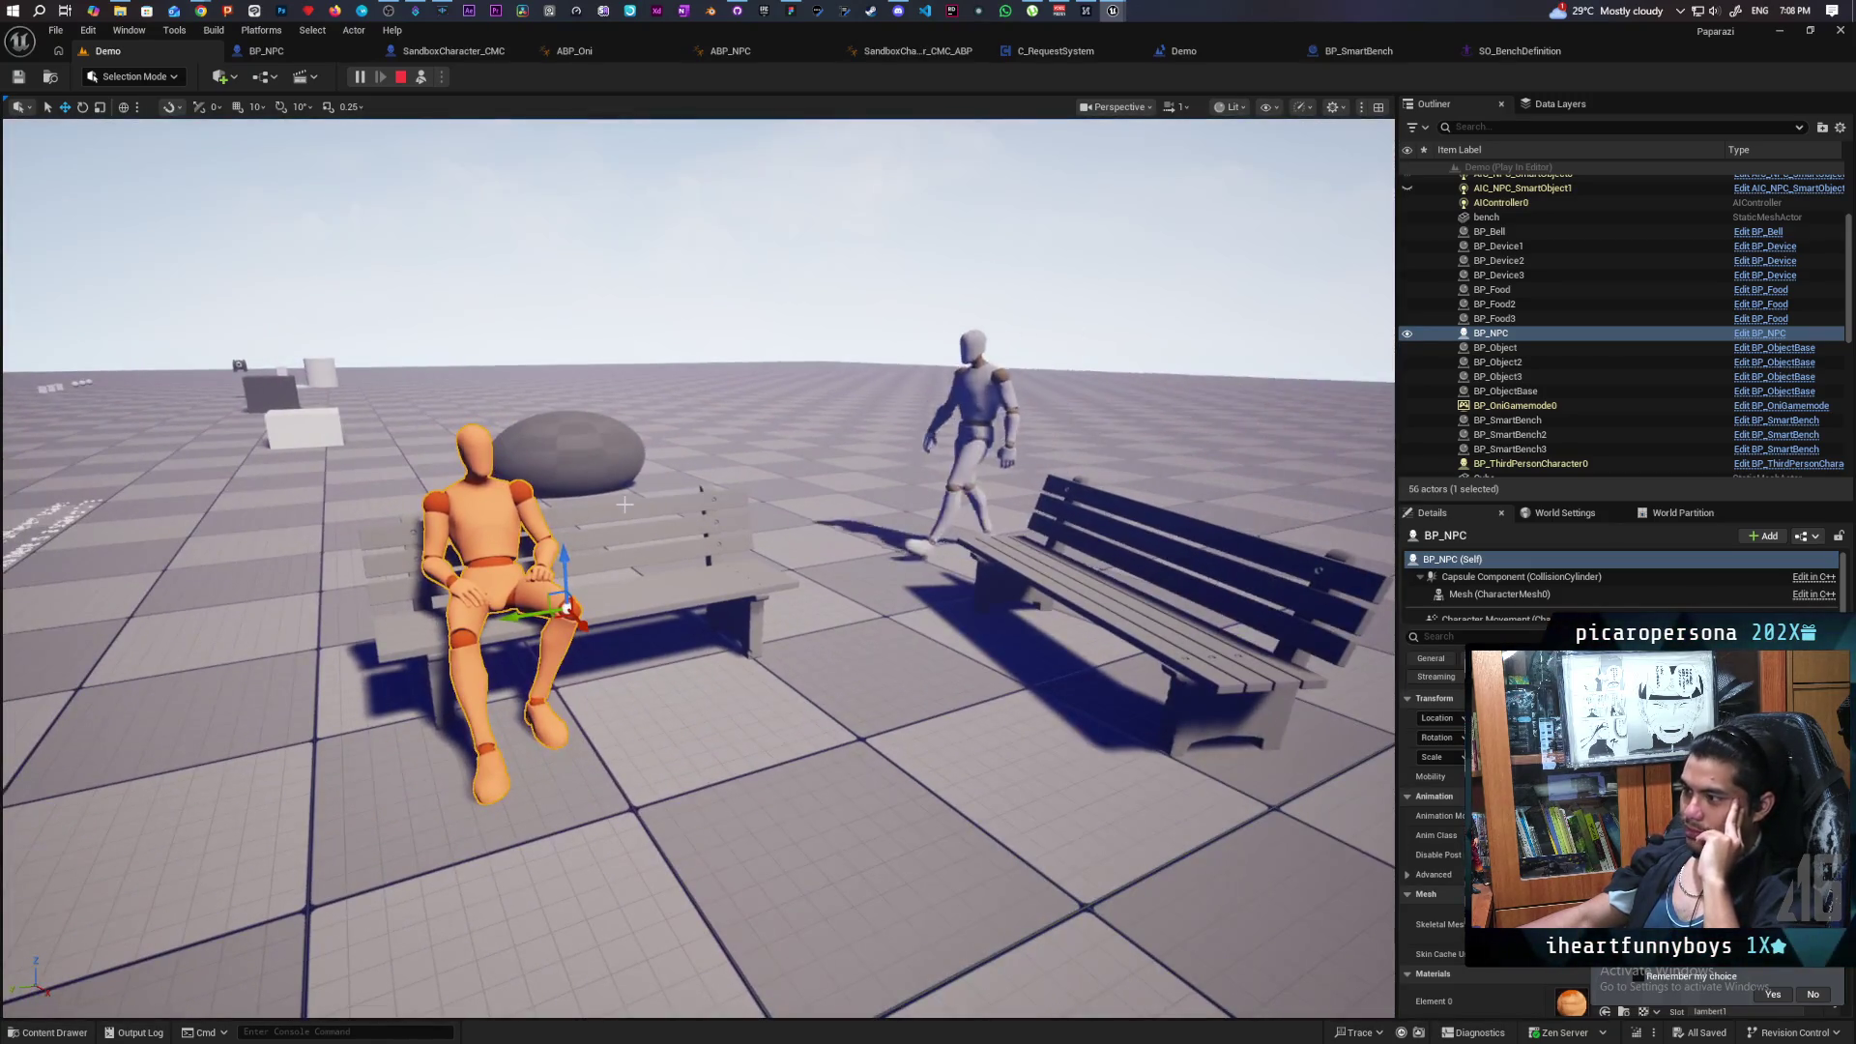
mouse_move(640, 522)
left_mouse_down()
mouse_move(513, 342)
mouse_move(251, 367)
left_mouse_up()
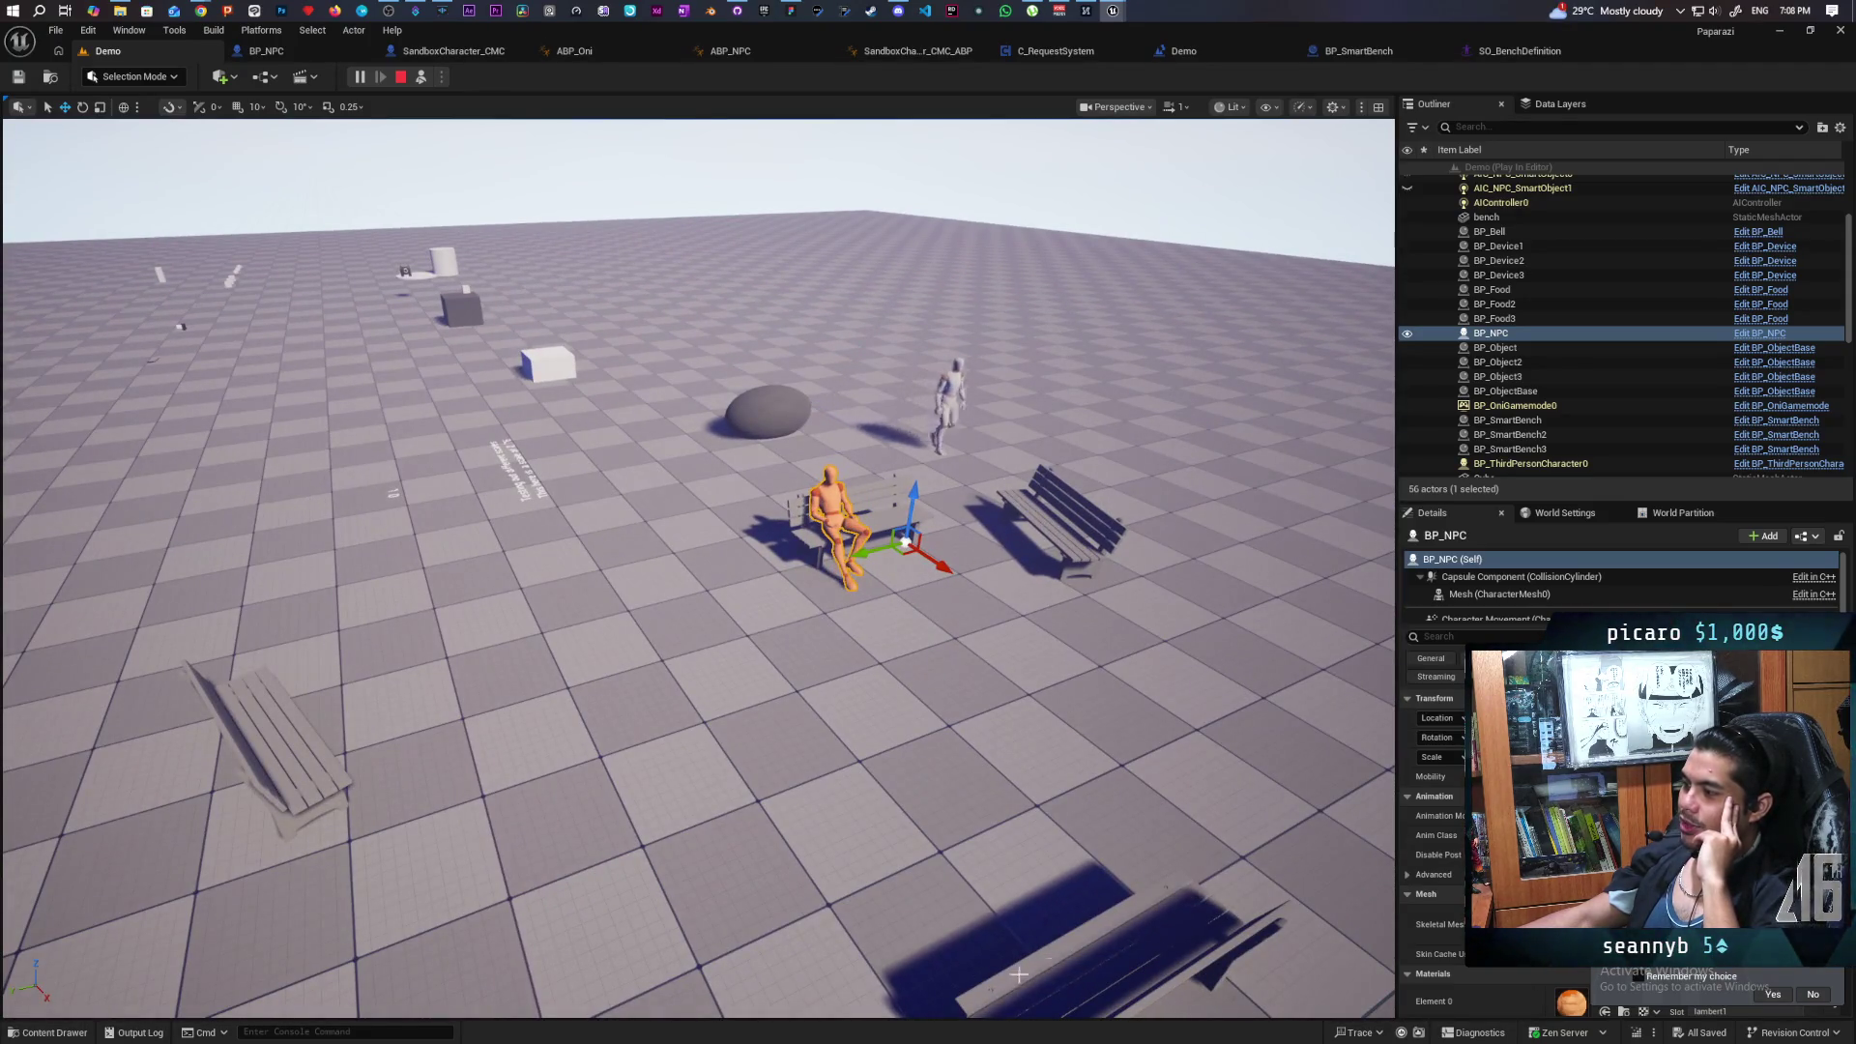
mouse_move(1096, 551)
left_mouse_down()
mouse_move(379, 665)
mouse_move(372, 725)
mouse_move(338, 735)
mouse_move(280, 628)
mouse_move(319, 541)
mouse_move(348, 580)
mouse_move(310, 638)
mouse_move(387, 580)
left_mouse_up()
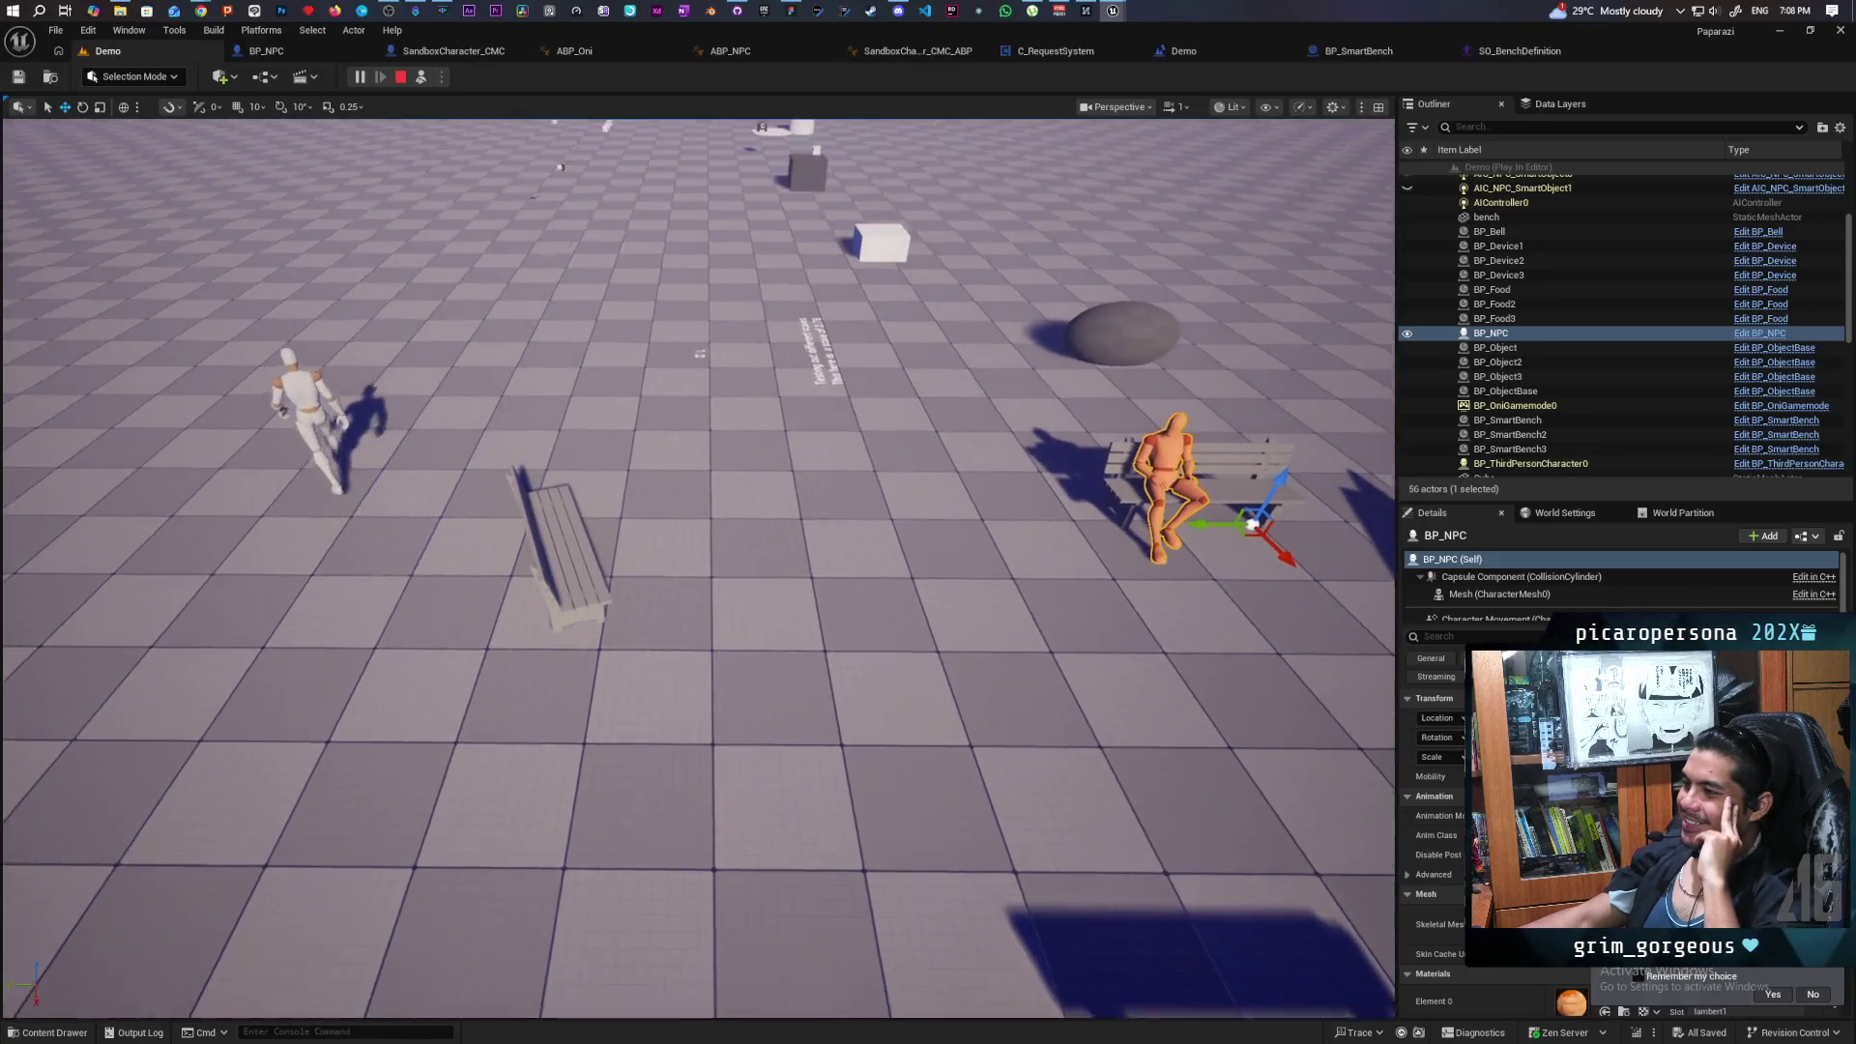
left_click_drag(598, 691, 596, 717)
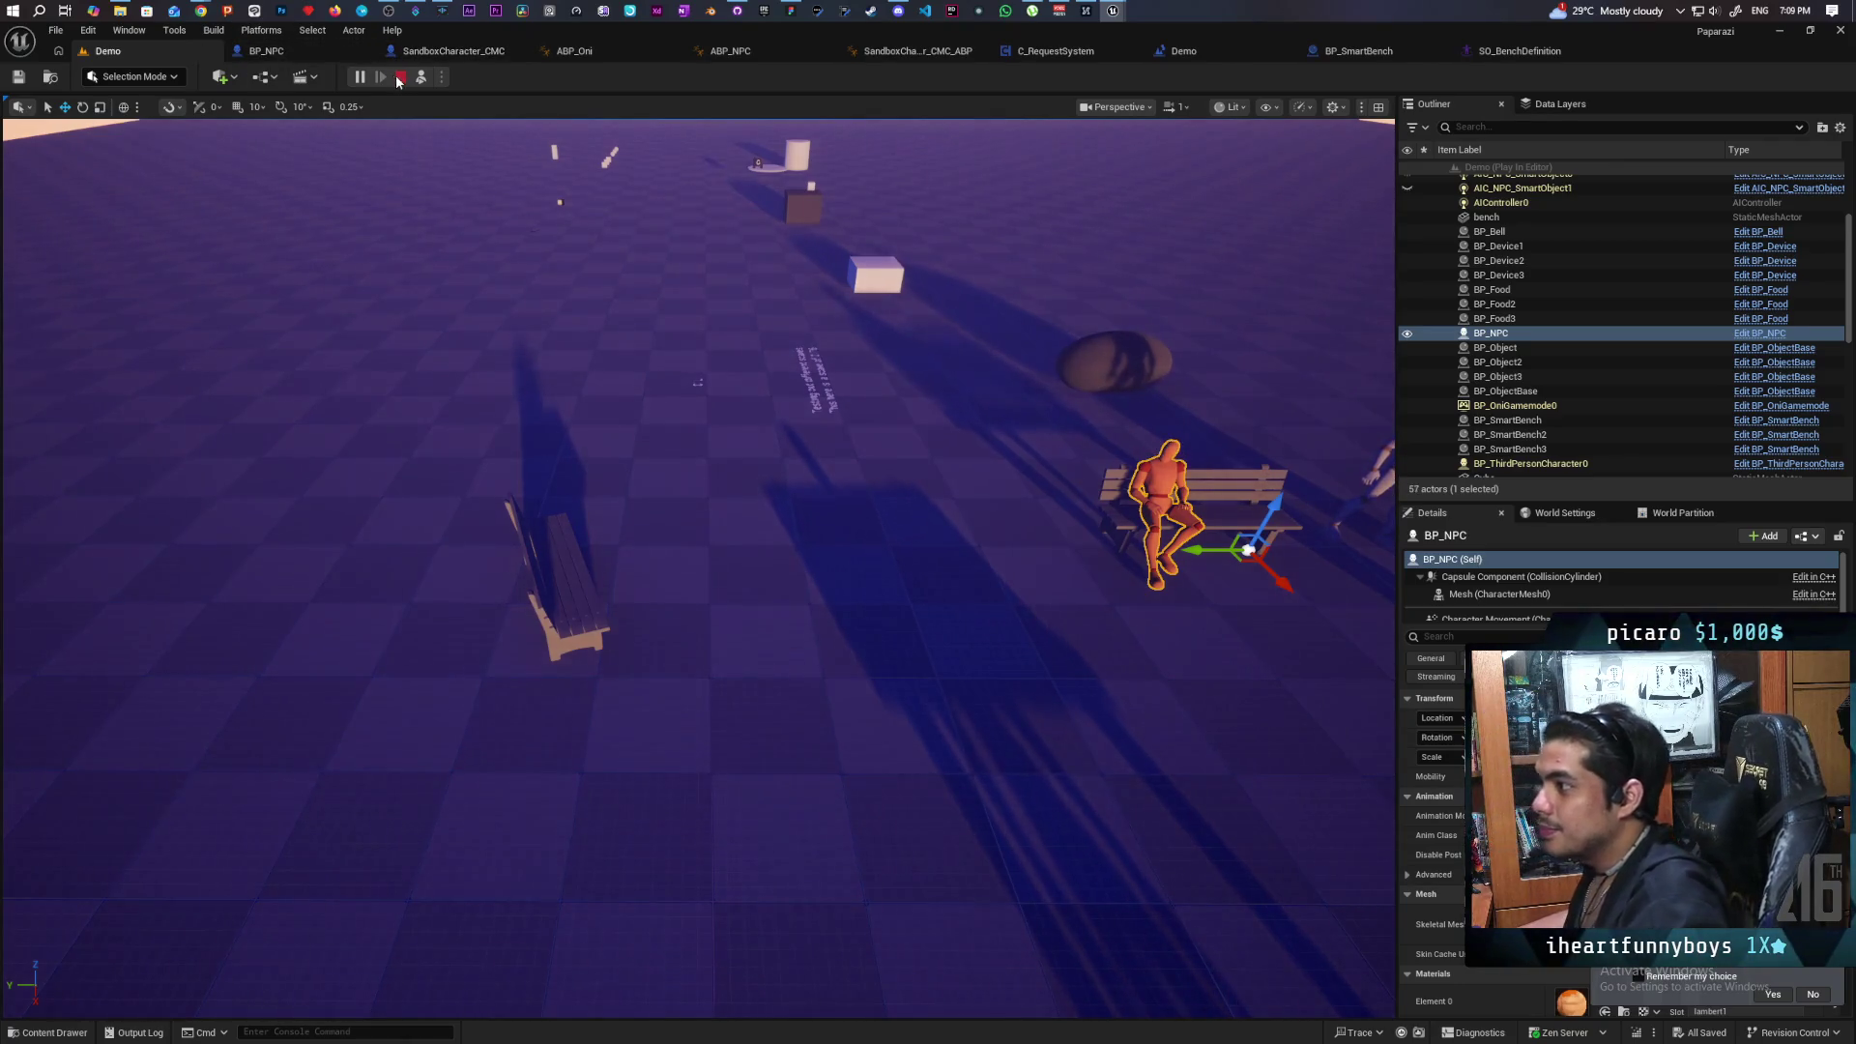
Create an AIController-based Blueprint class, BP_NPCController, in ThirdPerson/Blueprints.
left_click(290, 51)
key("ctrl+space")
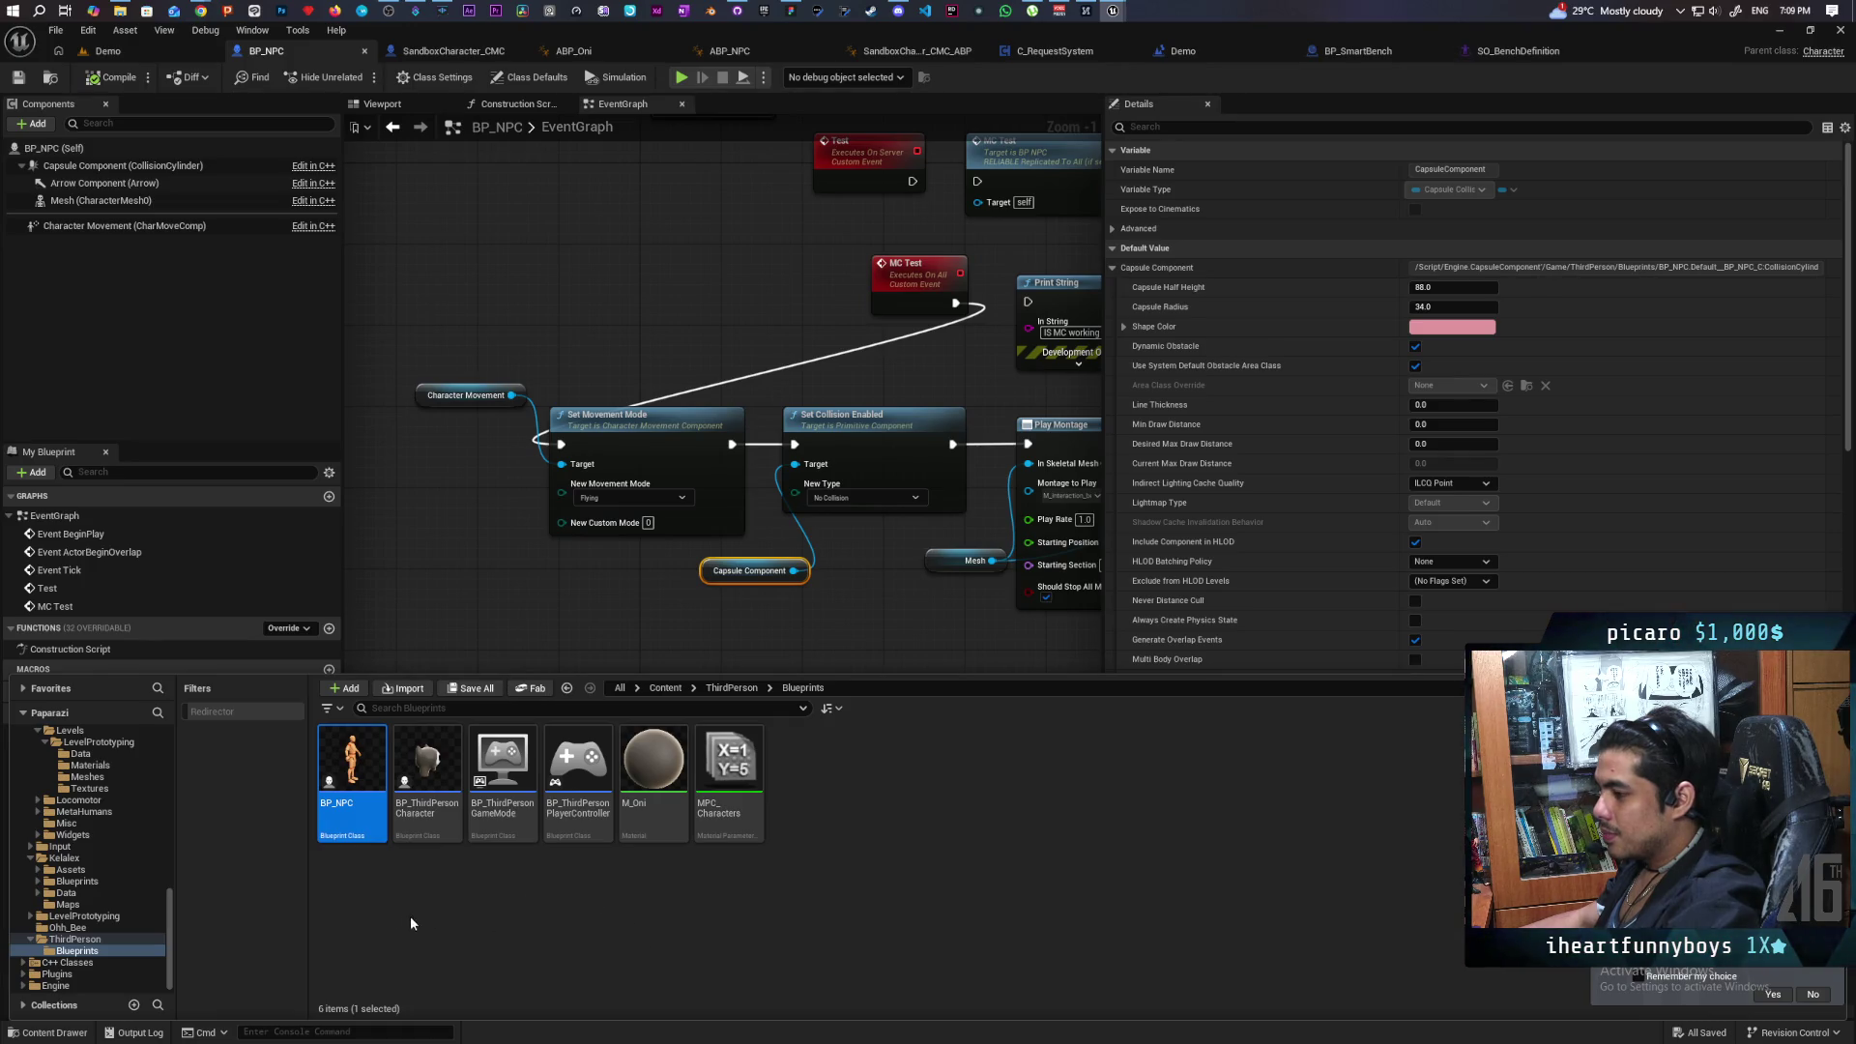
right_click(389, 902)
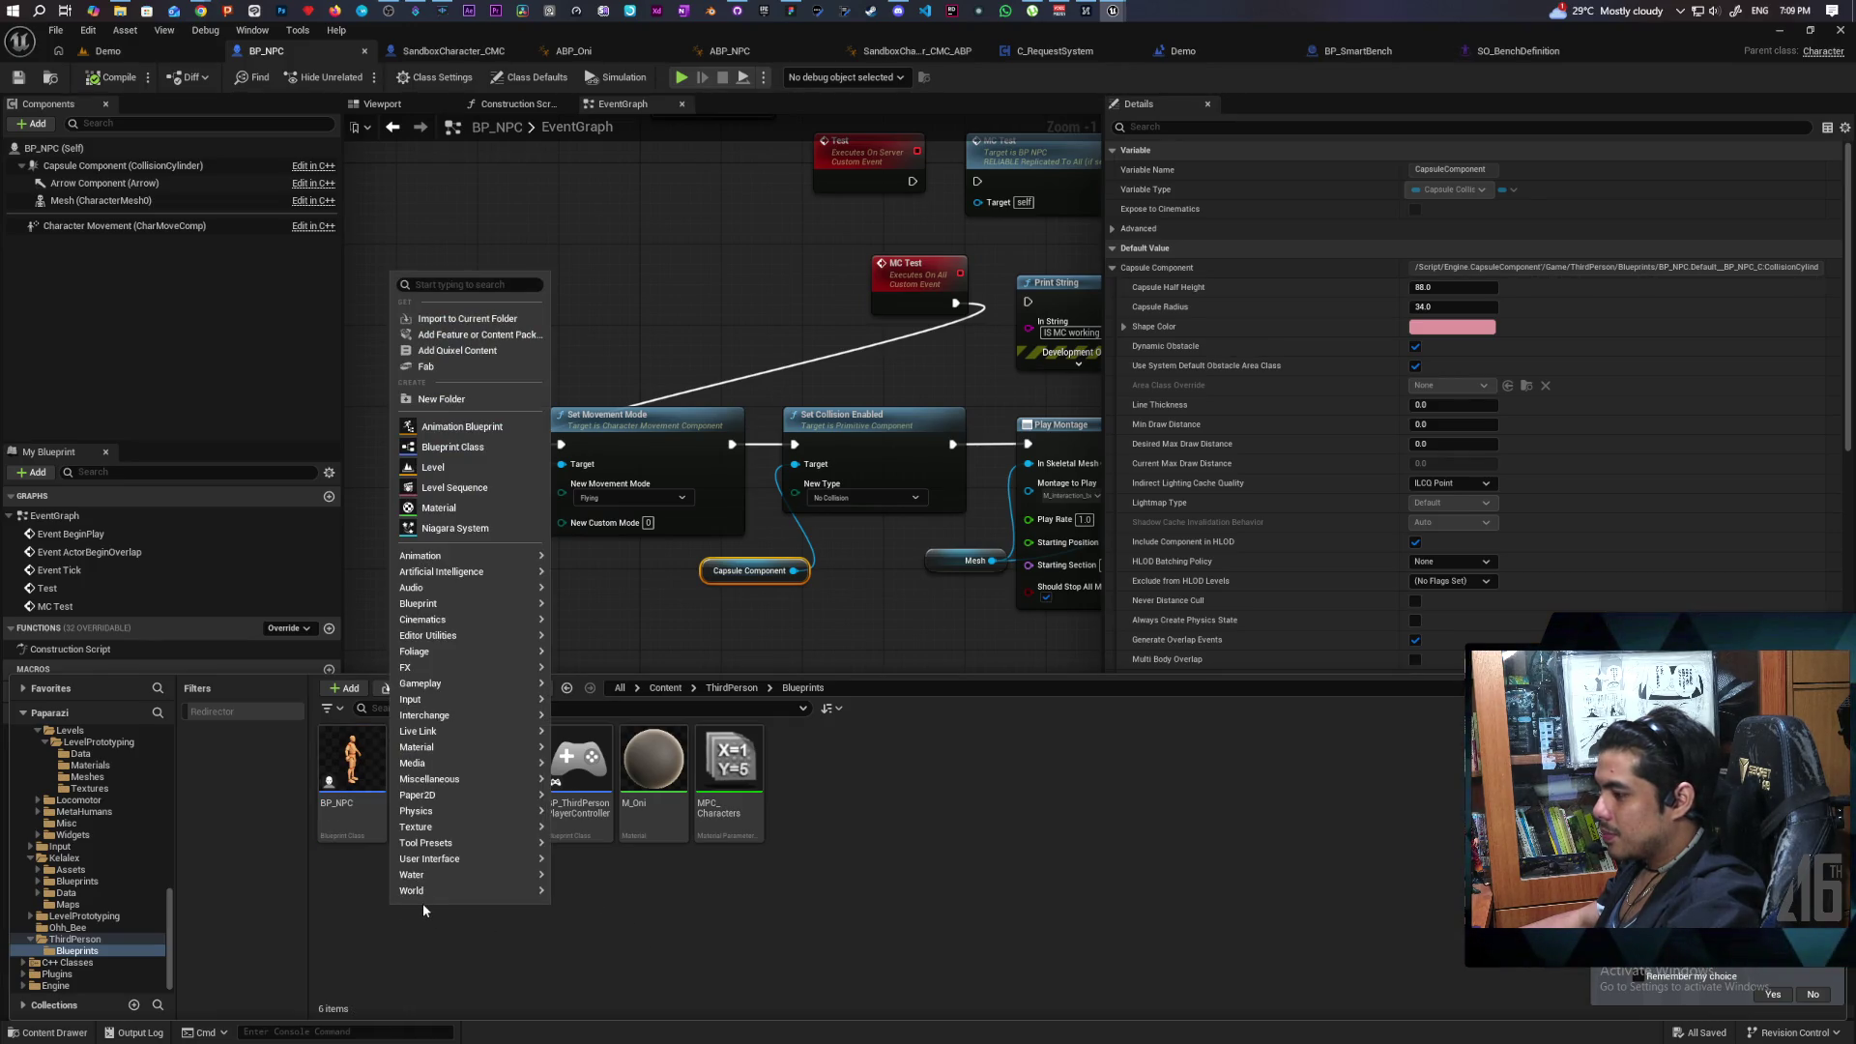
mouse_move(464, 890)
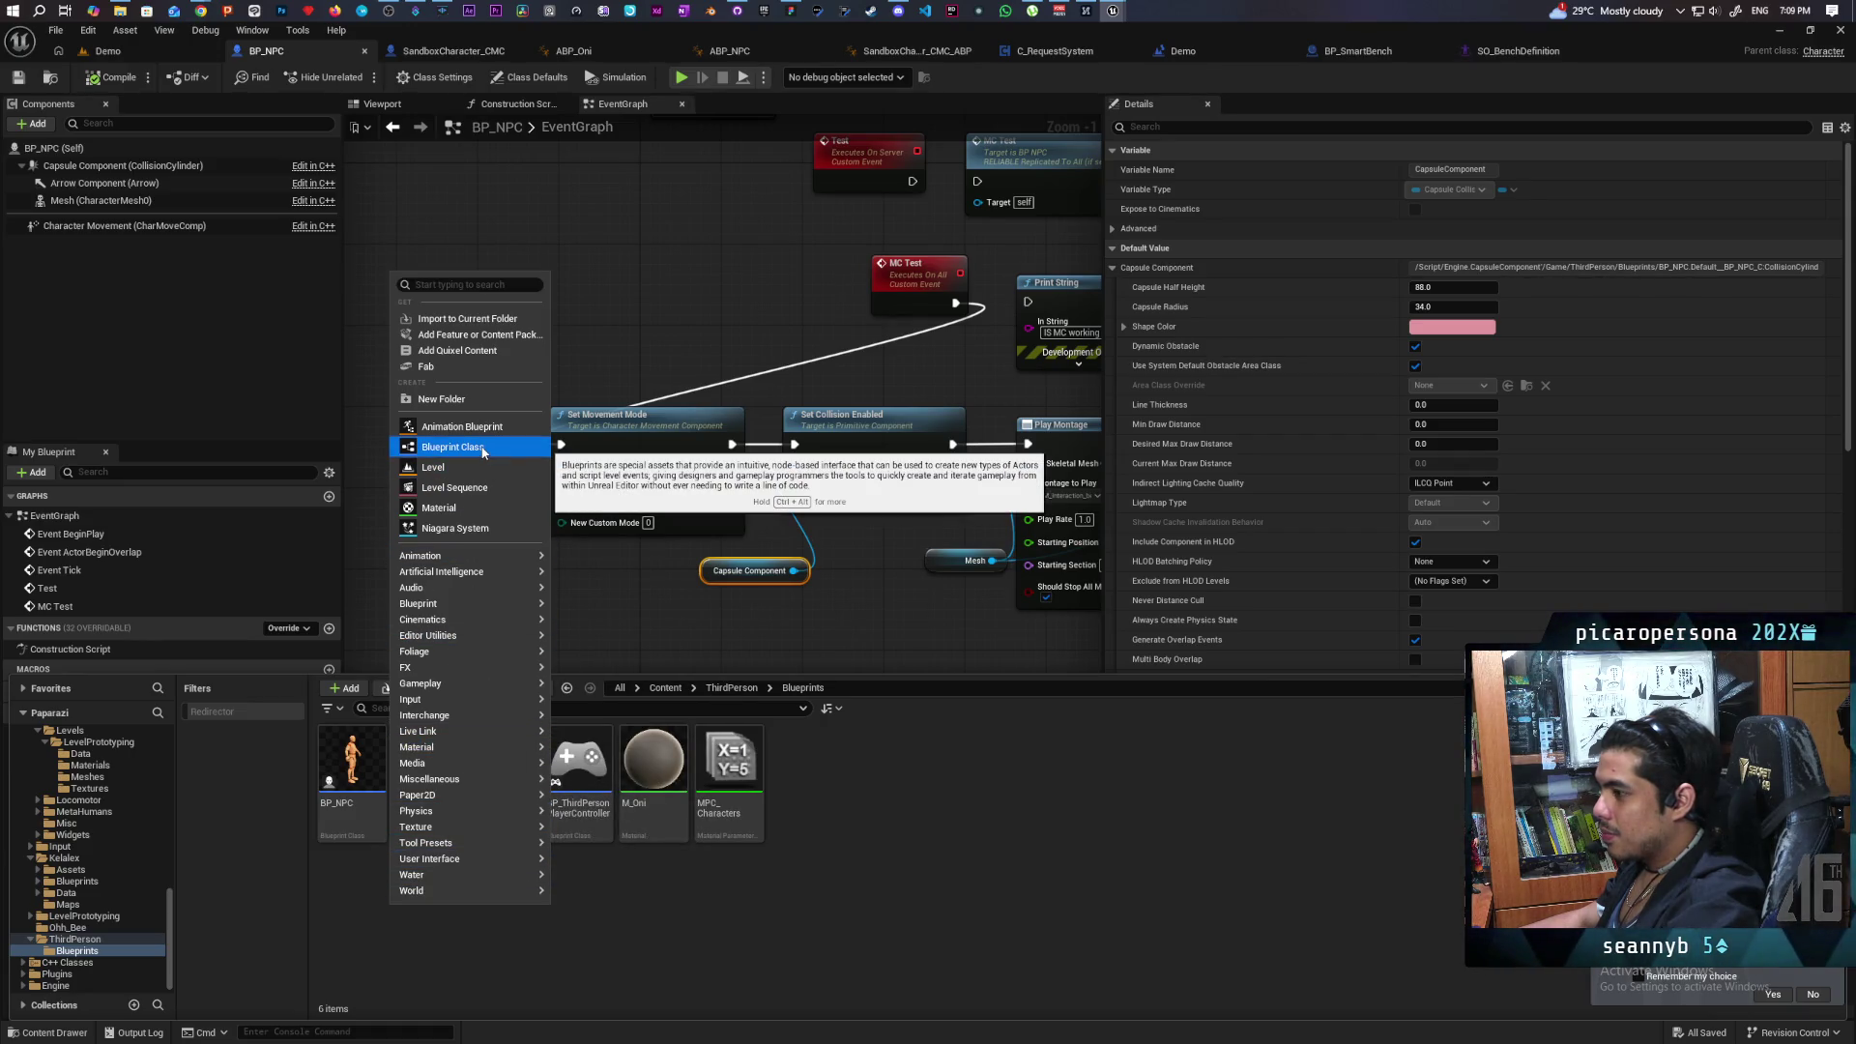
left_click(482, 448)
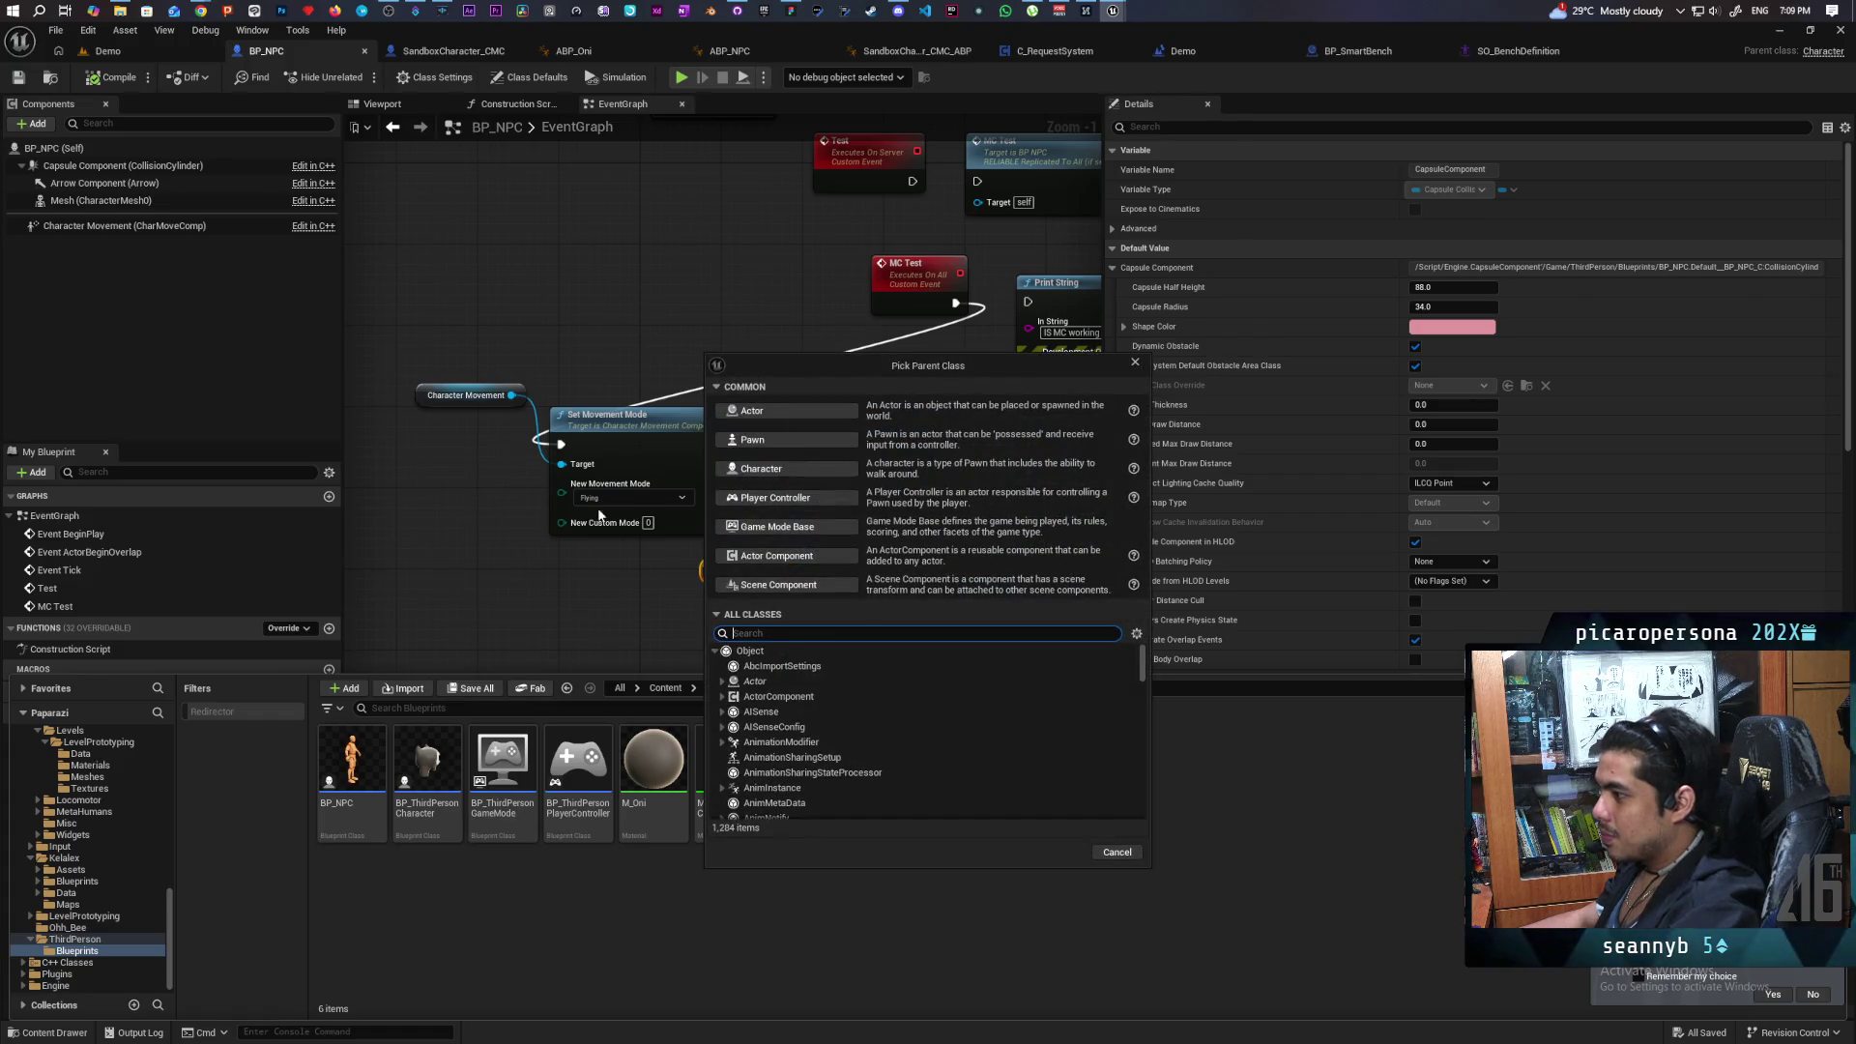
type("ai")
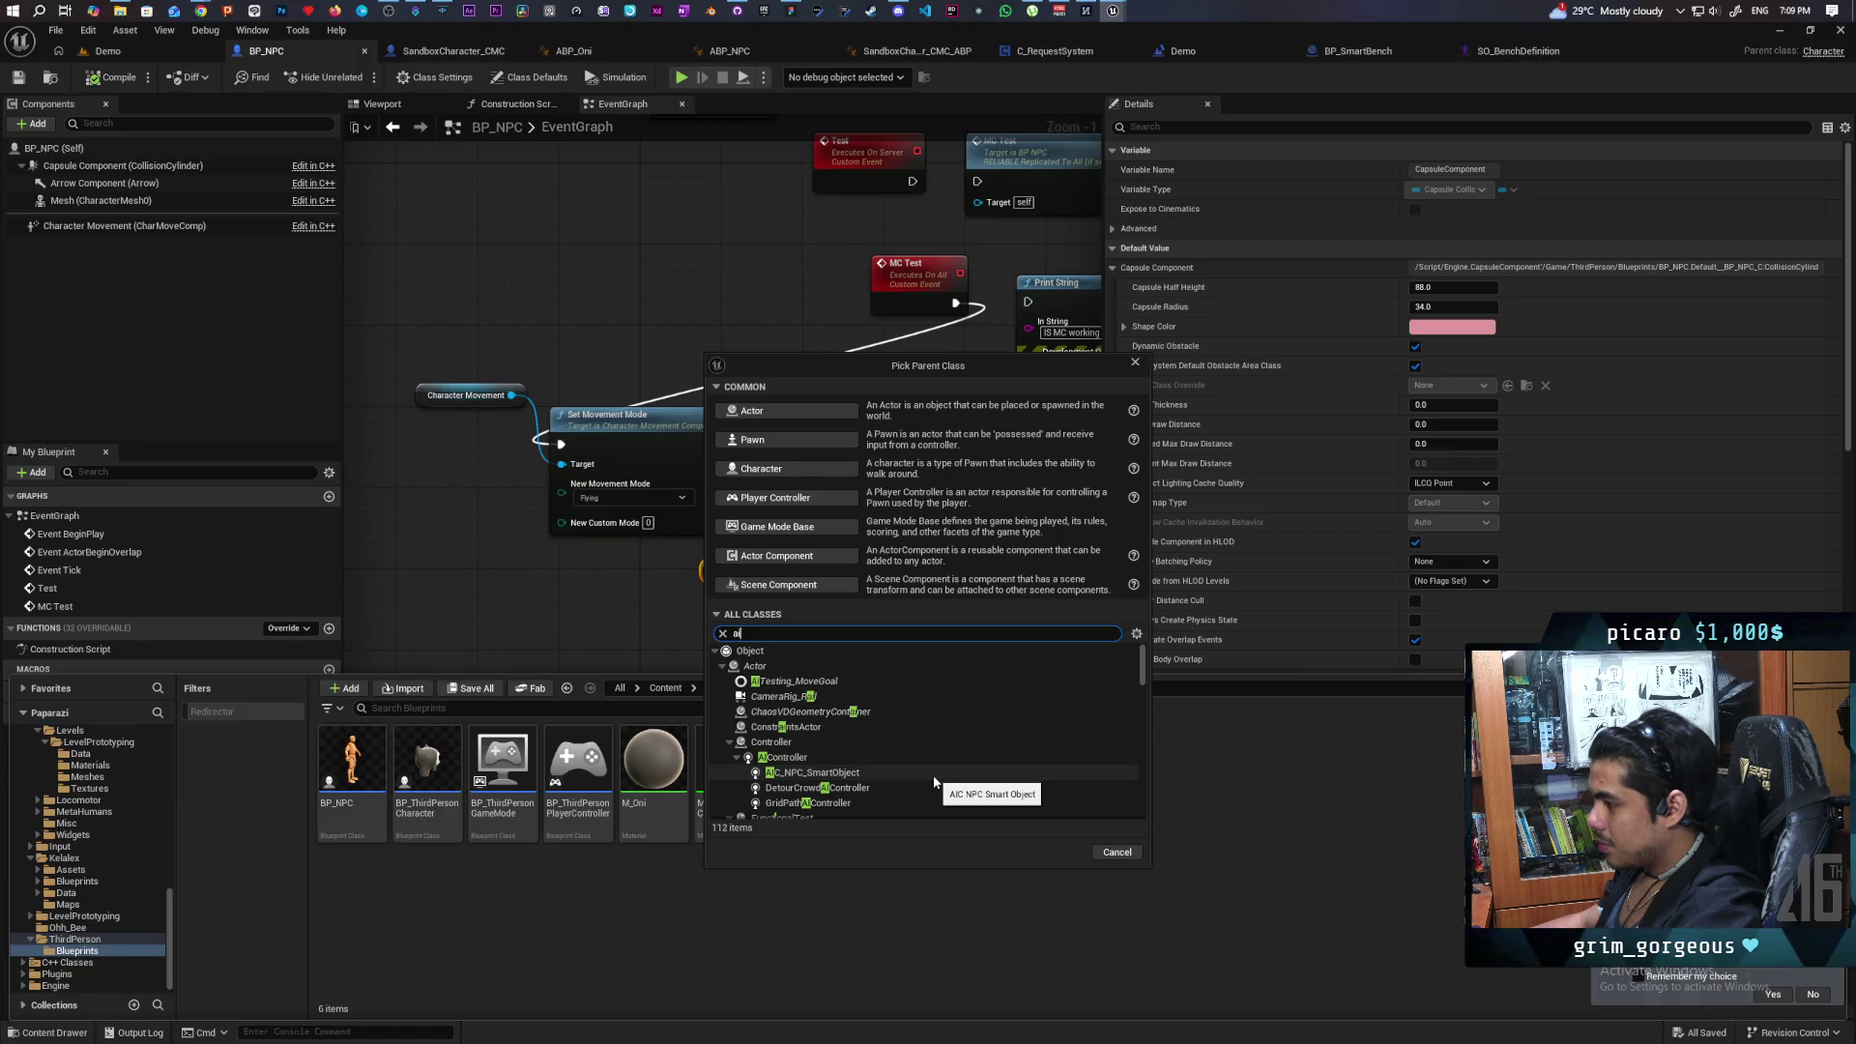
left_click(913, 757)
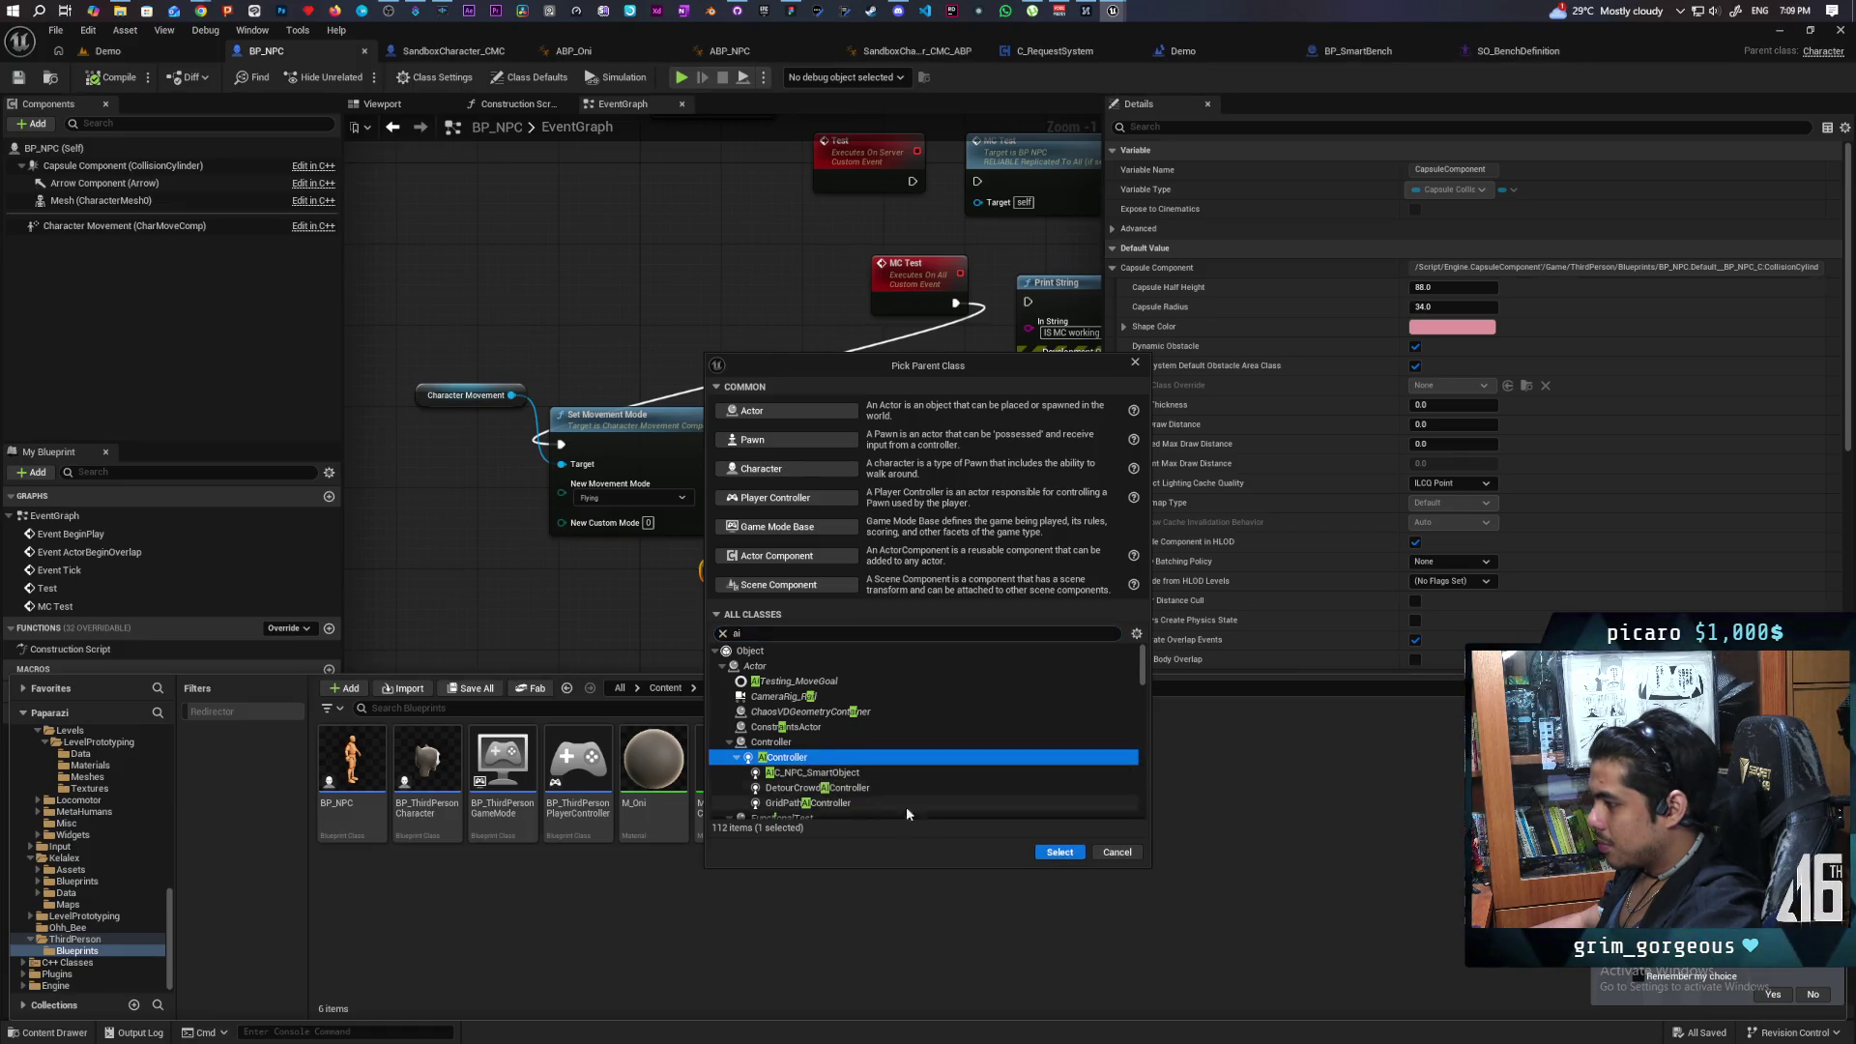
left_click(1060, 851)
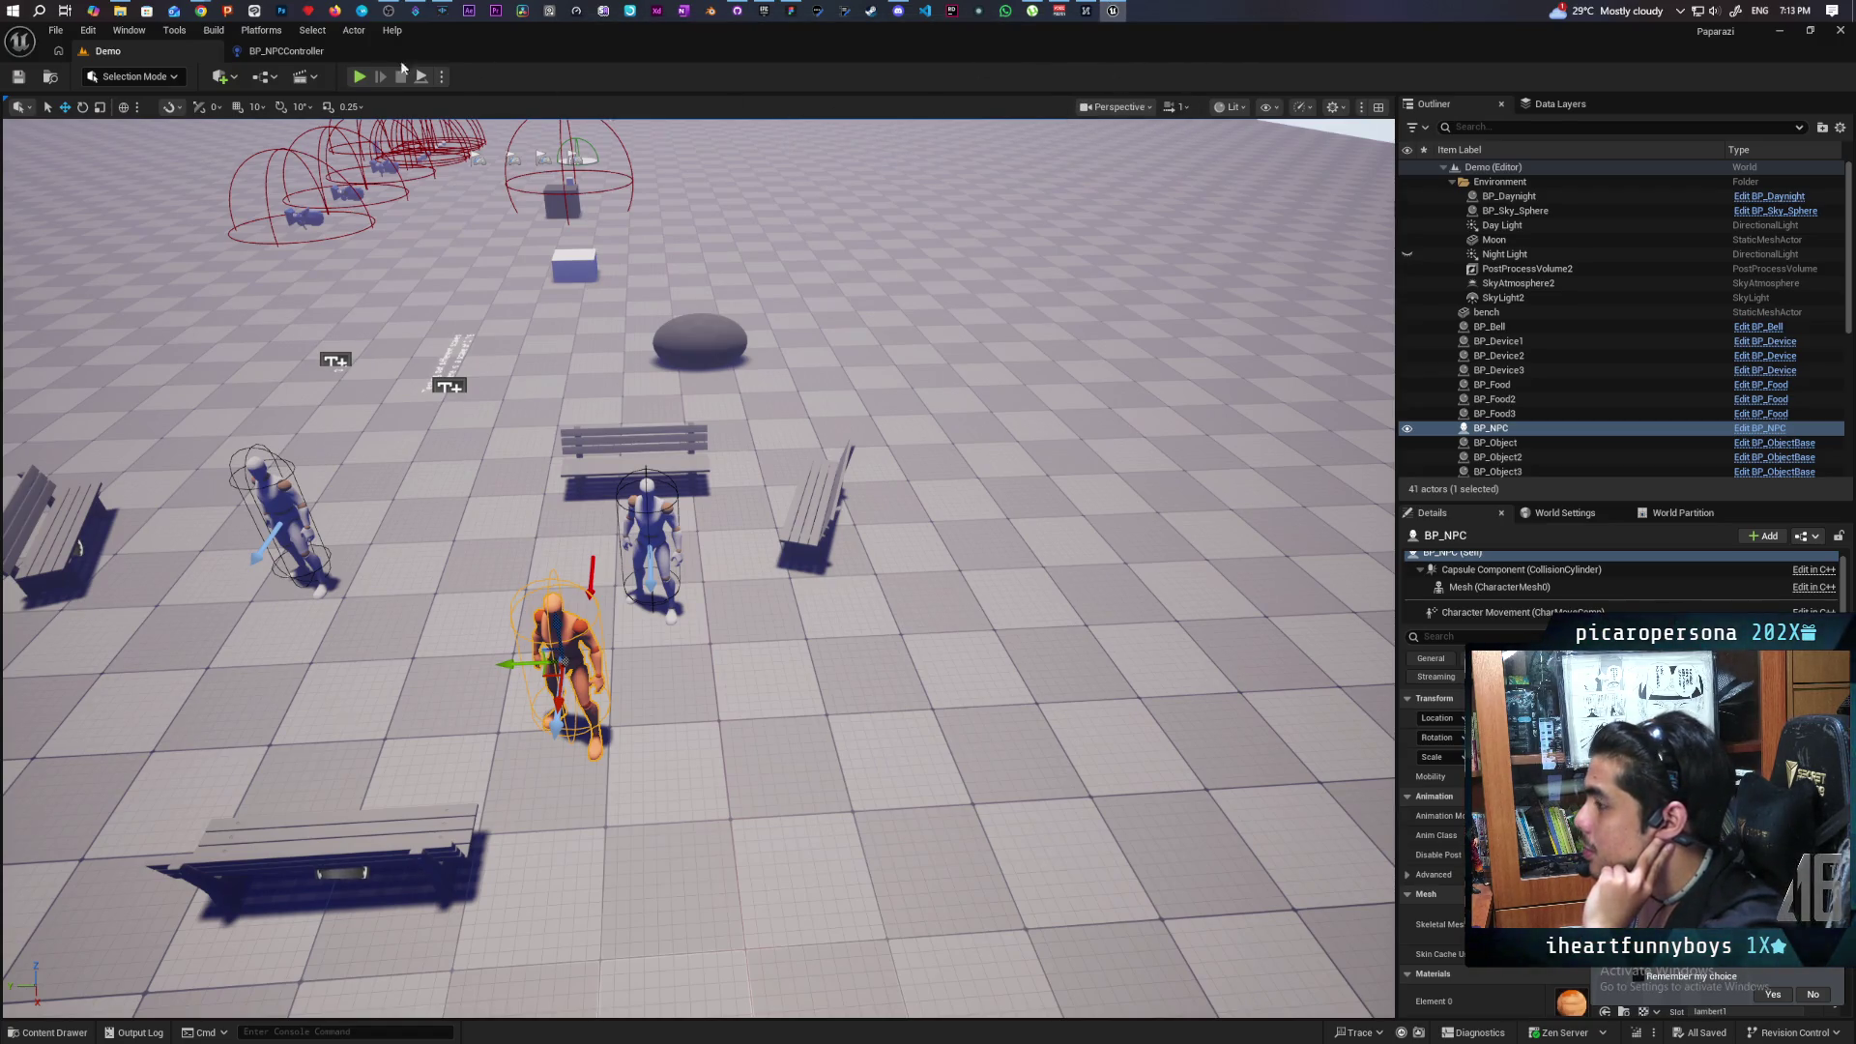
In BP_NPCController, add custom events named Random location and Sit Down.
left_click(286, 51)
left_click_drag(704, 551, 623, 585)
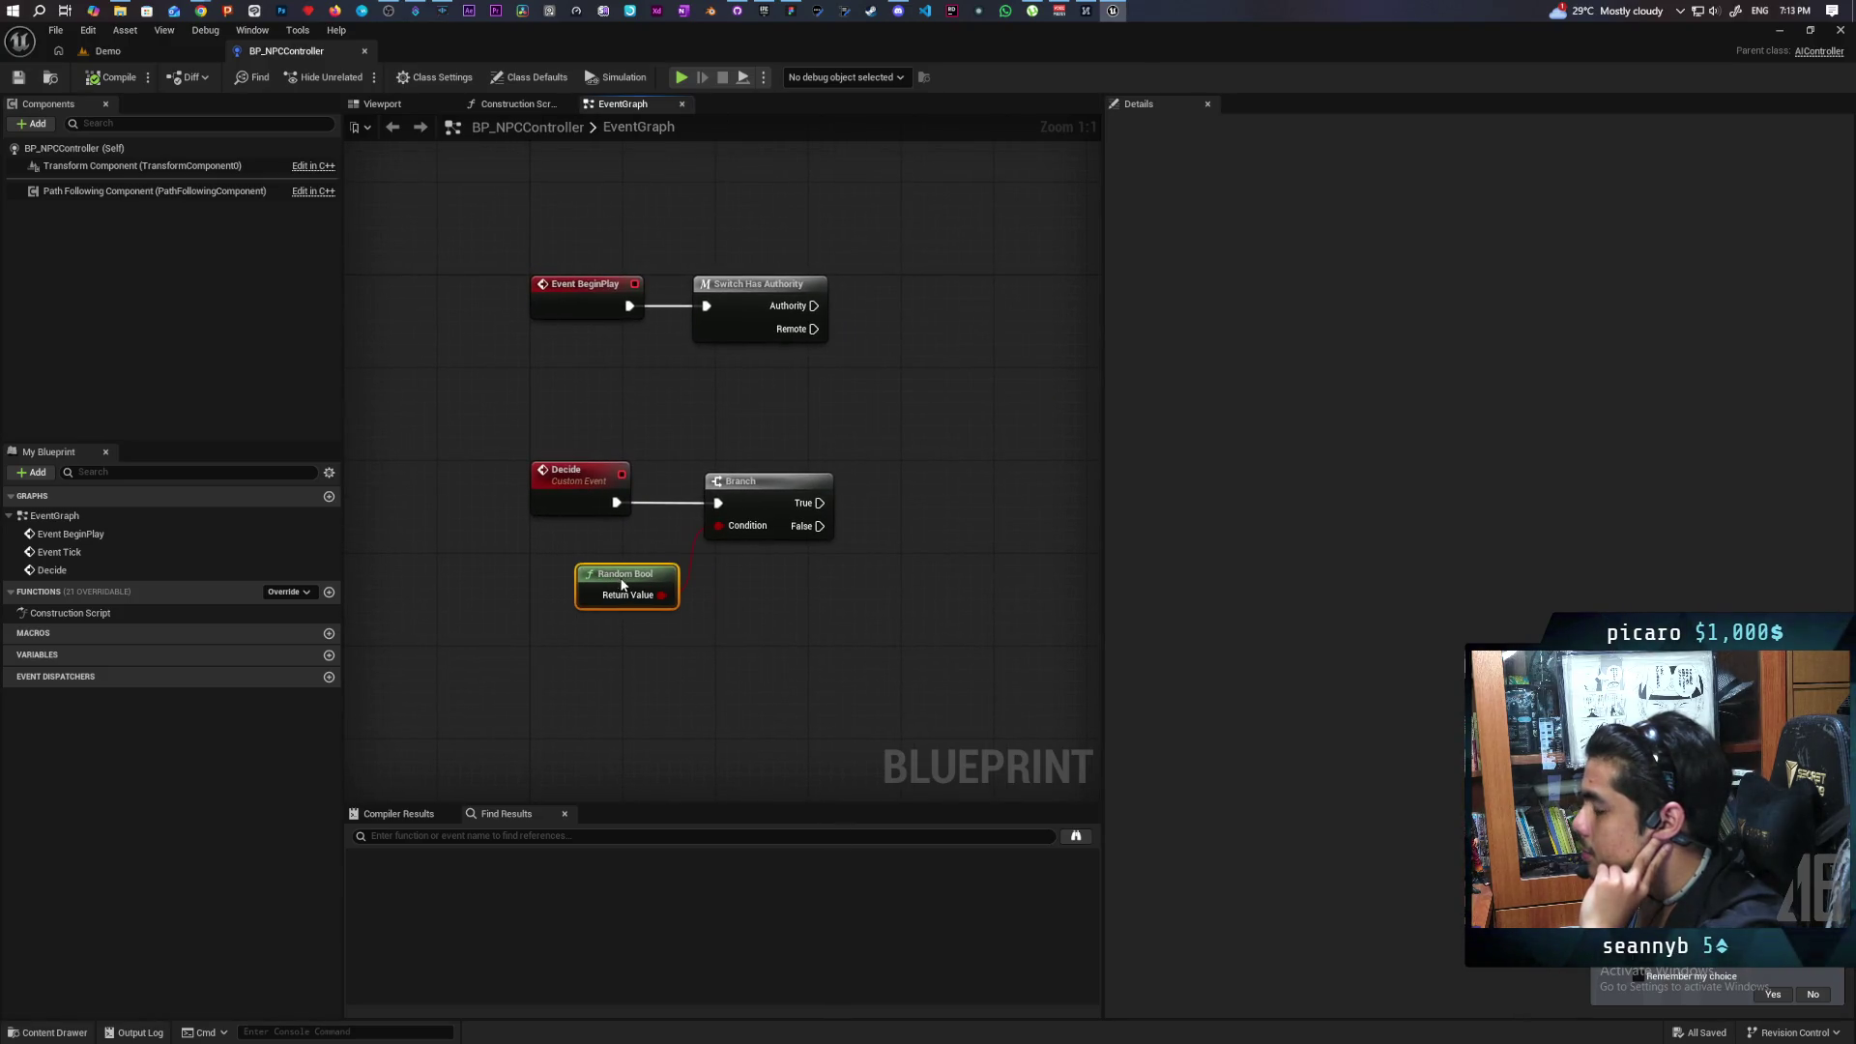
mouse_move(713, 727)
left_mouse_down()
mouse_move(642, 704)
mouse_move(541, 629)
mouse_move(691, 383)
left_mouse_up()
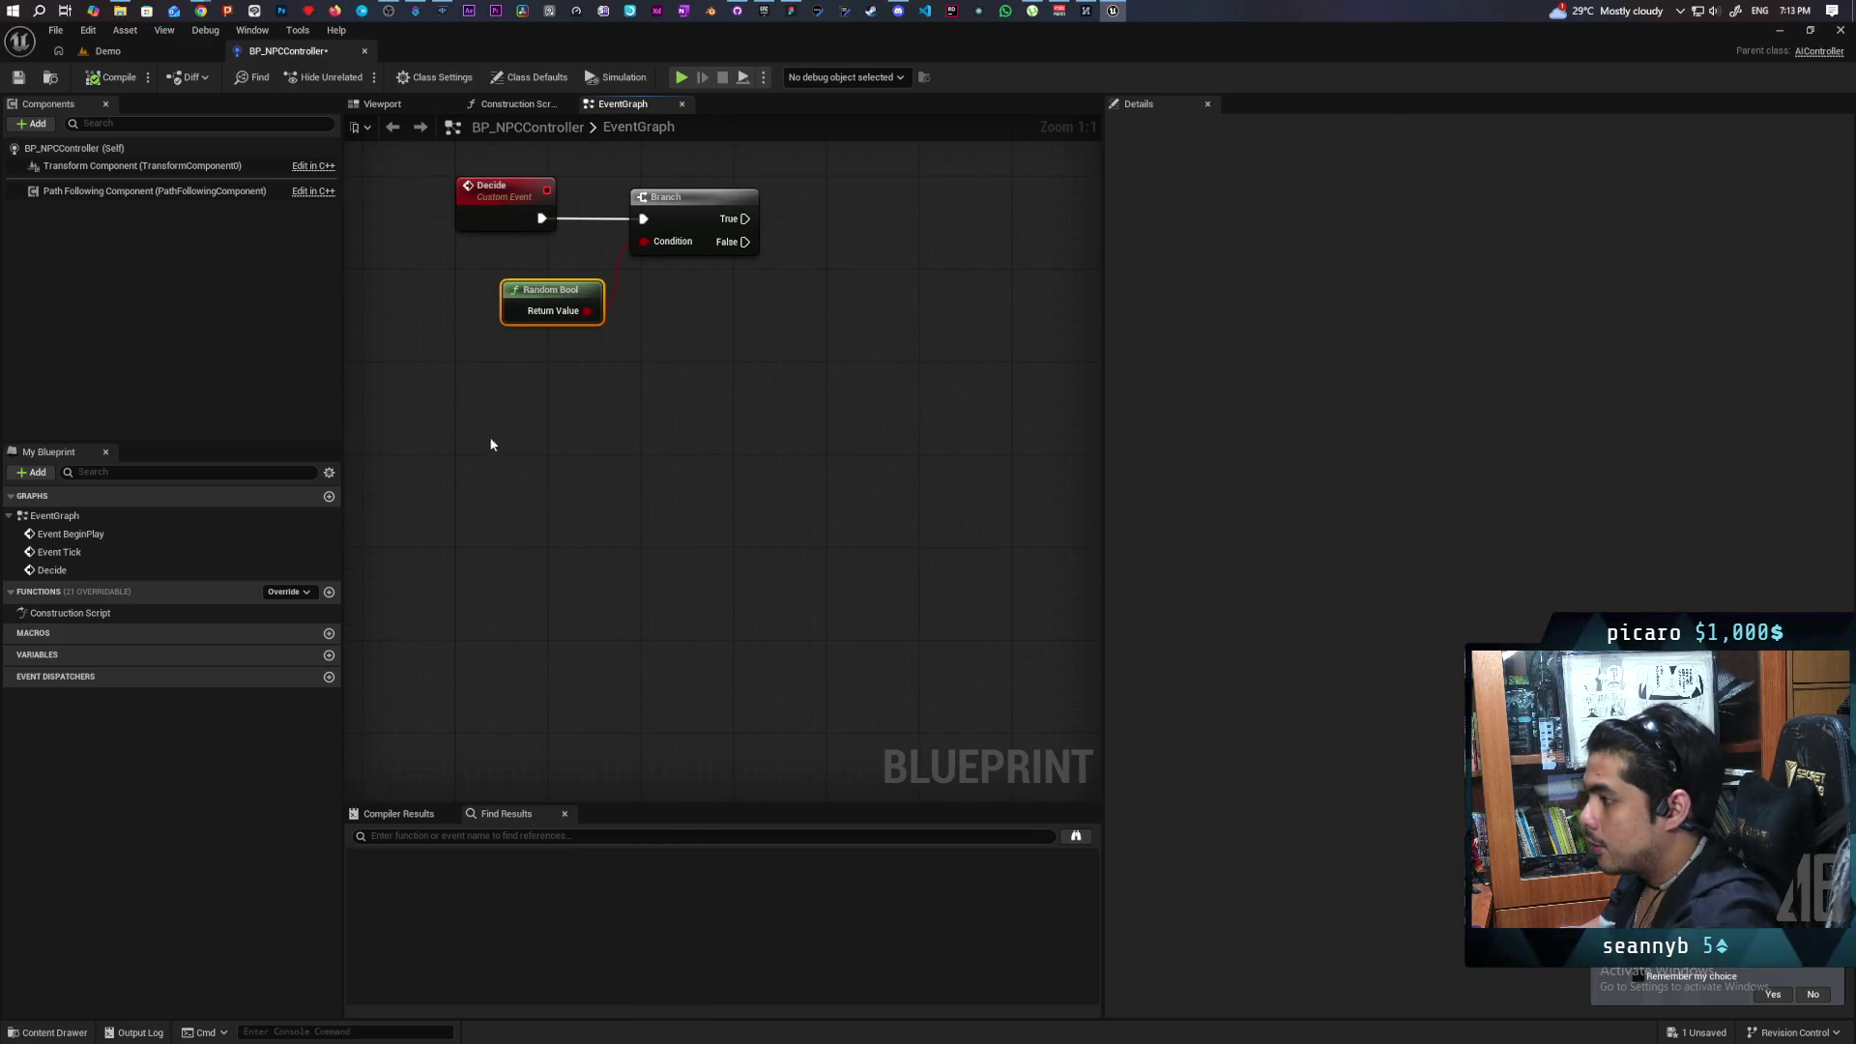
key("ctrl+v")
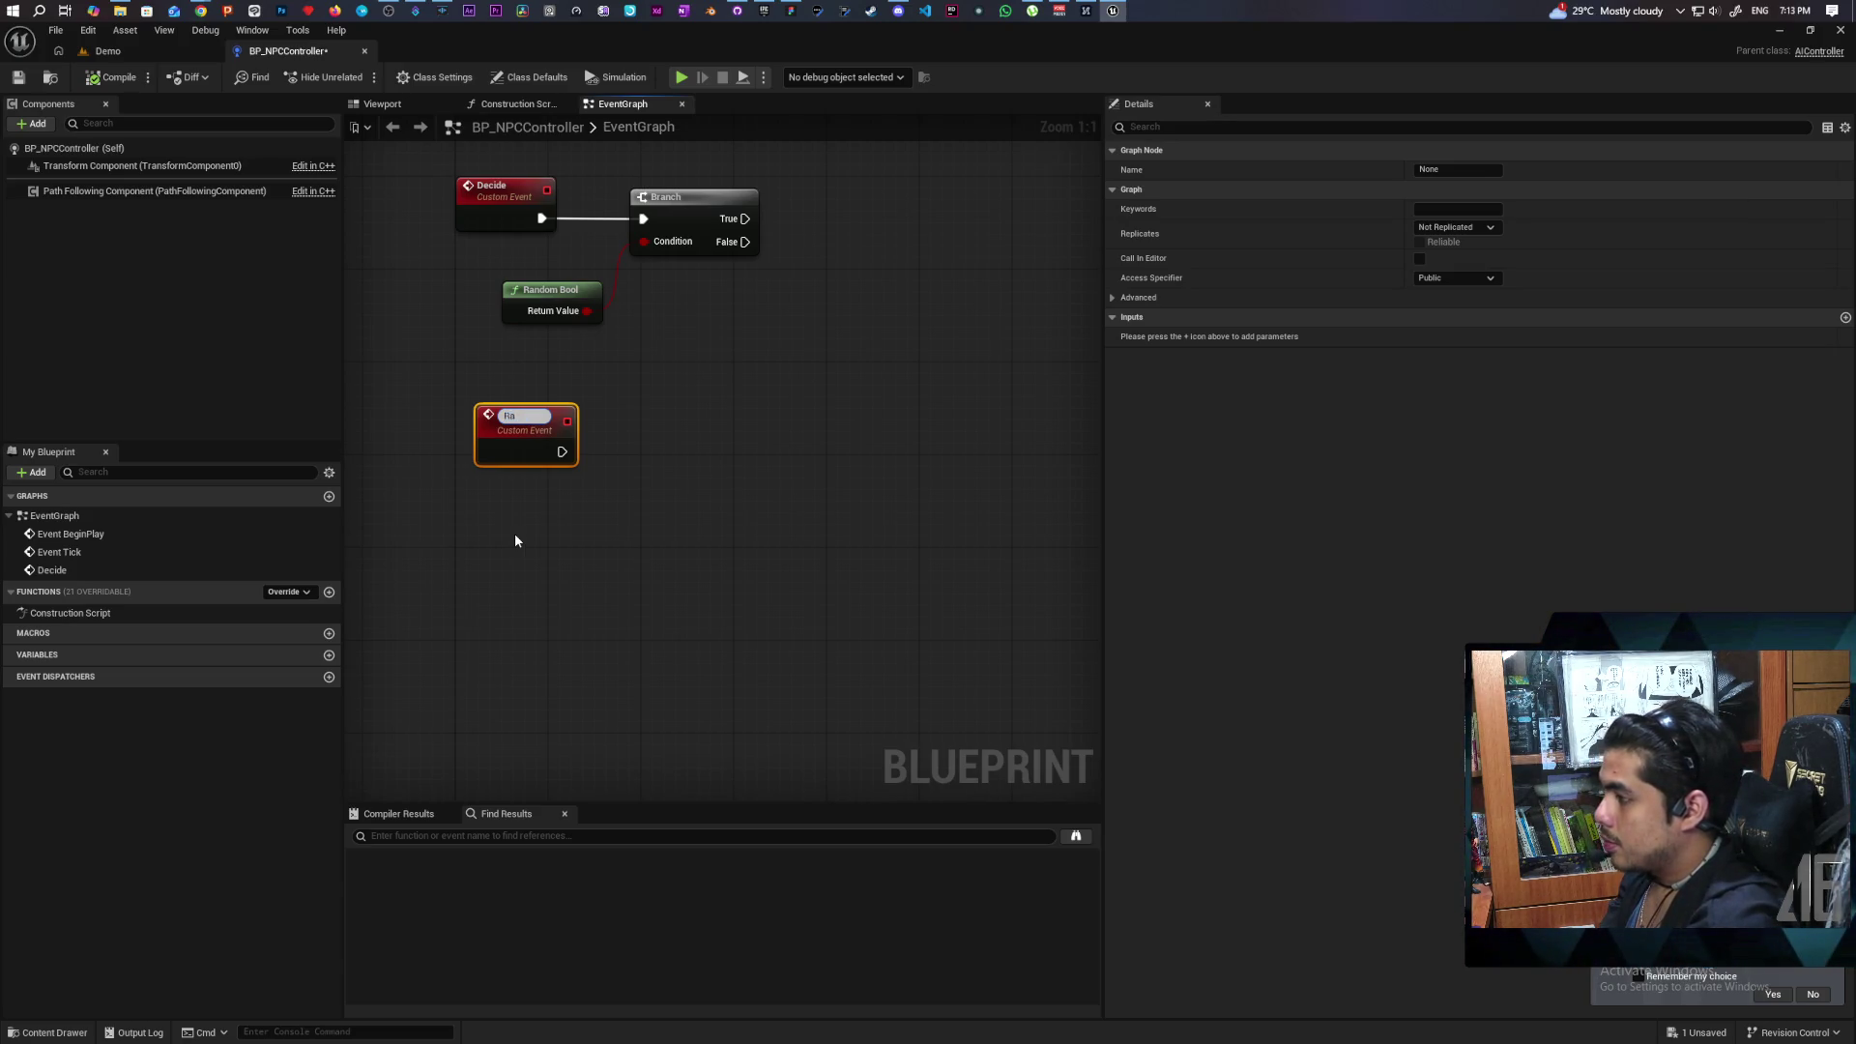
type("ndom location")
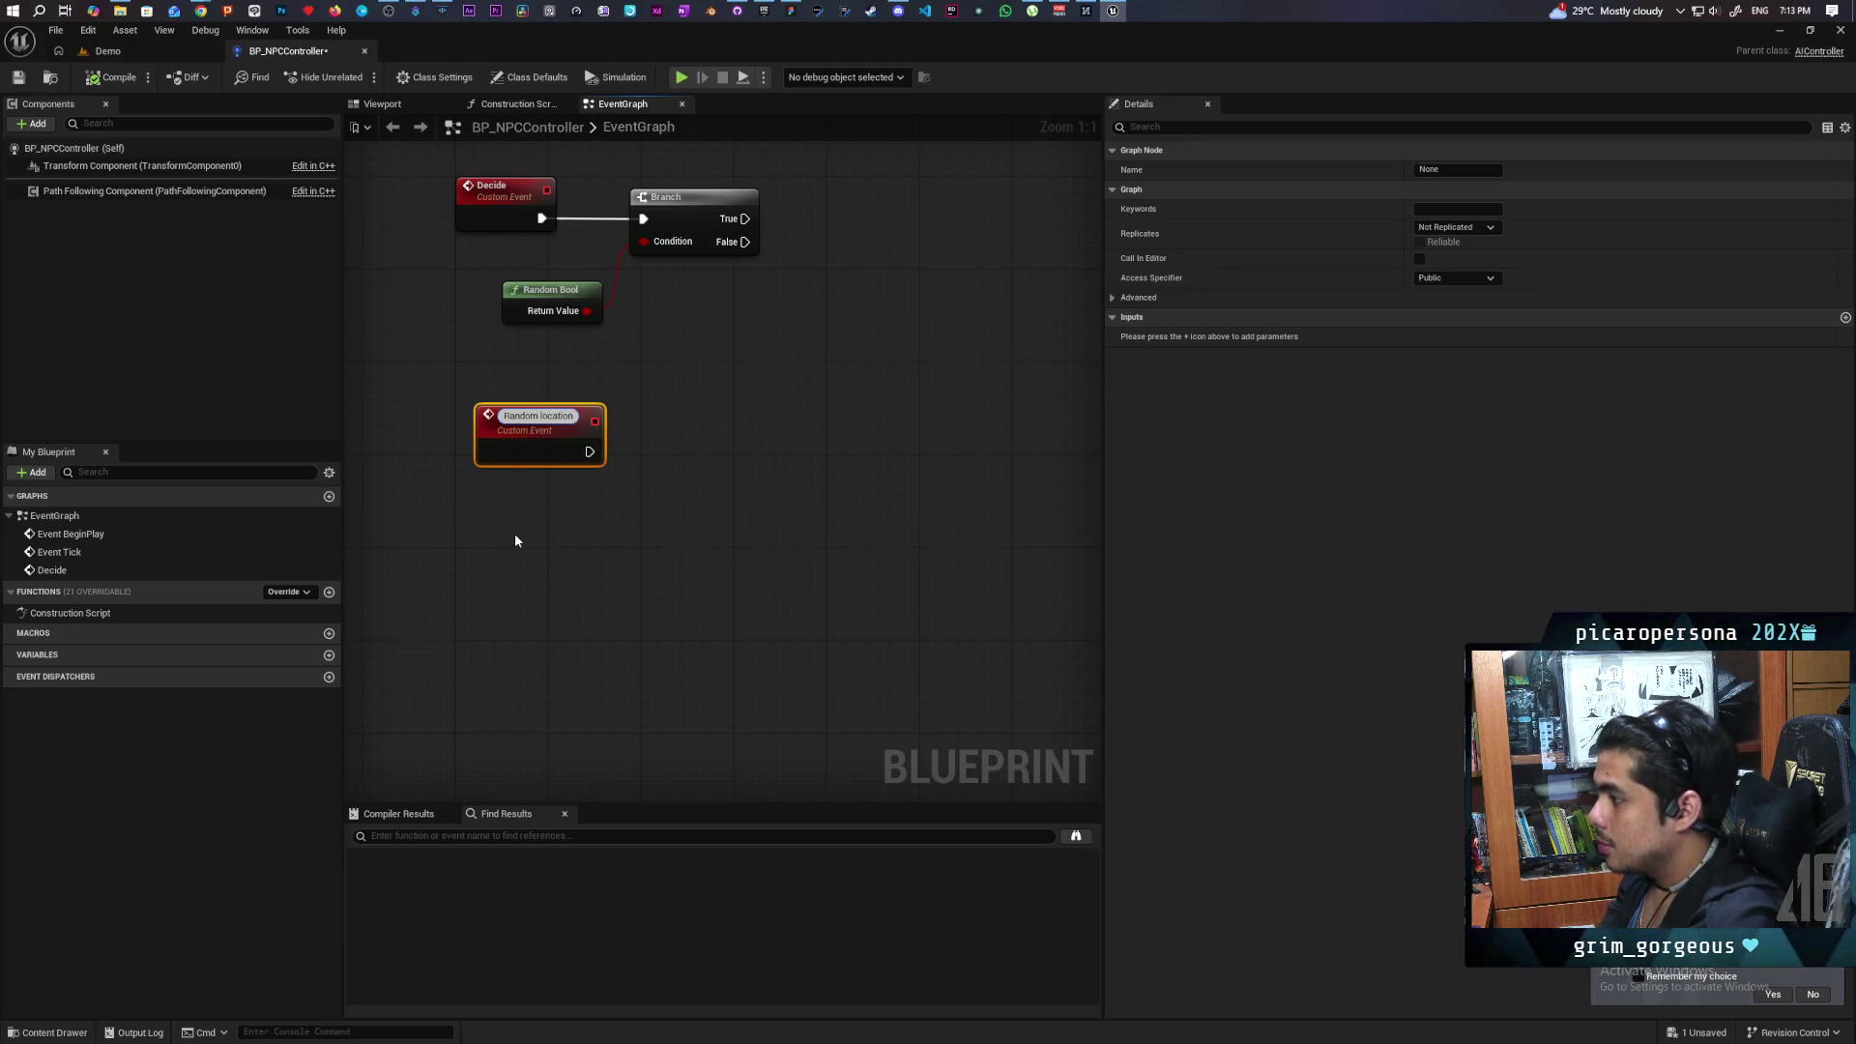
key("Return")
left_click(435, 431)
left_click_drag(493, 433, 473, 425)
left_click(373, 373)
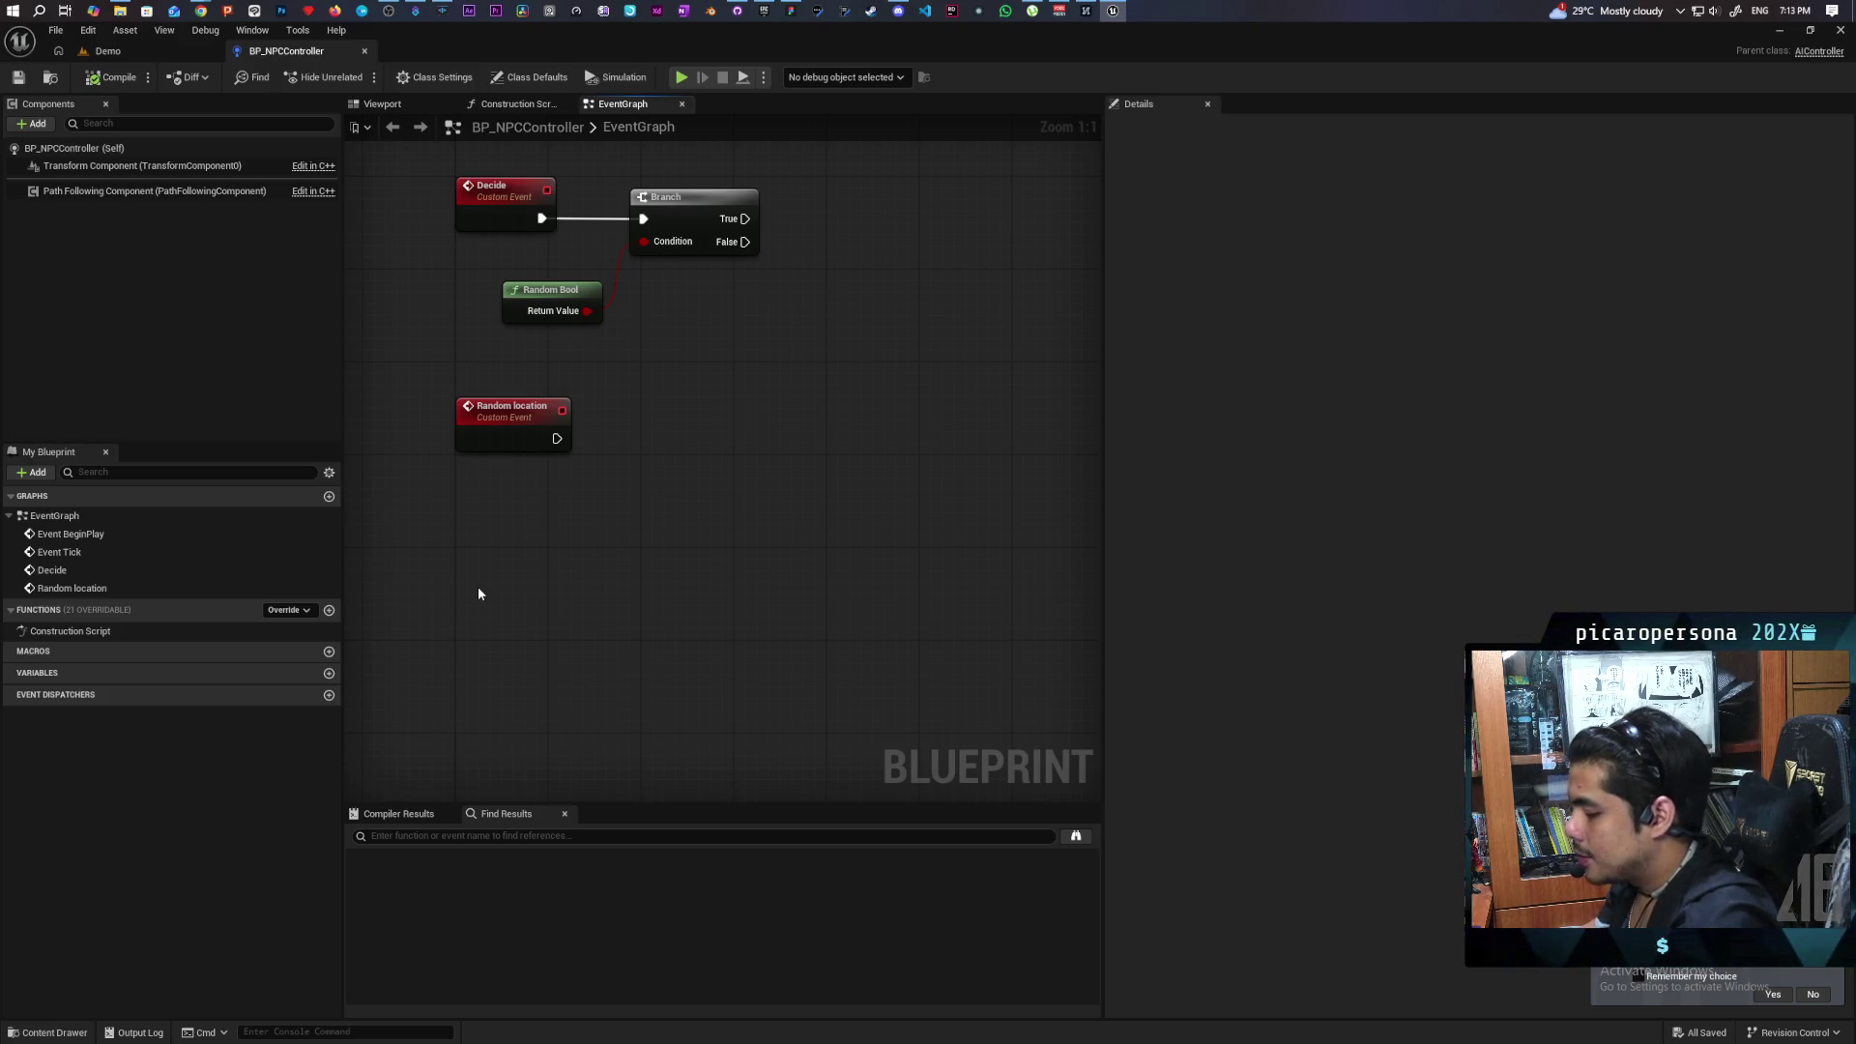
right_click(477, 586)
type("Sit Down")
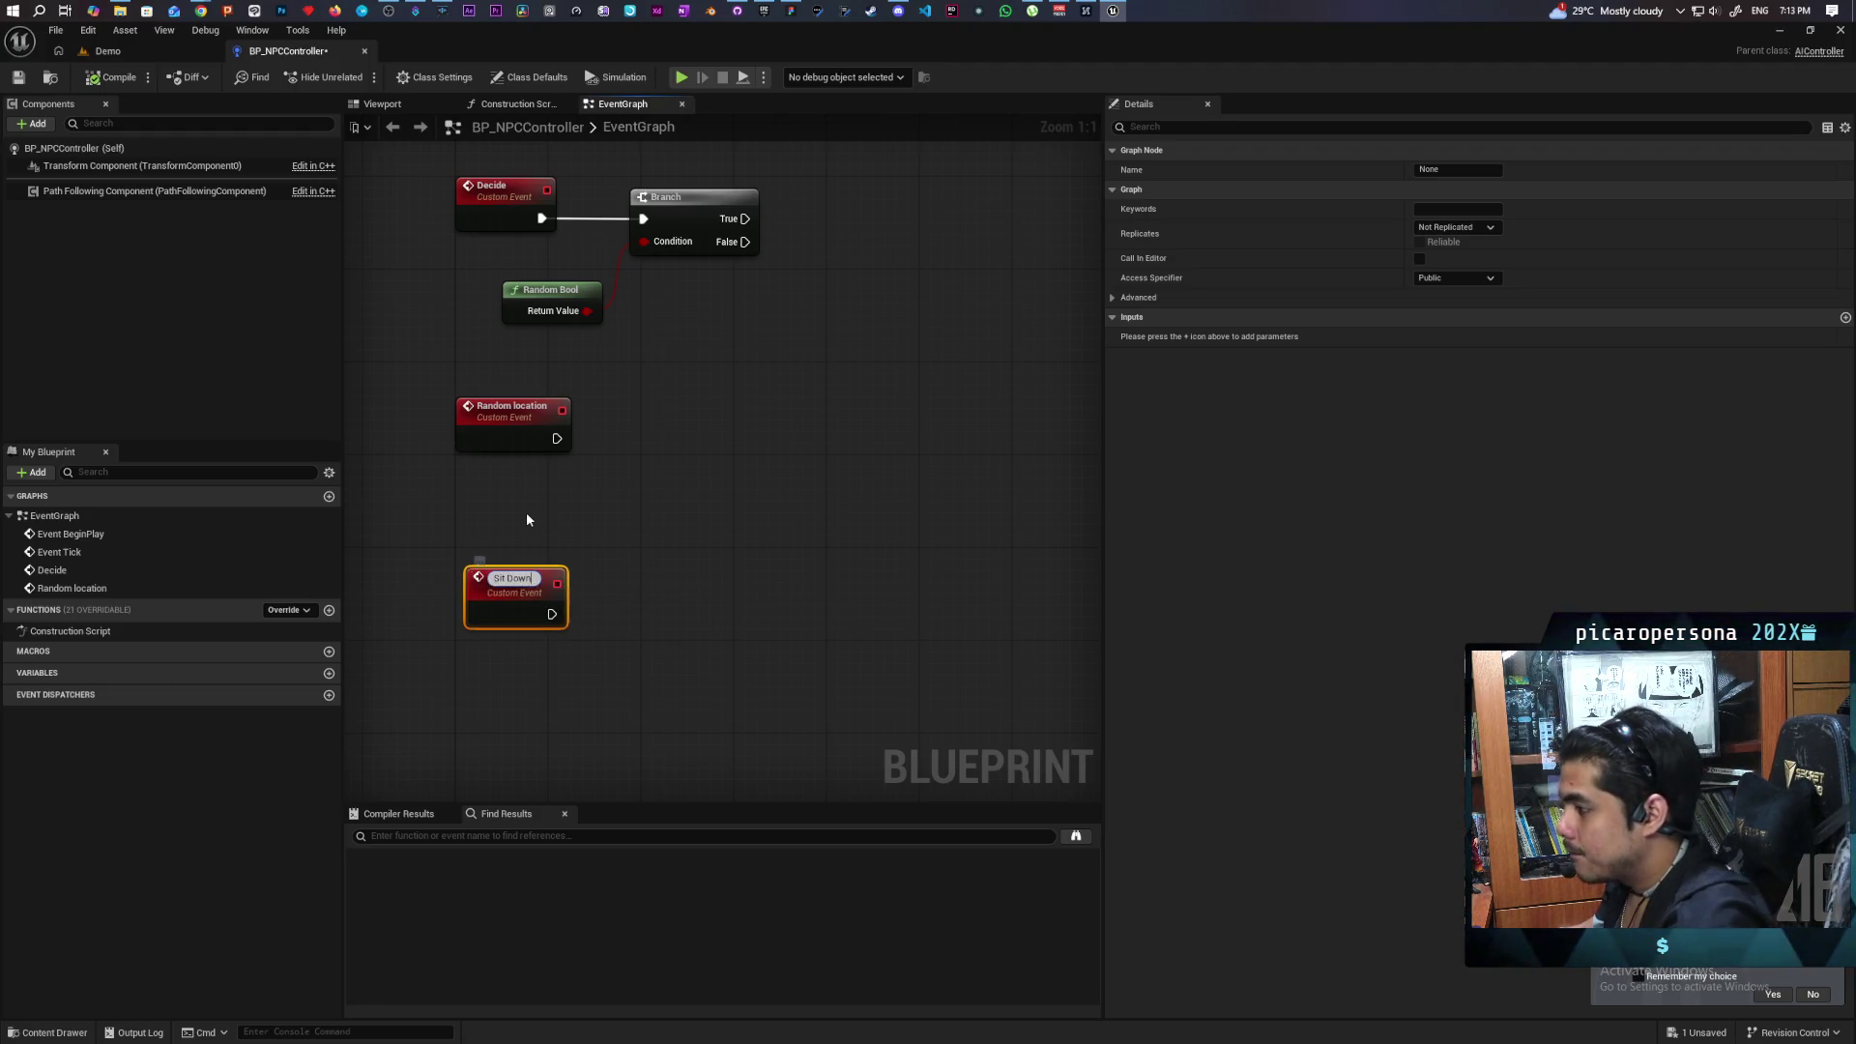
key("Return")
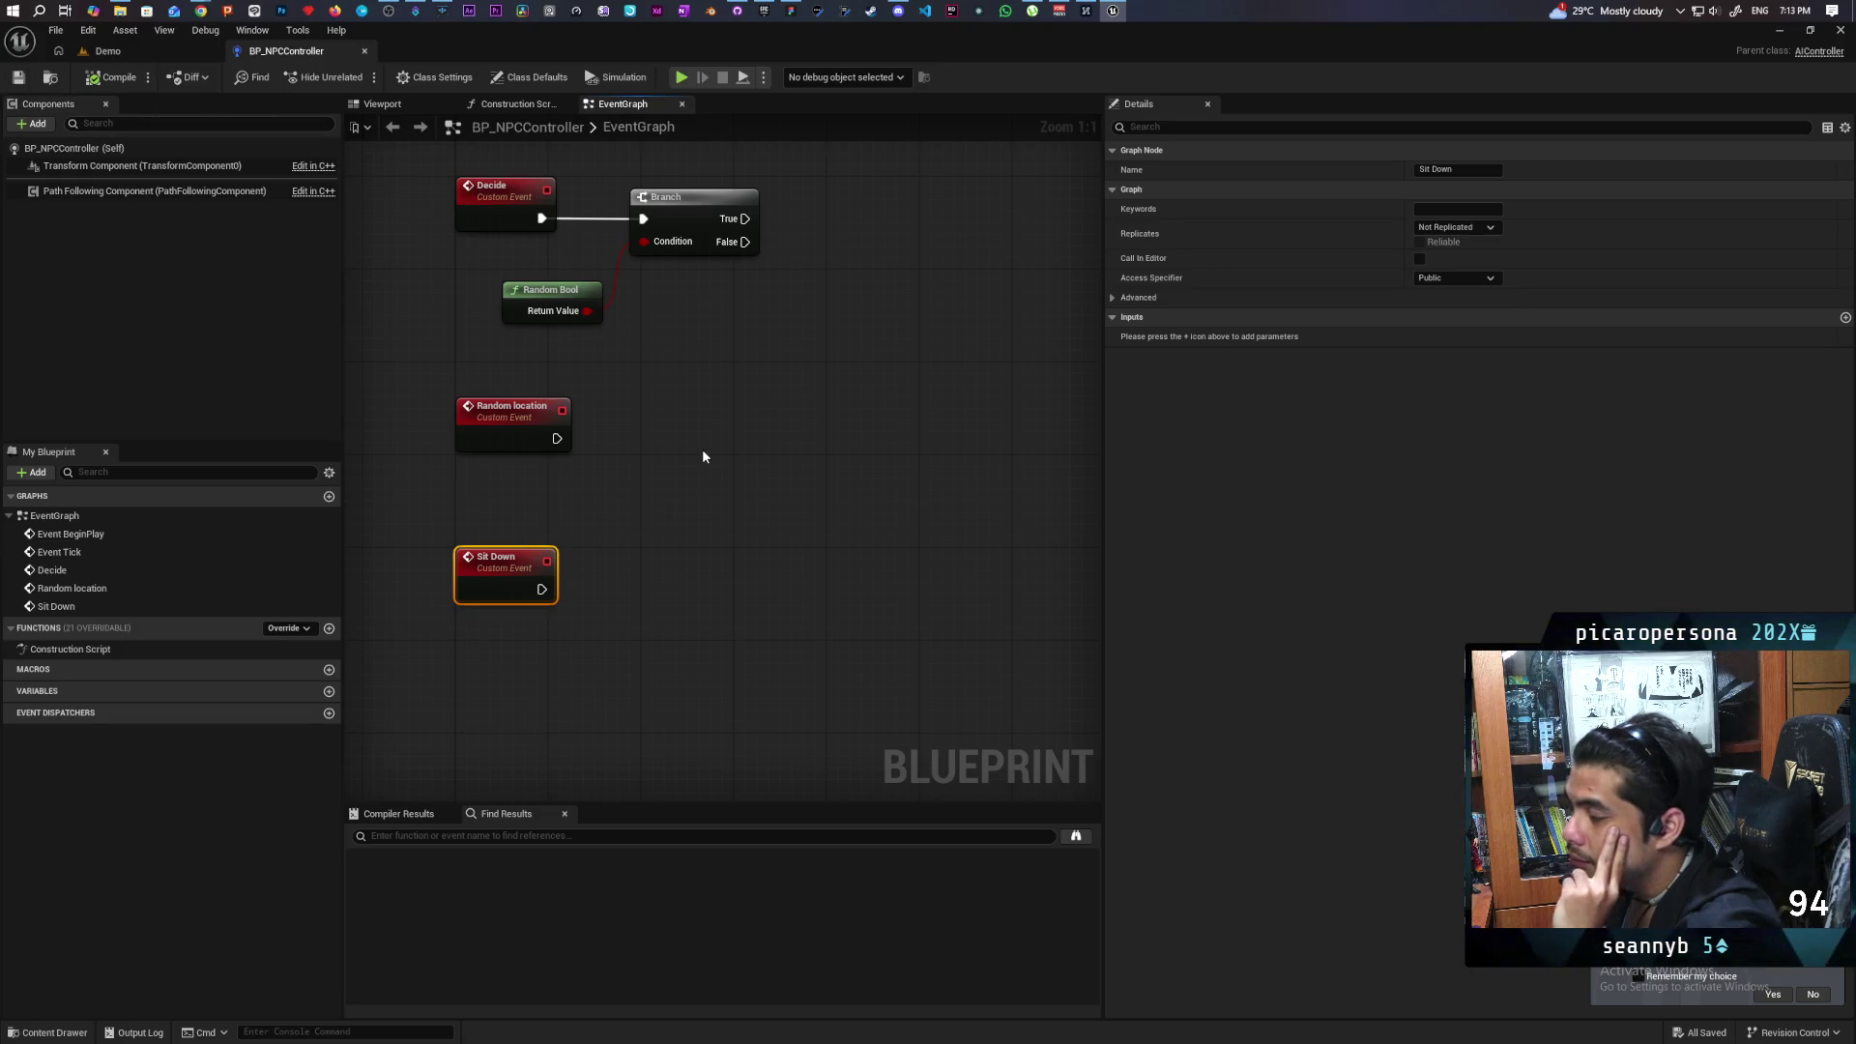
Call Random Location from the Branch's True output.
left_click_drag(716, 465, 709, 482)
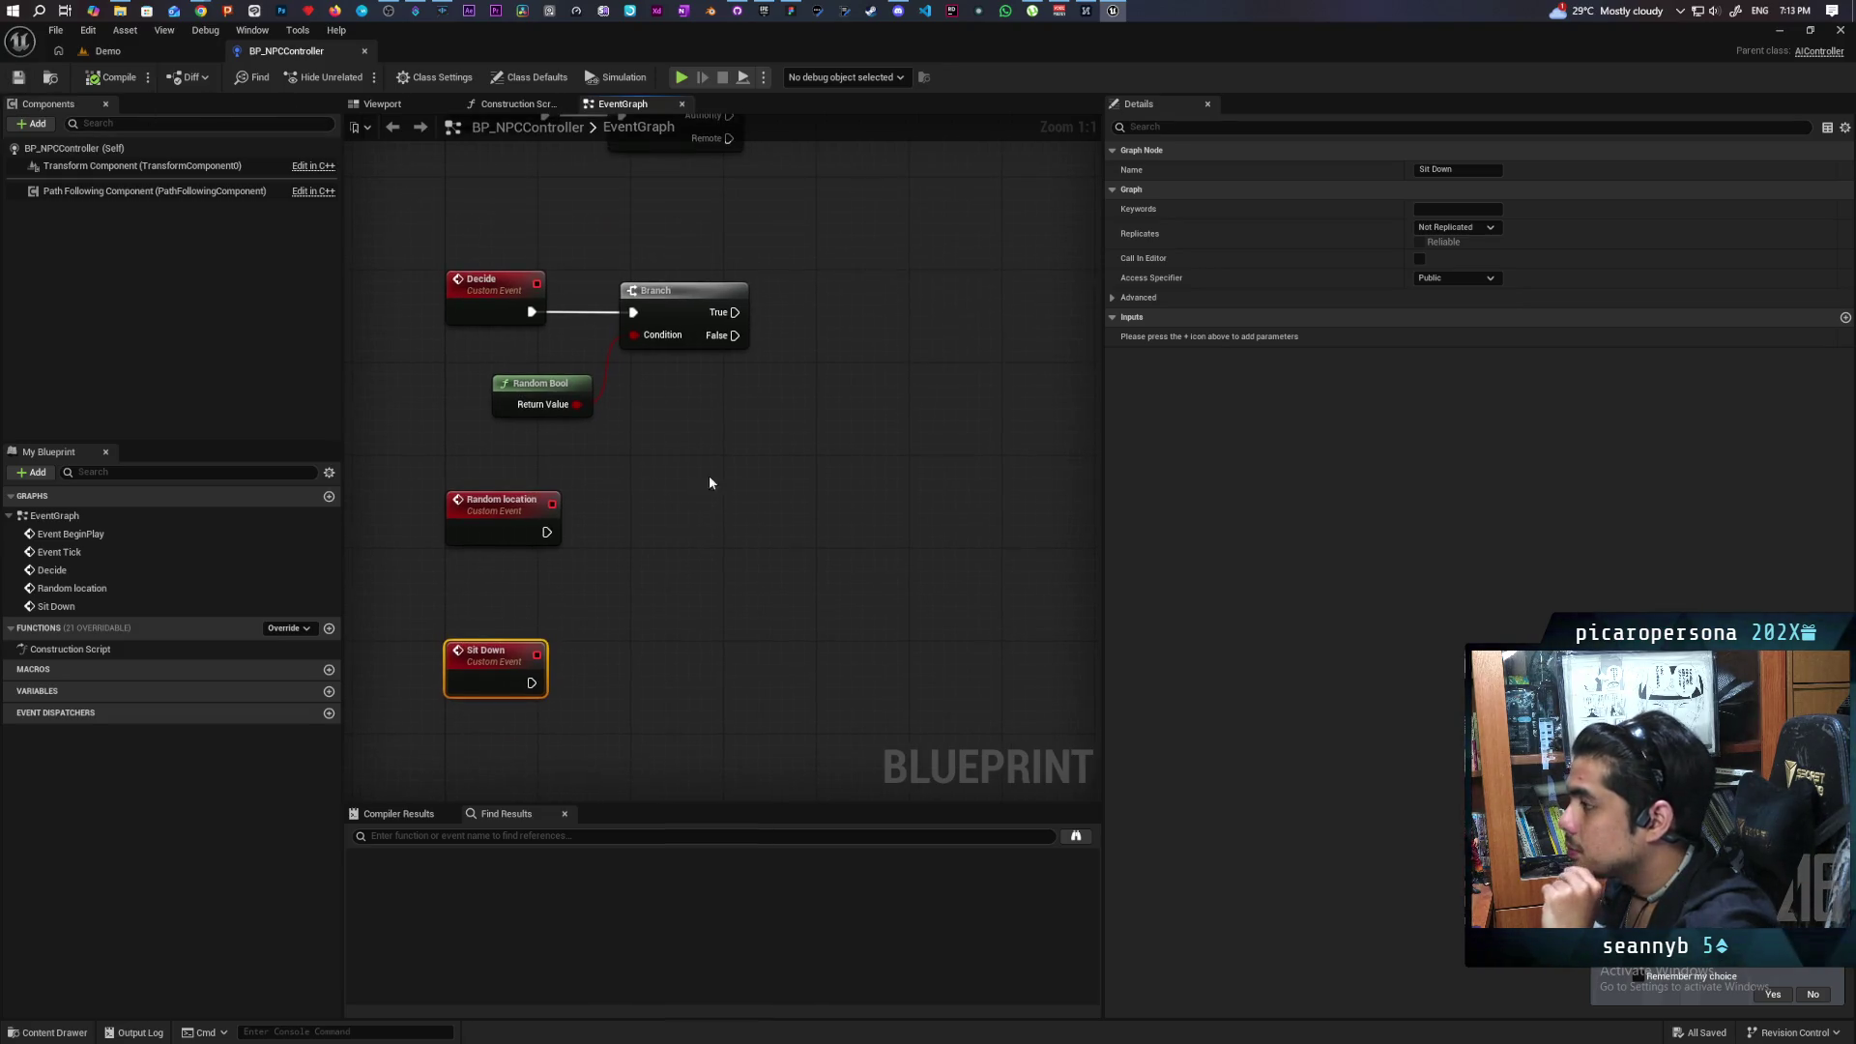
left_click_drag(735, 312, 920, 220)
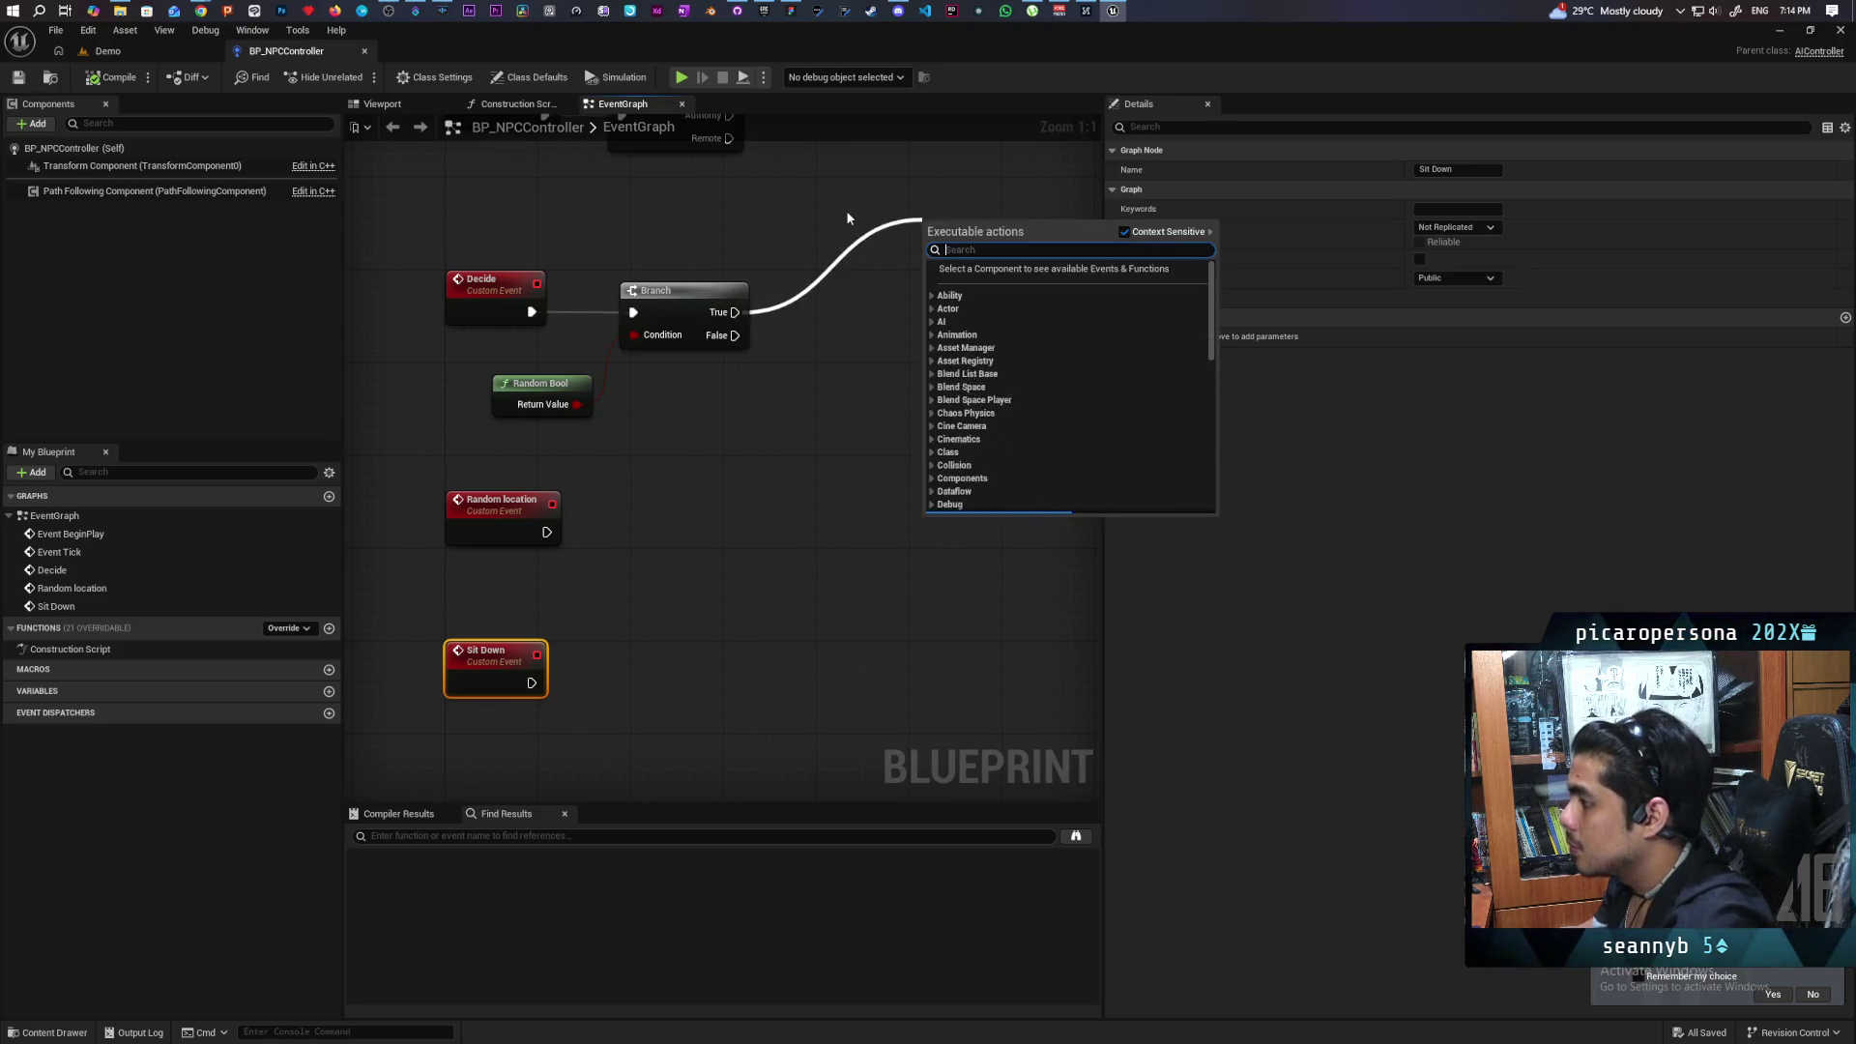
type("ranoi")
key("BackSpace")
key("BackSpace")
type("dow")
key("BackSpace")
type("m")
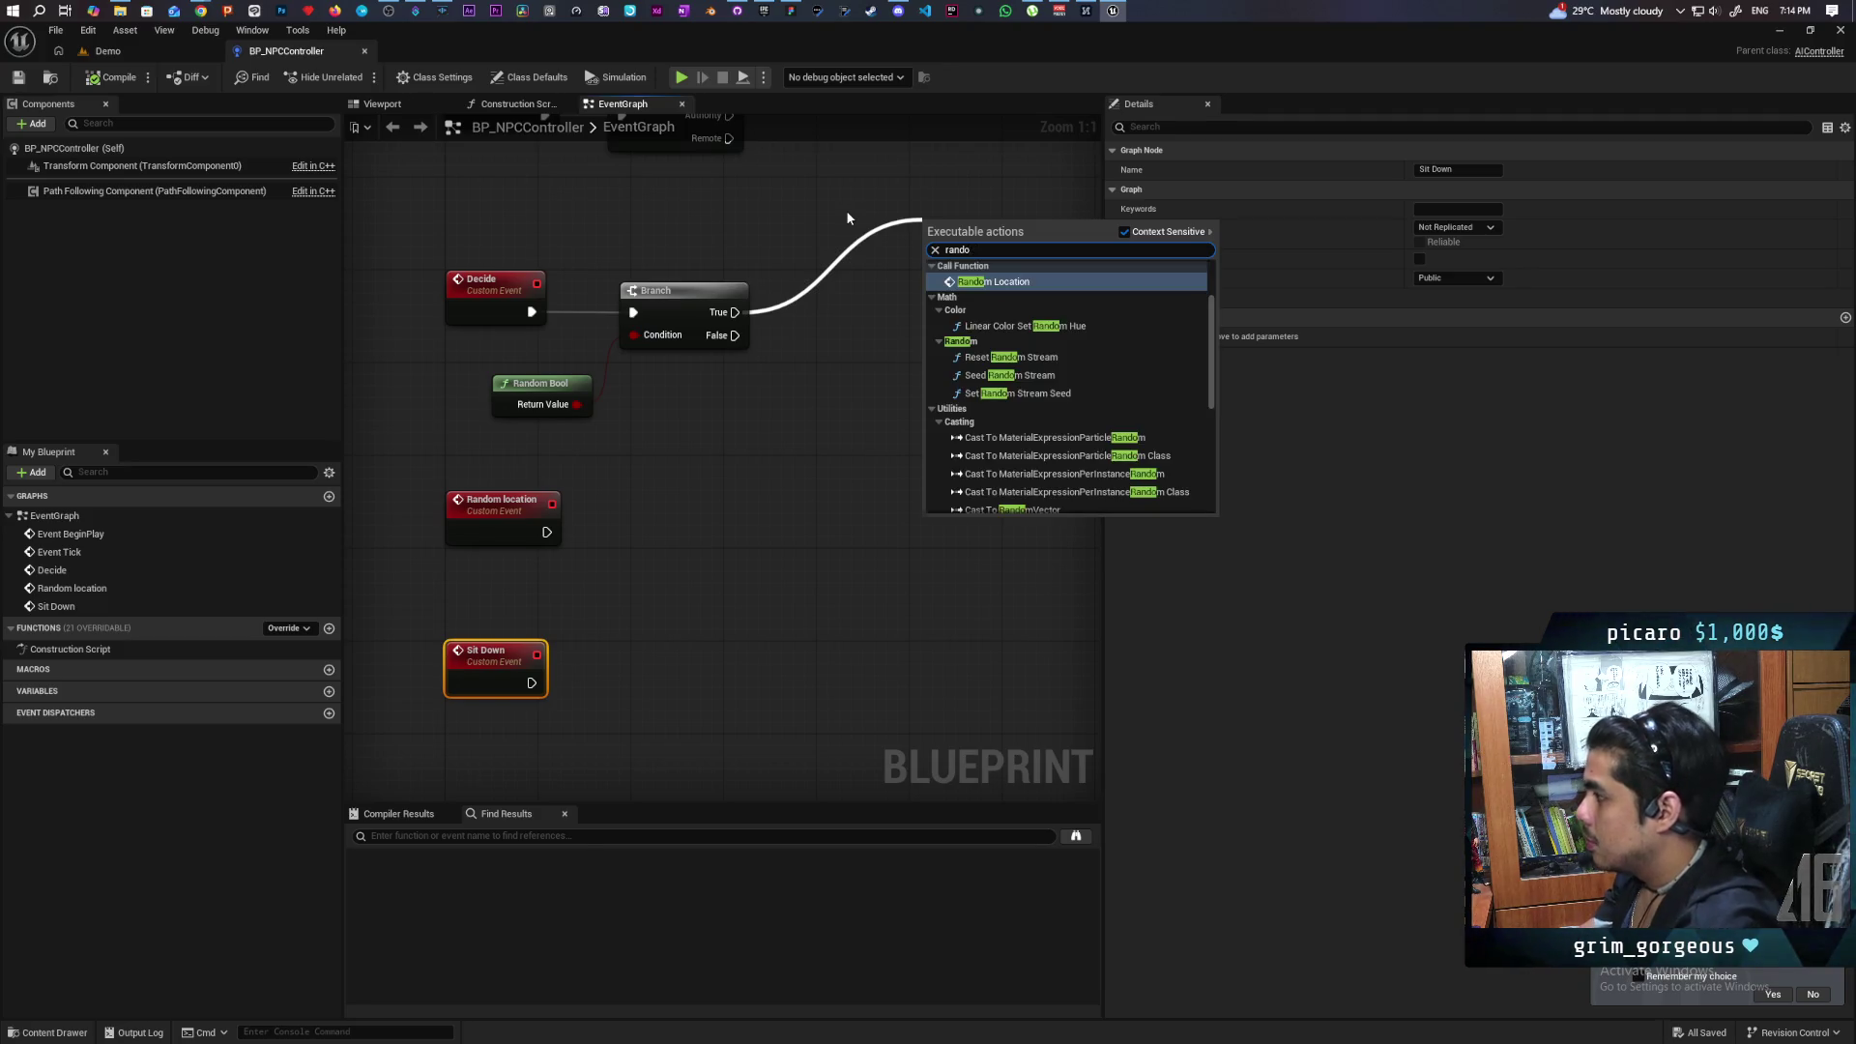
key("Down")
key("Return")
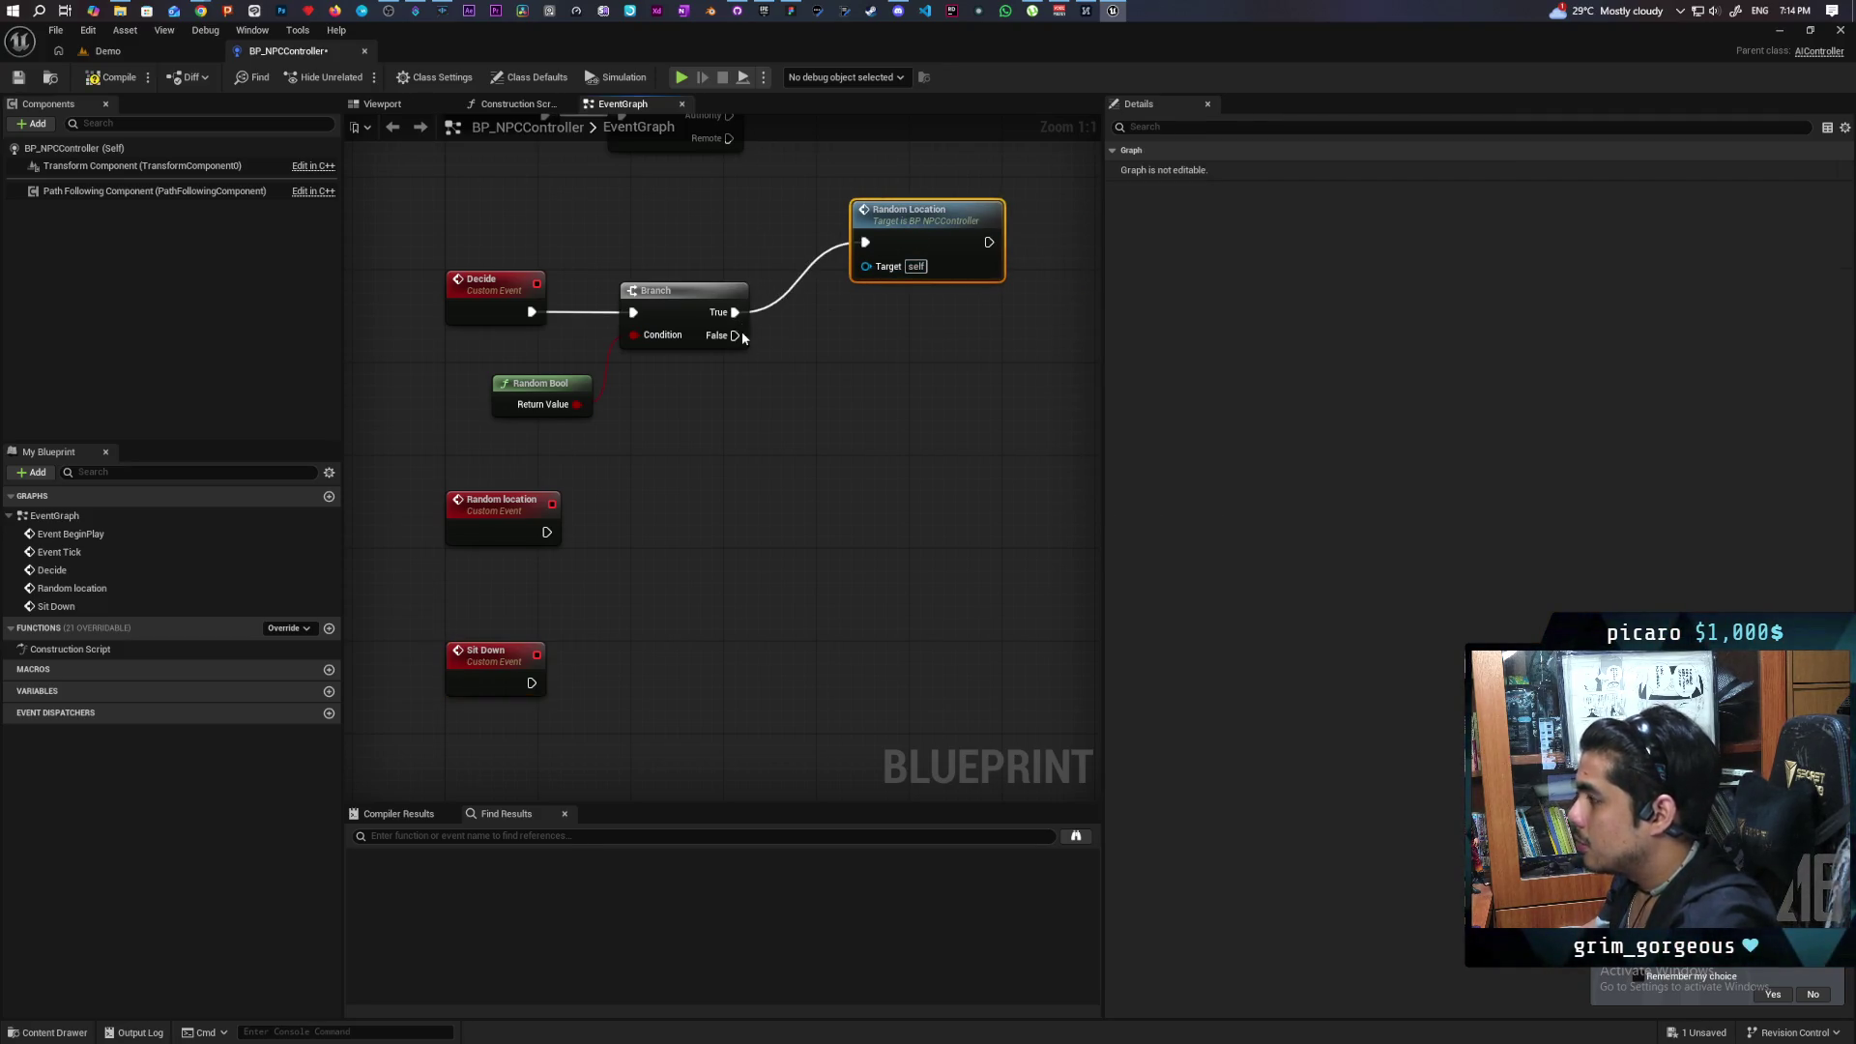
Call Sit Down from the Branch's False output and compile the Blueprint.
left_click_drag(735, 336, 806, 390)
type("dow")
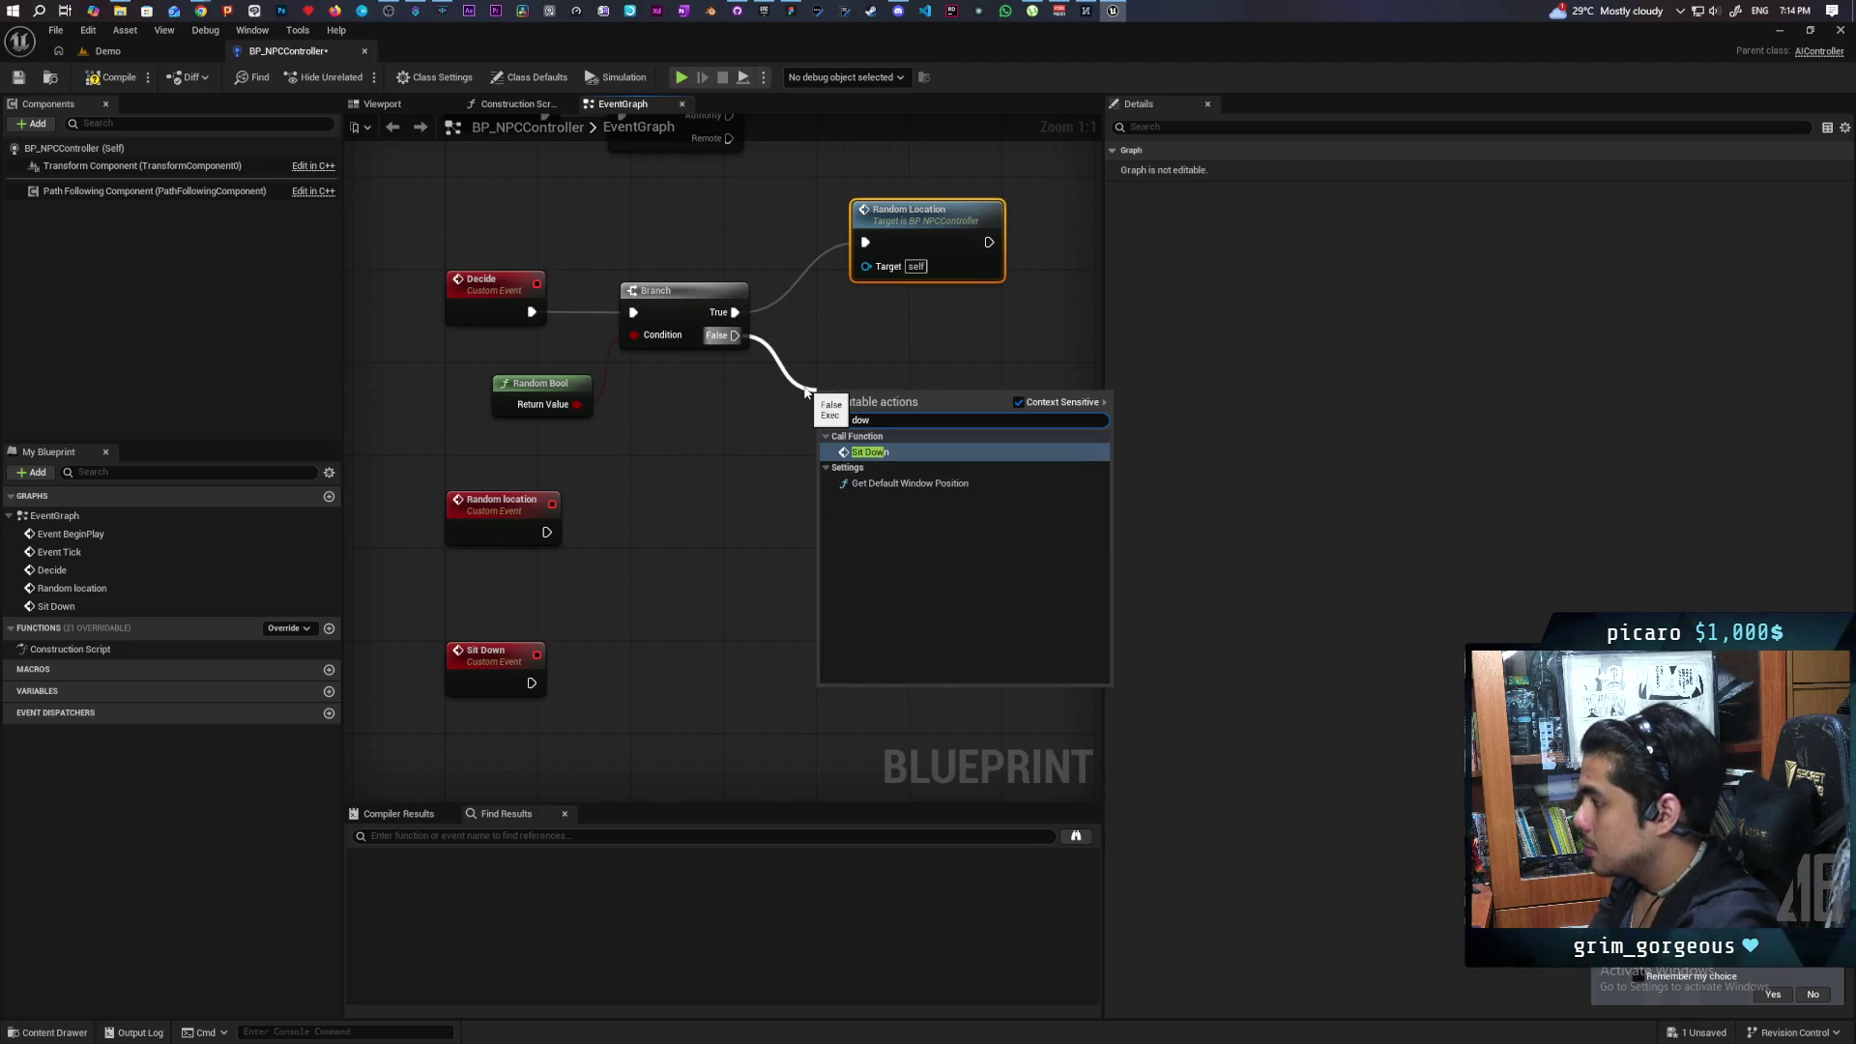
key("Return")
left_click_drag(898, 406, 933, 371)
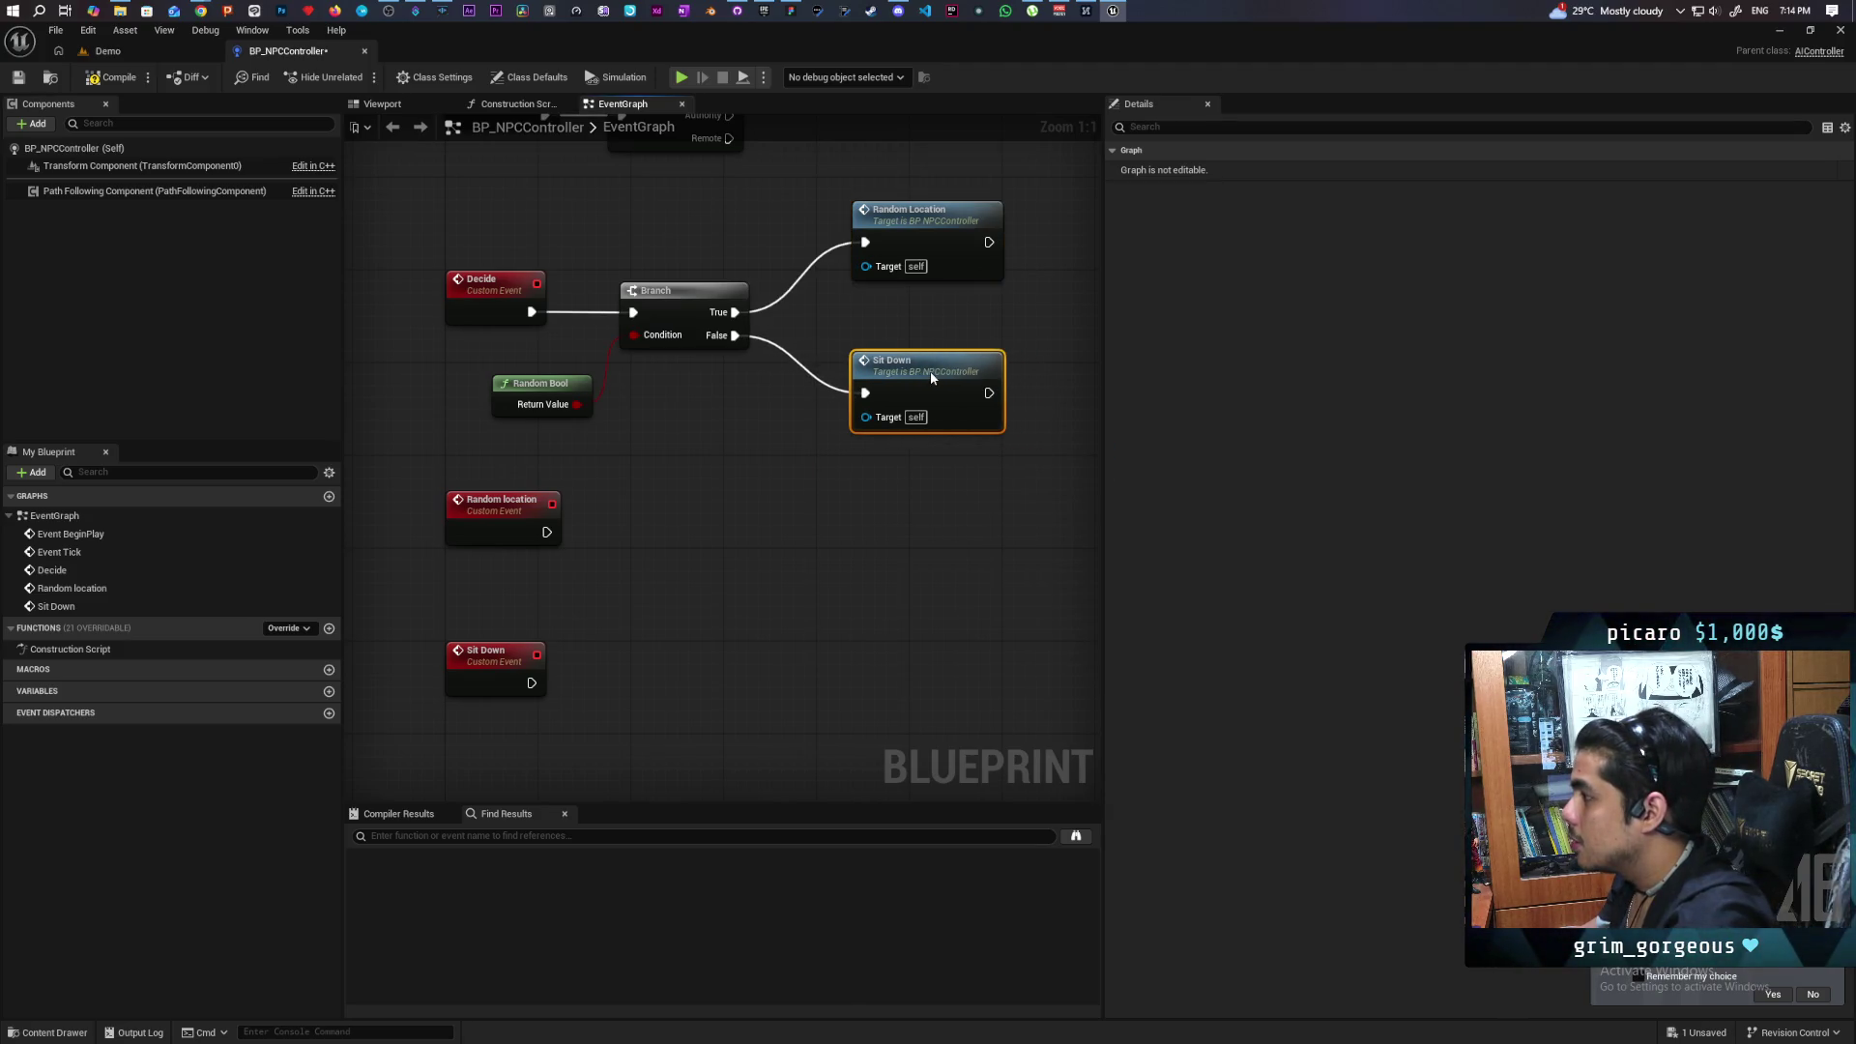
left_click(85, 81)
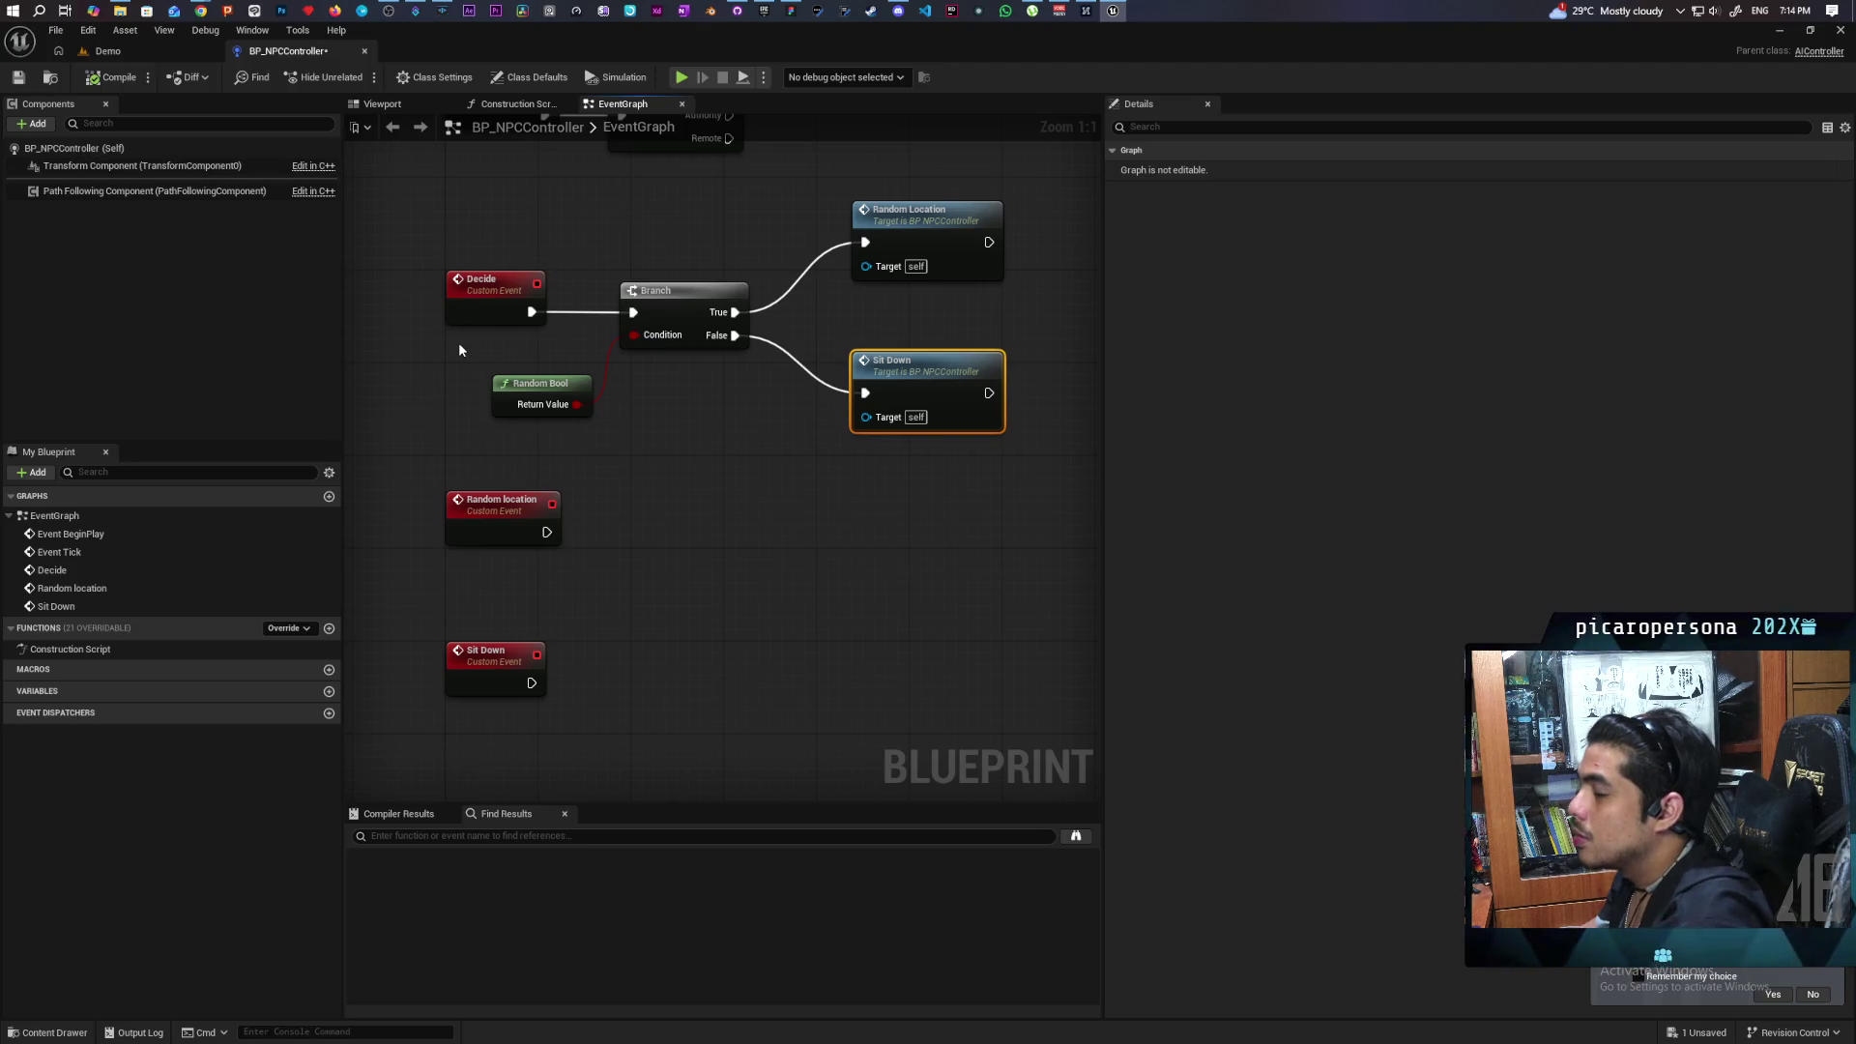
mouse_move(550, 391)
left_mouse_down()
mouse_move(547, 460)
mouse_move(524, 449)
left_mouse_up()
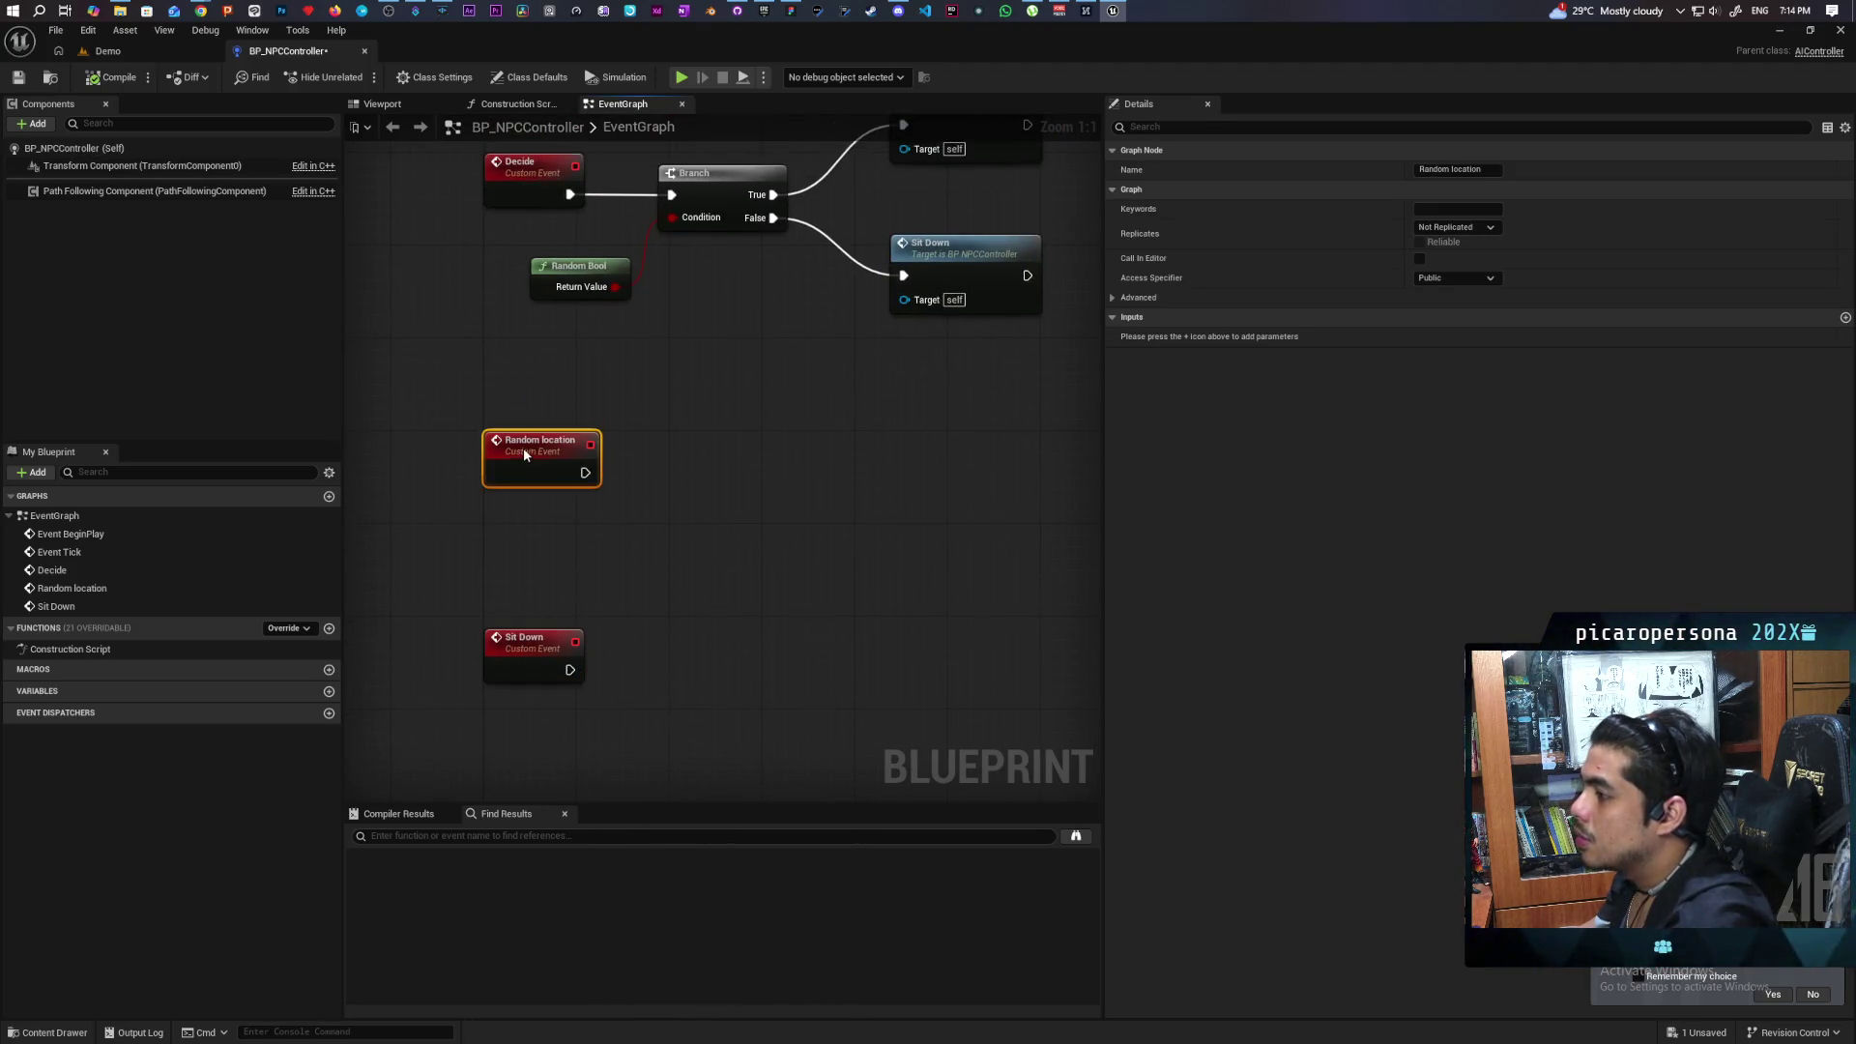
Add a Get Random Reachable Point in Radius node and arrange it beside the events.
right_click(655, 522)
type("get reach")
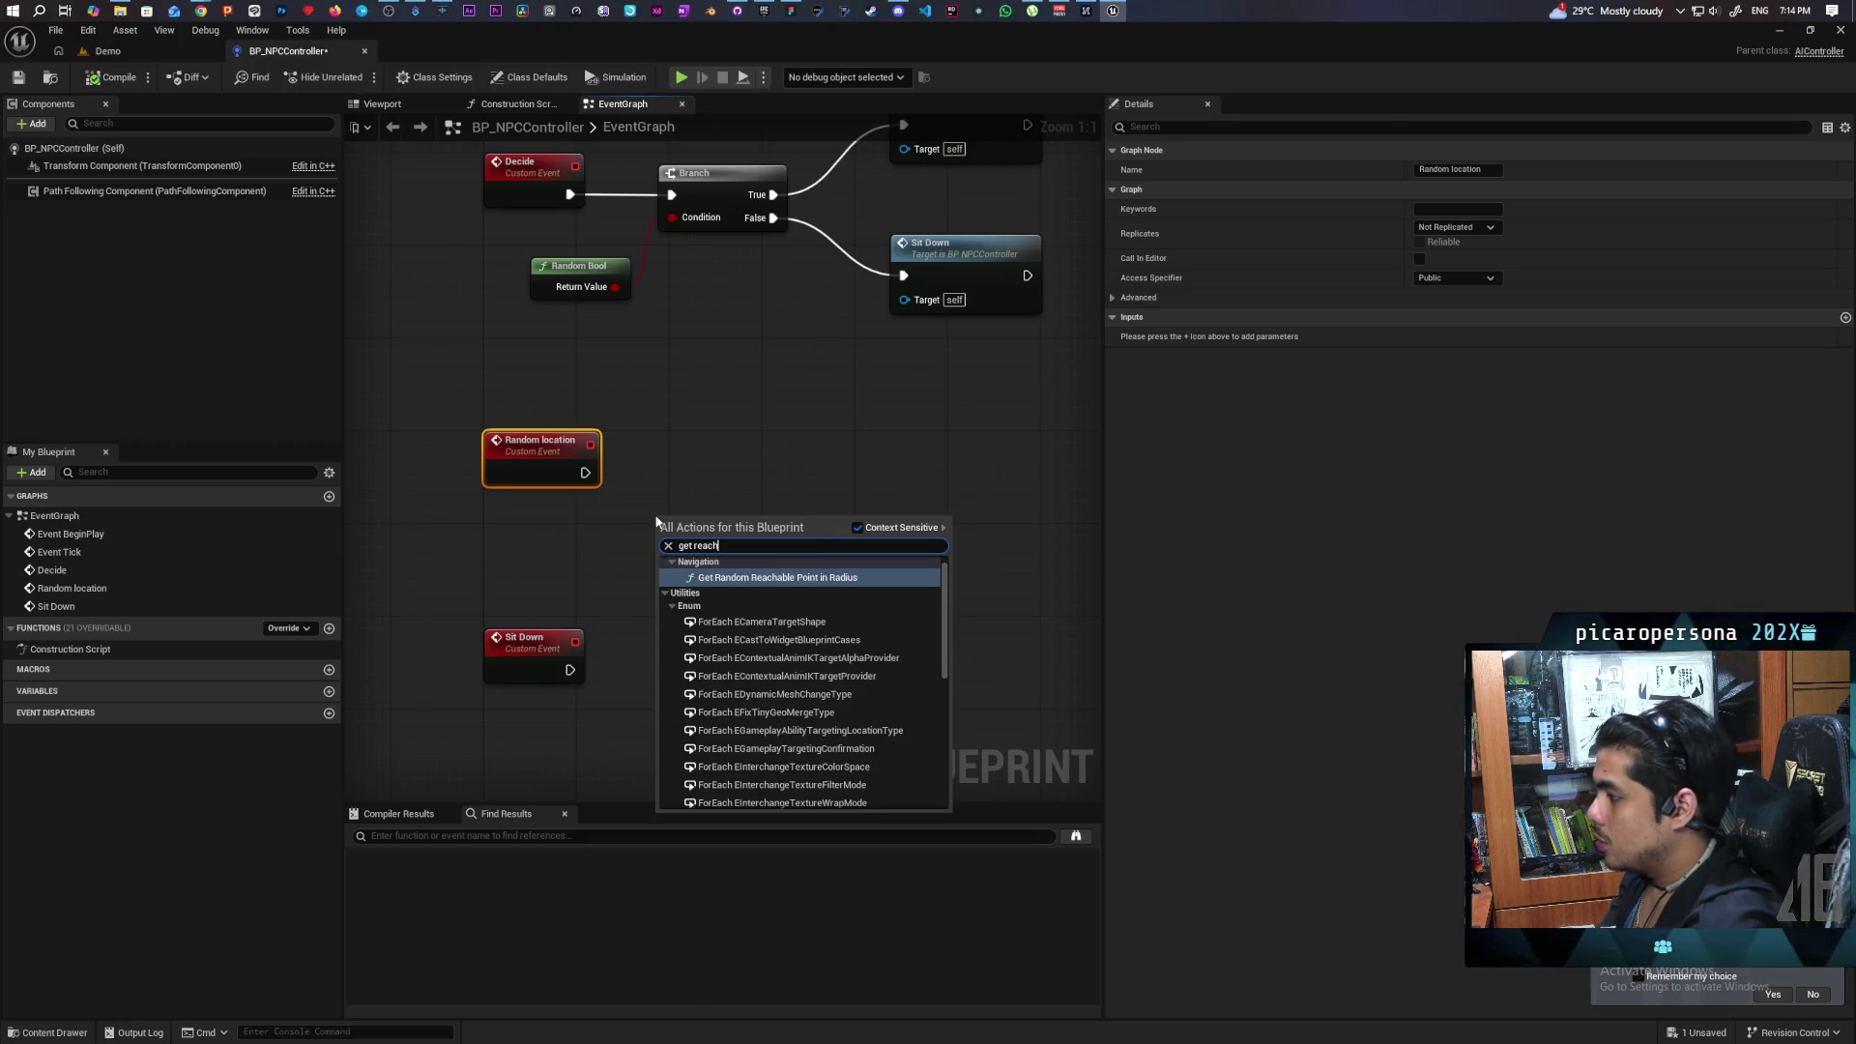
key("Return")
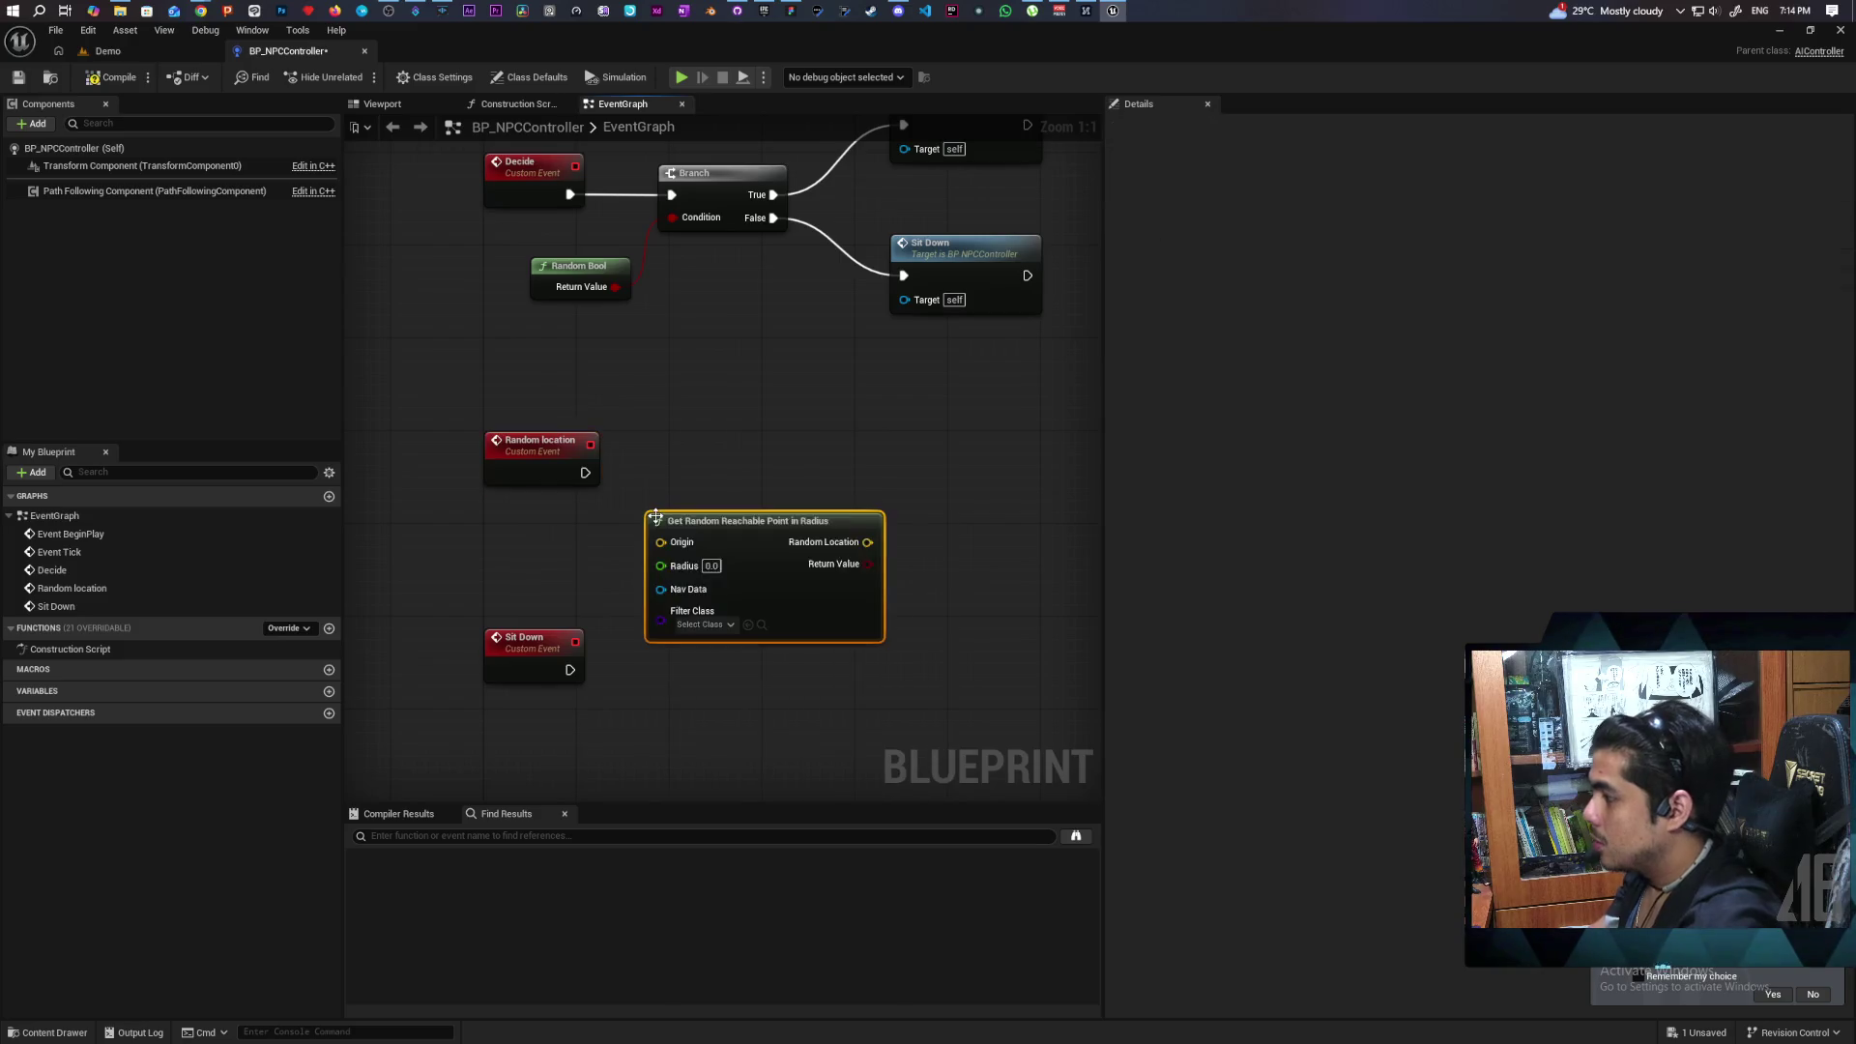
left_click_drag(787, 513, 787, 481)
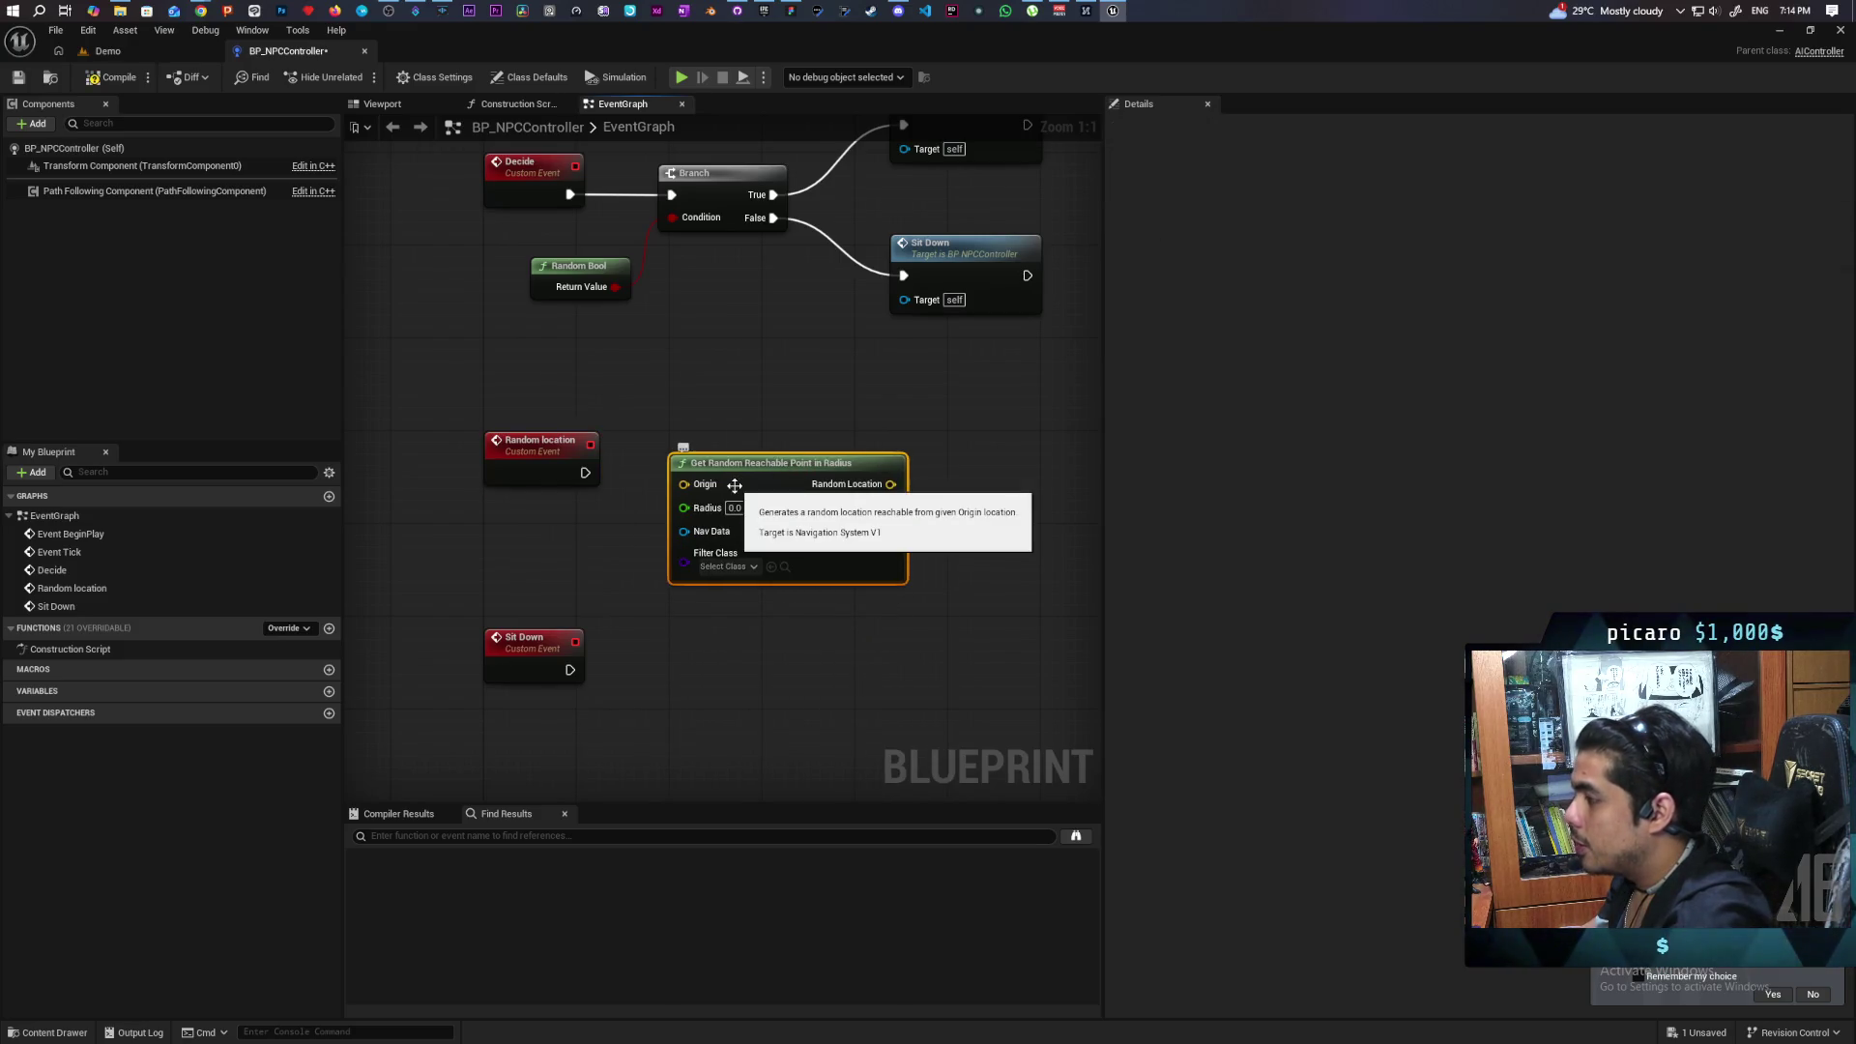
left_click_drag(541, 468, 543, 654)
left_click_drag(773, 483, 701, 598)
Attach an AI MoveTo node after the Random location event.
left_click_drag(576, 396, 875, 404)
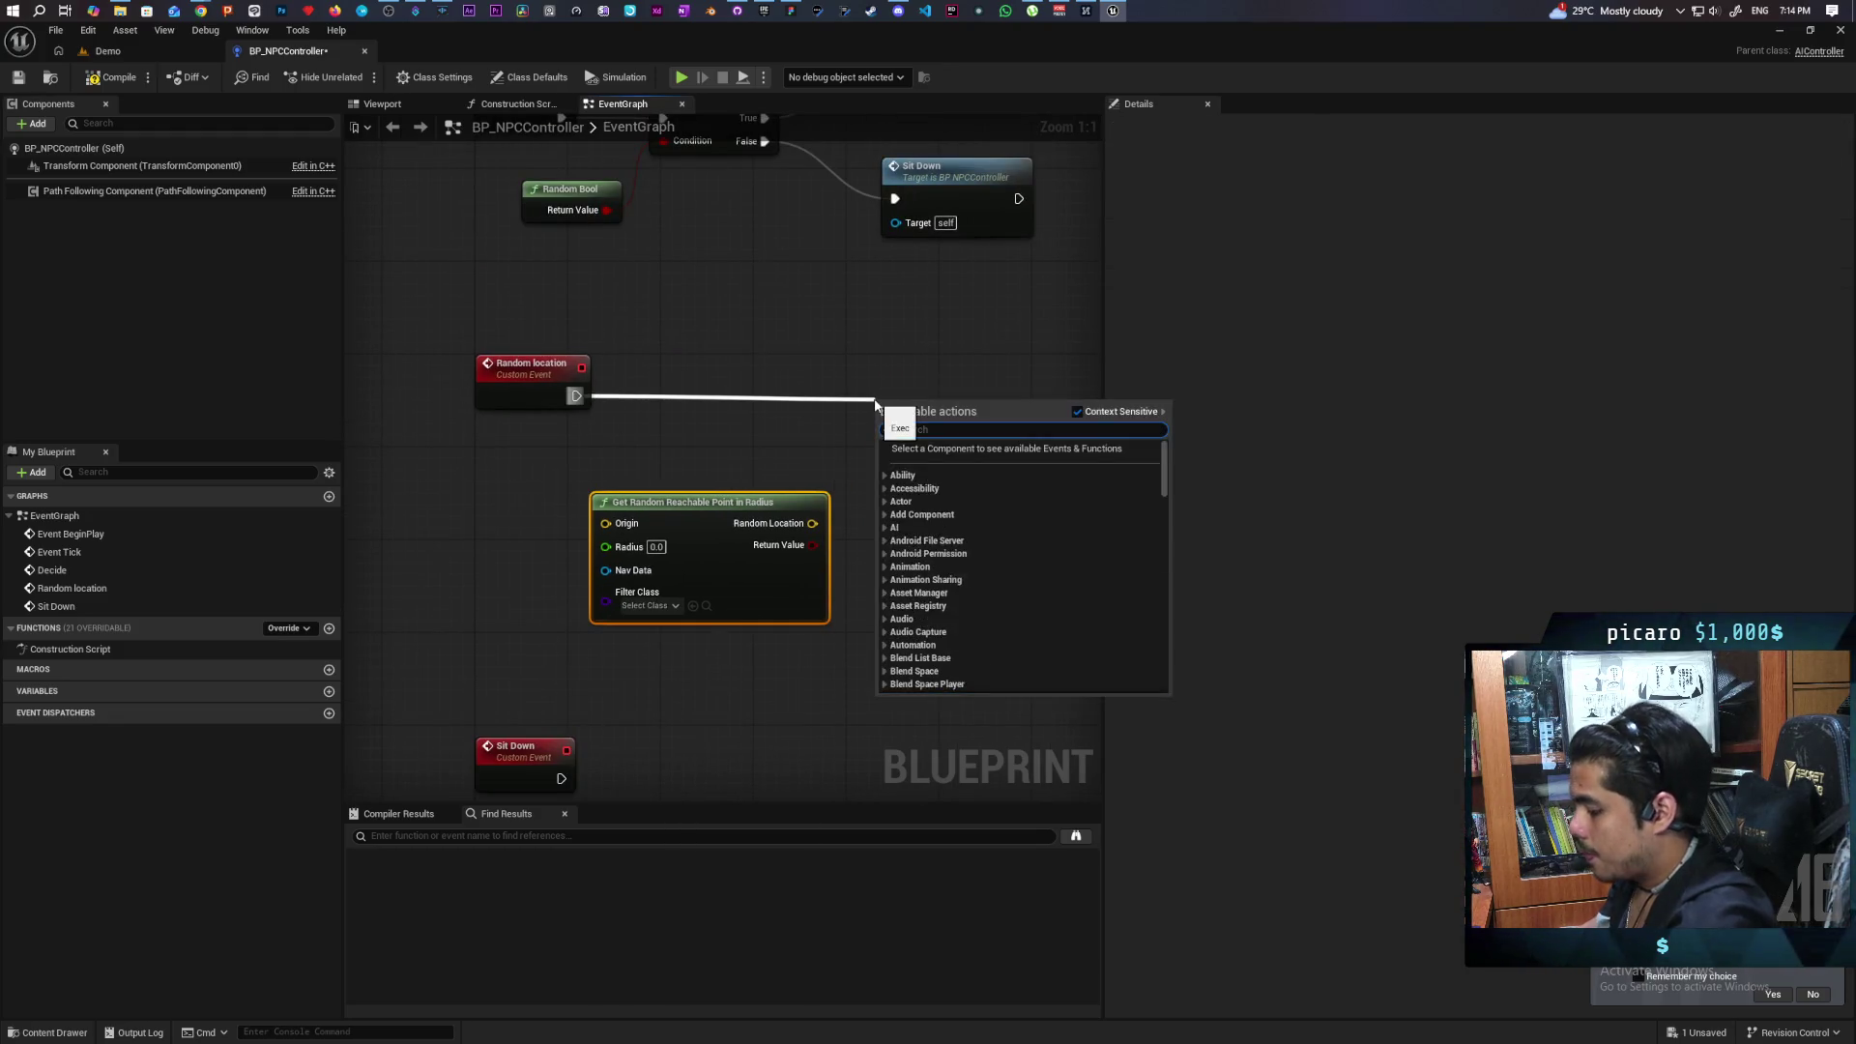
type("move to")
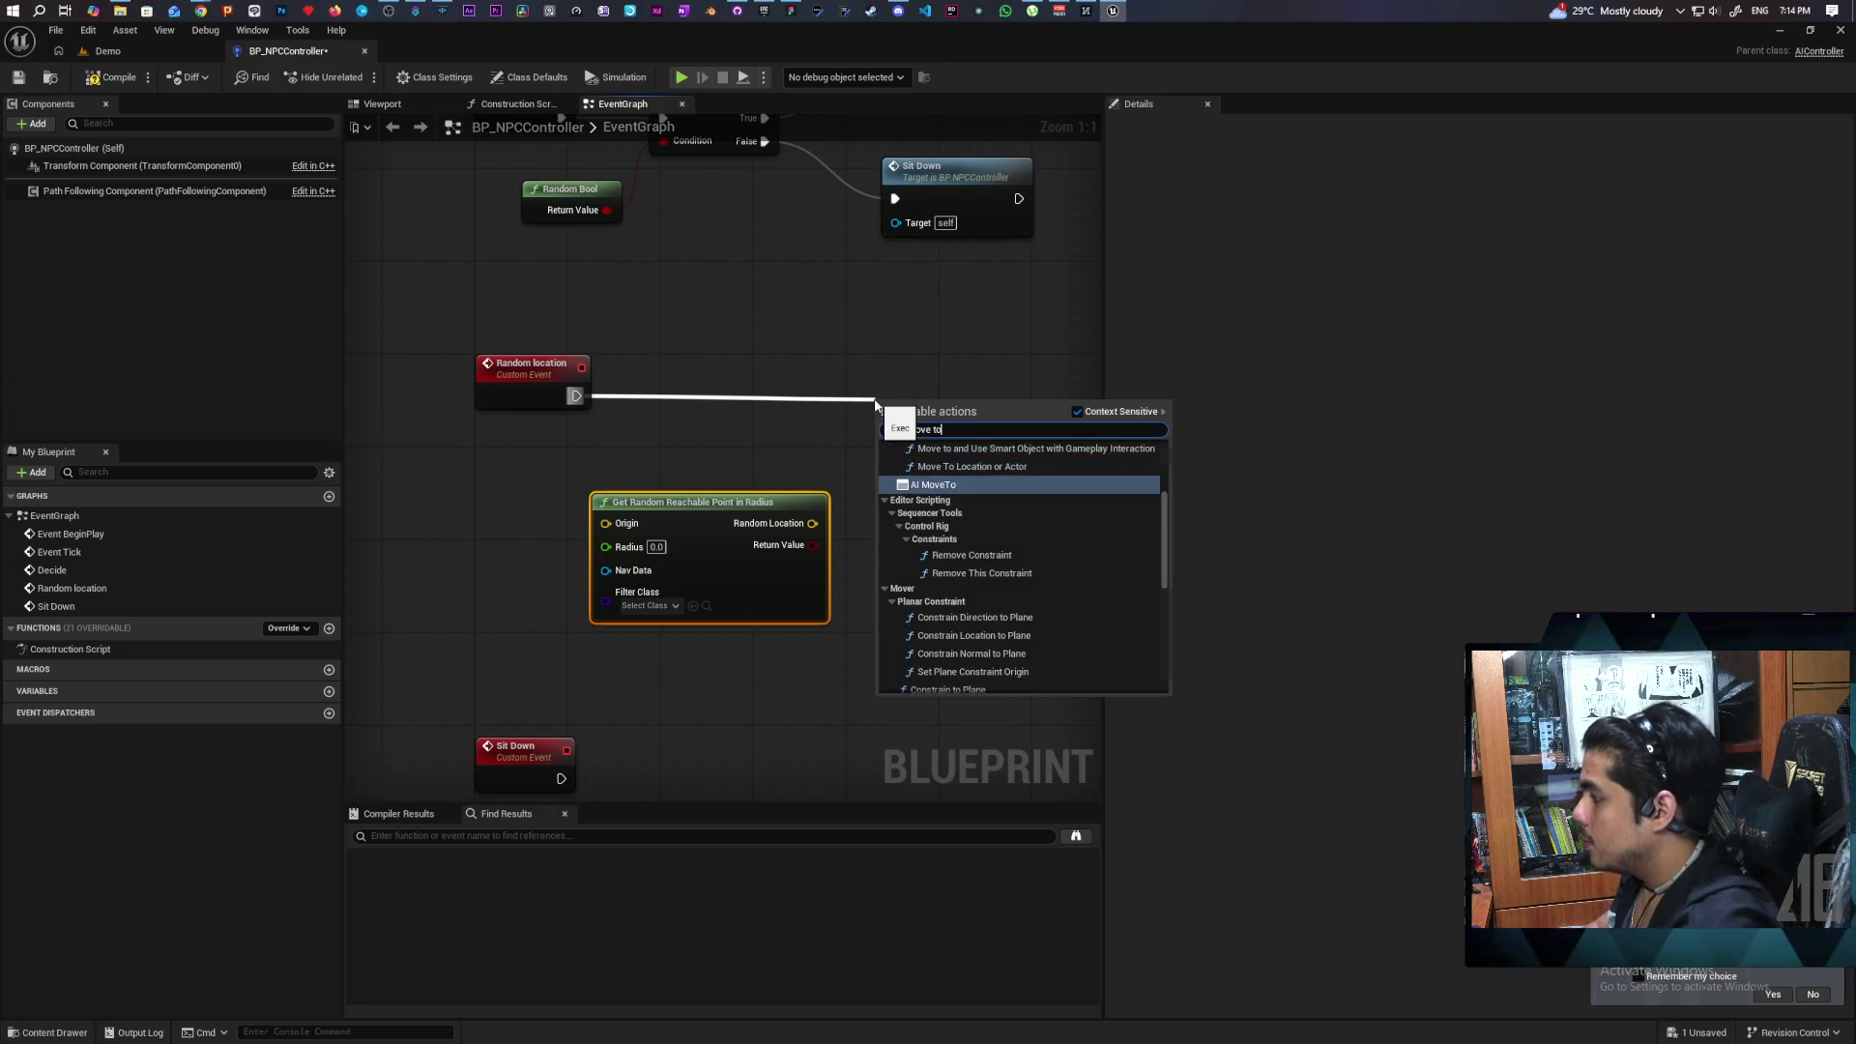
left_click(933, 484)
scroll(967, 388, "down", 3)
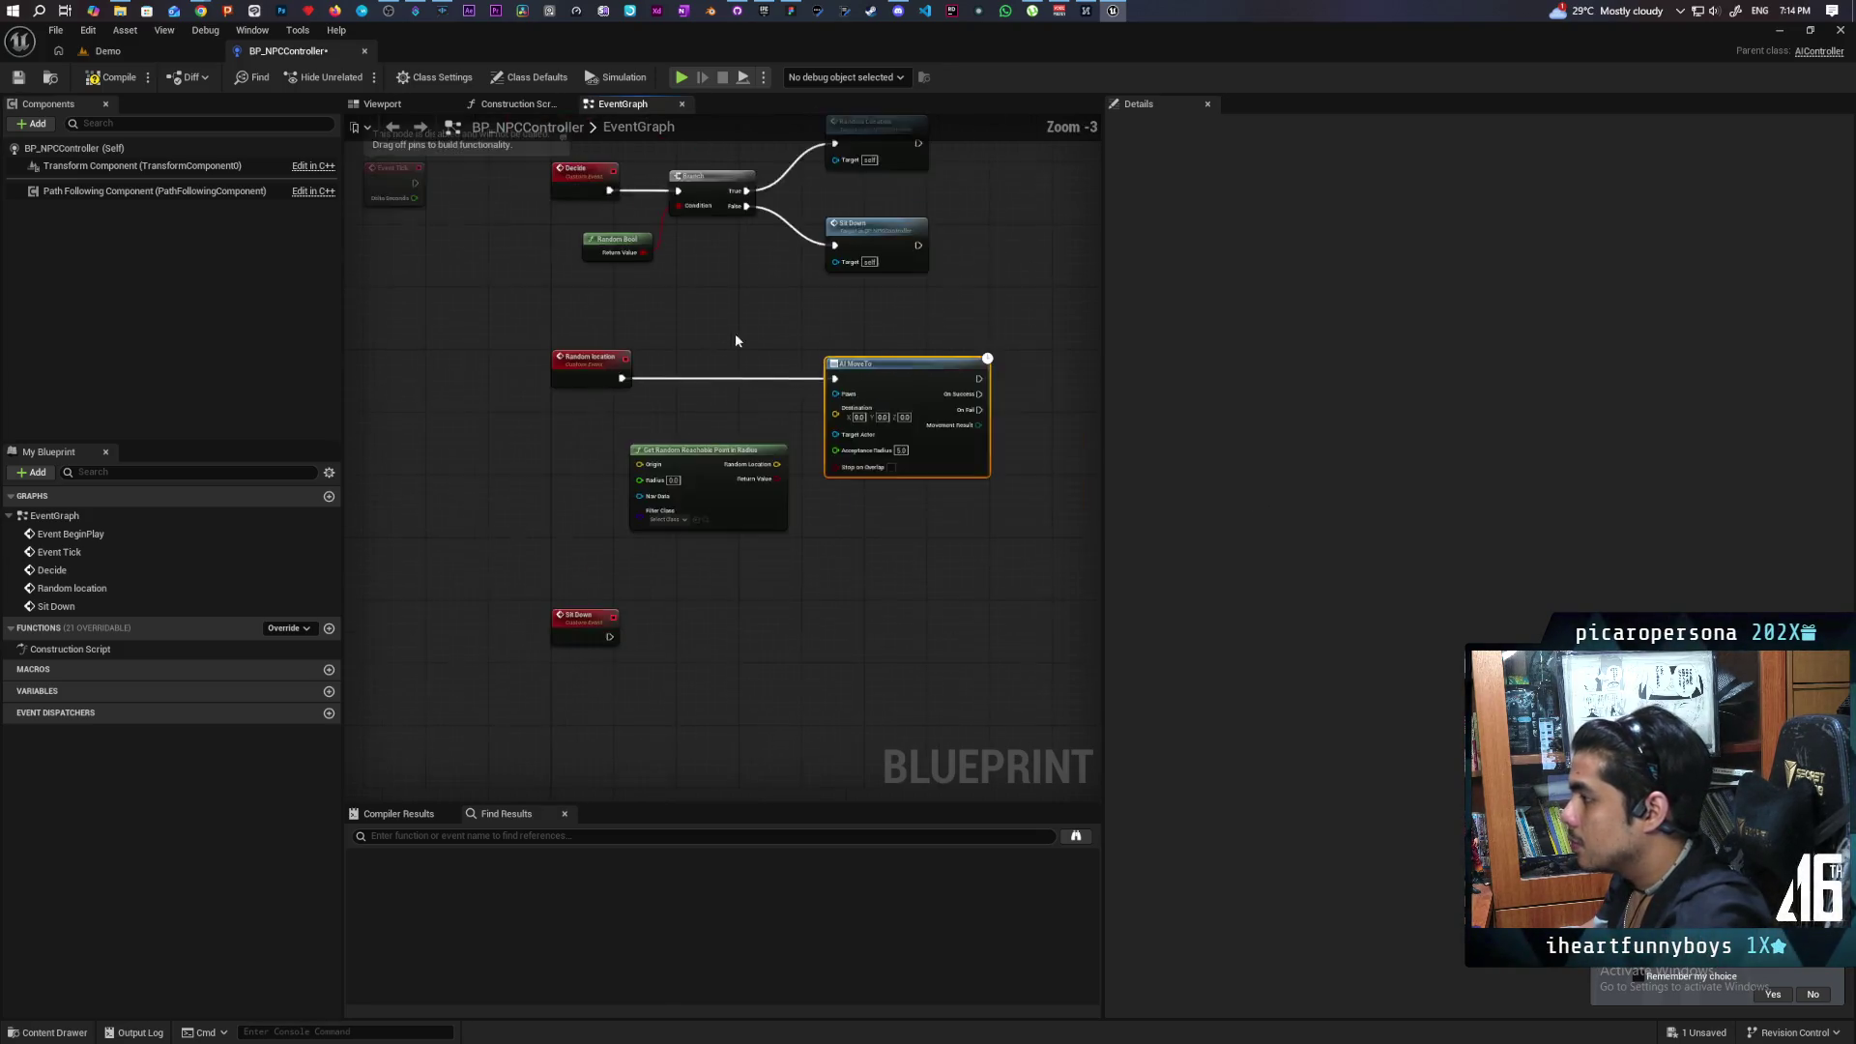
left_click_drag(737, 339, 710, 507)
mouse_move(582, 305)
left_mouse_down()
mouse_move(567, 385)
mouse_move(826, 355)
left_mouse_up()
left_click(658, 366)
Line up BeginPlay with Switch Has Authority and add a Get Controlled Pawn node.
left_click_drag(567, 348, 565, 285)
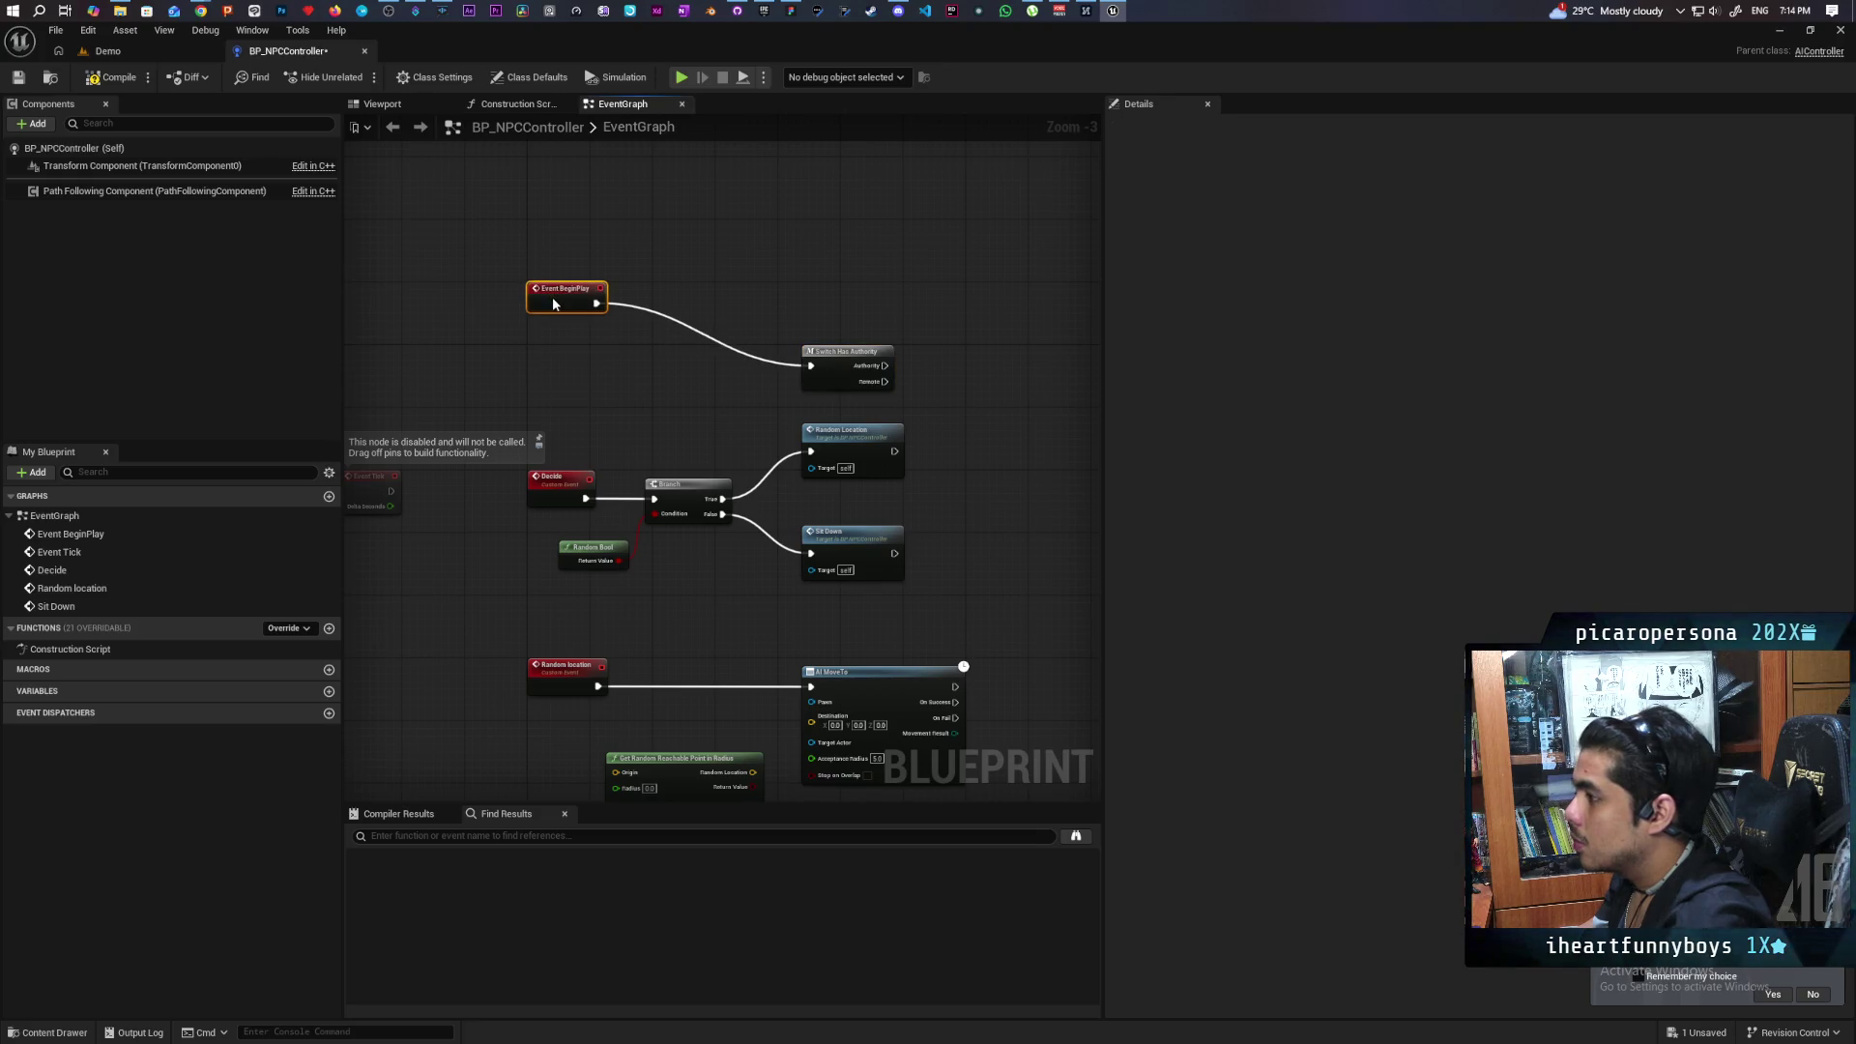
mouse_move(824, 349)
left_mouse_down()
mouse_move(803, 288)
mouse_move(749, 288)
left_mouse_up()
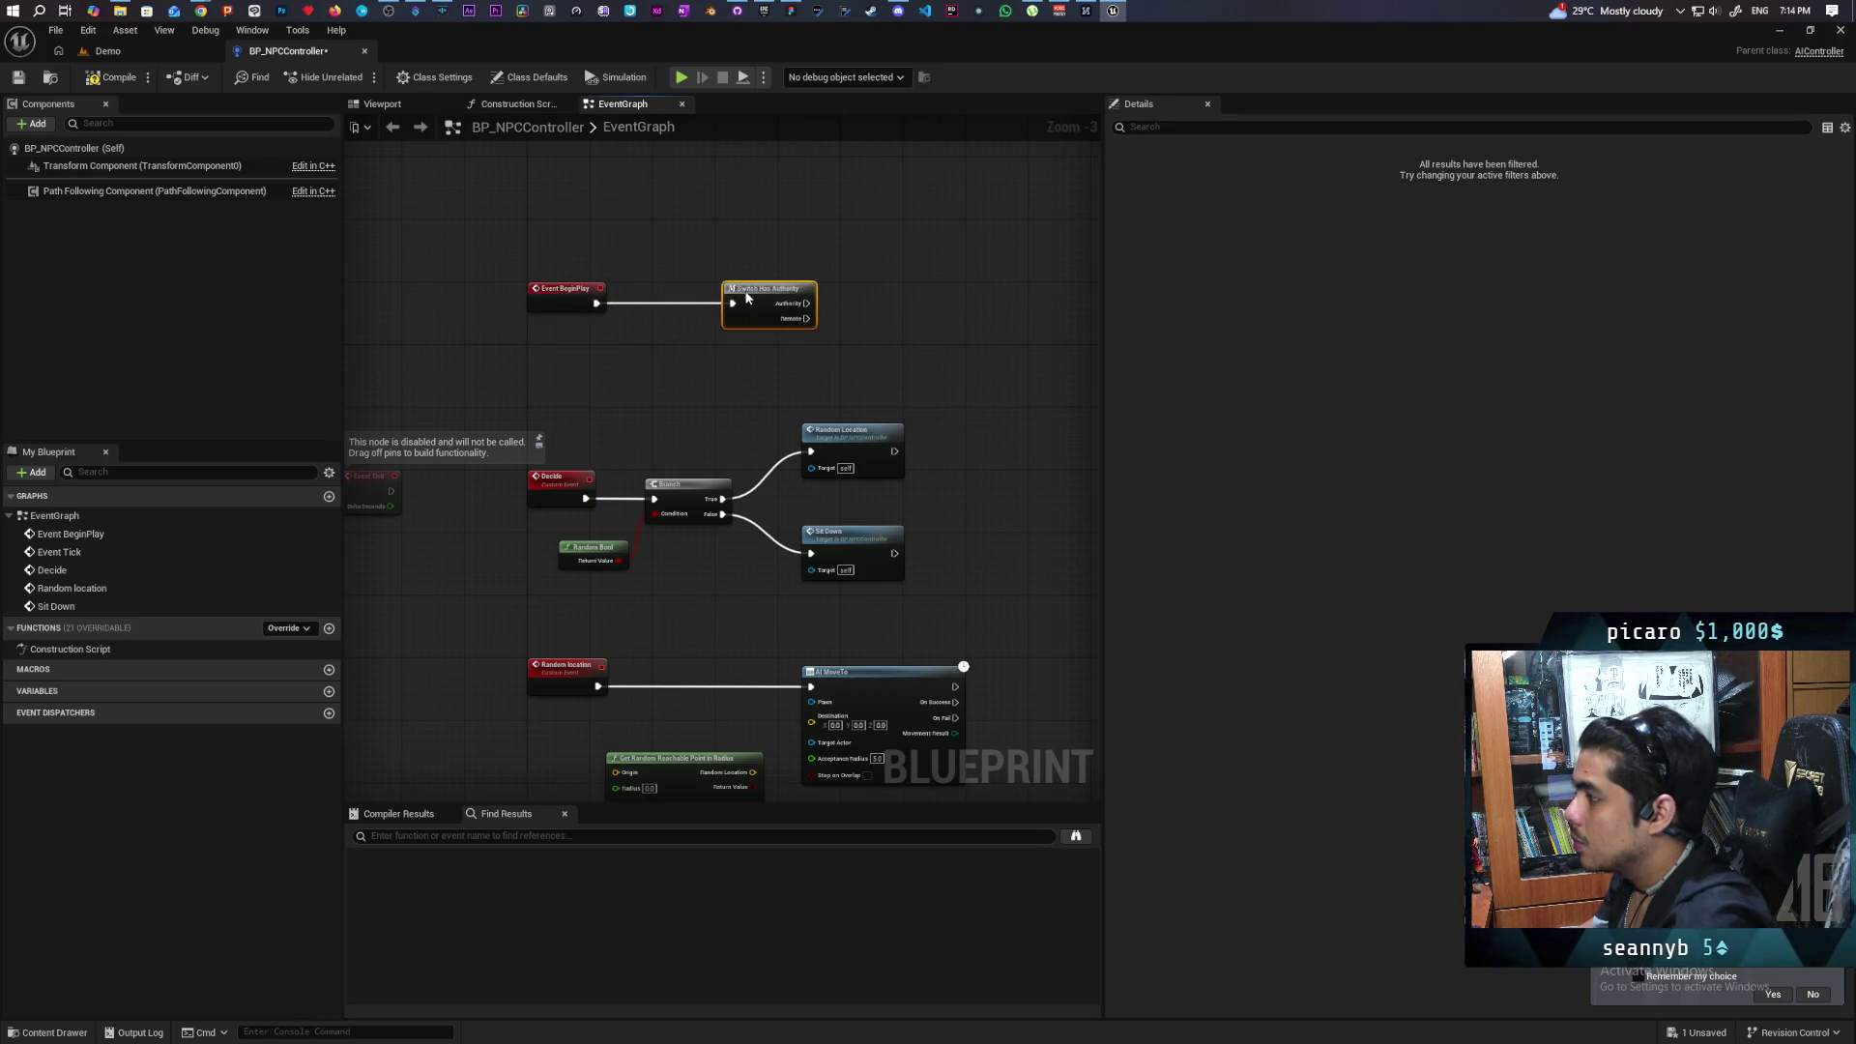
scroll(653, 336, "up", 3)
right_click(719, 358)
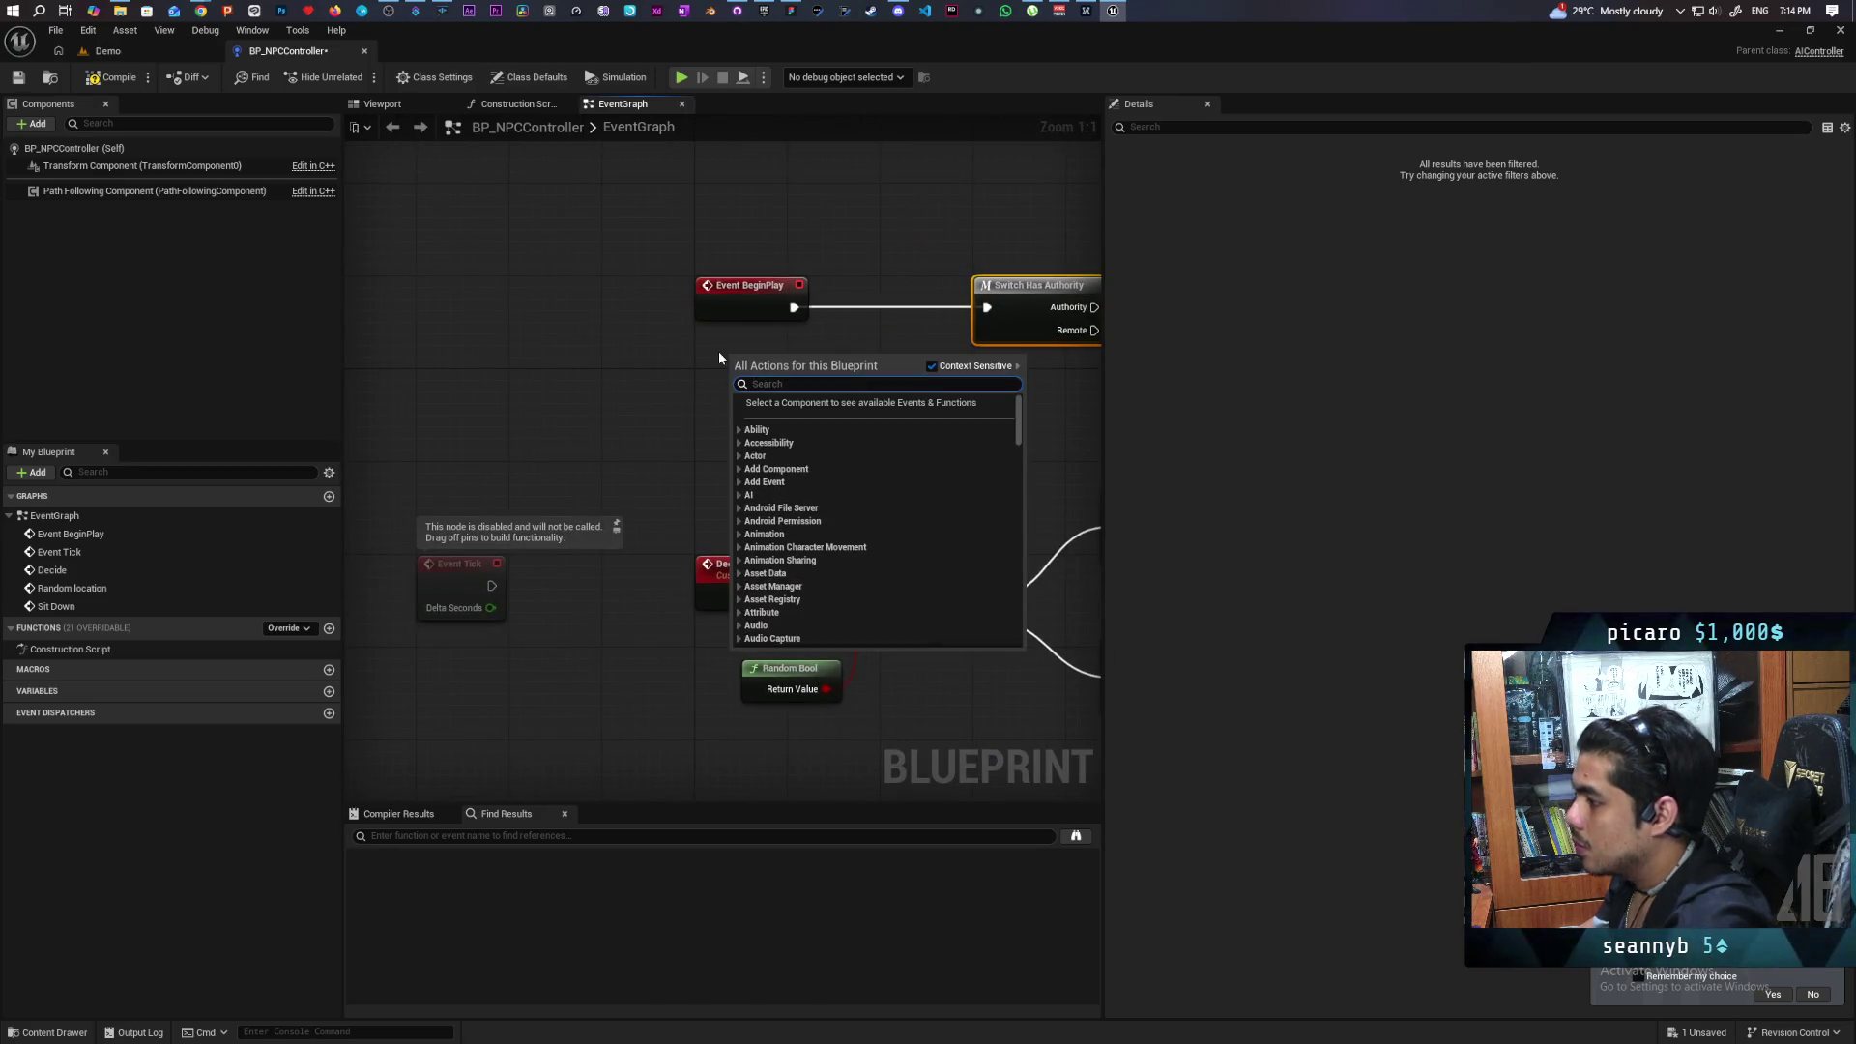
type("get cont")
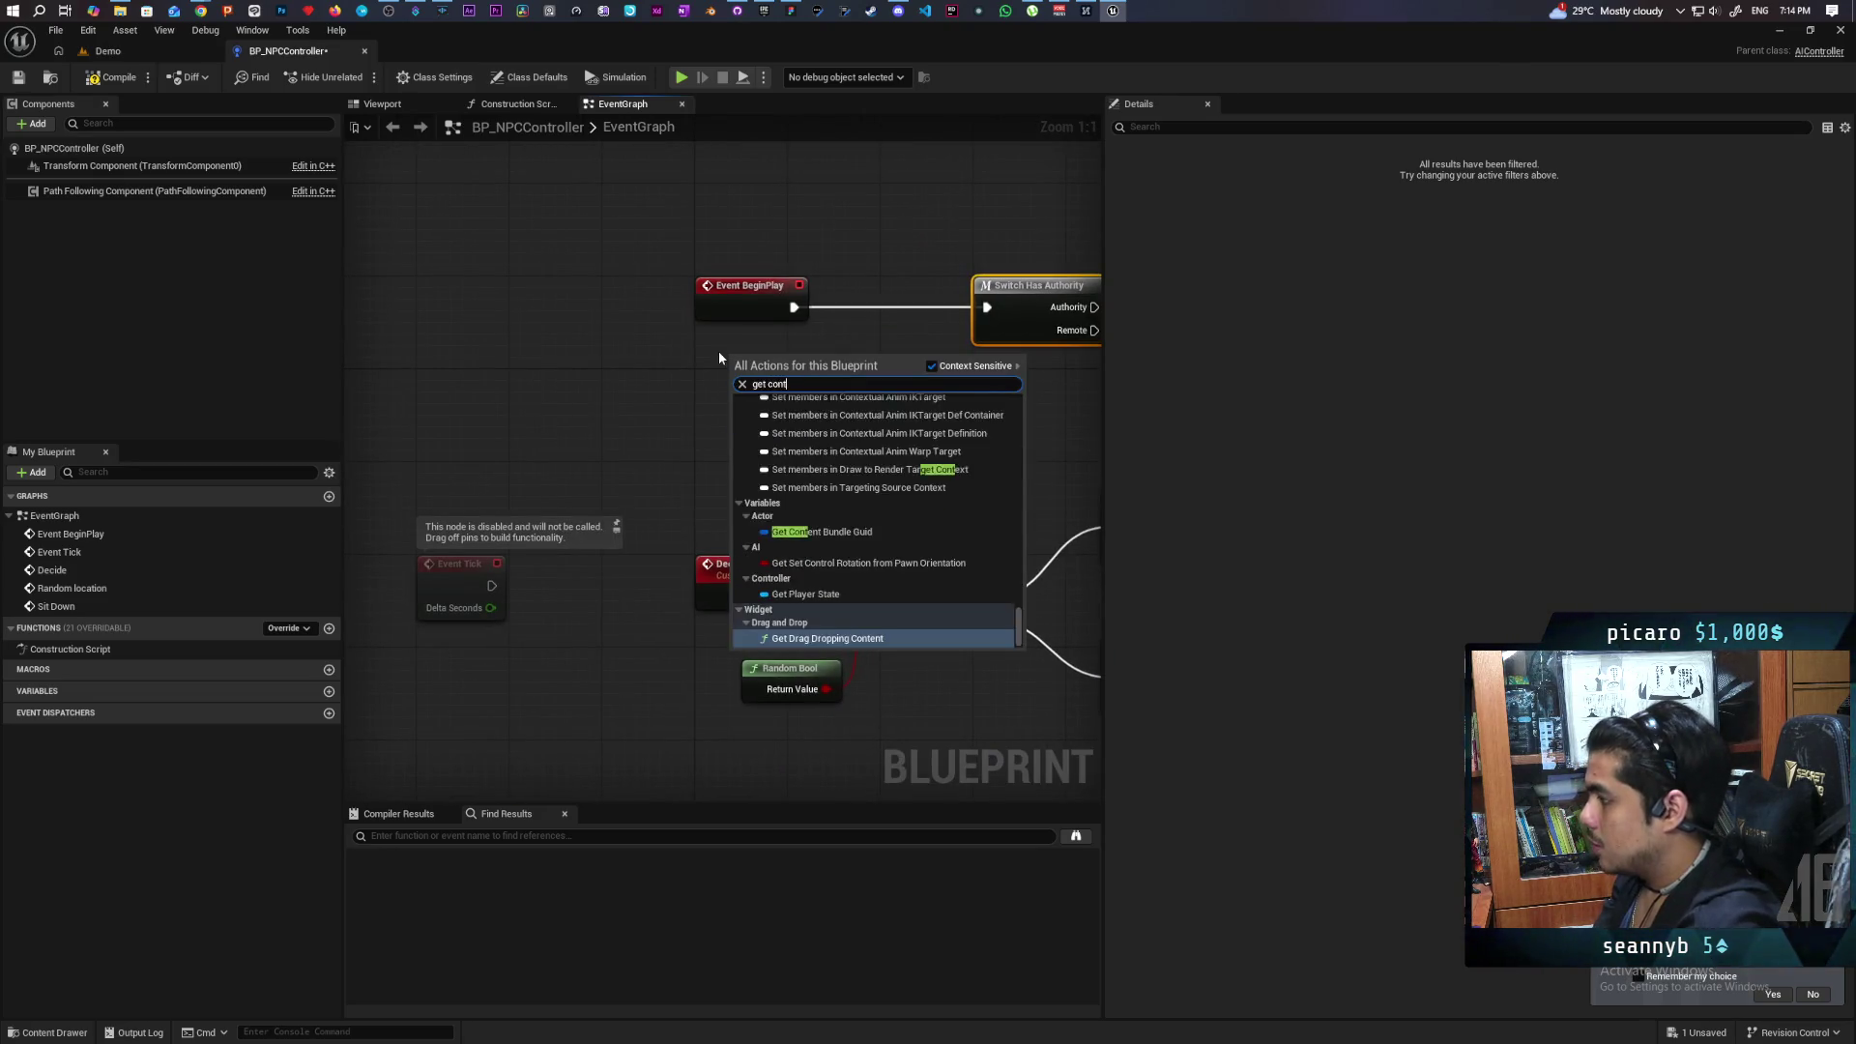
type("roll")
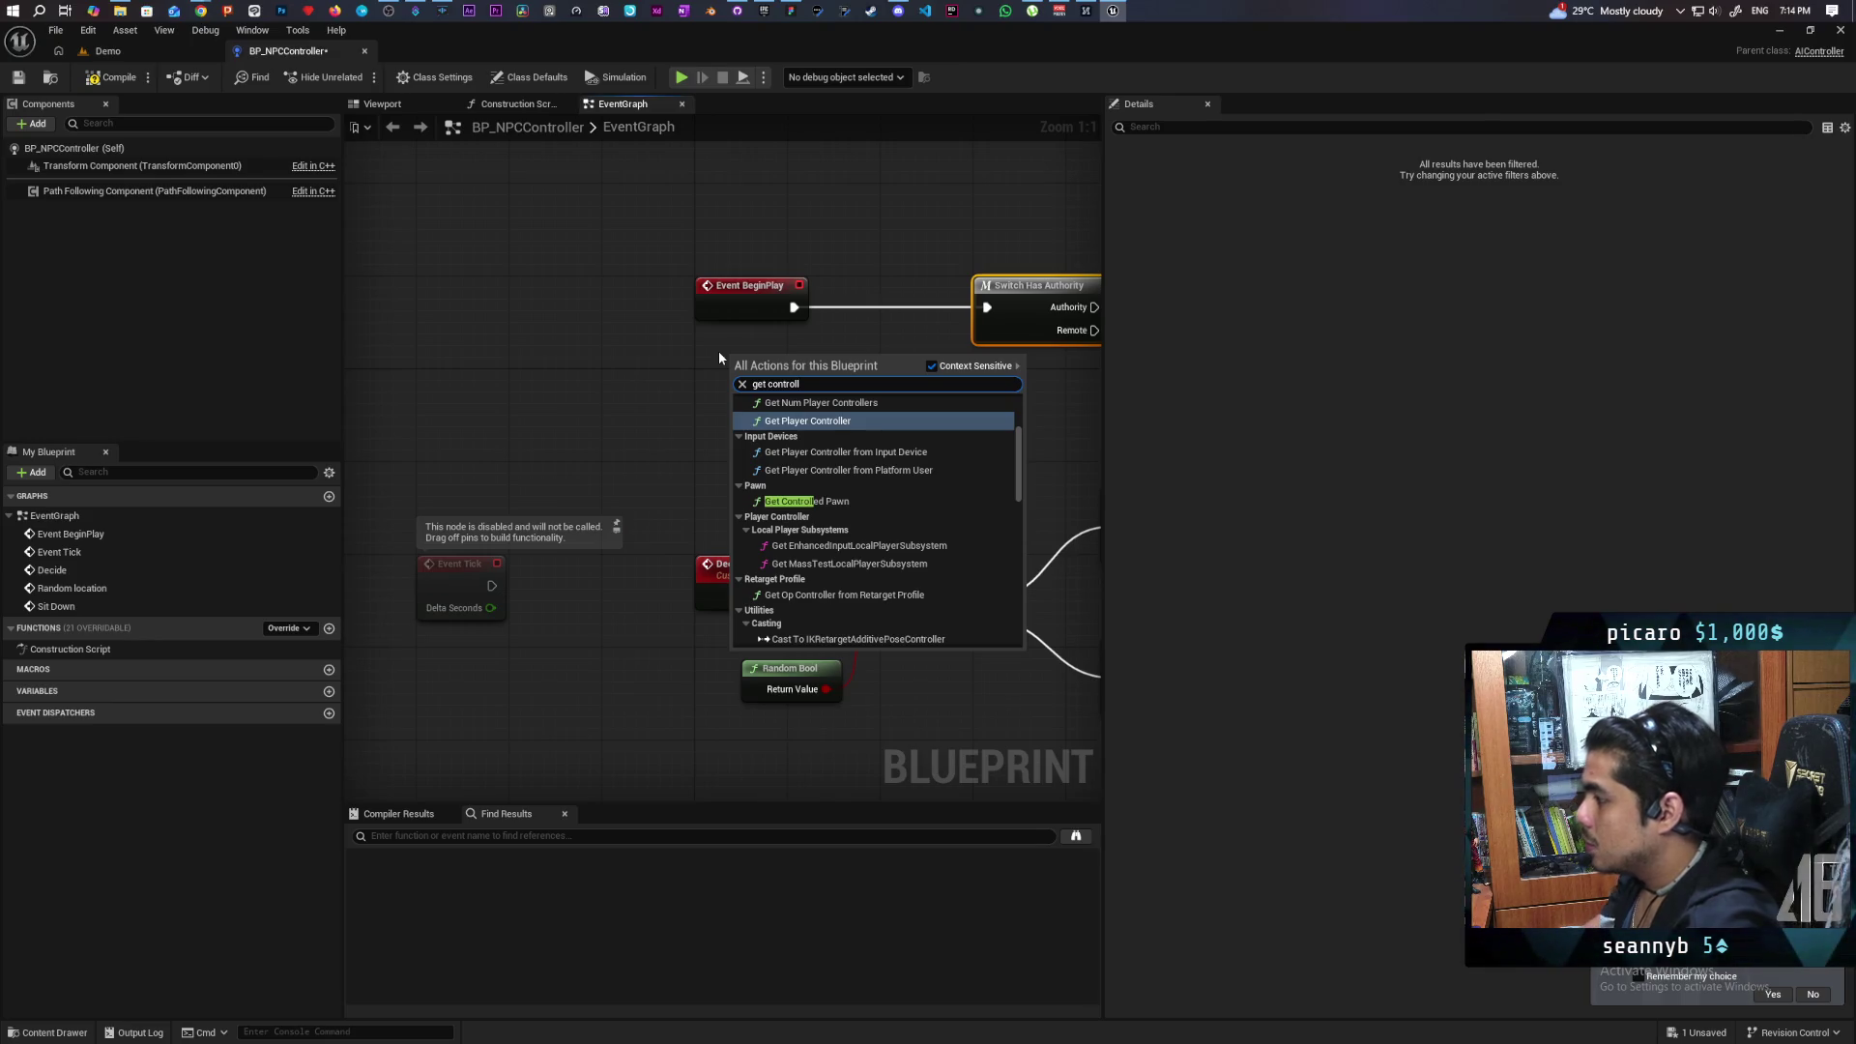
left_click(779, 501)
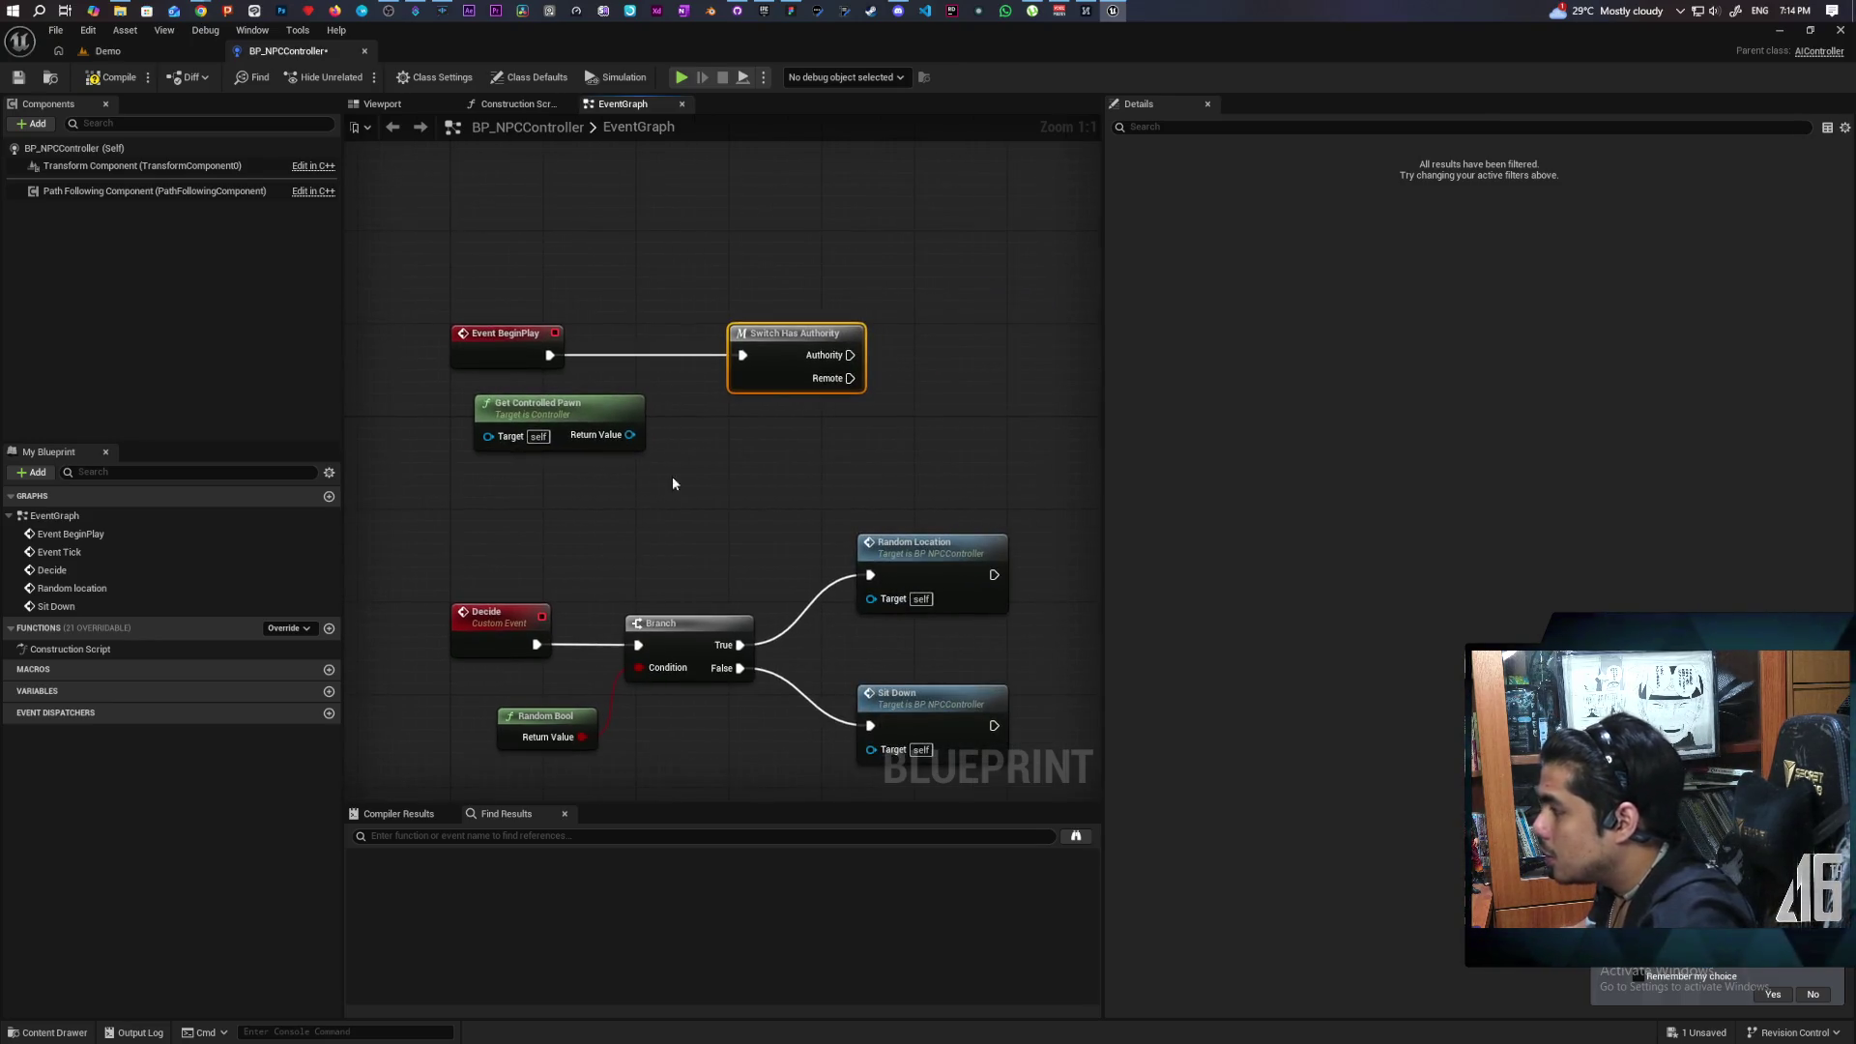
left_click_drag(589, 424, 470, 435)
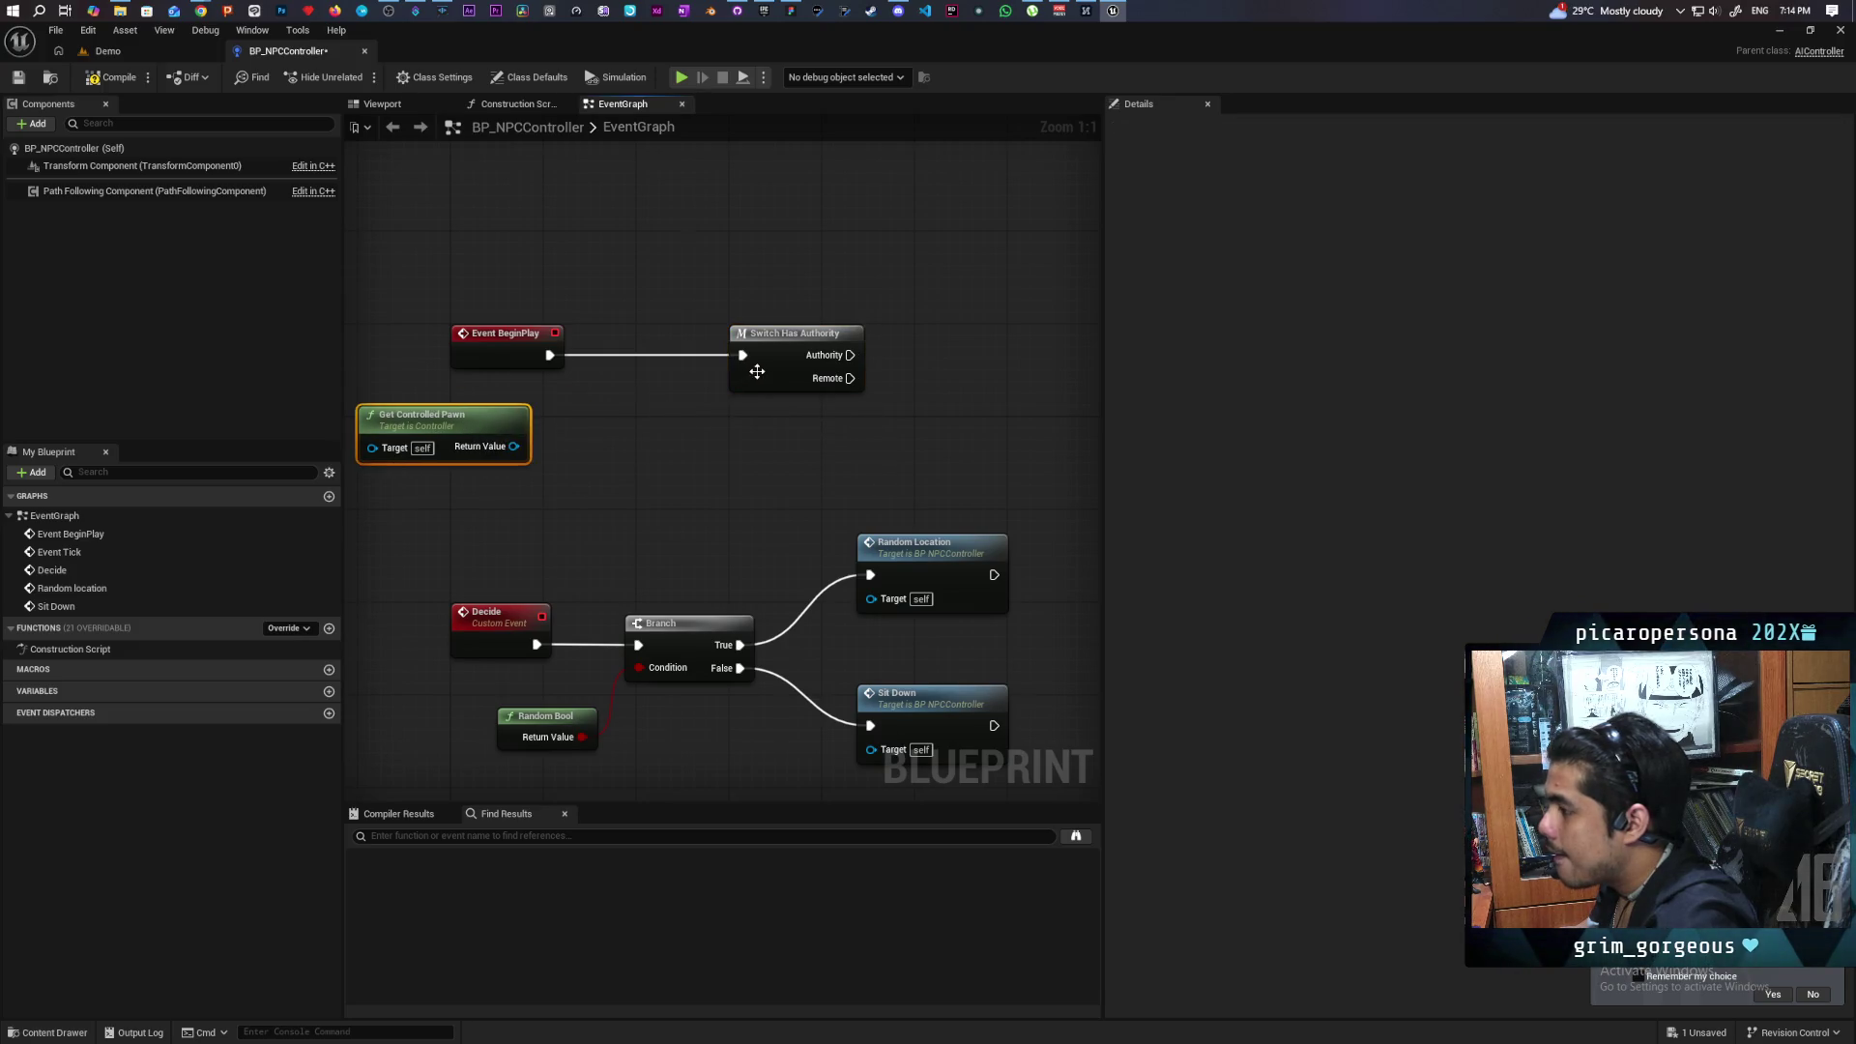
left_click_drag(757, 371, 812, 376)
Promote the controlled pawn to NewVar, then delete the SET node and the NewVar variable.
left_click_drag(523, 441, 567, 416)
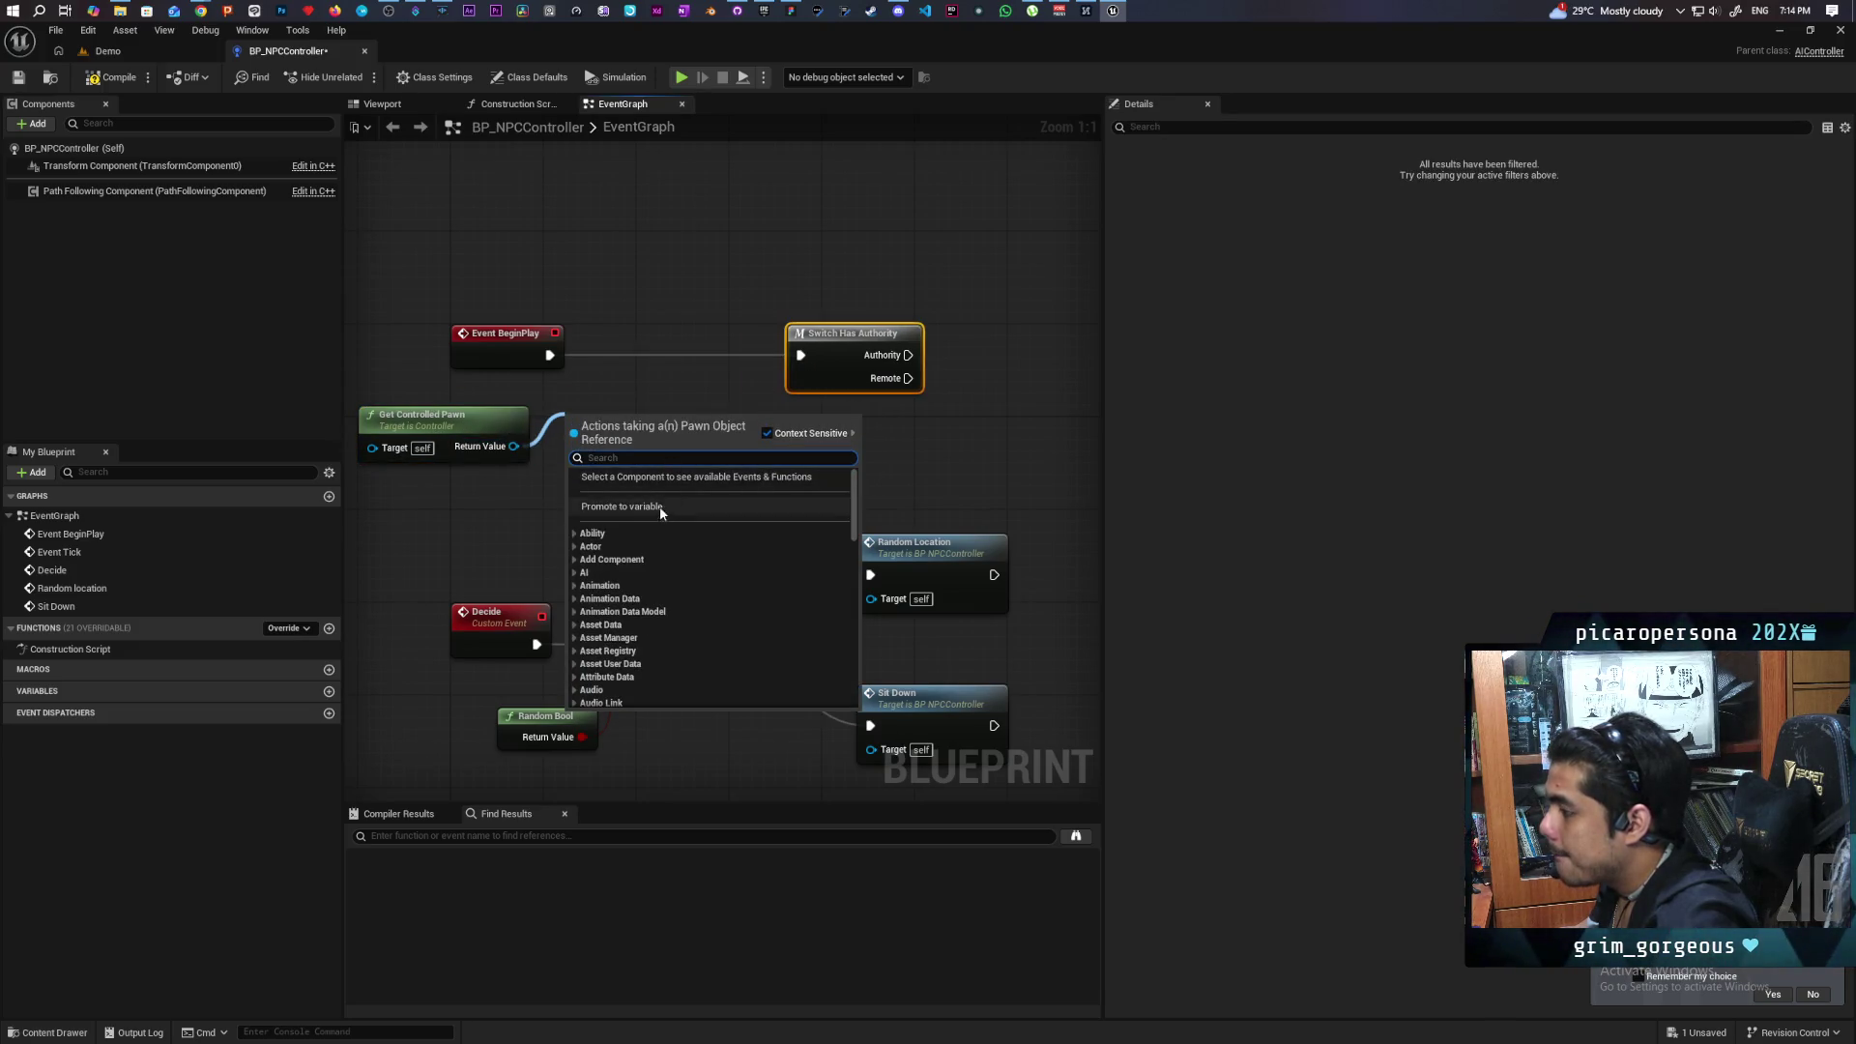
left_click(659, 506)
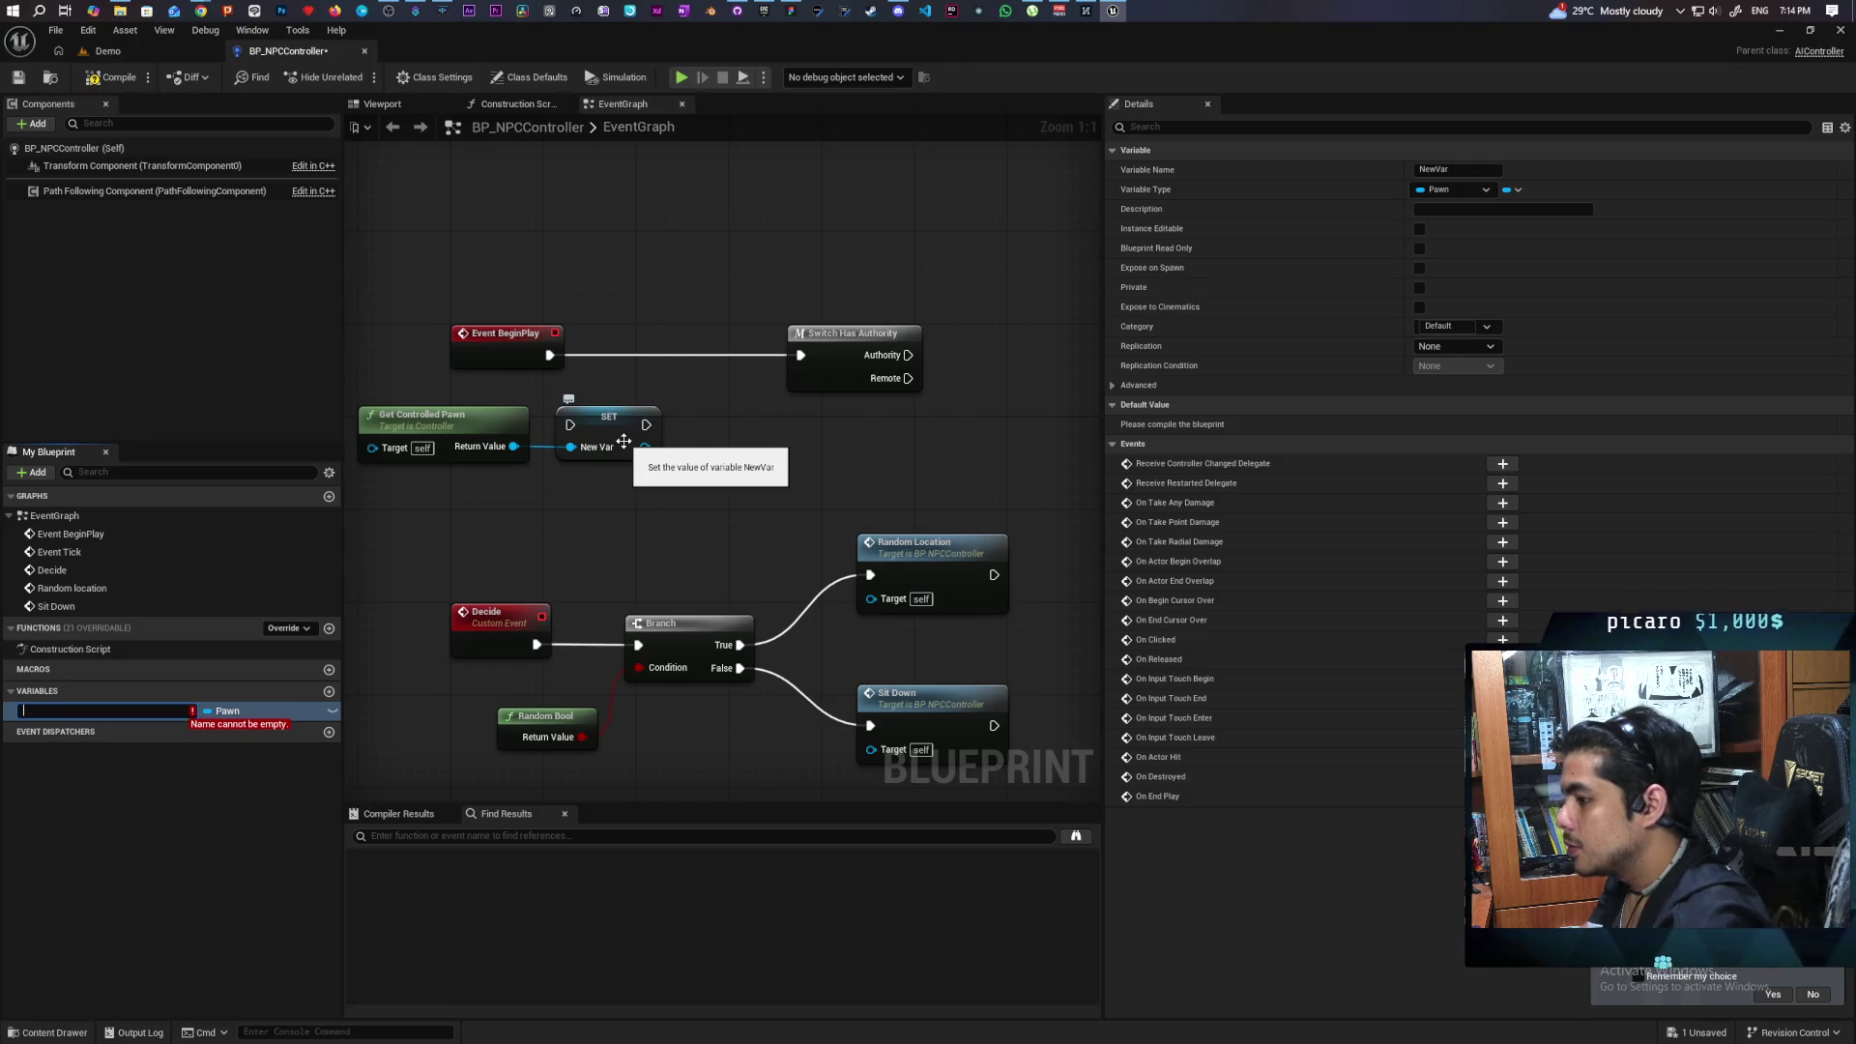
left_click(621, 490)
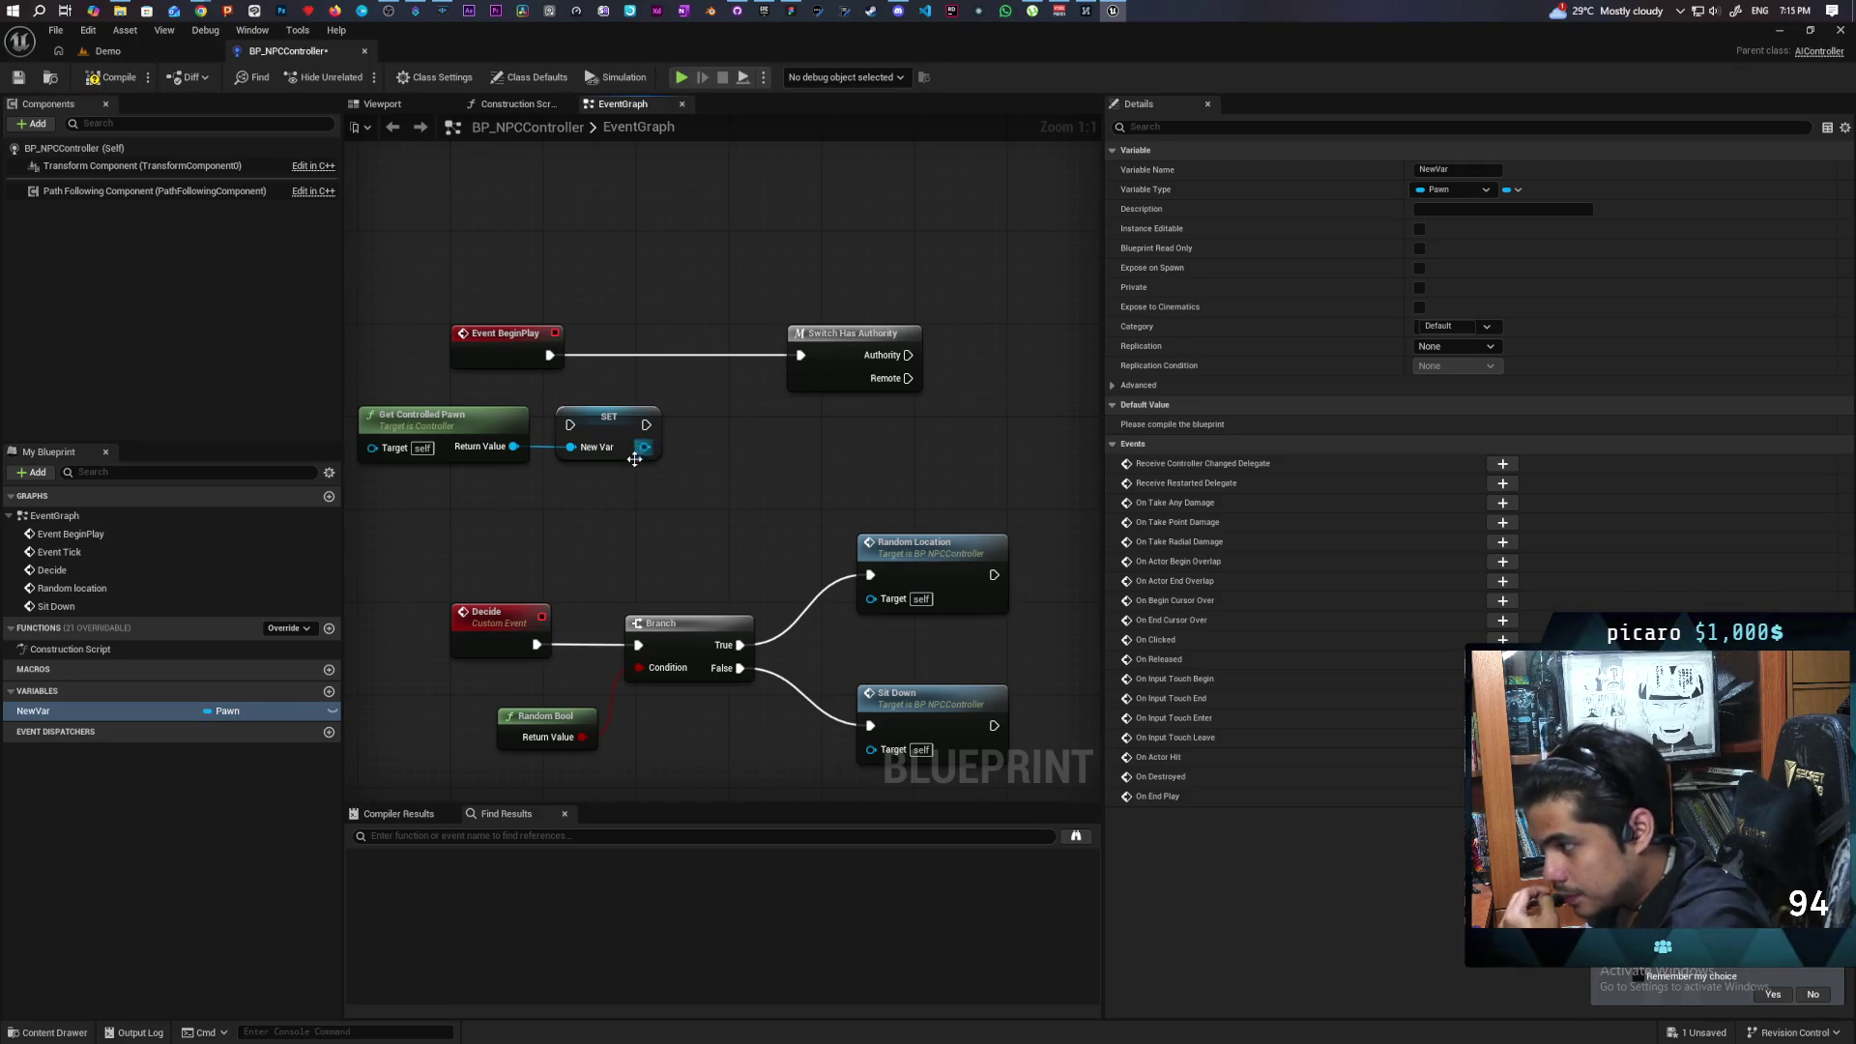
left_click(634, 459)
key("Delete")
left_click(93, 711)
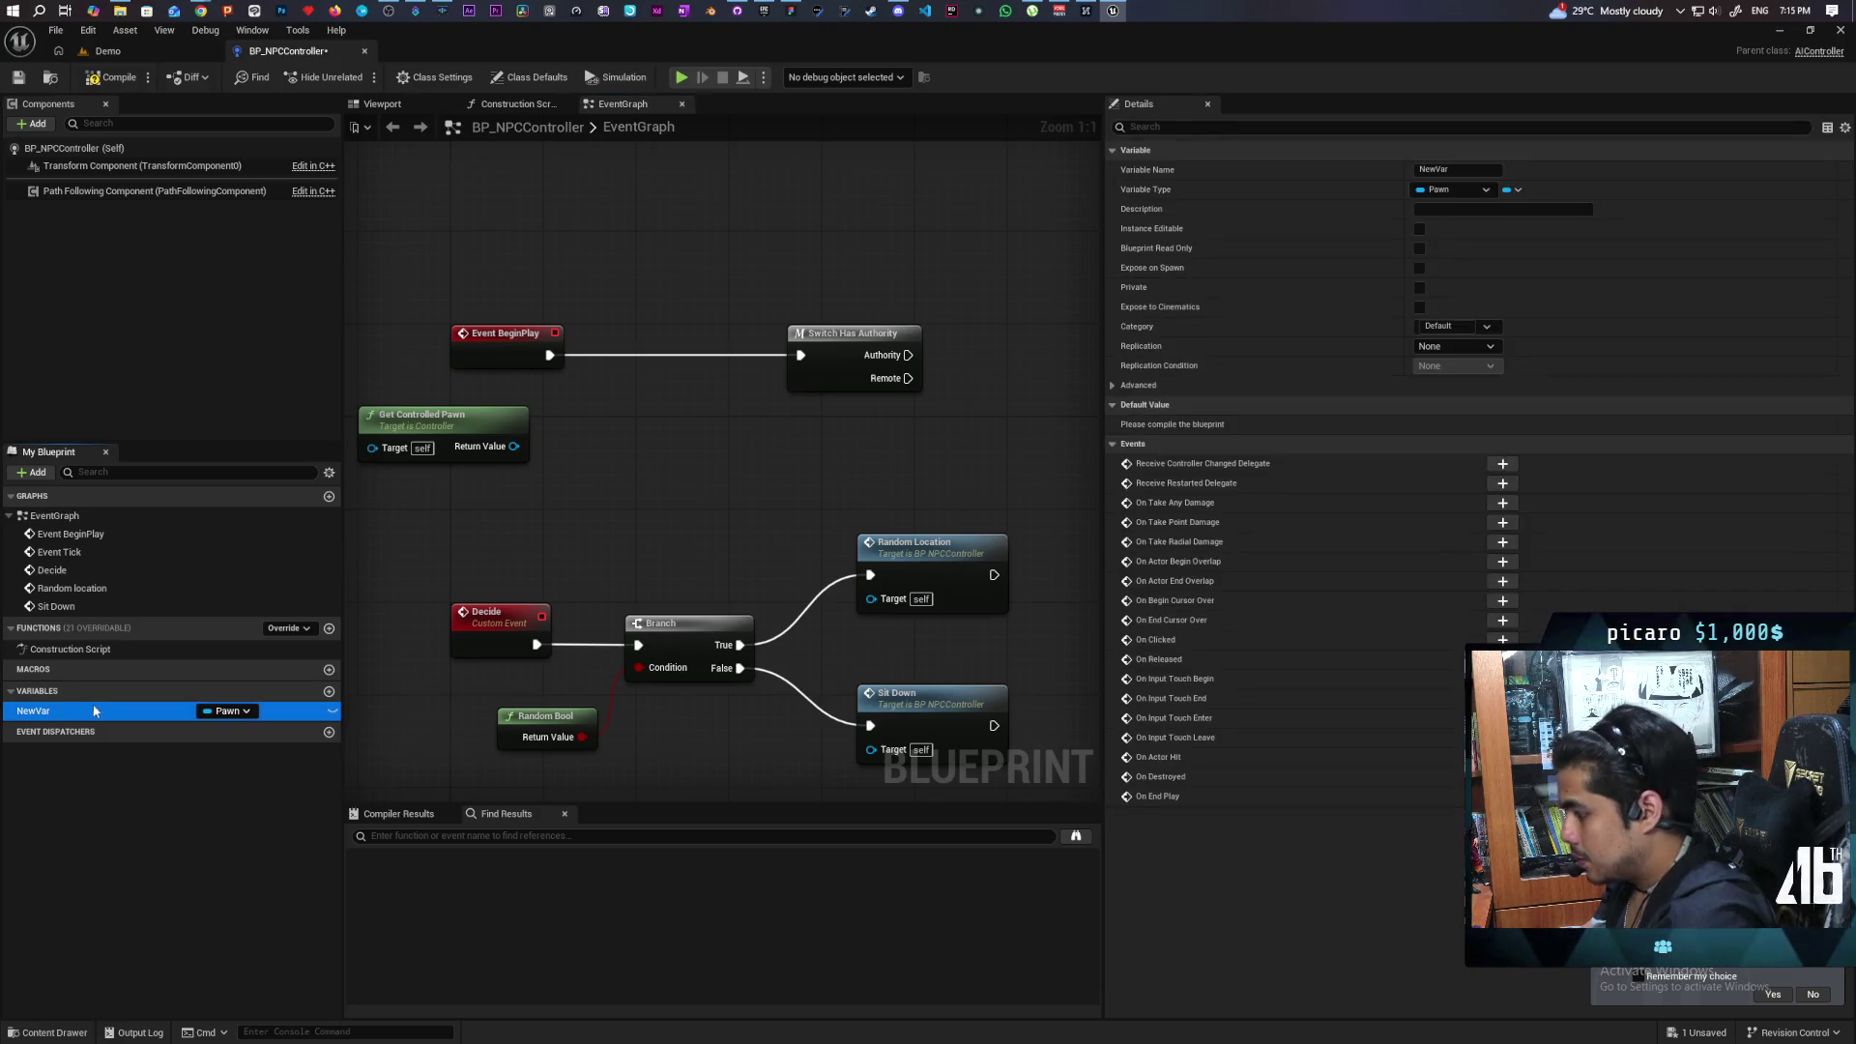
key("Delete")
Insert Cast To BP_NPC after BeginPlay, promote As BP NPC to a variable, compile and save.
left_click_drag(514, 446, 547, 495)
type("cast to")
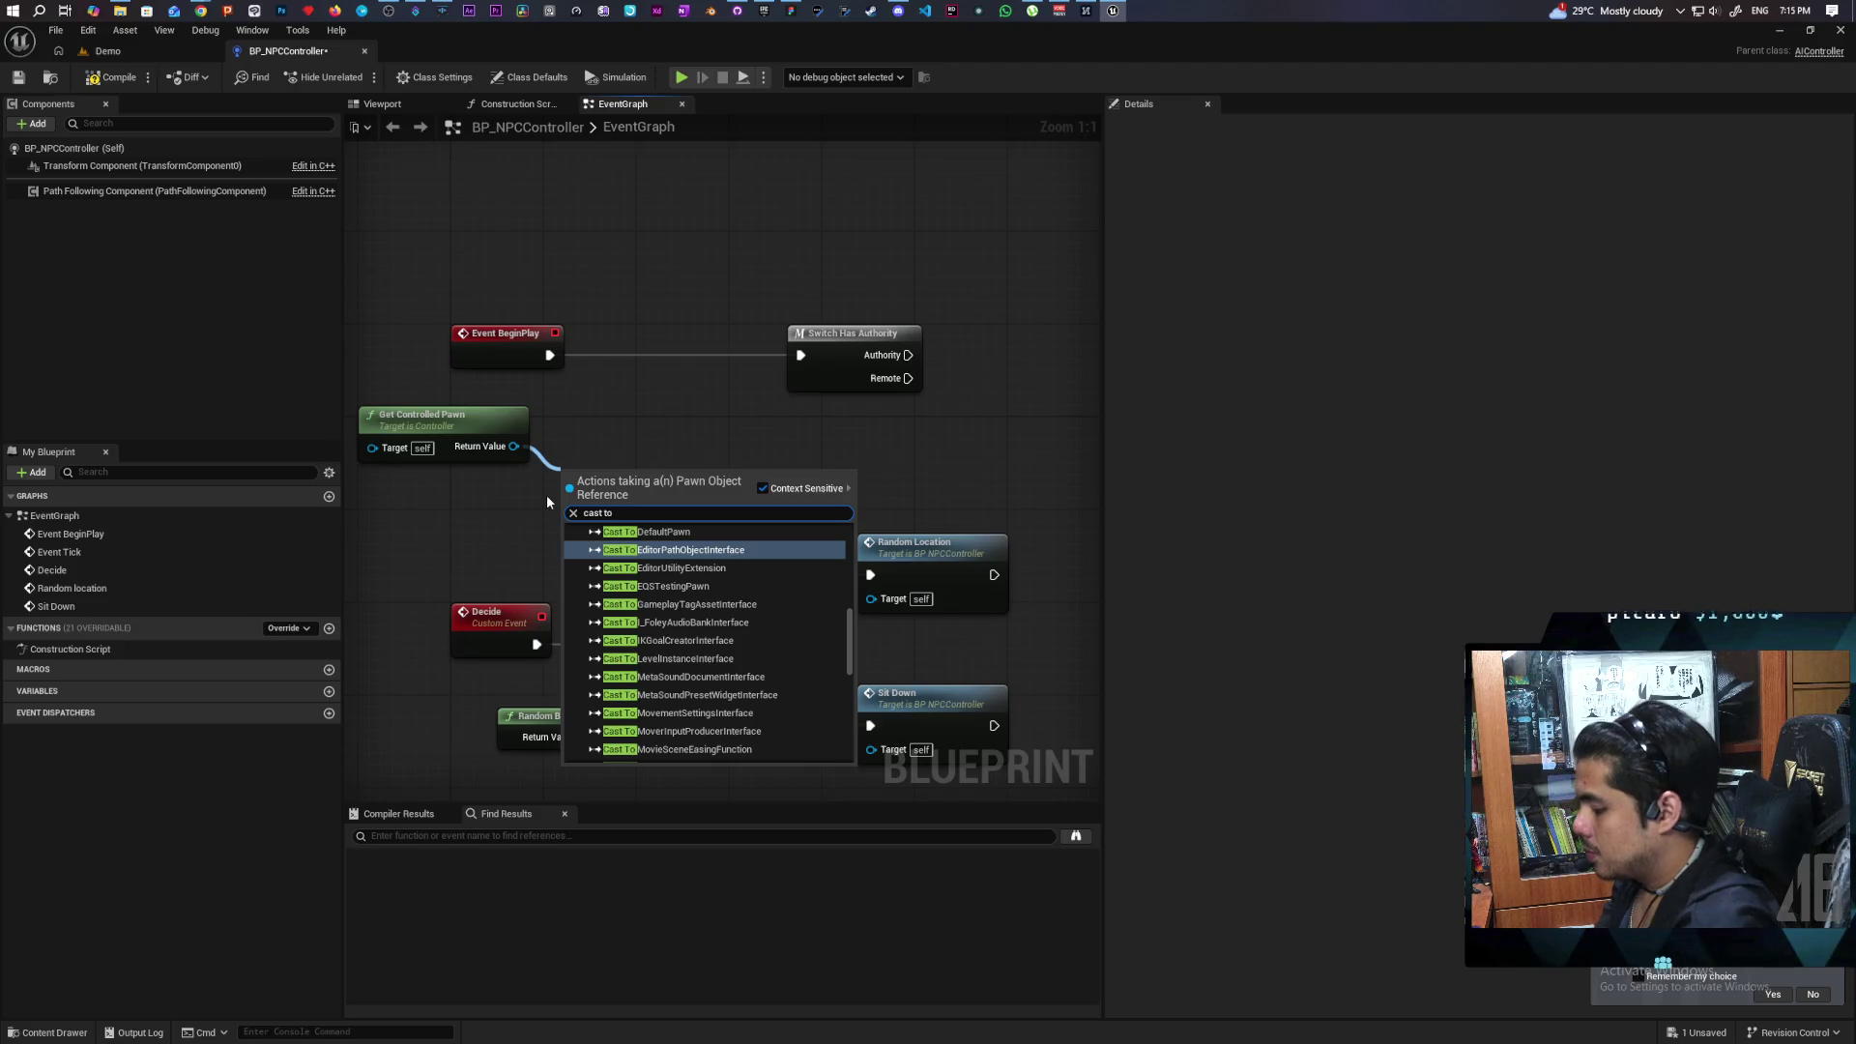
type(" bp_npc")
key("Return")
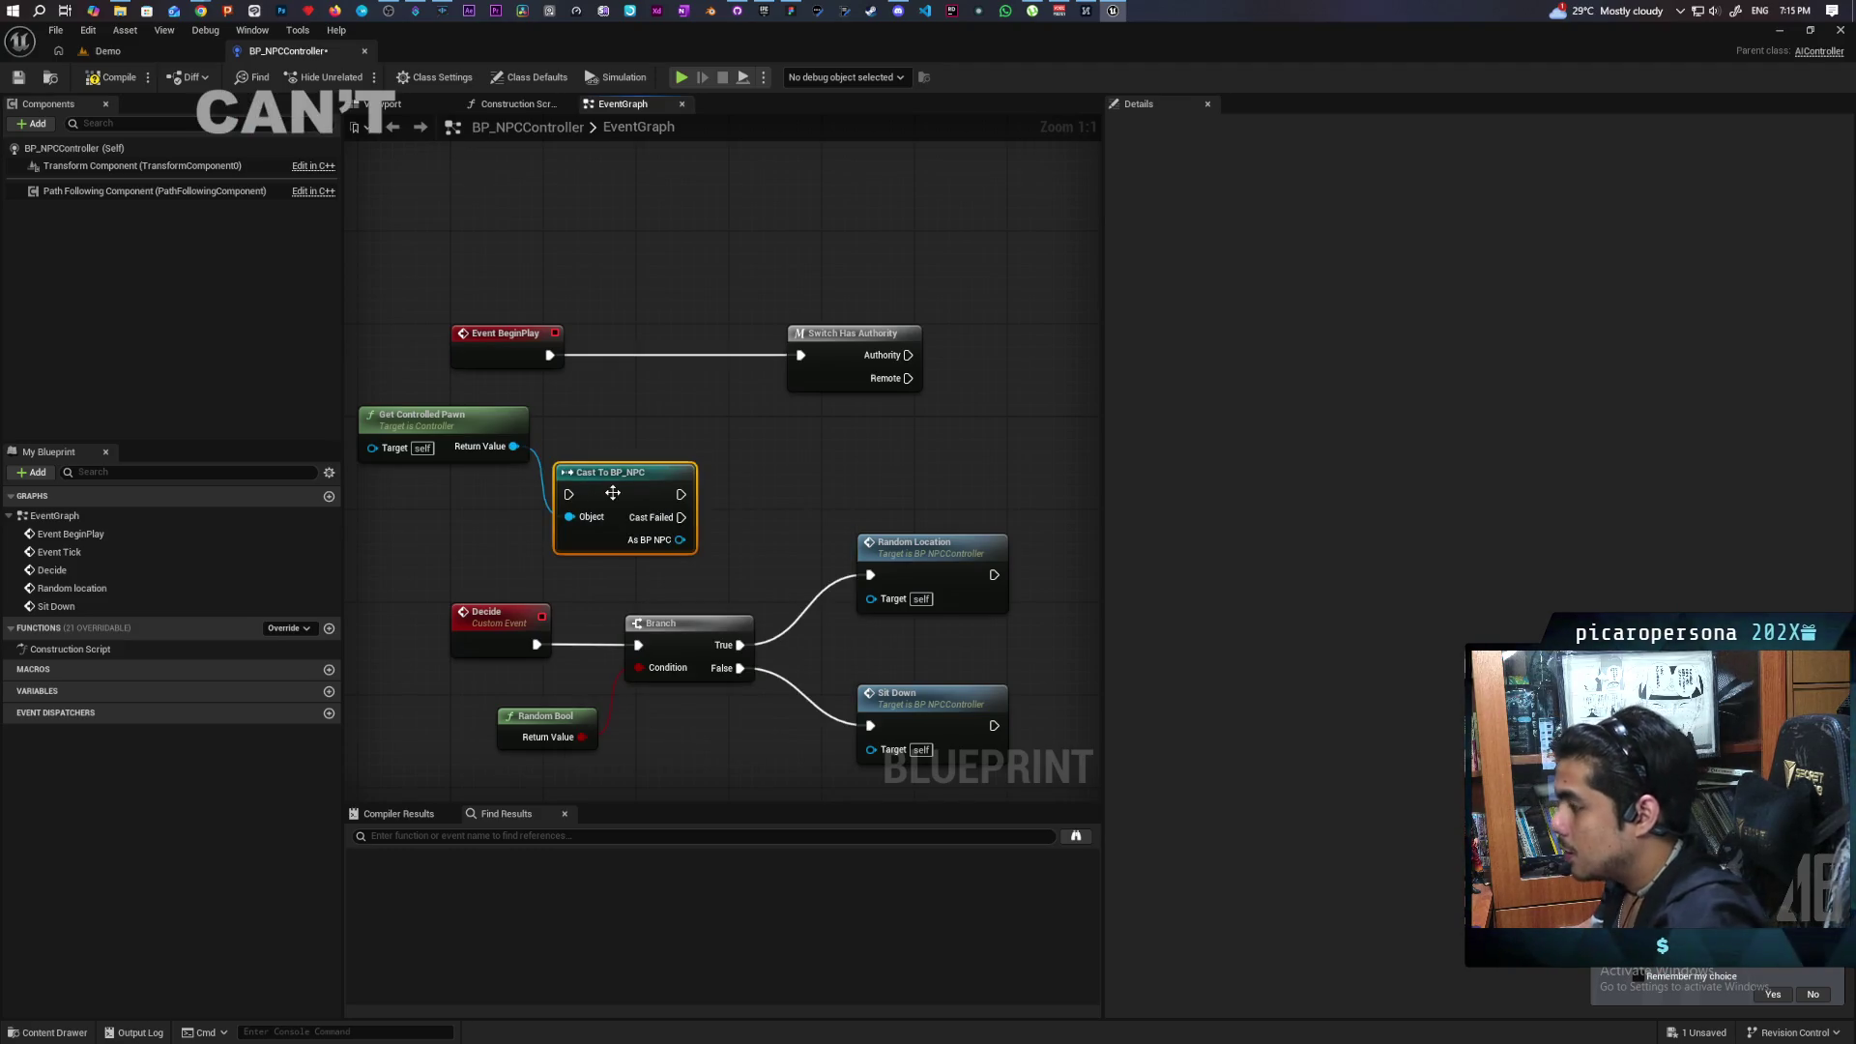
left_click_drag(612, 493, 644, 354)
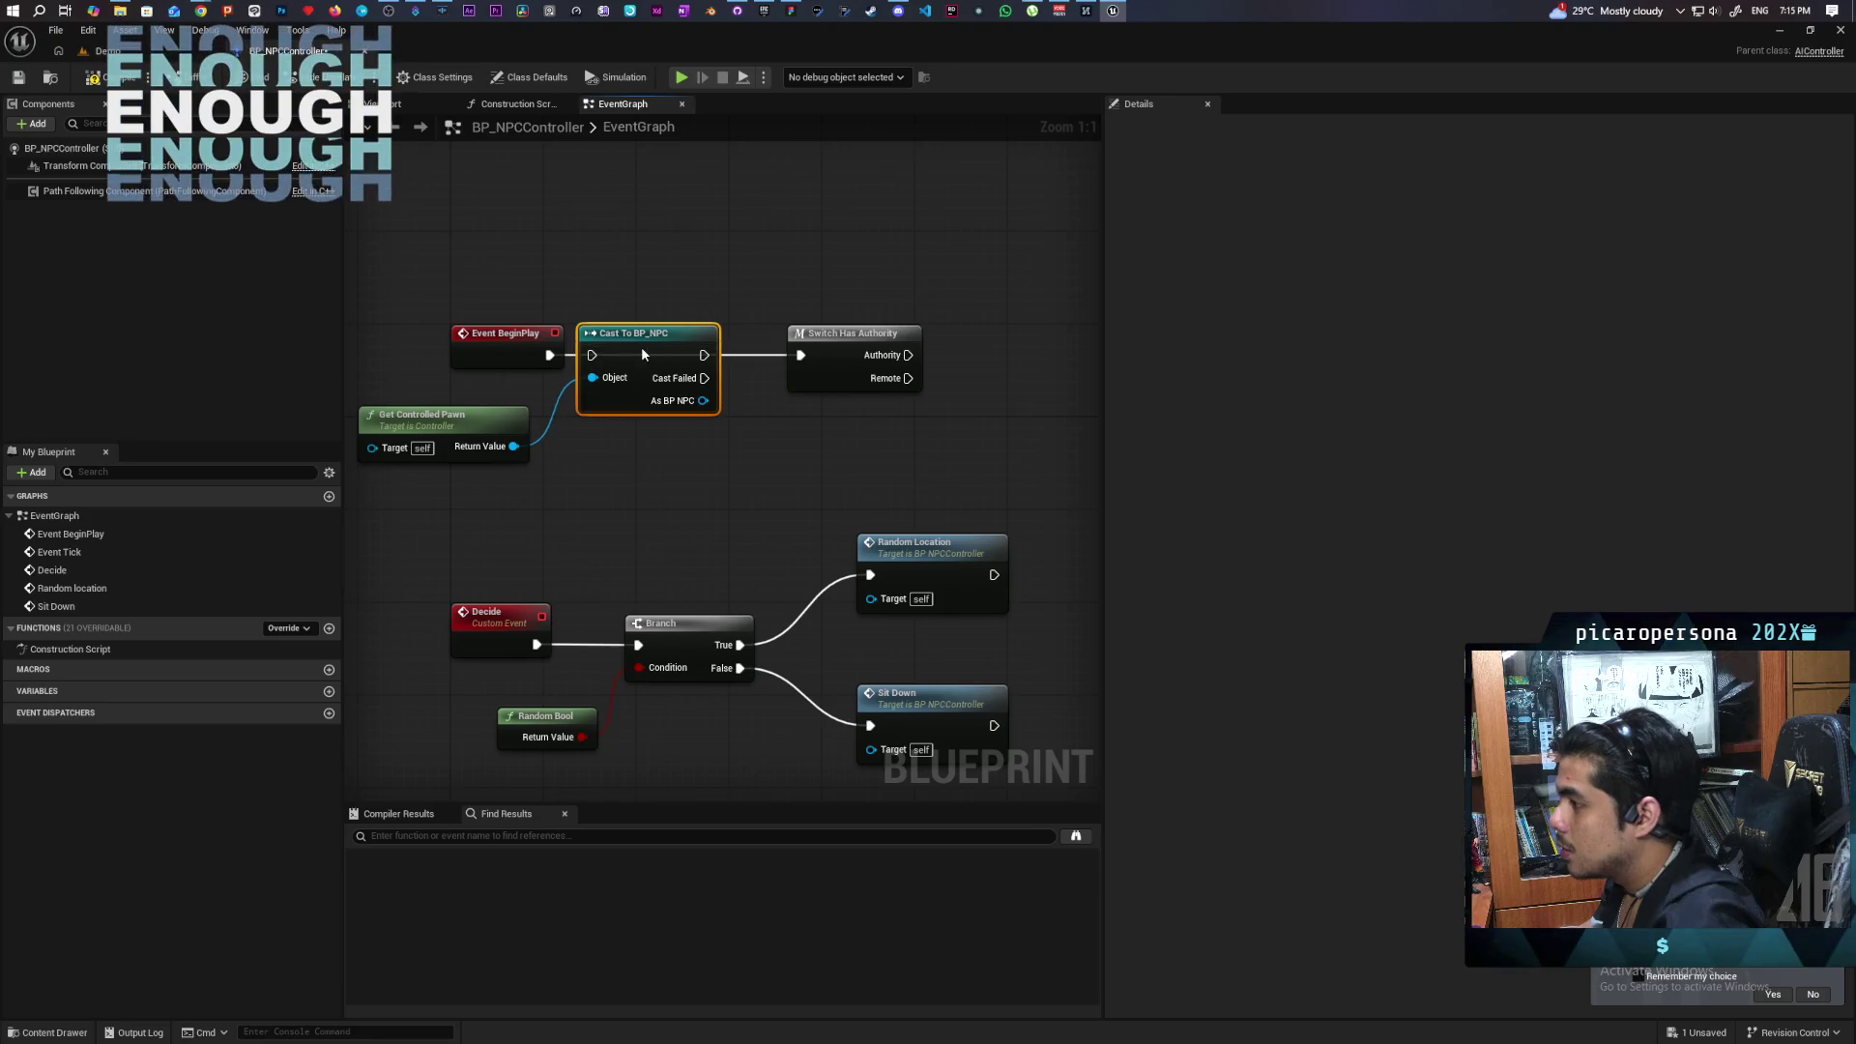
mouse_move(835, 374)
left_mouse_down()
mouse_move(635, 404)
mouse_move(693, 404)
left_mouse_up()
mouse_move(502, 430)
left_mouse_down()
mouse_move(580, 498)
mouse_move(592, 396)
mouse_move(748, 410)
left_mouse_up()
left_click(633, 526)
left_click_drag(598, 398, 620, 399)
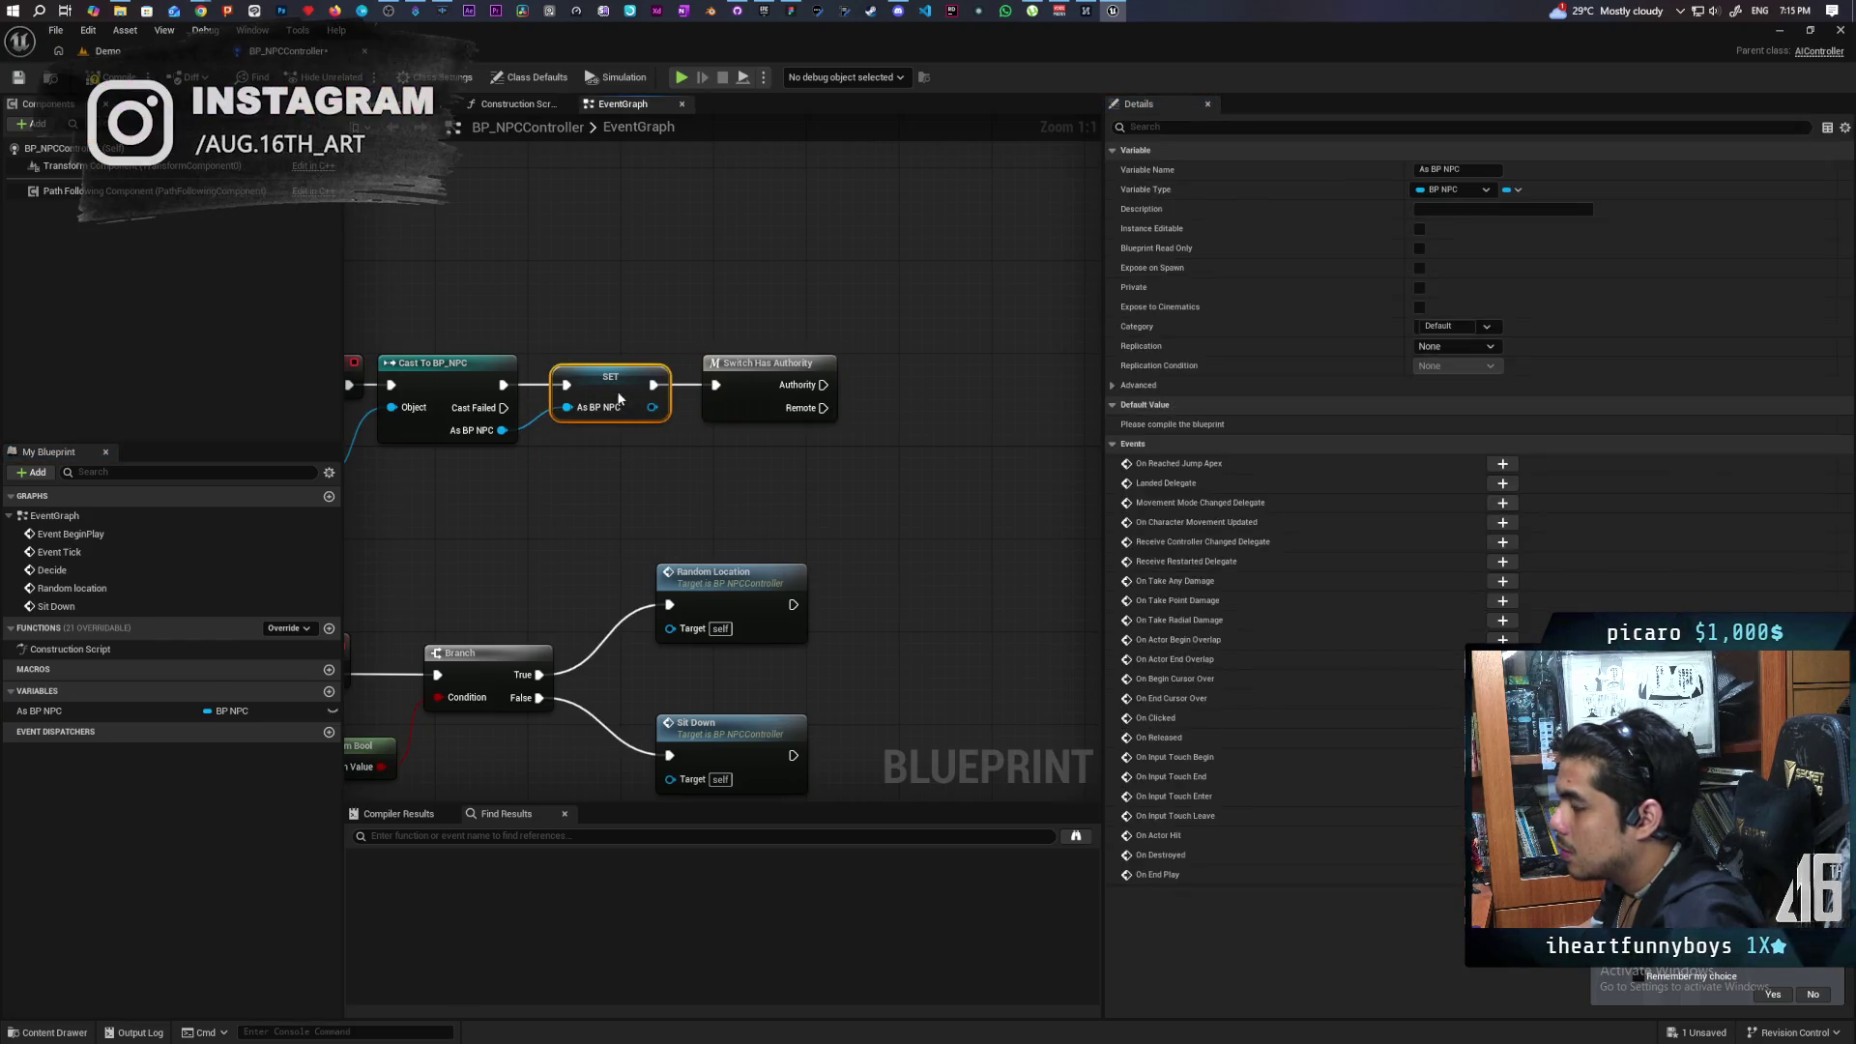
key("F7")
key("ctrl+s")
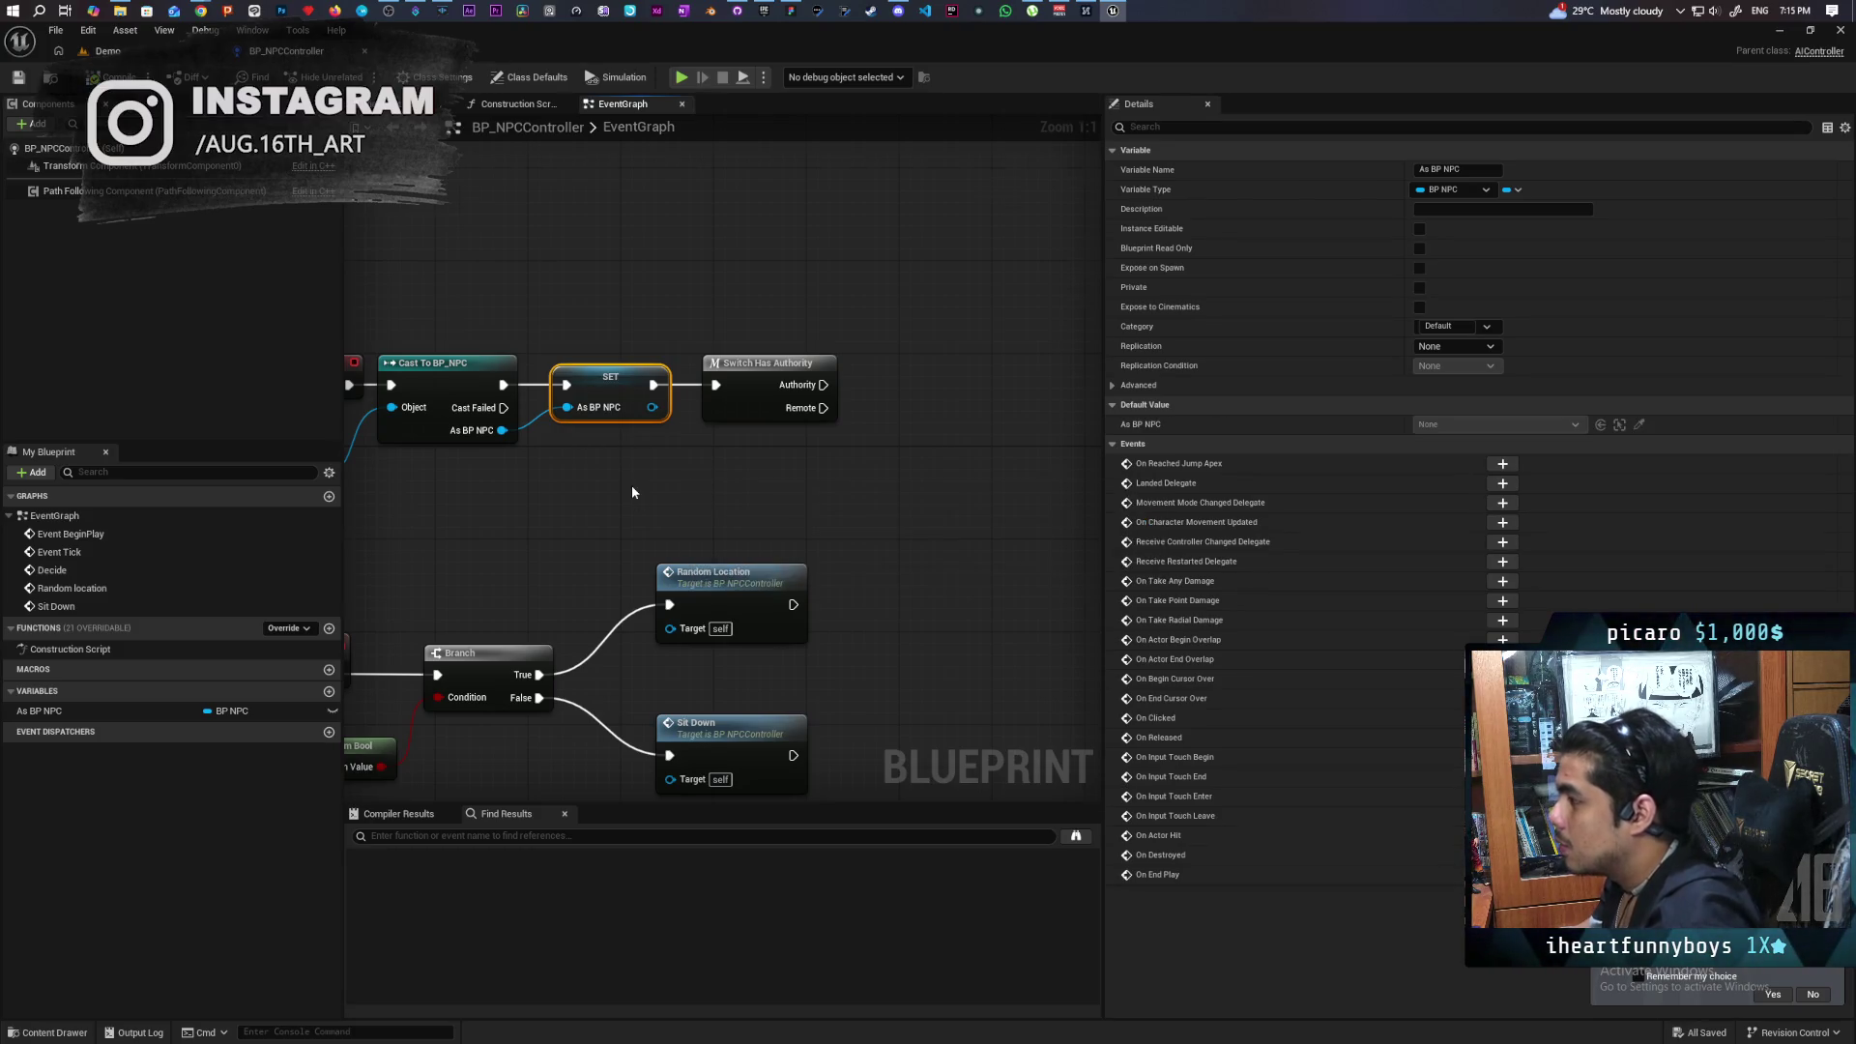
scroll(630, 485, "down", 3)
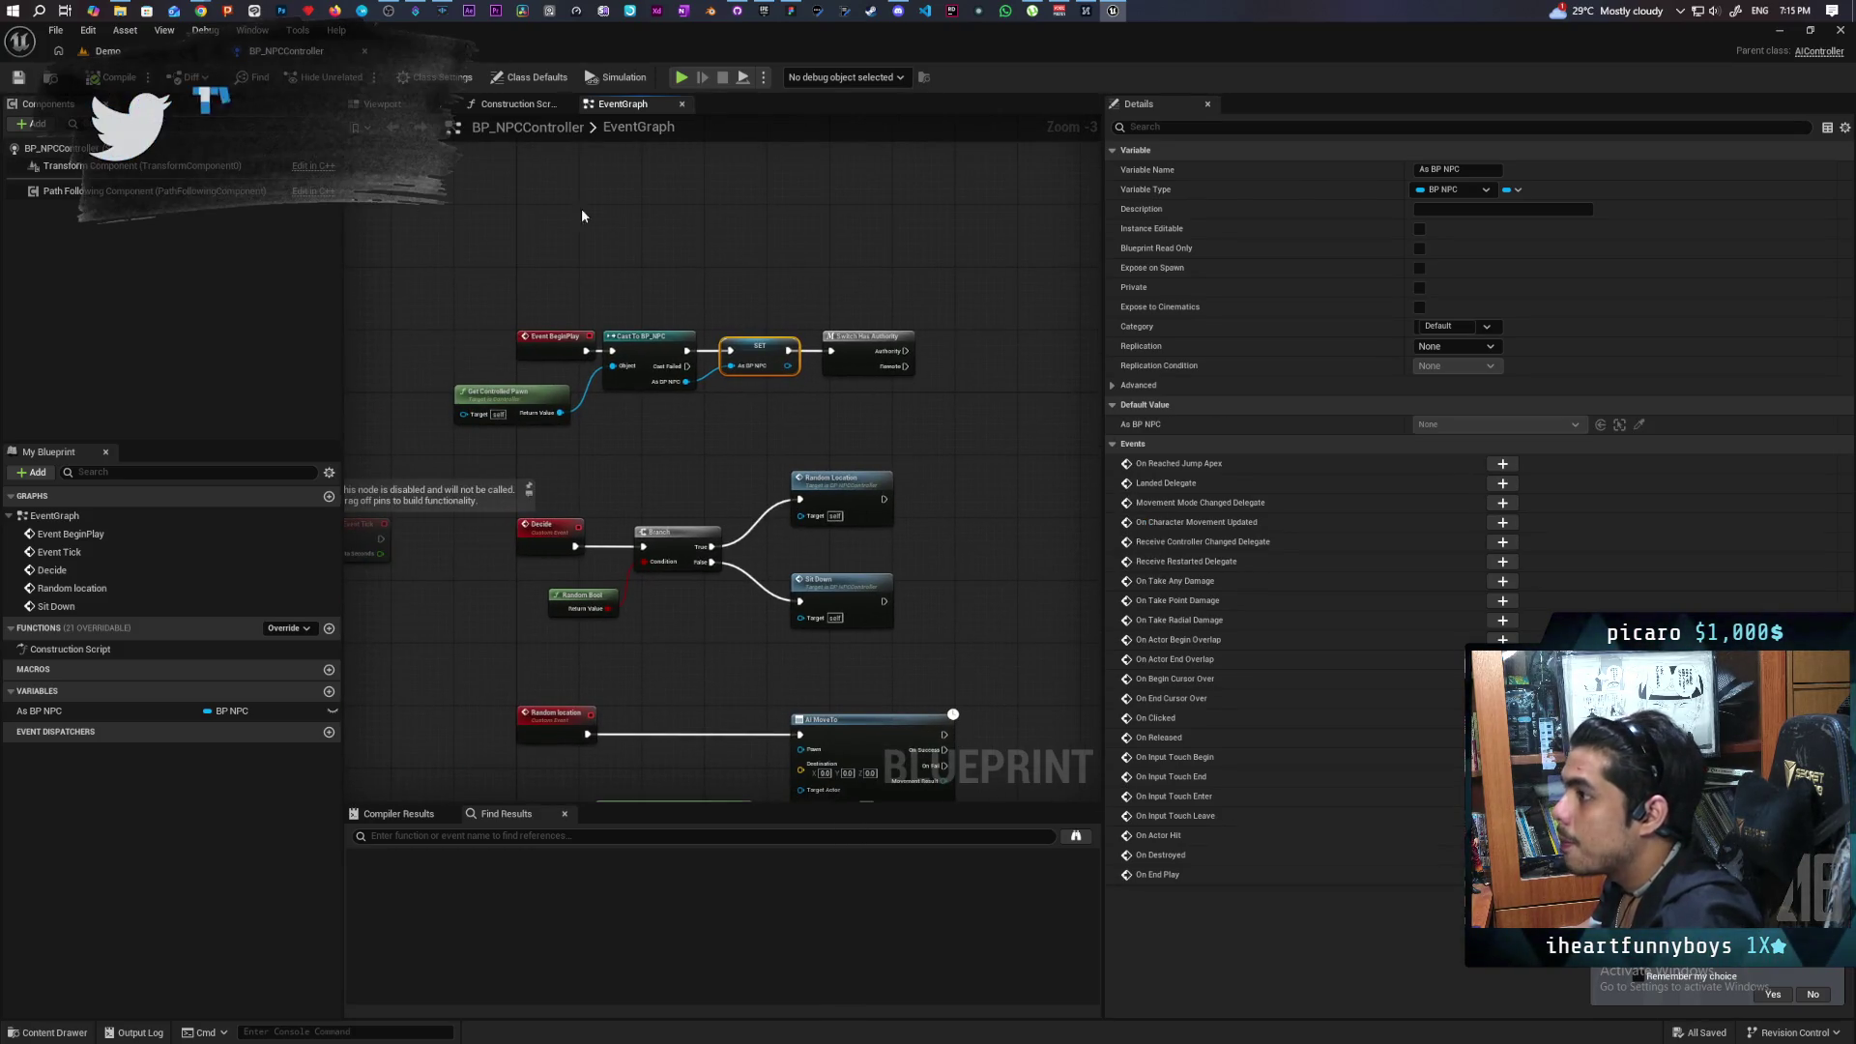
Wire the random reachable point into AI MoveTo's Destination and compile.
left_click_drag(764, 412, 719, 203)
scroll(583, 609, "up", 3)
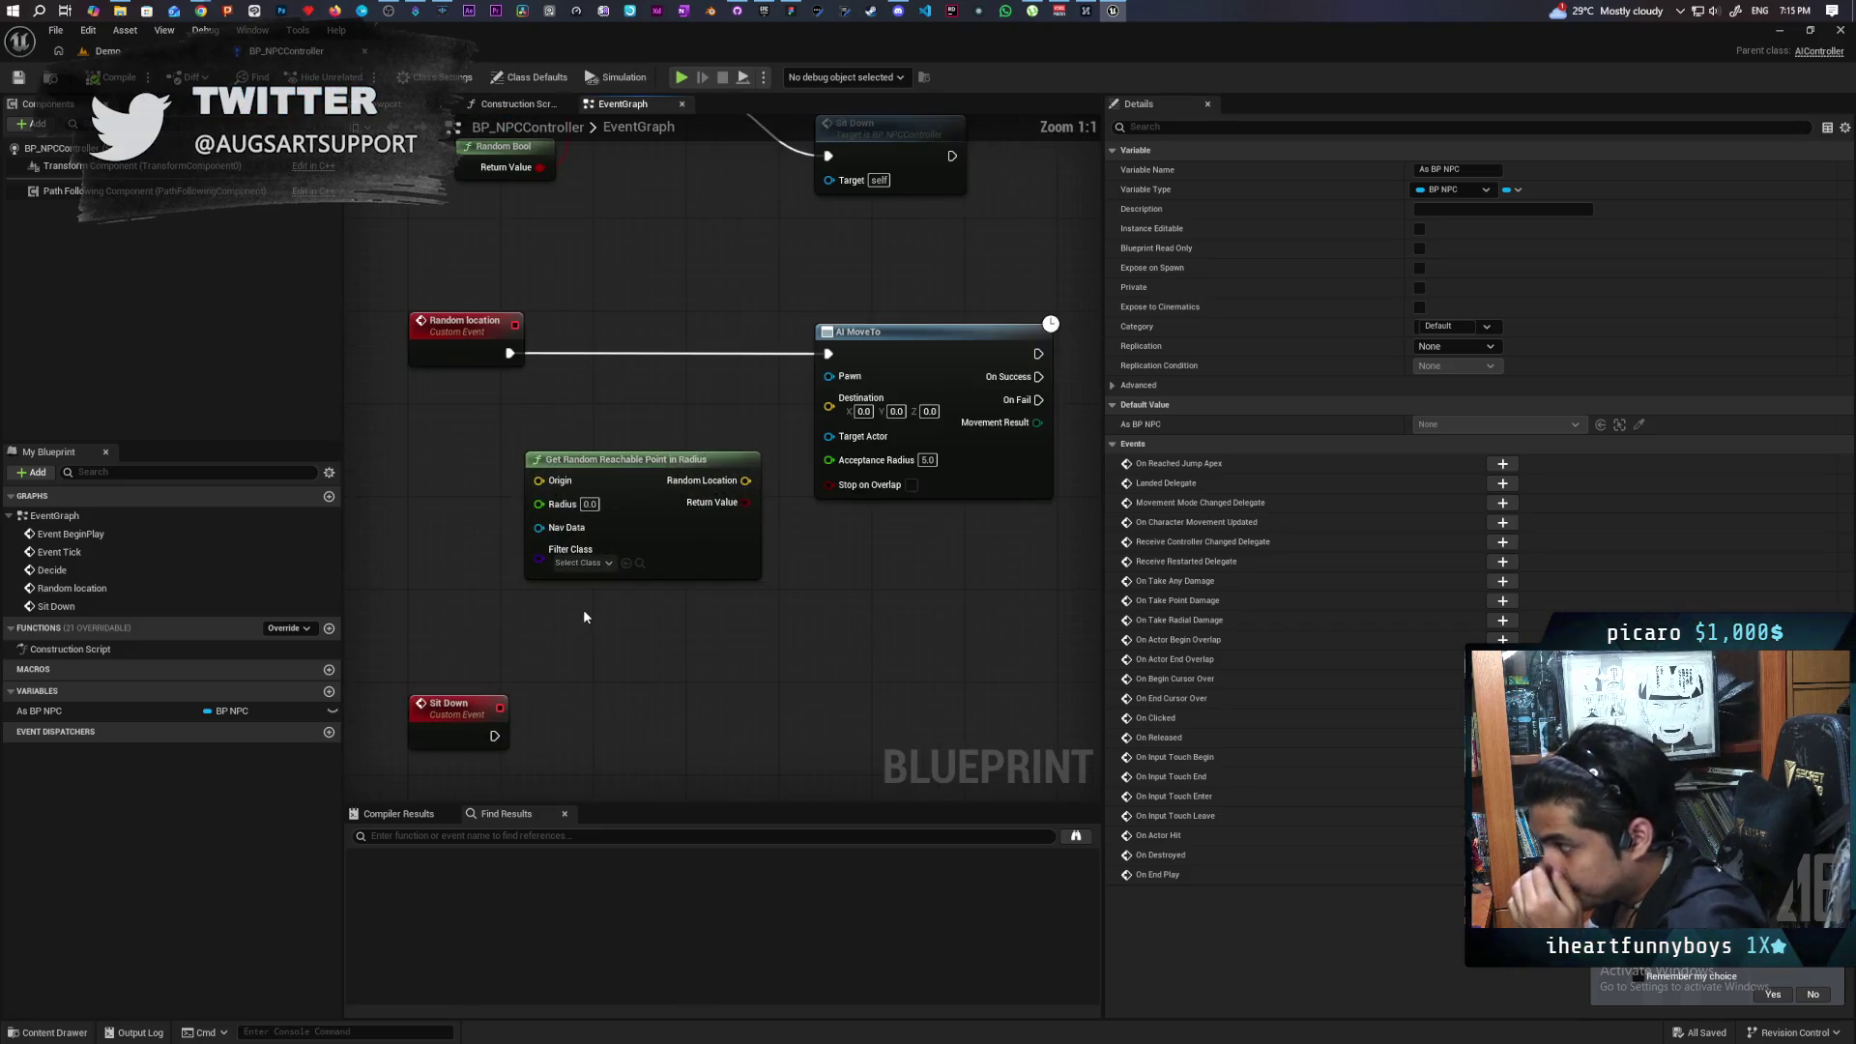
left_click_drag(622, 514, 551, 503)
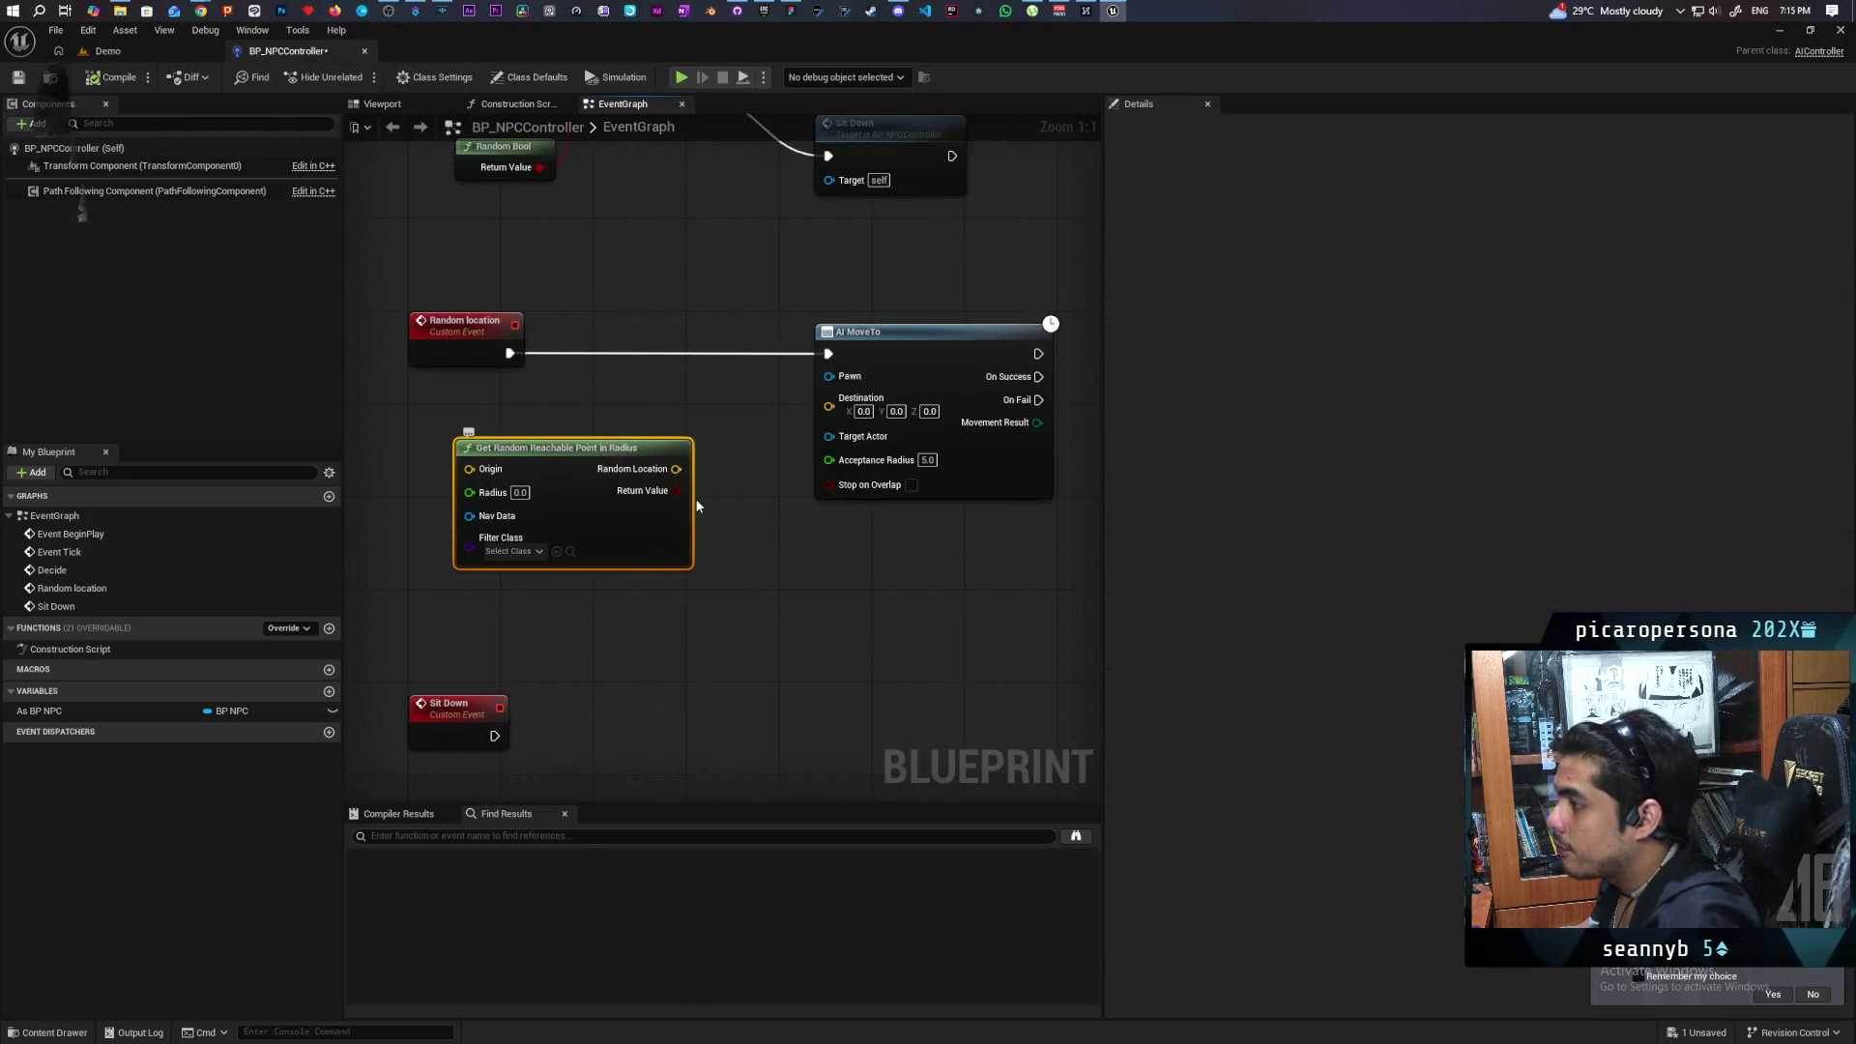
left_click_drag(678, 474, 828, 406)
left_click_drag(584, 461, 654, 472)
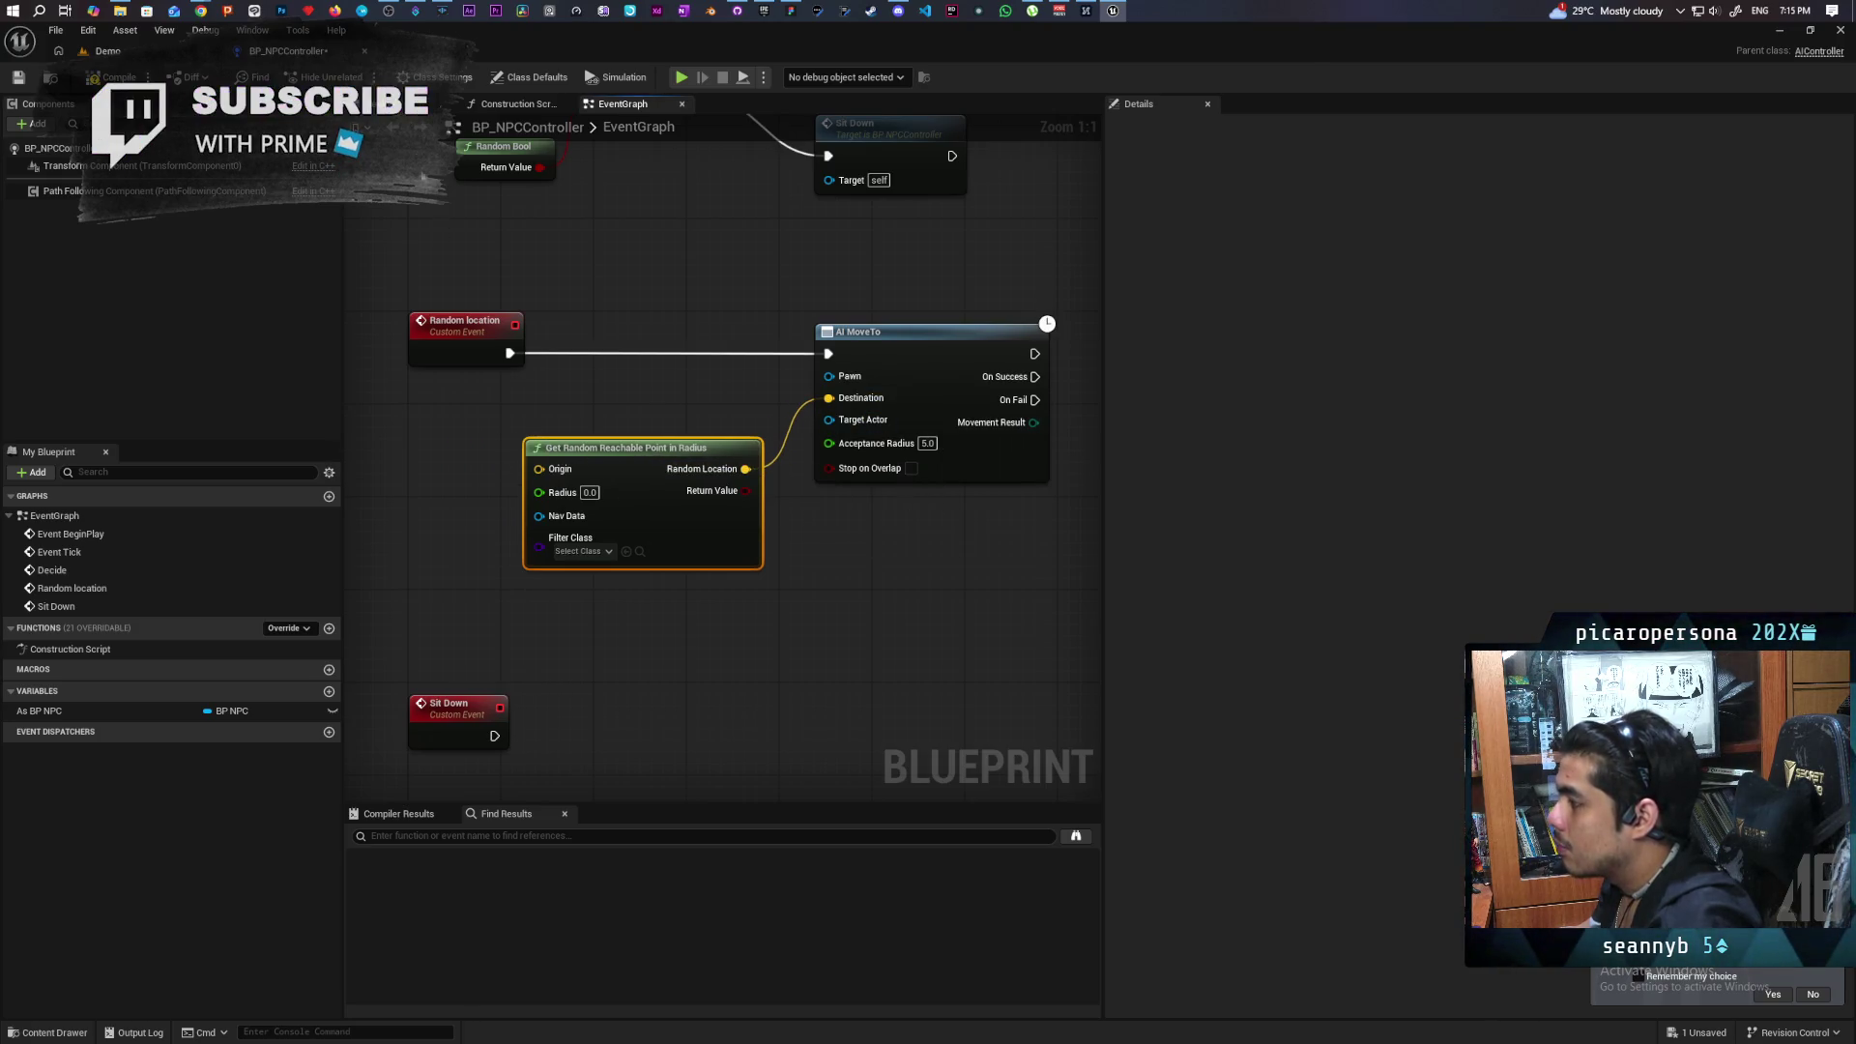
key("F7")
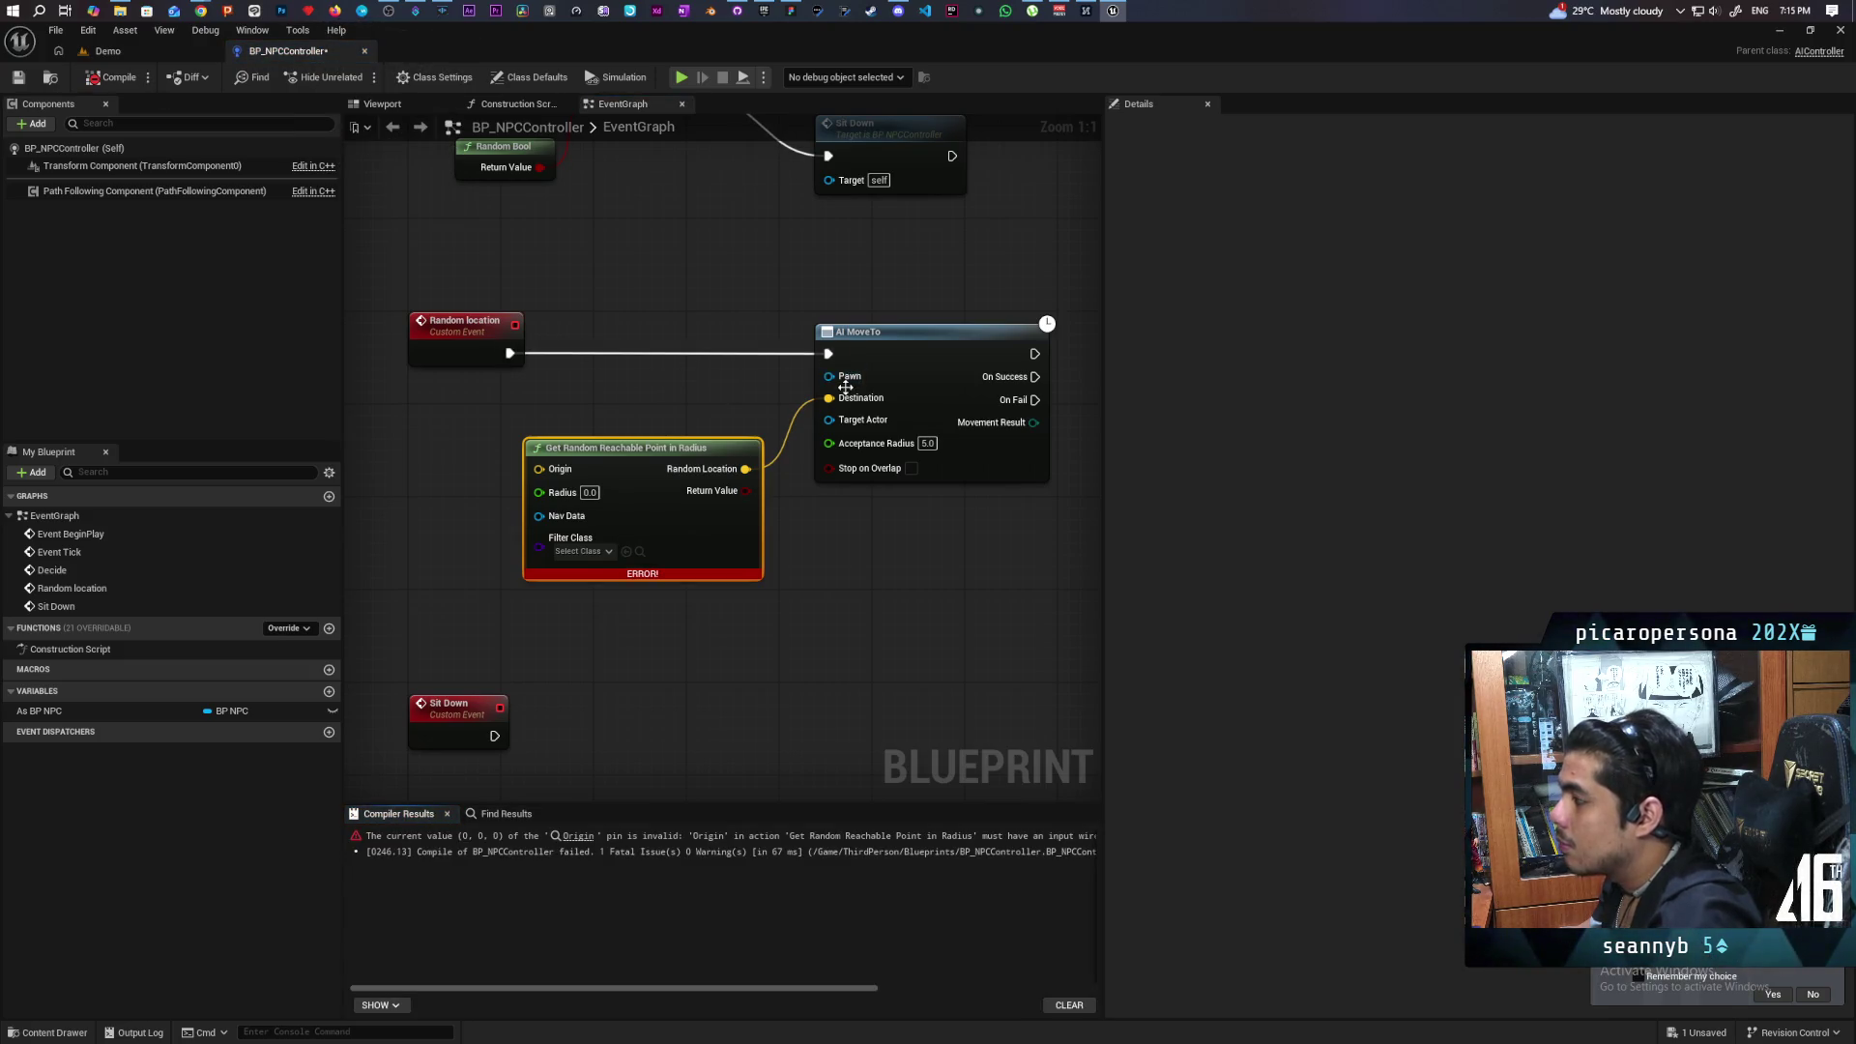
Feed As BP NPC into AI MoveTo's Pawn and its Get Actor Location into the search Origin.
left_click_drag(845, 387, 878, 501)
left_click_drag(38, 710, 859, 483)
left_click_drag(474, 569, 616, 520)
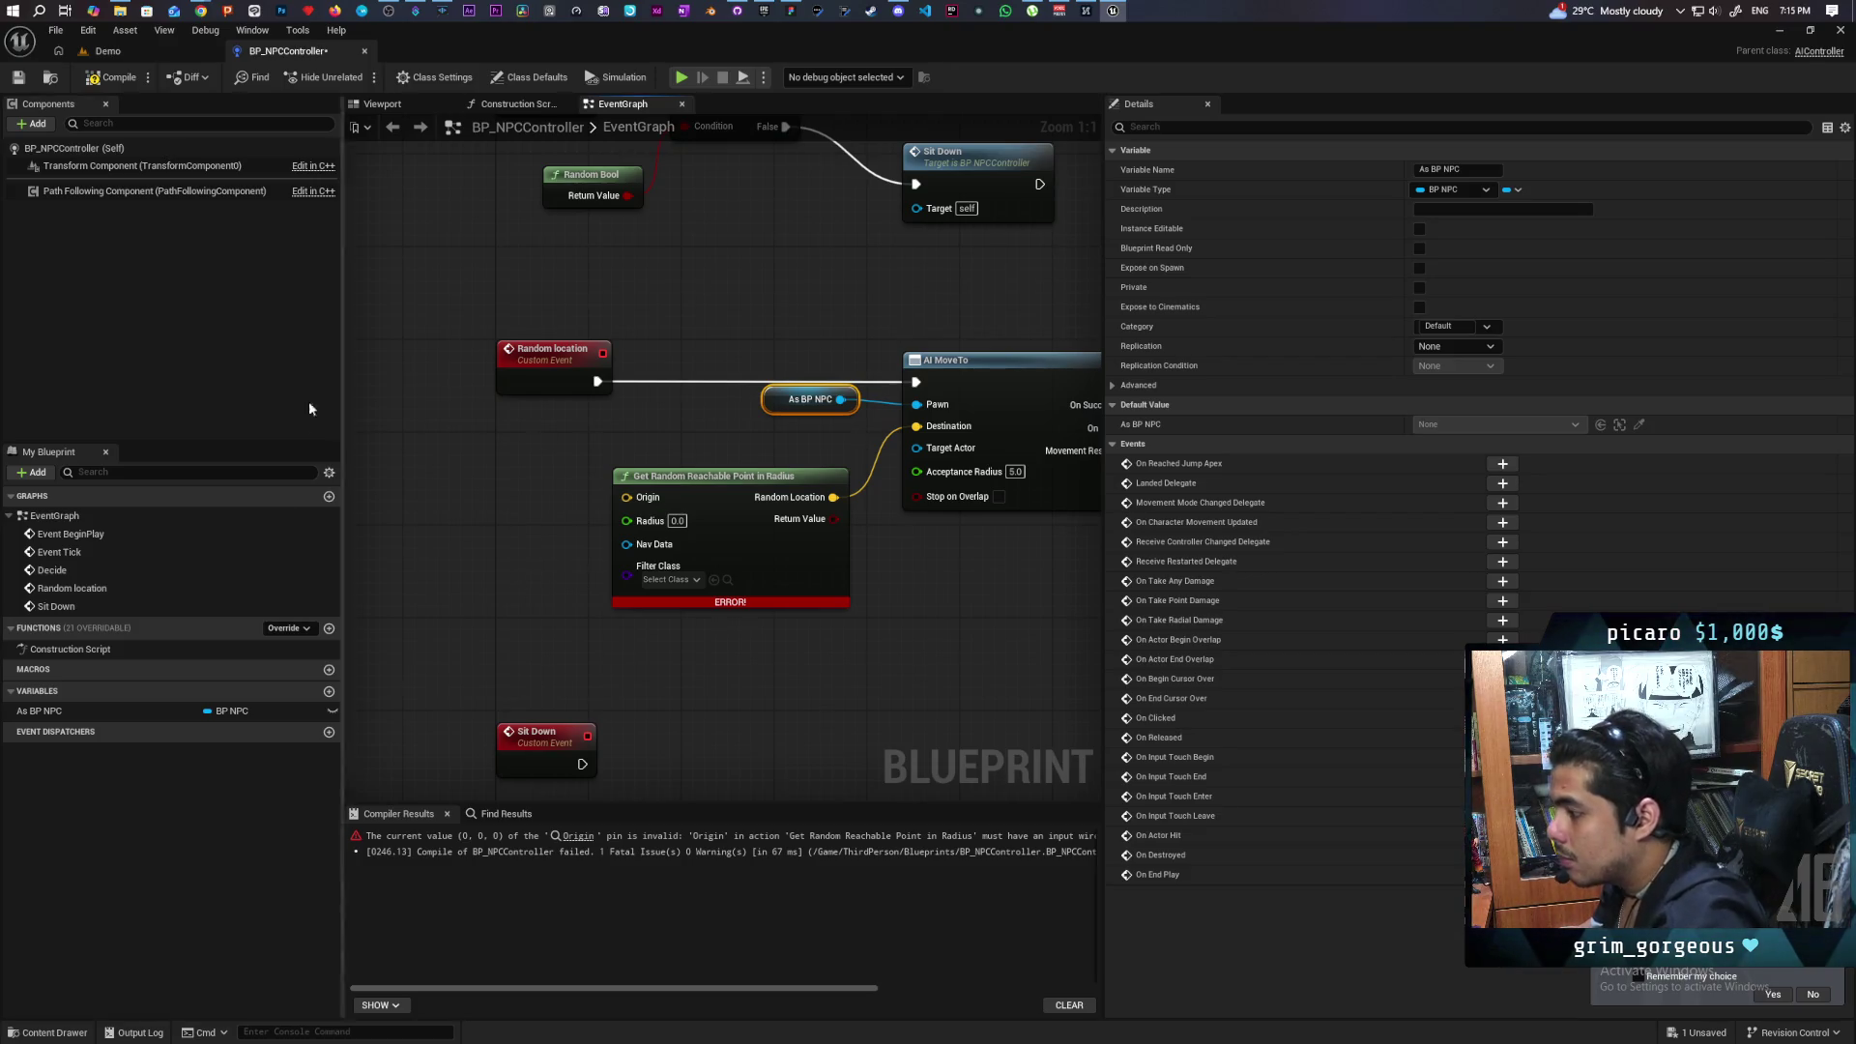
mouse_move(780, 404)
left_mouse_down()
mouse_move(402, 415)
mouse_move(543, 410)
mouse_move(613, 502)
mouse_move(570, 482)
left_mouse_up()
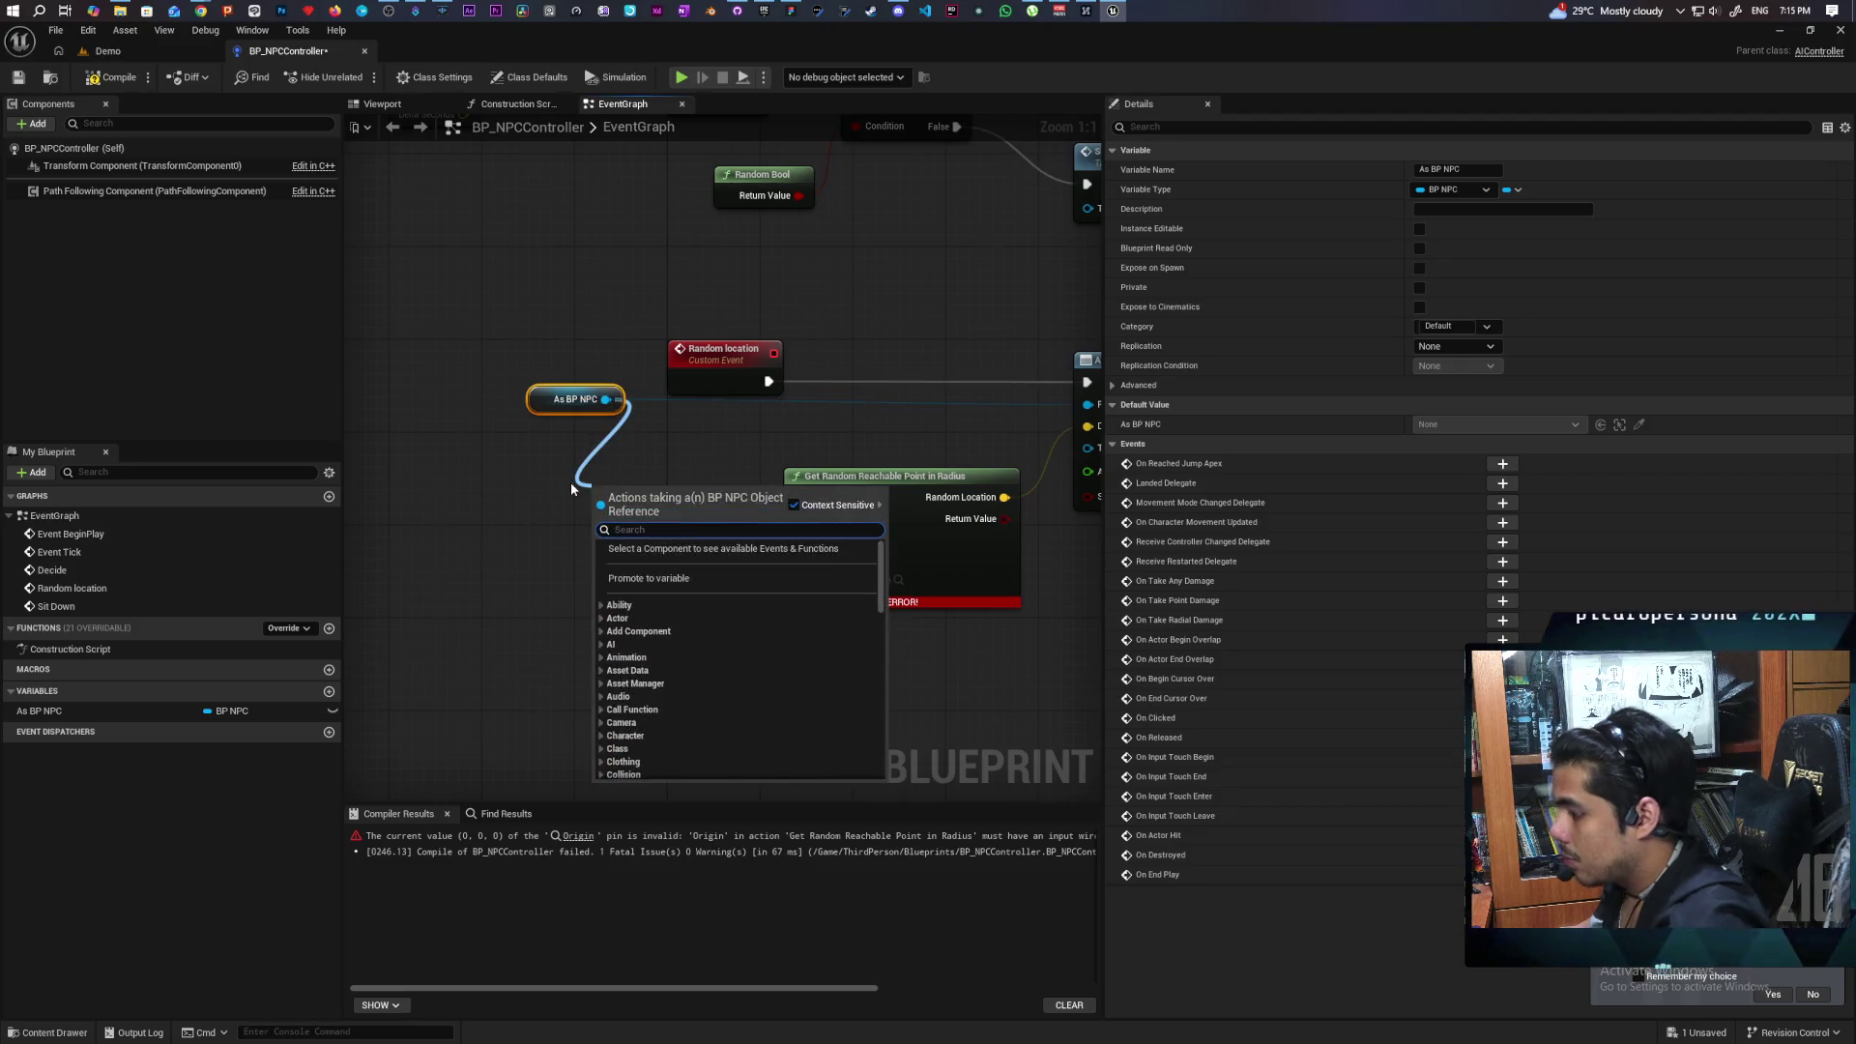
type("get acto")
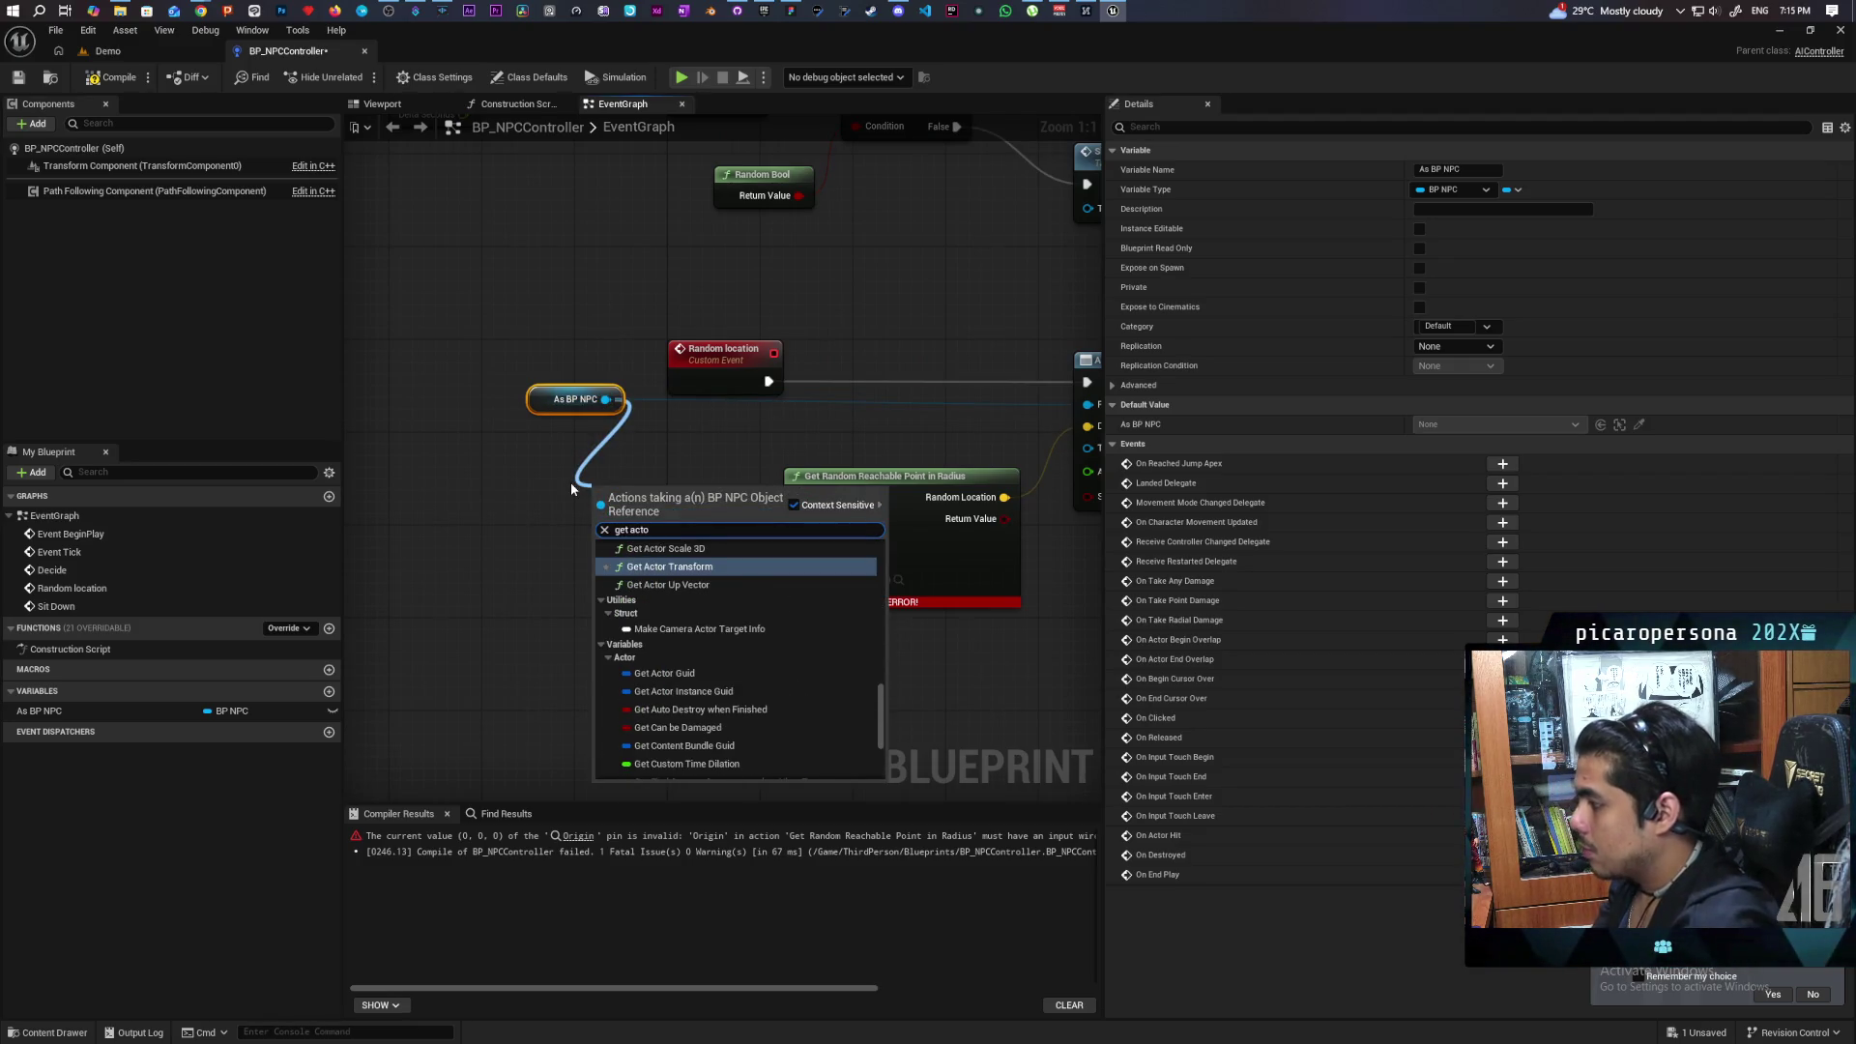
type("r loc")
key("Return")
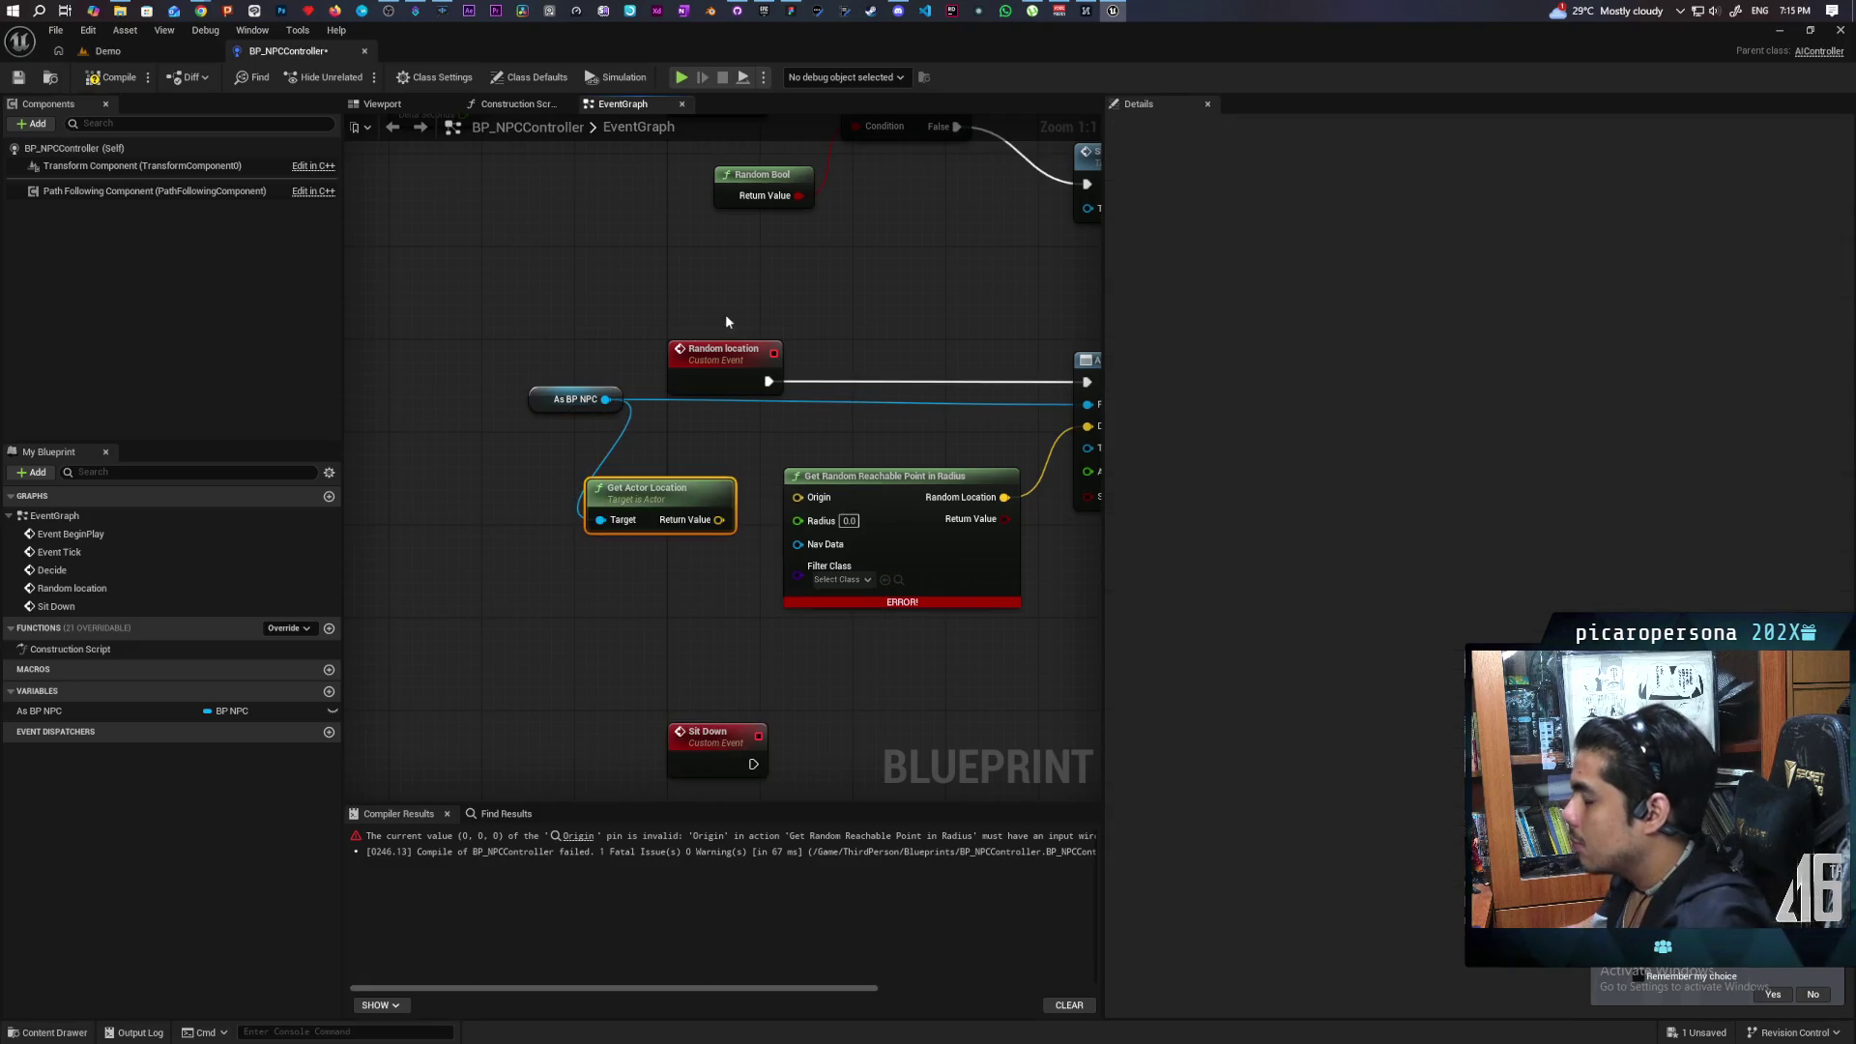
left_click_drag(717, 520, 797, 496)
Set the search radius to 1000, then compile and save BP_NPCController.
left_click(112, 78)
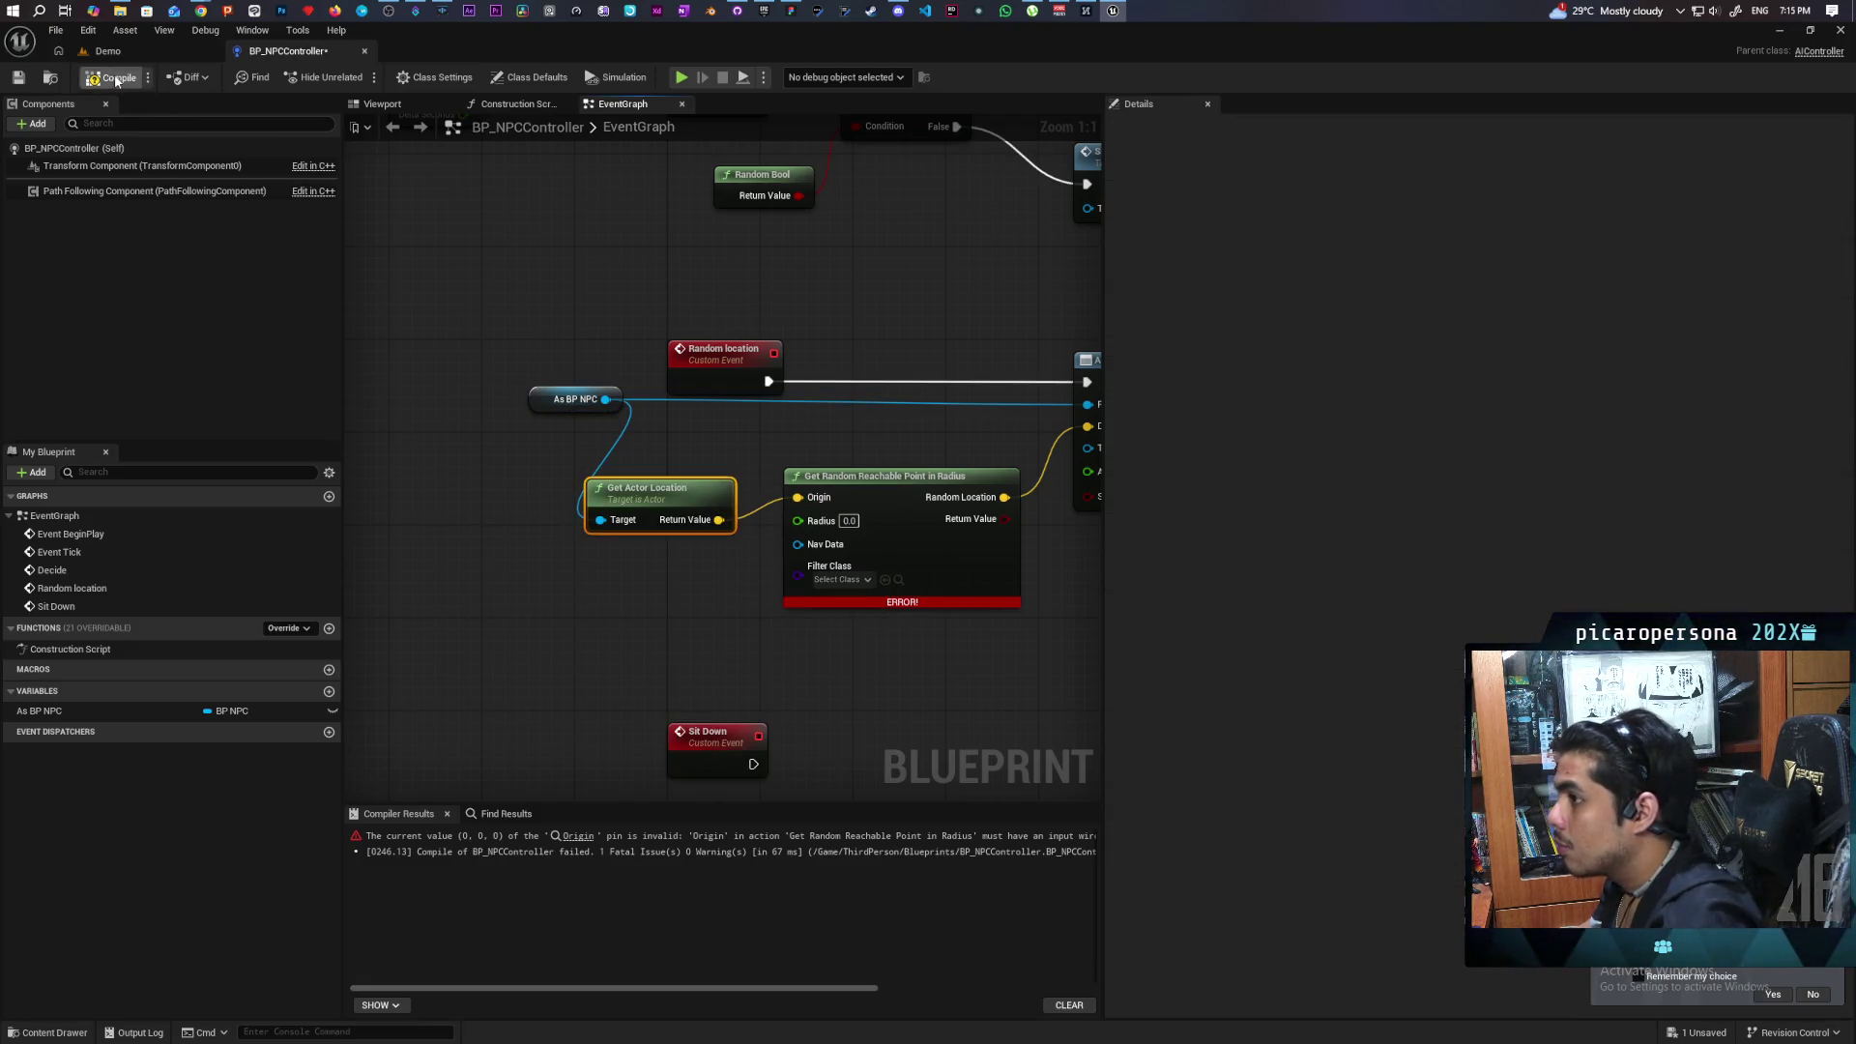
left_click(851, 520)
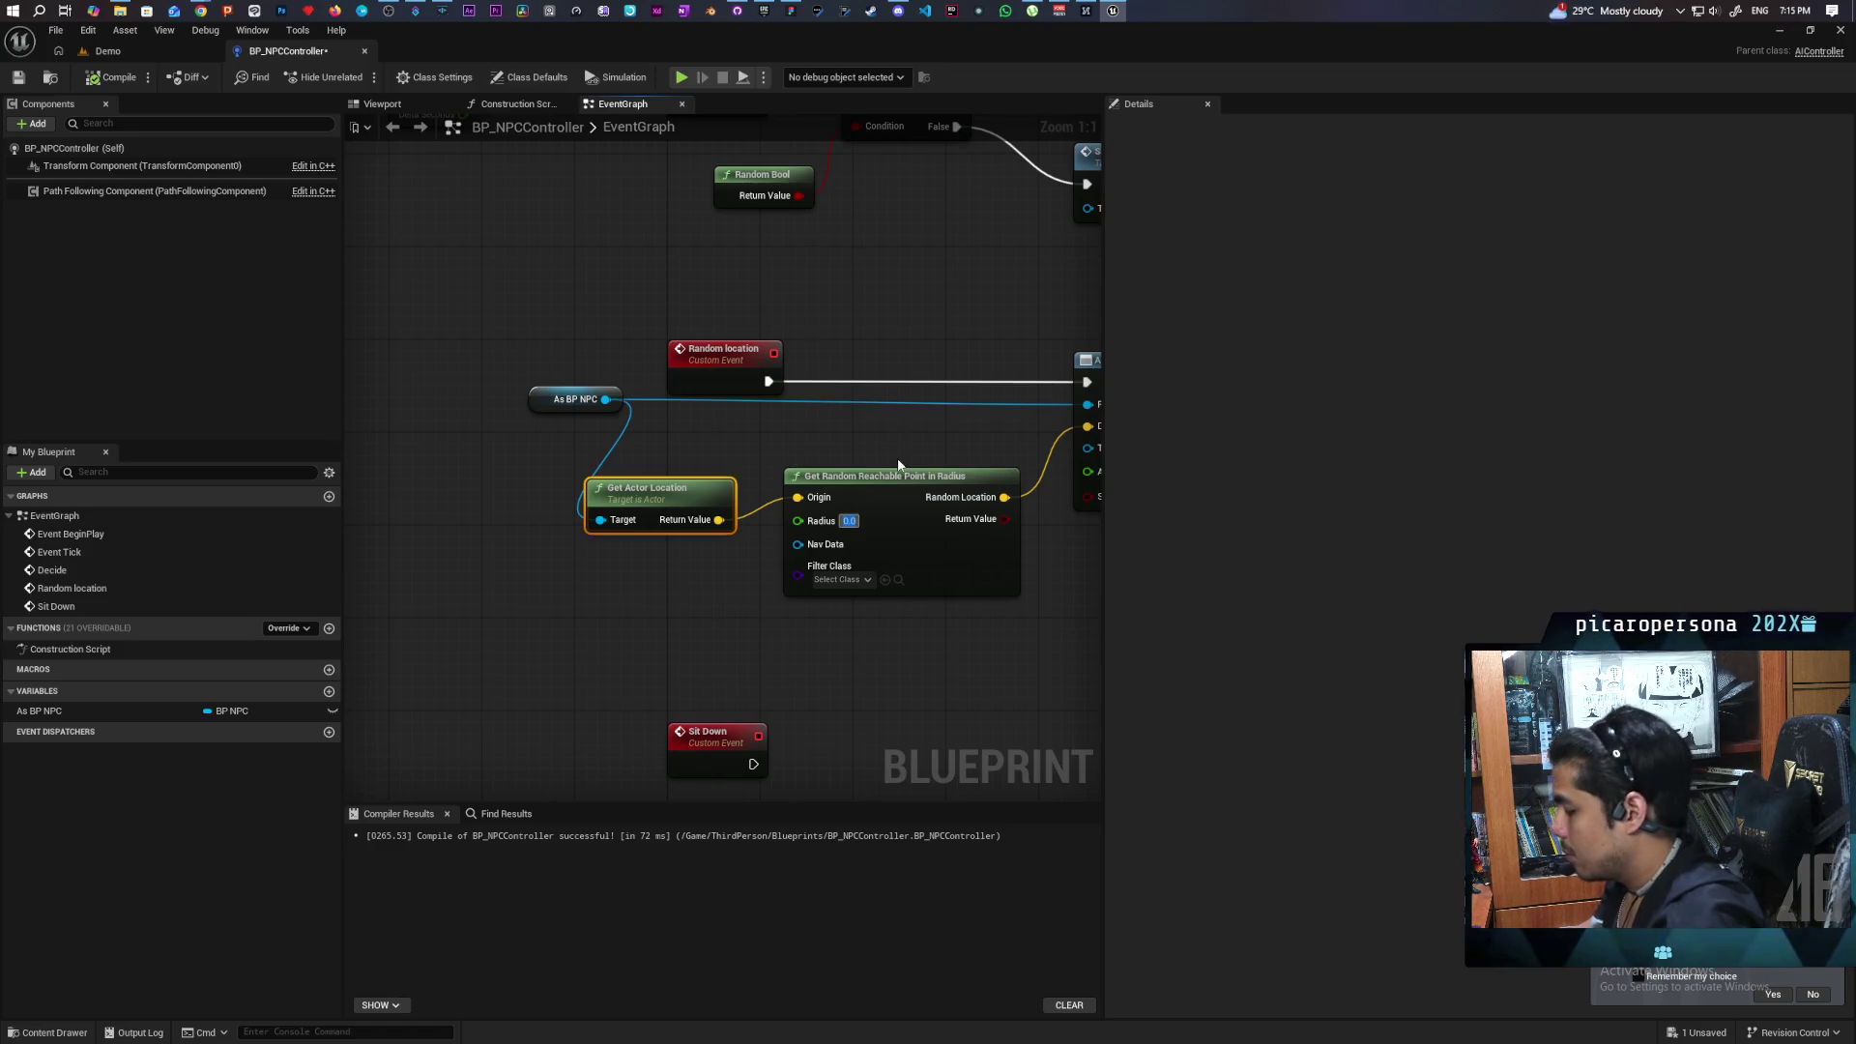
type("000")
left_click(880, 430)
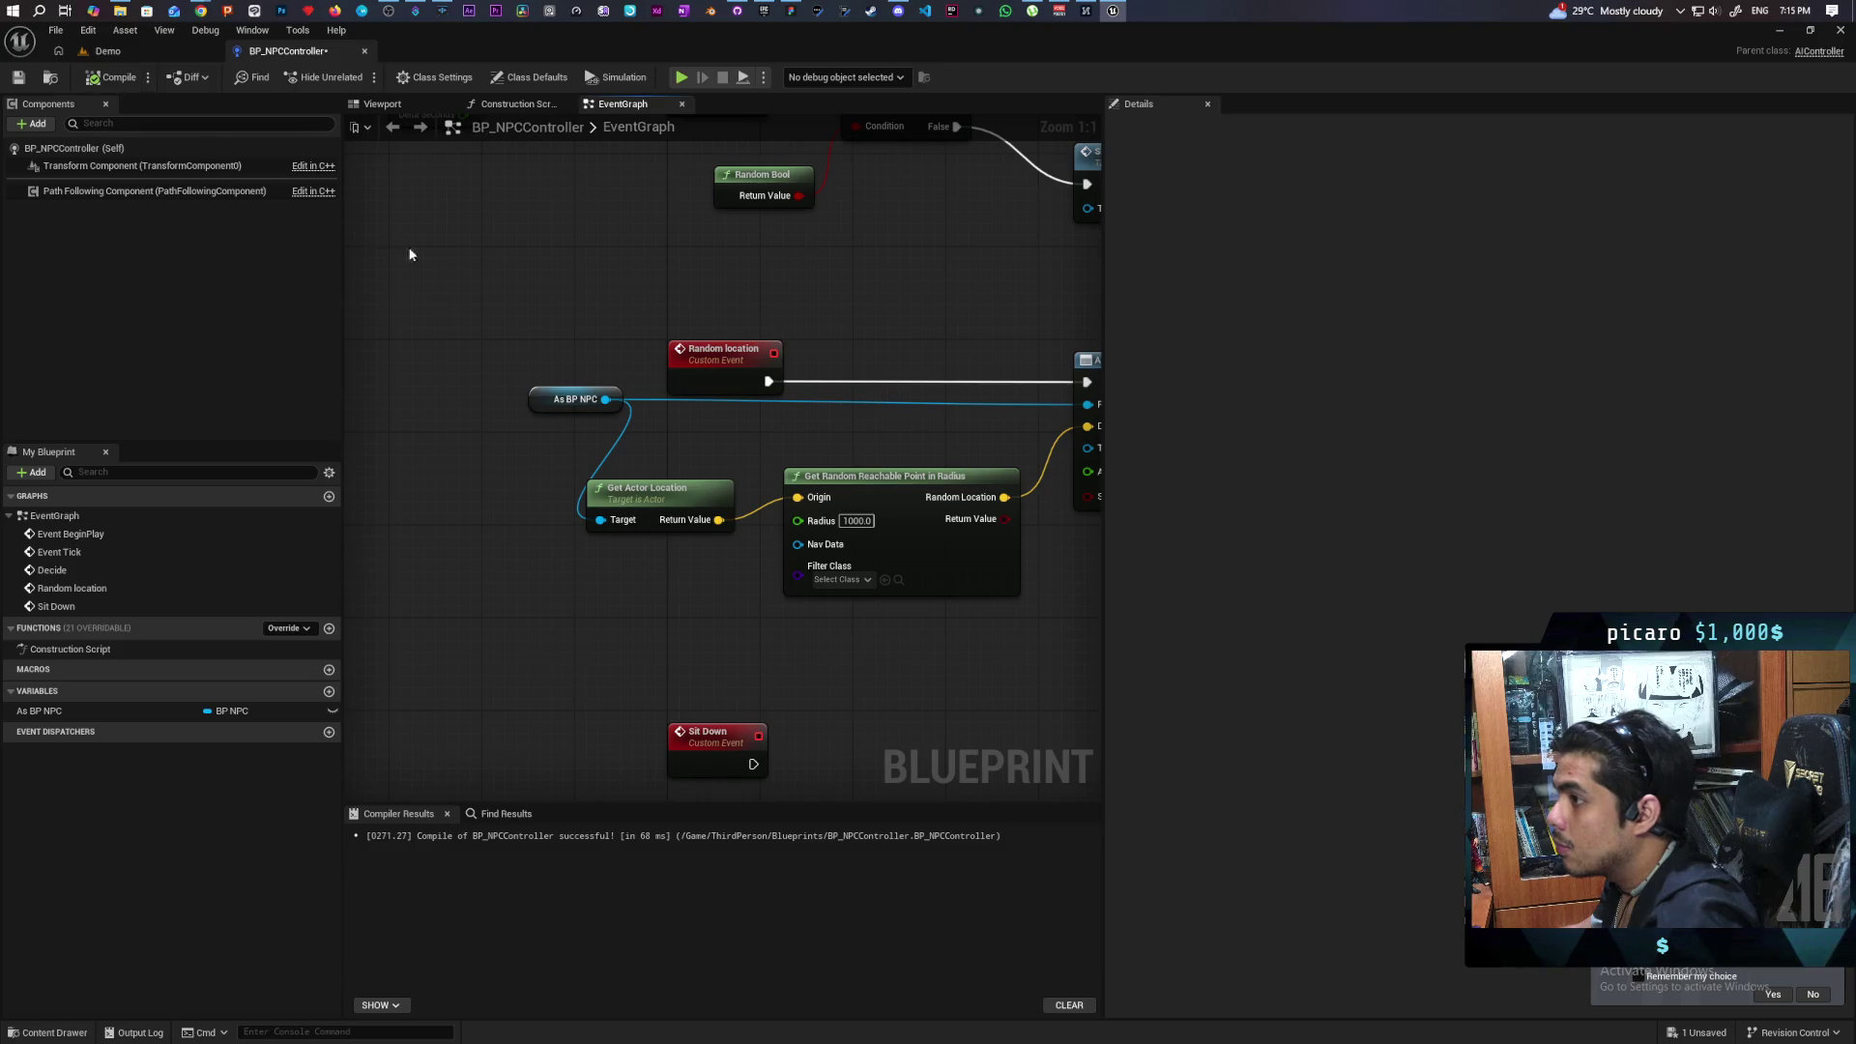
key("ctrl+s")
scroll(611, 342, "down", 3)
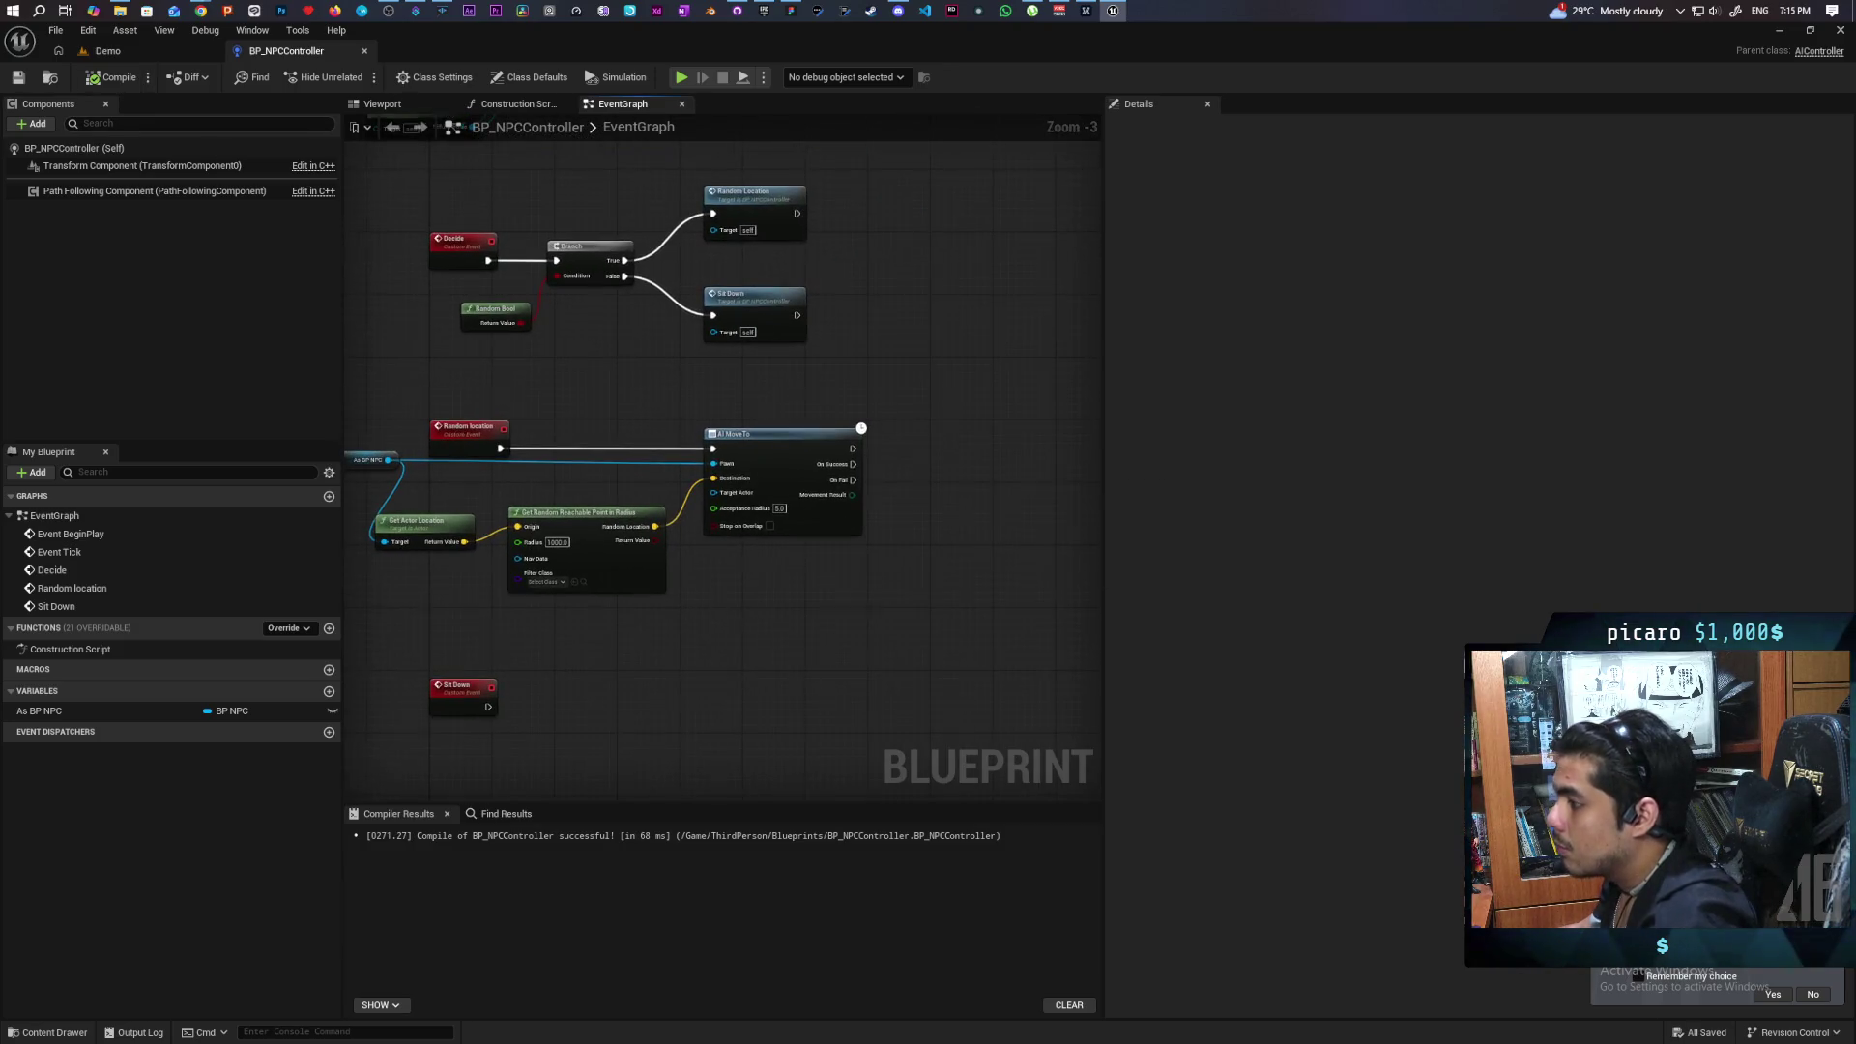
Add a 2.0-second Delay after AI MoveTo's On Success and On Fail, then compile.
scroll(608, 504, "down", 1)
scroll(763, 497, "up", 2)
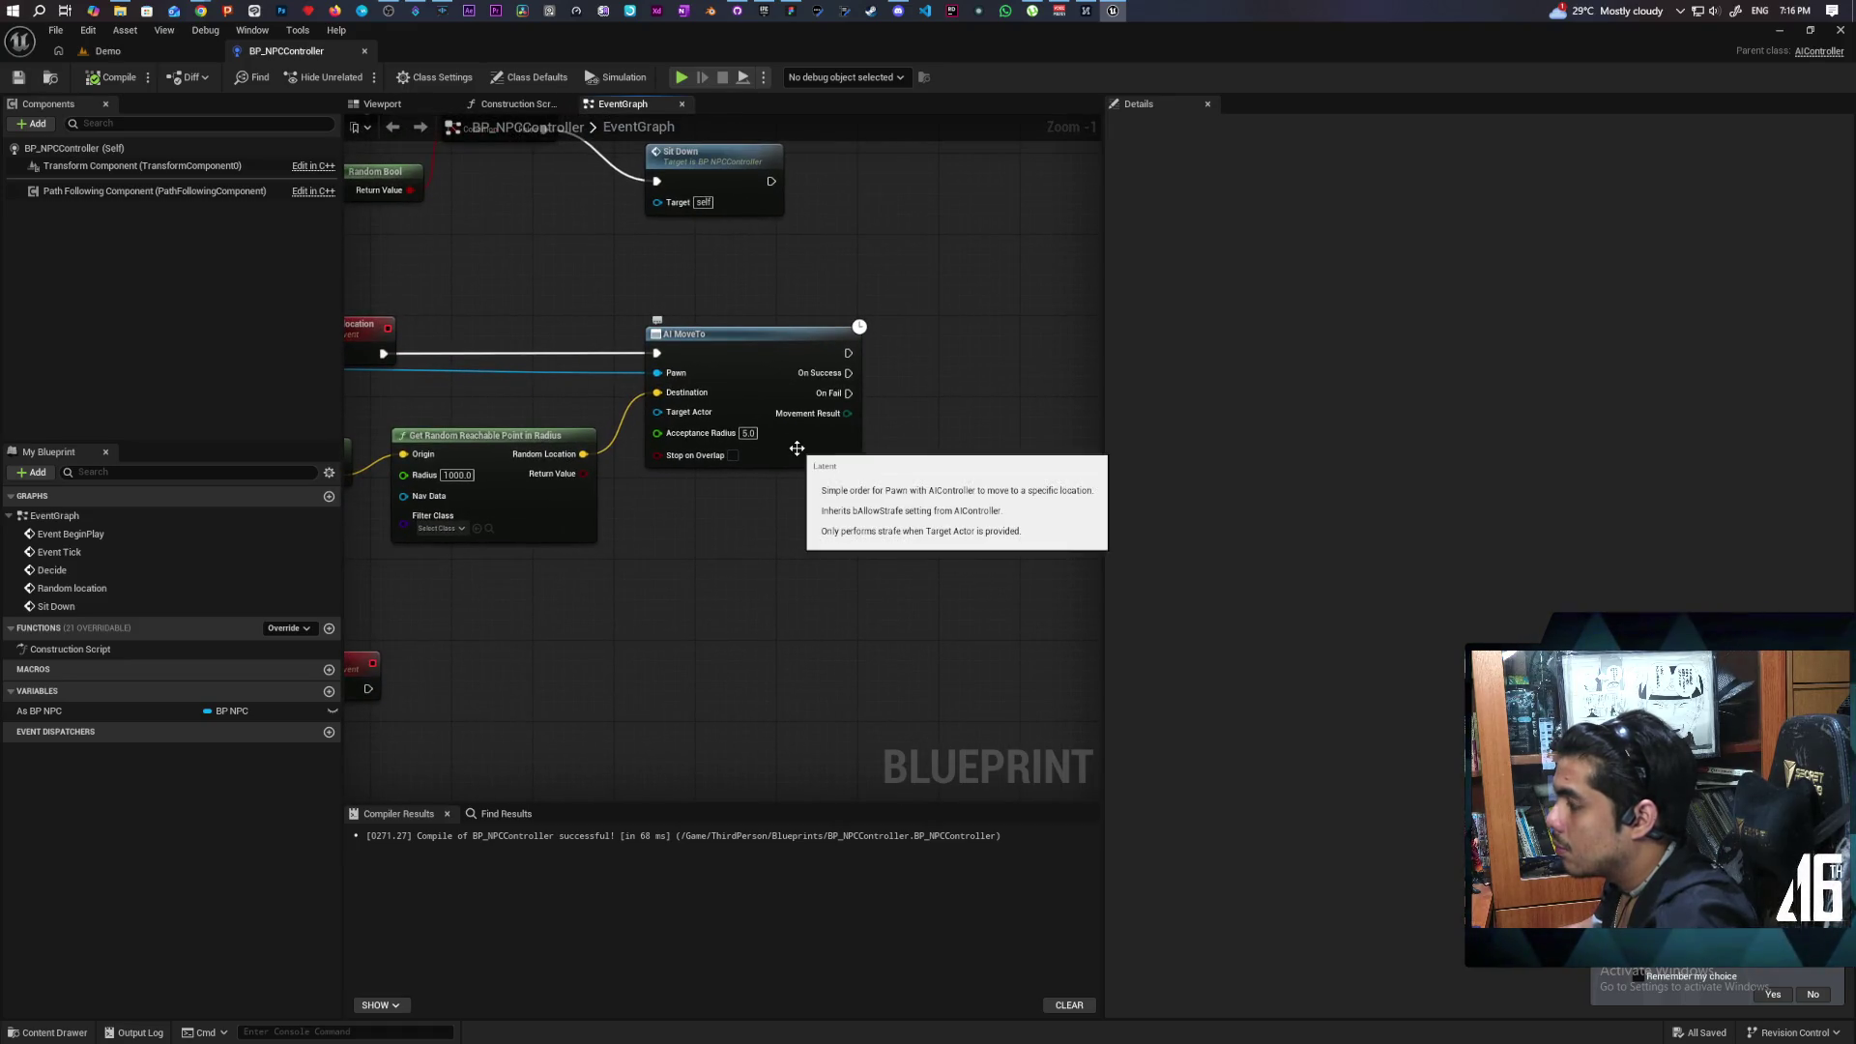
mouse_move(777, 498)
left_mouse_down()
mouse_move(835, 434)
mouse_move(917, 512)
mouse_move(740, 587)
left_mouse_up()
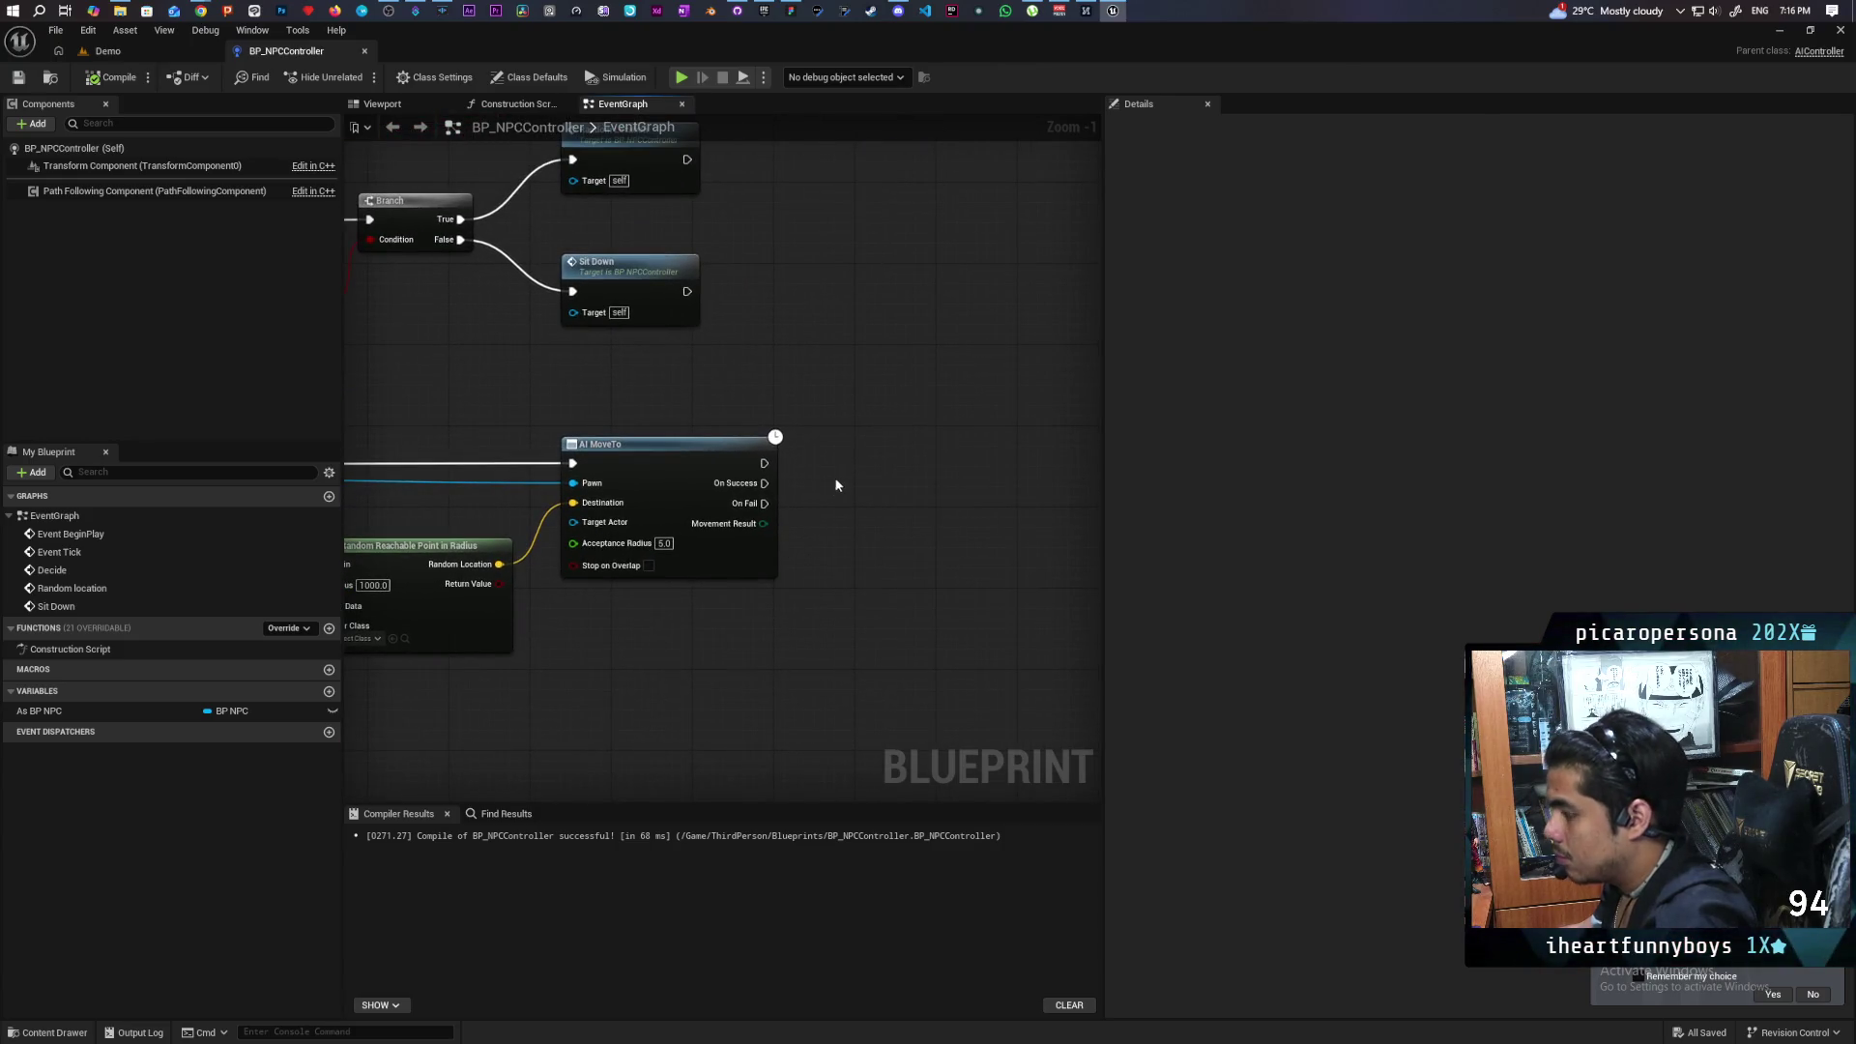
key("ctrl+v")
left_click_drag(765, 483, 899, 516)
key("Escape")
type("2")
left_click_drag(890, 623, 832, 636)
left_click(114, 85)
Call Decide from the Delay's Completed pin and save the blueprint.
scroll(662, 391, "down", 2)
scroll(628, 368, "up", 2)
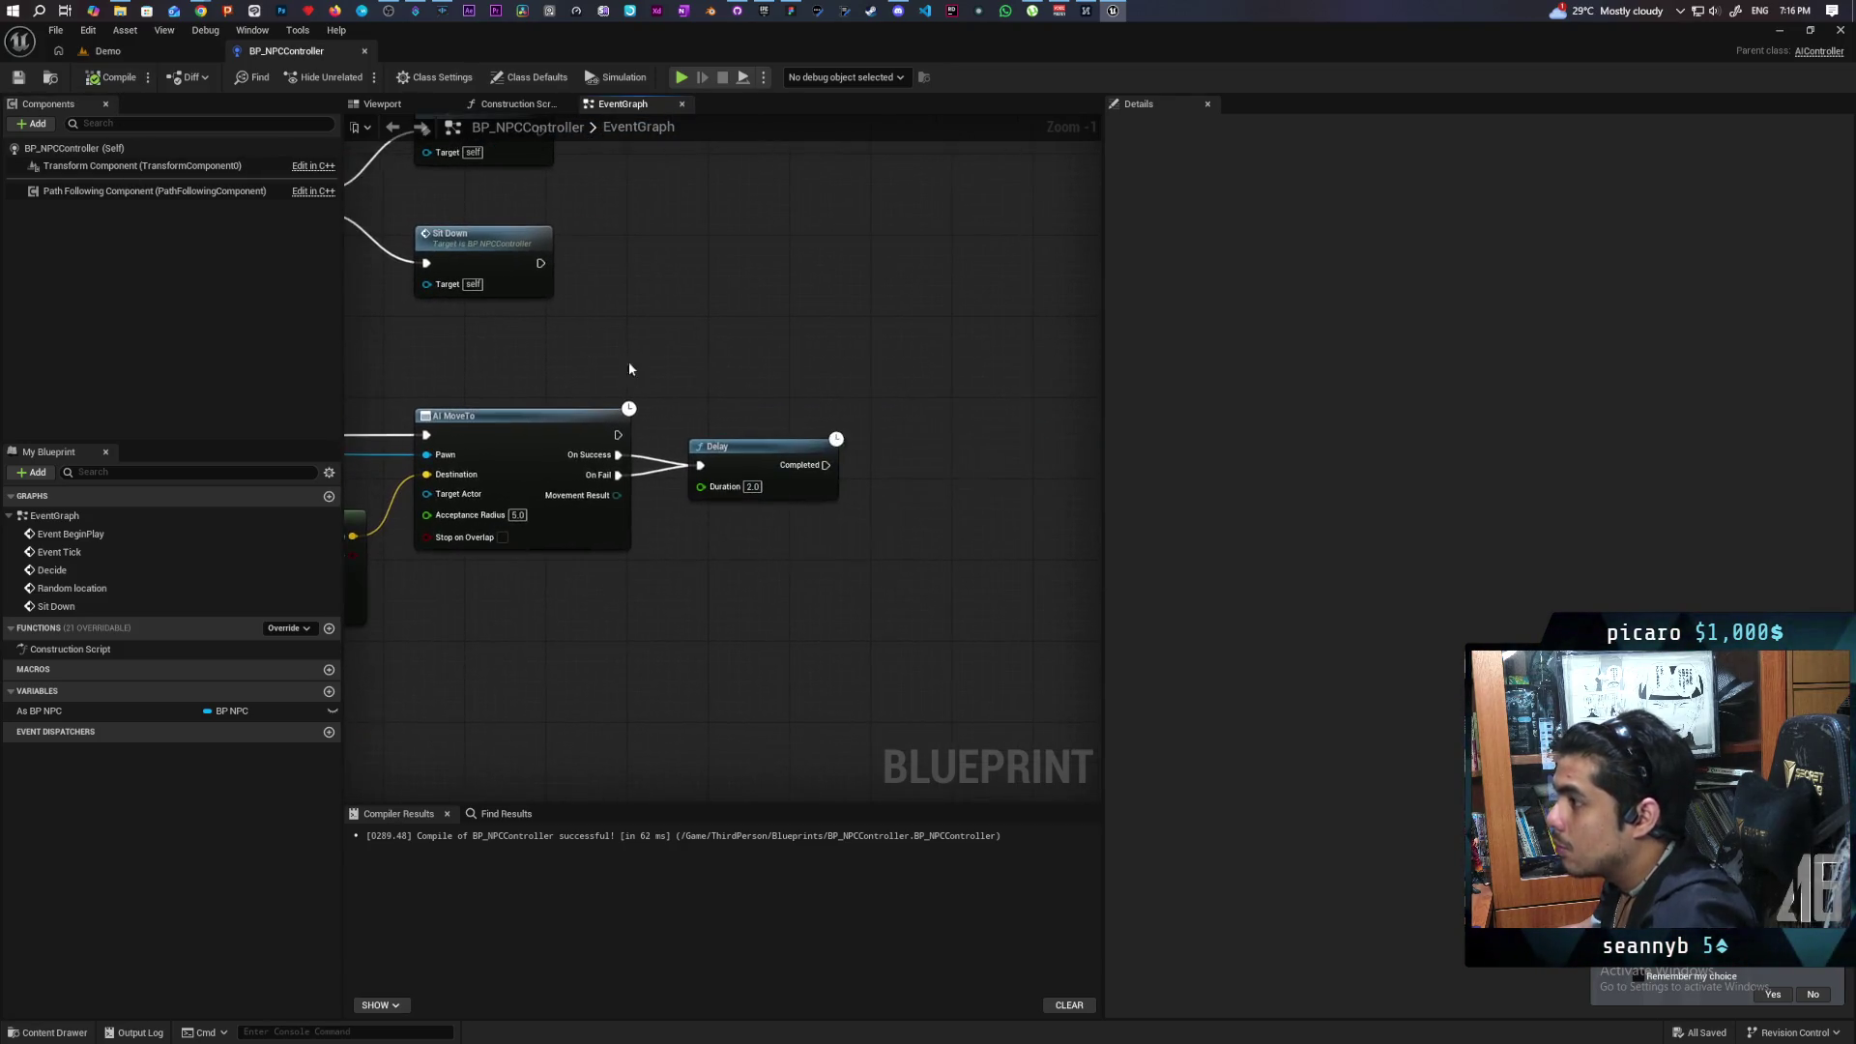
left_click_drag(824, 465, 916, 474)
type("decide")
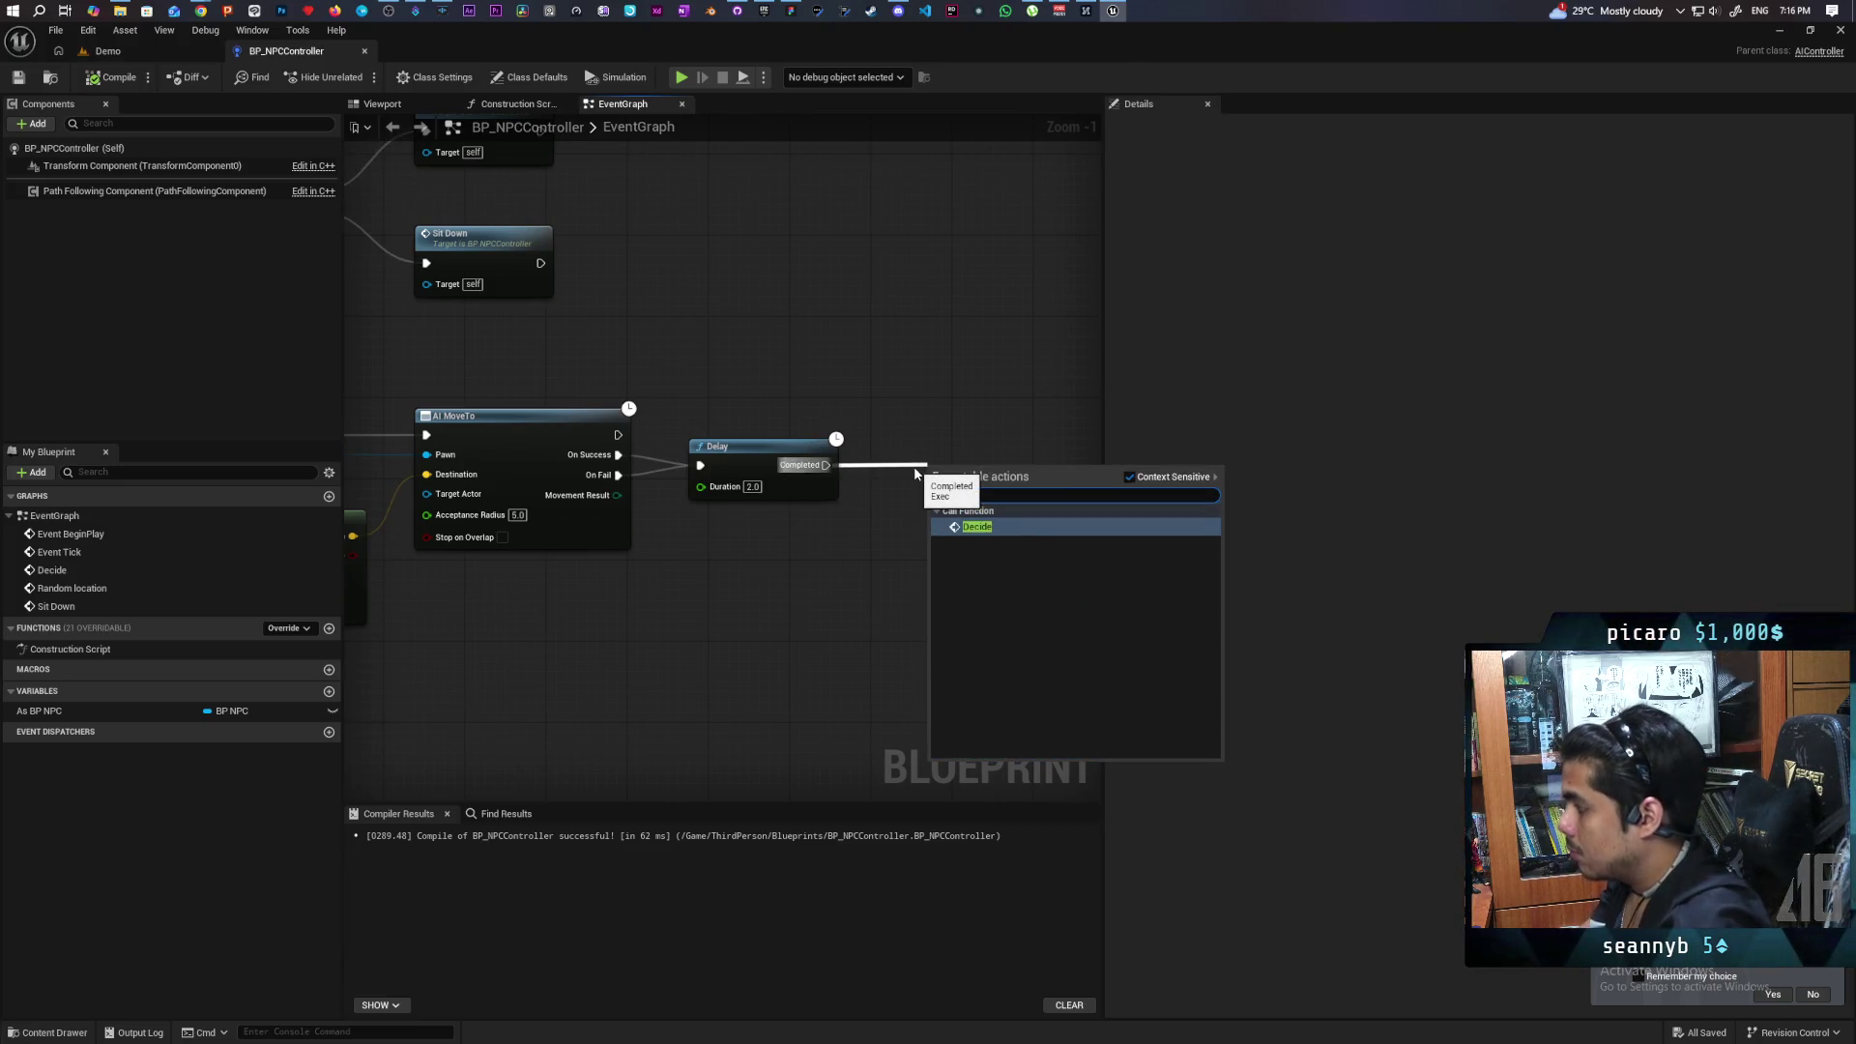
key("Return")
left_click_drag(988, 476, 946, 454)
scroll(947, 454, "down", 3)
key("ctrl+s")
Frame the Random location nodes and pull a new wire from As BP NPC.
scroll(716, 585, "up", 1)
mouse_move(716, 586)
left_mouse_down()
mouse_move(575, 512)
mouse_move(512, 535)
left_mouse_up()
left_click_drag(424, 418, 572, 469)
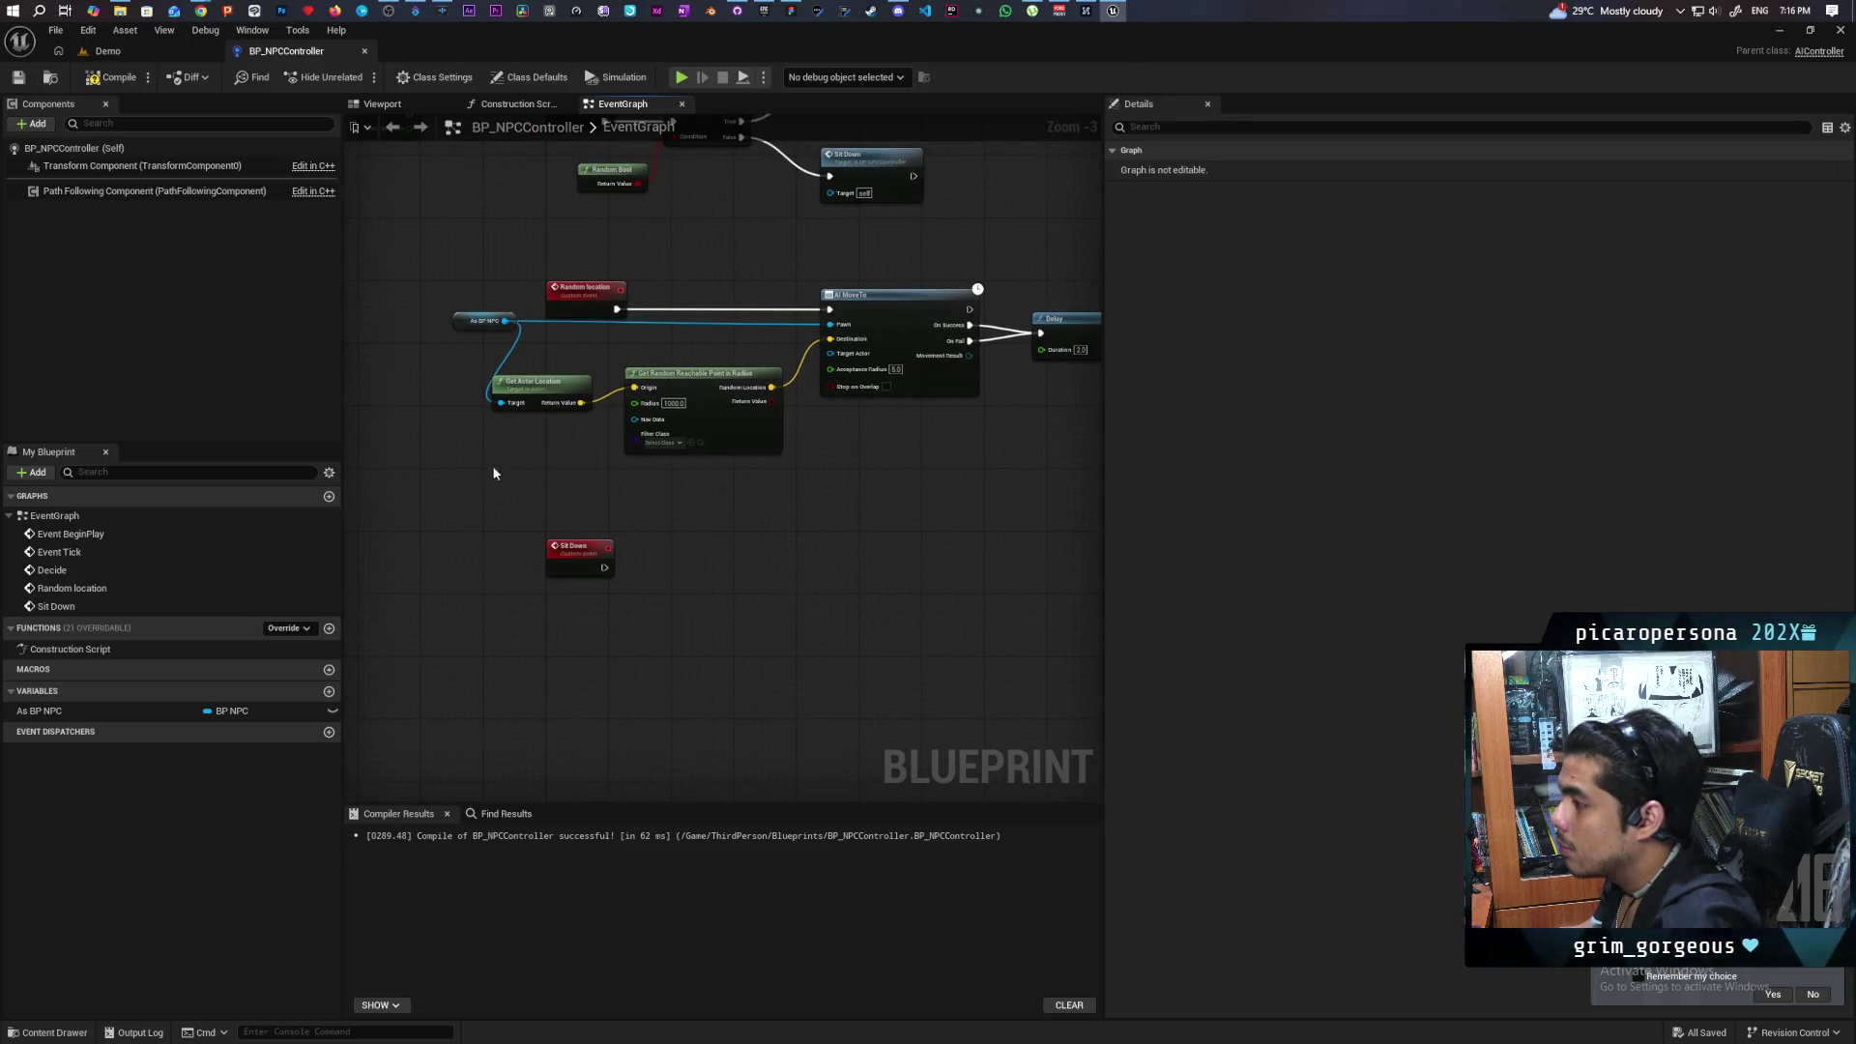
mouse_move(502, 322)
left_mouse_down()
mouse_move(703, 549)
mouse_move(686, 532)
left_mouse_up()
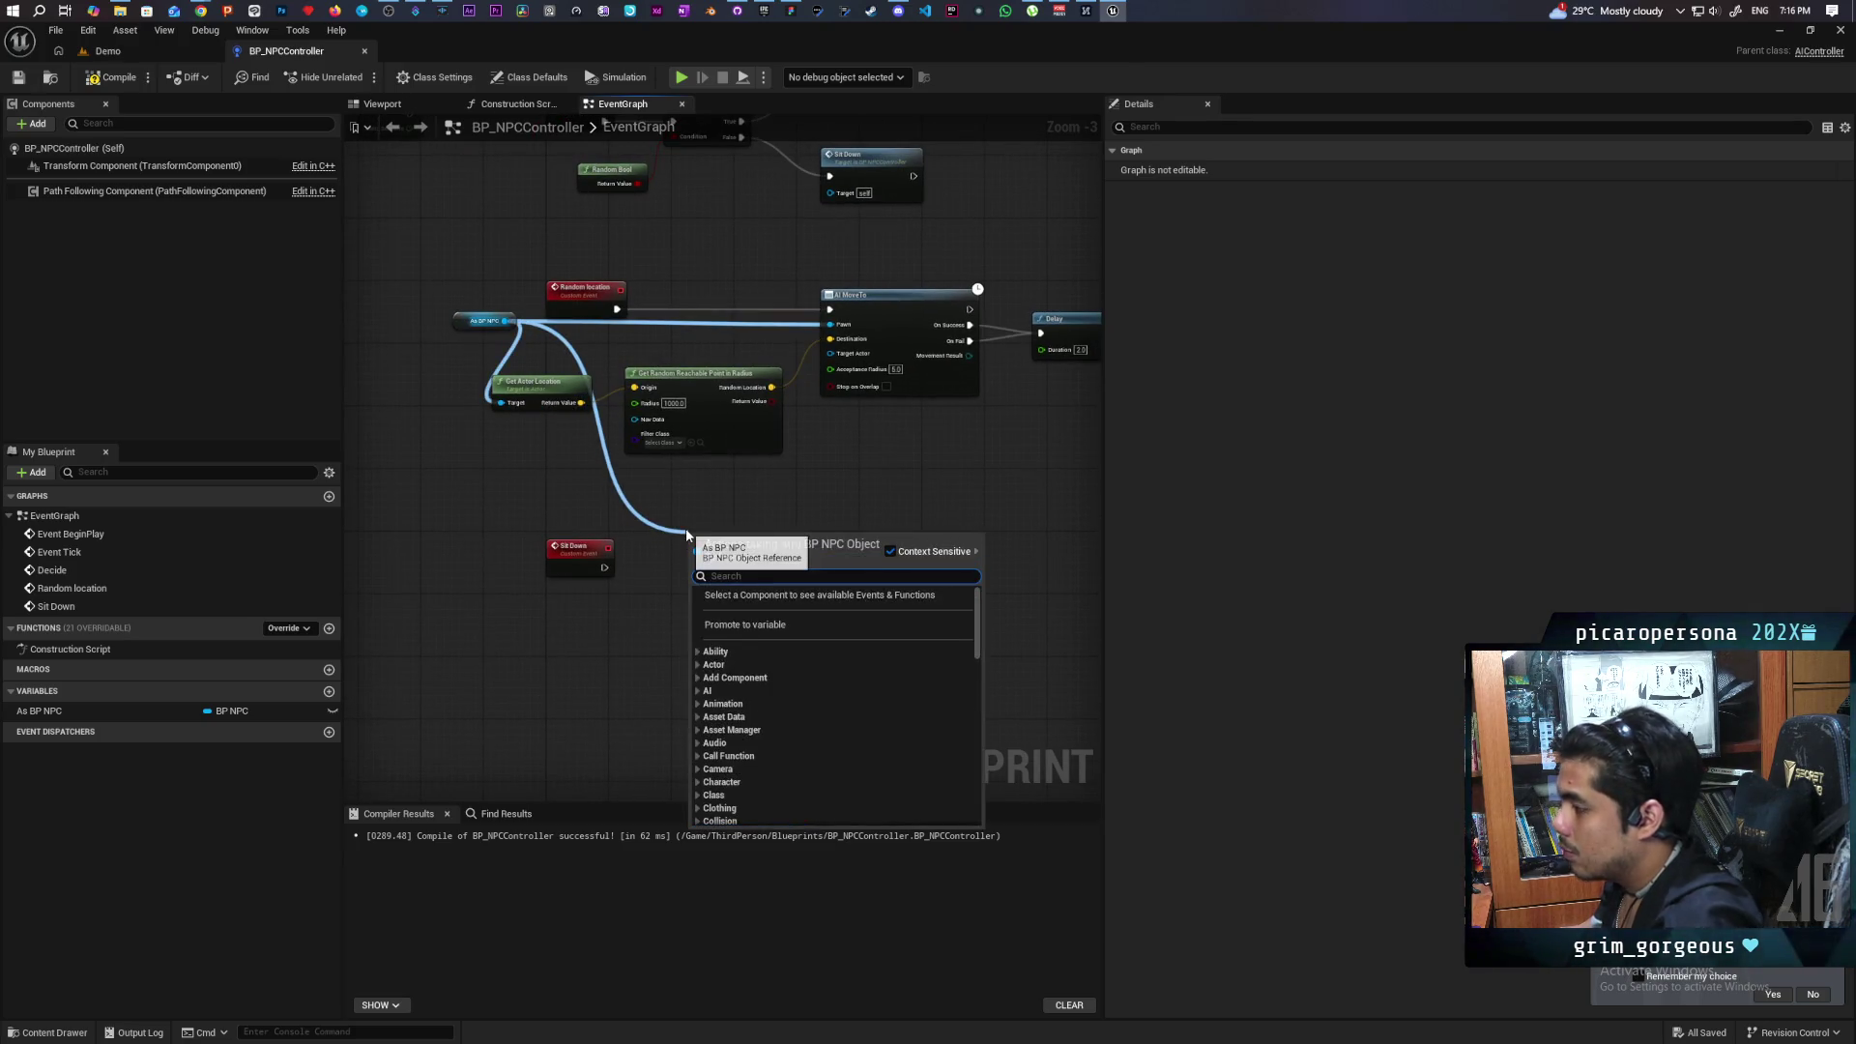
Add an MC Test call on As BP NPC, wire Sit Down into it, then compile and save.
type("mc test")
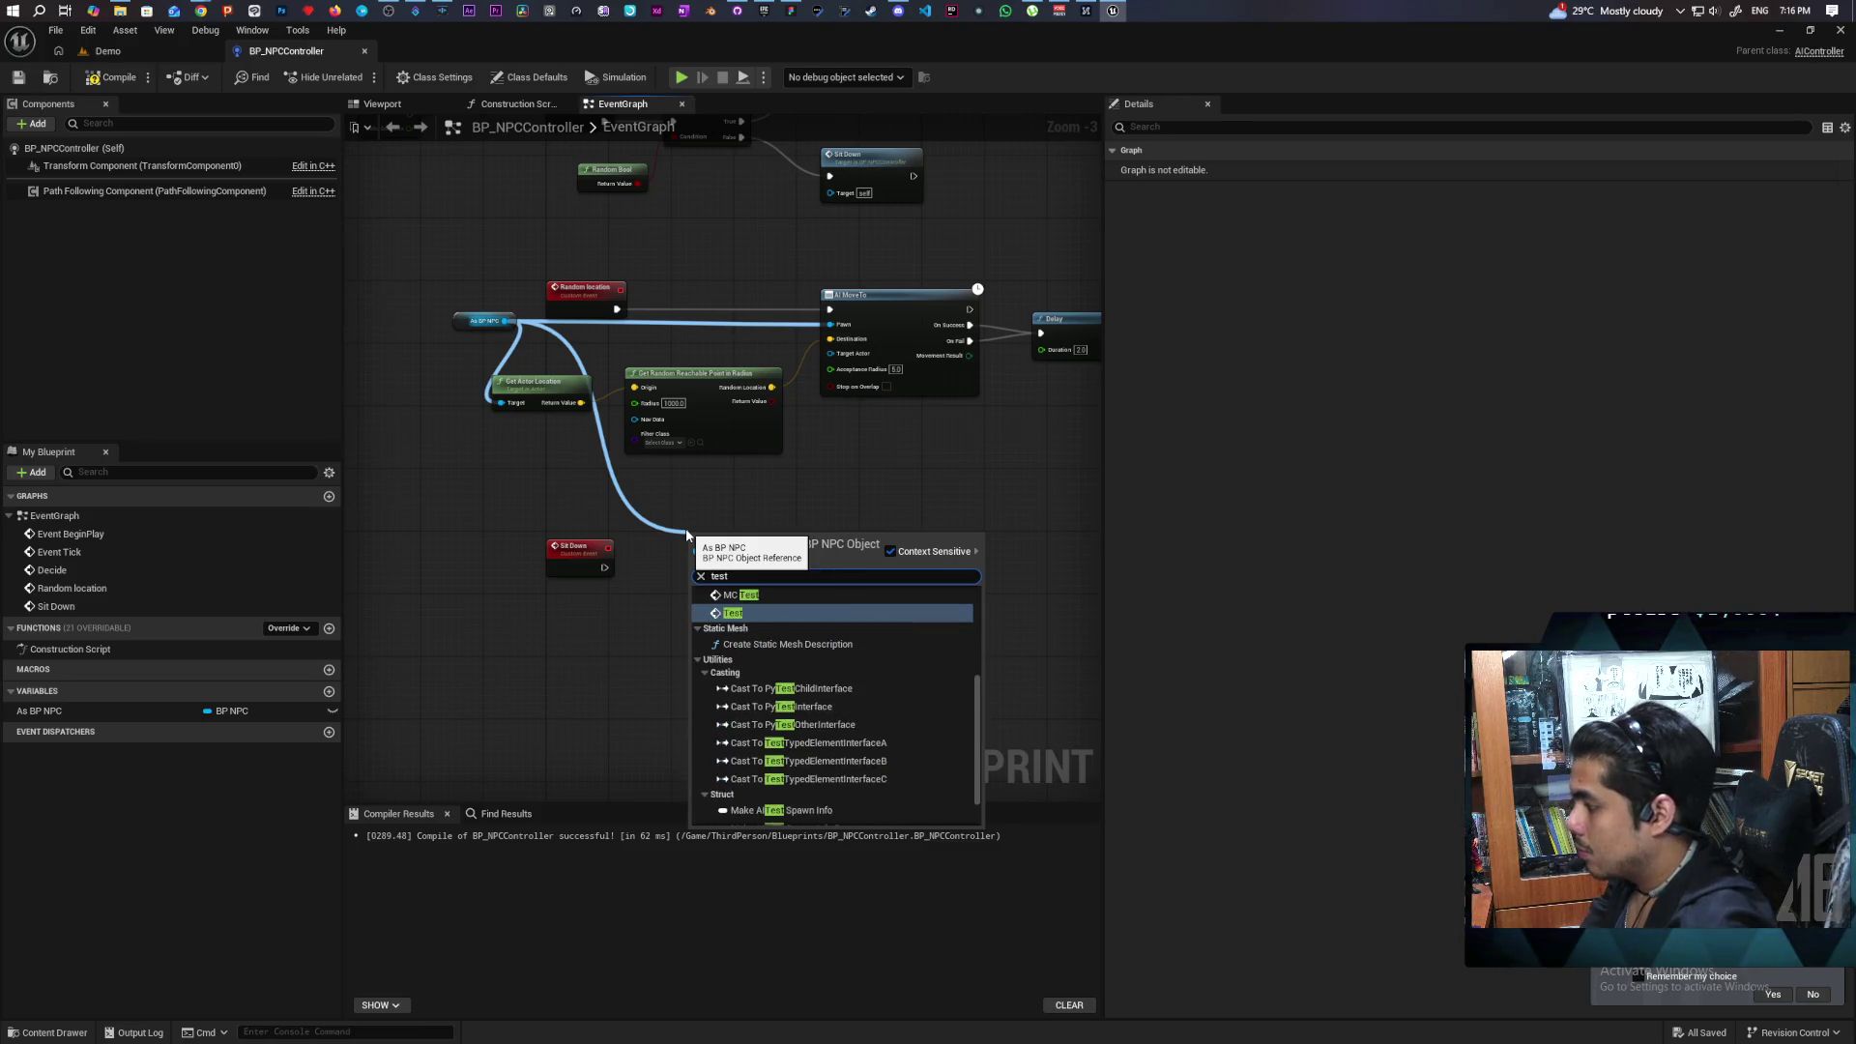
key("Return")
left_click_drag(605, 567, 695, 568)
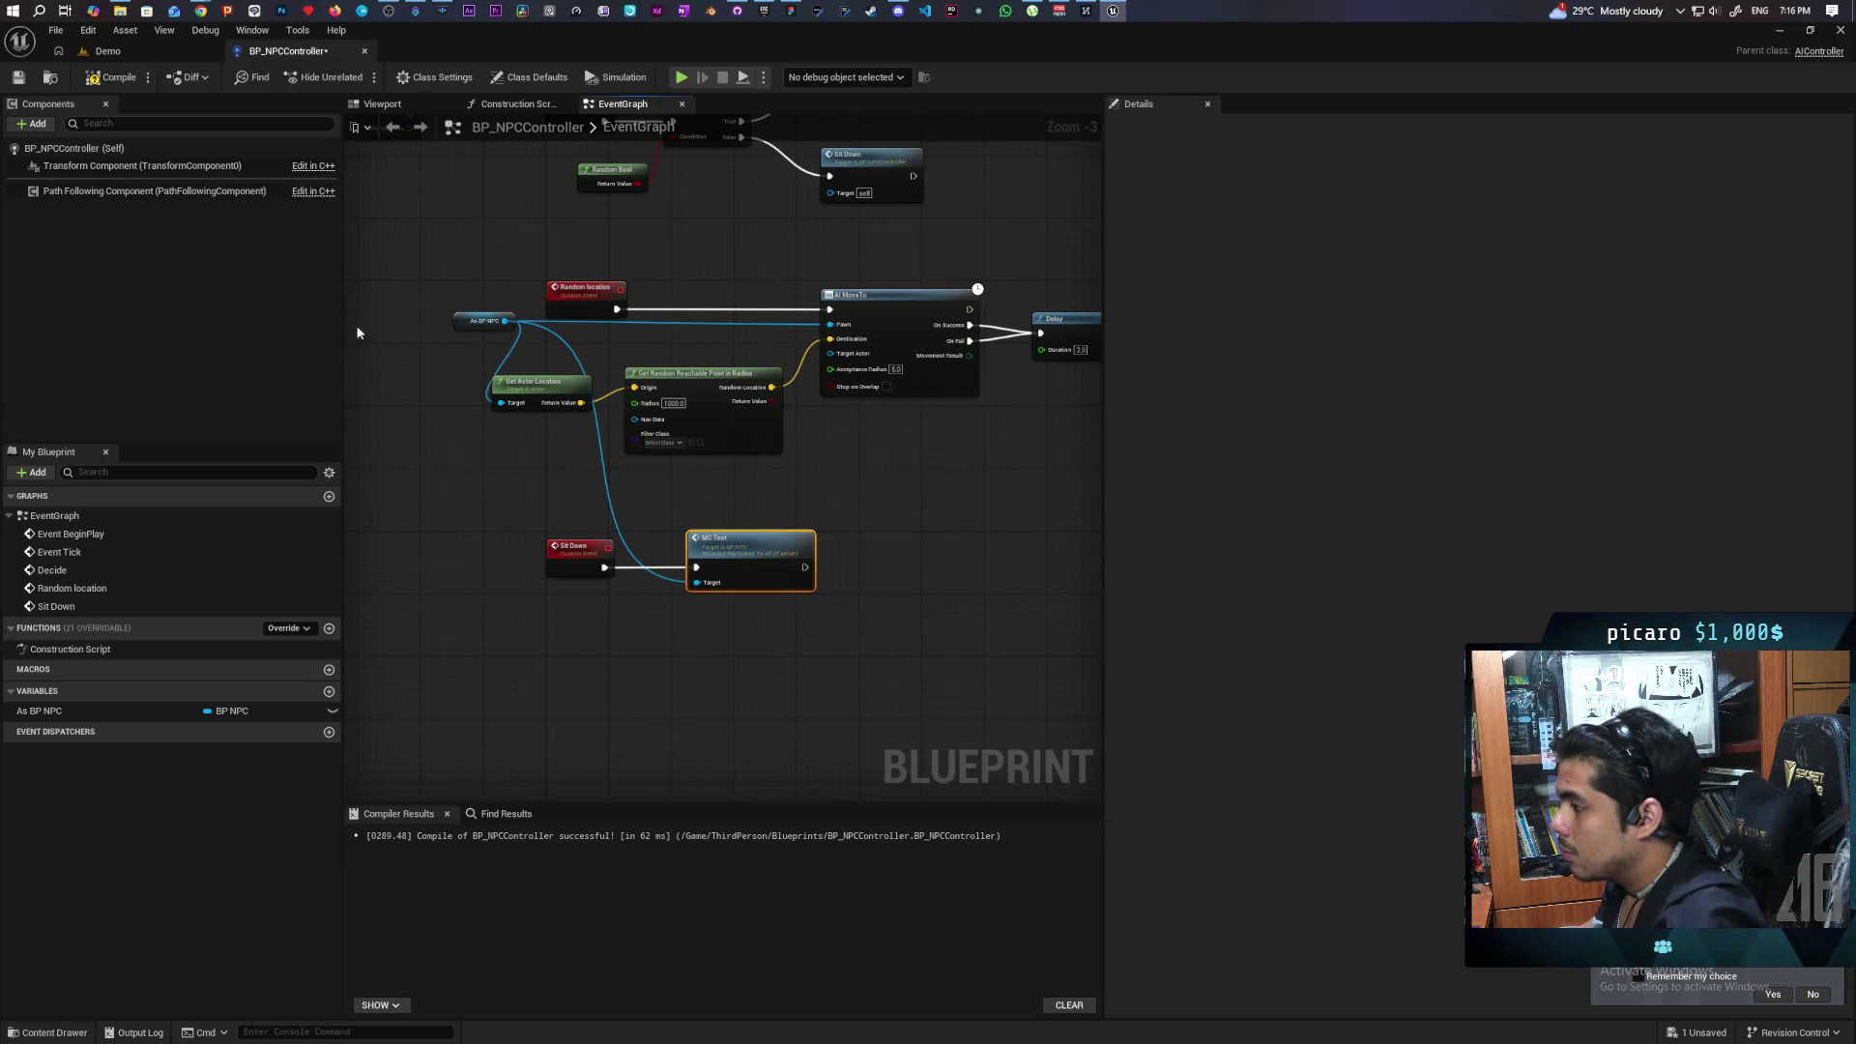
left_click(578, 555)
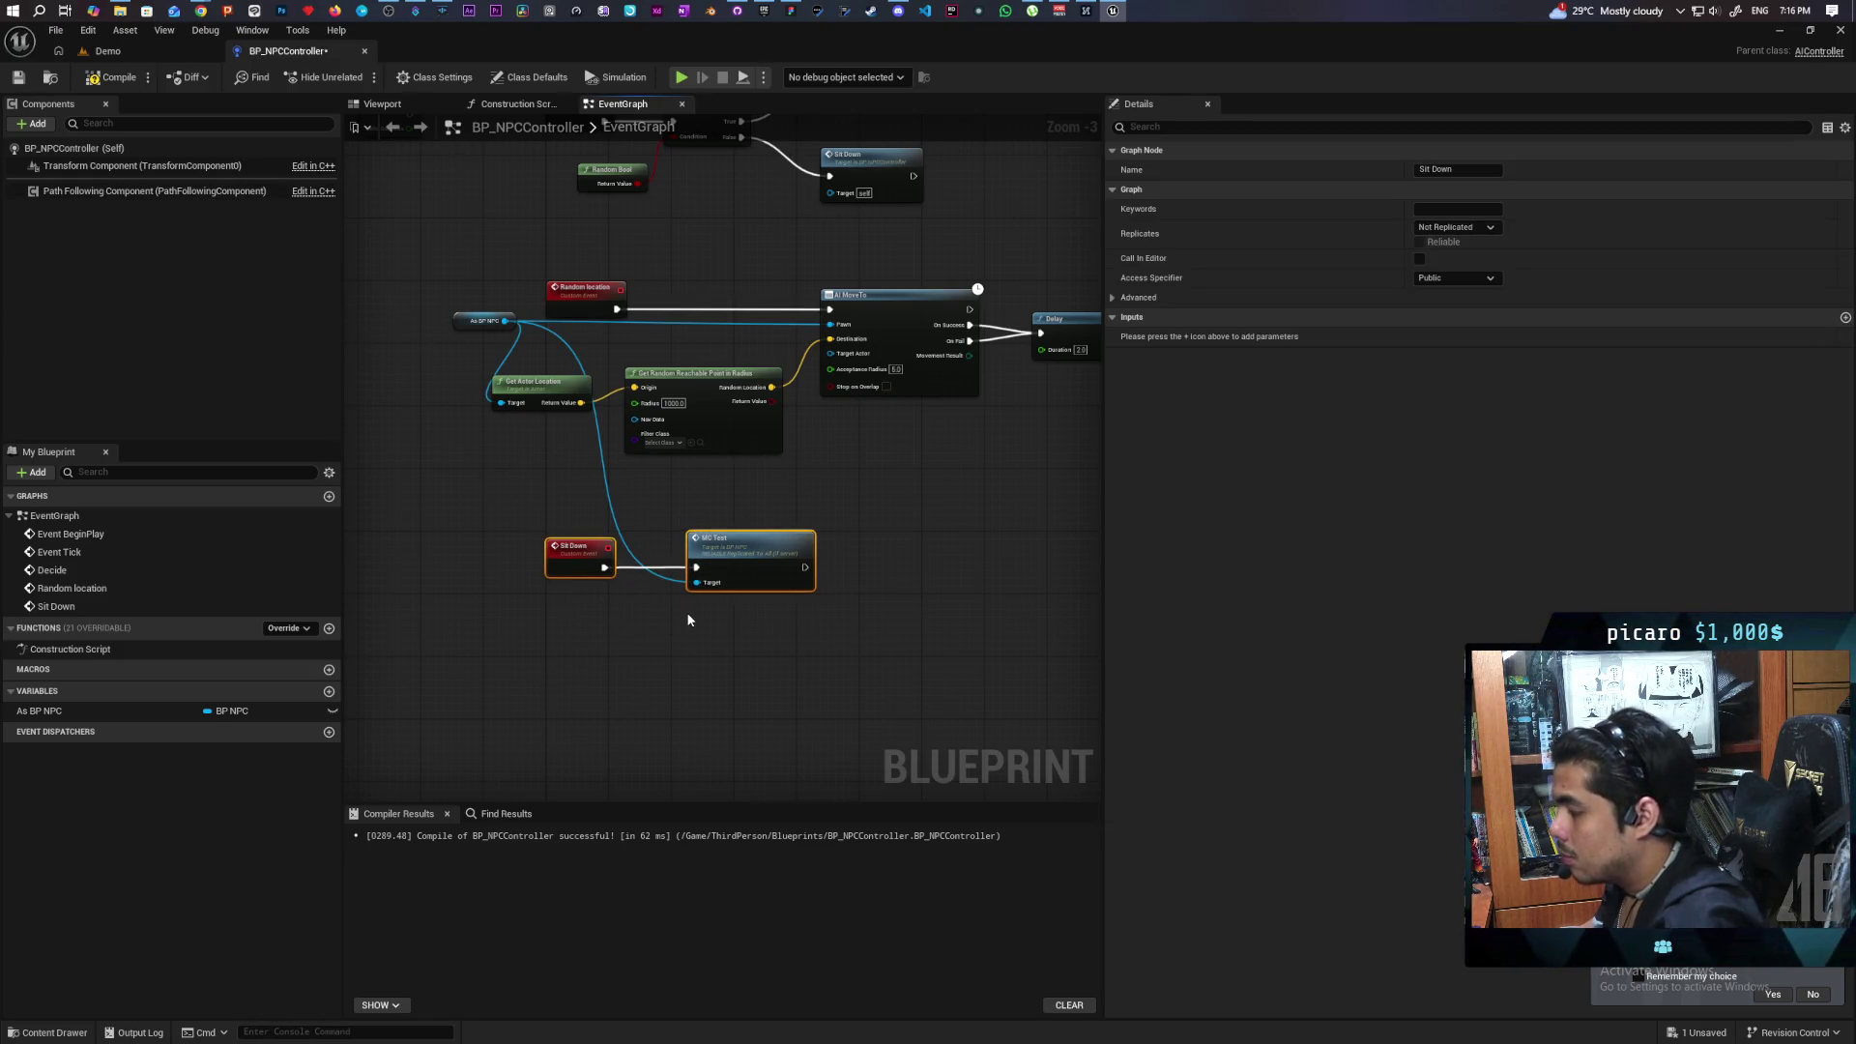
left_click(633, 628)
left_click(111, 77)
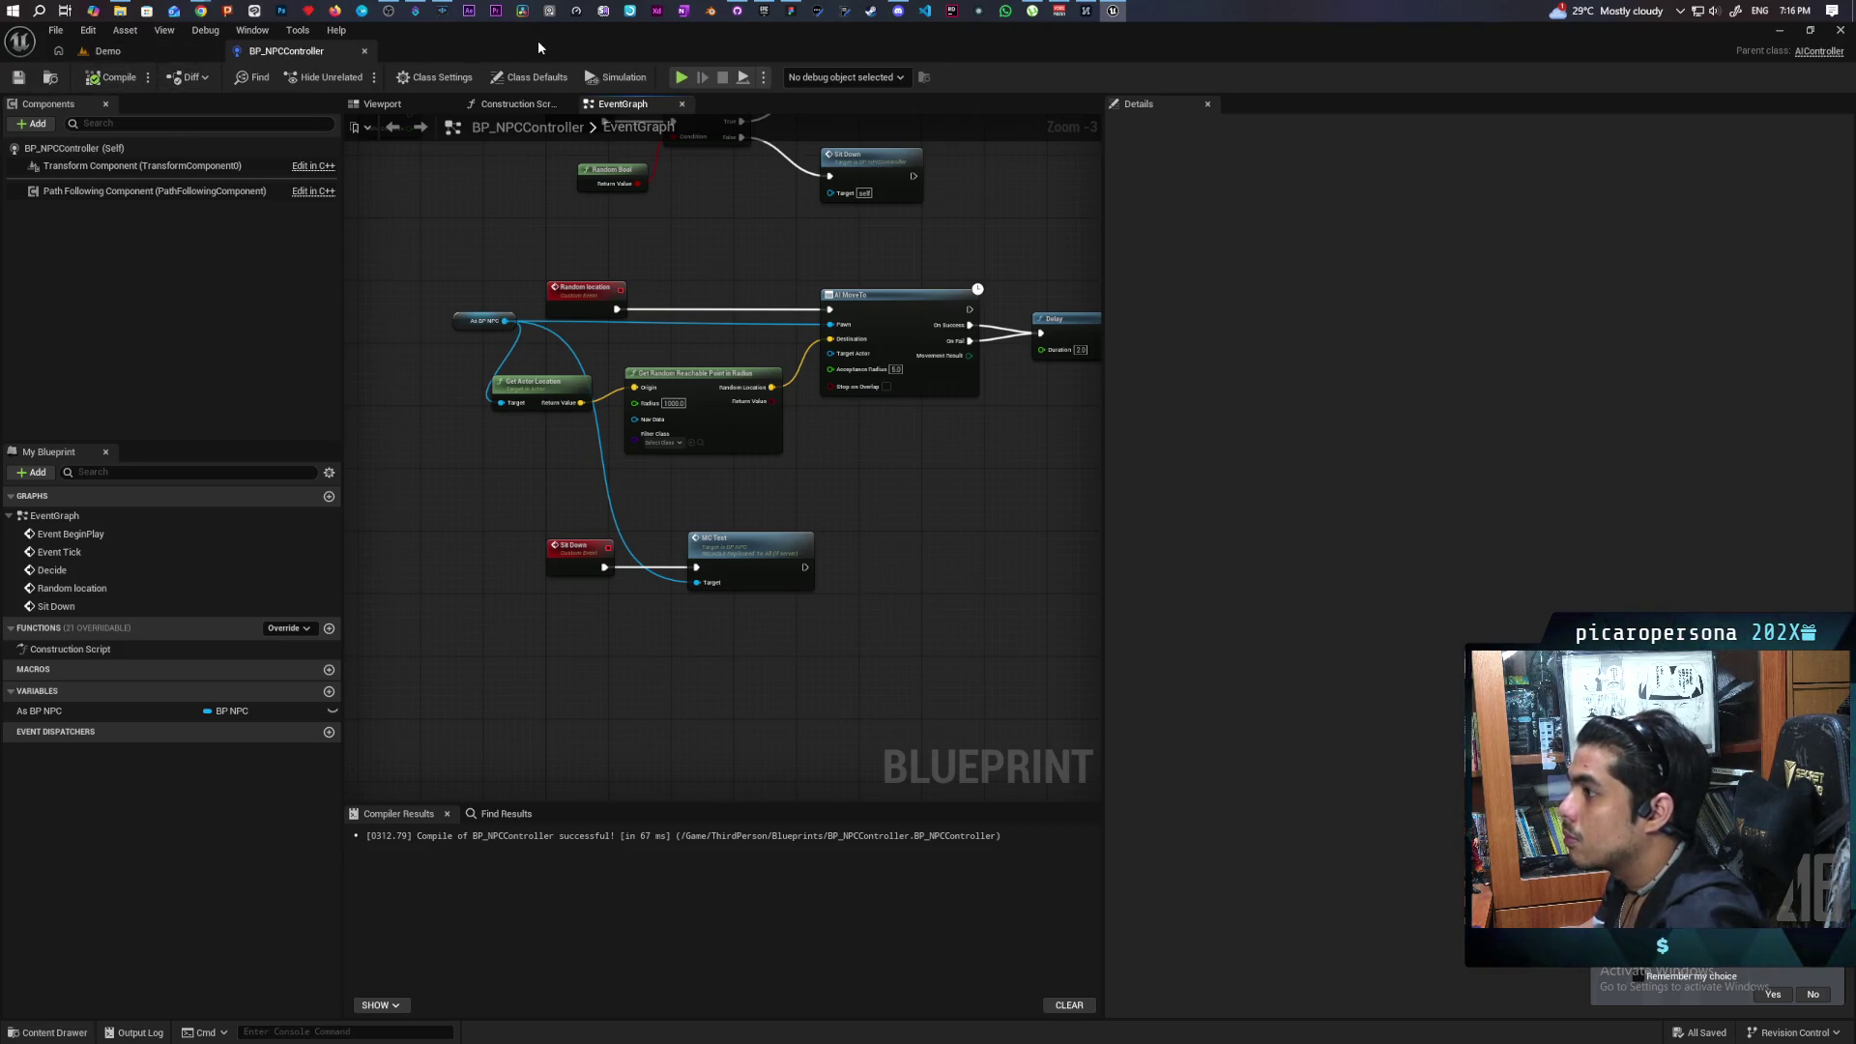
In the Demo Level Blueprint, wire AI MoveTo's Pawn input and save all assets.
left_click(158, 48)
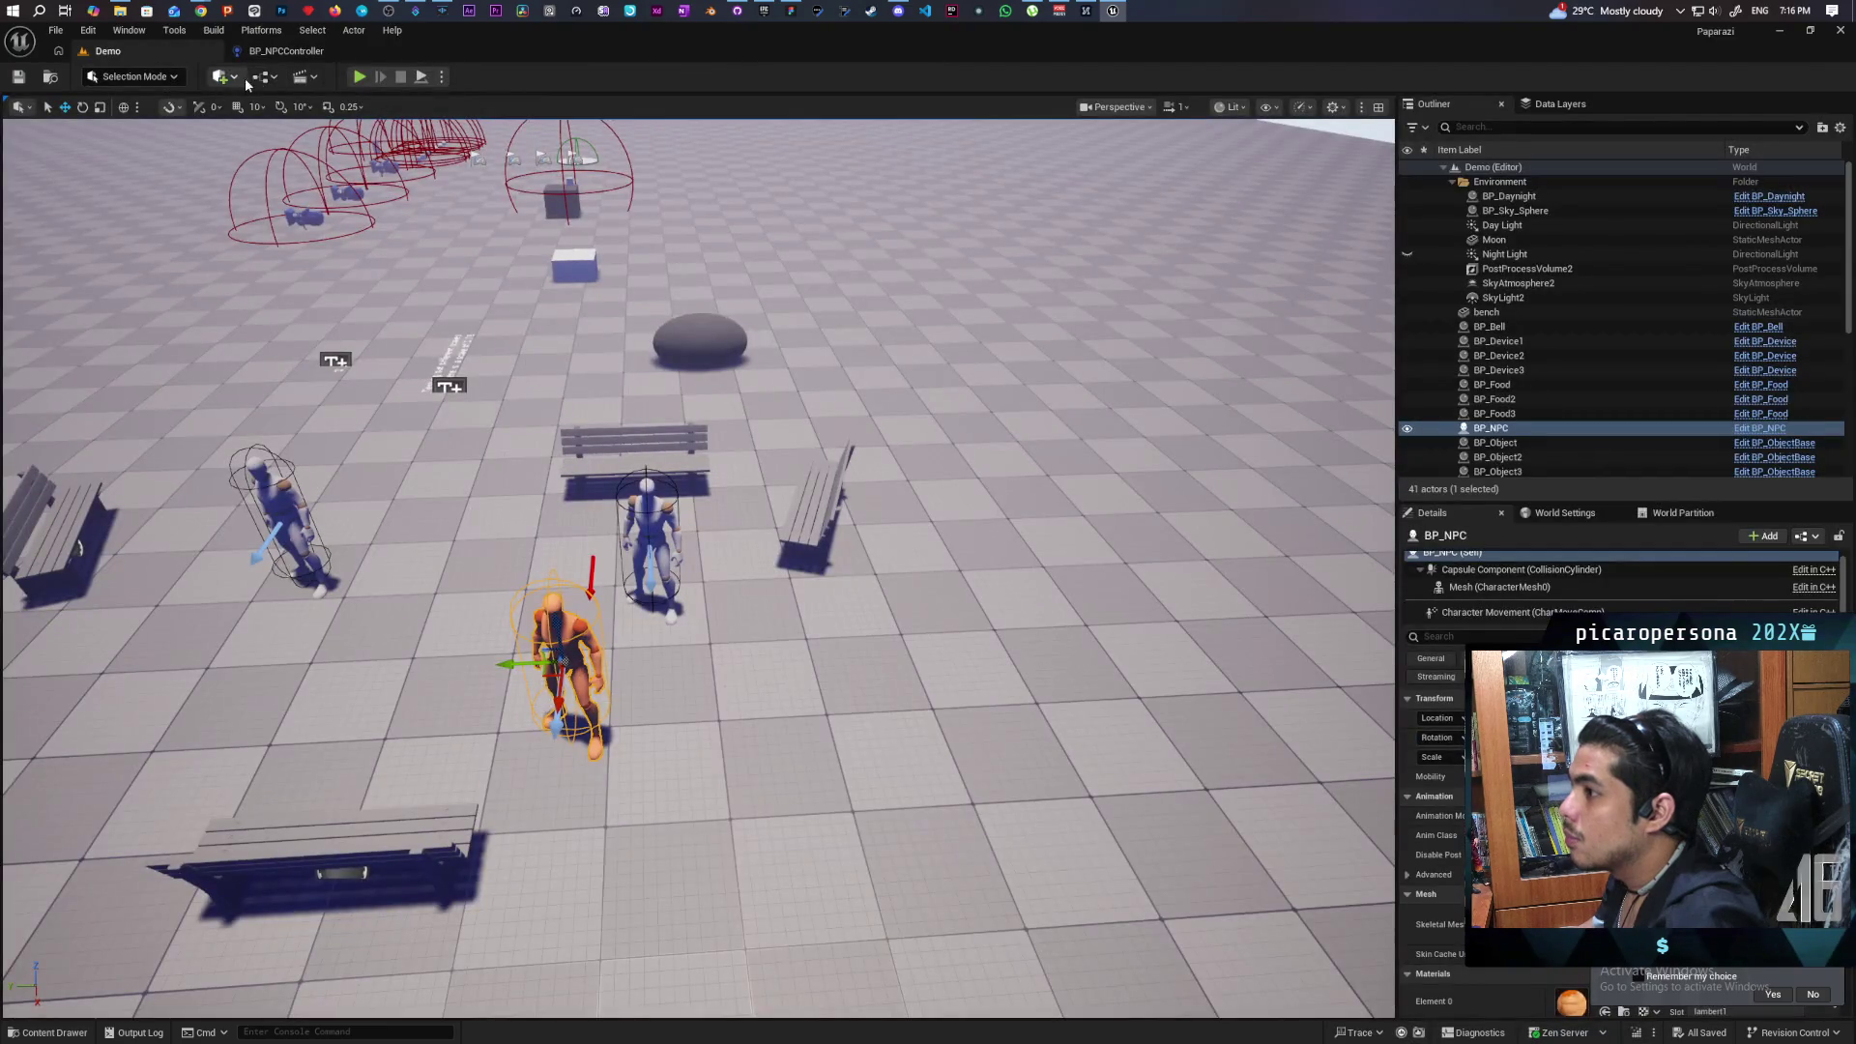
left_click(253, 77)
left_click(310, 182)
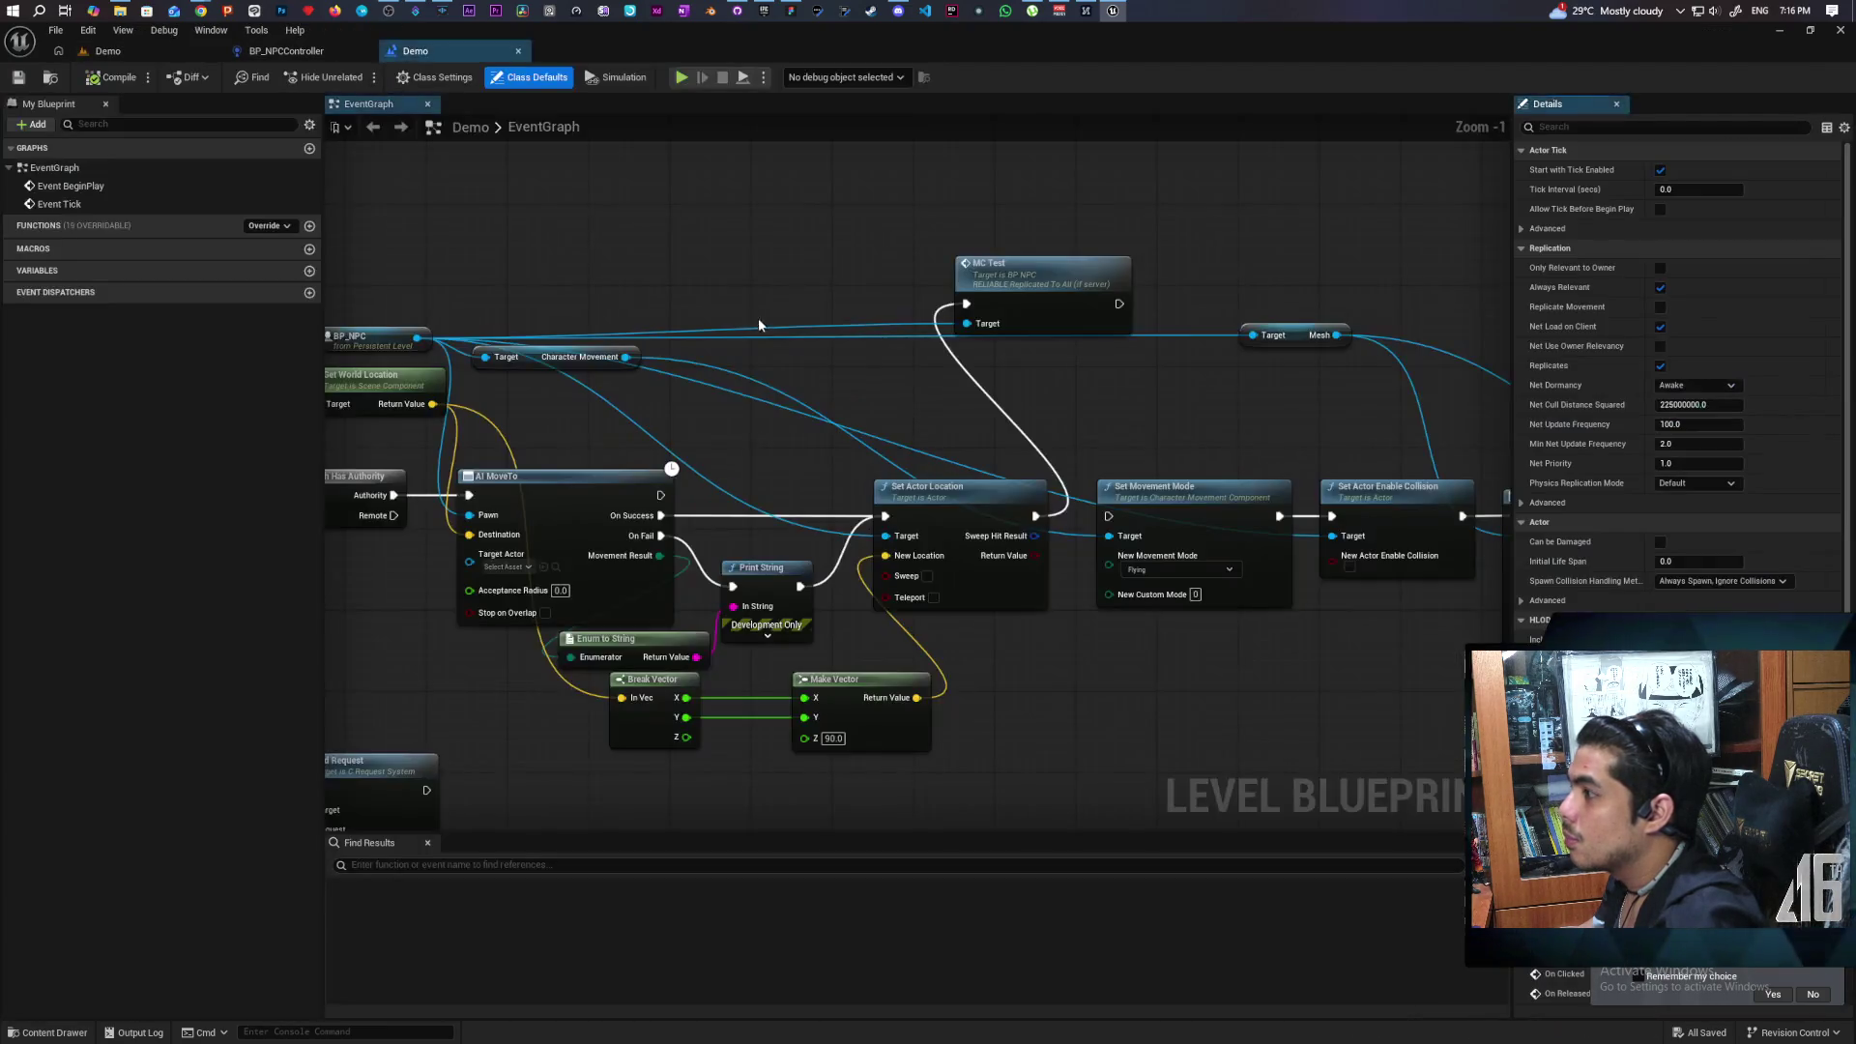
scroll(758, 324, "down", 3)
scroll(621, 282, "up", 2)
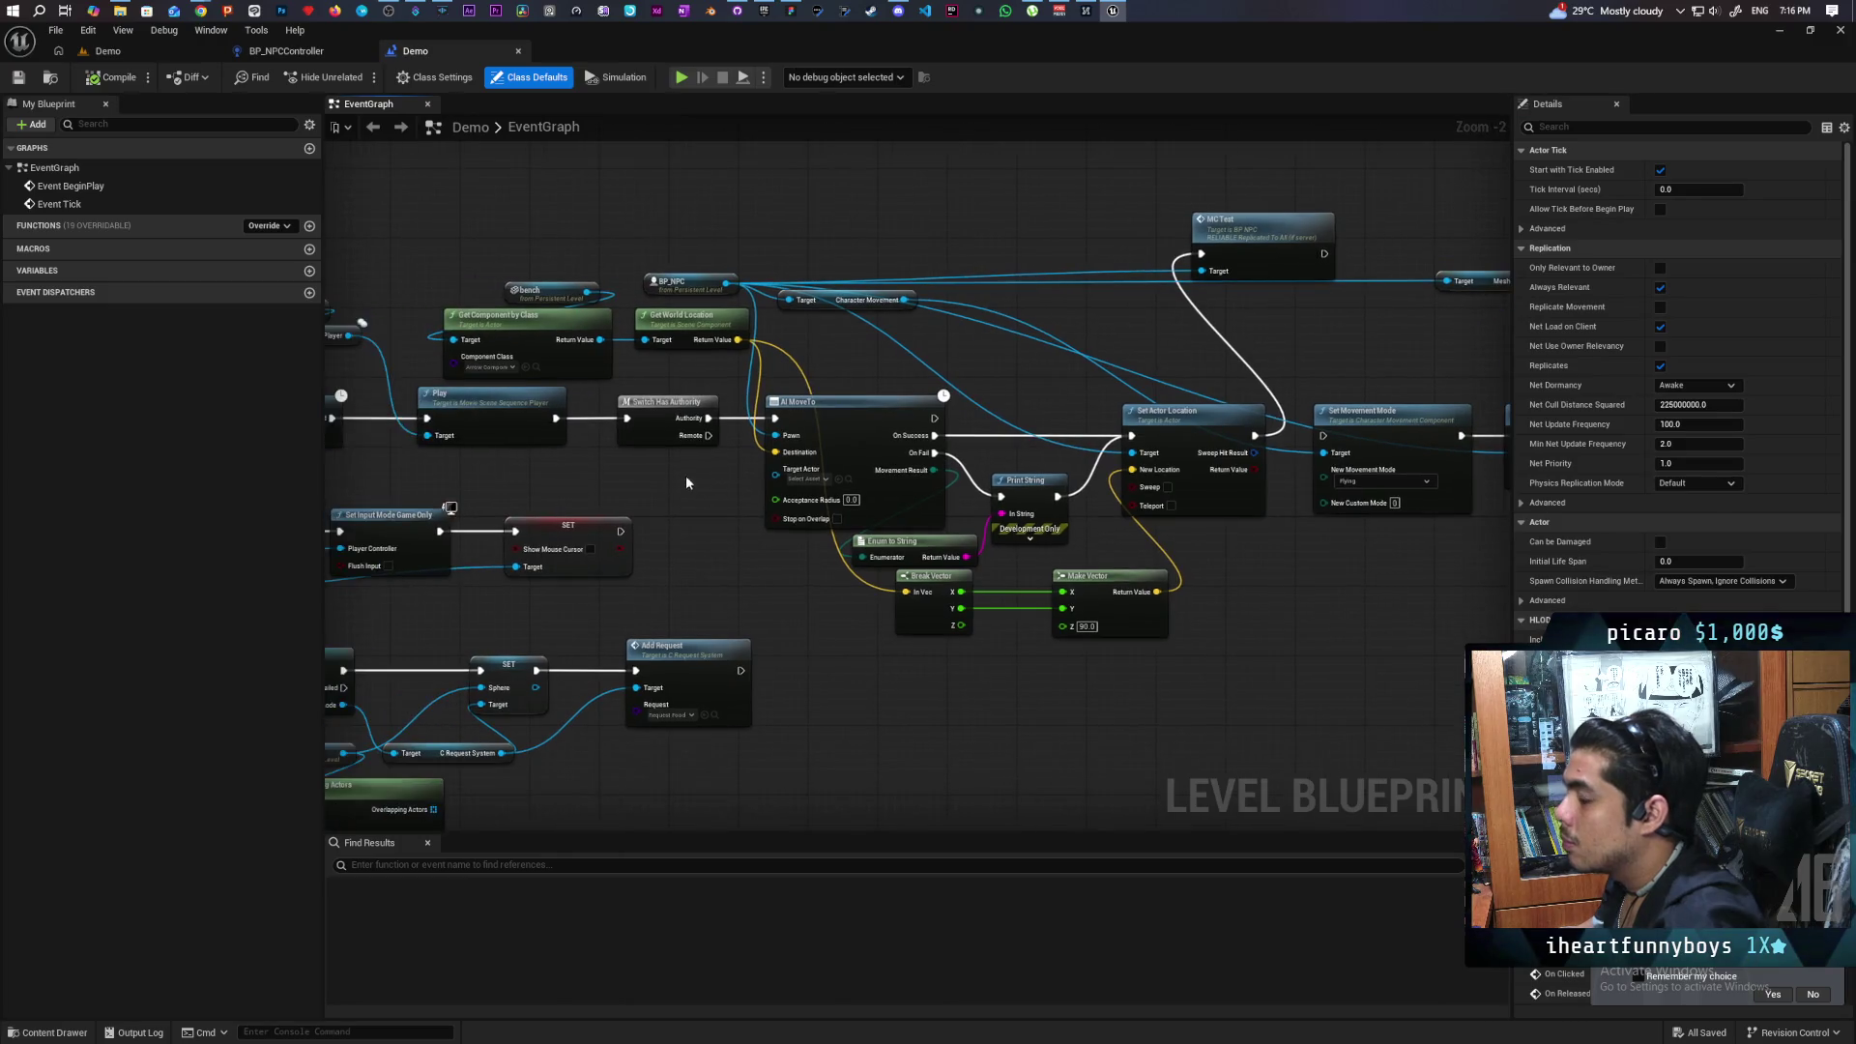
left_click_drag(726, 436, 790, 426)
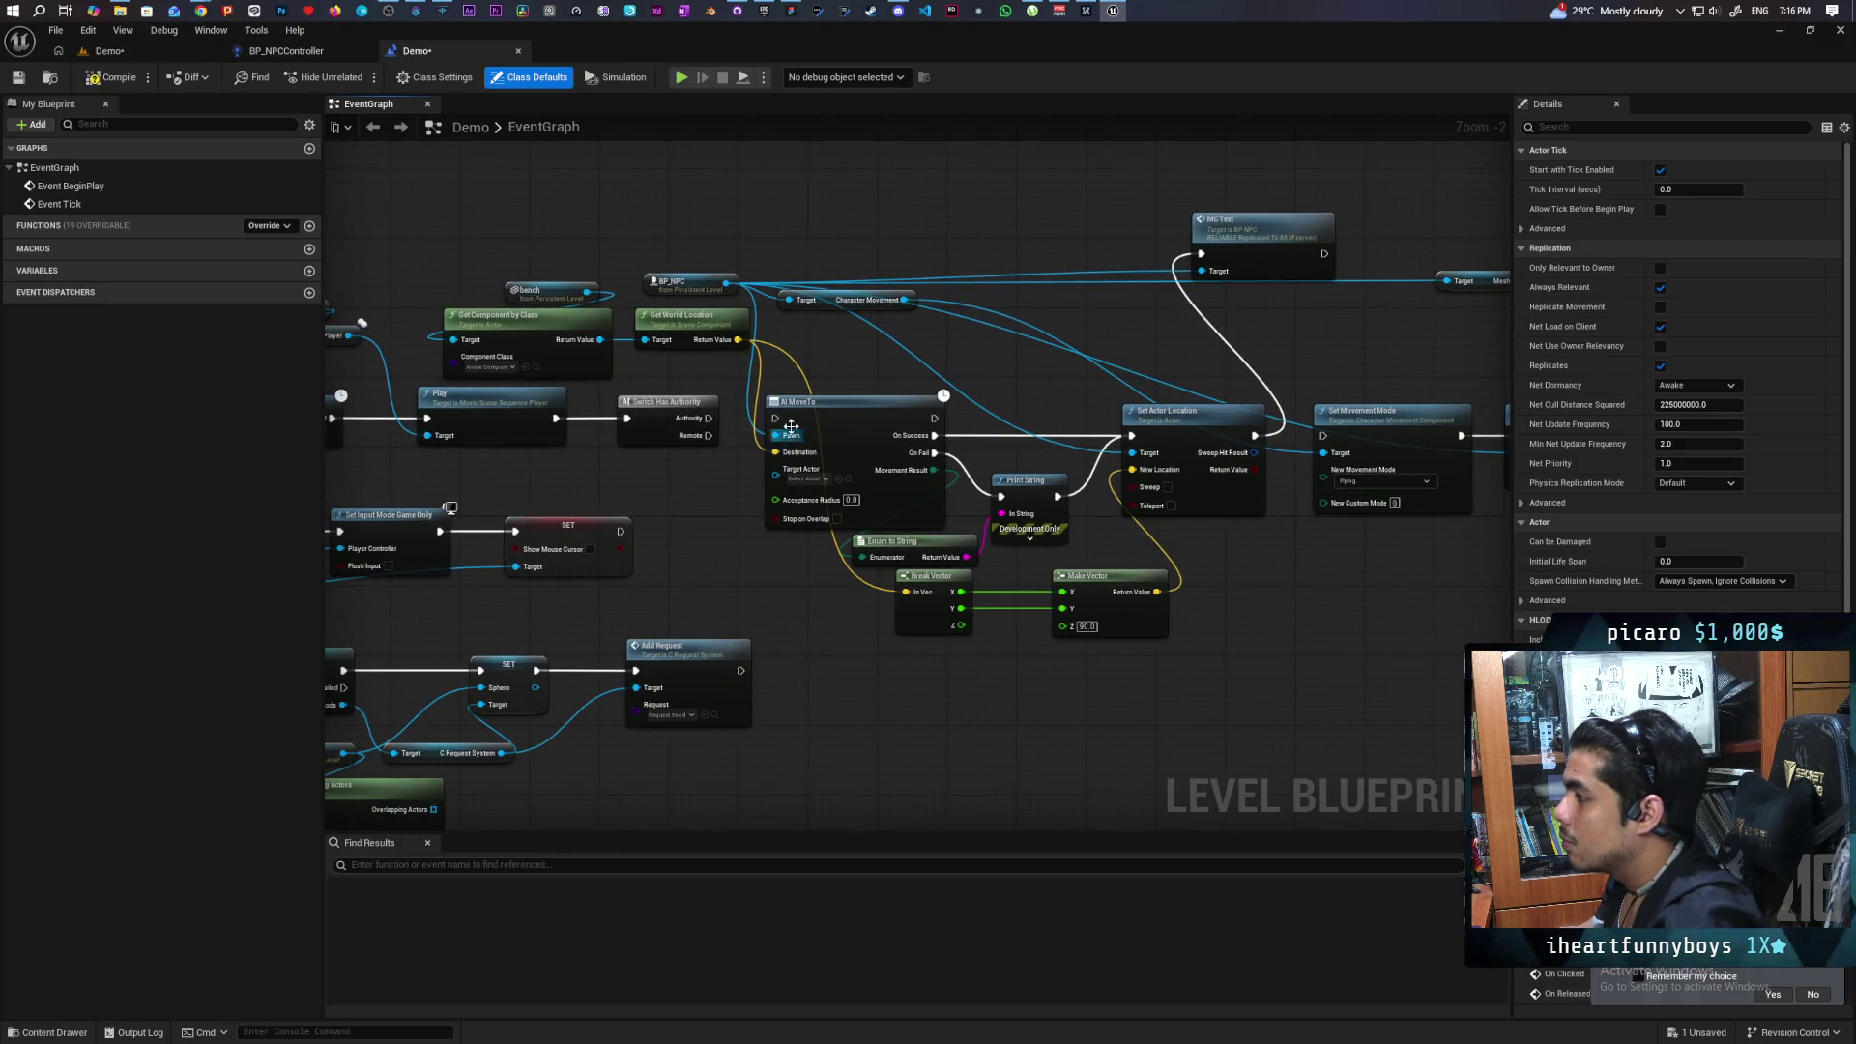
left_click(109, 51)
key("ctrl+s")
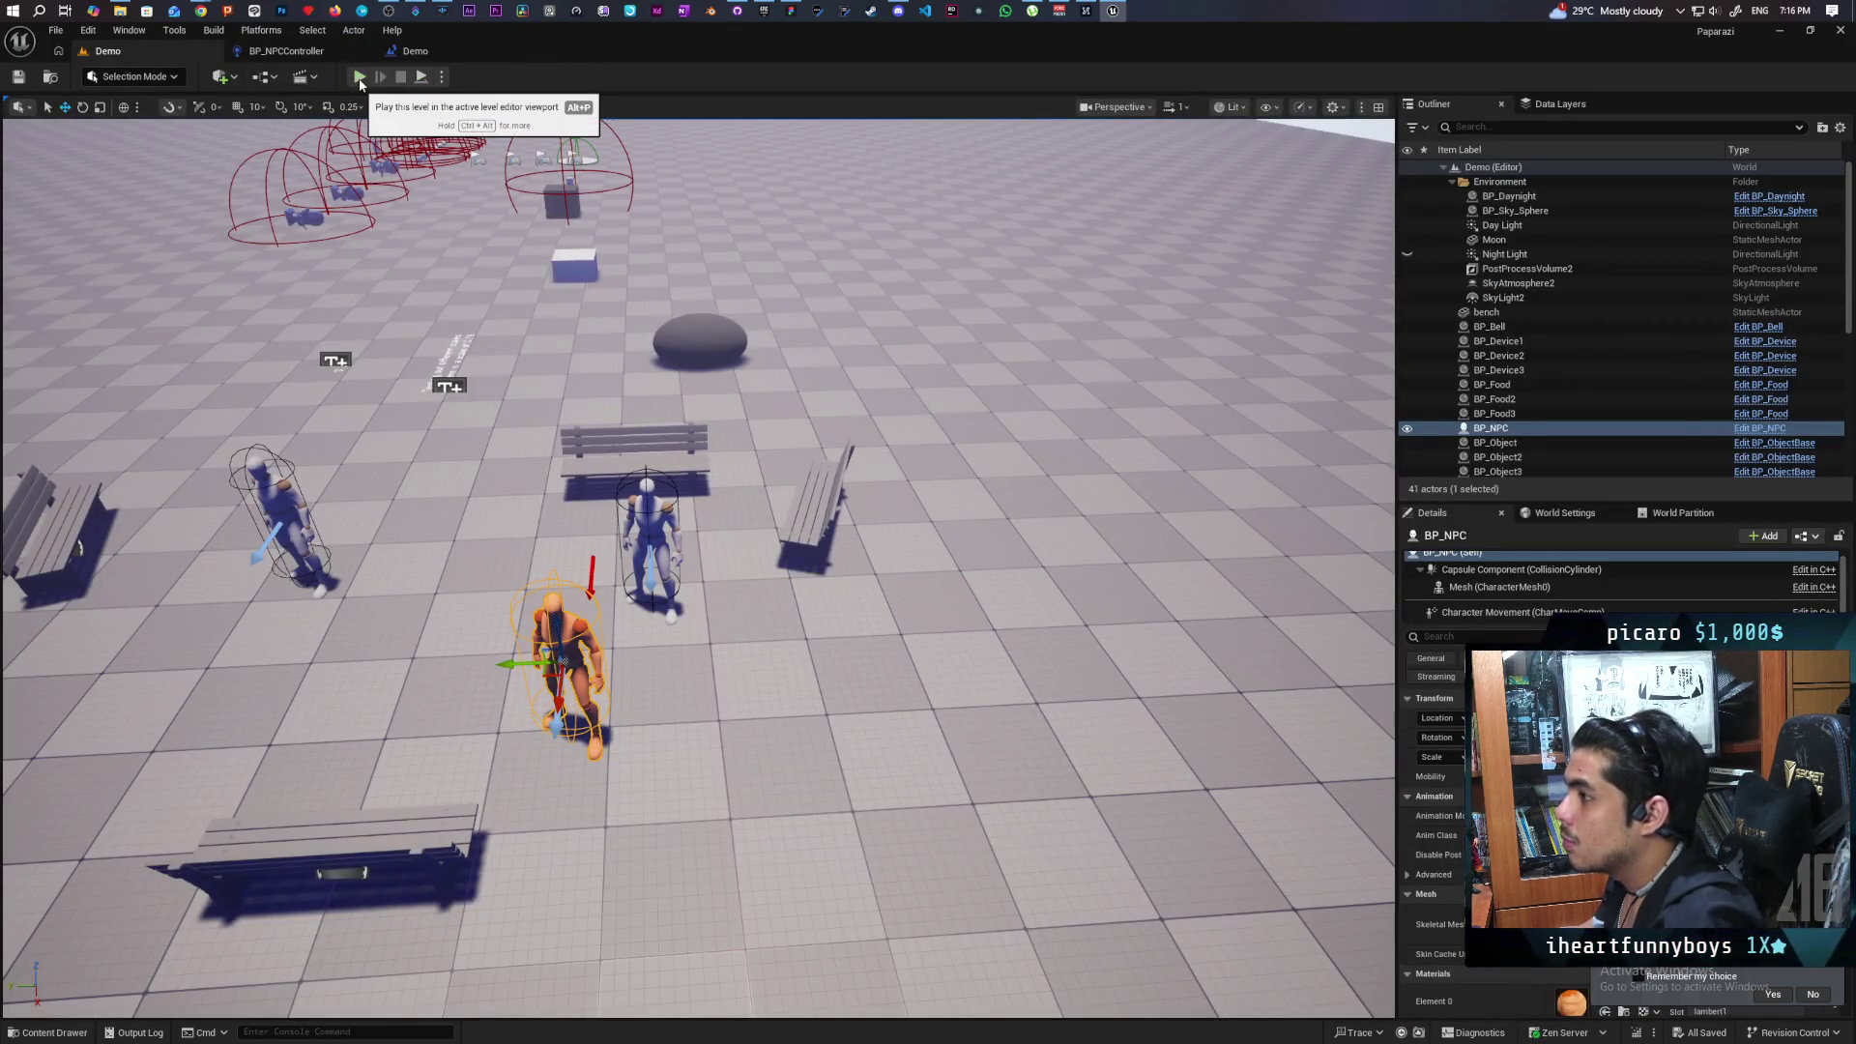
Play-test the Demo level with 3 clients, walking toward the benches, then stop PIE.
key("alt+p")
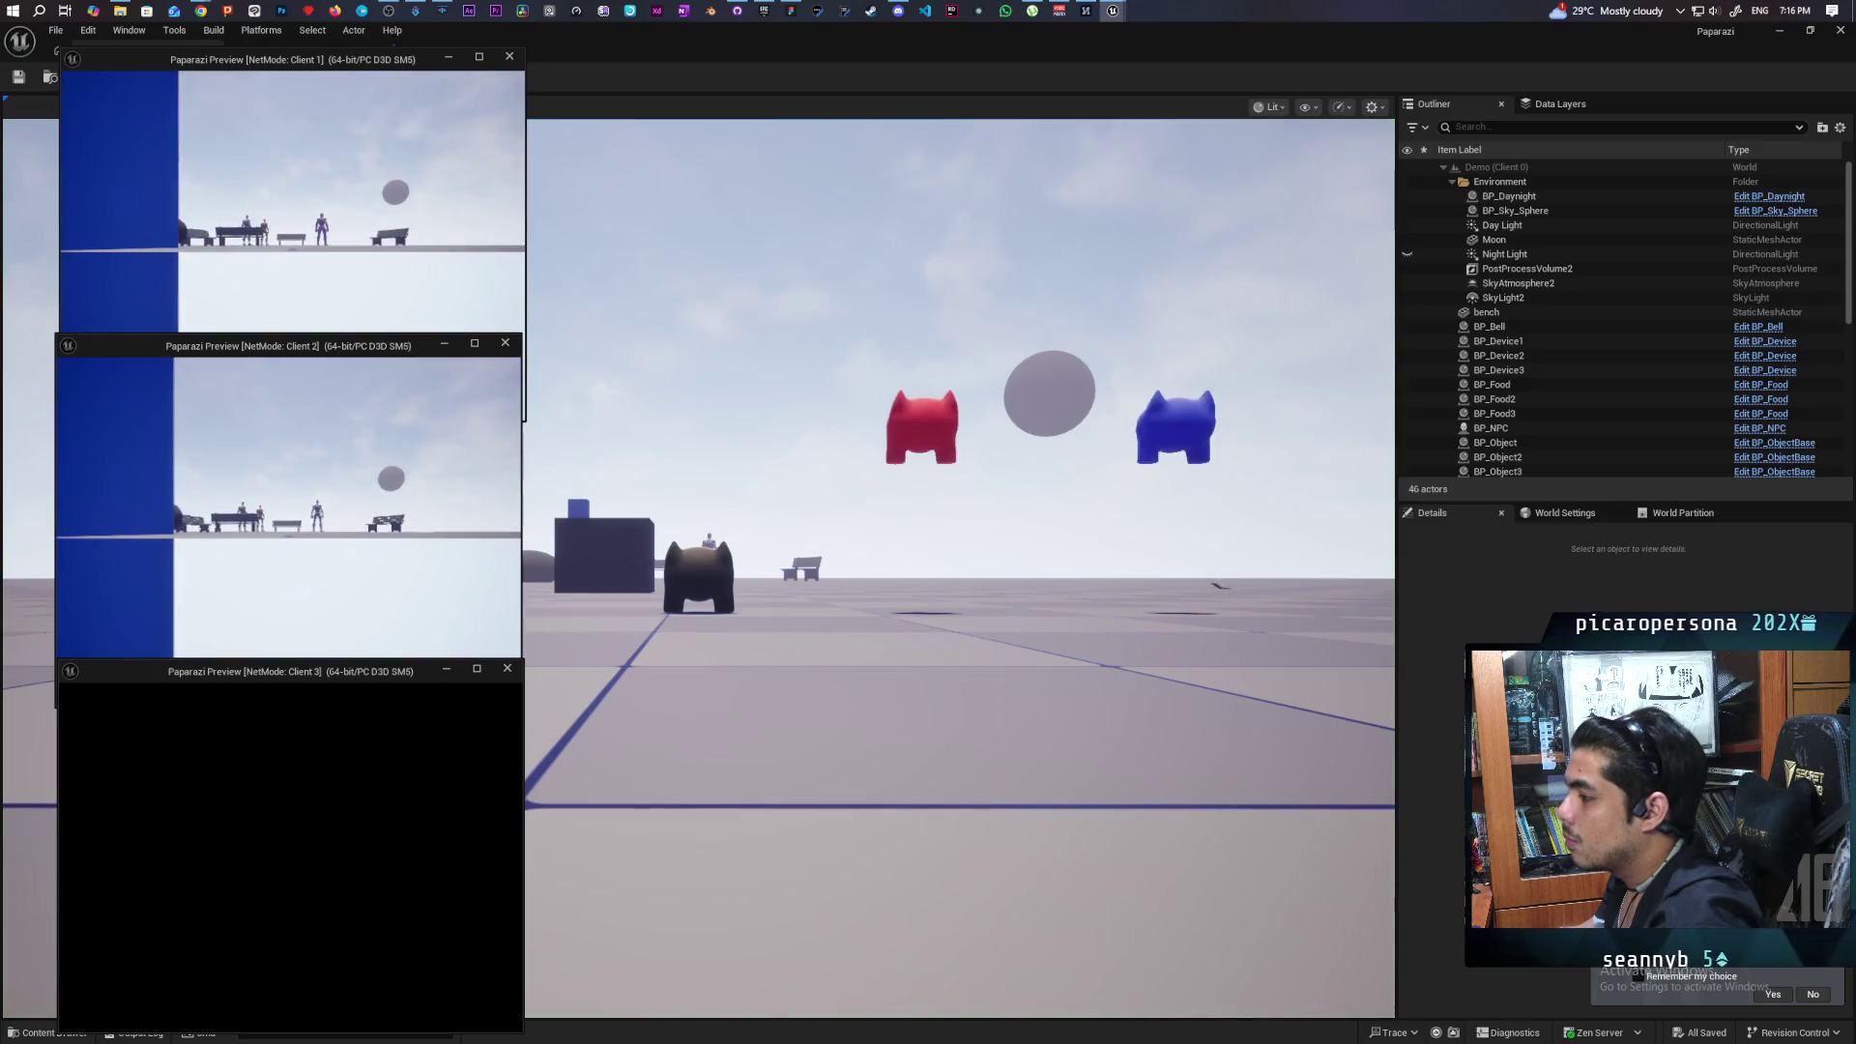
left_click(837, 307)
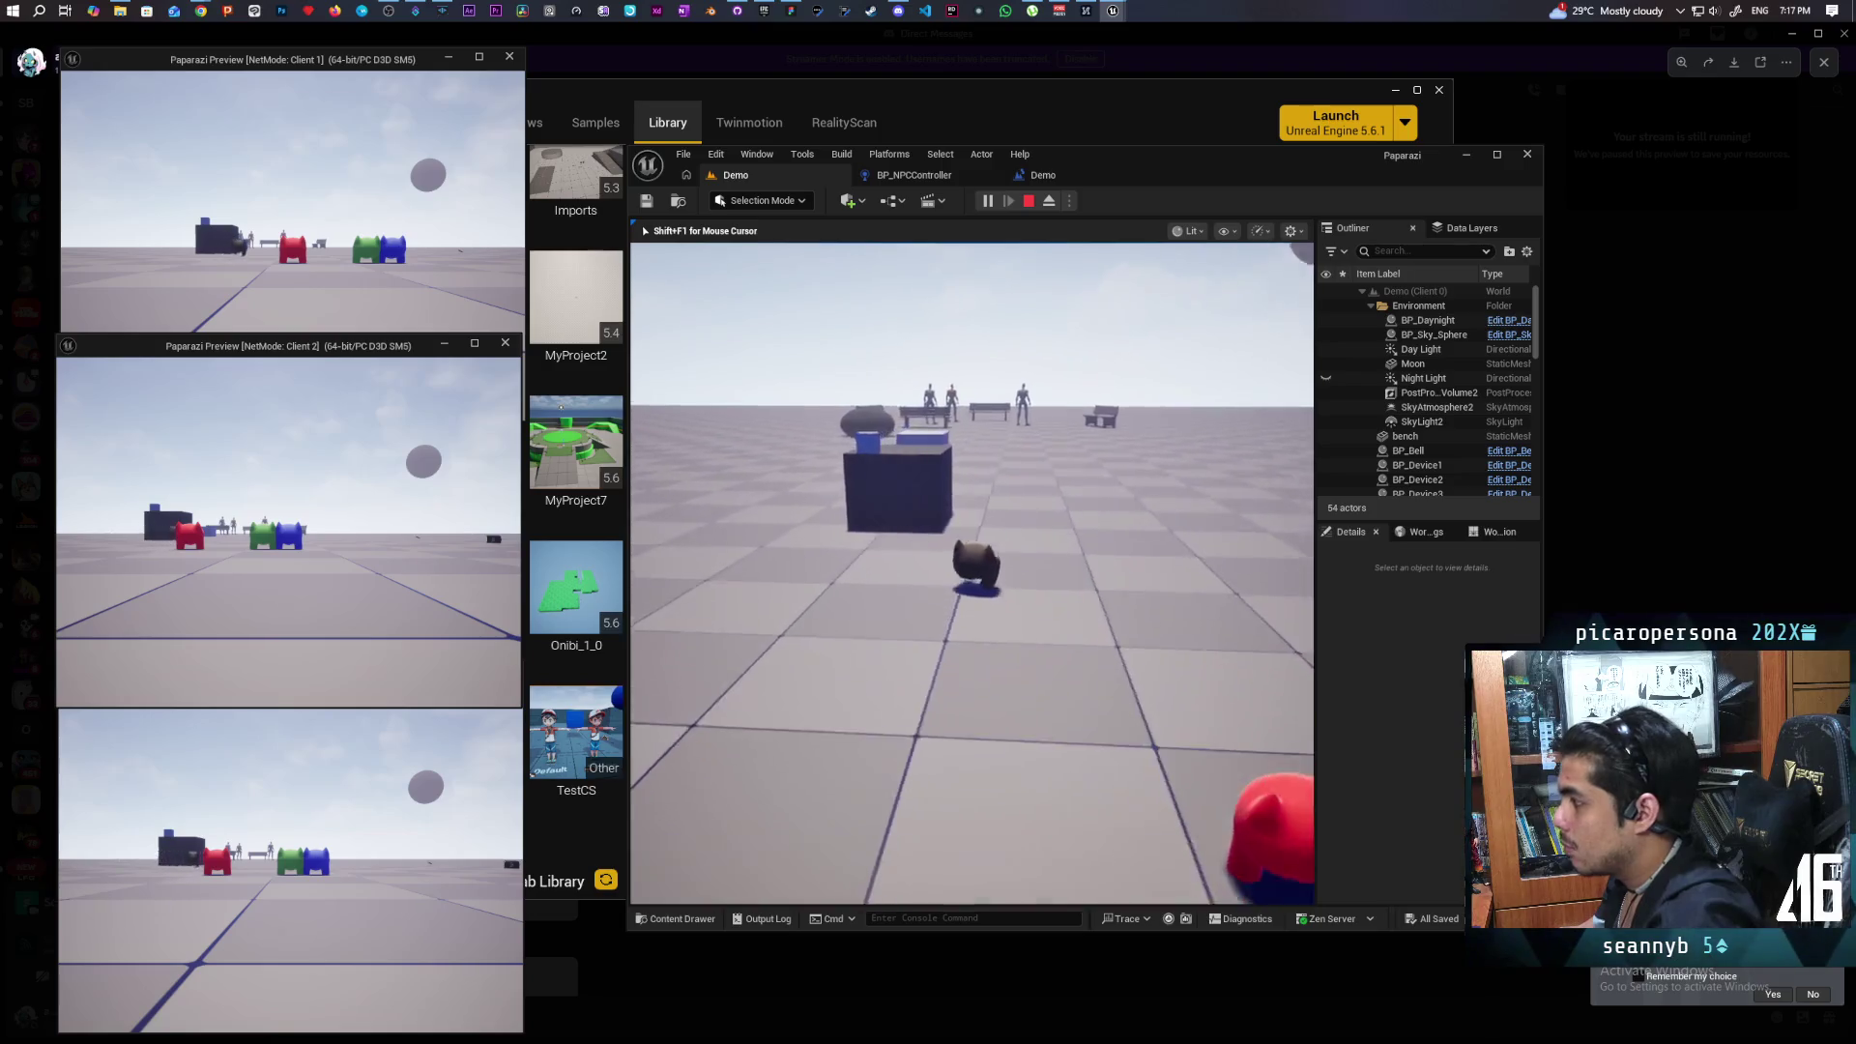
key("w")
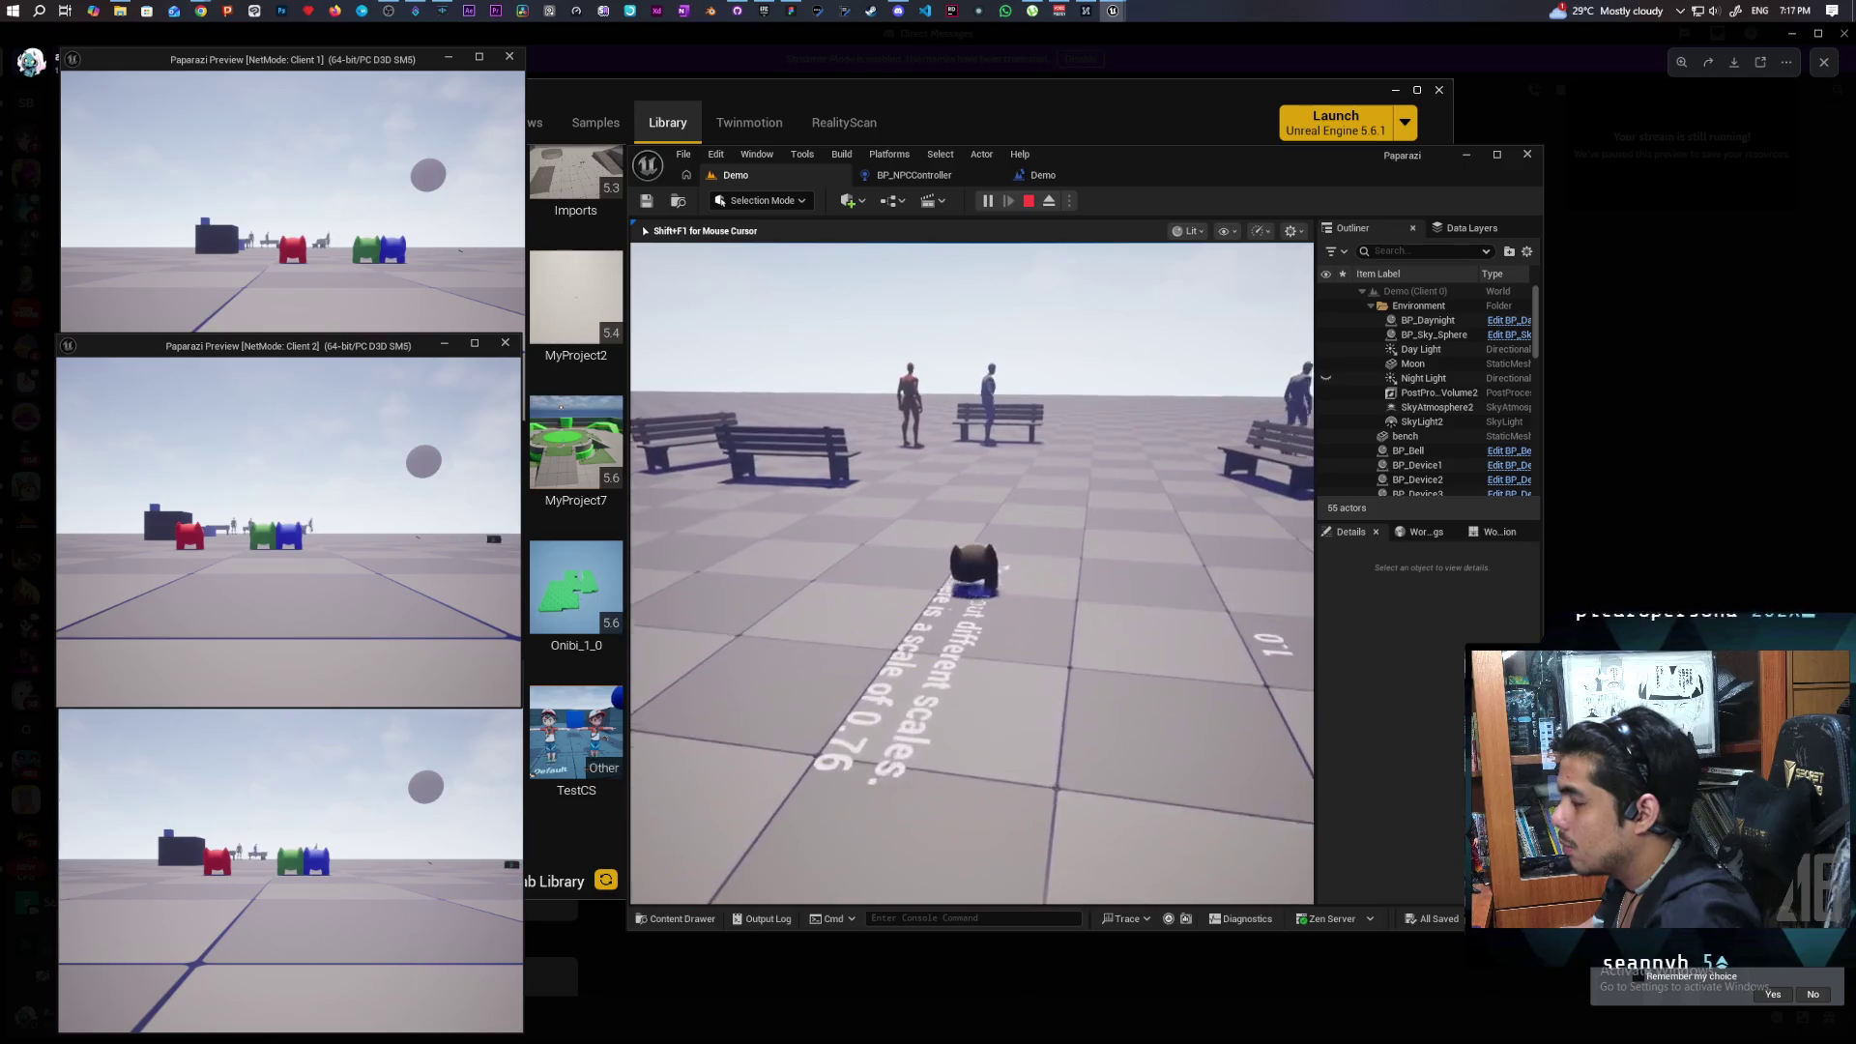
left_click(290, 242)
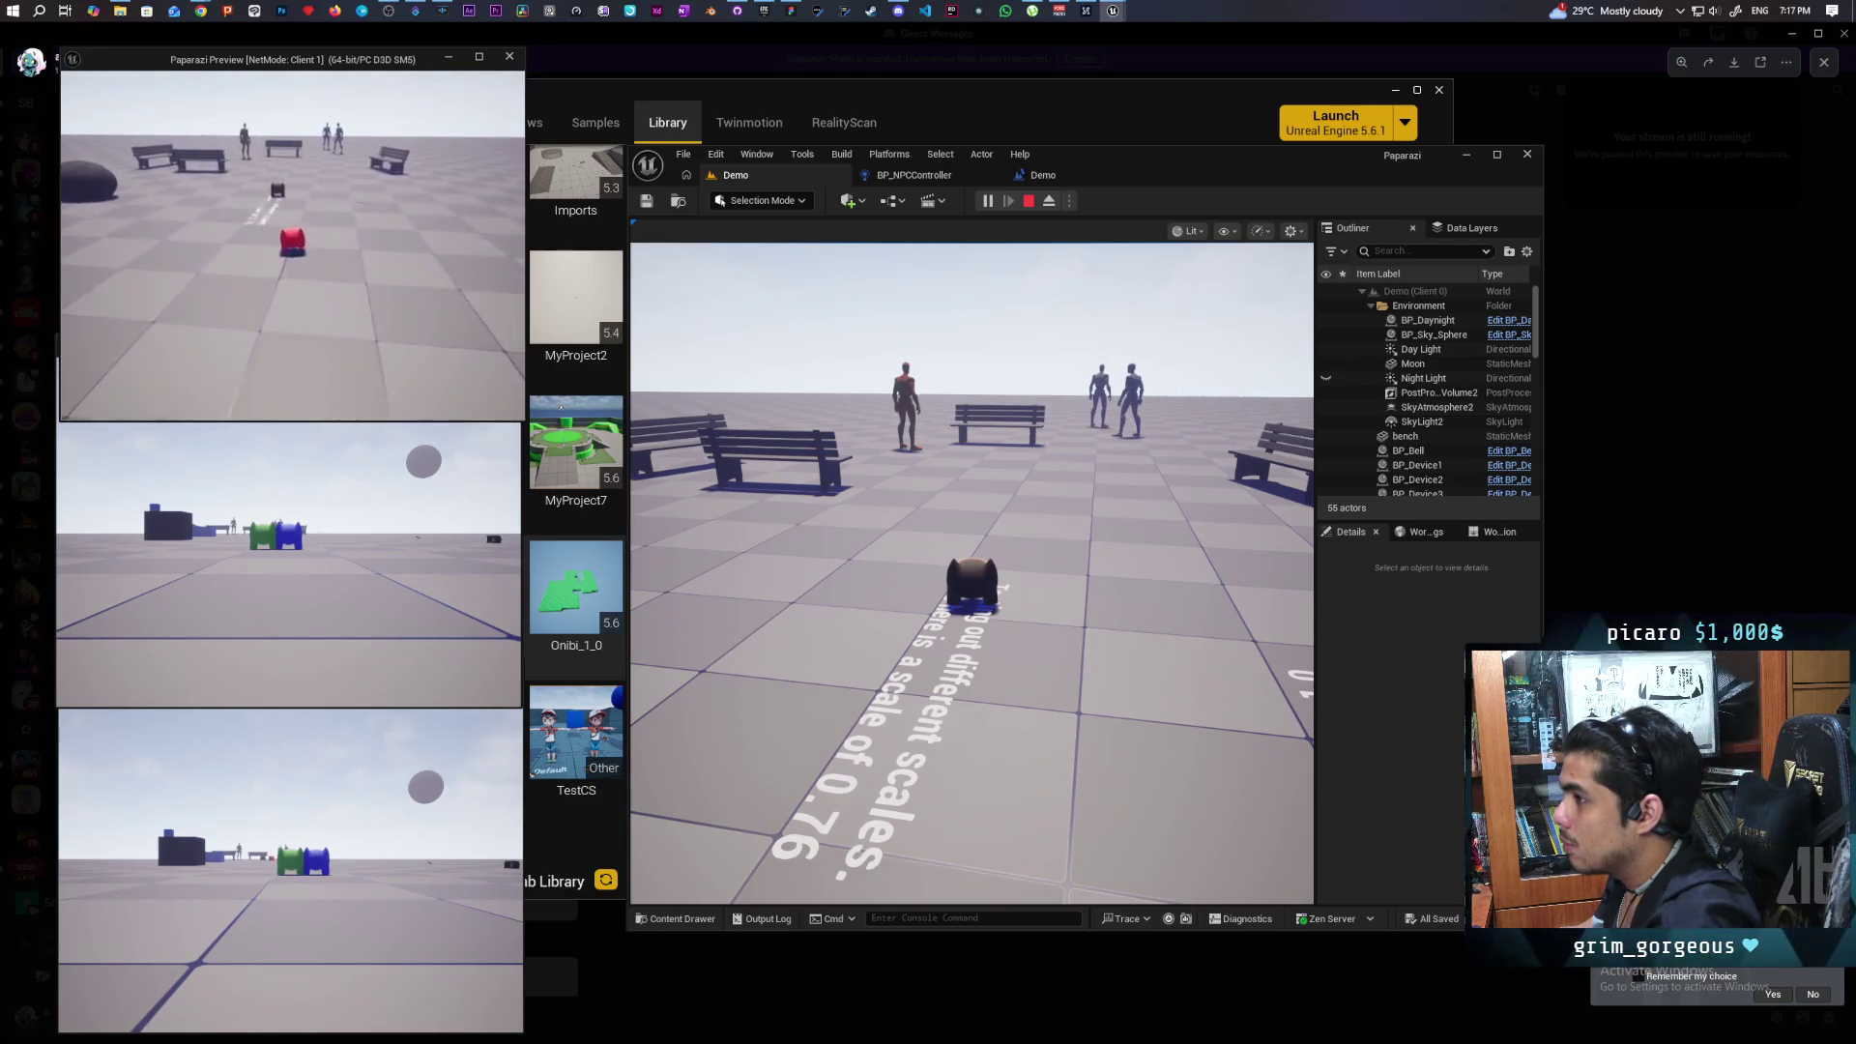
key("Escape")
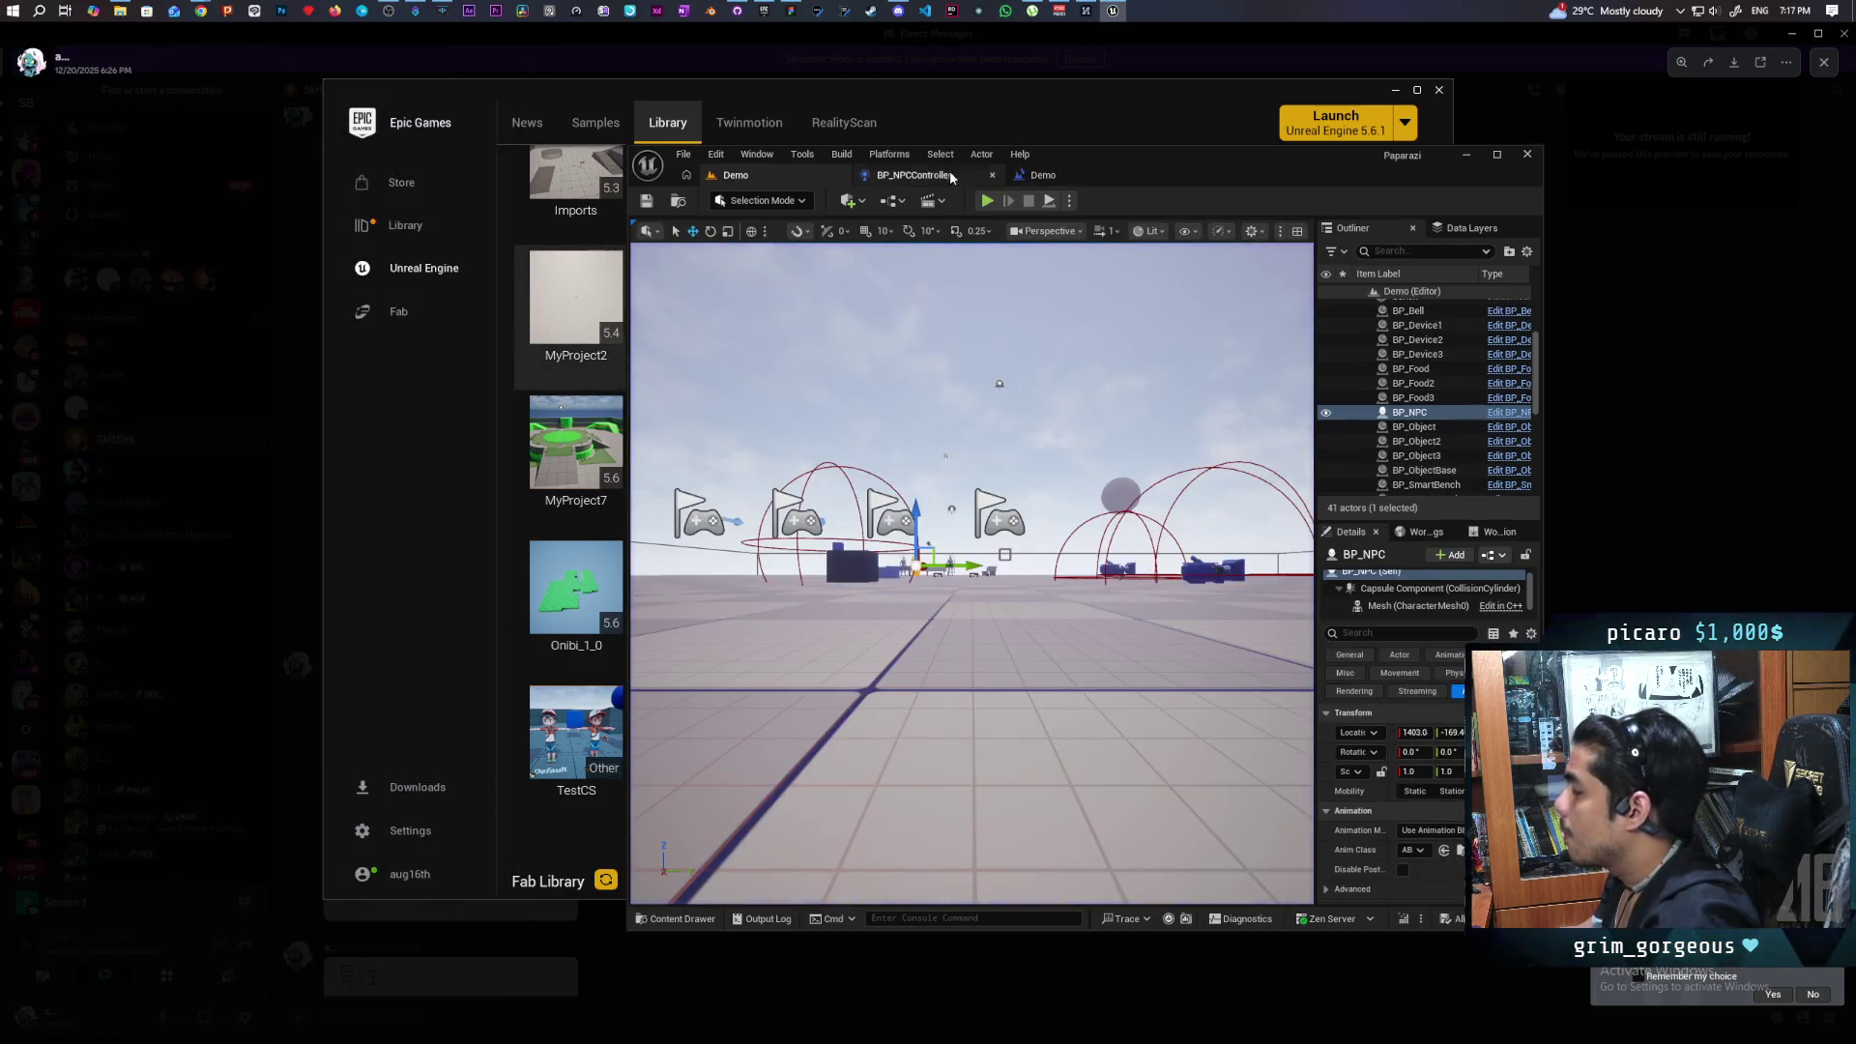
In BP_NPCController, call Decide from Switch Has Authority's Authority output, then compile and save.
left_click(930, 177)
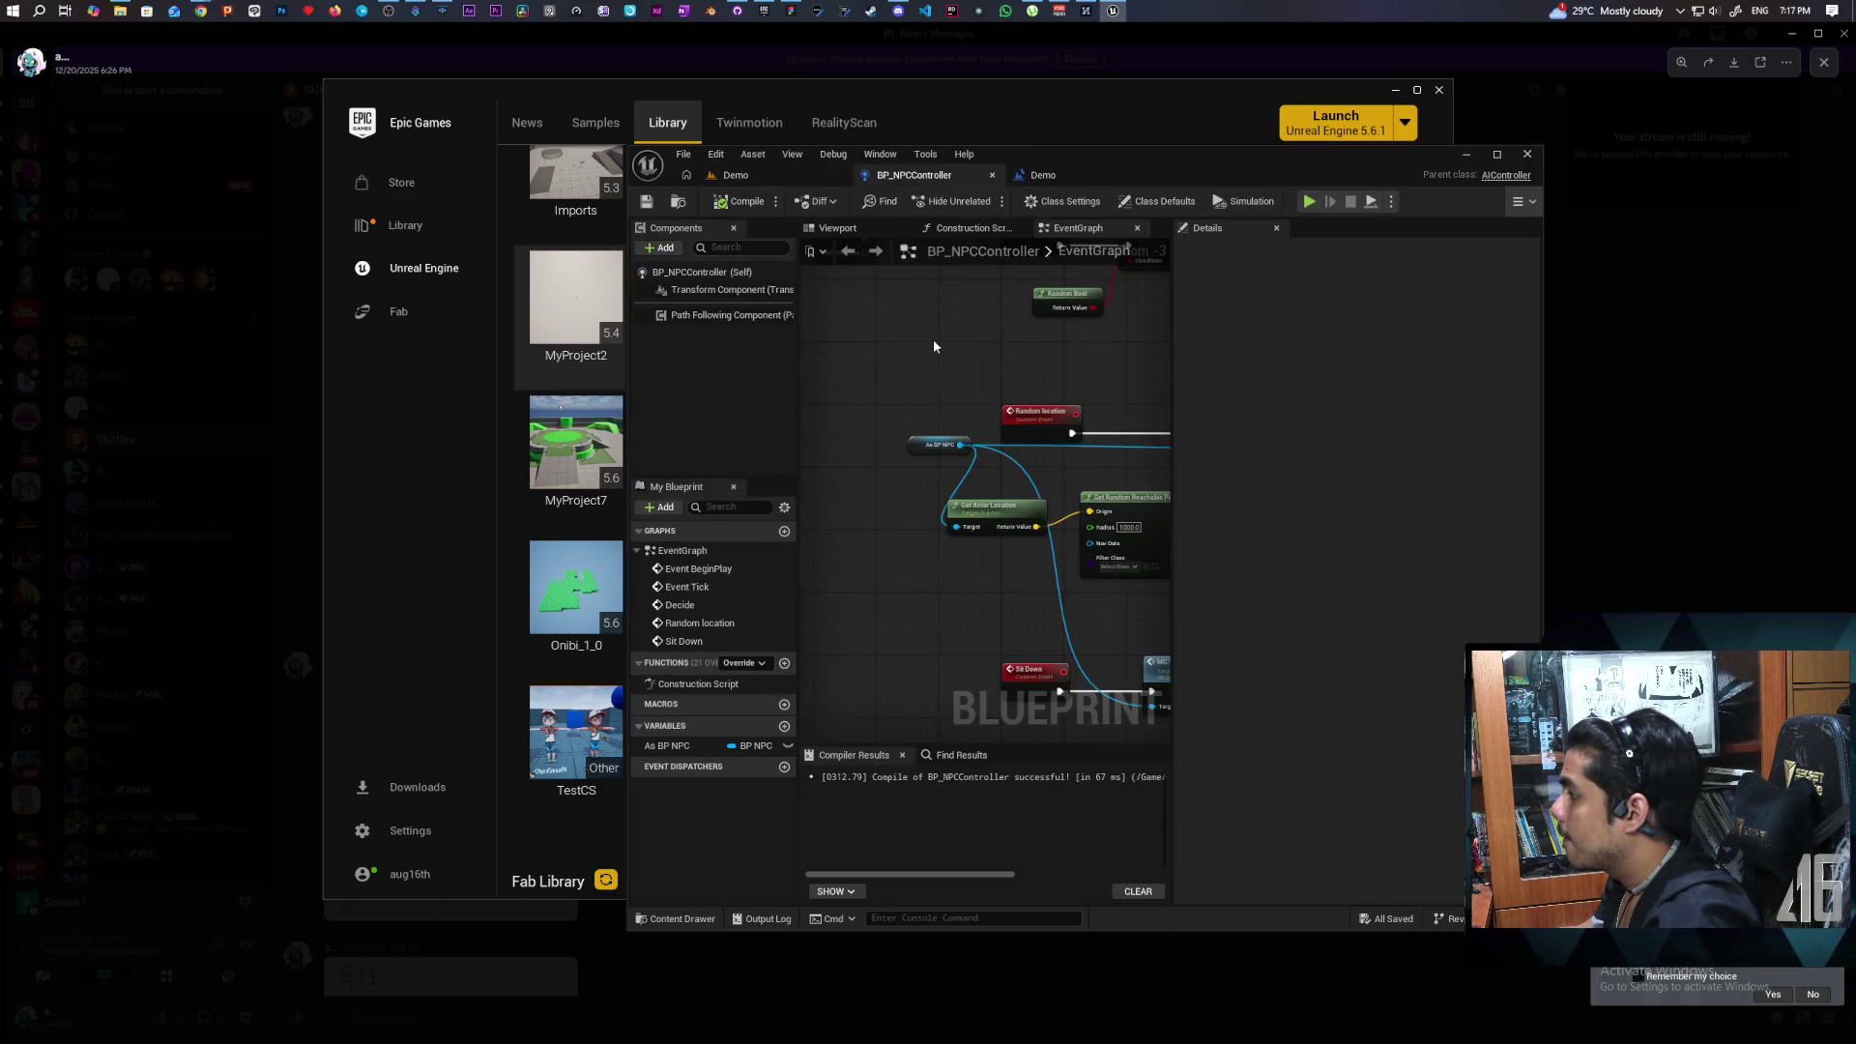
scroll(948, 338, "down", 2)
scroll(989, 454, "up", 3)
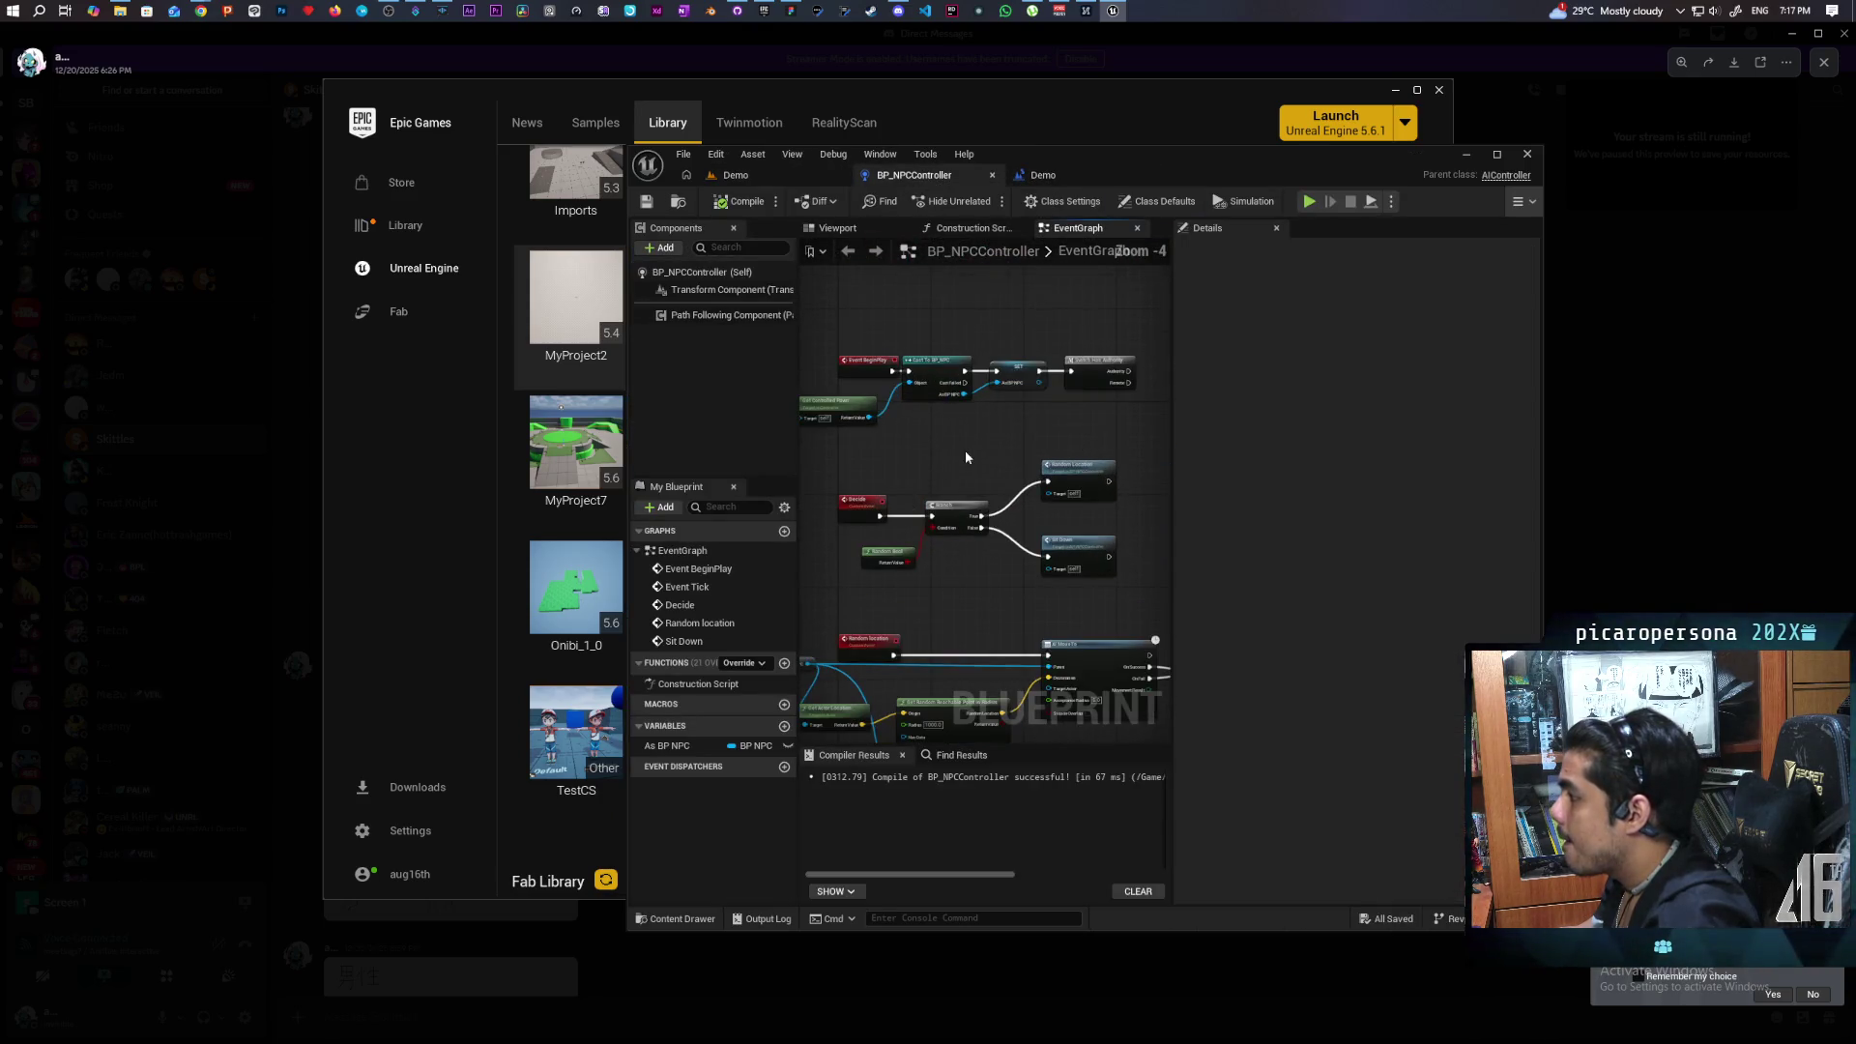
left_click_drag(962, 396, 1009, 398)
type("cid")
key("Return")
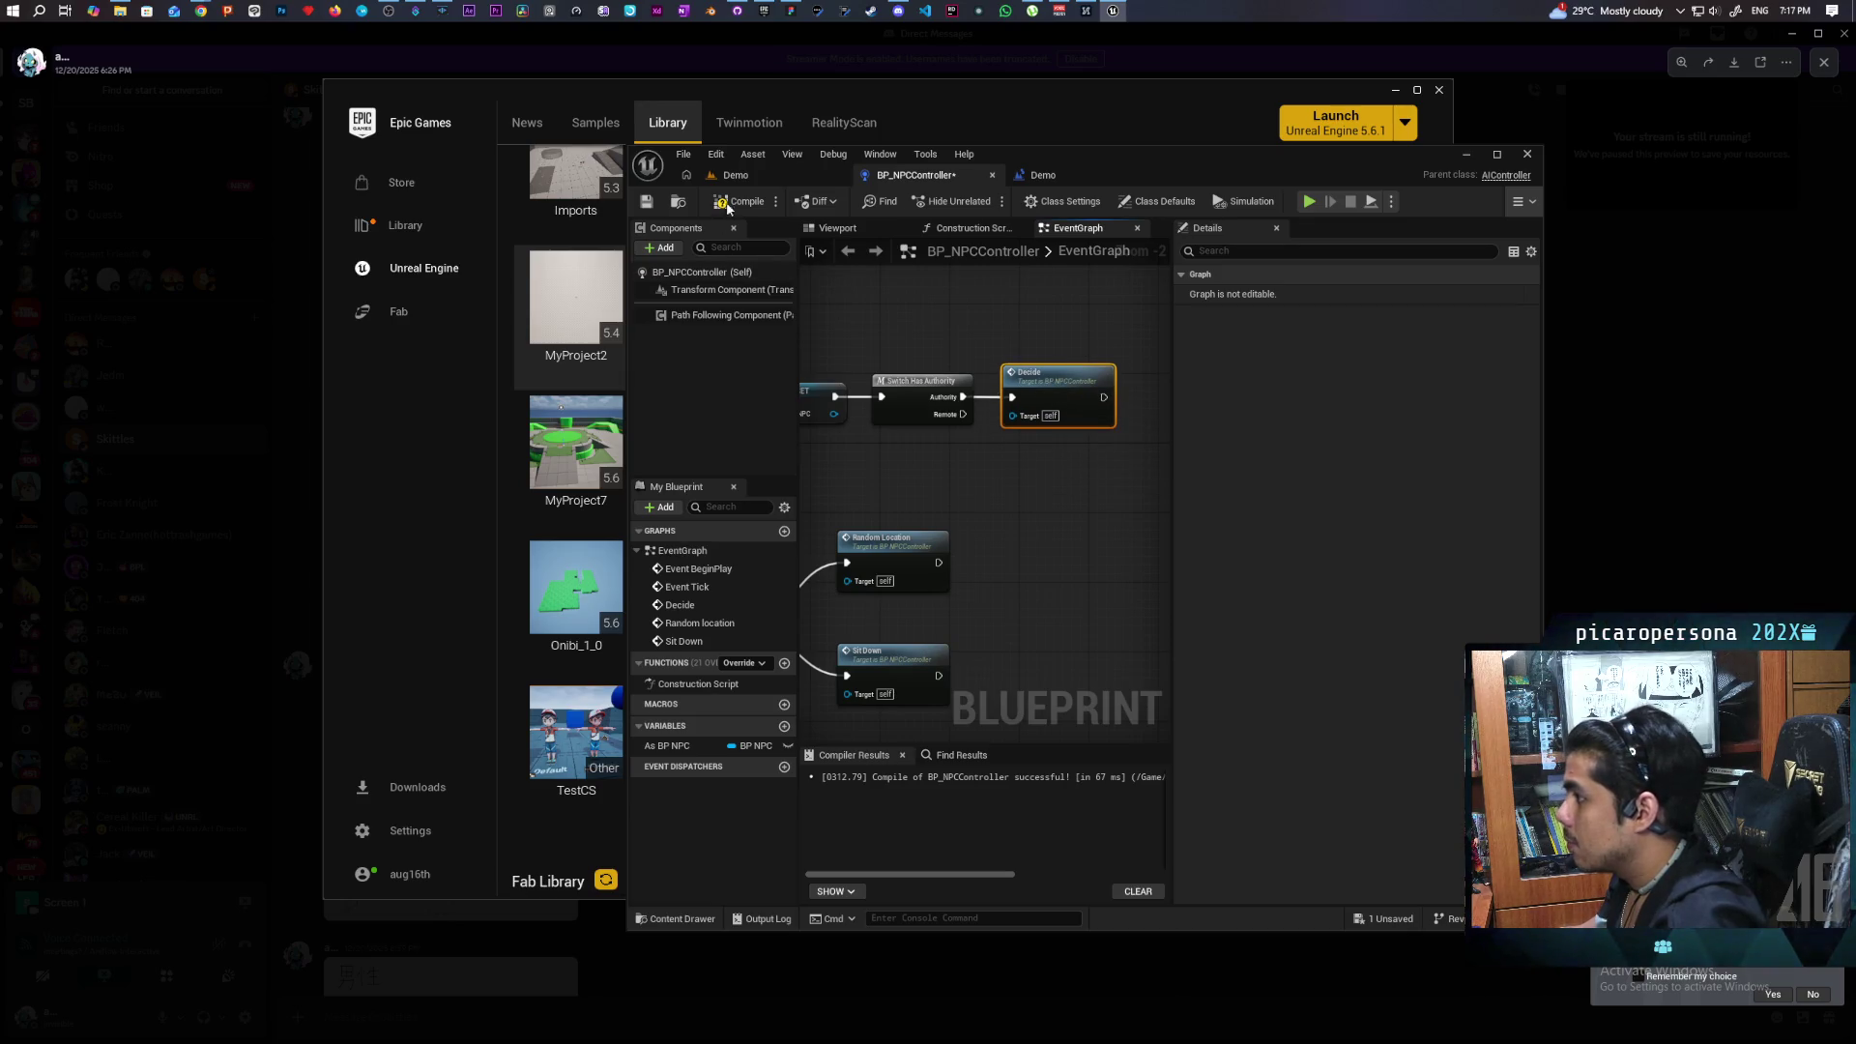
key("ctrl+s")
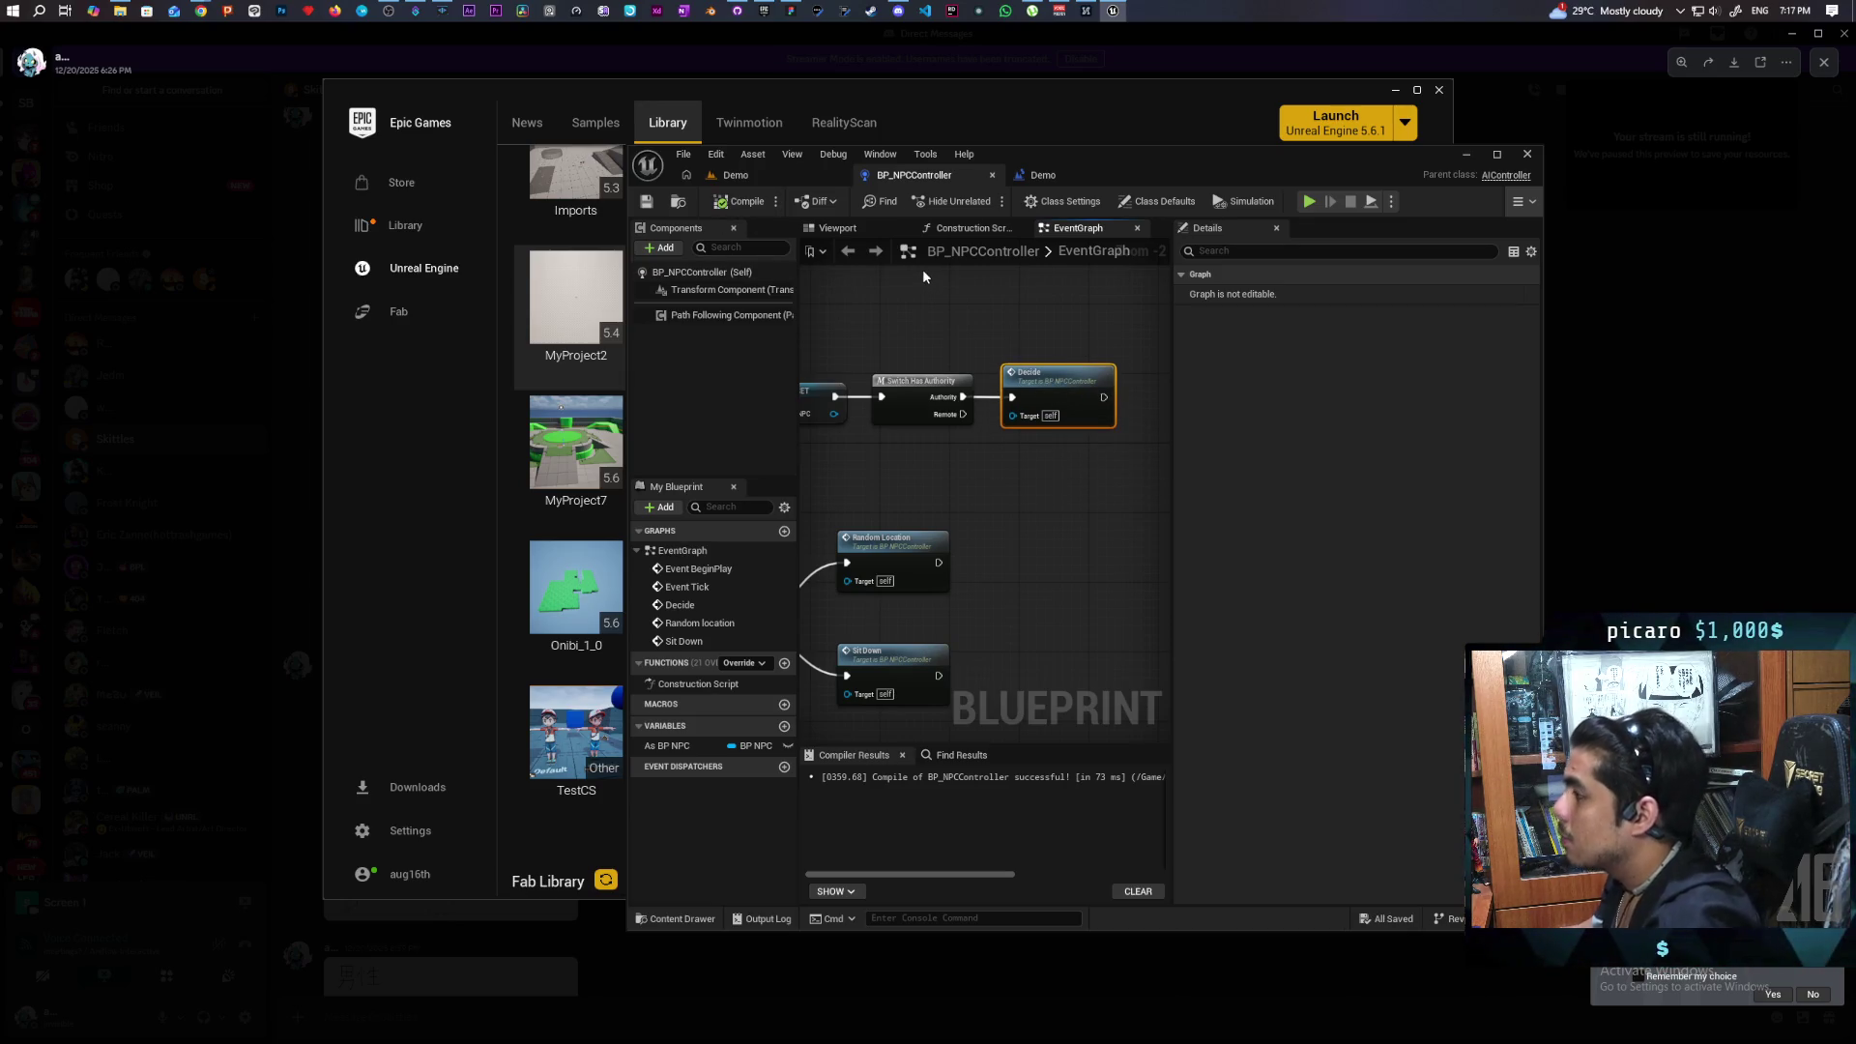
Maximize the editor, move MC Test clear of Sit Down, and return to the Demo level.
double_click(1216, 153)
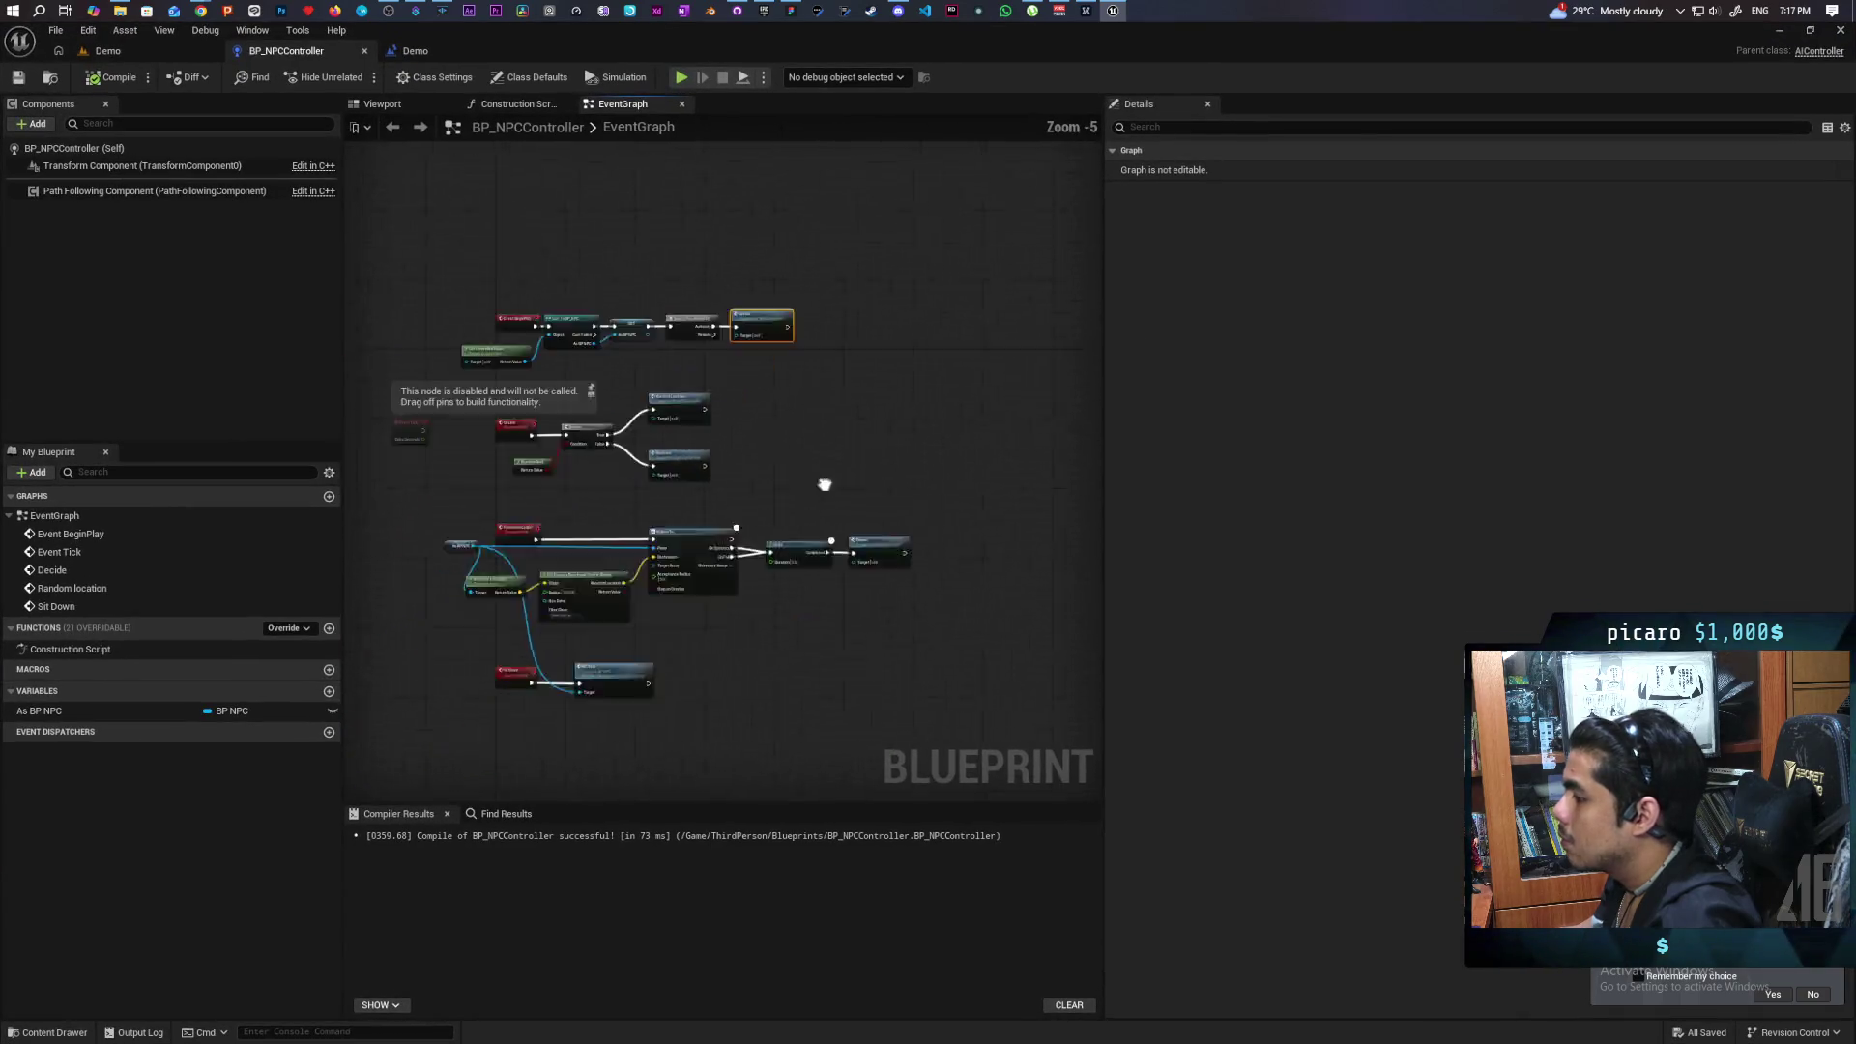
left_click_drag(672, 505, 849, 505)
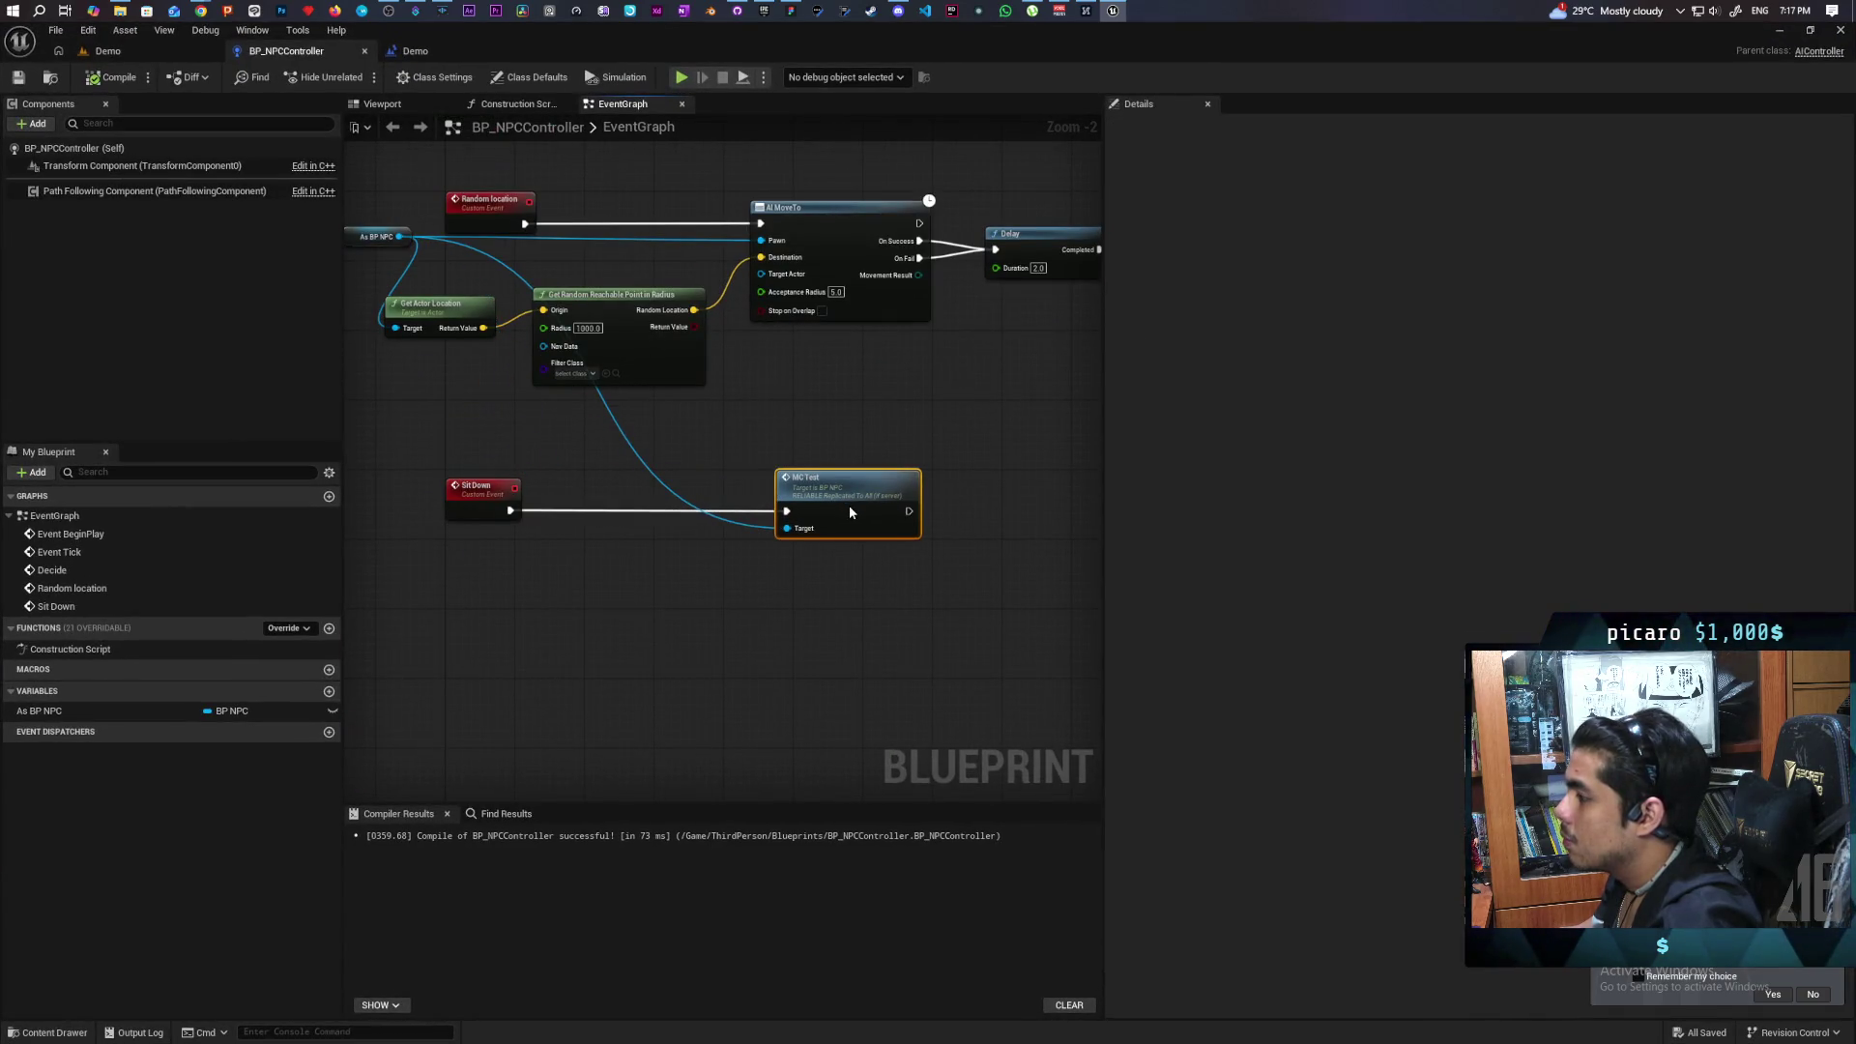
left_click(108, 50)
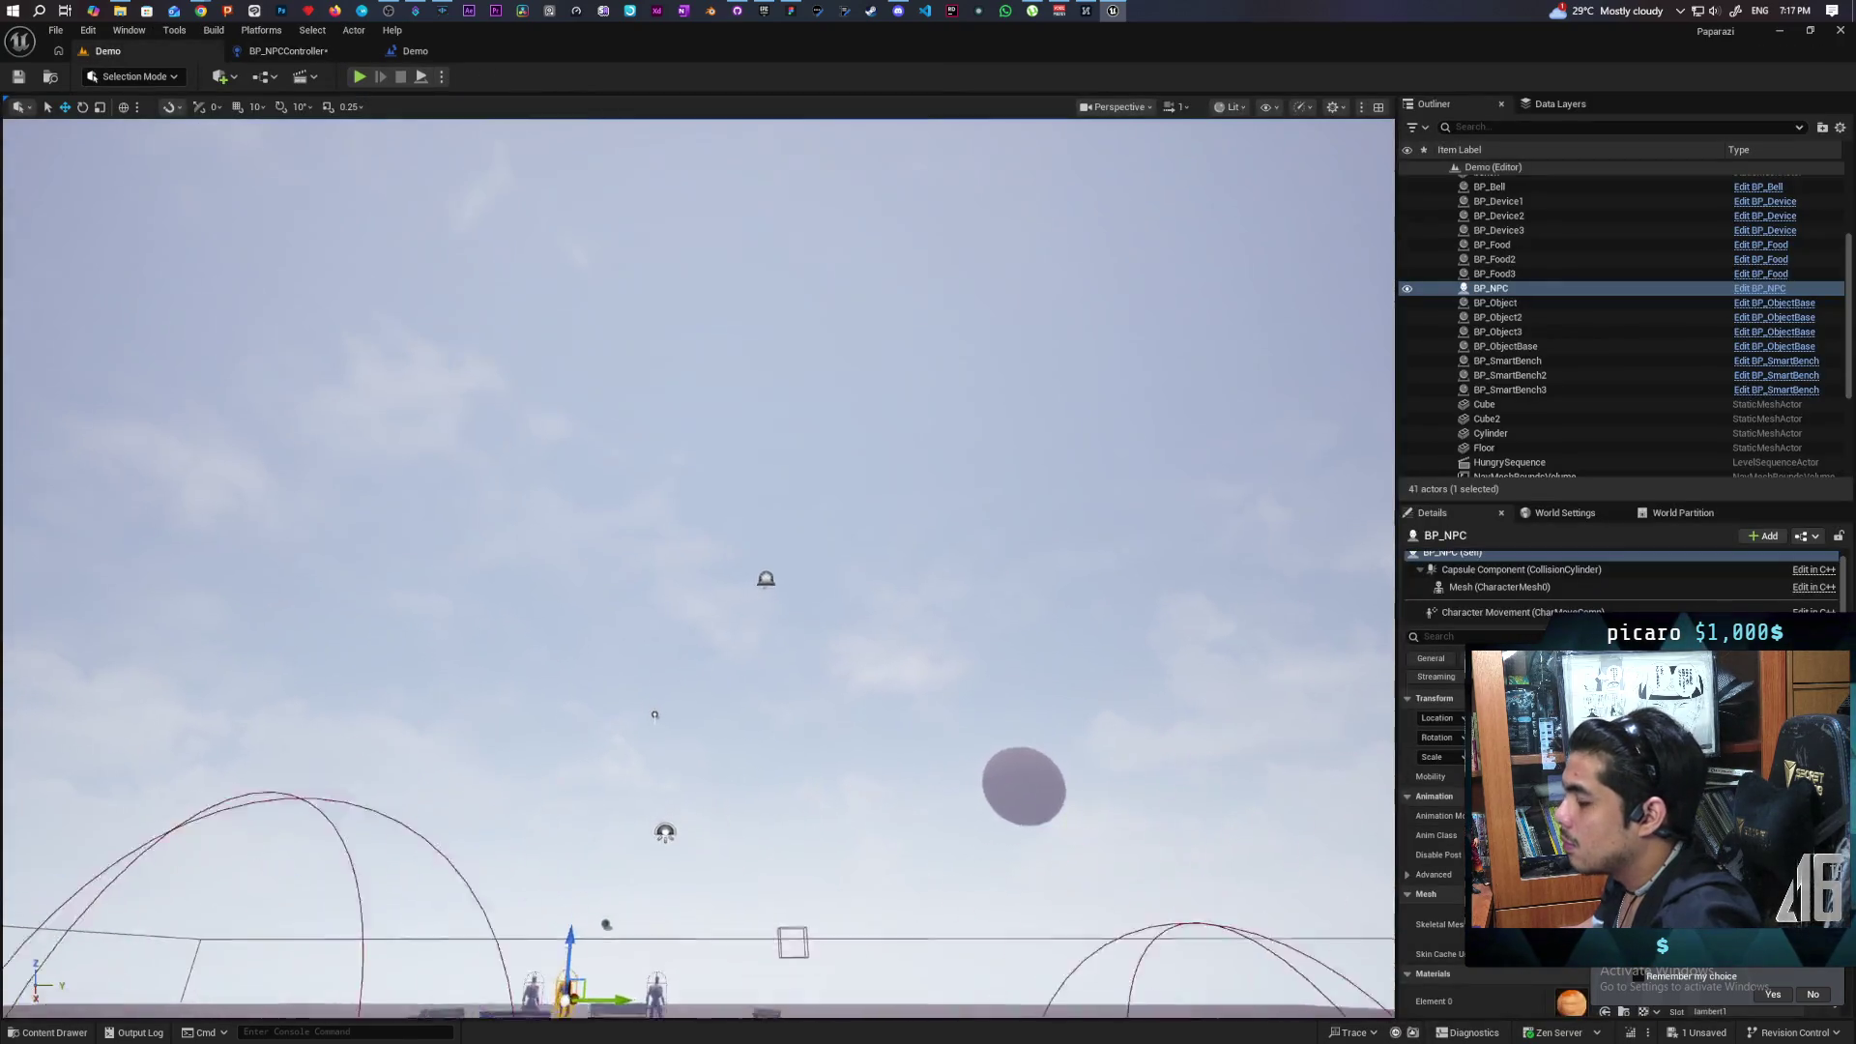
Tilt the viewport down onto the benches, select the left bench, and lower the view.
left_click_drag(696, 570, 696, 706)
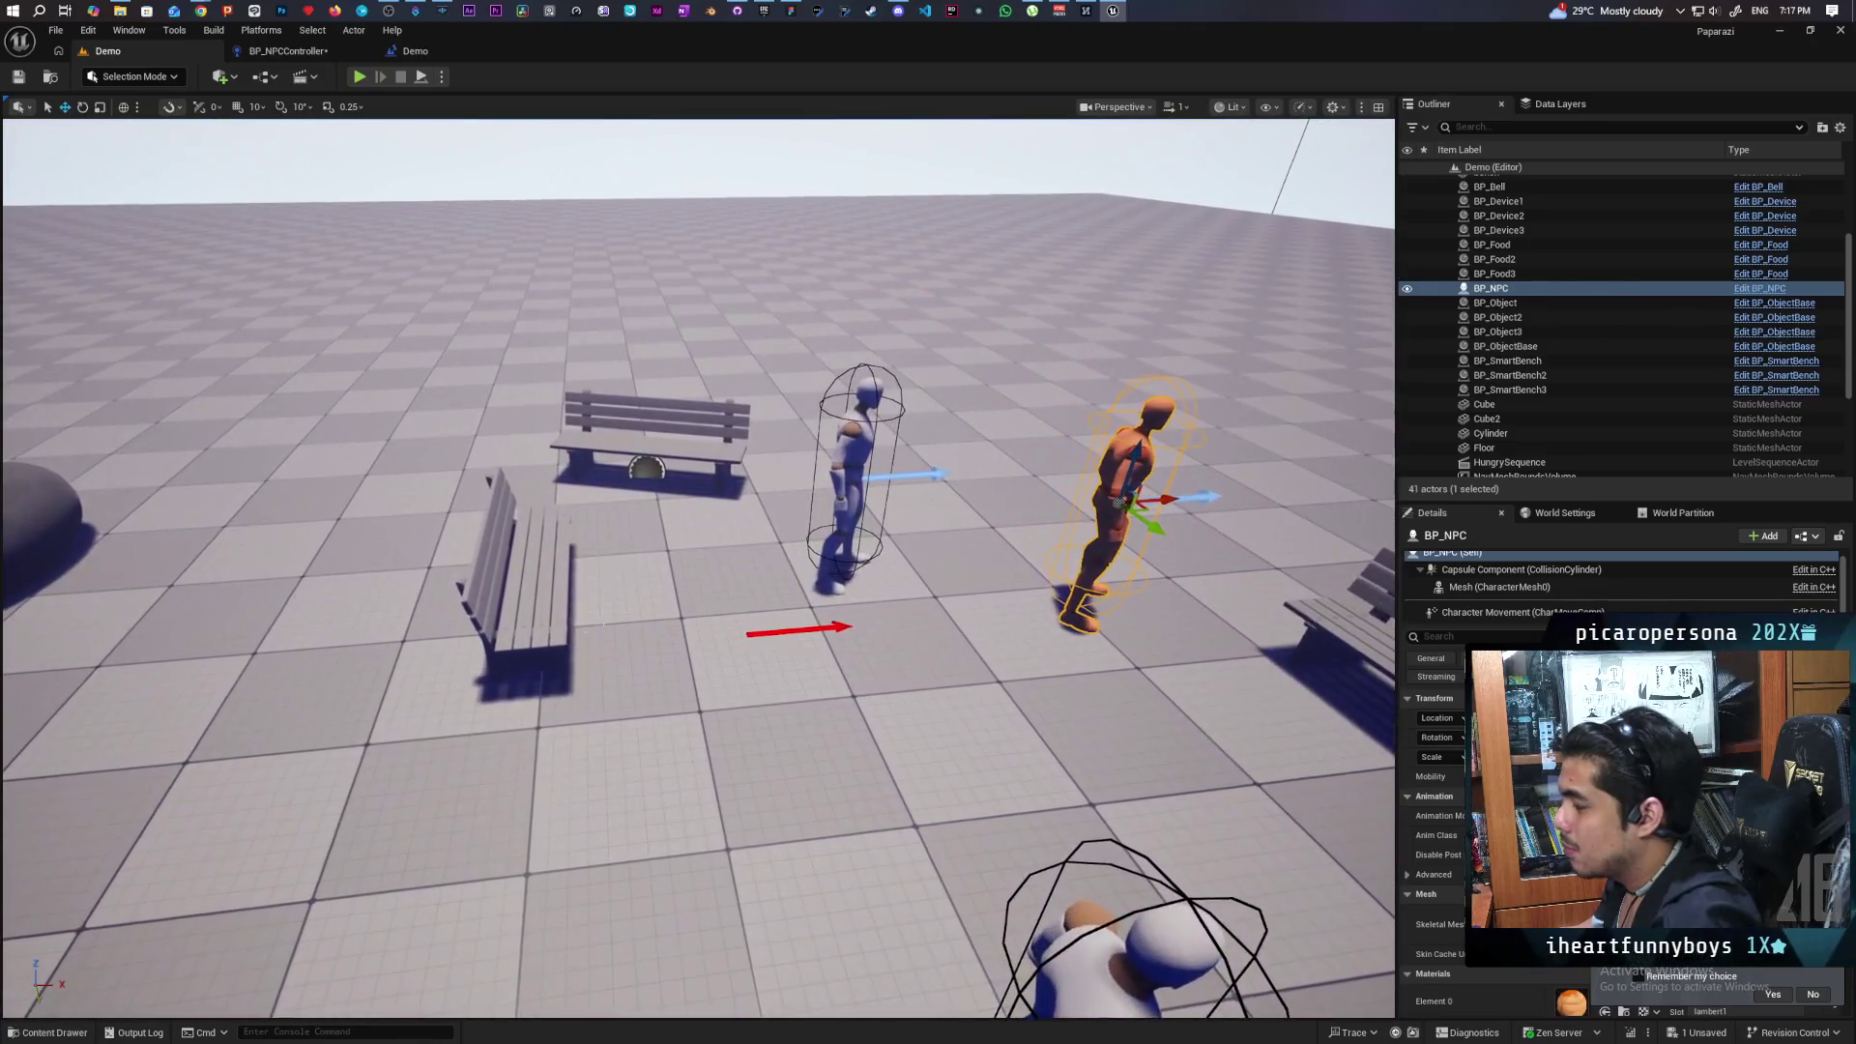
left_click(522, 590)
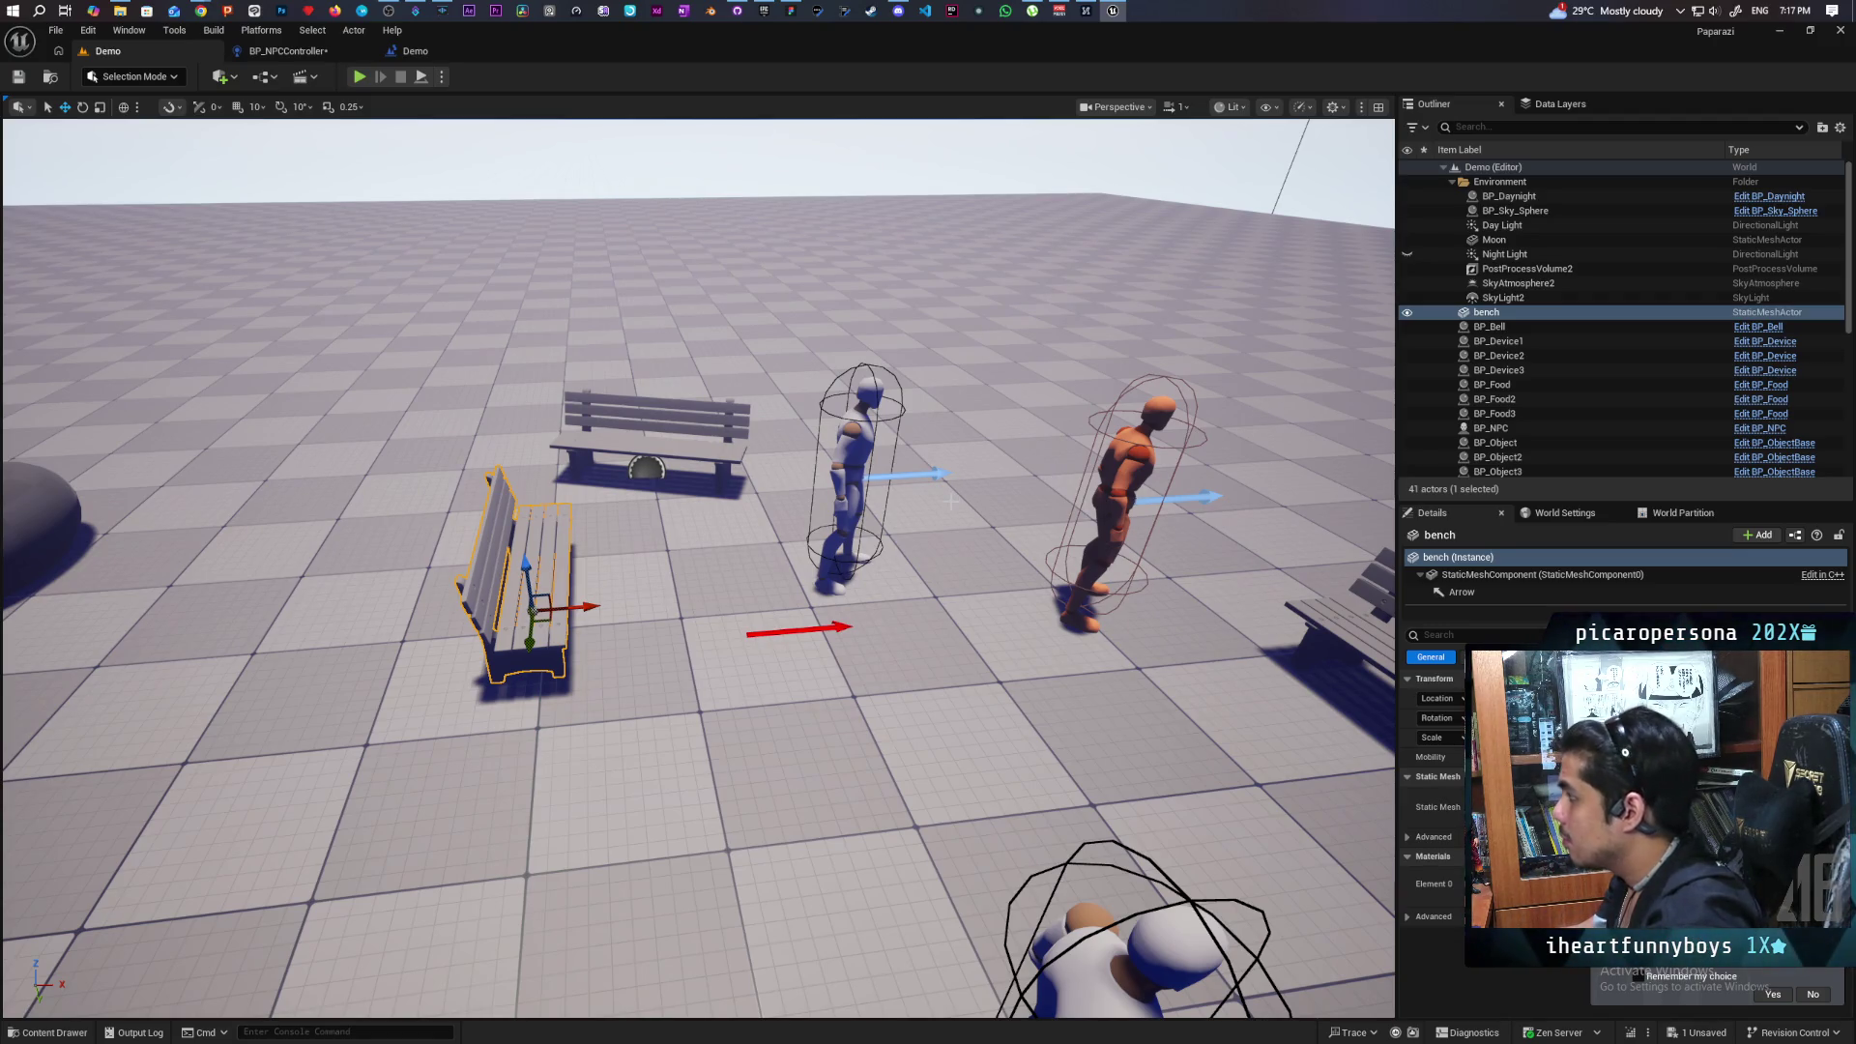
mouse_move(910, 682)
left_mouse_down()
mouse_move(889, 653)
mouse_move(914, 638)
mouse_move(850, 646)
left_mouse_up()
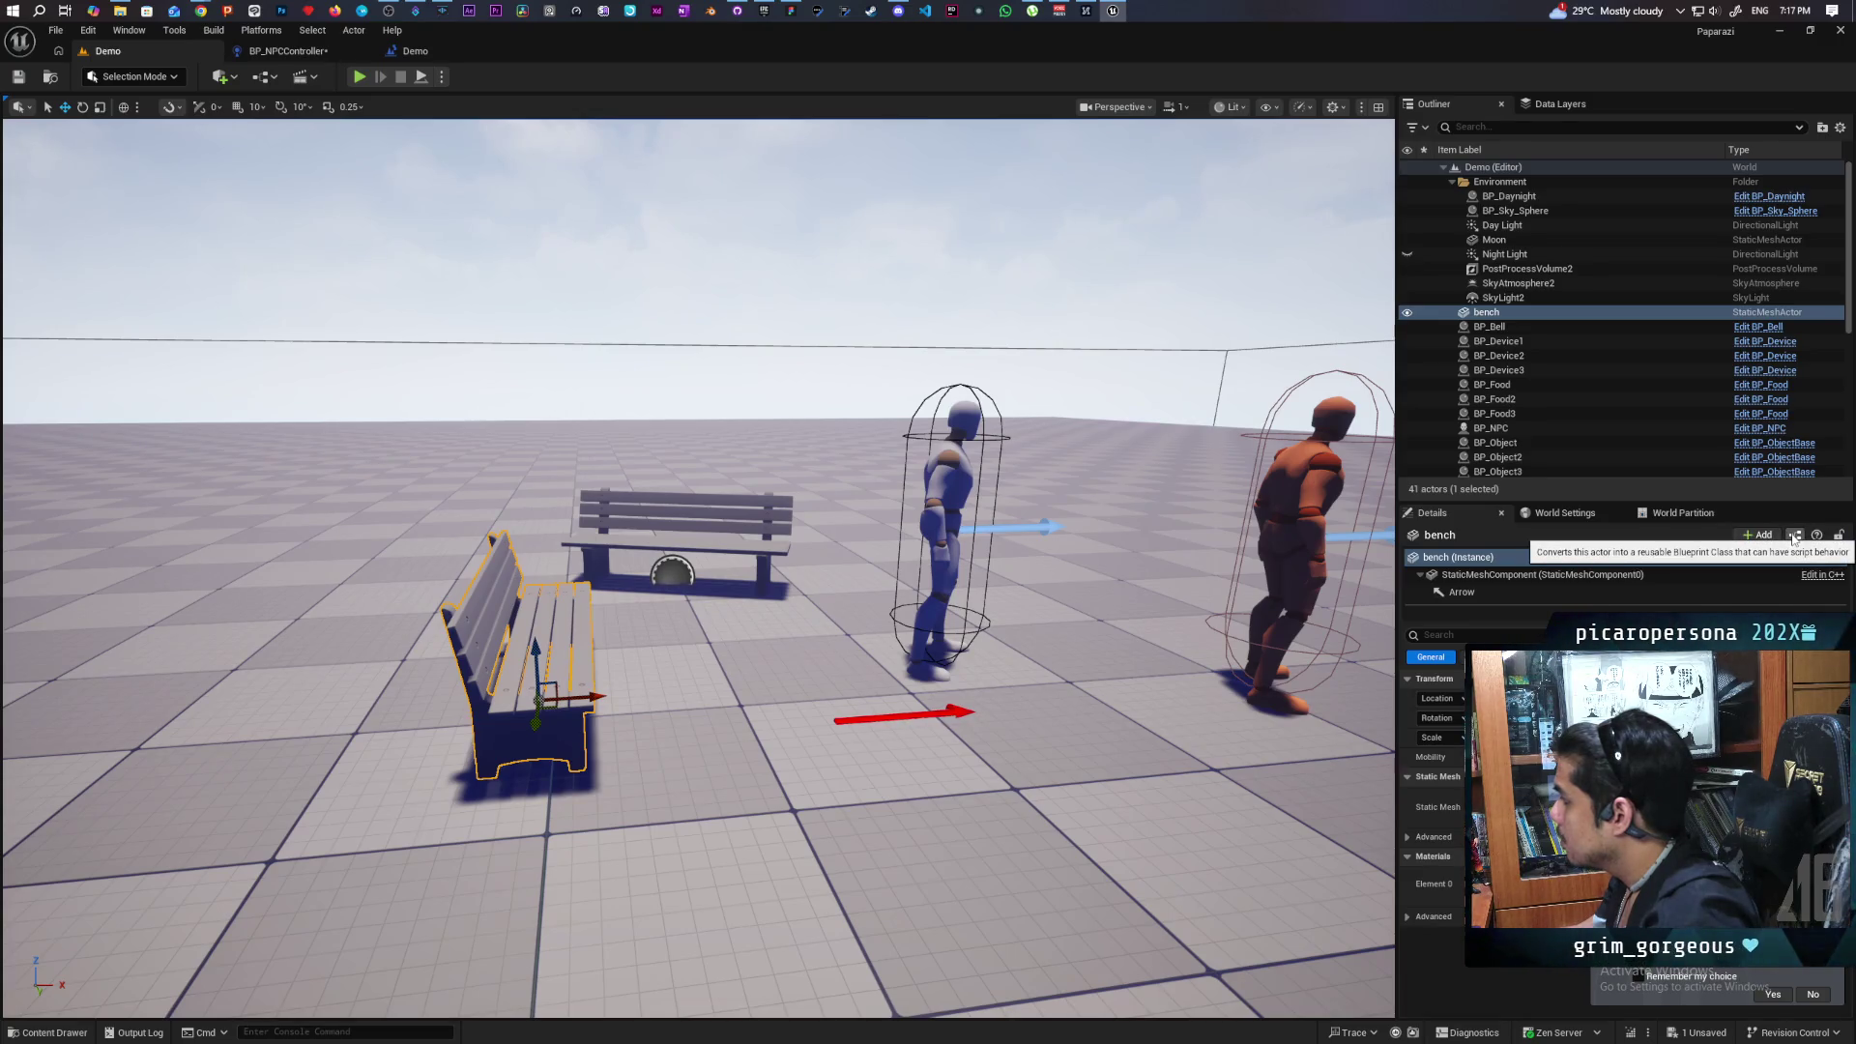
Convert the bench to an Actor blueprint with harvested components, named BP_Chair.
left_click(1793, 537)
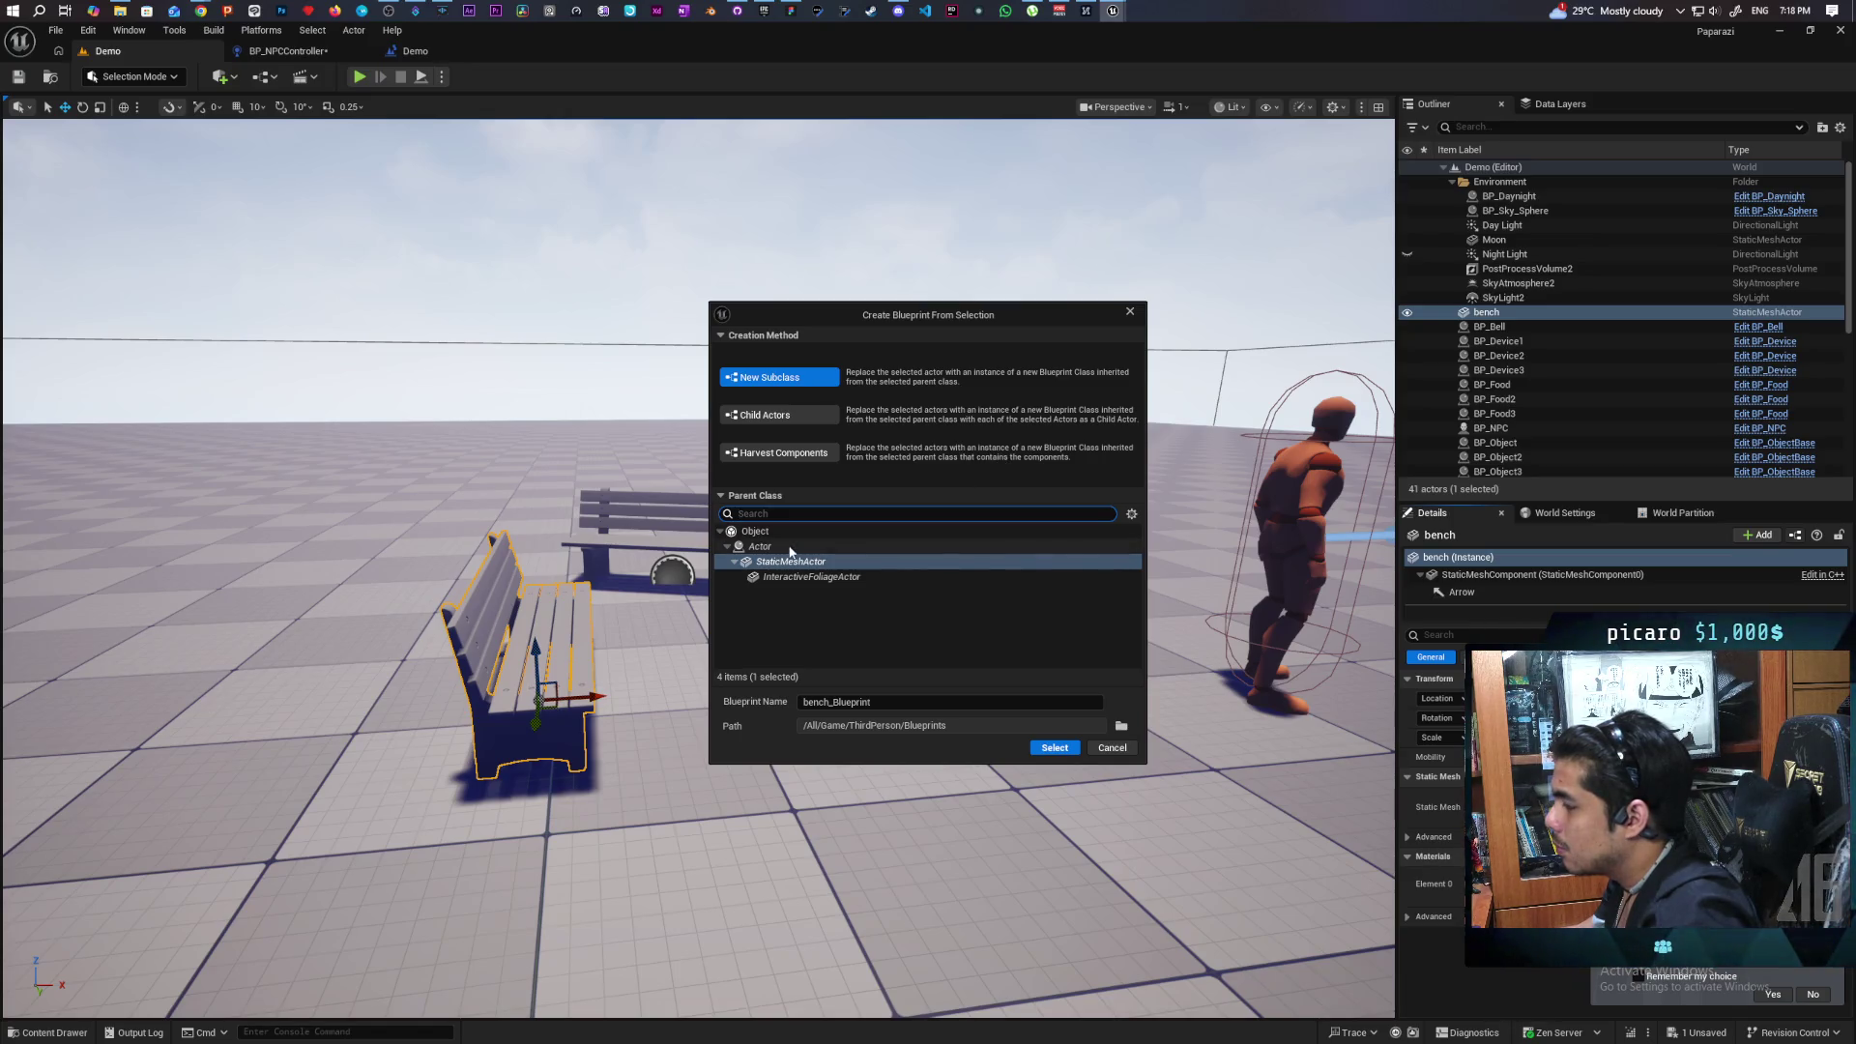
left_click(760, 546)
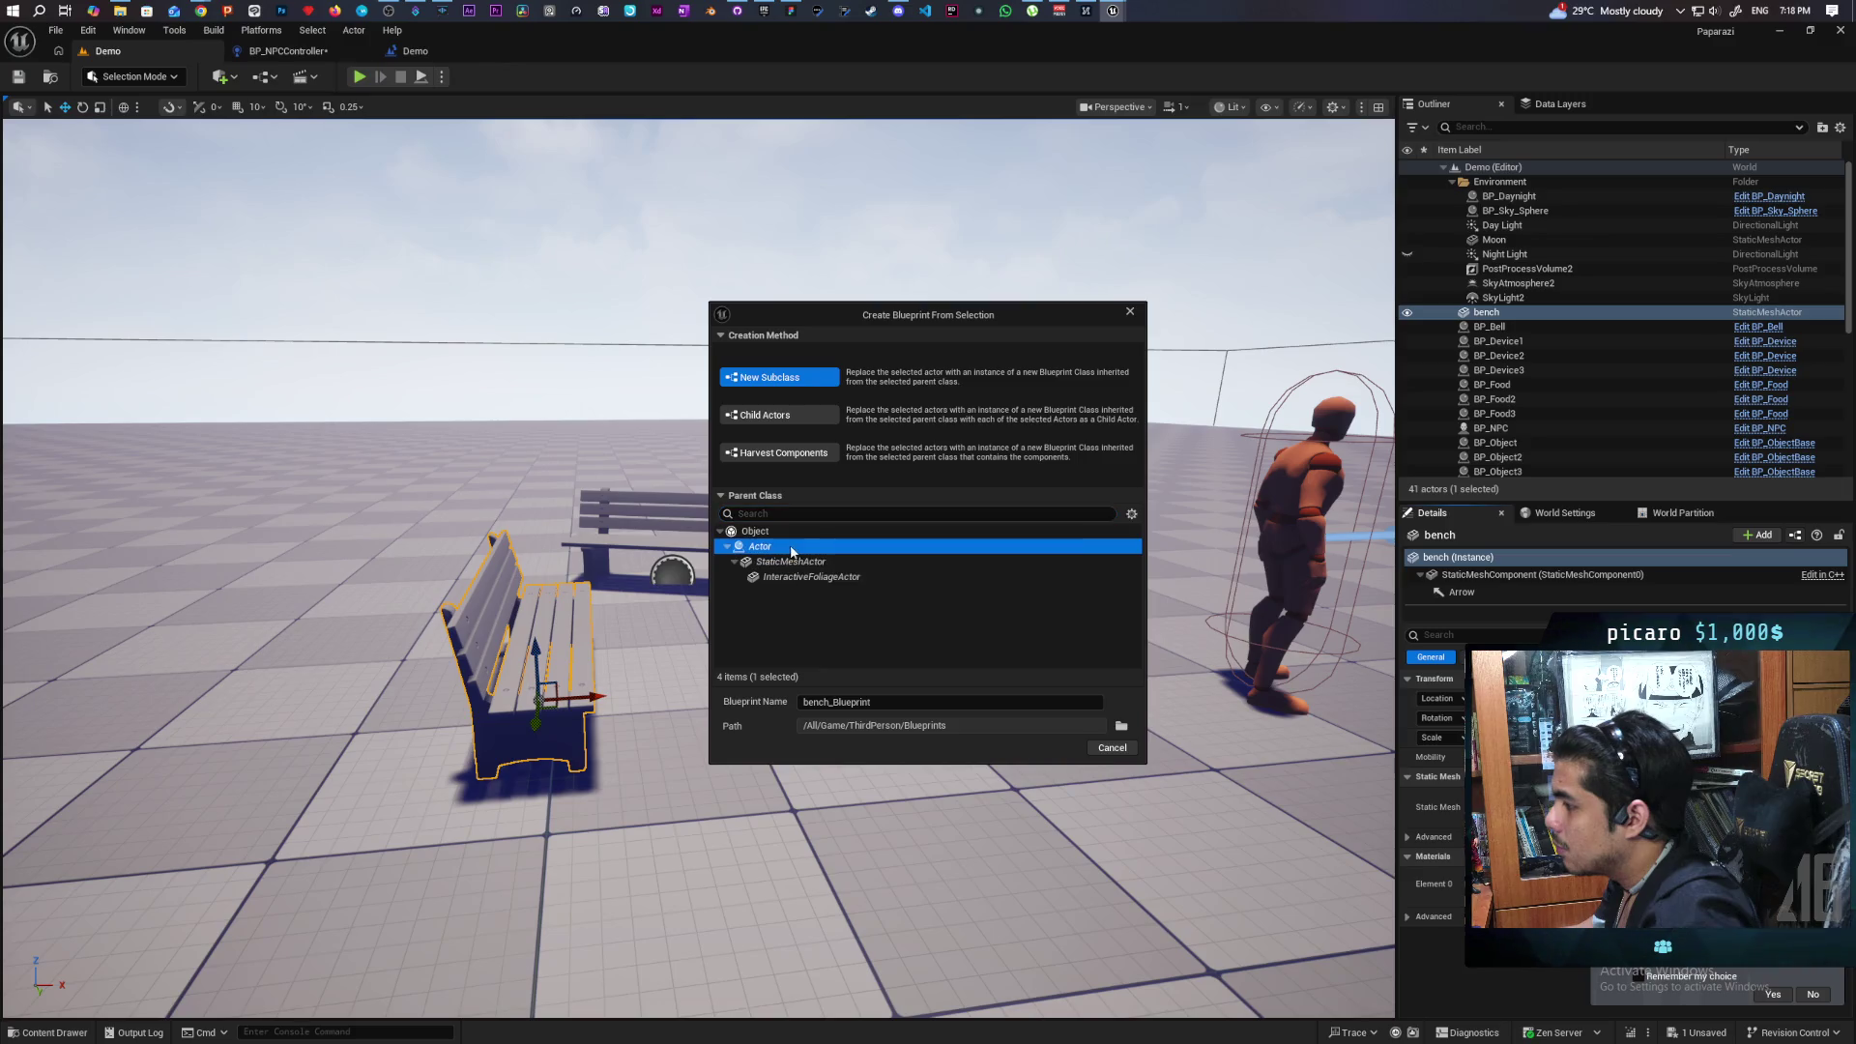
left_click(812, 456)
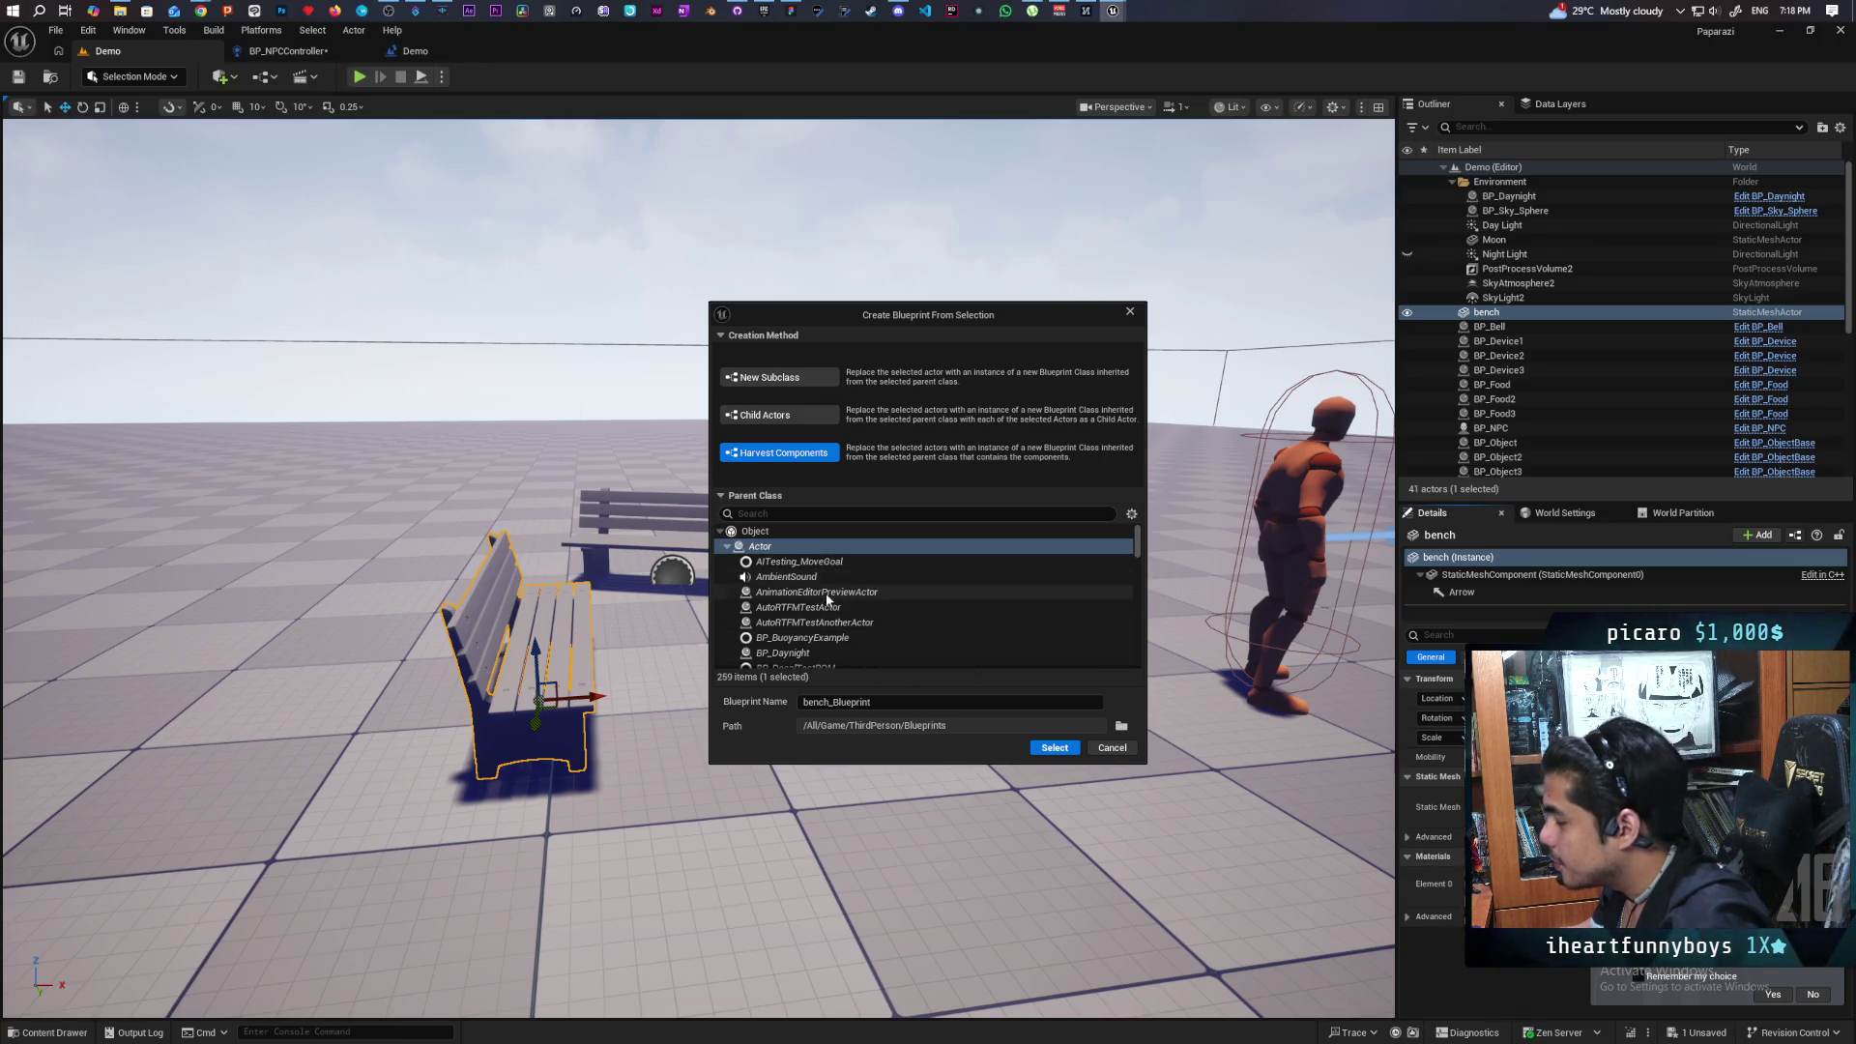
mouse_move(815, 702)
left_mouse_down()
mouse_move(899, 701)
mouse_move(755, 696)
left_mouse_up()
type("BP_Chair")
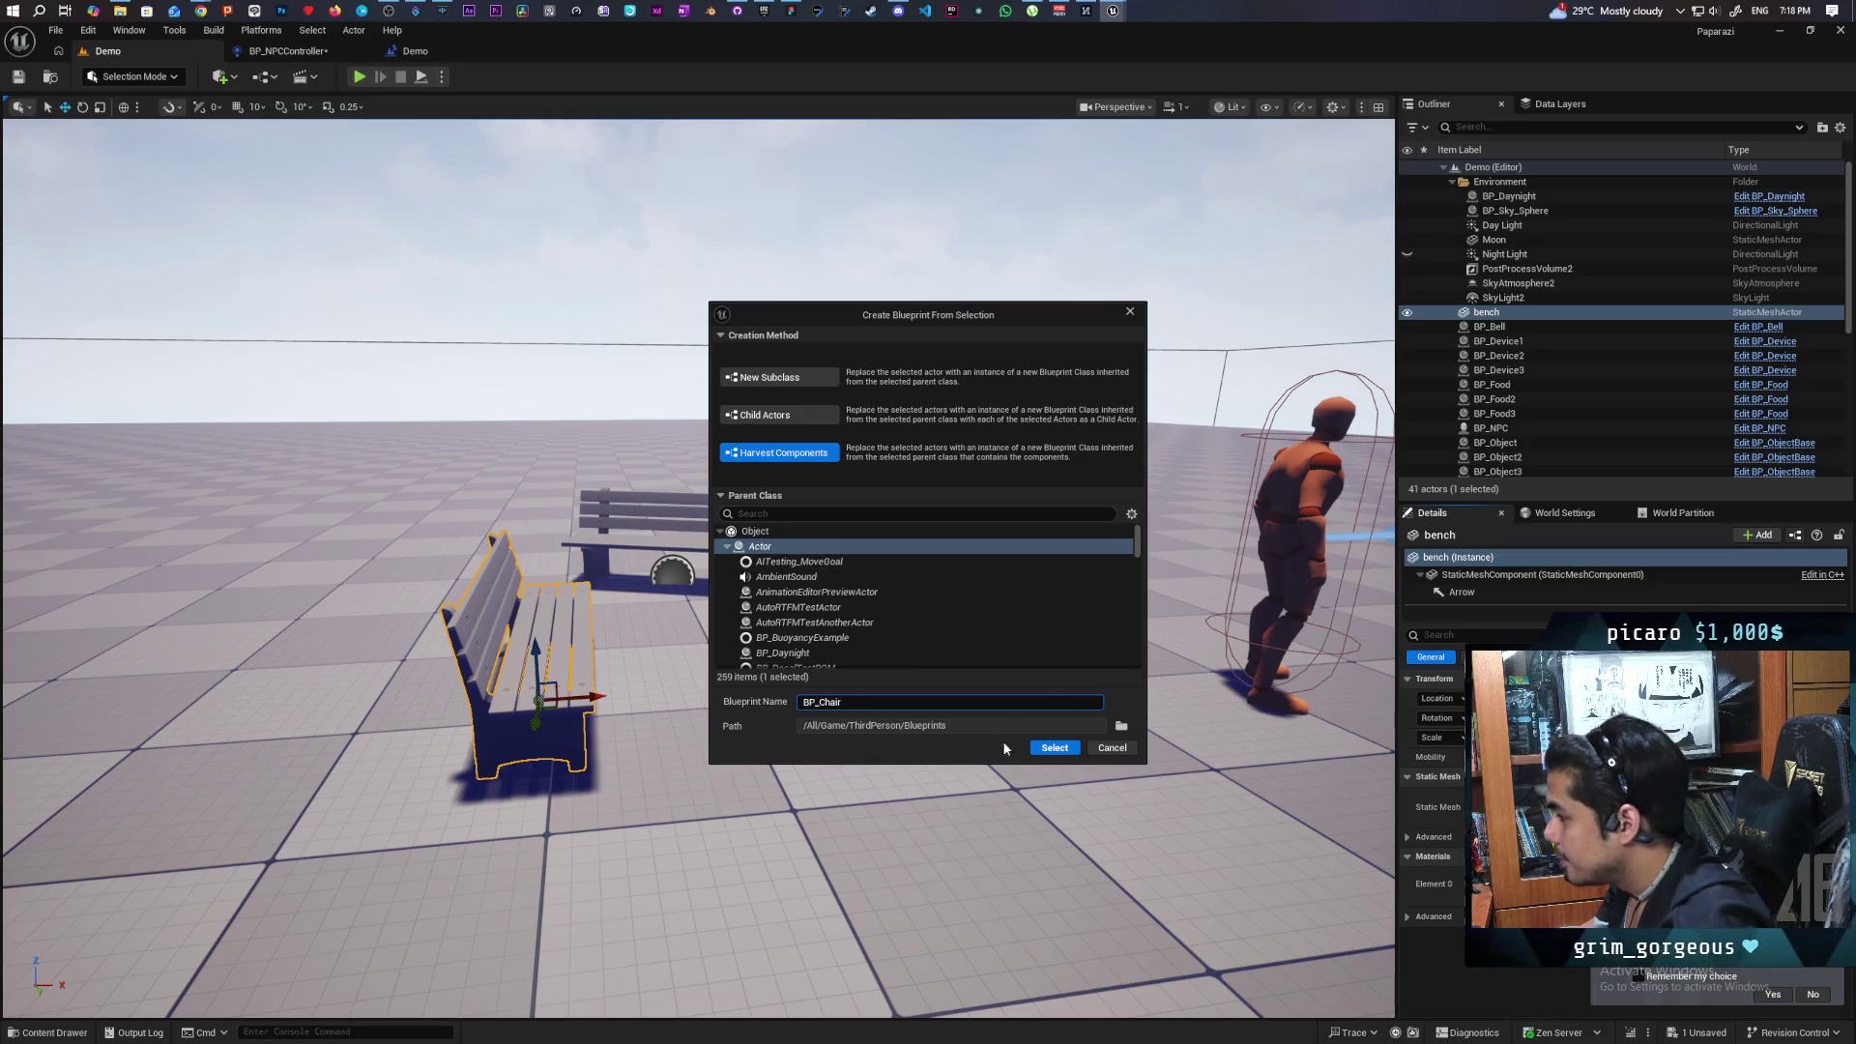
Create an NPCInteractables folder under Core and set it as BP_Chair's save path.
left_click(1122, 726)
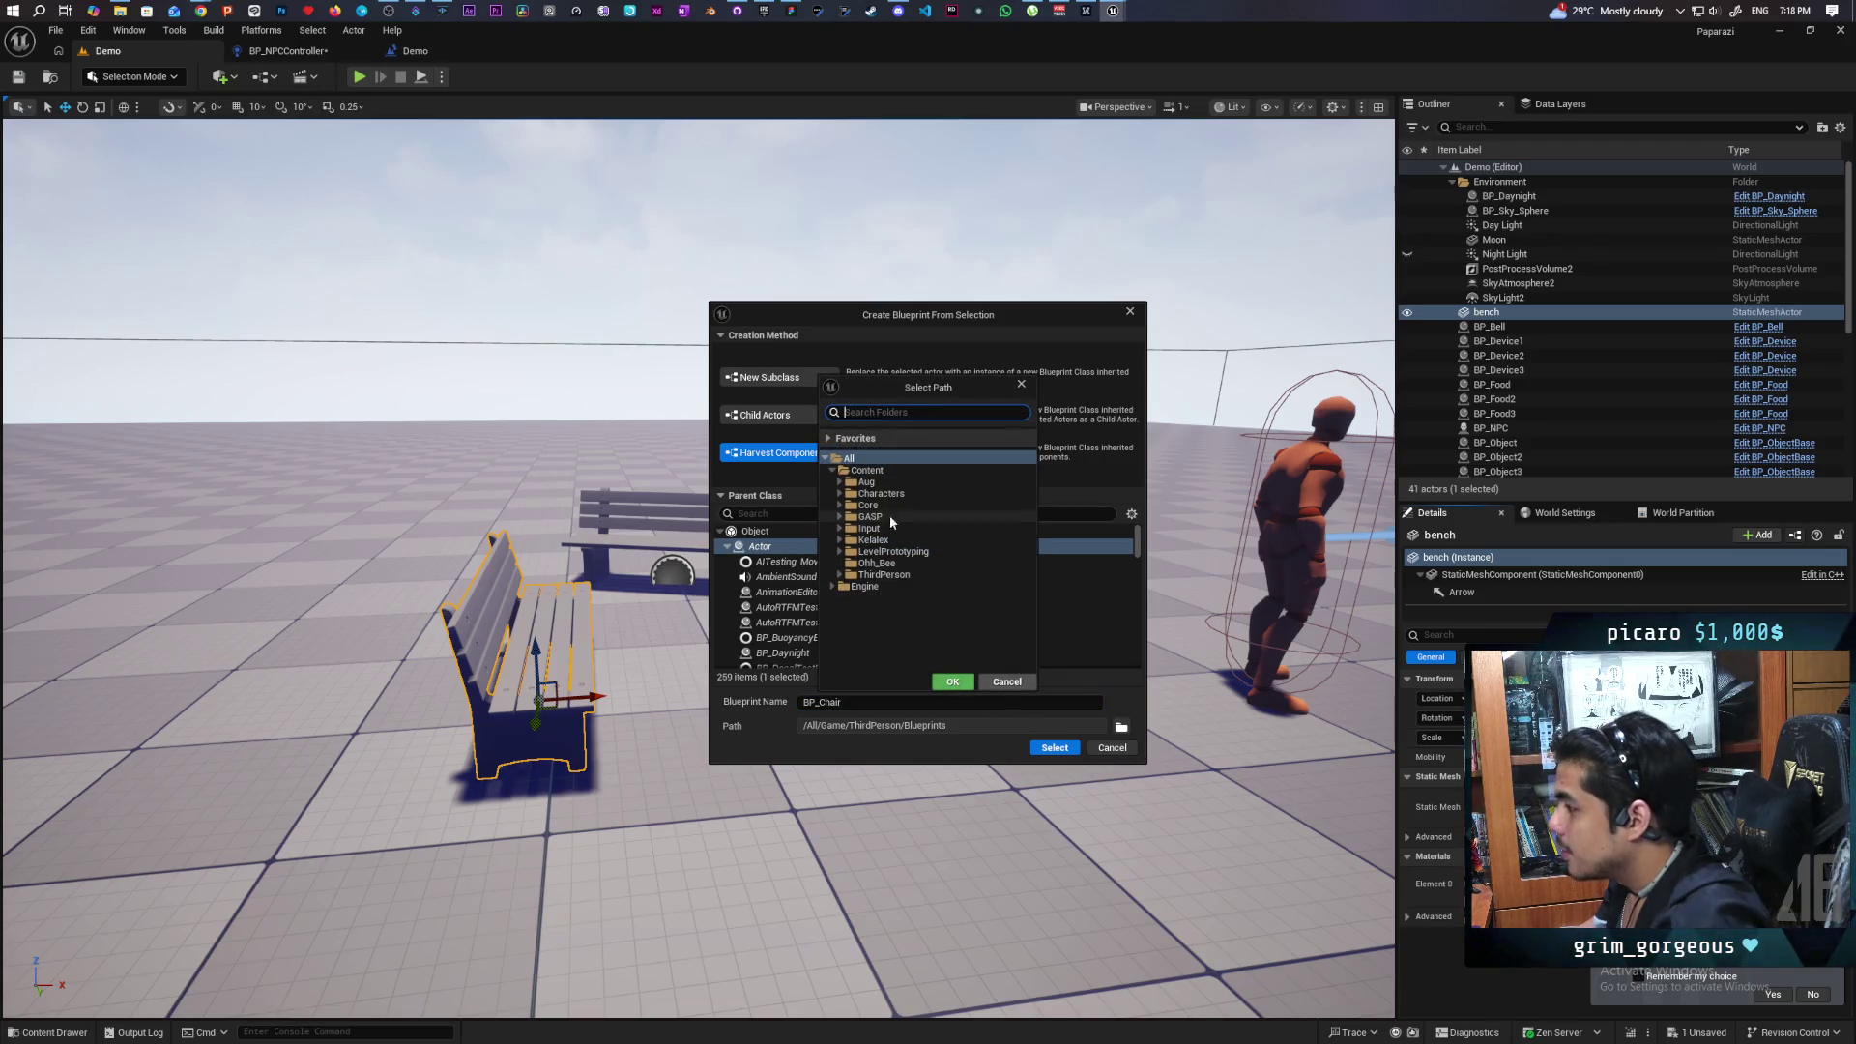
left_click(839, 506)
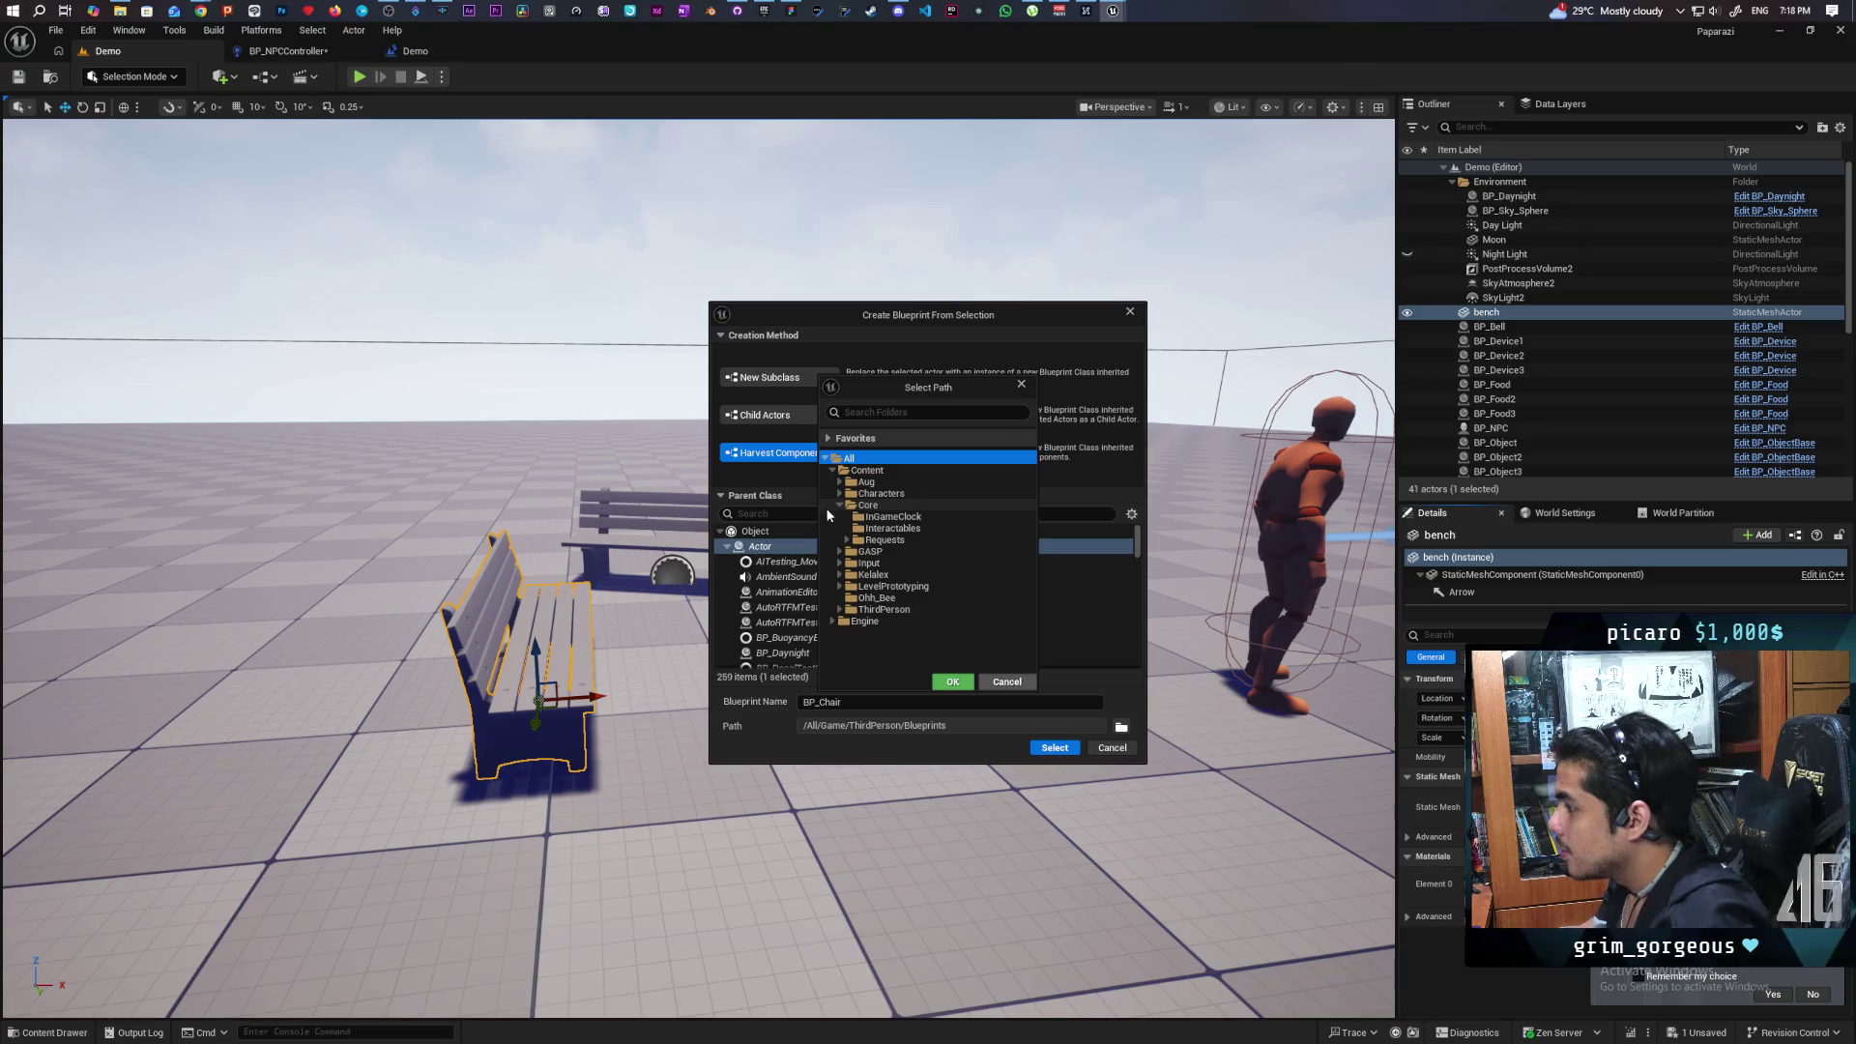
left_click(867, 507)
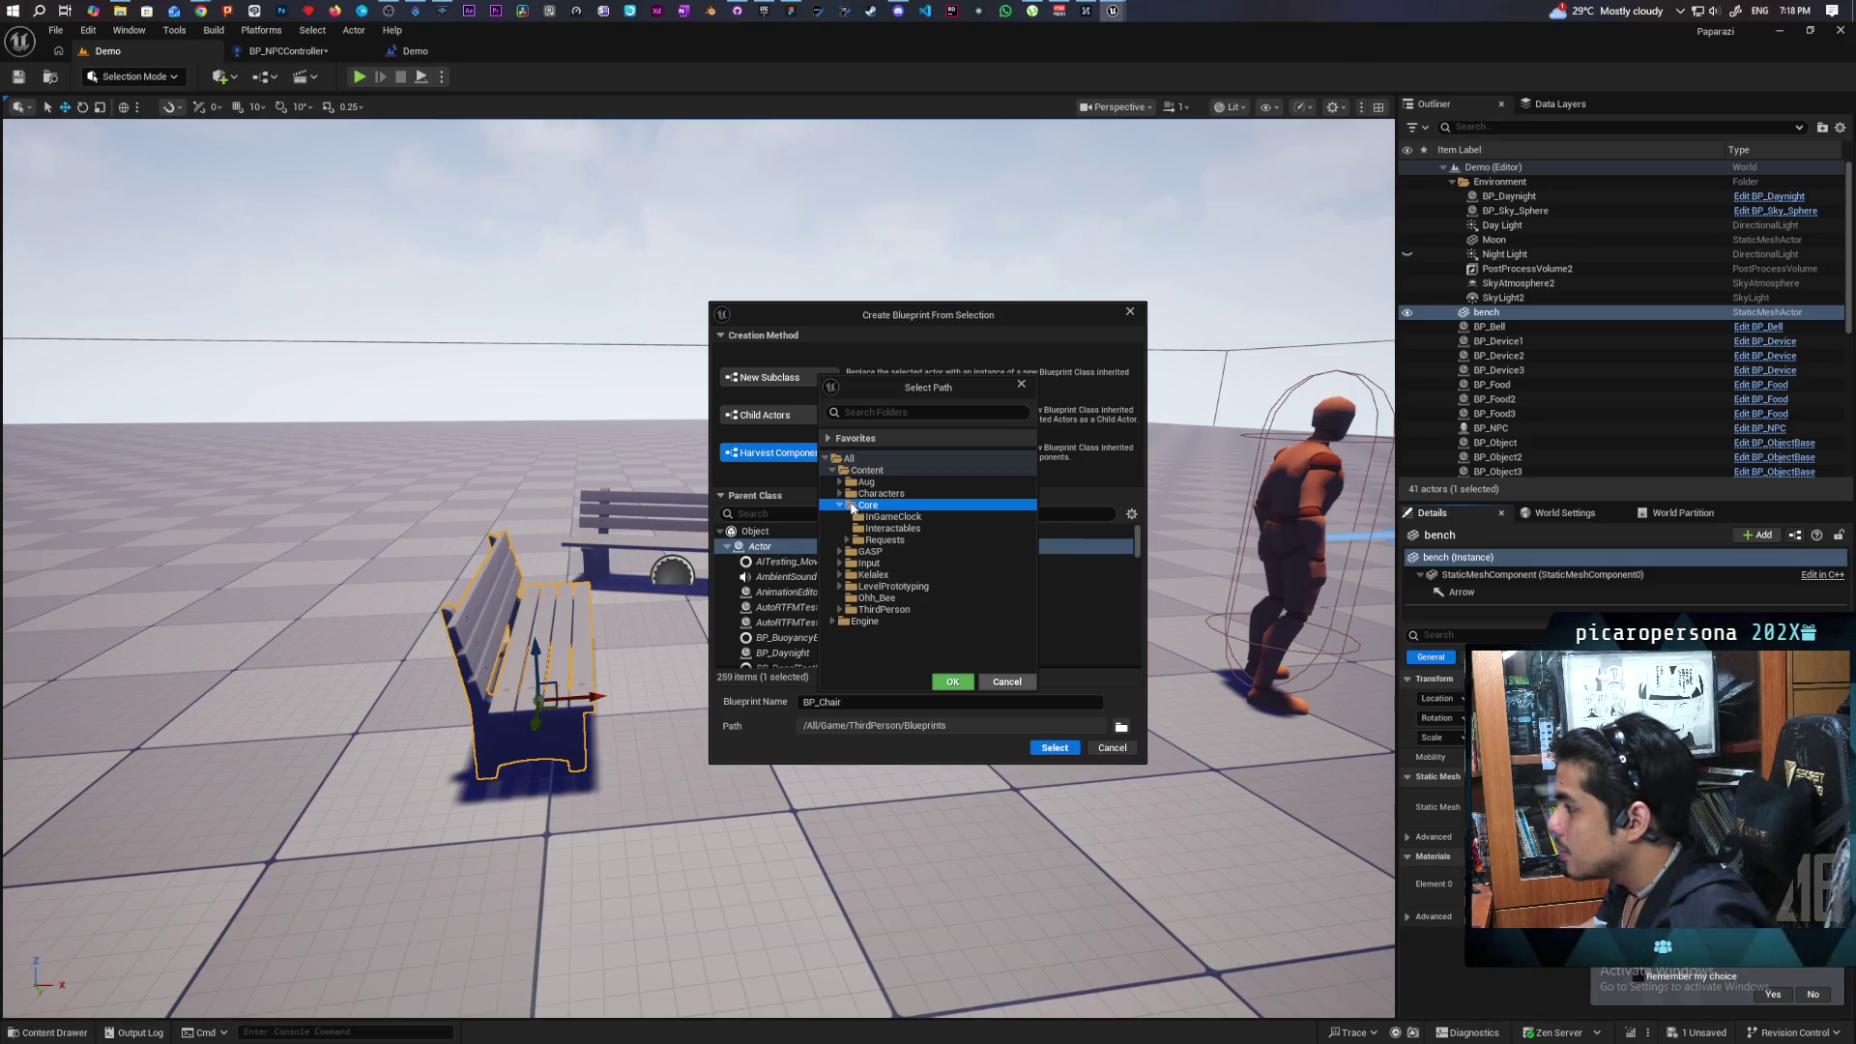
right_click(851, 506)
left_click(890, 516)
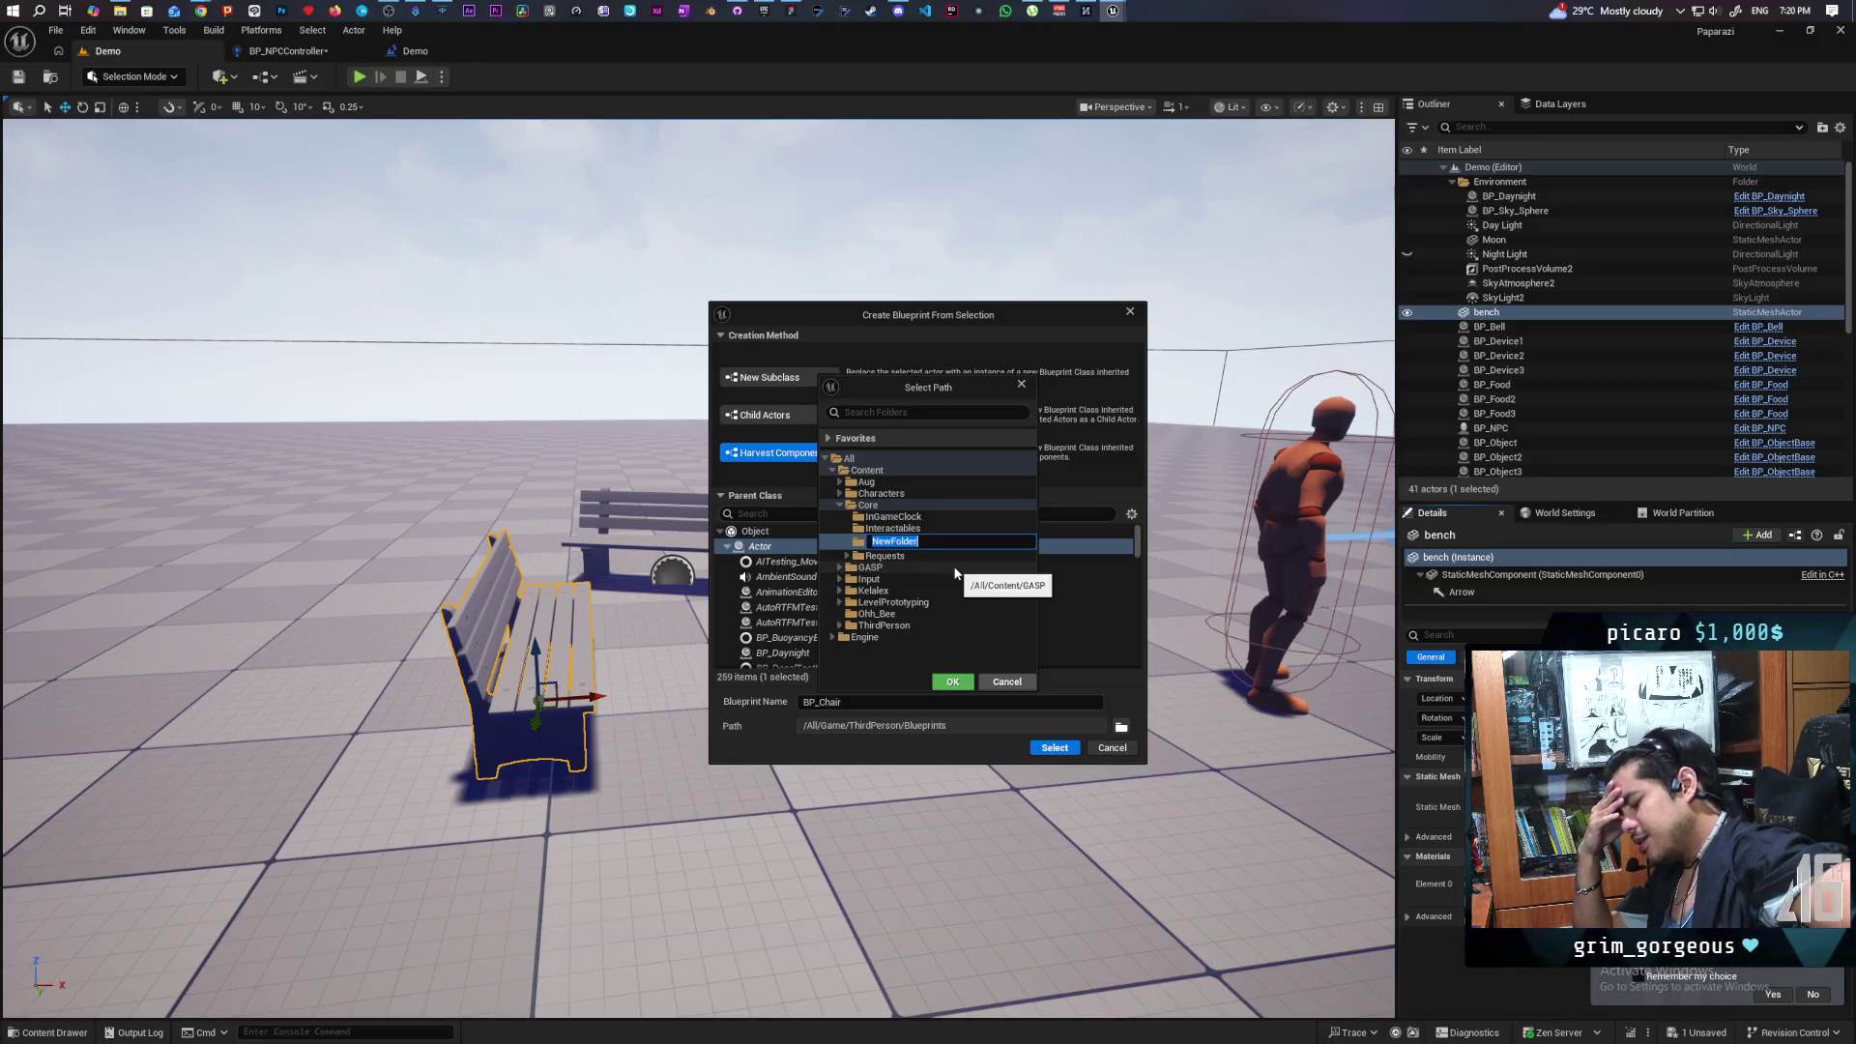
type("NPC")
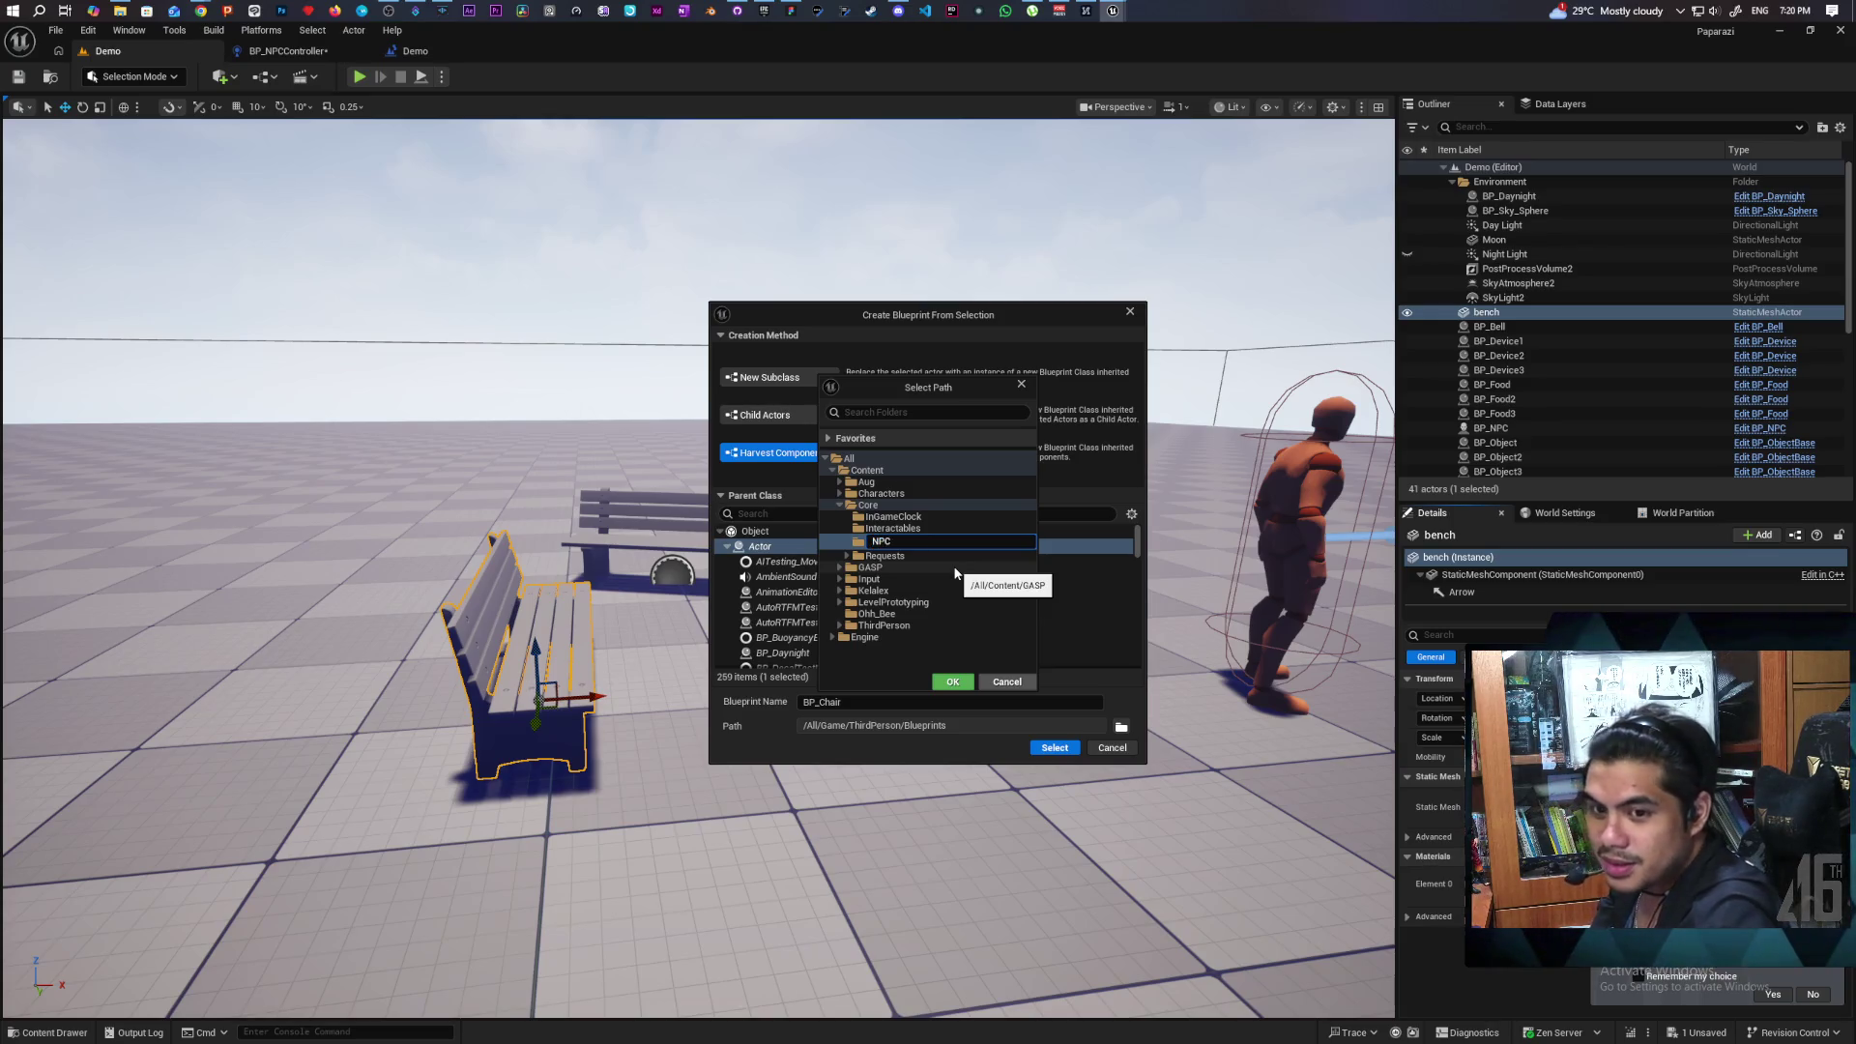
type("In")
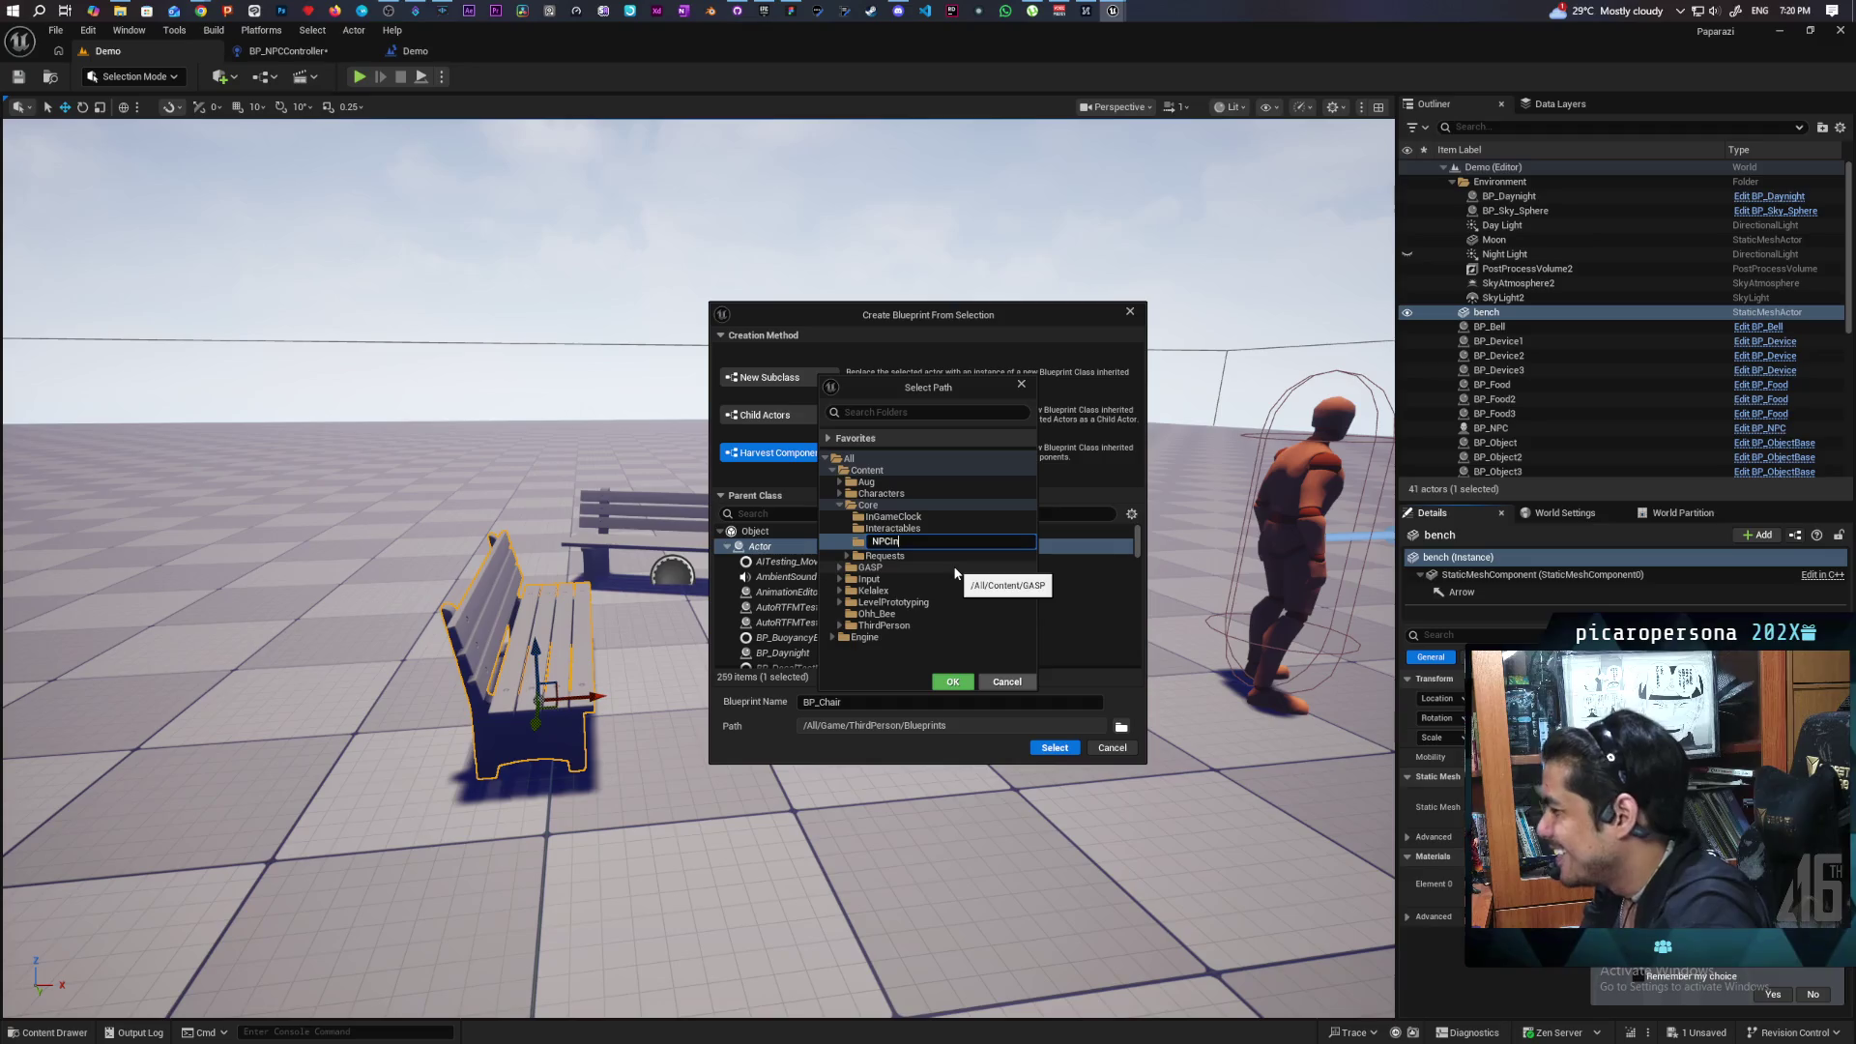
type("teractra")
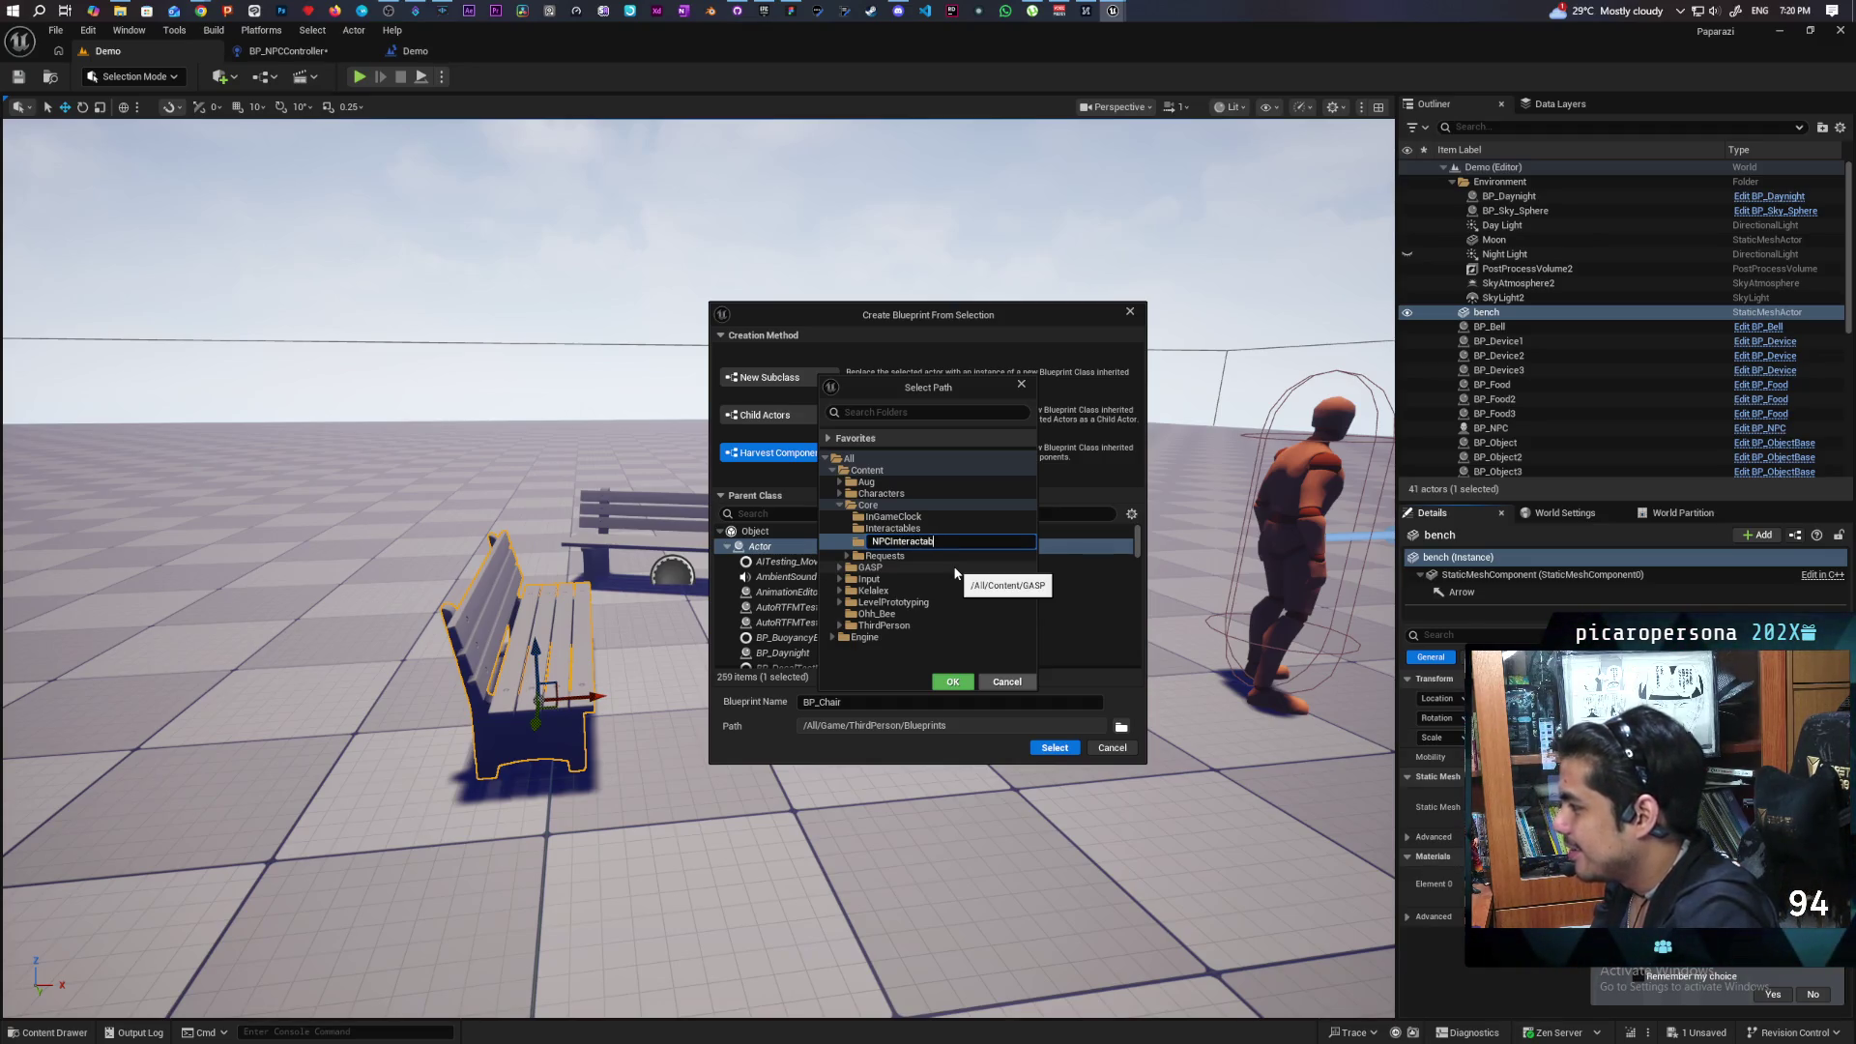
left_click(854, 546)
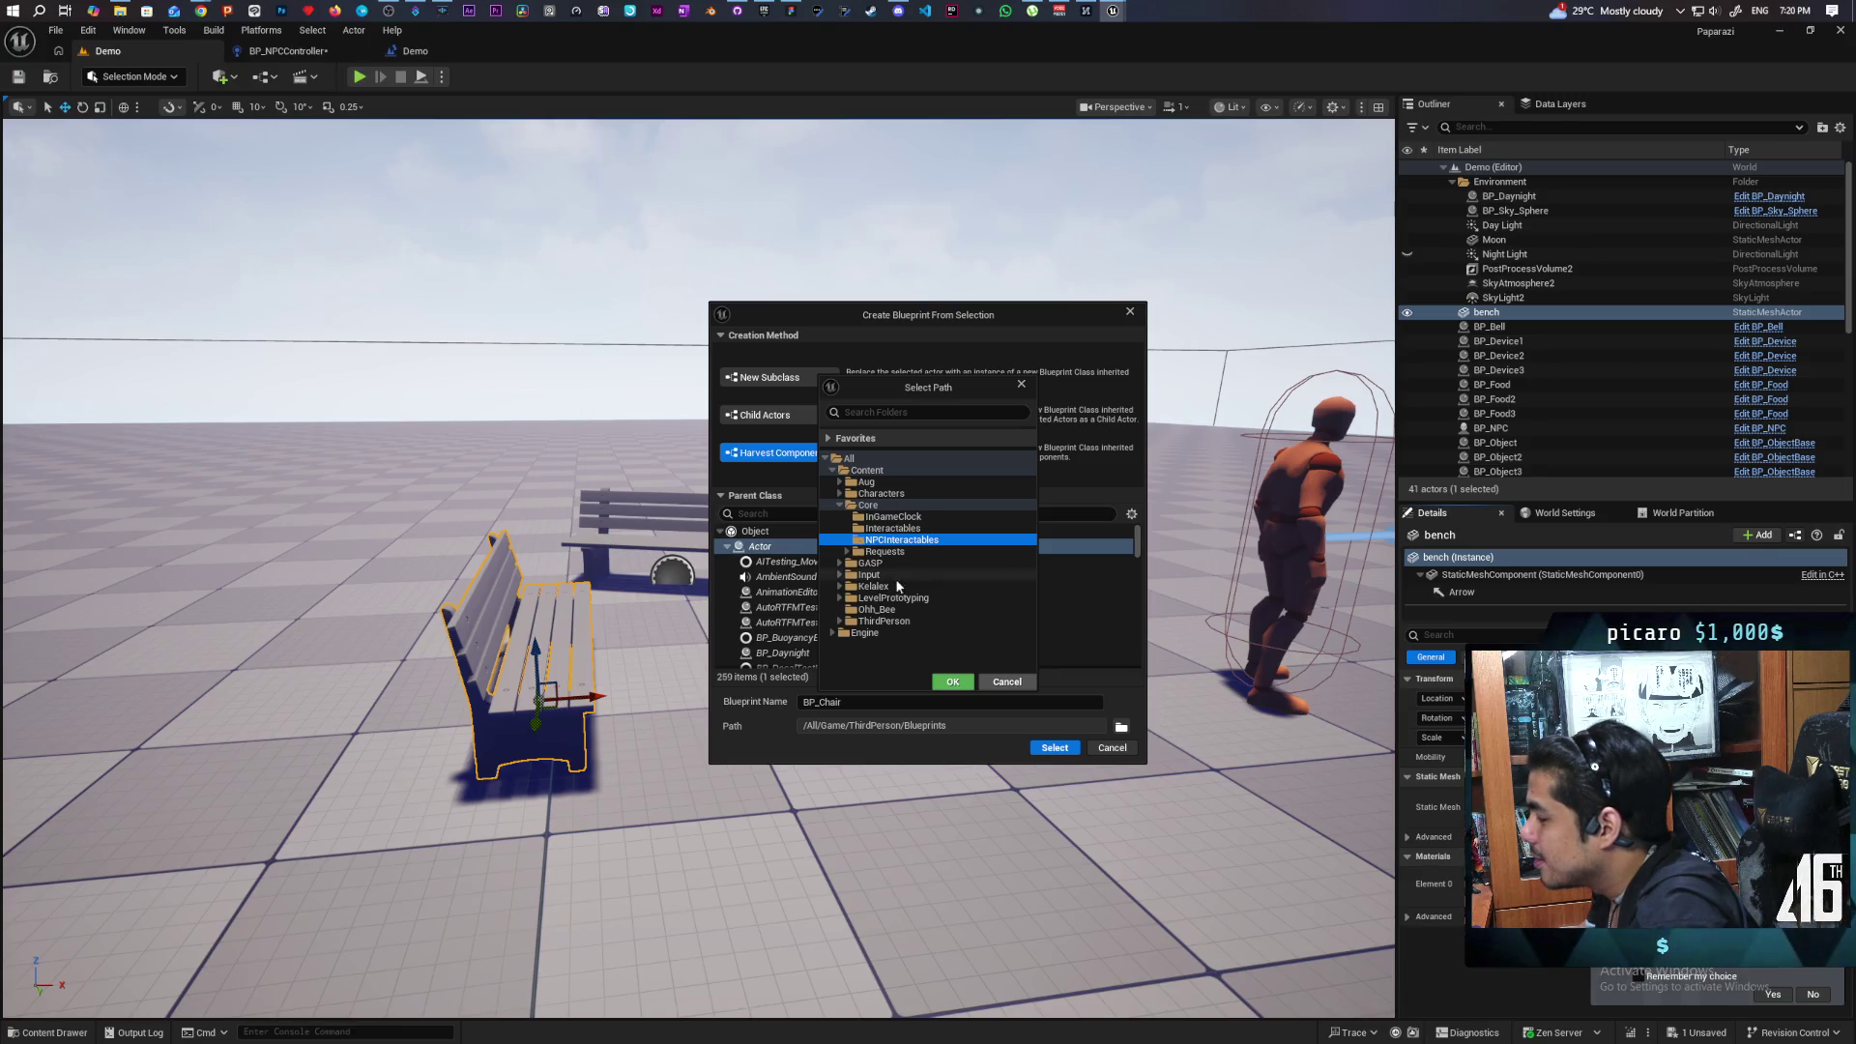
left_click(953, 683)
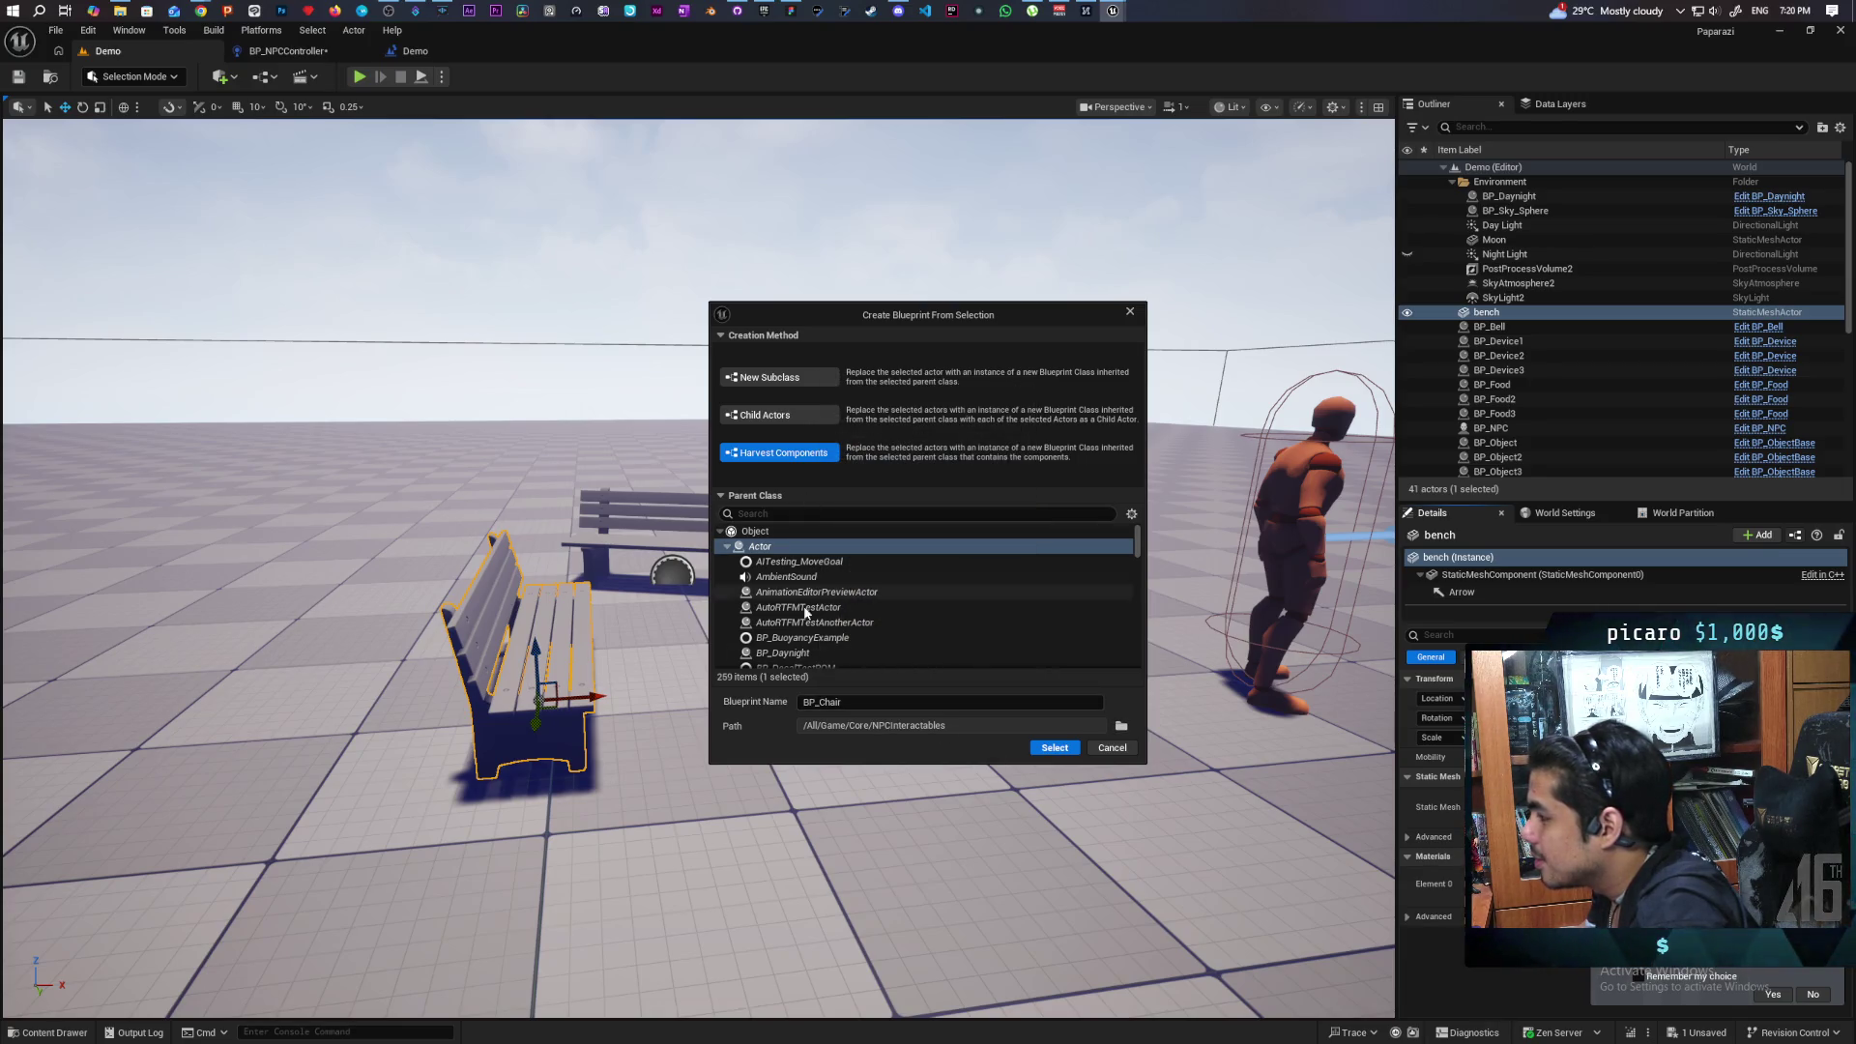
Create and save BP_Chair, dock its editor, and return to the BP_NPCController graph.
left_click(1051, 748)
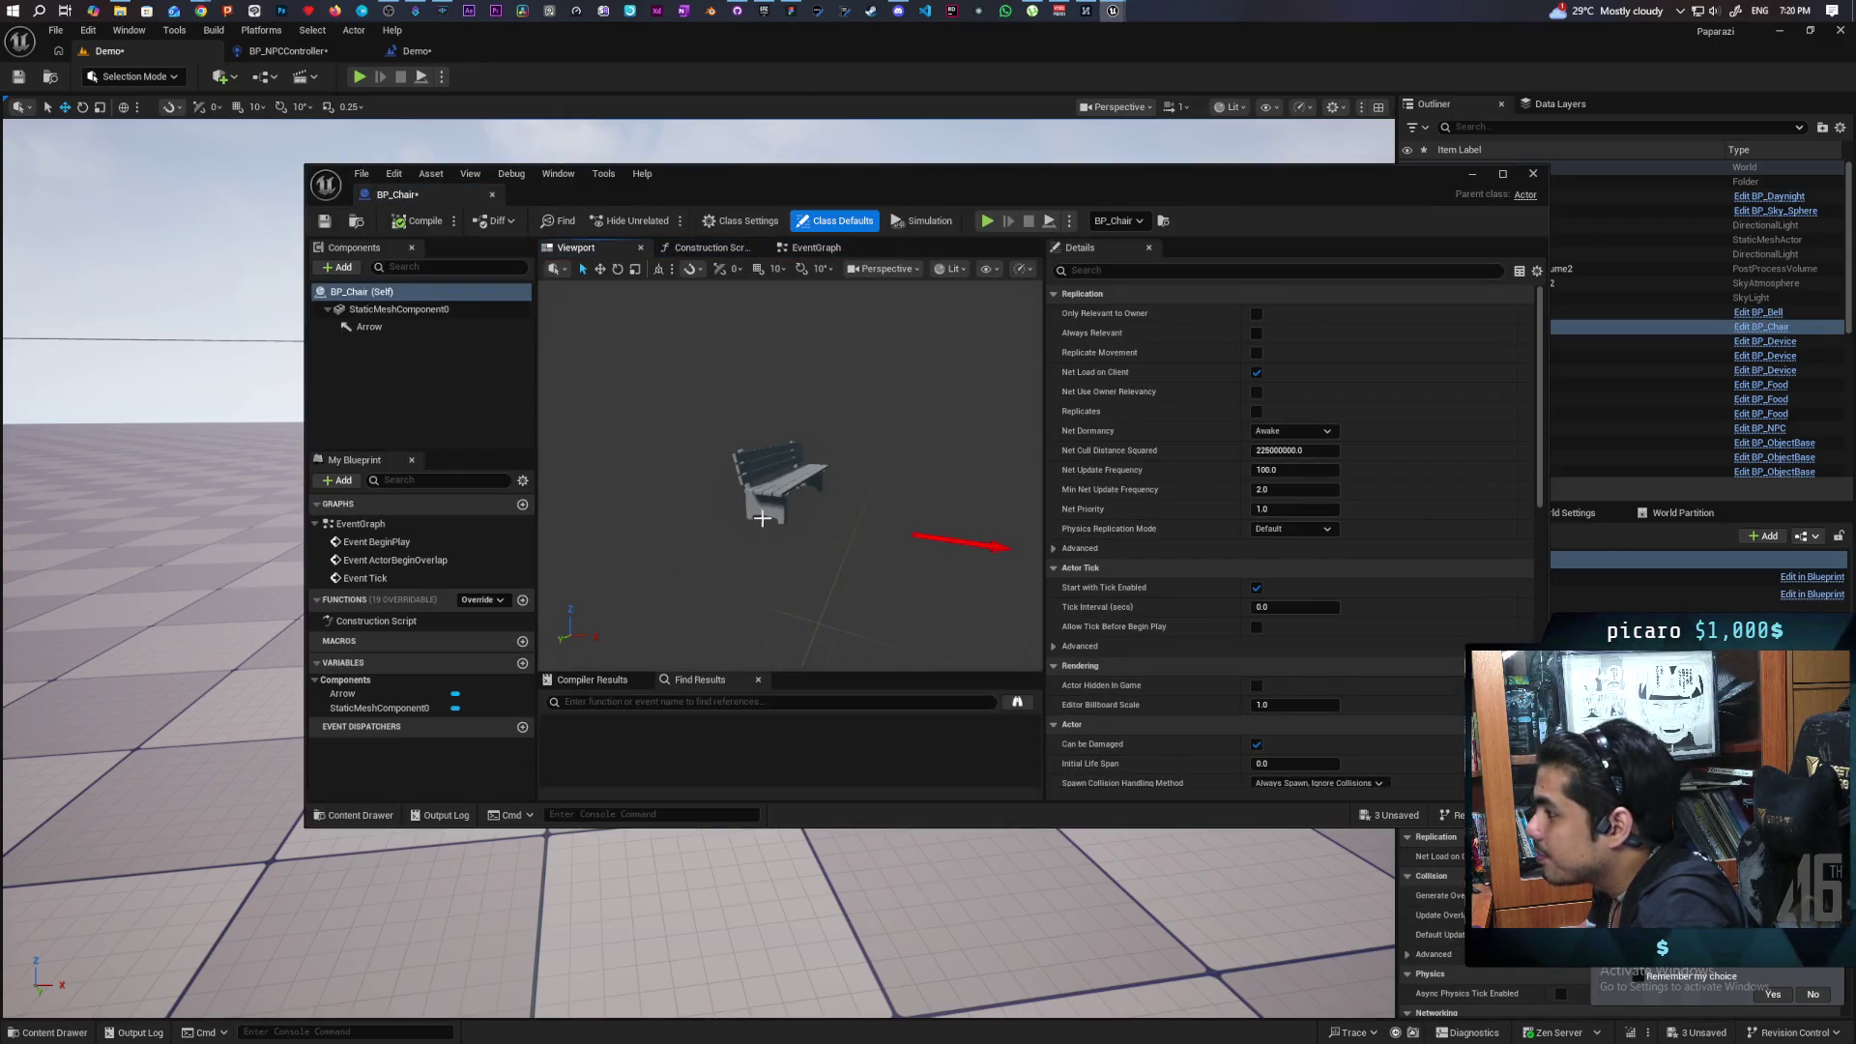
key("ctrl+s")
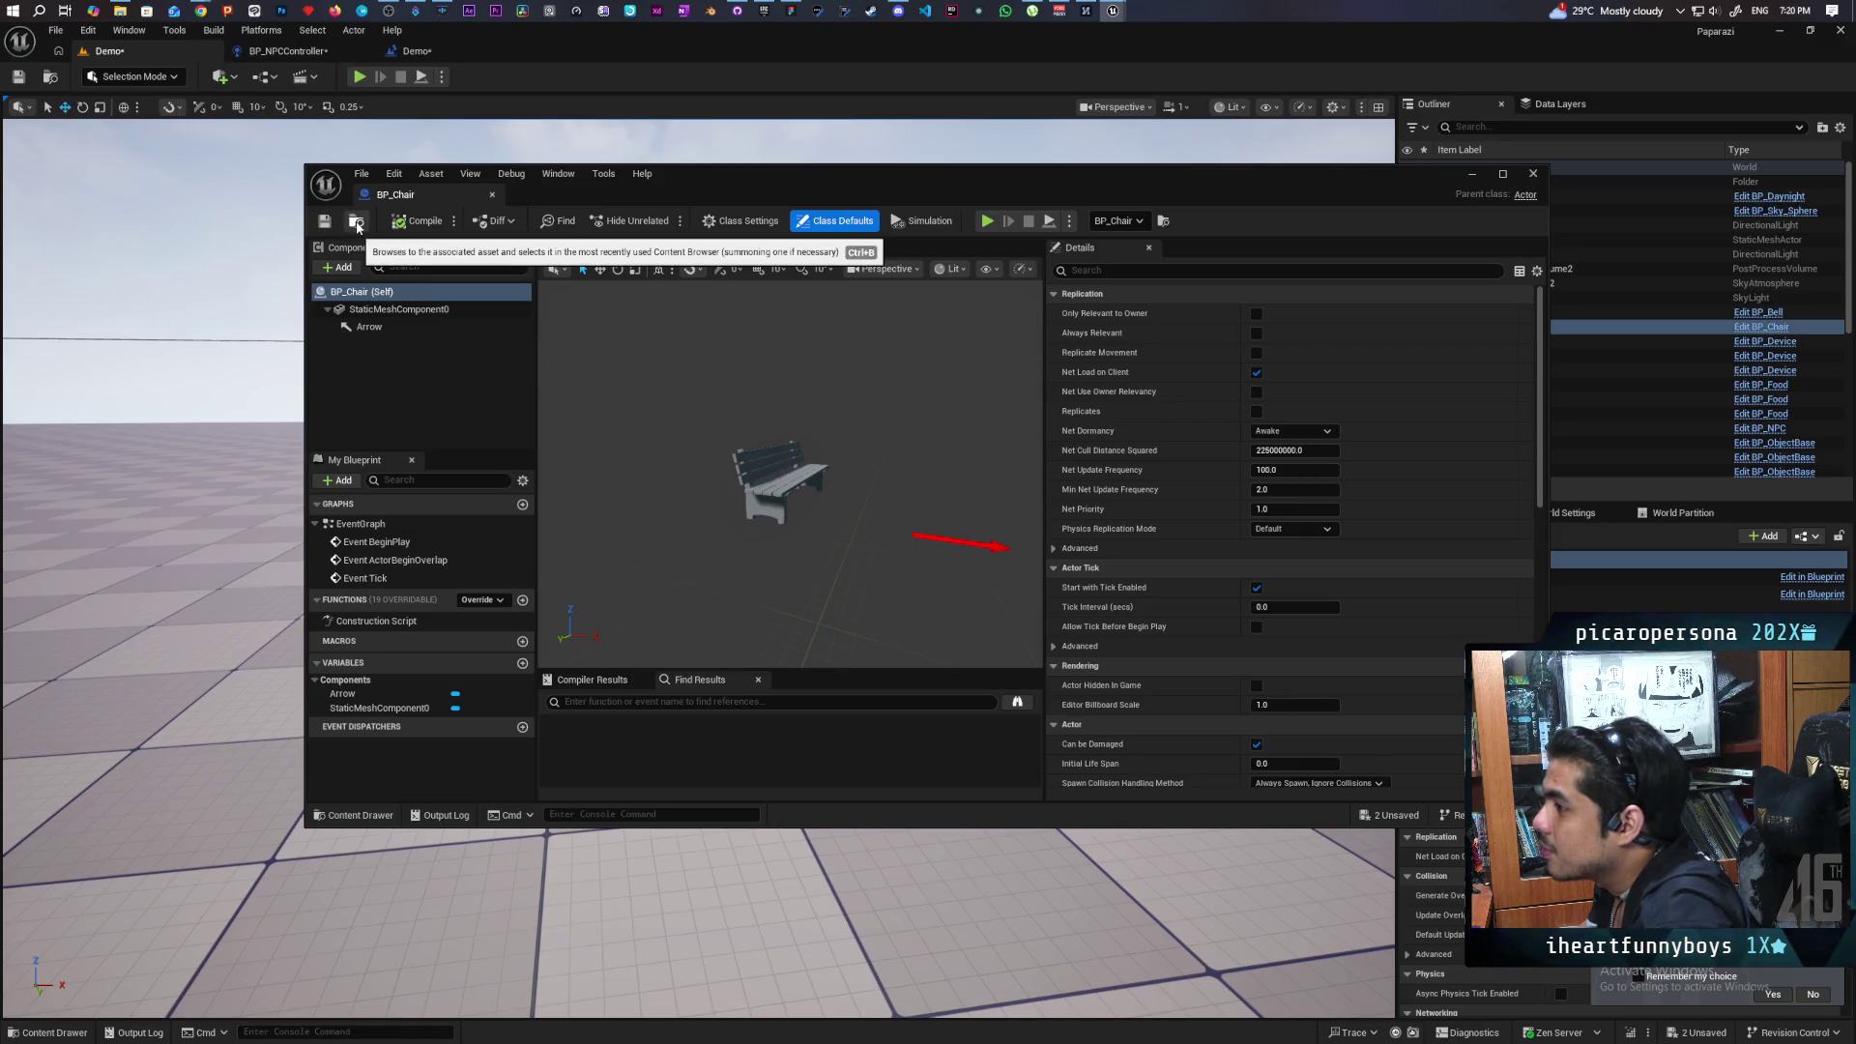
mouse_move(387, 195)
left_mouse_down()
mouse_move(455, 135)
mouse_move(462, 66)
left_mouse_up()
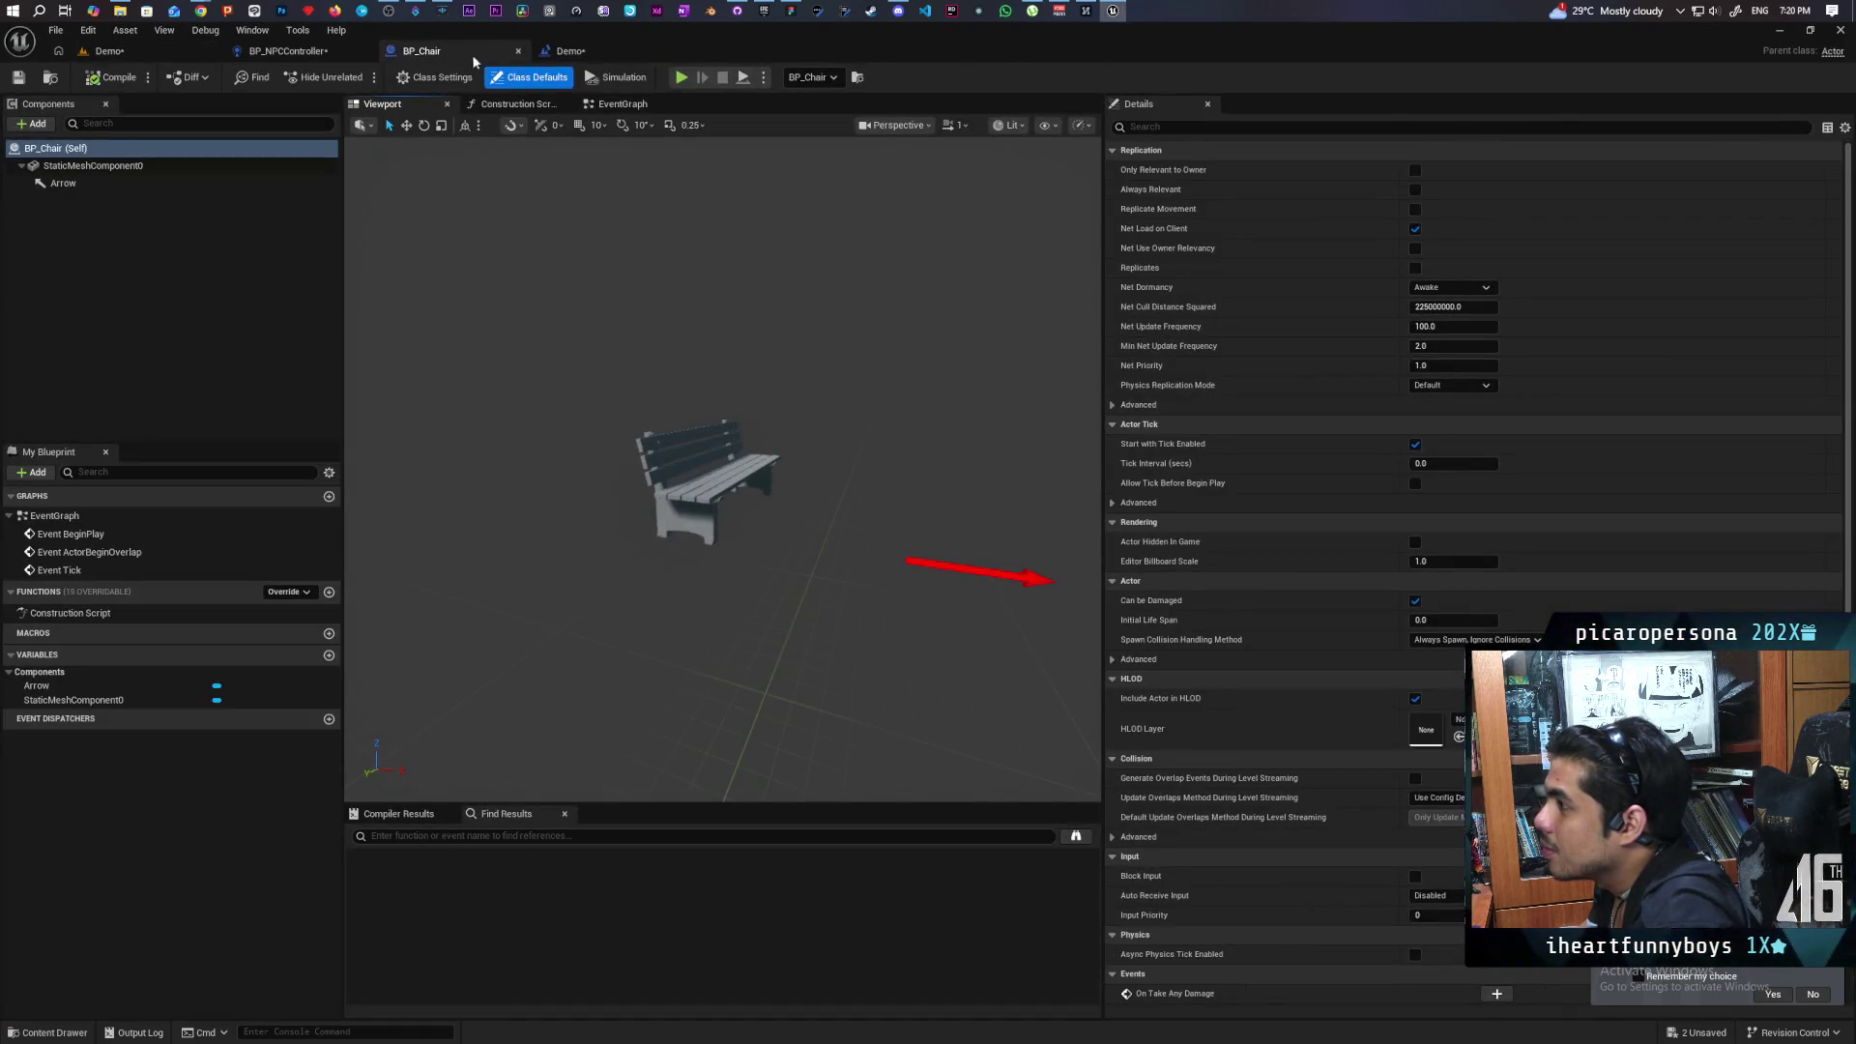
left_click(286, 51)
right_click(630, 584)
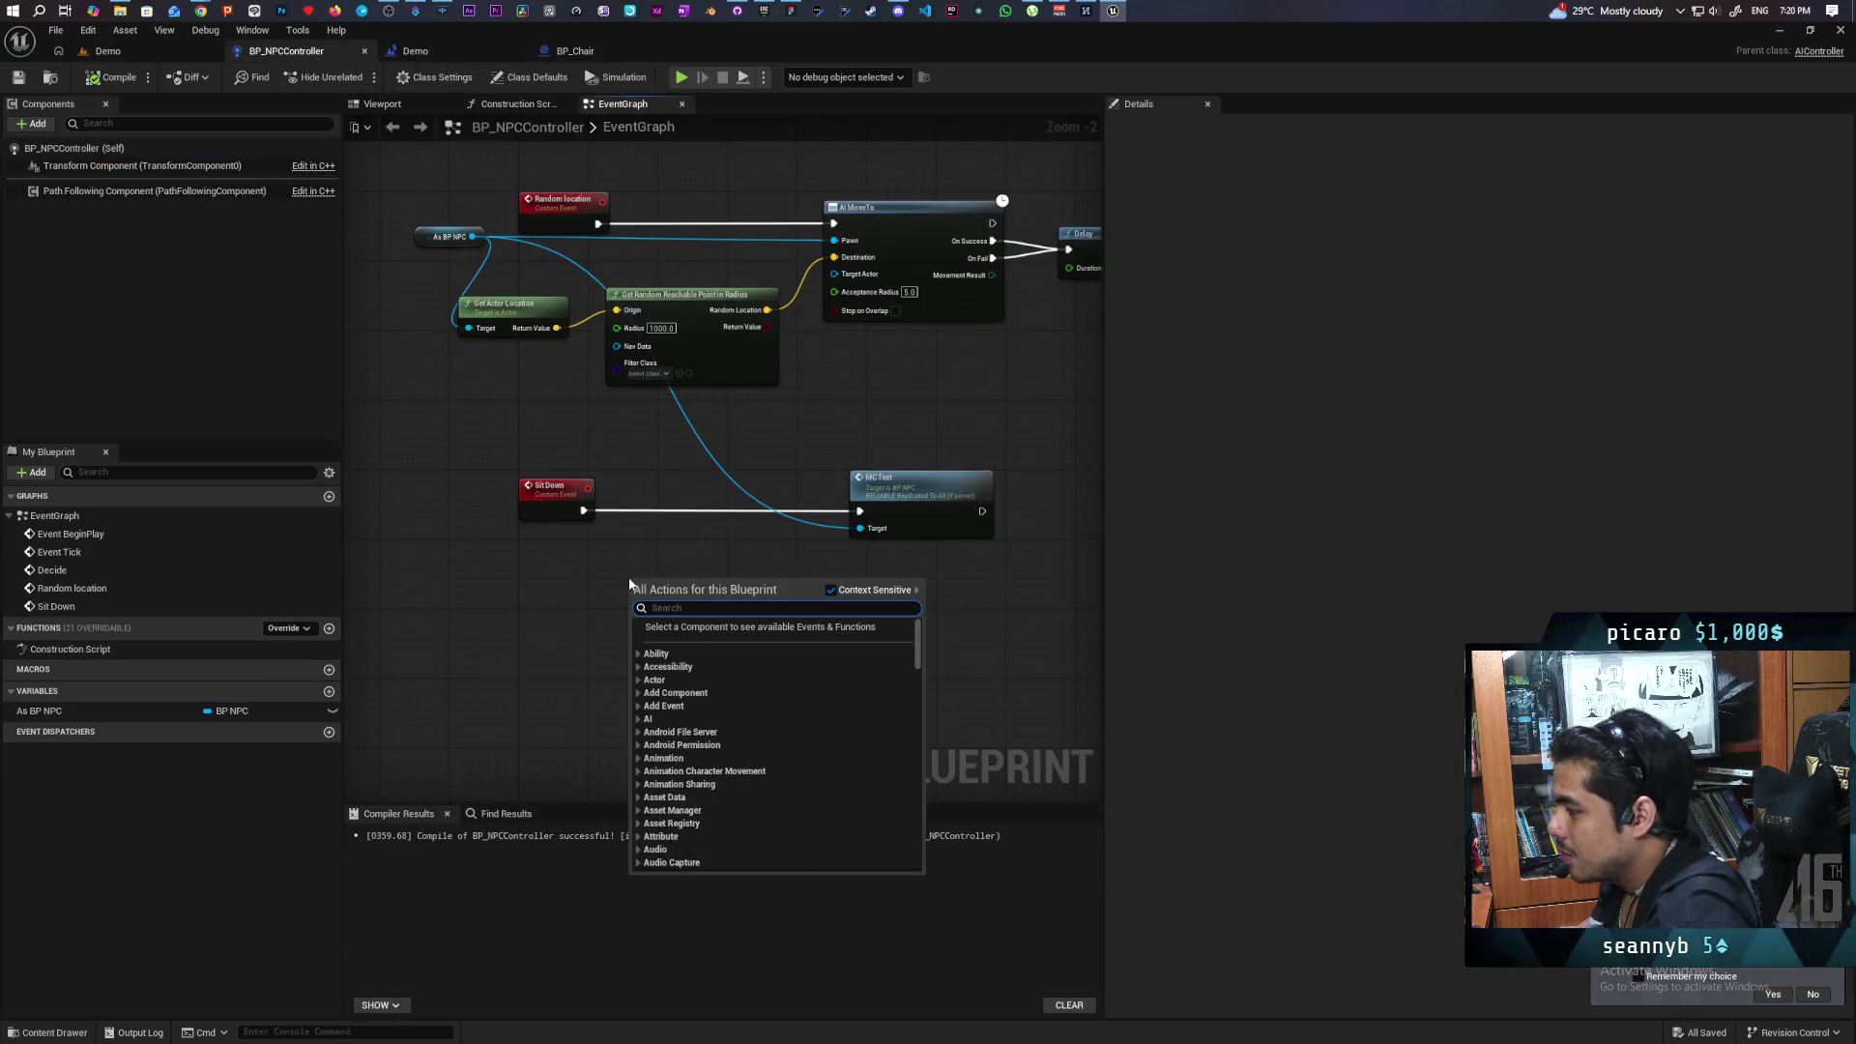
Insert a Get Actor Of Class node set to BP_Chair between Sit Down and MC Test.
type("get ac")
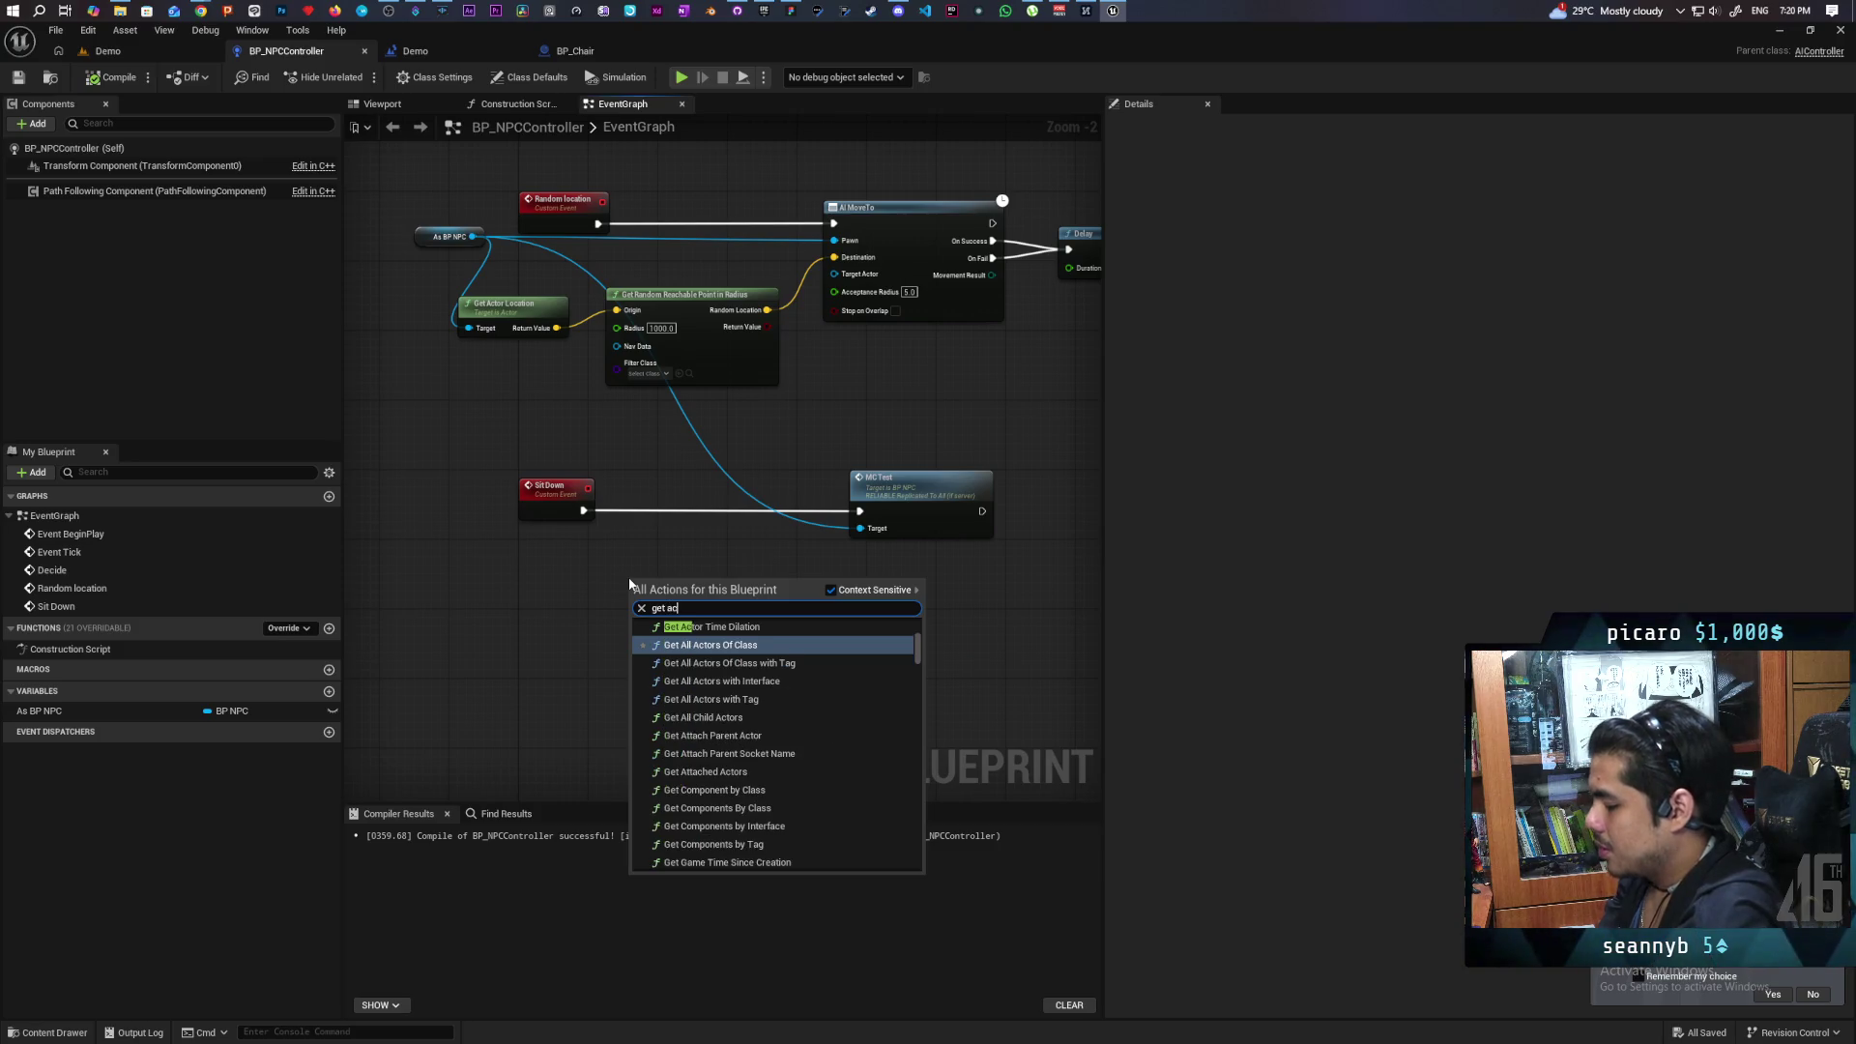
type("to ro")
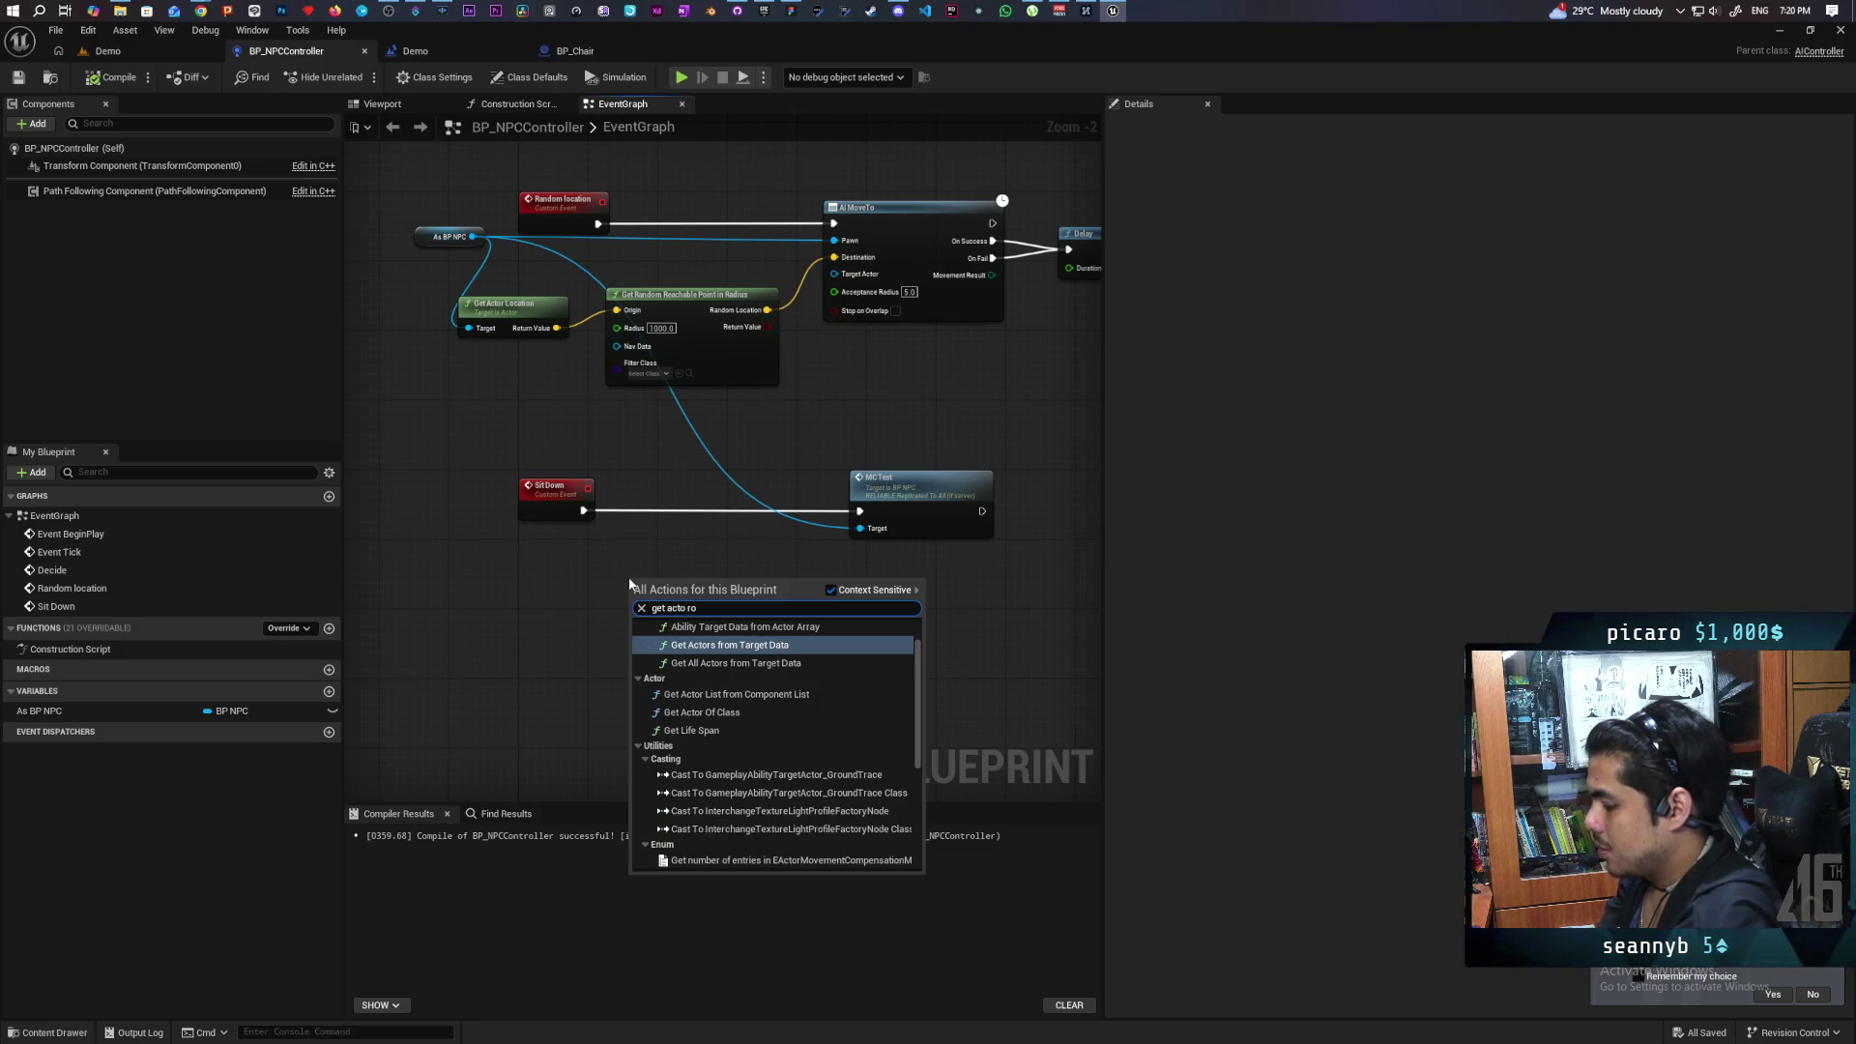
type("f cla")
key("Return")
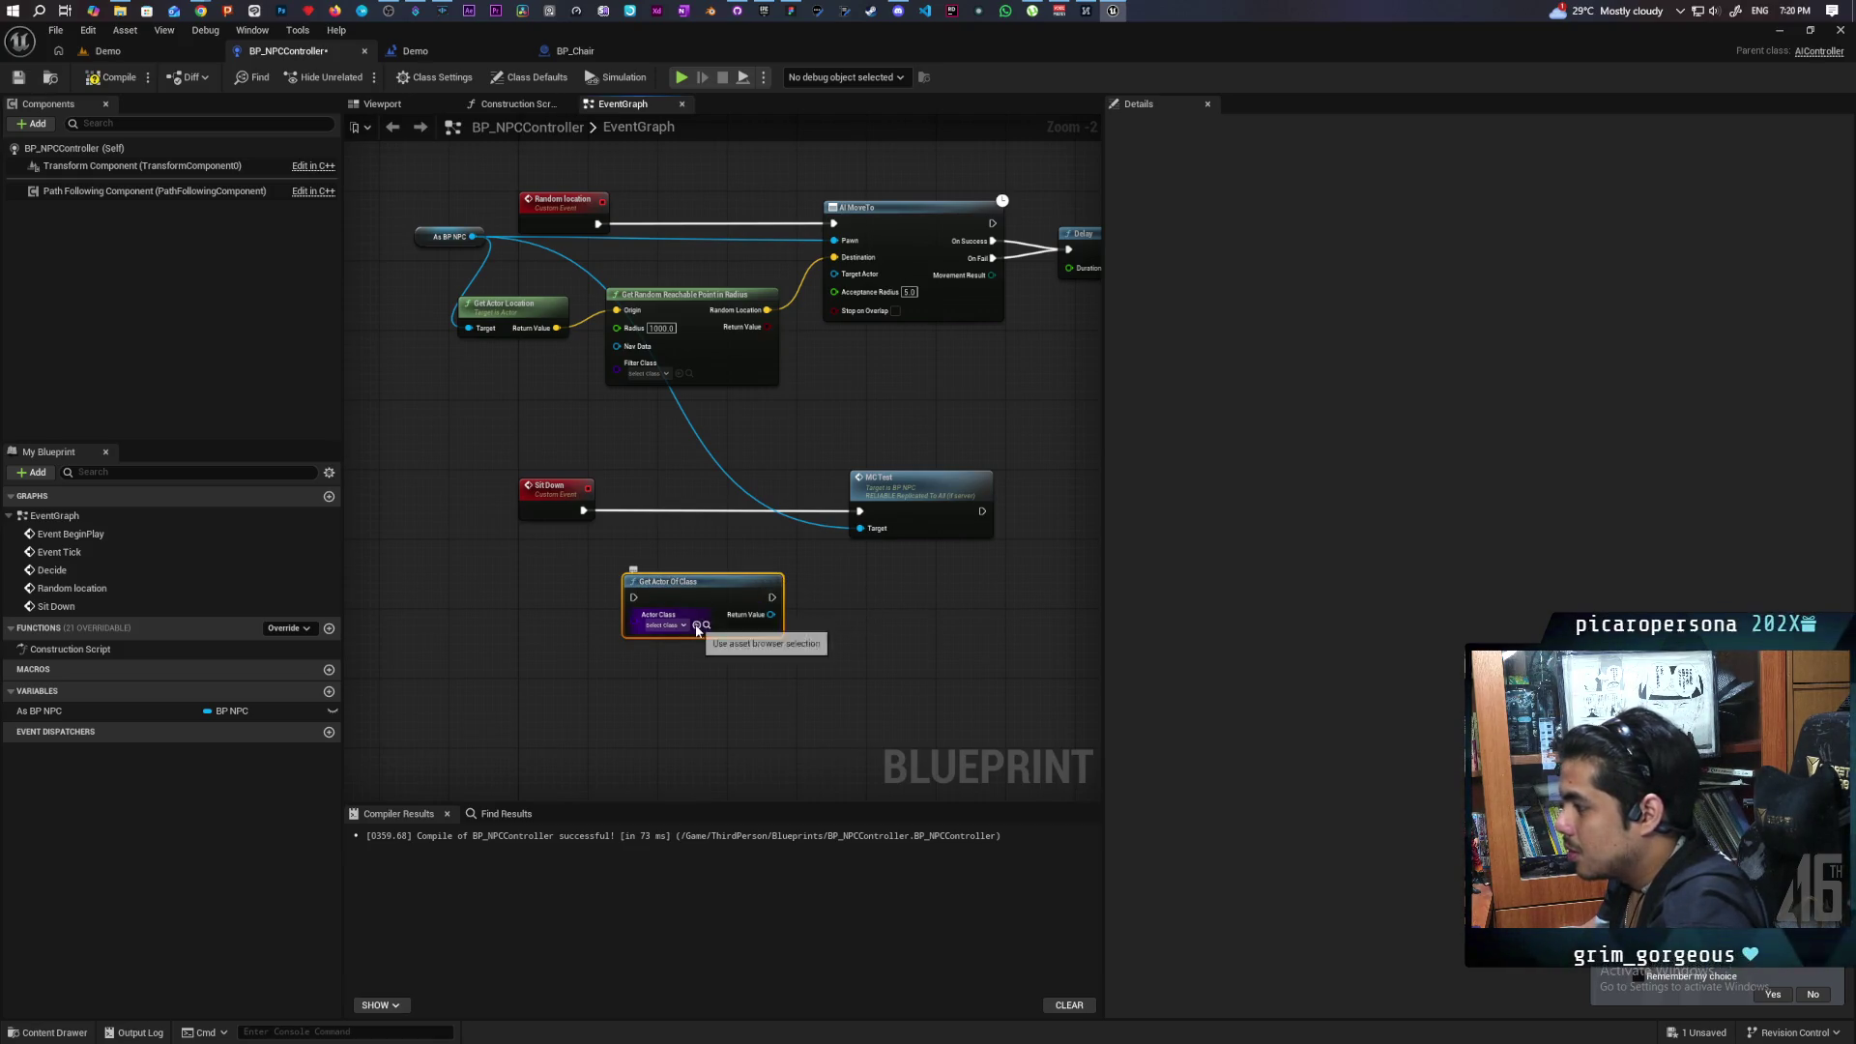
left_click(594, 54)
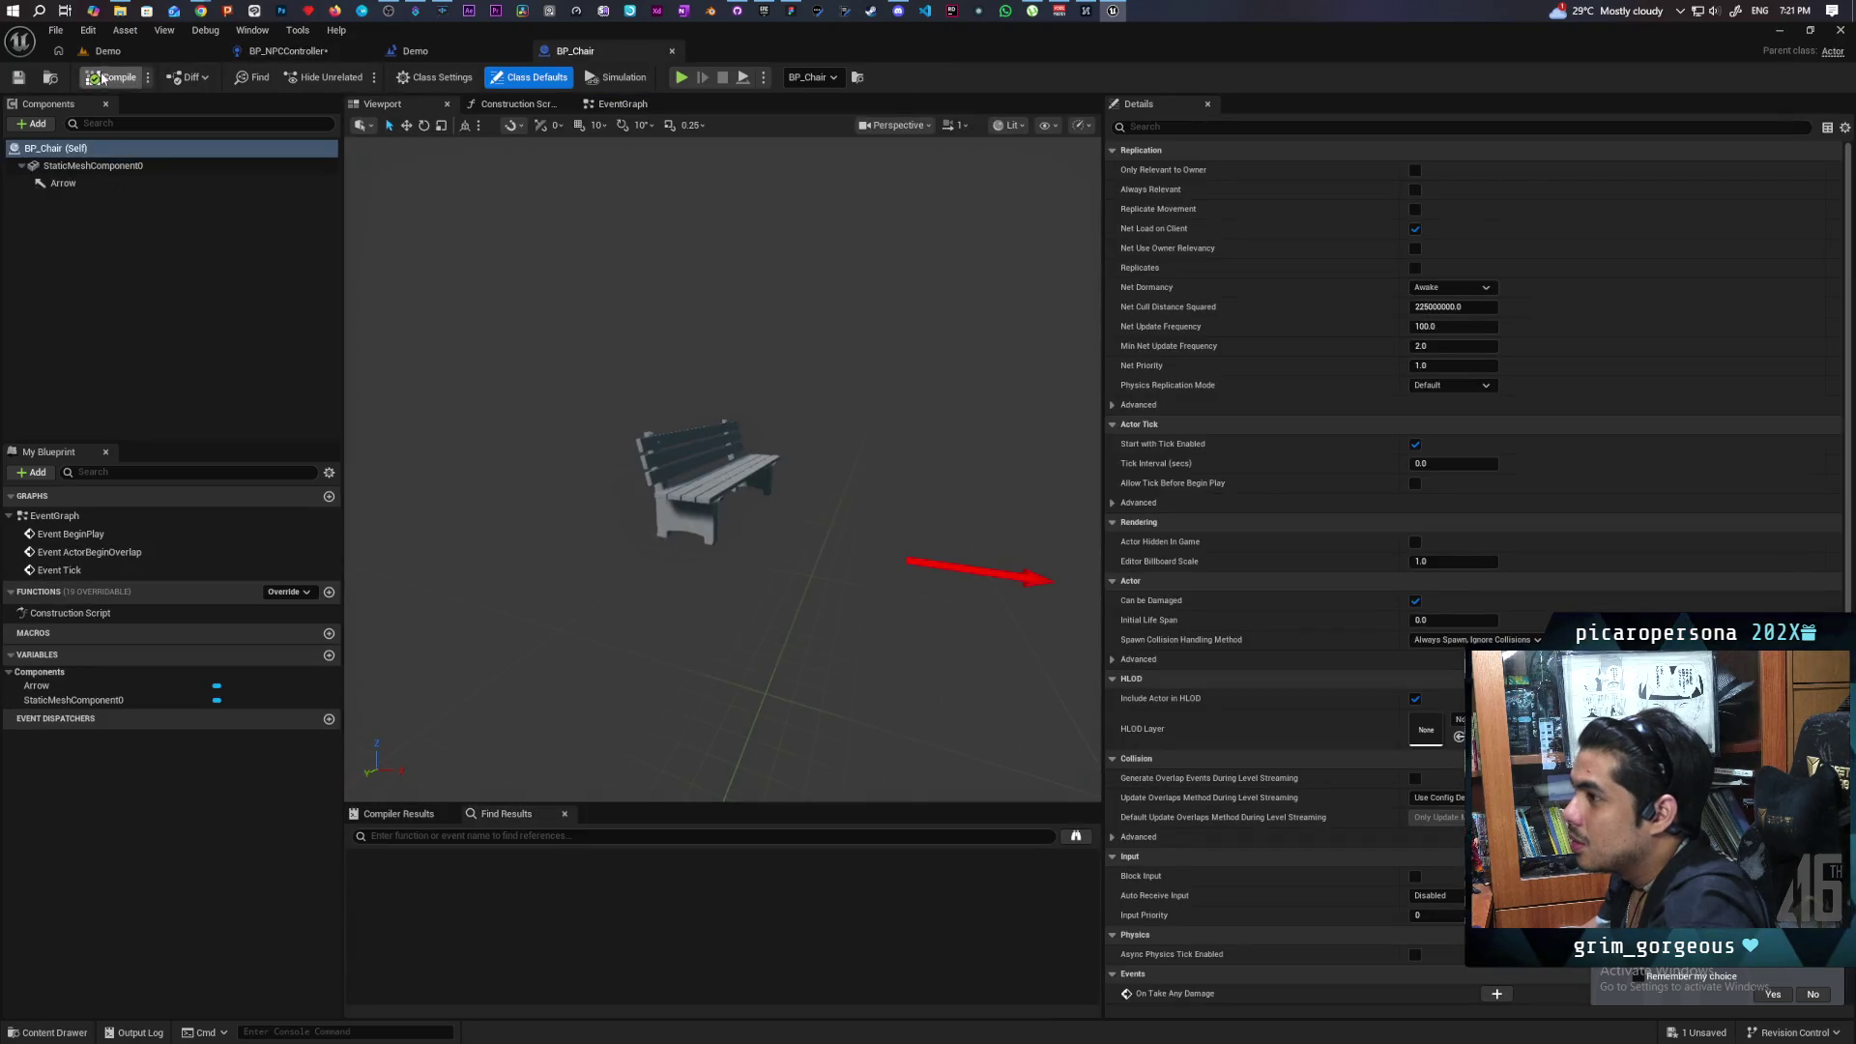
left_click(52, 84)
left_click(288, 50)
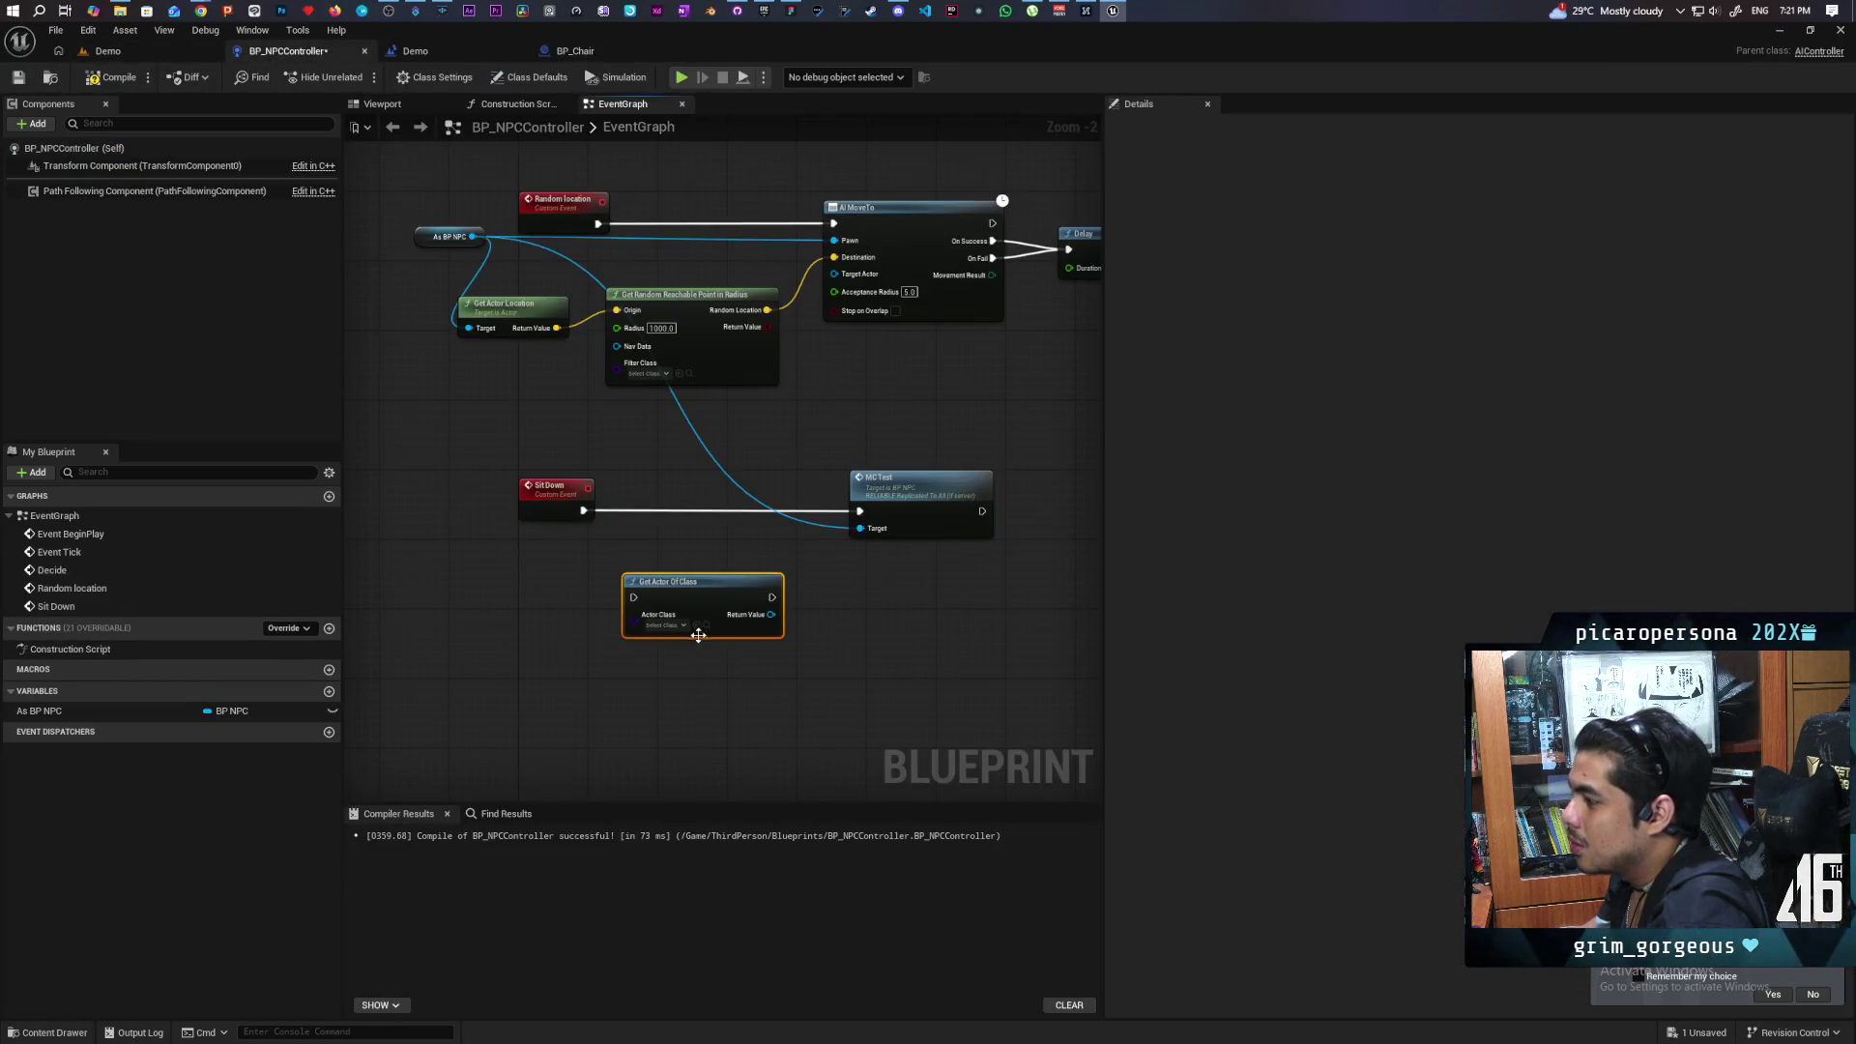
left_click(696, 626)
scroll(697, 633, "up", 2)
left_click_drag(685, 573, 667, 475)
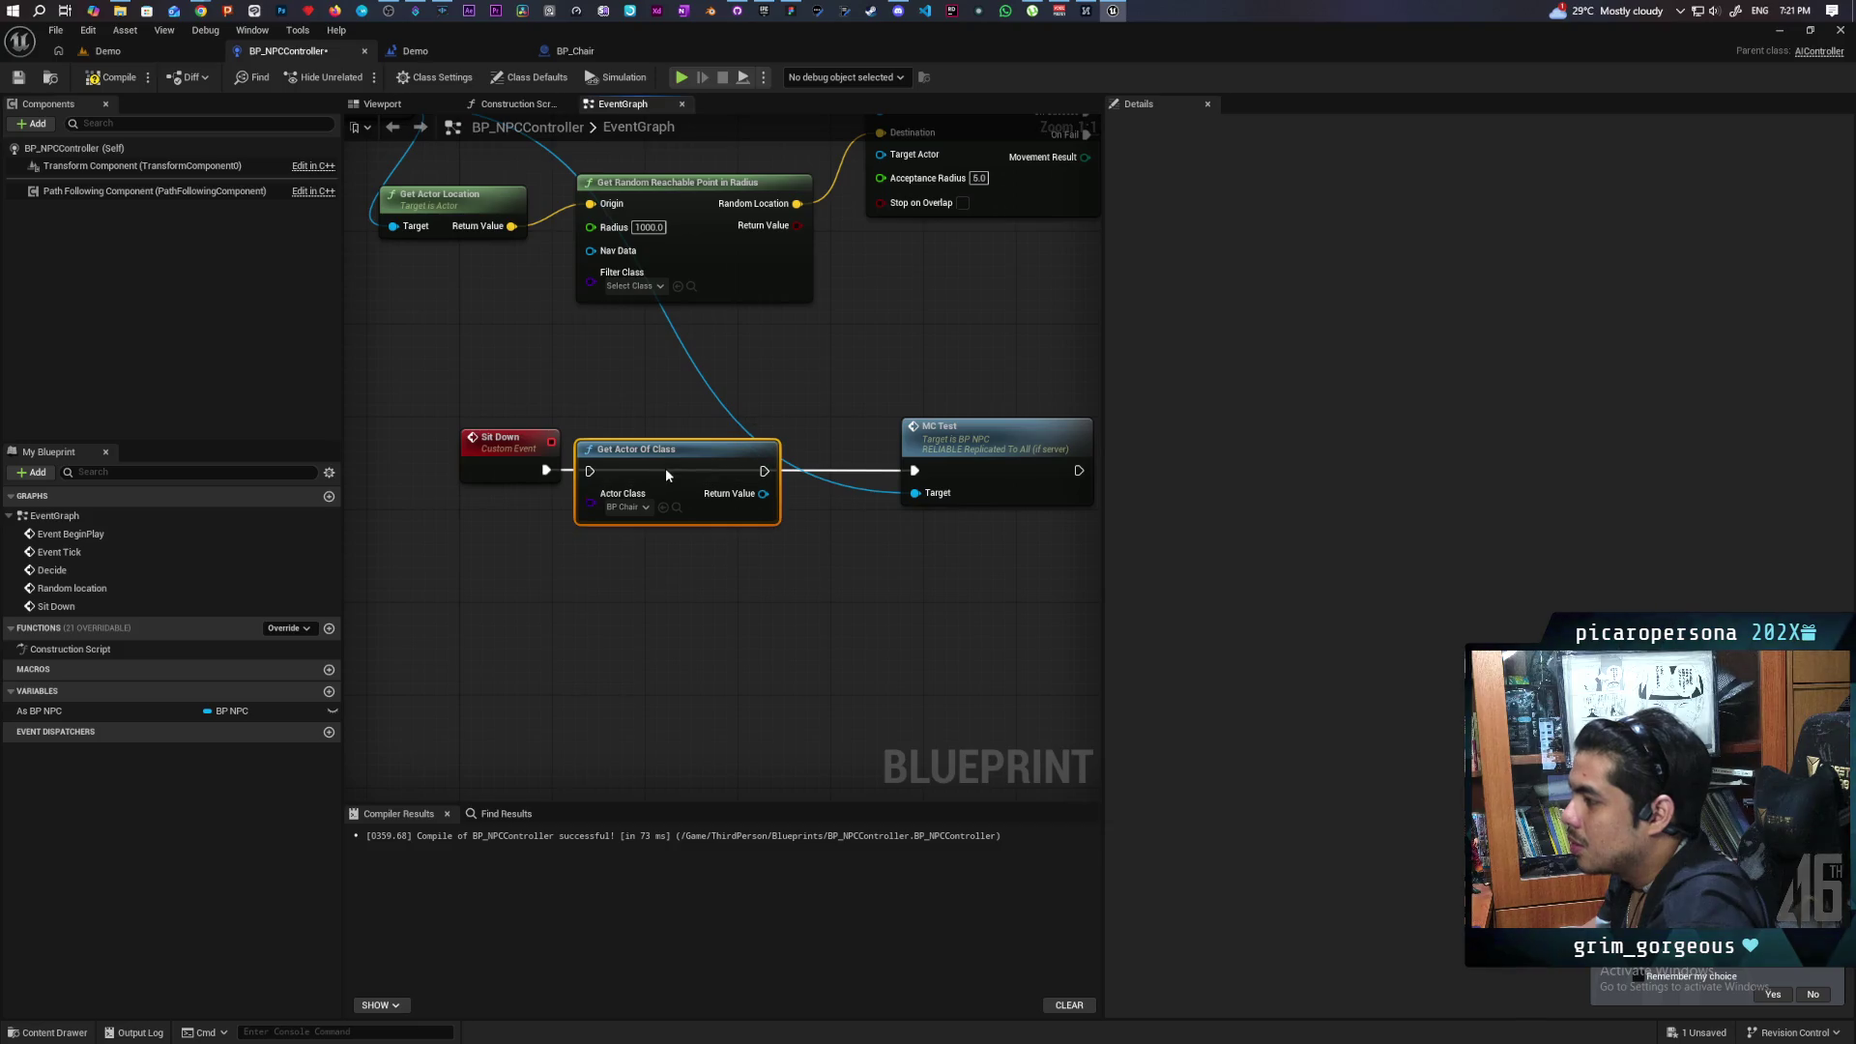
left_click_drag(547, 474, 756, 452)
key("Escape")
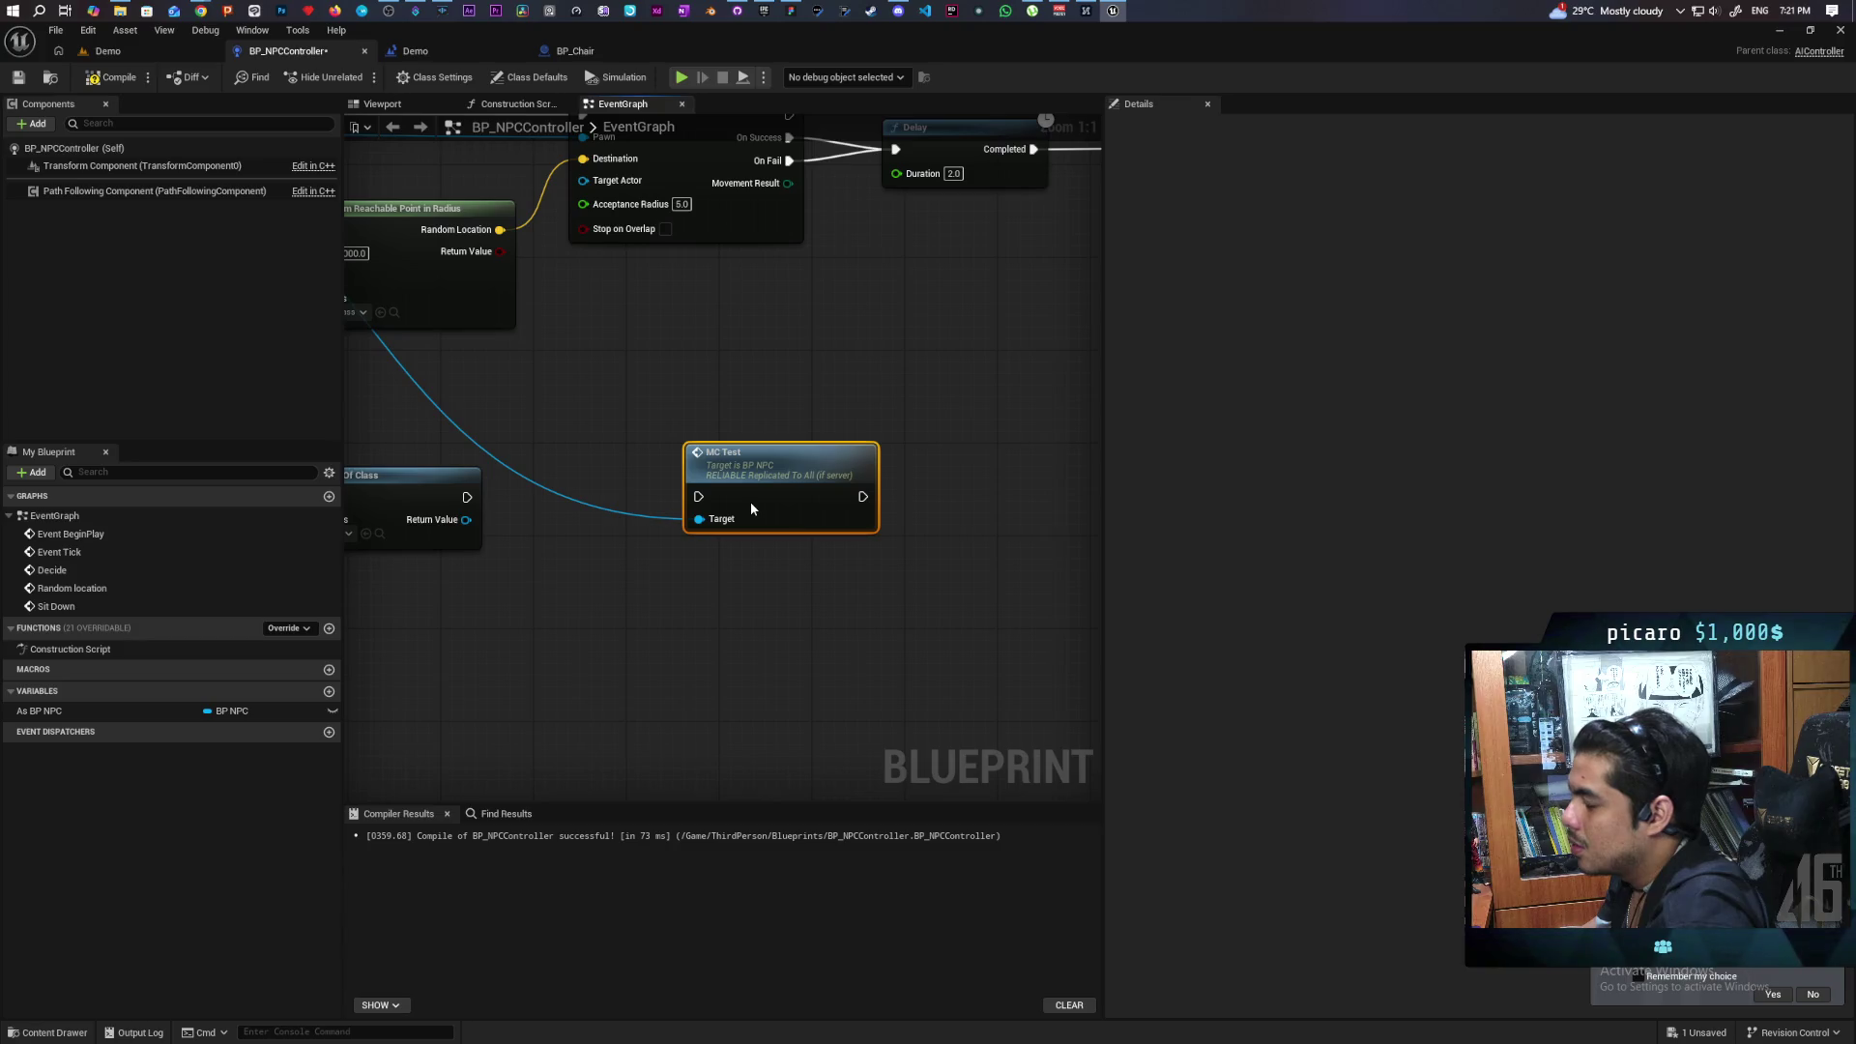
Add an Is Valid node fed by Get Actor Of Class's exec and Return Value.
key("ctrl+v")
left_click_drag(618, 499, 676, 633)
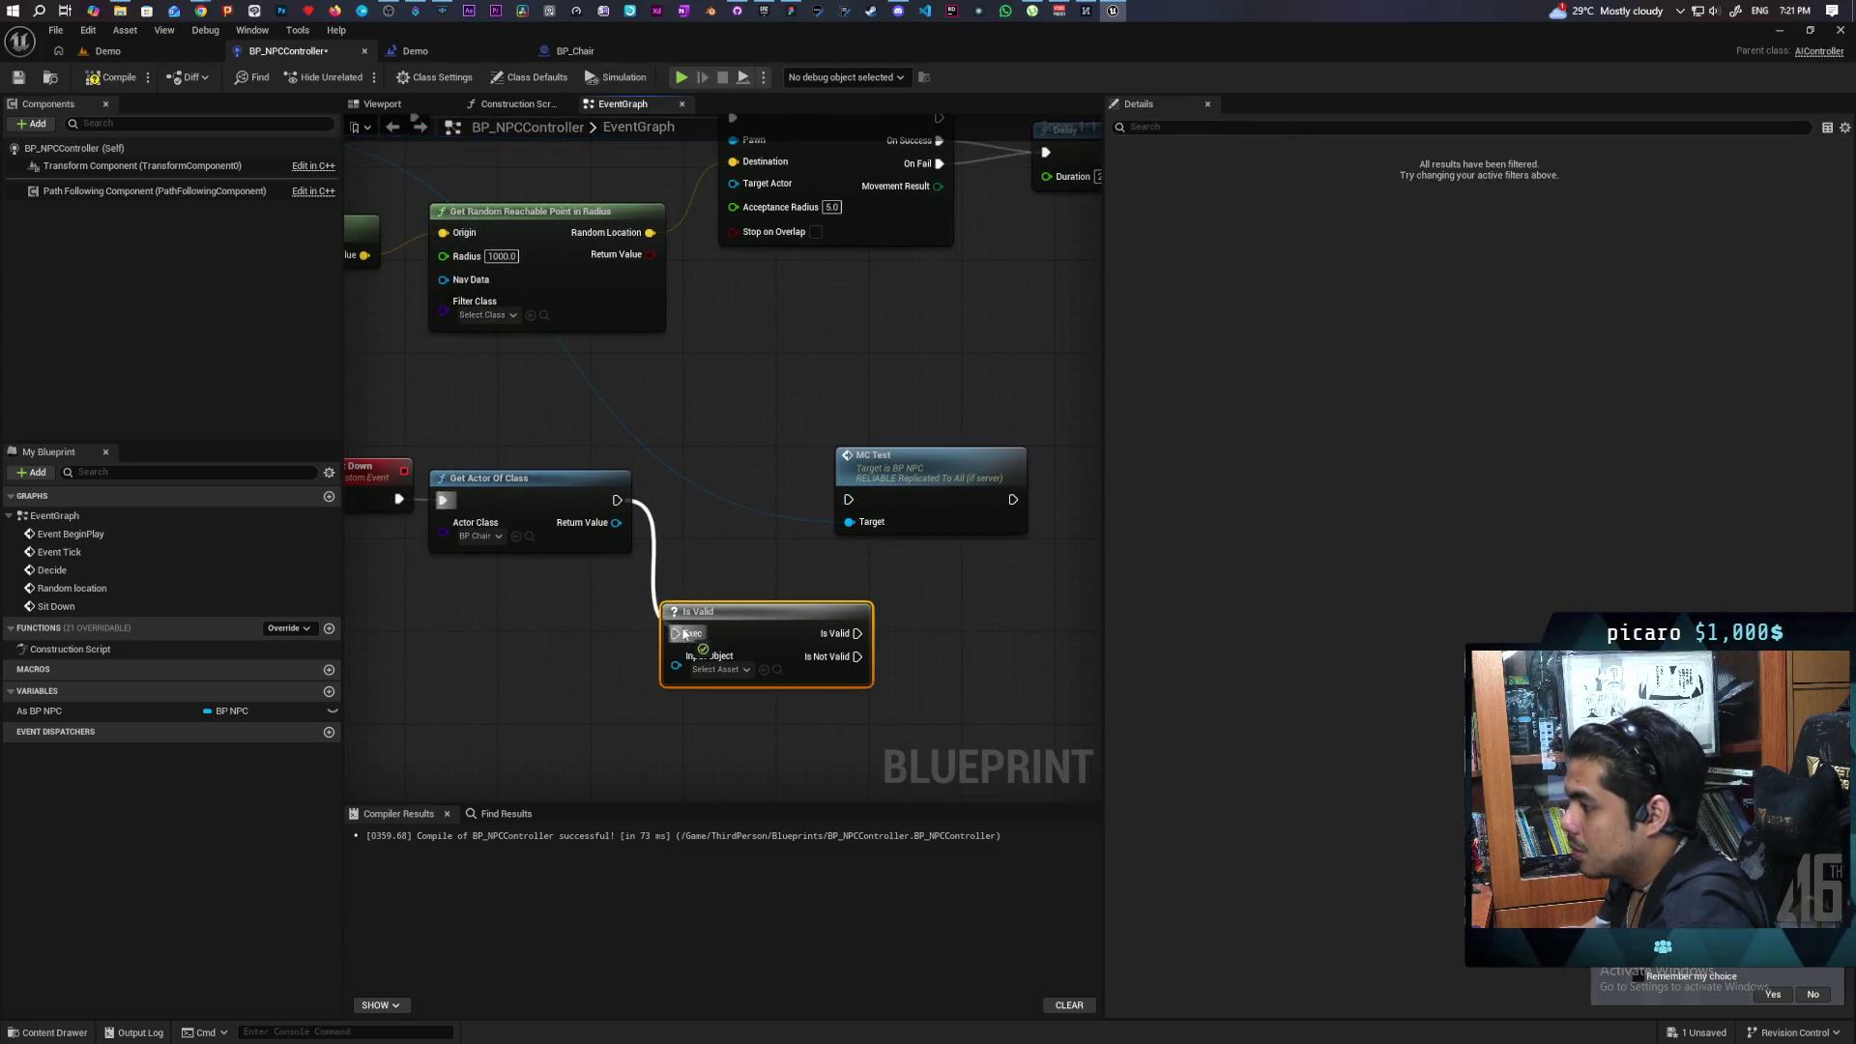
mouse_move(615, 522)
left_mouse_down()
mouse_move(667, 638)
mouse_move(709, 657)
mouse_move(699, 524)
mouse_move(824, 502)
left_mouse_up()
mouse_move(706, 597)
left_mouse_down()
mouse_move(863, 482)
mouse_move(825, 483)
left_mouse_up()
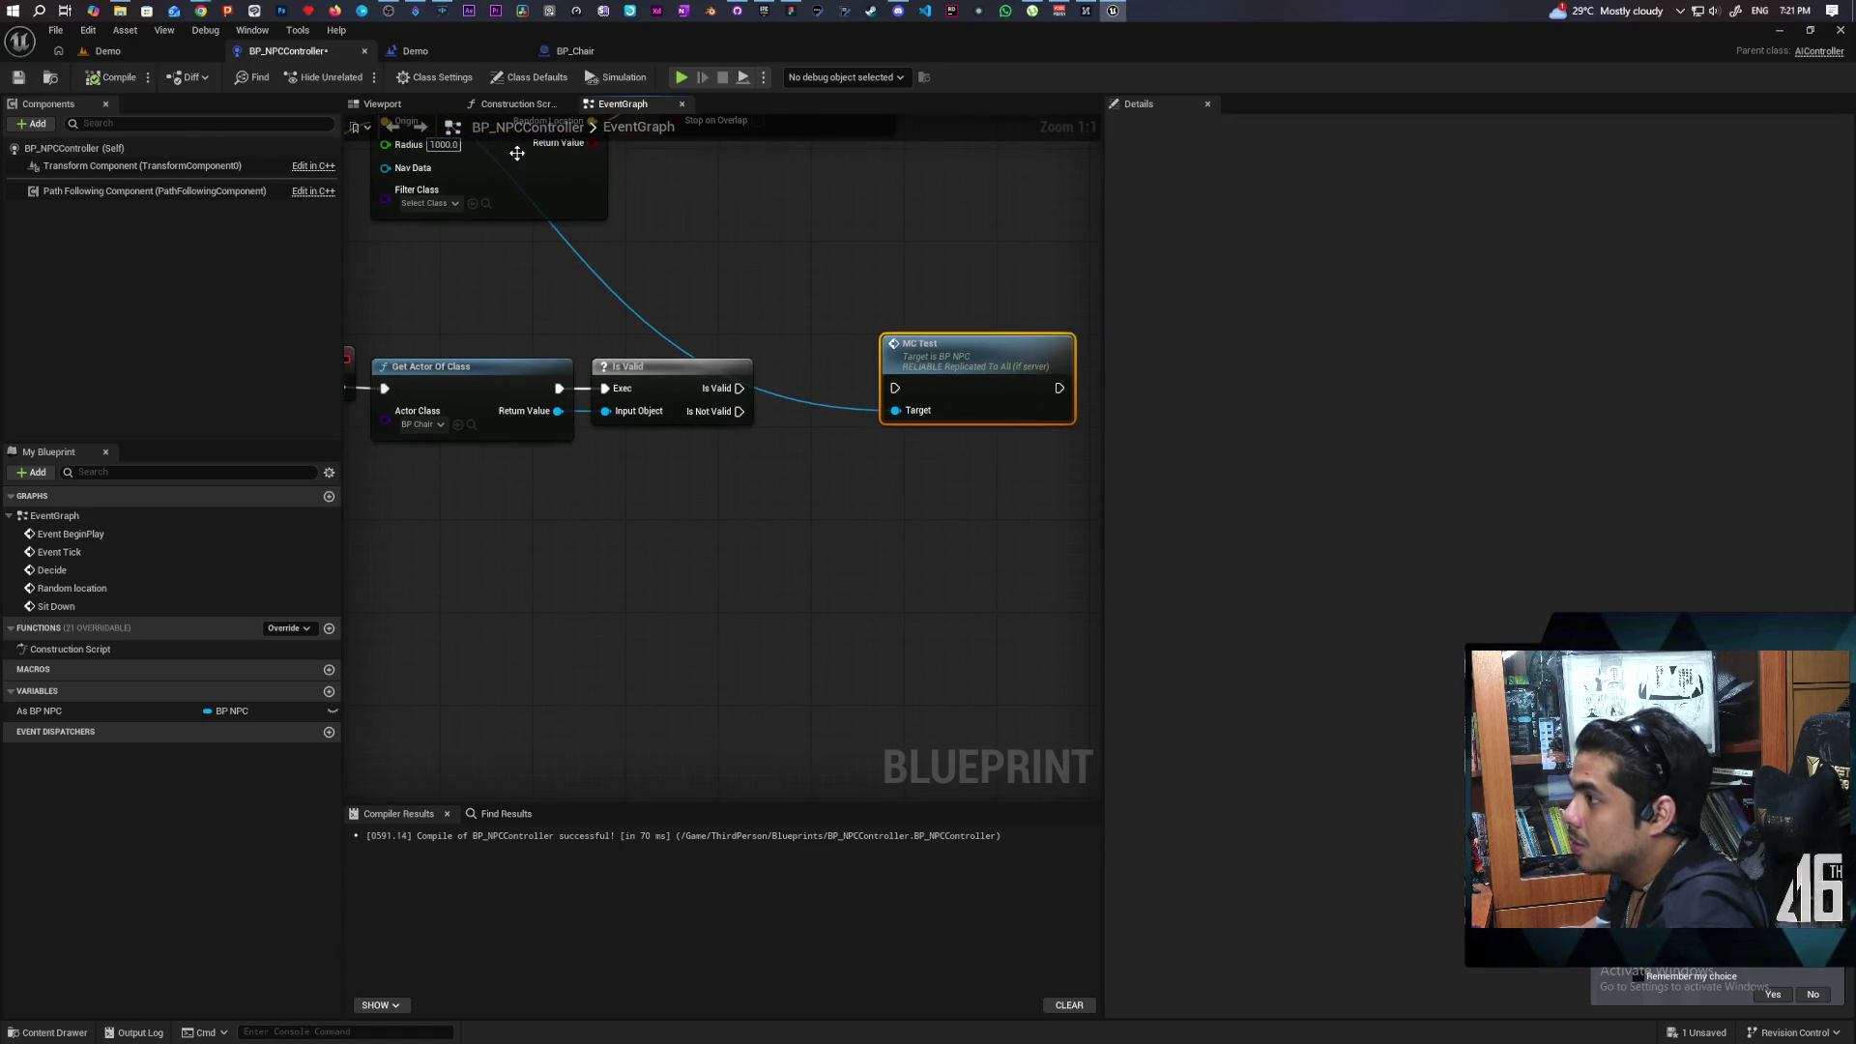
left_click(416, 51)
Select Get World Location, AI MoveTo and Set Actor Location in the level blueprint, then return to BP_NPCController.
mouse_move(888, 288)
left_mouse_down()
mouse_move(858, 298)
mouse_move(860, 319)
left_mouse_up()
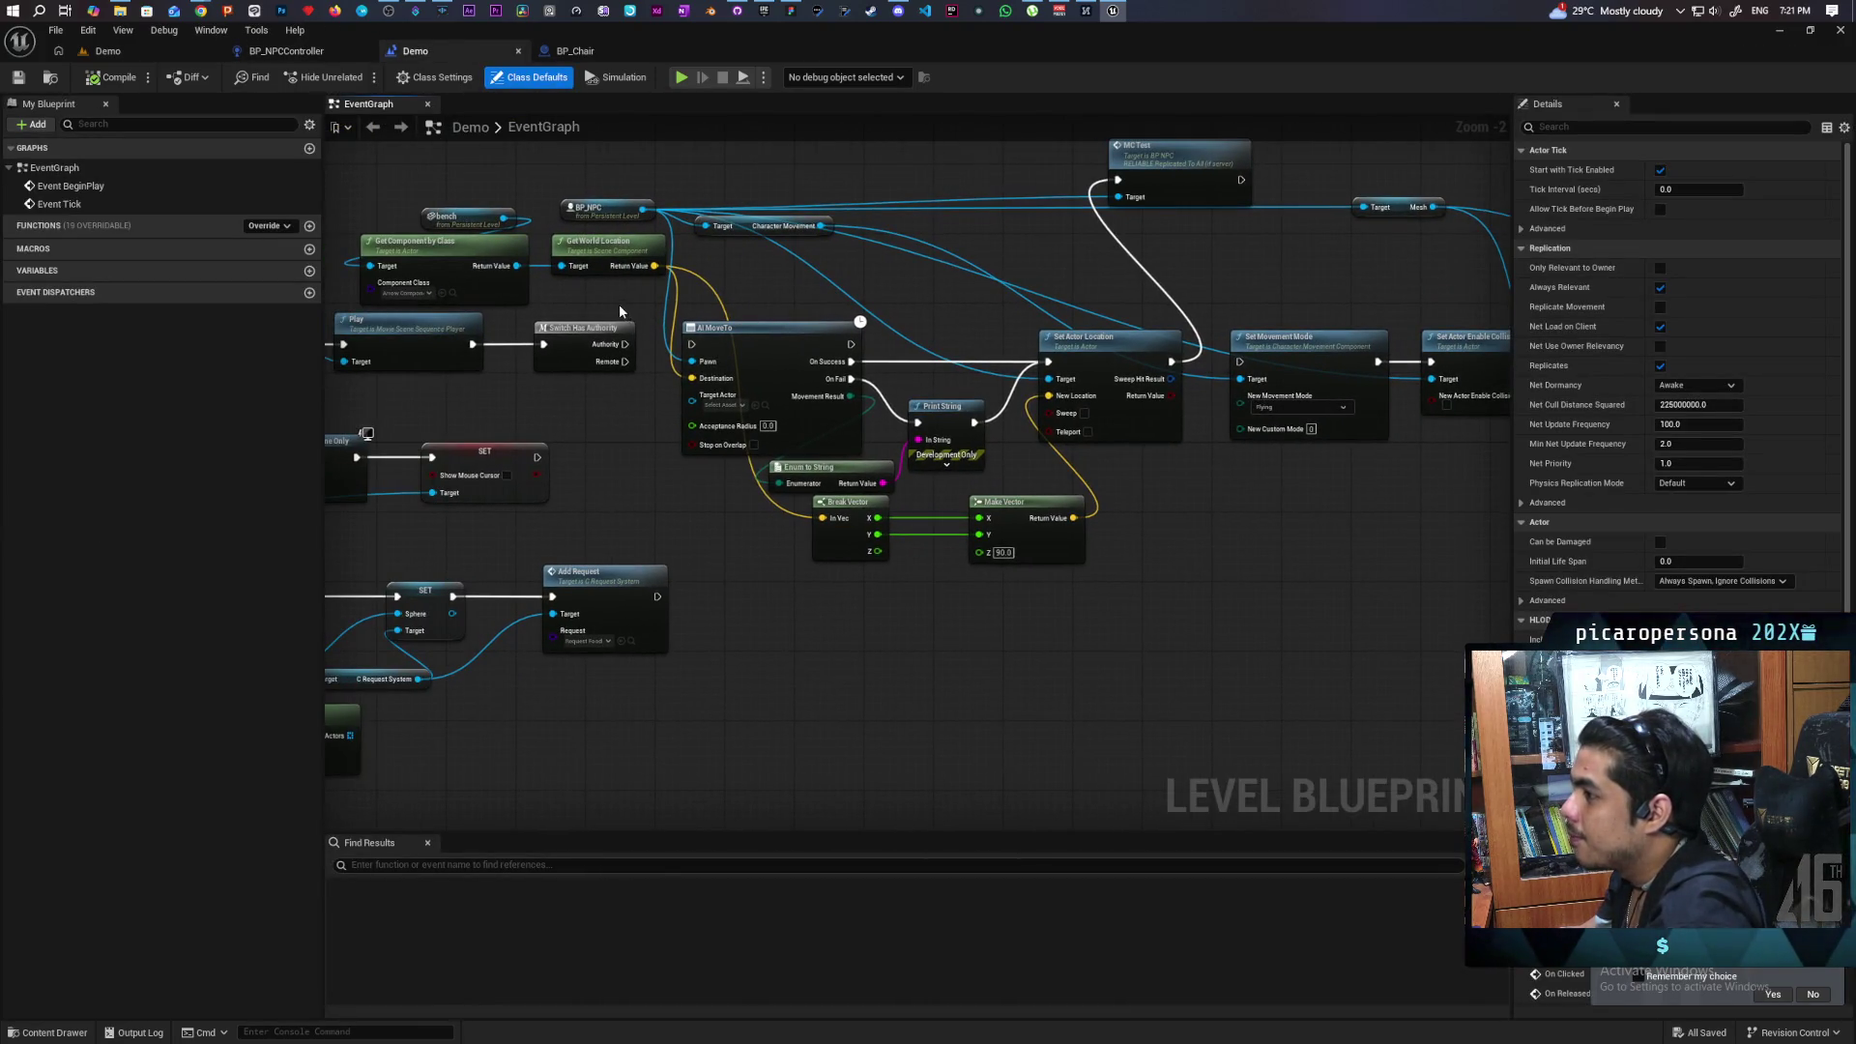
left_click(631, 252)
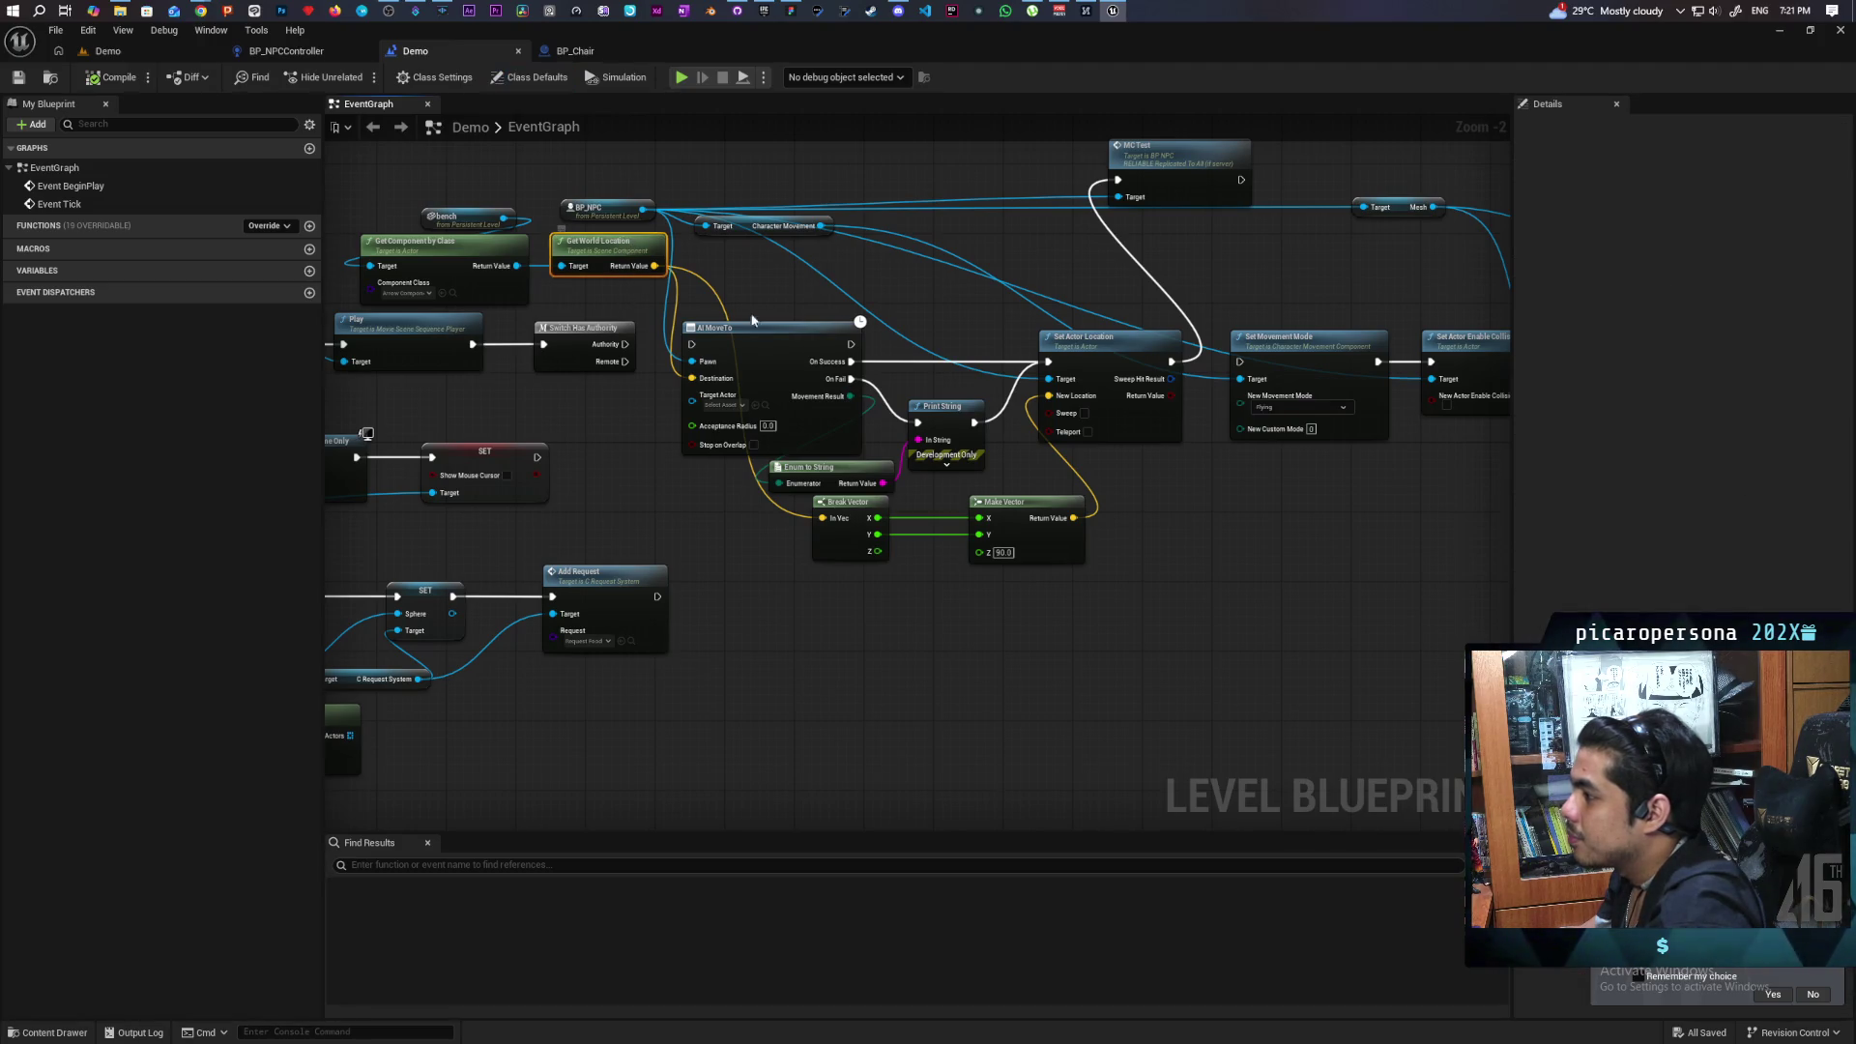
left_click(778, 361, "ctrl")
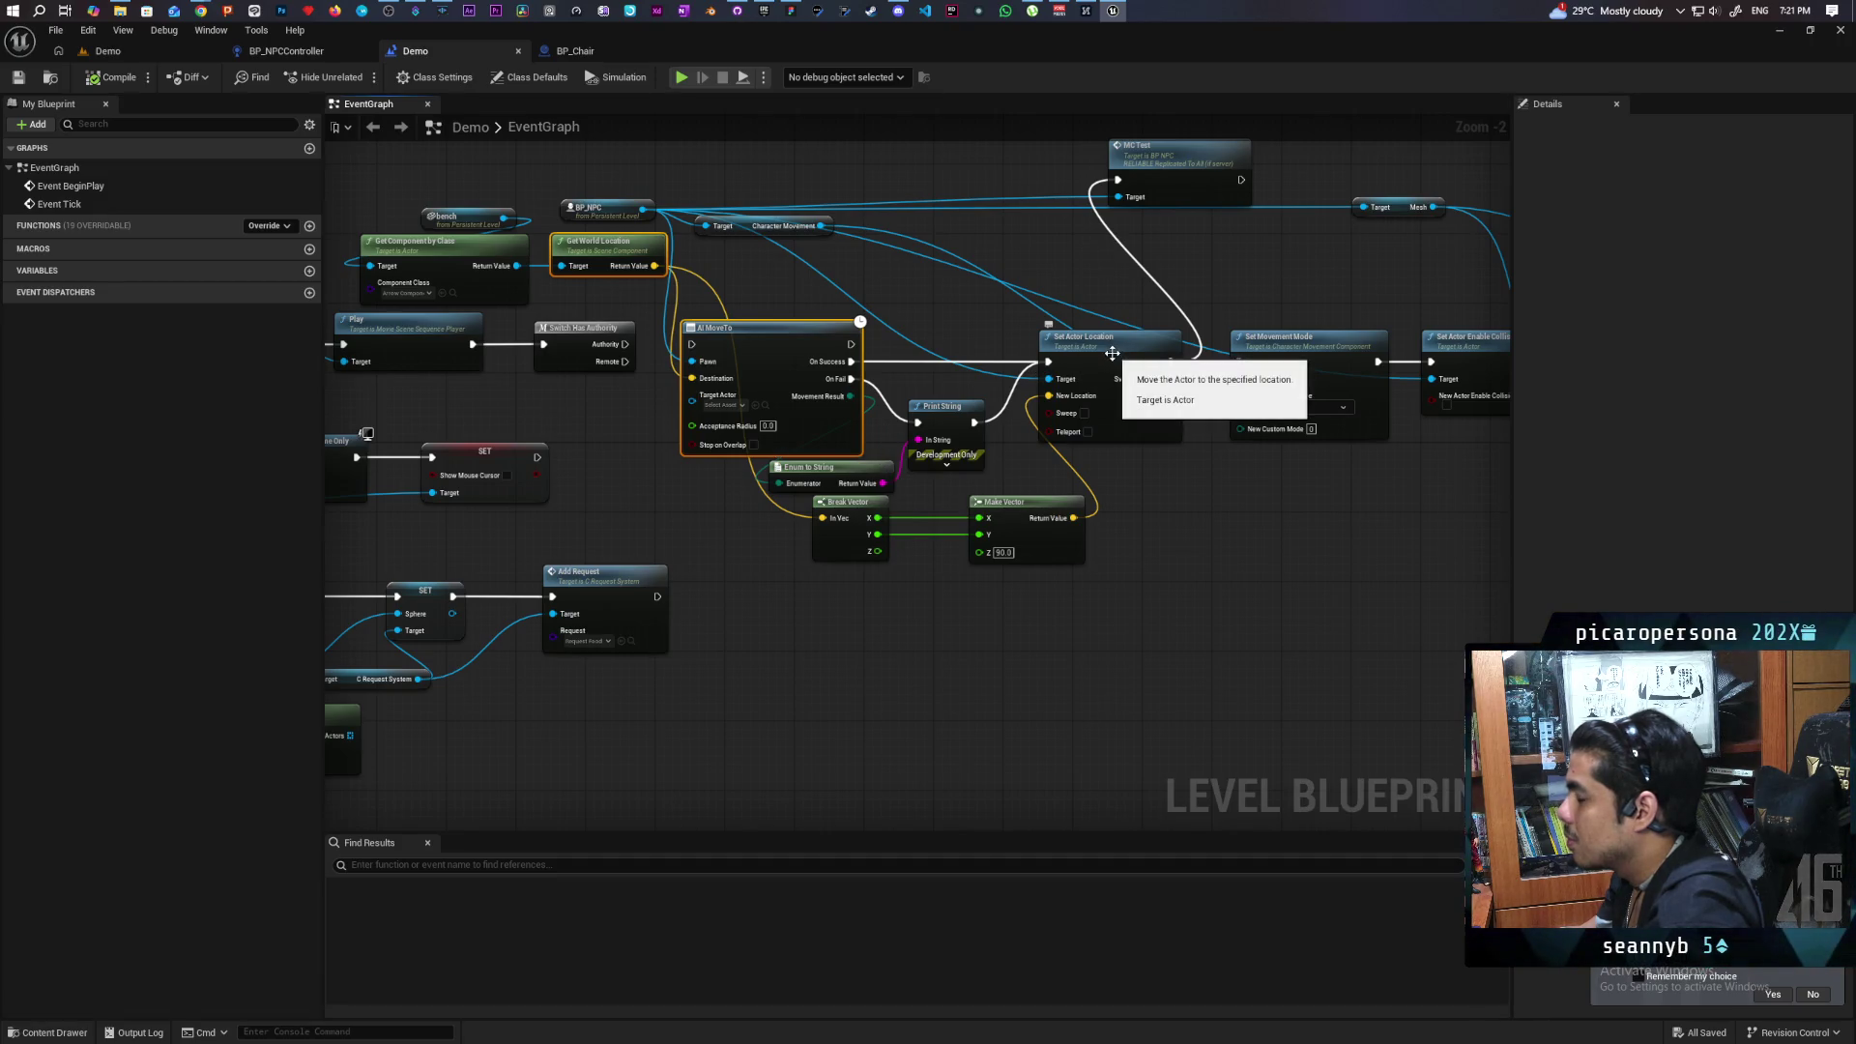
left_click(1113, 352)
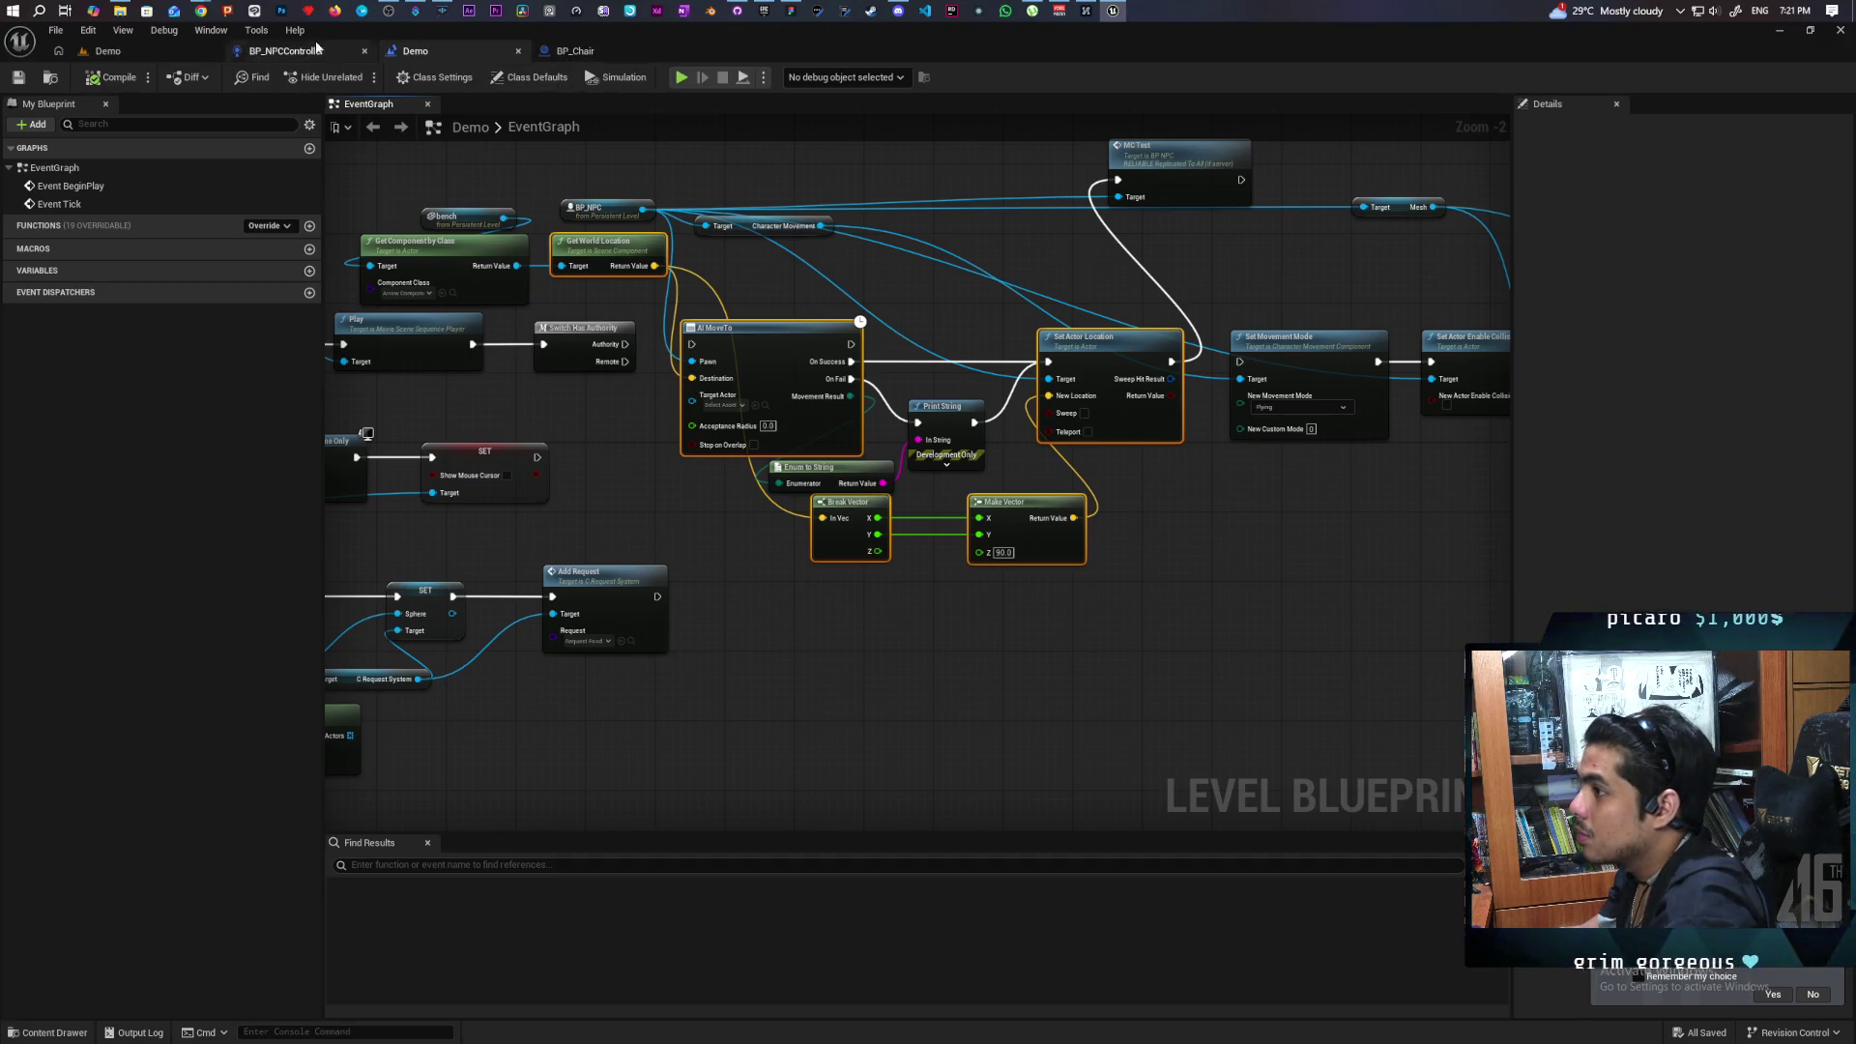
left_click(286, 50)
Paste the movement nodes and feed the chair's Arrow into Get World Location as the walk target.
key("ctrl+v")
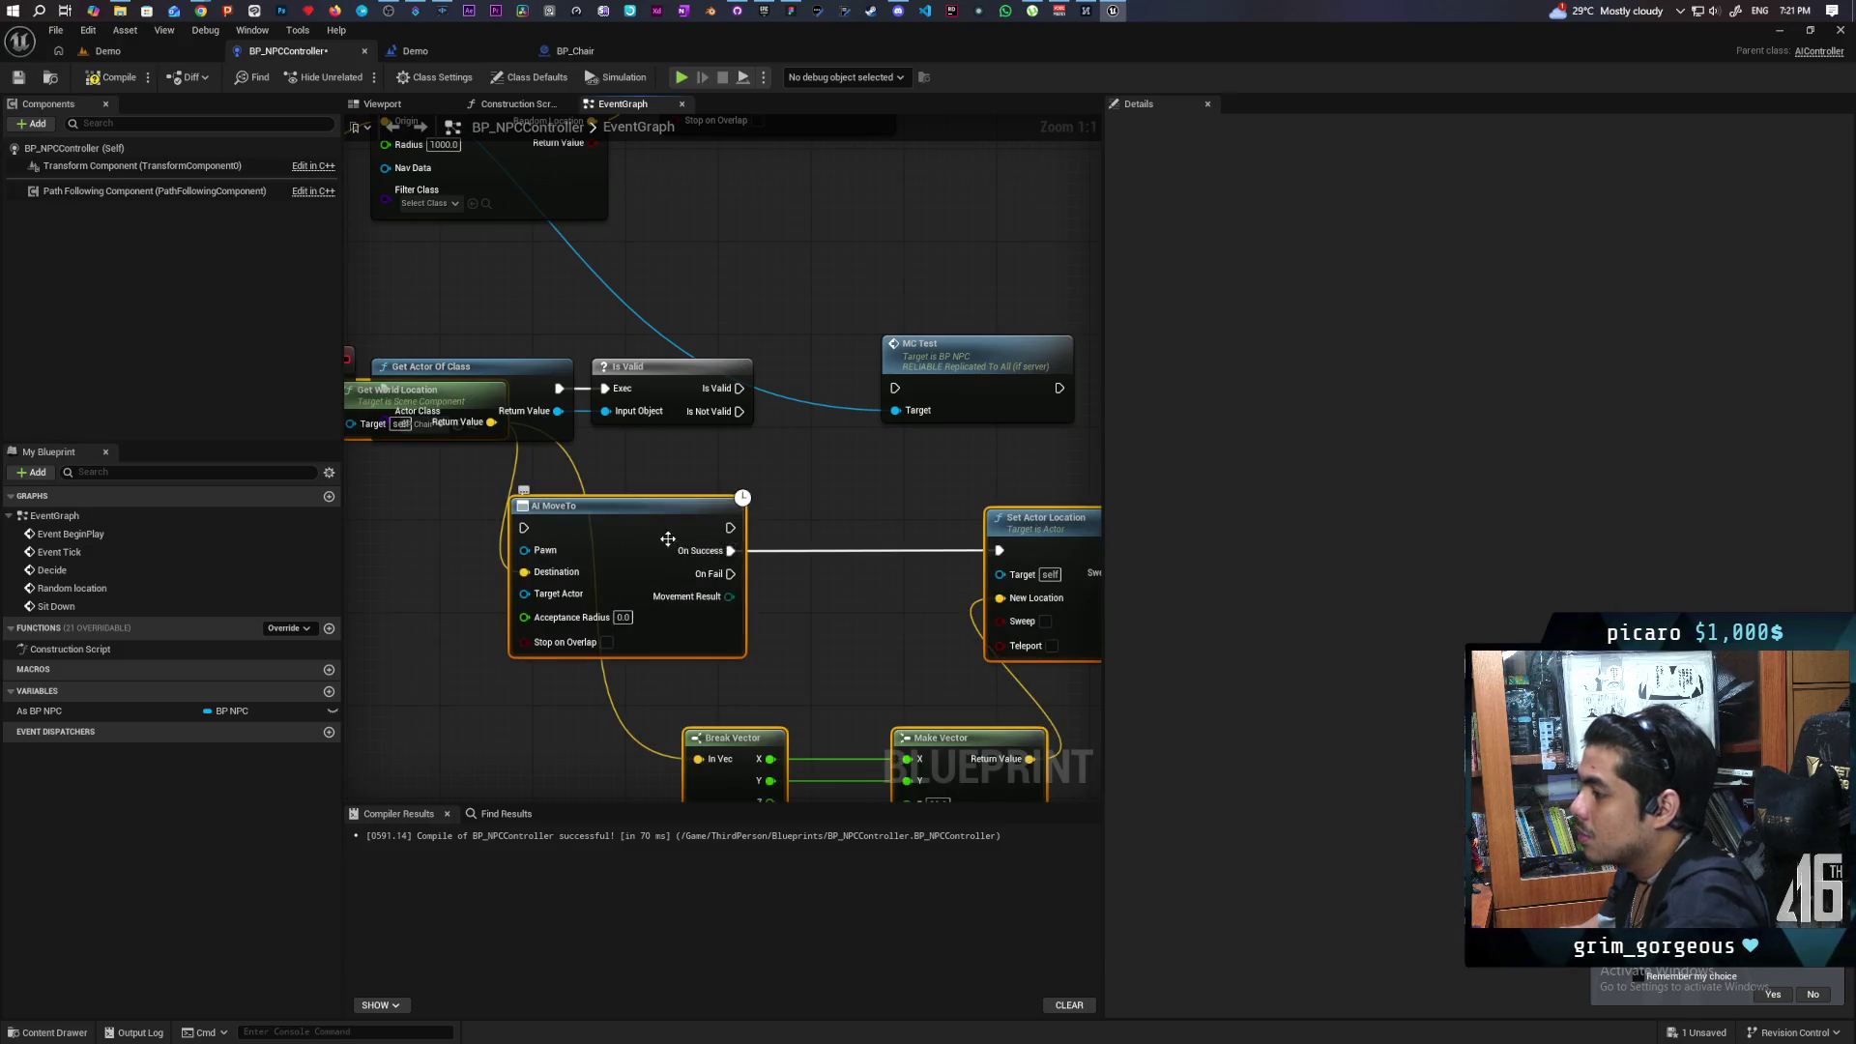
mouse_move(630, 361)
left_mouse_down()
mouse_move(594, 471)
mouse_move(804, 476)
left_mouse_up()
left_click_drag(743, 399, 992, 419)
left_click_drag(623, 333, 425, 489)
type("get arrow")
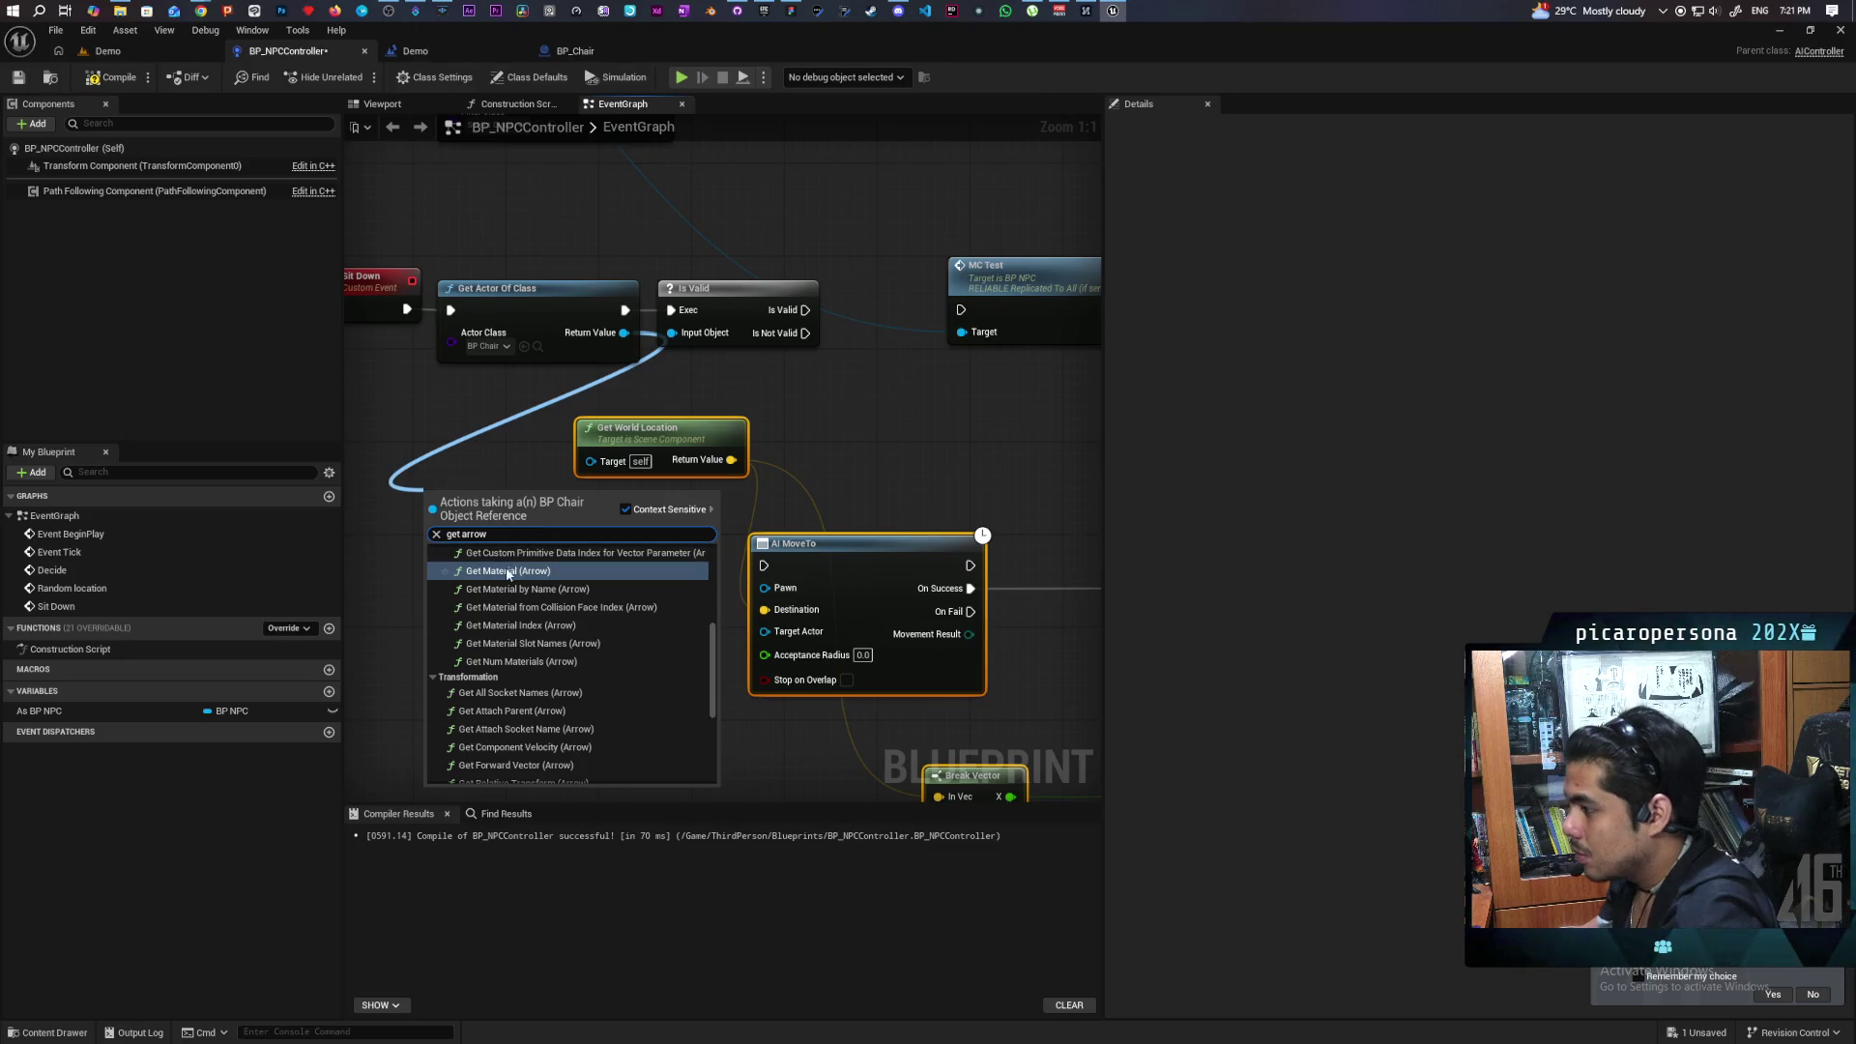
left_click(507, 571)
key("Delete")
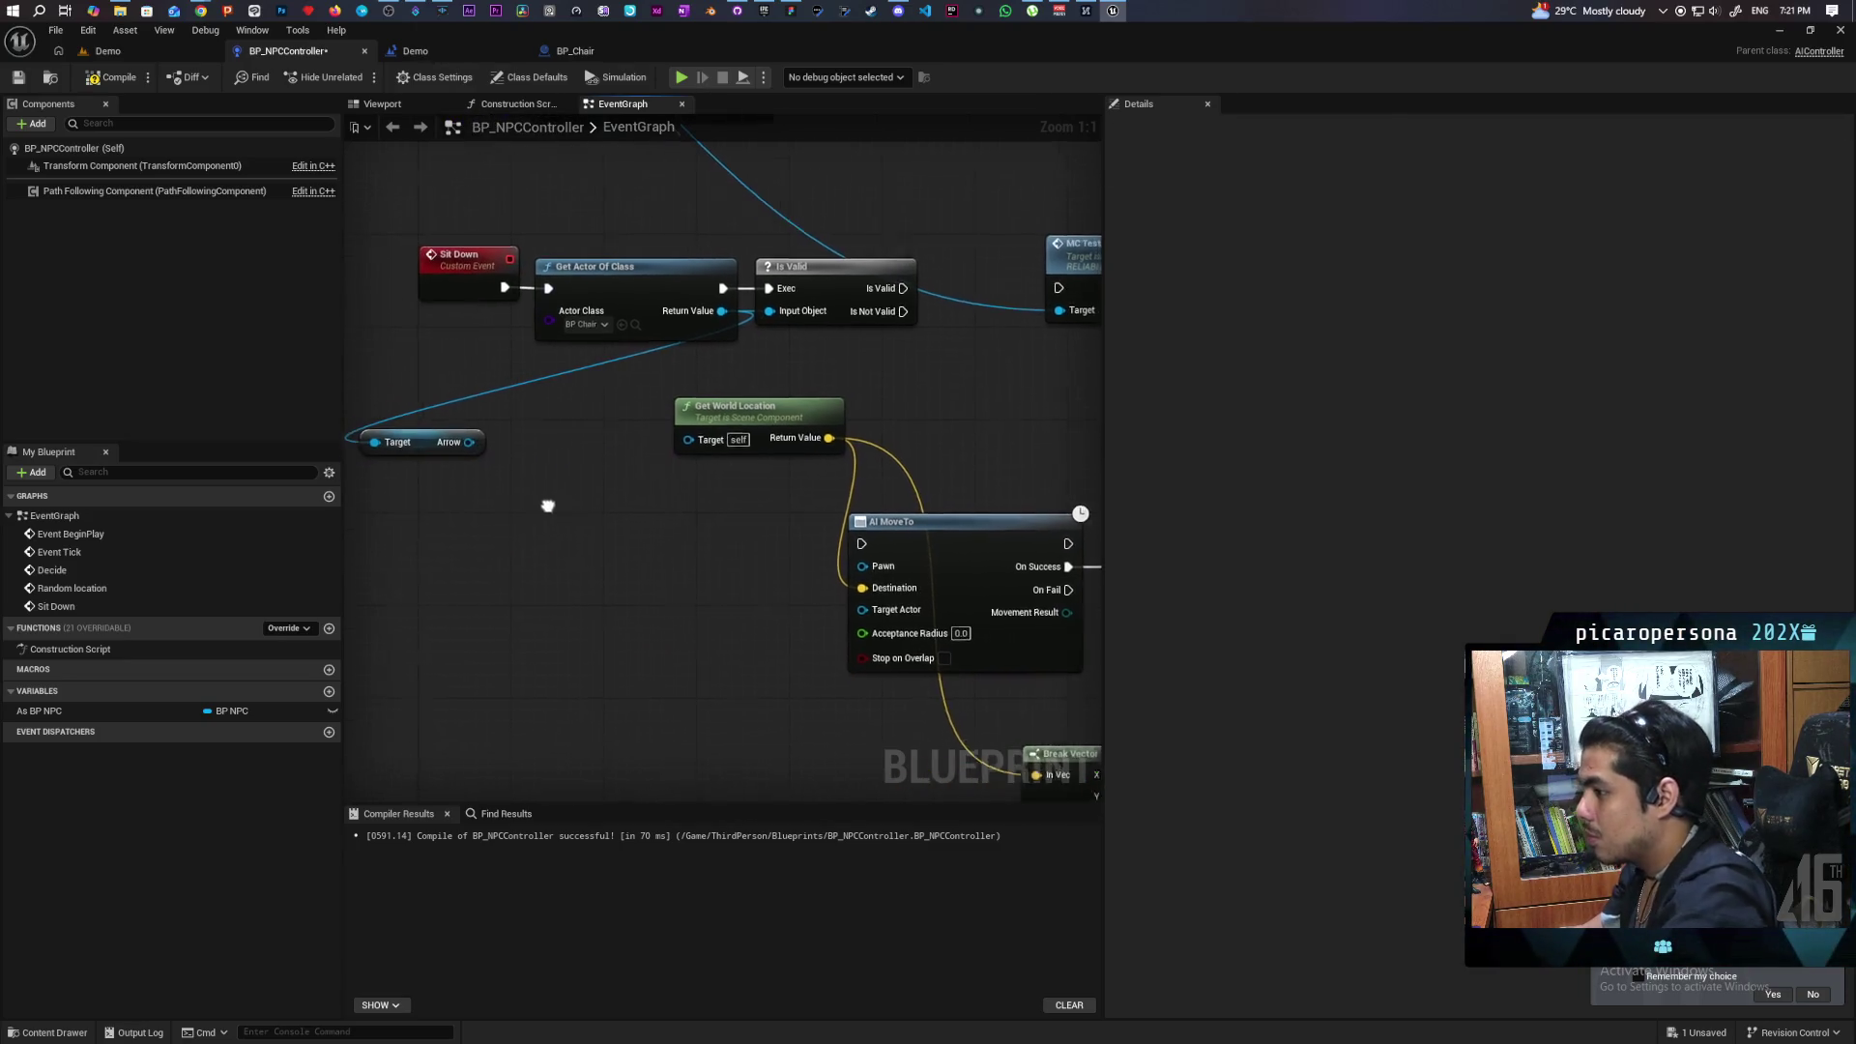
left_click(507, 440)
left_click_drag(544, 432, 692, 437)
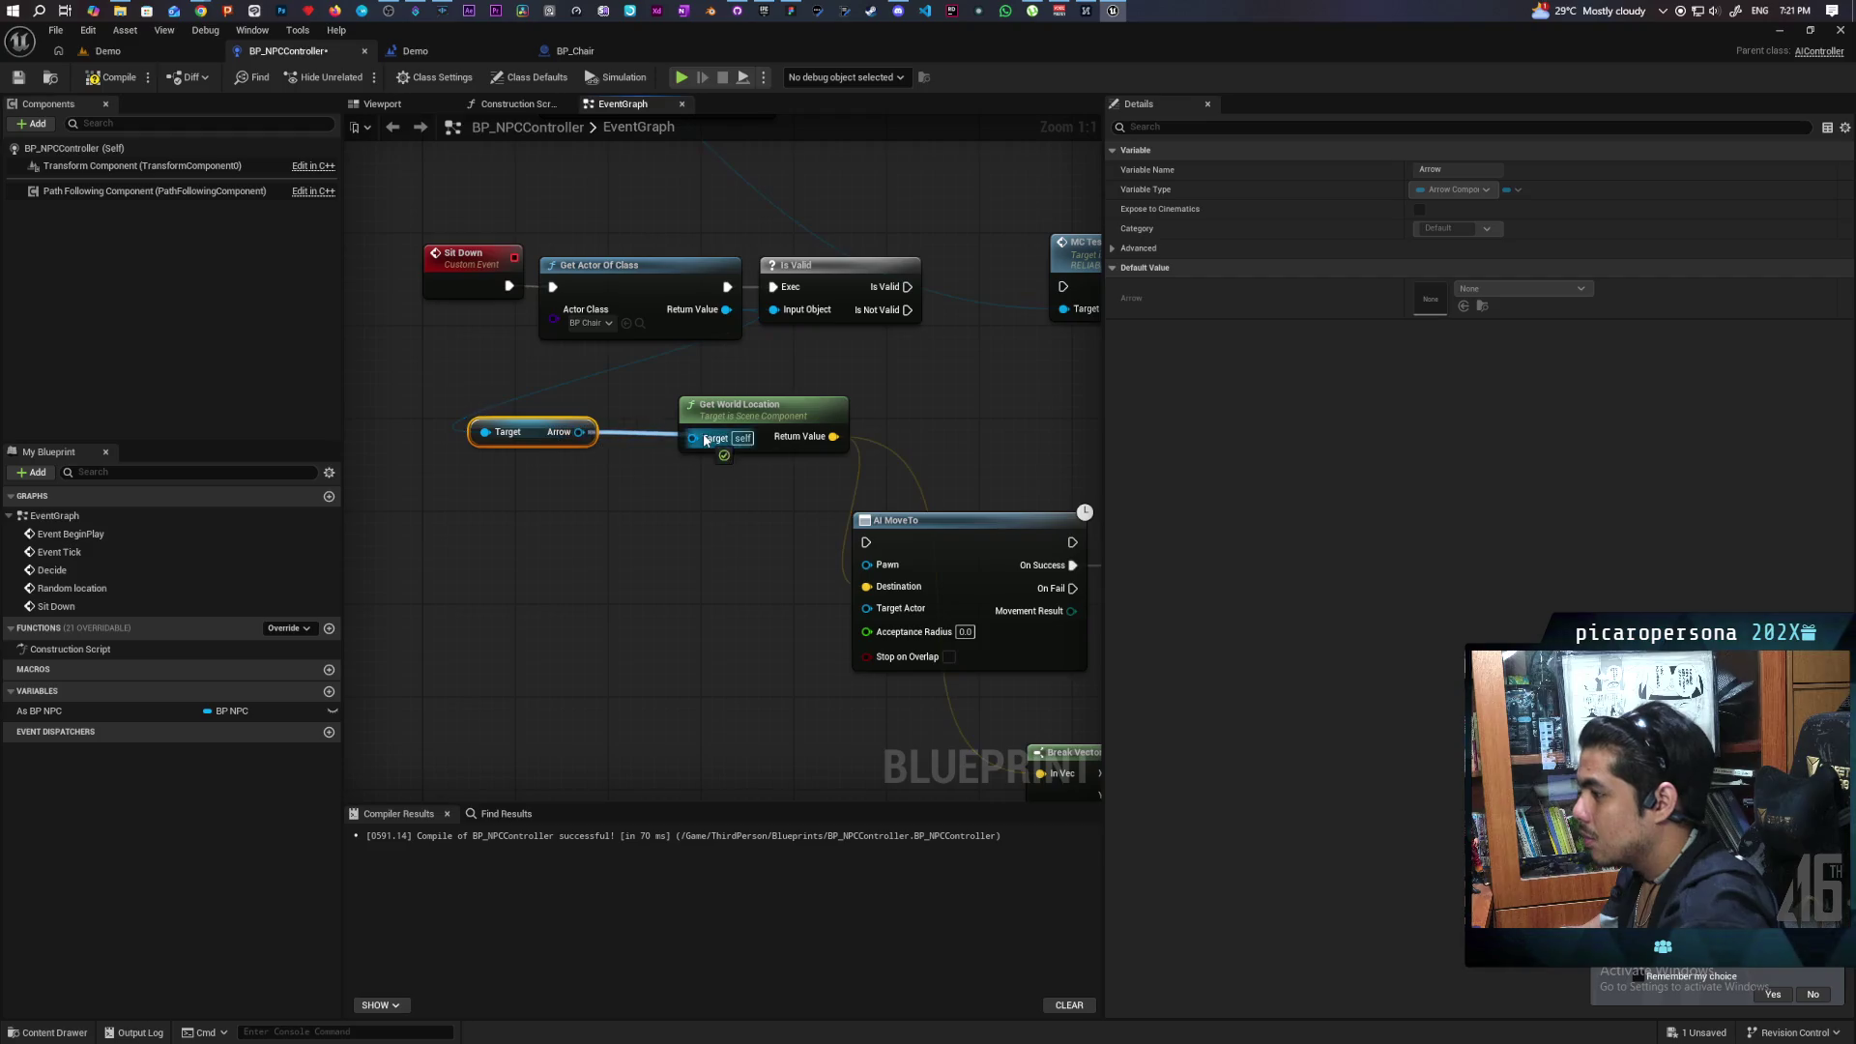
Run AI MoveTo when the chair is valid, using As BP NPC as pawn and Set Actor Location target.
scroll(544, 459, "down", 5)
scroll(544, 459, "up", 4)
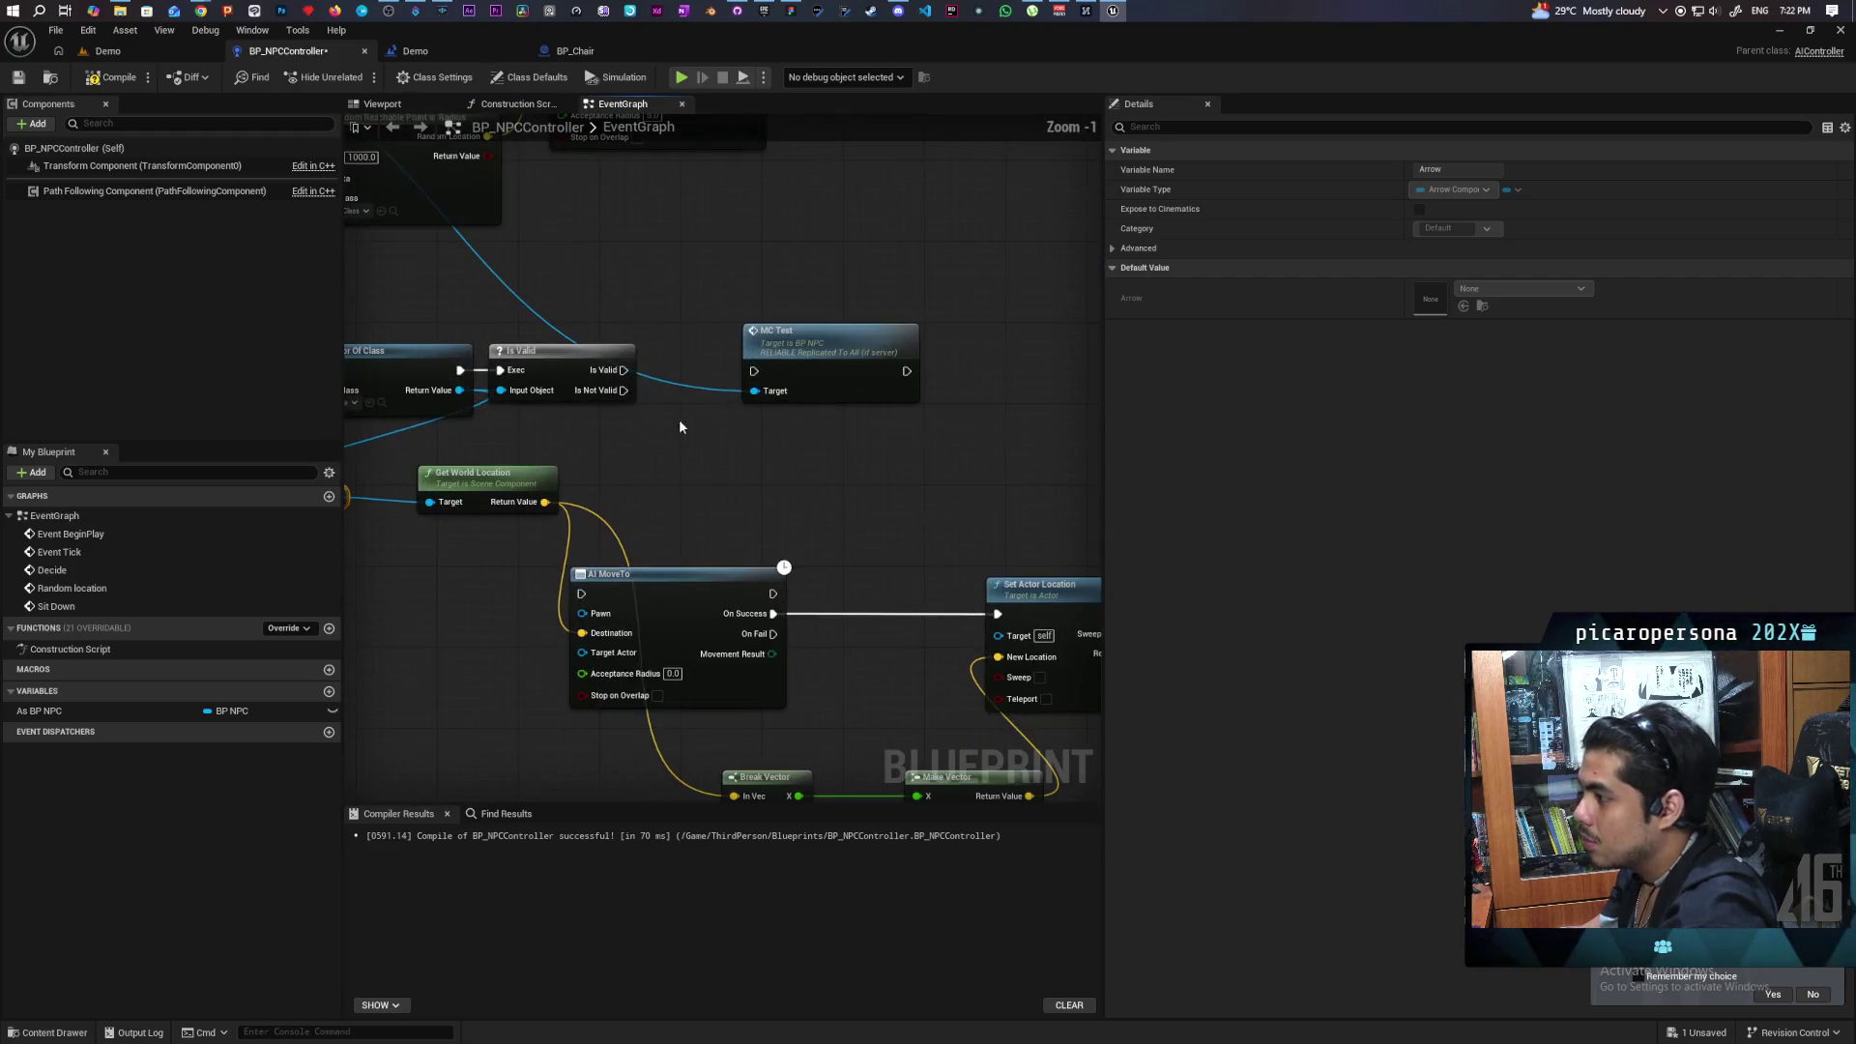
mouse_move(623, 370)
left_mouse_down()
mouse_move(637, 570)
mouse_move(555, 566)
mouse_move(581, 594)
mouse_move(773, 514)
left_mouse_up()
mouse_move(43, 710)
left_mouse_down()
mouse_move(232, 689)
mouse_move(780, 546)
mouse_move(605, 523)
mouse_move(549, 555)
left_mouse_up()
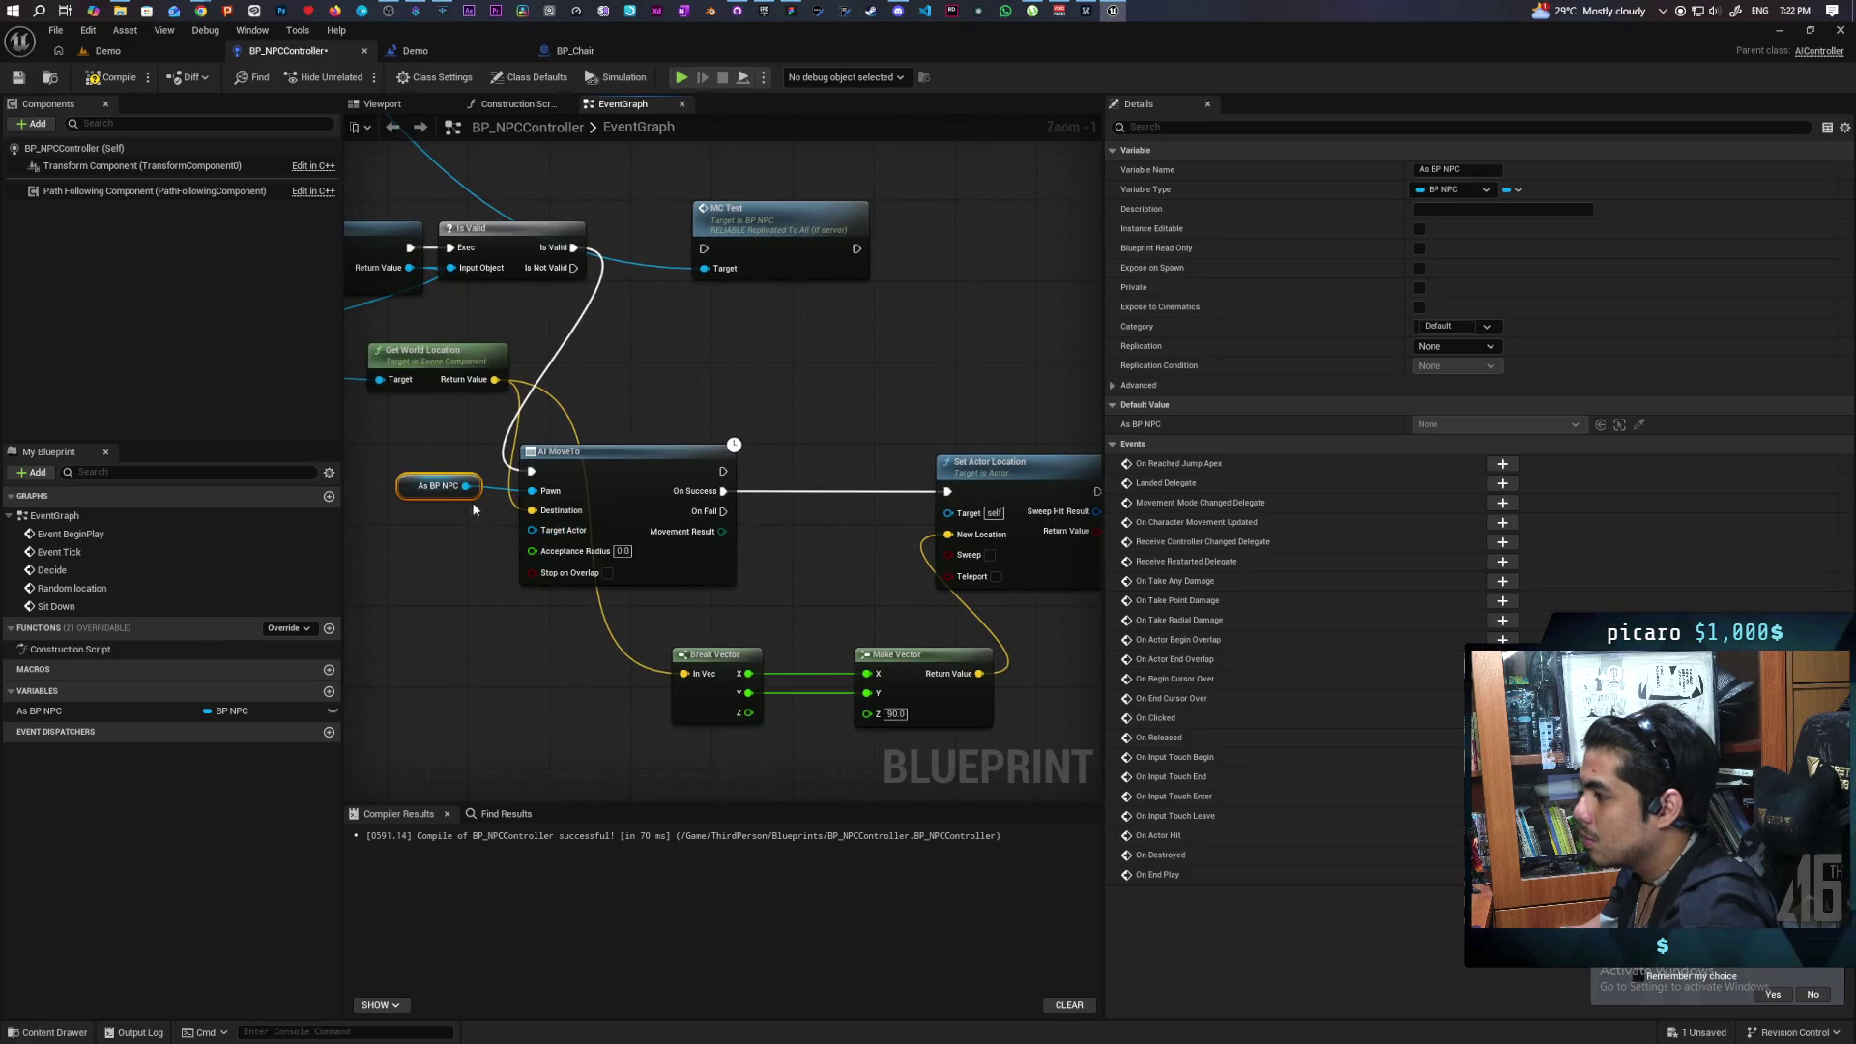
mouse_move(466, 486)
left_mouse_down()
mouse_move(957, 527)
mouse_move(947, 511)
left_mouse_up()
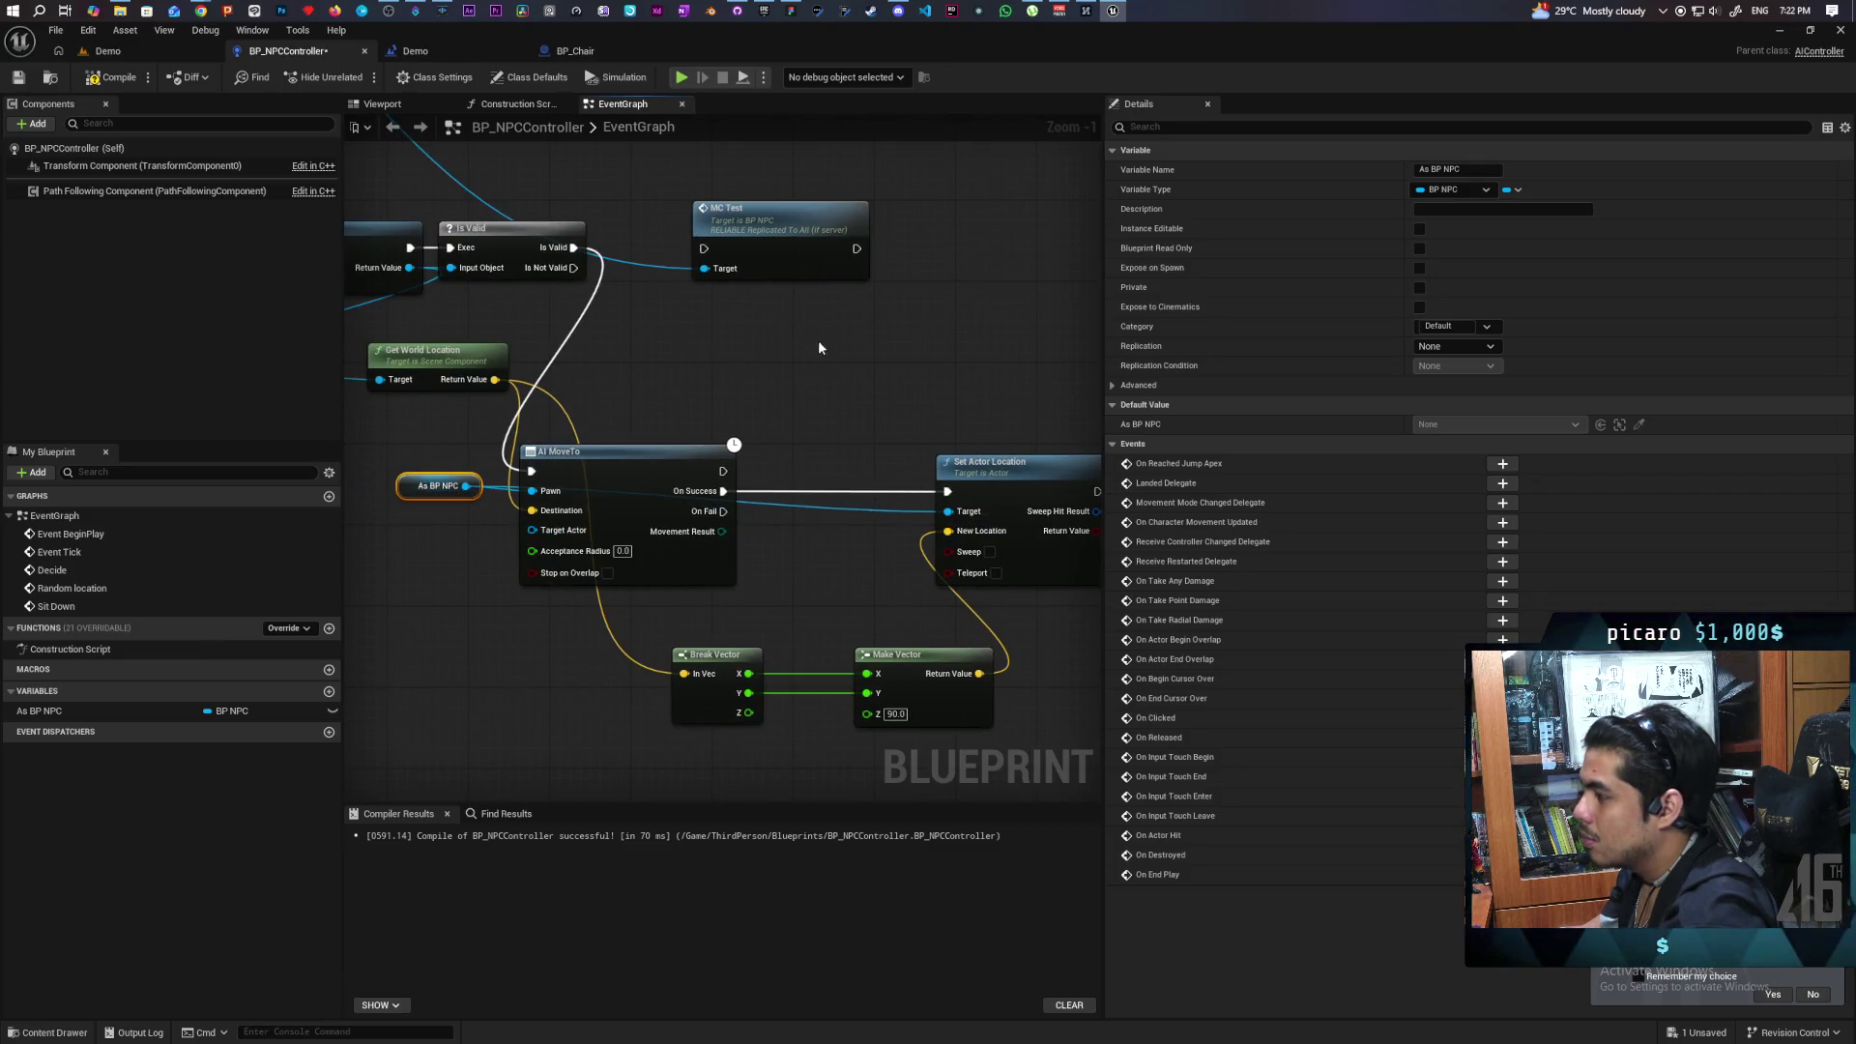
Move MC Test to the right and run it after Set Actor Location.
left_click_drag(819, 348, 690, 417)
left_click_drag(629, 282, 981, 292)
left_click_drag(965, 561, 929, 327)
left_click_drag(663, 458, 782, 428)
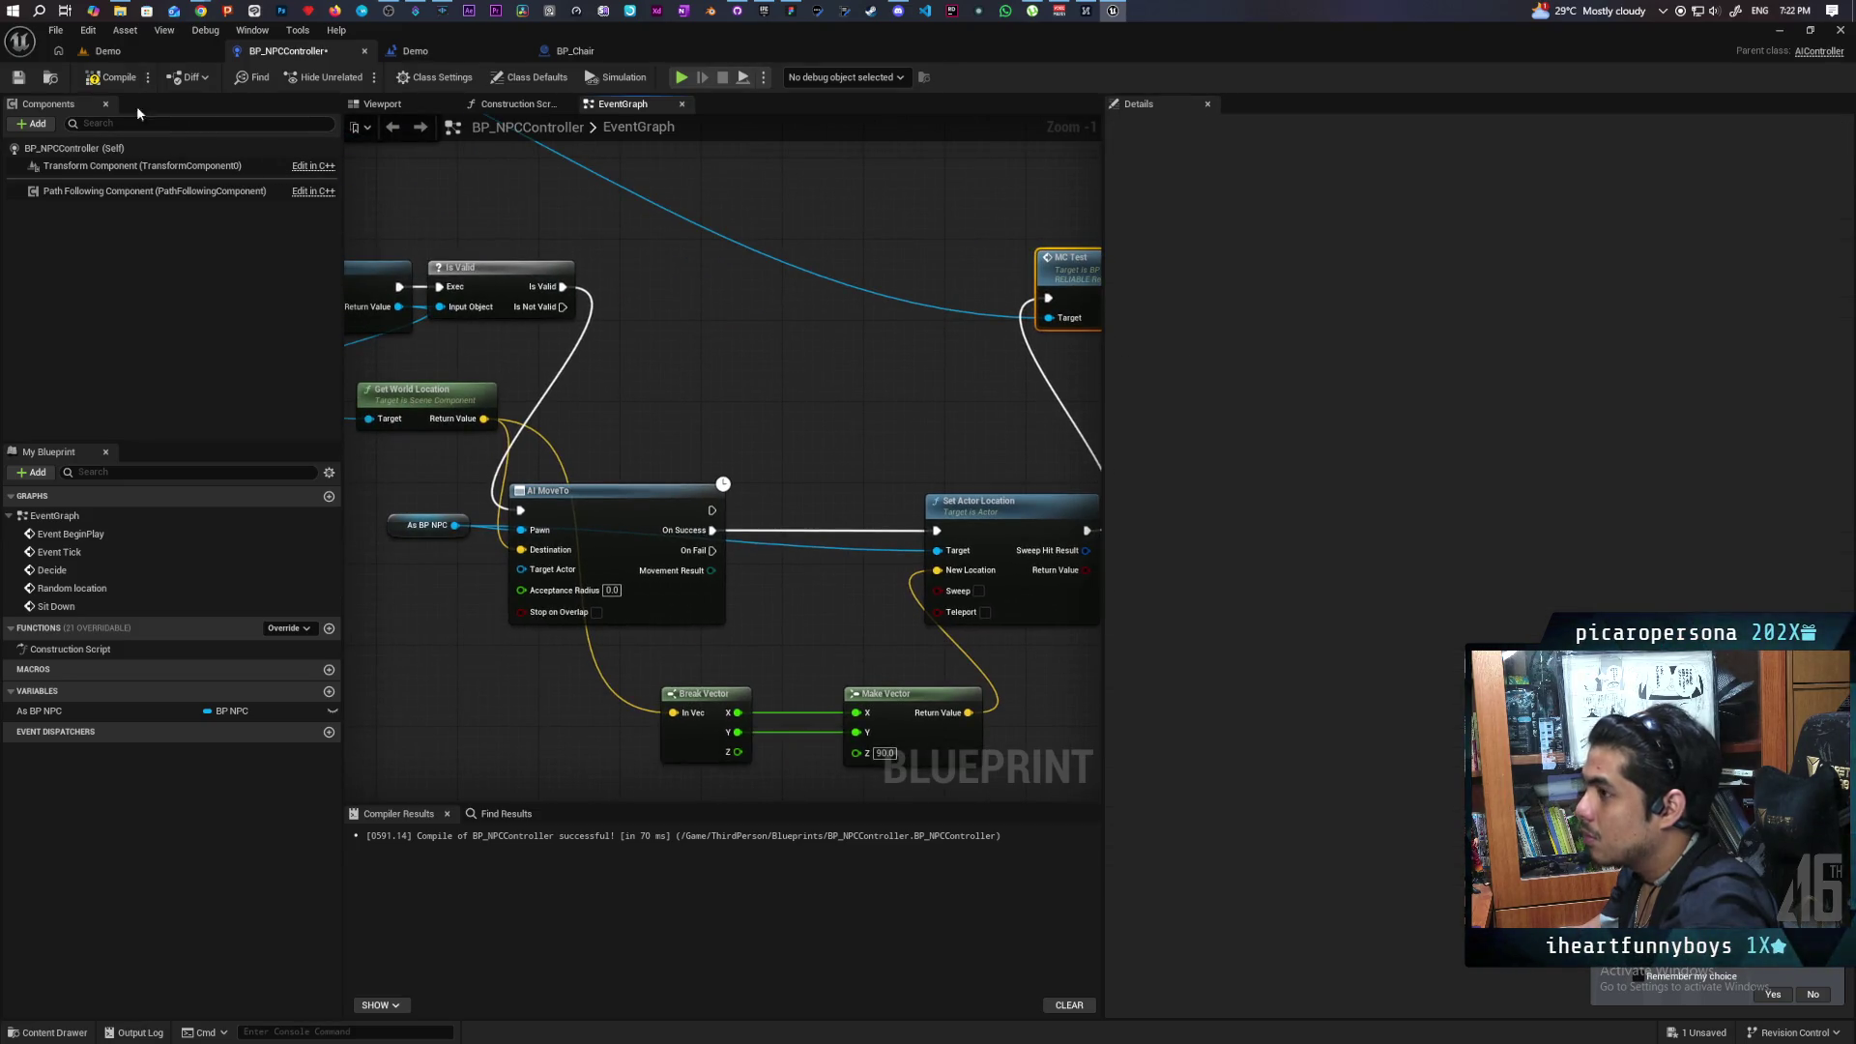
left_click(108, 51)
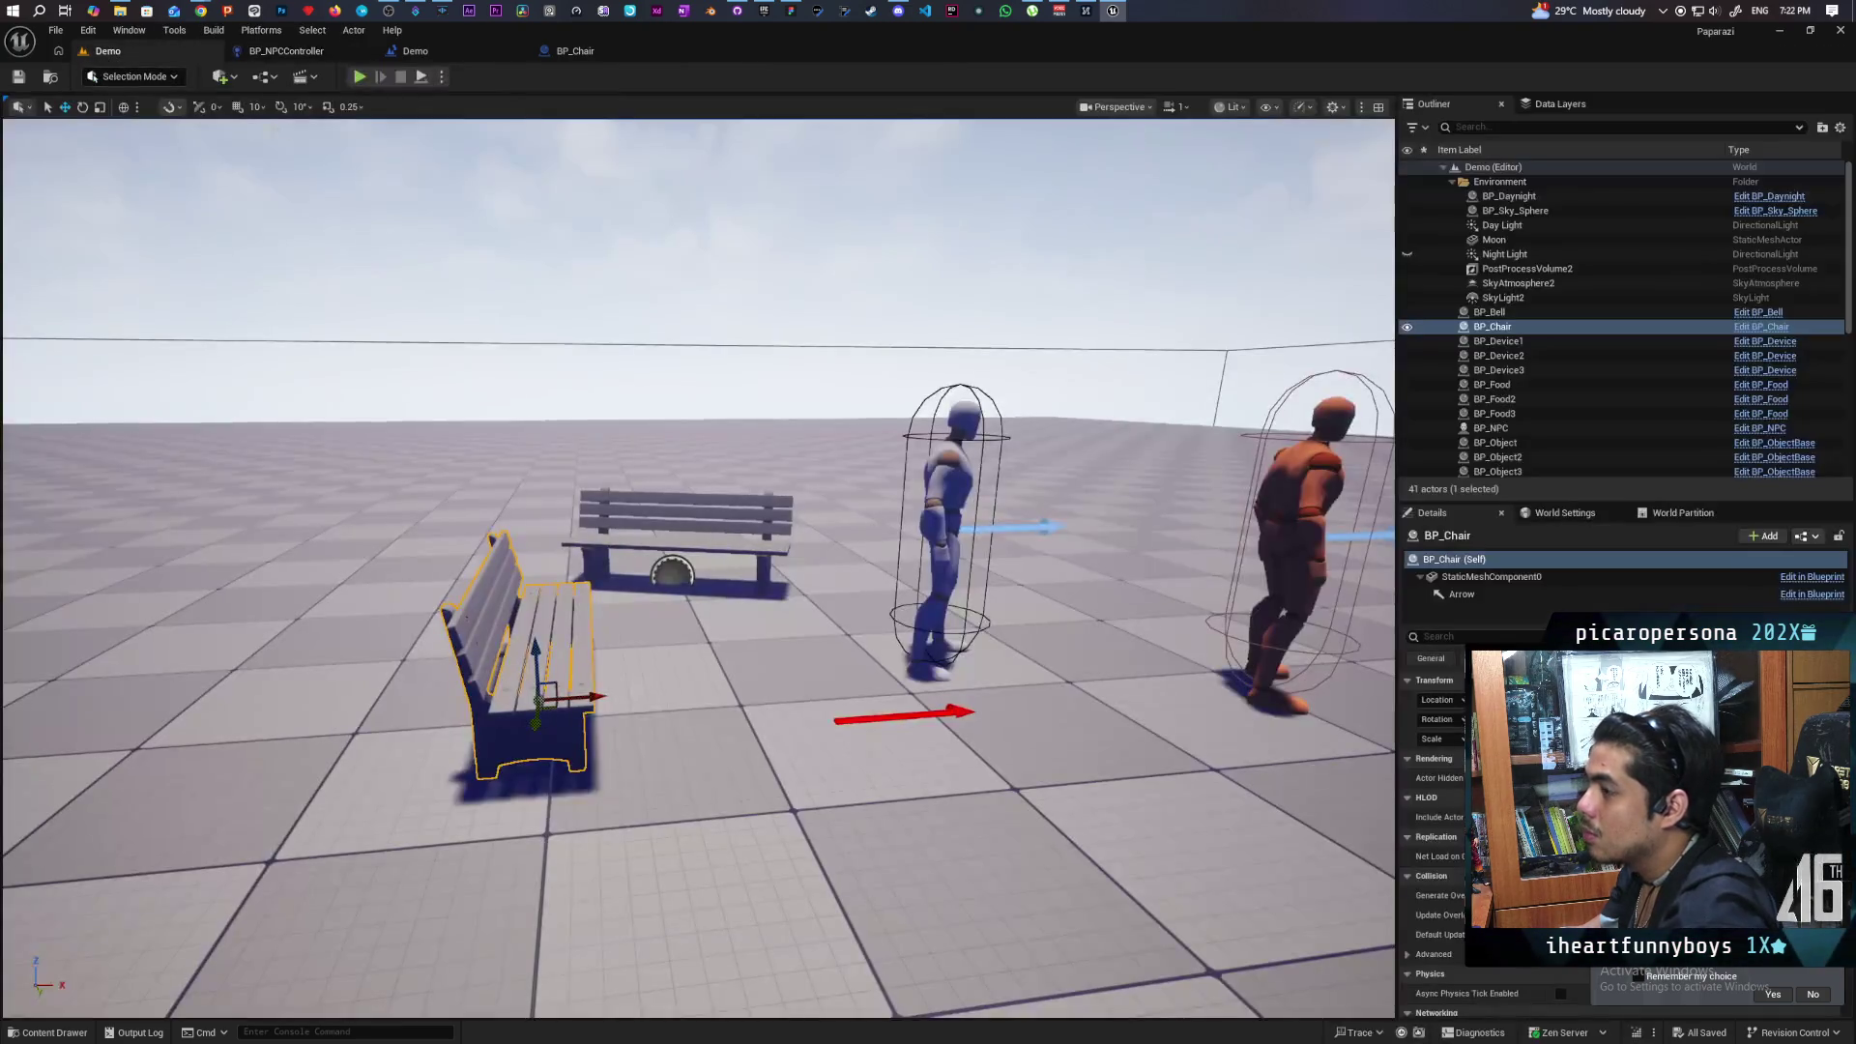
As Client 1, walk the character toward the benches and NPCs, then stop the play session.
double_click(725, 60)
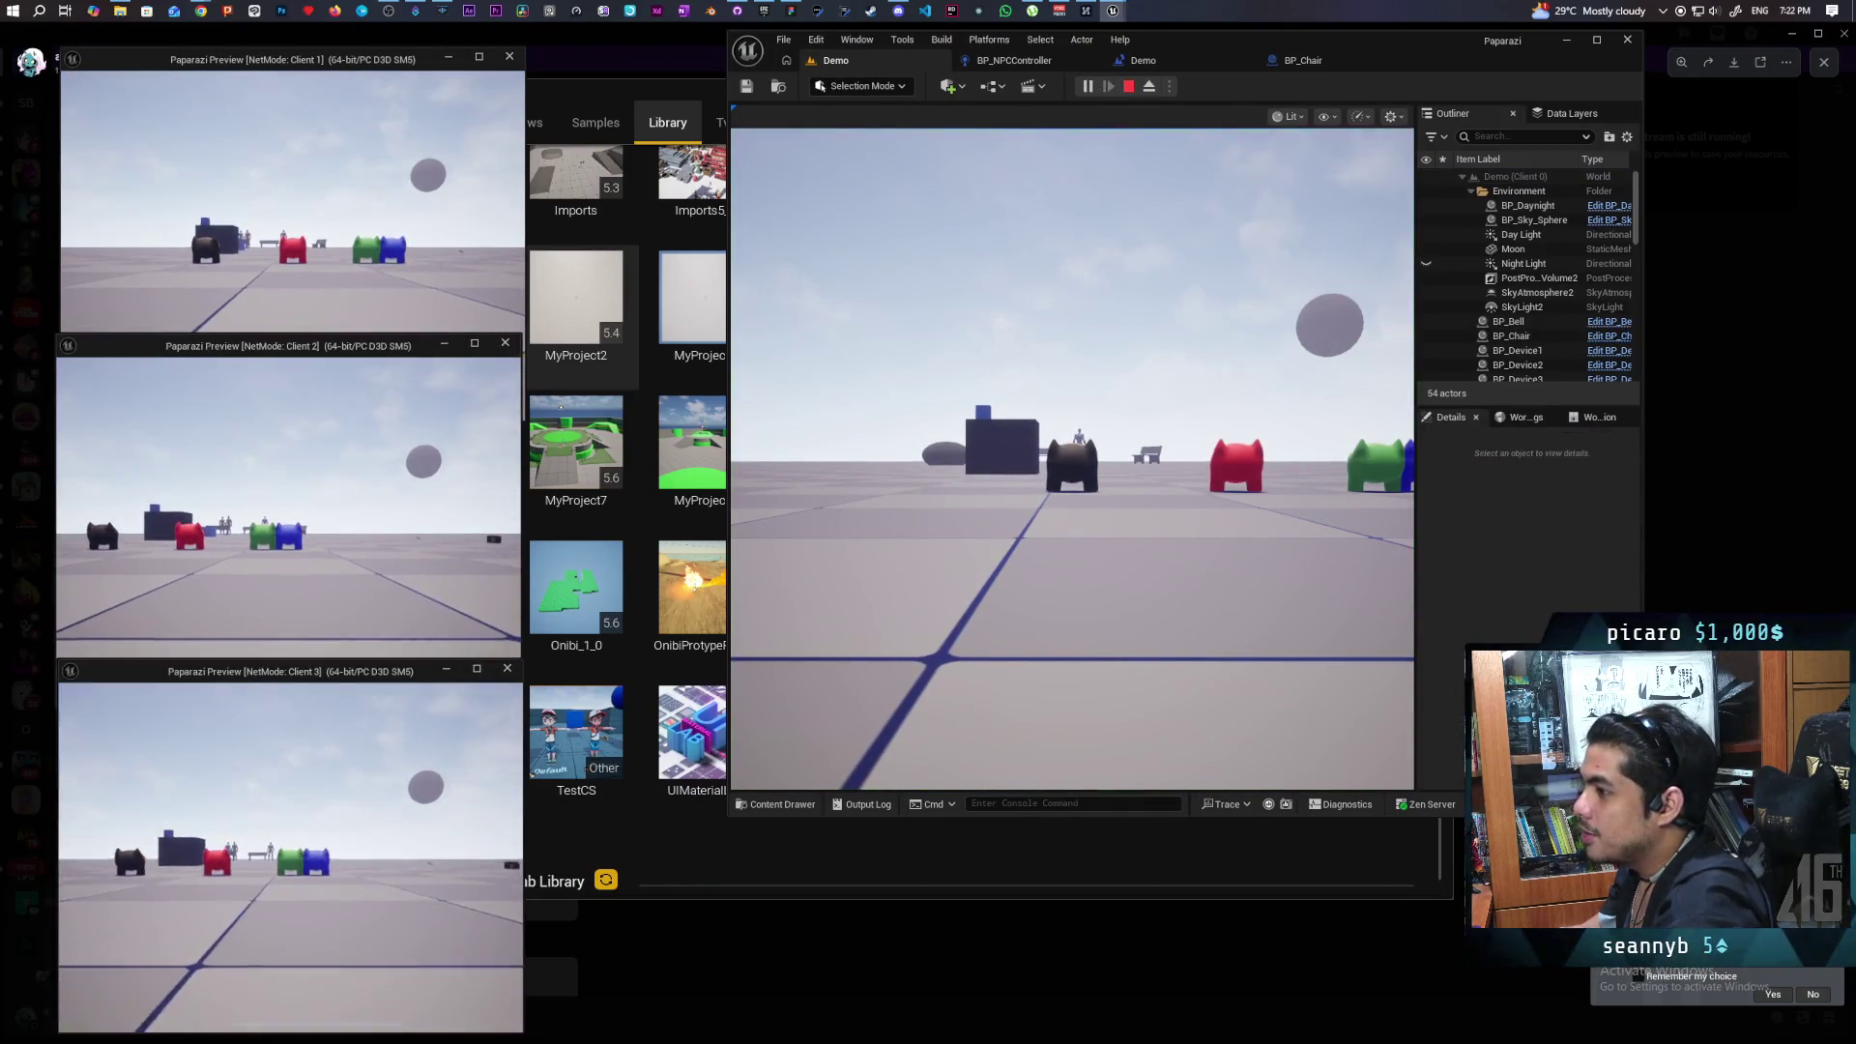
left_click(298, 269)
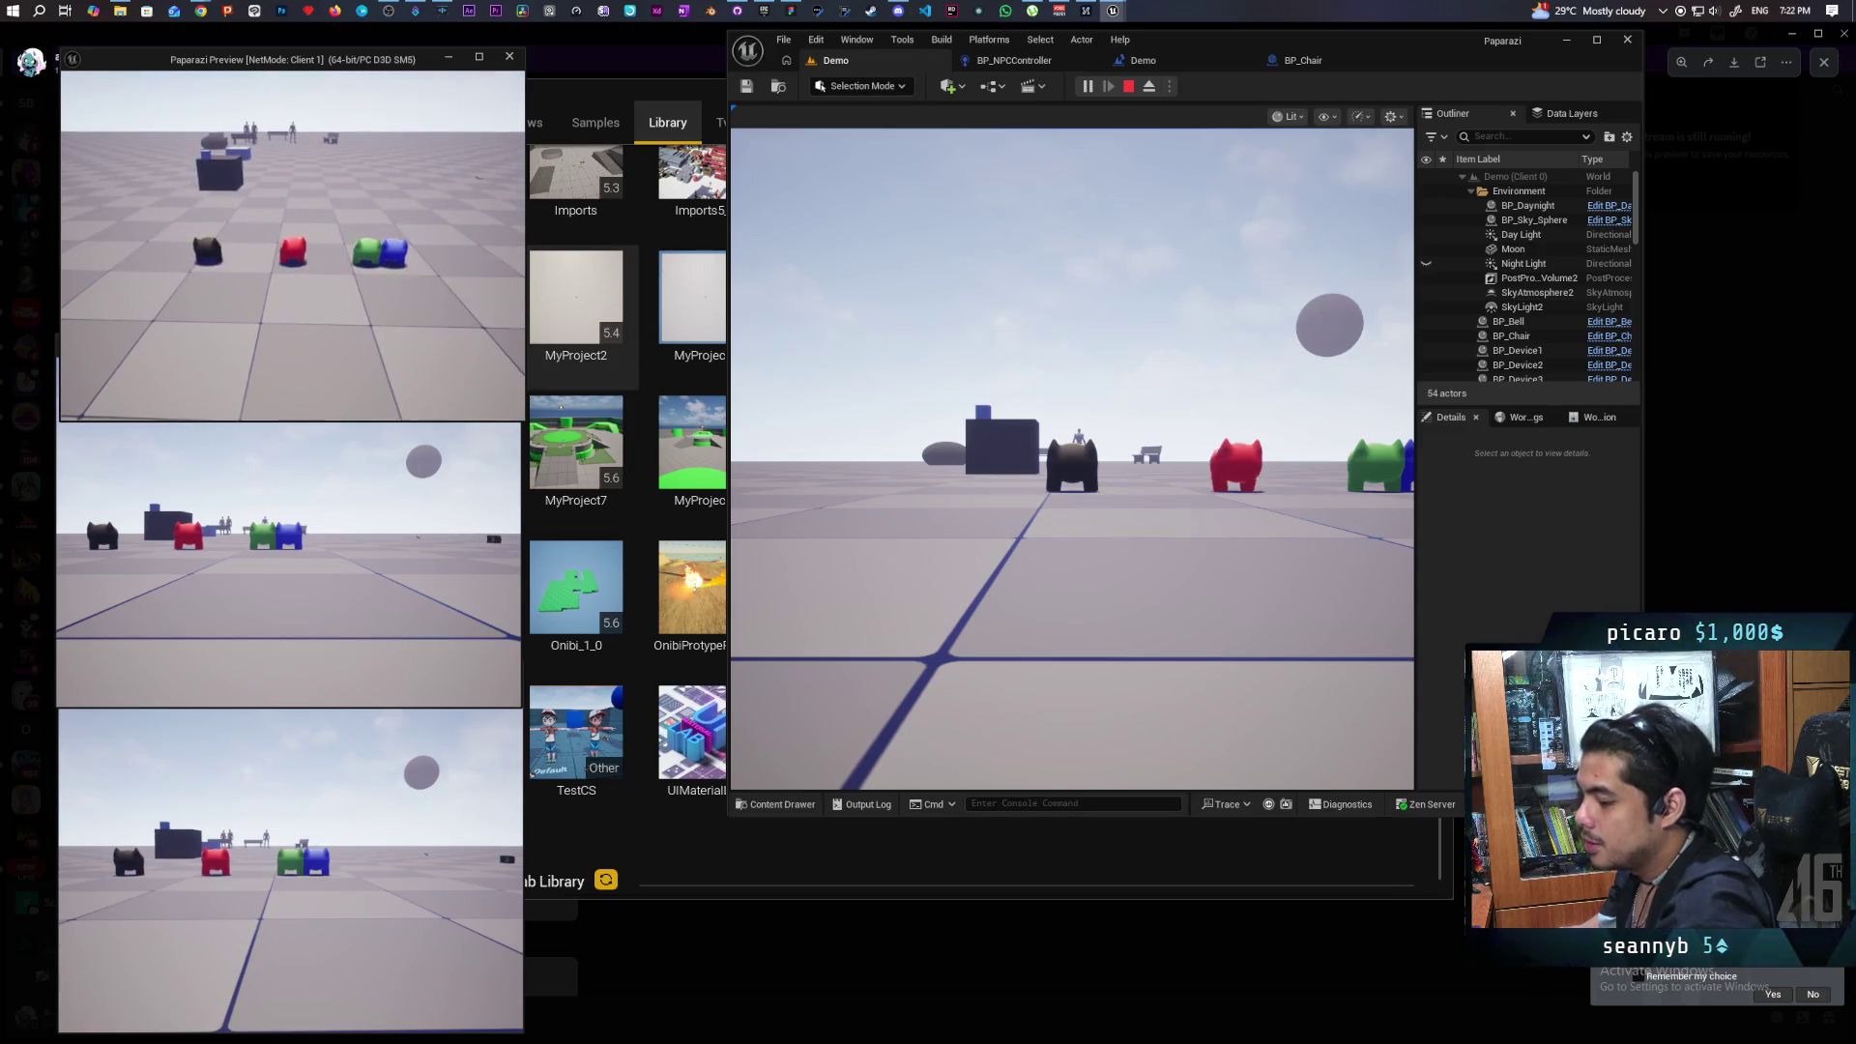
left_click(1073, 459)
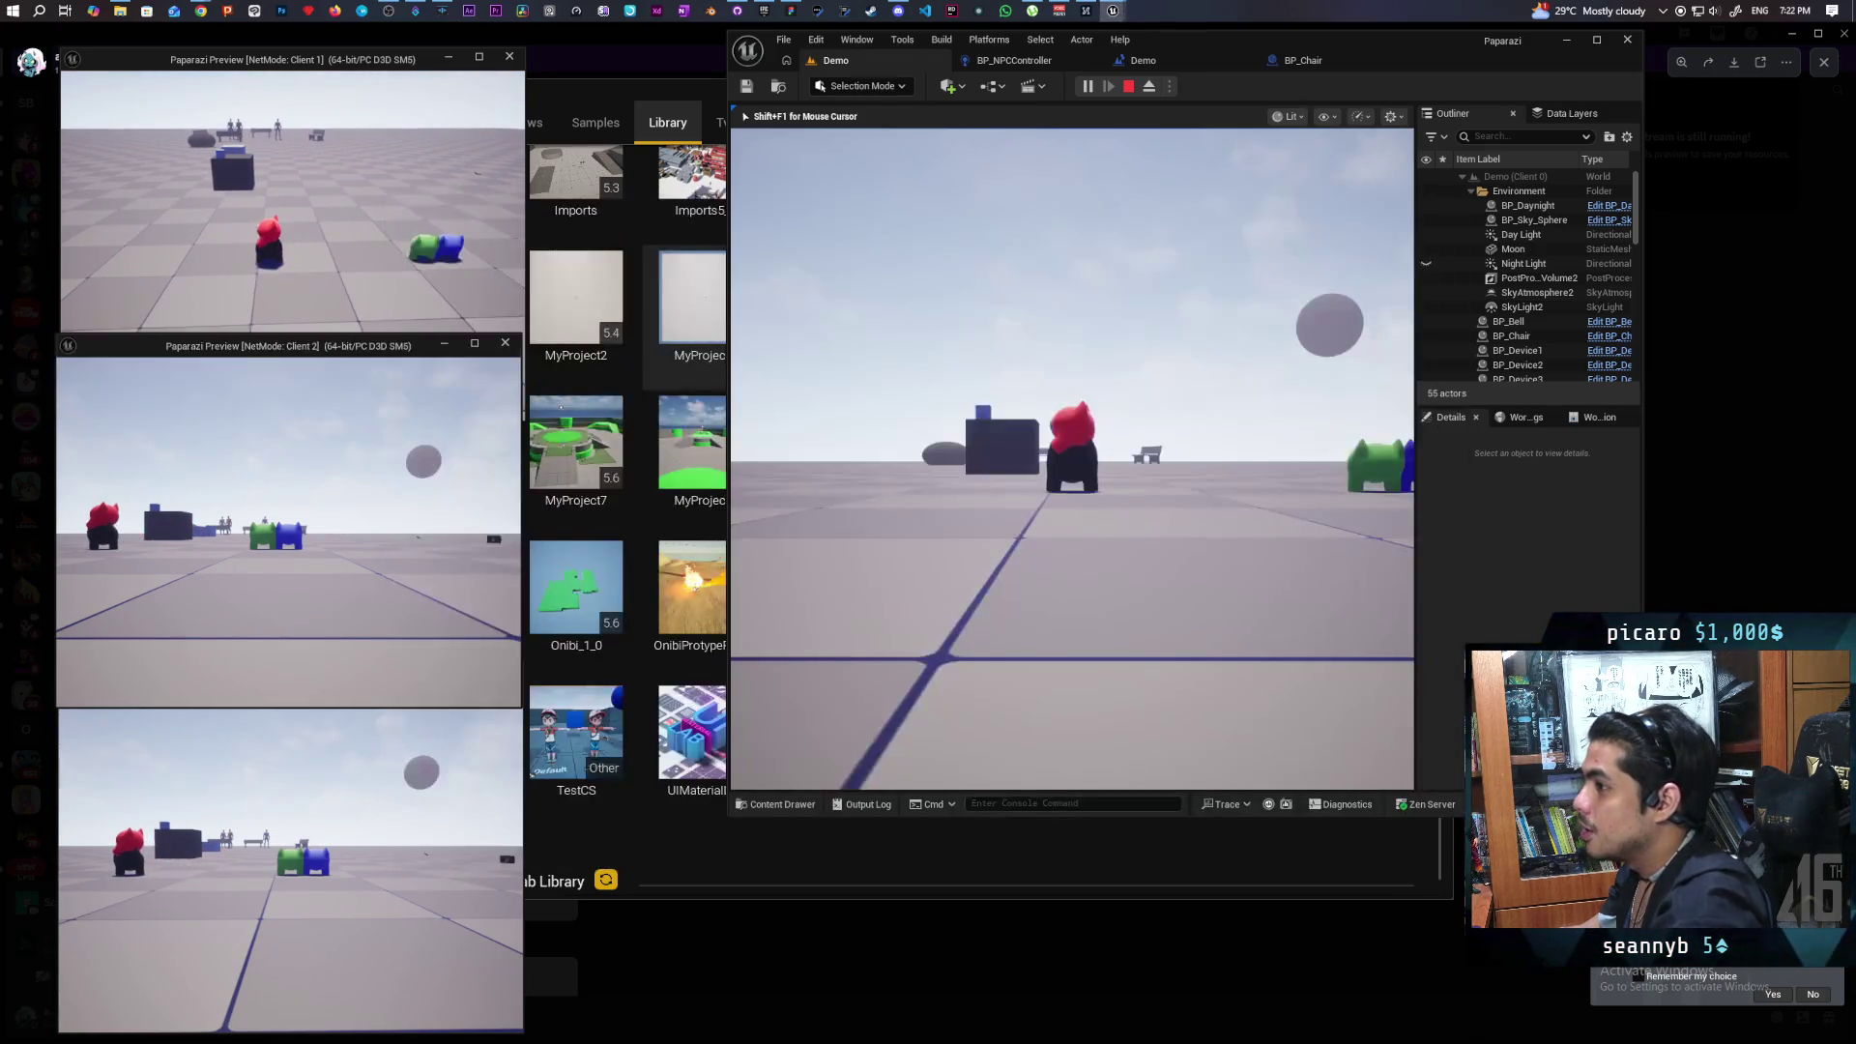
key("w")
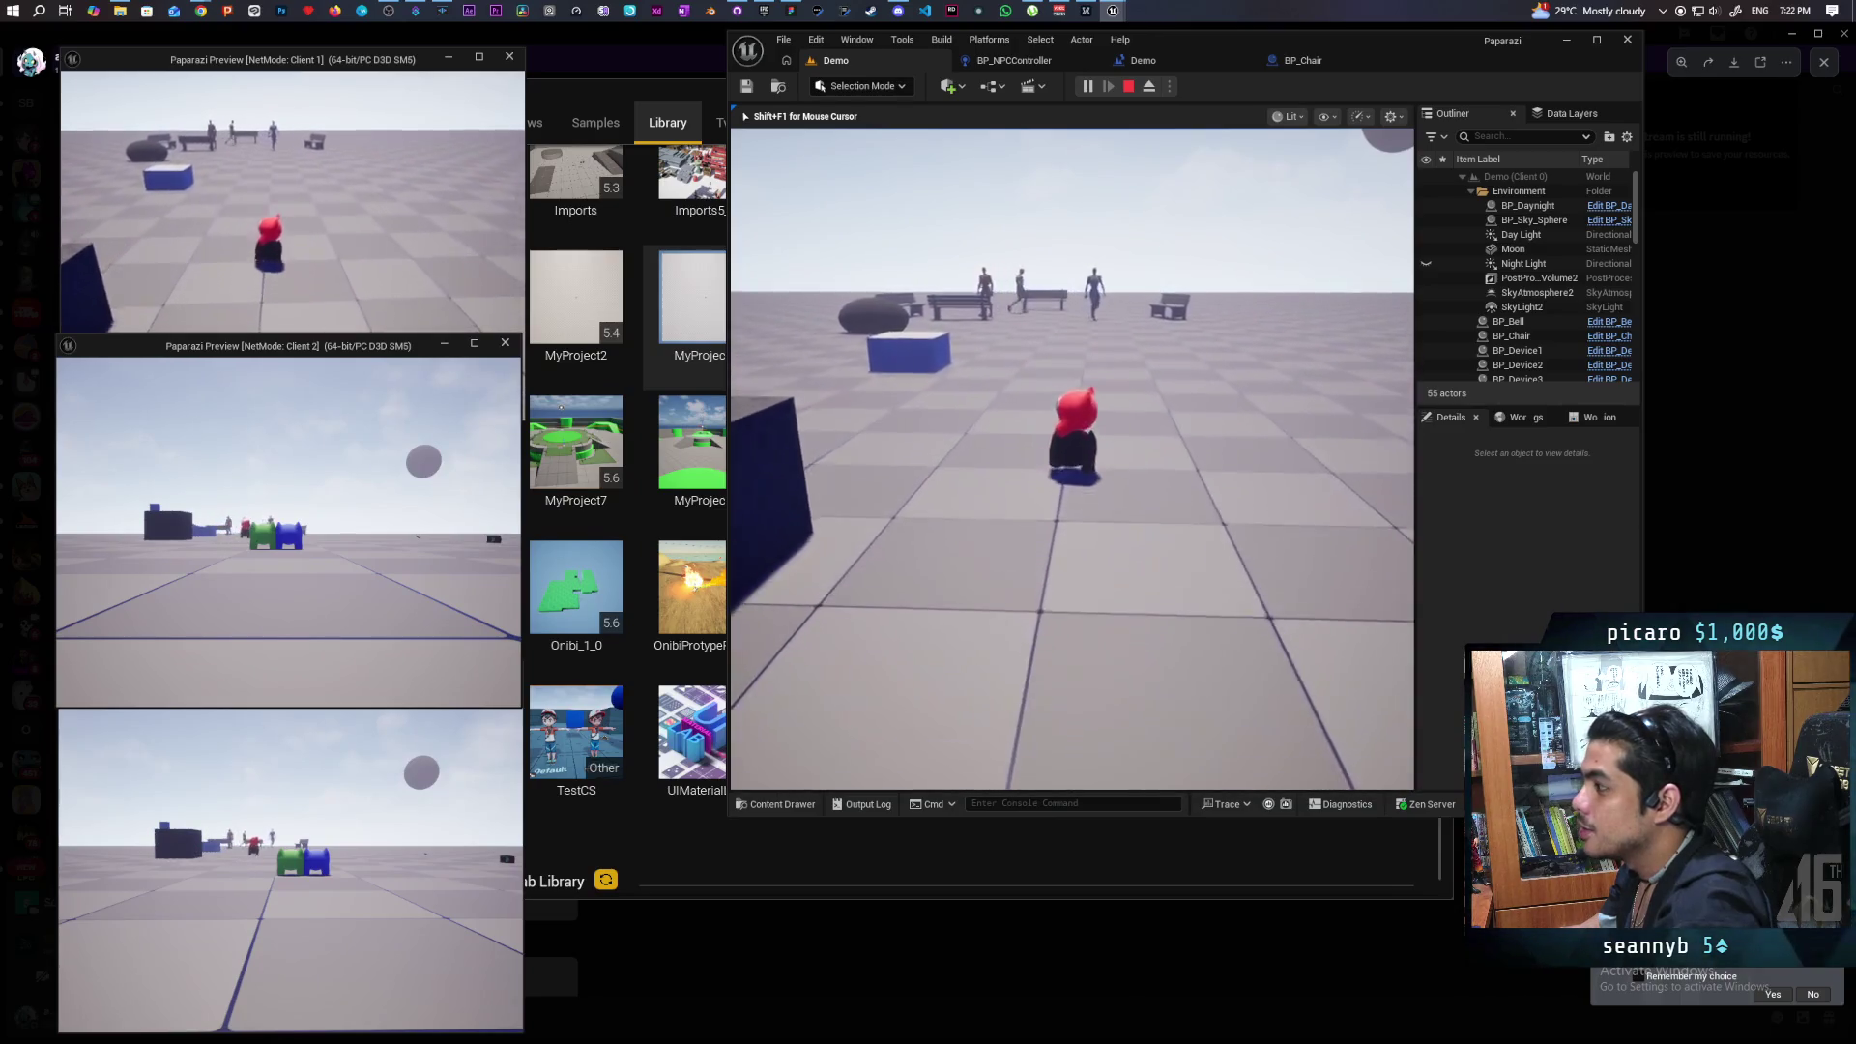
key("w")
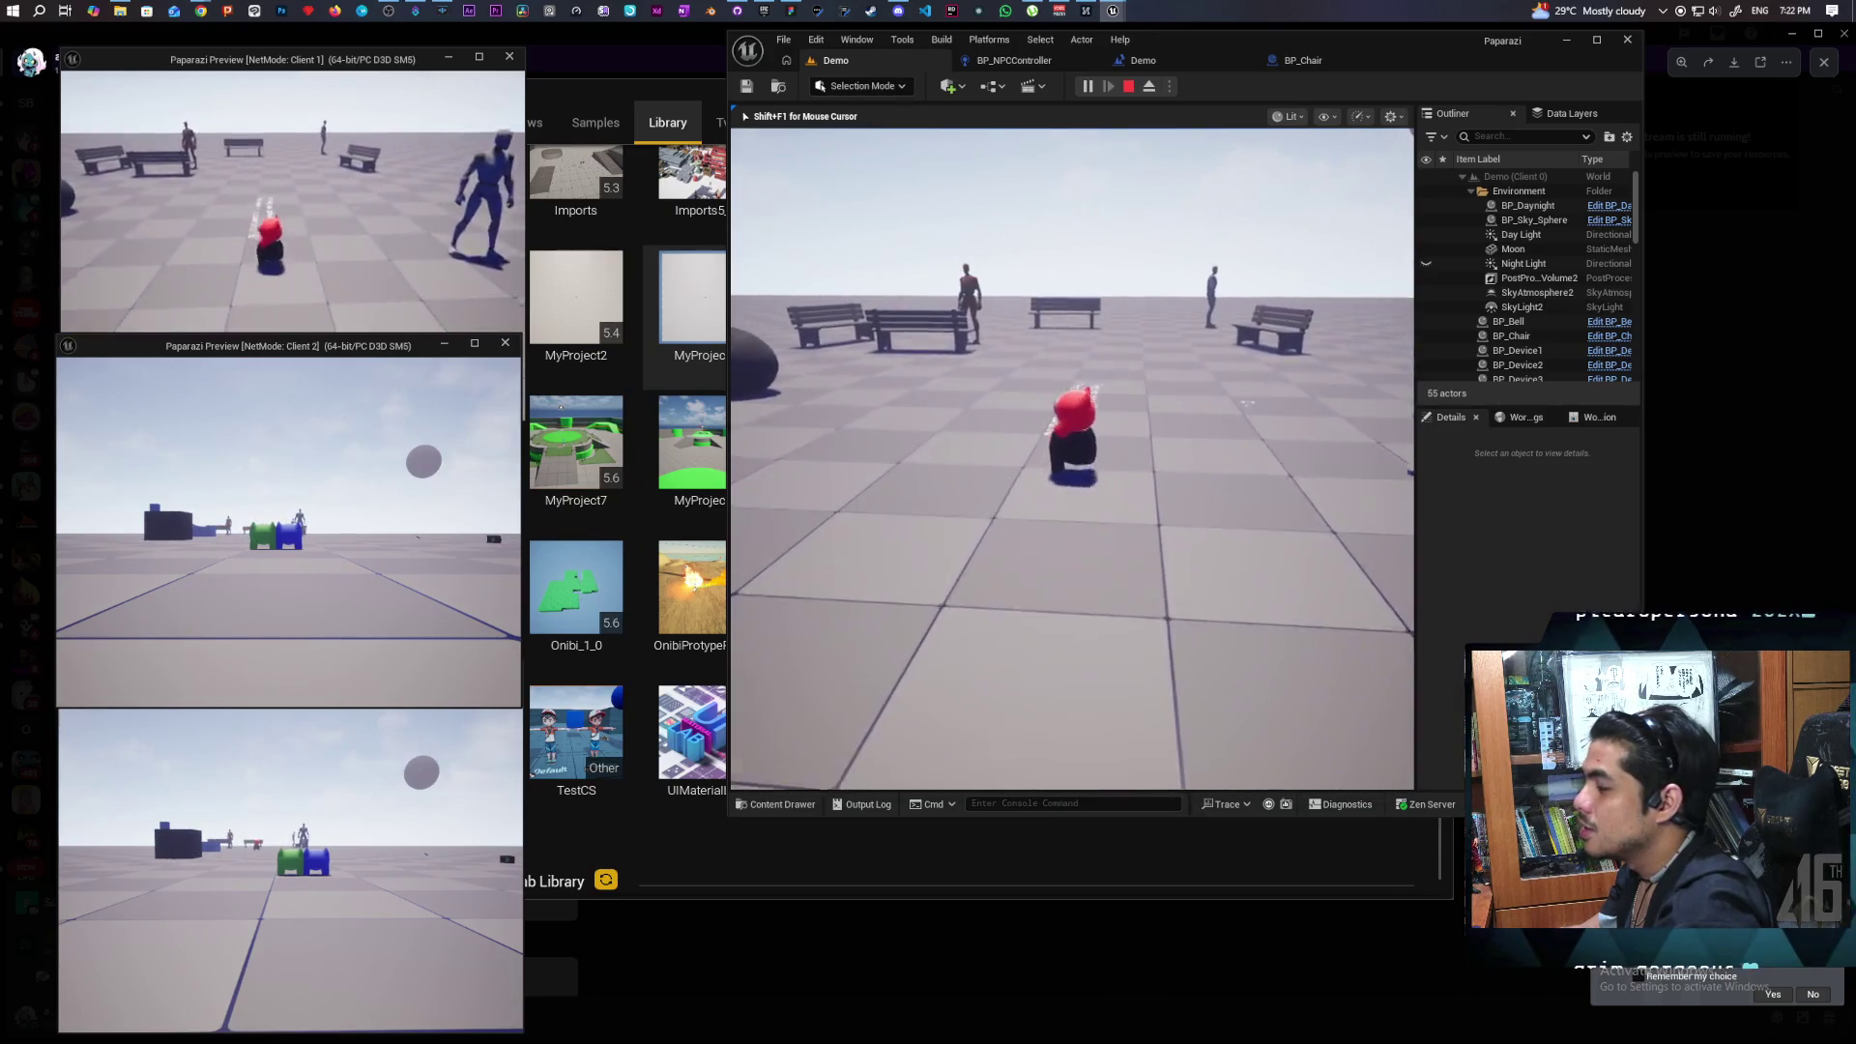
key("w")
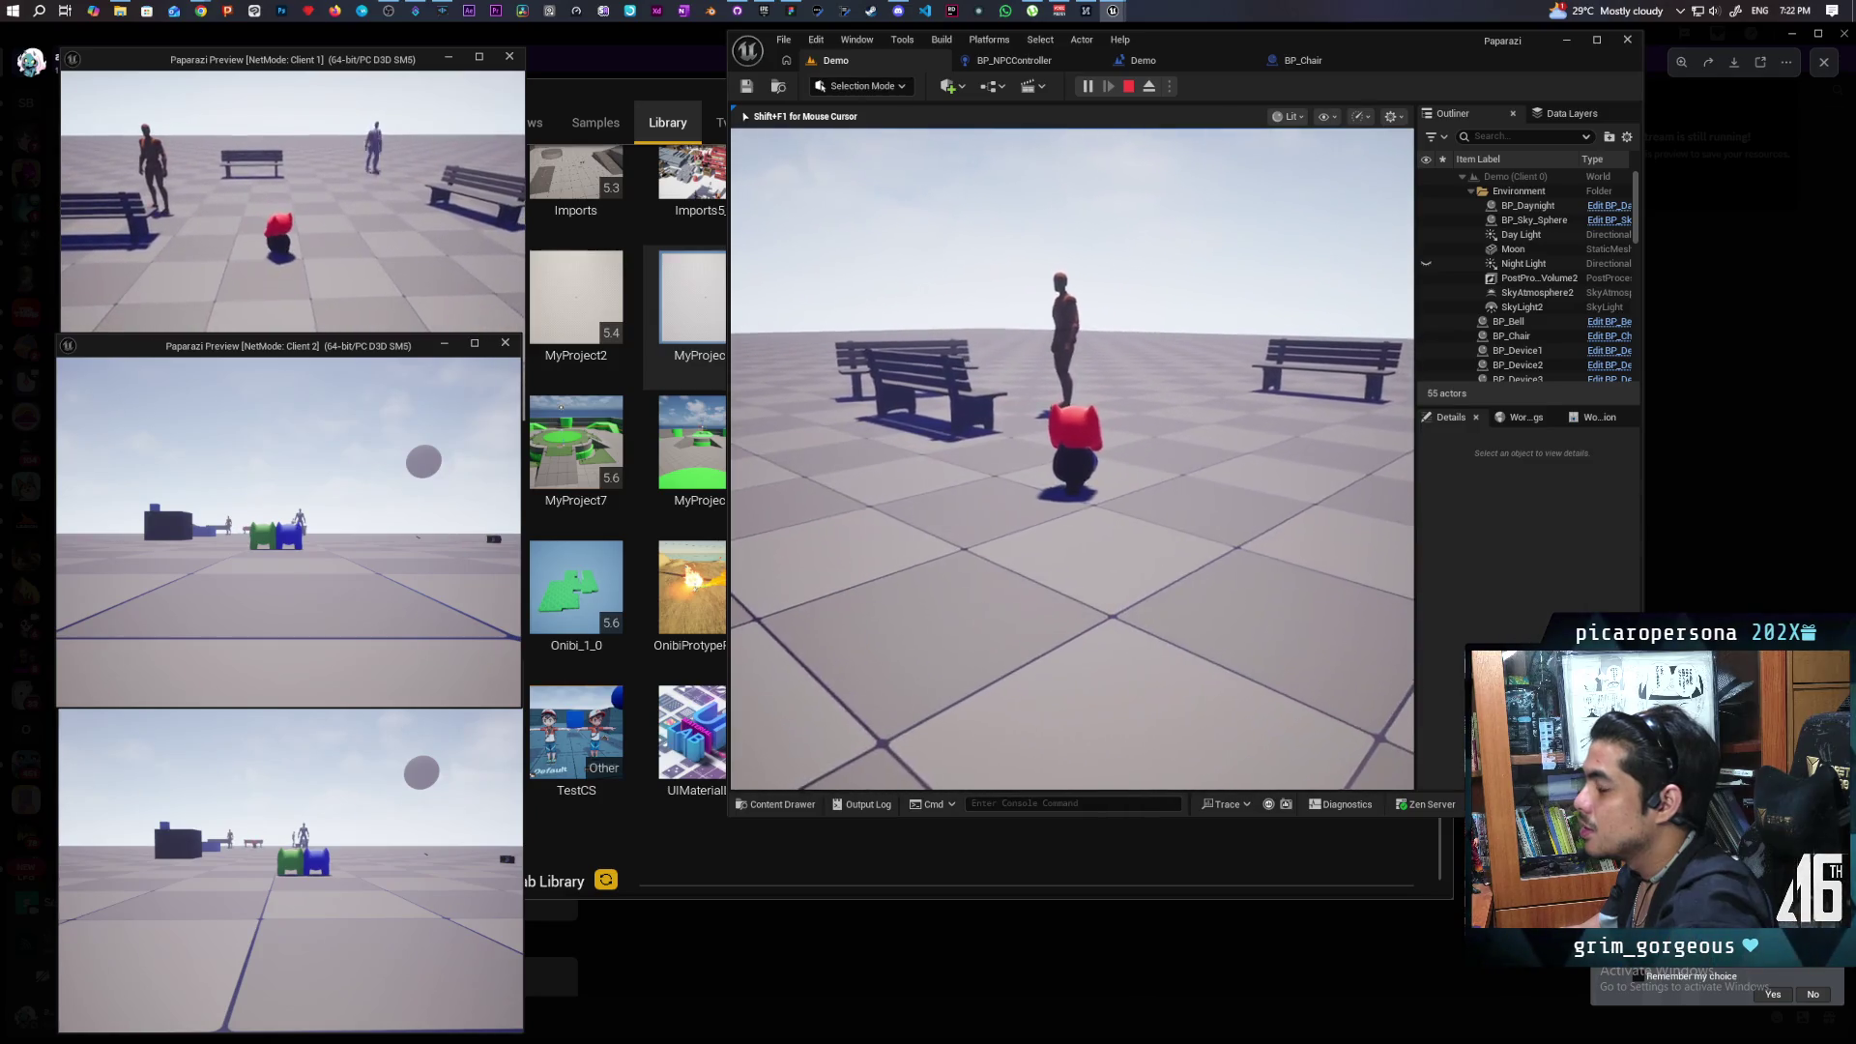
key("w")
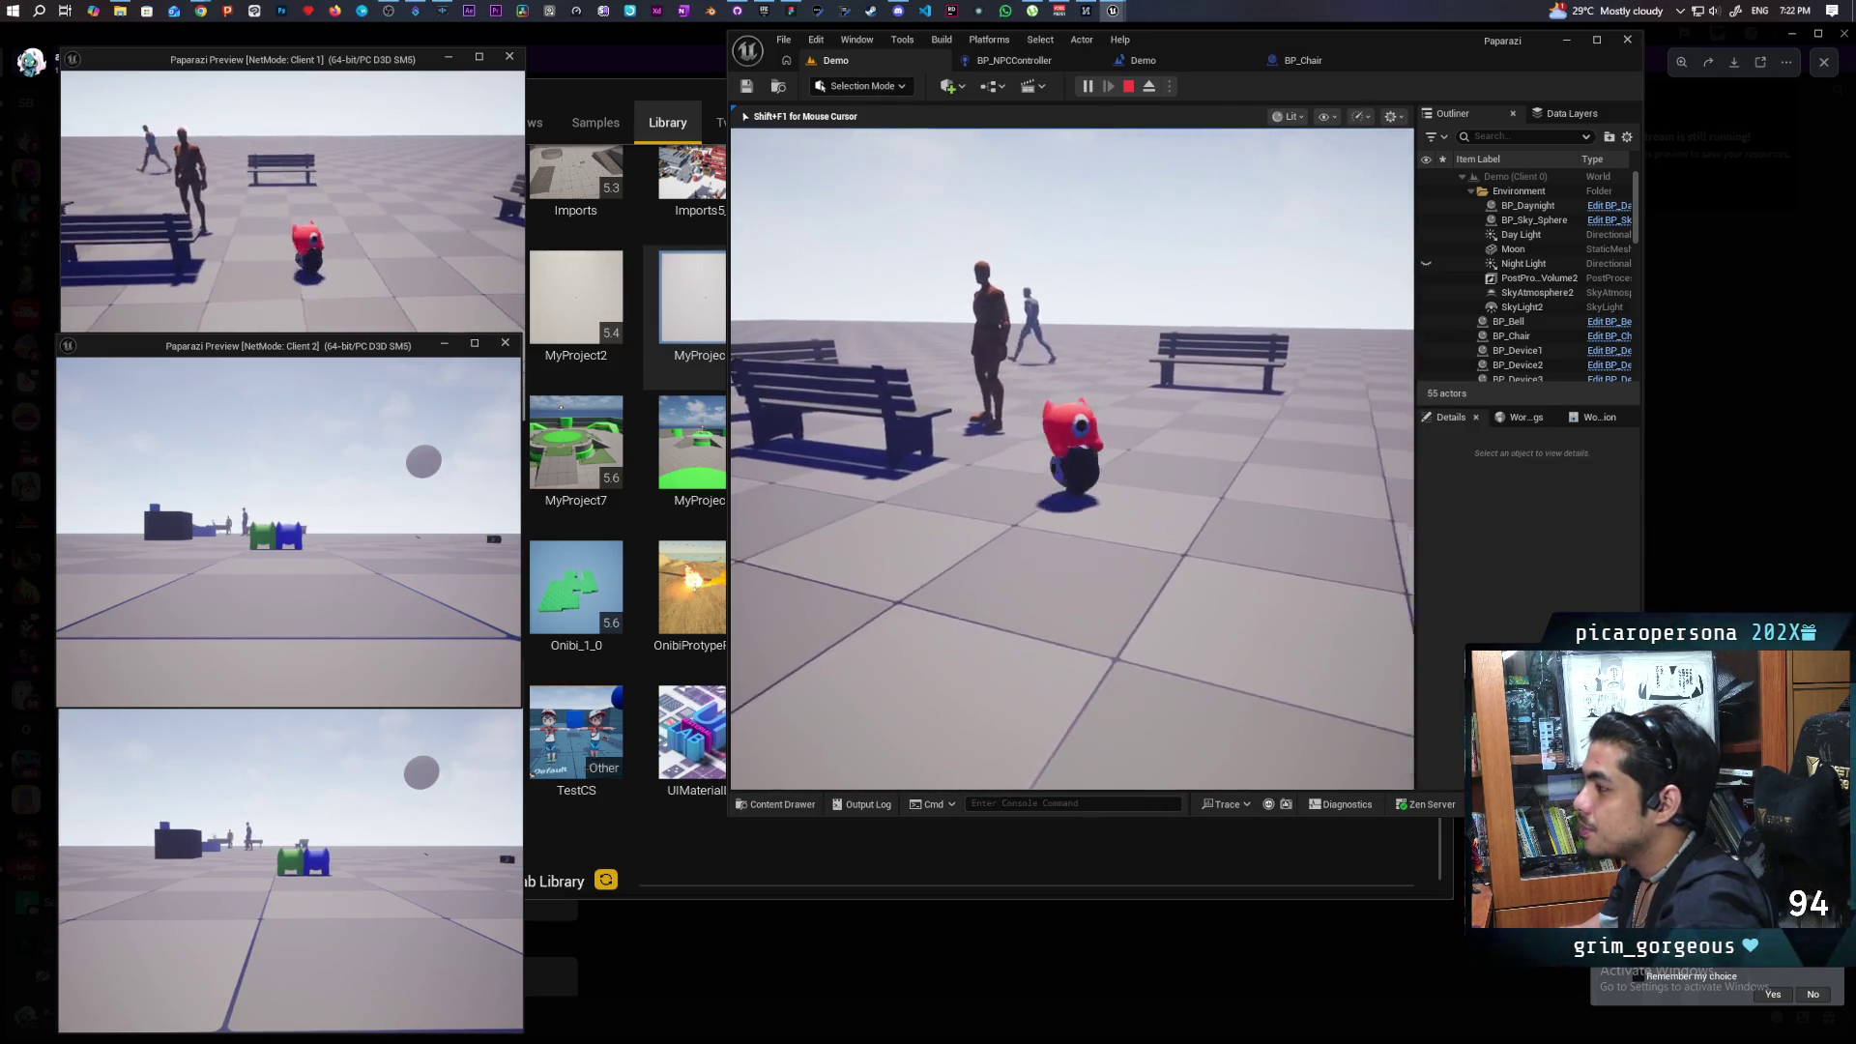
key("w")
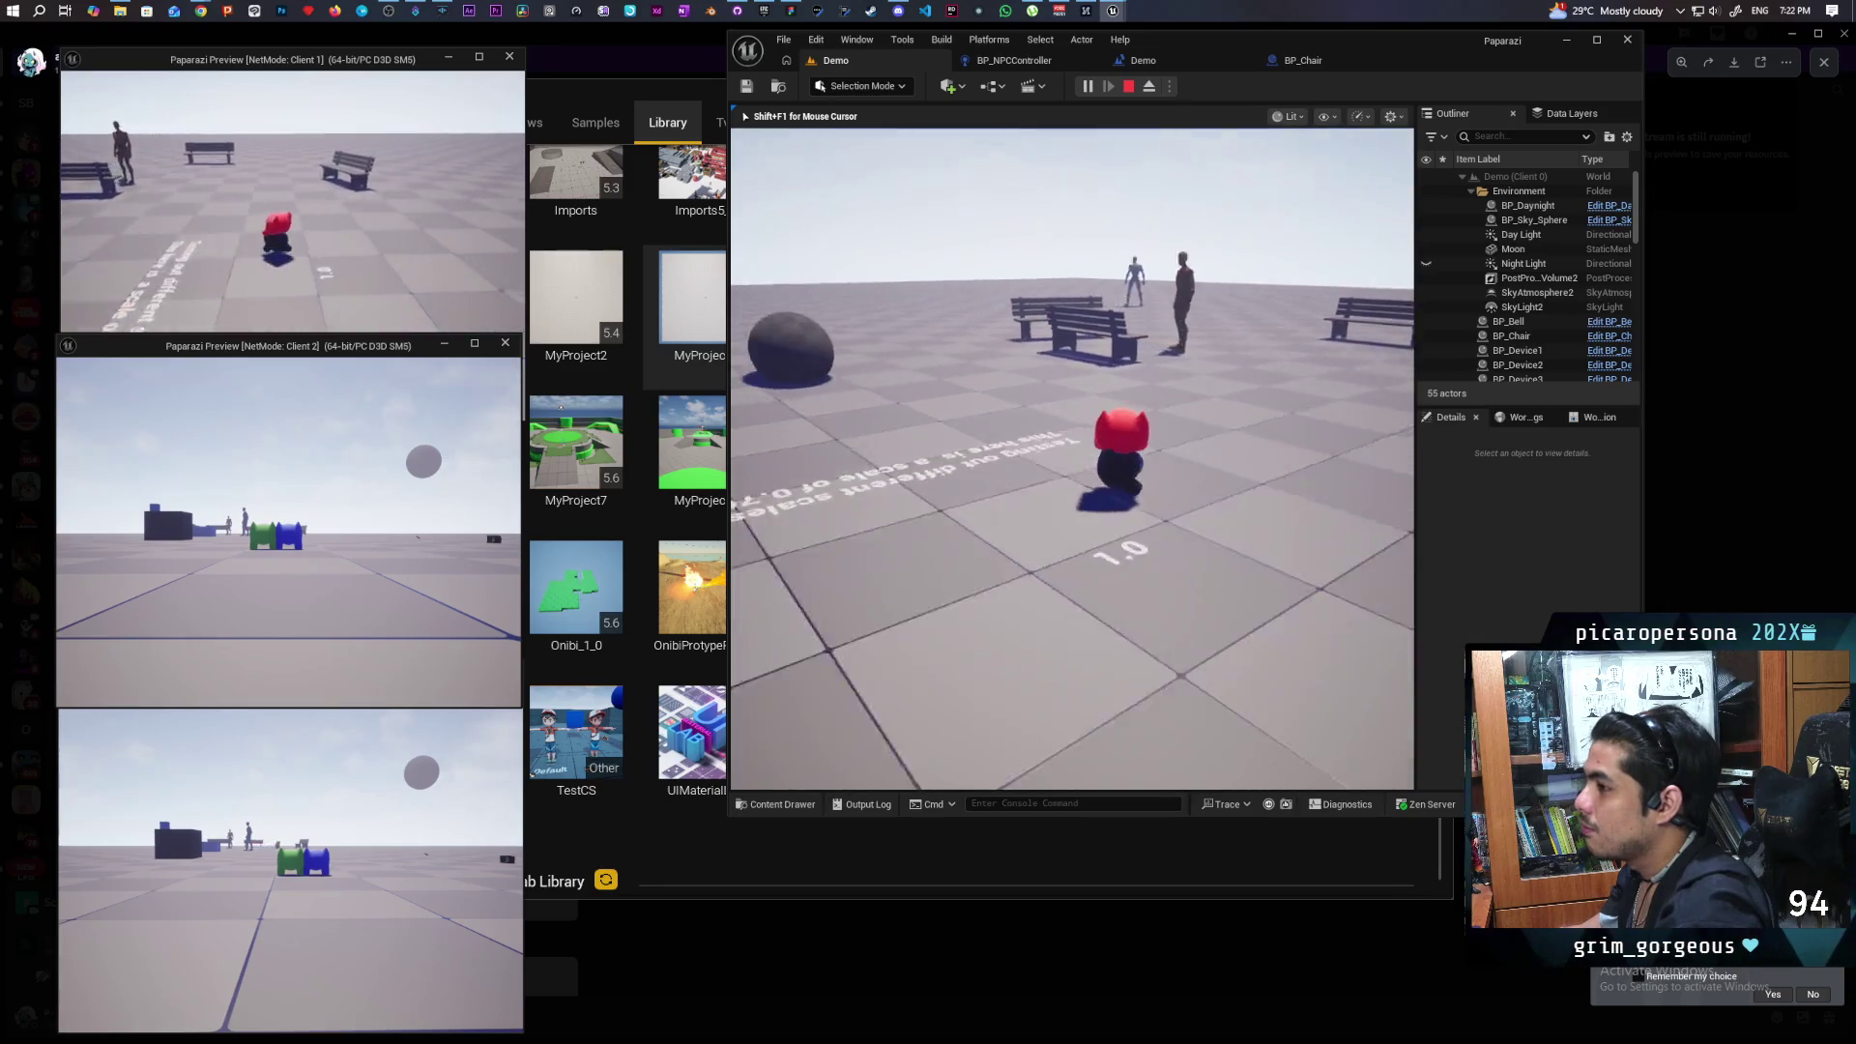
key("w")
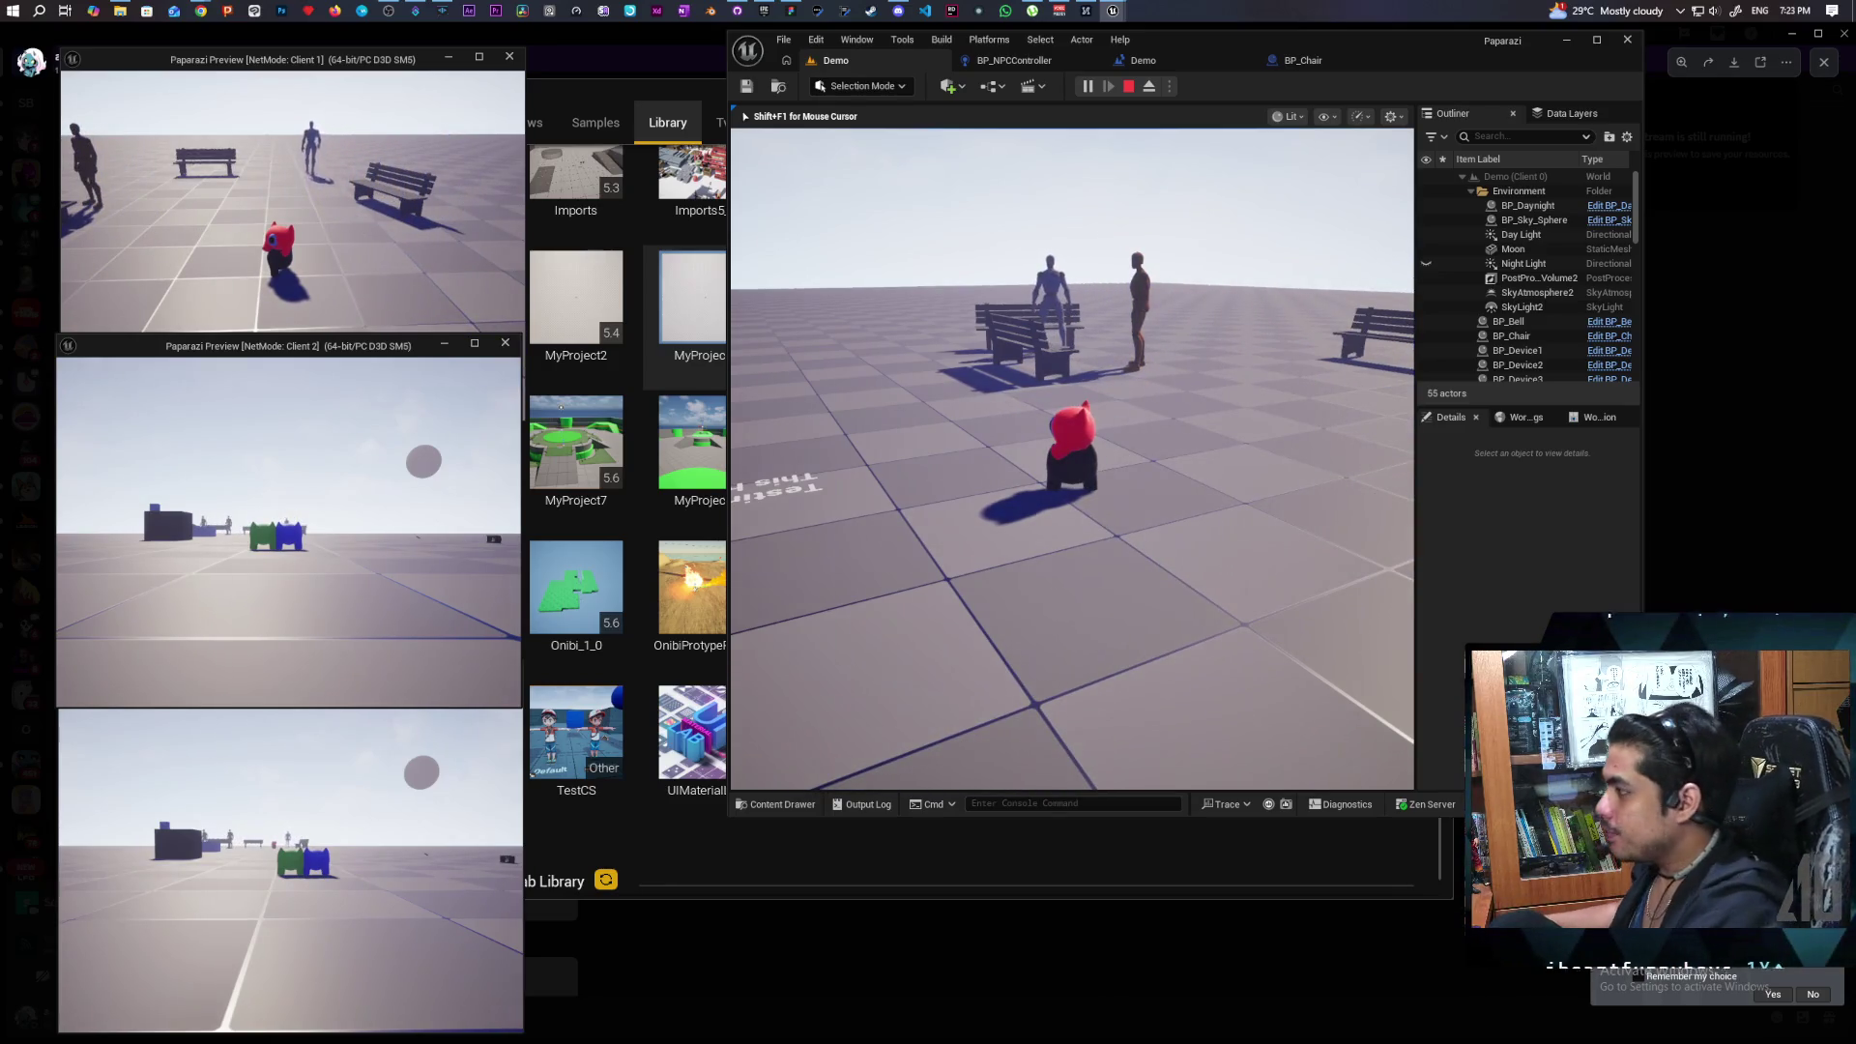
key("Escape")
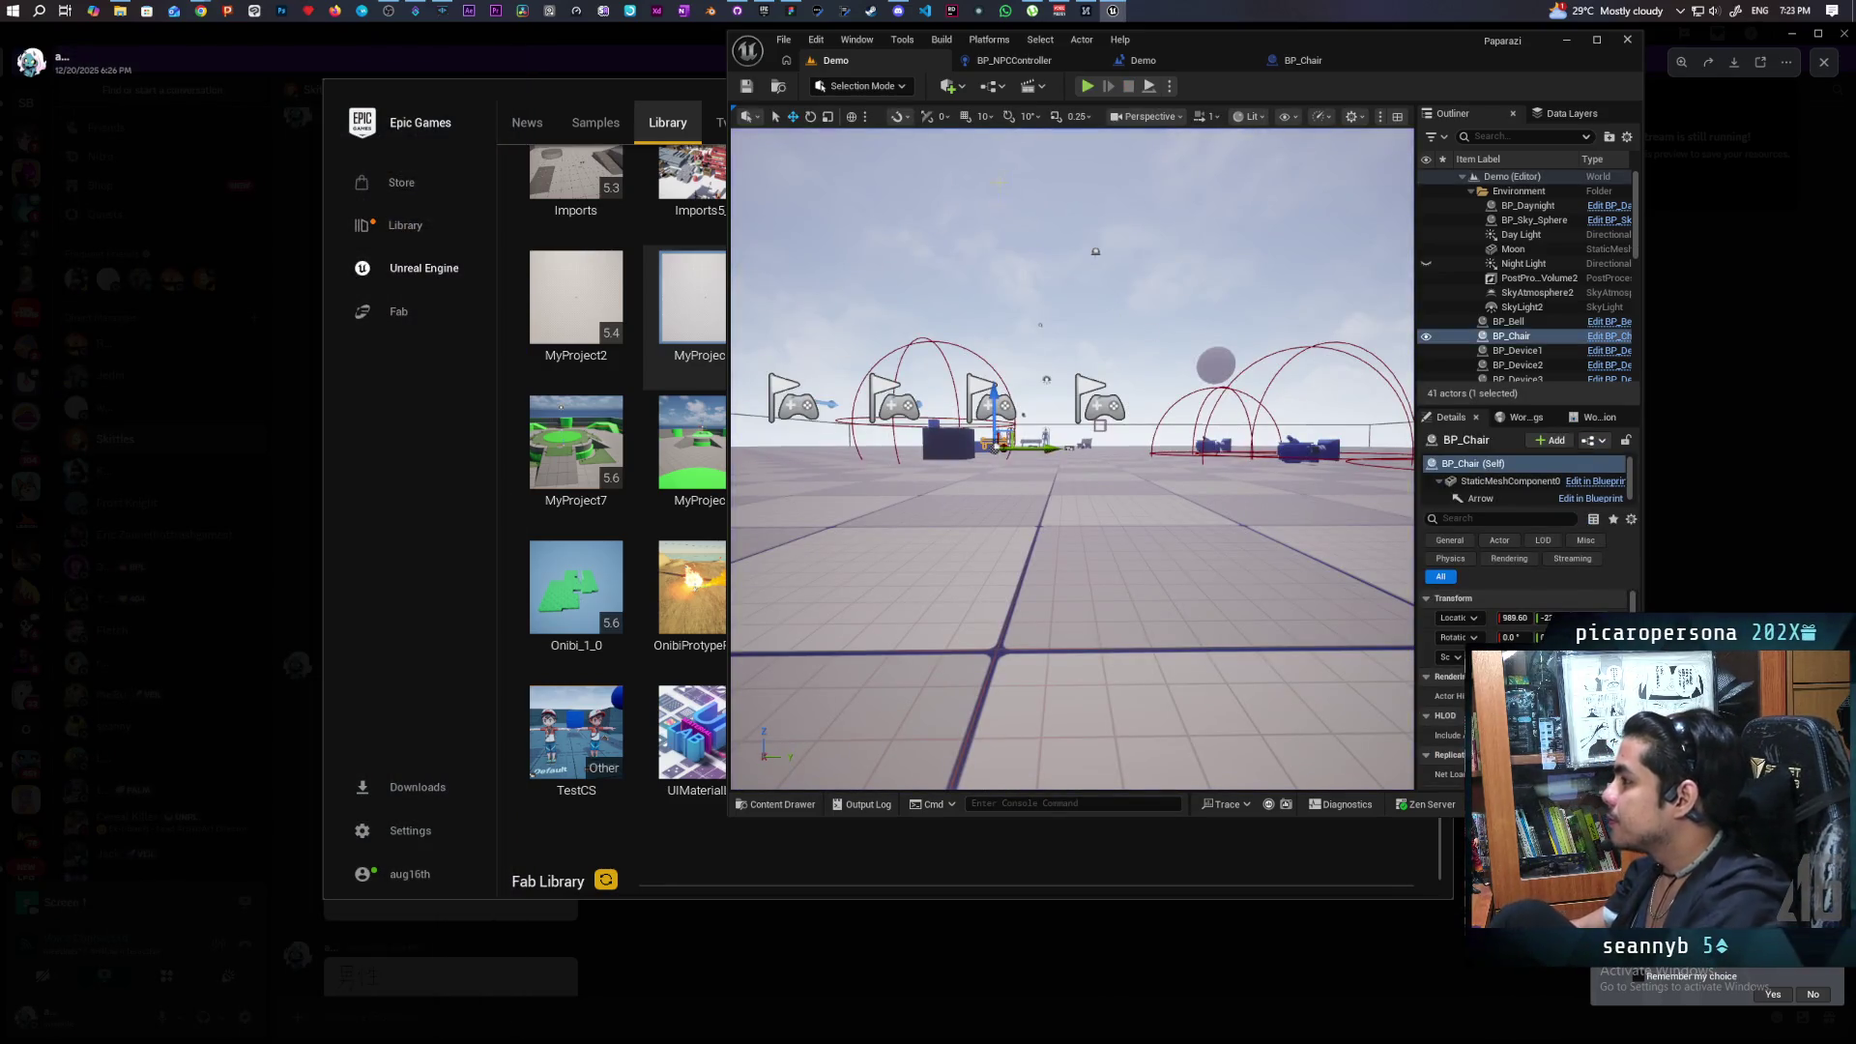
In BP_NPCController's event graph, find and select the Decide event node.
left_click(1035, 64)
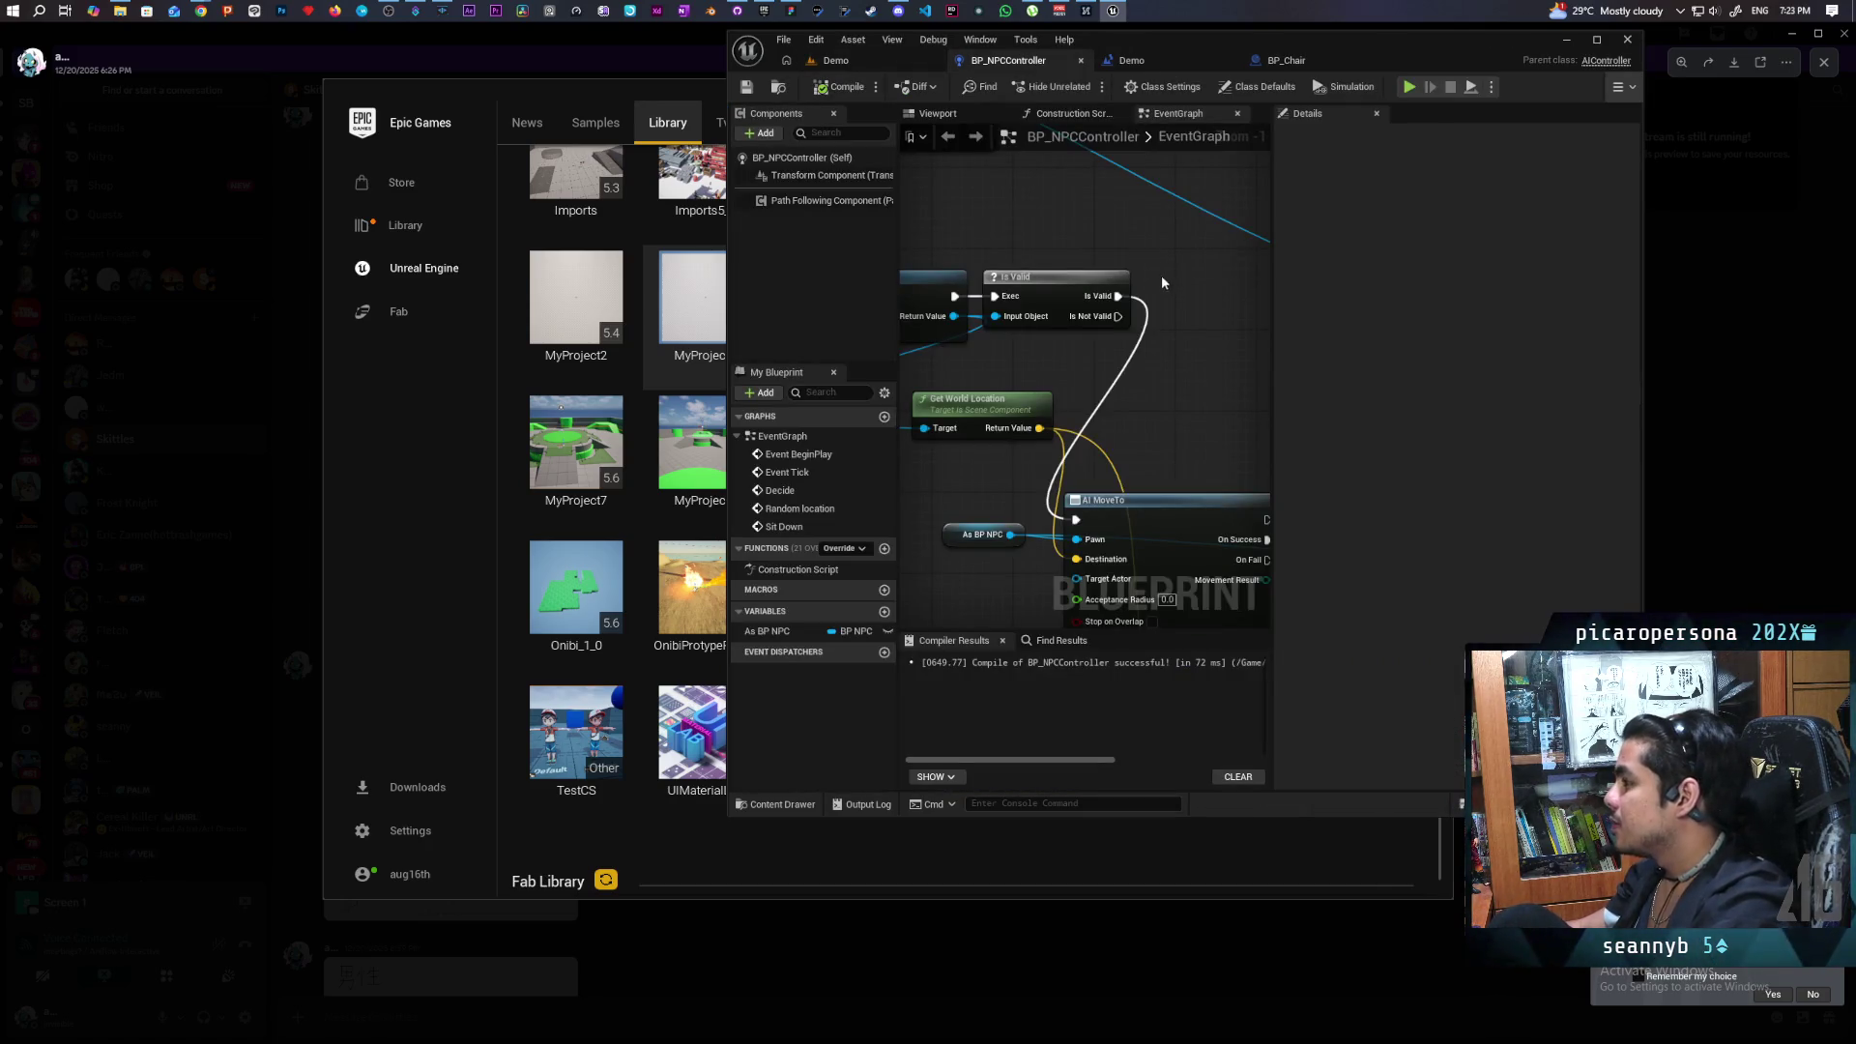
scroll(1152, 254, "down", 5)
scroll(1020, 444, "up", 2)
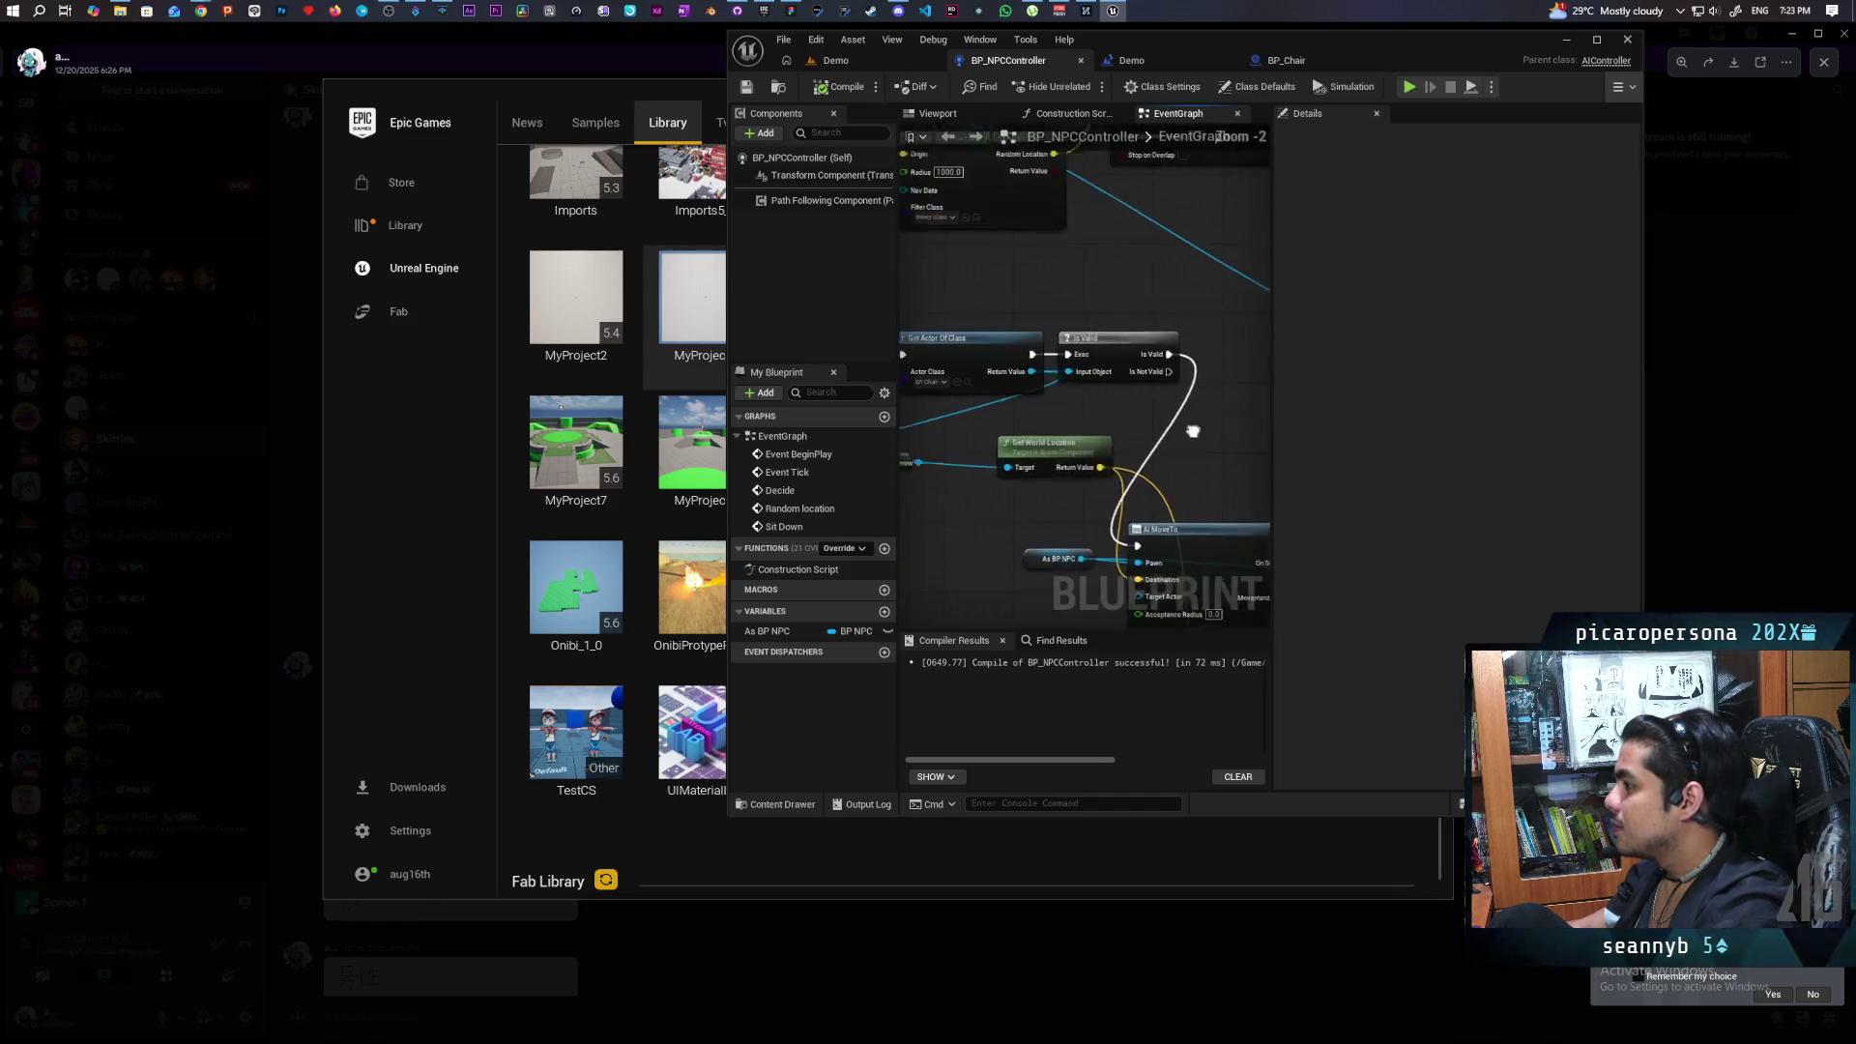
scroll(1046, 474, "down", 3)
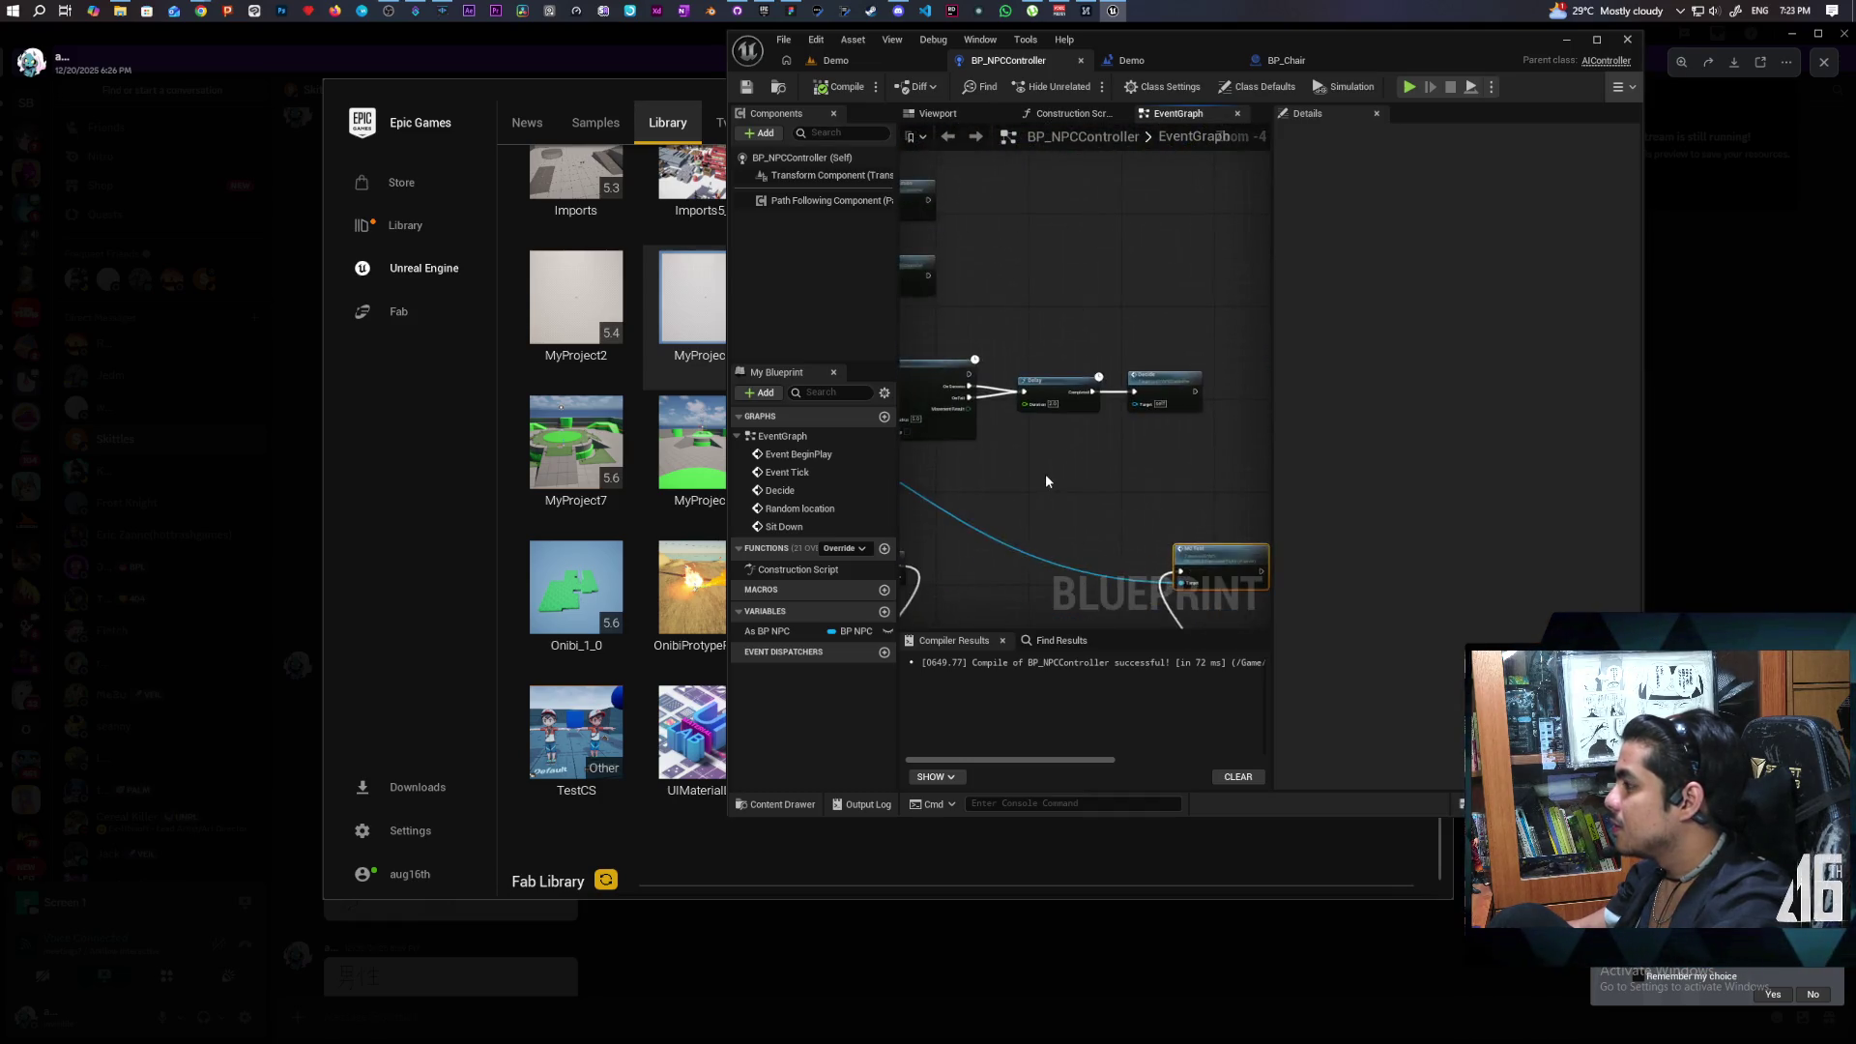
left_click_drag(1046, 480, 1173, 478)
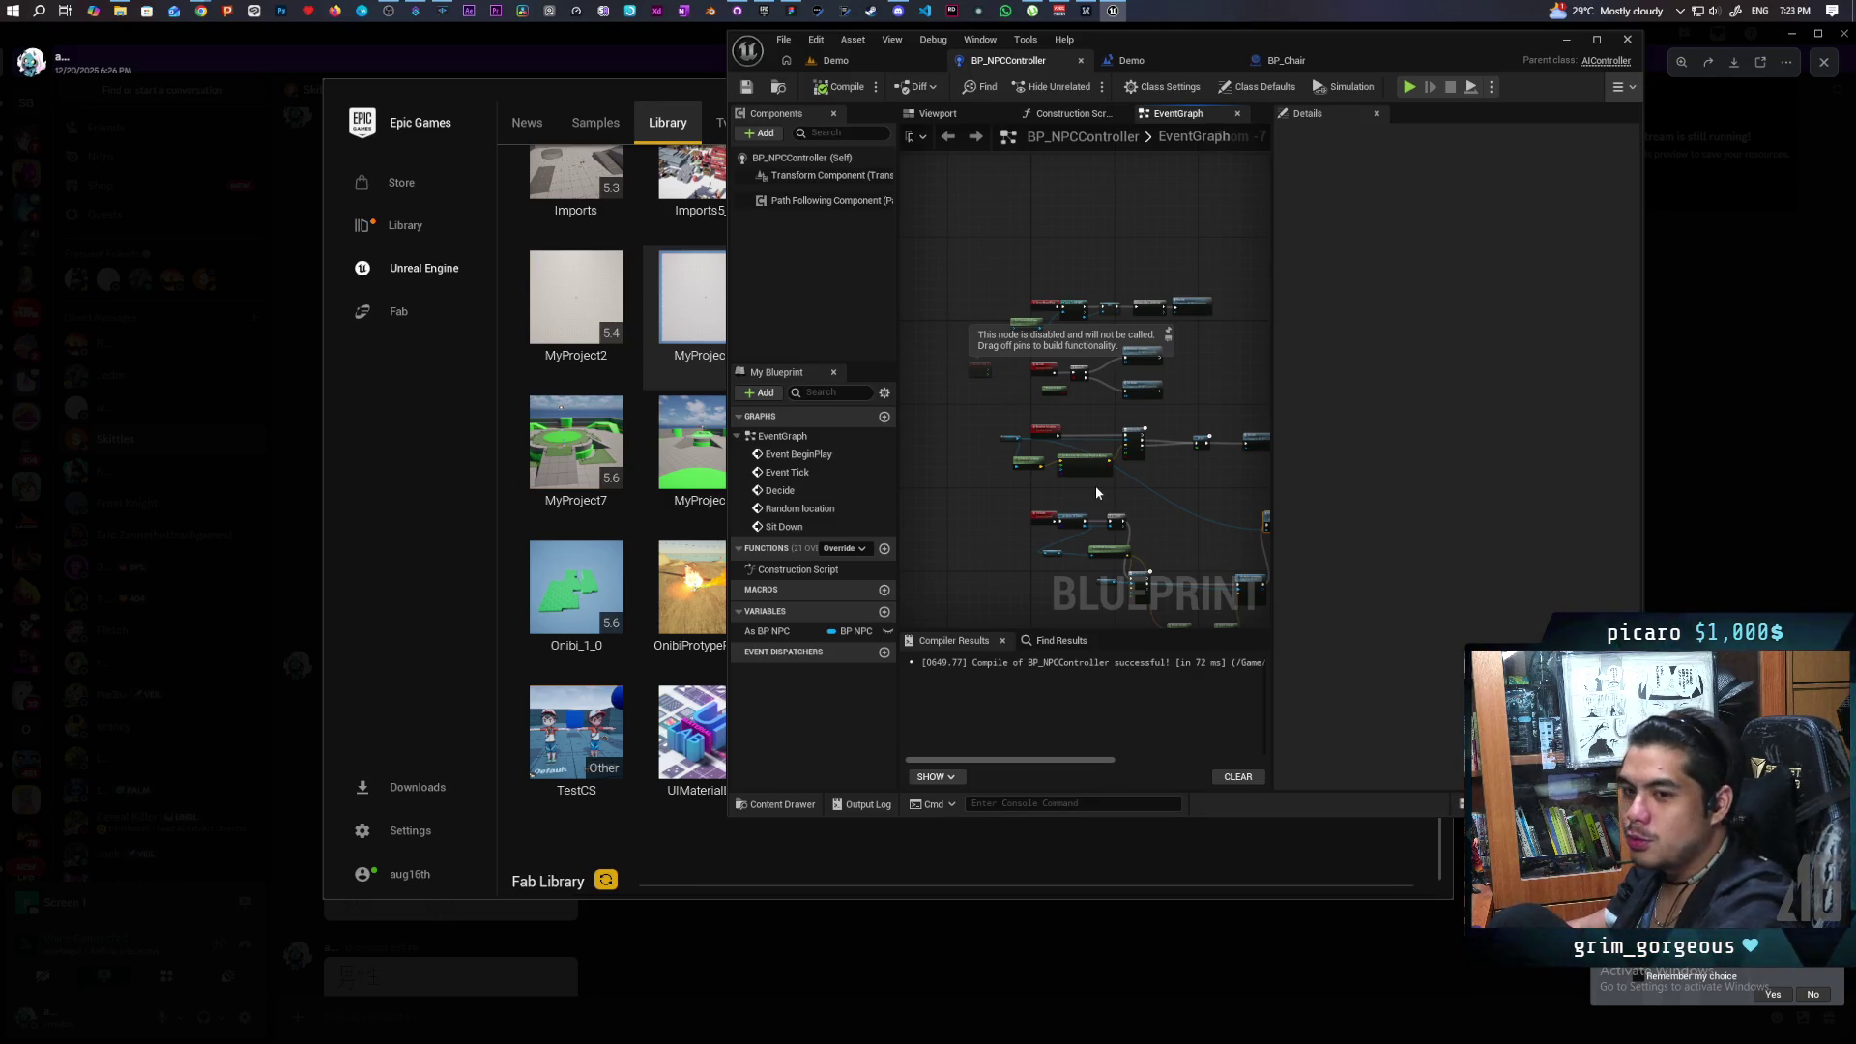
scroll(1037, 387, "up", 3)
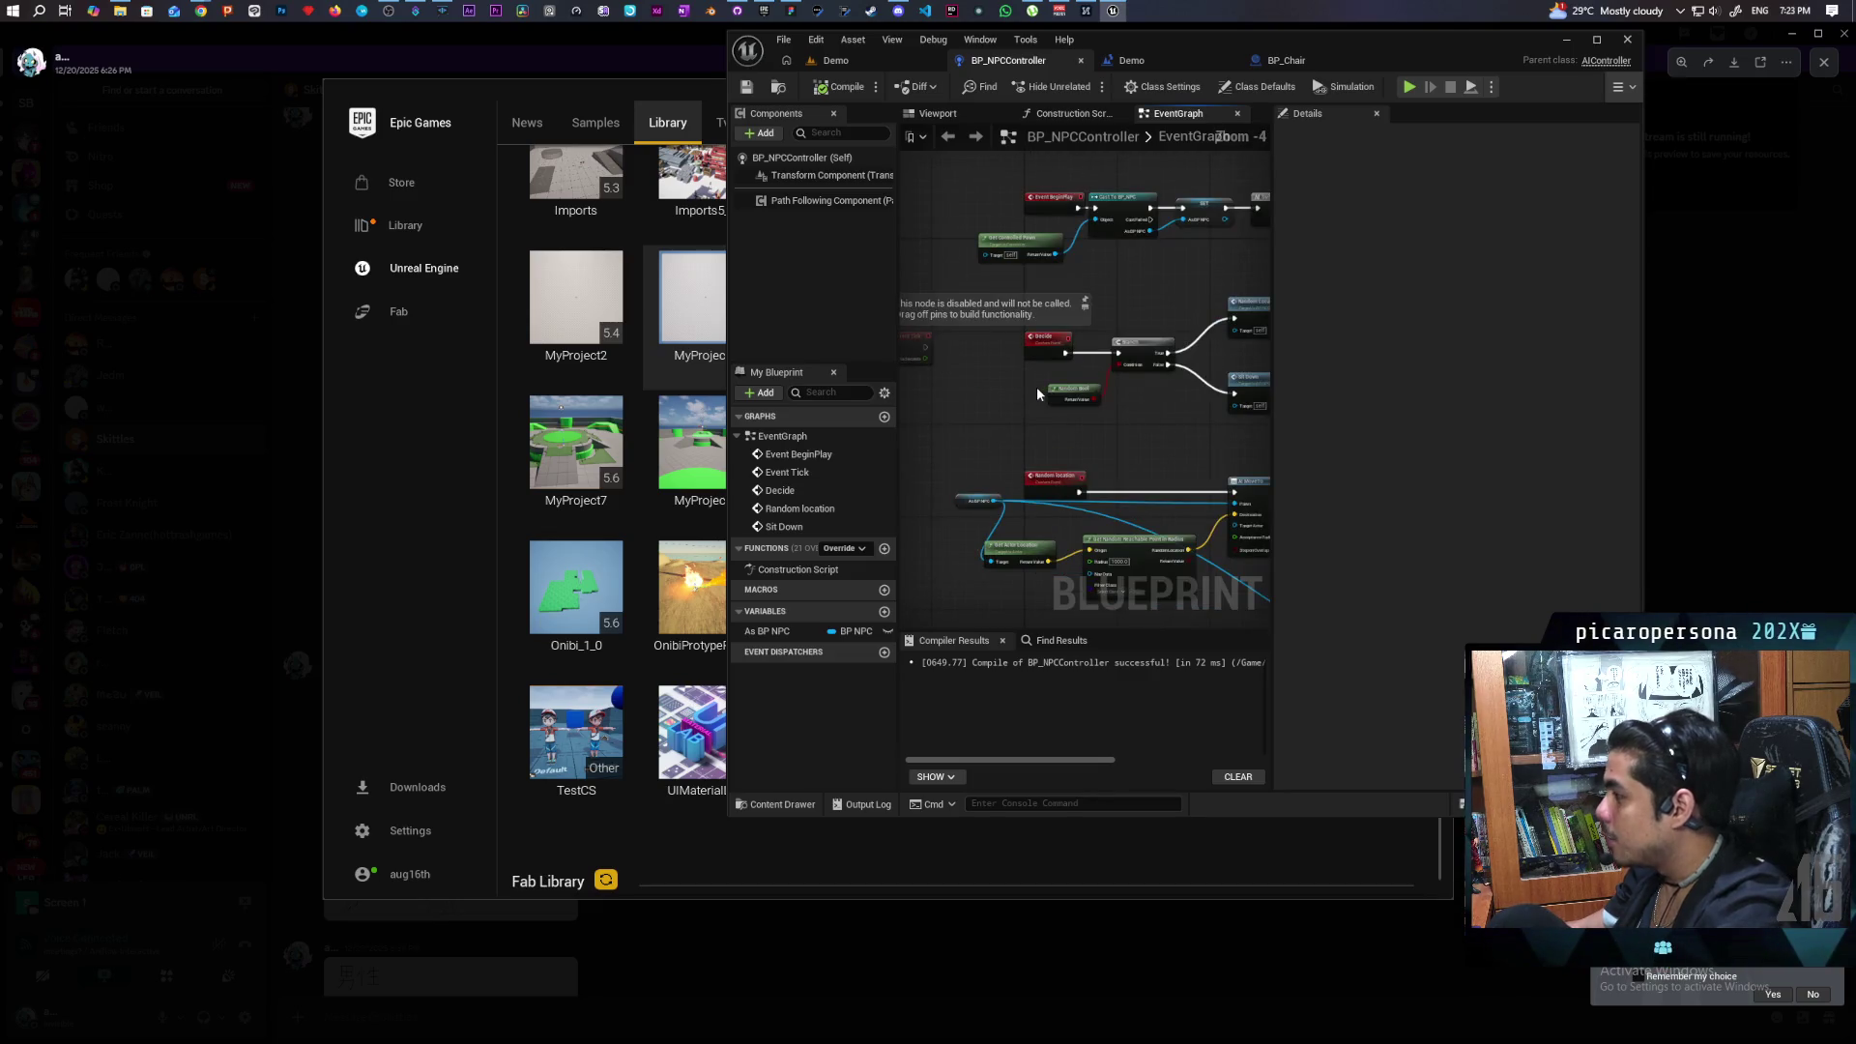
mouse_move(1033, 381)
left_mouse_down()
mouse_move(929, 394)
mouse_move(972, 403)
left_mouse_up()
left_click(984, 364)
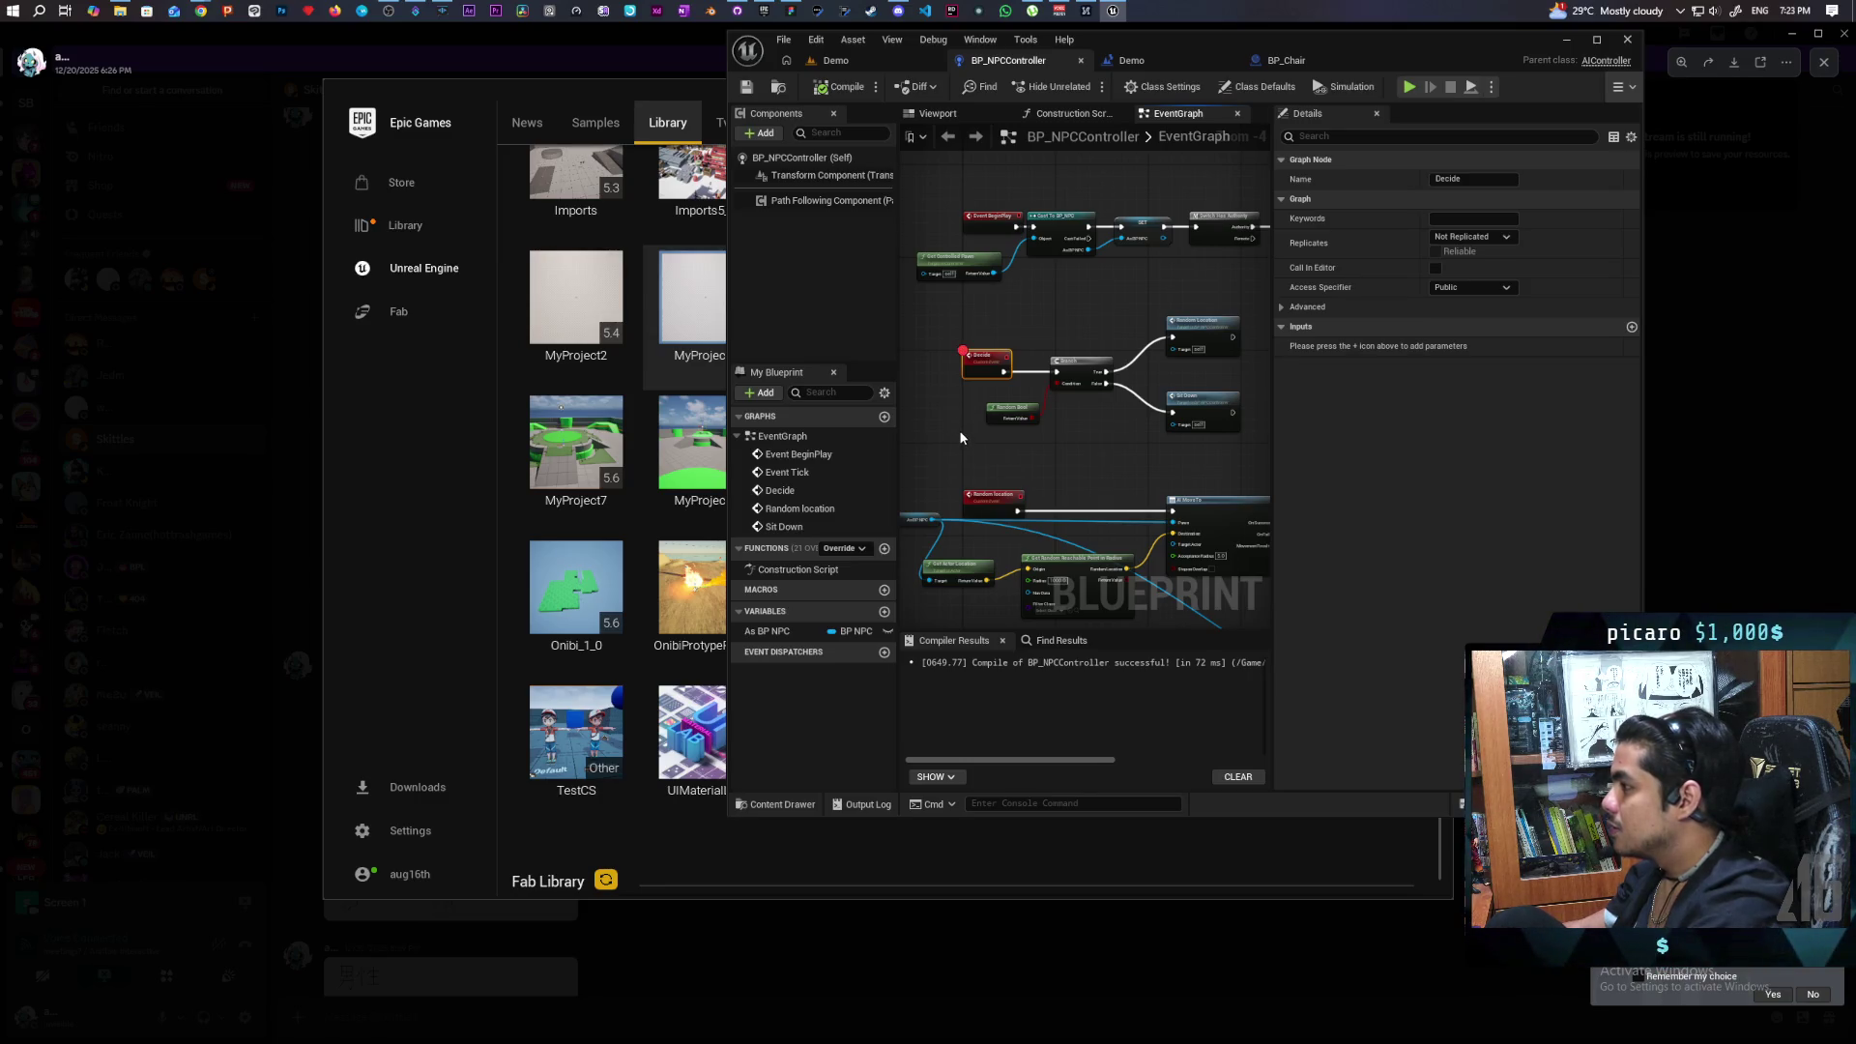
Play the Demo level and step through Sit Down and Get Actor Of Class to AI MoveTo, then resume.
left_click(863, 61)
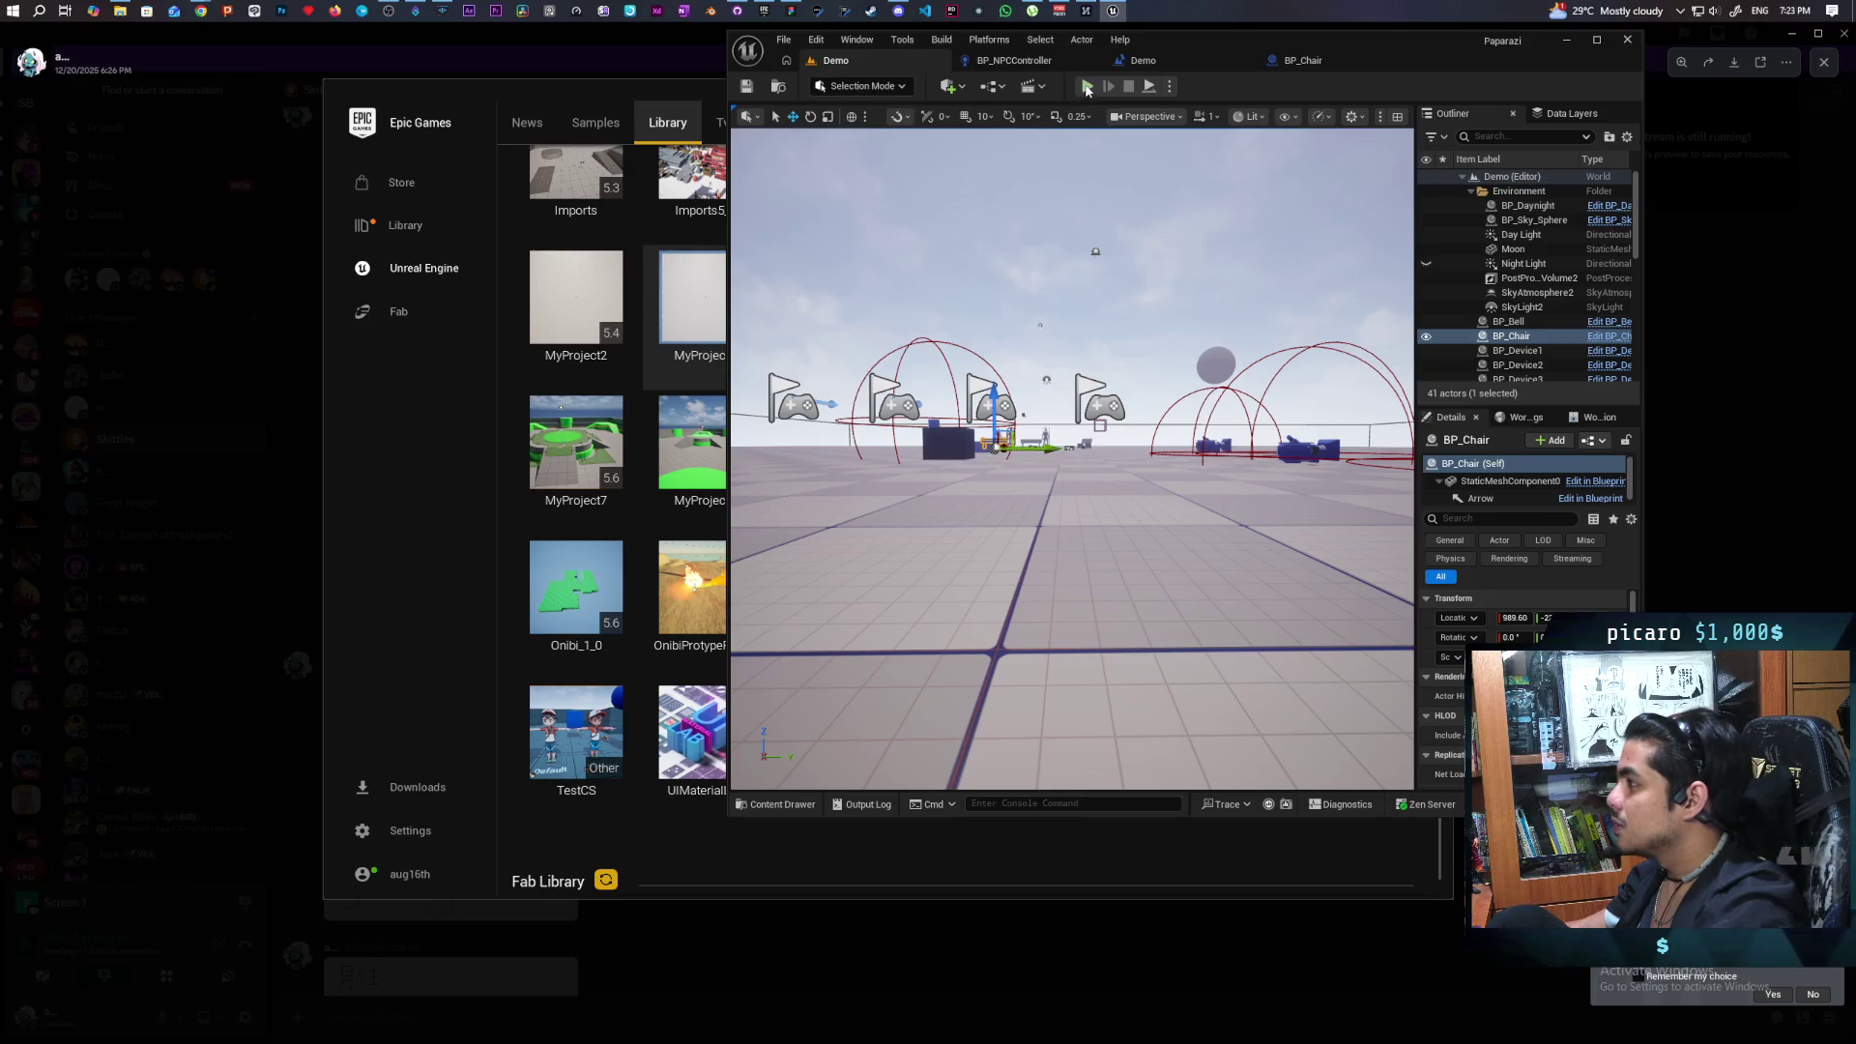
left_click(1086, 87)
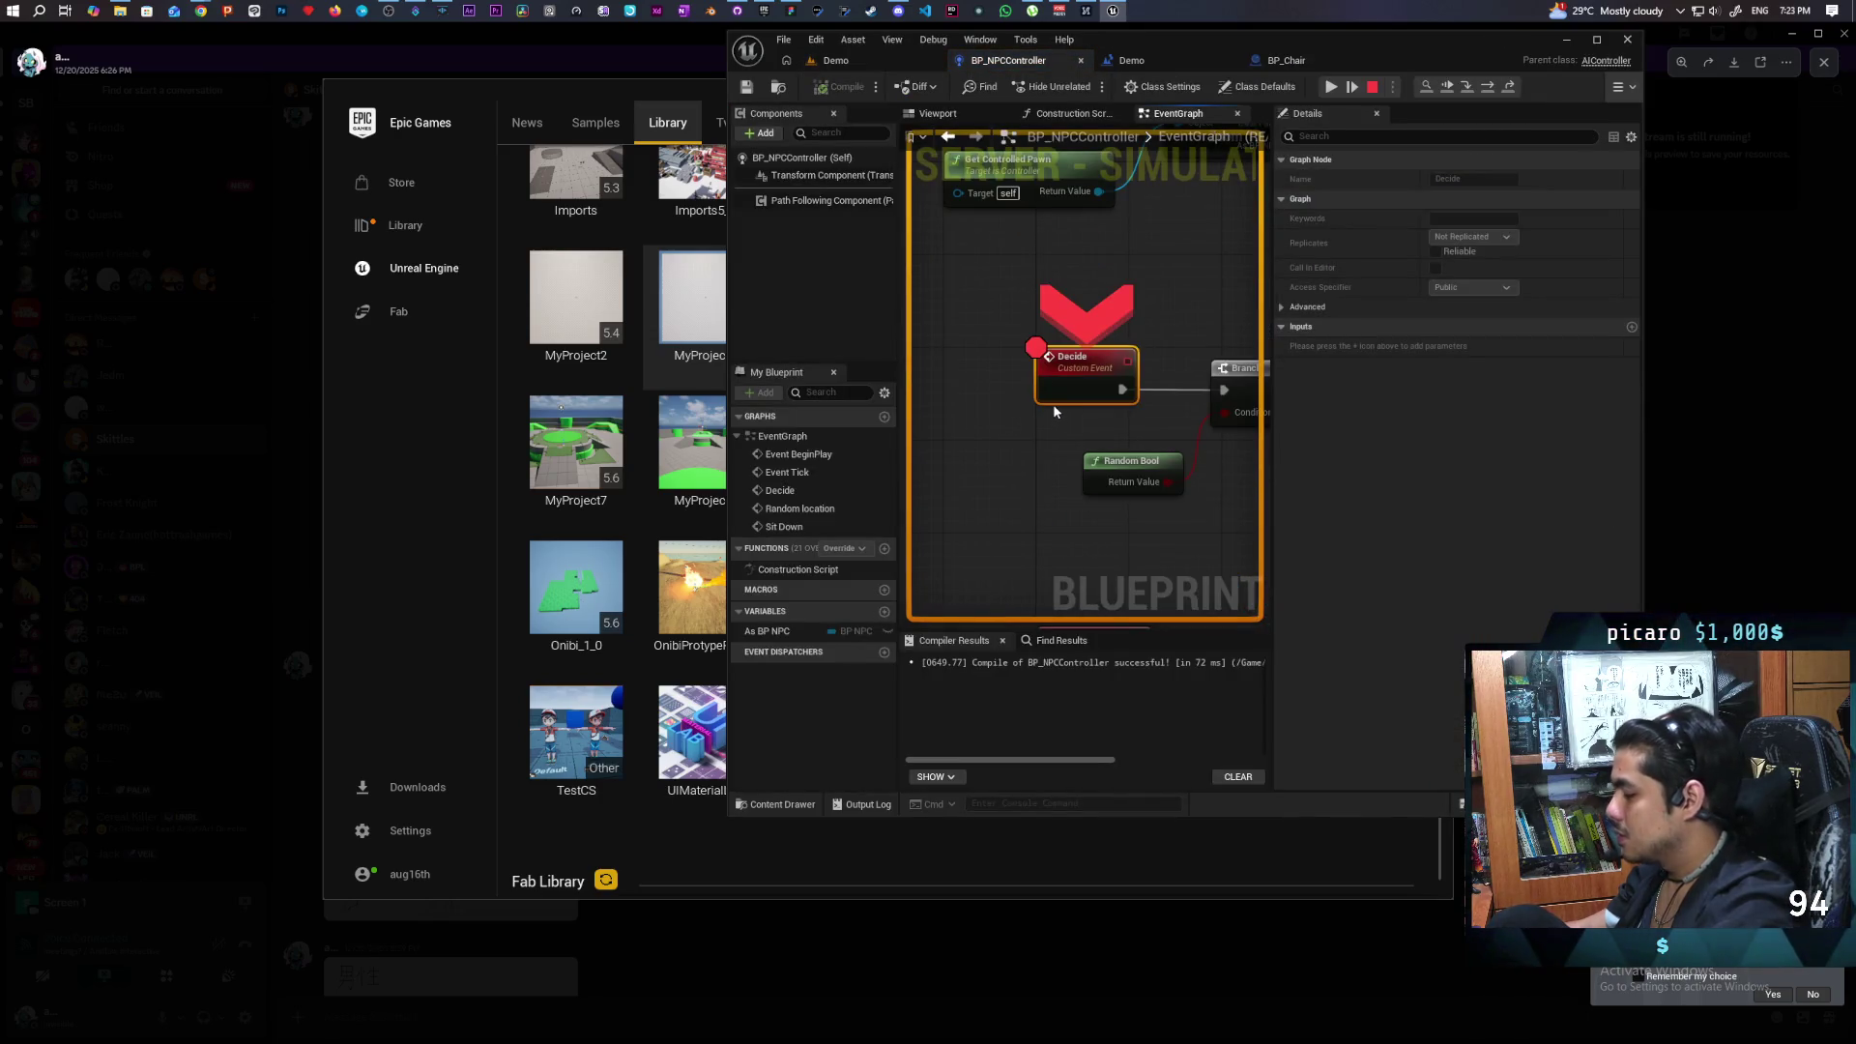
key("F10")
key("F10")
key("F10")
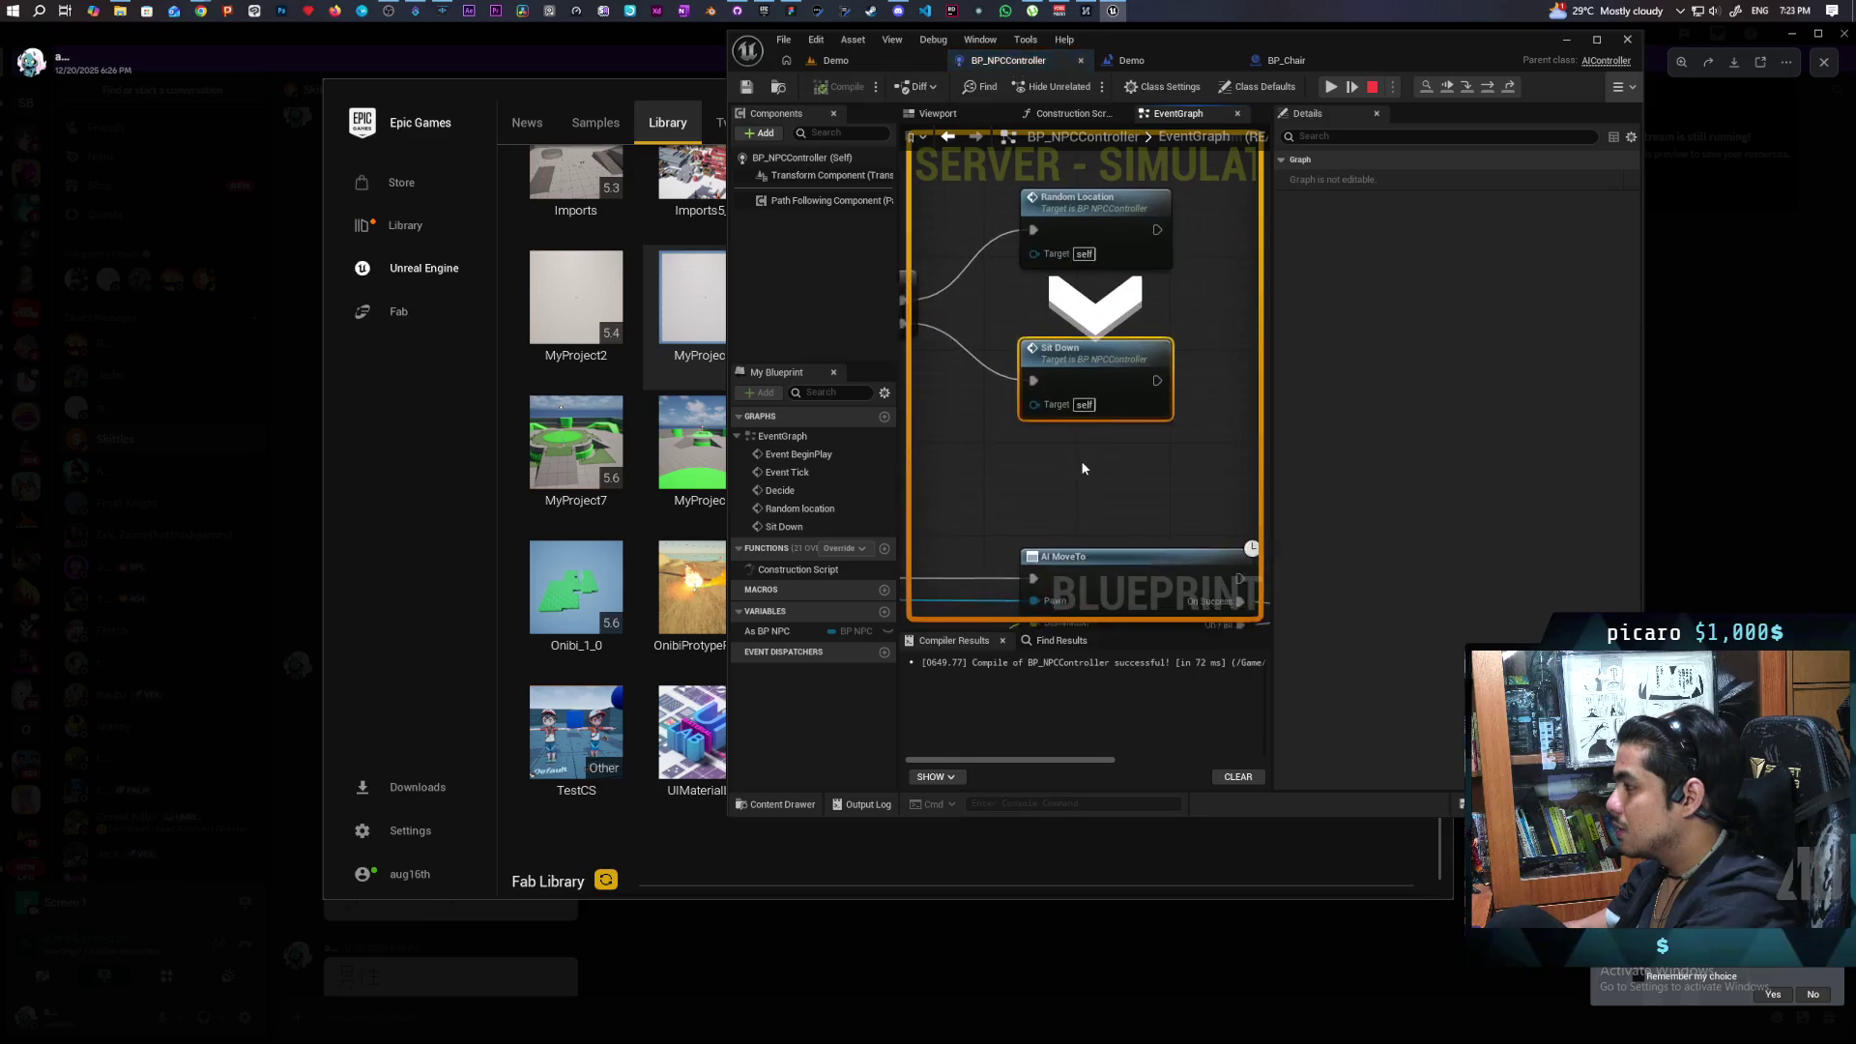
key("F11")
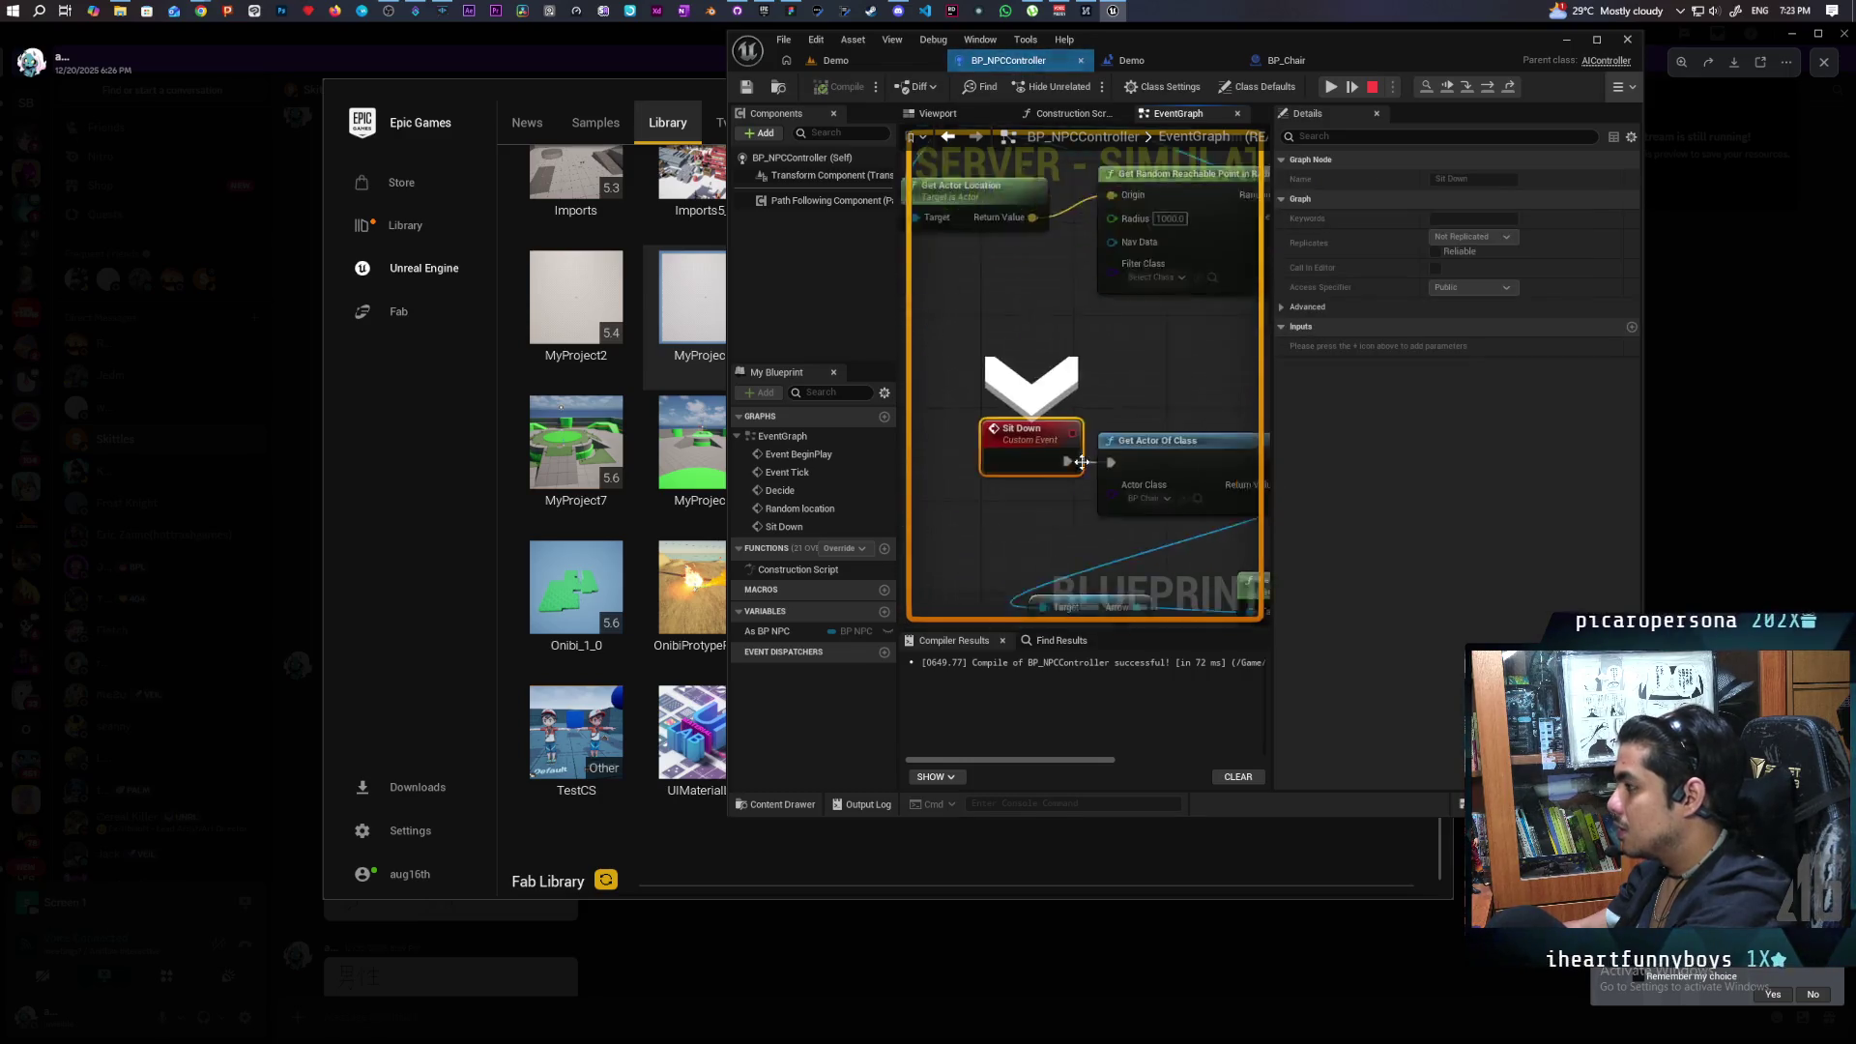
key("F11")
key("F10")
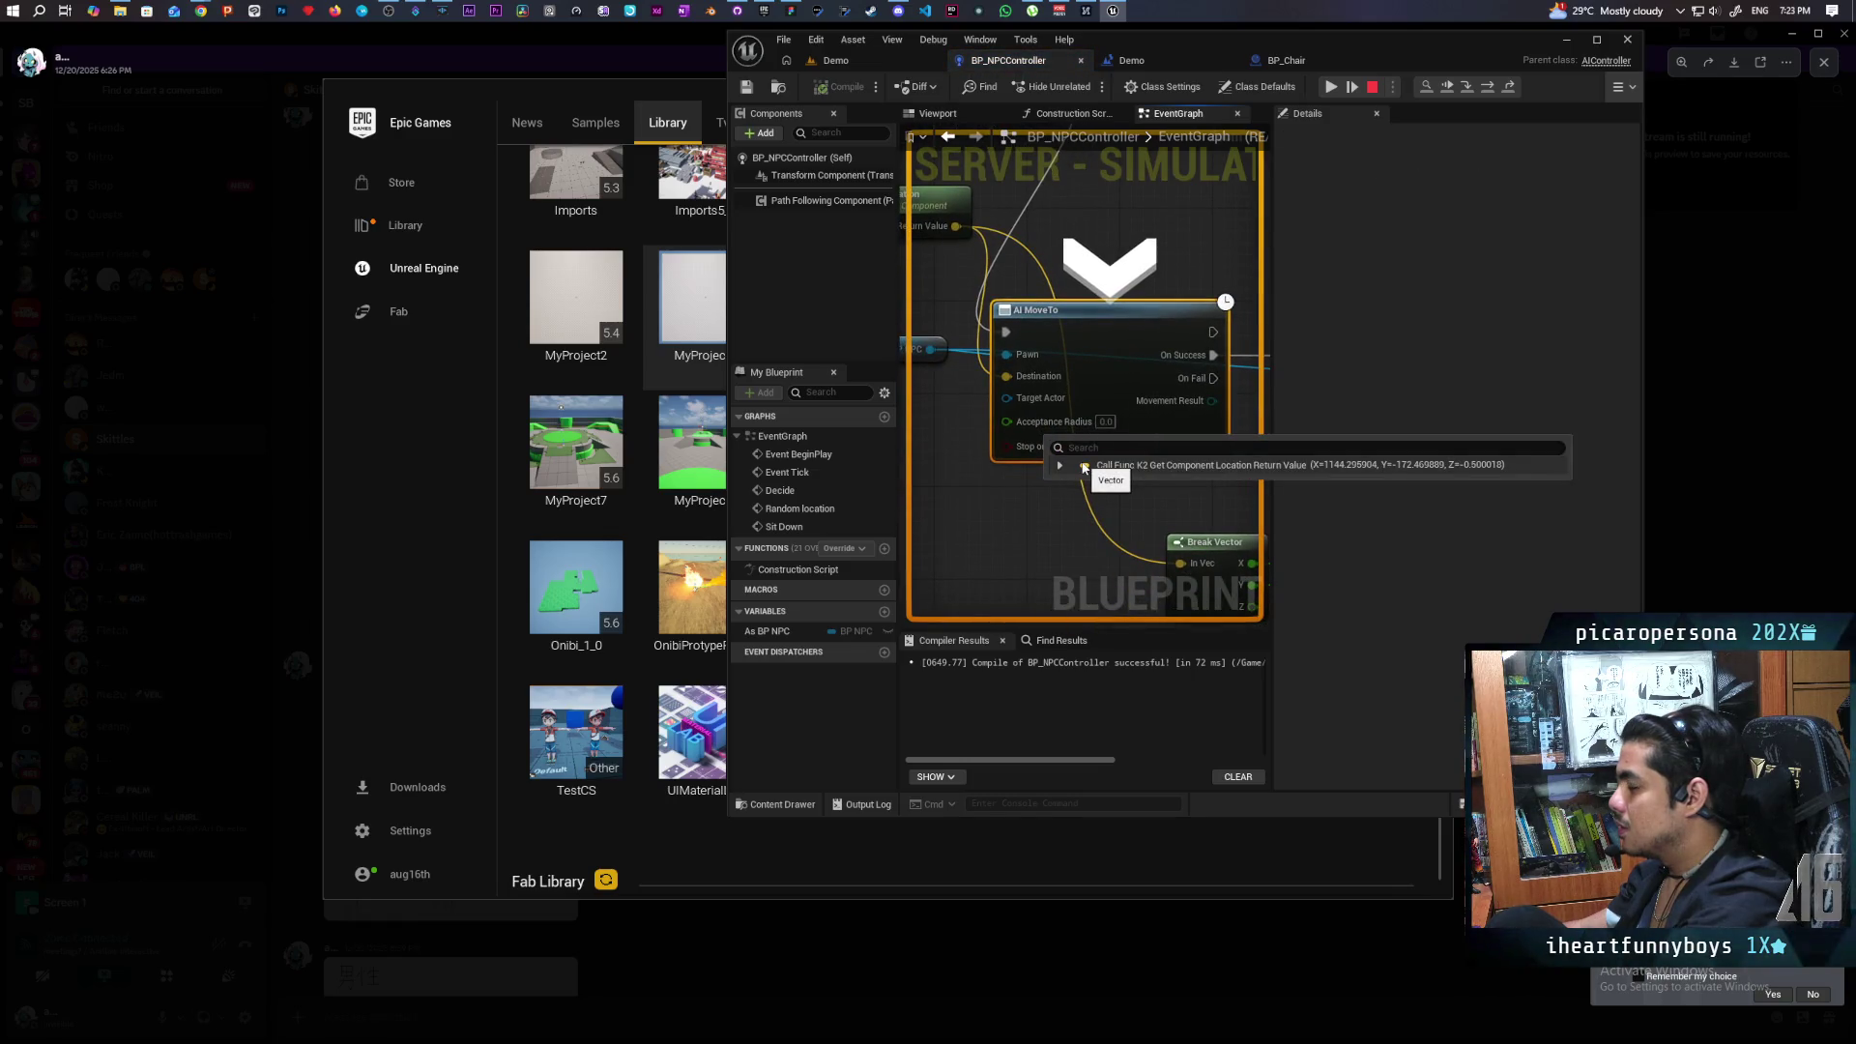
key("F10")
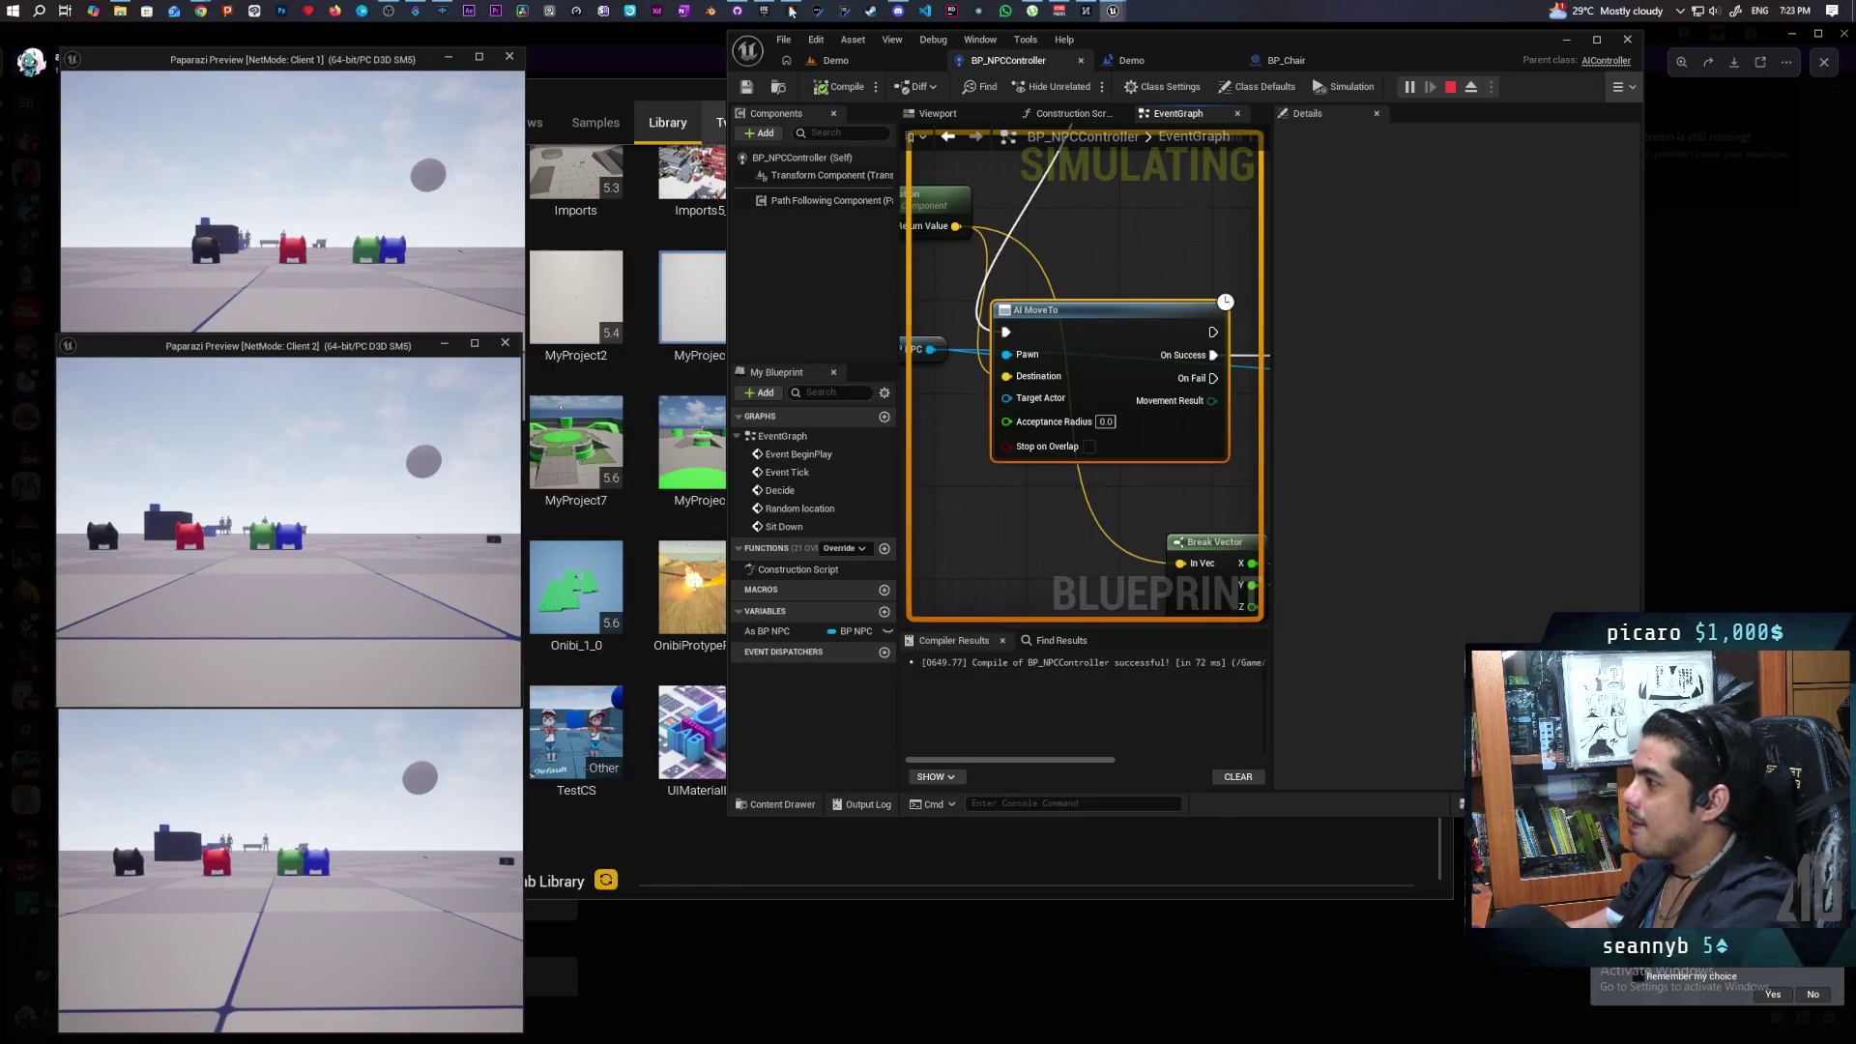
left_click(837, 60)
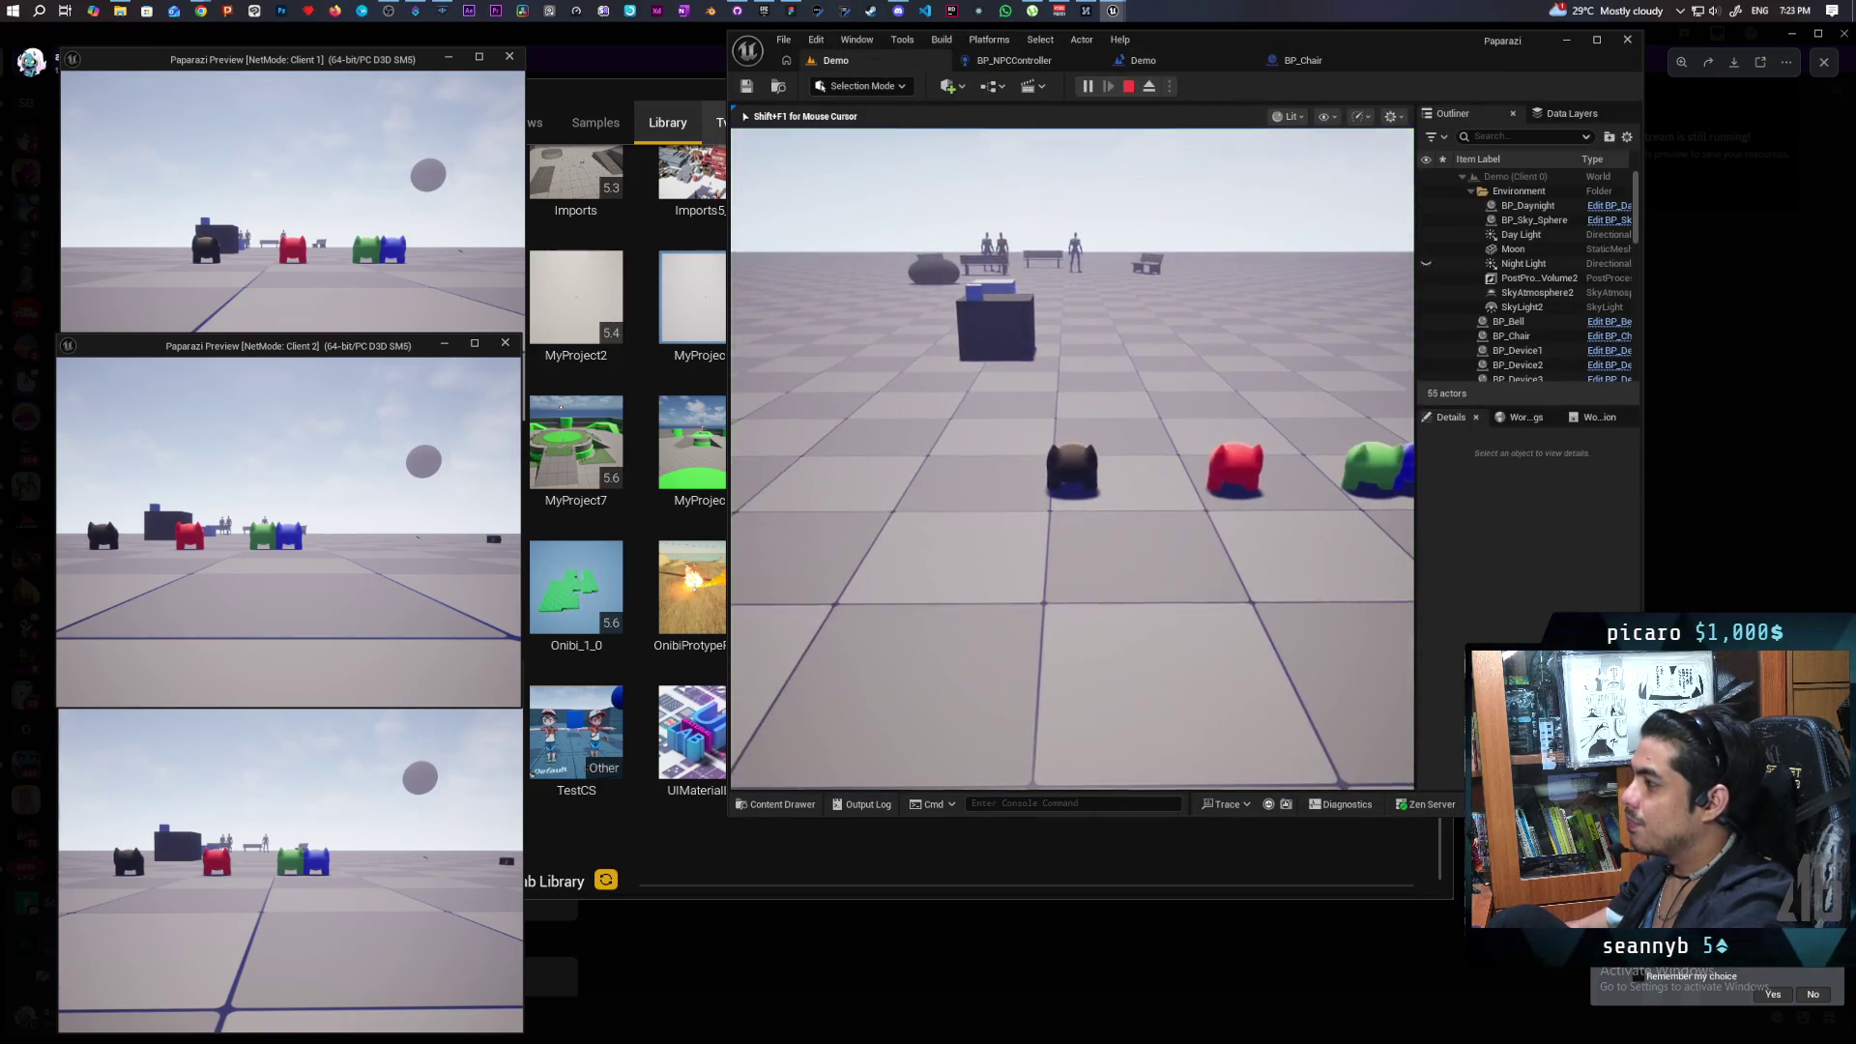
Restart the play session, remove the Decide node's breakpoint, and resume the game.
key("w")
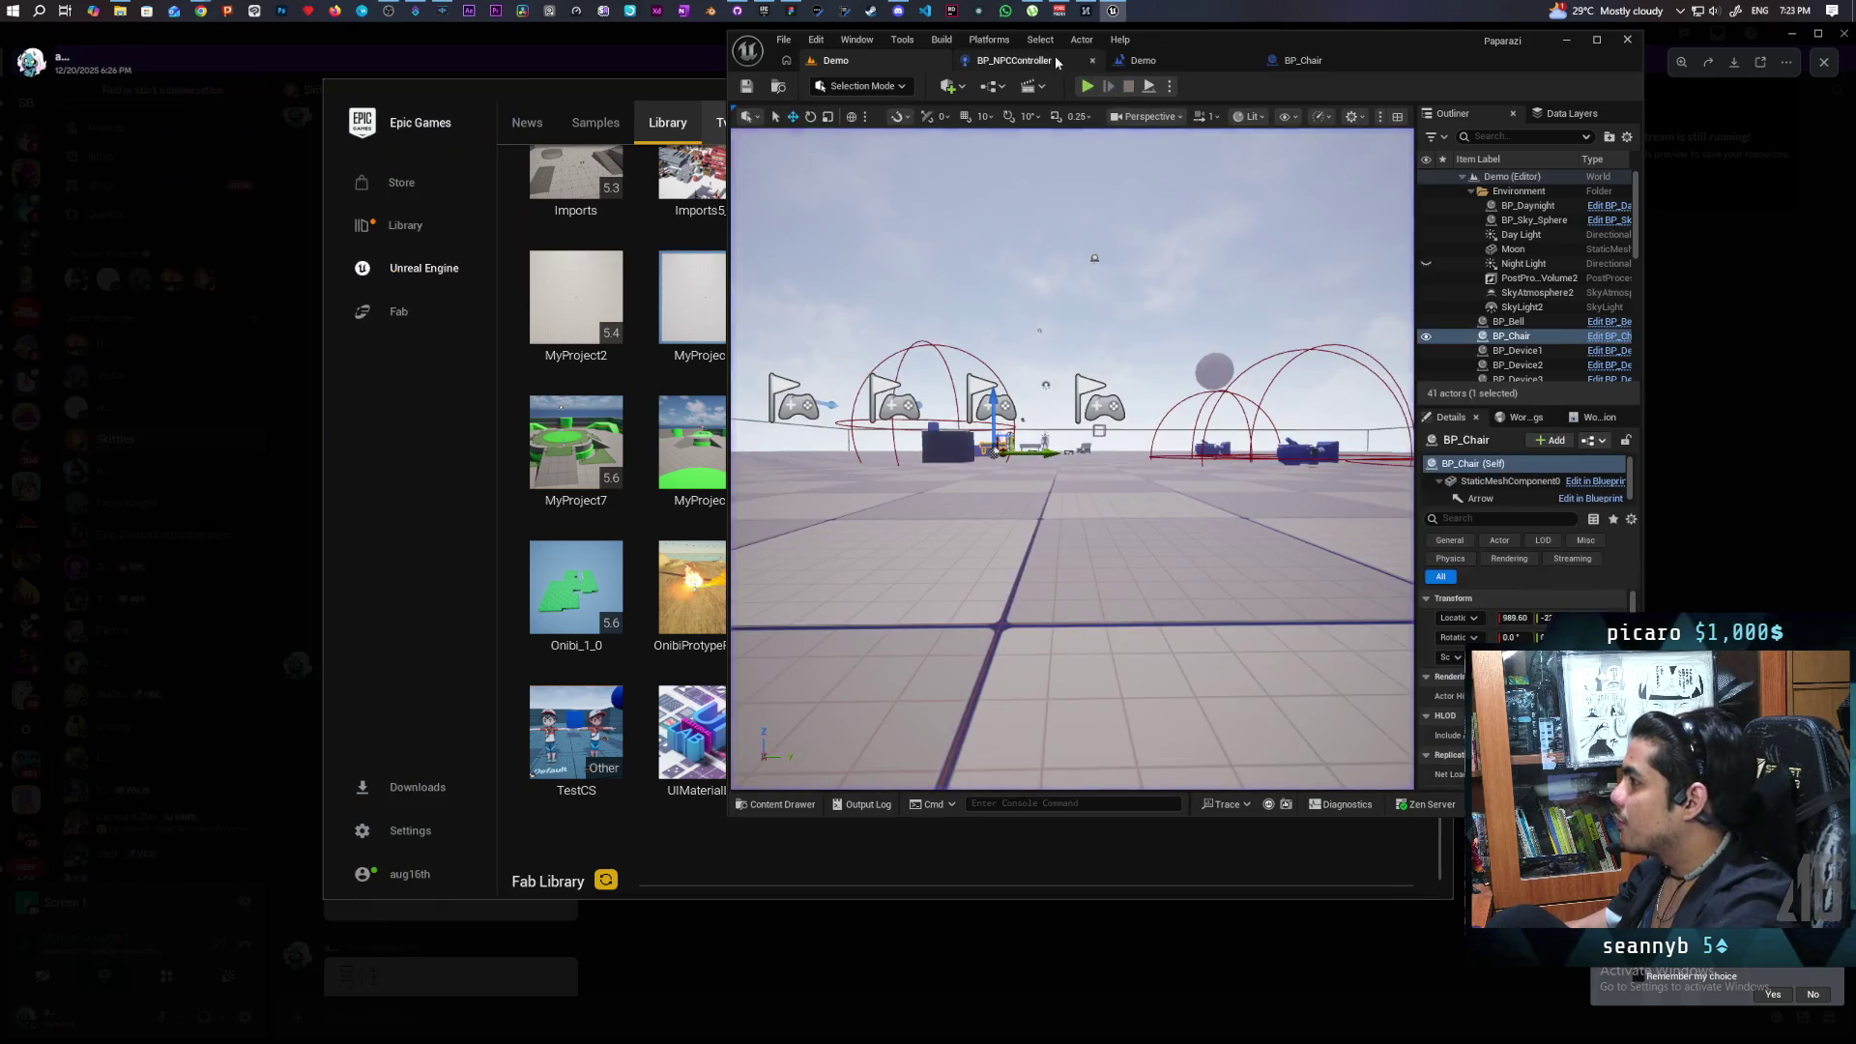
left_click(1049, 58)
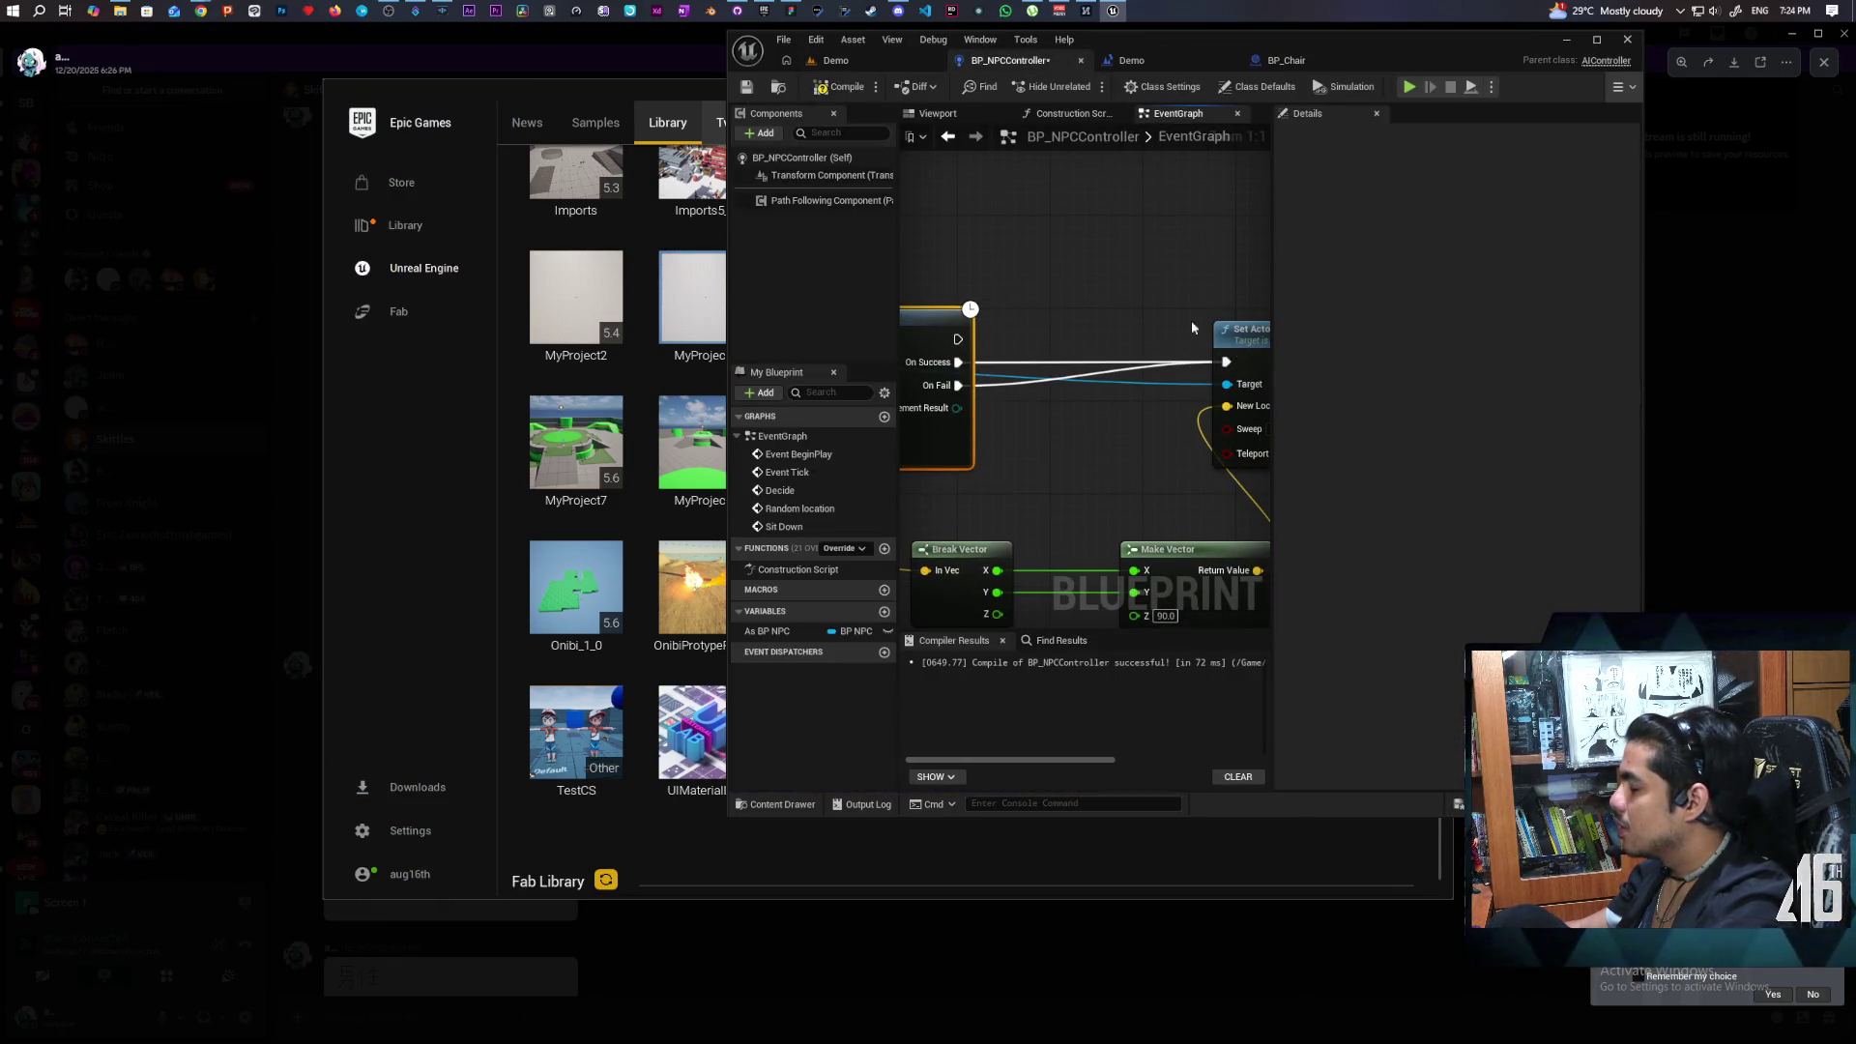
left_click(866, 64)
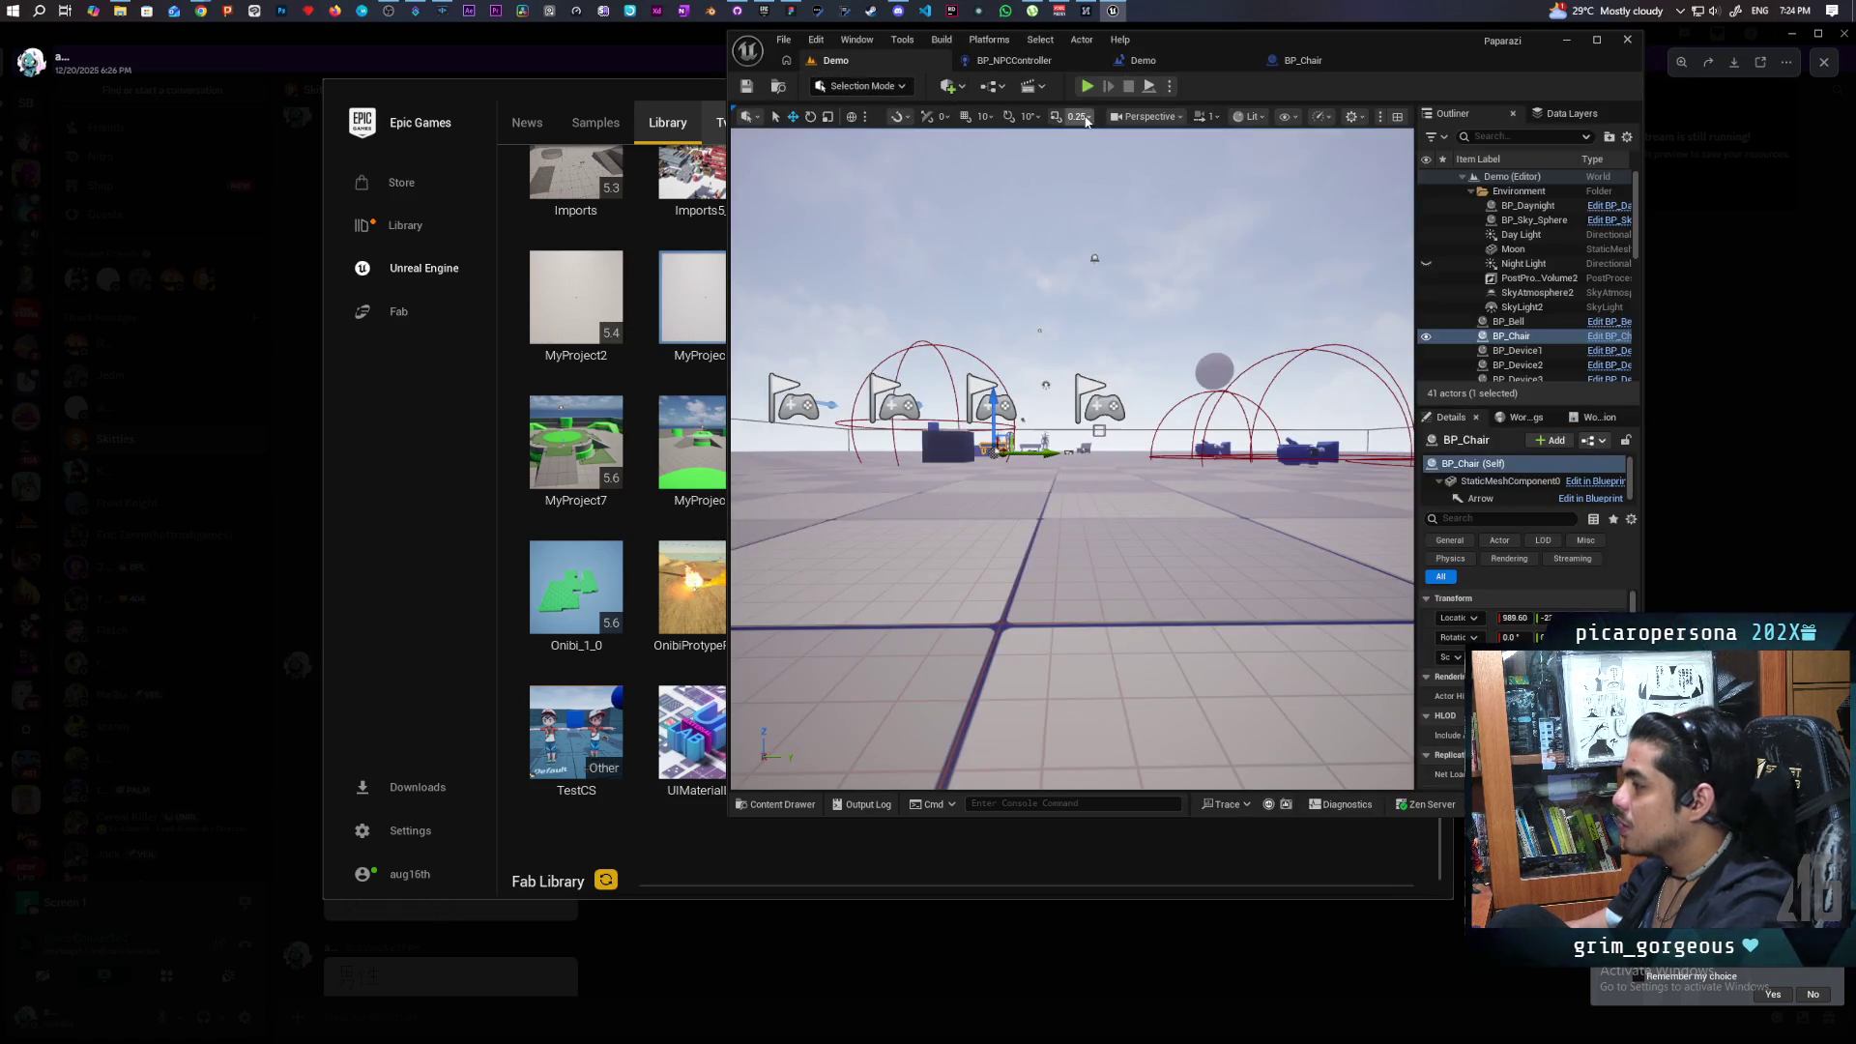
left_click(1087, 86)
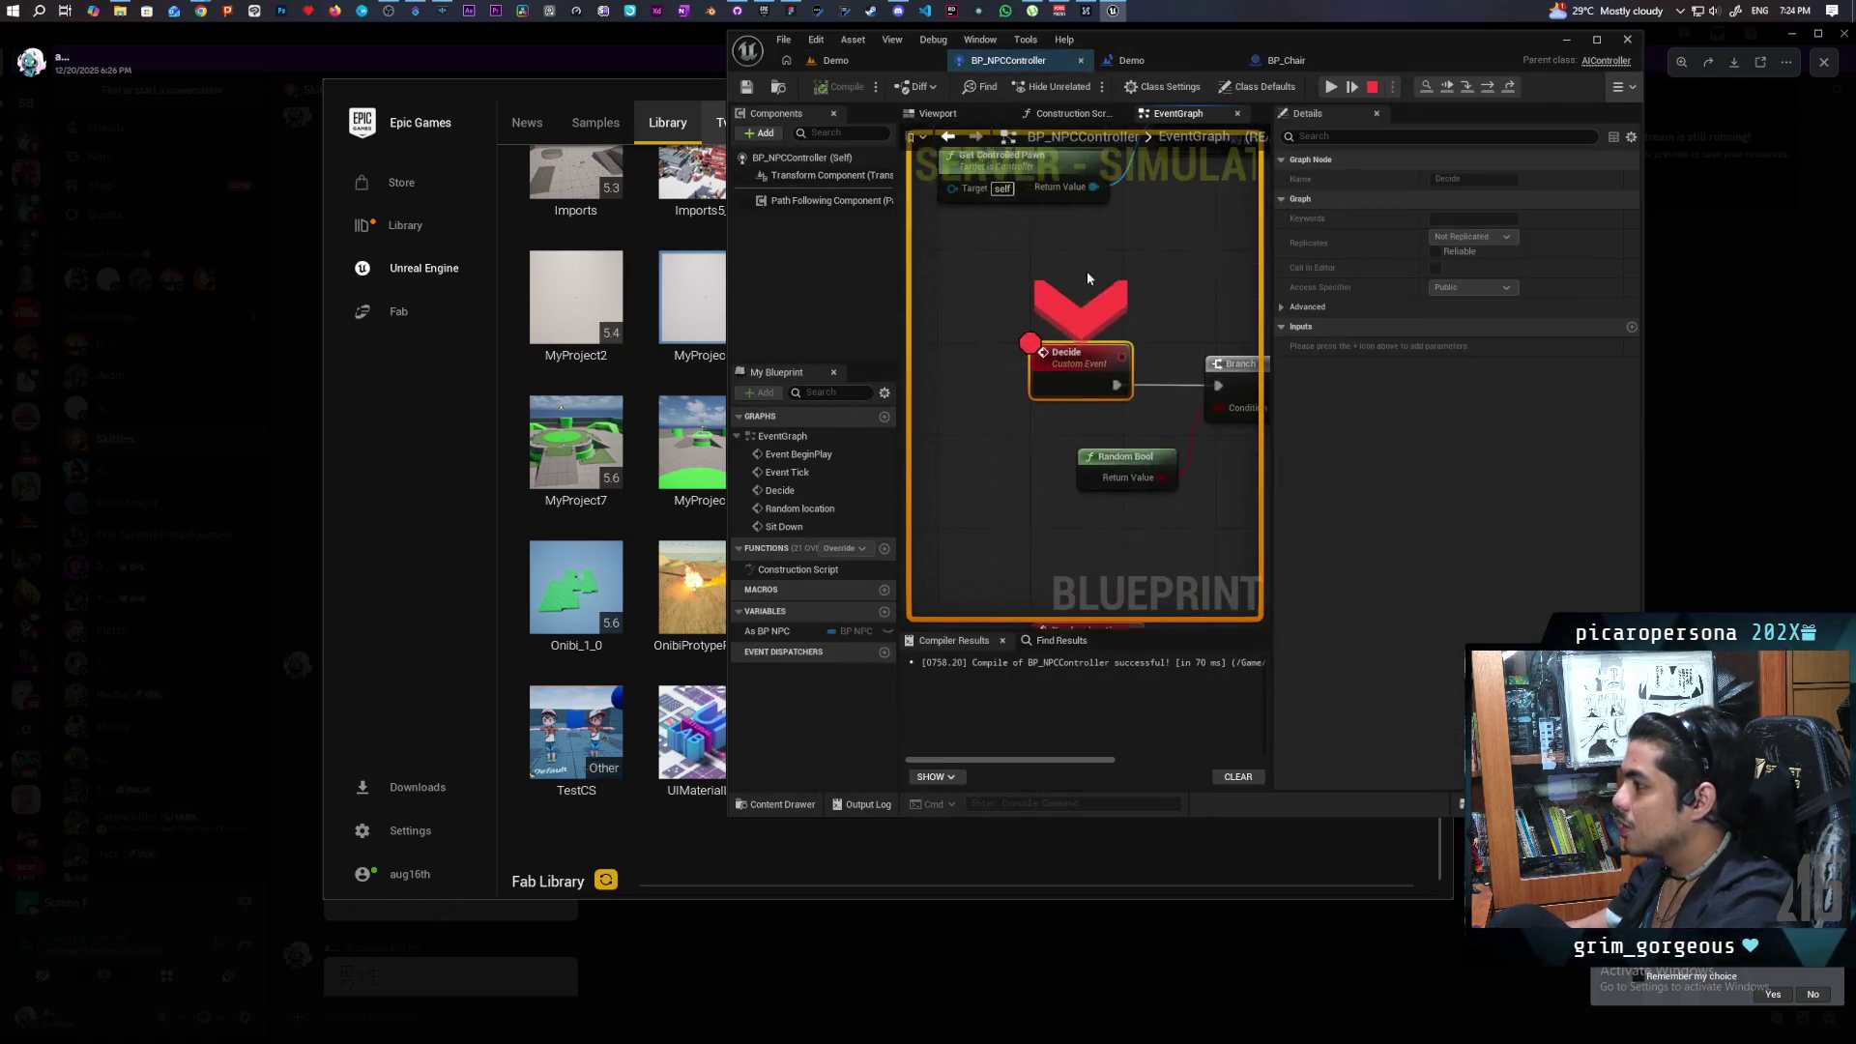
key("F9")
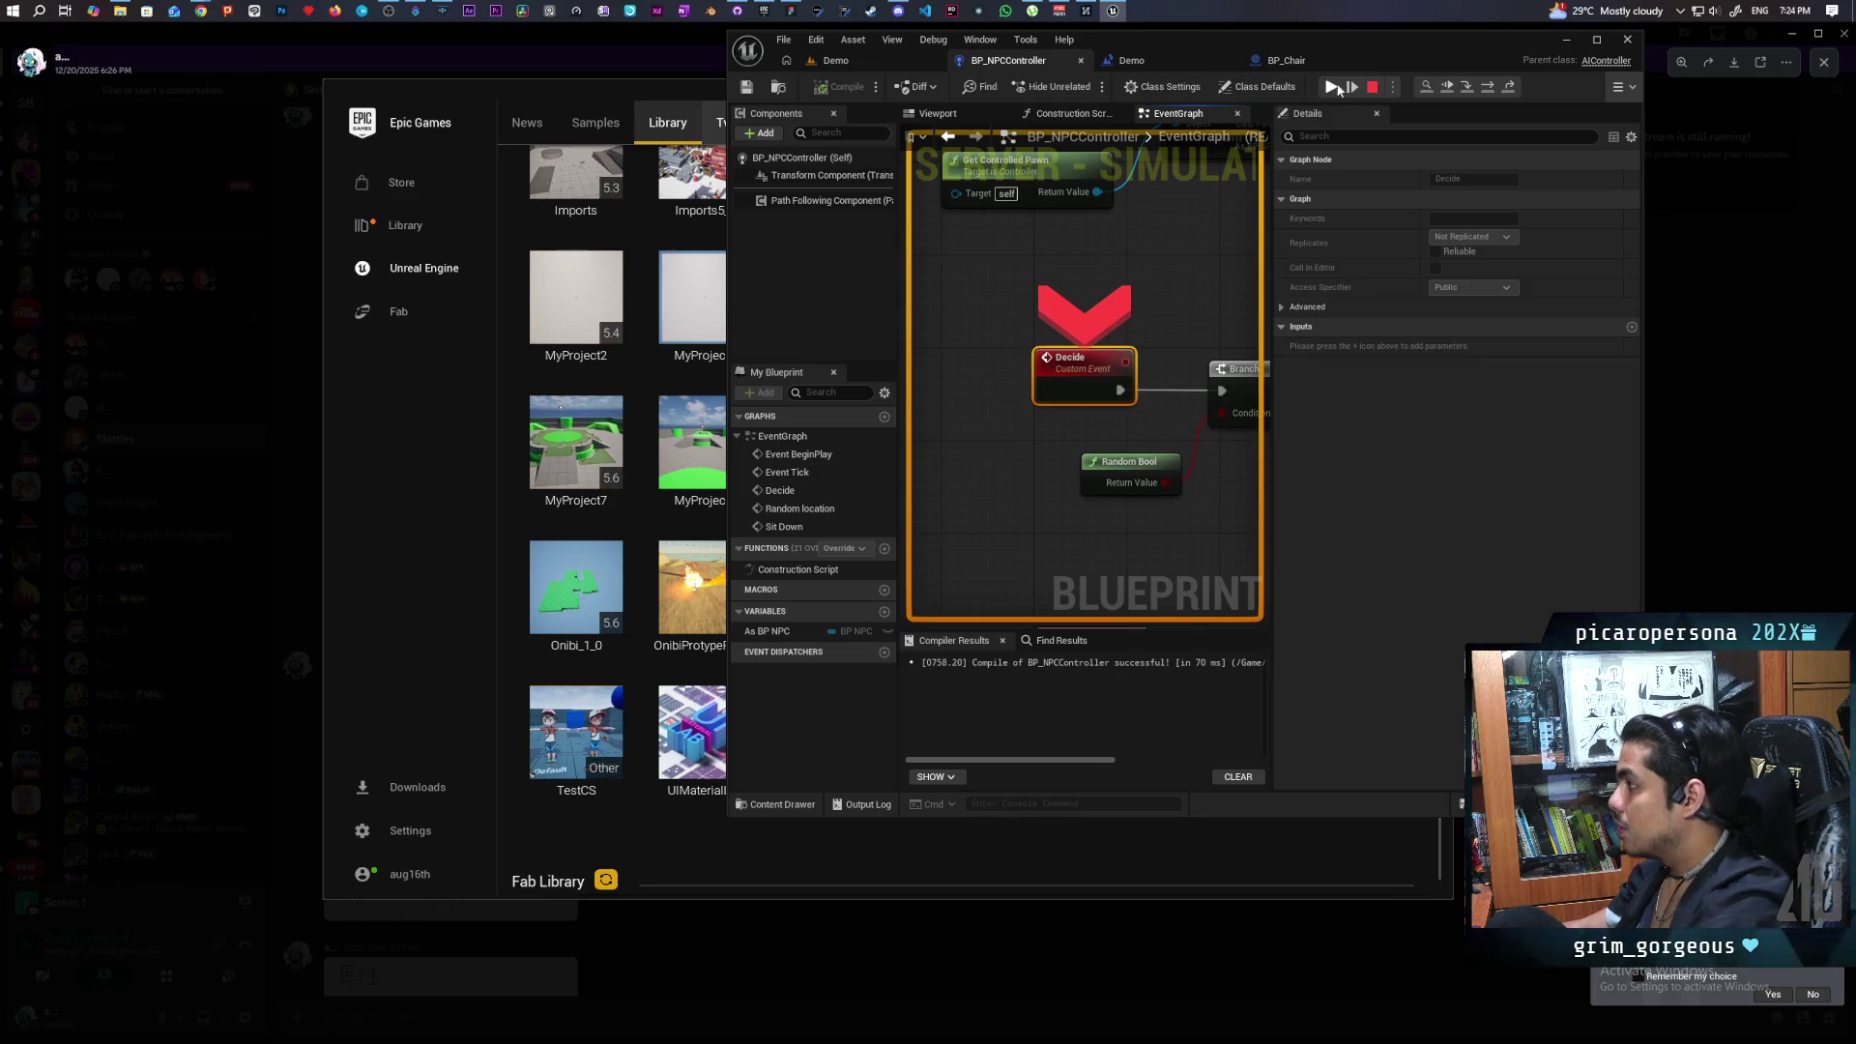
left_click(1449, 90)
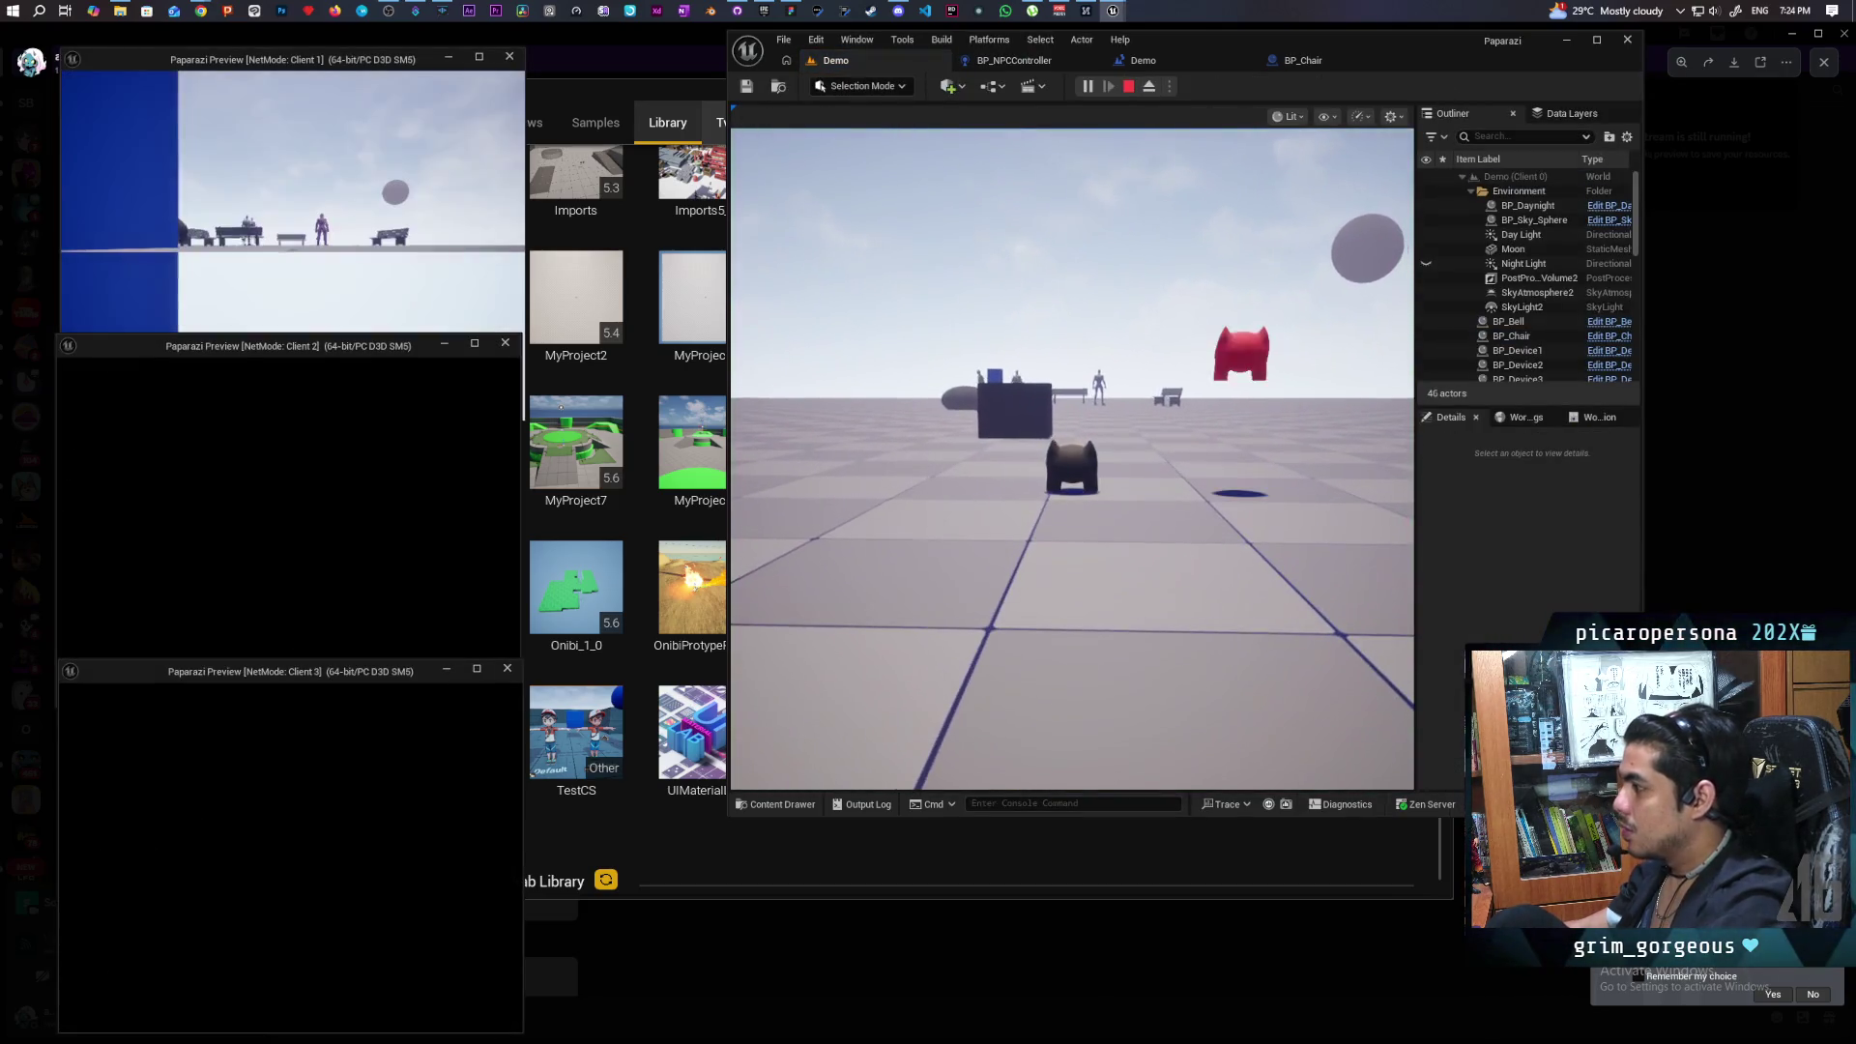
Walk past the blue cube to the benches to watch NPCs sit, then stop playing.
left_click(1071, 459)
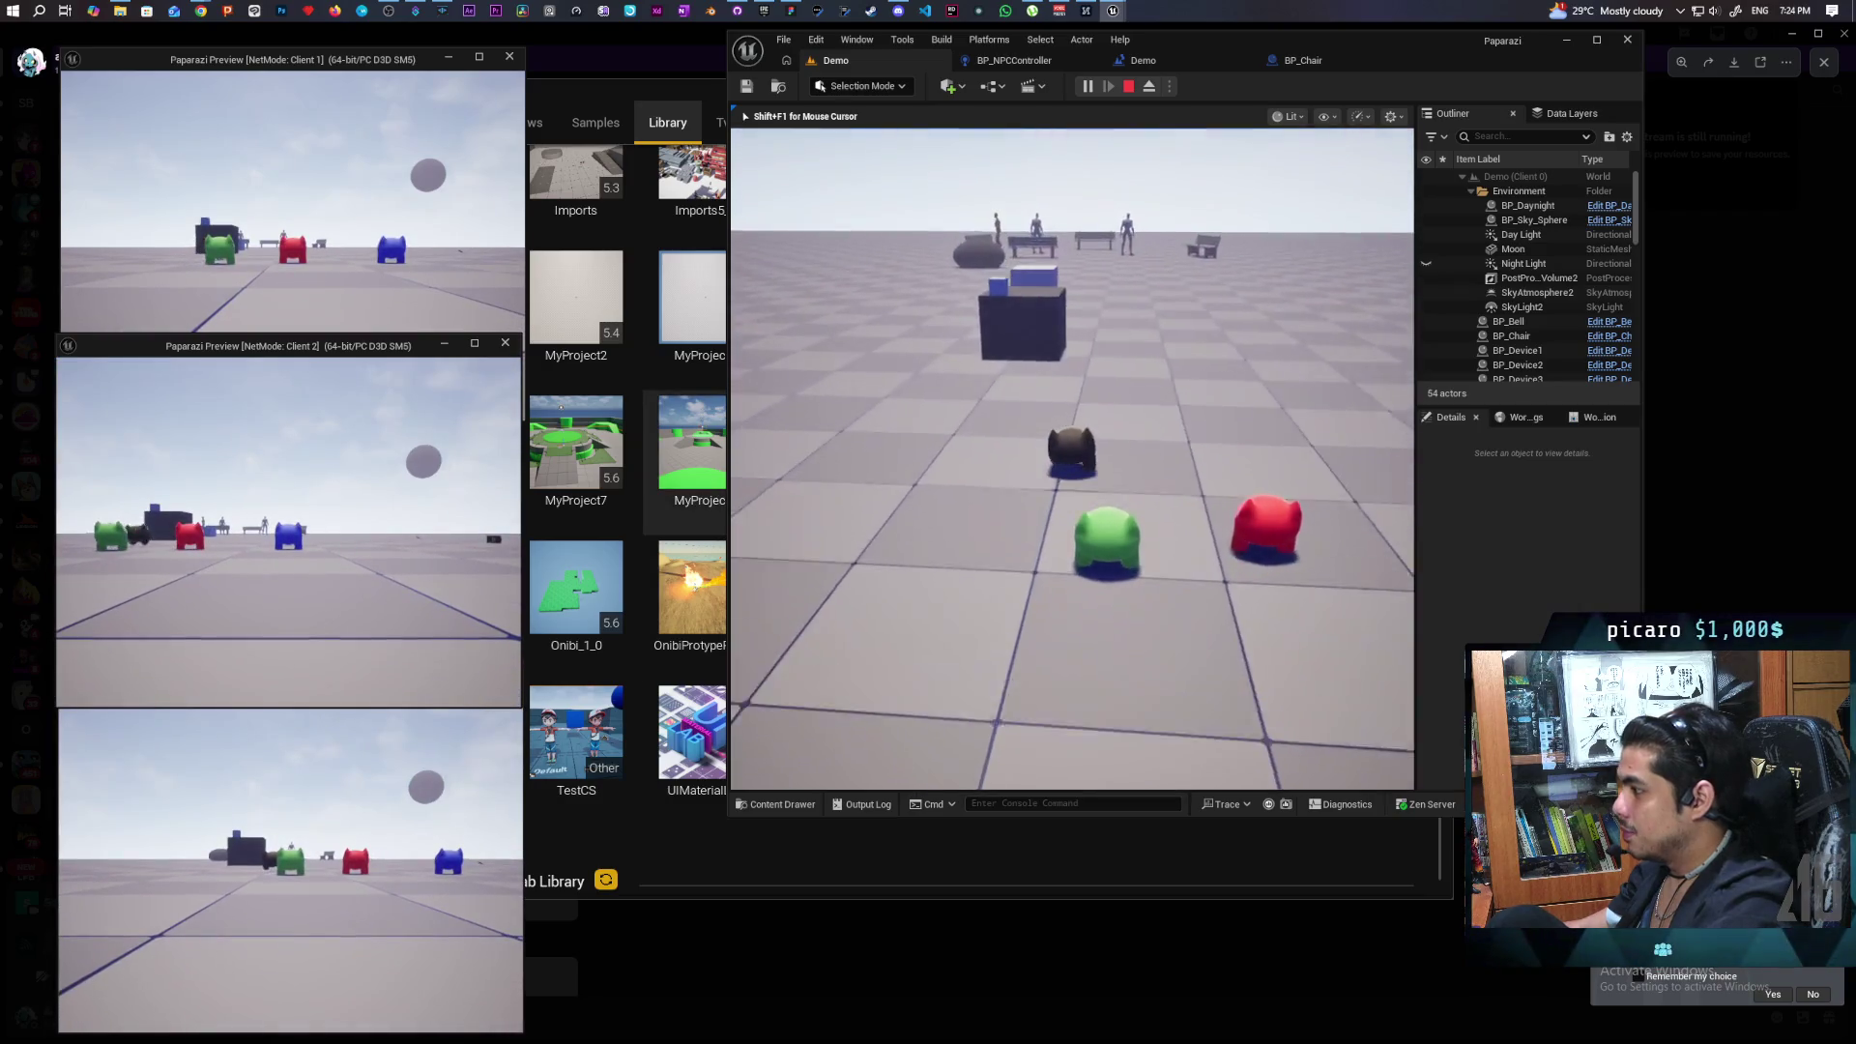
key("w")
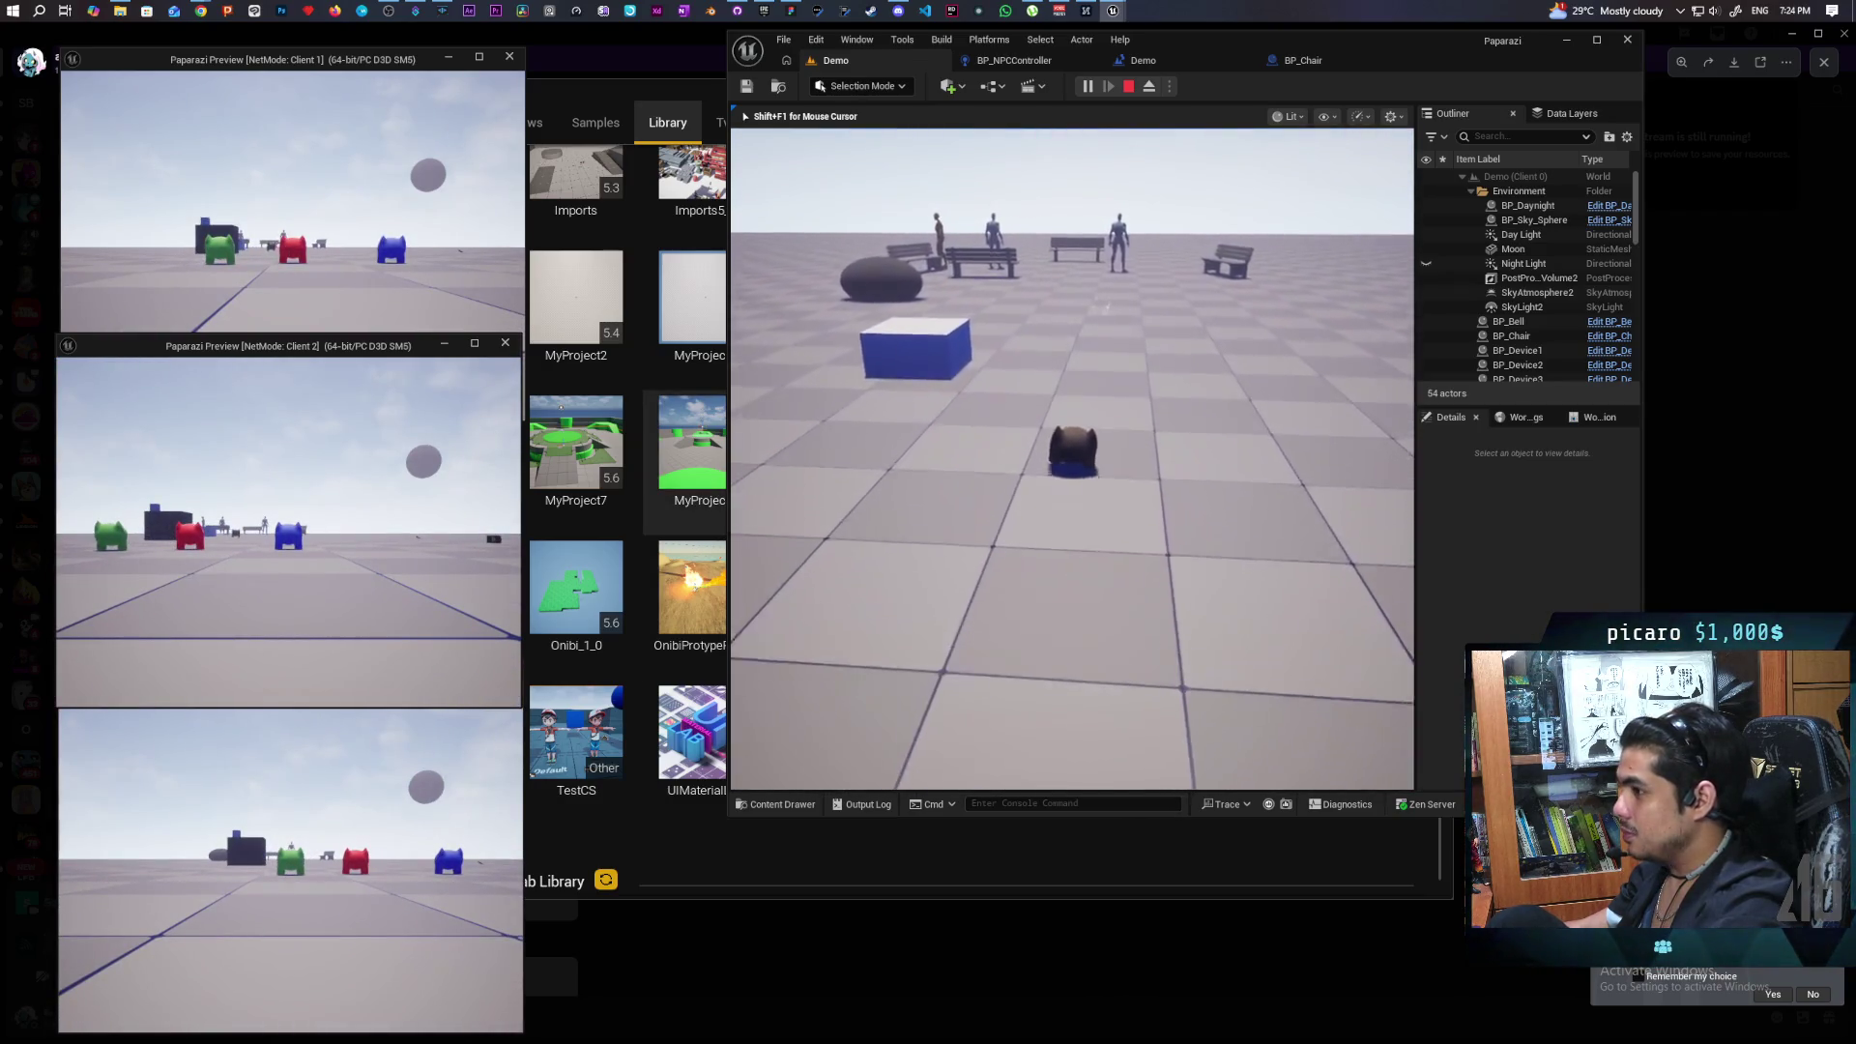
key("w")
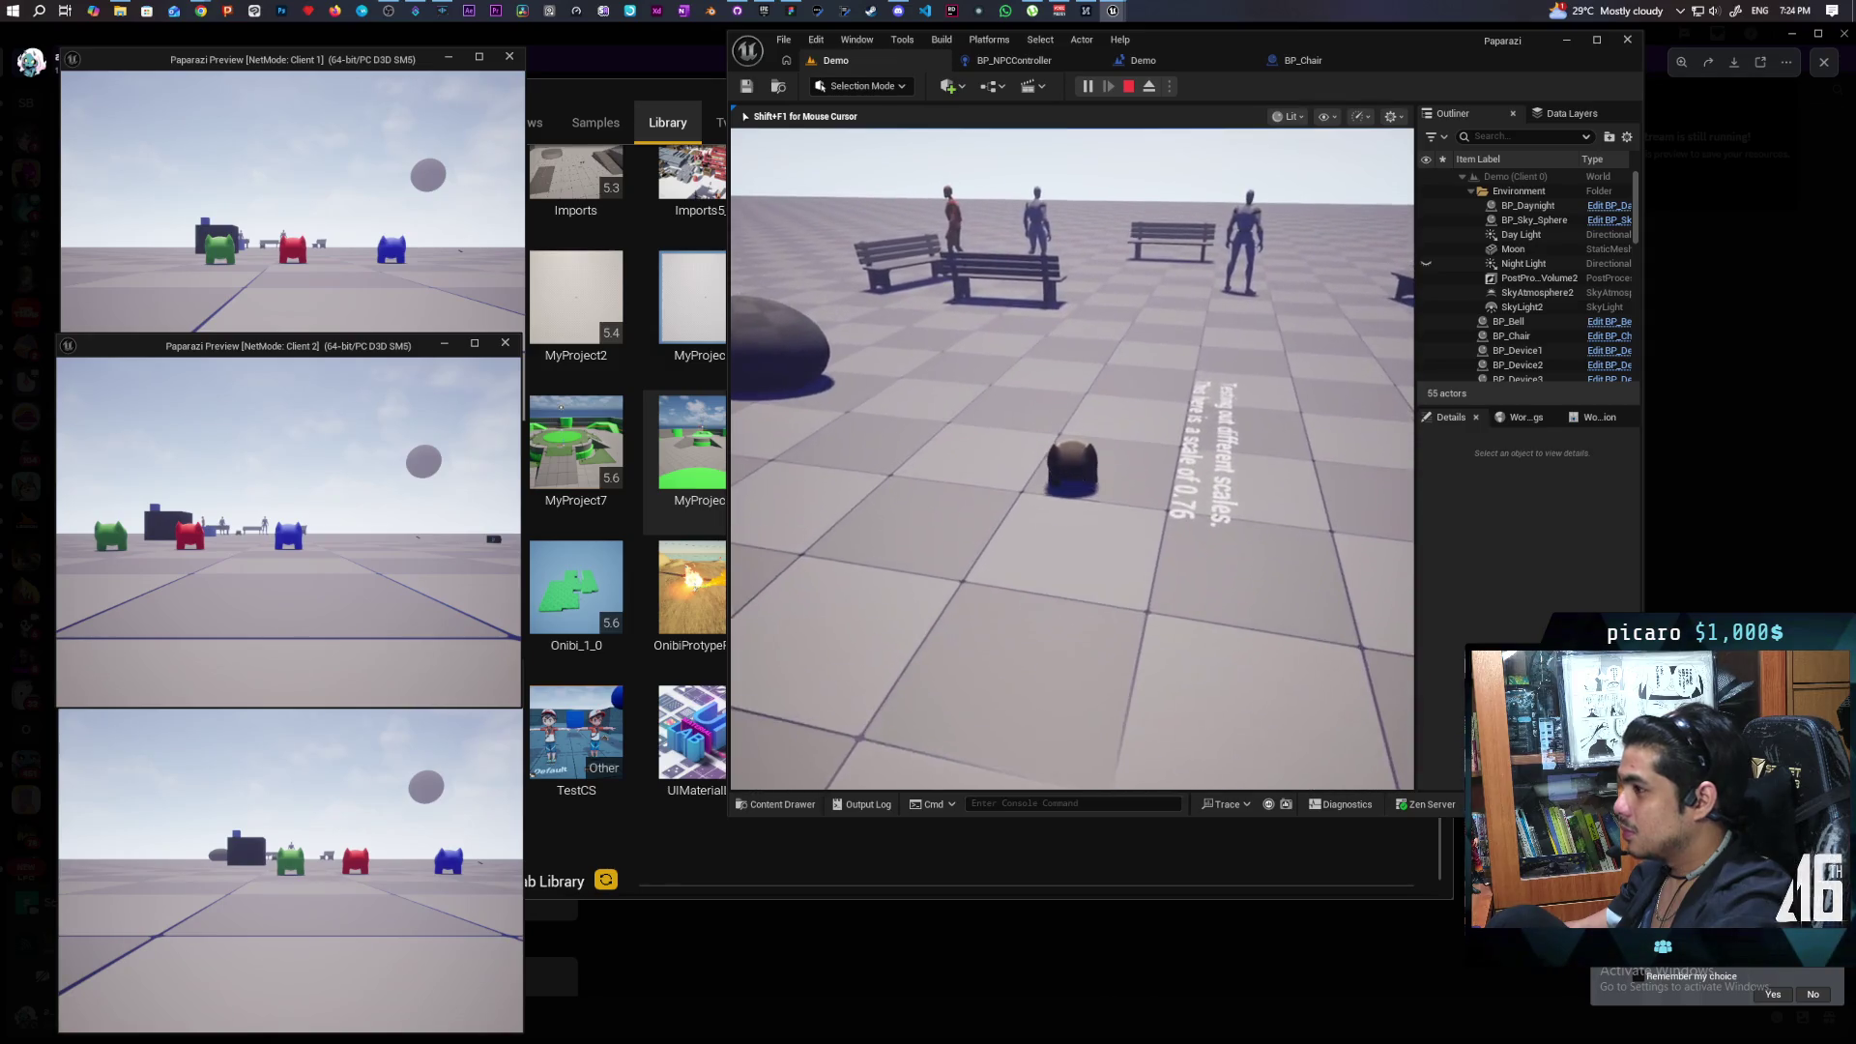
key("w")
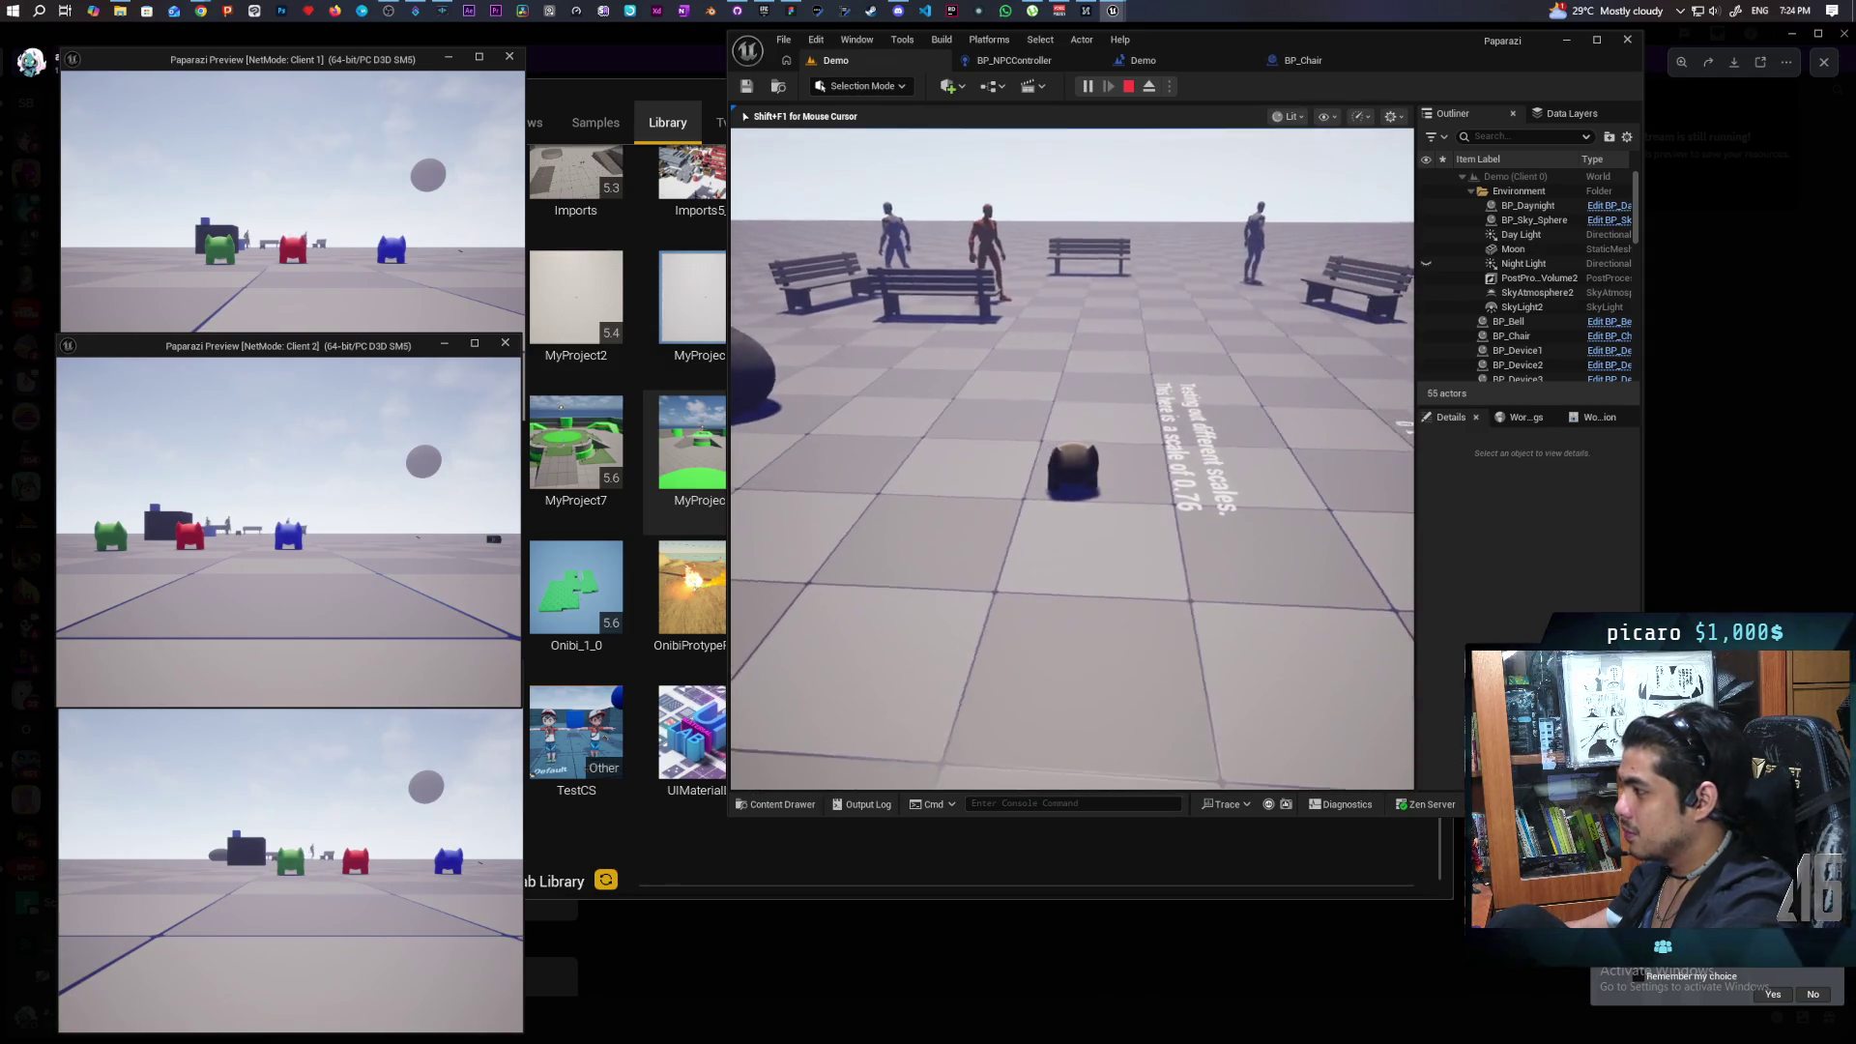
key("w")
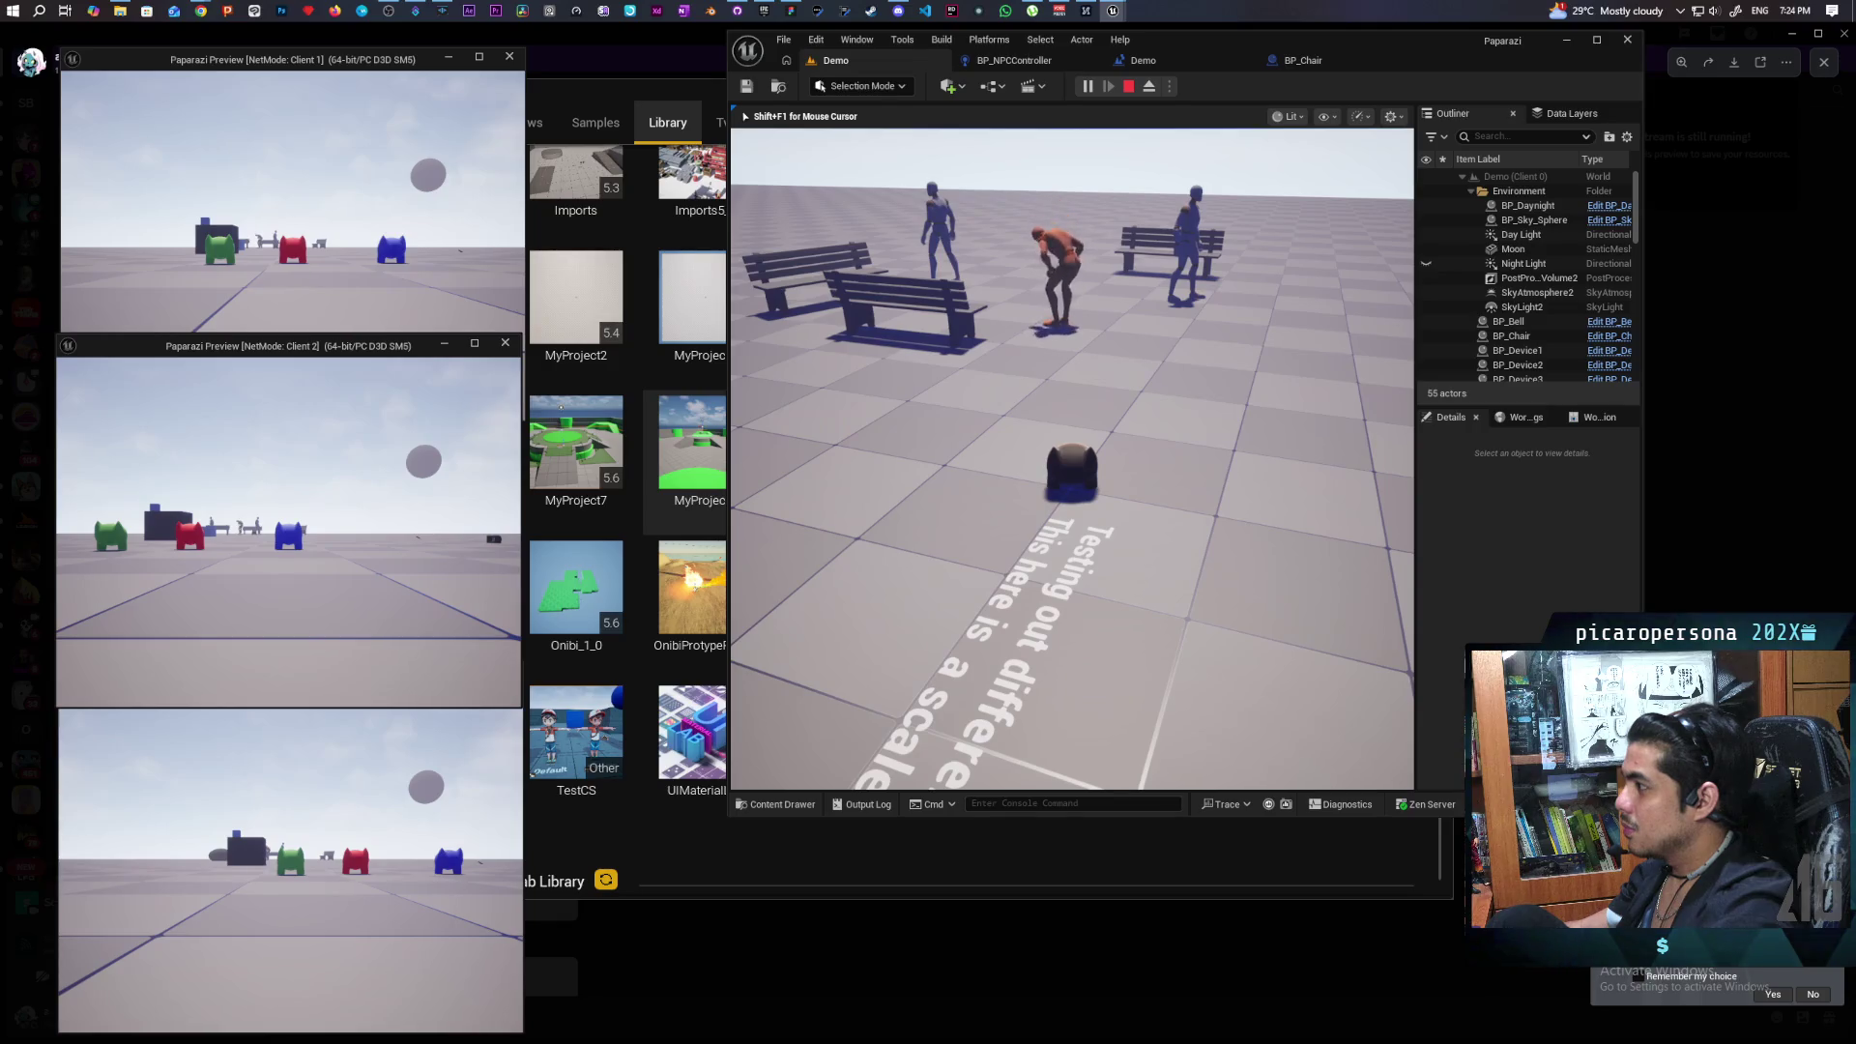
key("w")
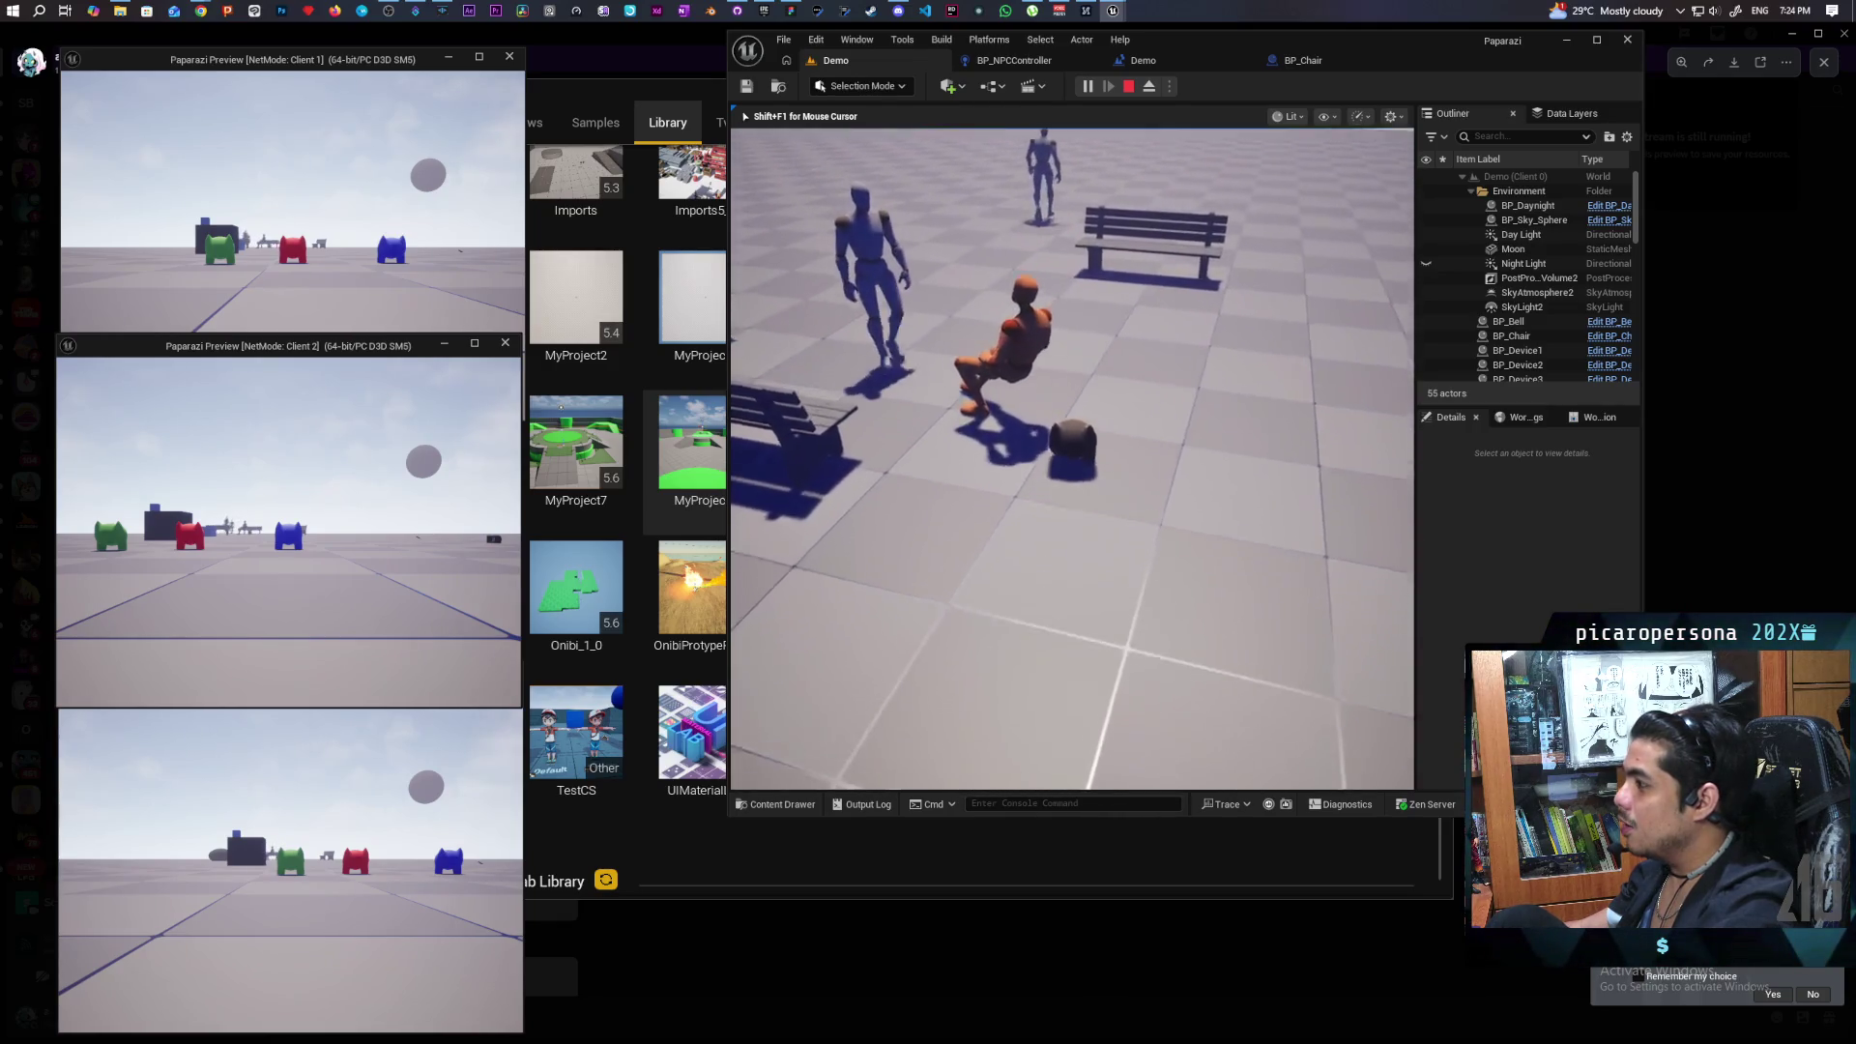
key("Escape")
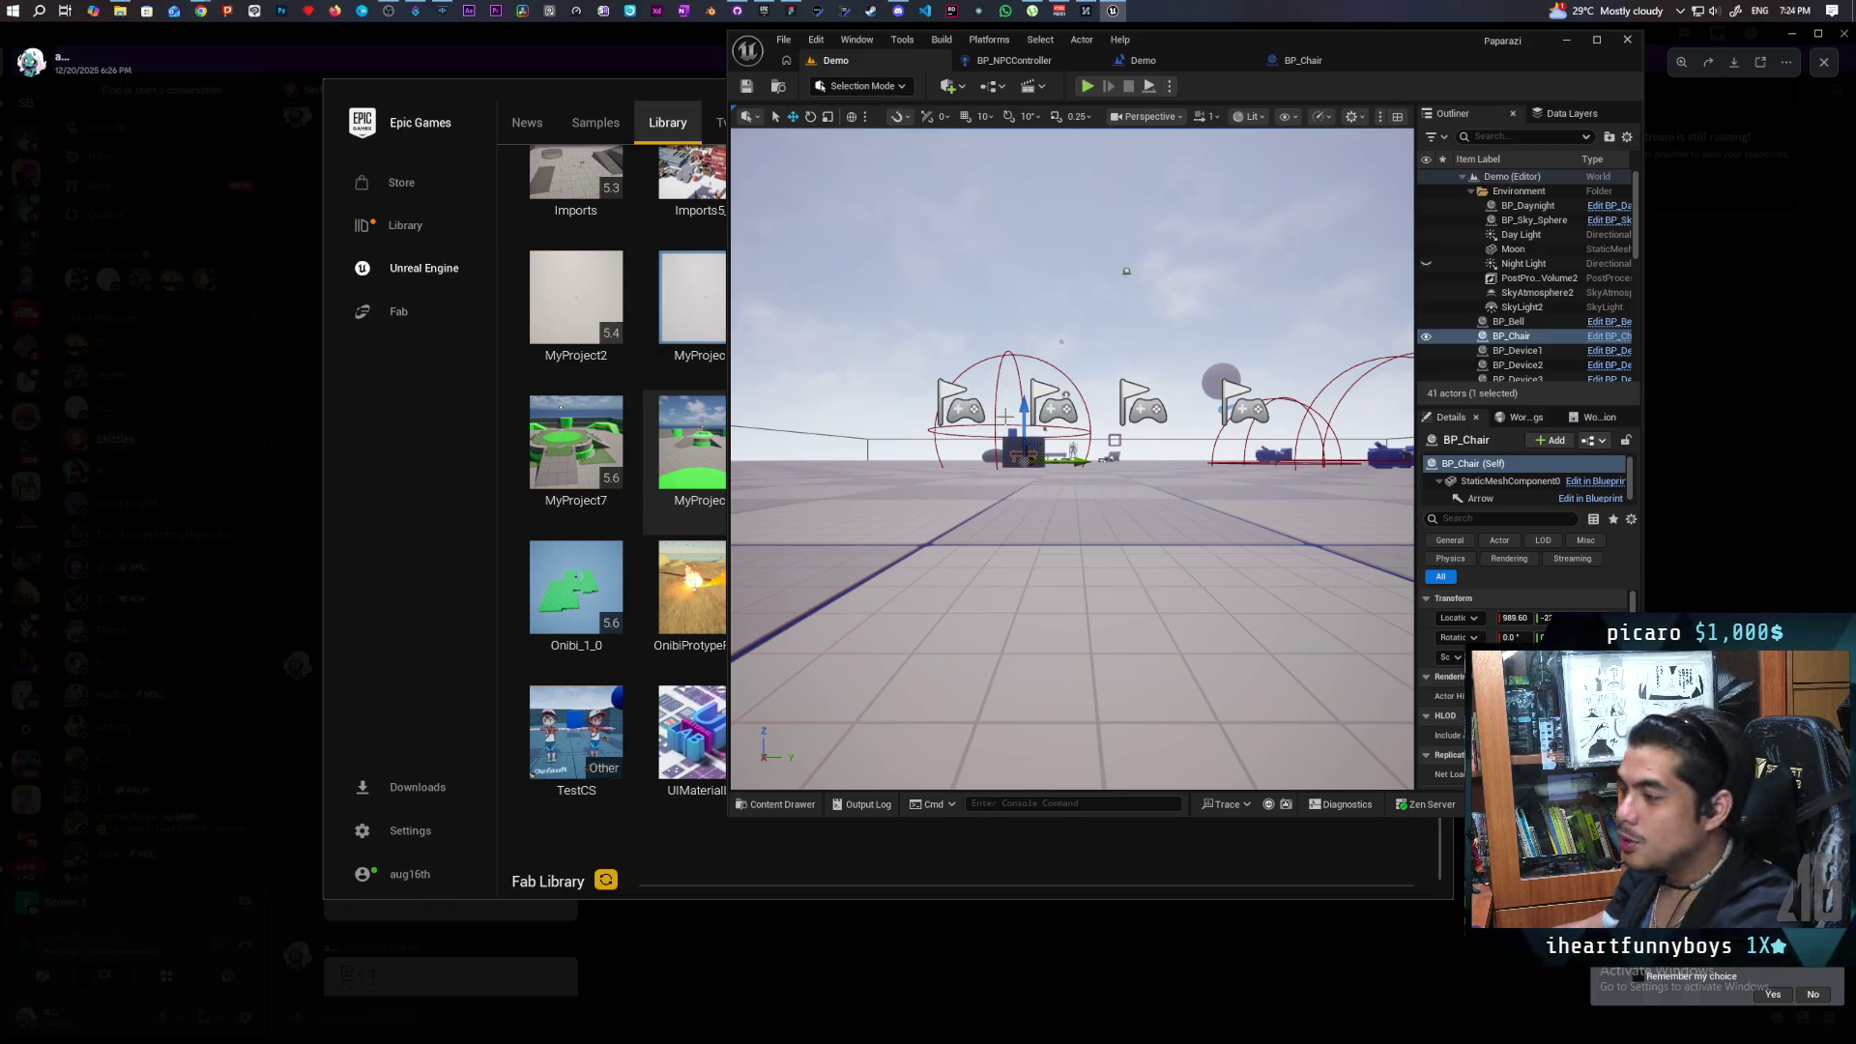
Add a Set Actor Location And Rotation node off the BP NPC reference.
left_click(1158, 61)
left_click(1023, 61)
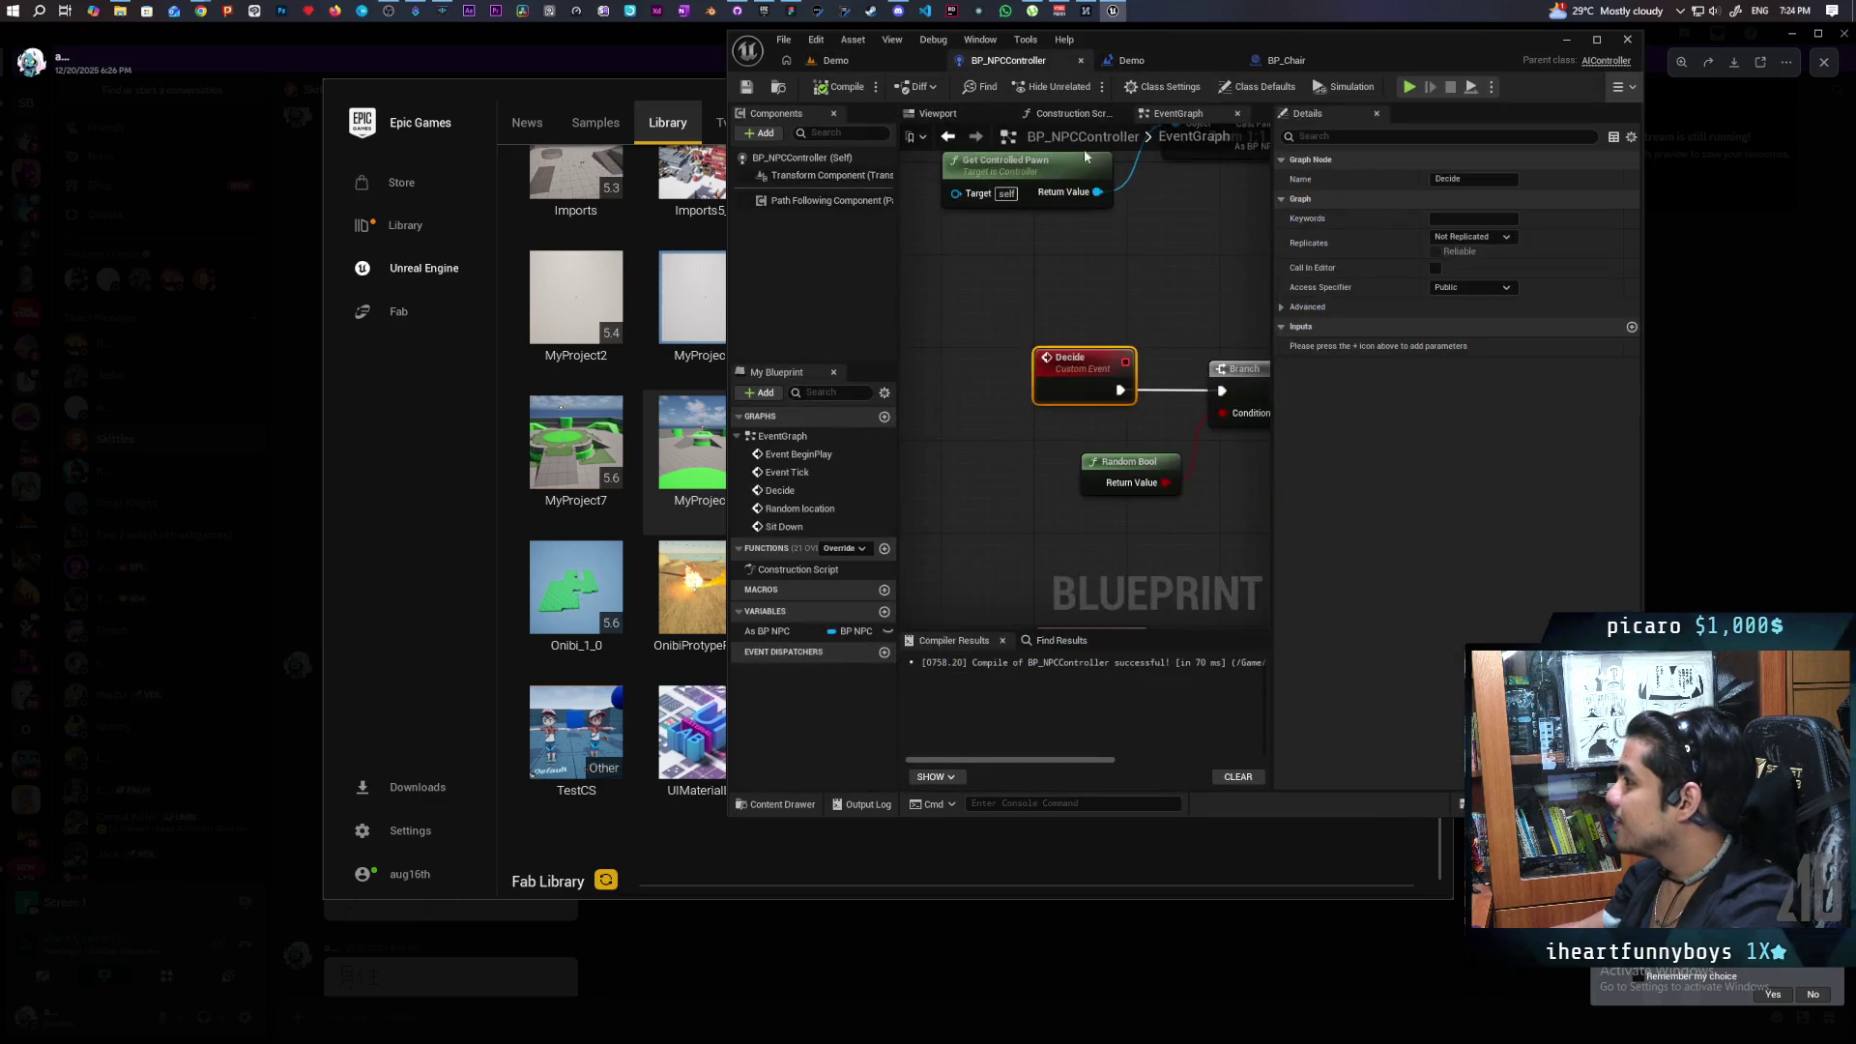
scroll(1172, 270, "down", 7)
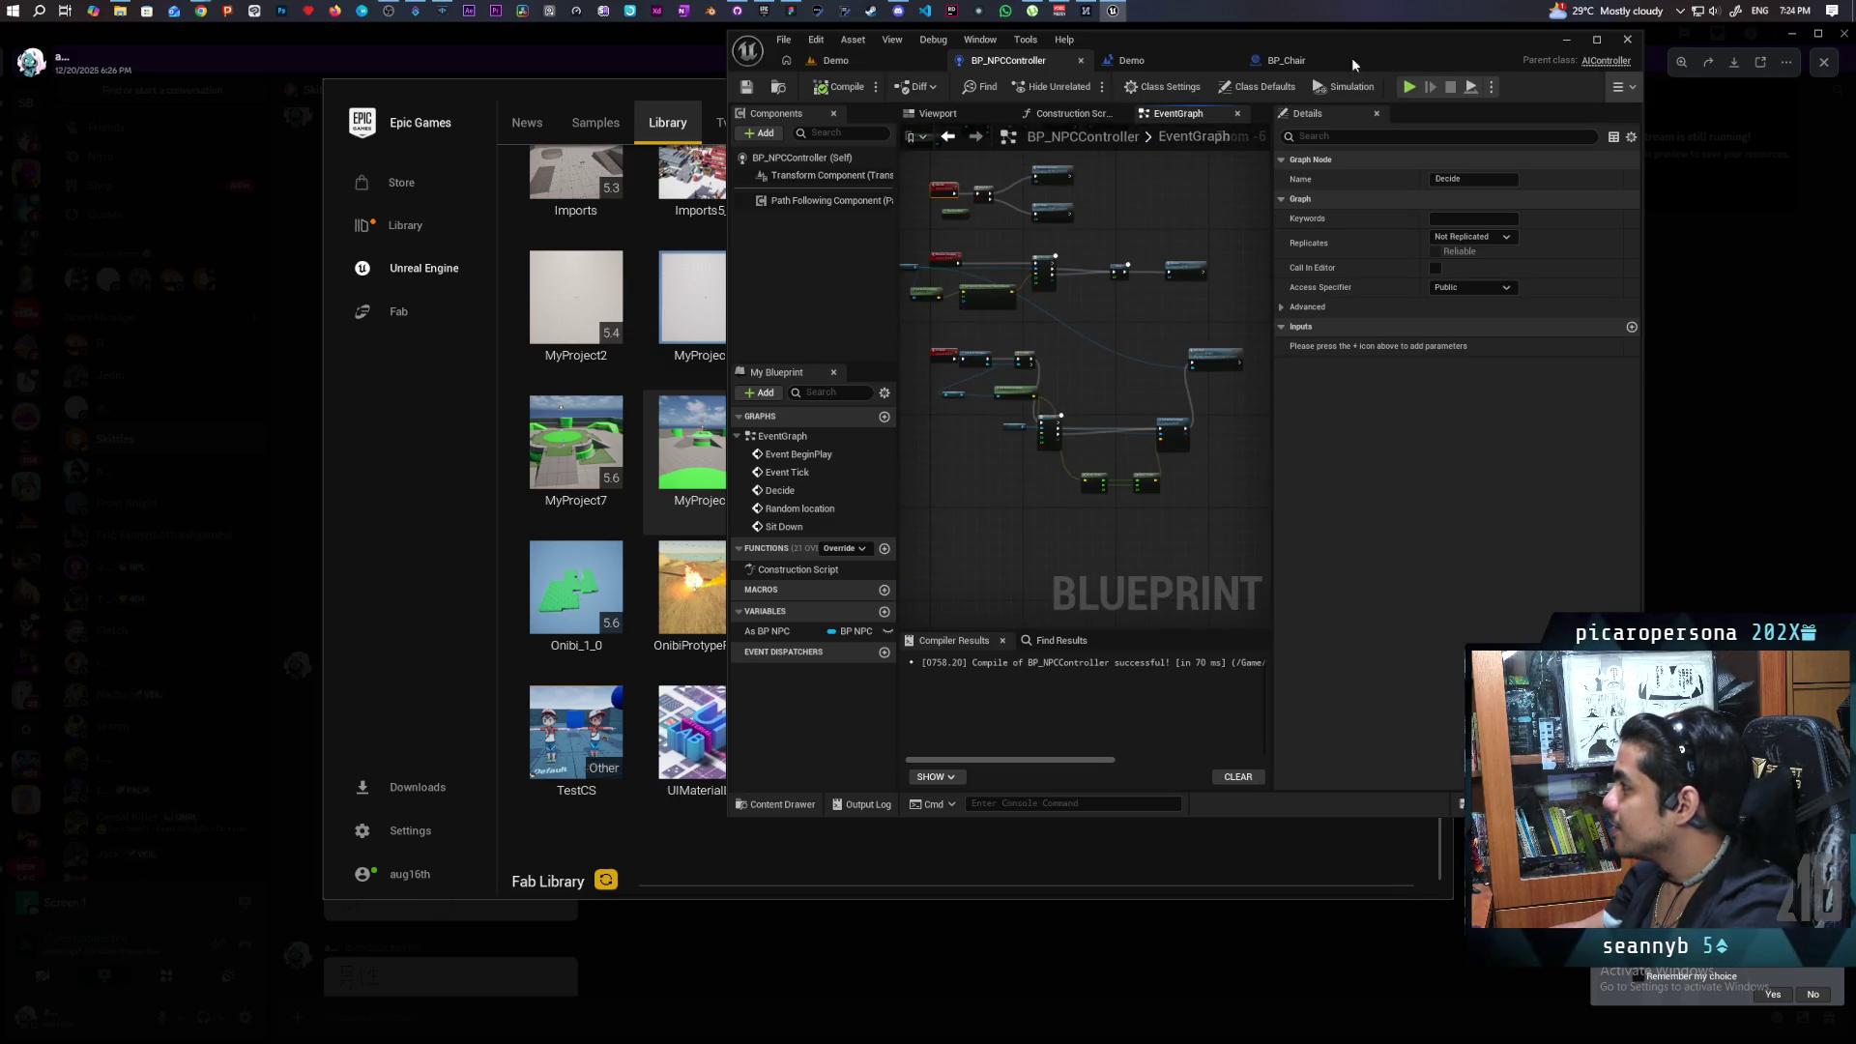
scroll(1061, 389, "up", 4)
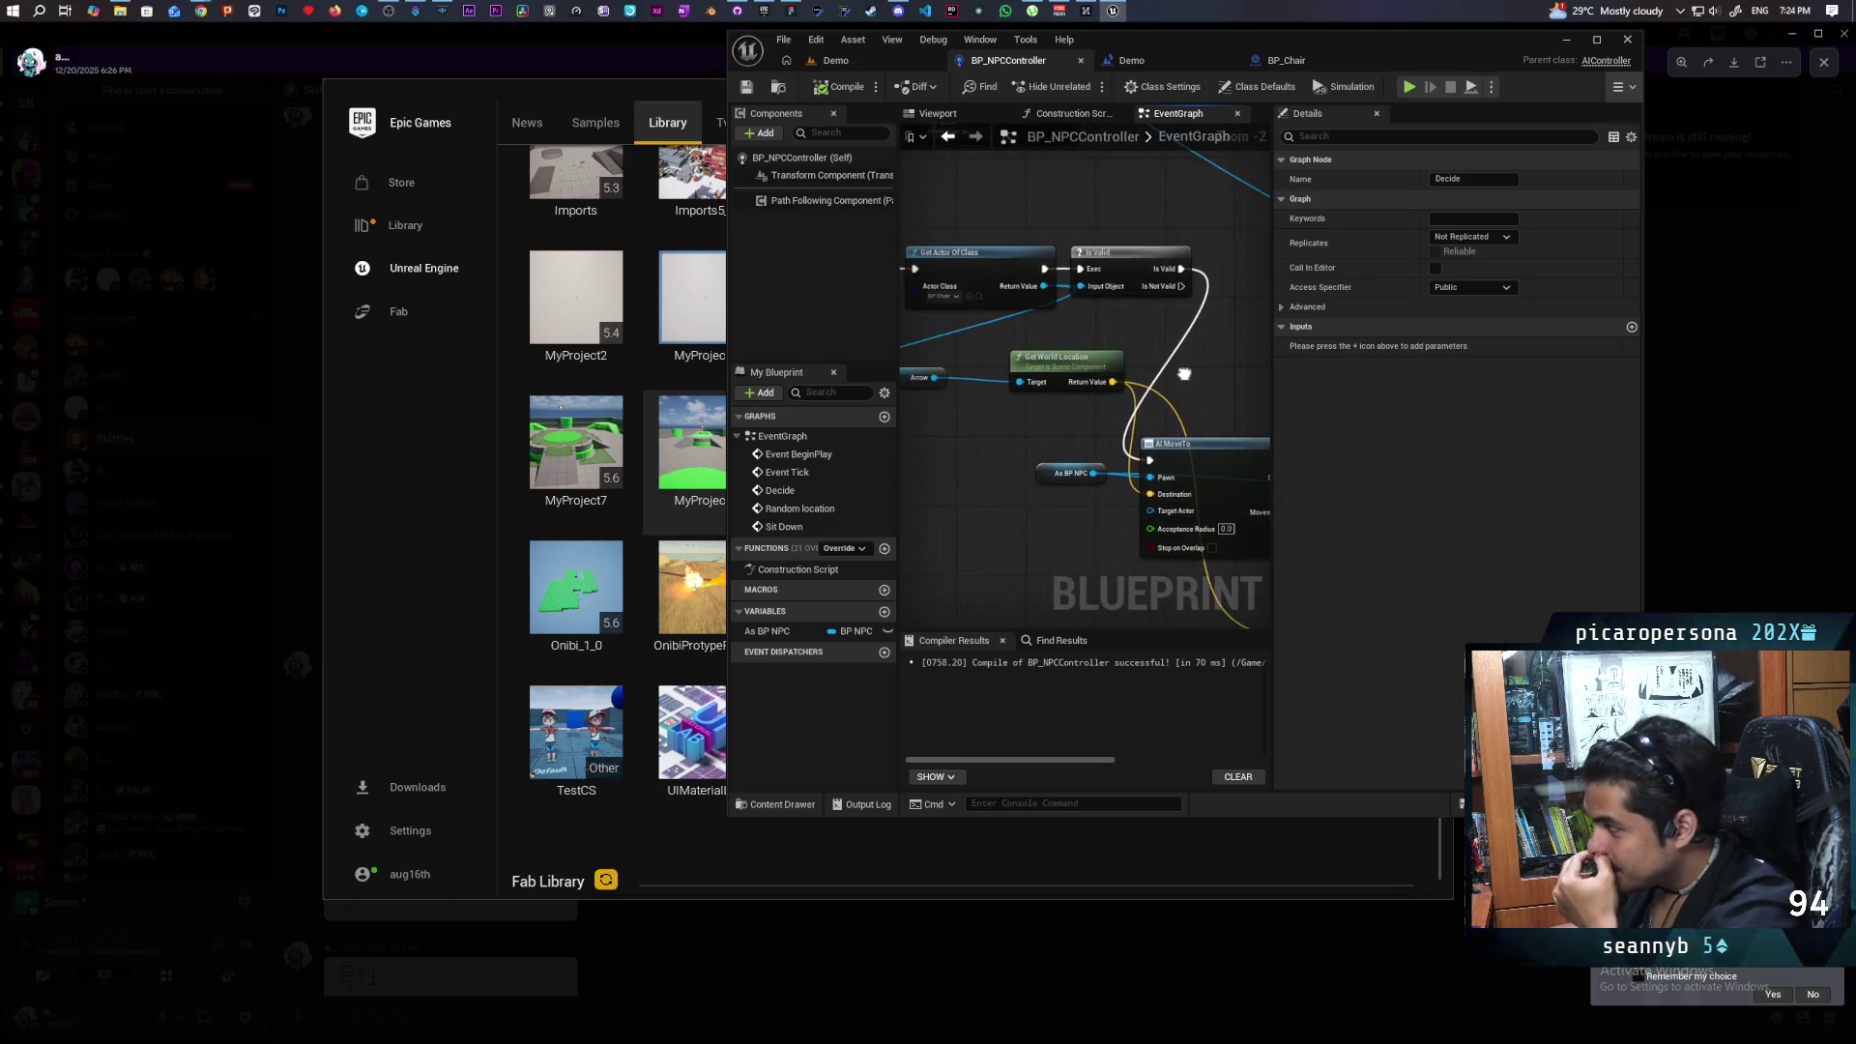
mouse_move(1160, 358)
left_mouse_down()
mouse_move(945, 318)
mouse_move(1024, 280)
mouse_move(1127, 281)
left_mouse_up()
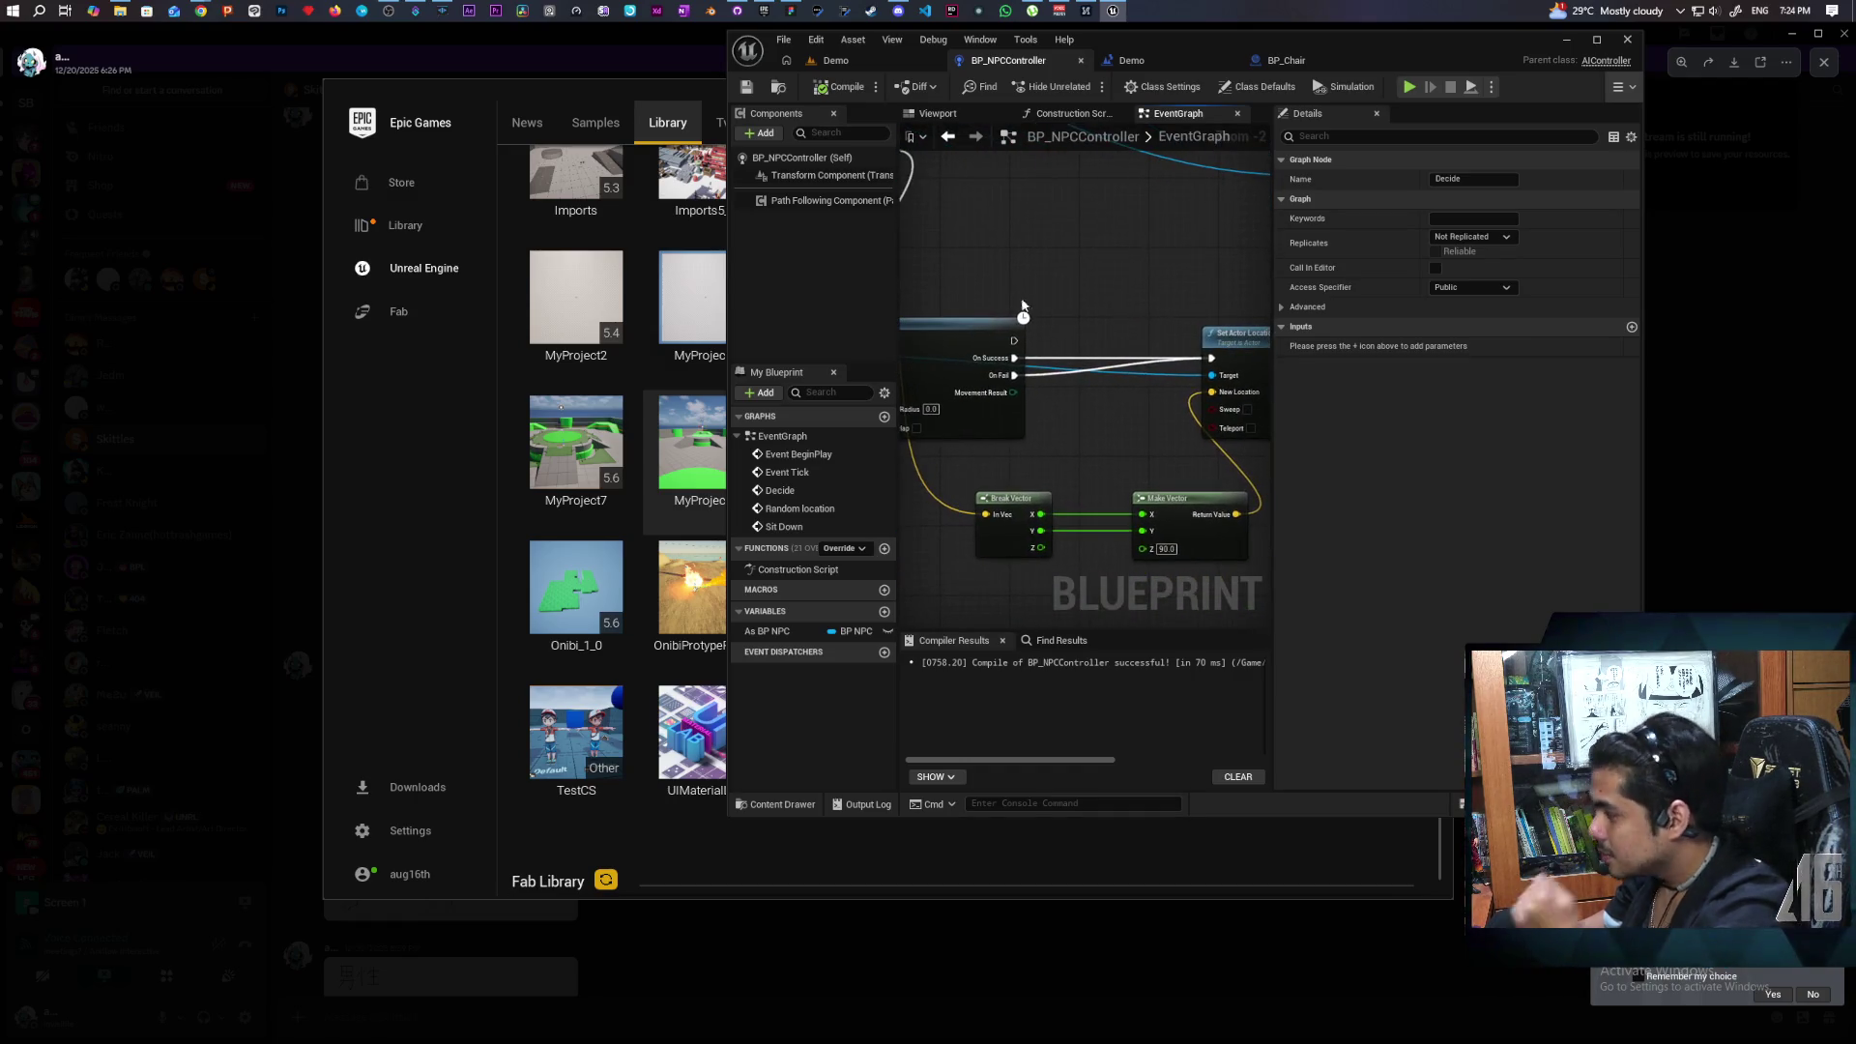
left_click_drag(1004, 281, 1083, 339)
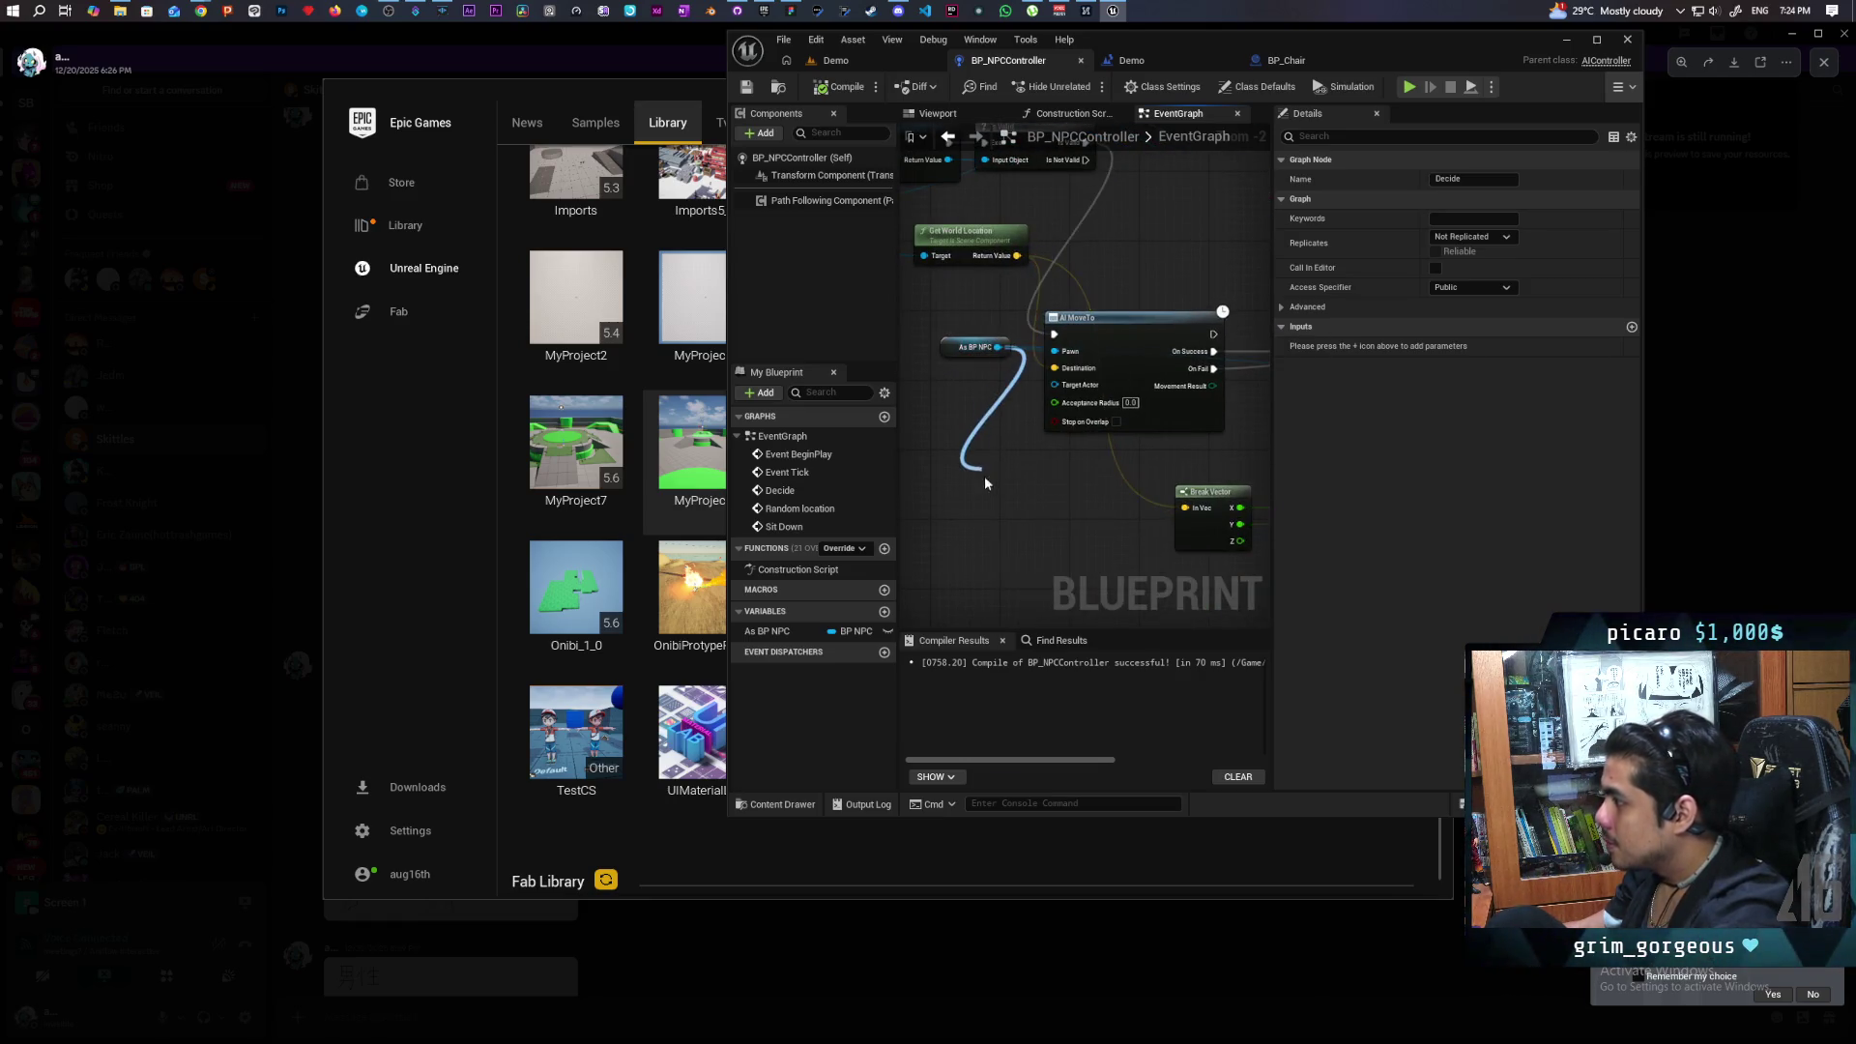
left_click_drag(984, 481, 978, 470)
type("set actor loca")
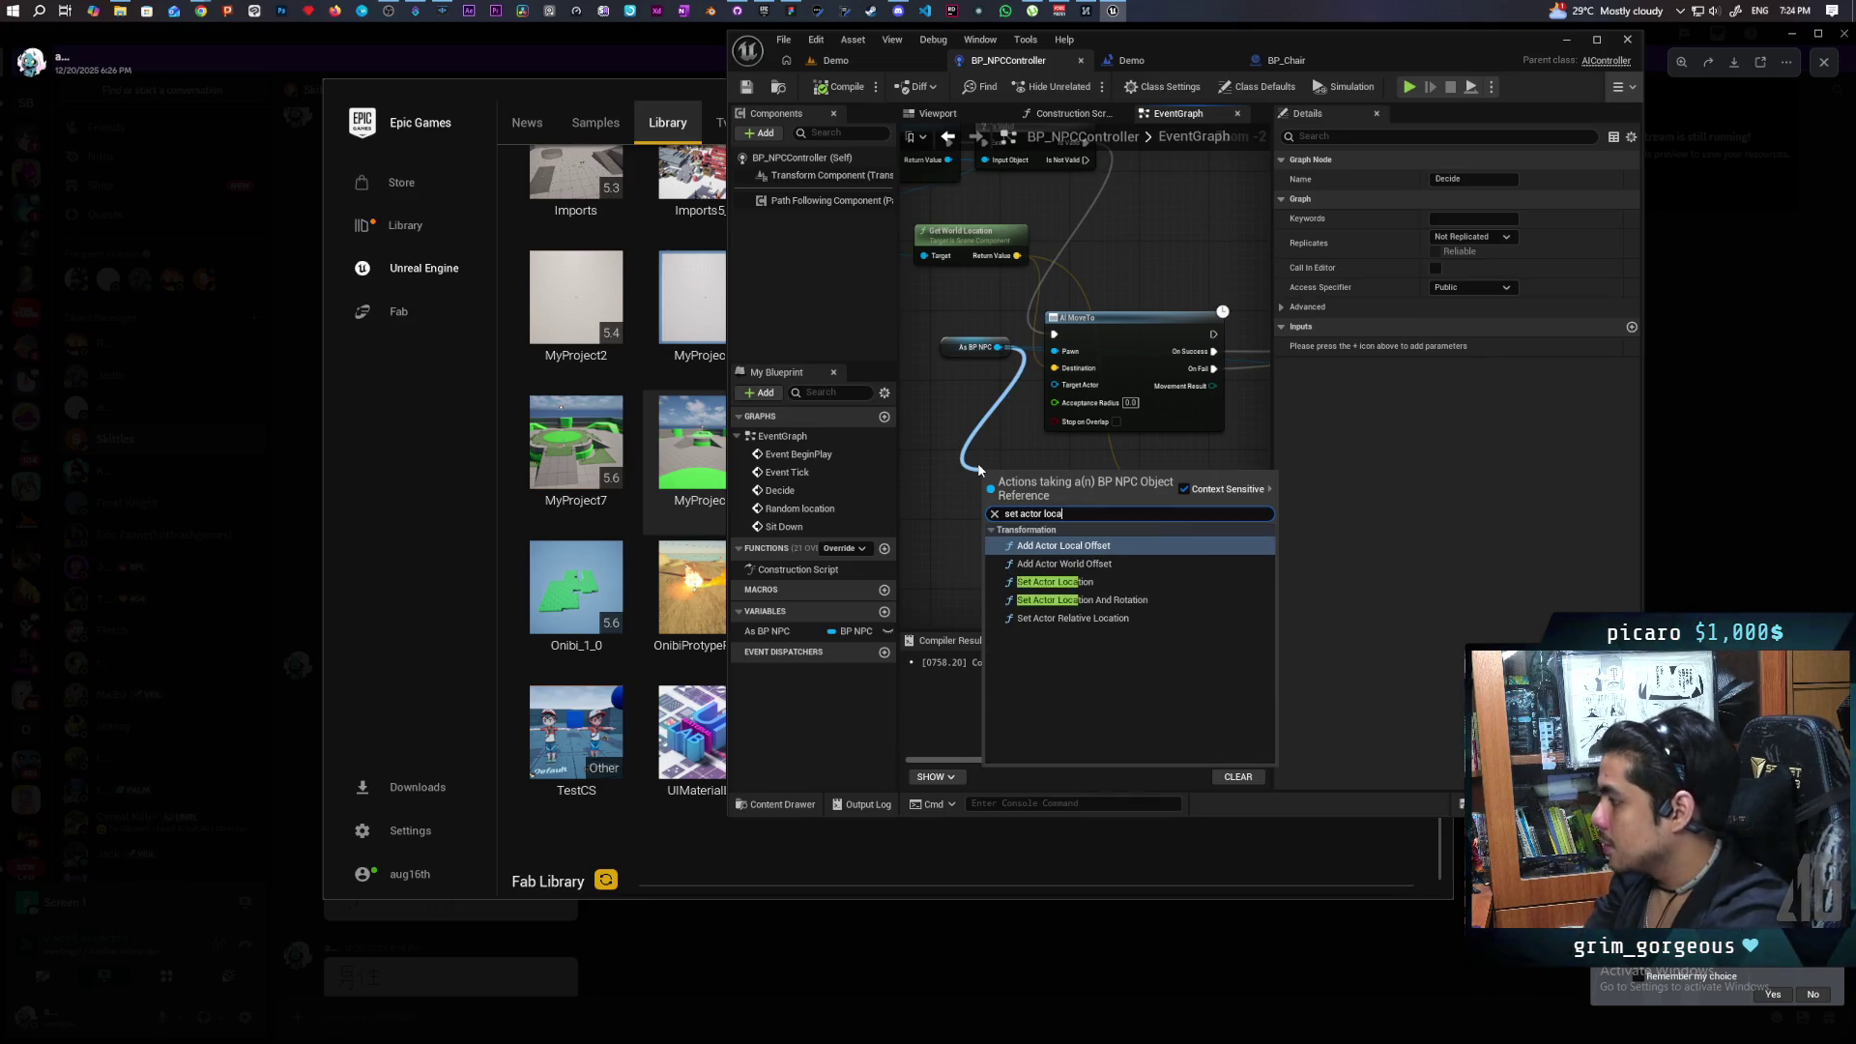
key("Down")
key("Down")
key("Down")
key("Return")
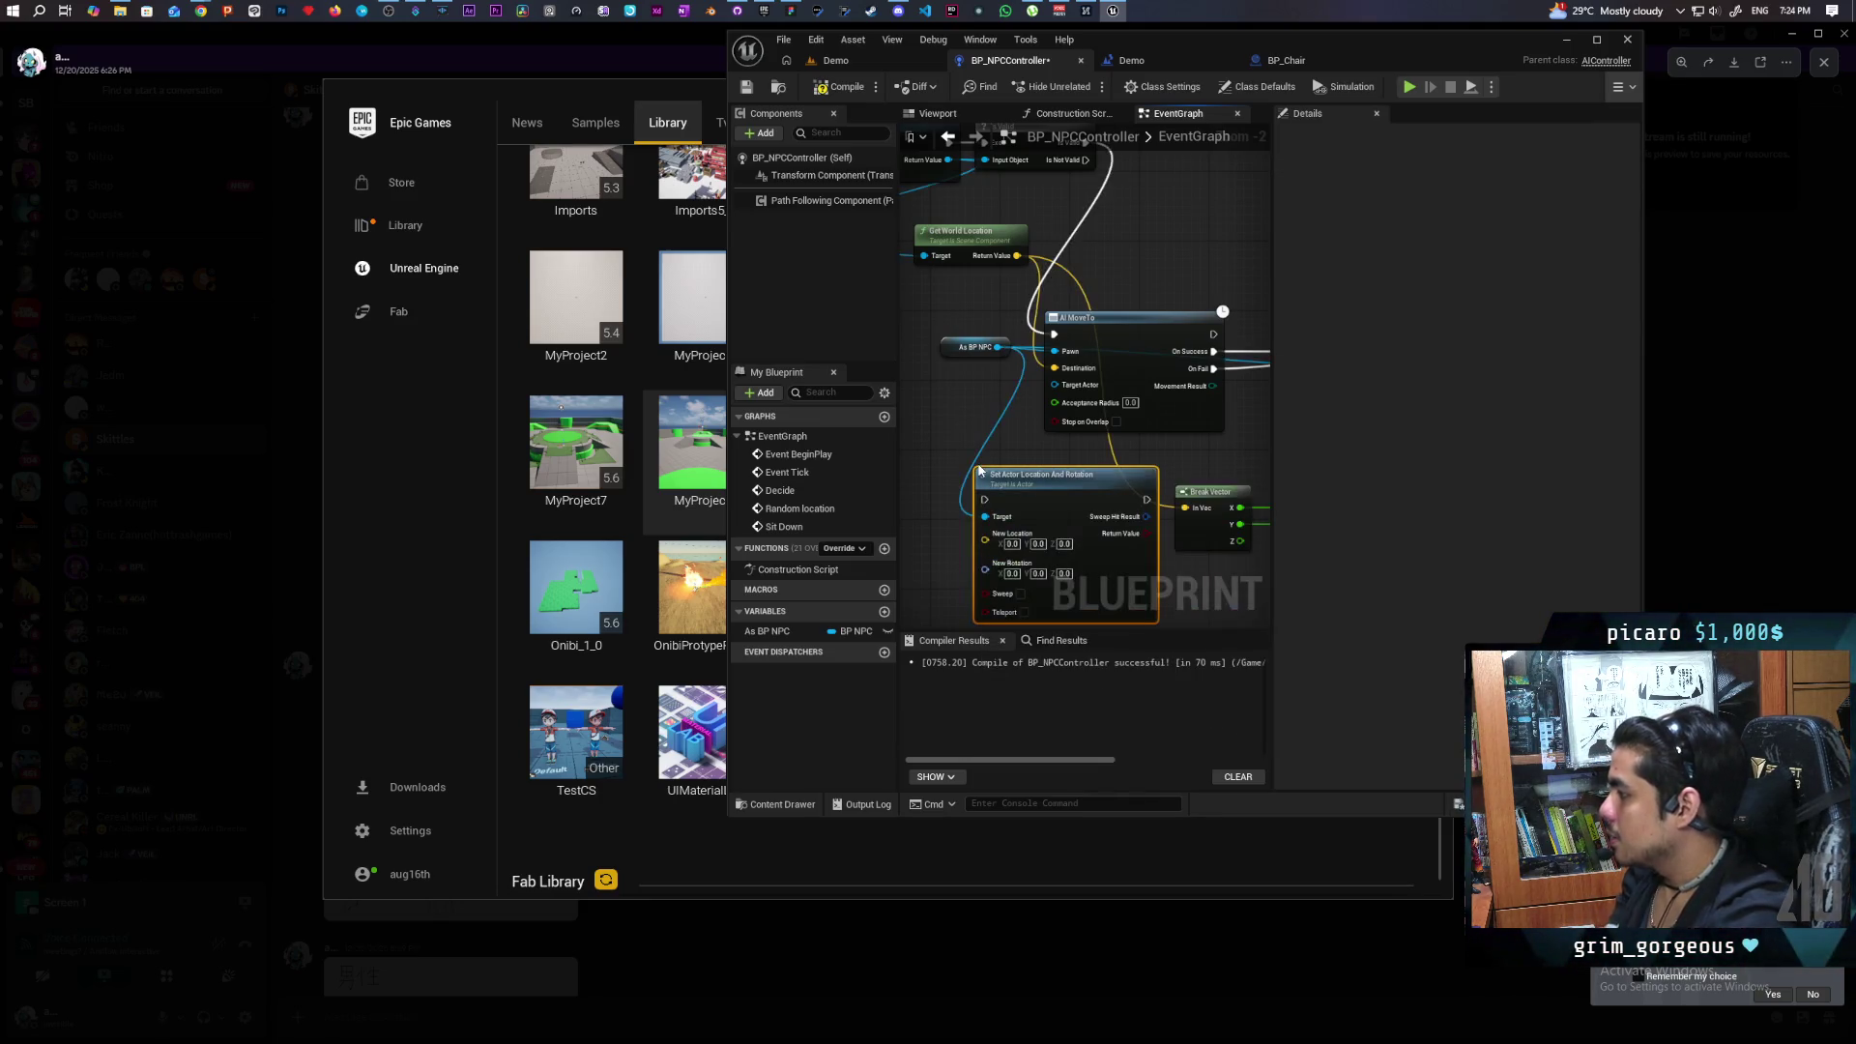
Rewire execution and Make Vector into the new node's New Location, and delete the old Set Actor Location.
mouse_move(1044, 476)
left_mouse_down()
mouse_move(1024, 482)
mouse_move(1247, 483)
mouse_move(1280, 426)
mouse_move(967, 483)
mouse_move(1257, 348)
left_mouse_up()
scroll(1172, 402, "down", 2)
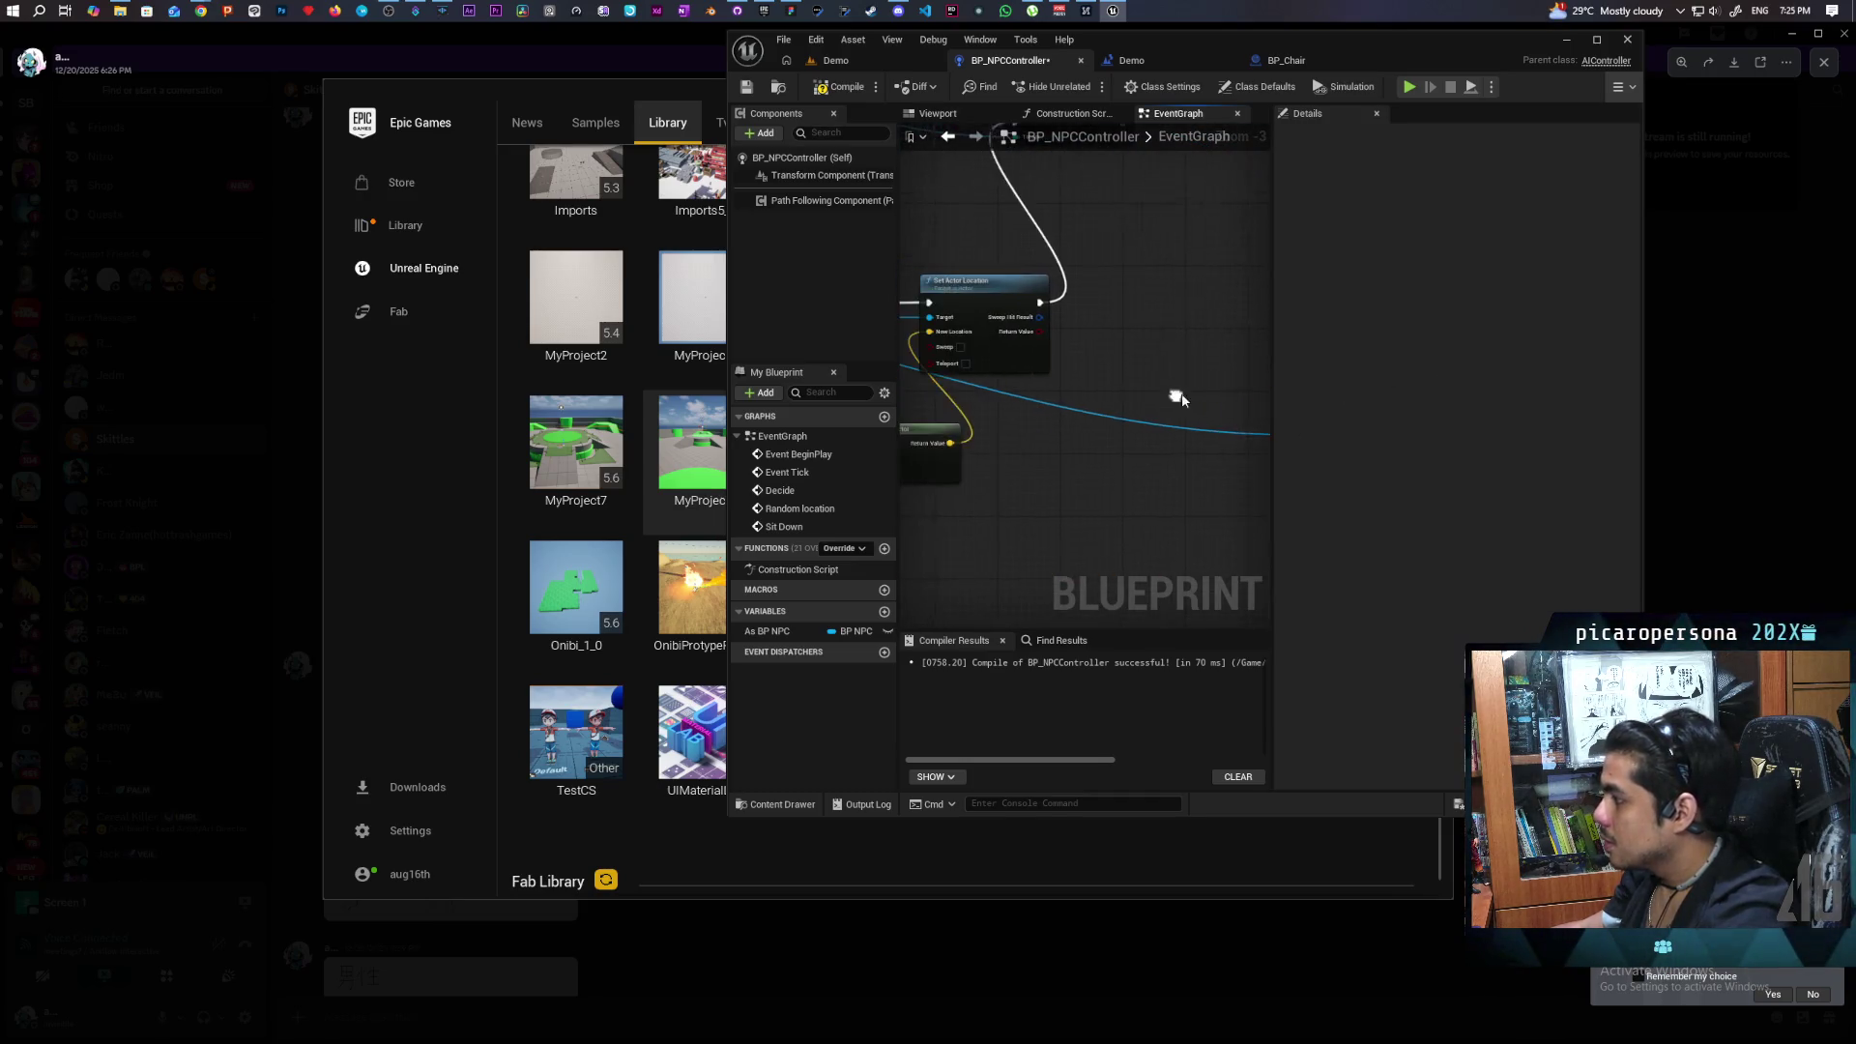
scroll(1129, 474, "down", 2)
left_click_drag(1207, 462, 1070, 455)
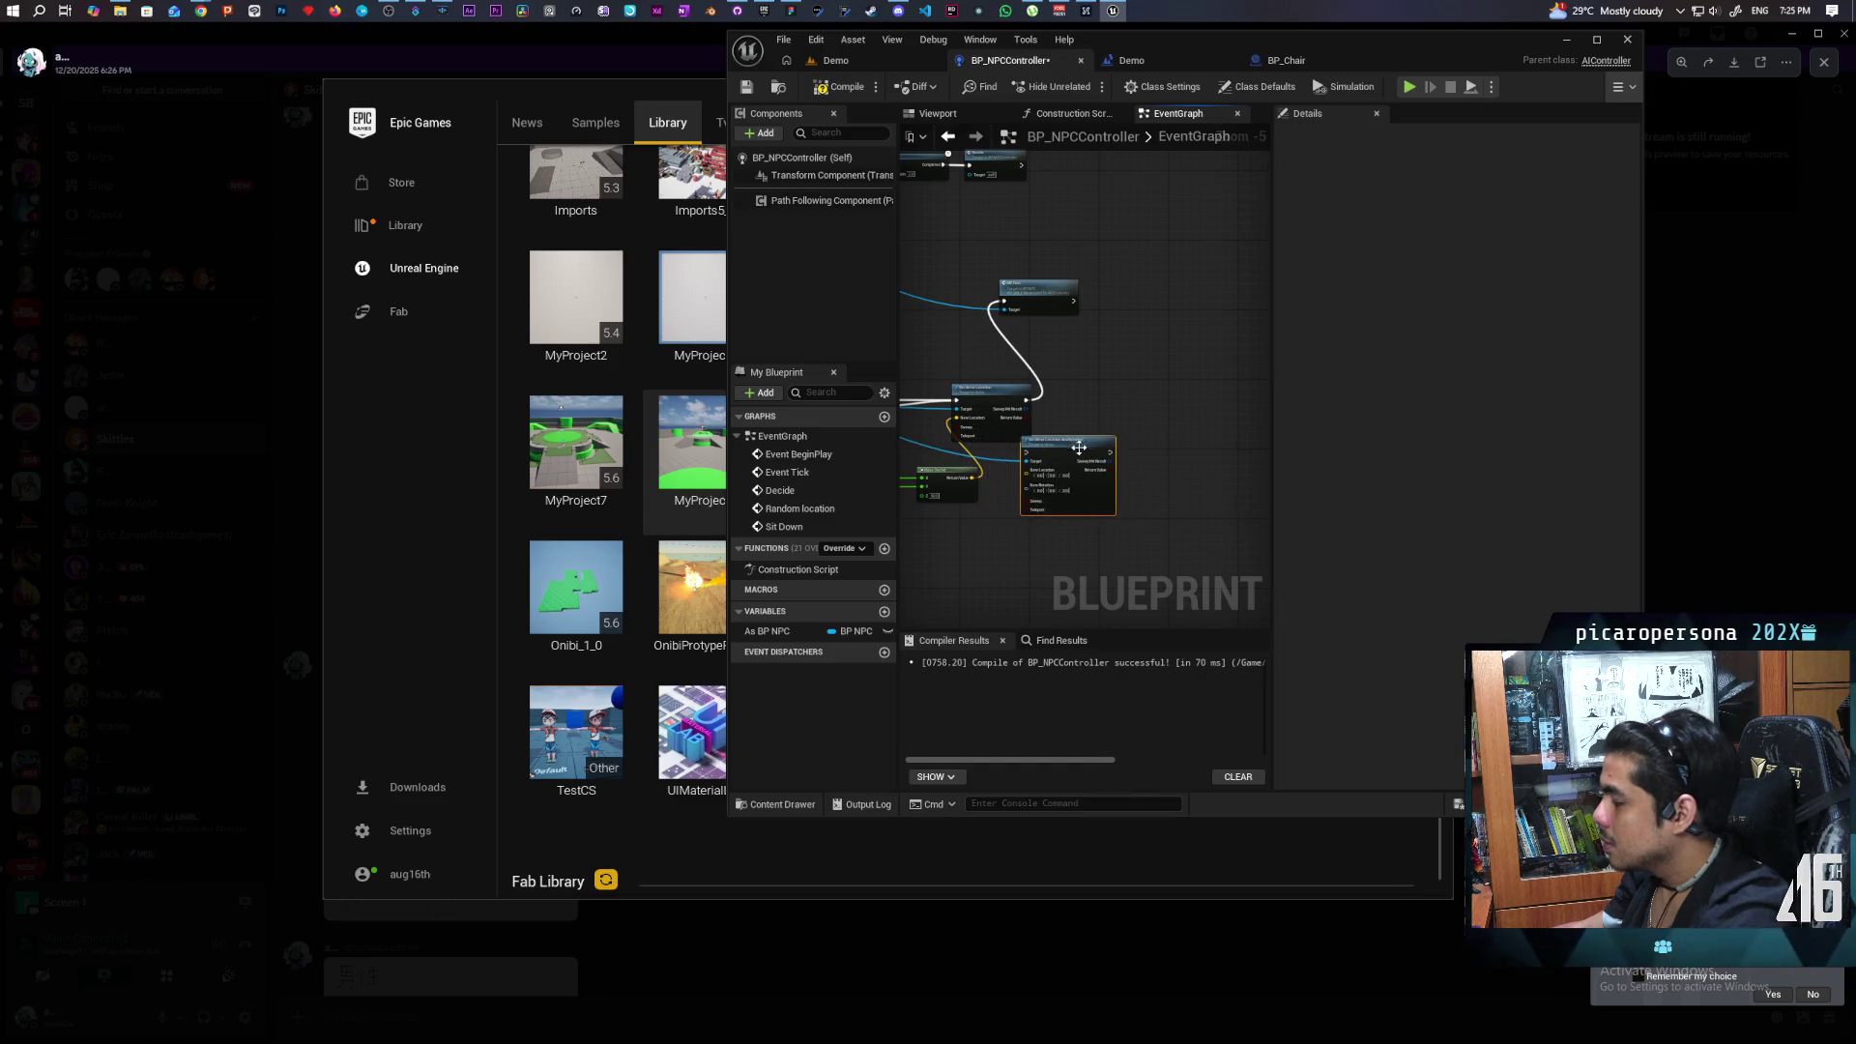
scroll(1078, 448, "up", 3)
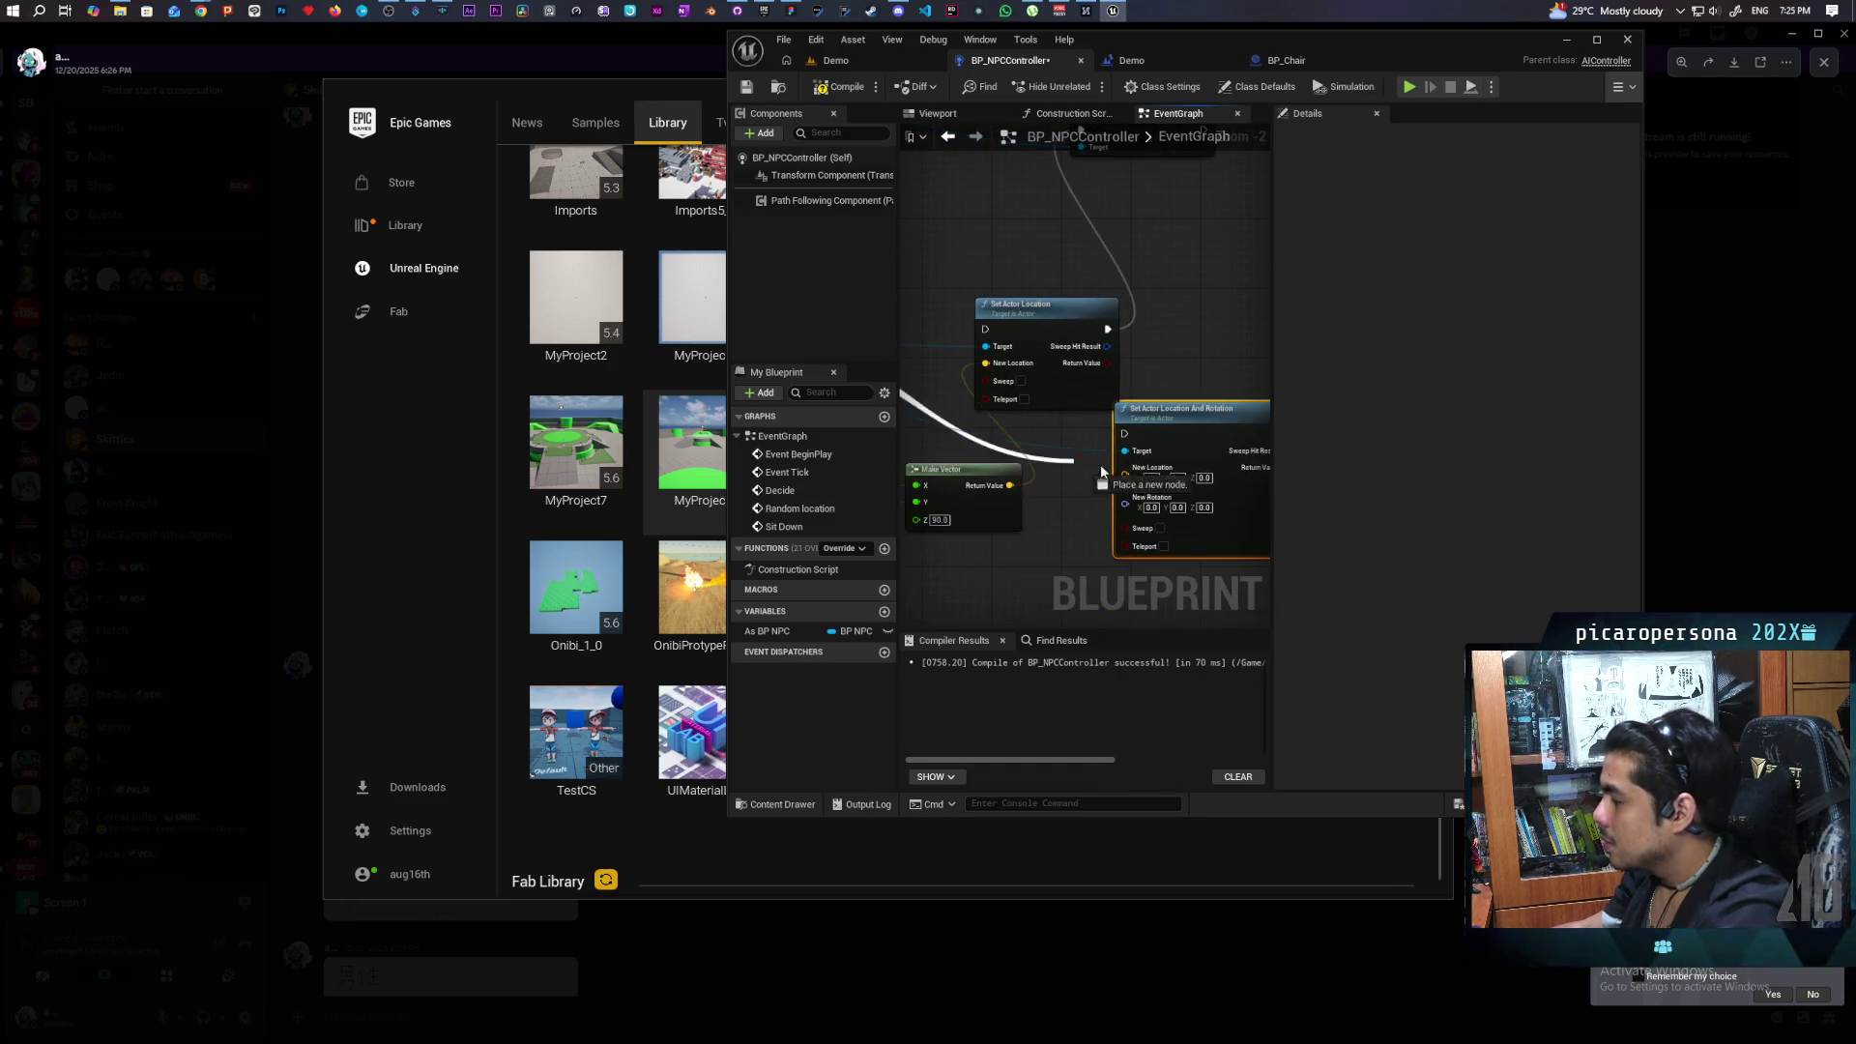
left_click_drag(1126, 442, 1126, 441)
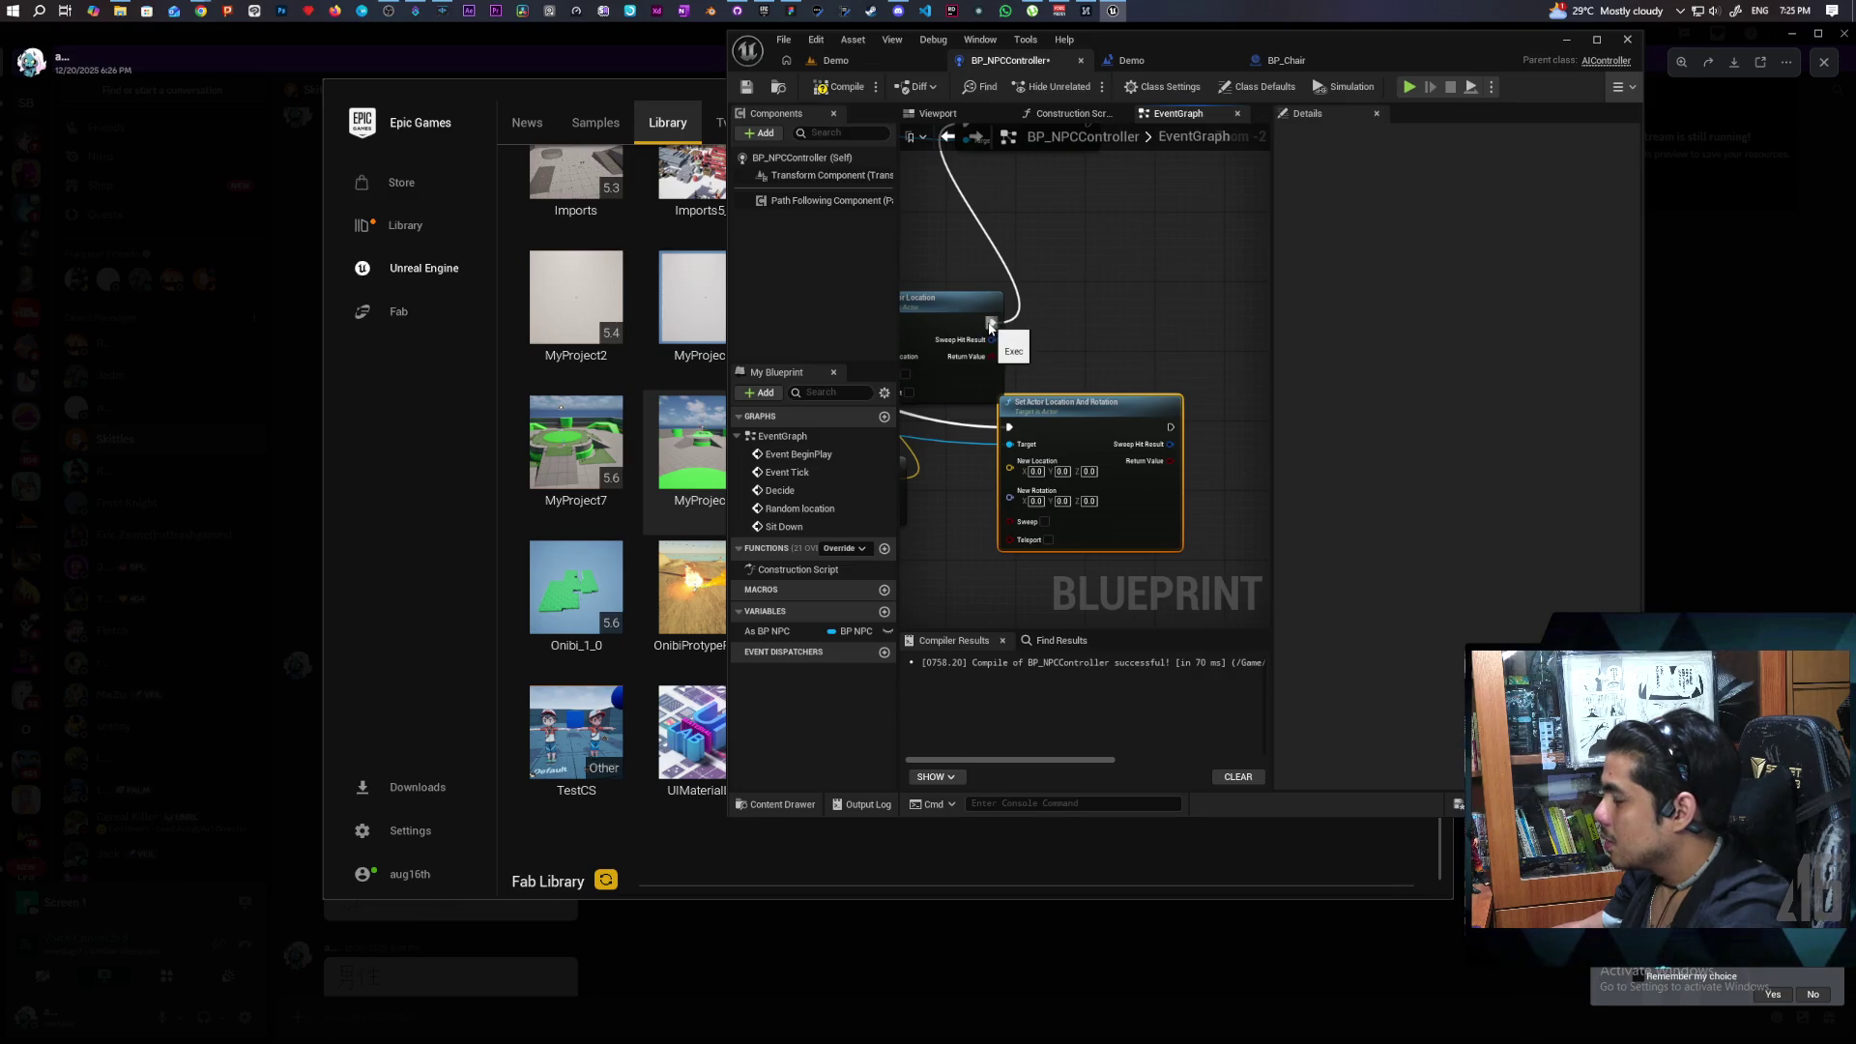
mouse_move(994, 319)
left_mouse_down()
mouse_move(1175, 418)
mouse_move(1184, 372)
left_mouse_up()
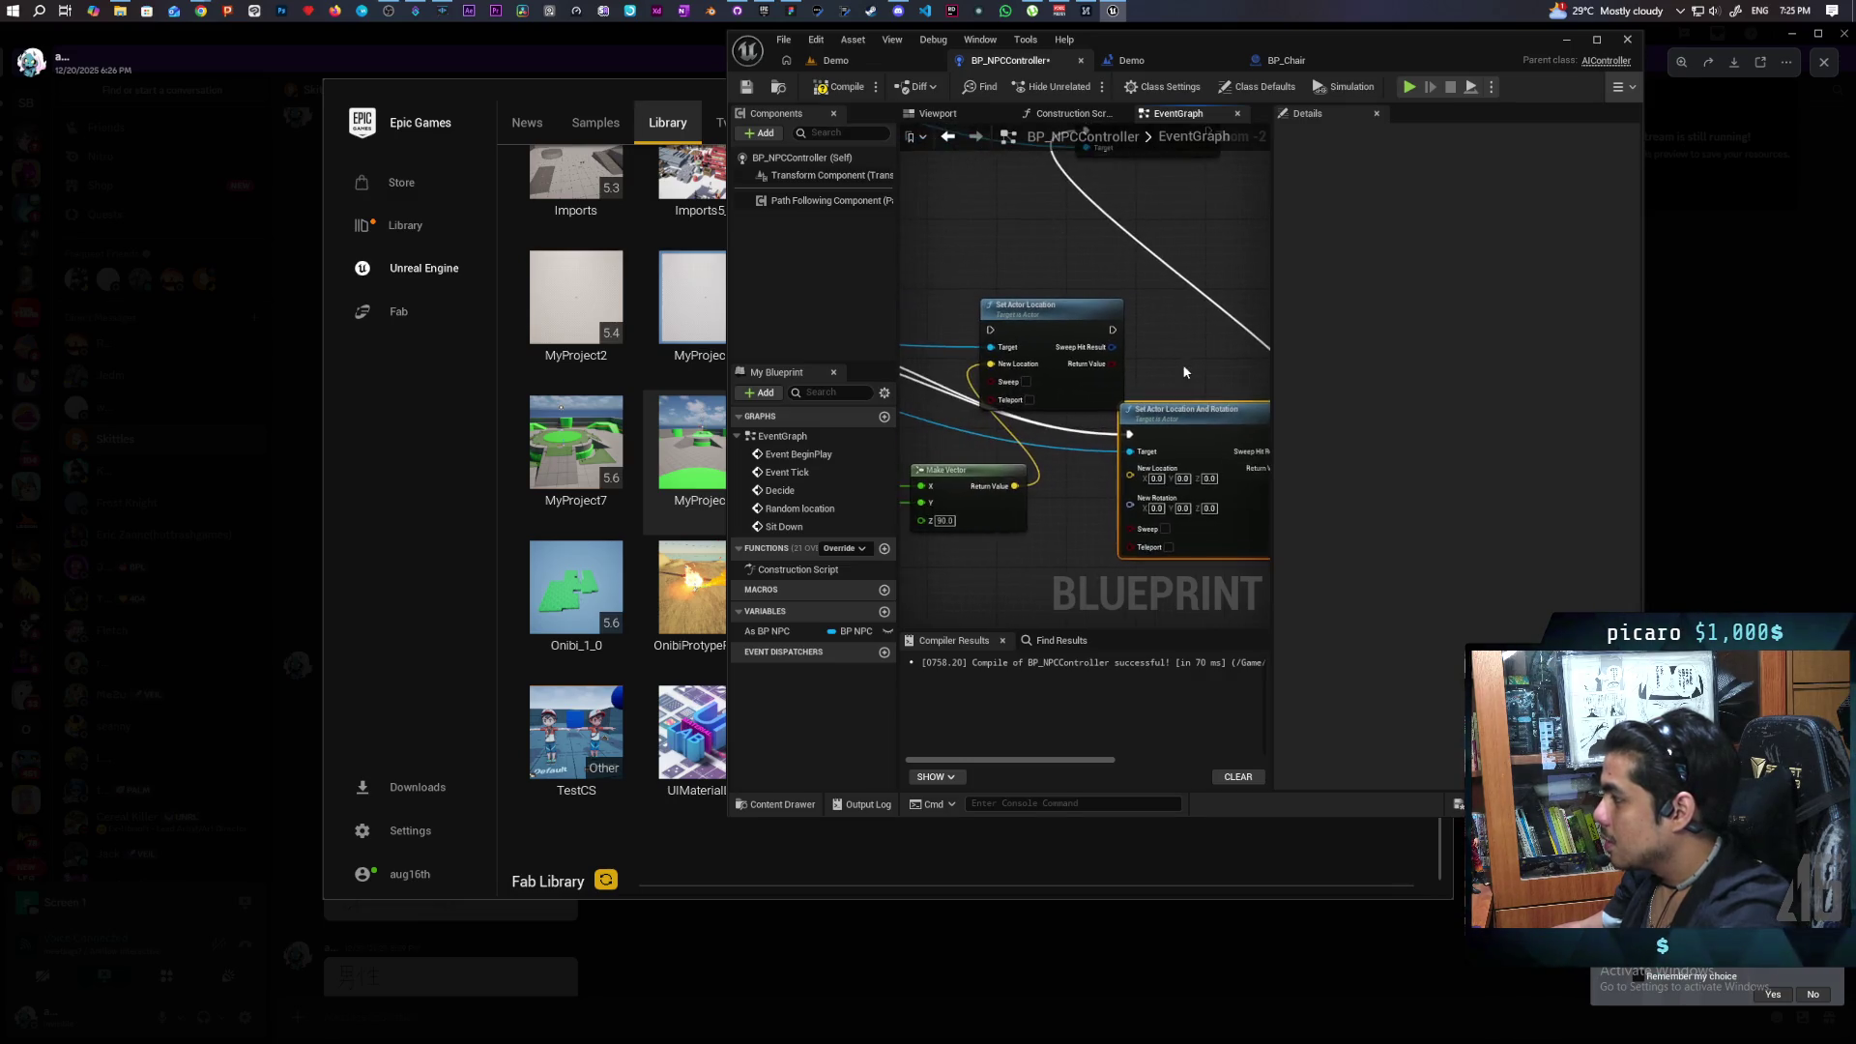
left_click_drag(1011, 374, 994, 369)
left_click_drag(1140, 474, 1005, 309)
key("Delete")
Position Set Actor Location And Rotation and search 'get world rotat' from the chair reference.
scroll(1167, 385, "down", 1)
left_click_drag(1179, 283, 1197, 345)
scroll(1162, 318, "down", 2)
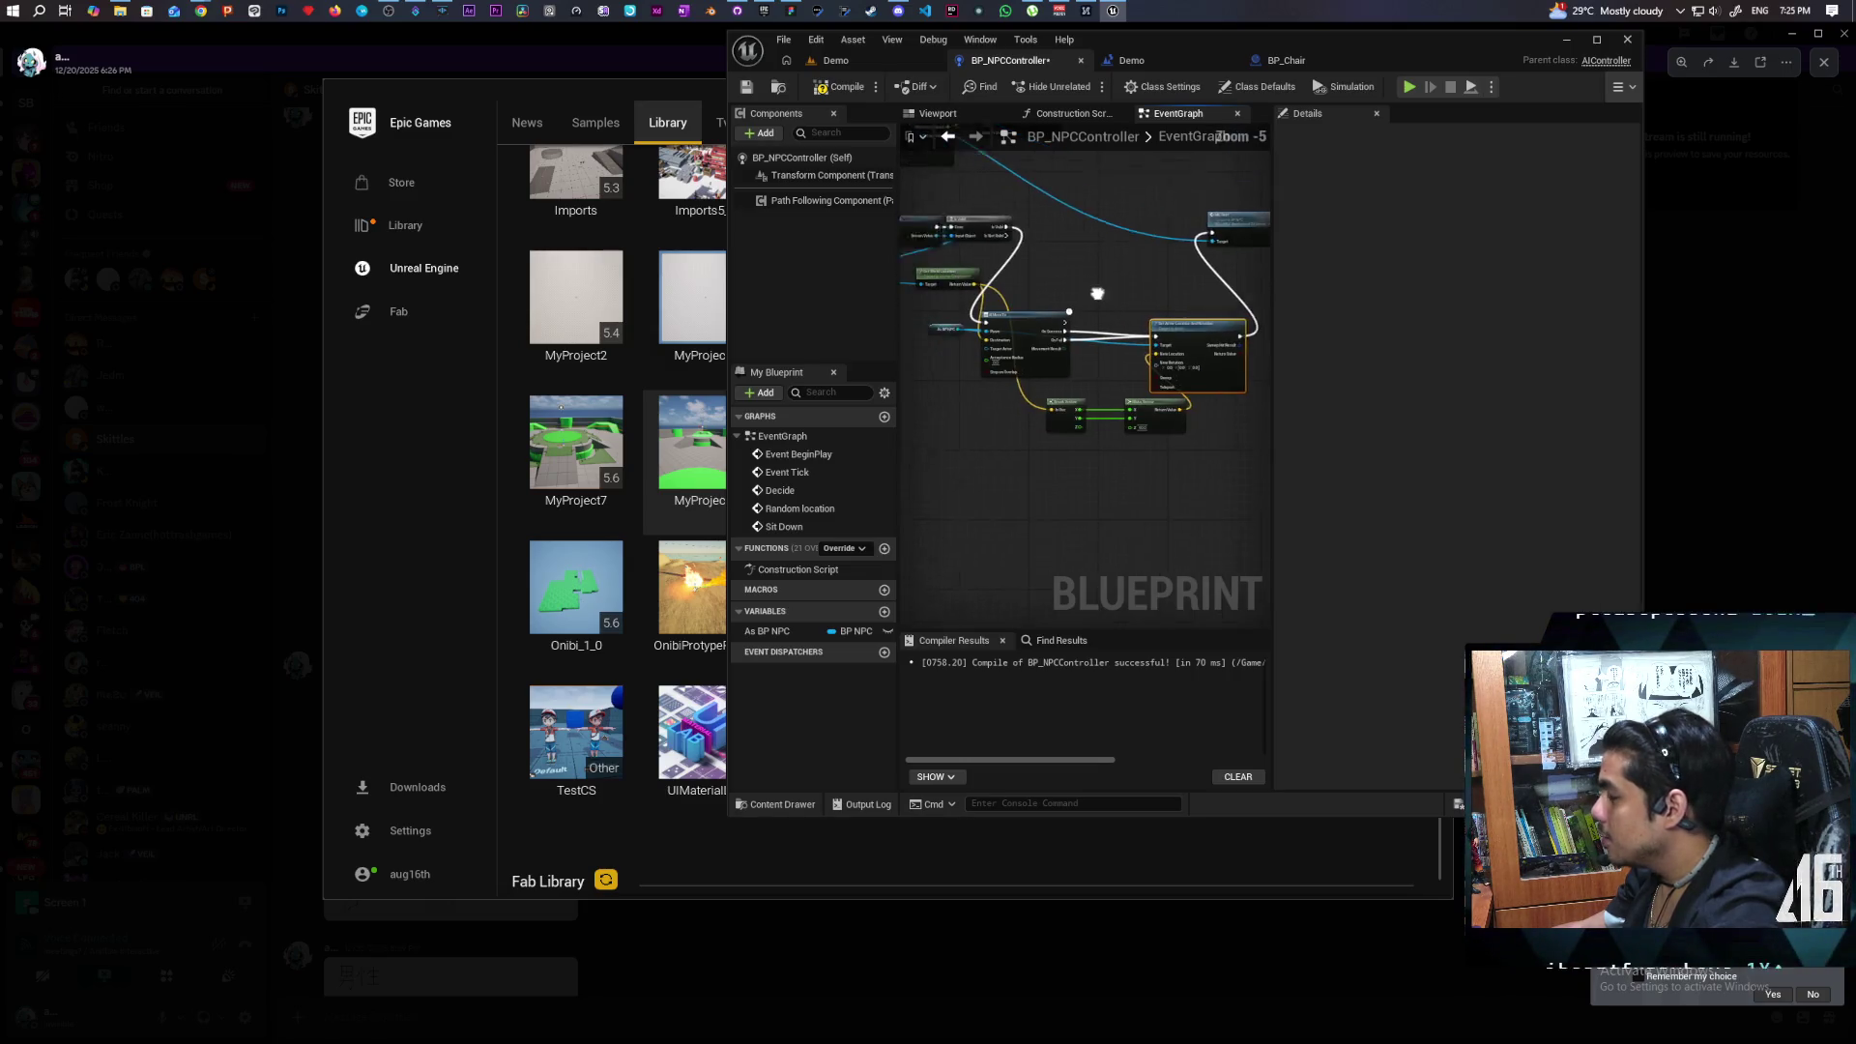
scroll(1117, 290, "up", 2)
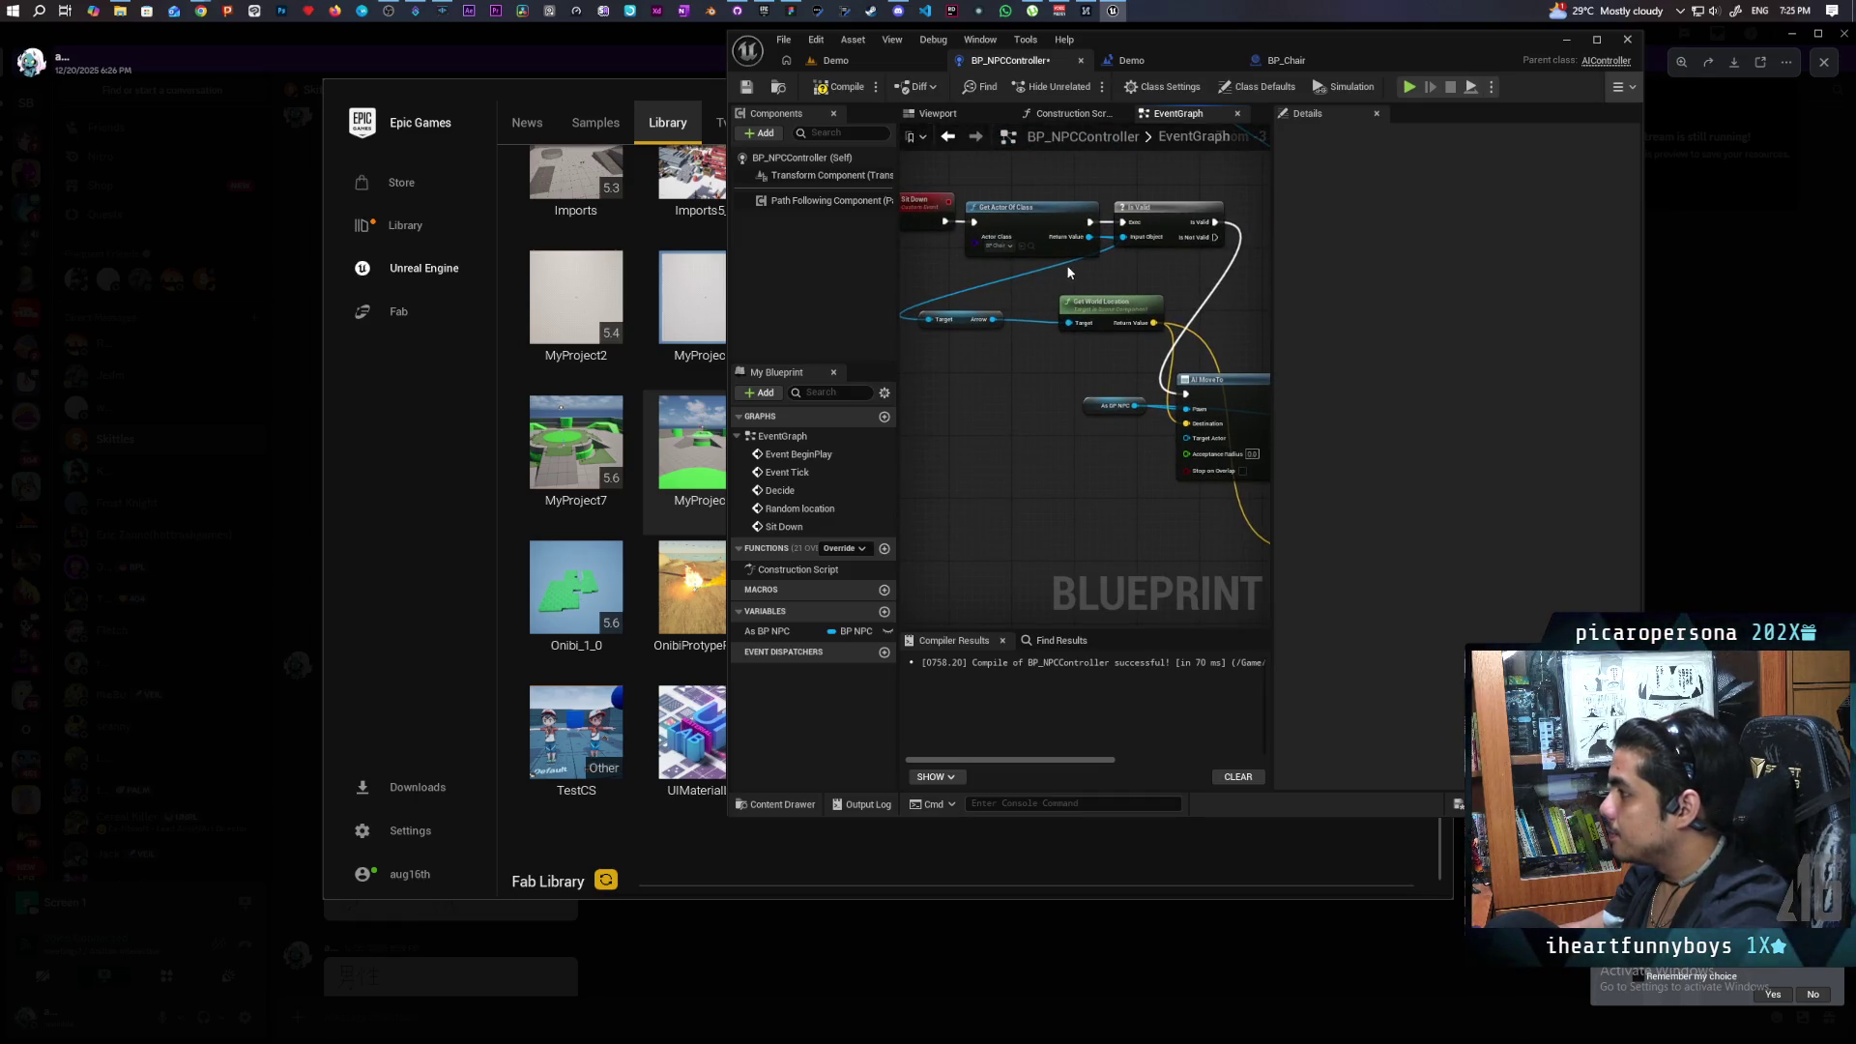
mouse_move(1095, 244)
left_mouse_down()
mouse_move(1085, 518)
mouse_move(1243, 547)
mouse_move(919, 518)
mouse_move(1133, 507)
left_mouse_up()
left_click_drag(1027, 404, 988, 286)
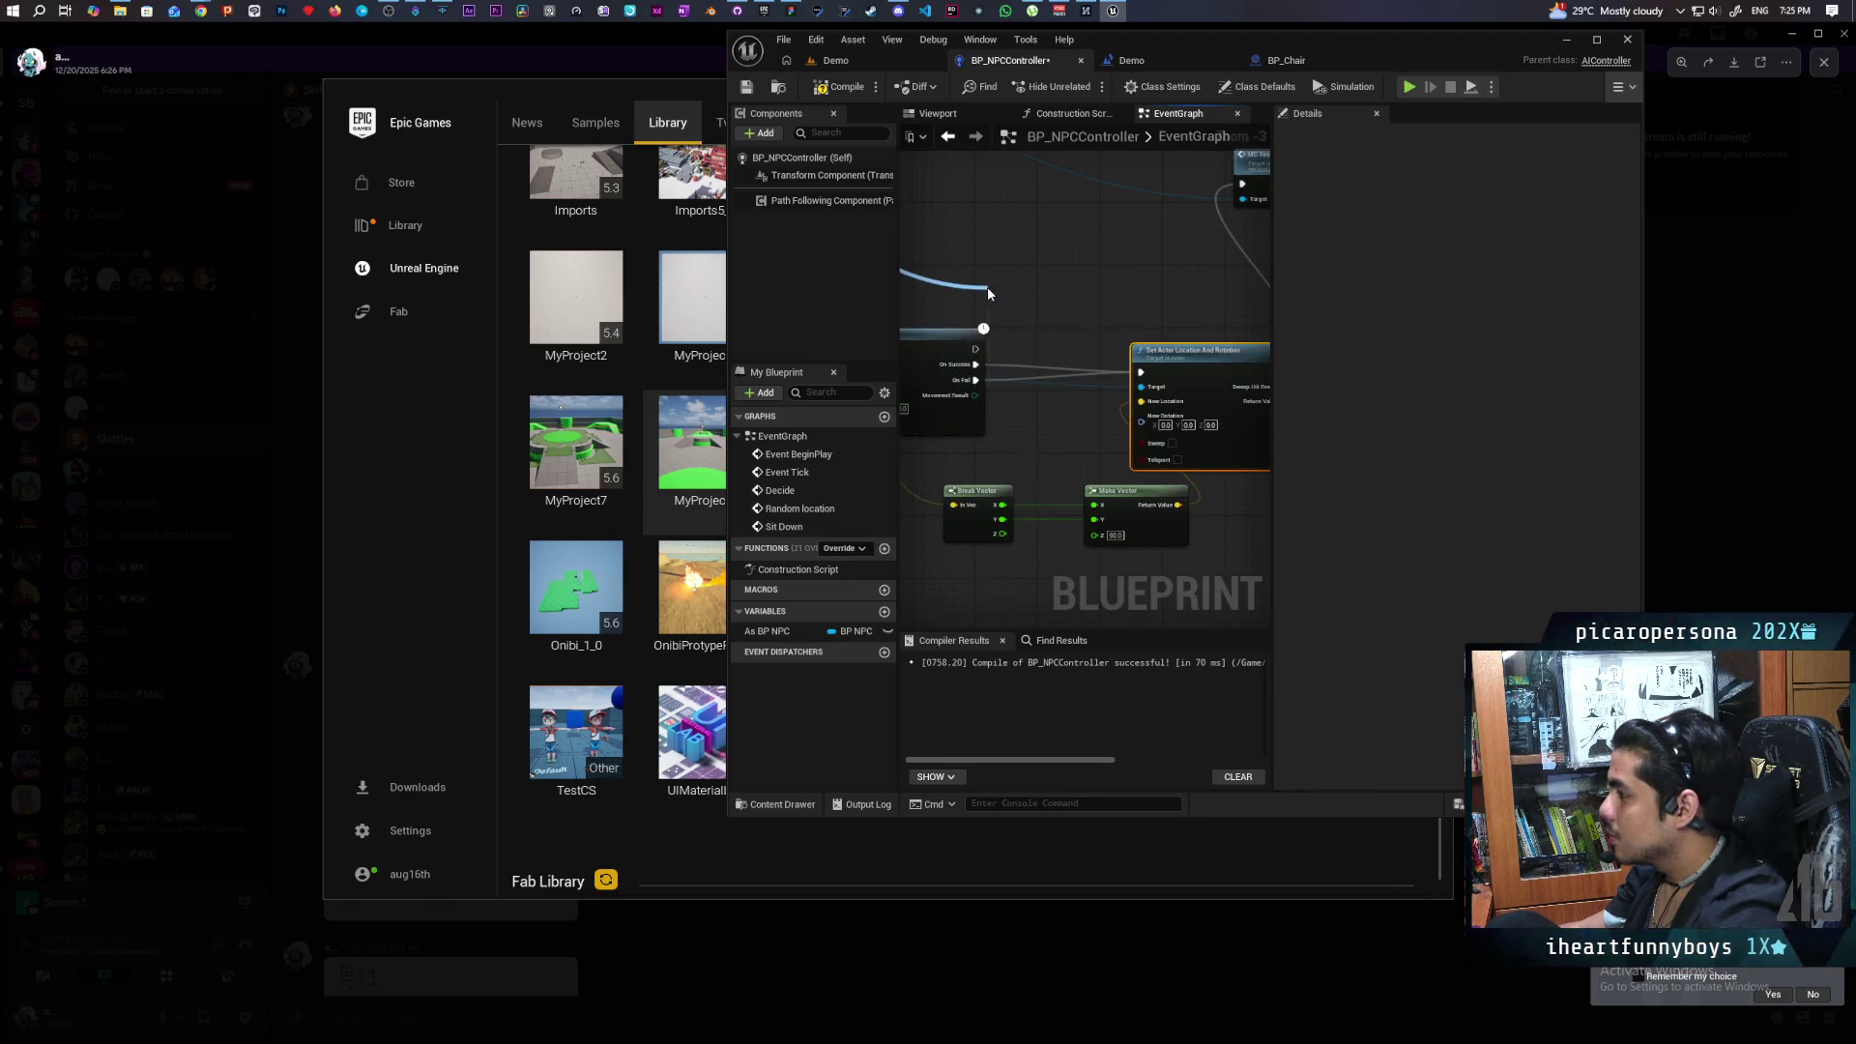
type("get world")
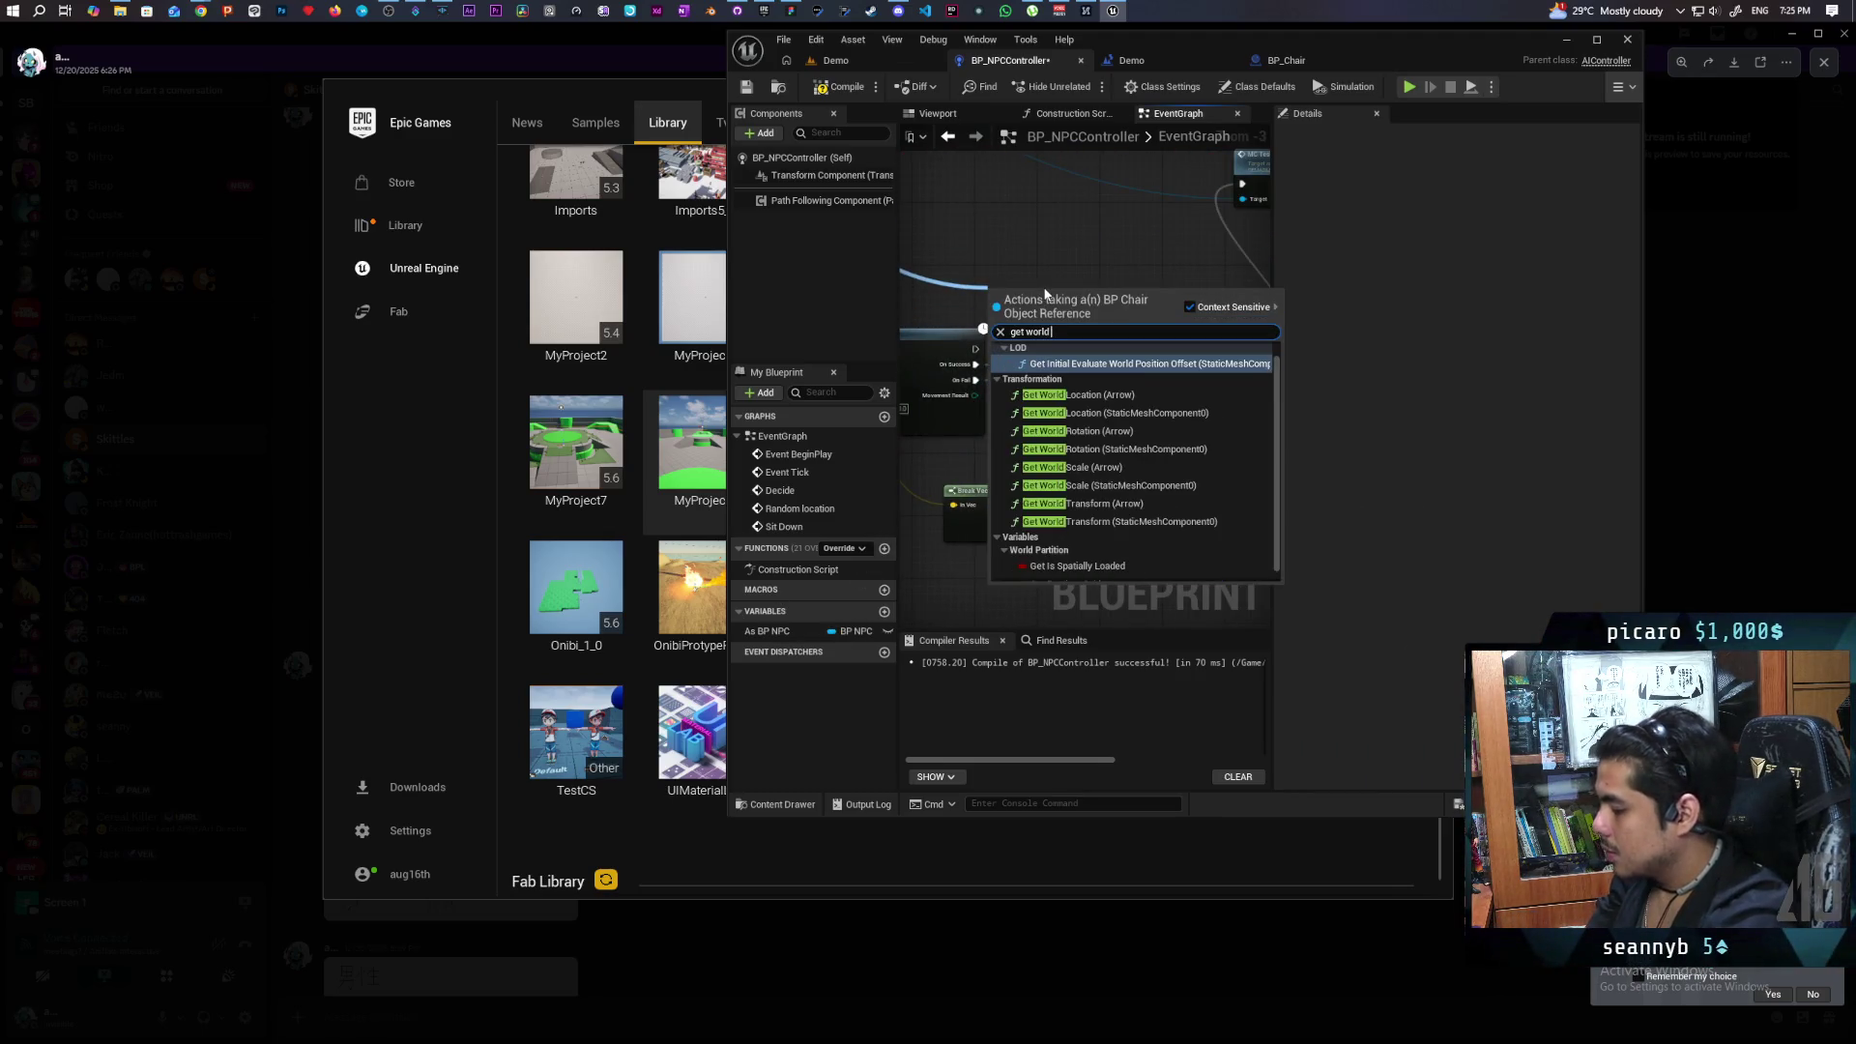
type(" rotat")
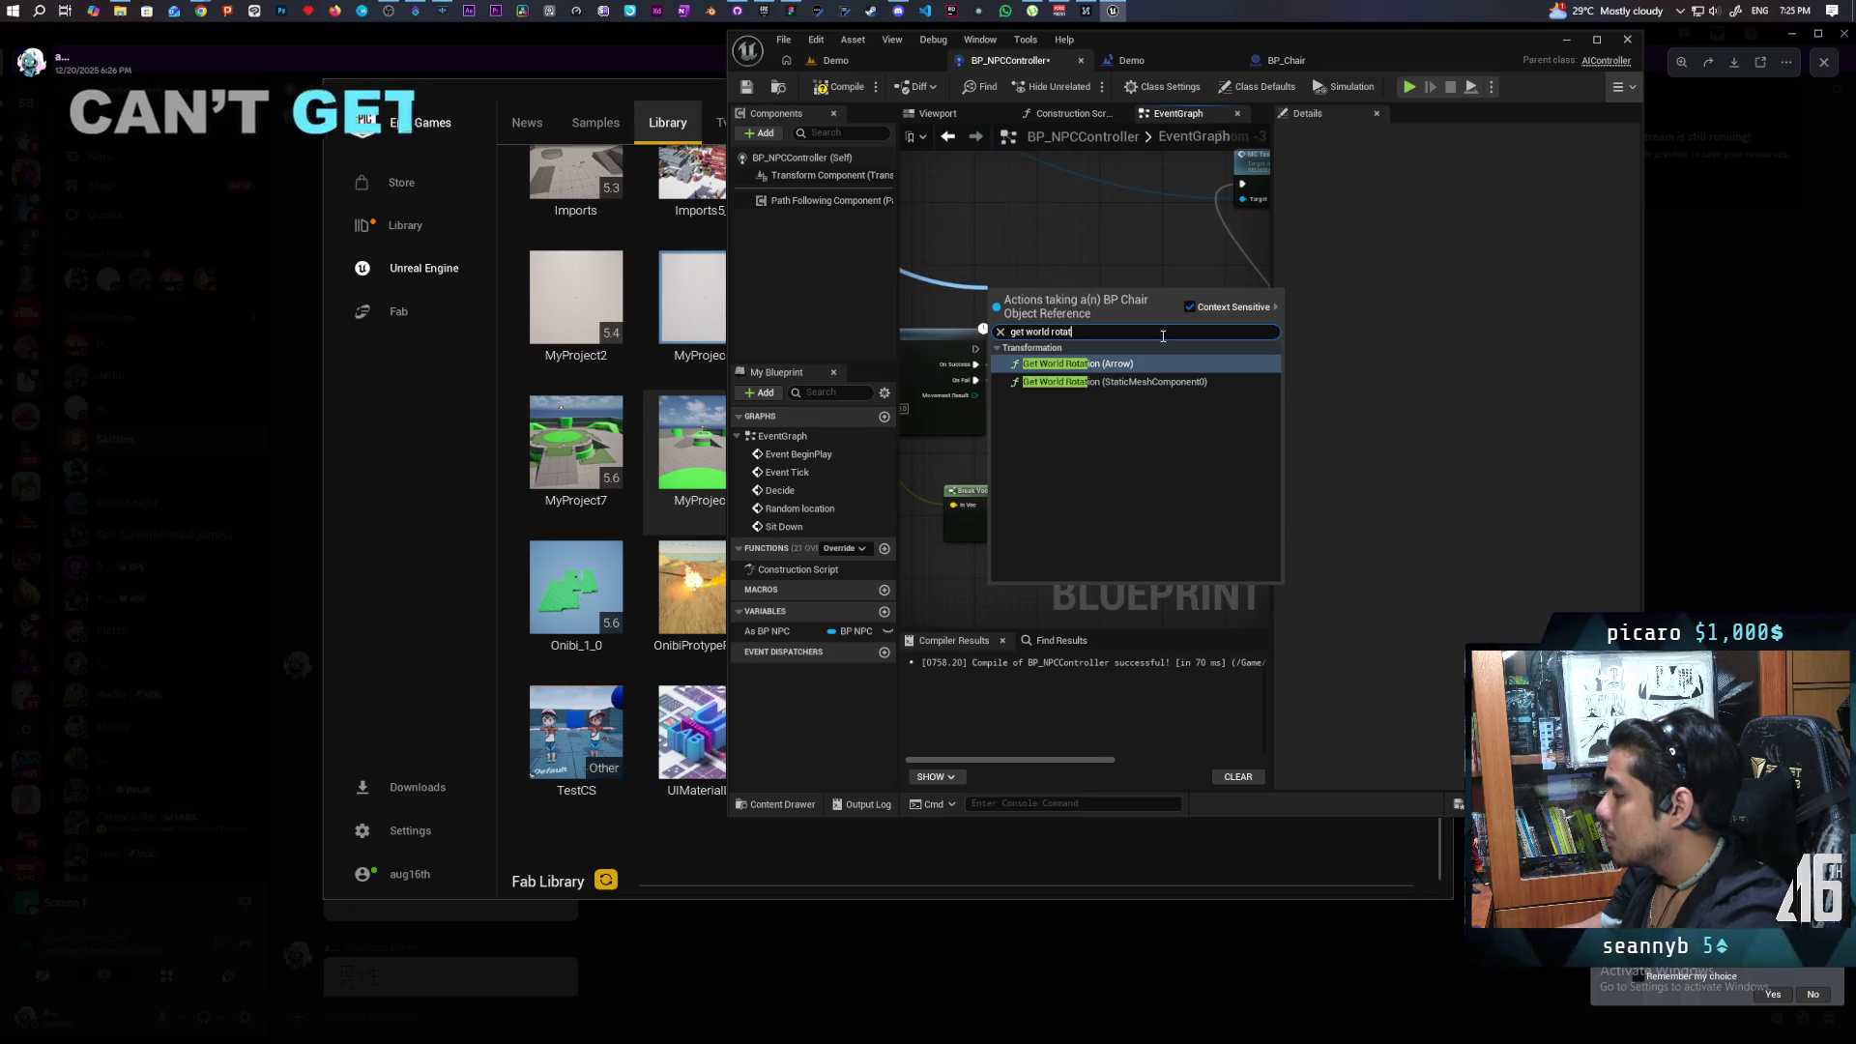
Add a Get Actor Rotation node for the chair near the rotation input.
left_click(1042, 248)
scroll(1041, 247, "down", 2)
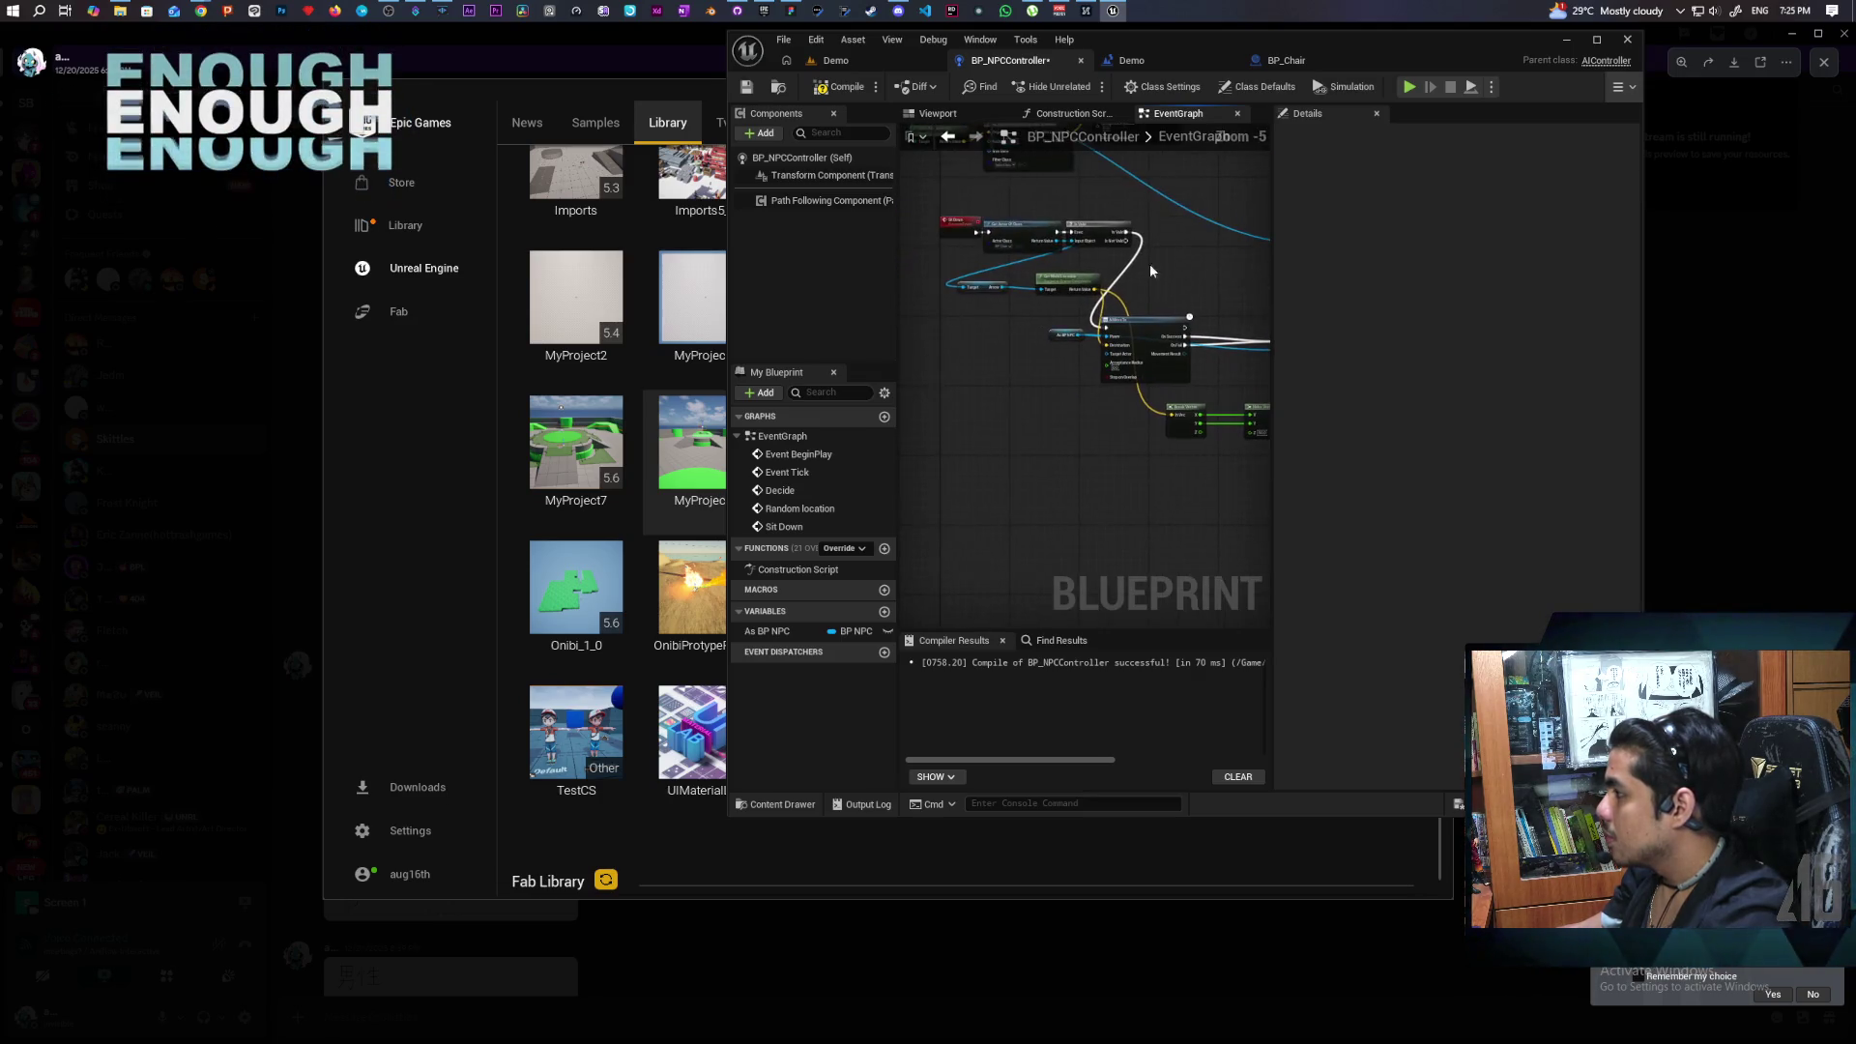
mouse_move(1054, 241)
left_mouse_down()
mouse_move(1382, 358)
mouse_move(1040, 297)
left_mouse_up()
type("get actor lro")
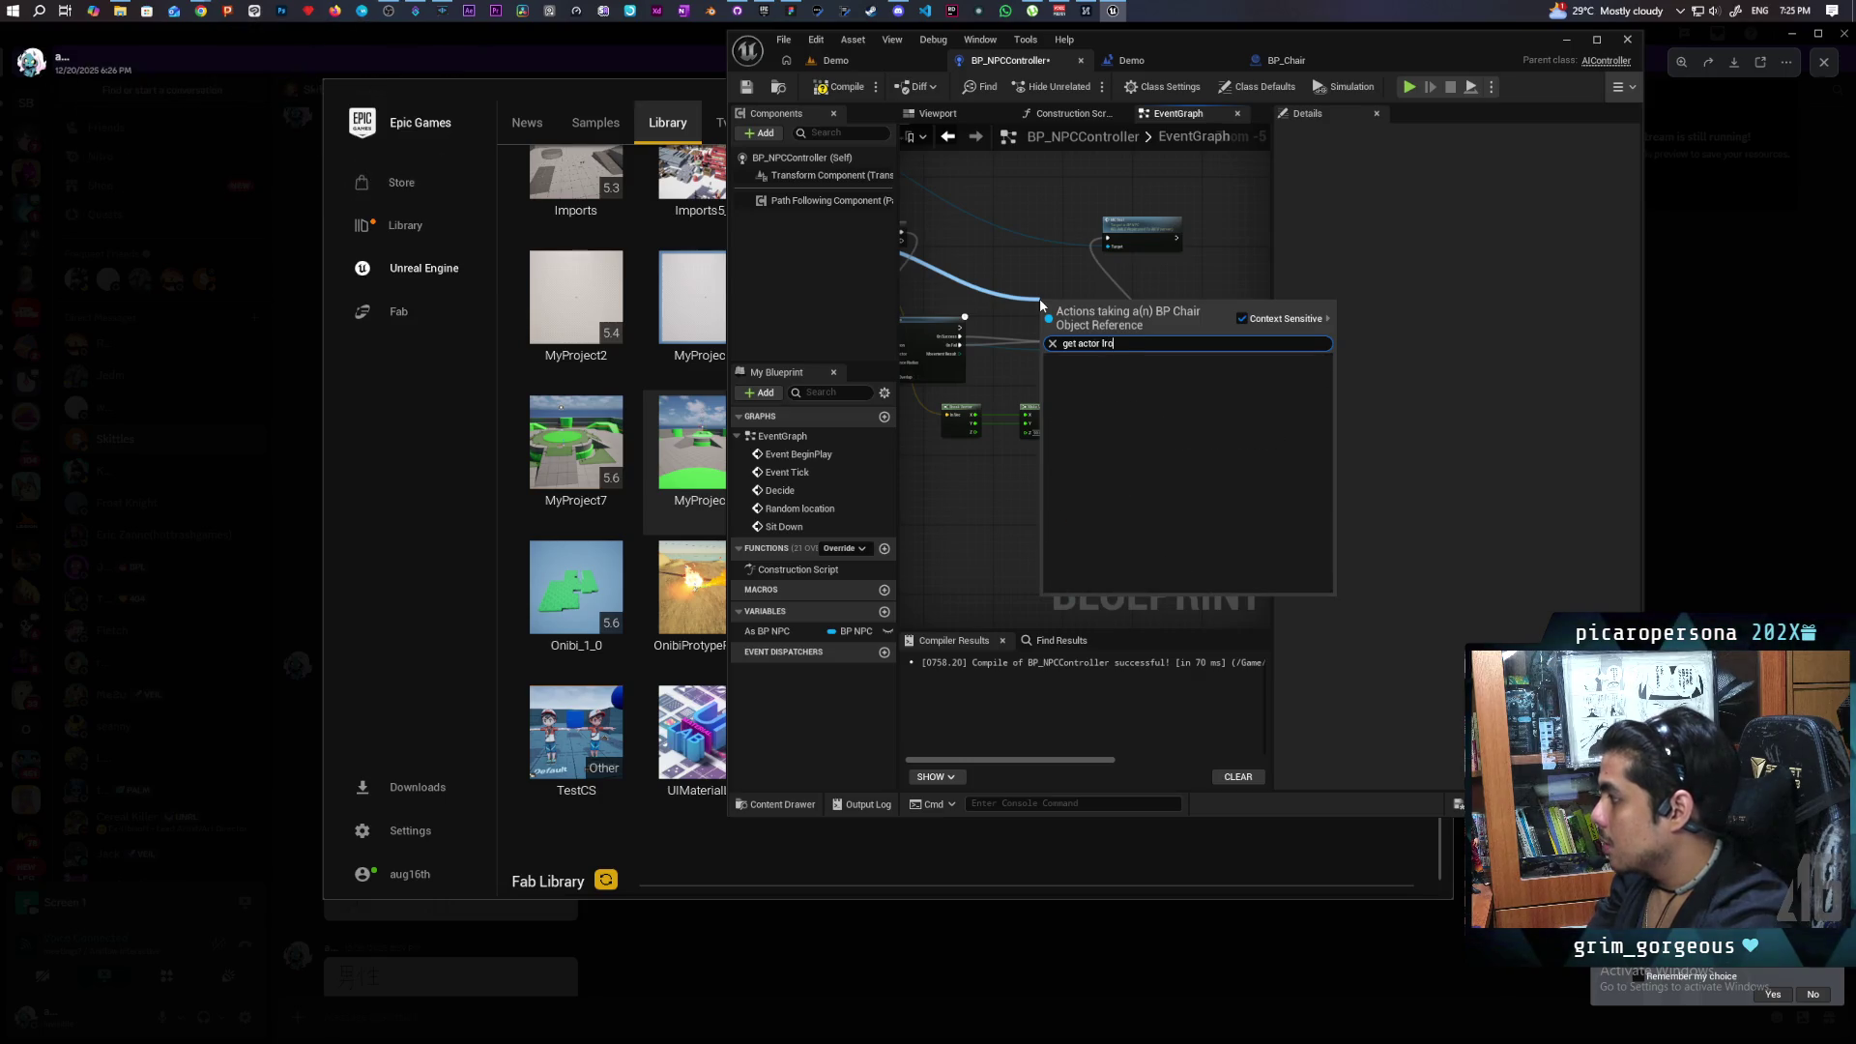
key("BackSpace")
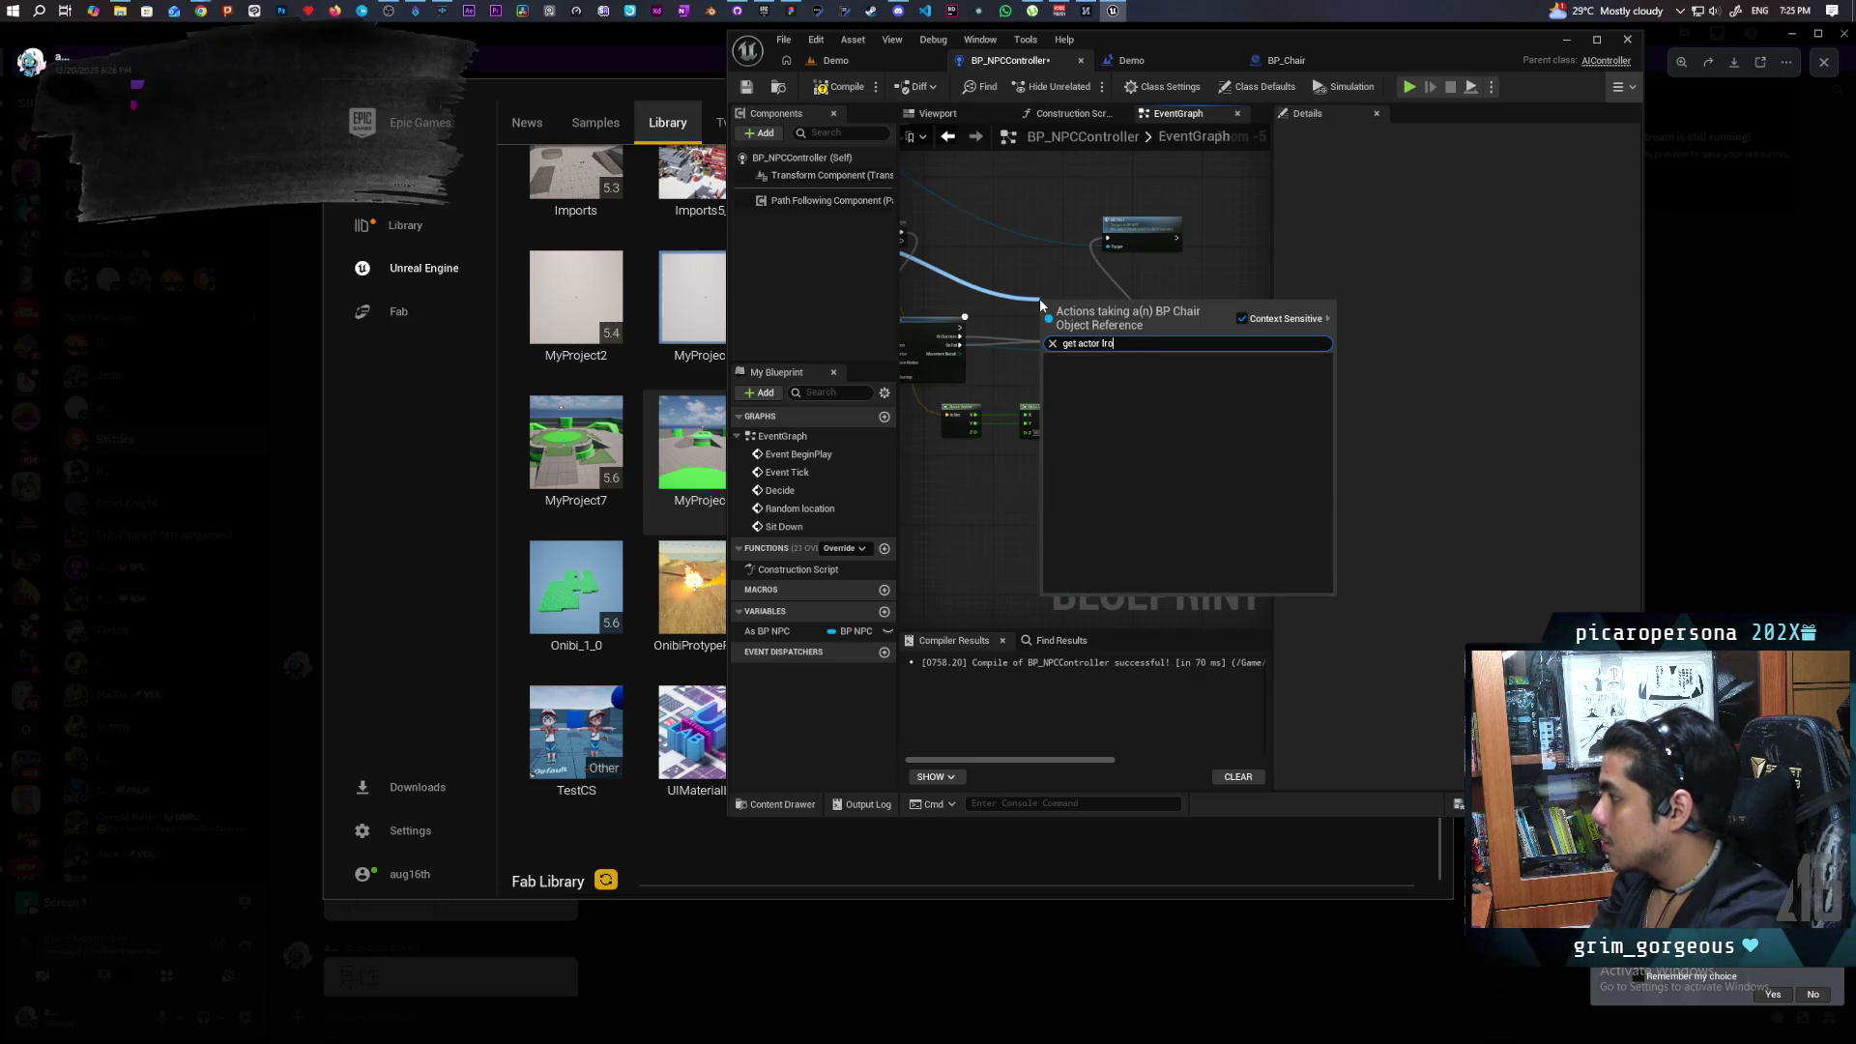
type("rotat")
key("Return")
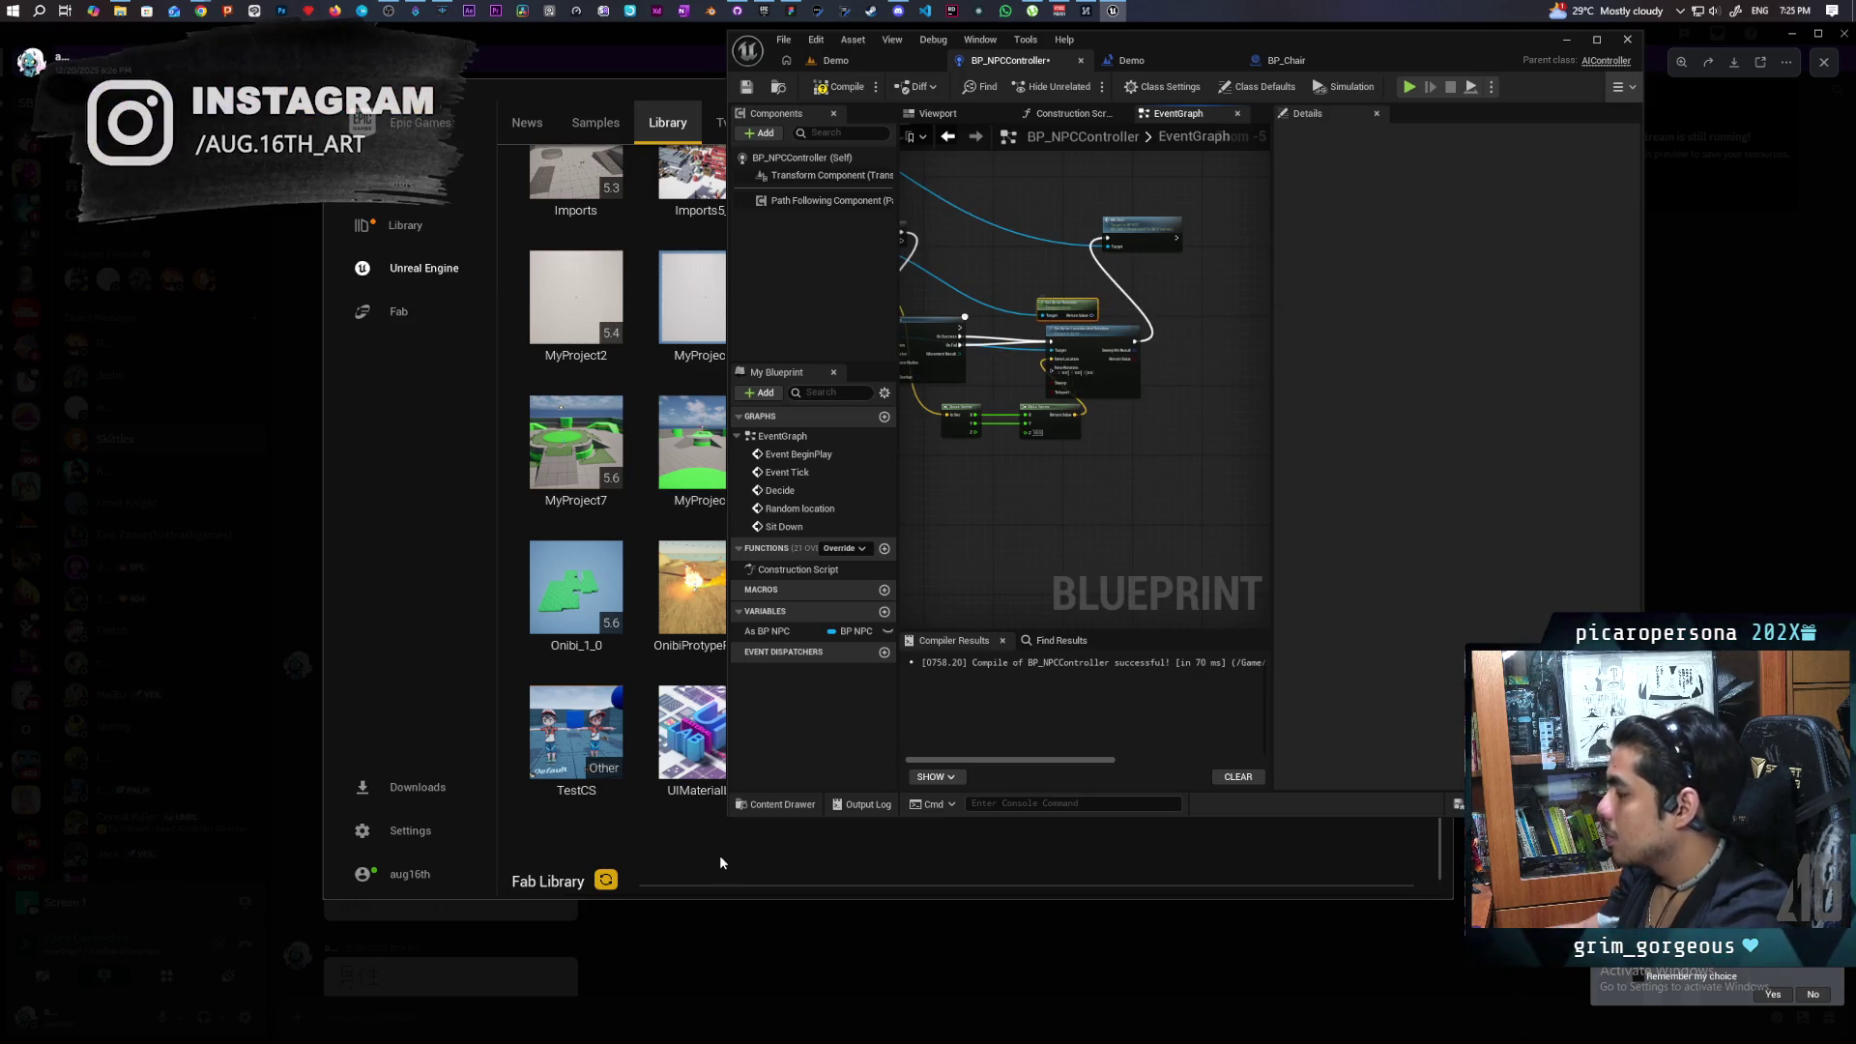
scroll(1069, 530, "up", 5)
scroll(1141, 547, "down", 3)
left_click_drag(1208, 247, 1063, 209)
Split the New Rotation input and the chair's rotation output into Roll, Pitch, Yaw.
right_click(1127, 347)
left_click(1204, 402)
scroll(1063, 527, "down", 1)
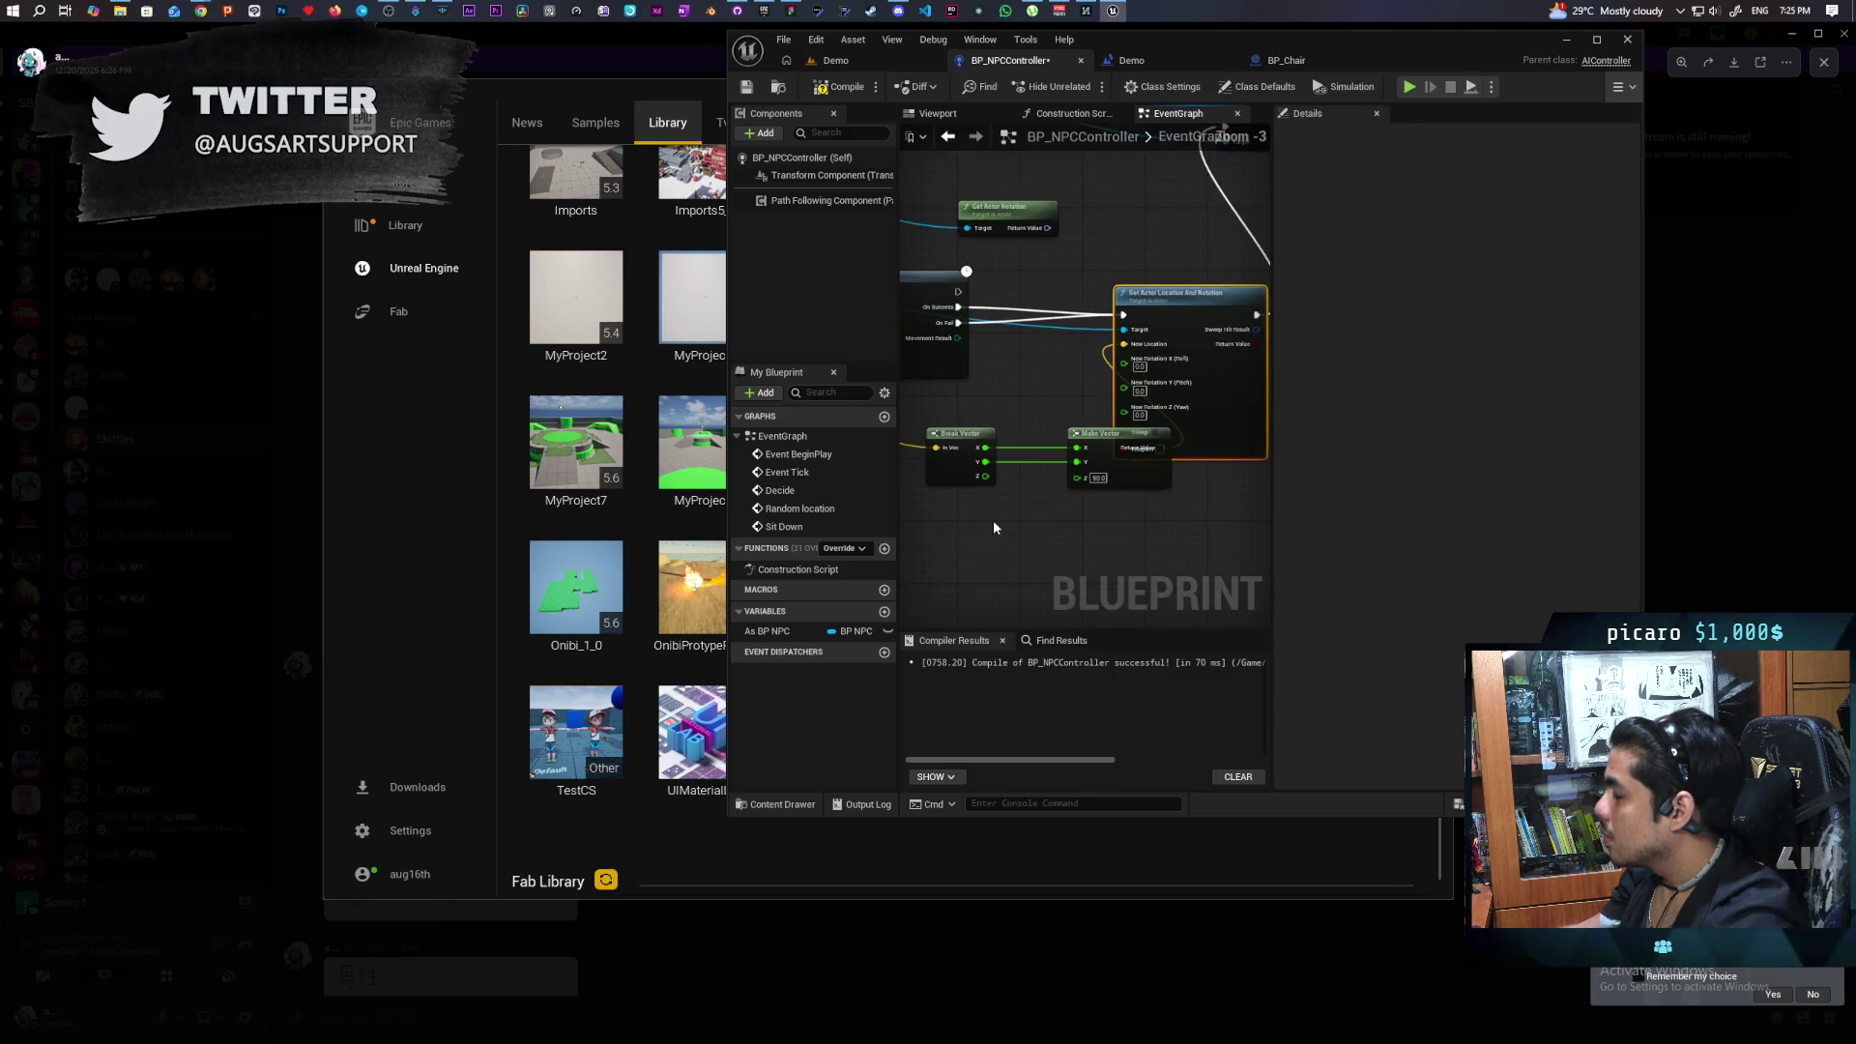
mouse_move(1042, 440)
left_mouse_down()
mouse_move(1102, 440)
mouse_move(1001, 495)
left_mouse_up()
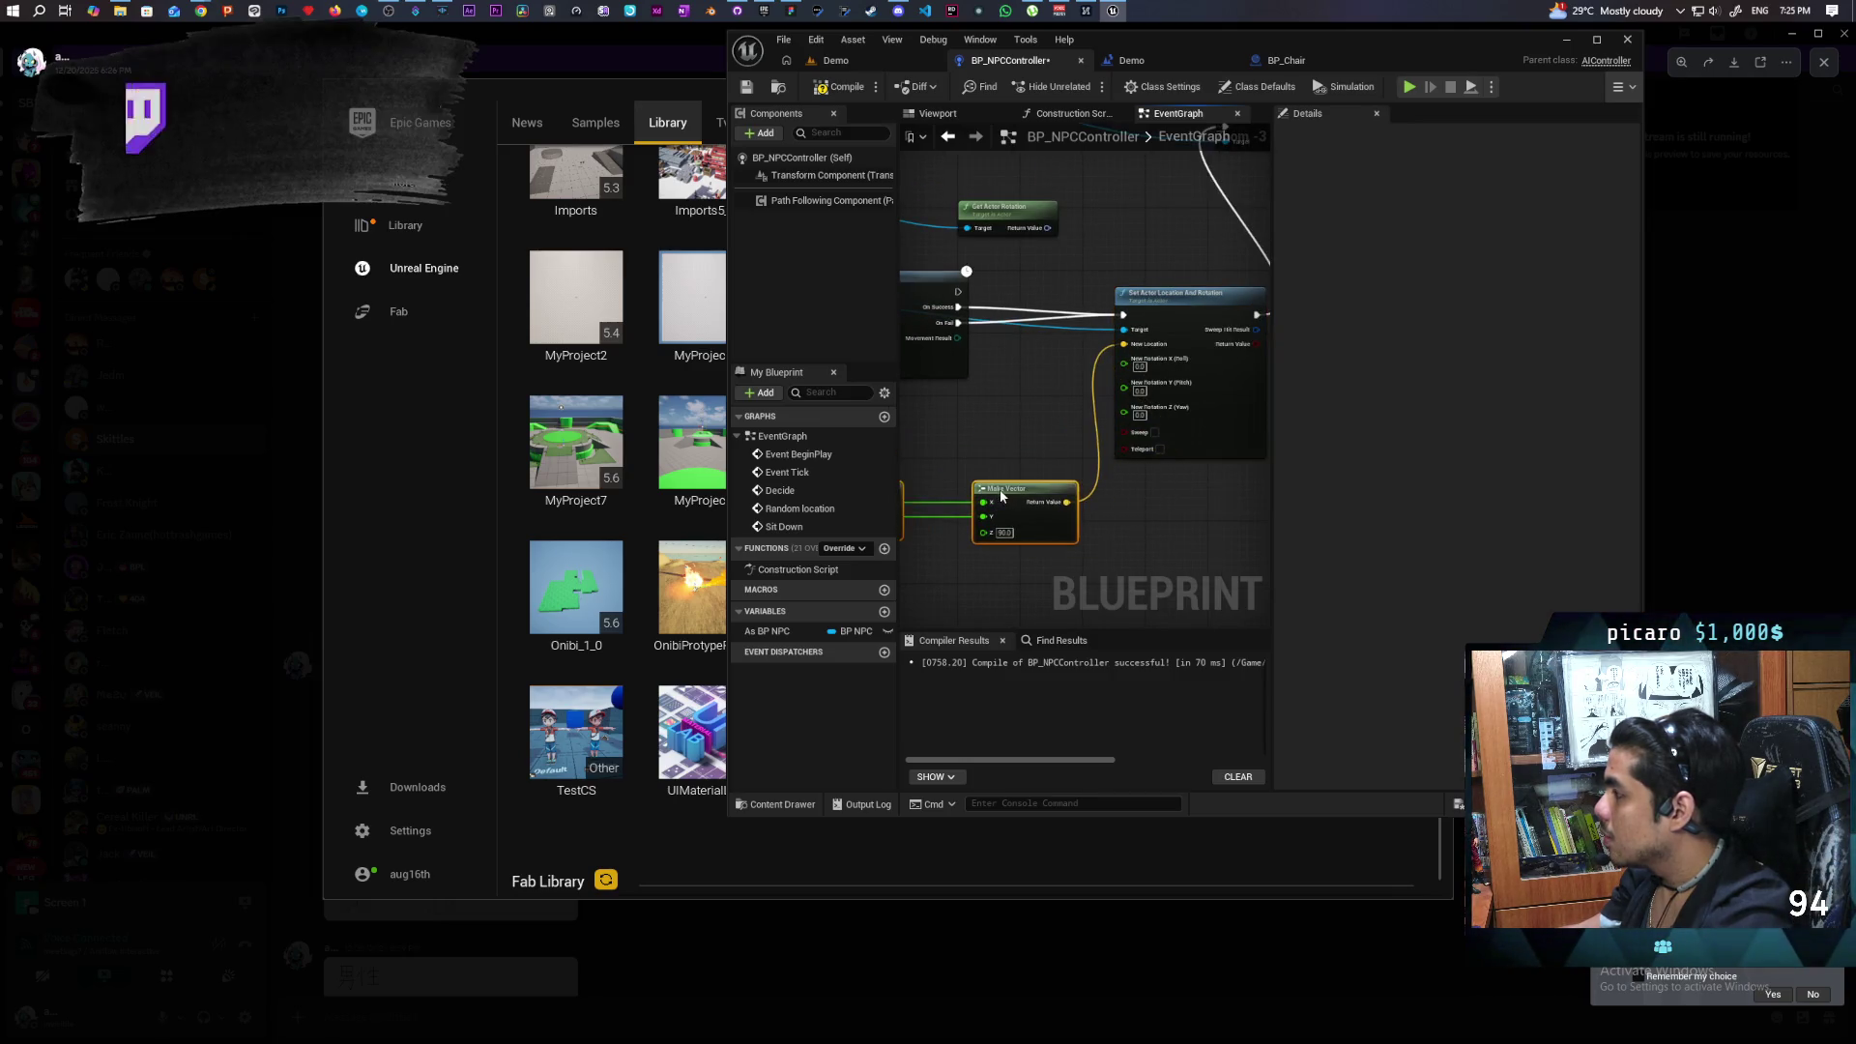
right_click(1045, 230)
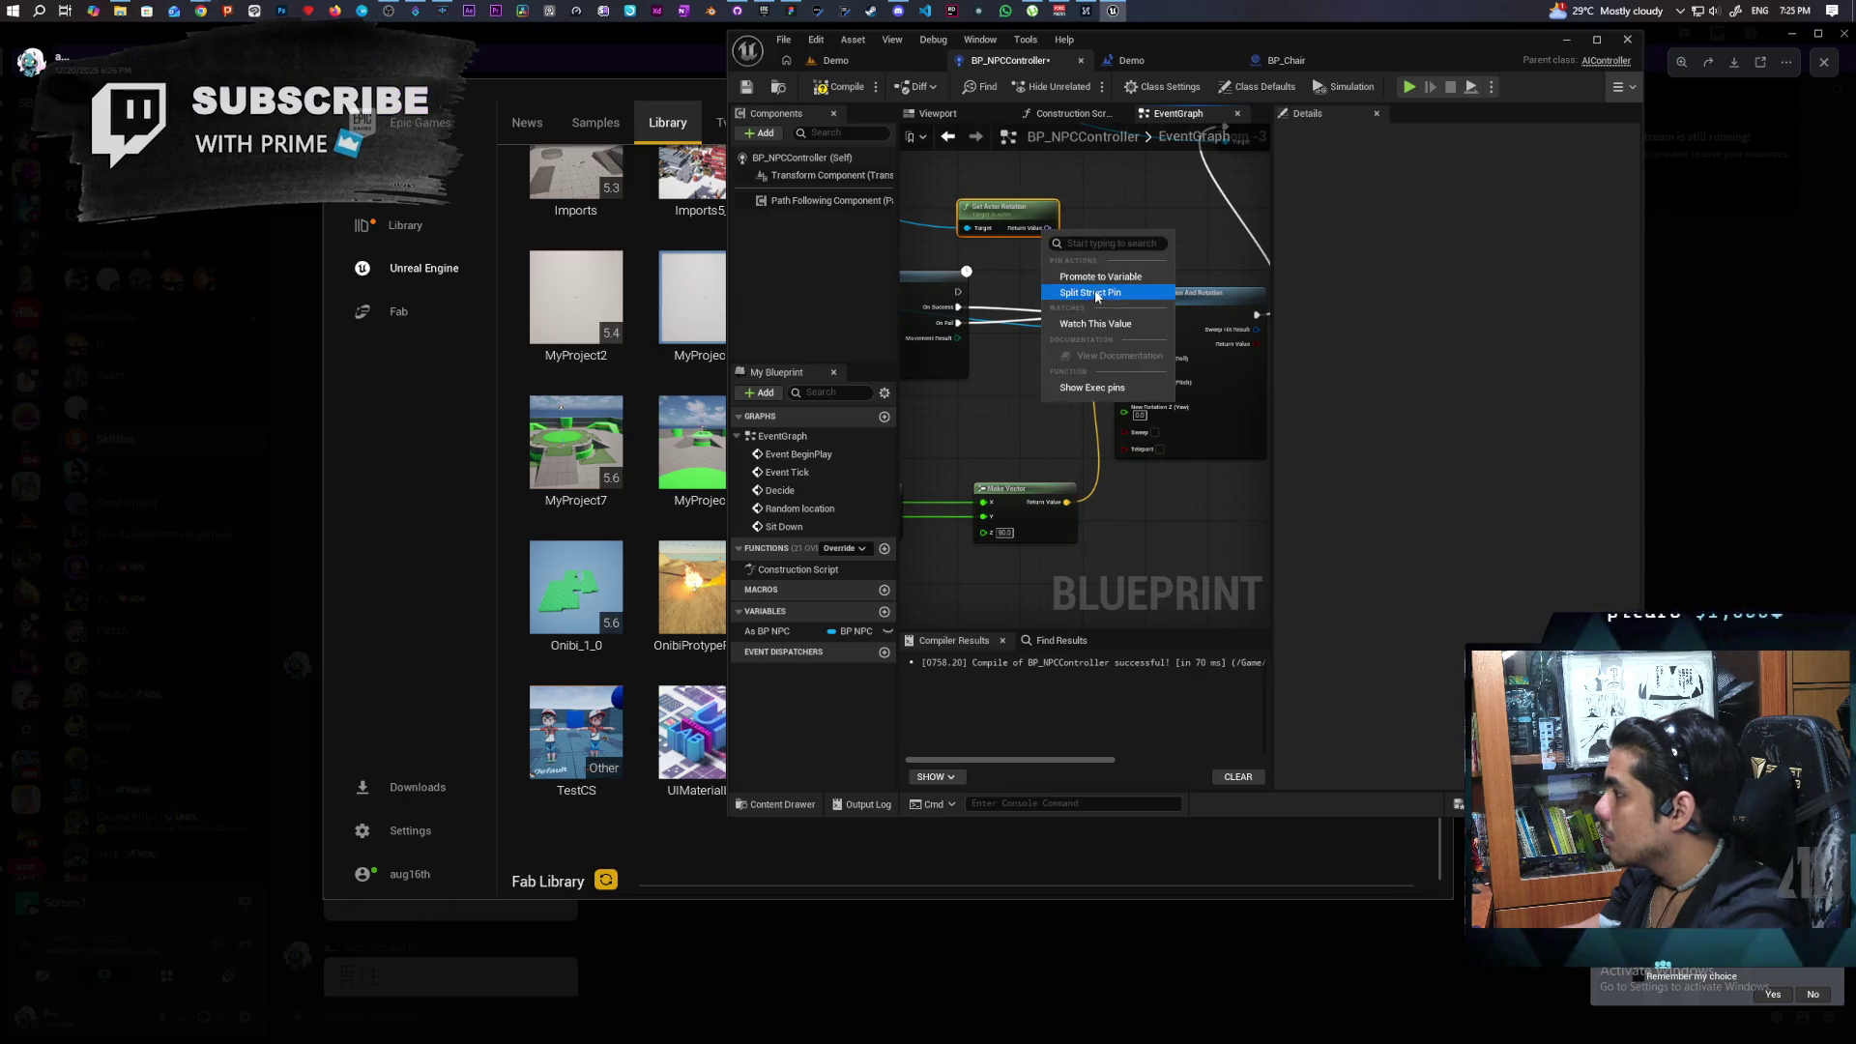
left_click(1093, 294)
Add 180 to the chair's Yaw and feed the sum into New Rotation Z.
left_click_drag(1072, 257, 1013, 395)
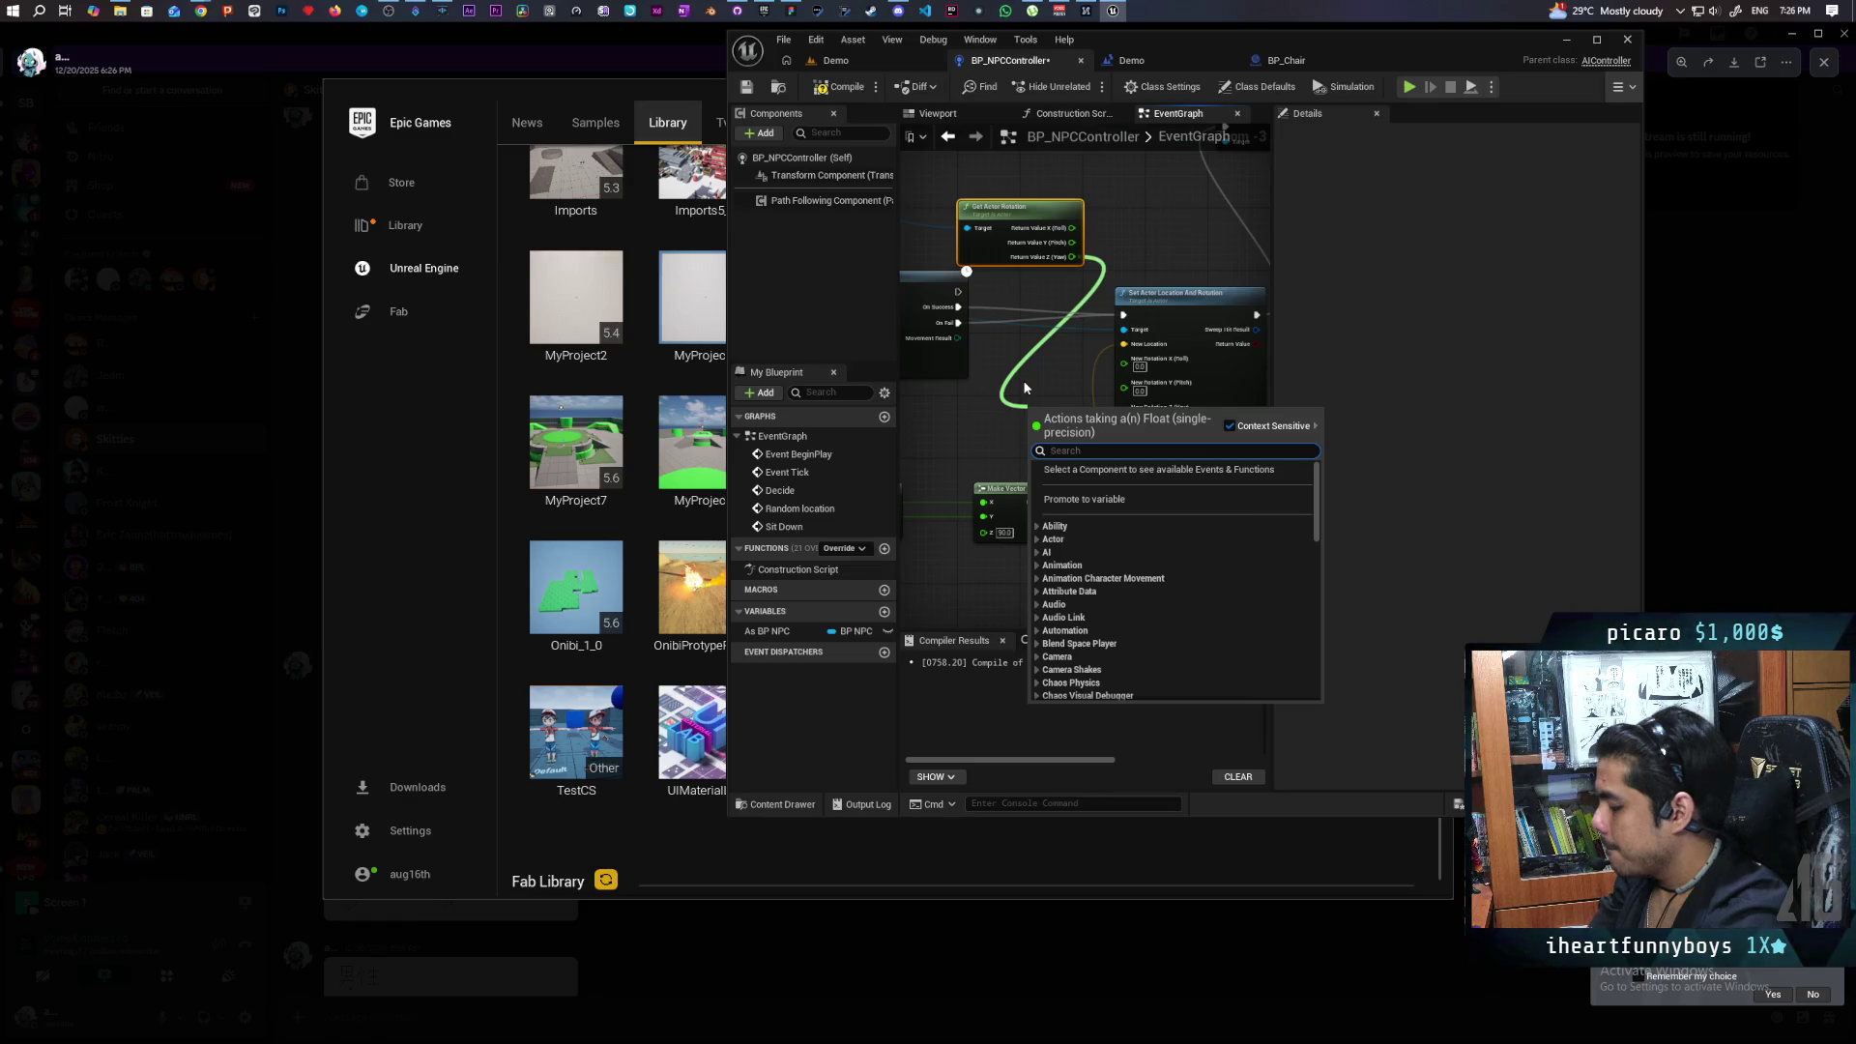
type("+")
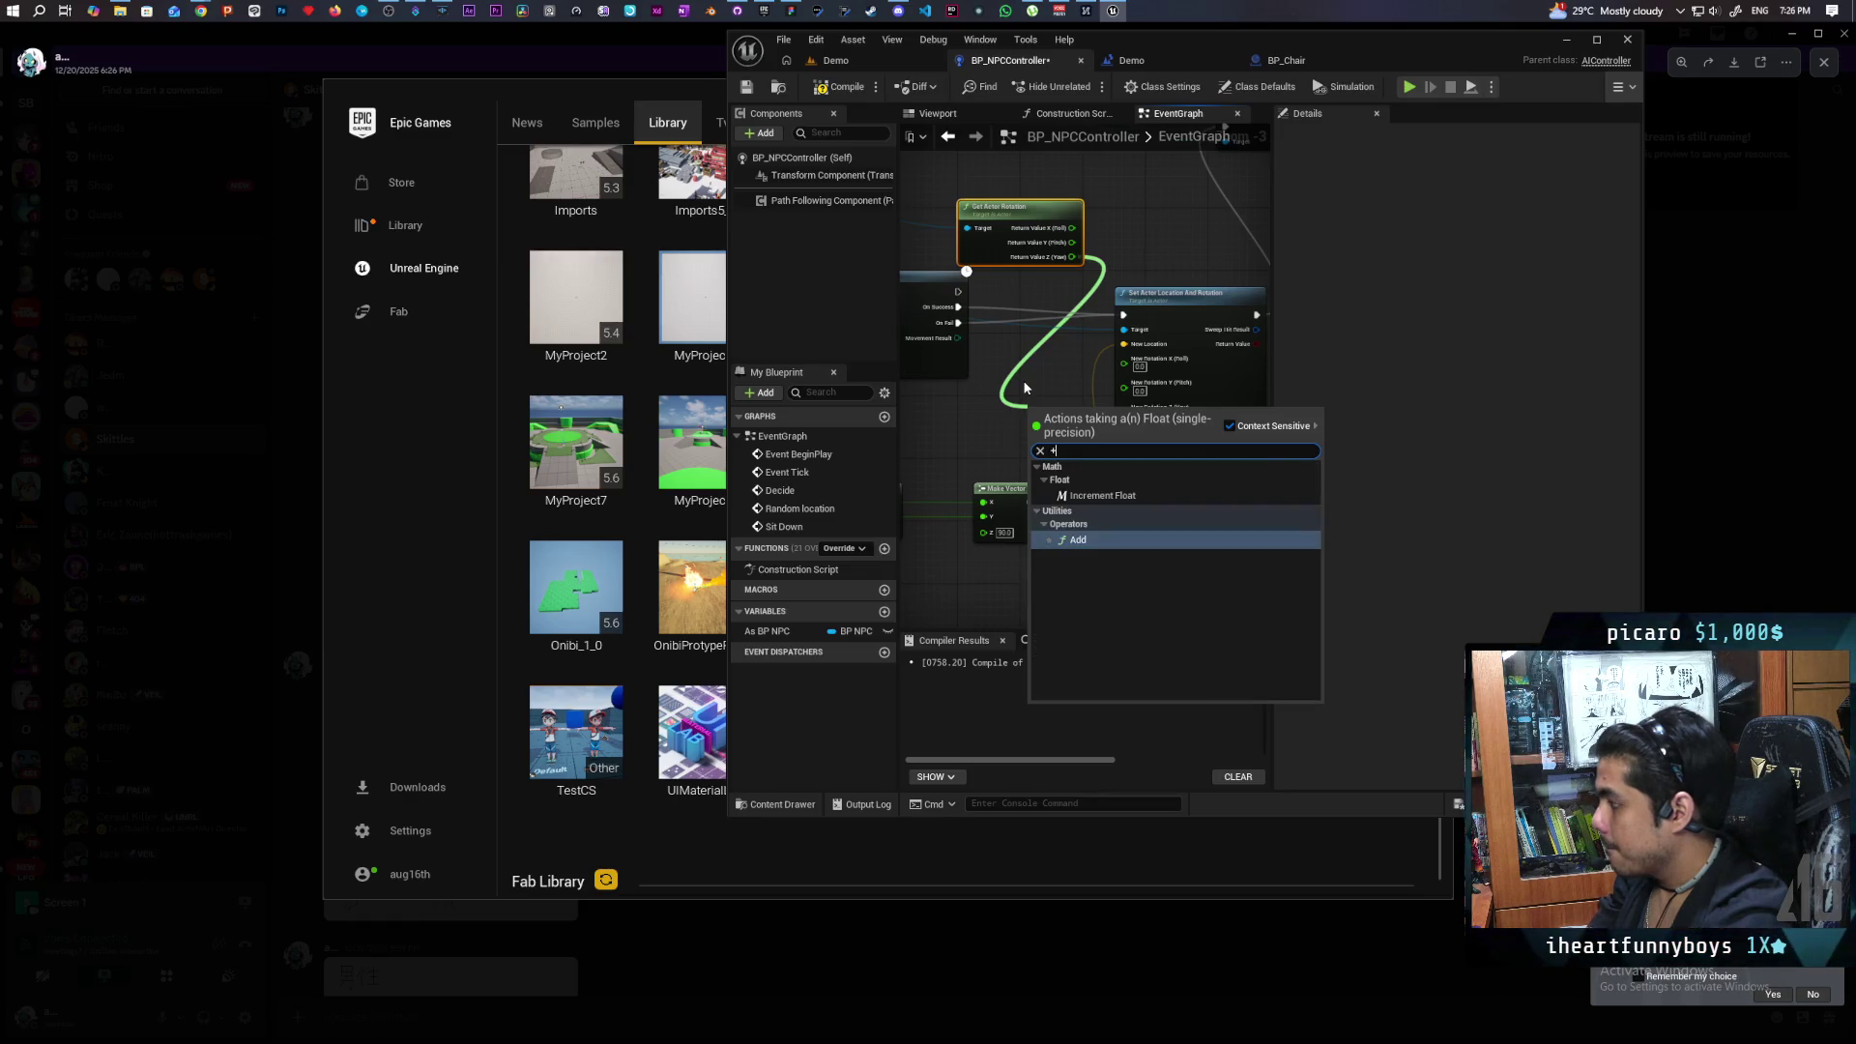
key("Return")
scroll(1026, 387, "up", 3)
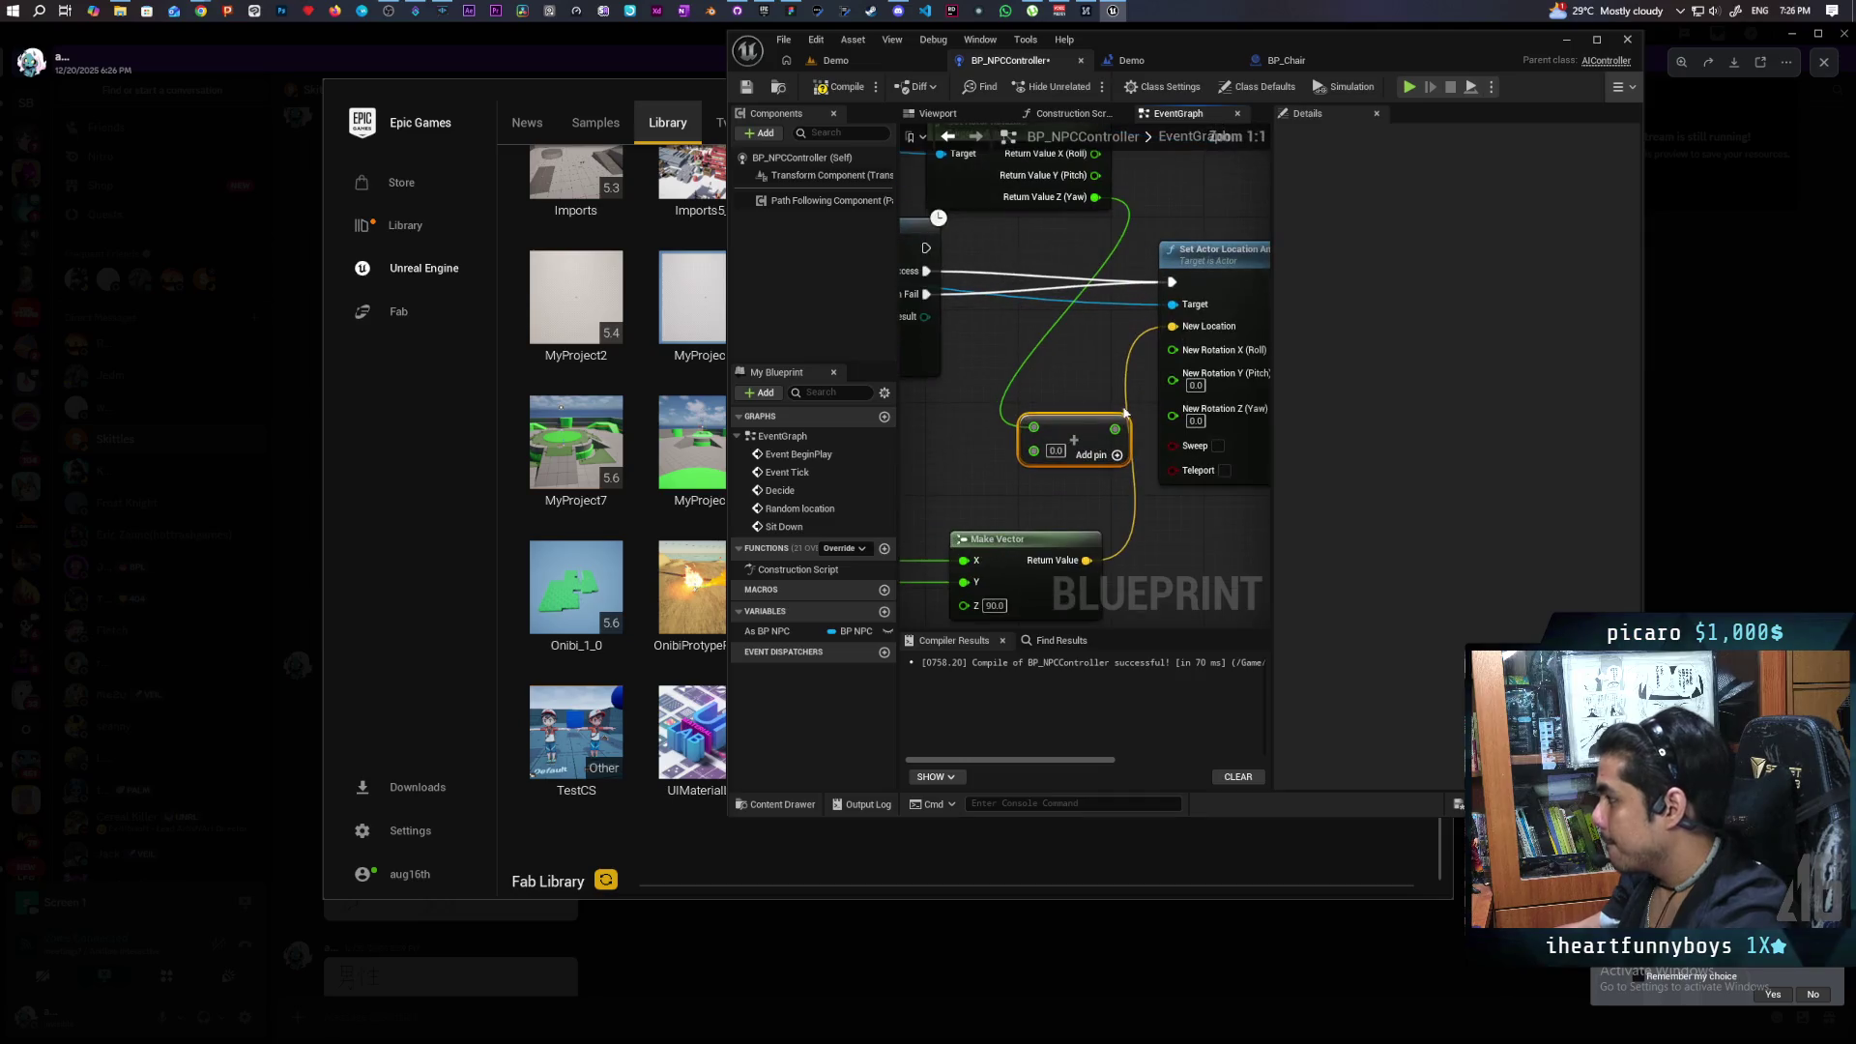
left_click_drag(1116, 428, 1172, 415)
type("180")
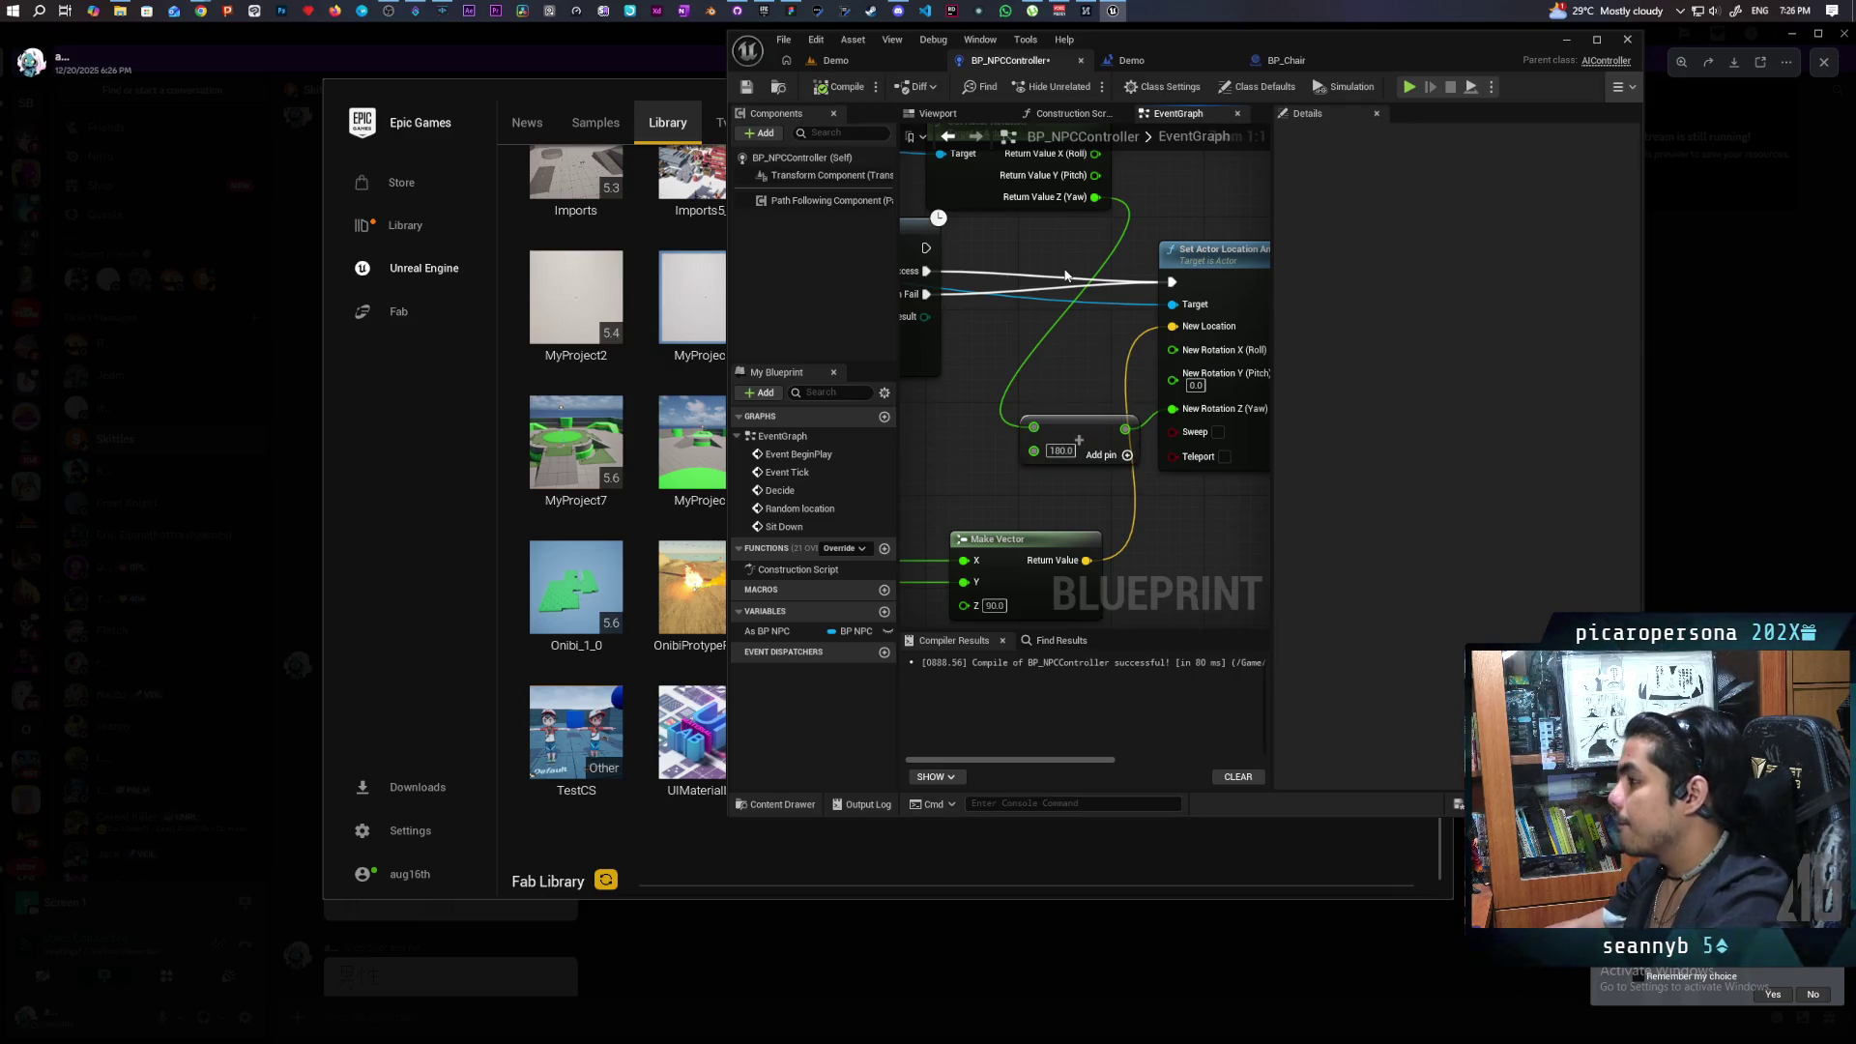
left_click(860, 58)
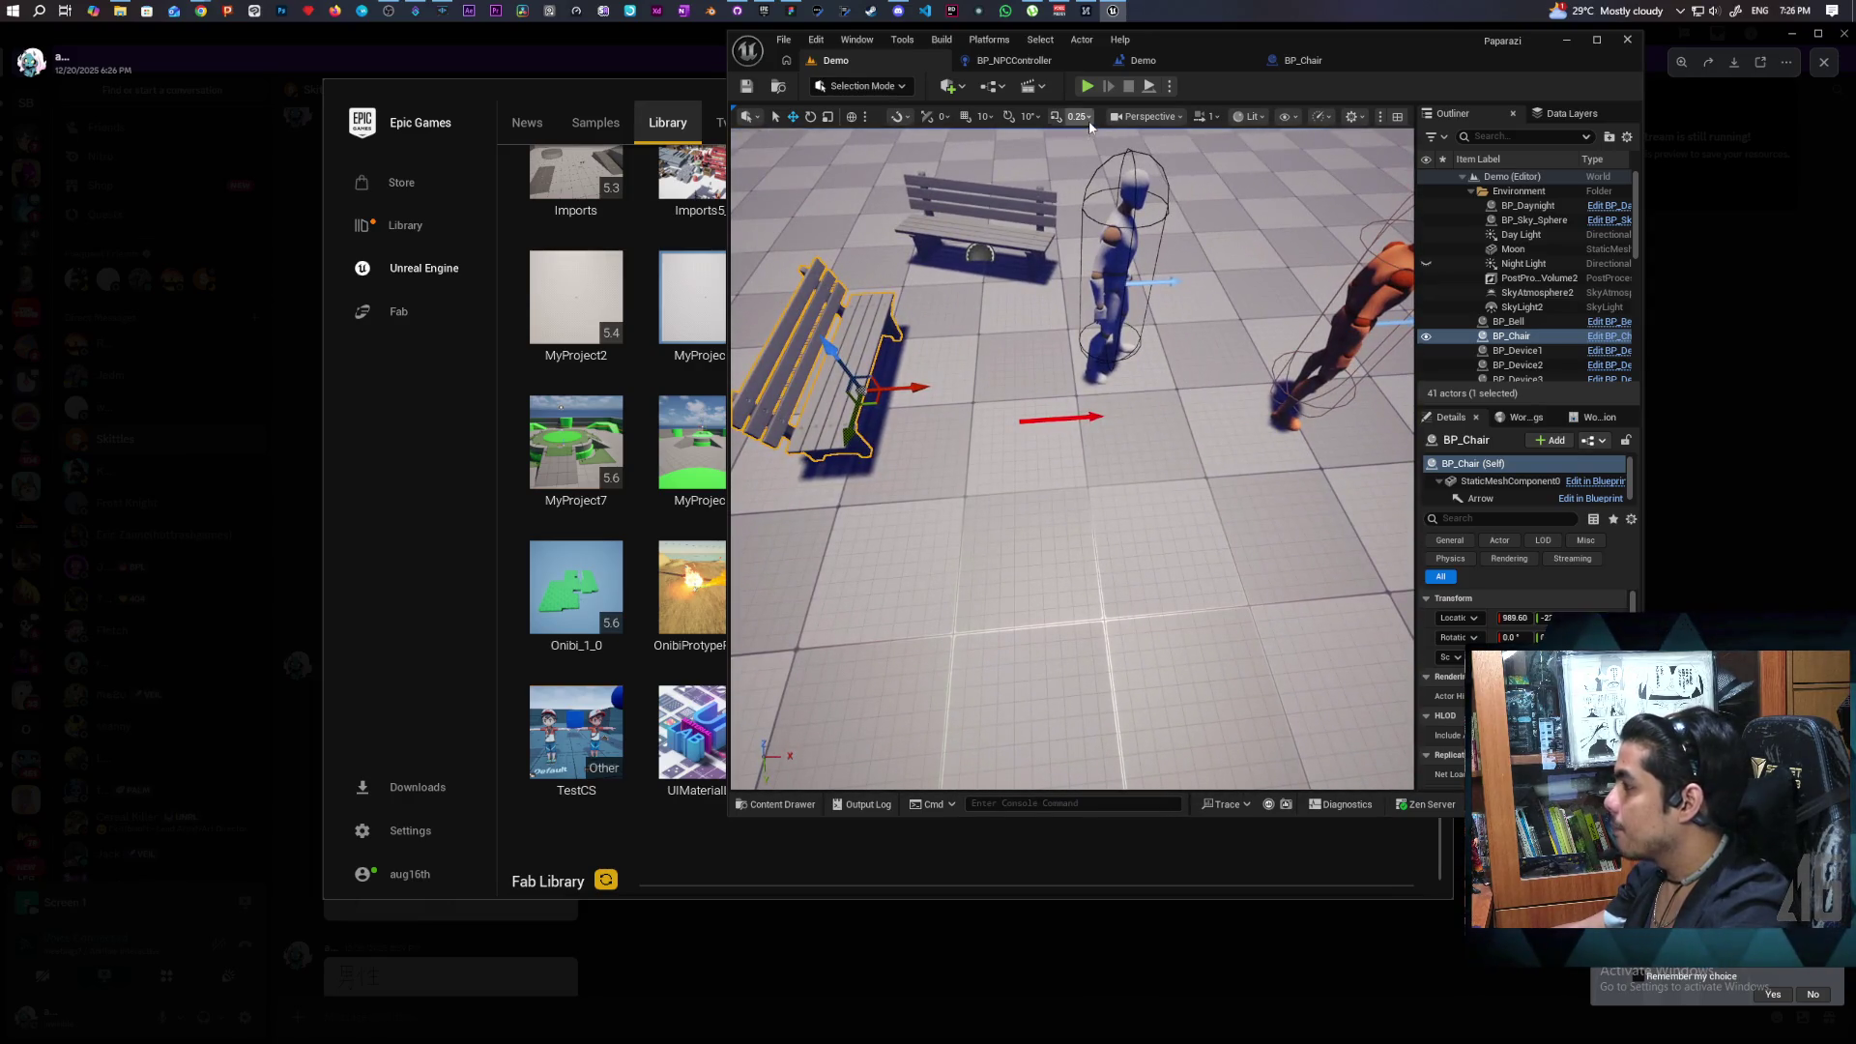
left_click(1086, 86)
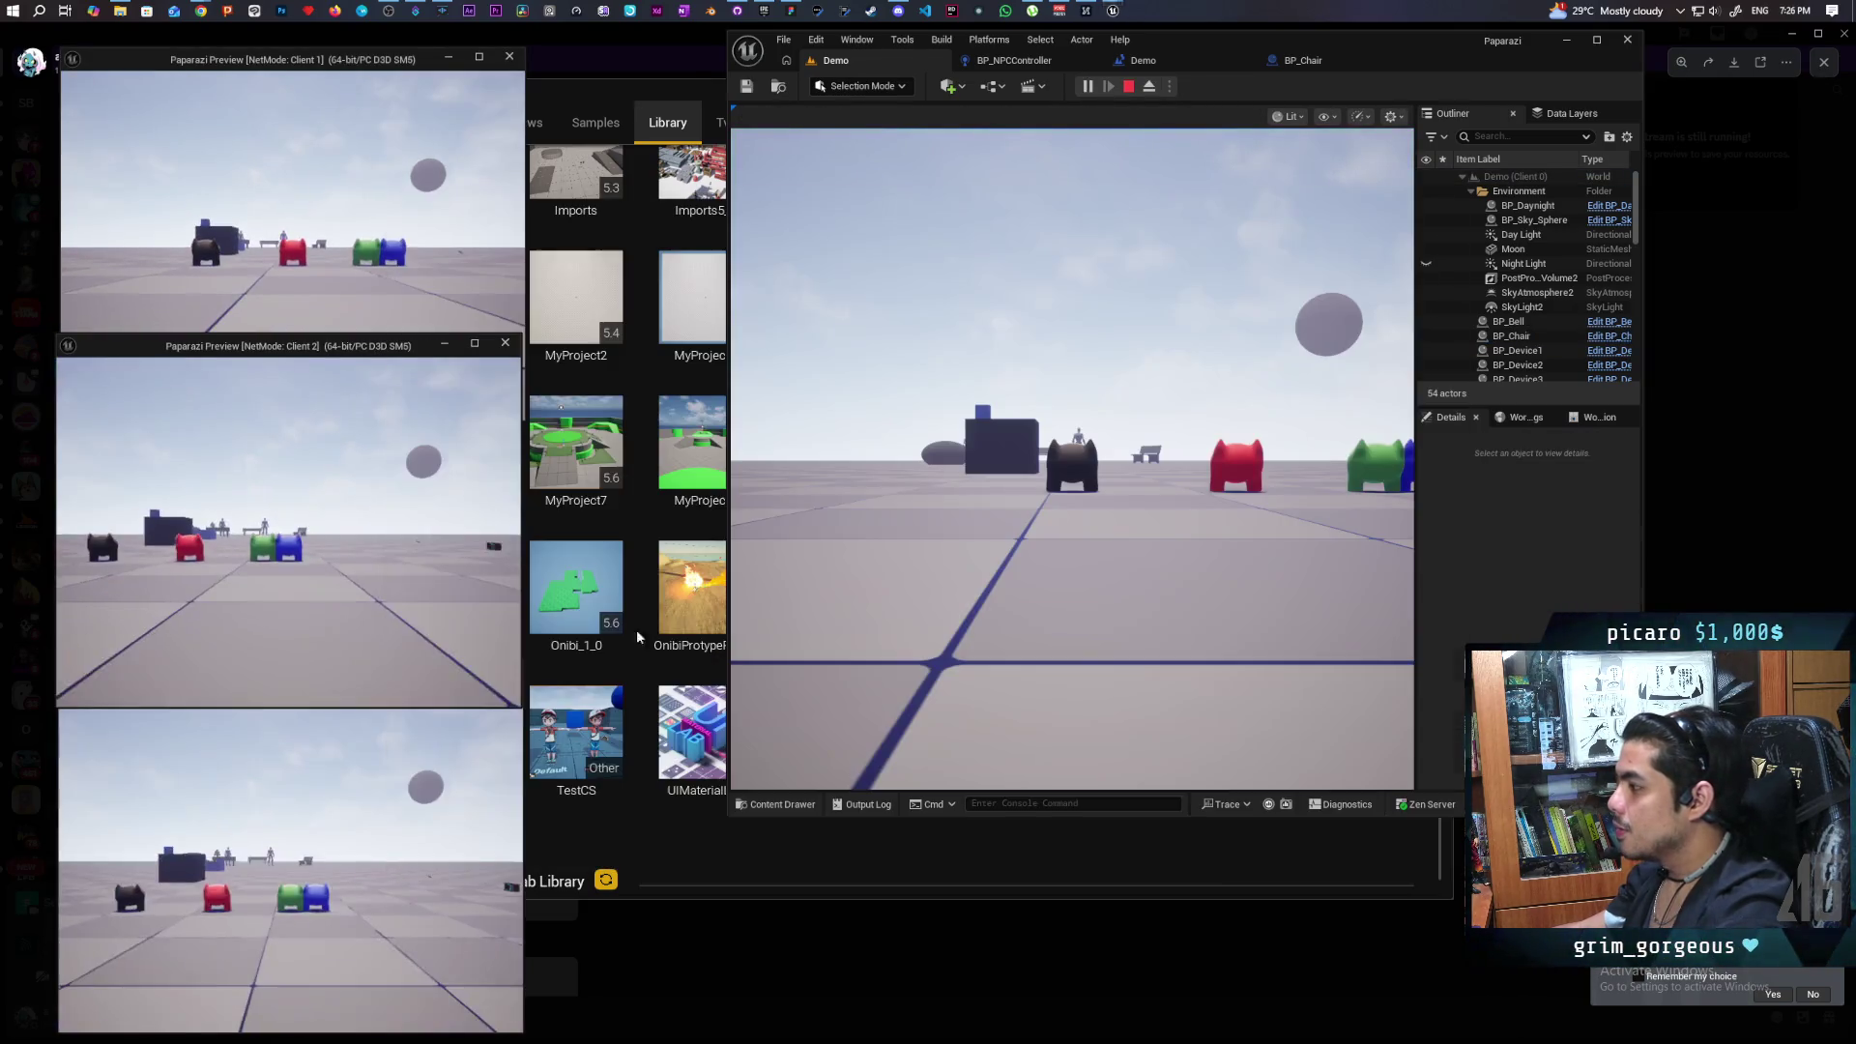
left_click(966, 542)
key("w")
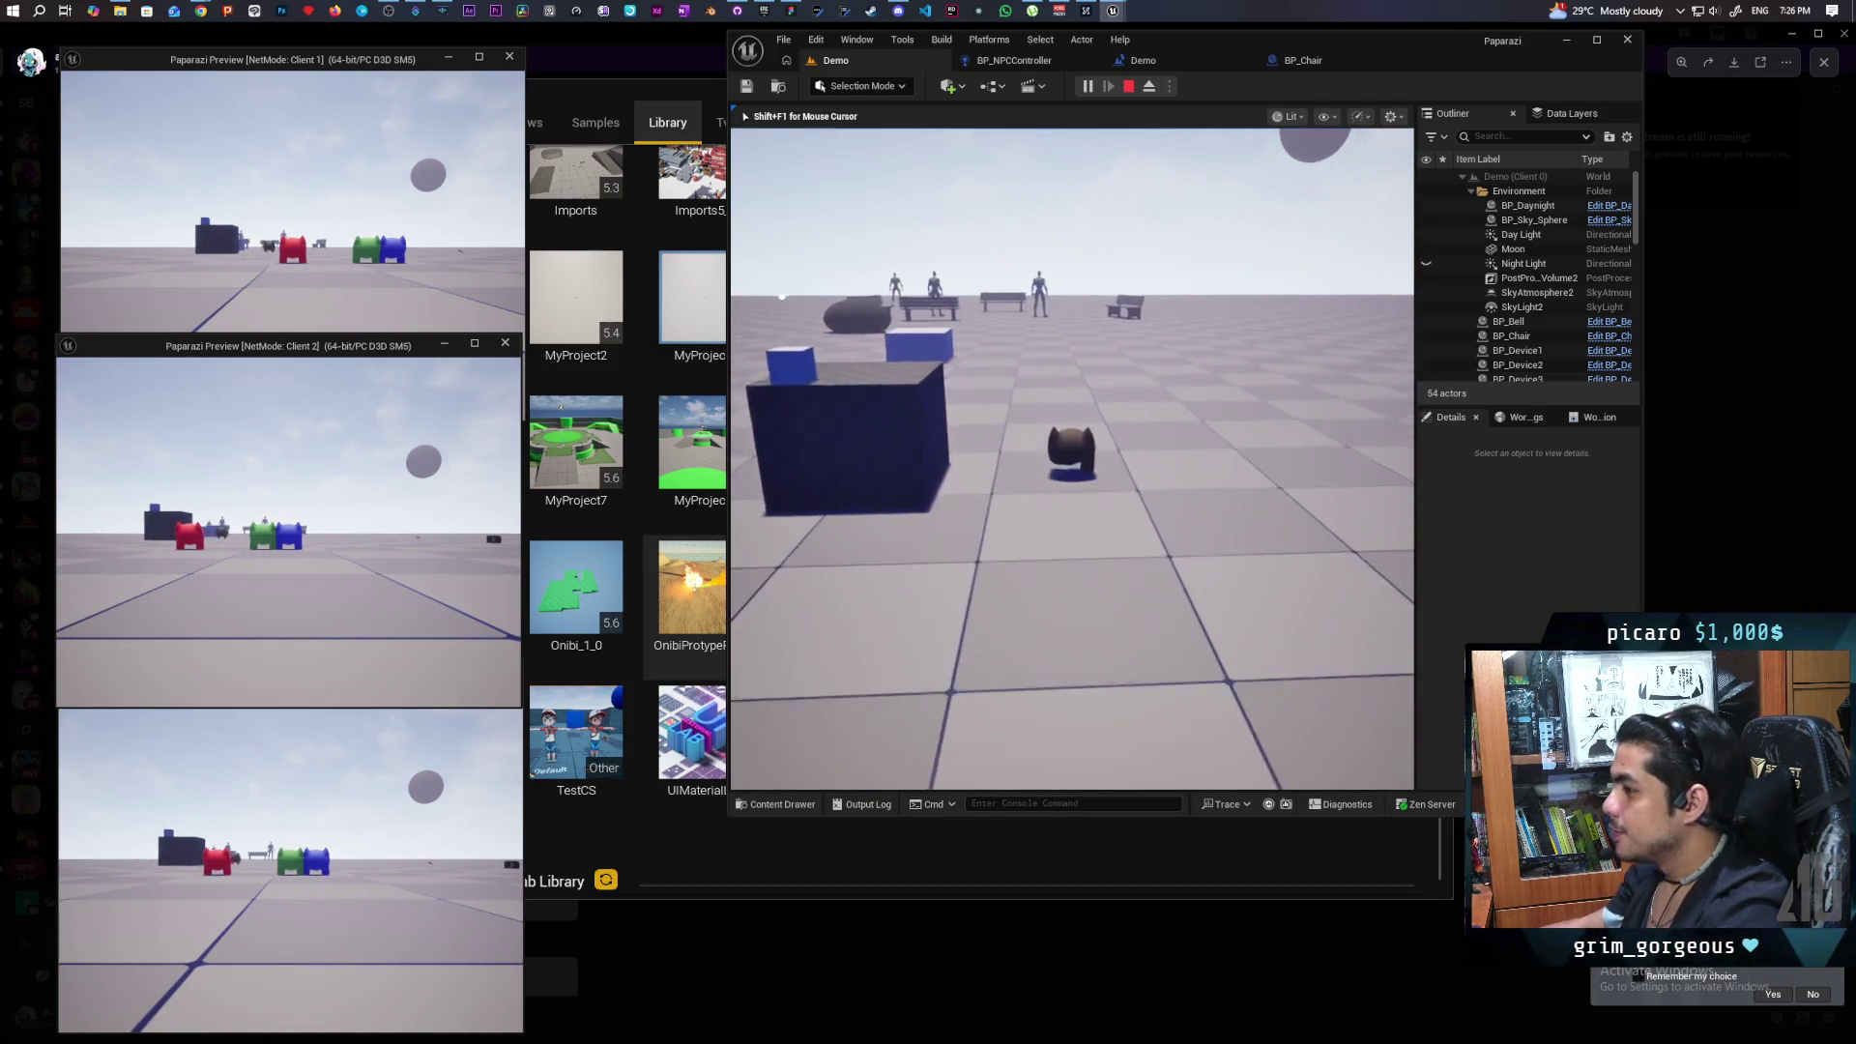
key("w")
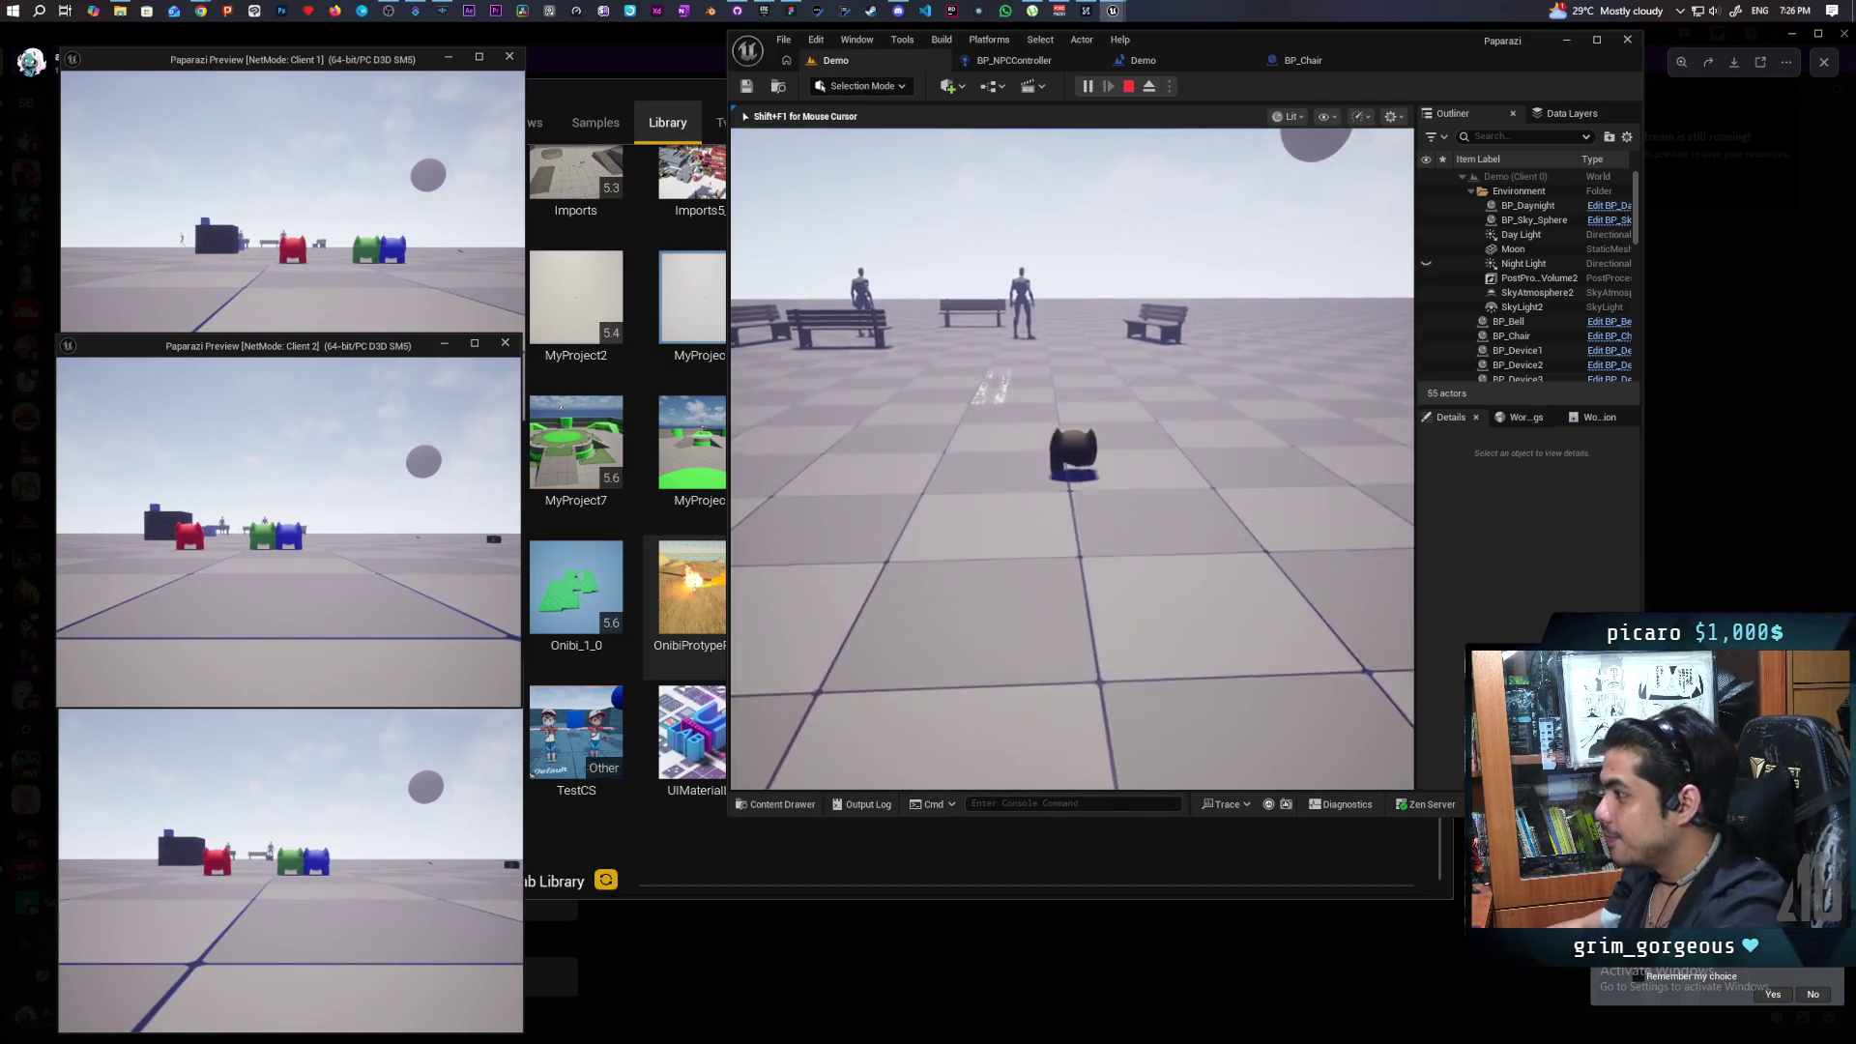
key("alt+Tab")
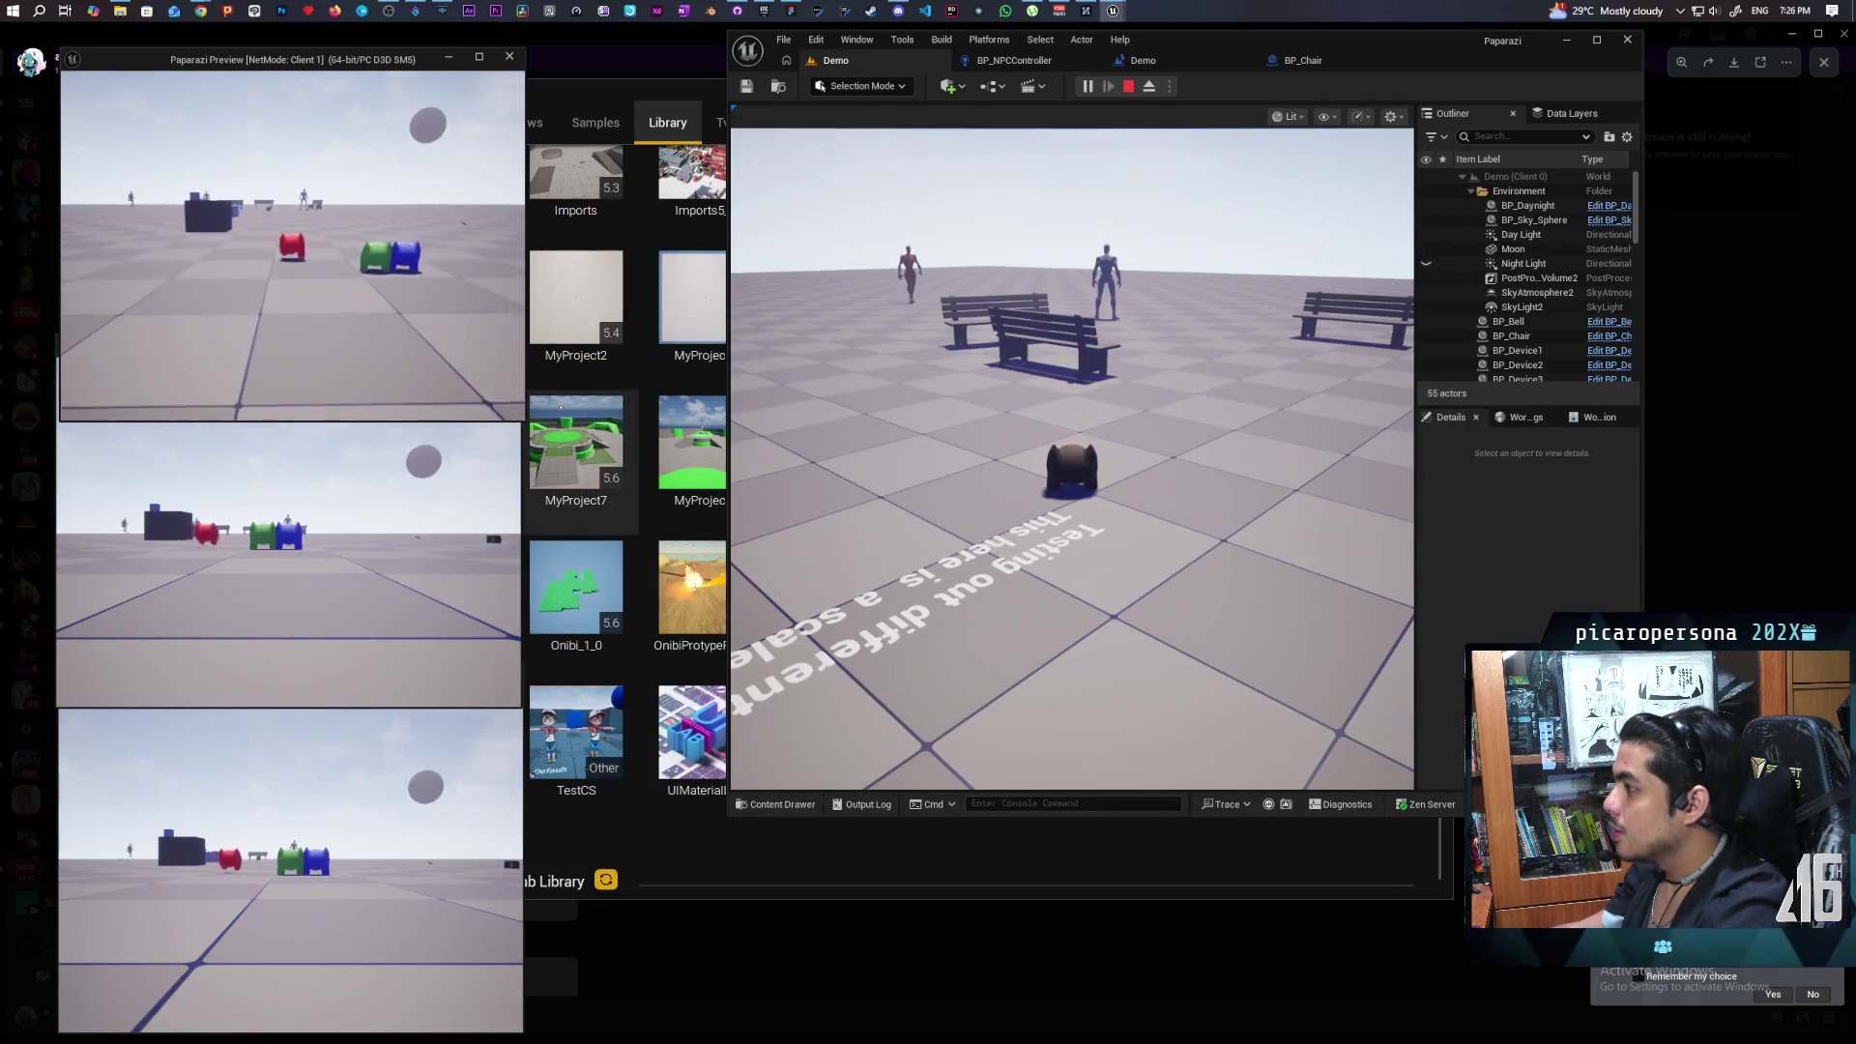
left_click(428, 422)
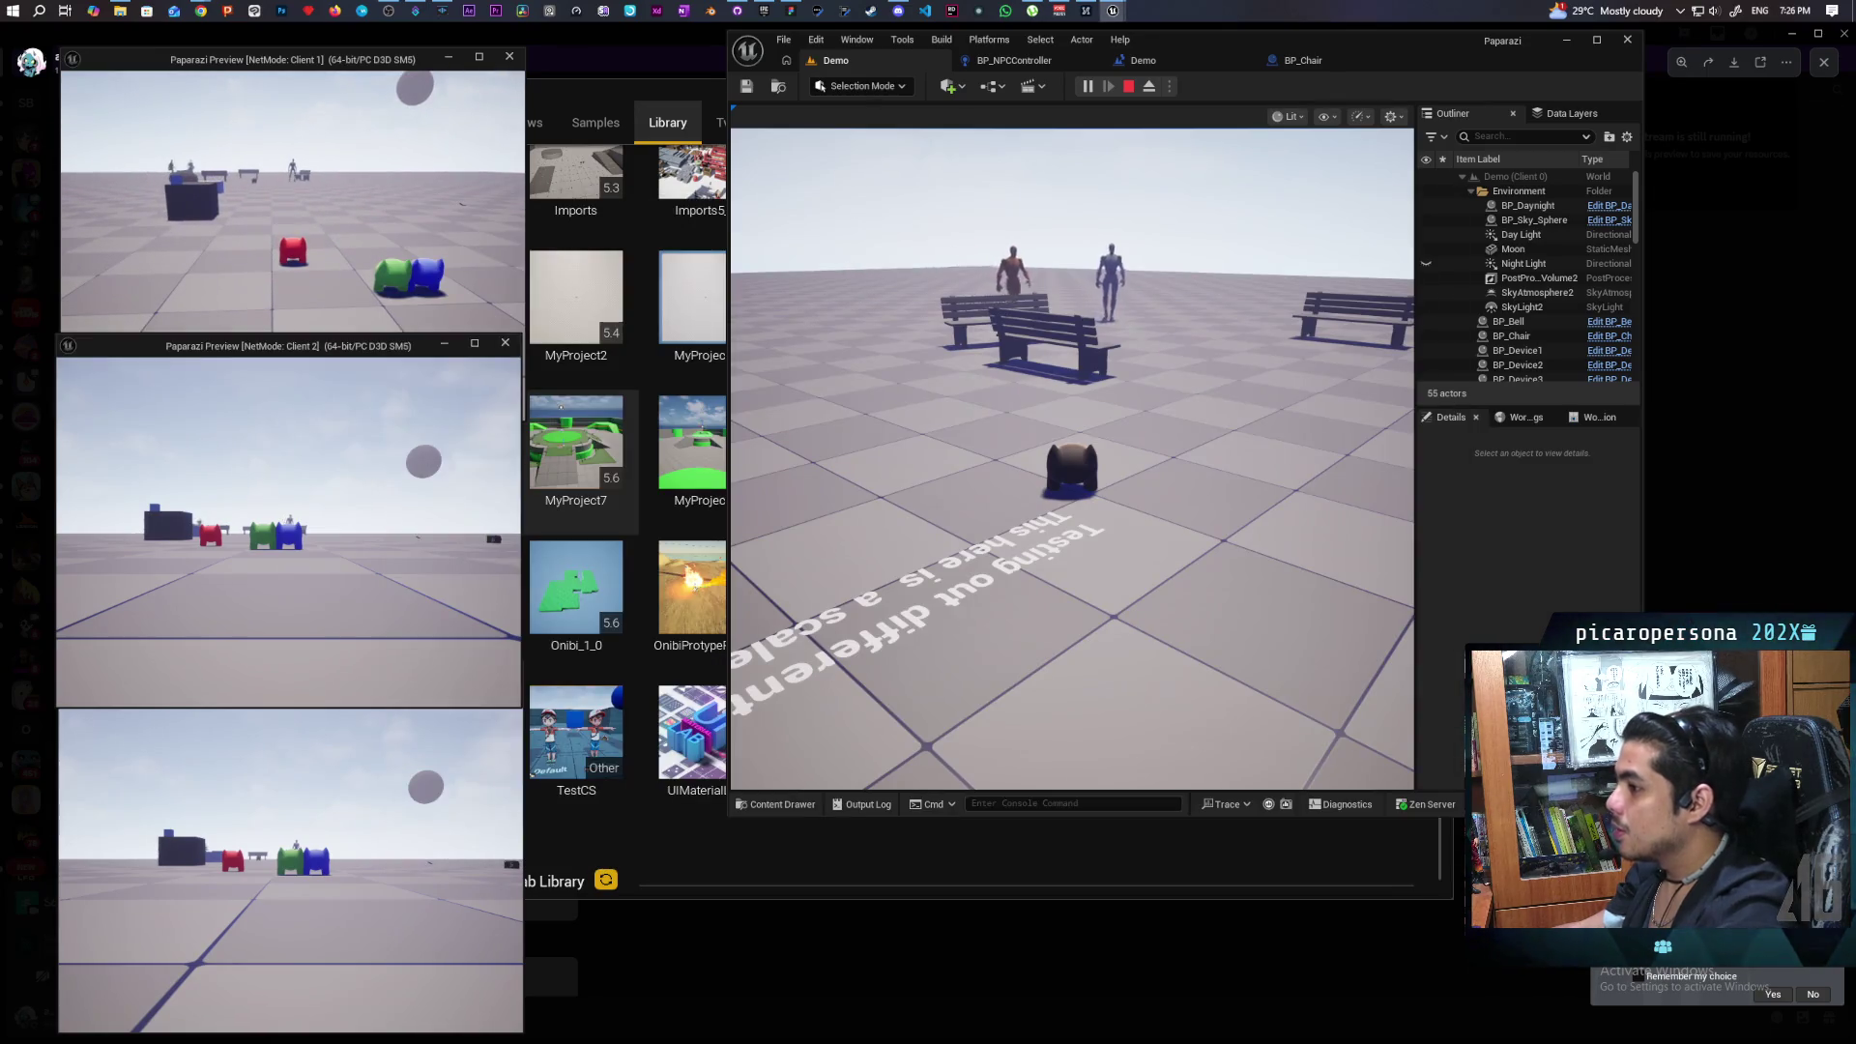
key("w")
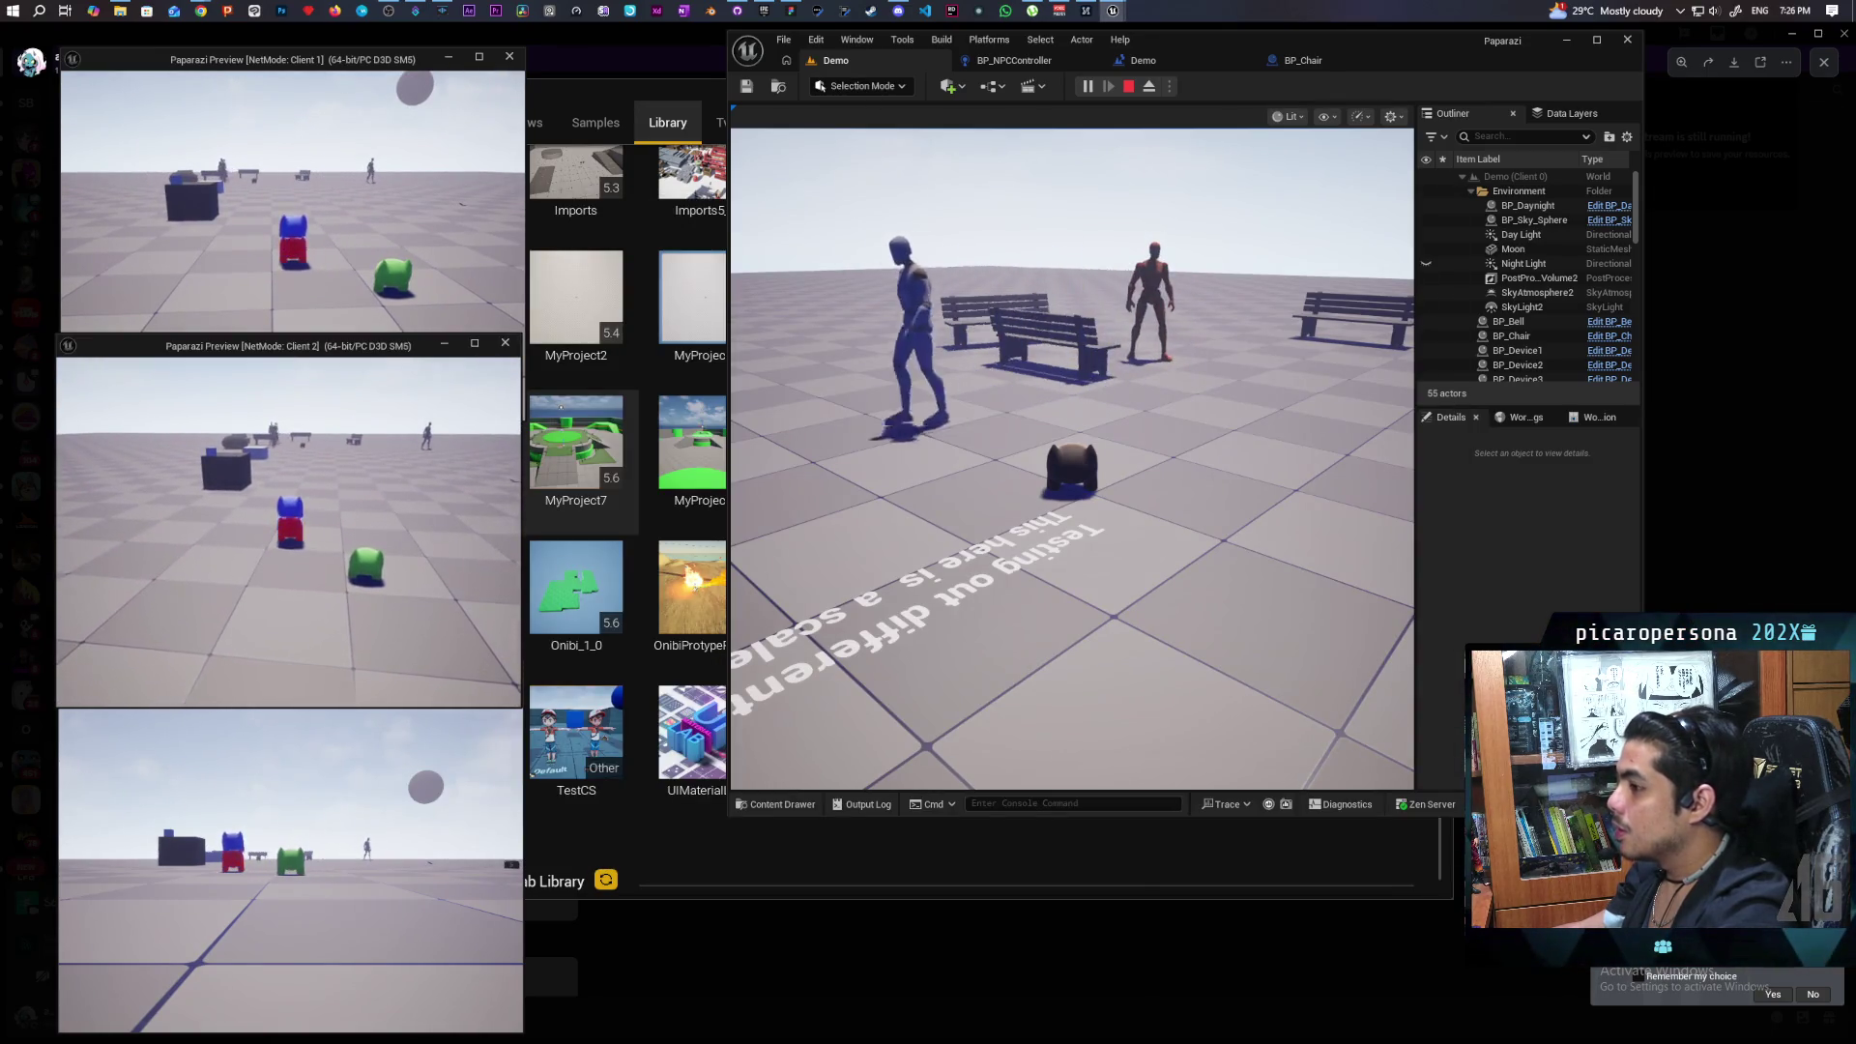
left_click(392, 406)
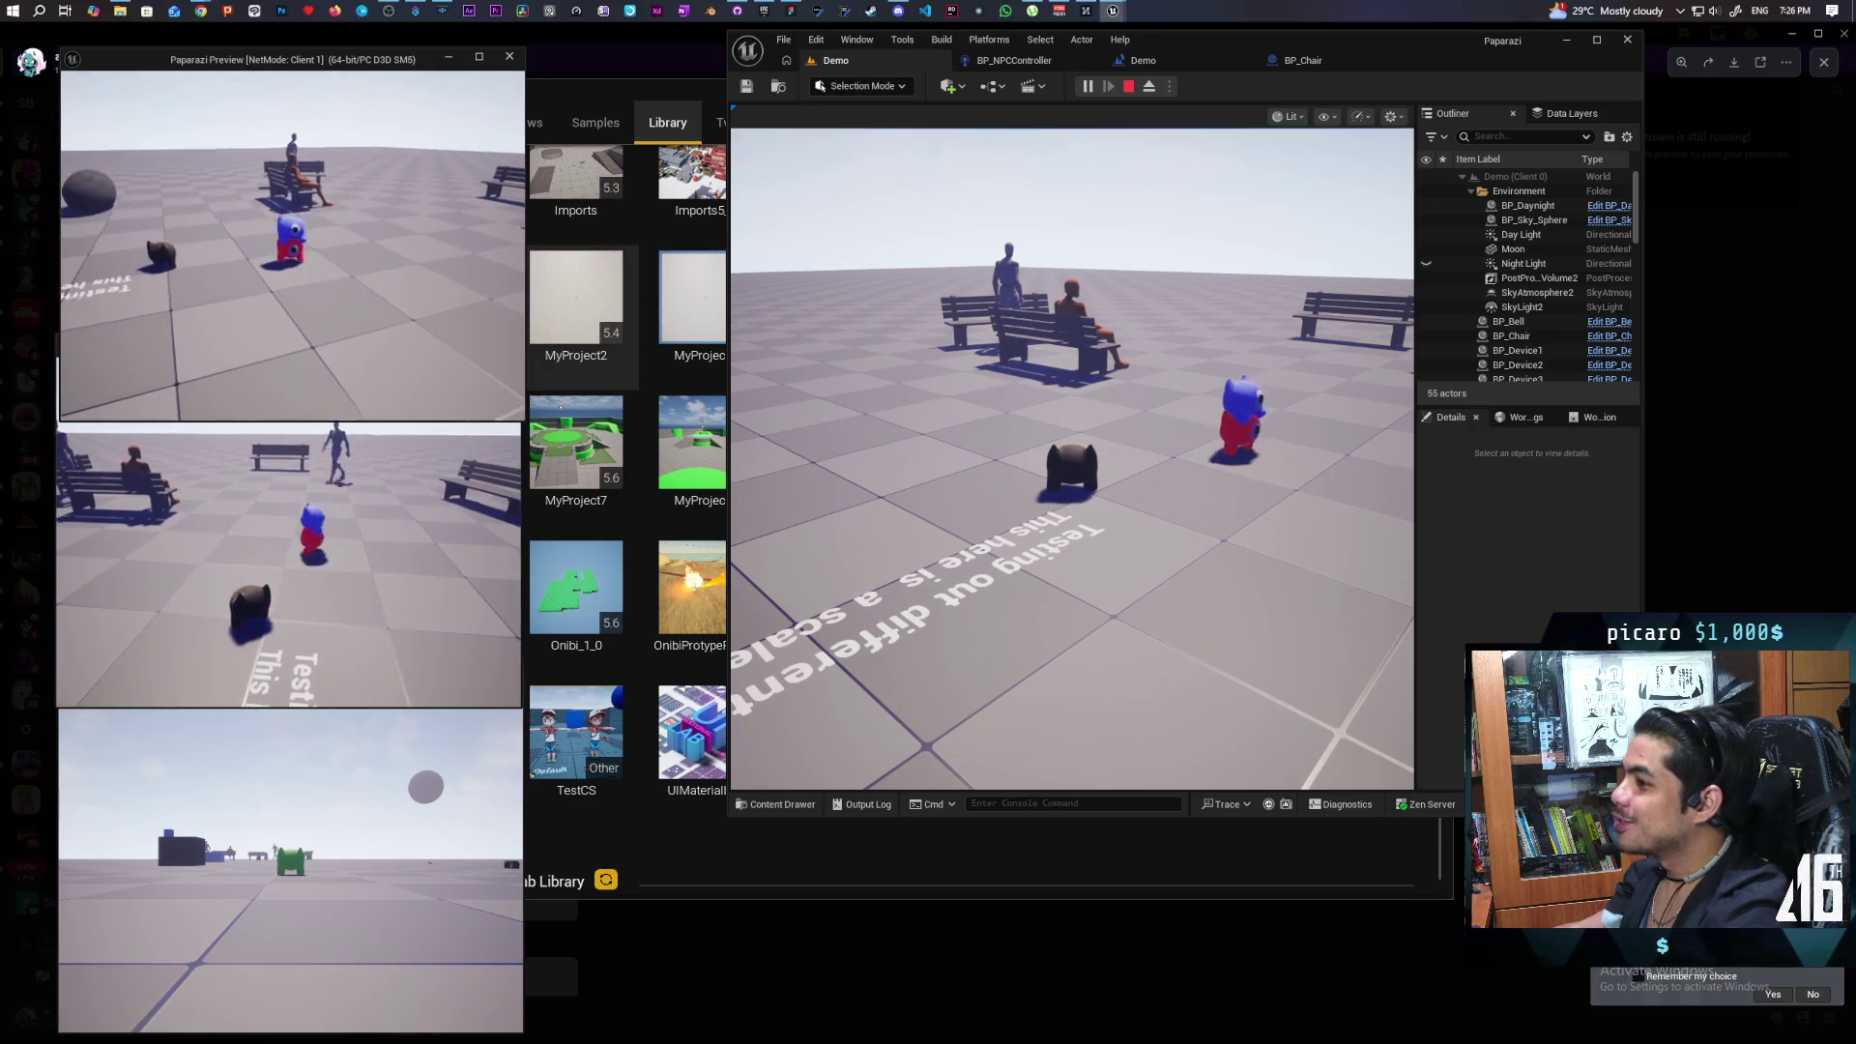
left_click(290, 531)
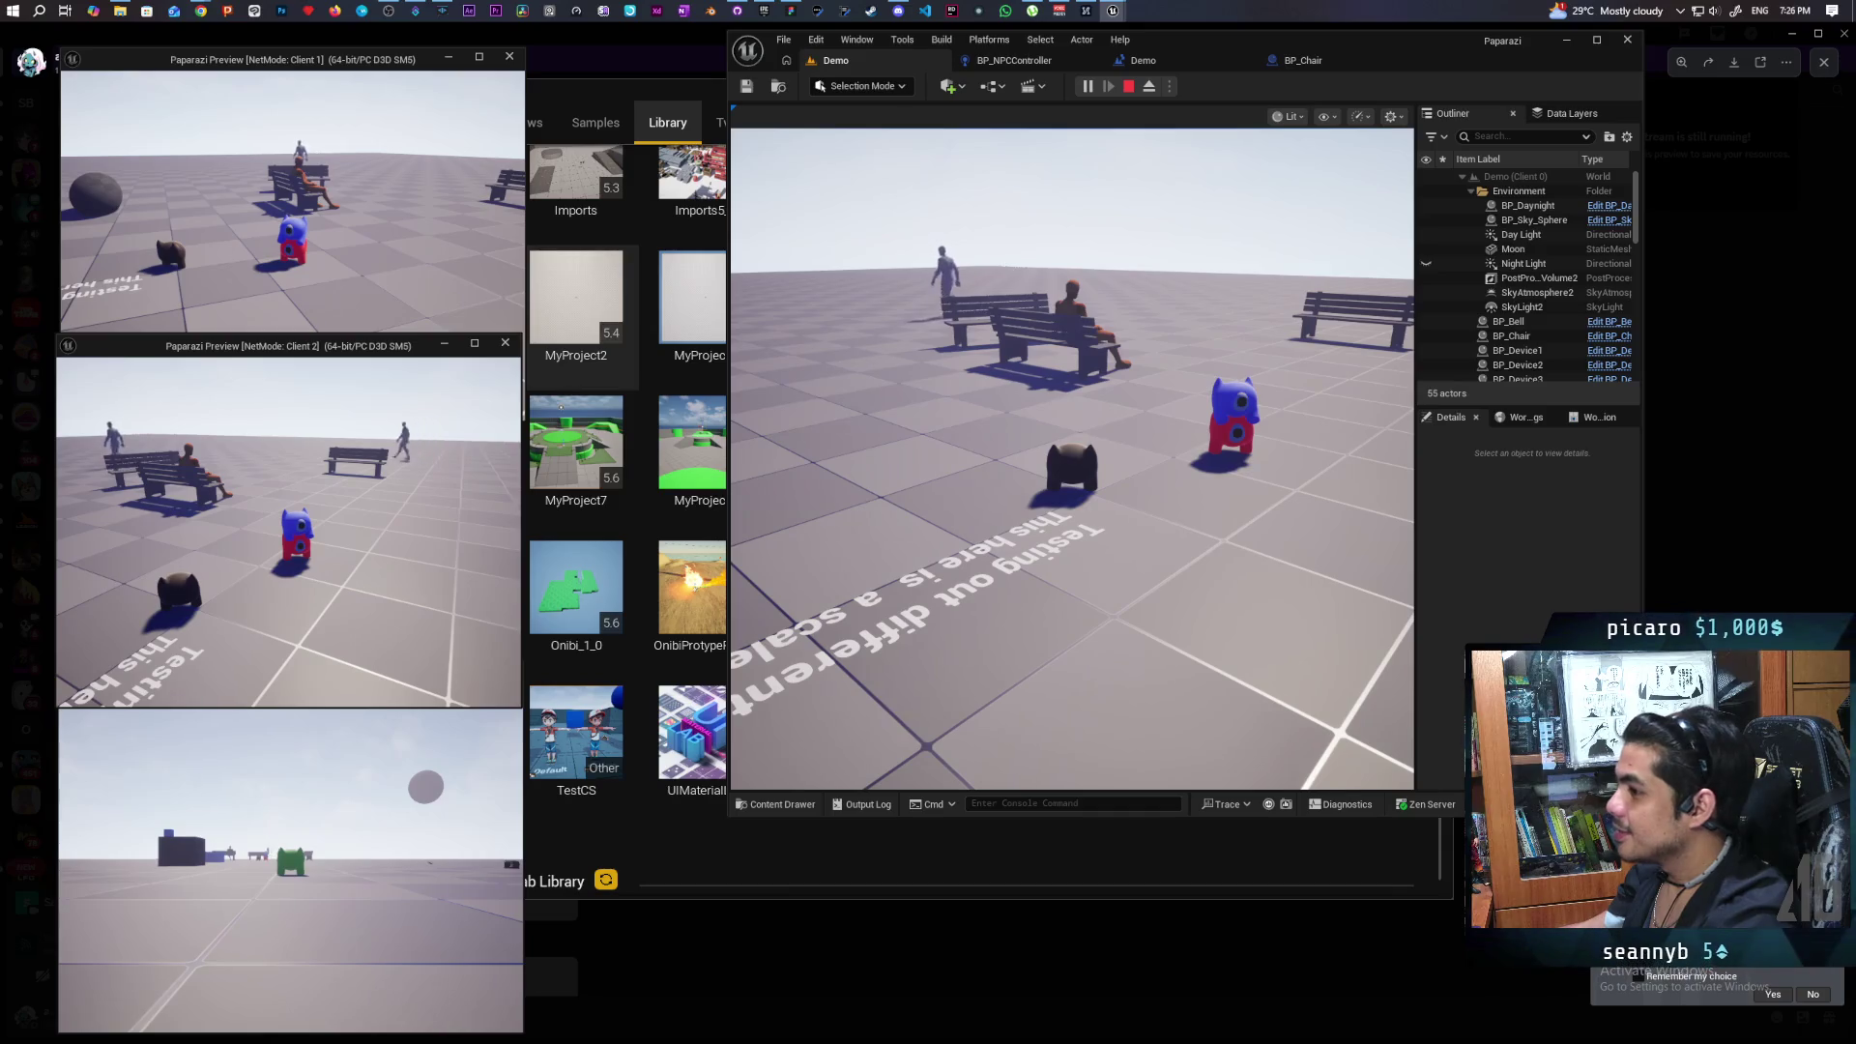
key("Escape")
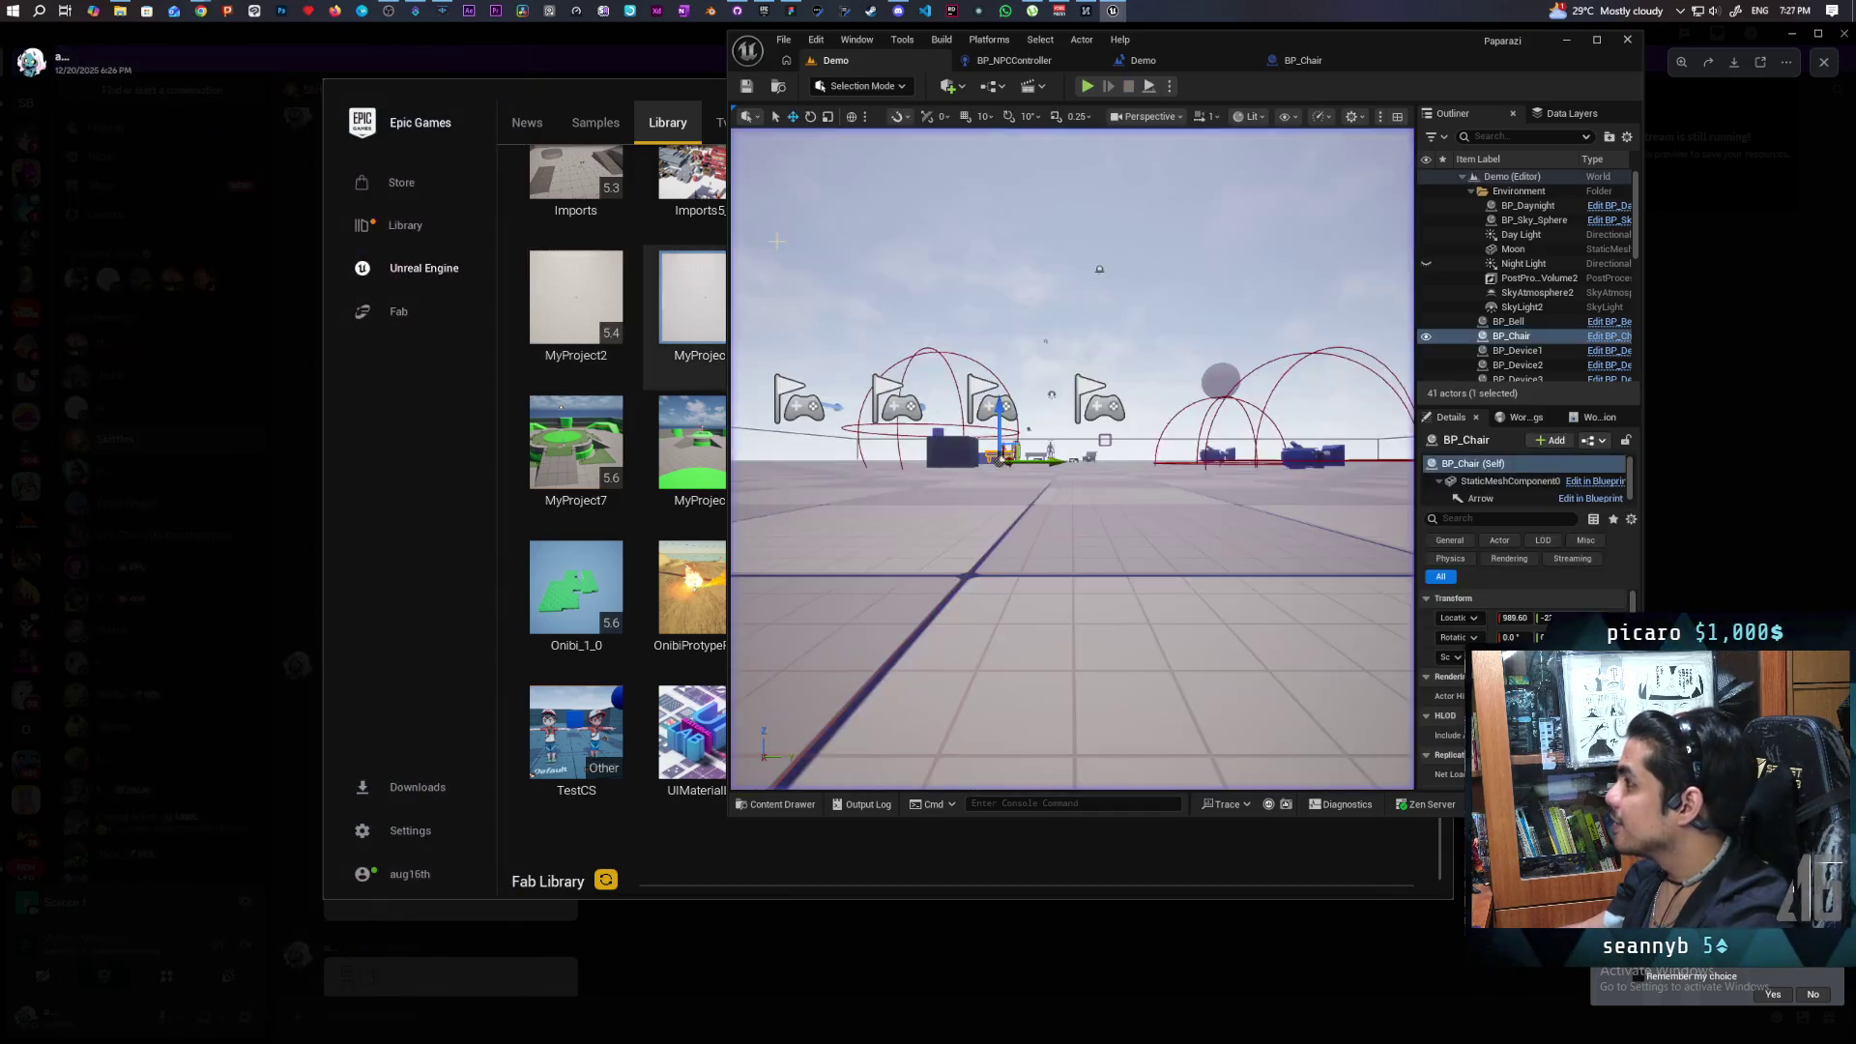
Frame Set Actor Location And Rotation leading into the MC Test call in BP_NPCController's graph.
left_click(1041, 58)
scroll(1130, 413, "down", 5)
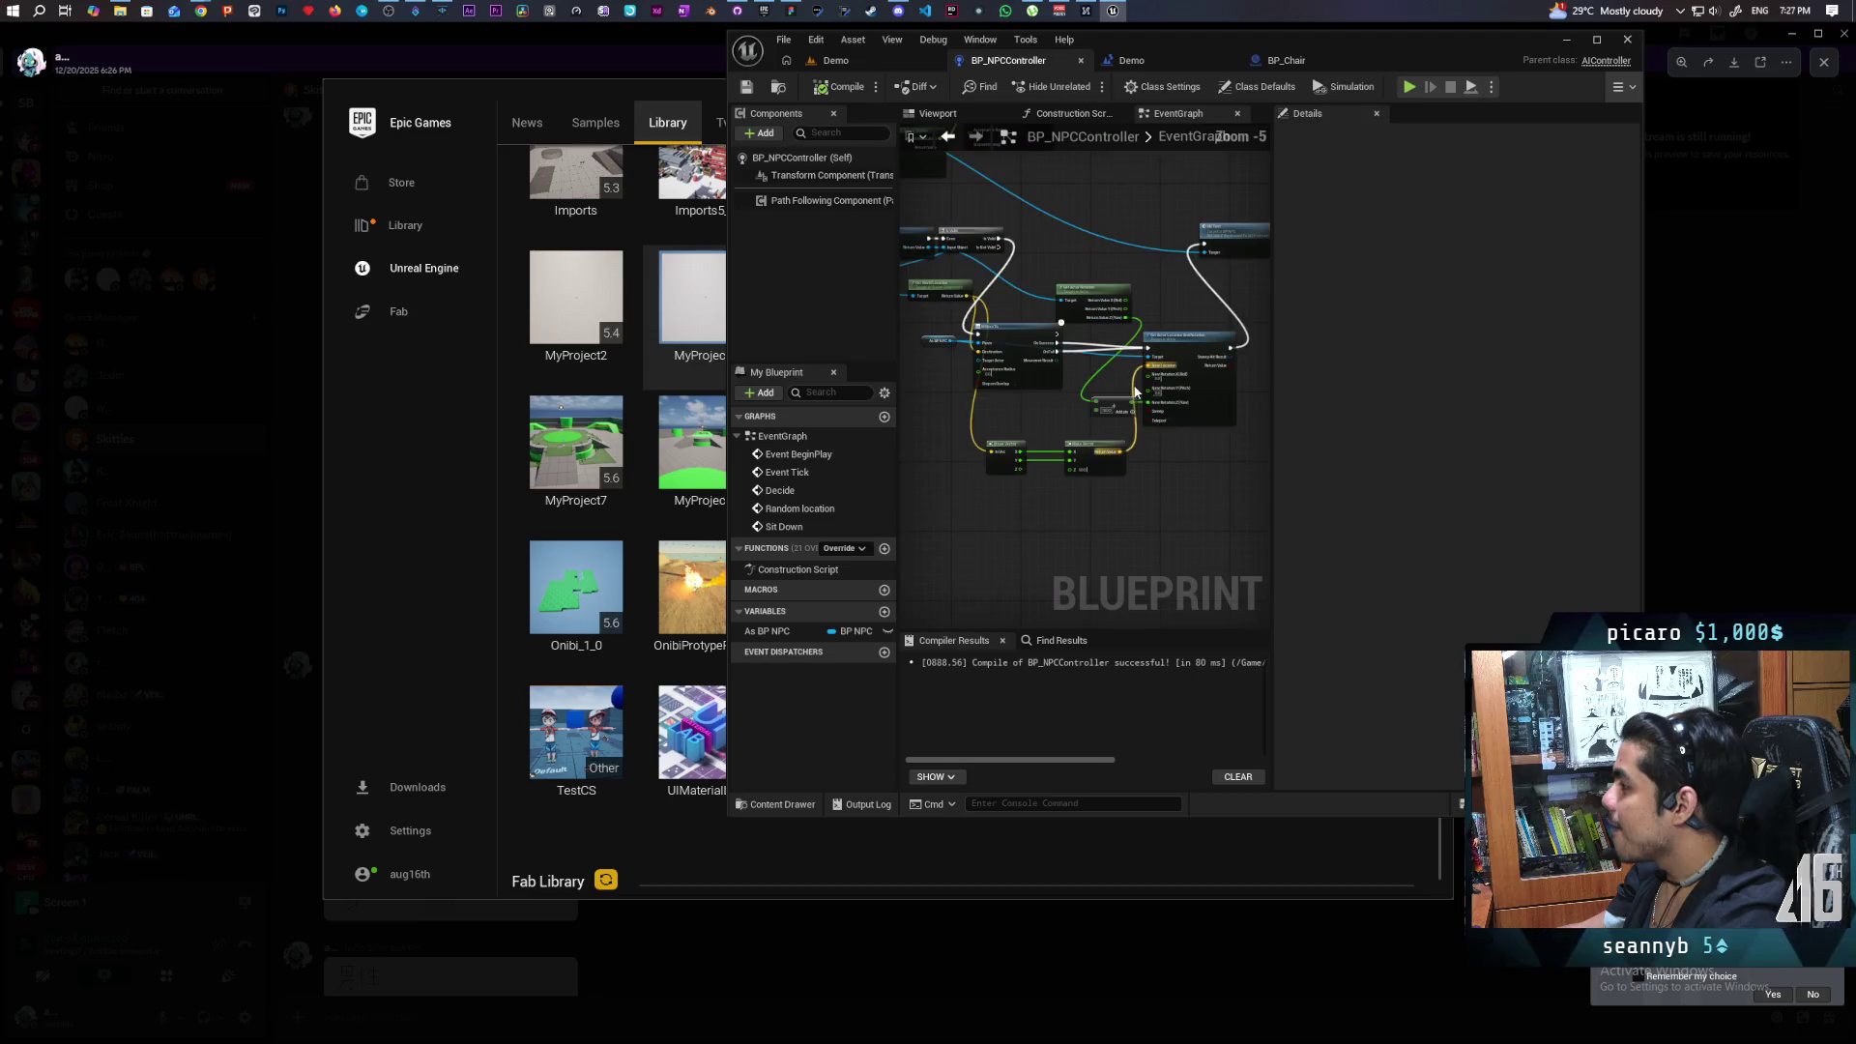
scroll(1098, 384, "down", 2)
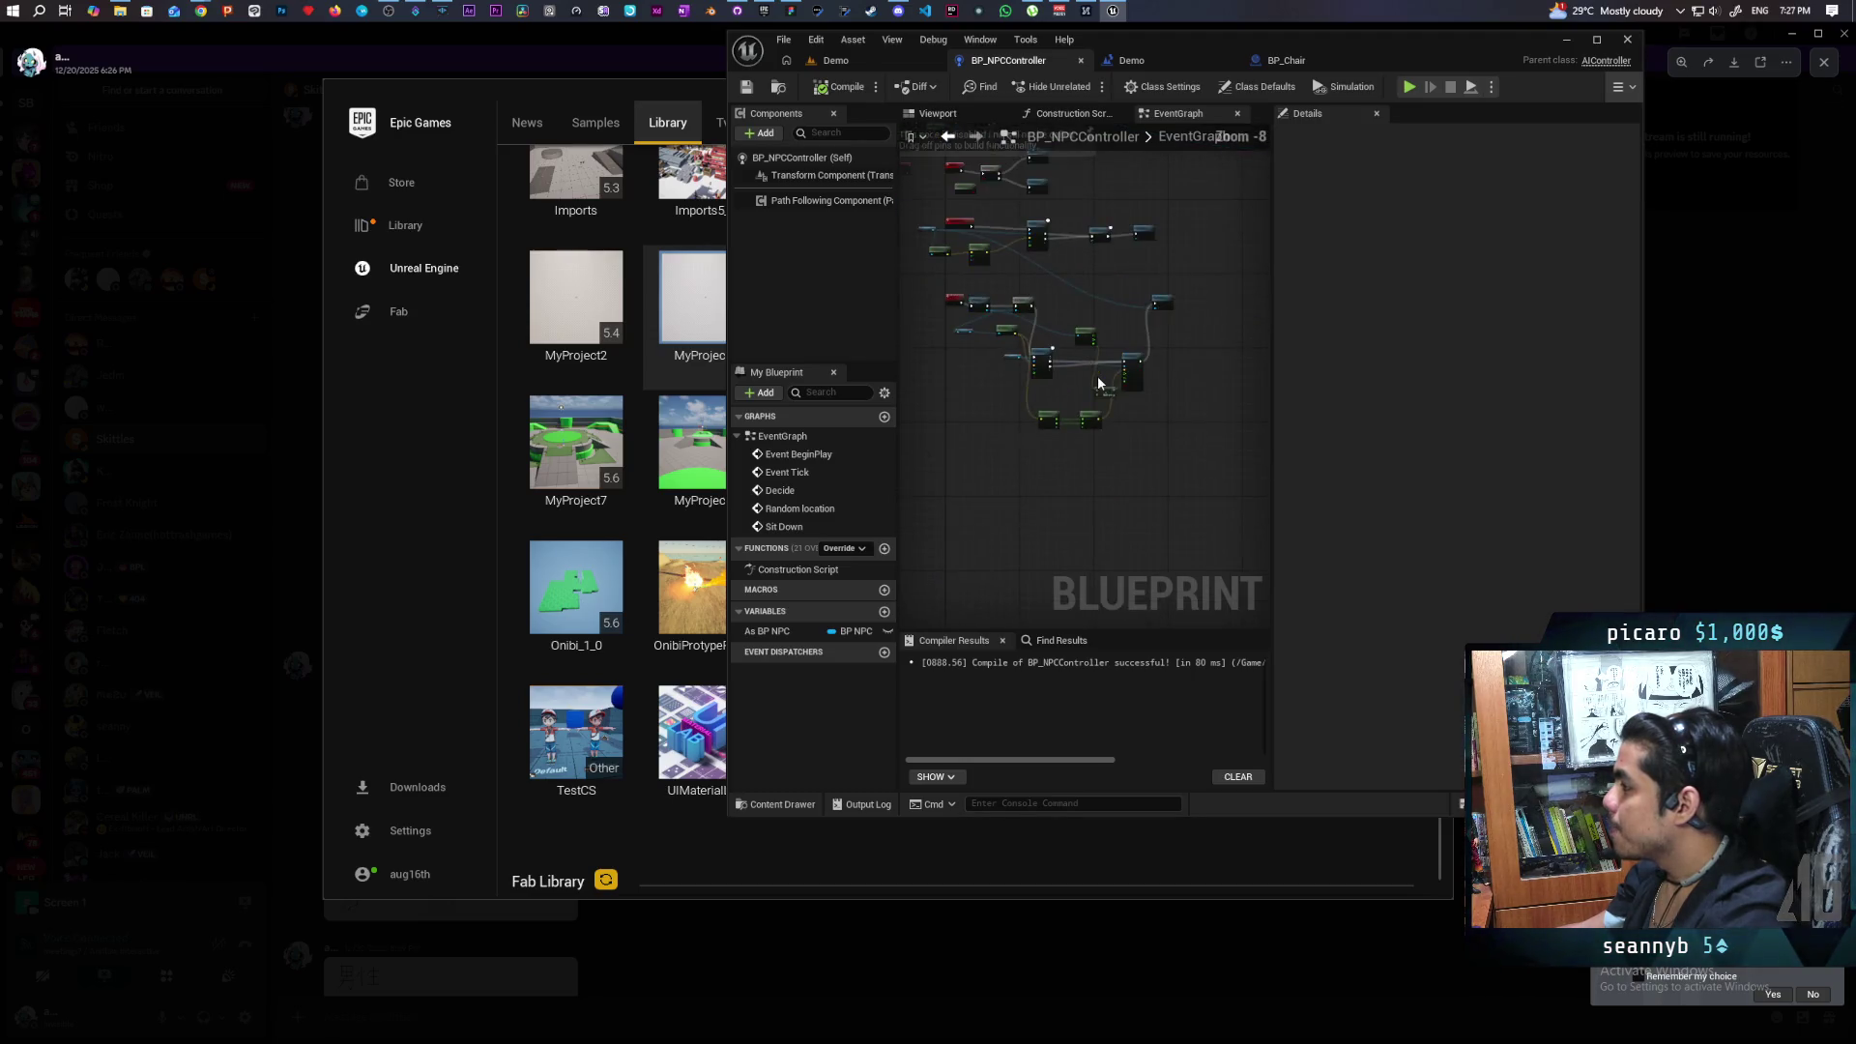
scroll(1075, 442, "up", 2)
scroll(1071, 426, "up", 2)
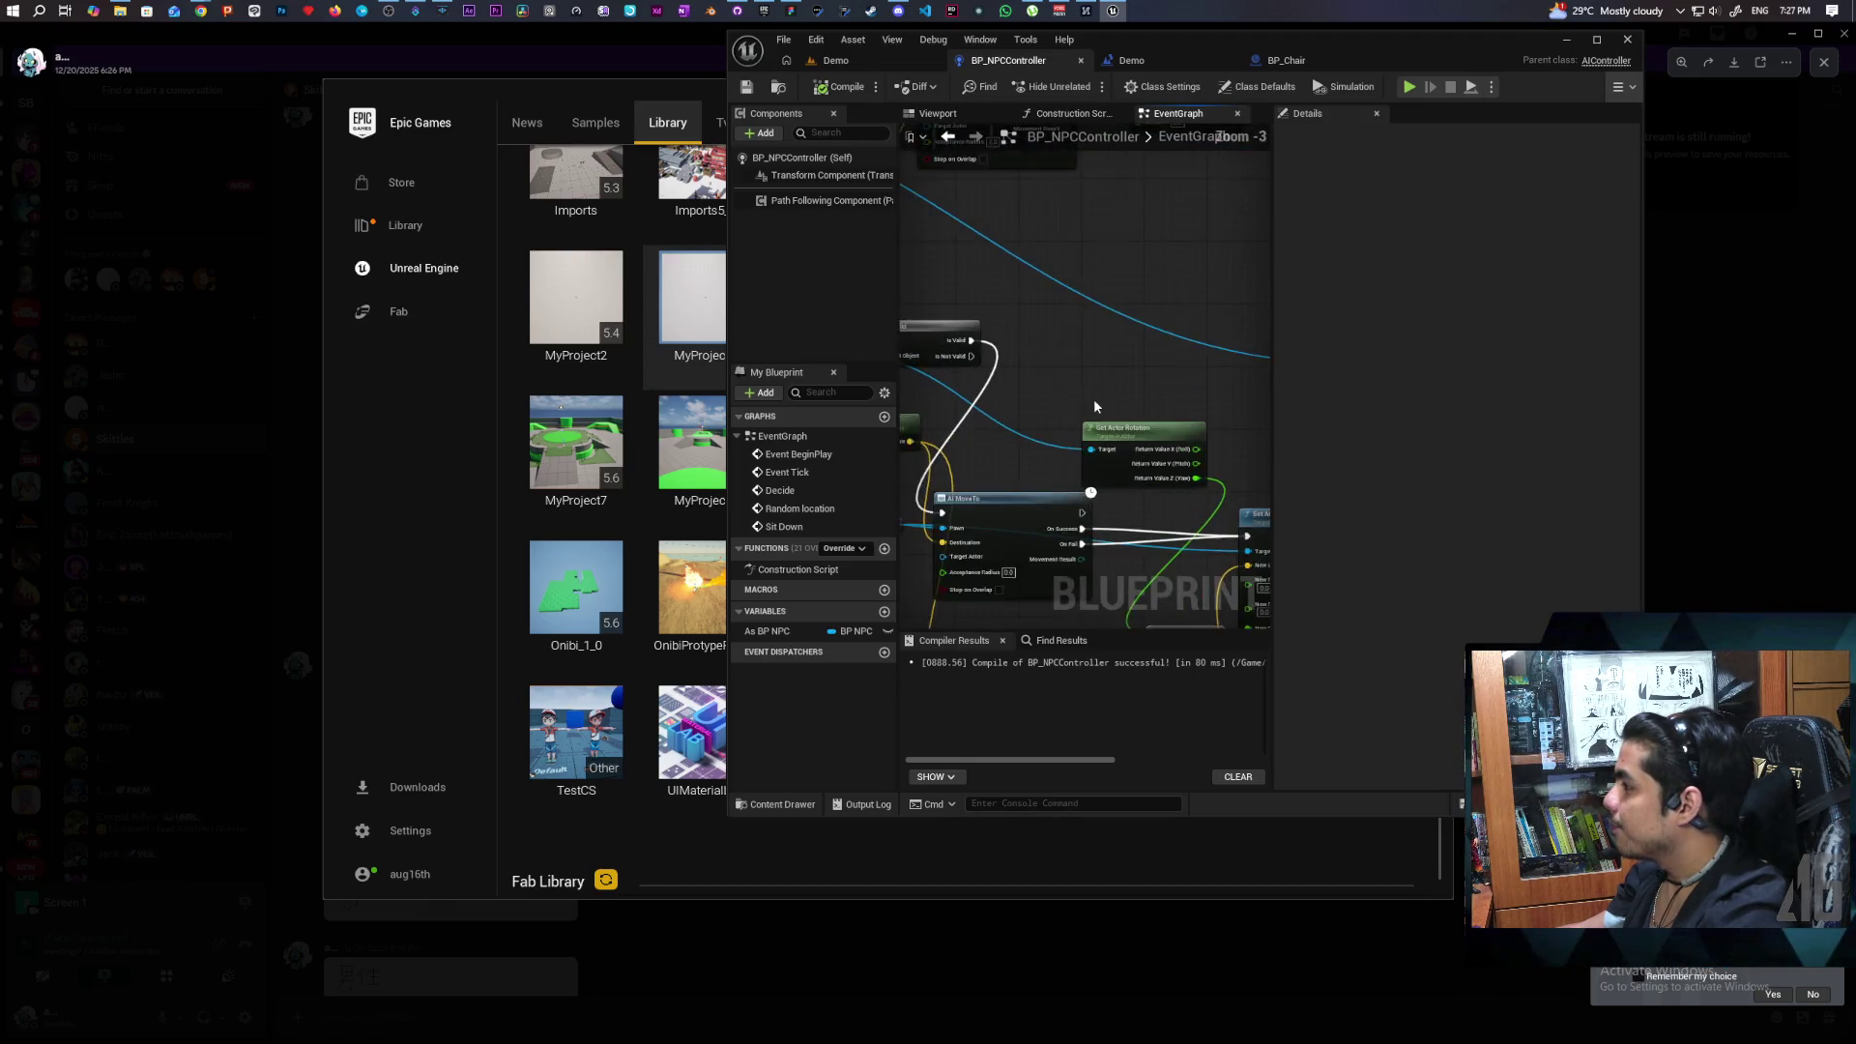
scroll(1024, 377, "down", 2)
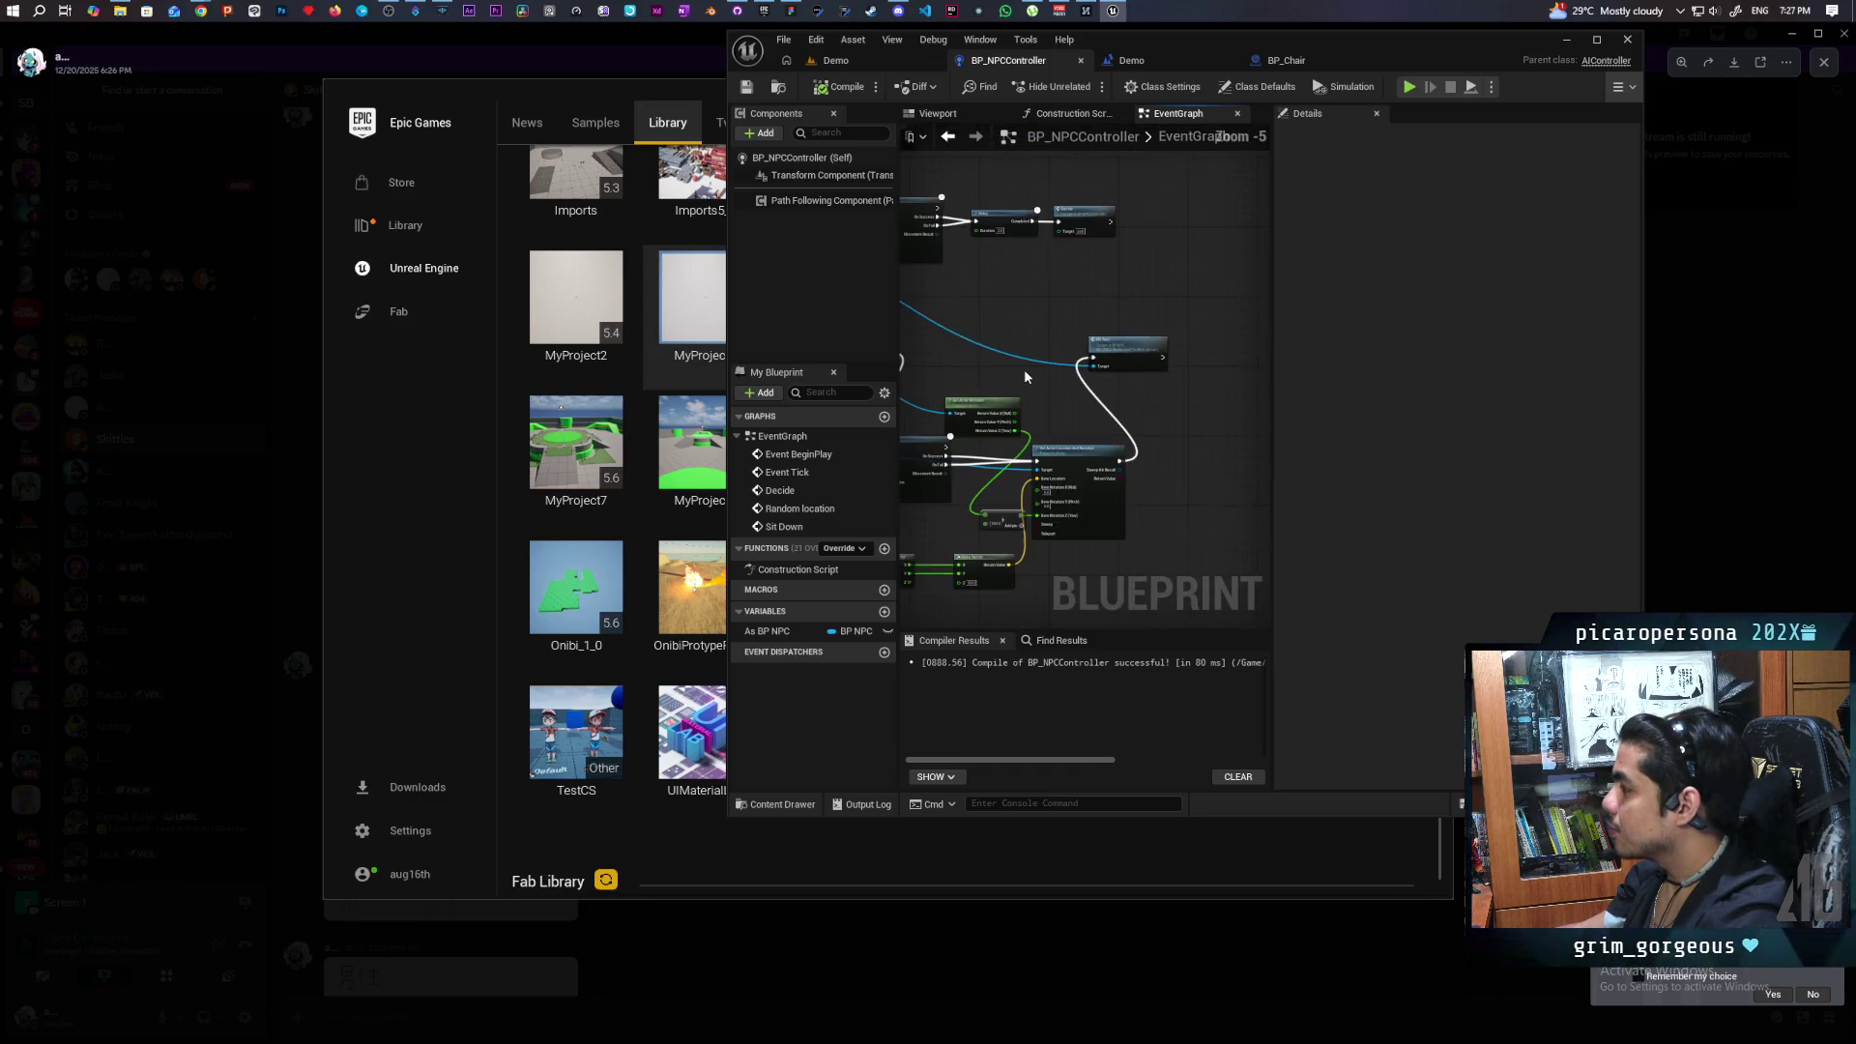
mouse_move(1024, 368)
left_mouse_down()
mouse_move(1255, 373)
mouse_move(1086, 339)
mouse_move(1115, 330)
mouse_move(1116, 305)
mouse_move(1111, 335)
left_mouse_up()
scroll(1141, 342, "up", 2)
scroll(1141, 350, "down", 2)
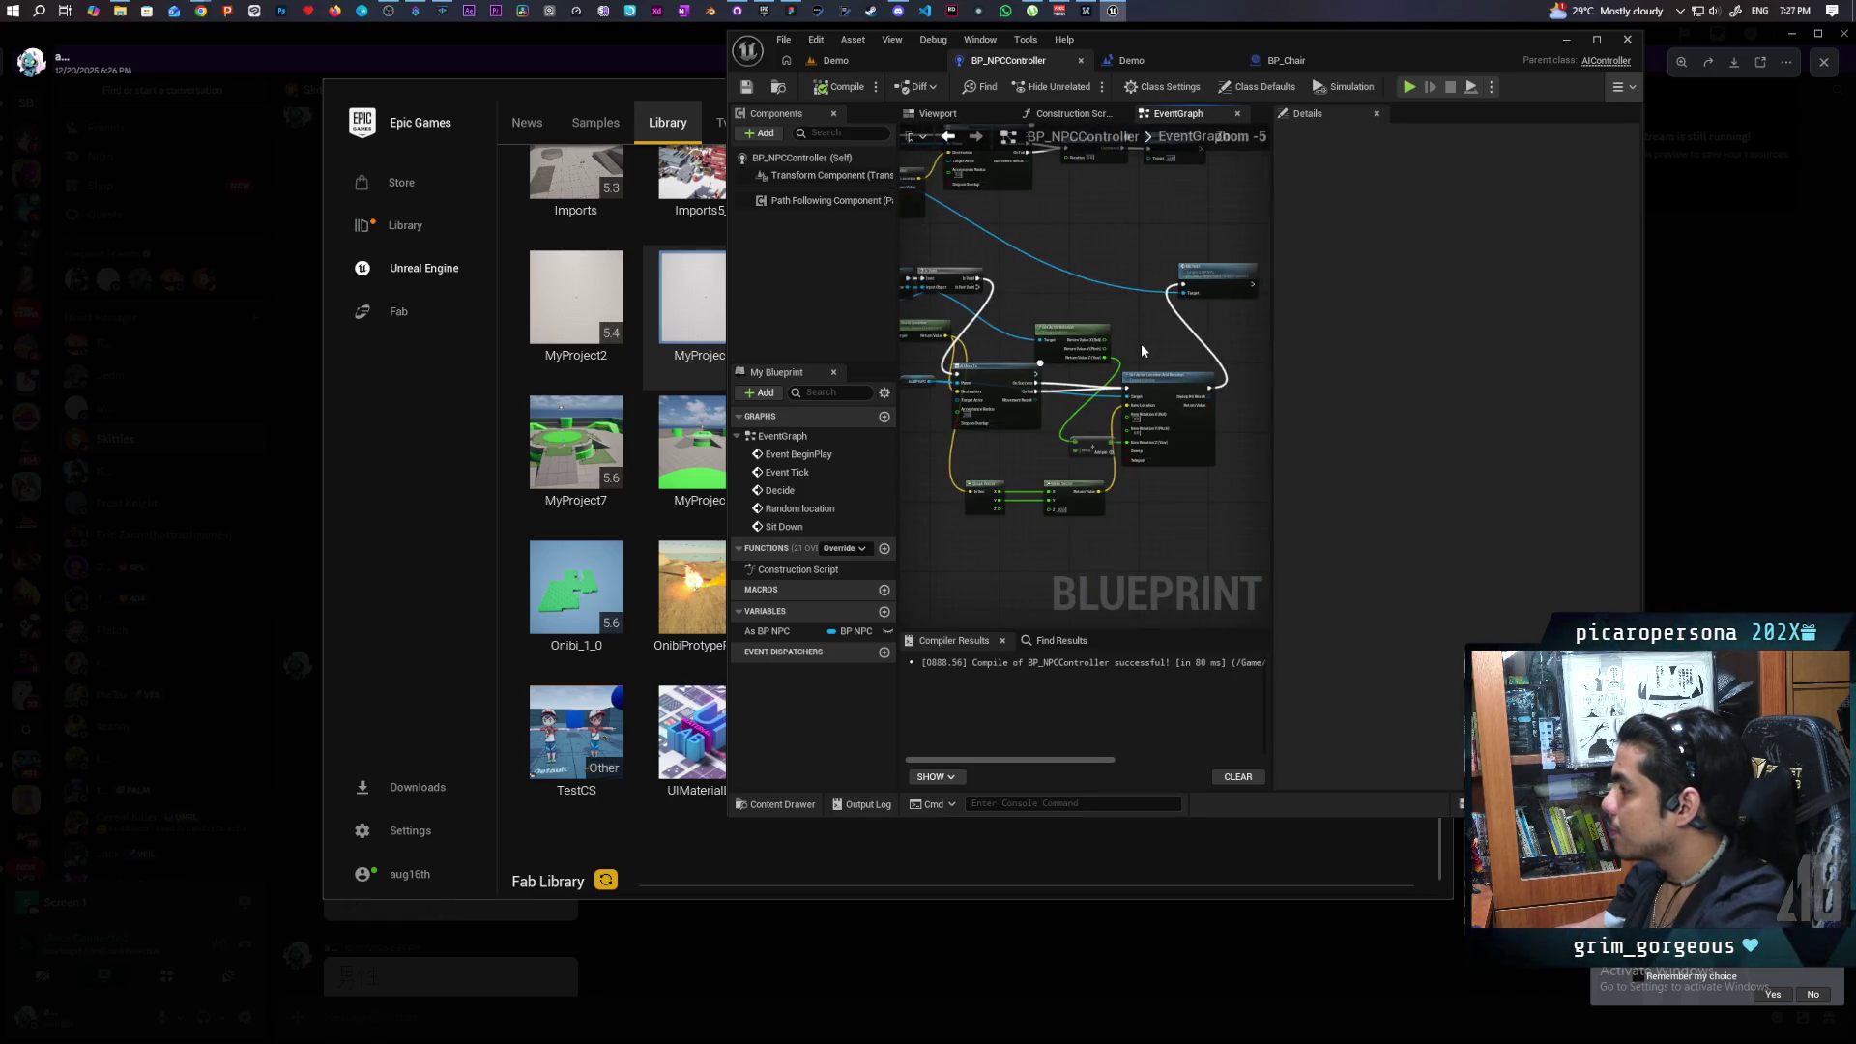
mouse_move(1141, 348)
left_mouse_down()
mouse_move(1139, 394)
mouse_move(1047, 426)
mouse_move(1073, 422)
left_mouse_up()
scroll(1082, 414, "up", 4)
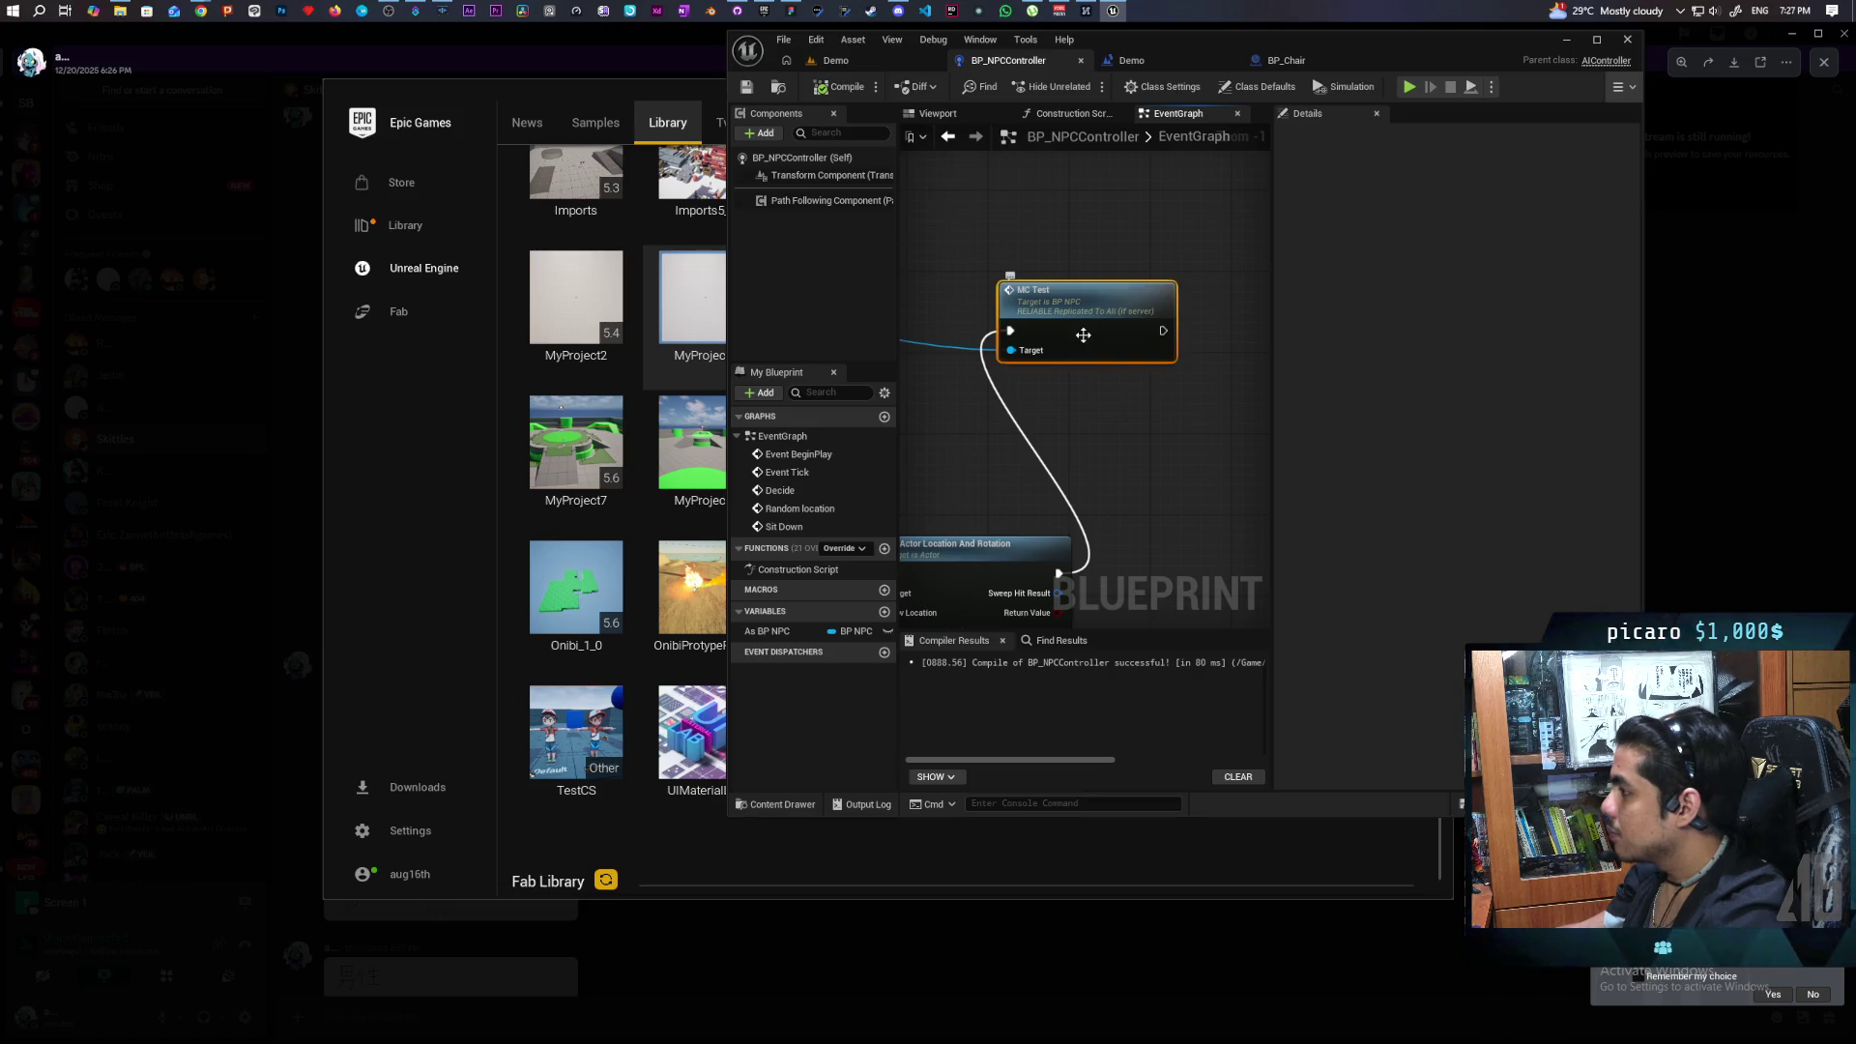
Jump to BP_NPC's MC Test event, reposition it, and wire Character Movement into Set Movement Mode's Target.
double_click(1082, 334)
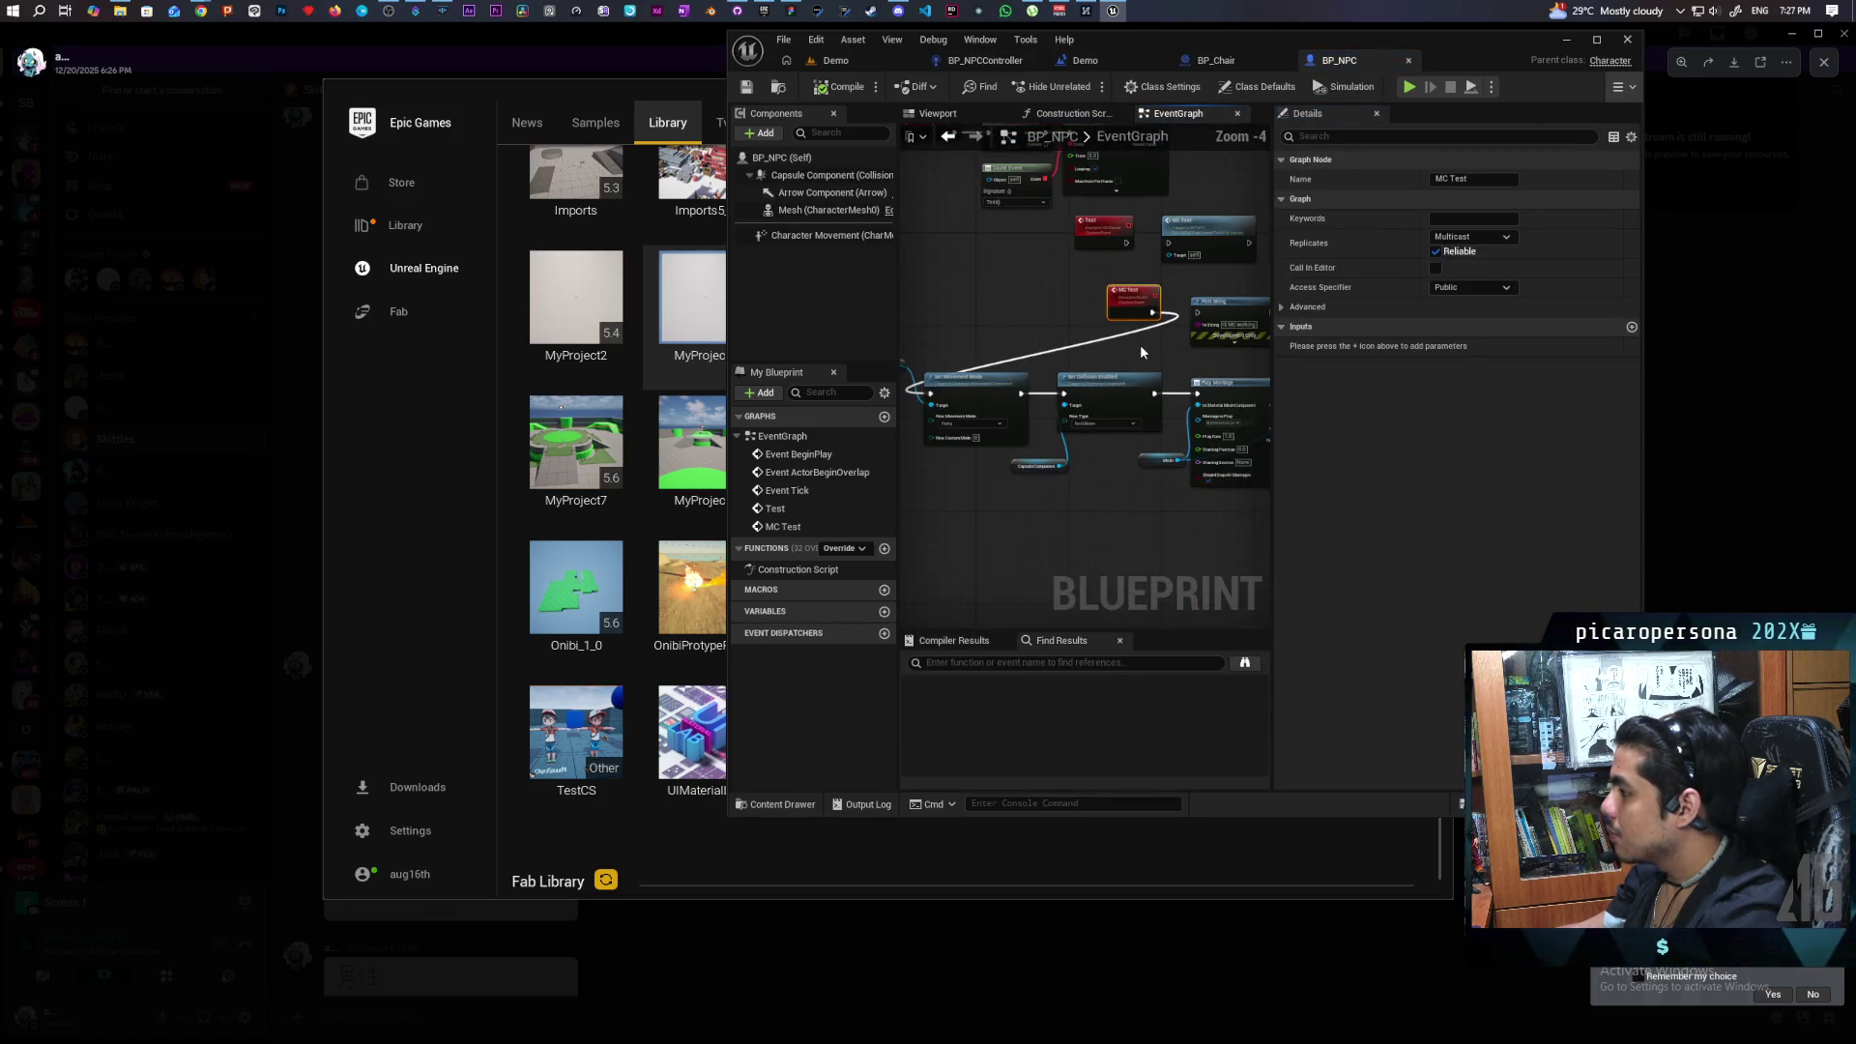
scroll(1121, 308, "down", 4)
mouse_move(1242, 263)
left_mouse_down()
mouse_move(1200, 262)
mouse_move(1083, 373)
mouse_move(1102, 375)
mouse_move(1036, 362)
left_mouse_up()
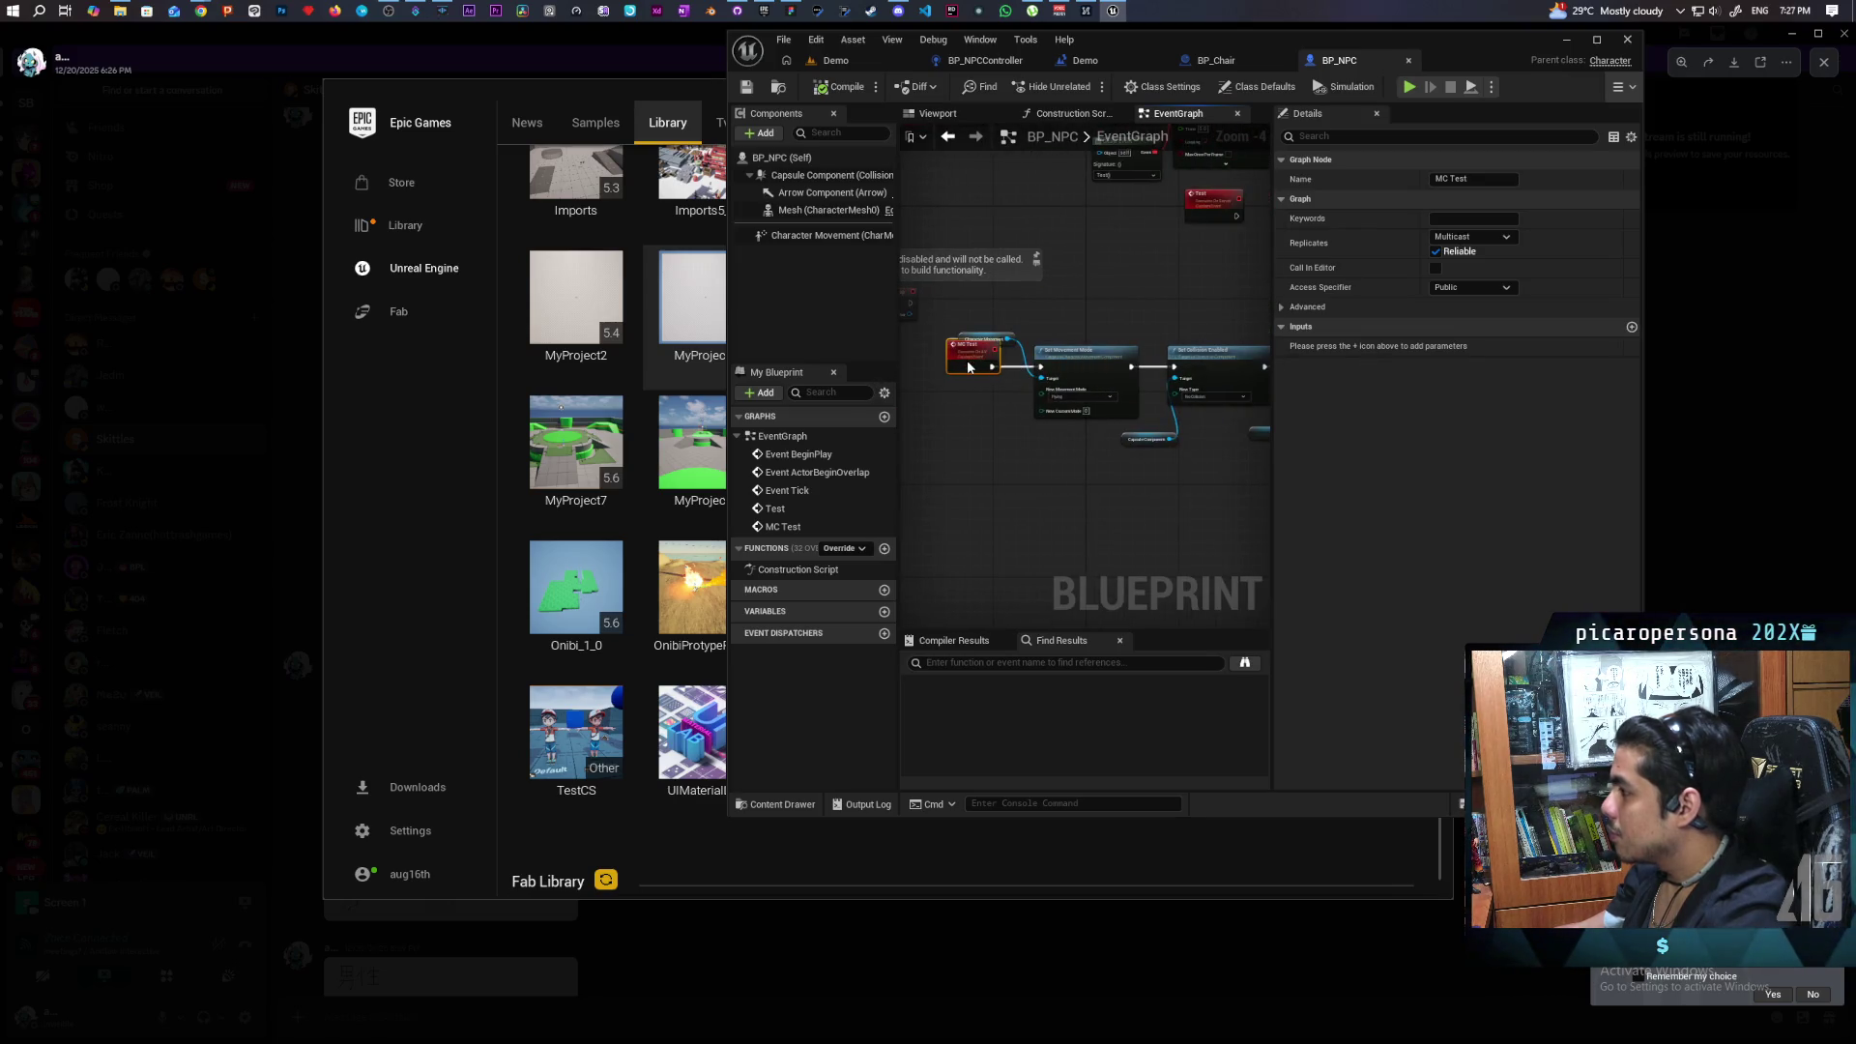
scroll(984, 381, "up", 4)
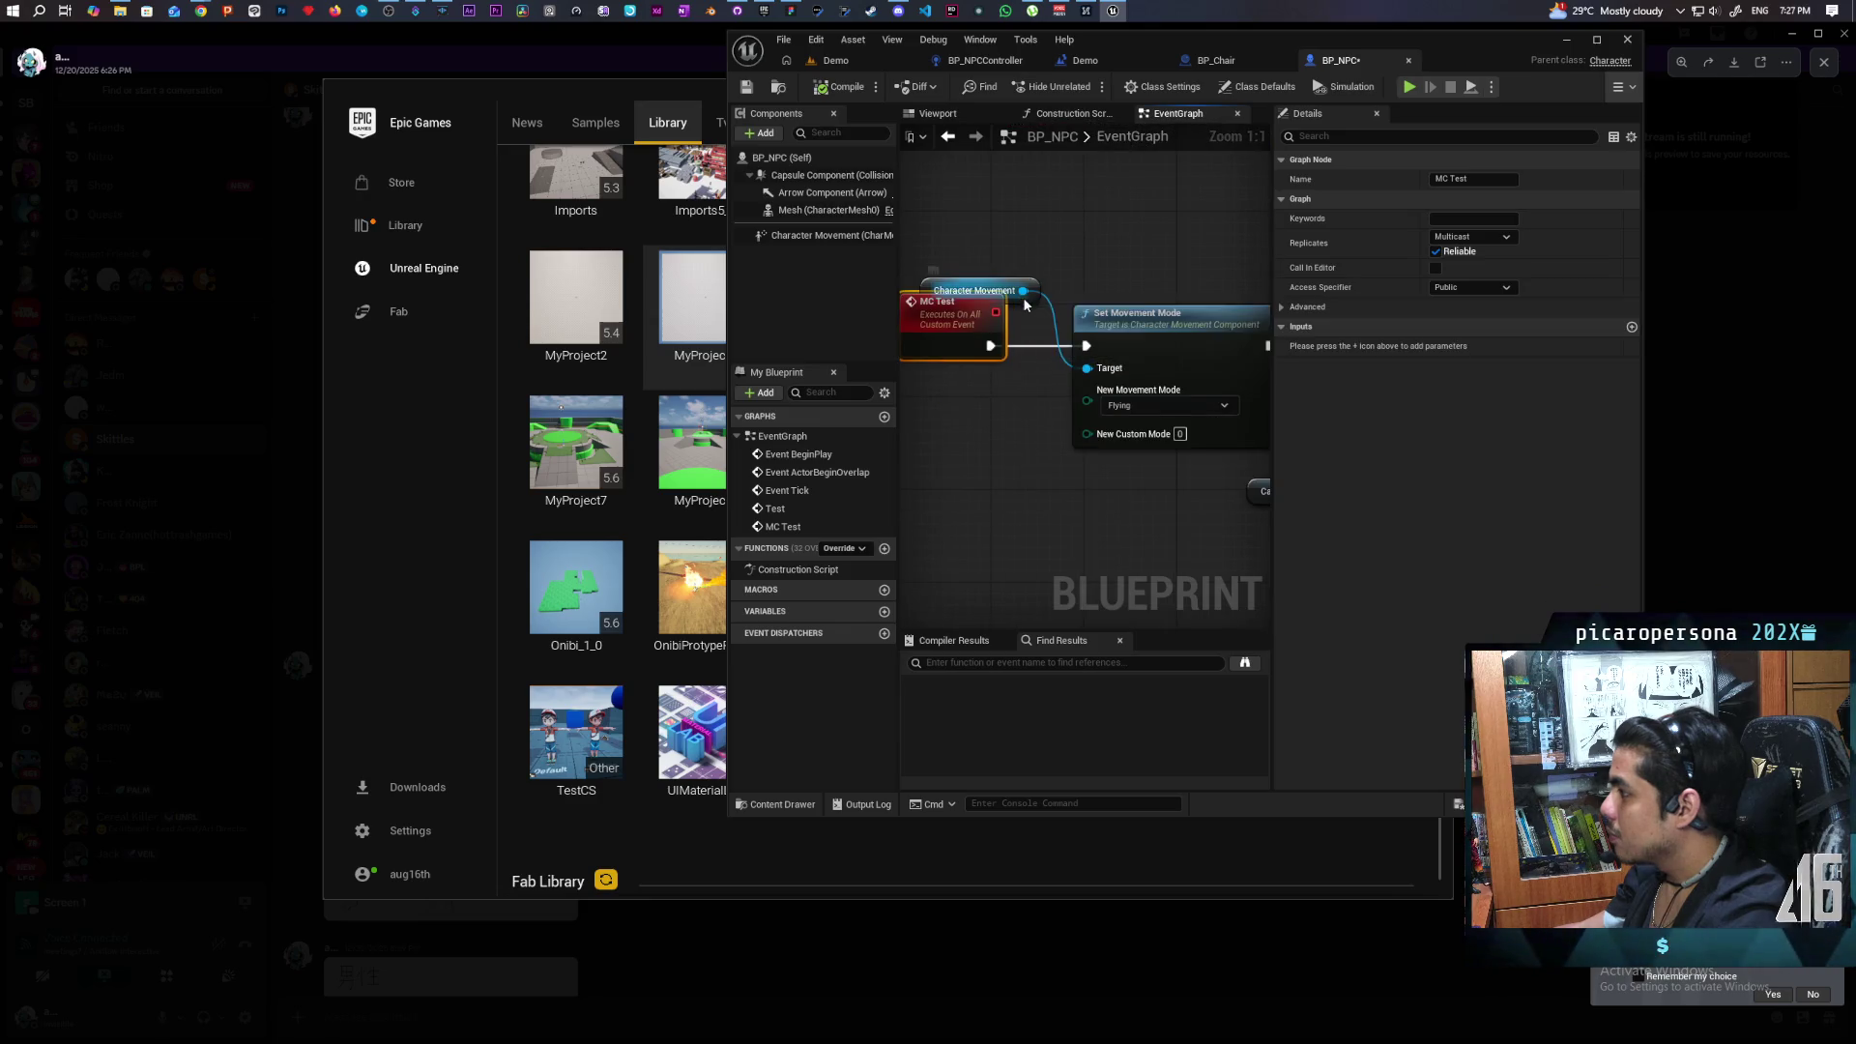
left_click_drag(1065, 258, 1086, 369)
left_click_drag(975, 290, 981, 246)
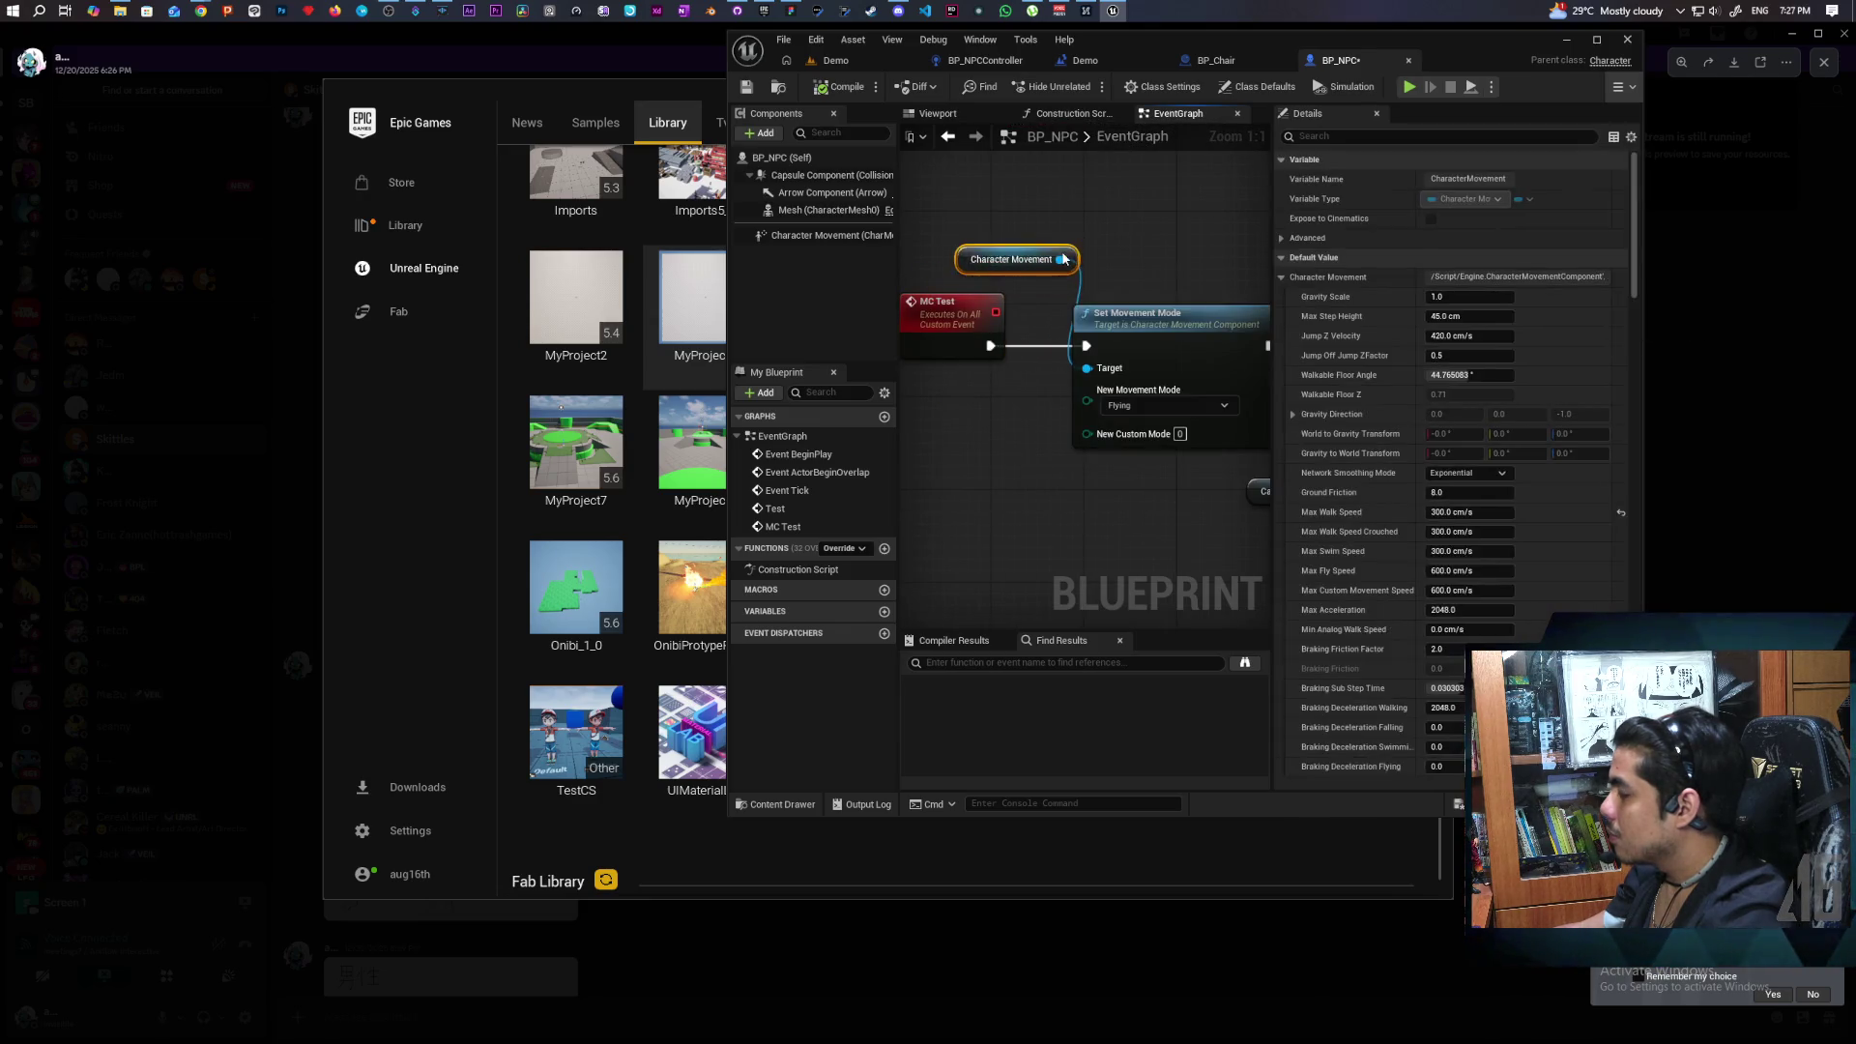
scroll(1138, 257, "down", 1)
mouse_move(1138, 256)
left_mouse_down()
mouse_move(1123, 234)
mouse_move(1006, 253)
mouse_move(970, 232)
mouse_move(1085, 274)
mouse_move(919, 269)
mouse_move(1052, 253)
mouse_move(911, 280)
left_mouse_up()
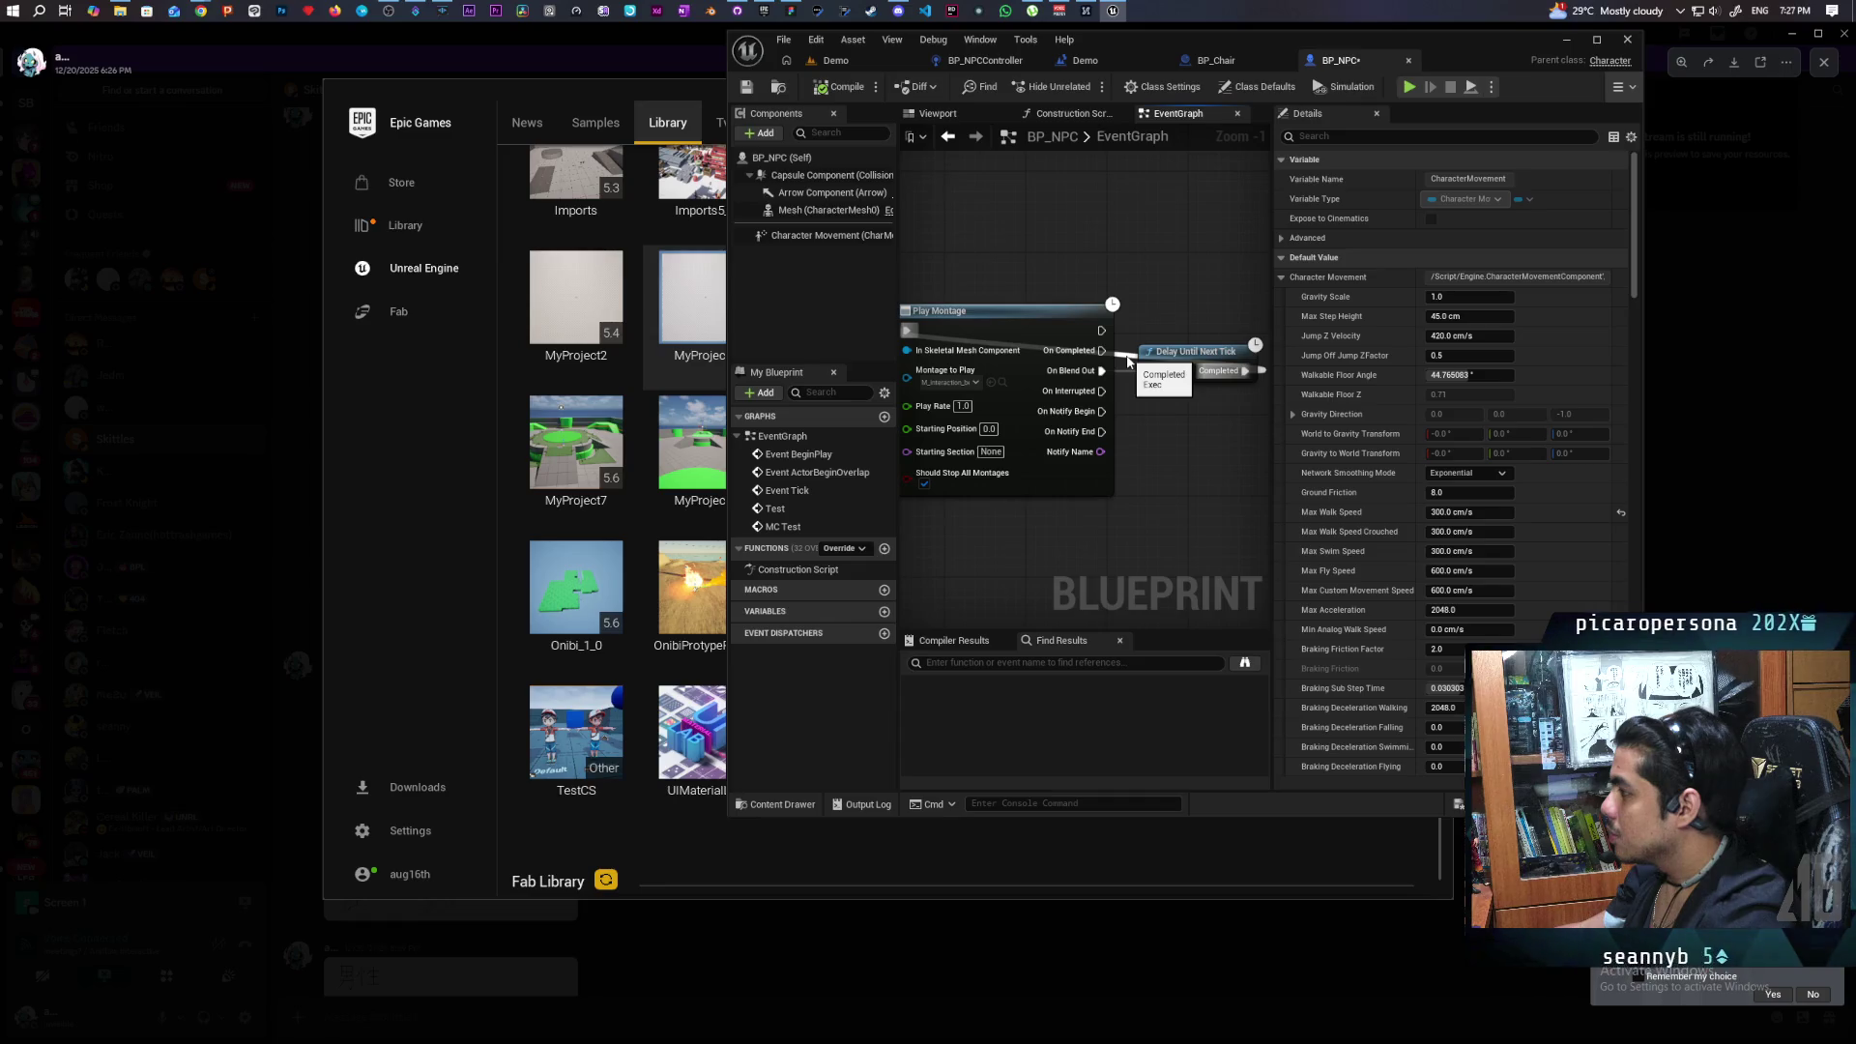
left_click(1128, 362)
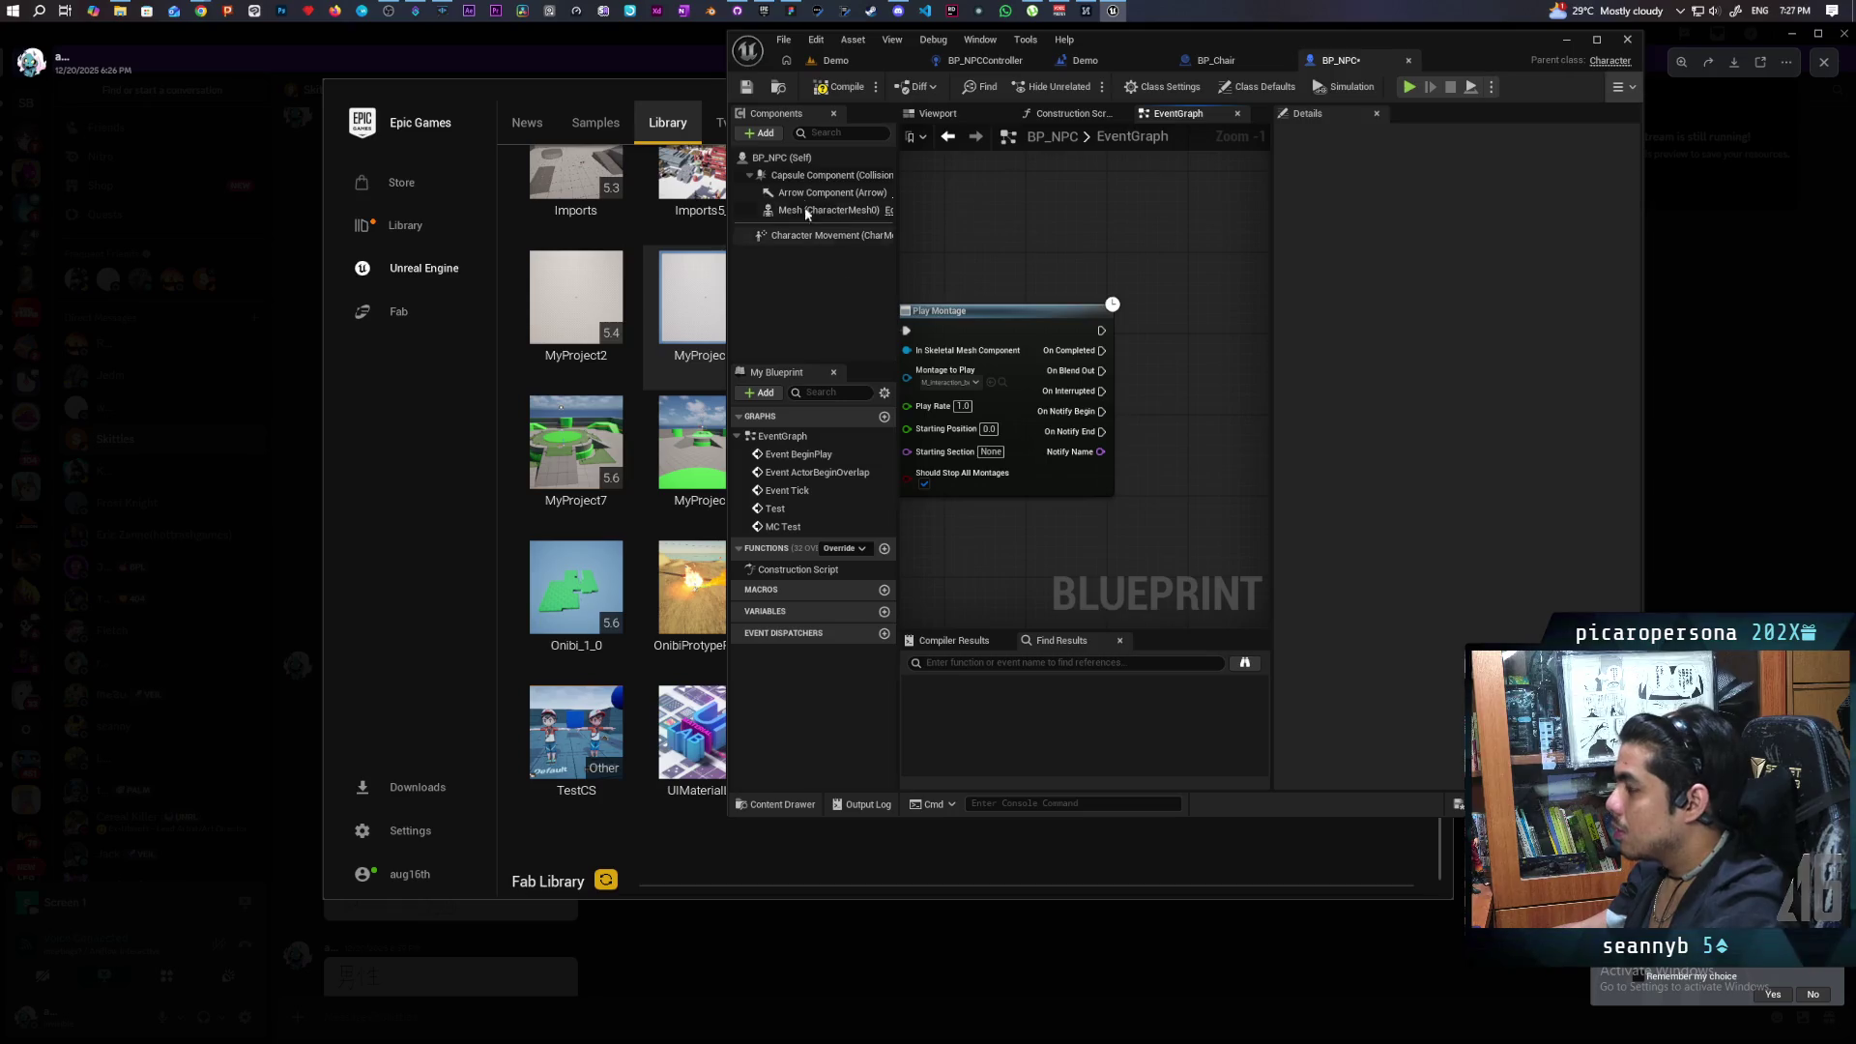
left_click_drag(1111, 290, 1074, 169)
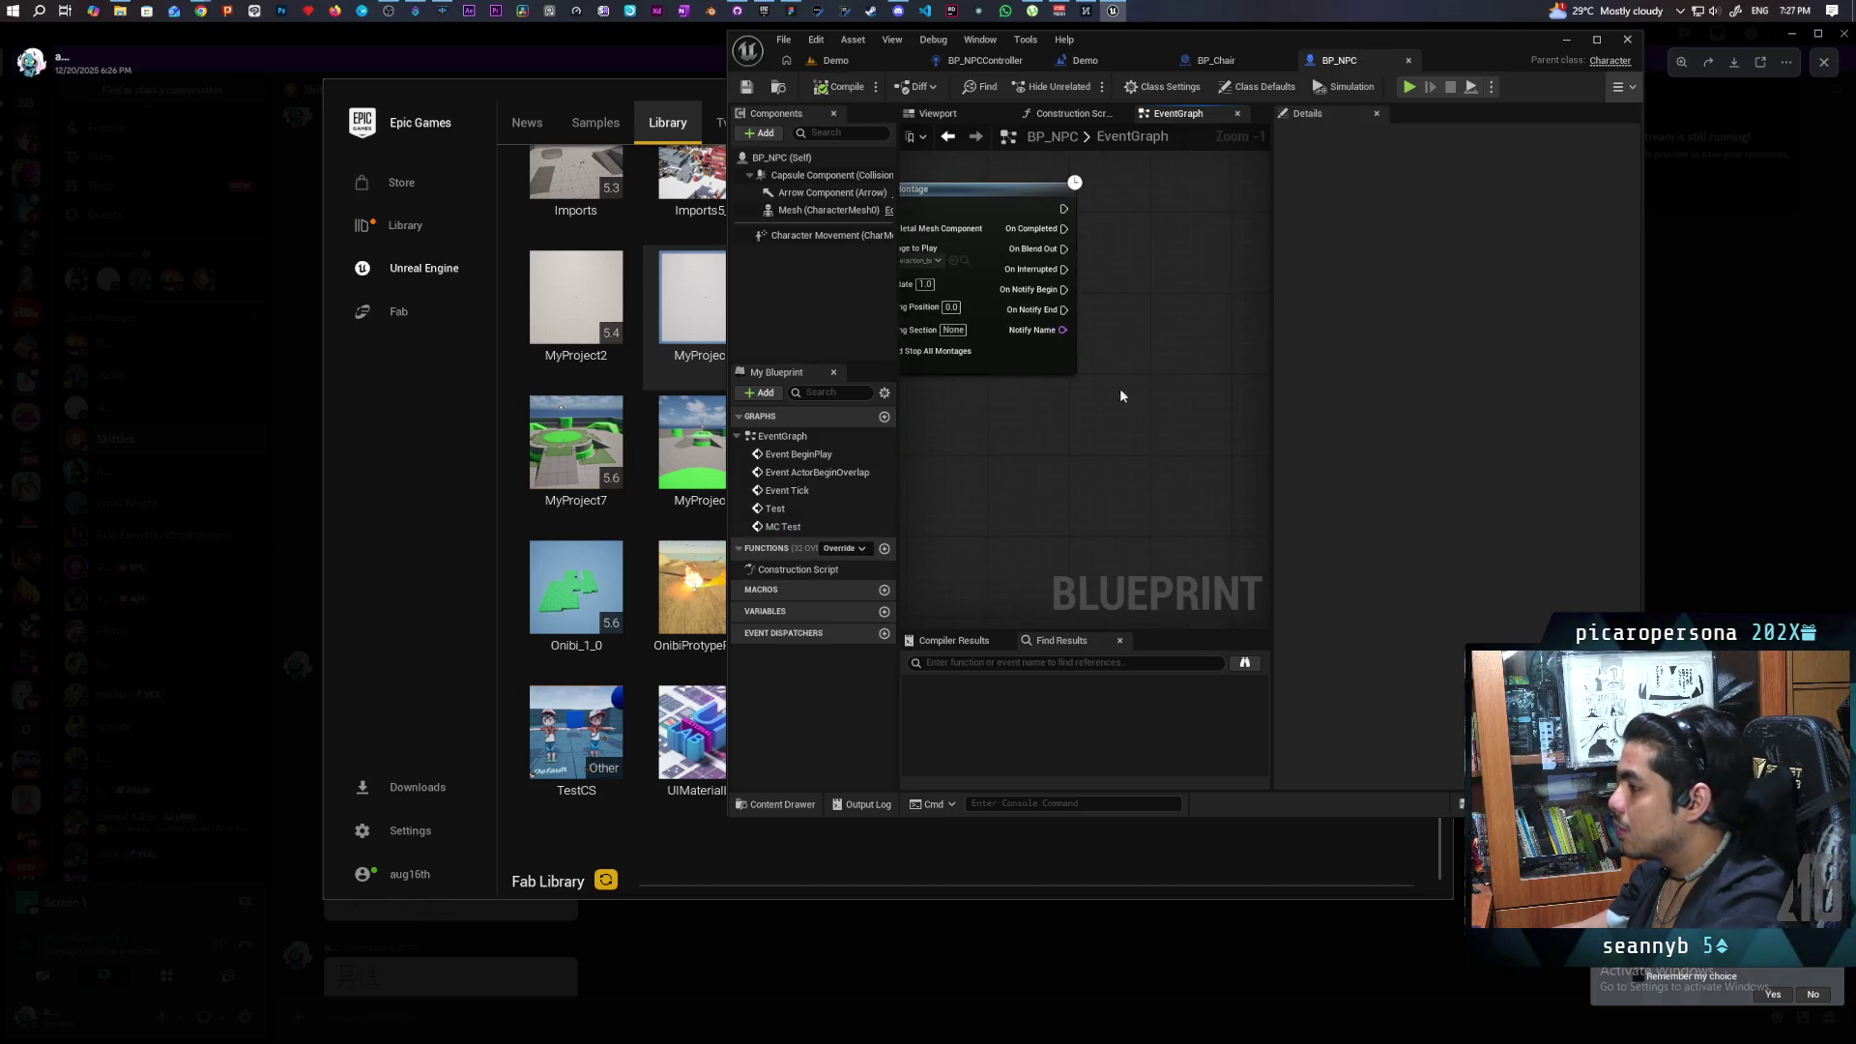
Add a Get AIController node with Self as its Controlled Actor.
right_click(1030, 432)
type("get ai controll")
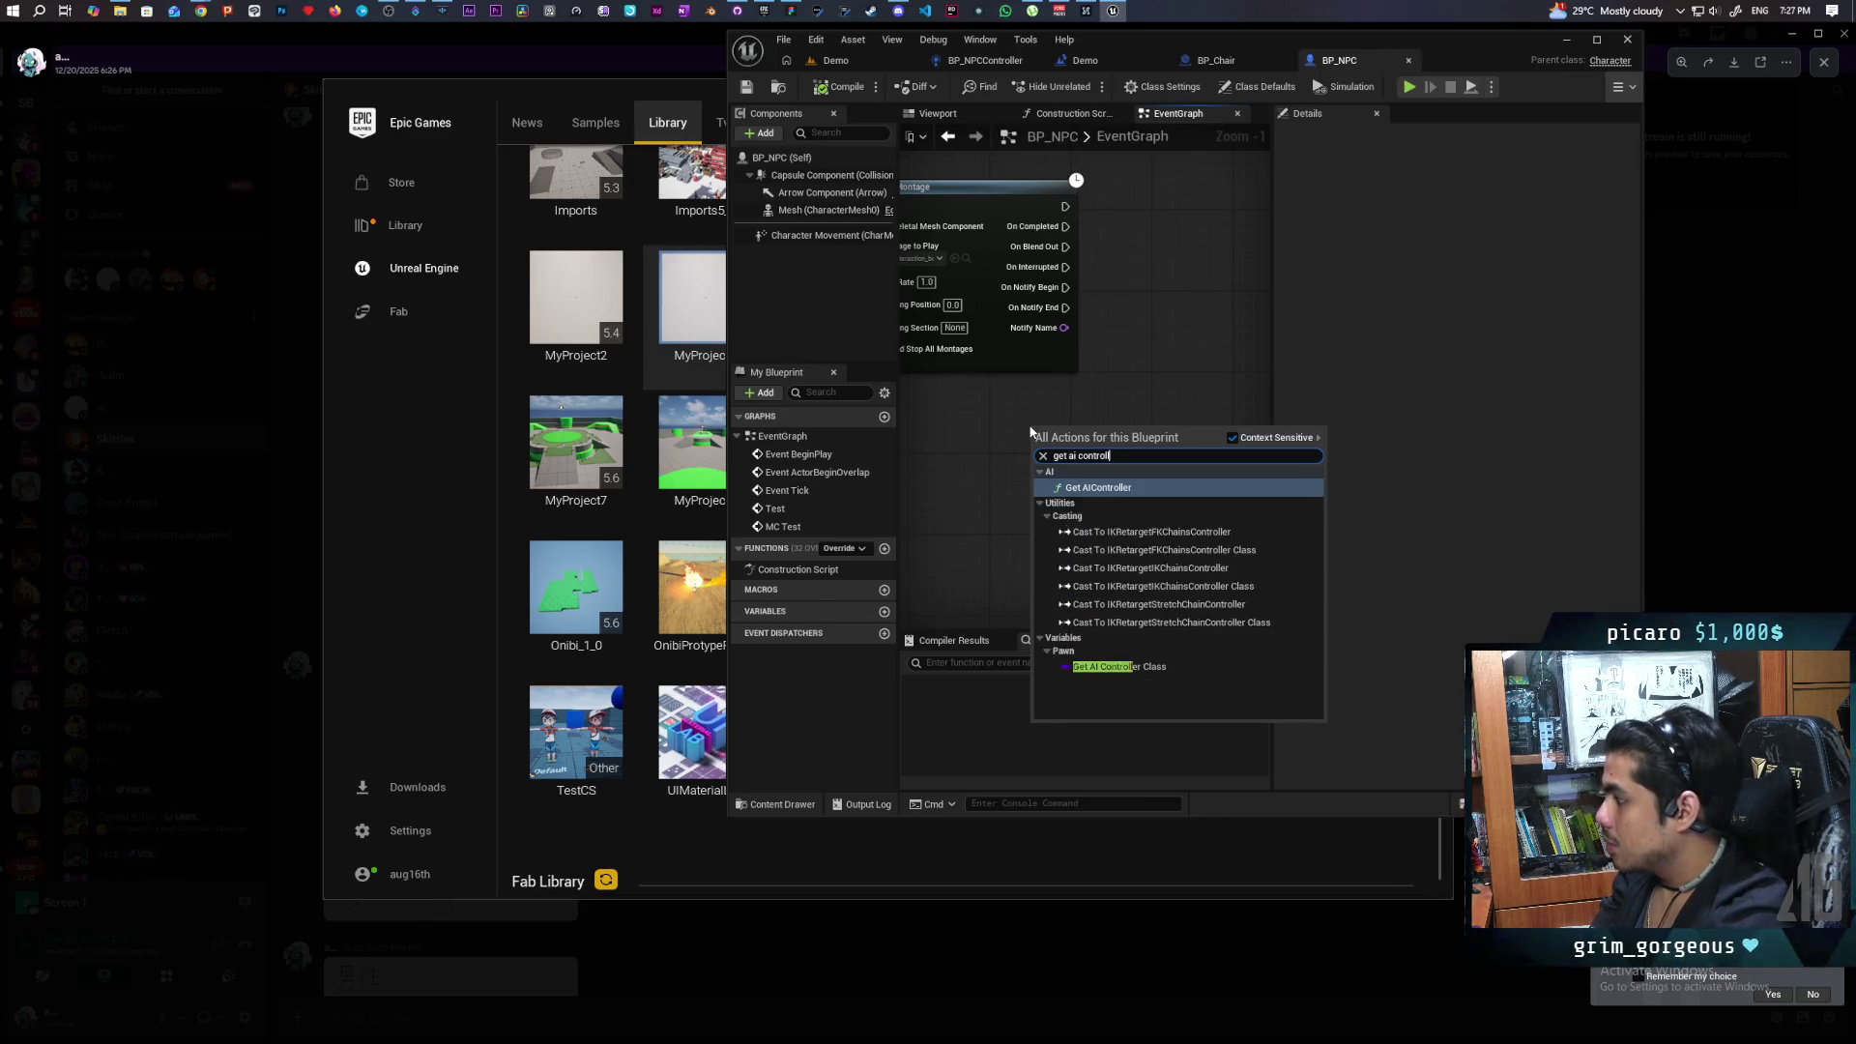
key("Return")
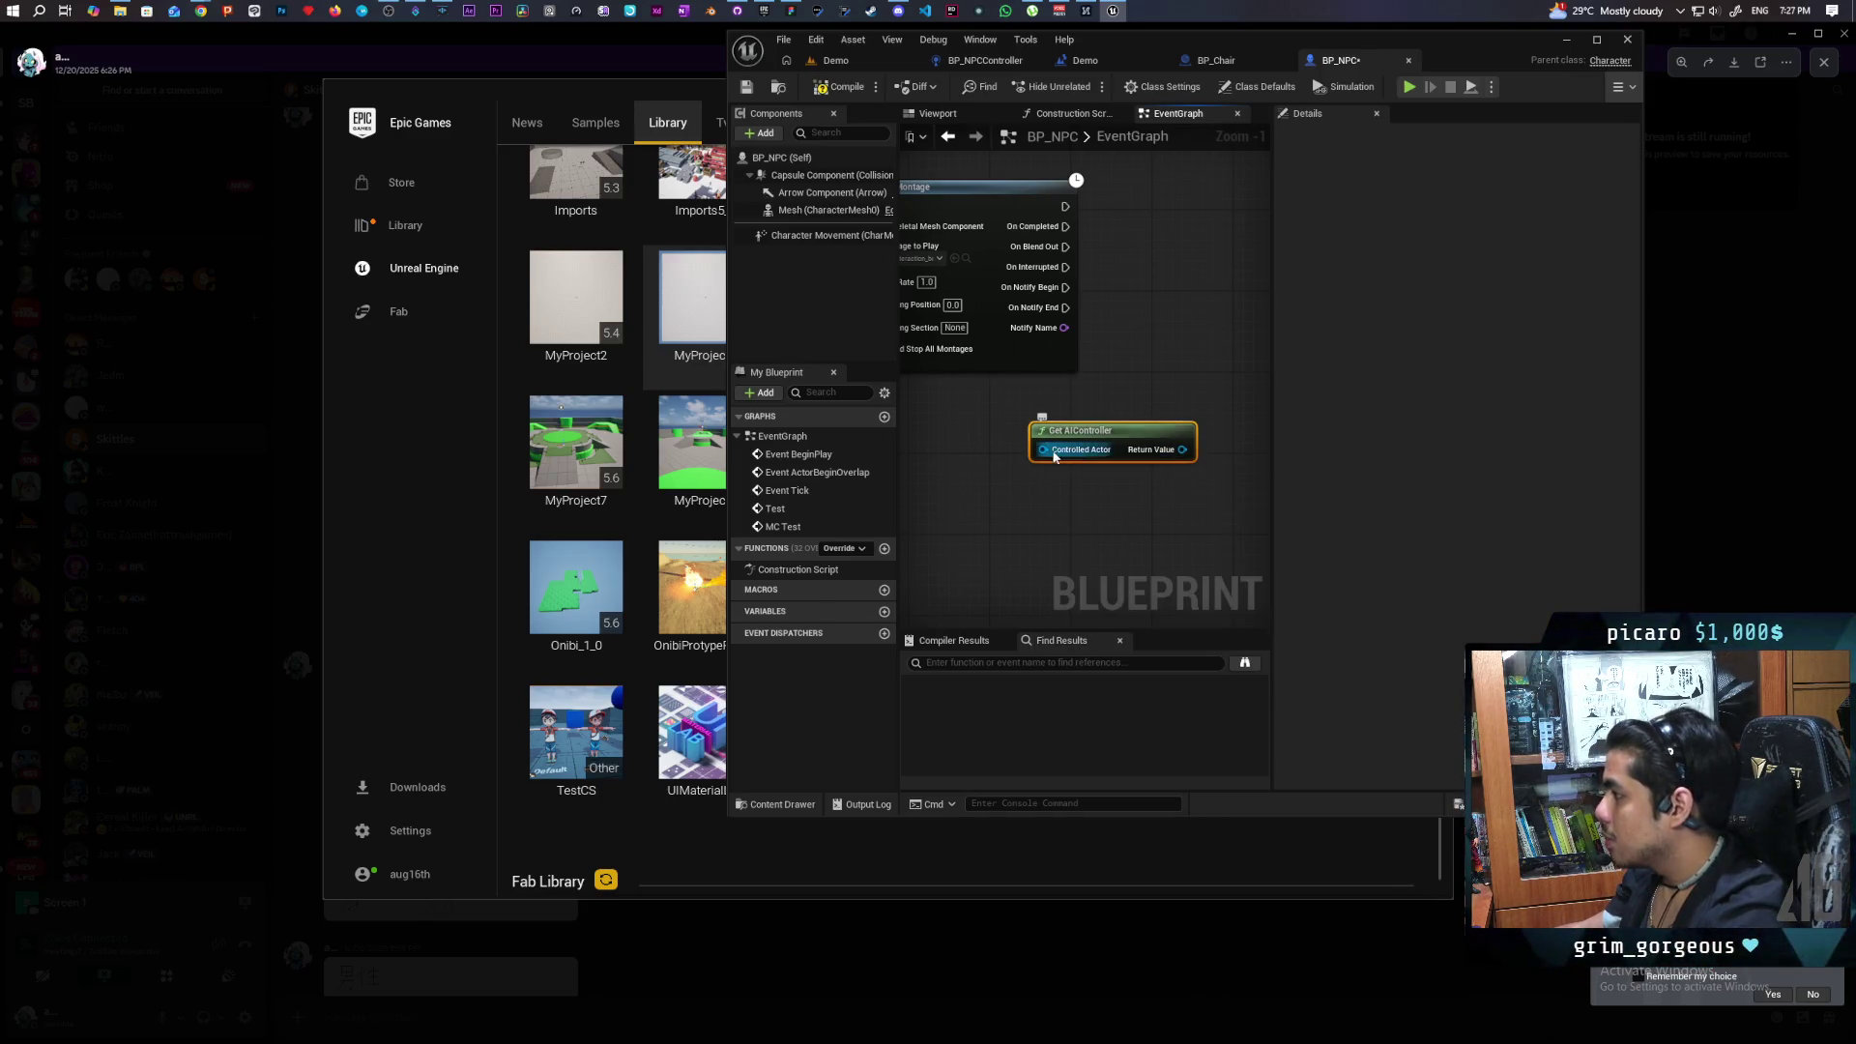
left_click_drag(1051, 452, 961, 507)
type("self")
key("Return")
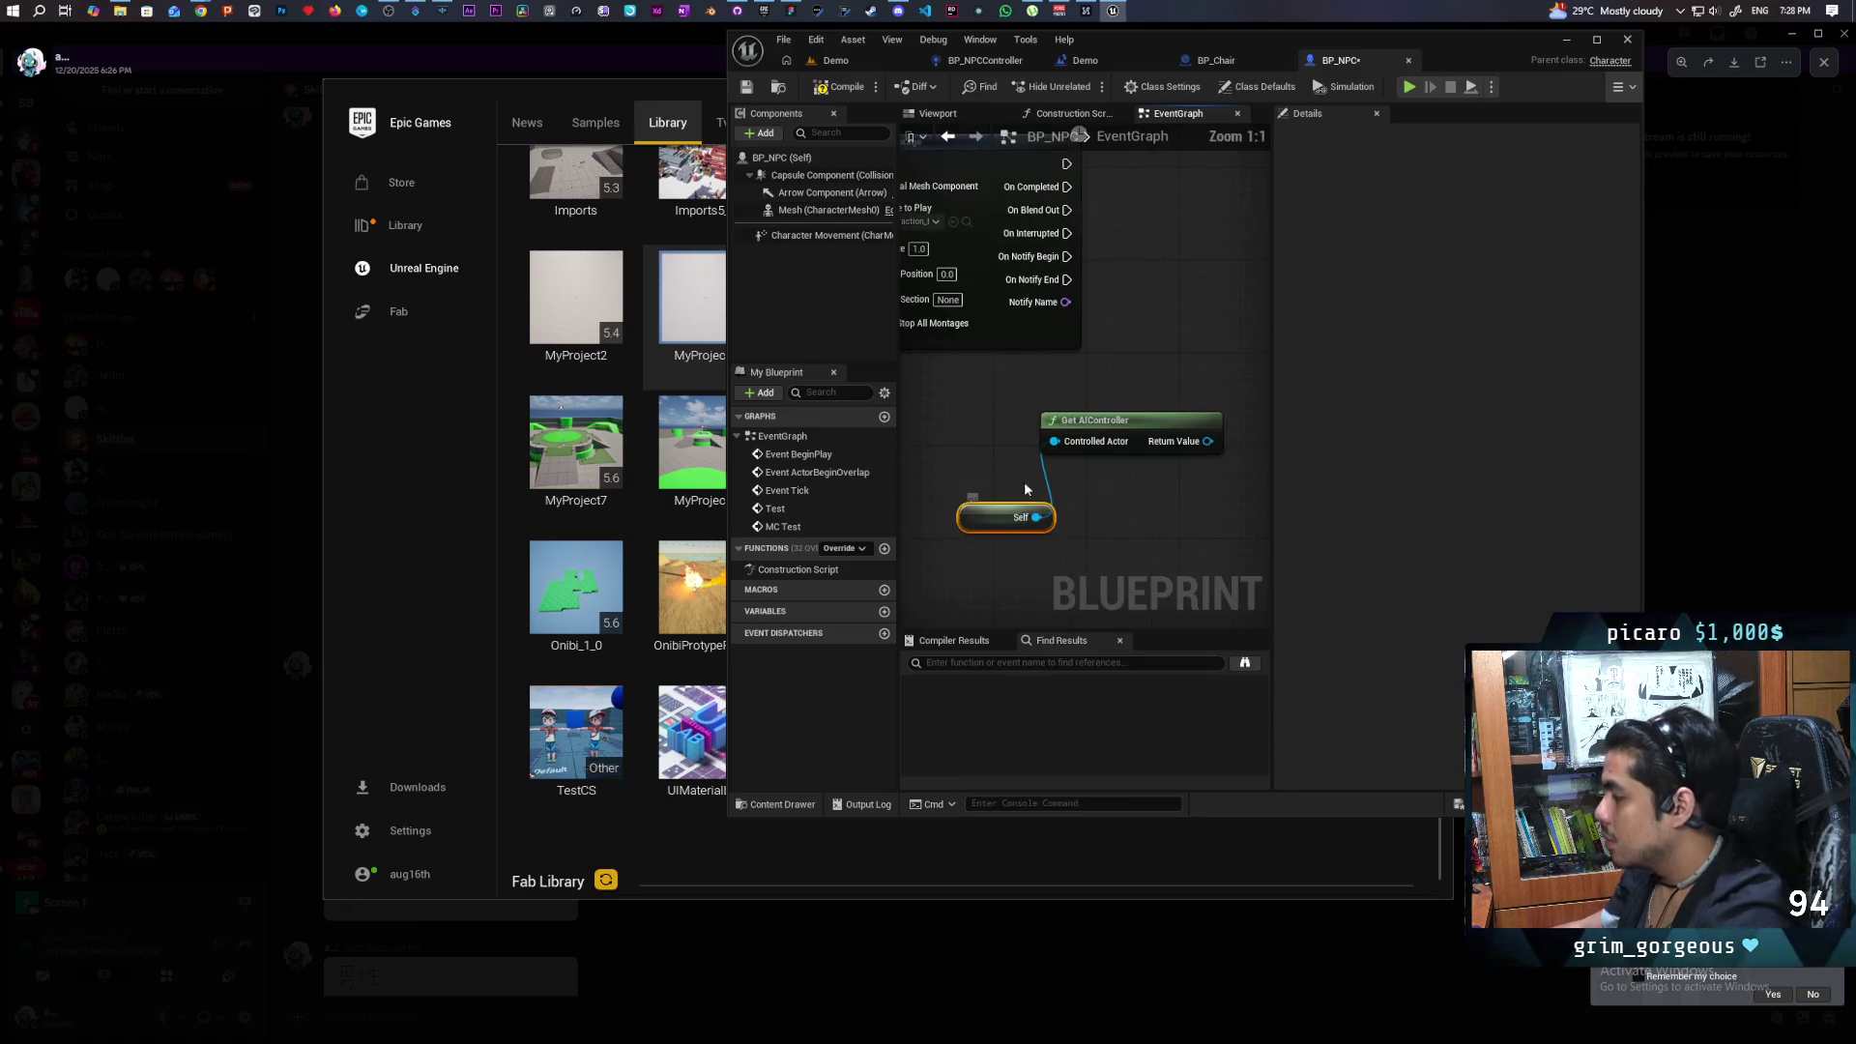
mouse_move(1039, 481)
left_mouse_down()
mouse_move(1015, 498)
mouse_move(974, 477)
left_mouse_up()
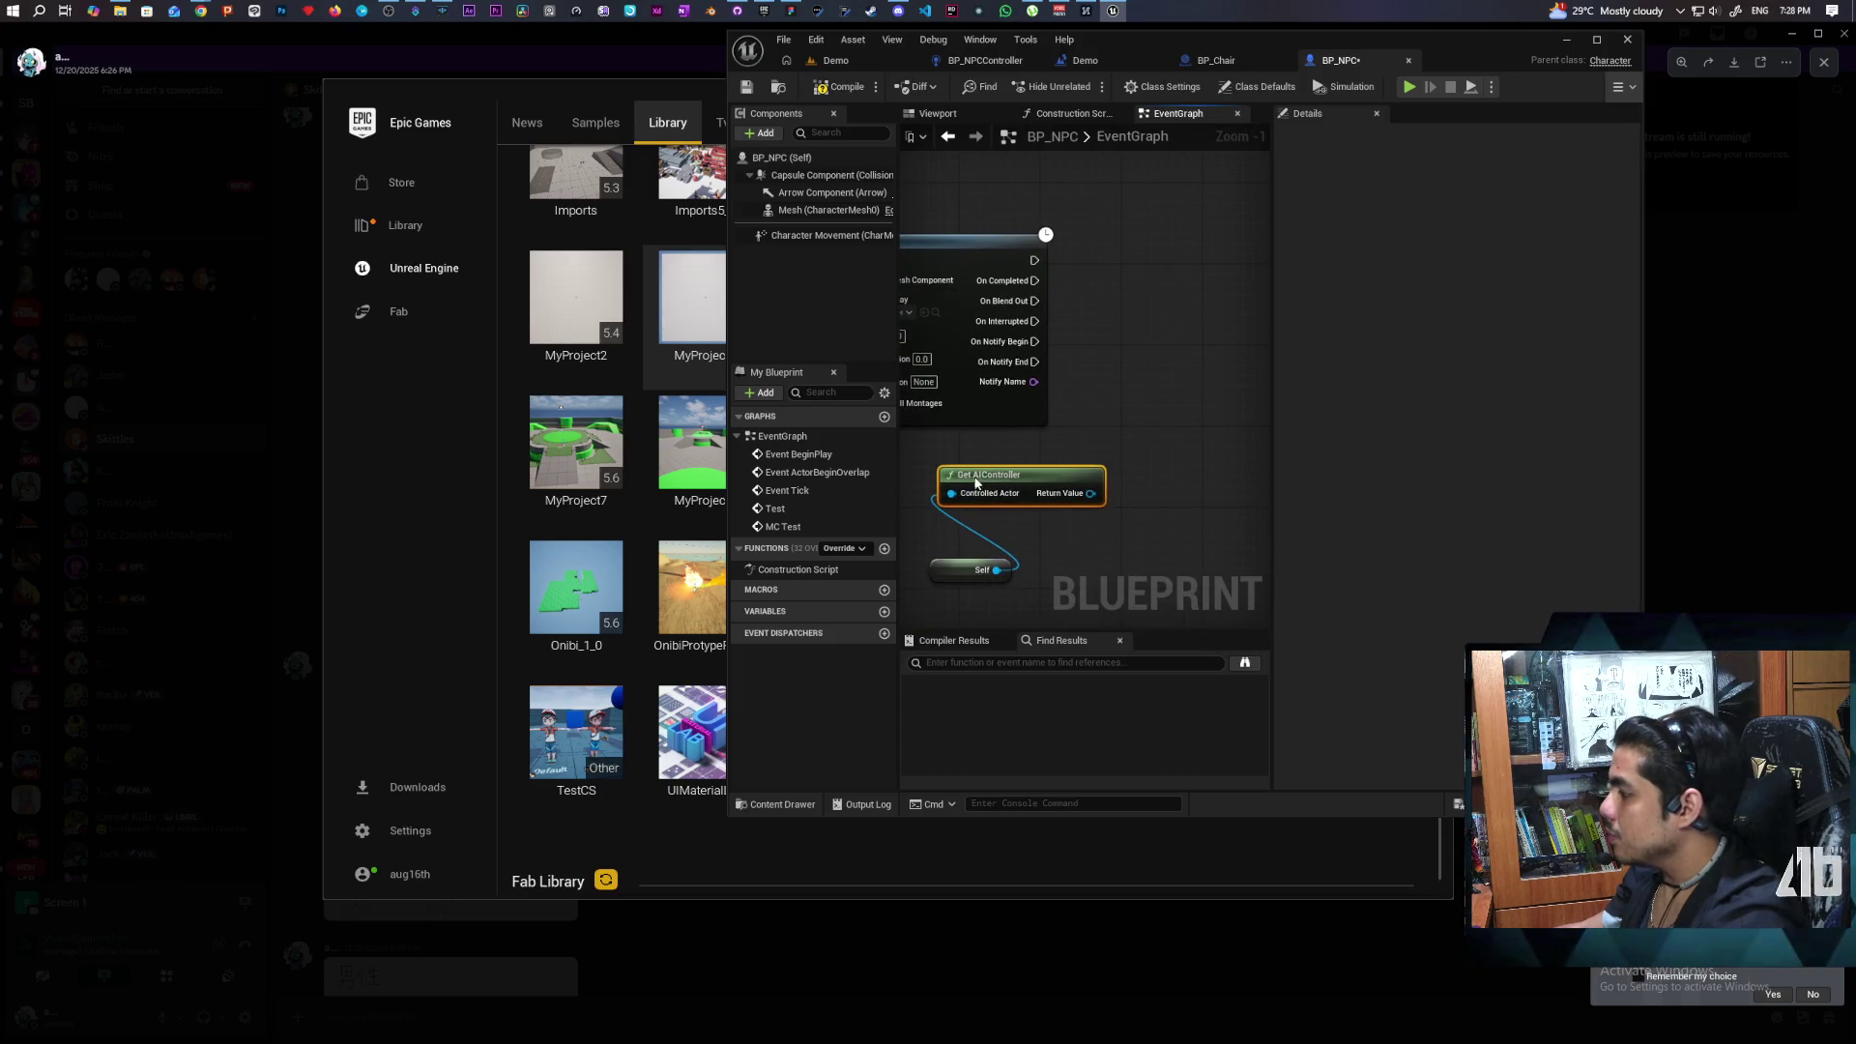
Cast the controller's Return Value to BP_NPCController.
left_click_drag(1090, 493, 1151, 419)
type("cast to npc")
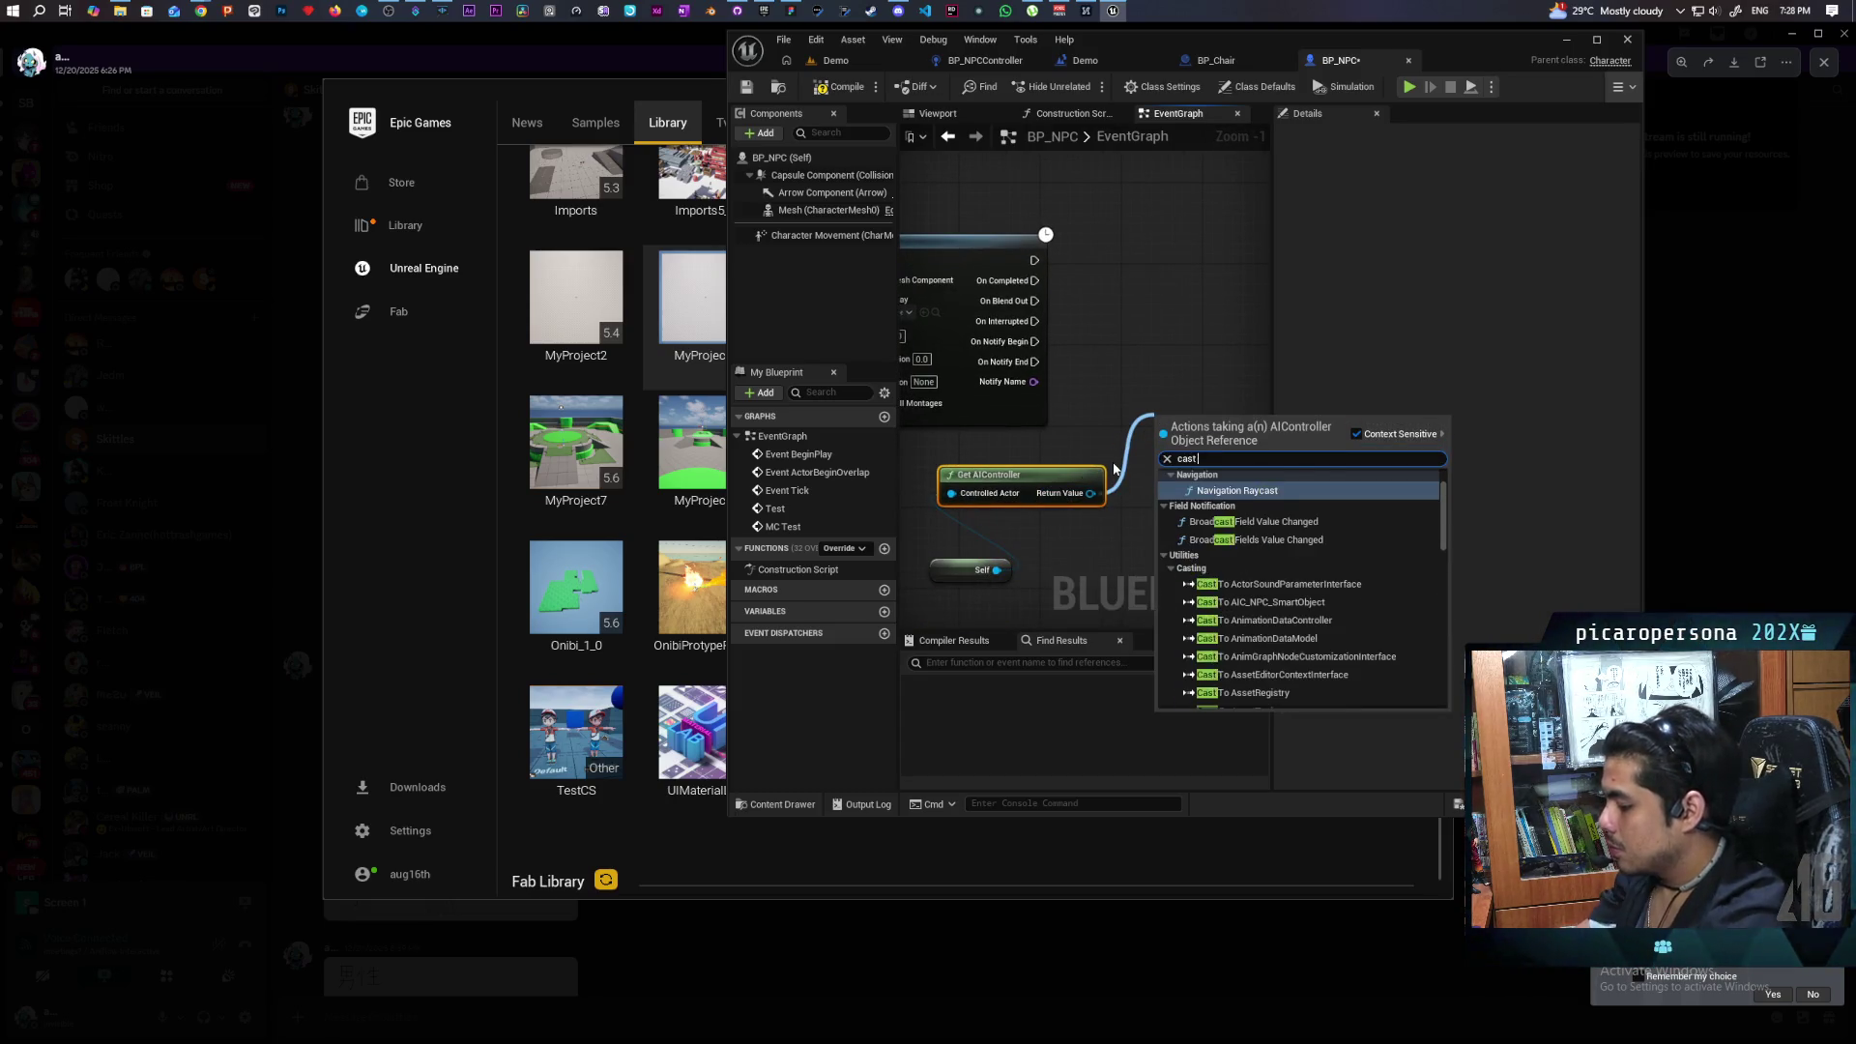
key("Down")
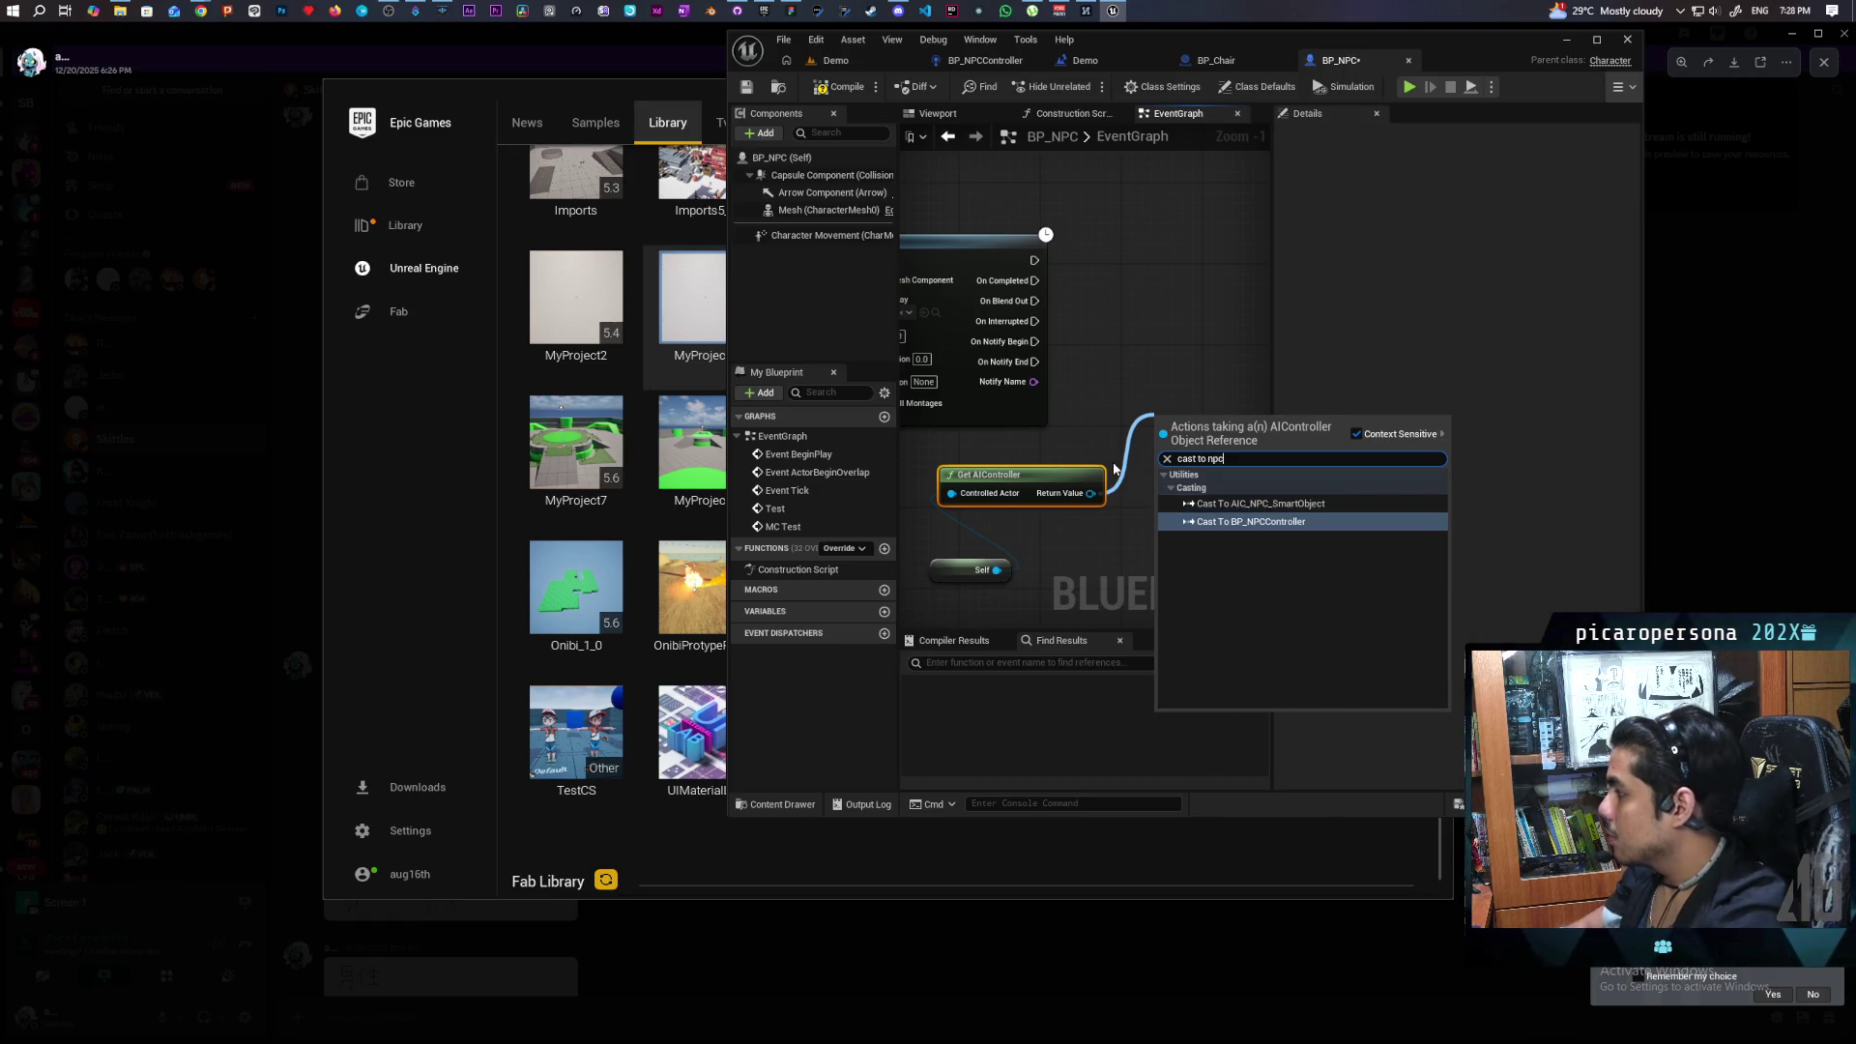
key("Return")
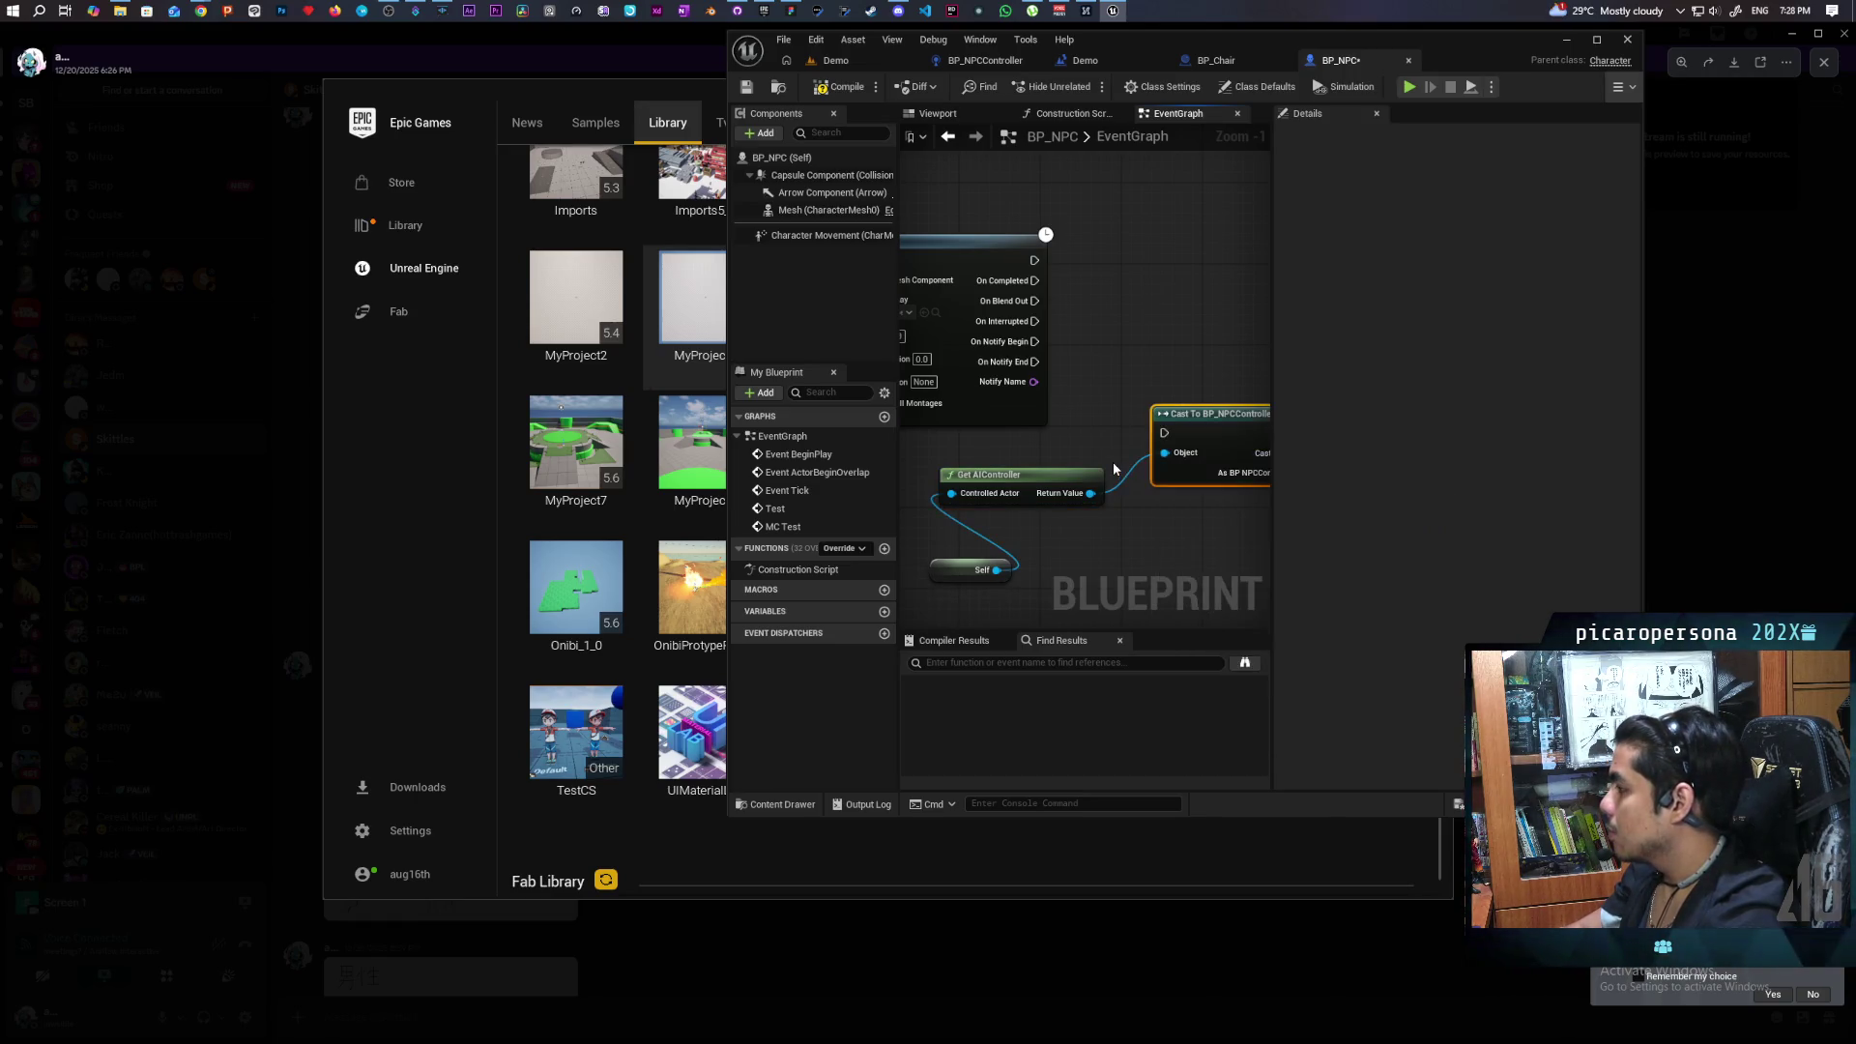
mouse_move(1199, 423)
left_mouse_down()
mouse_move(1138, 291)
mouse_move(1112, 319)
left_mouse_up()
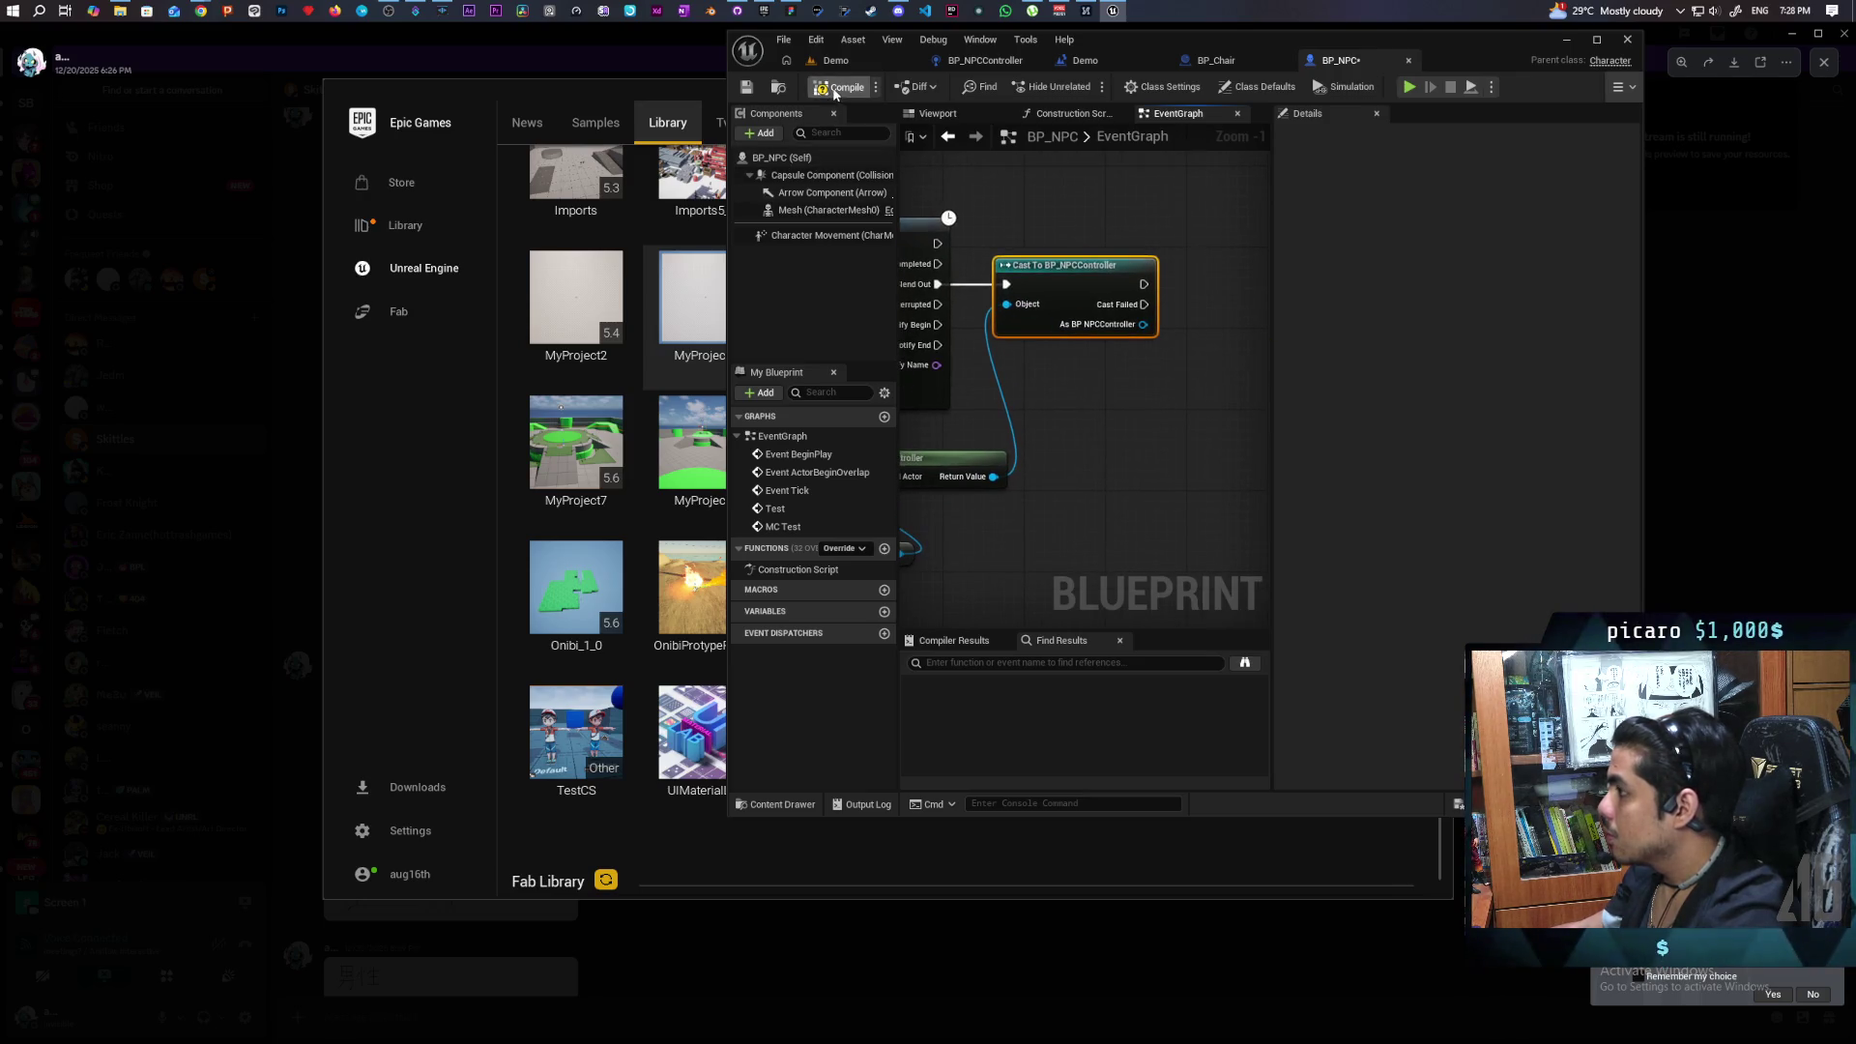
Call Random Location from As BP NPCController and arrange the new nodes neatly.
left_click_drag(1169, 411, 1173, 417)
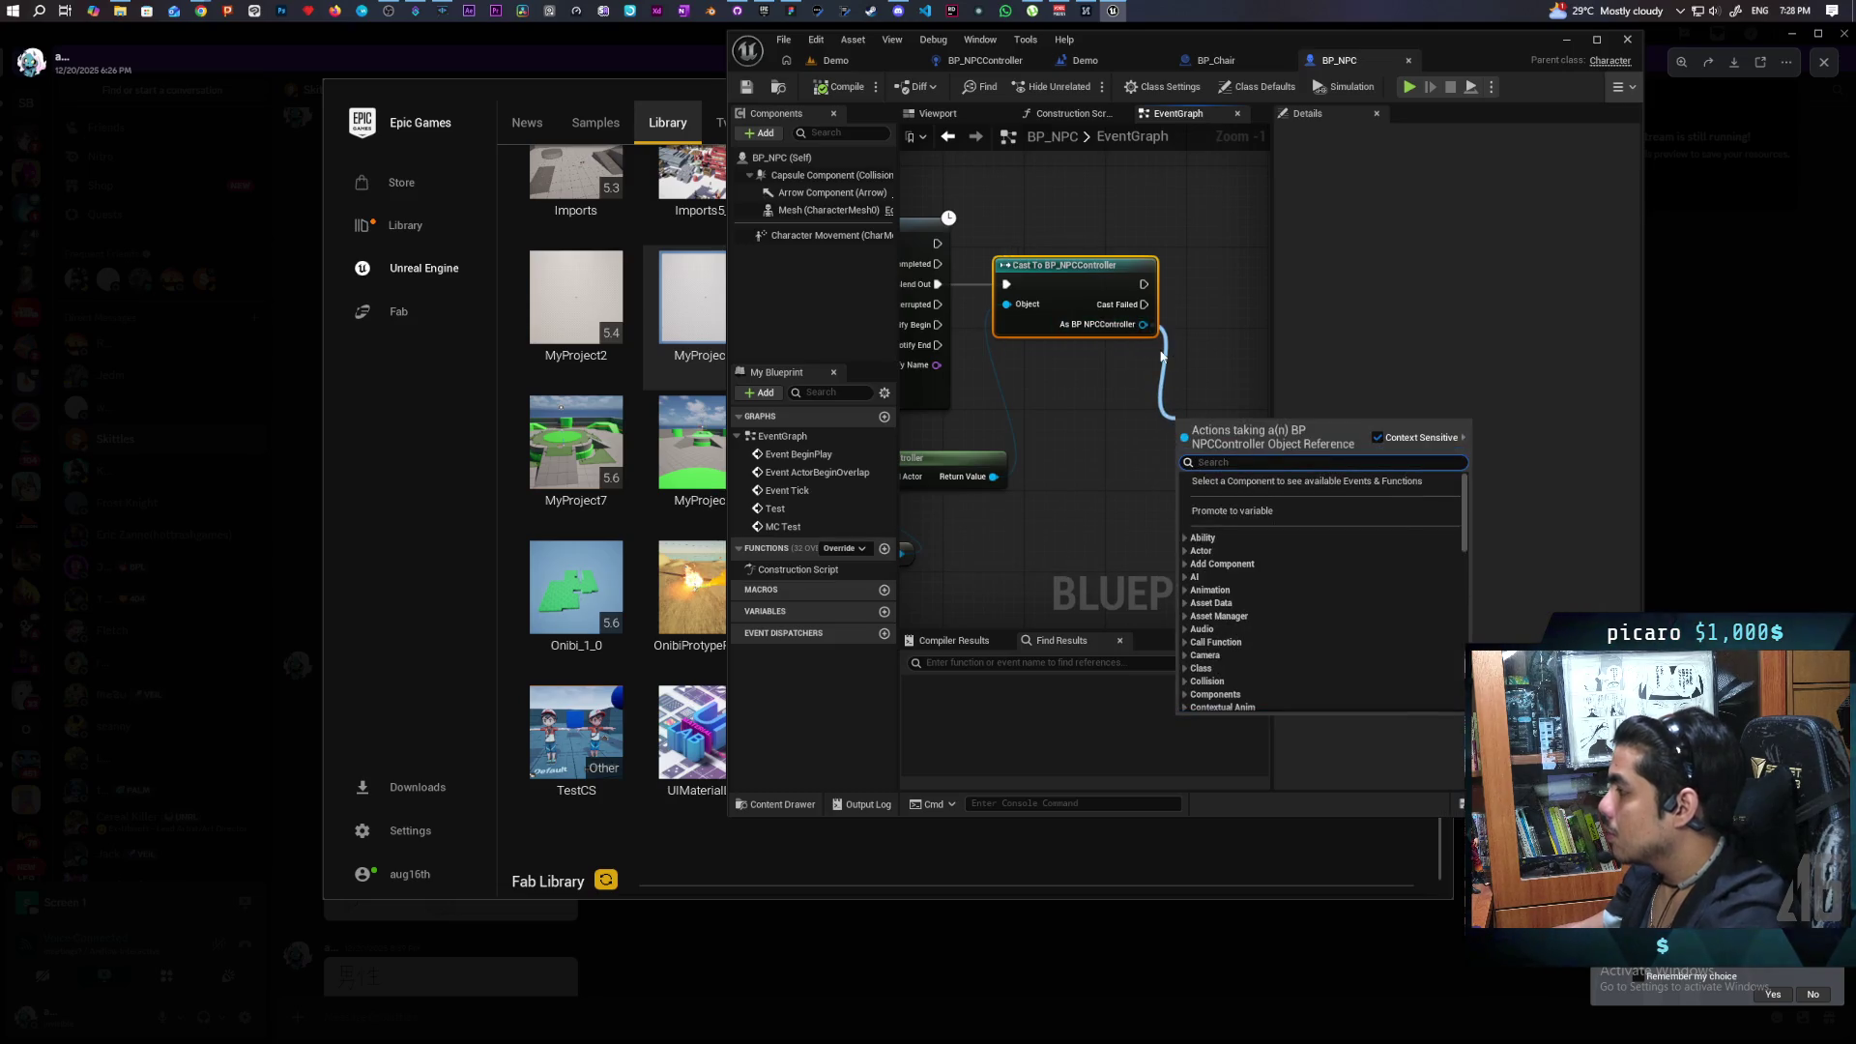
type("random")
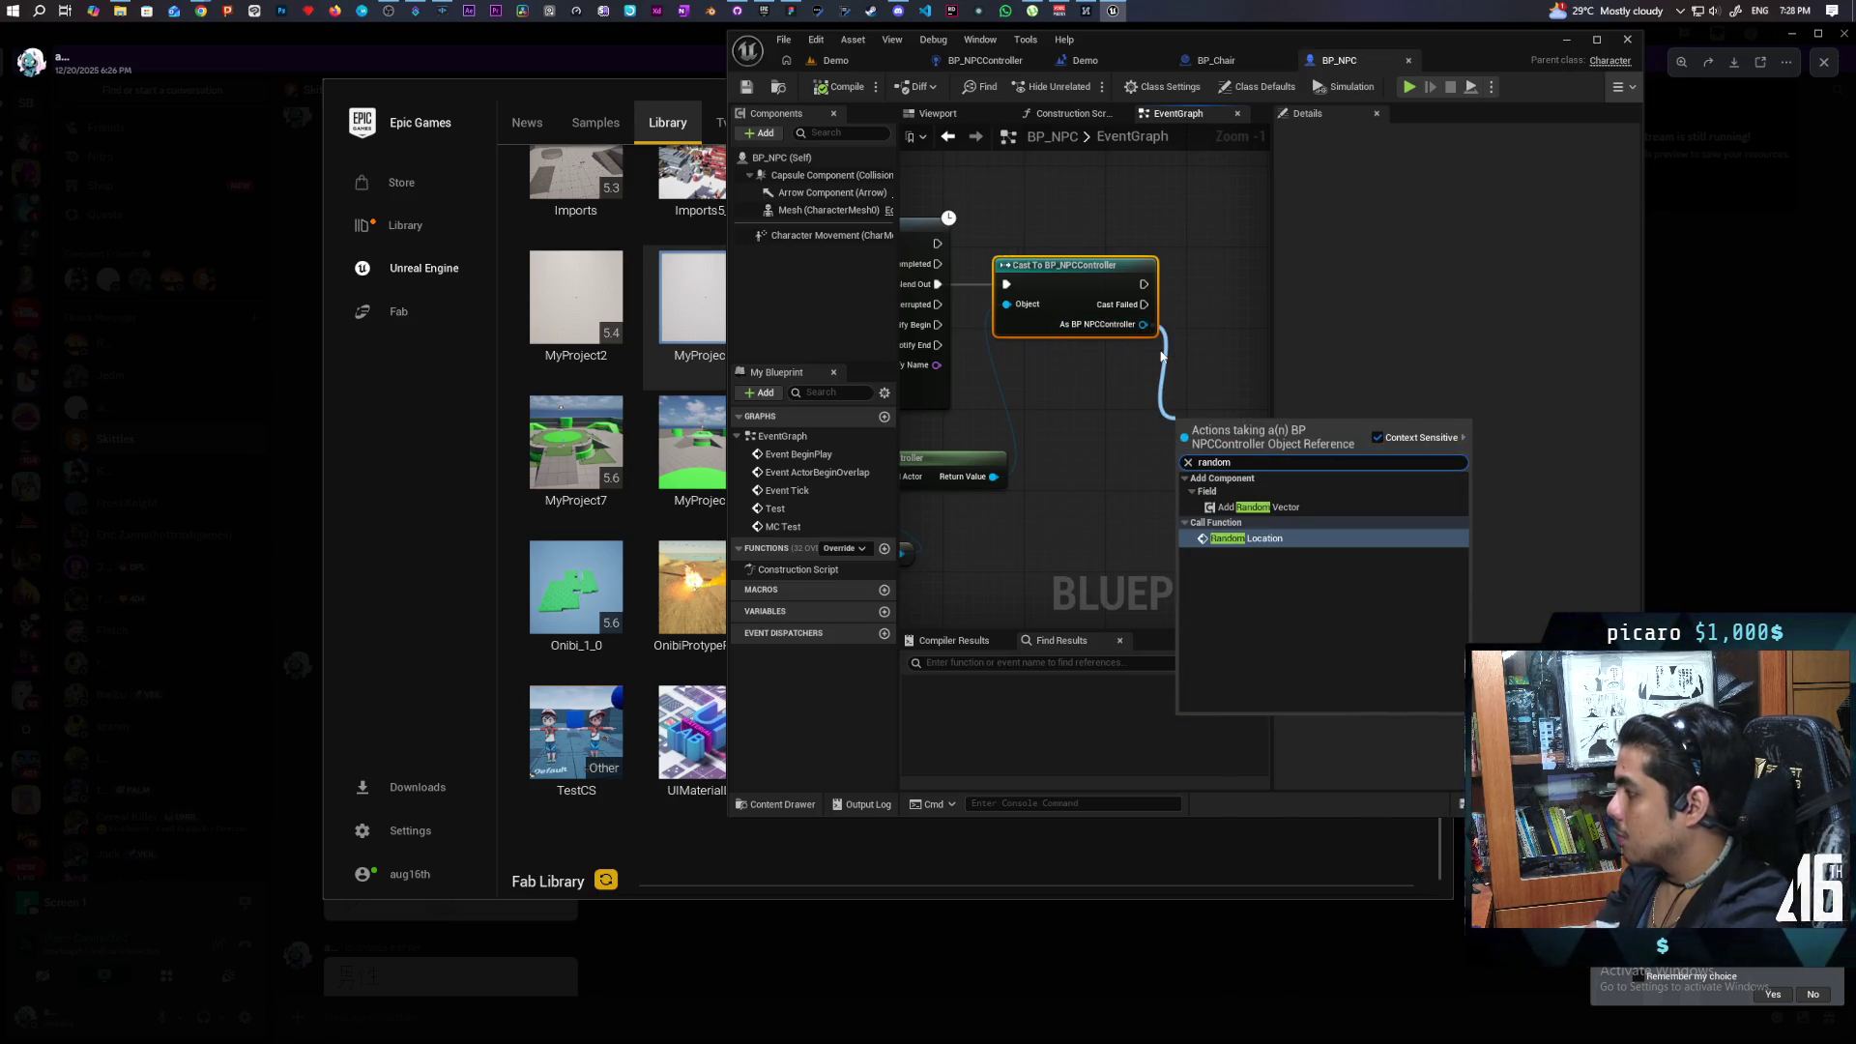
key("Return")
left_click_drag(1069, 494, 1093, 334)
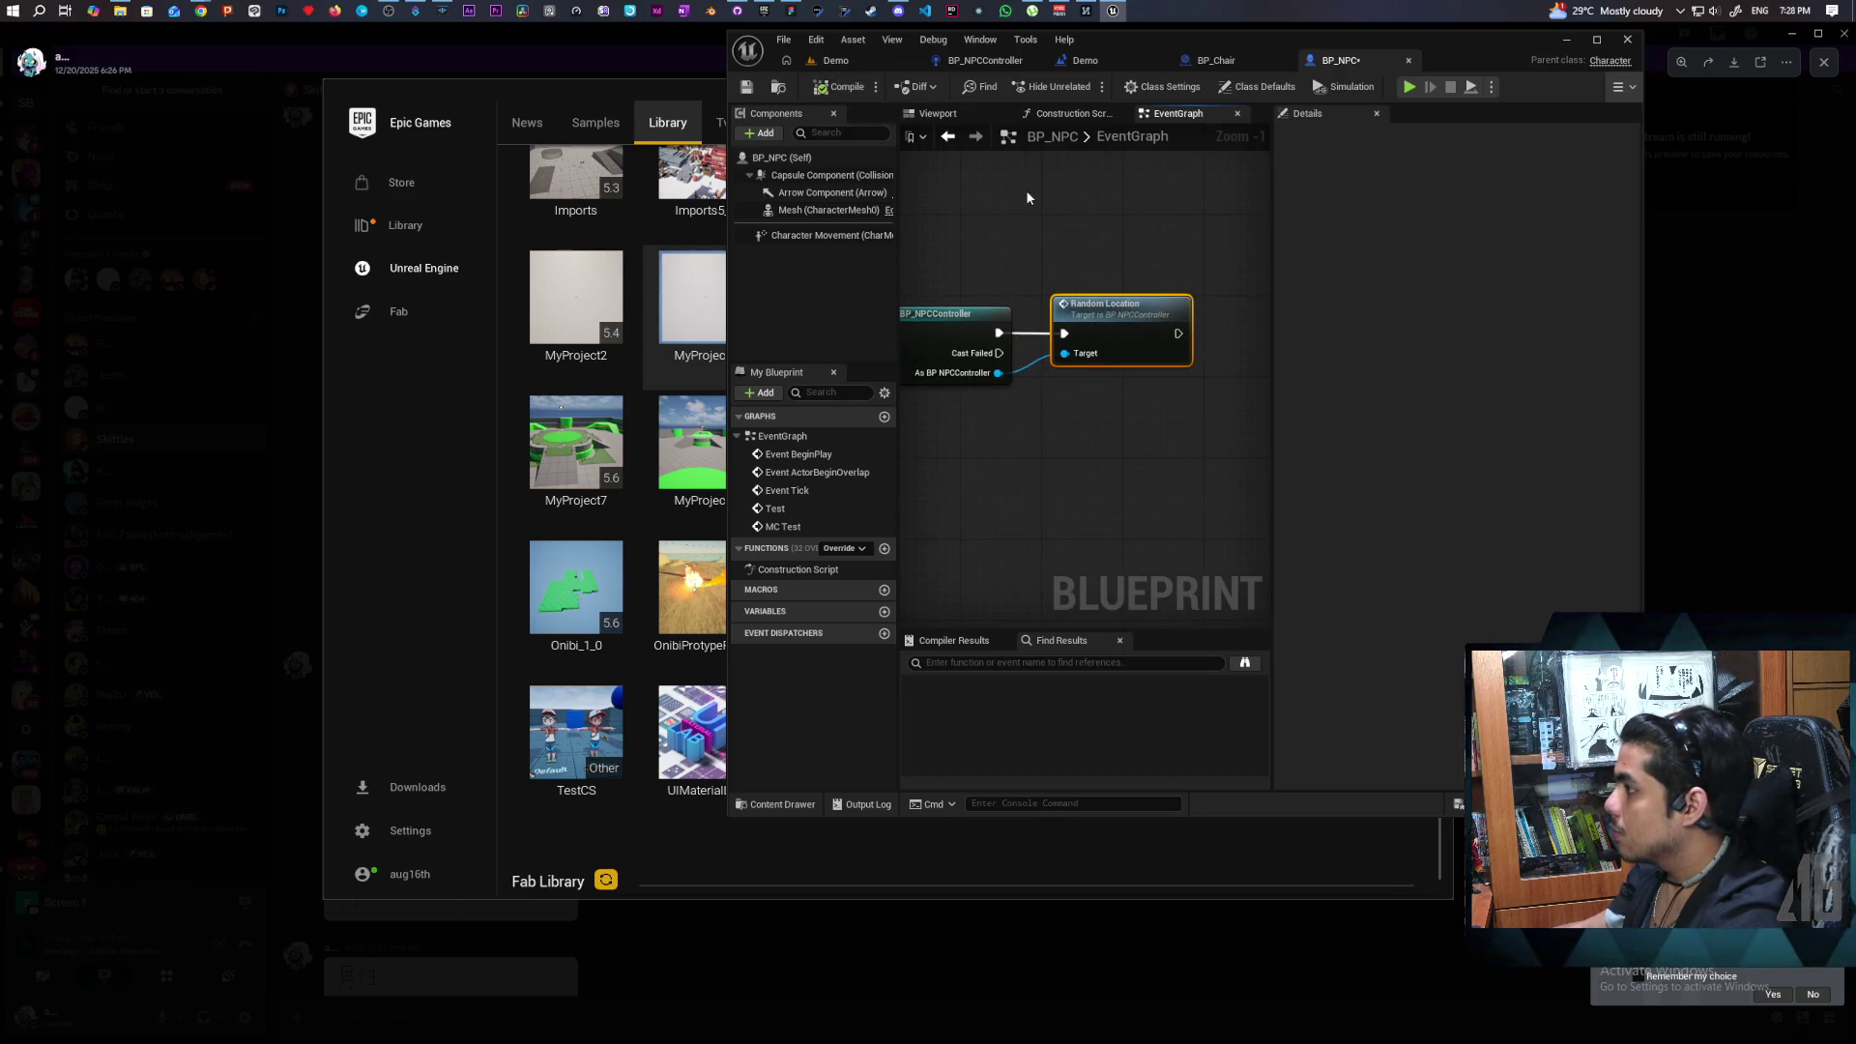
scroll(1160, 413, "down", 4)
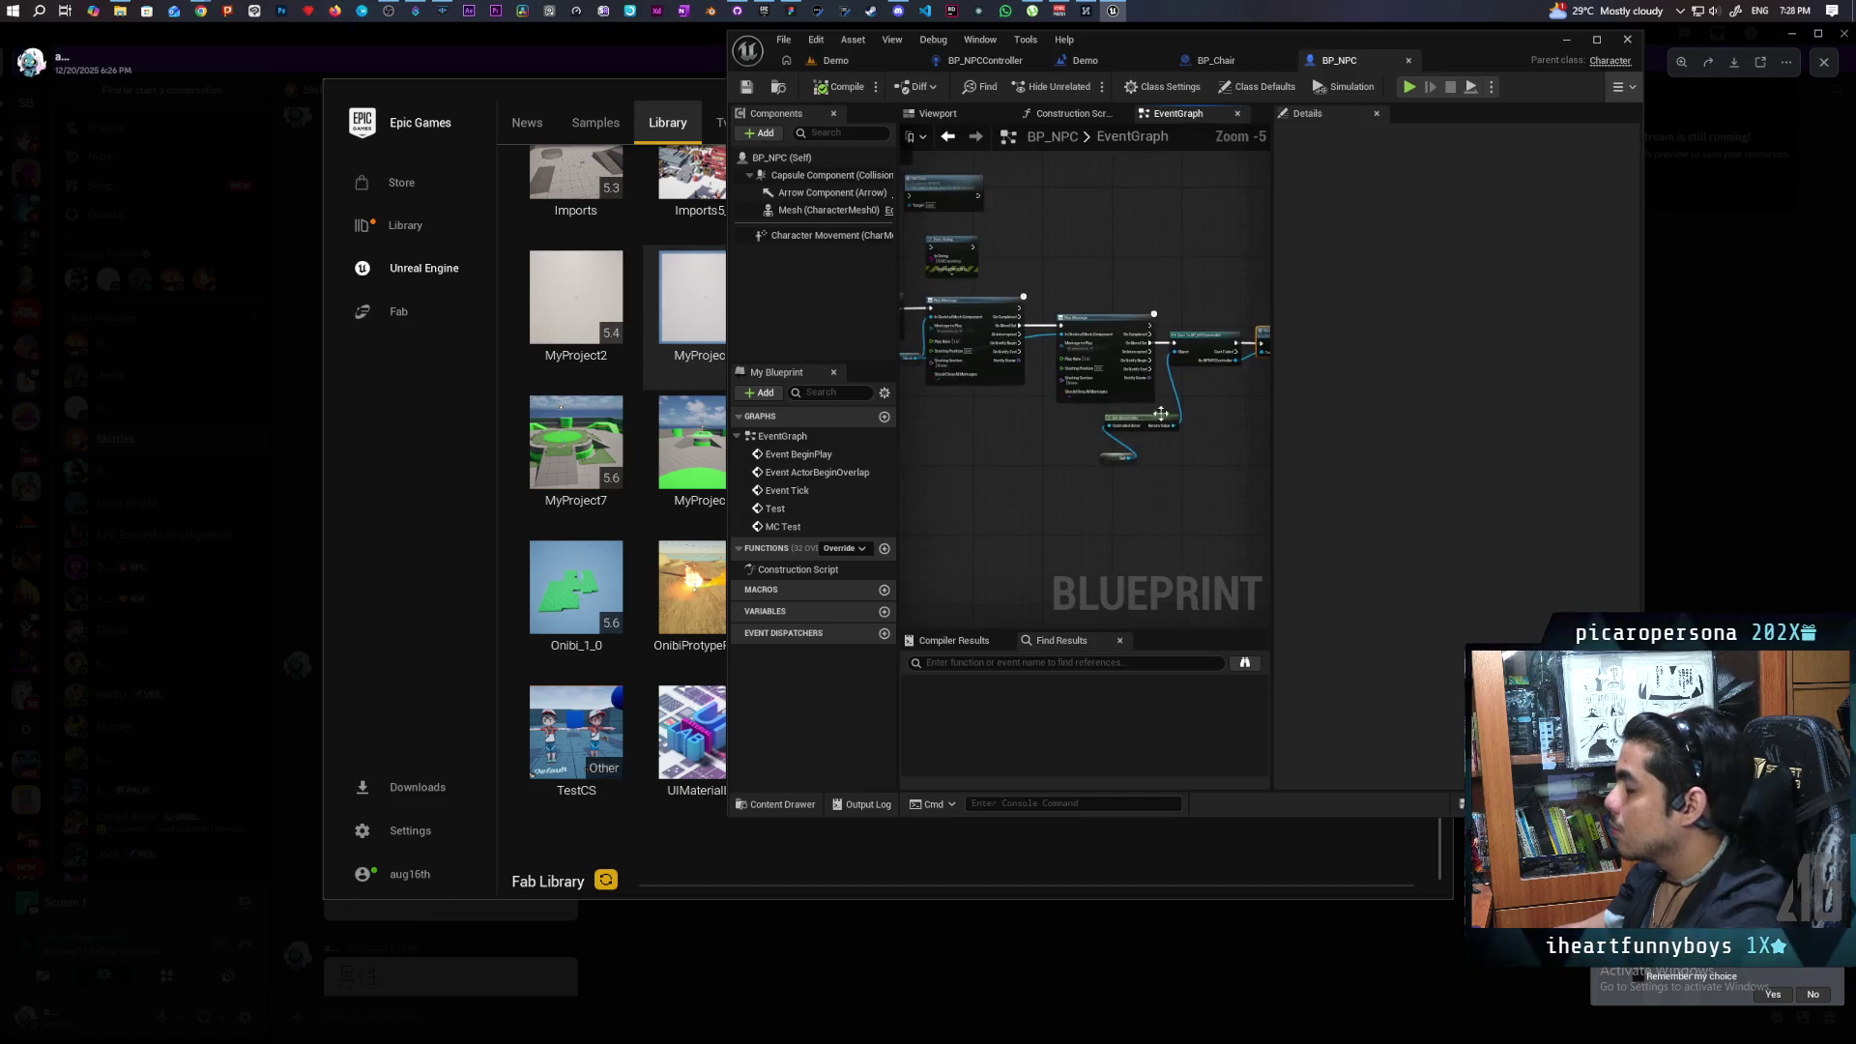
left_click_drag(996, 423, 841, 415)
scroll(1068, 385, "up", 1)
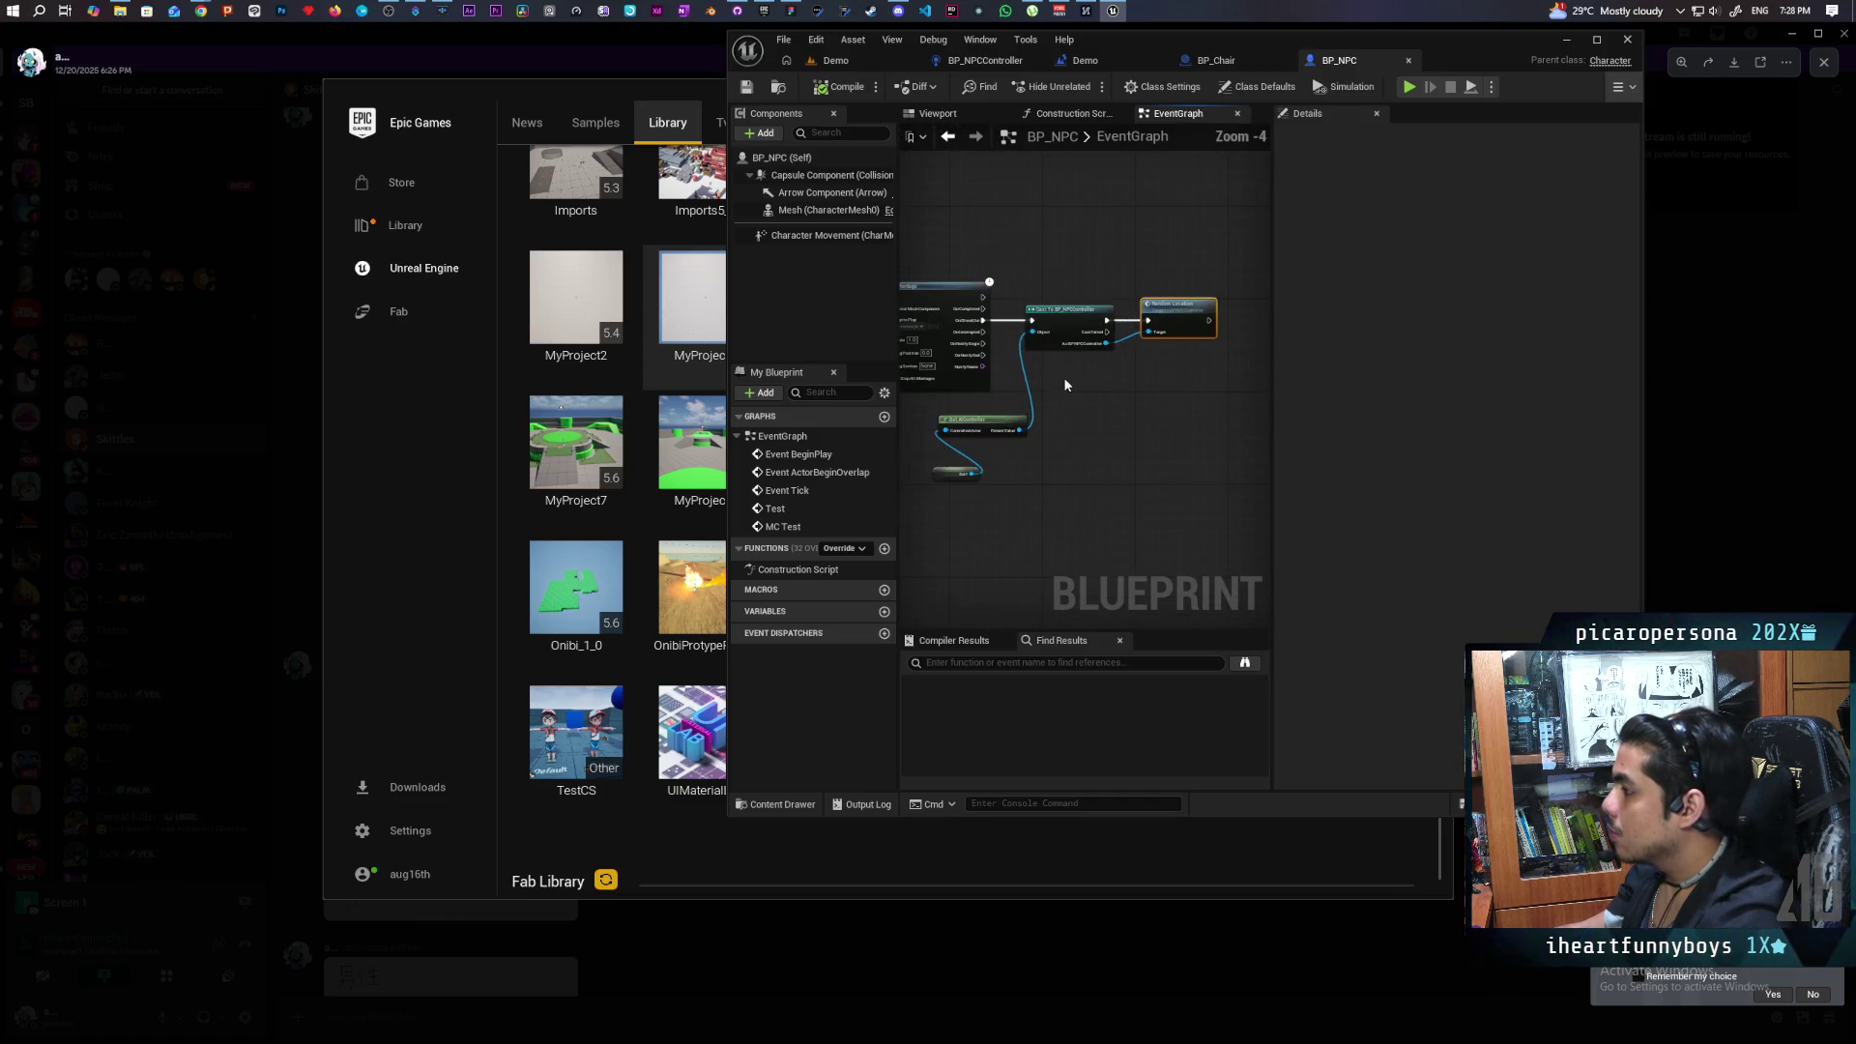
left_click_drag(1059, 316, 1147, 316)
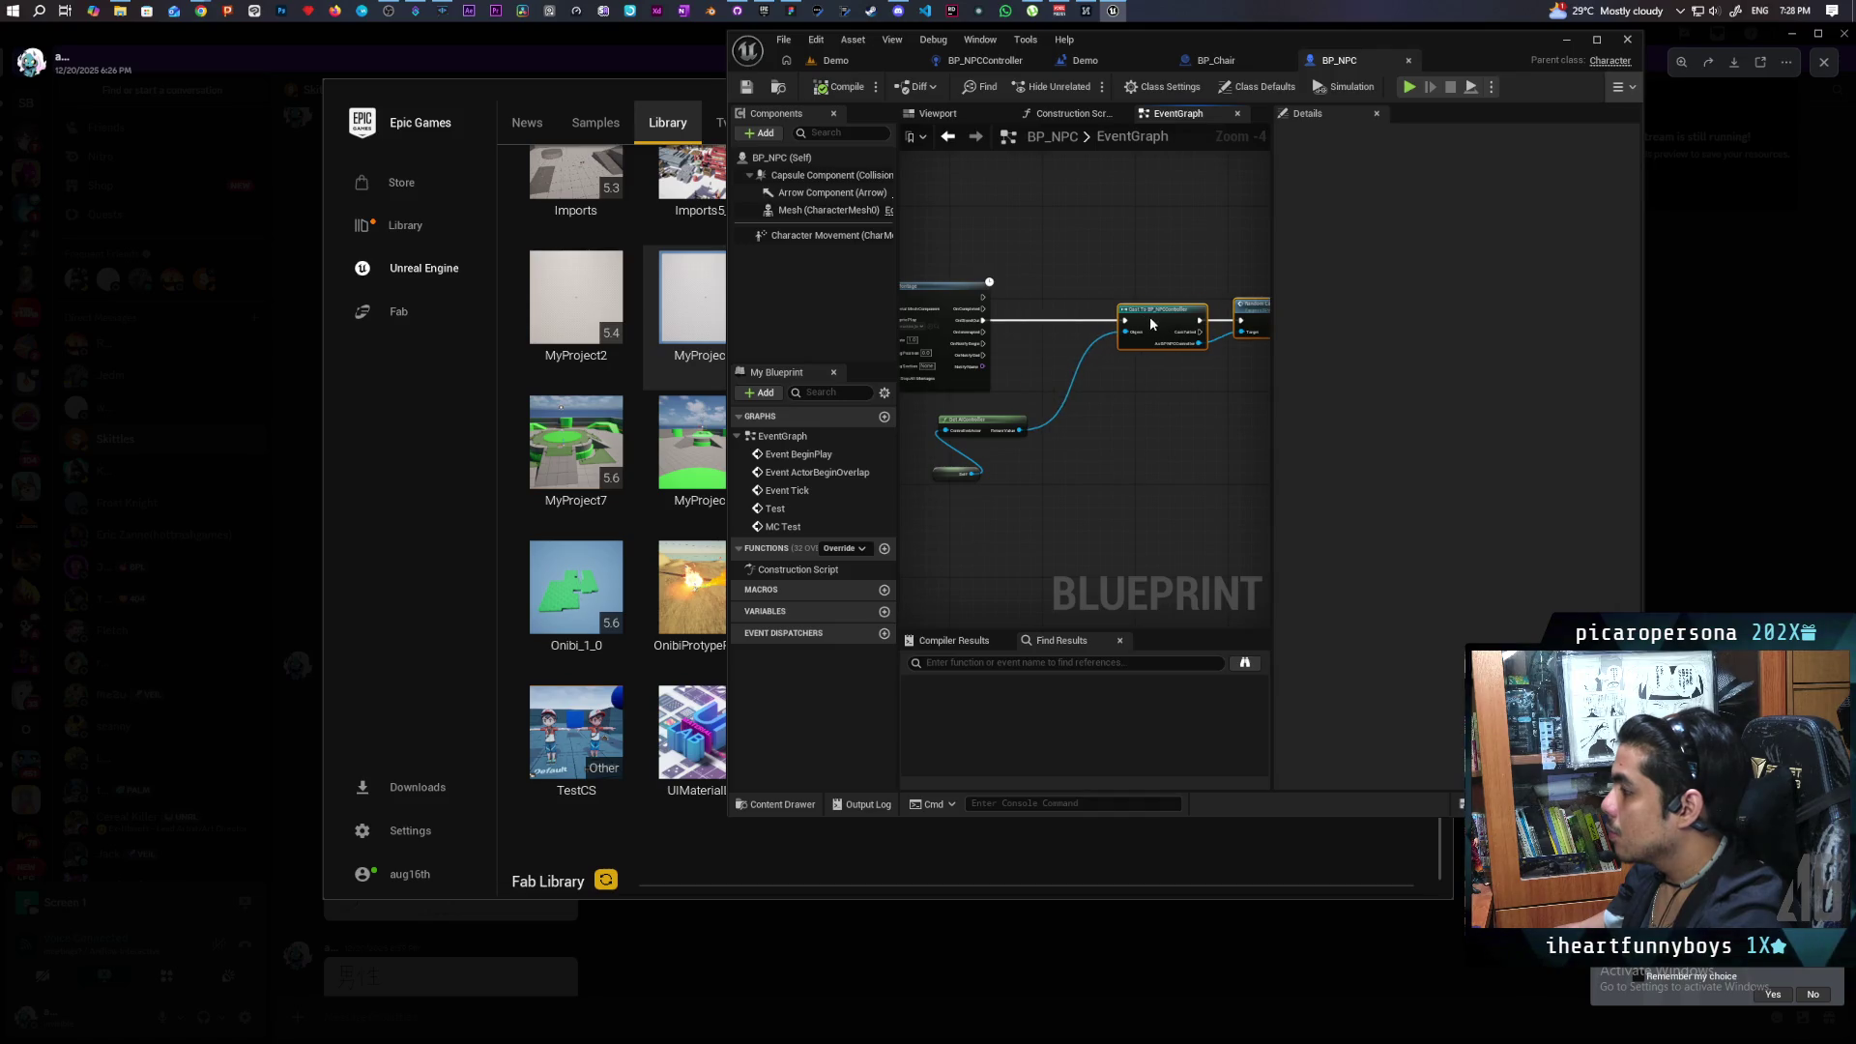
Gate the On Blend Out cast with Switch Has Authority, then launch a multiplayer playtest from Demo.
scroll(1063, 348, "up", 1)
left_click_drag(967, 321, 998, 363)
type("has authori")
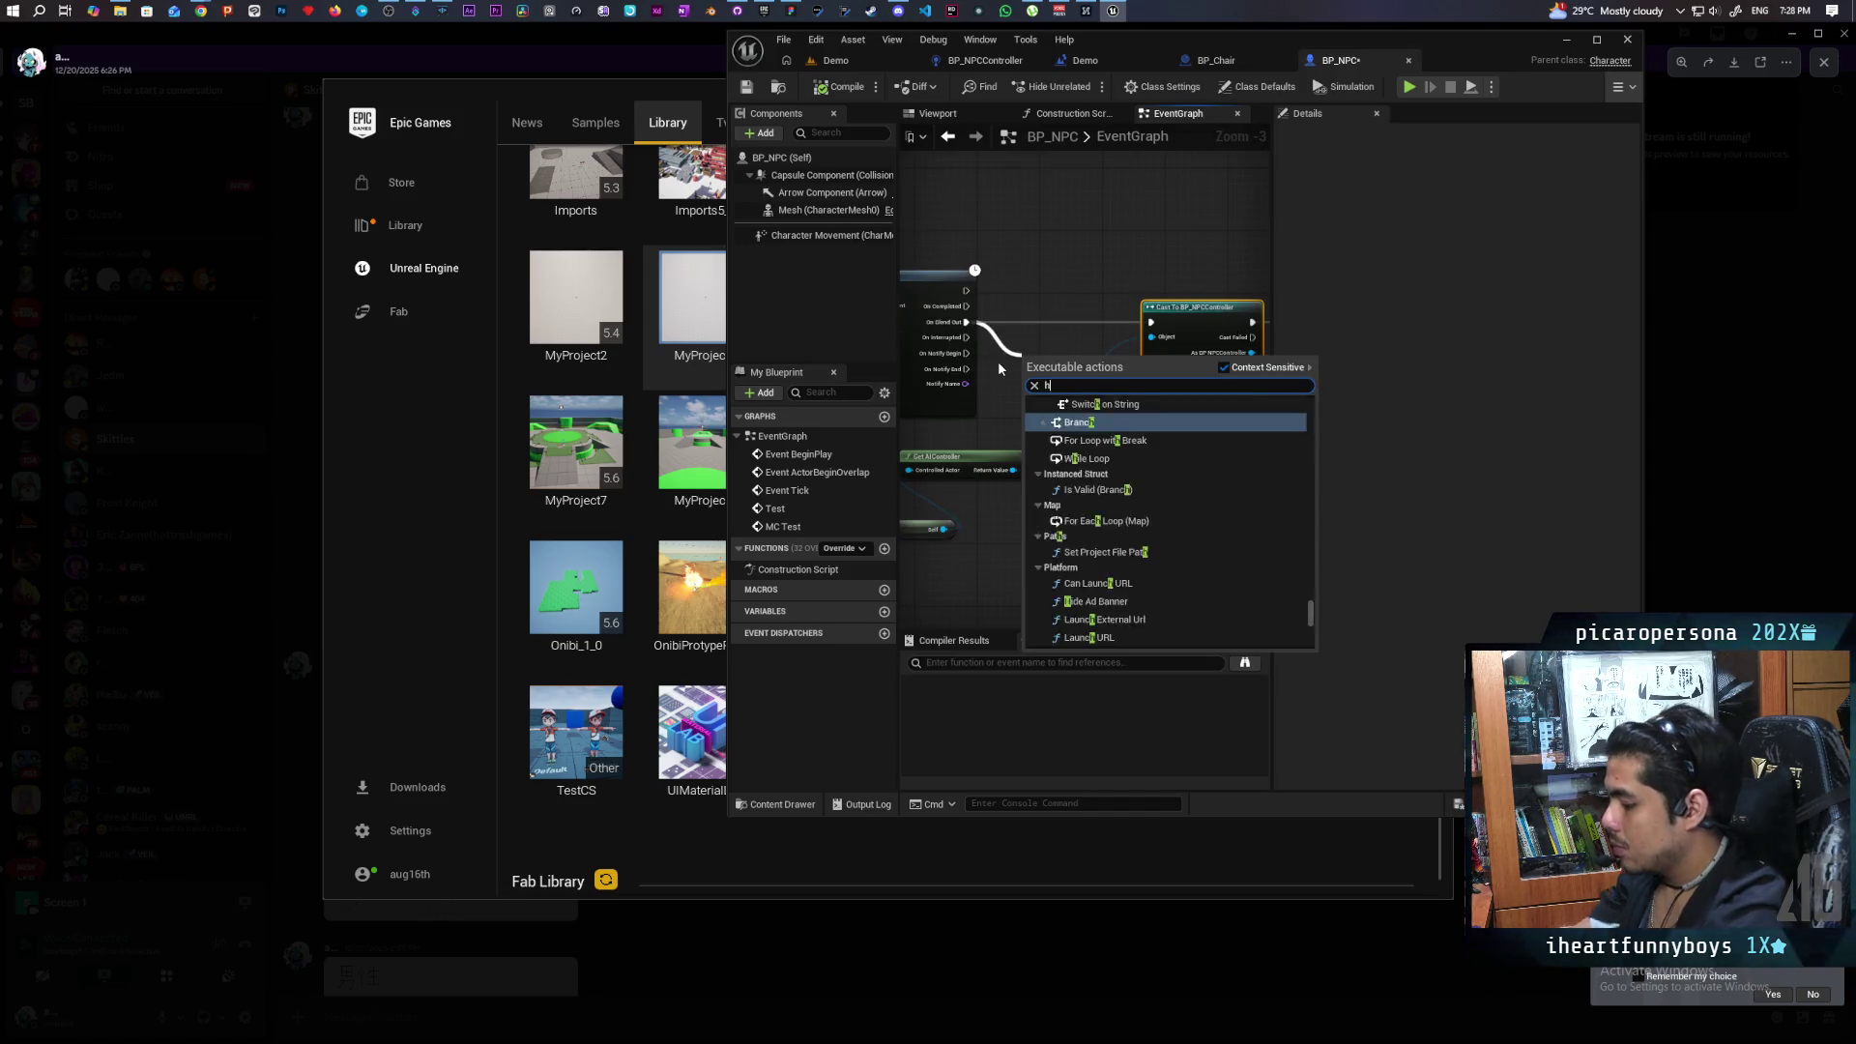
key("Return")
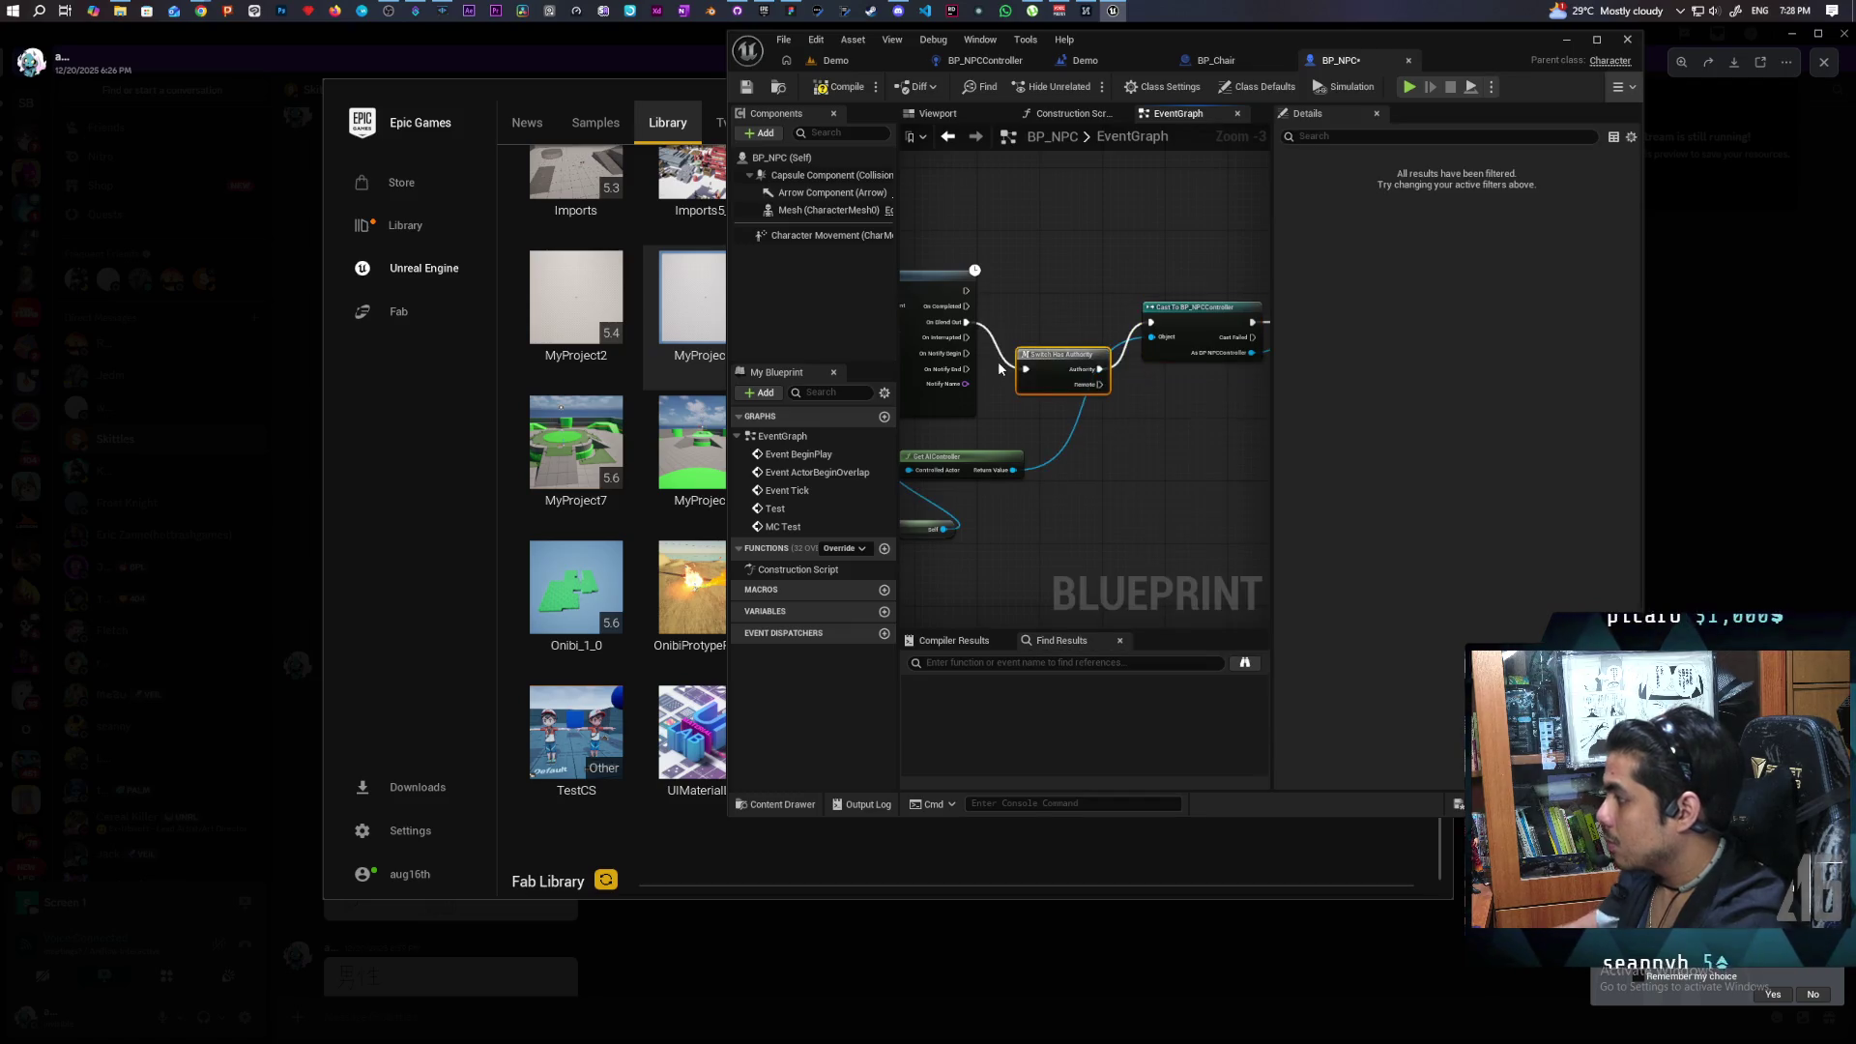
left_click_drag(1035, 379, 1033, 341)
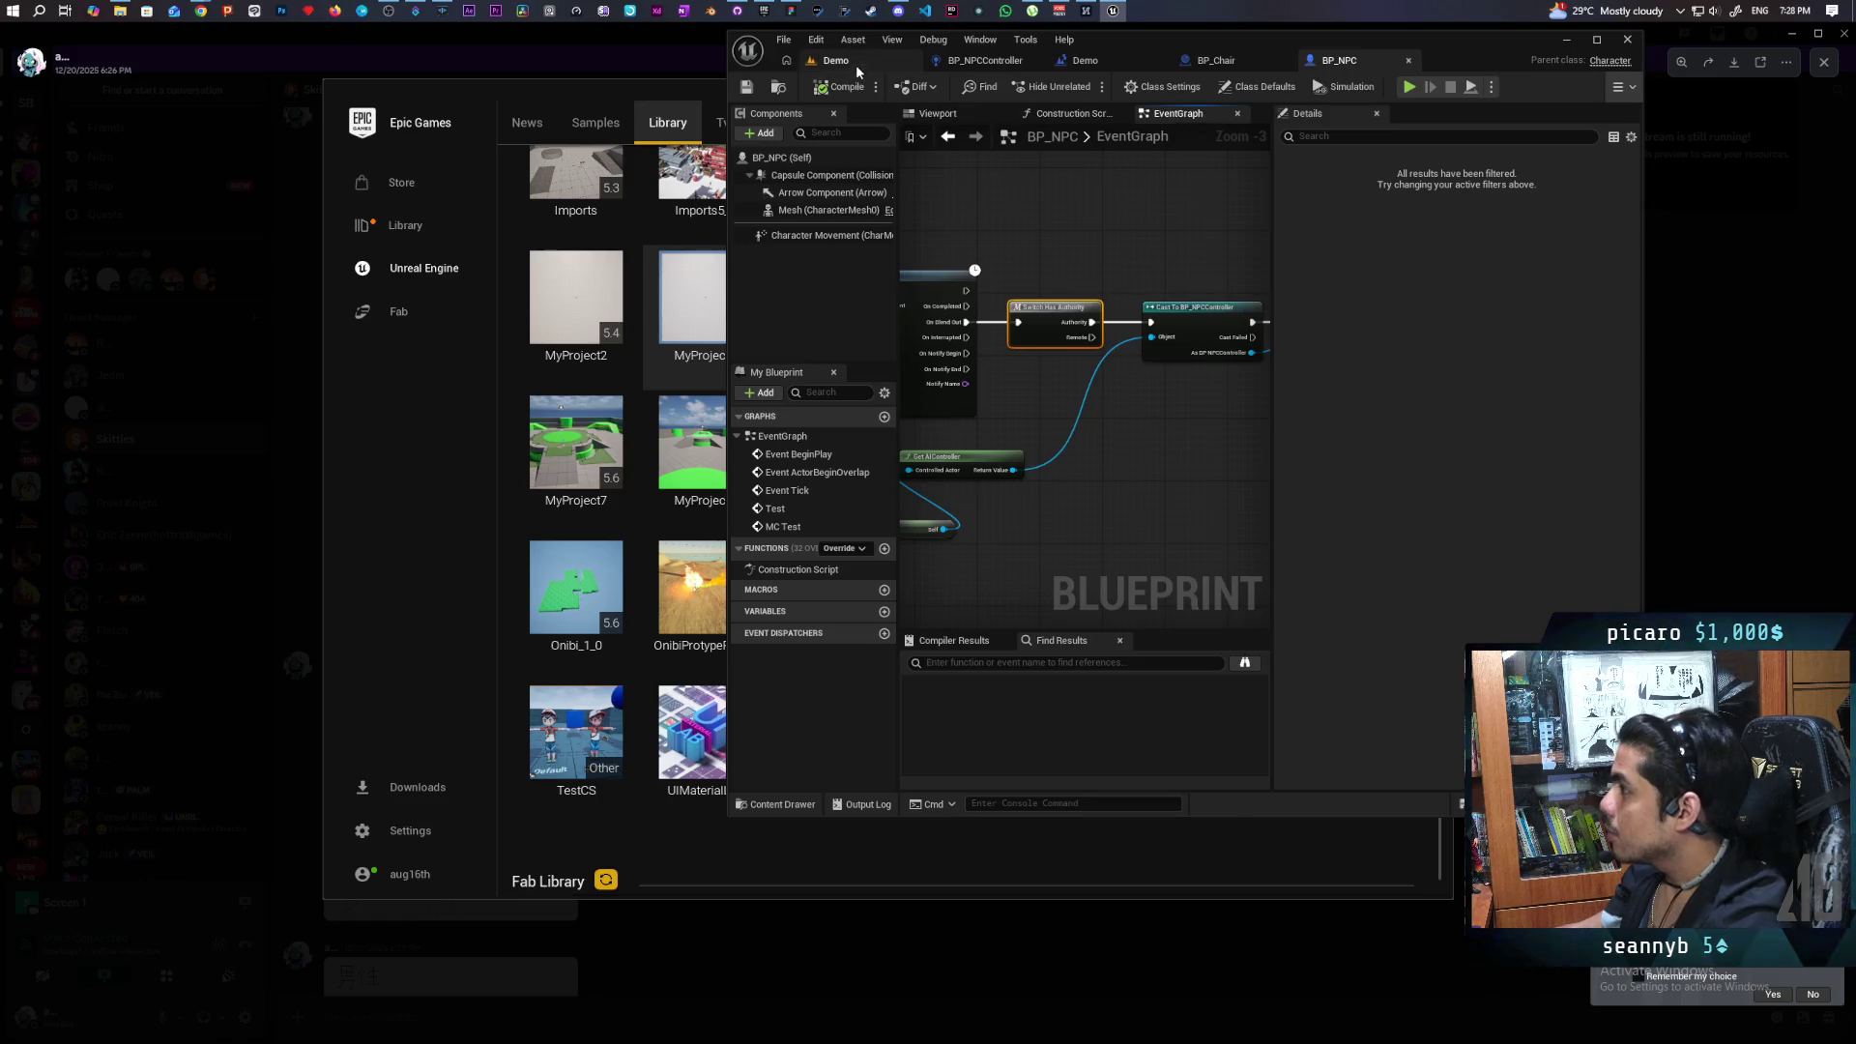
left_click(855, 61)
left_click(1087, 86)
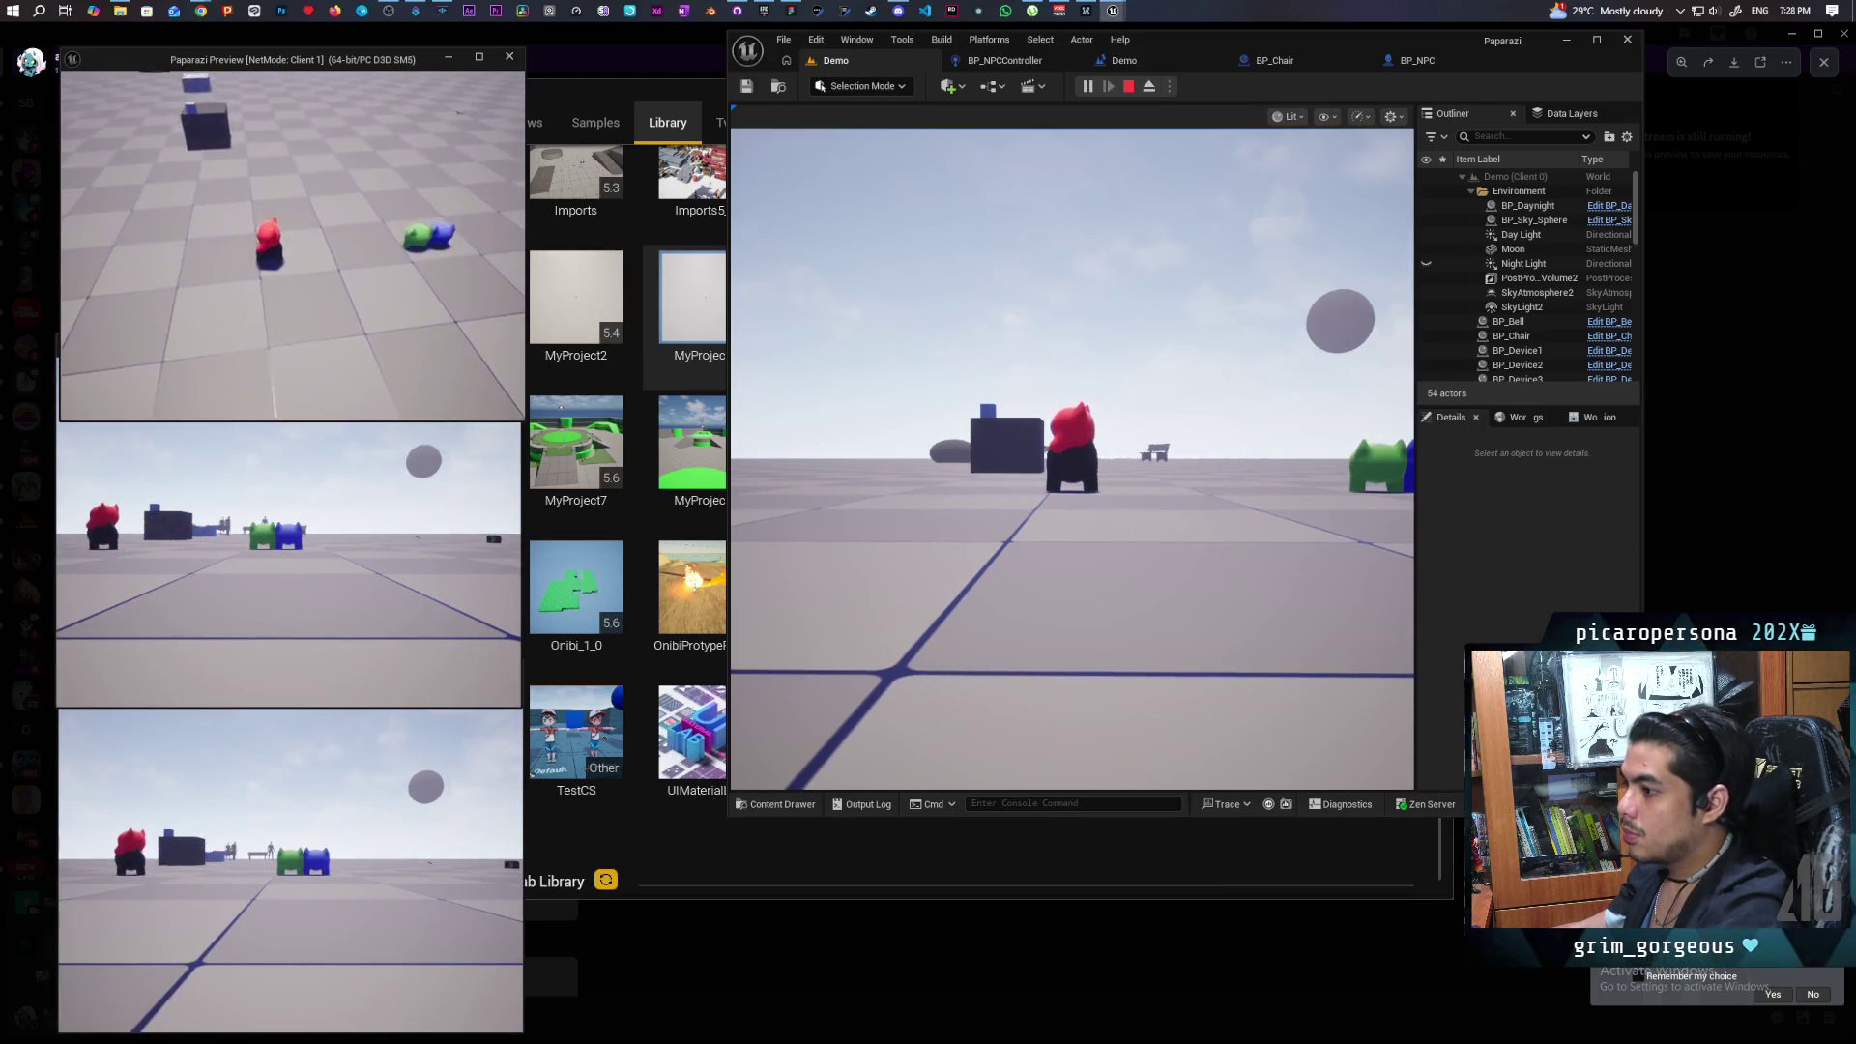
Walk the red player character forward toward the benches in the game view.
left_click(1071, 459)
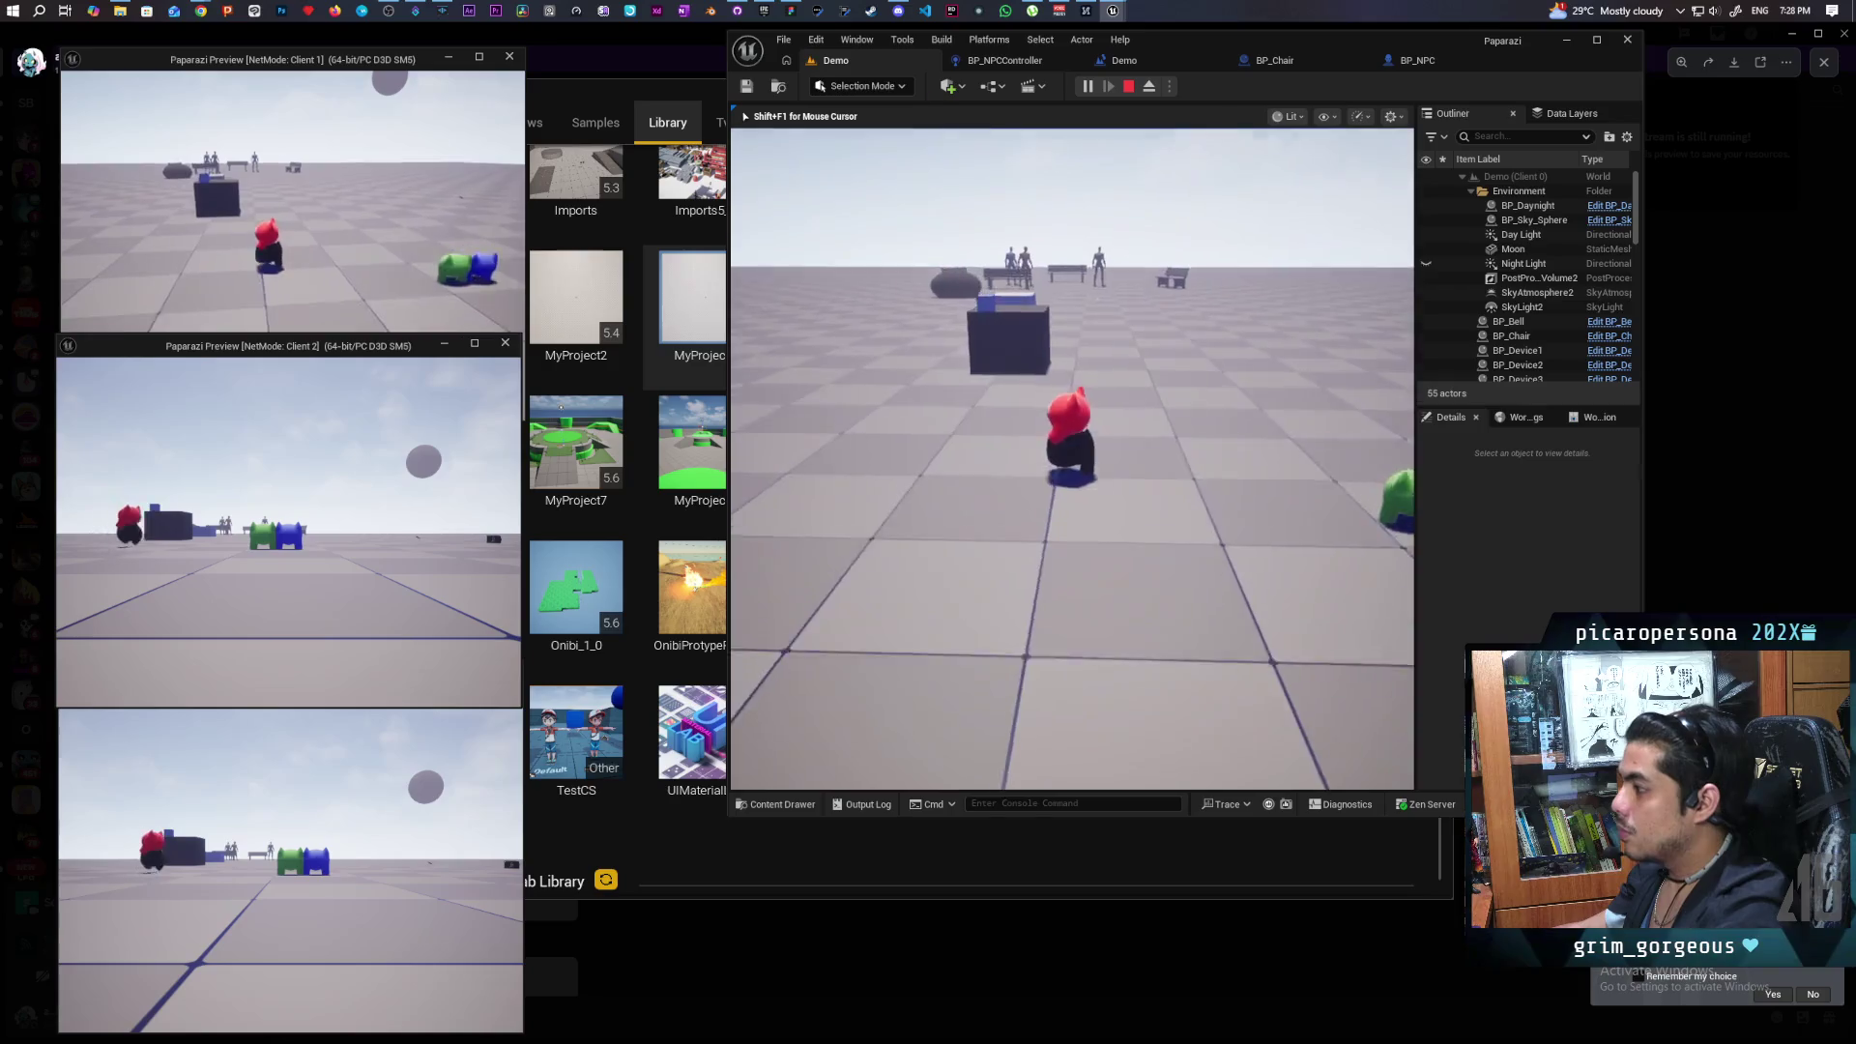
key("w")
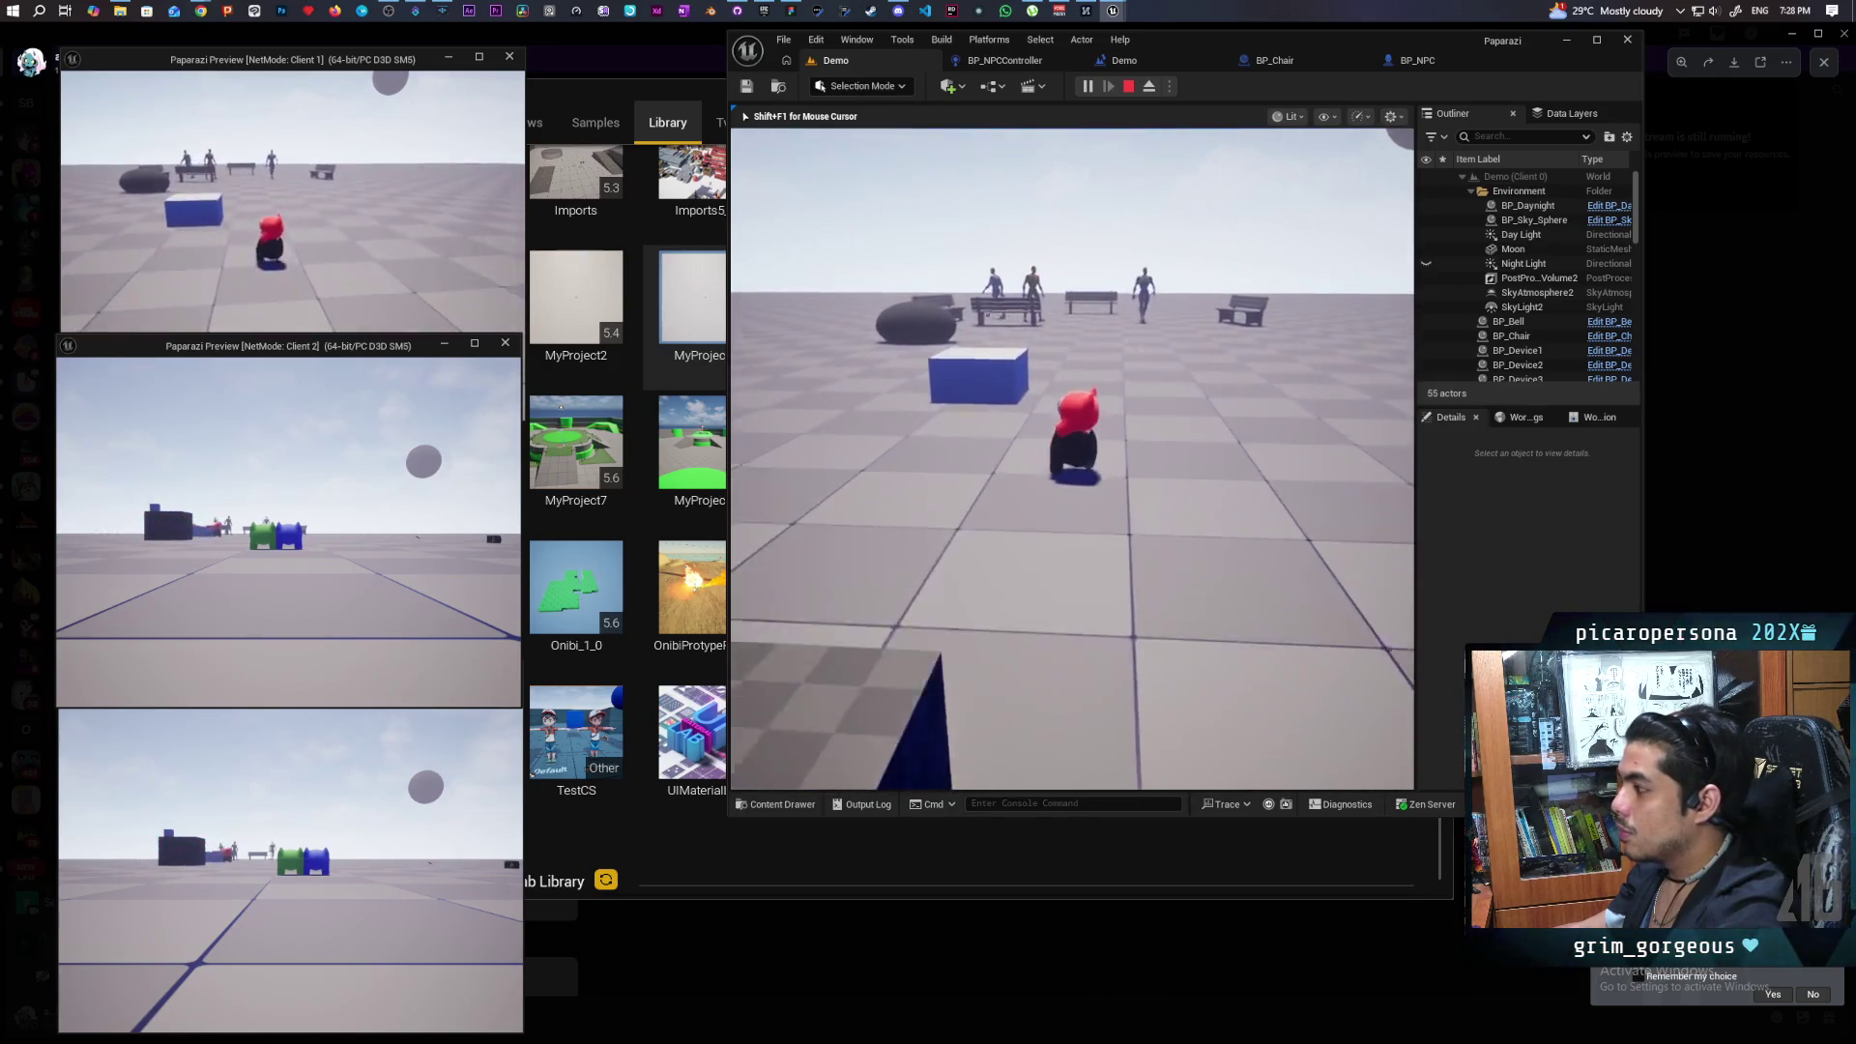
key("w")
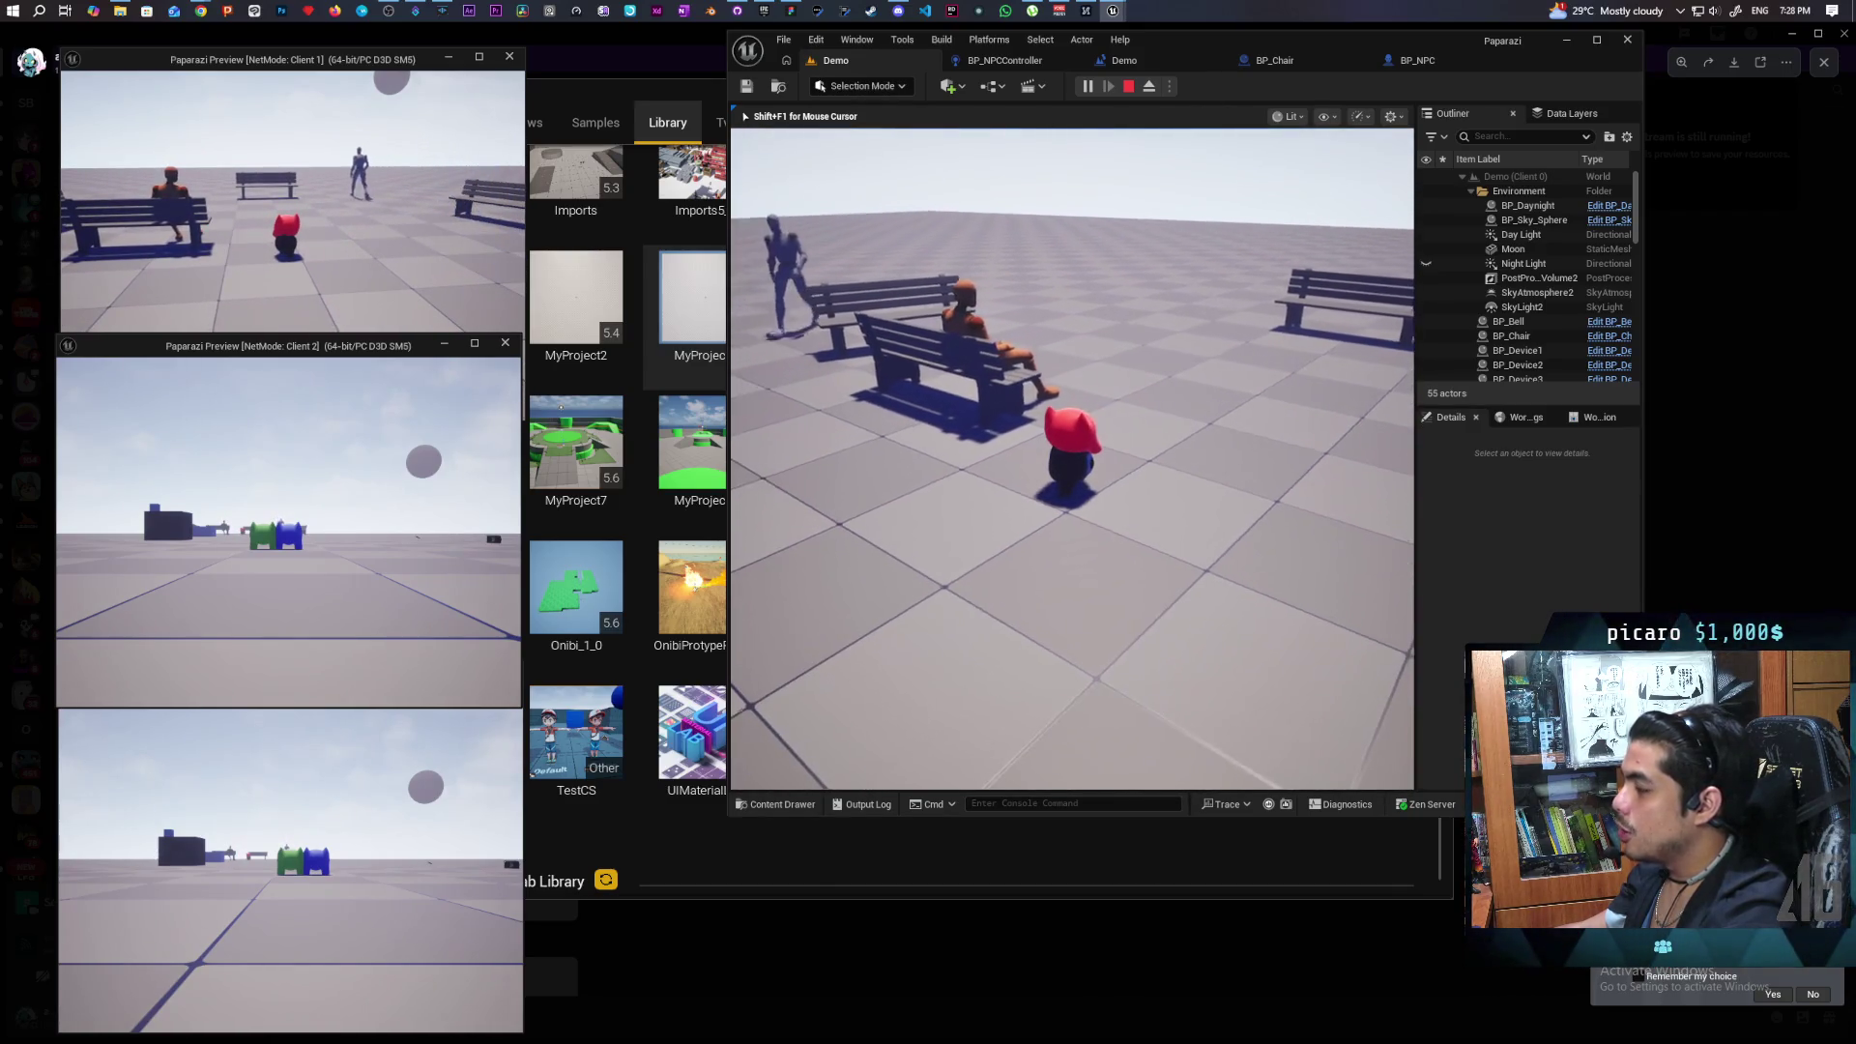
key("s")
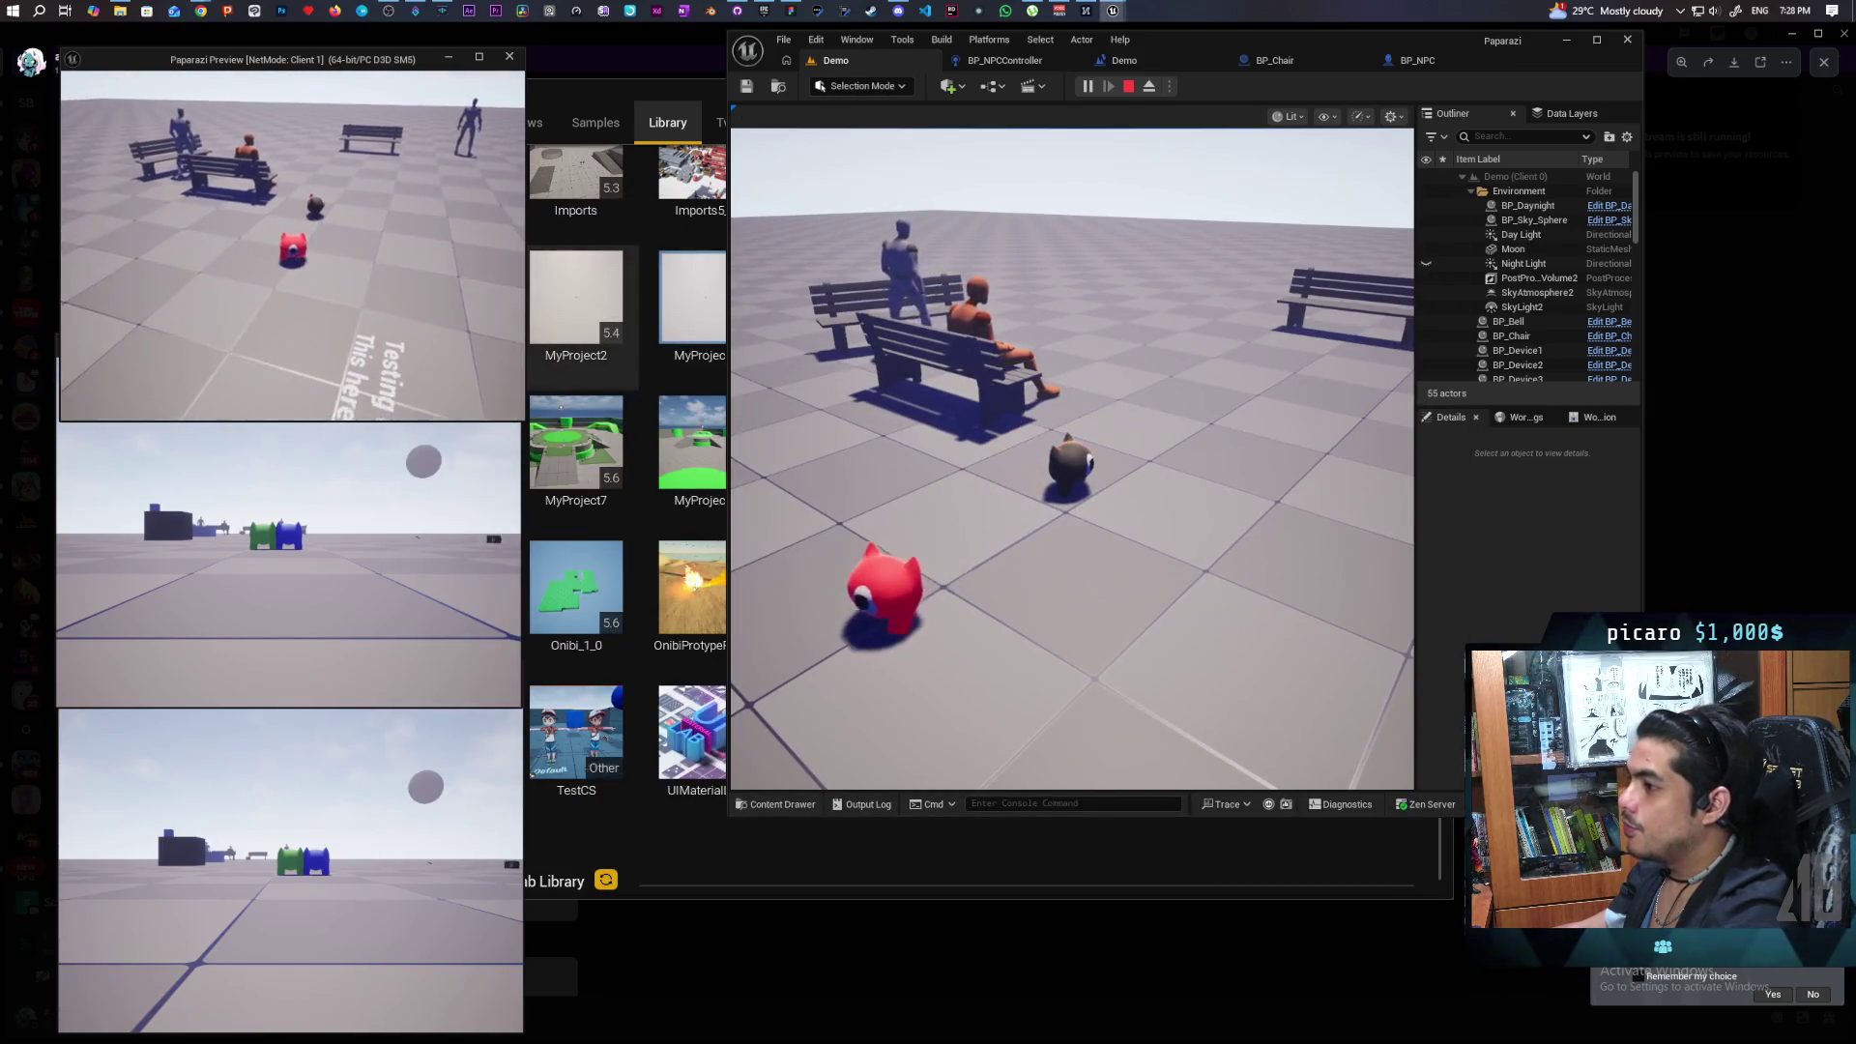
key("w")
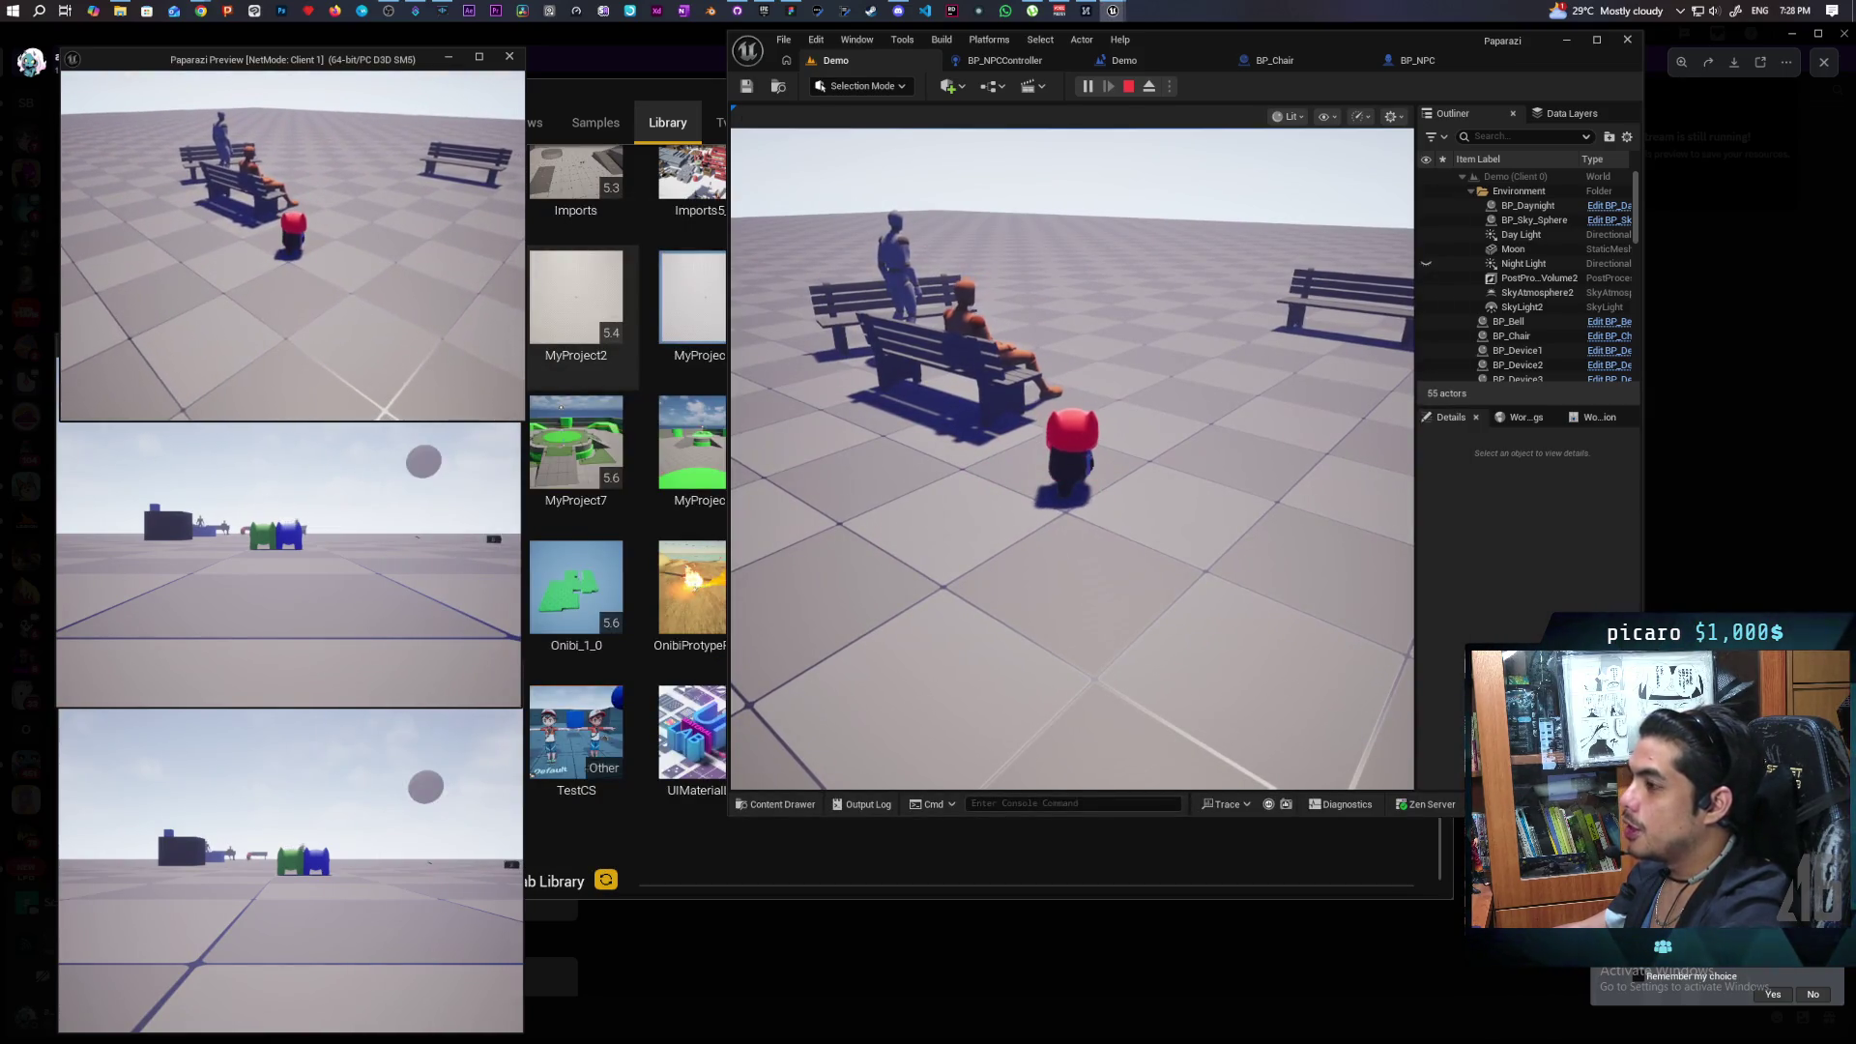
left_click(1071, 460)
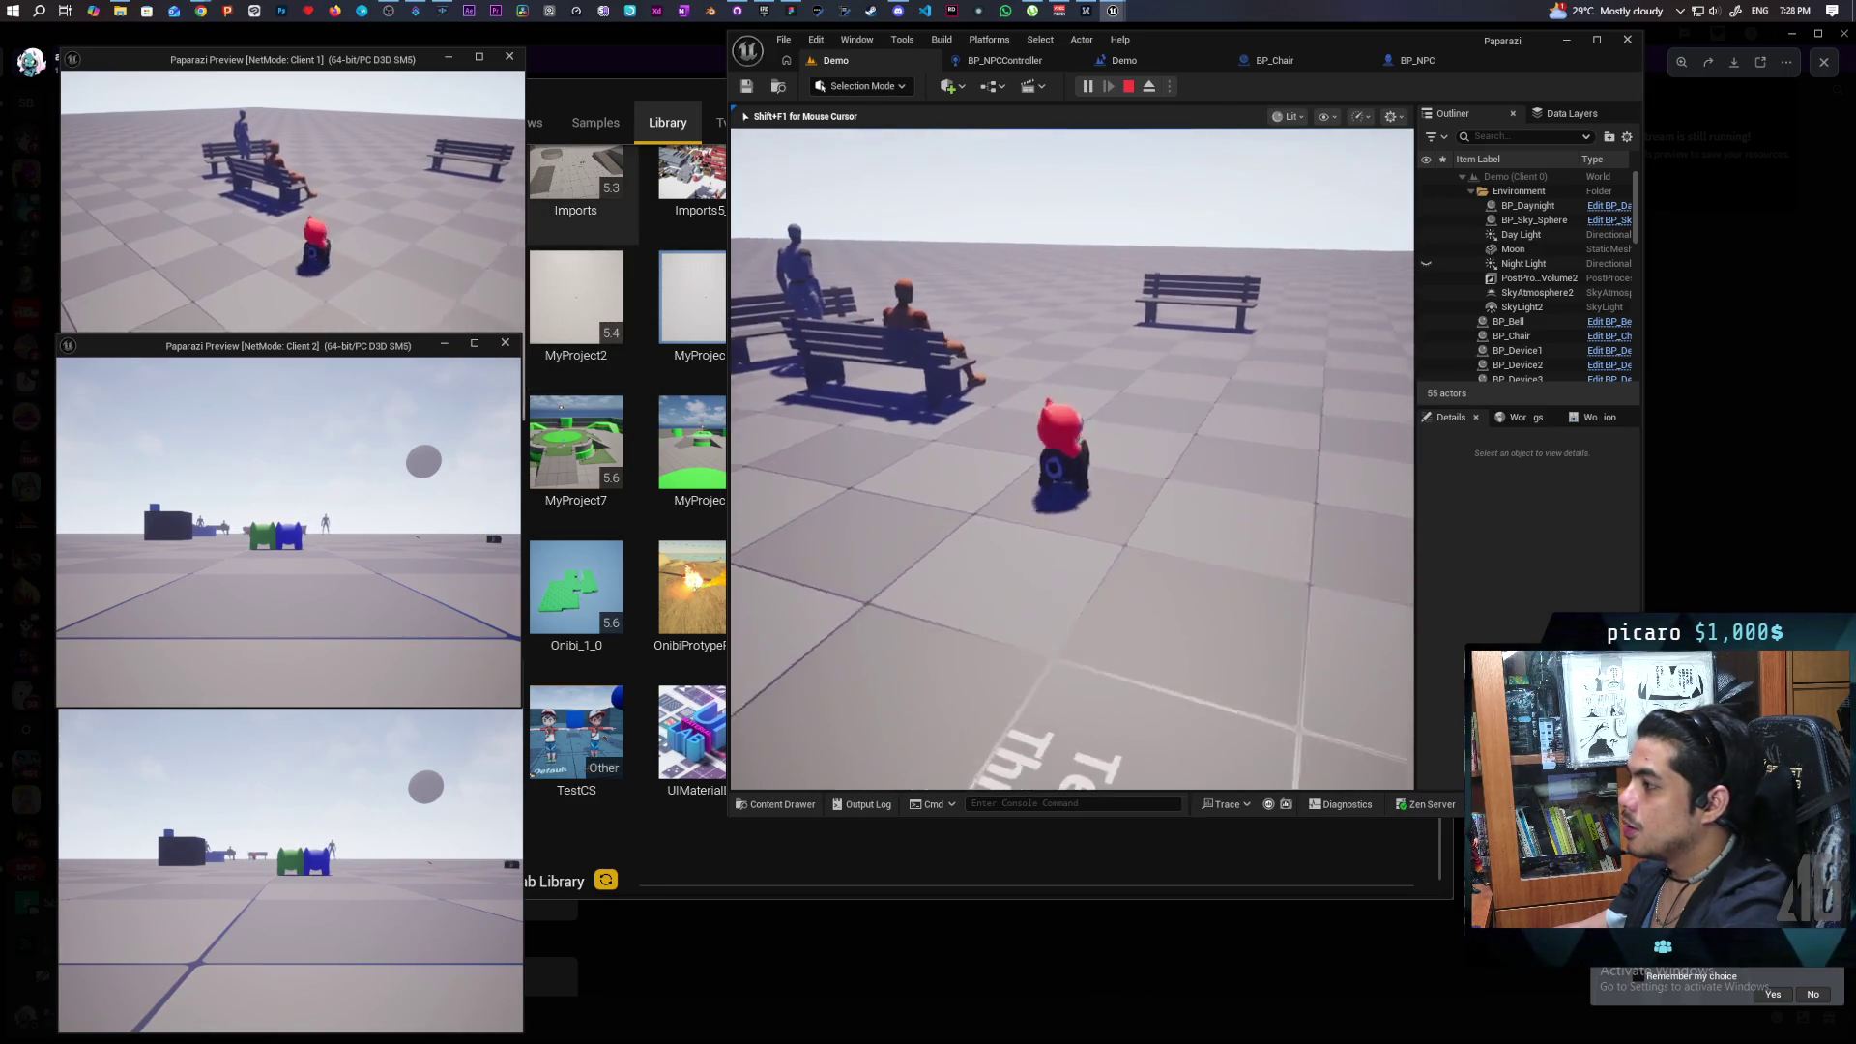
key("w")
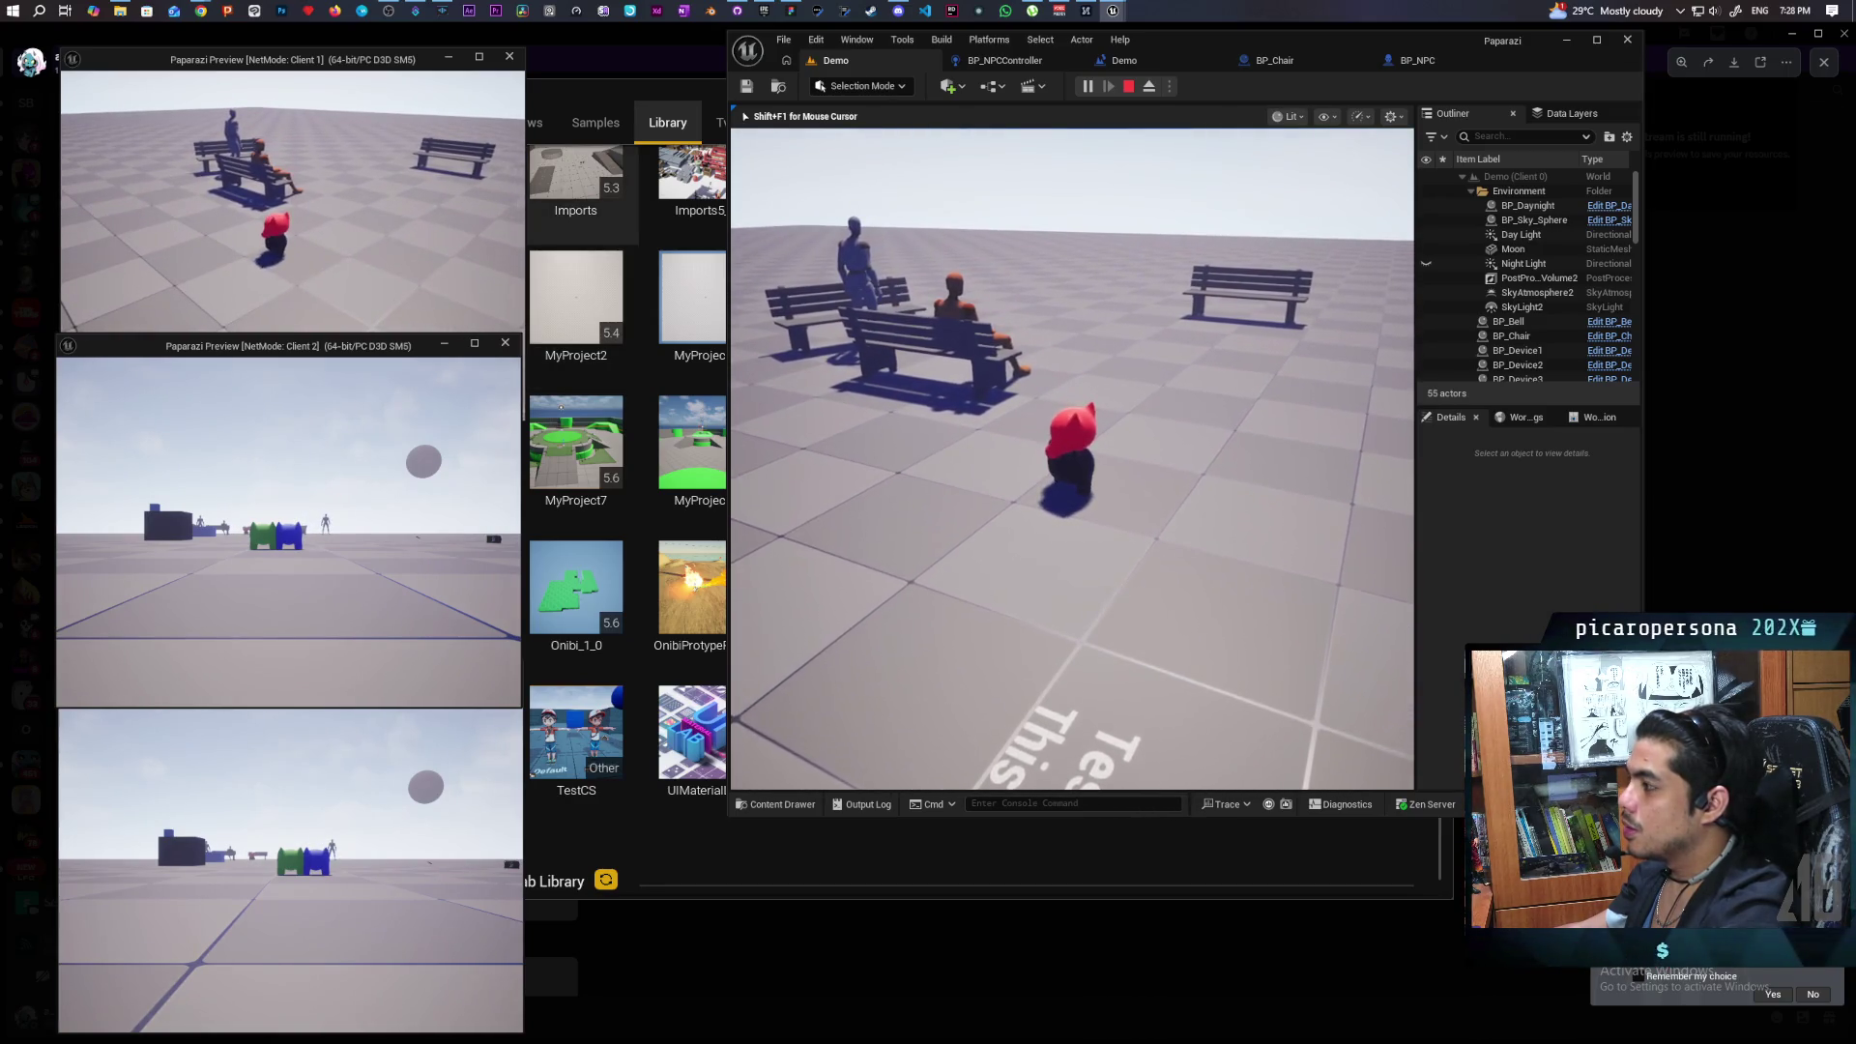
key("w")
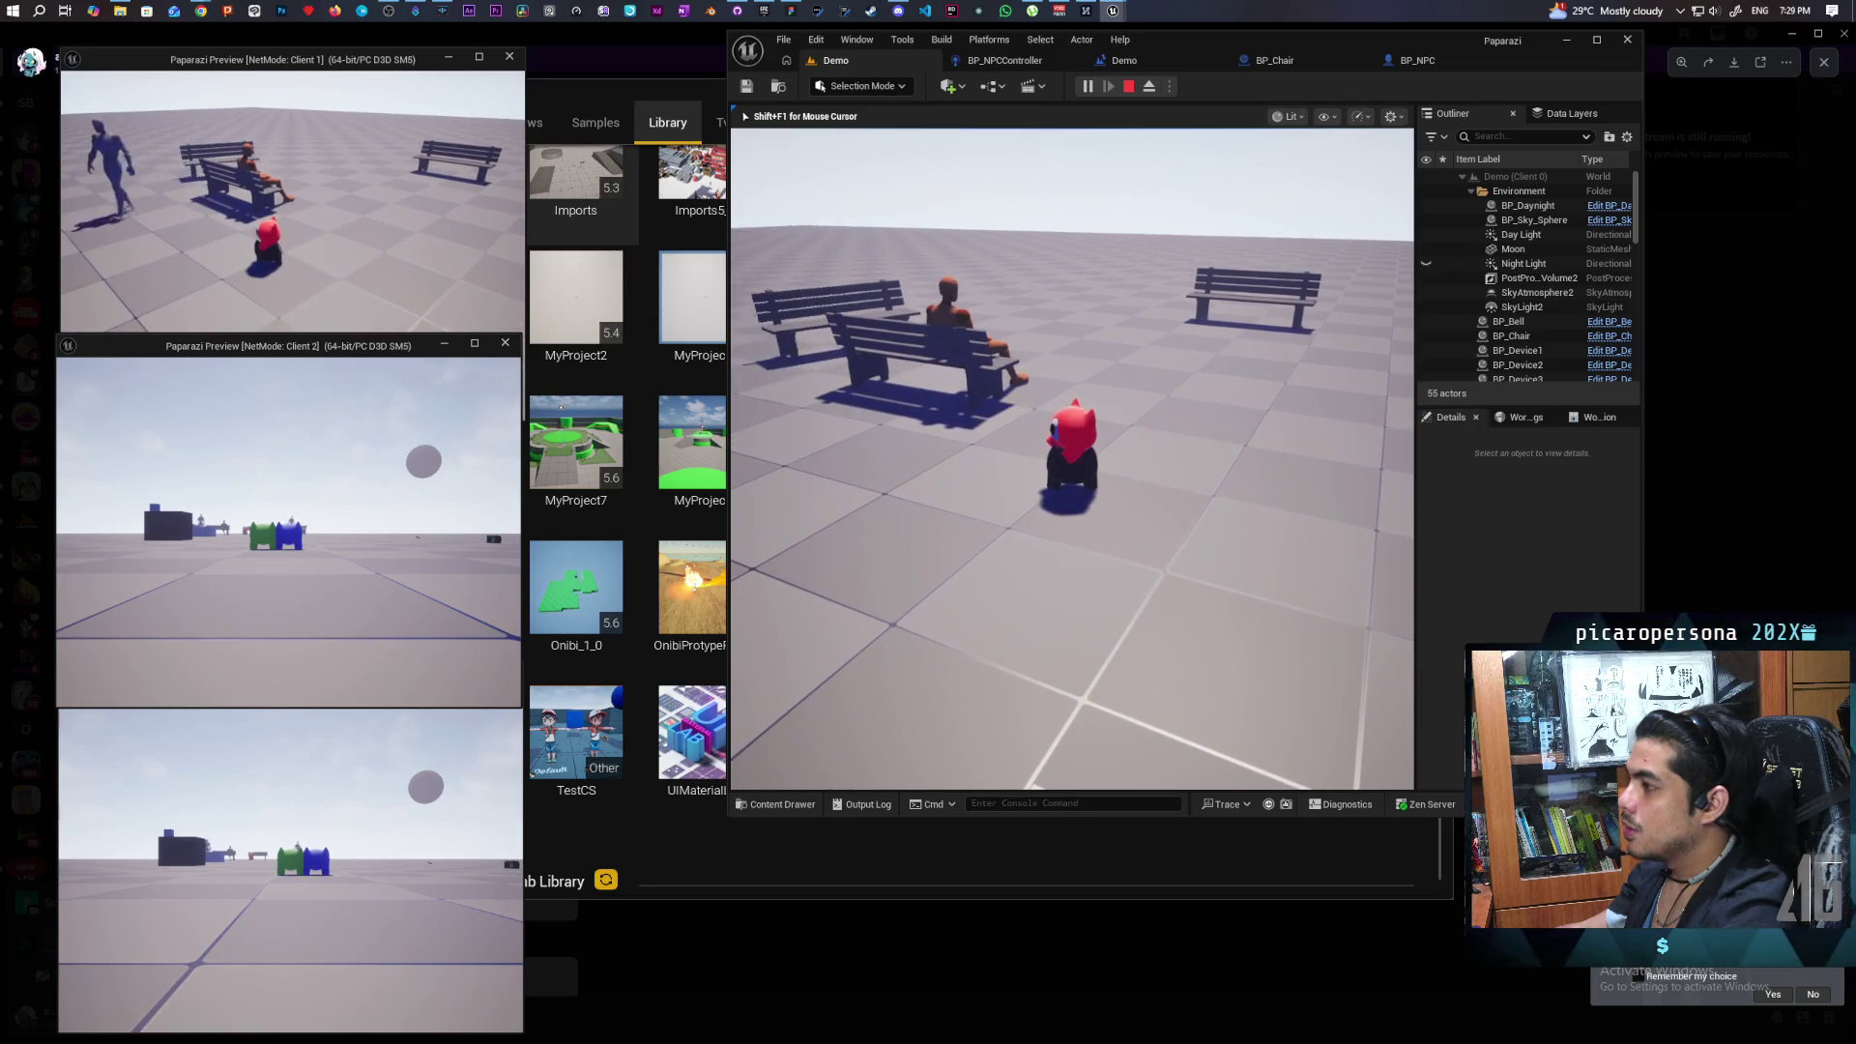
Roam among the wandering NPCs, watching one say 'I need food', then stop the session.
key("a")
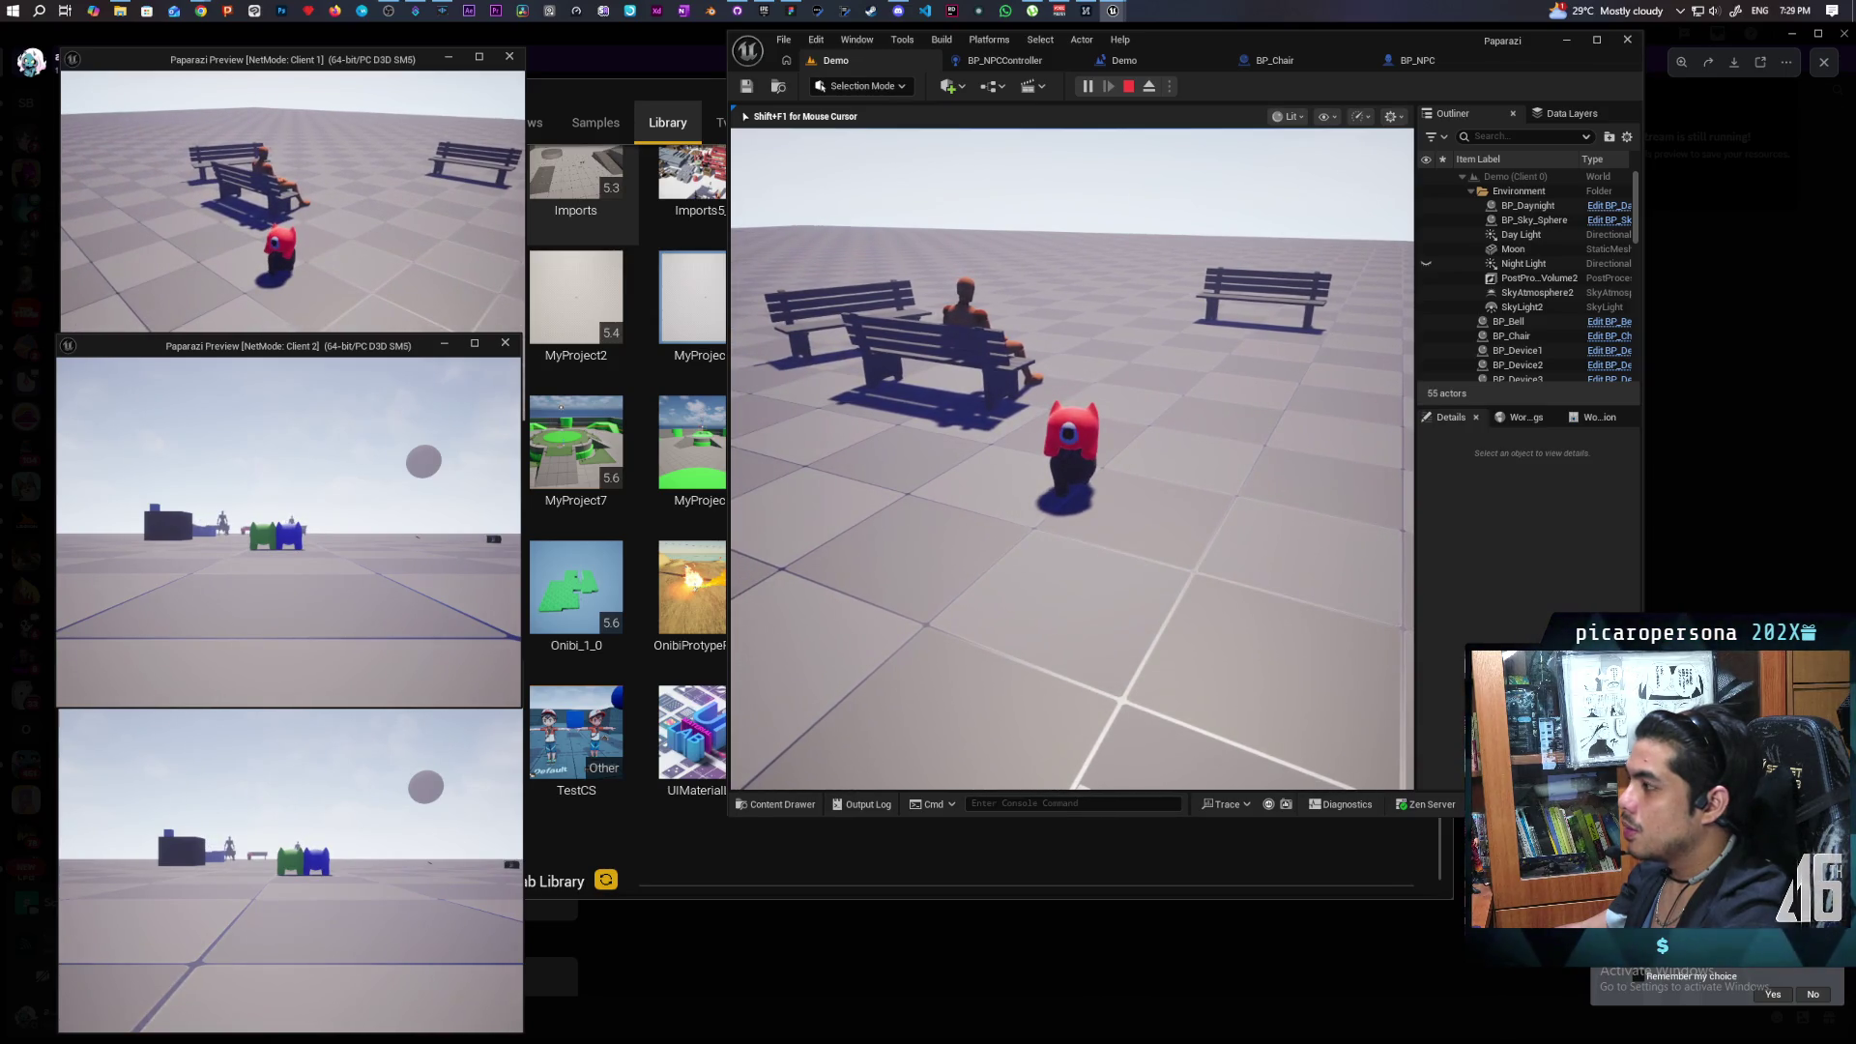
key("w")
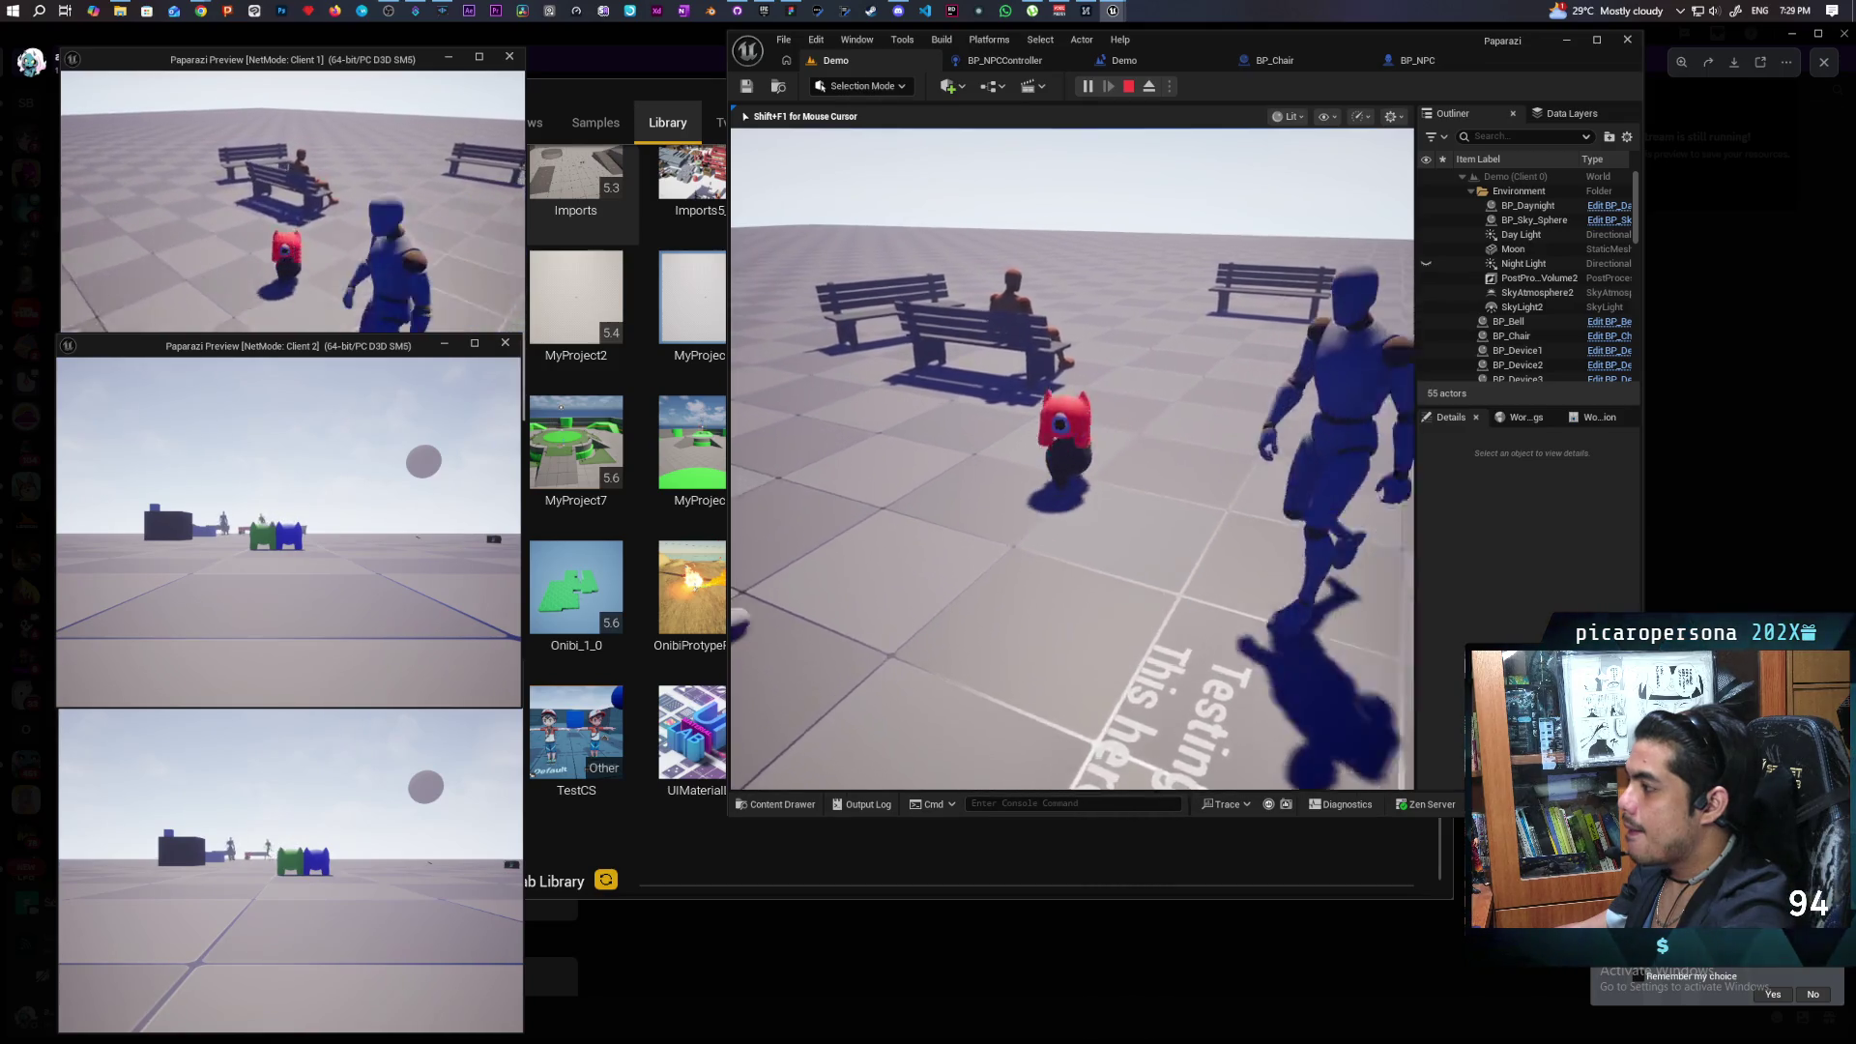
key("w")
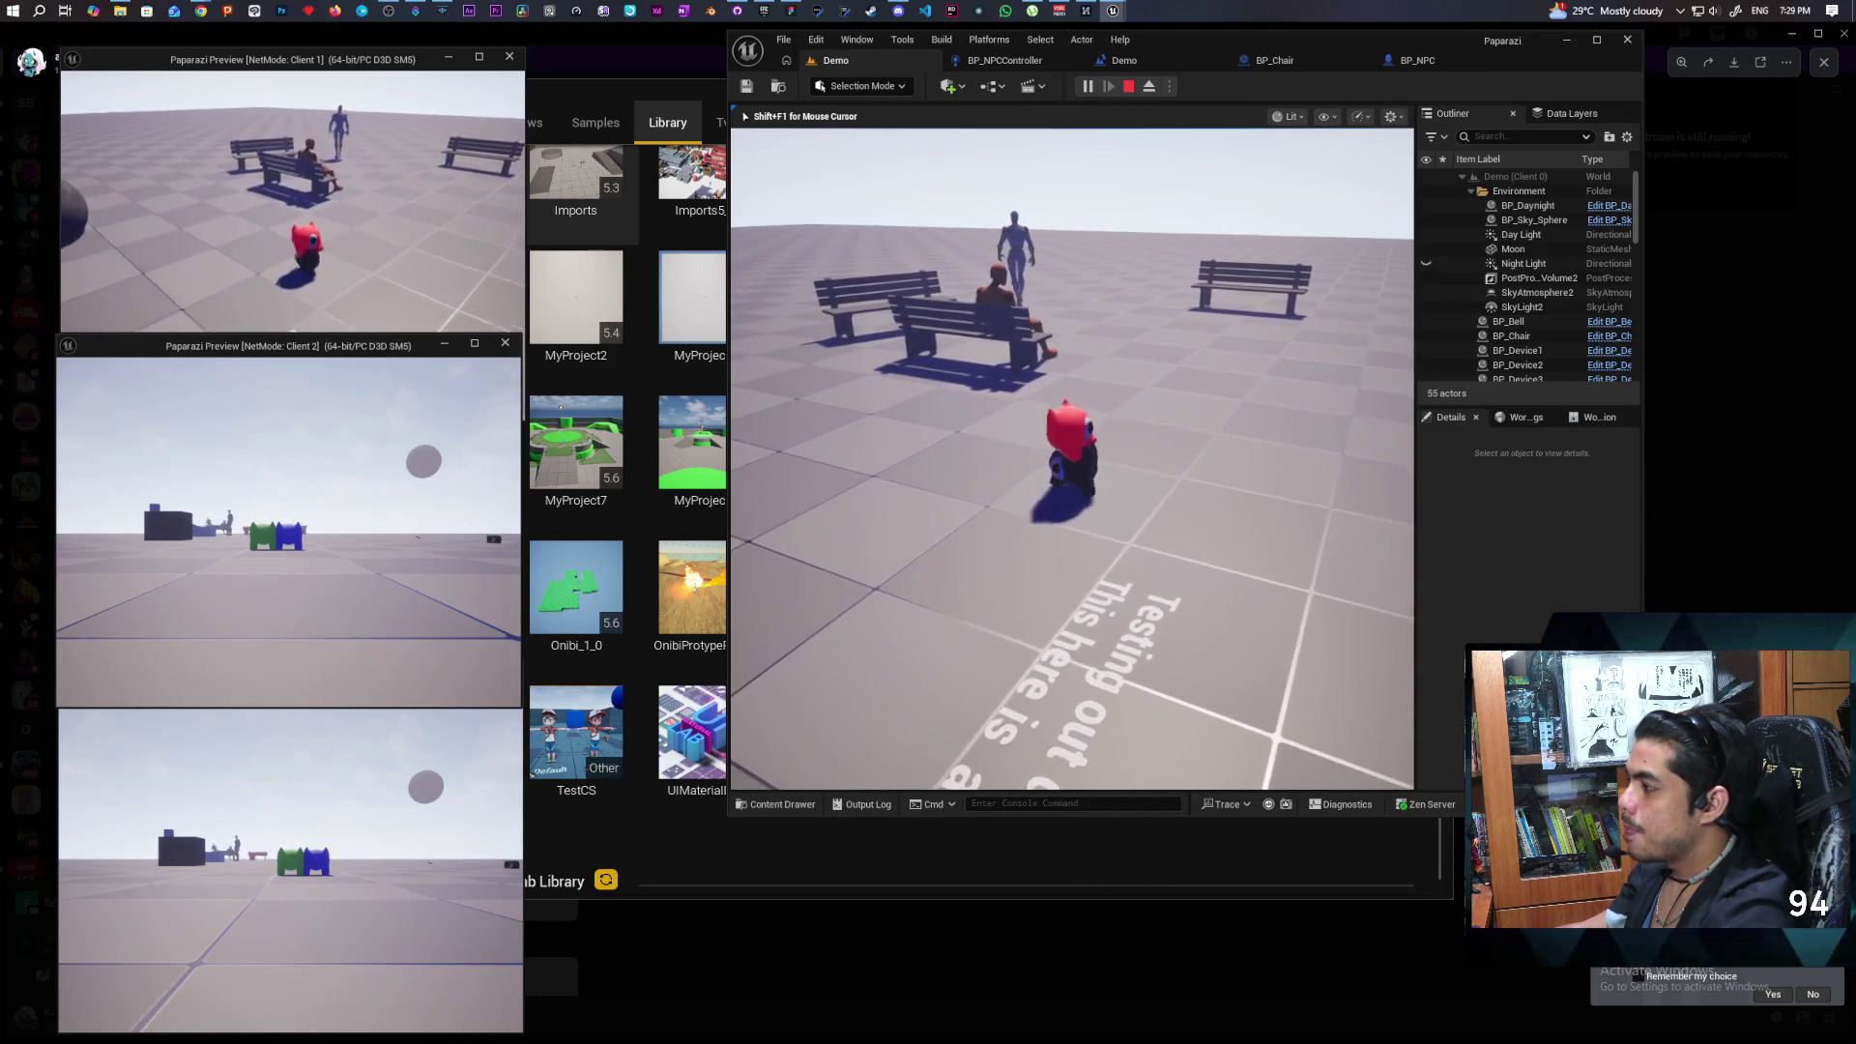
key("s")
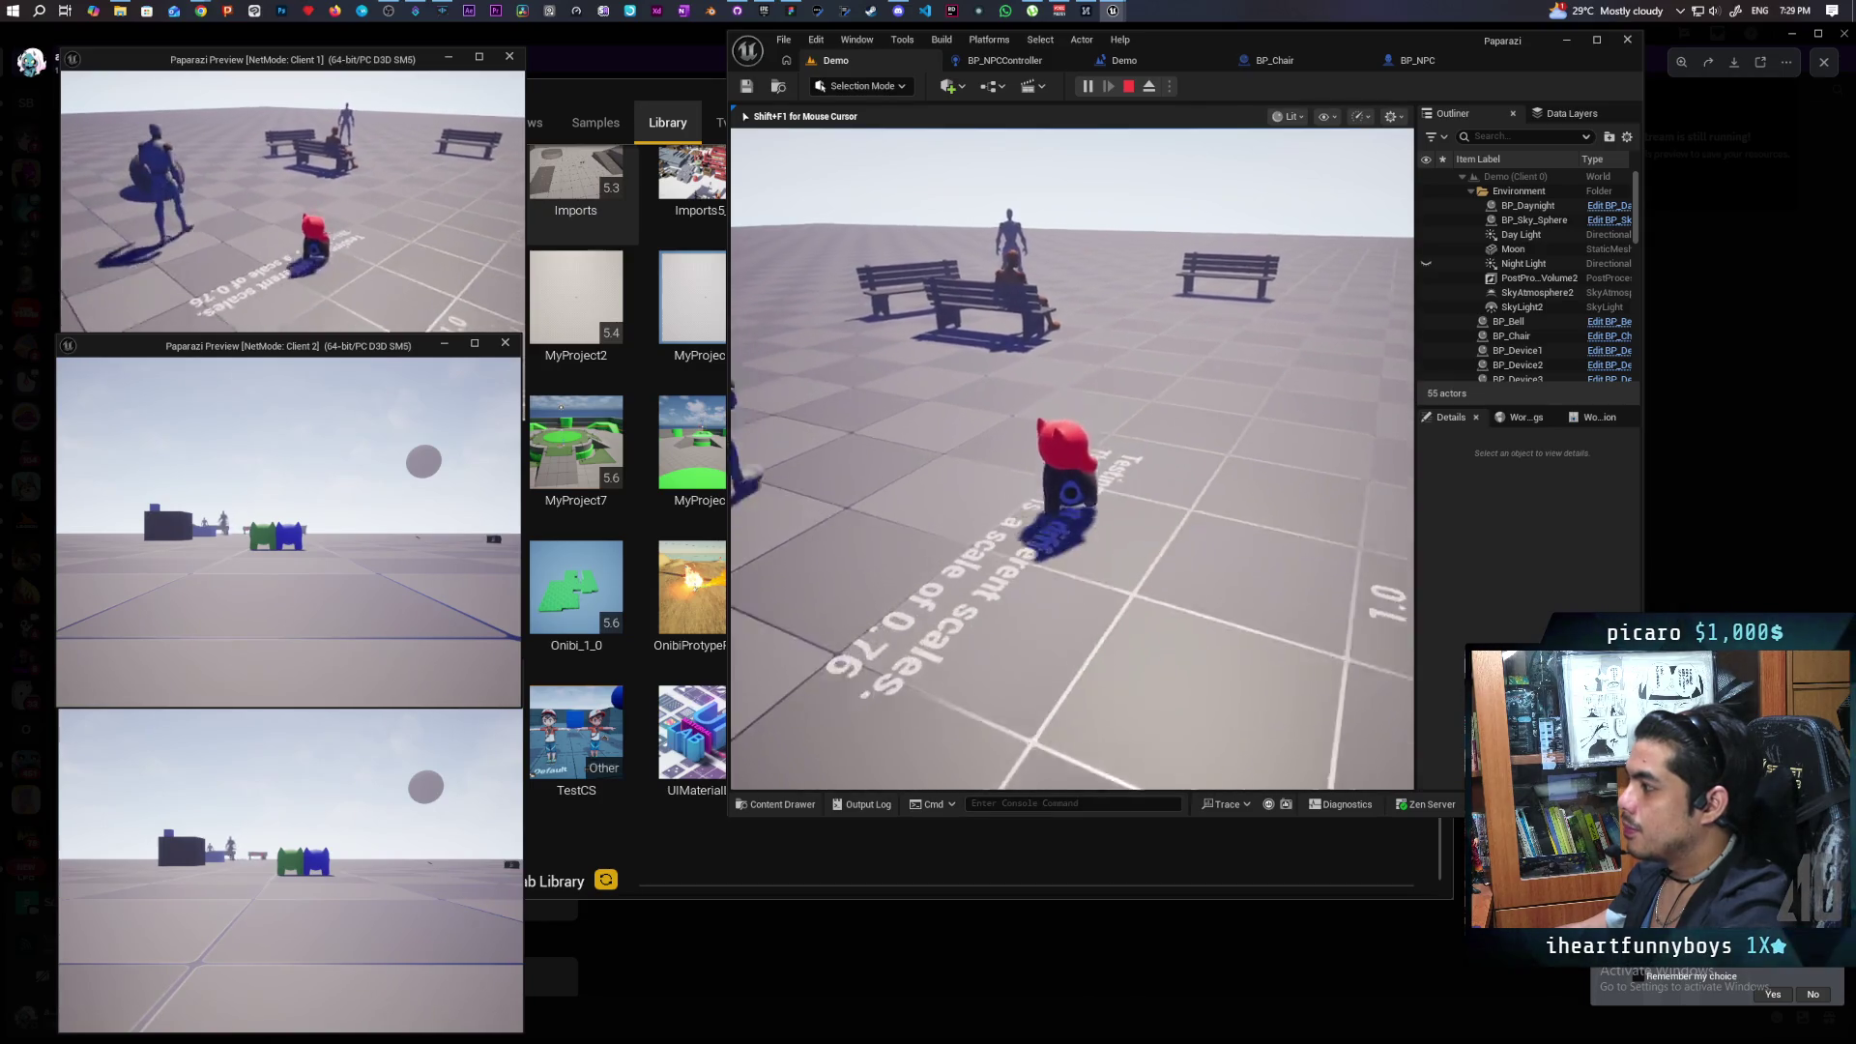
key("w")
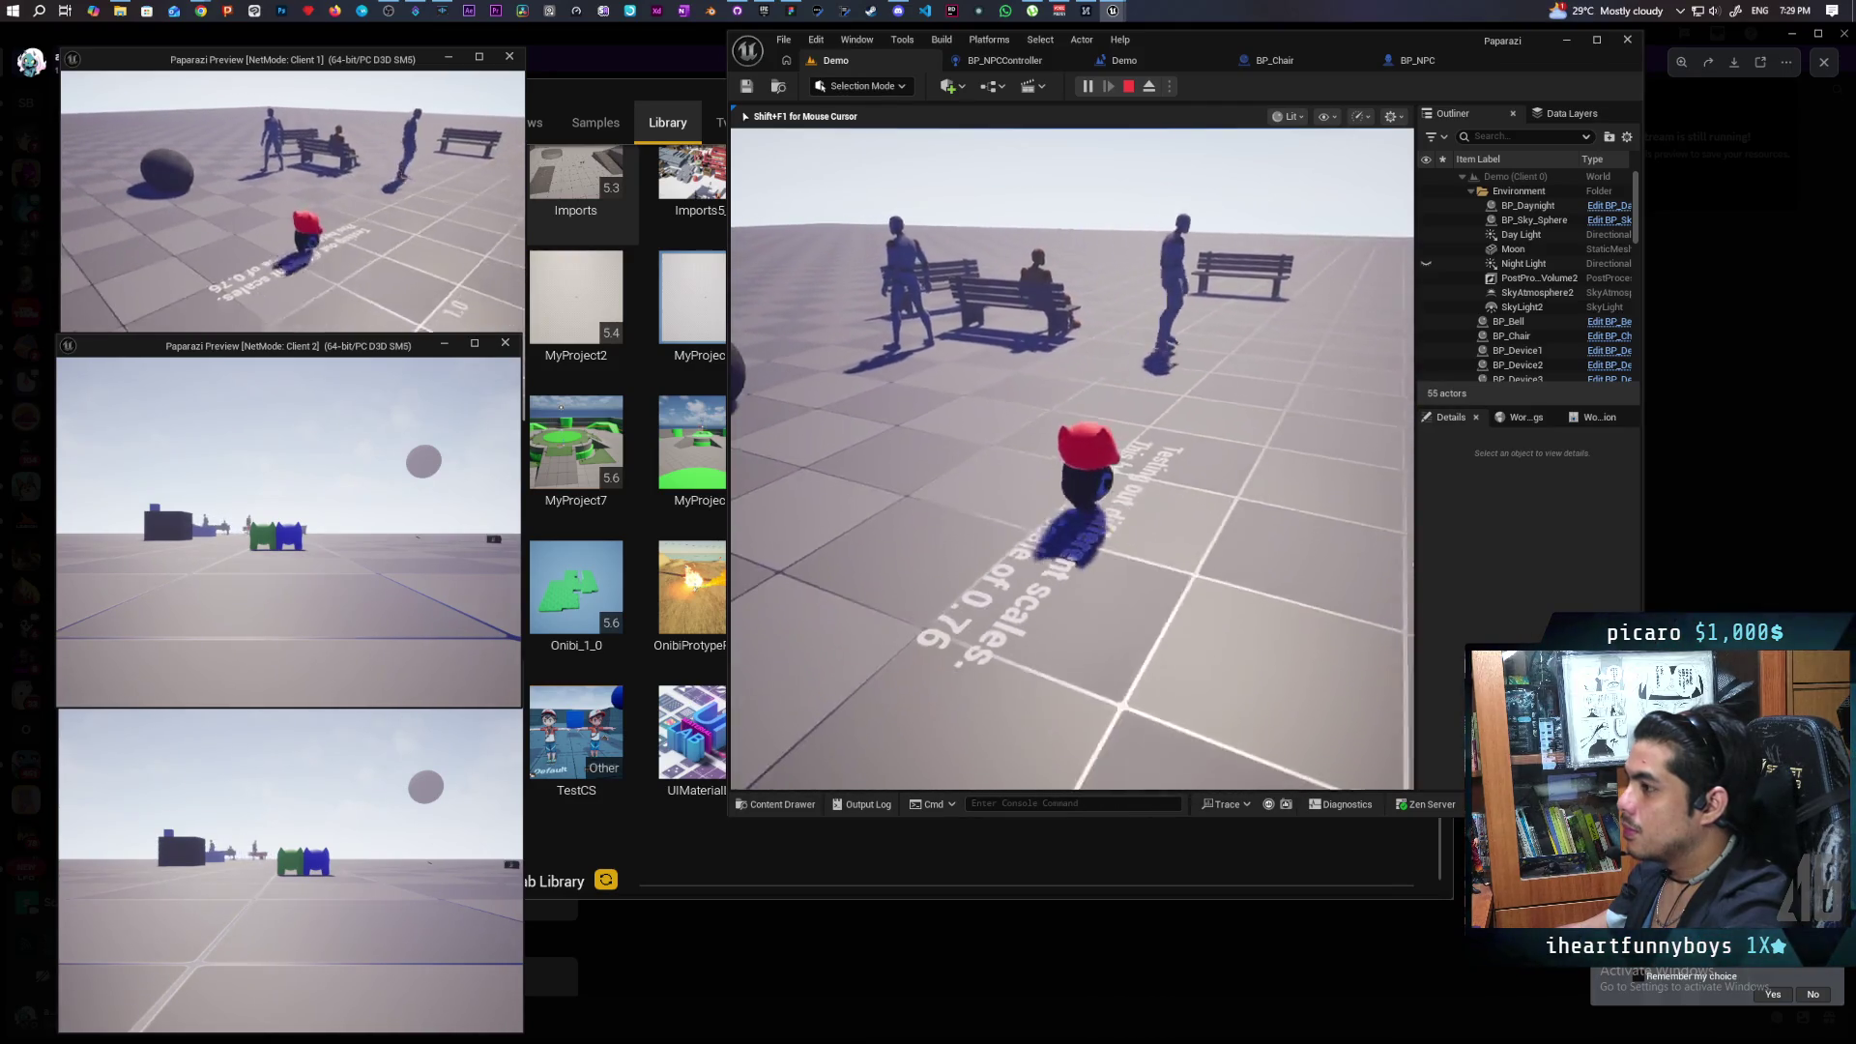
key("w")
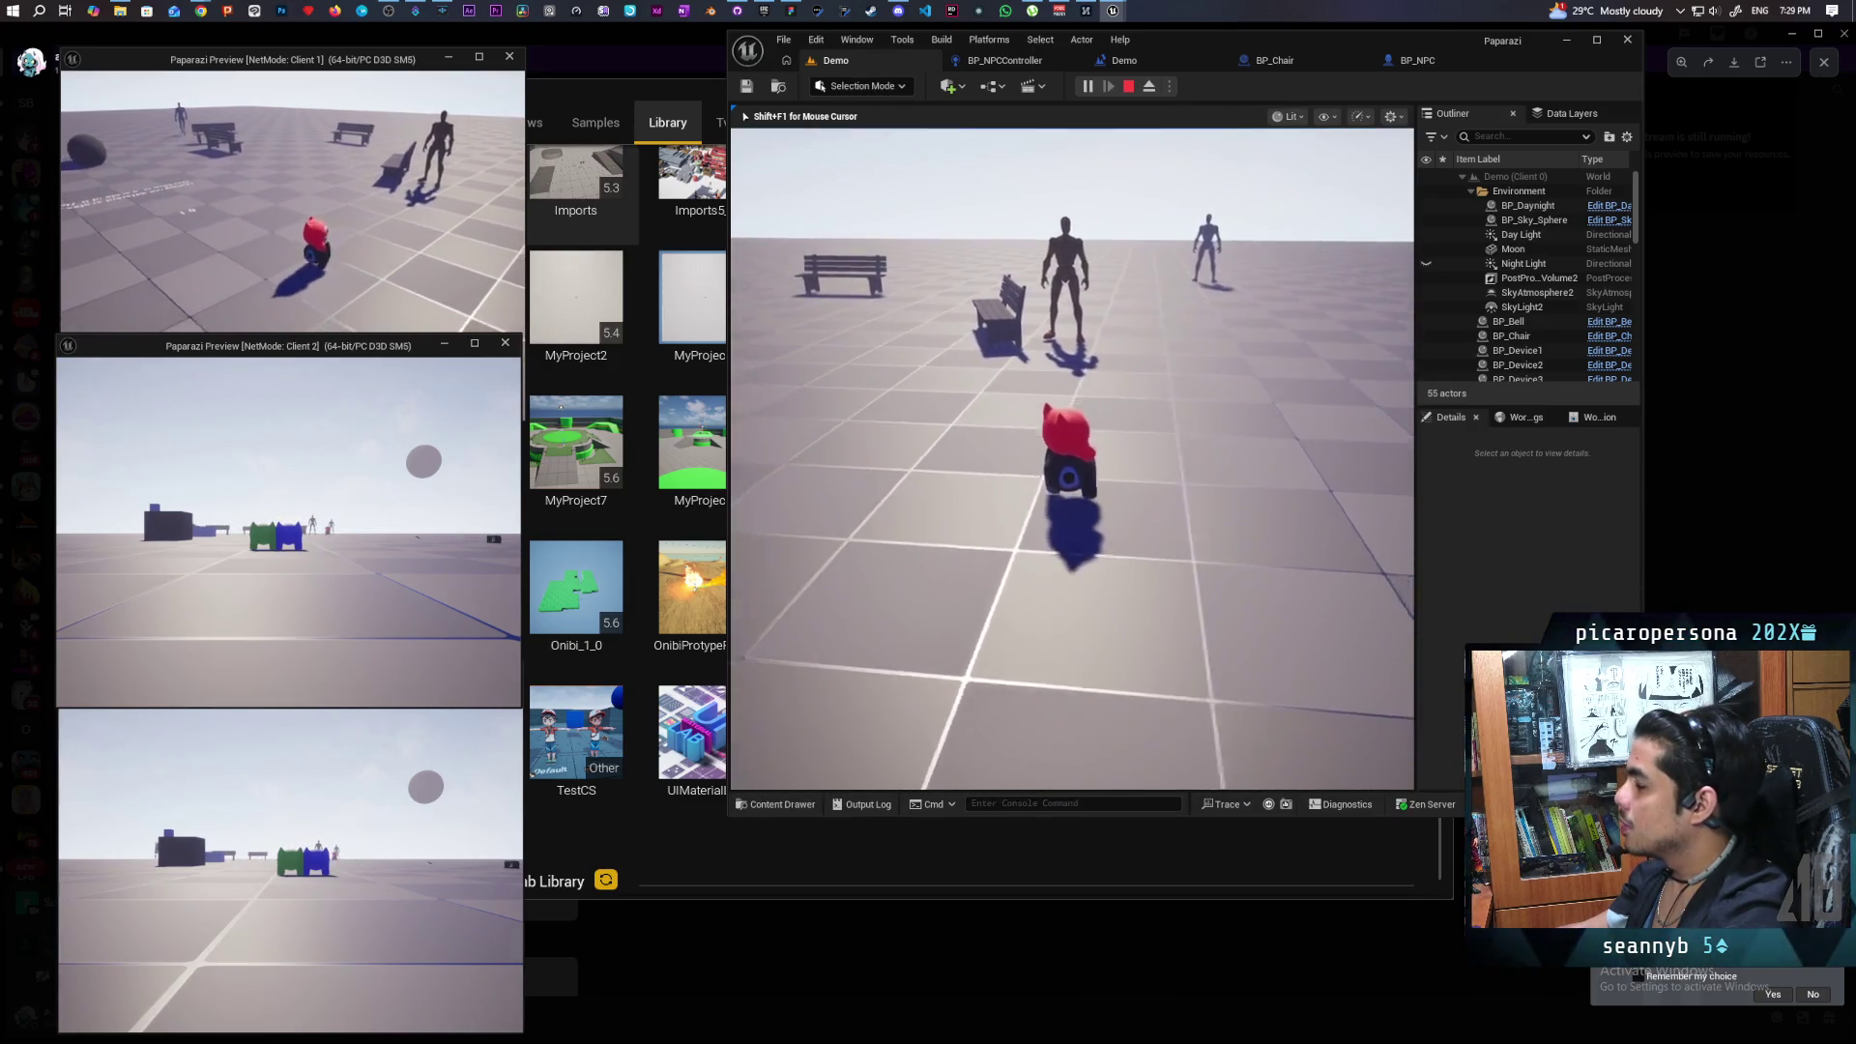
key("w")
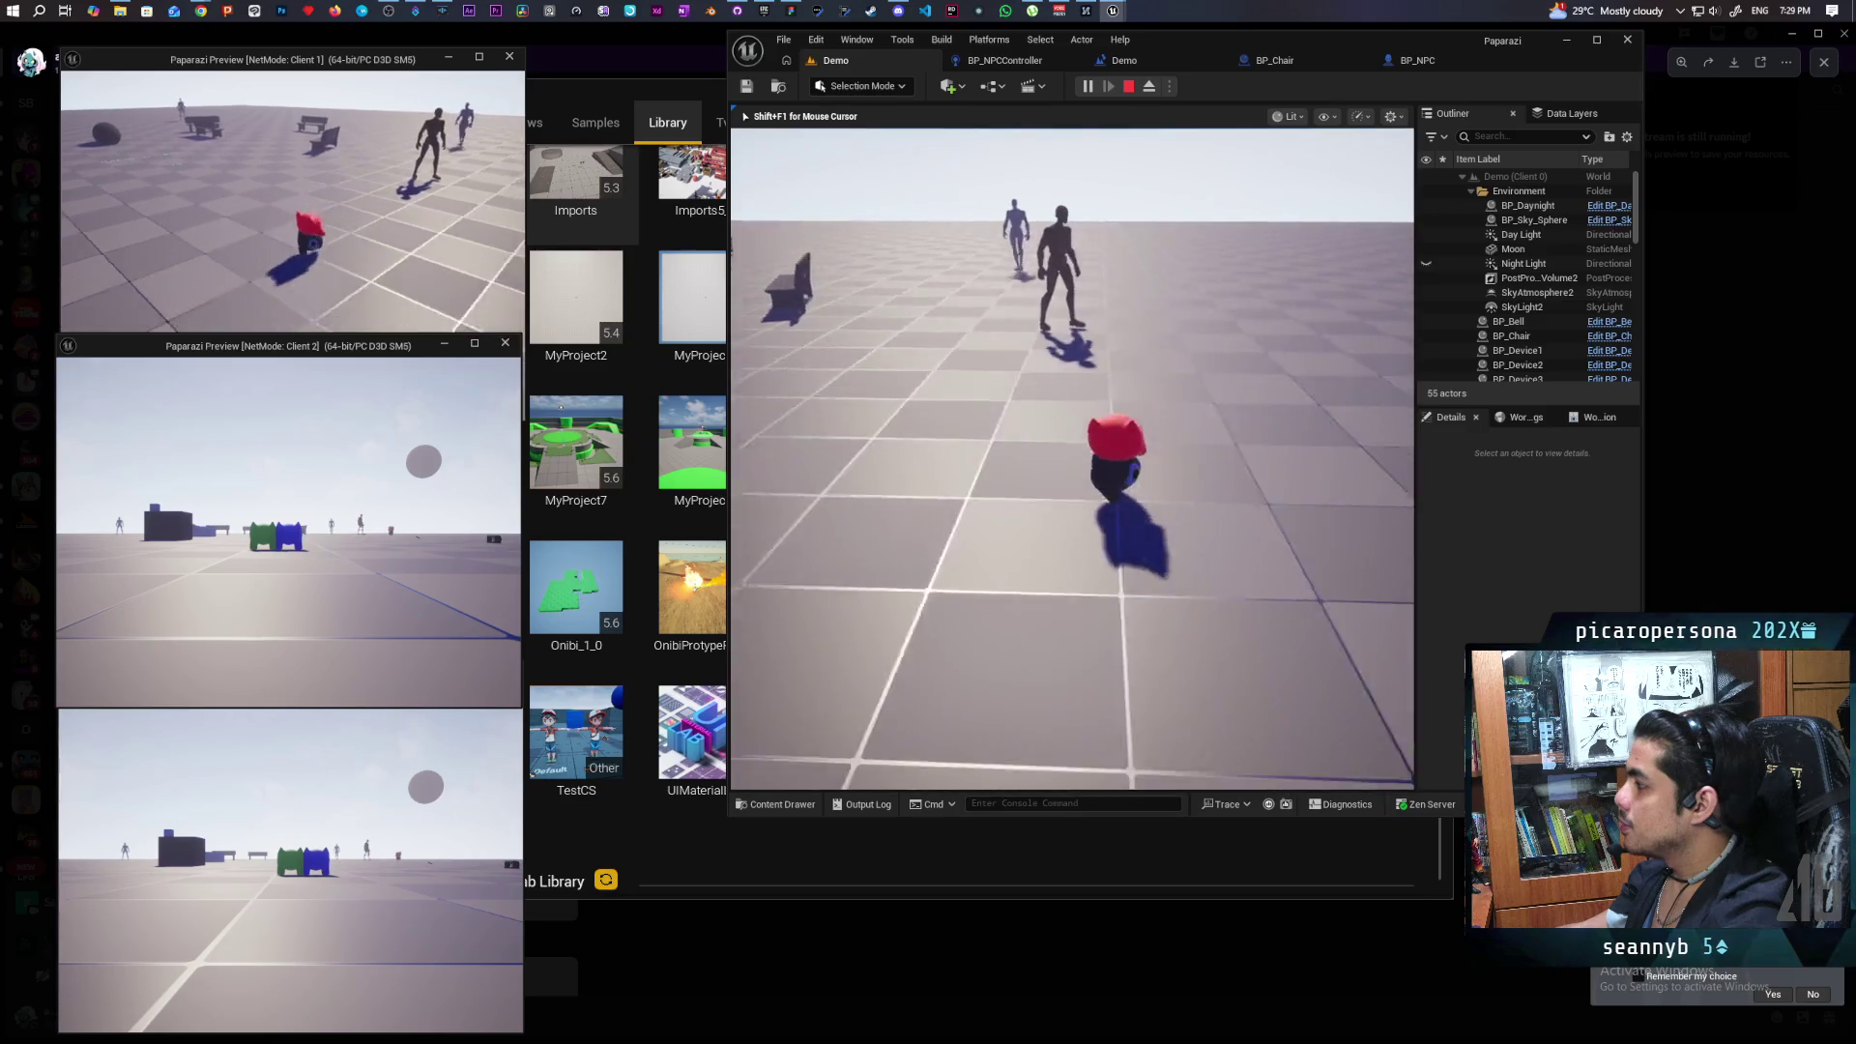
key("a")
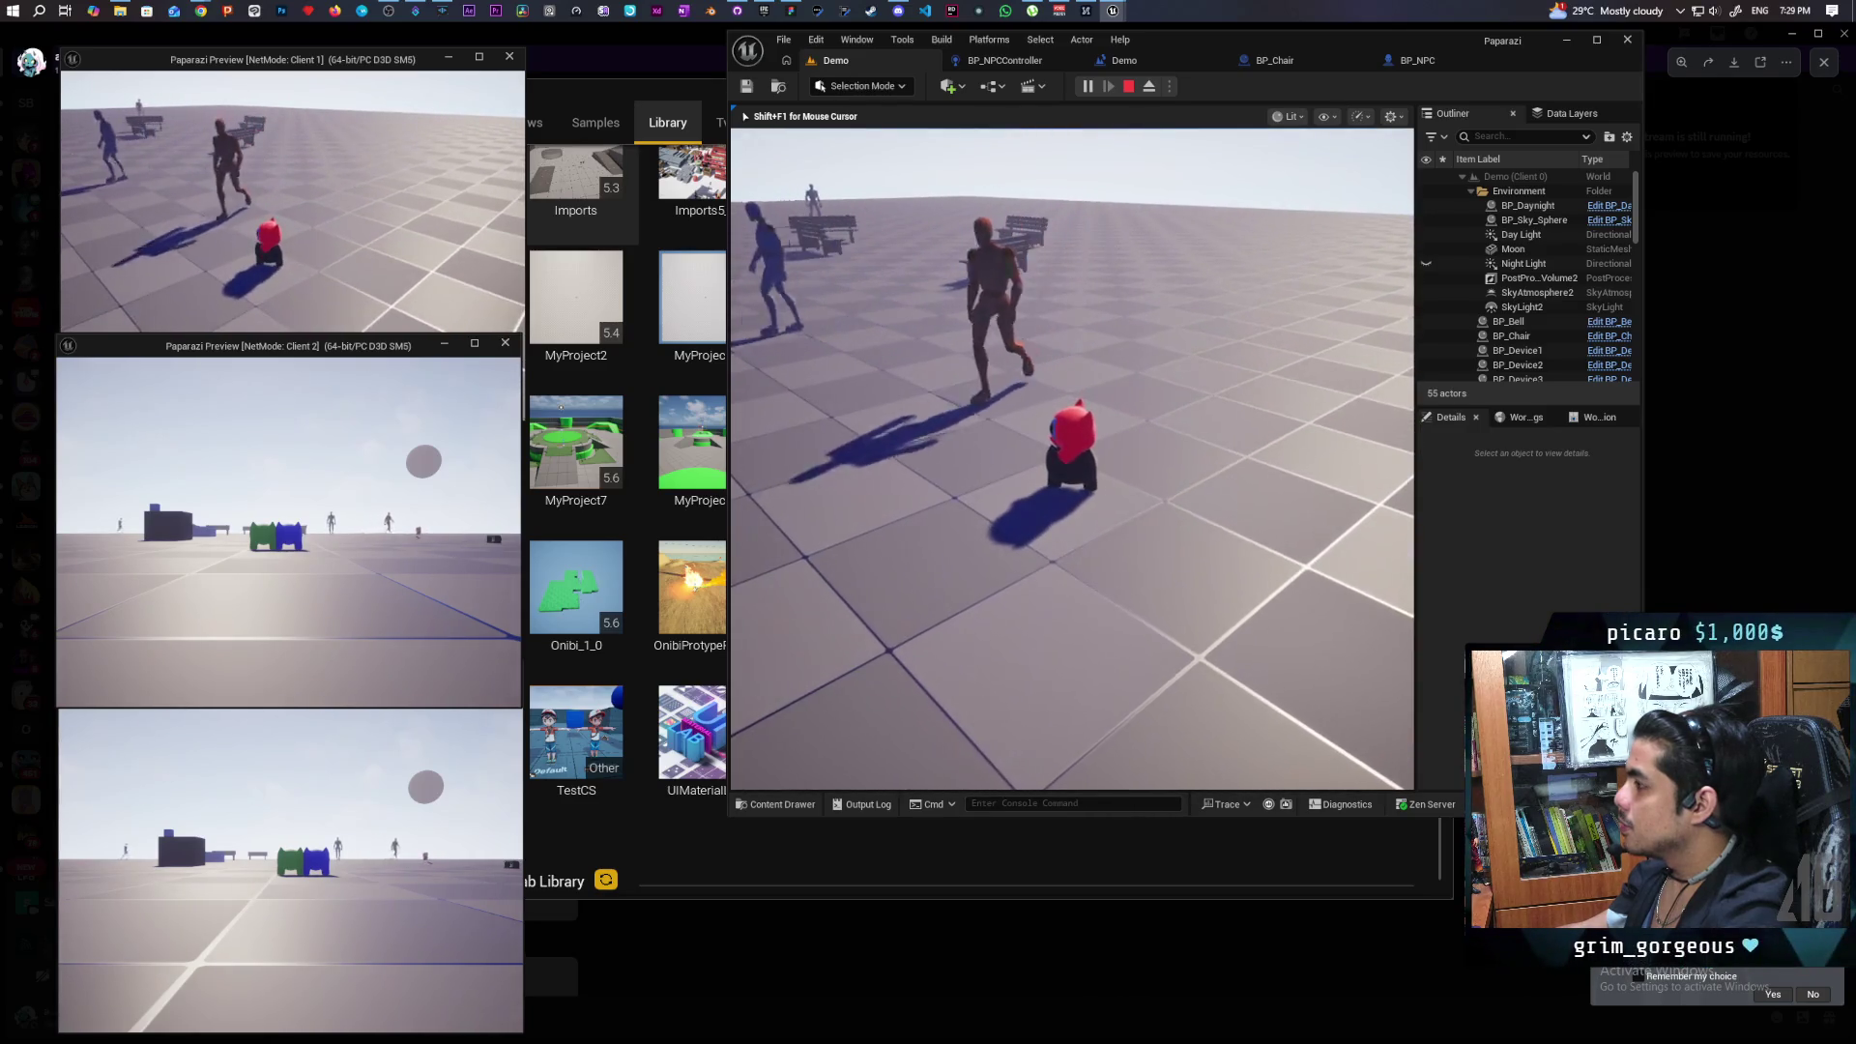
key("a")
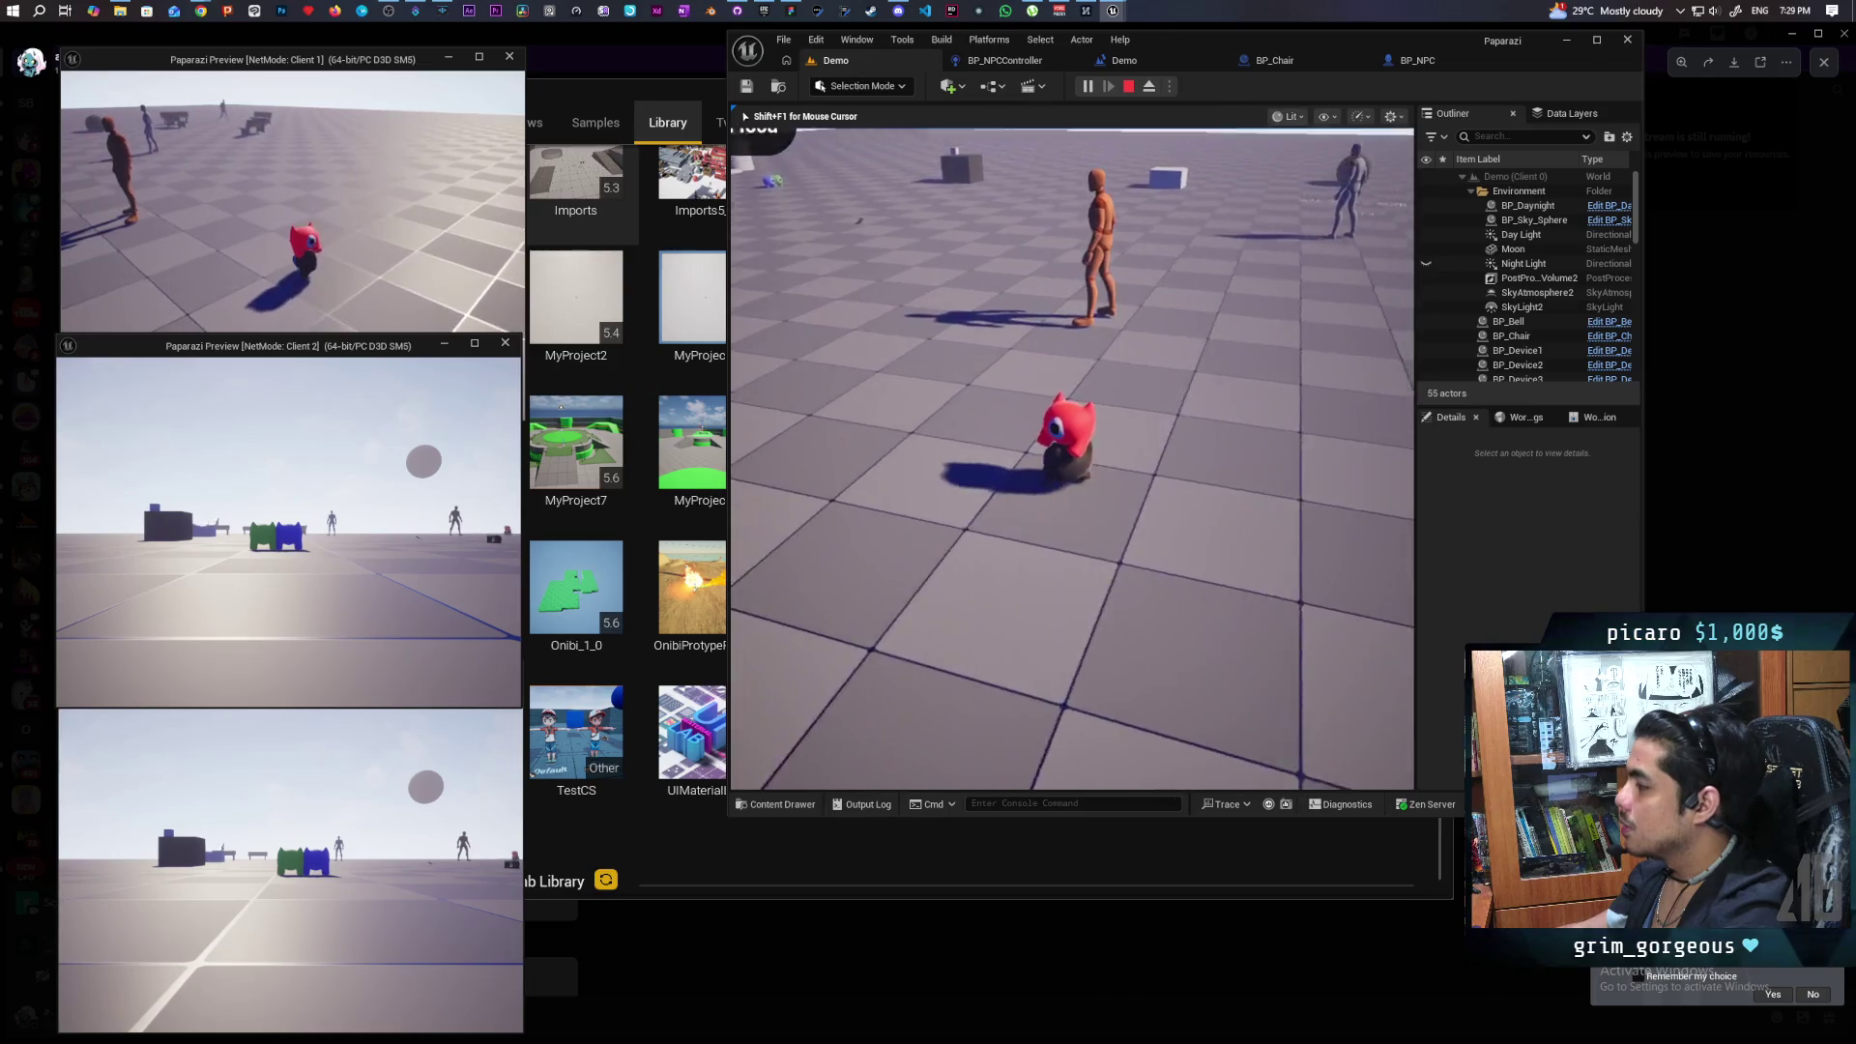
key("w")
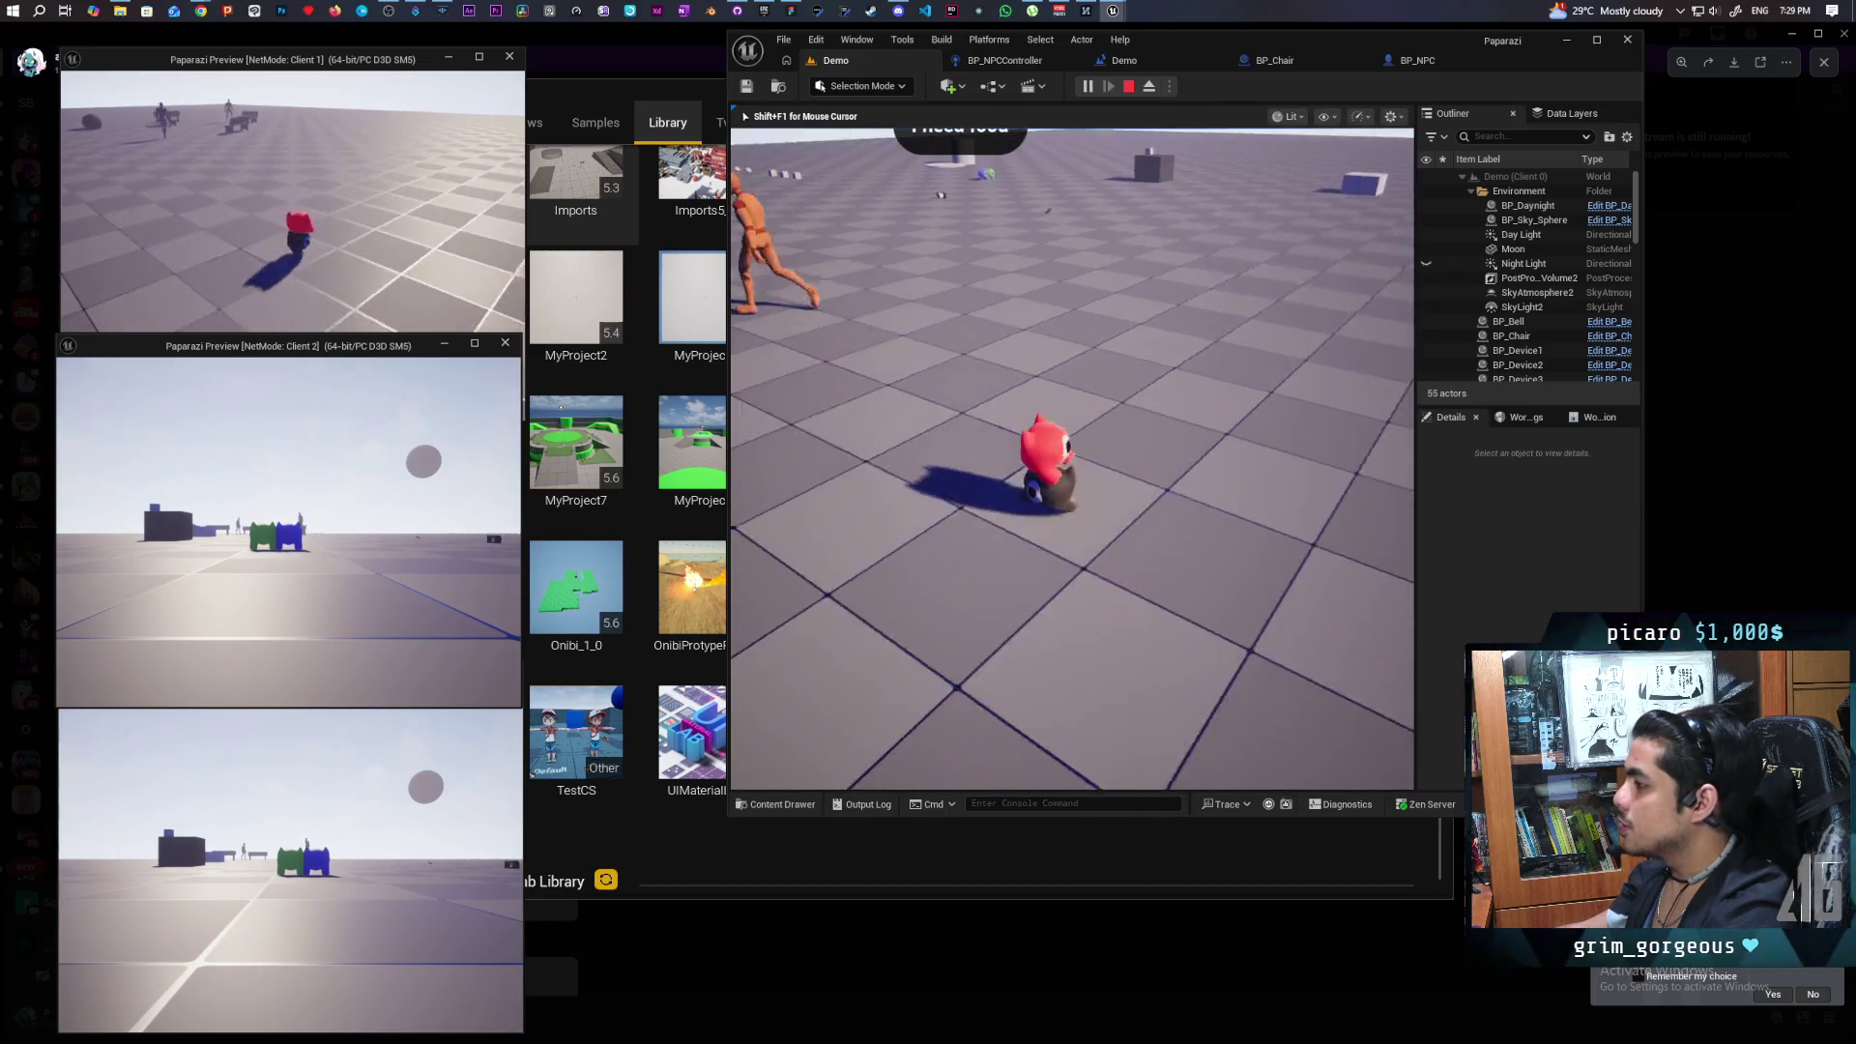
key("a")
key("a")
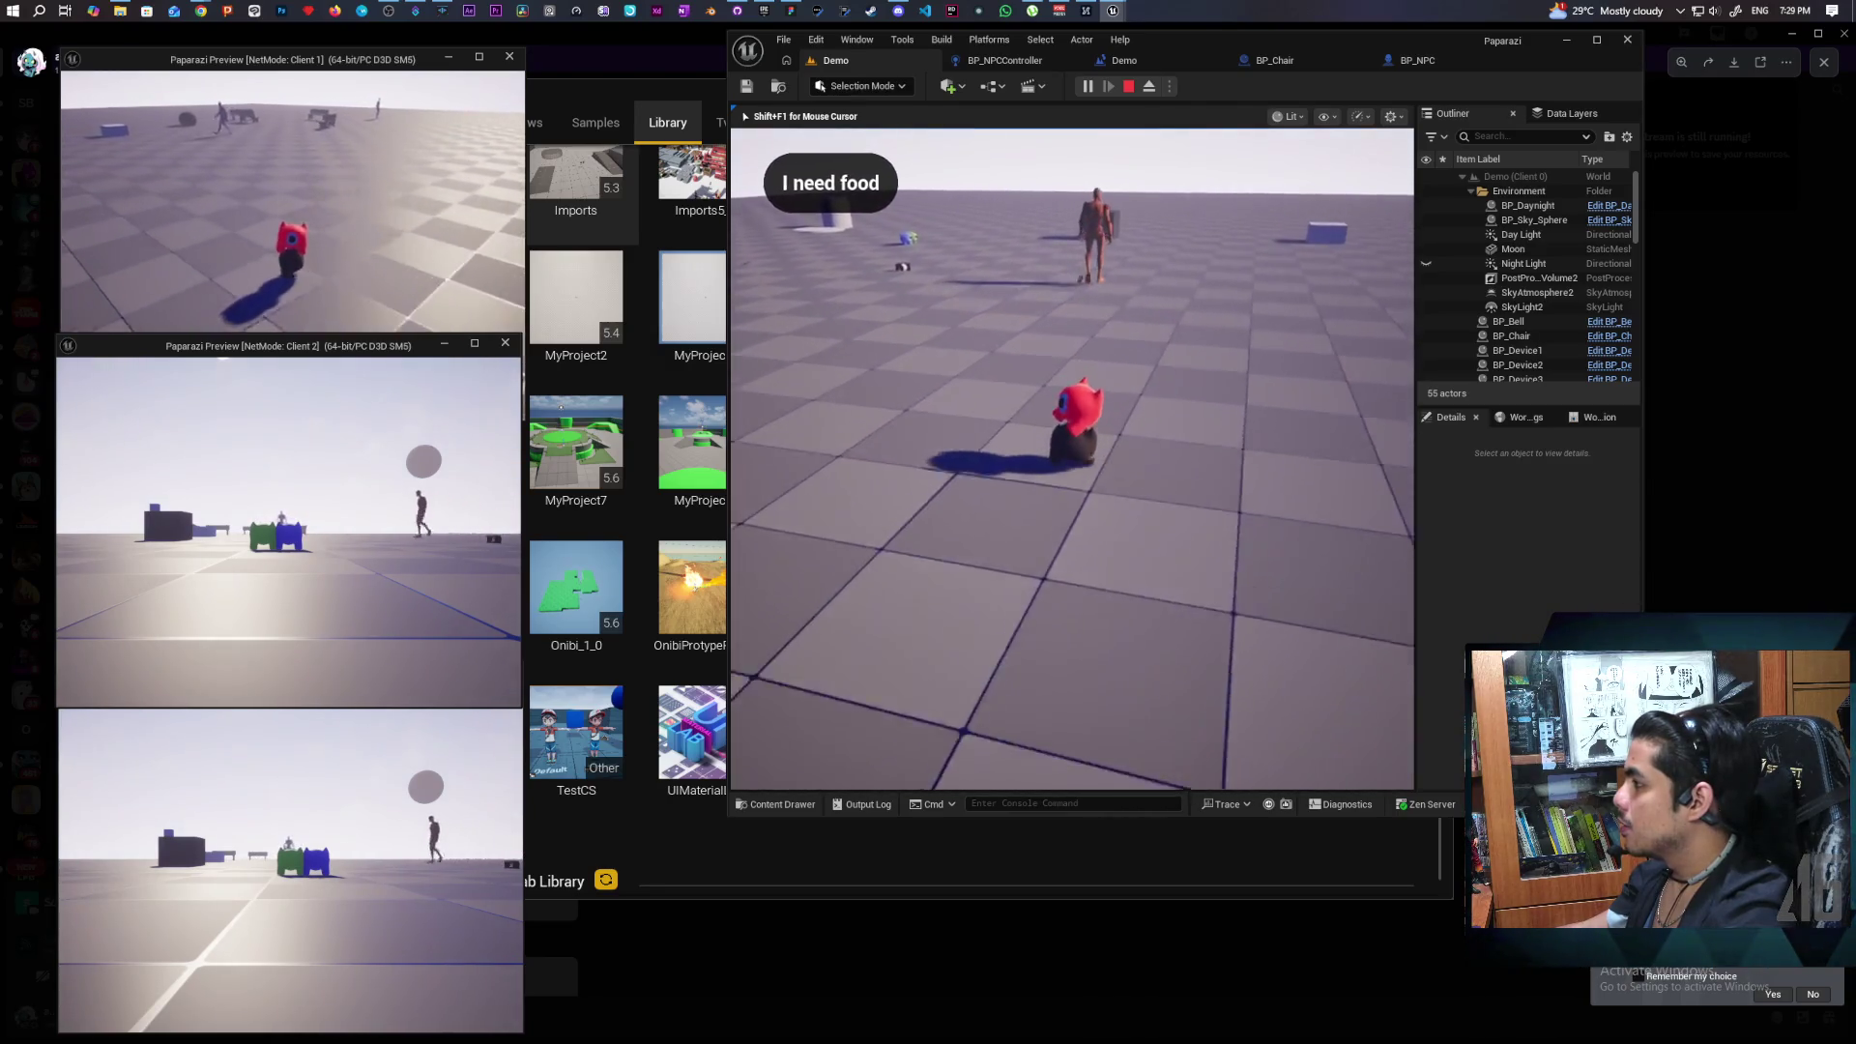
key("Escape")
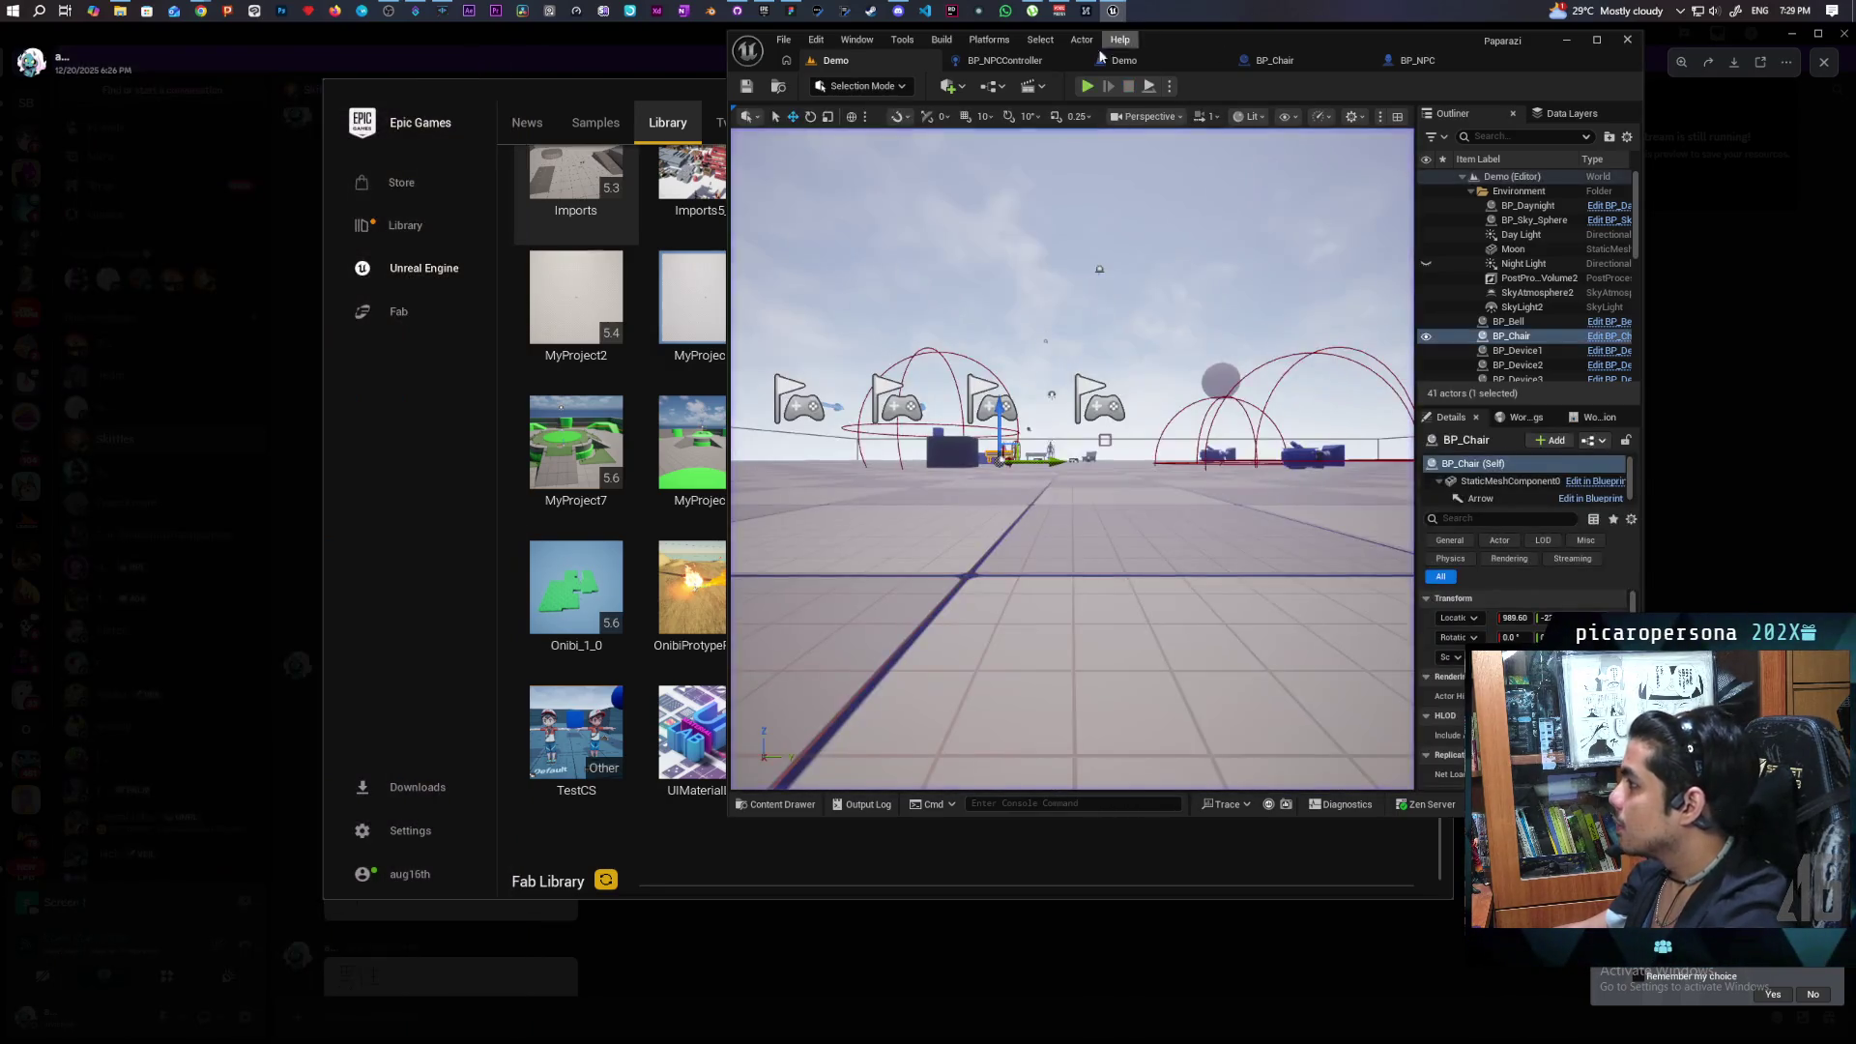
Lower BP_NPC's Character Movement Max Walk Speed from 300 to 150 and relaunch the playtest.
left_click(1417, 60)
left_click(830, 234)
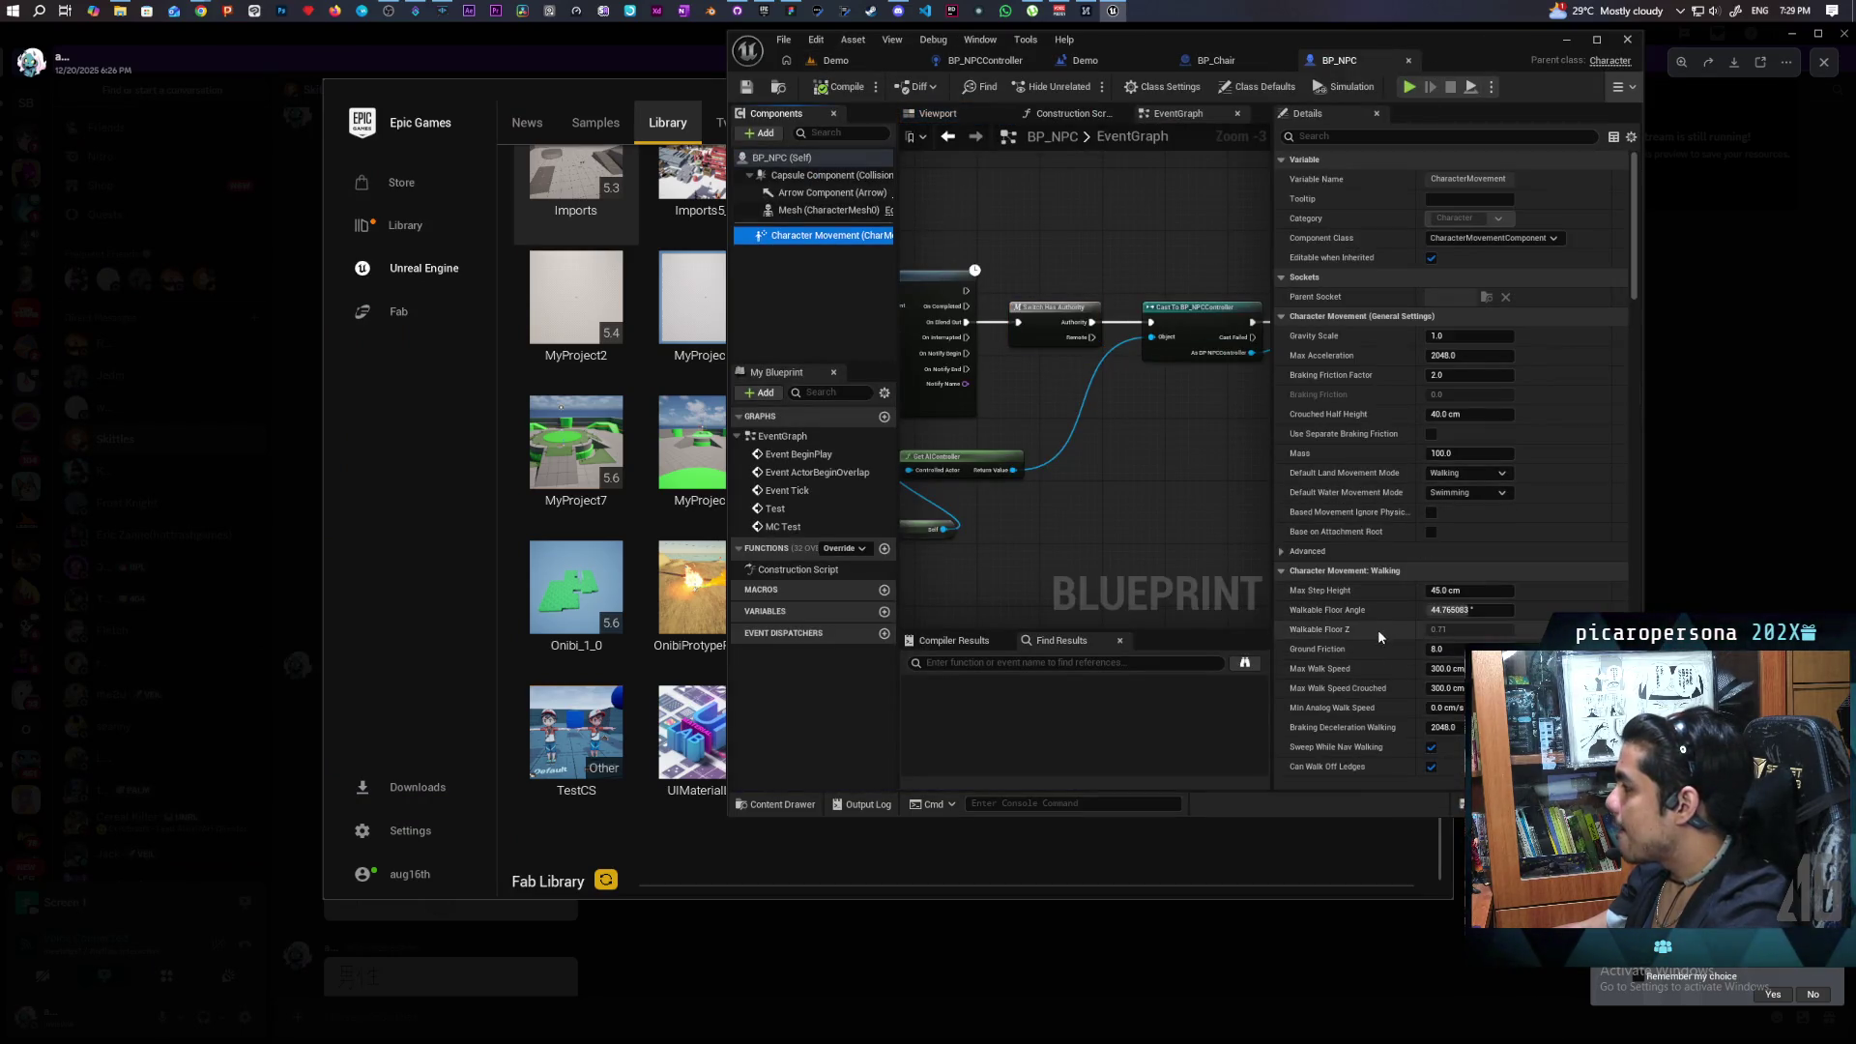
left_click(1431, 671)
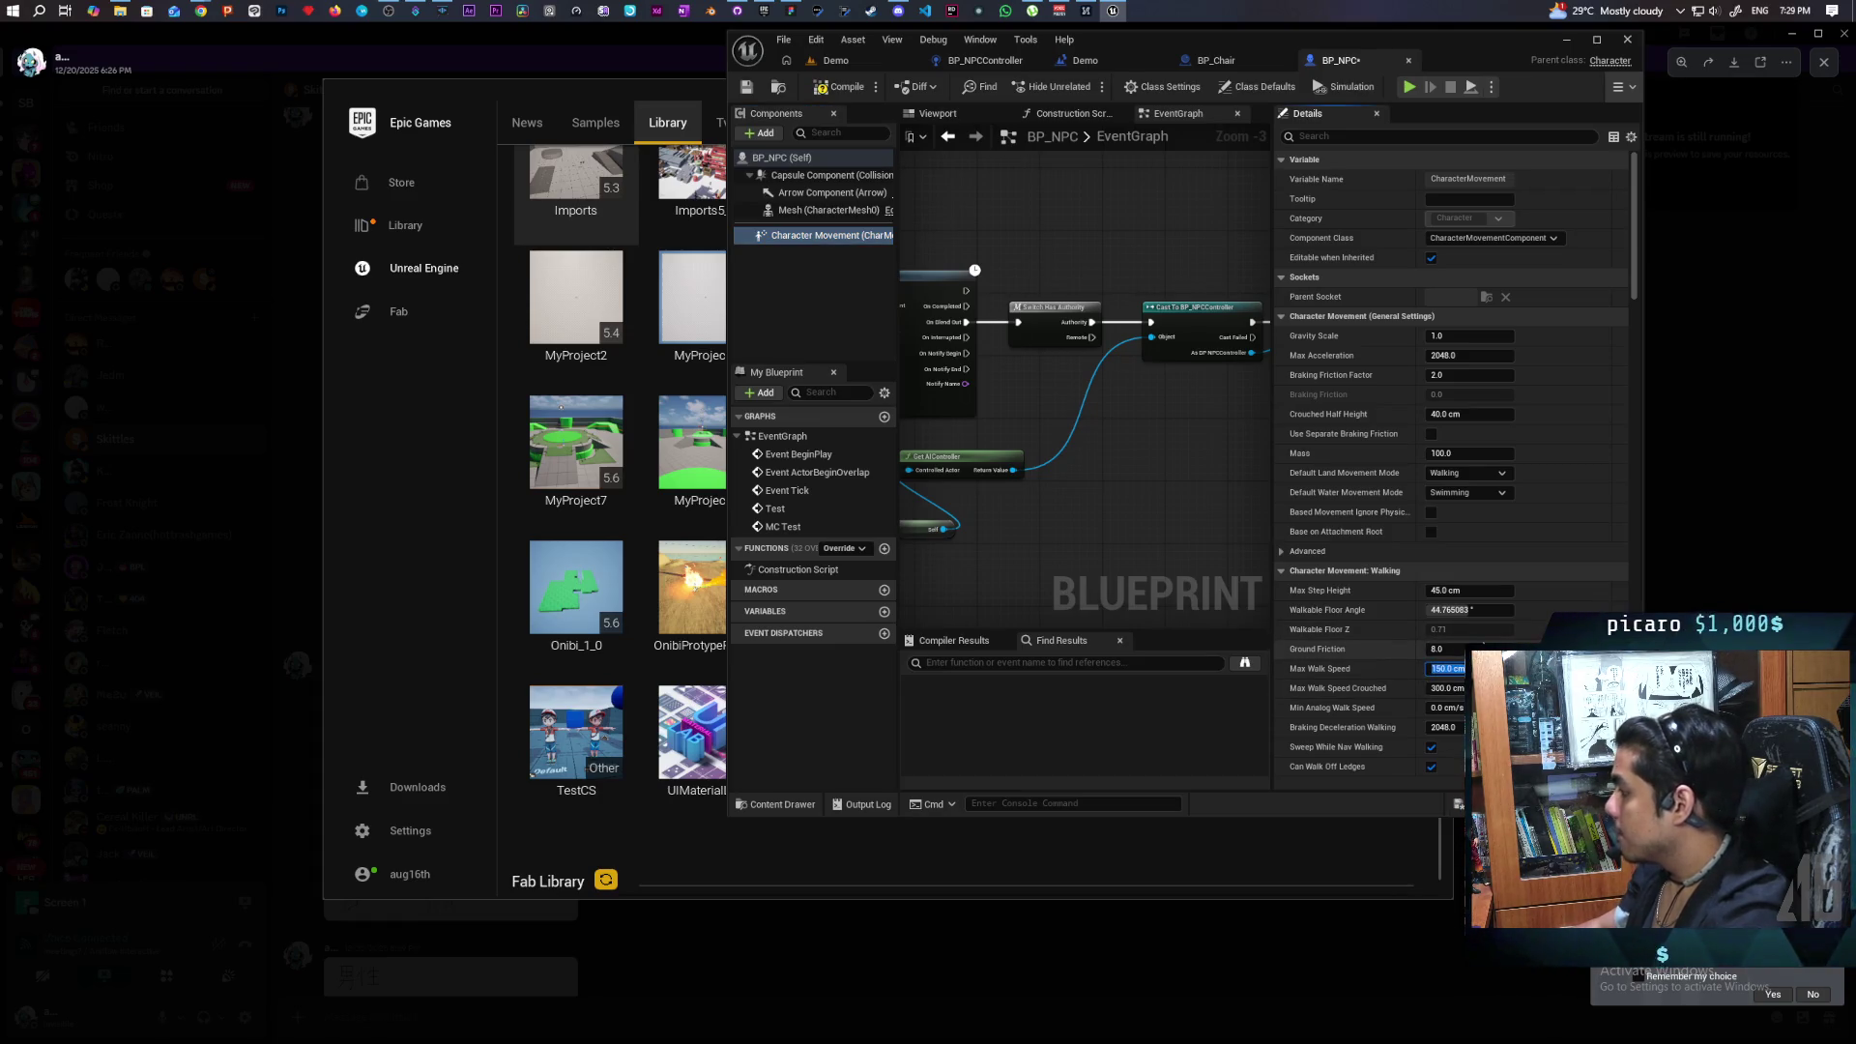
left_click(836, 60)
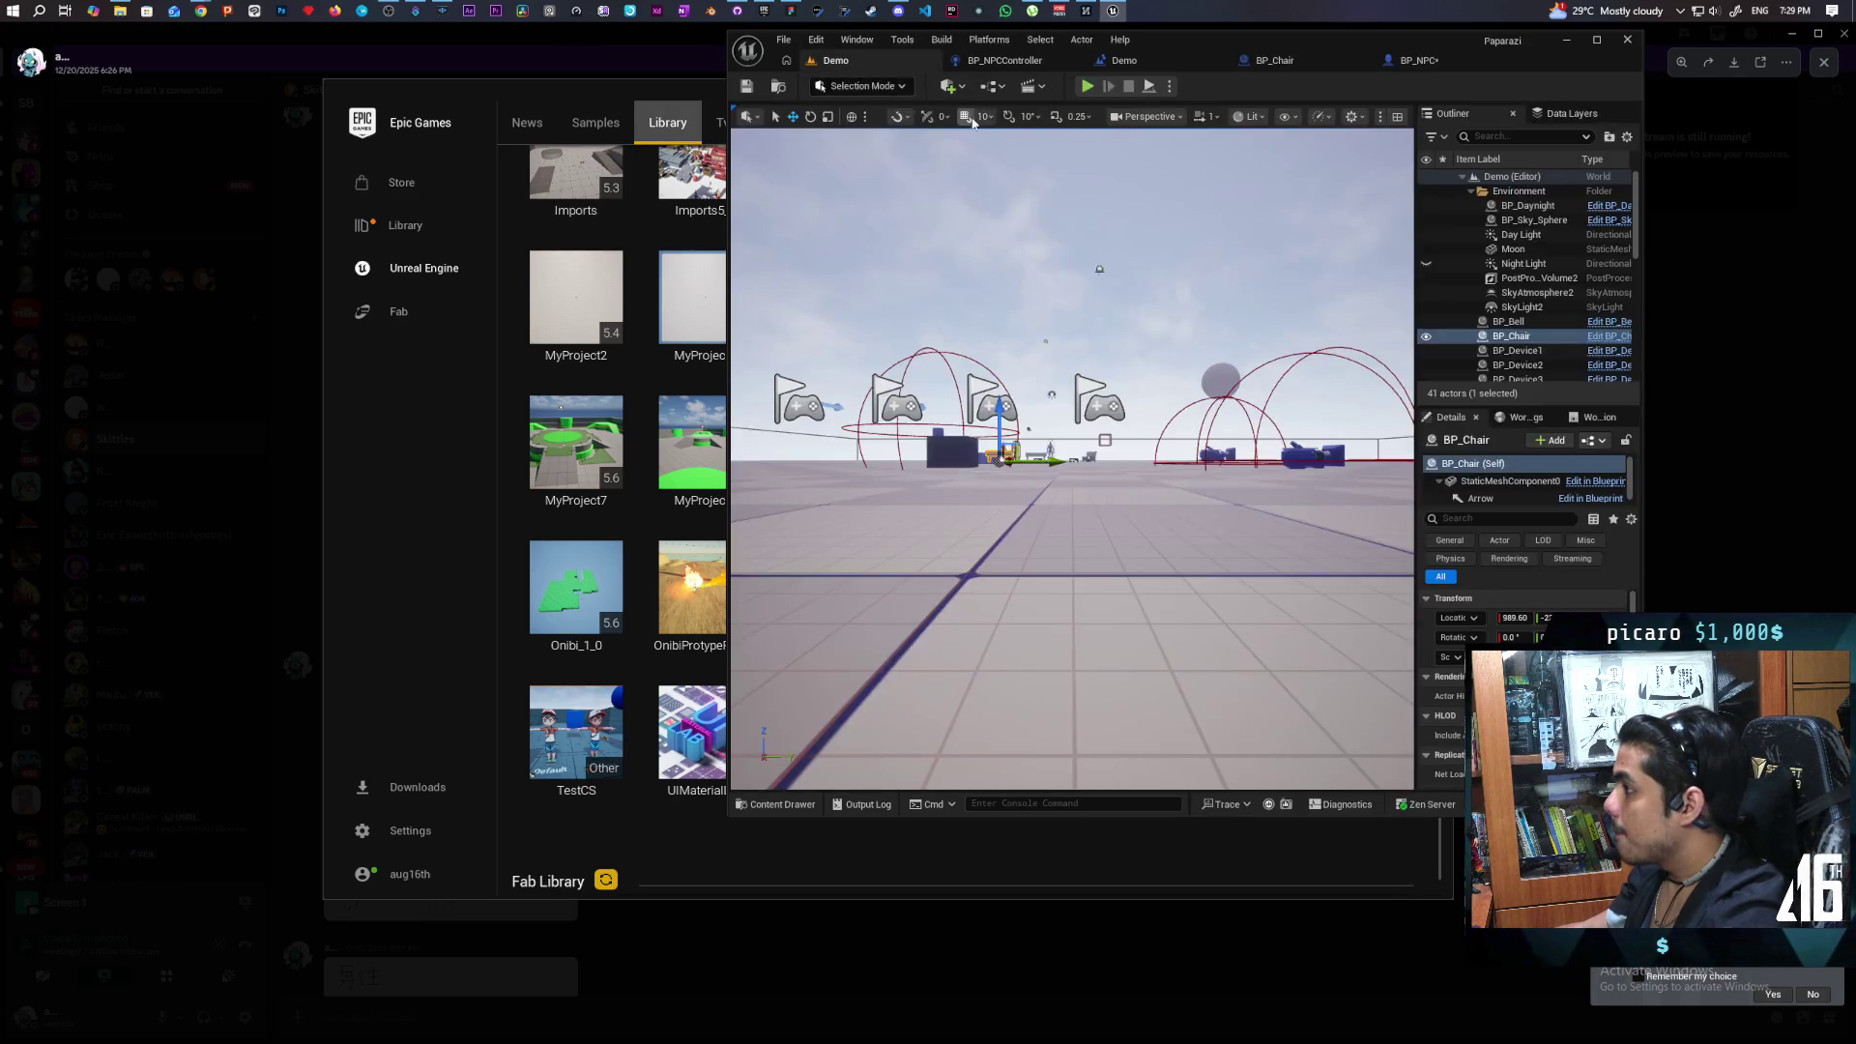
key("alt+p")
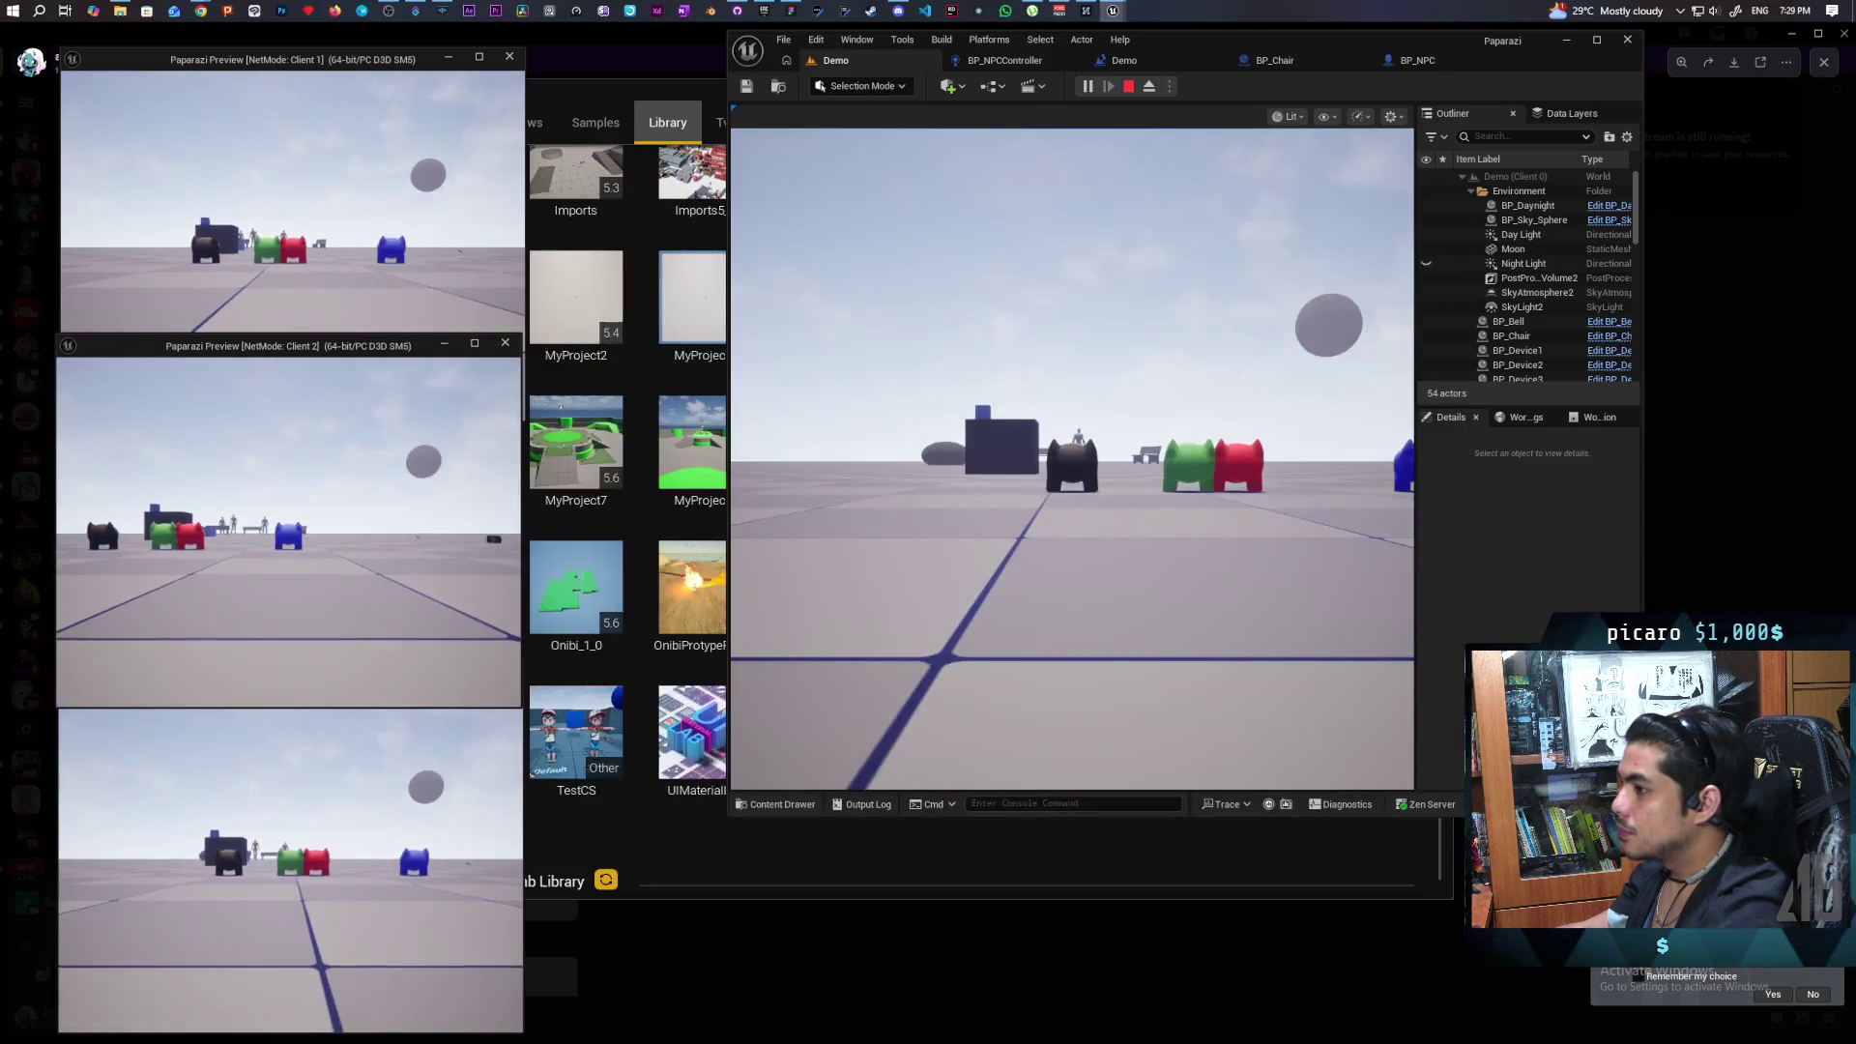
Take control in the main game view and walk the red player to the benches.
left_click(290, 242)
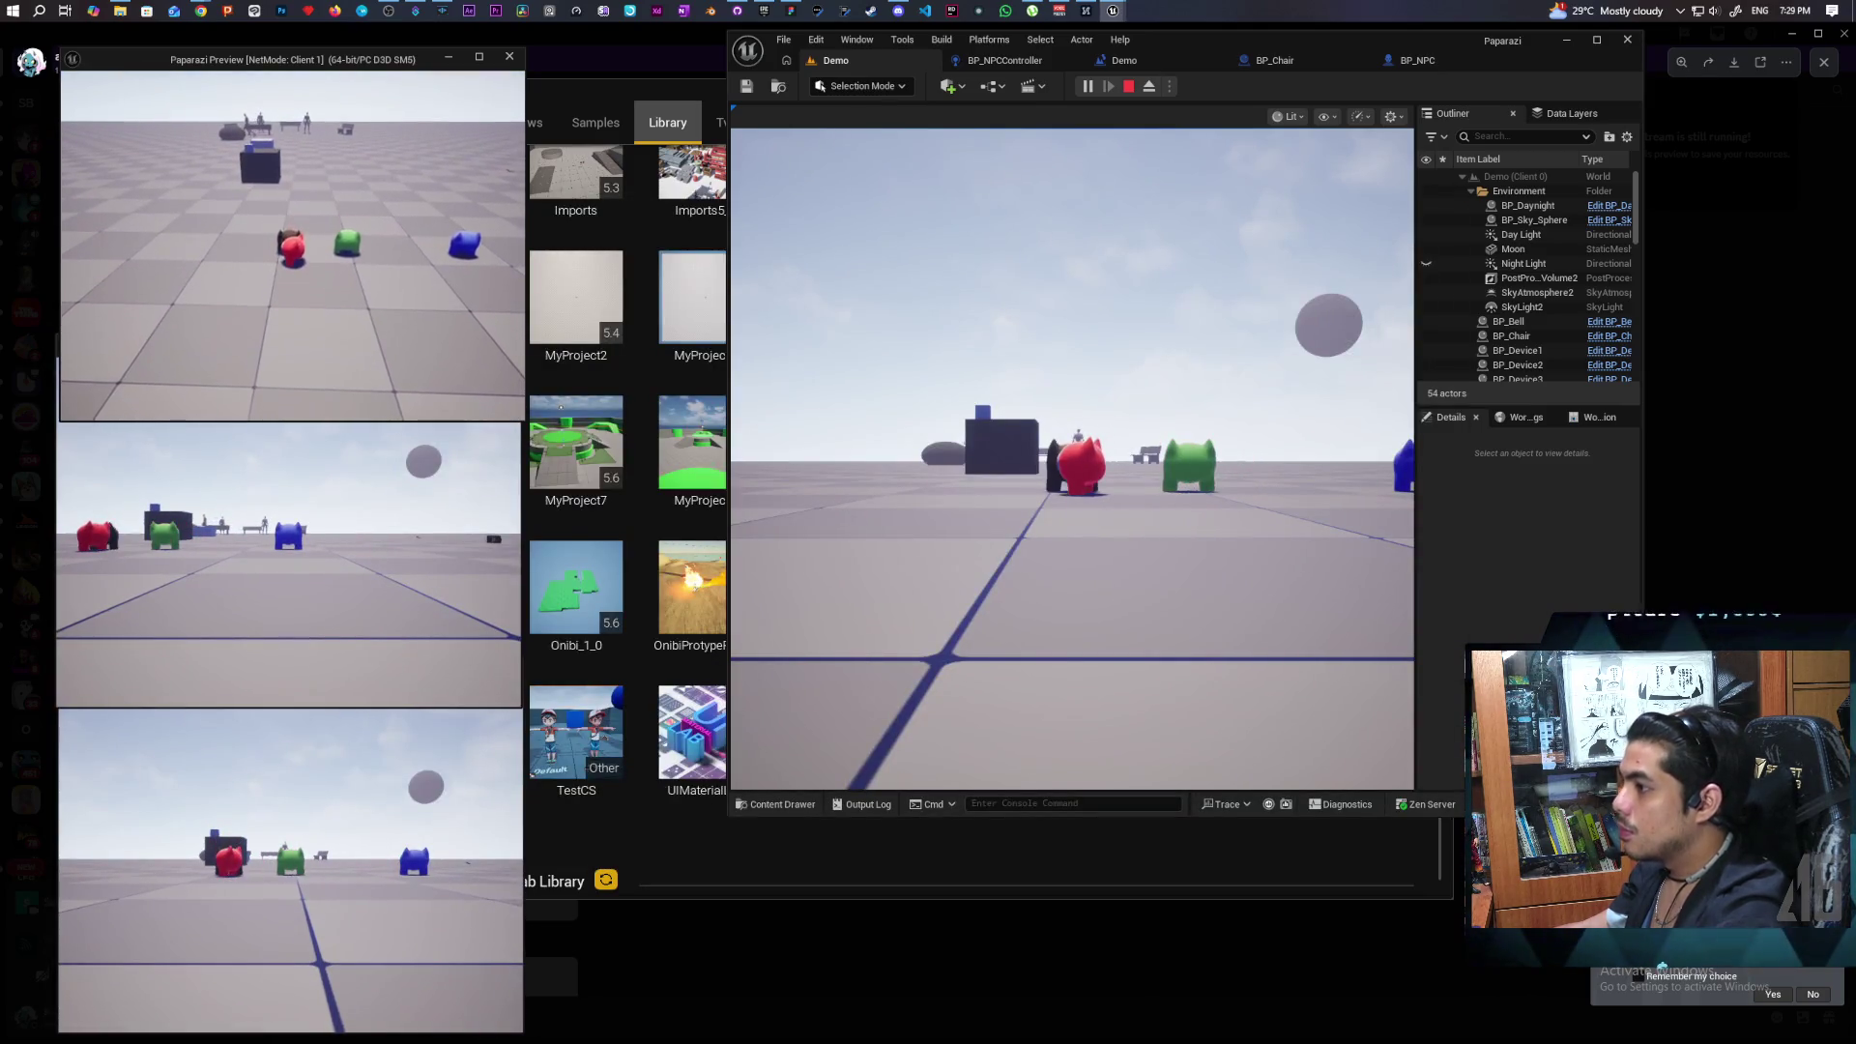
left_click(899, 392)
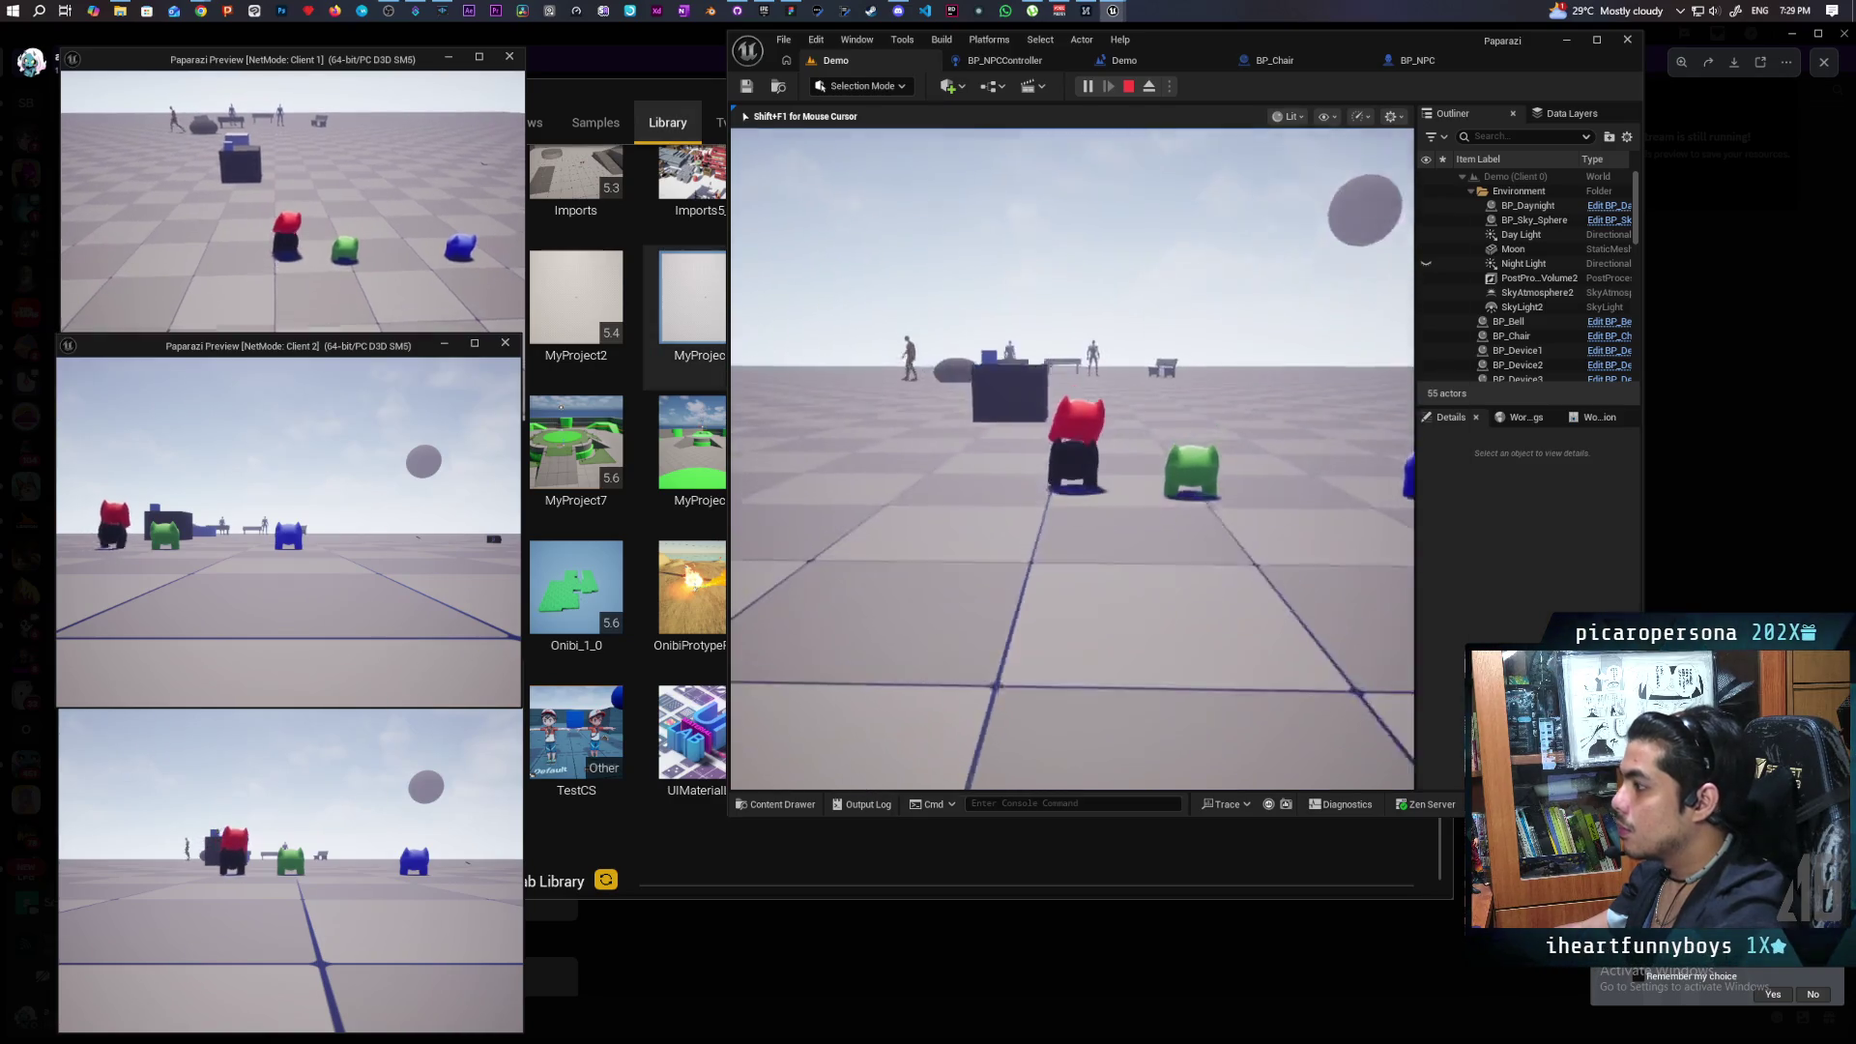
key("w")
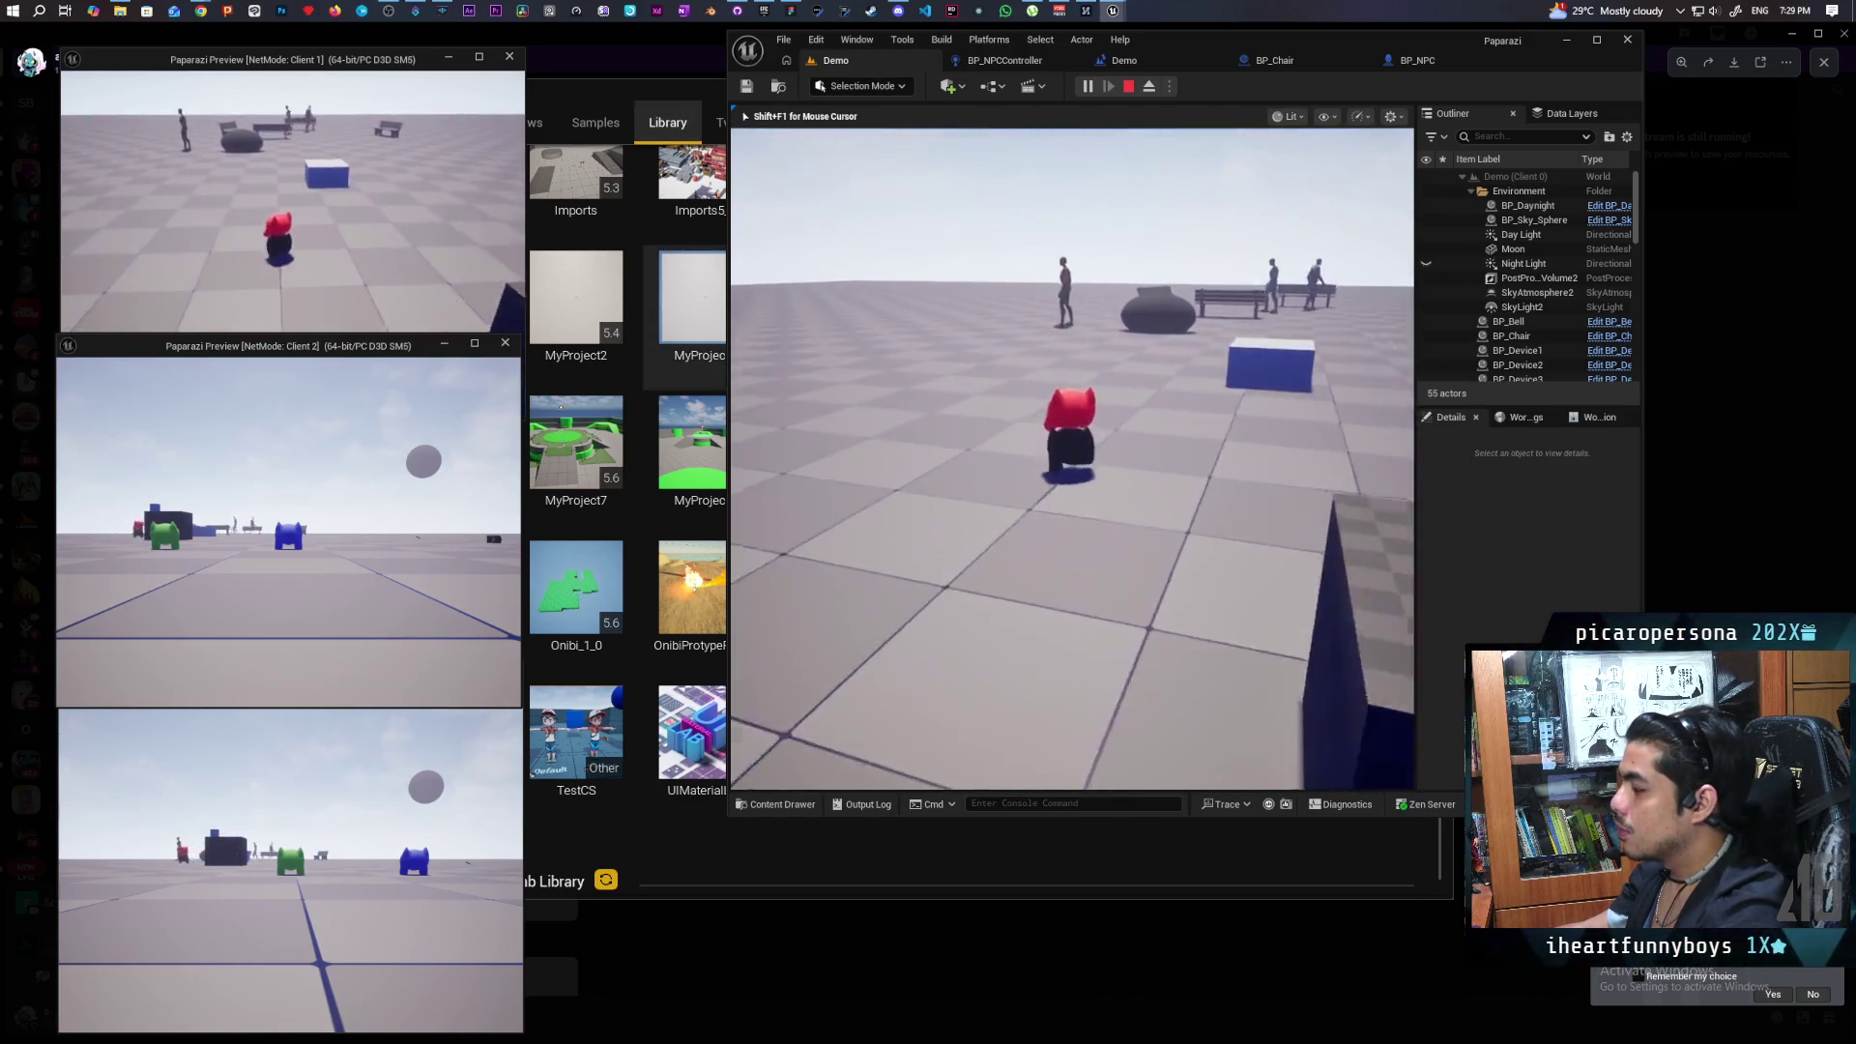
key("w")
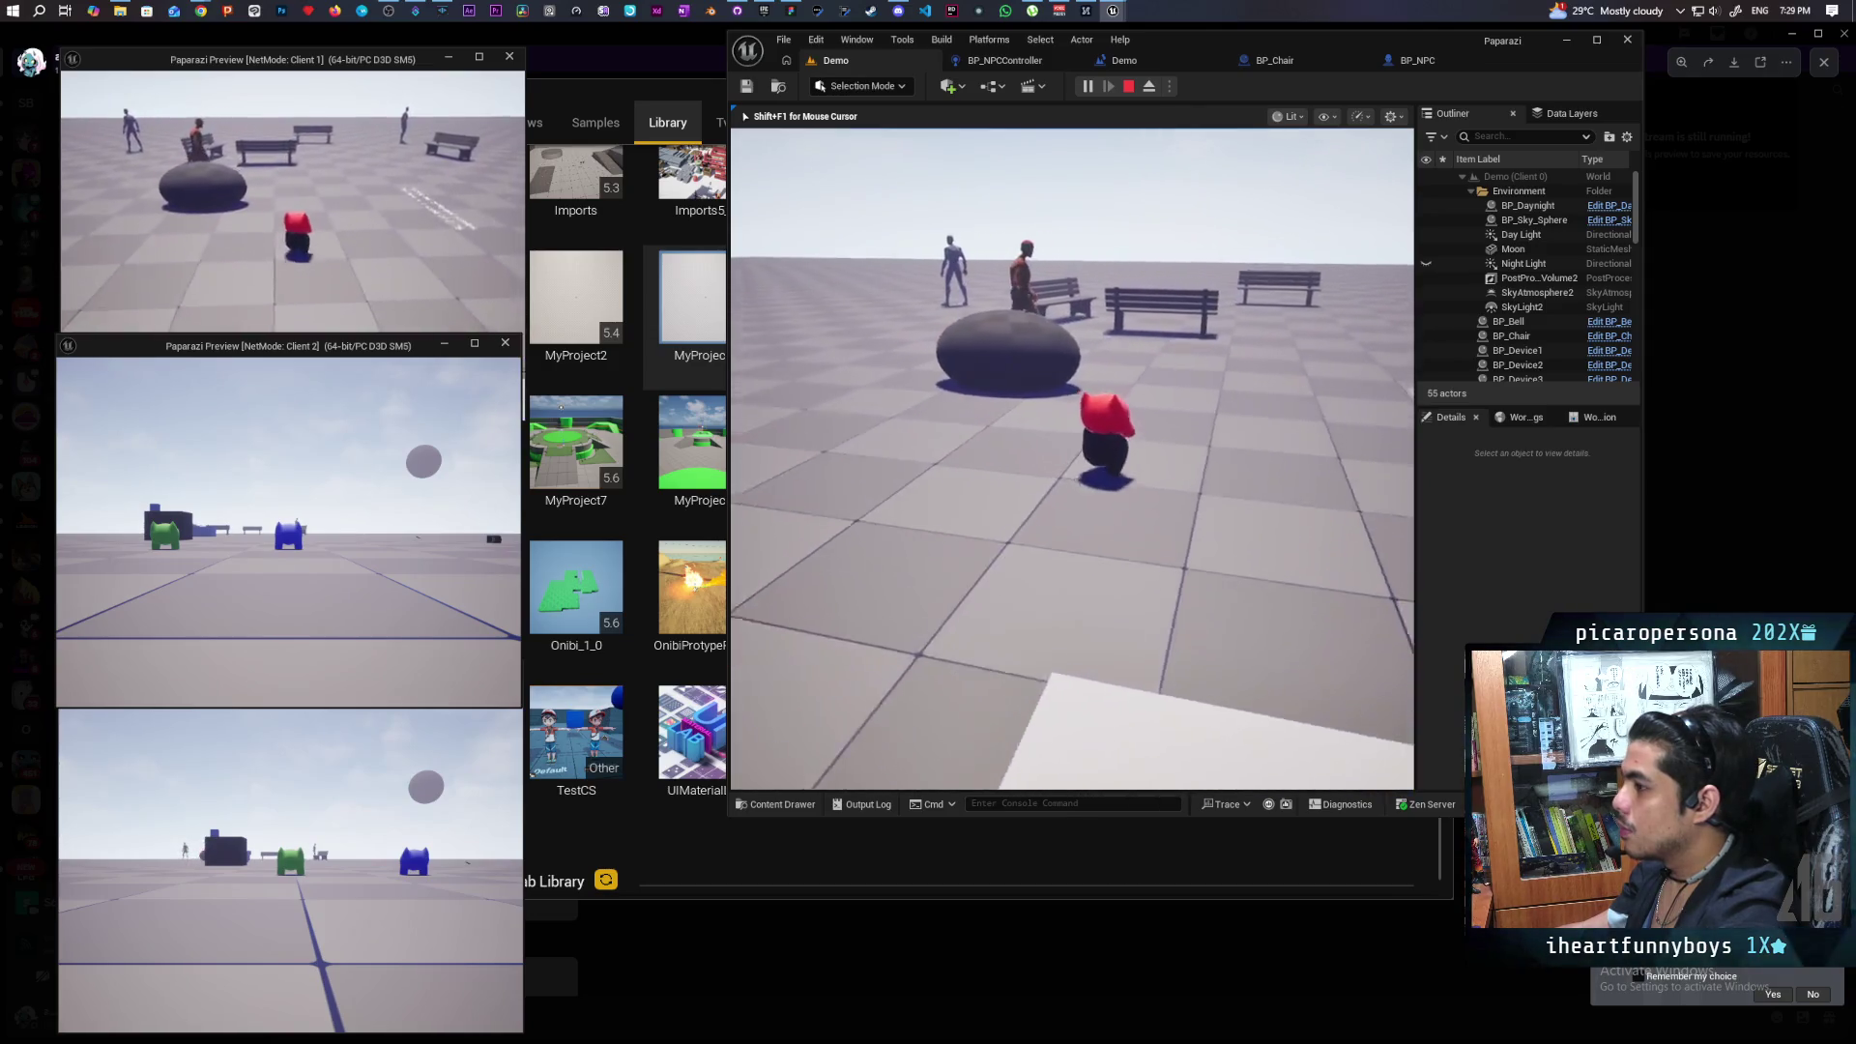
key("w")
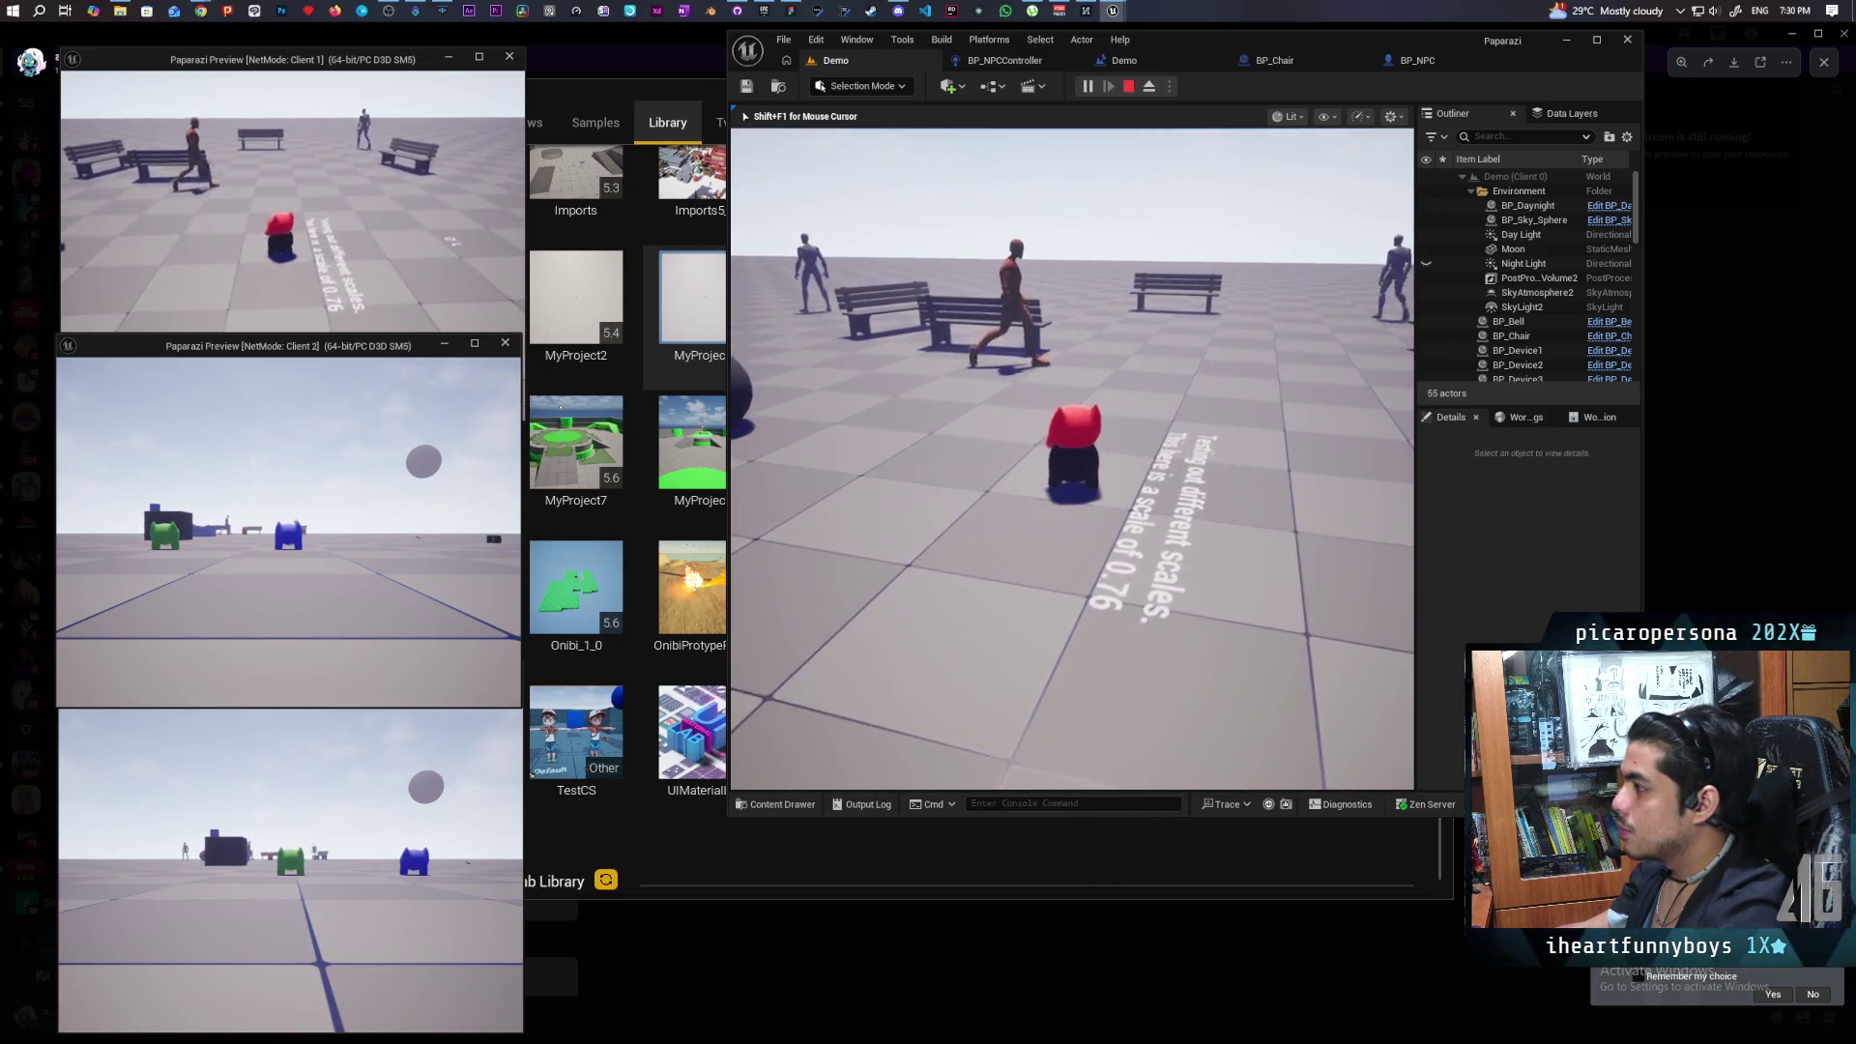
key("w")
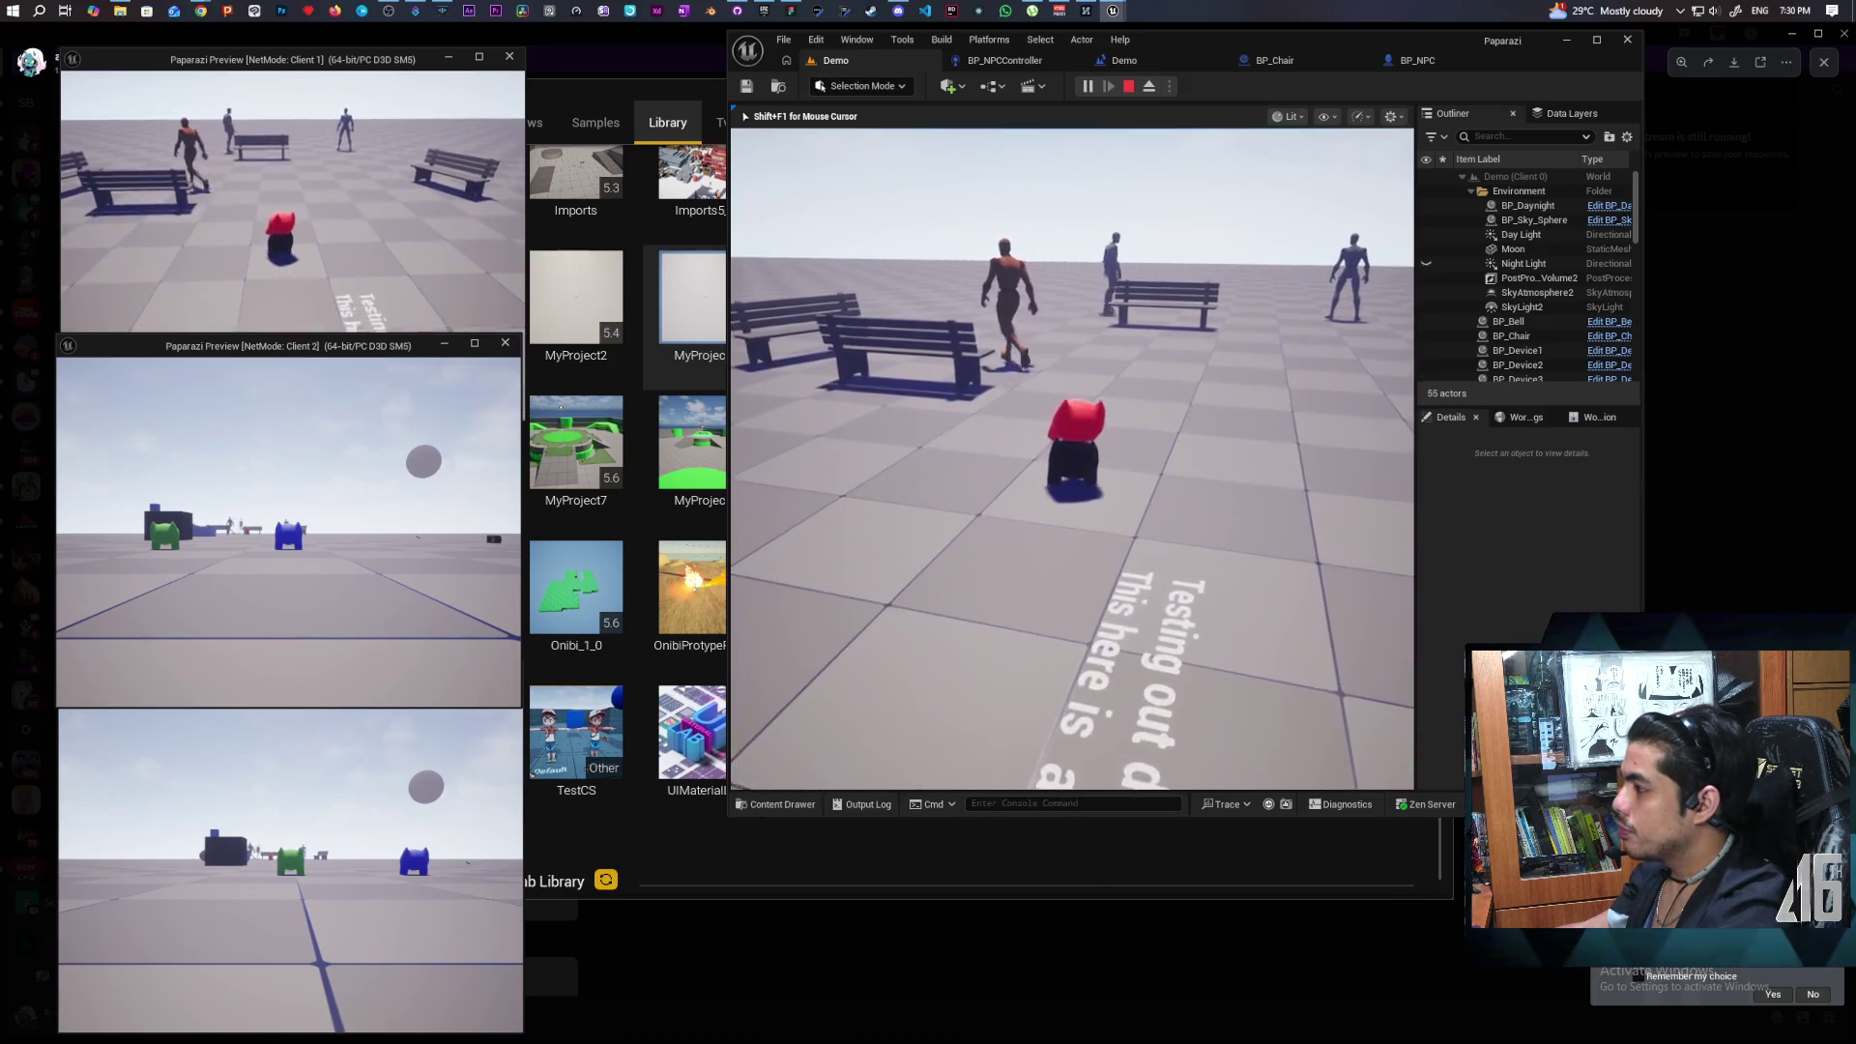
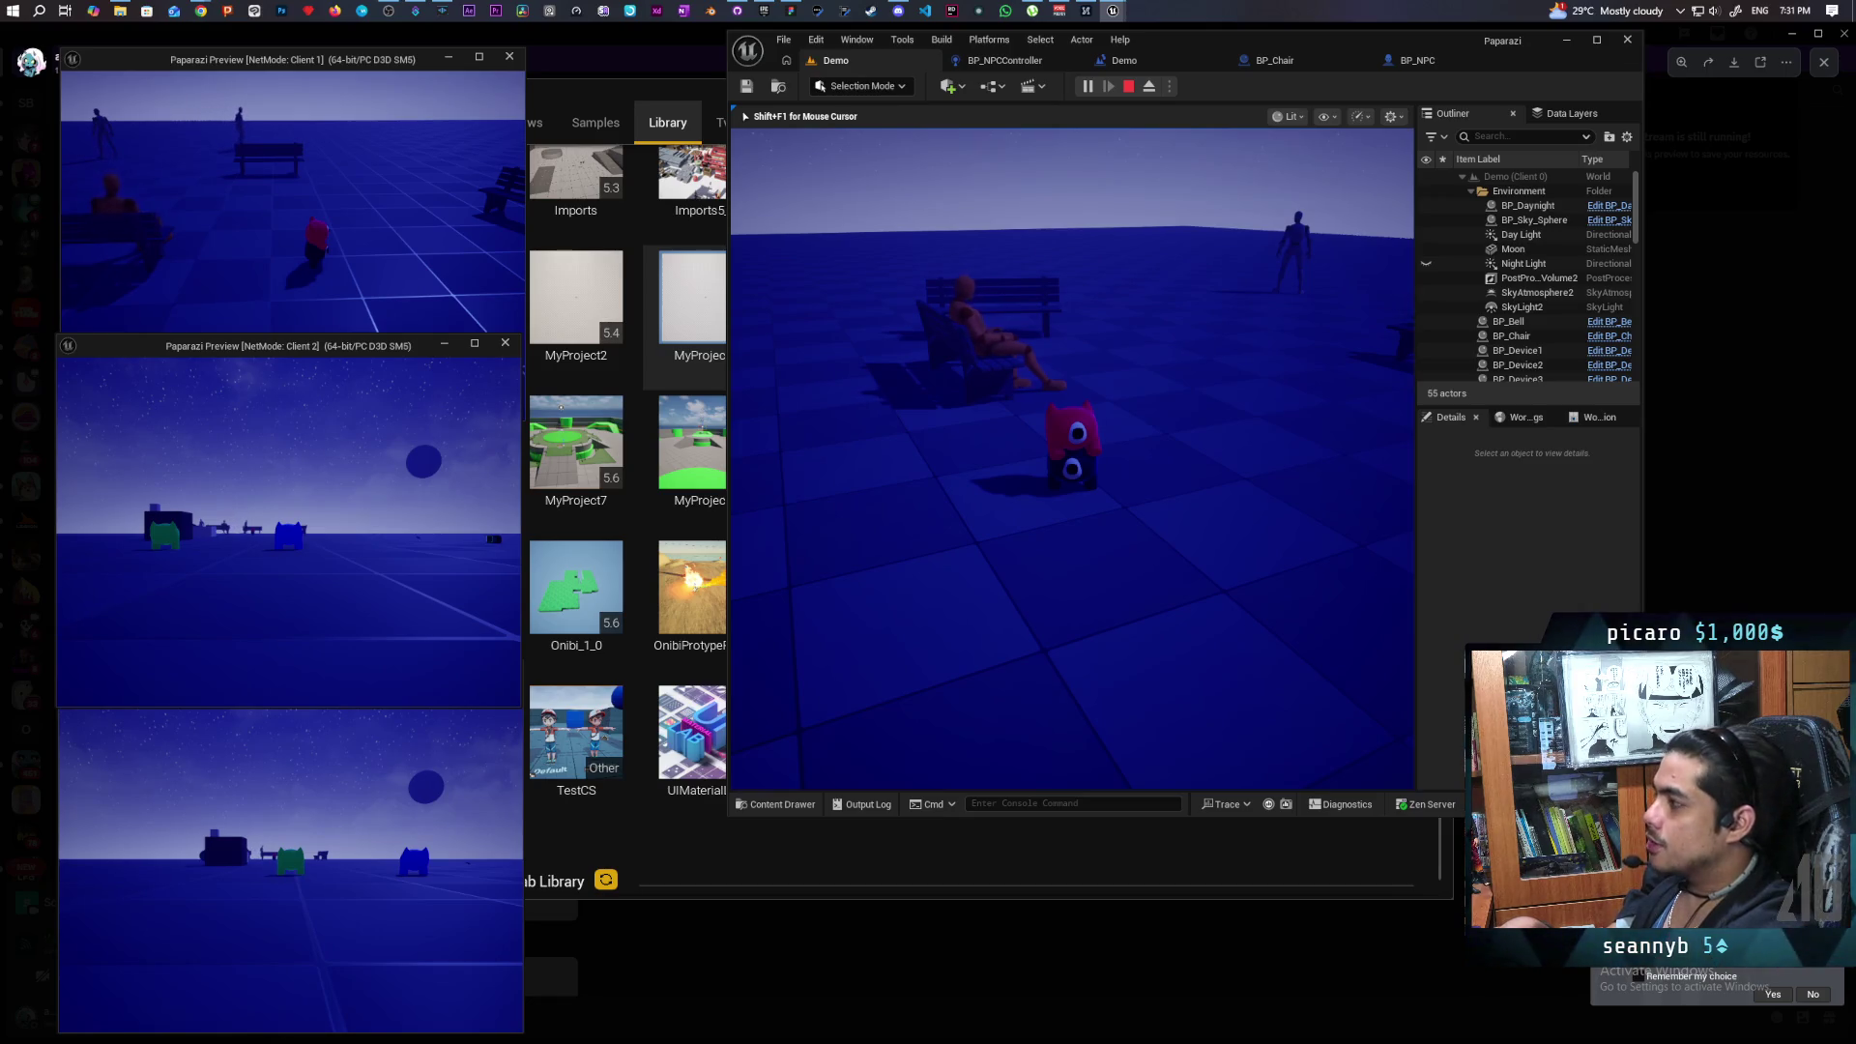
Walk the player forward beside the NPC seated on the bench, then back toward the camera.
key("w")
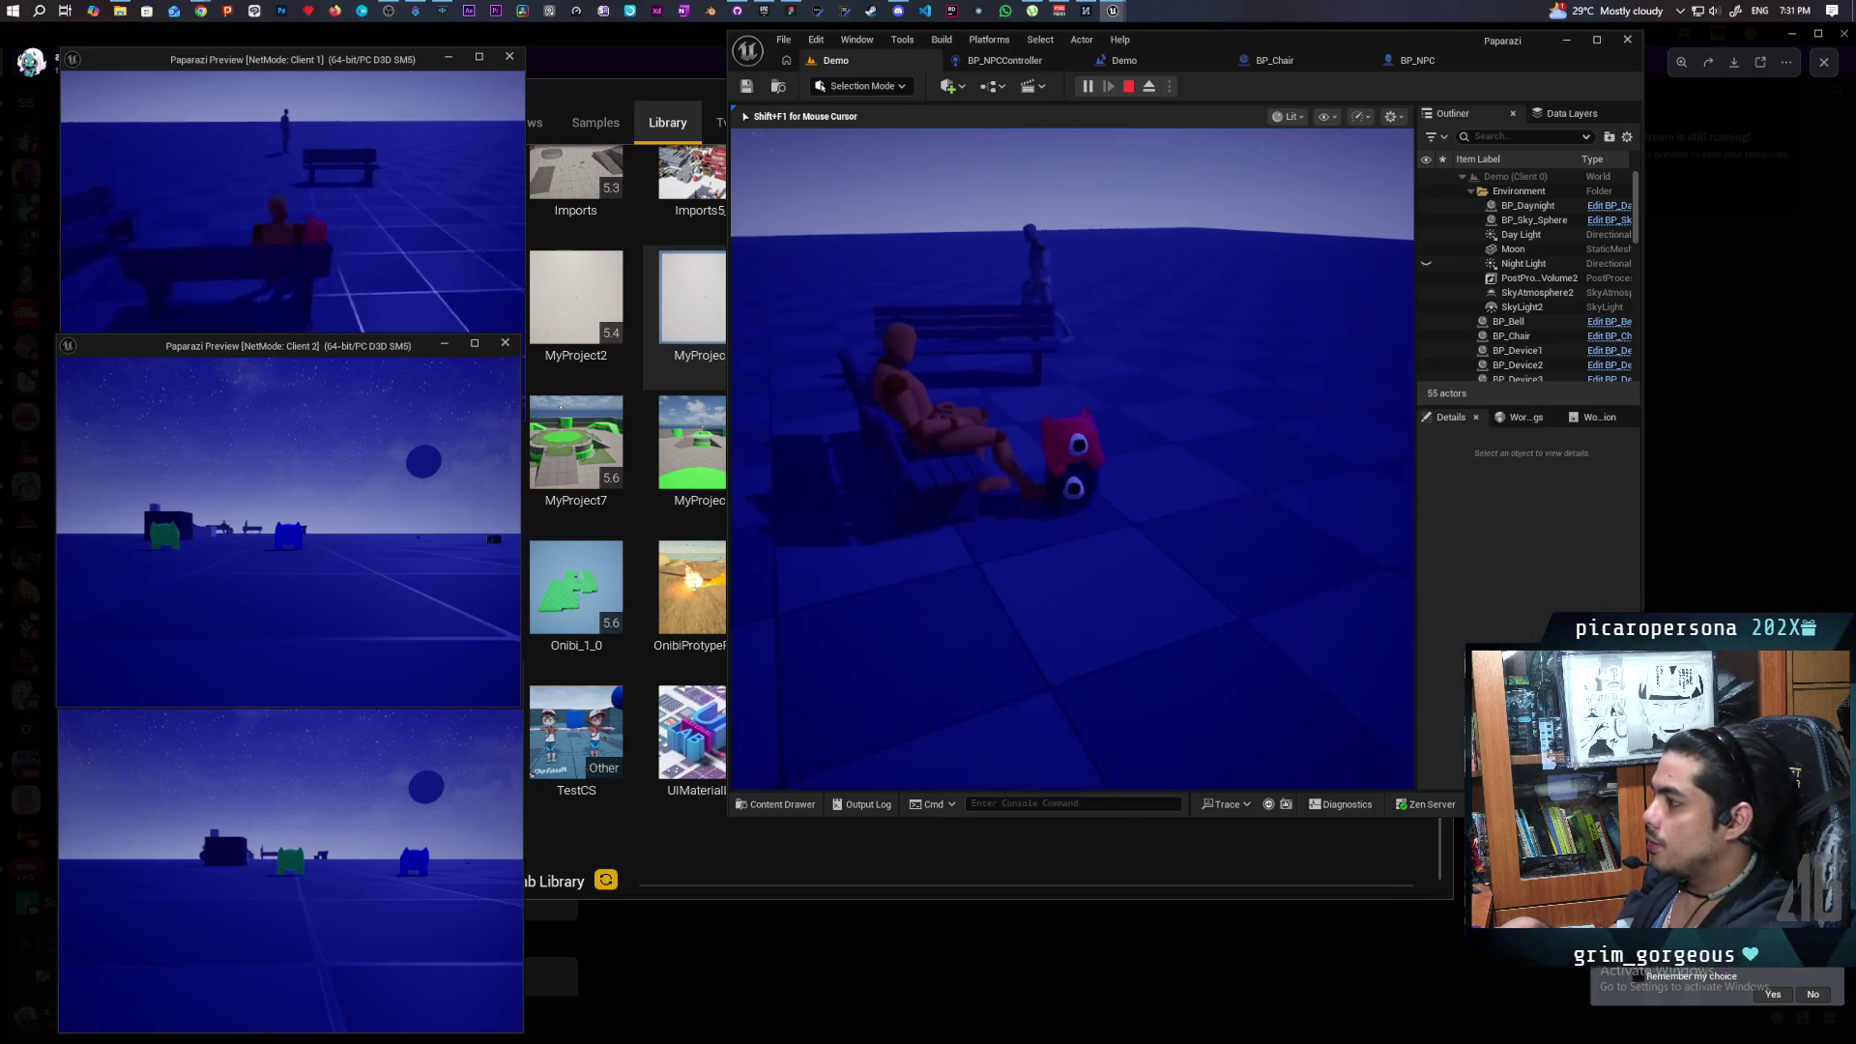
key("w")
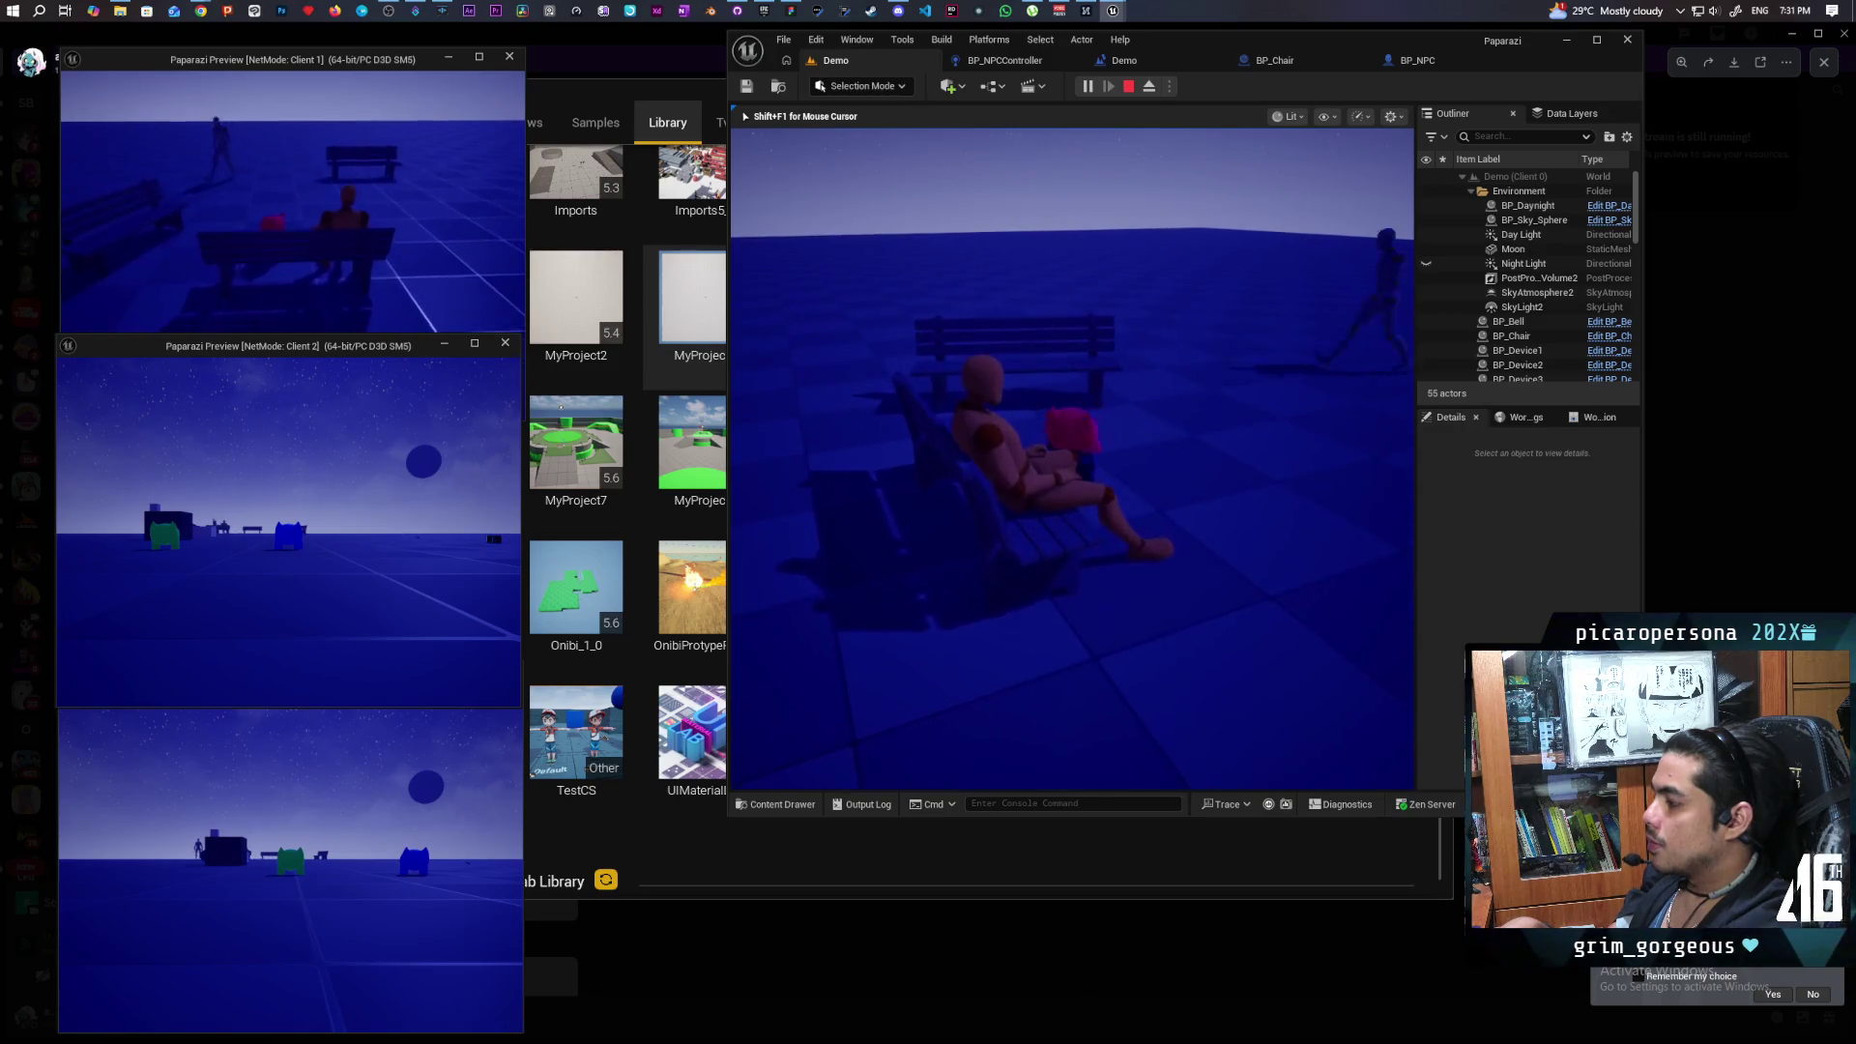
key("s")
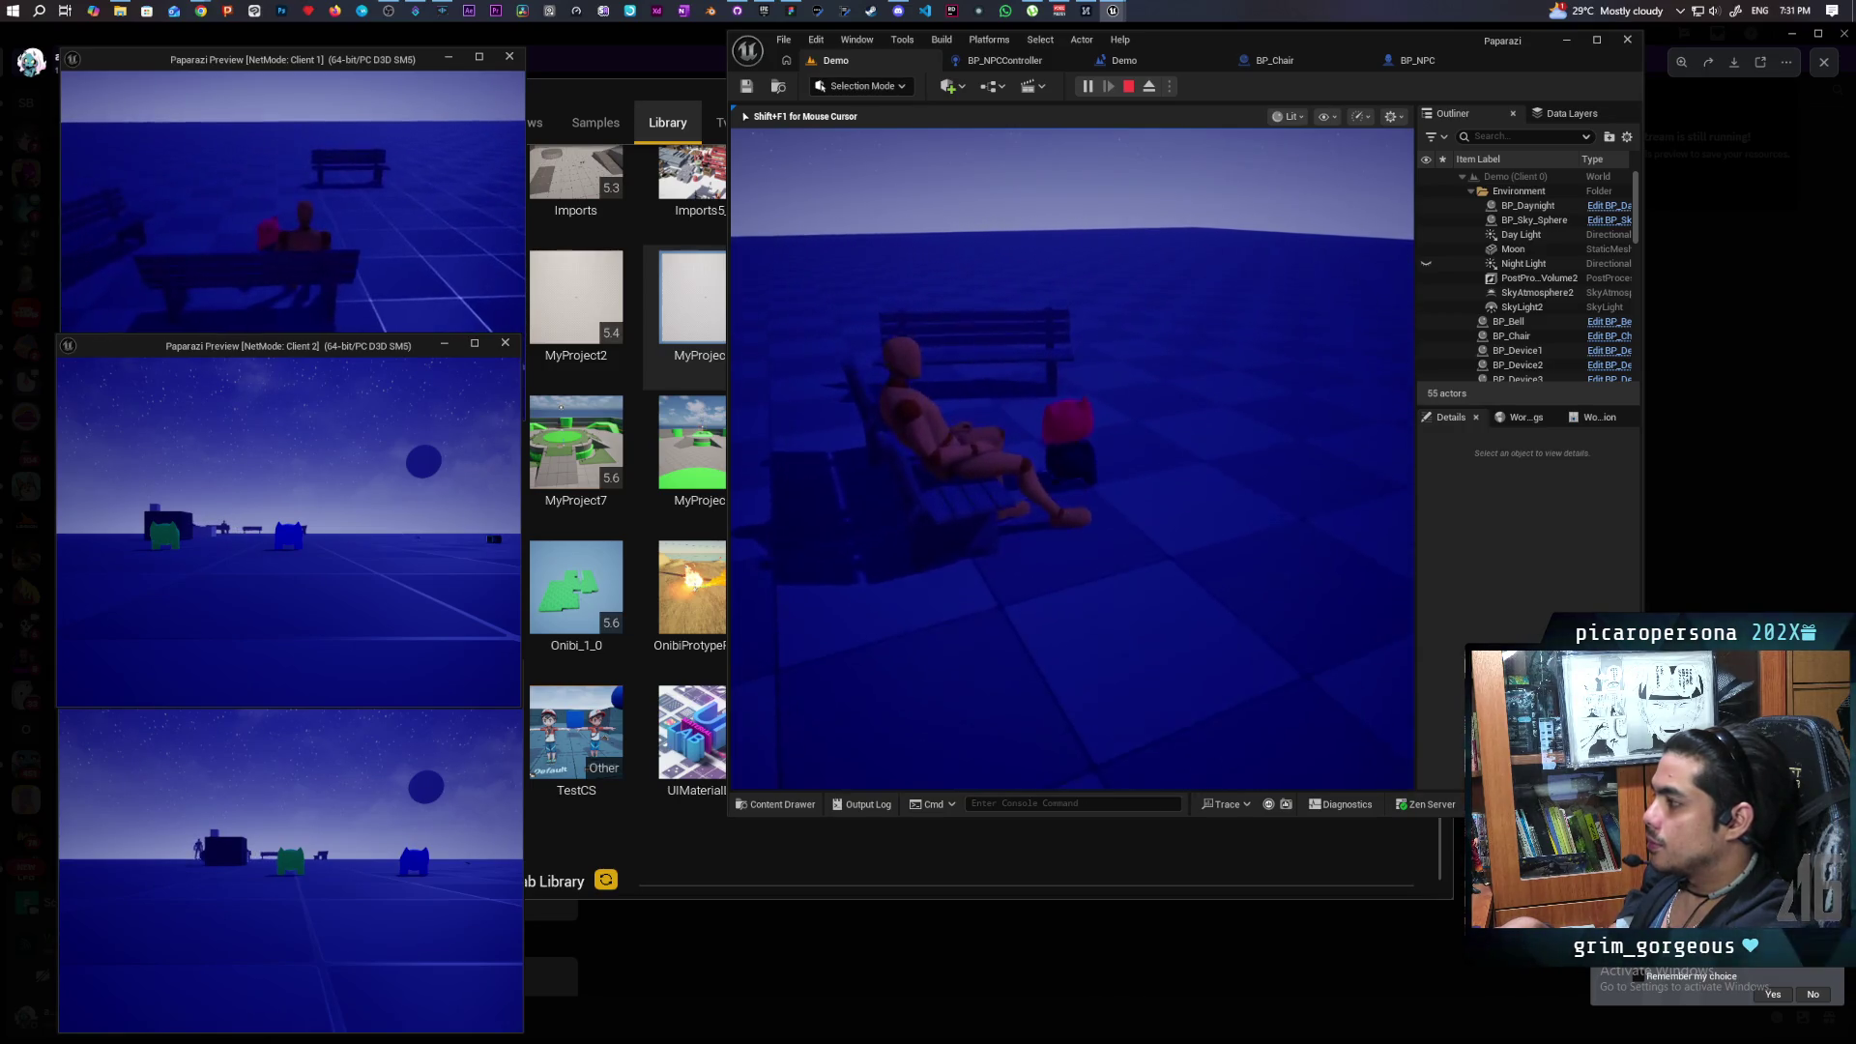
key("s")
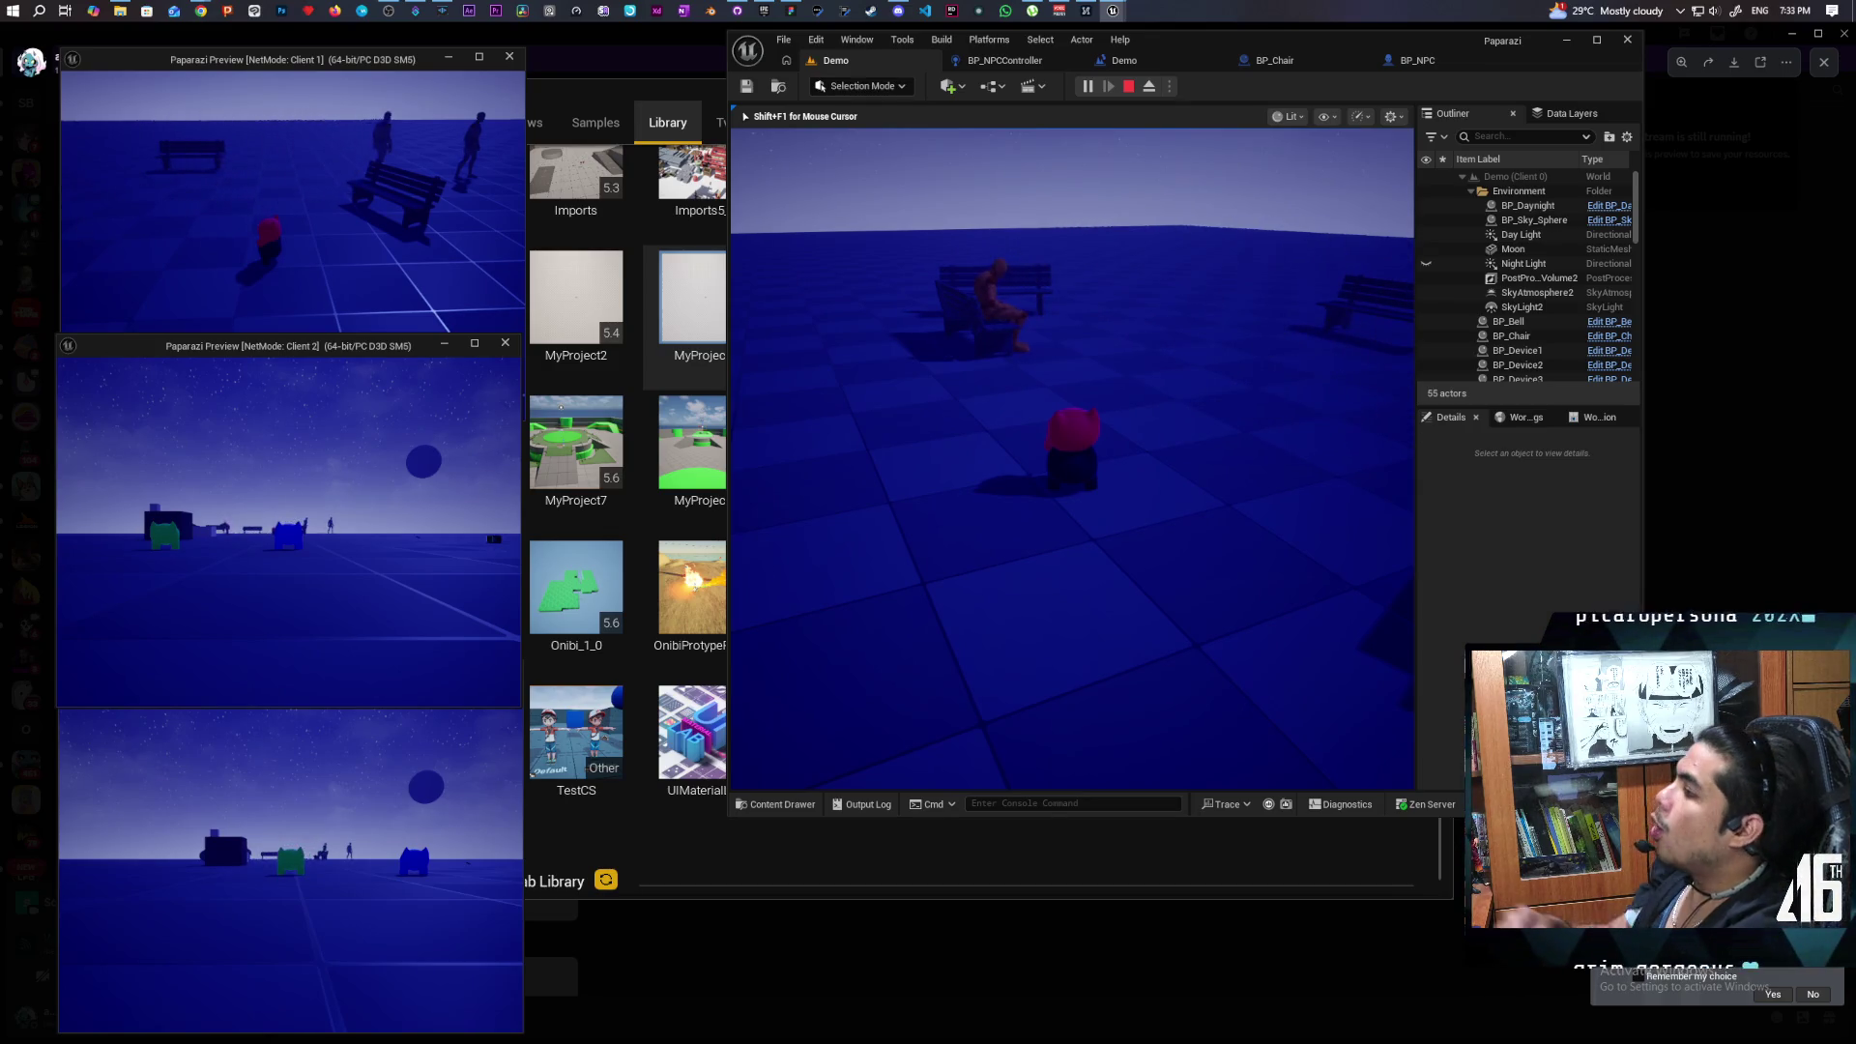
Stop the Play In Editor session, switch to the BP_NPC blueprint and maximize its editor window.
key("Escape")
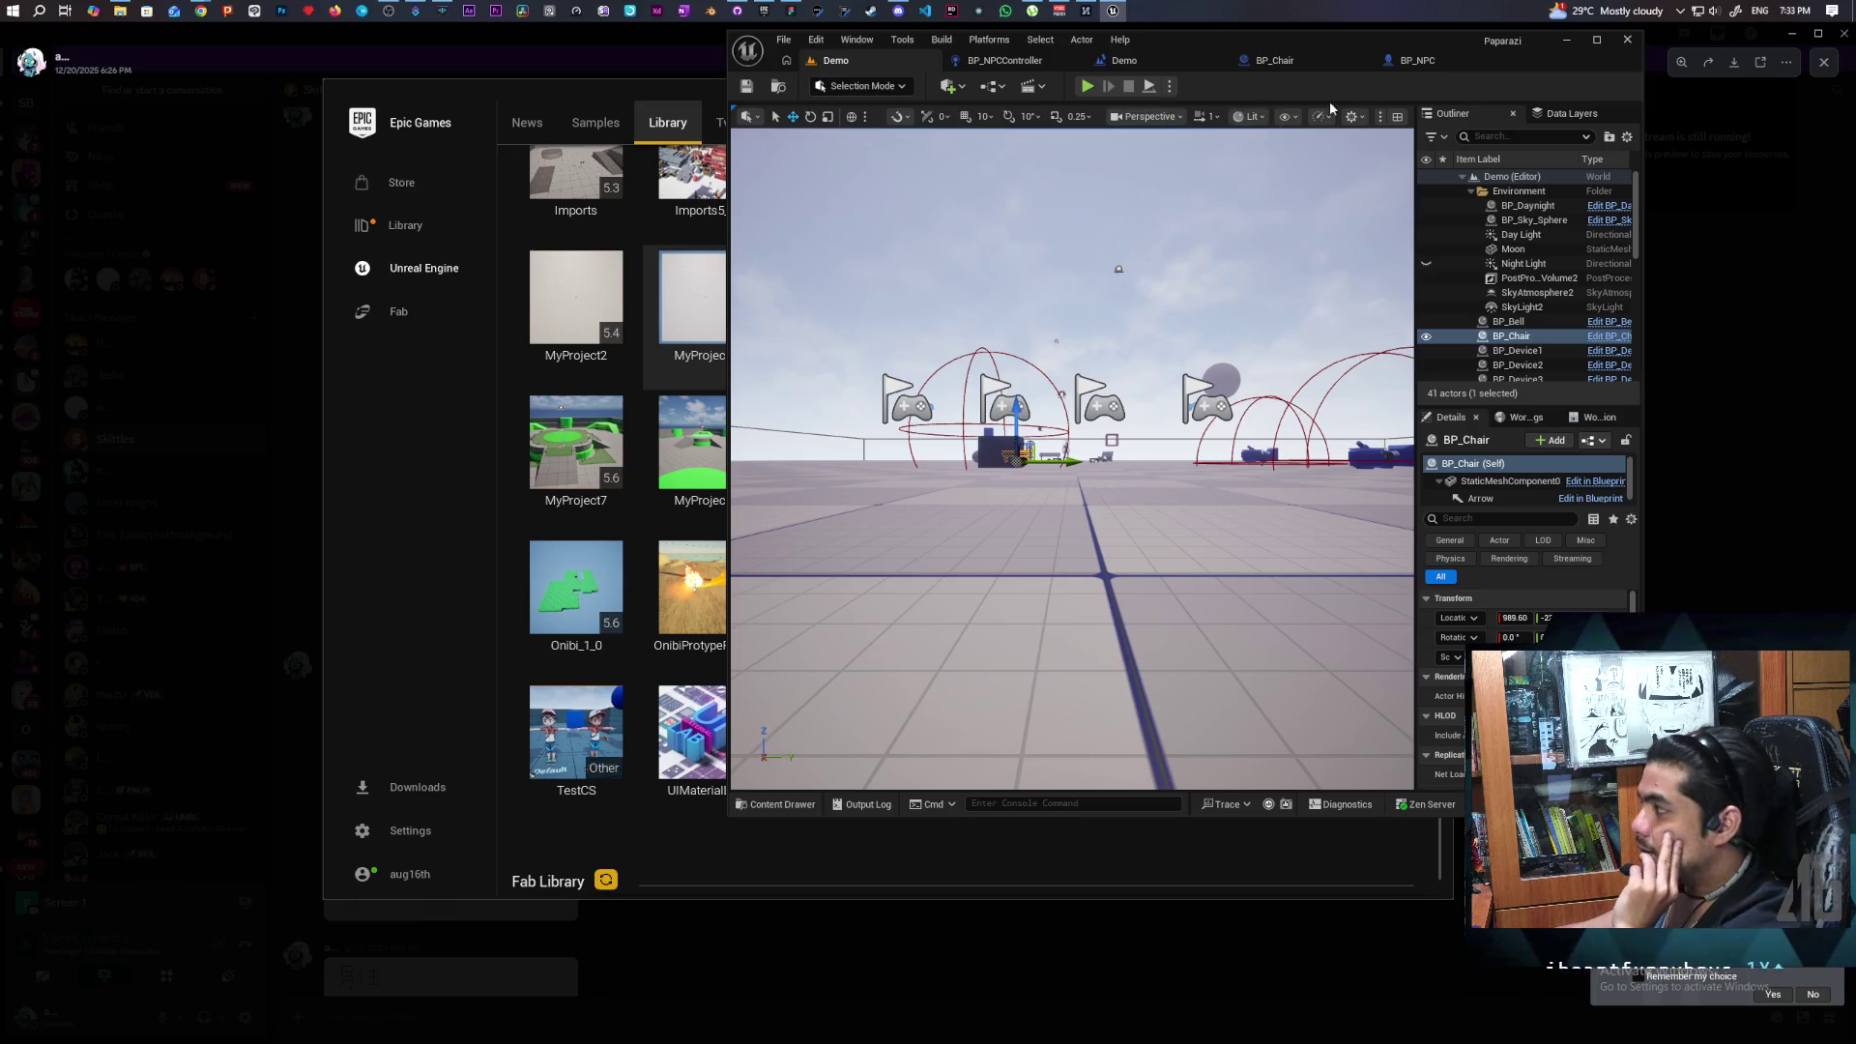
left_click(1413, 66)
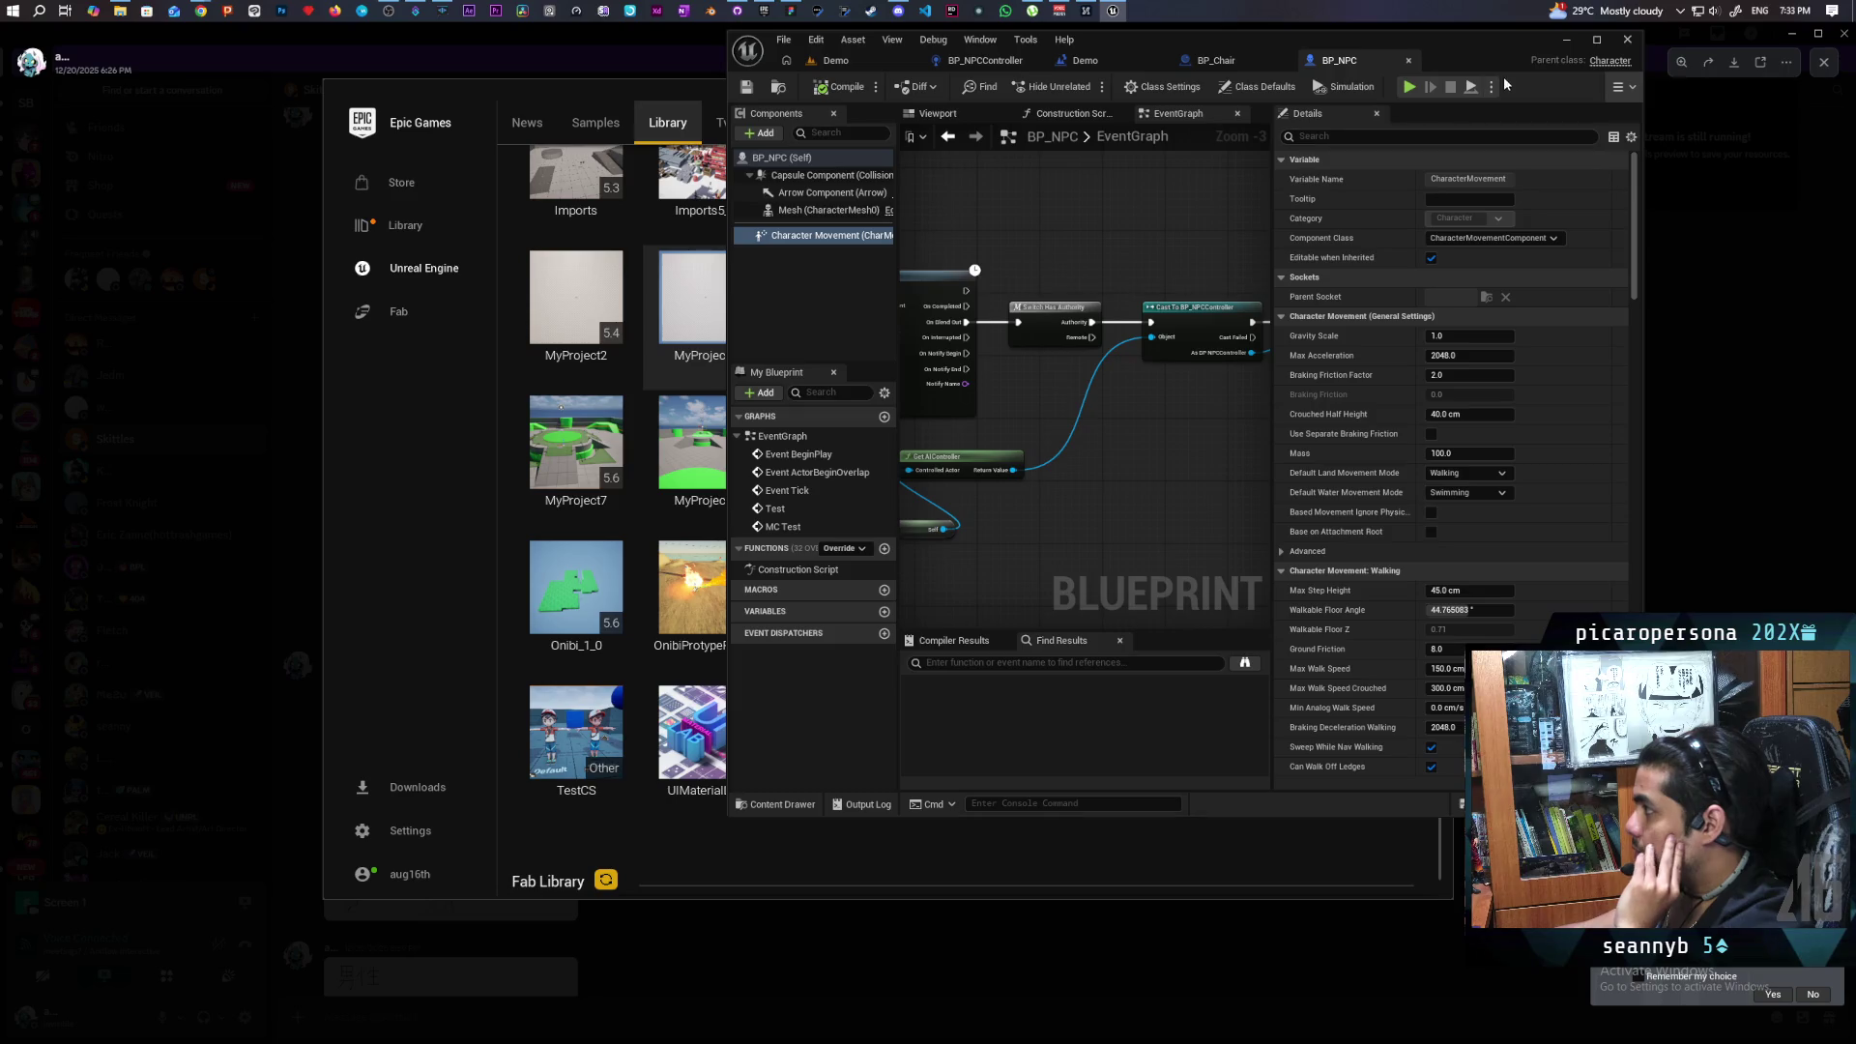
double_click(1465, 43)
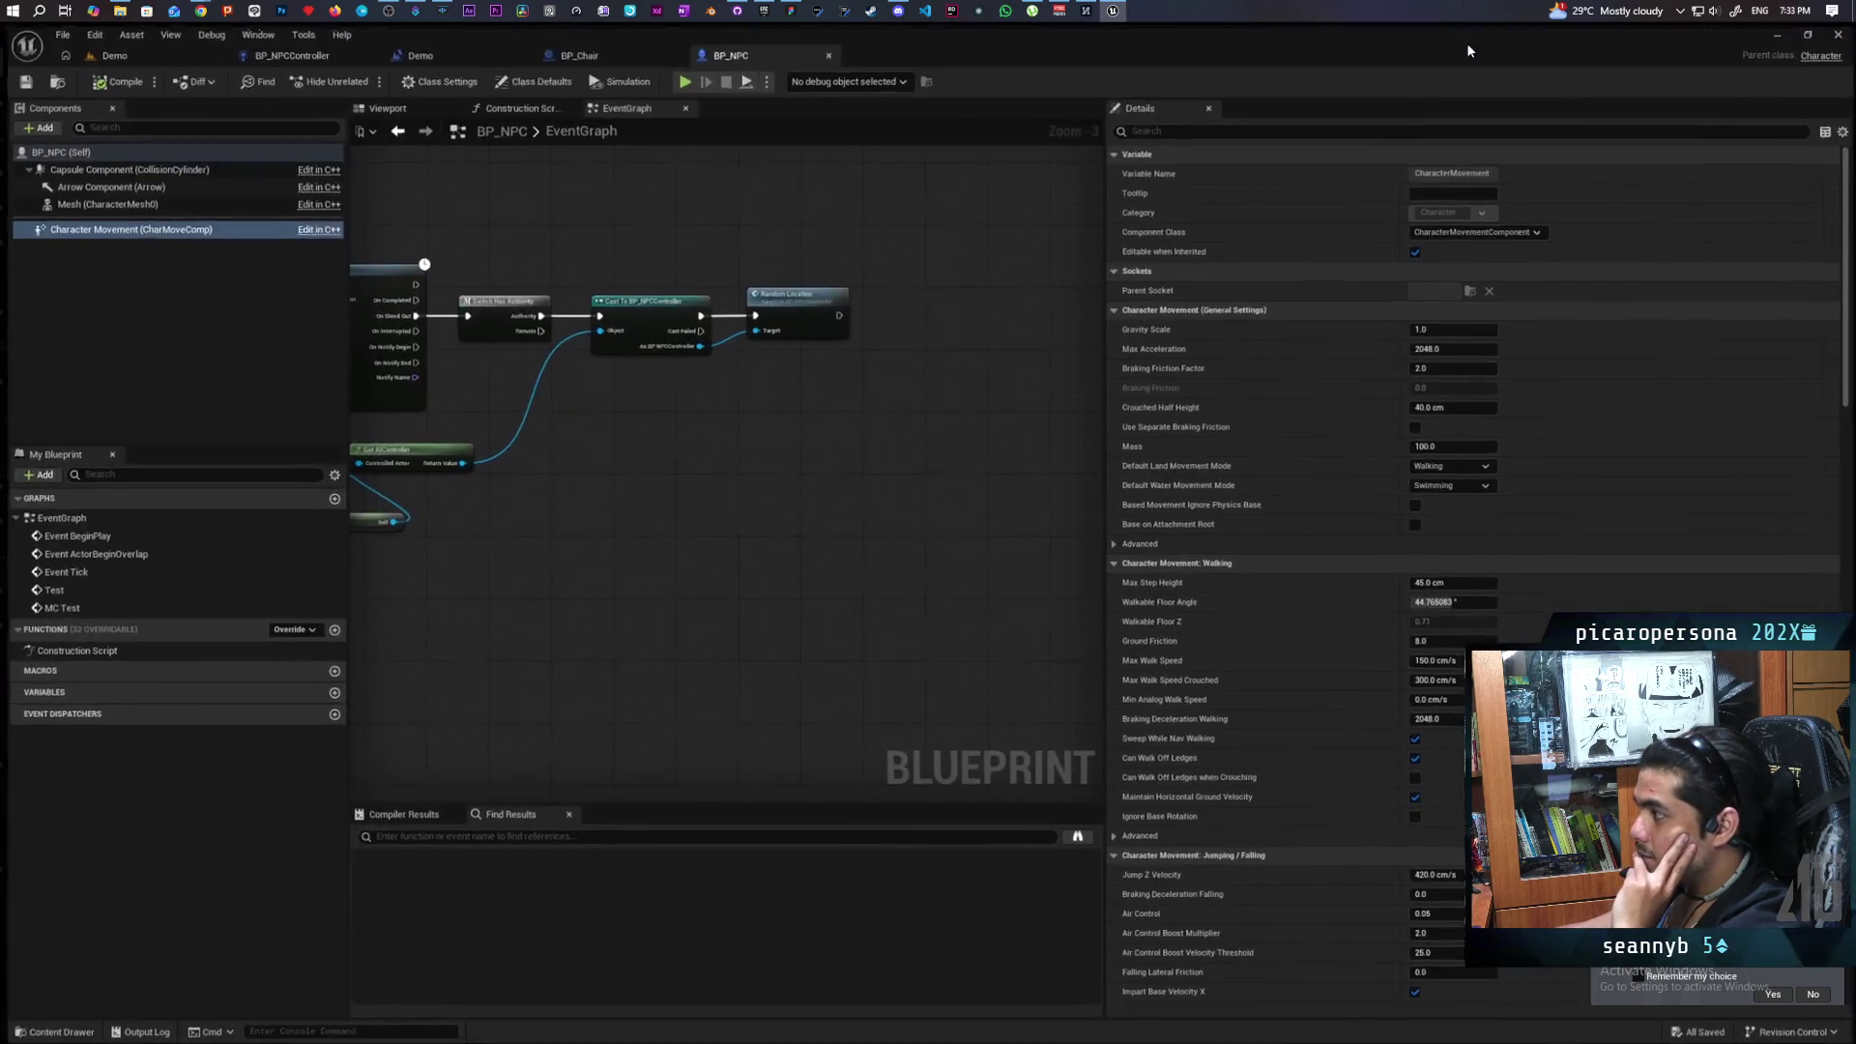
Shift the selected Get AIController and Self nodes up-right next to the Cast To BP_NPCController node.
scroll(757, 488, "down", 4)
scroll(756, 487, "up", 4)
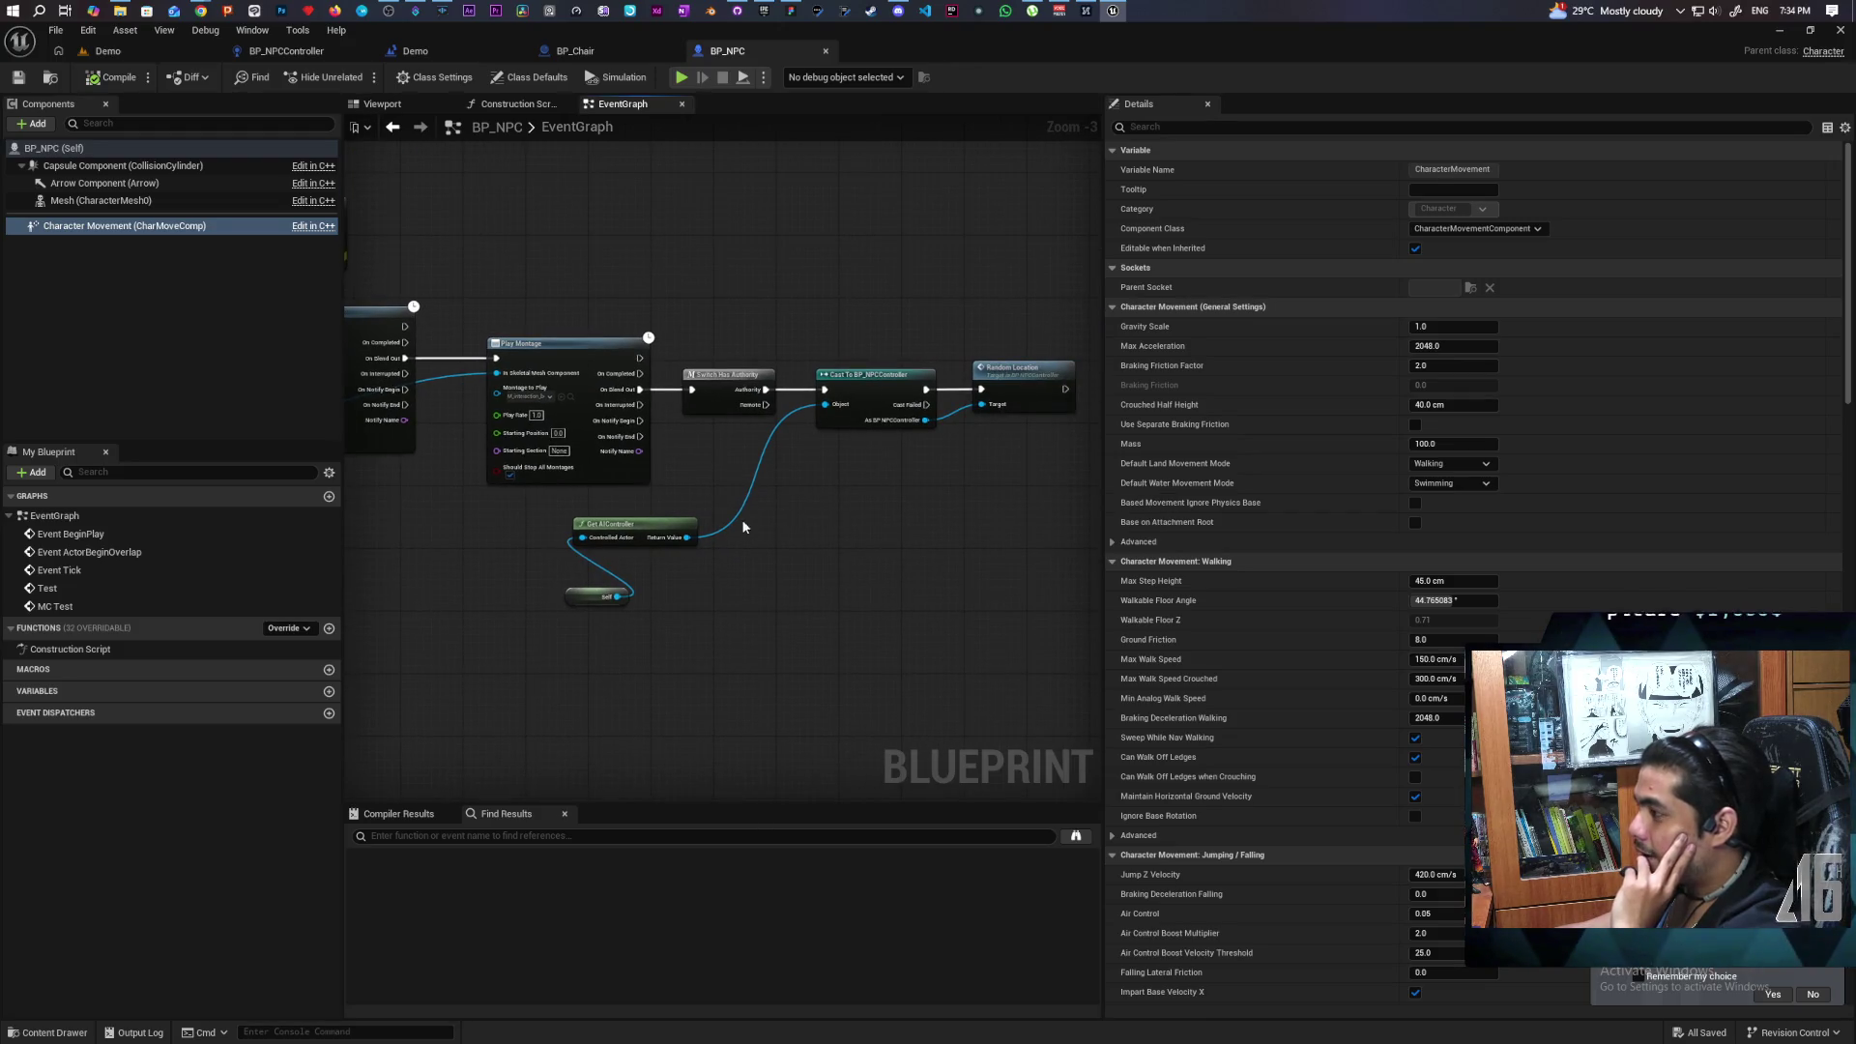
left_click(643, 533)
mouse_move(642, 533)
left_mouse_down()
mouse_move(757, 467)
mouse_move(748, 448)
left_mouse_up()
scroll(792, 473, "up", 3)
left_click_drag(766, 593, 765, 594)
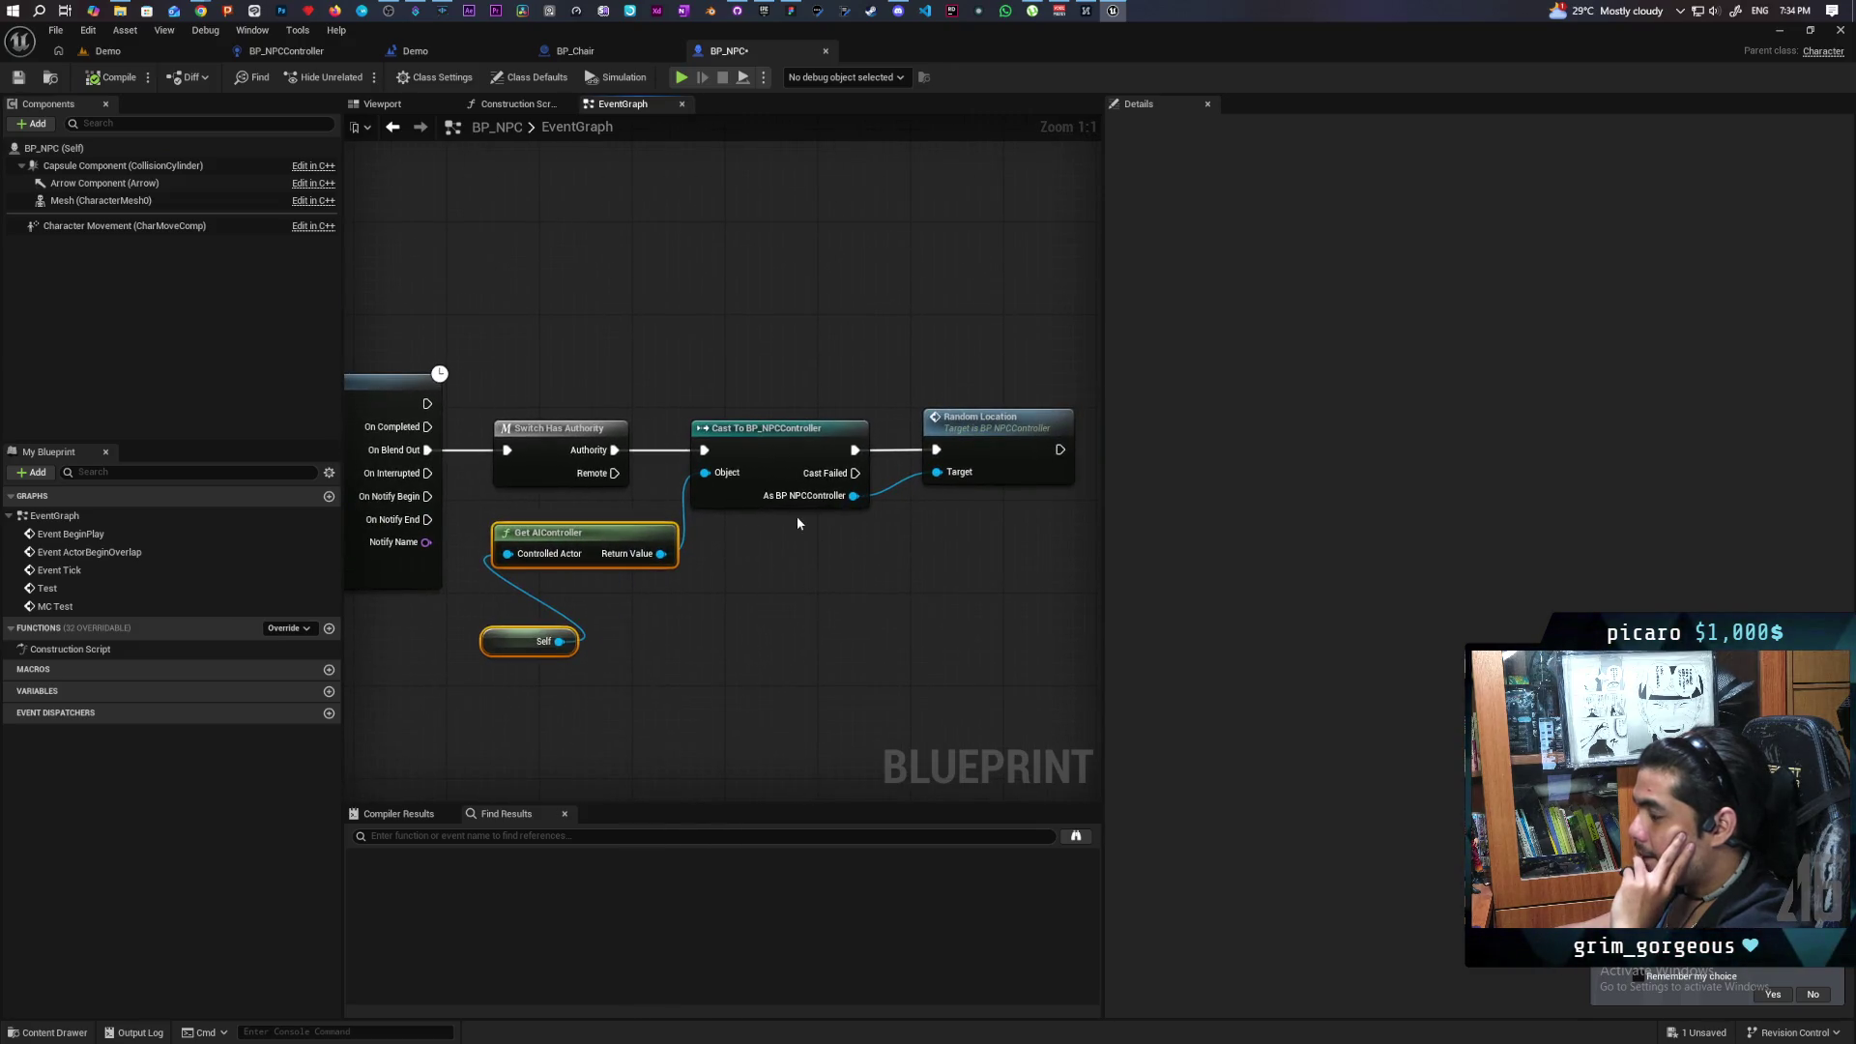